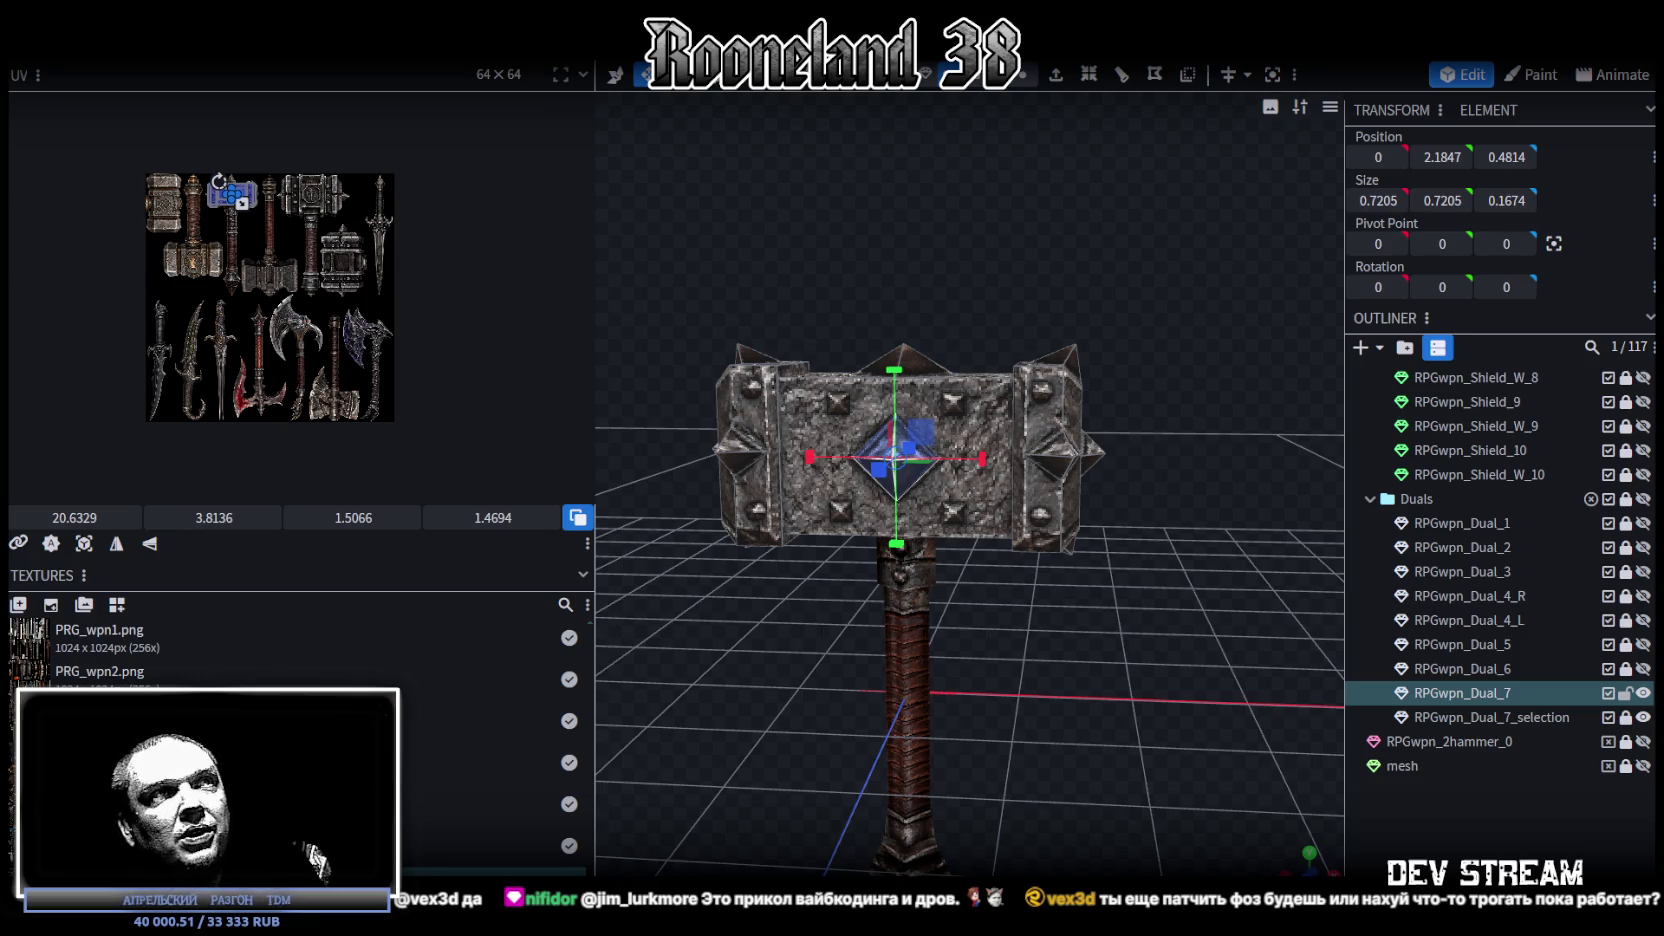
# Step: Select the hammer head's left side plate and scale its X size down to 0
pyautogui.moveTo(815, 384)
pyautogui.mouseDown()
pyautogui.moveTo(956, 299)
pyautogui.moveTo(748, 287)
pyautogui.mouseUp()
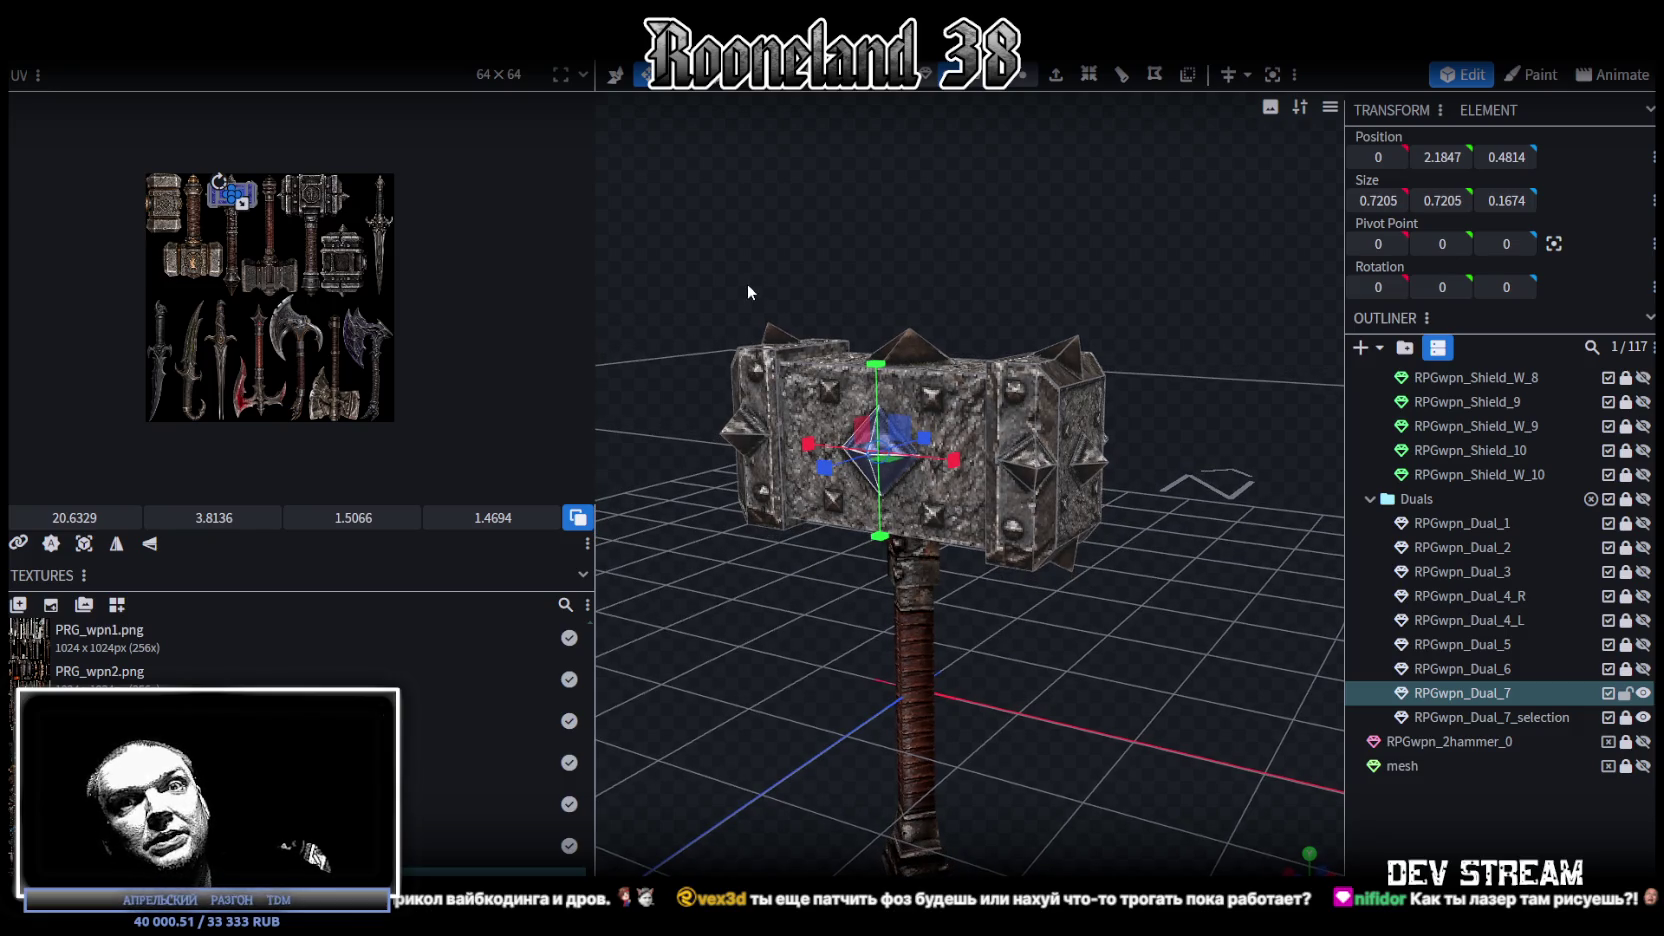
pyautogui.moveTo(748, 285)
pyautogui.mouseDown()
pyautogui.moveTo(863, 277)
pyautogui.moveTo(770, 310)
pyautogui.moveTo(920, 332)
pyautogui.moveTo(890, 311)
pyautogui.mouseUp()
pyautogui.scroll(3, 897, 296)
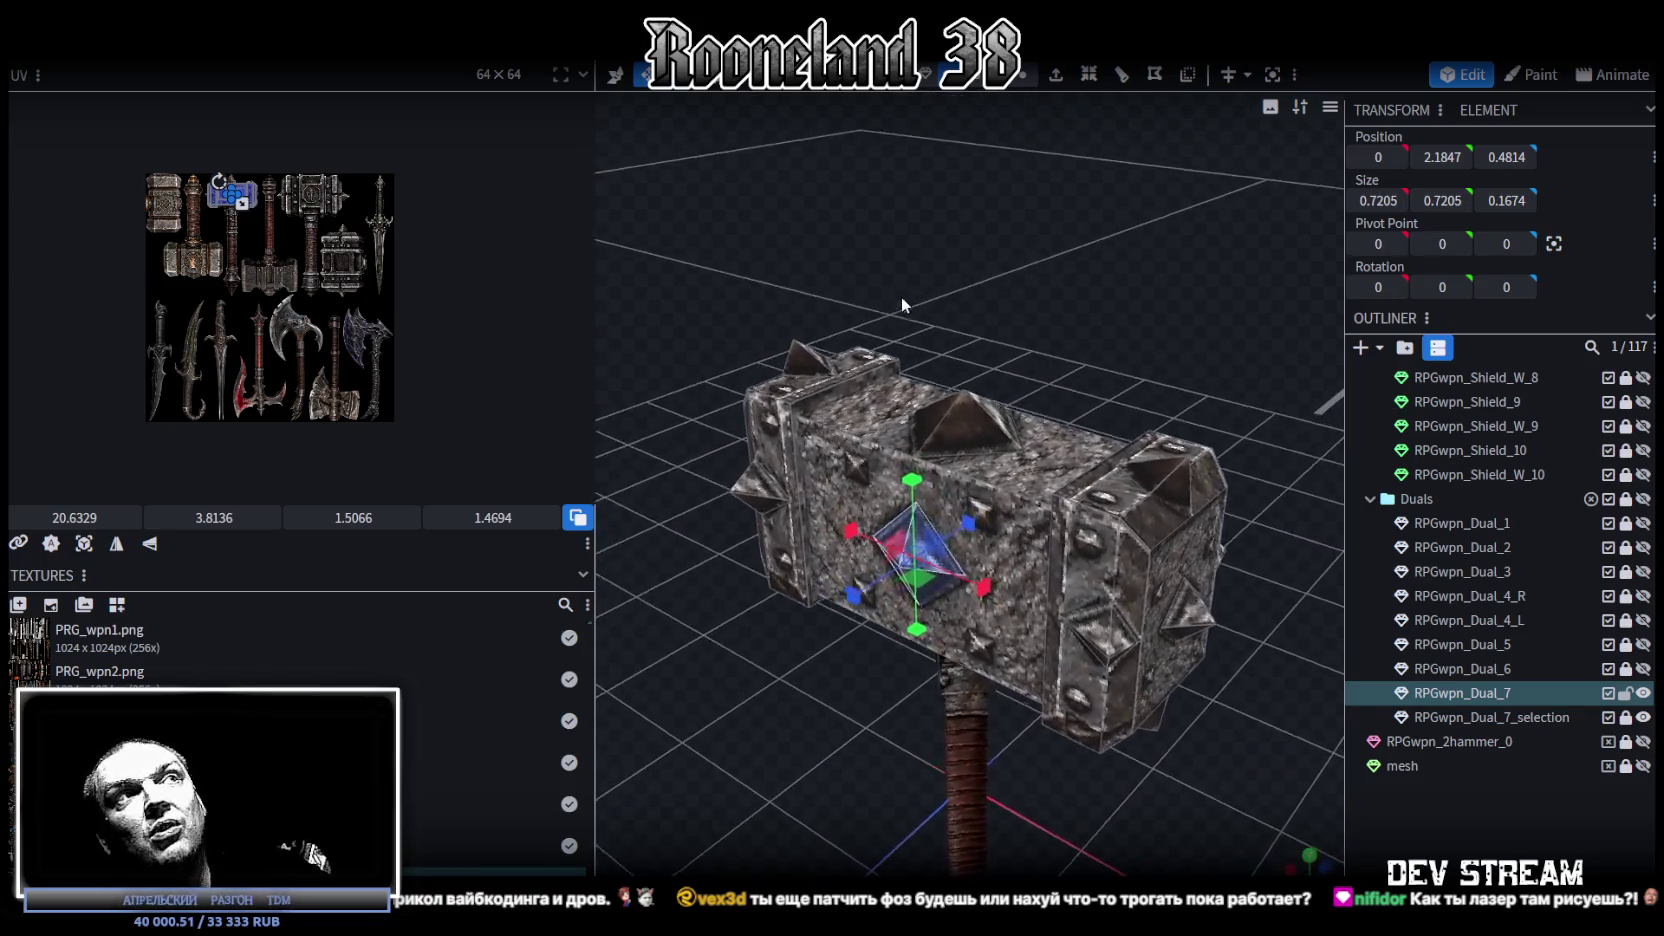
pyautogui.click(805, 410)
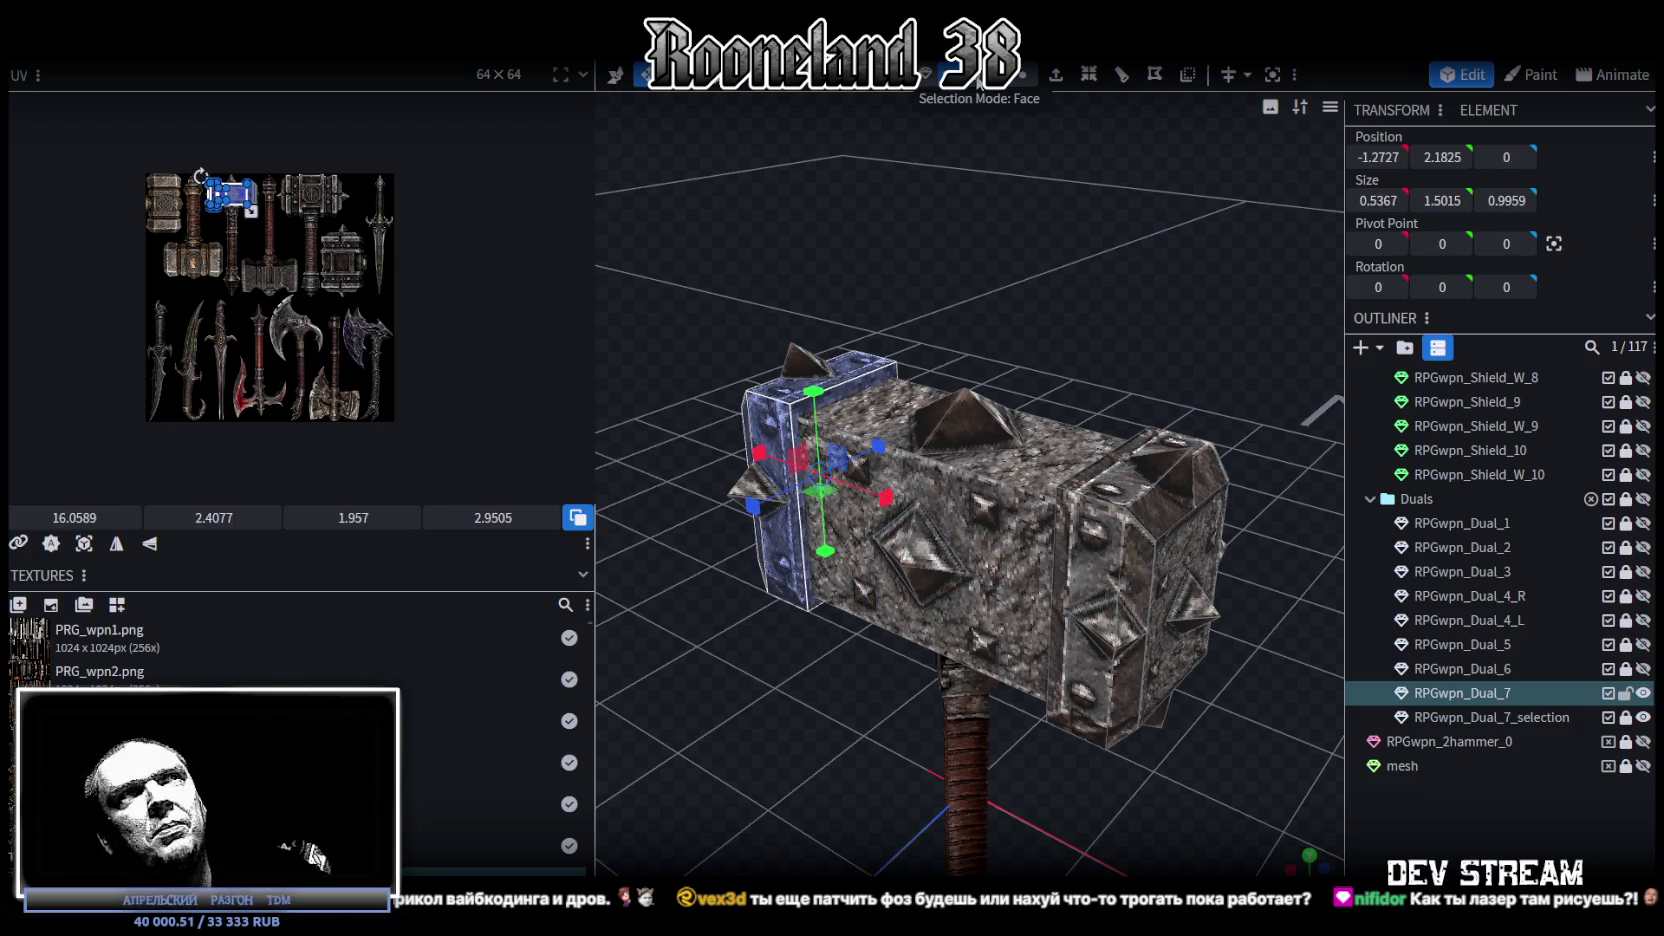
pyautogui.moveTo(838, 398); pyautogui.dragTo(835, 380)
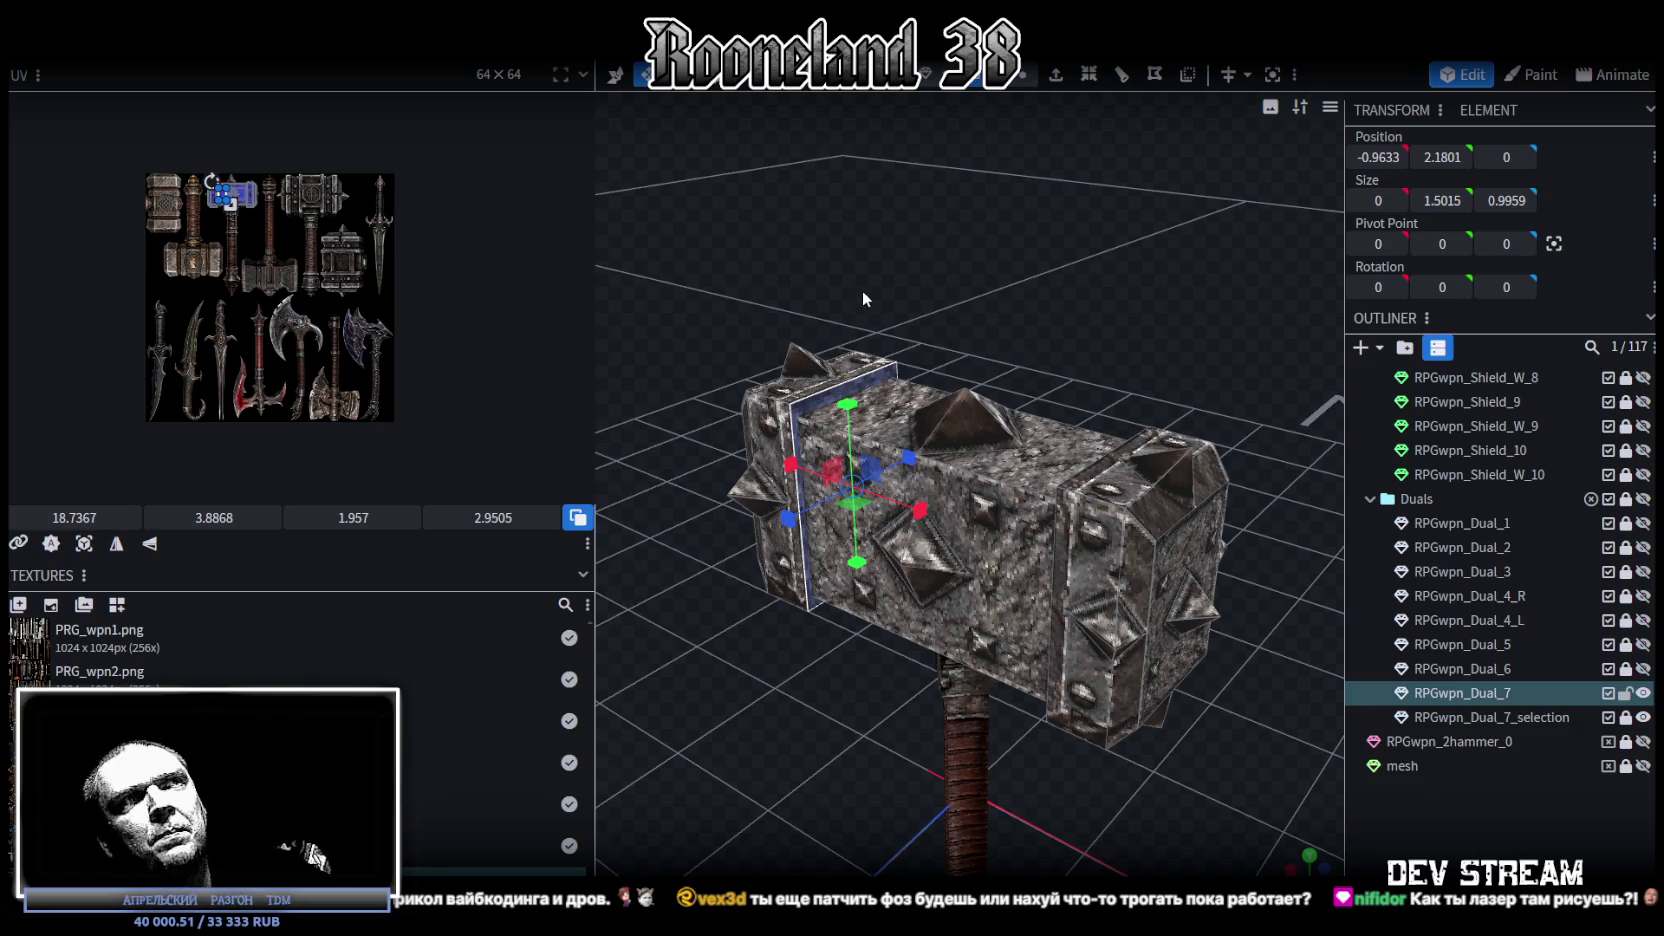
pyautogui.moveTo(862, 290); pyautogui.dragTo(1096, 285)
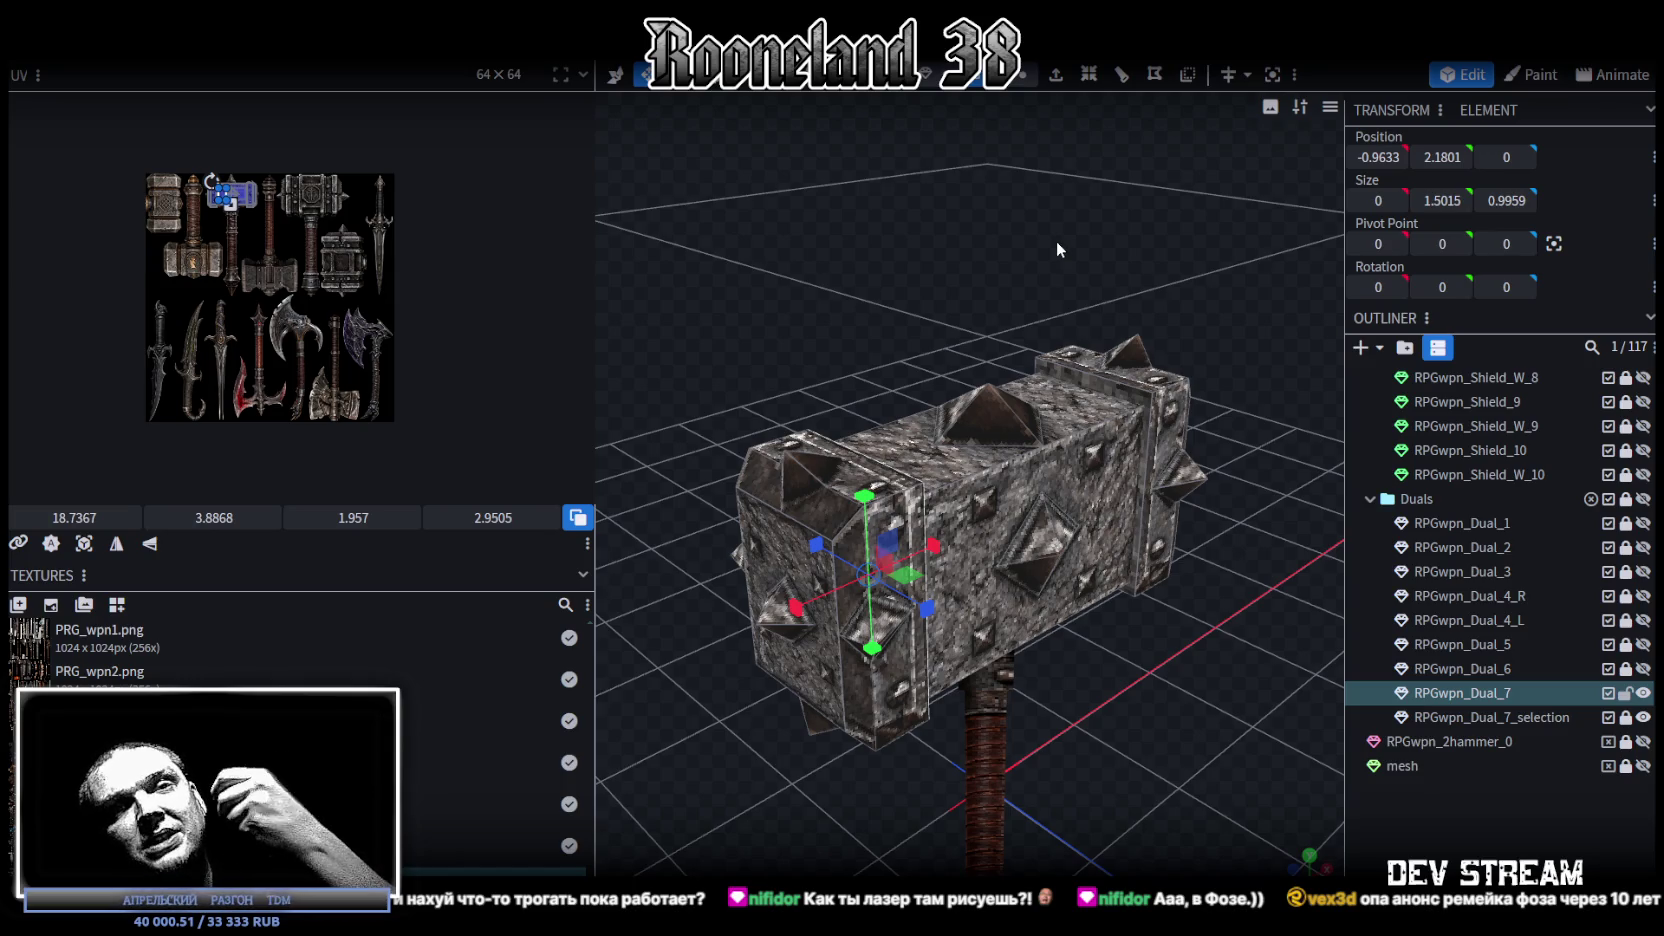
pyautogui.moveTo(1056, 240)
pyautogui.mouseDown()
pyautogui.moveTo(959, 254)
pyautogui.moveTo(922, 221)
pyautogui.mouseUp()
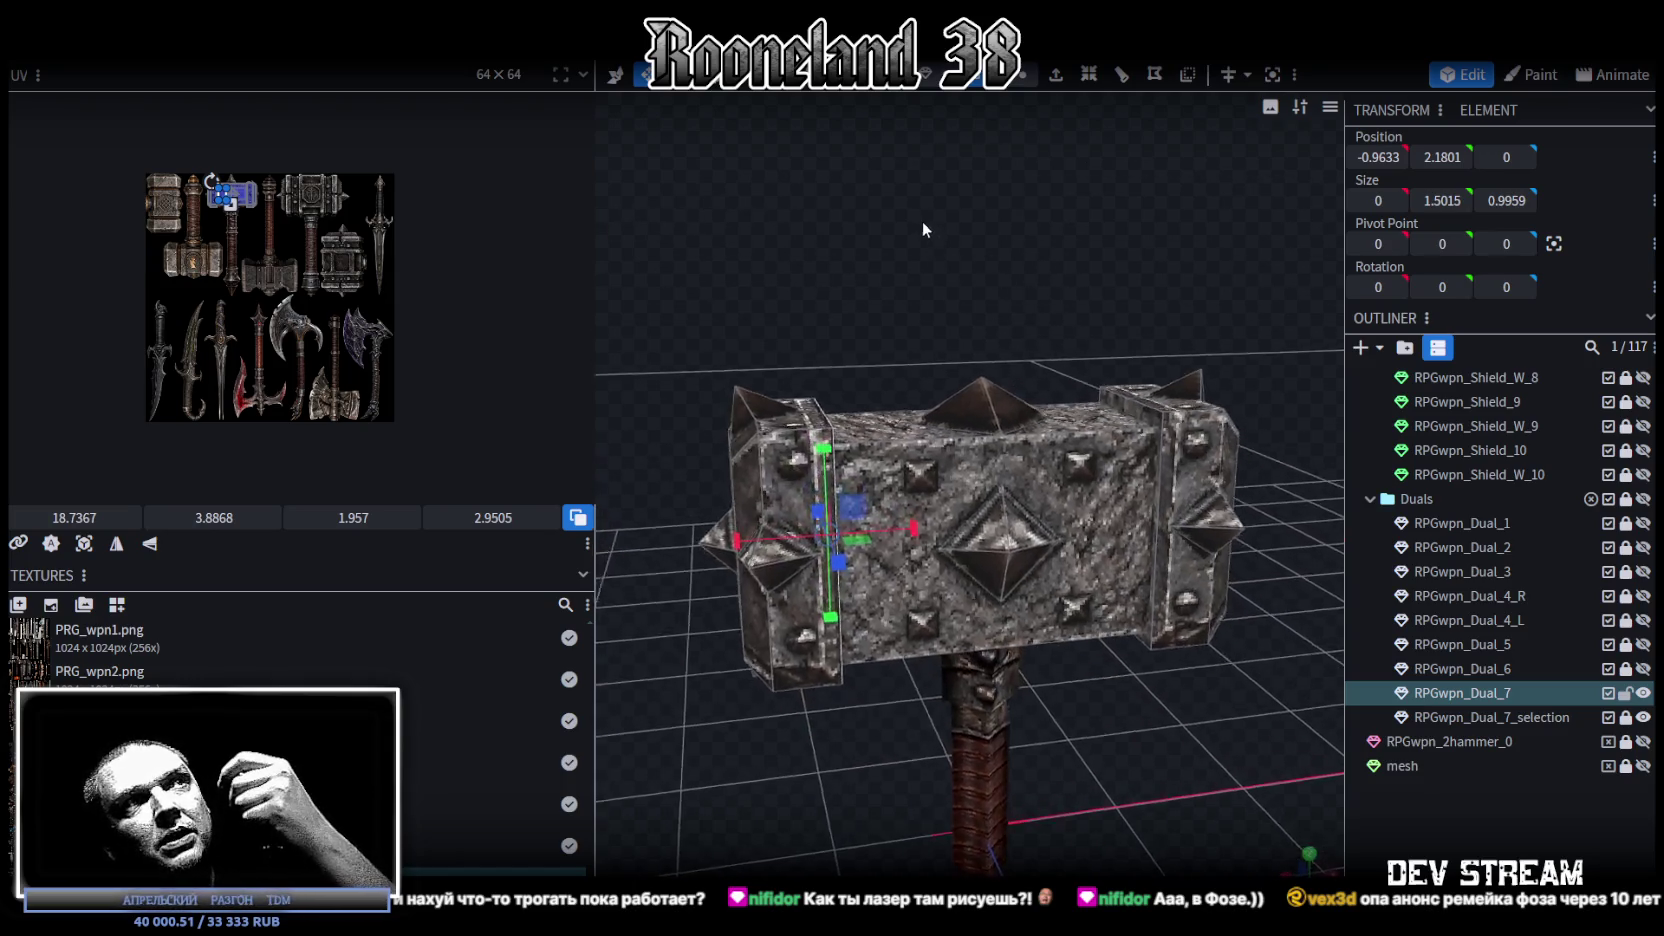
pyautogui.moveTo(913, 207)
pyautogui.mouseDown()
pyautogui.moveTo(914, 244)
pyautogui.moveTo(880, 244)
pyautogui.moveTo(967, 257)
pyautogui.moveTo(991, 299)
pyautogui.moveTo(896, 246)
pyautogui.mouseUp()
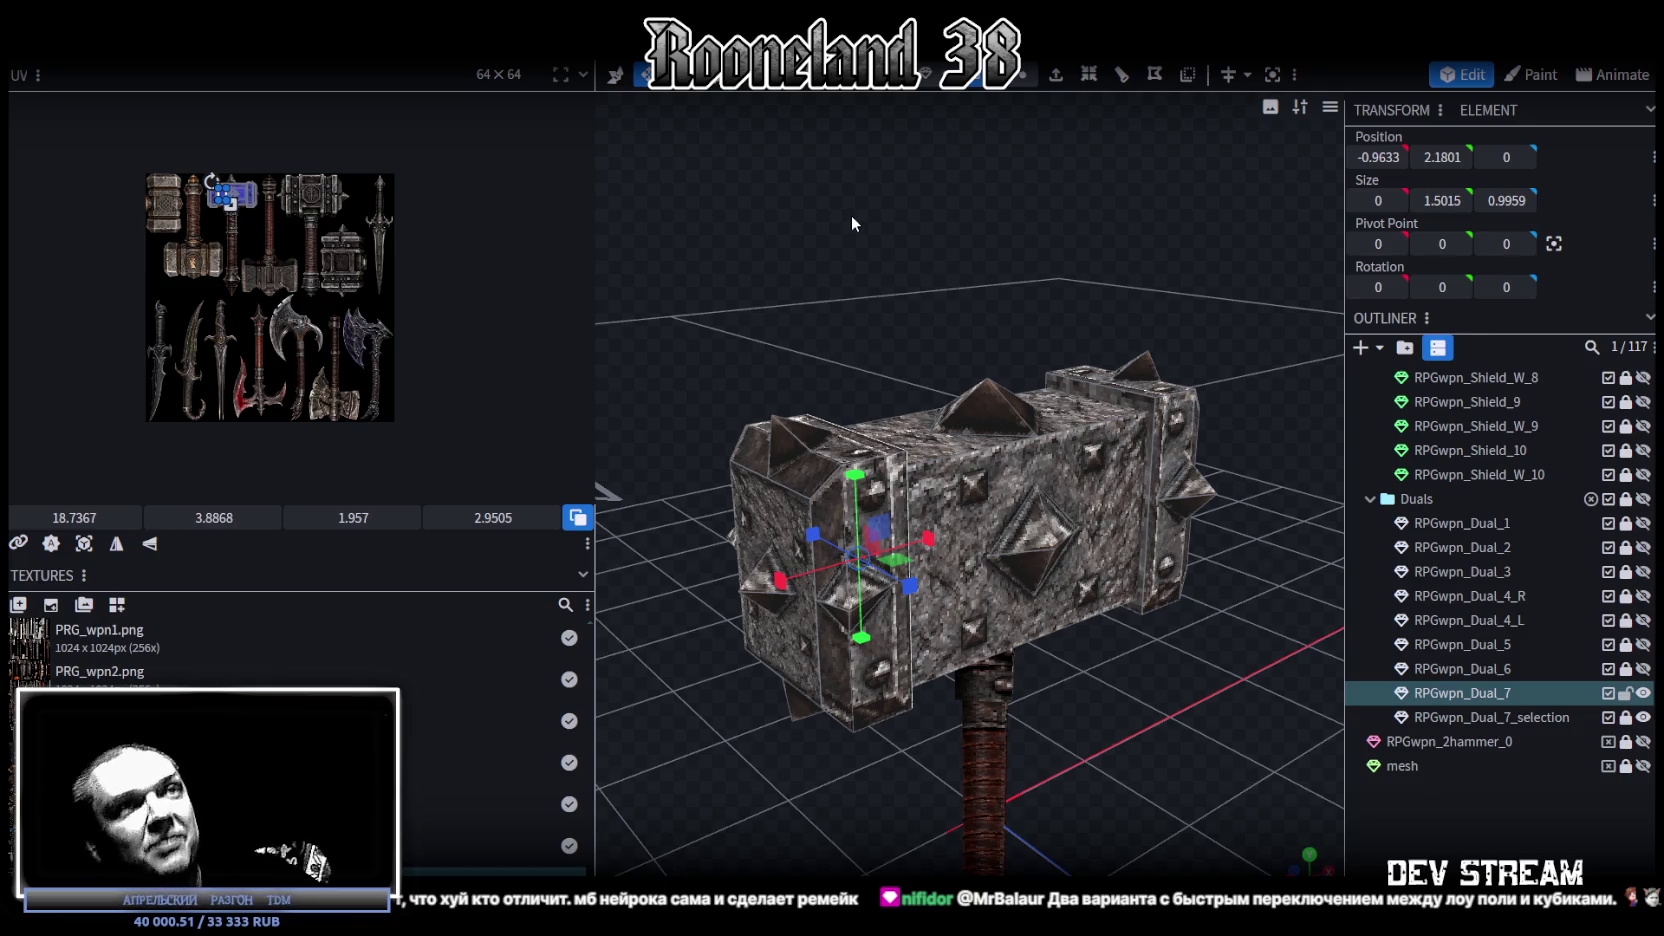
pyautogui.press('KP_1')
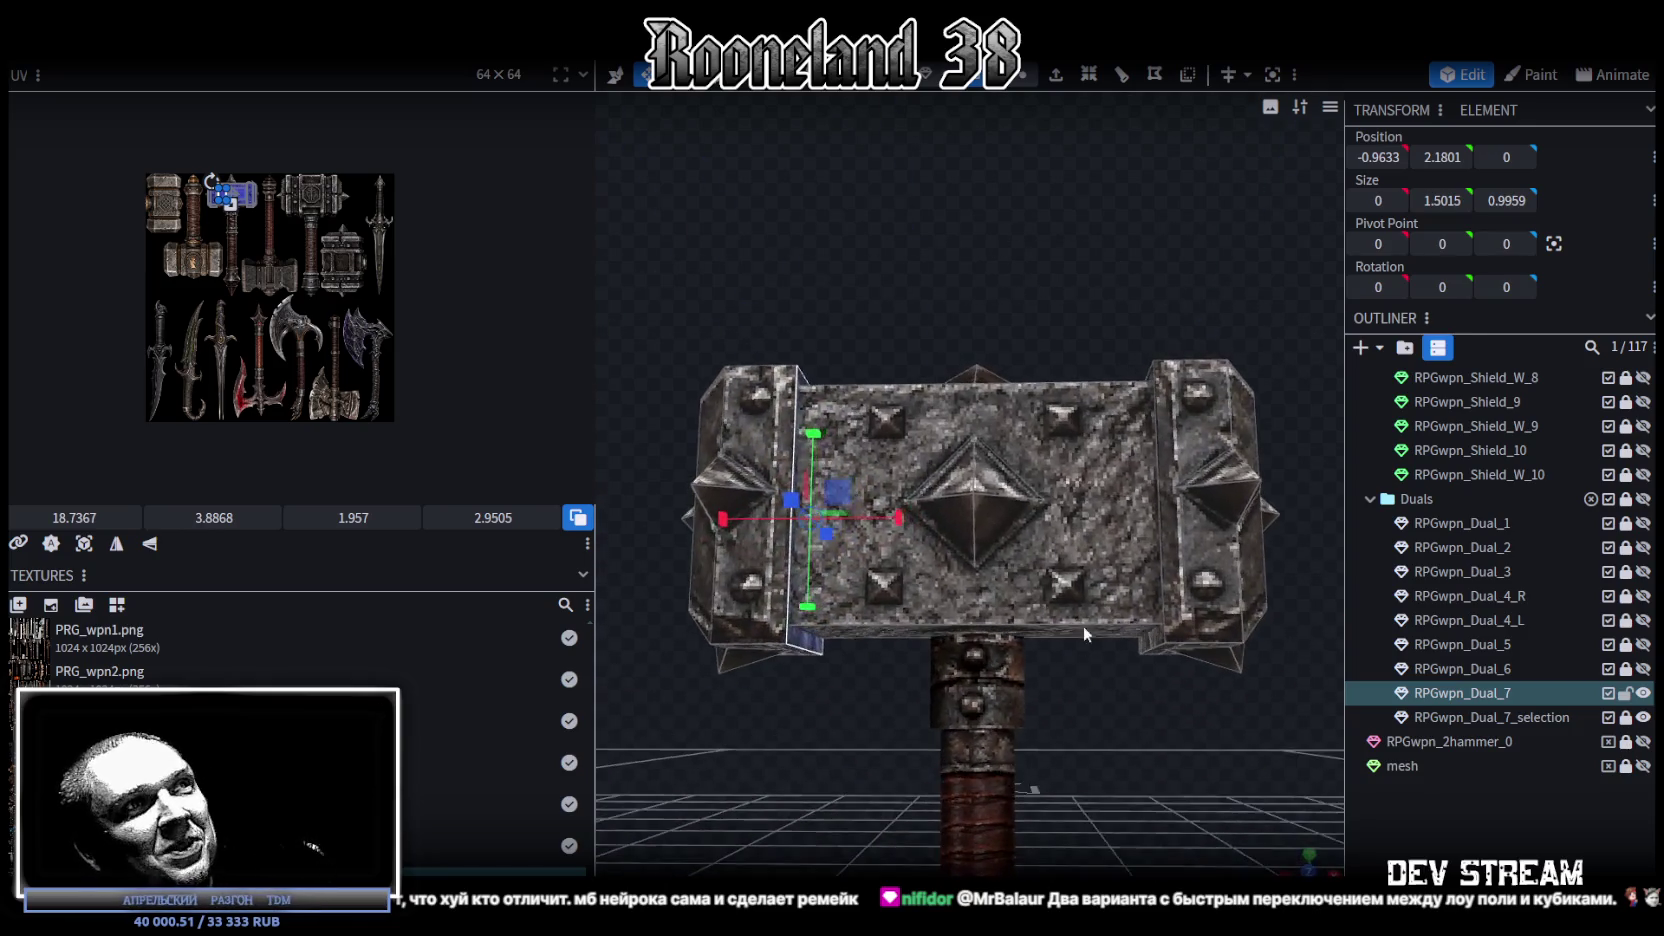
# Step: Select the head's front face and a horizontal face to inspect their UV mapping
pyautogui.click(1046, 584)
pyautogui.scroll(-1, 894, 343)
pyautogui.moveTo(1156, 753)
pyautogui.mouseDown()
pyautogui.moveTo(1108, 671)
pyautogui.moveTo(1091, 734)
pyautogui.moveTo(1089, 654)
pyautogui.mouseUp()
pyautogui.click(1004, 360)
pyautogui.moveTo(1004, 360)
pyautogui.mouseDown()
pyautogui.moveTo(1004, 399)
pyautogui.moveTo(982, 290)
pyautogui.moveTo(1000, 347)
pyautogui.mouseUp()
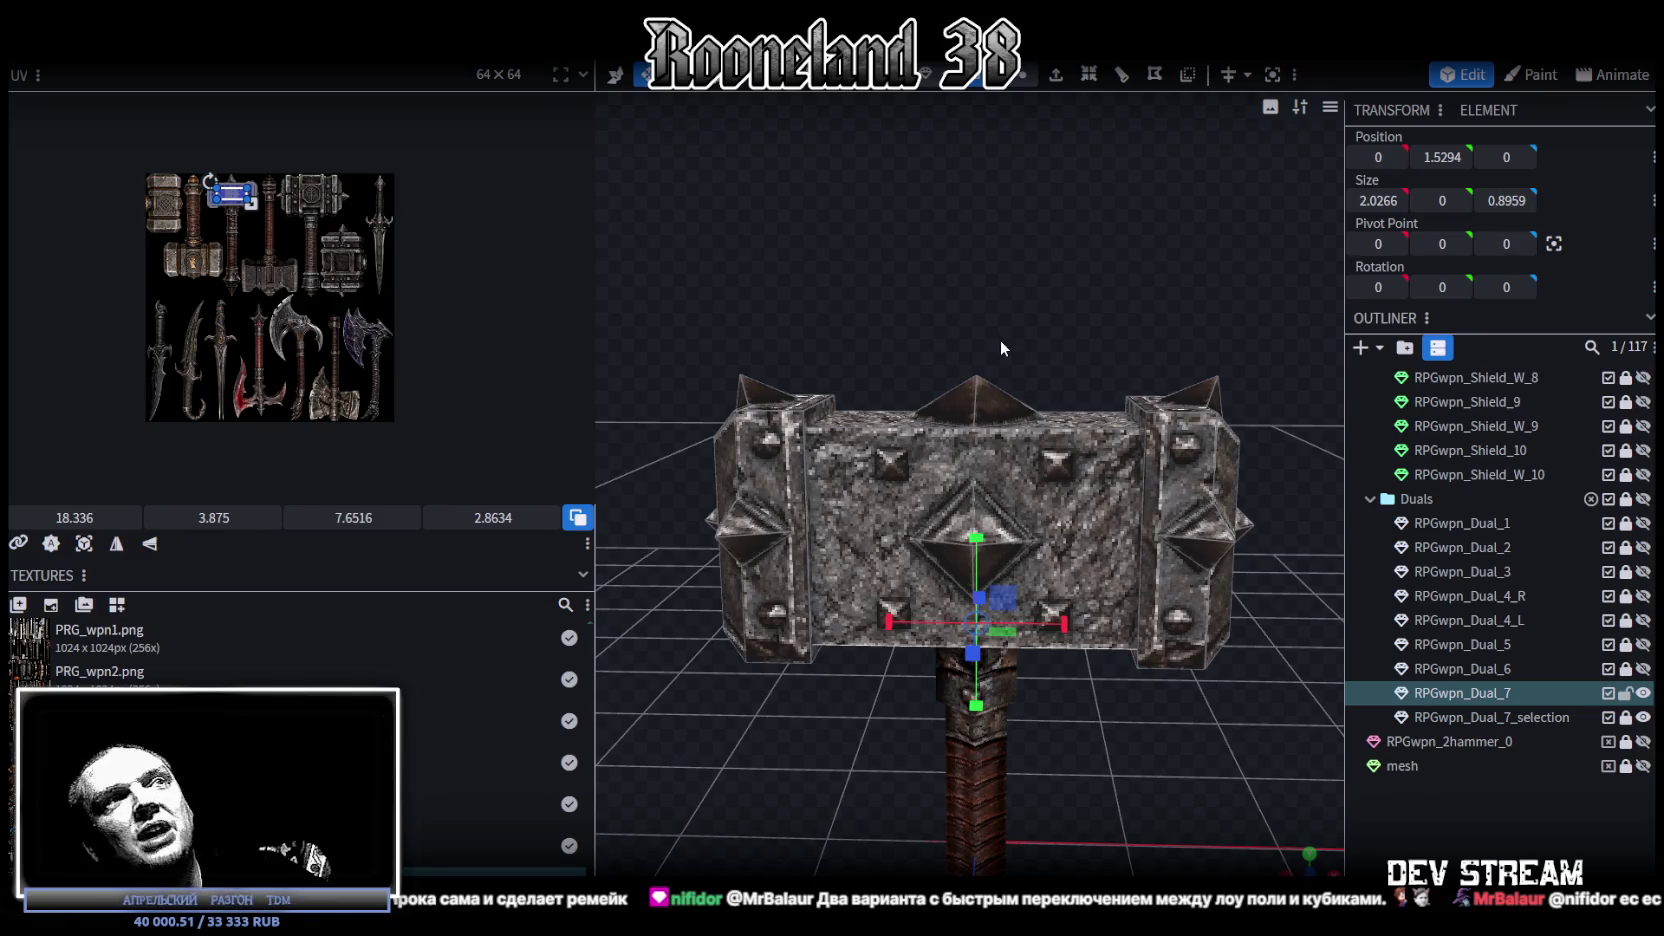
# Step: Zoom in close on the hammer images of the texture in the UV editor
pyautogui.moveTo(642, 197); pyautogui.dragTo(599, 186)
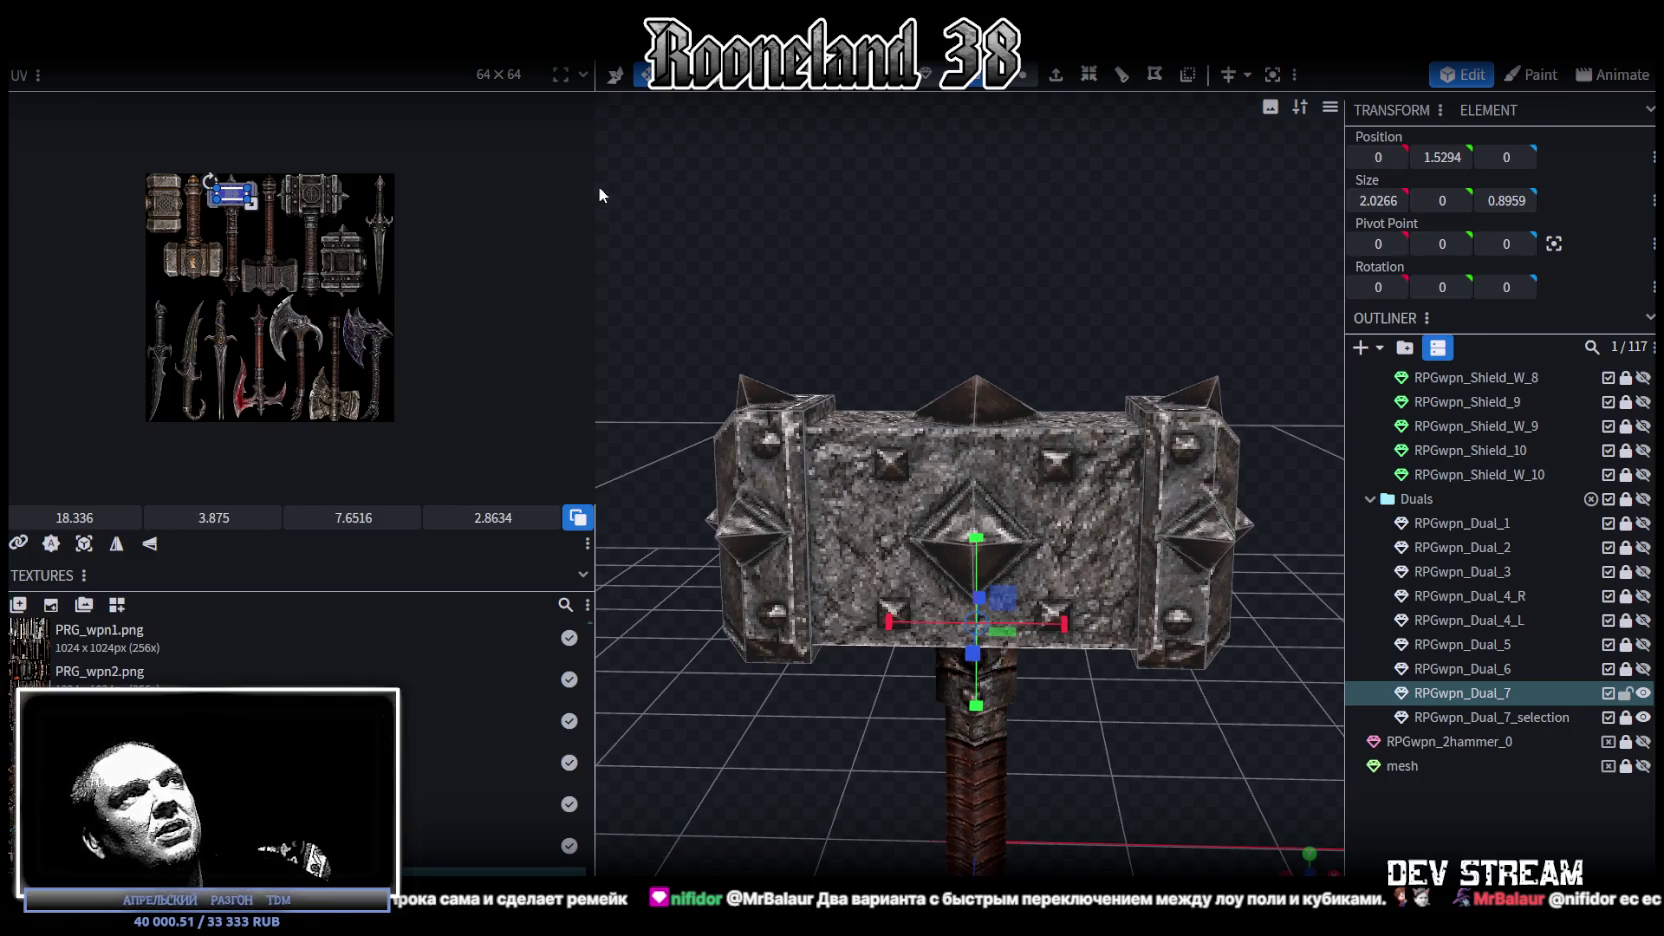
pyautogui.scroll(-2, 838, 362)
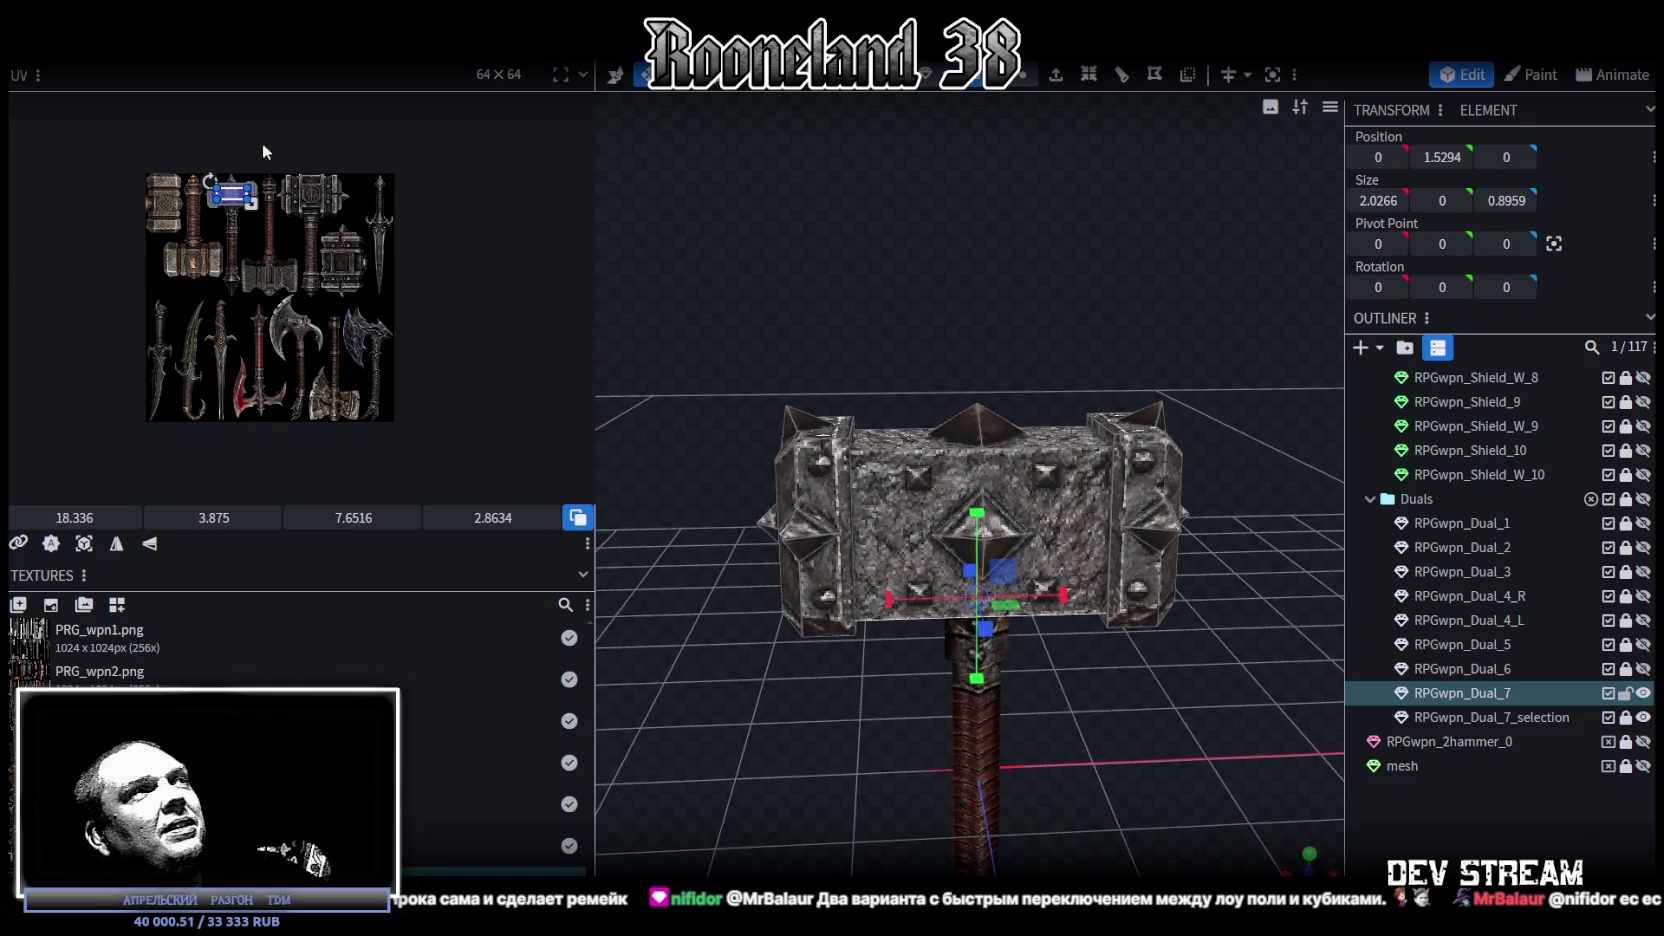
pyautogui.scroll(2, 236, 228)
pyautogui.scroll(2, 236, 228)
pyautogui.moveTo(958, 302)
pyautogui.mouseDown()
pyautogui.moveTo(958, 266)
pyautogui.moveTo(915, 246)
pyautogui.moveTo(954, 214)
pyautogui.moveTo(928, 242)
pyautogui.mouseUp()
pyautogui.scroll(-2, 927, 272)
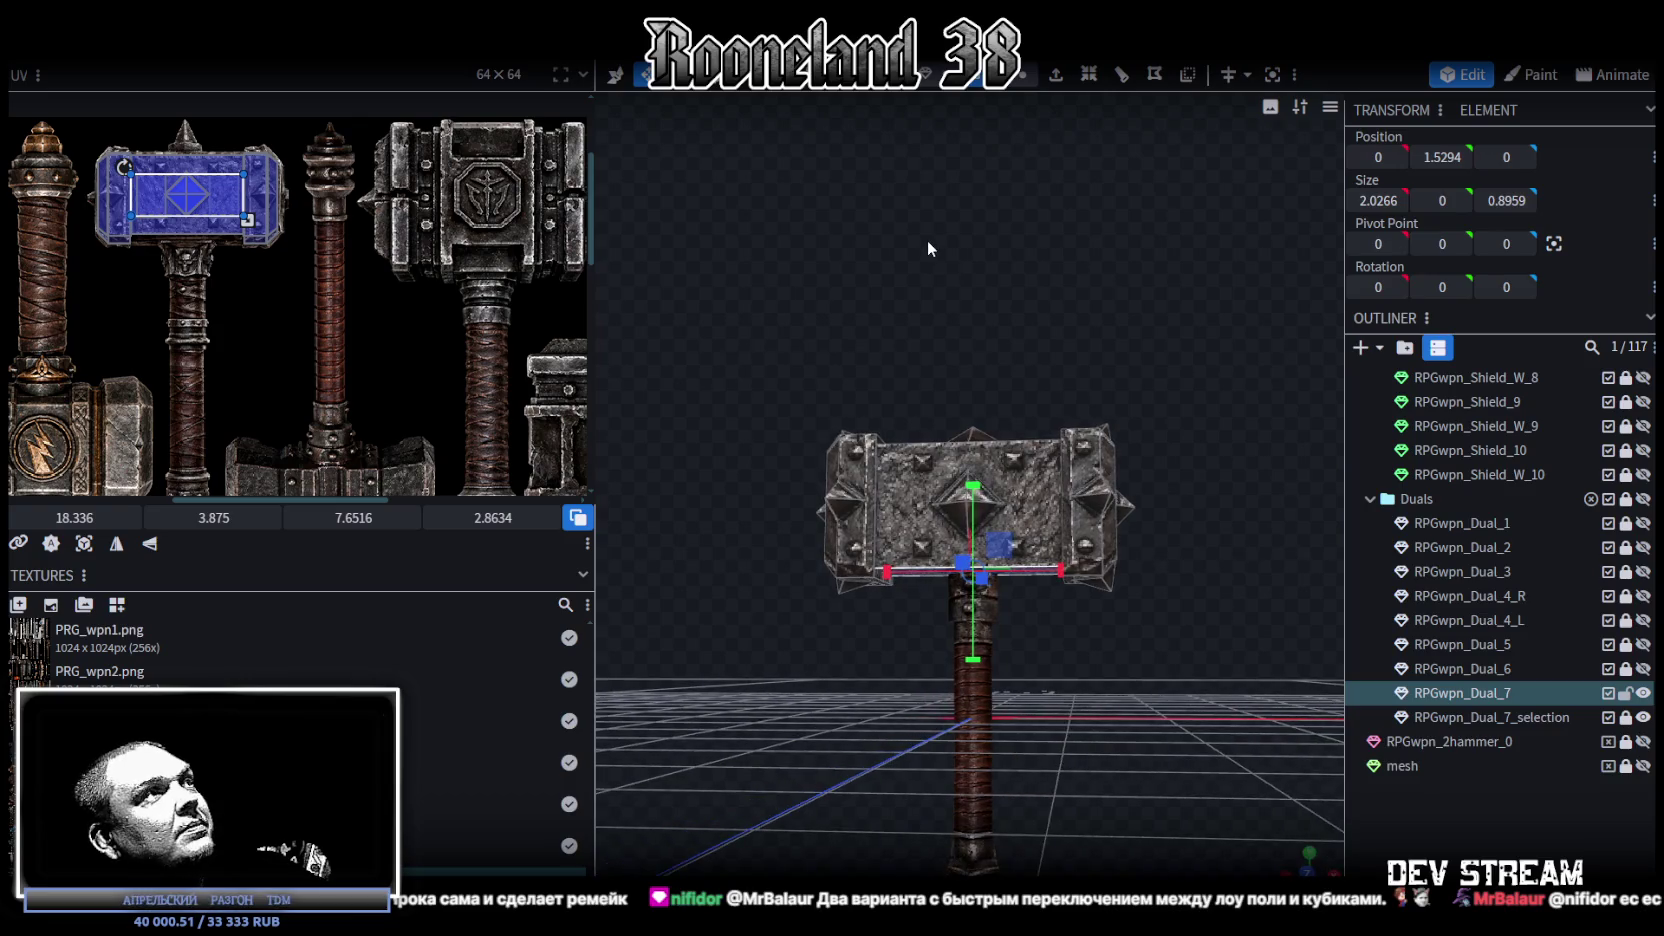
pyautogui.scroll(-2, 434, 280)
pyautogui.scroll(-1, 386, 231)
# Step: Select the hammer head's right and left end caps, then clear the selection
pyautogui.moveTo(1076, 523)
pyautogui.mouseDown()
pyautogui.moveTo(1138, 632)
pyautogui.moveTo(1147, 696)
pyautogui.moveTo(1100, 470)
pyautogui.mouseUp()
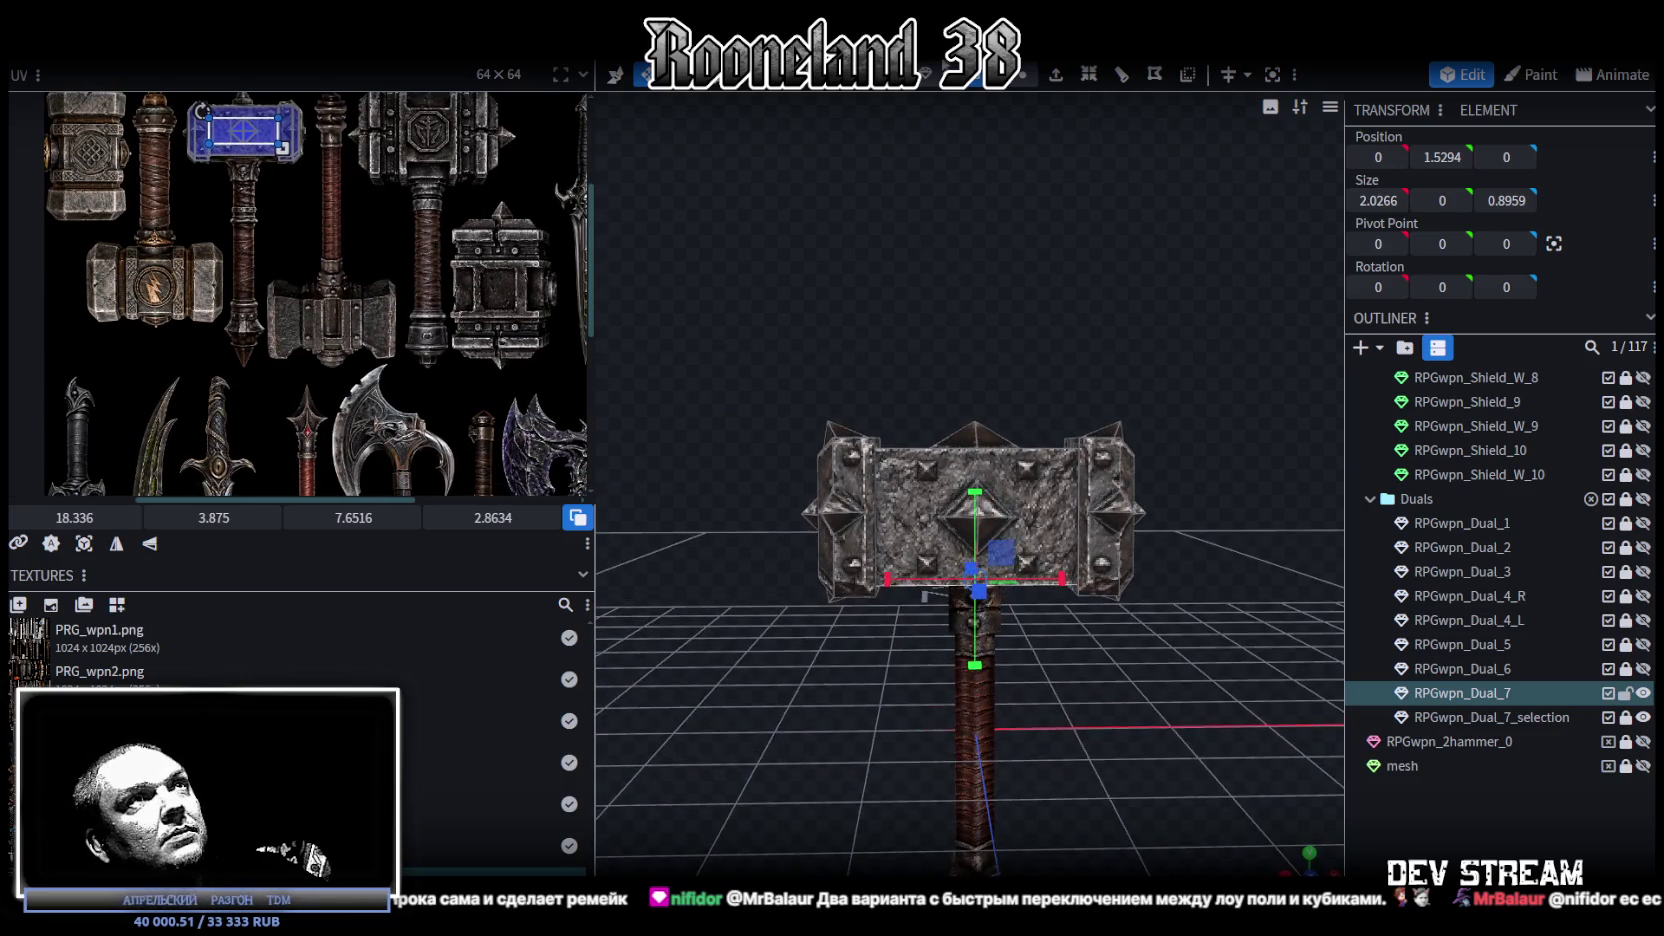
pyautogui.click(1100, 462)
pyautogui.keyDown('shift'); pyautogui.click(876, 460); pyautogui.keyUp('shift')
pyautogui.click(974, 395)
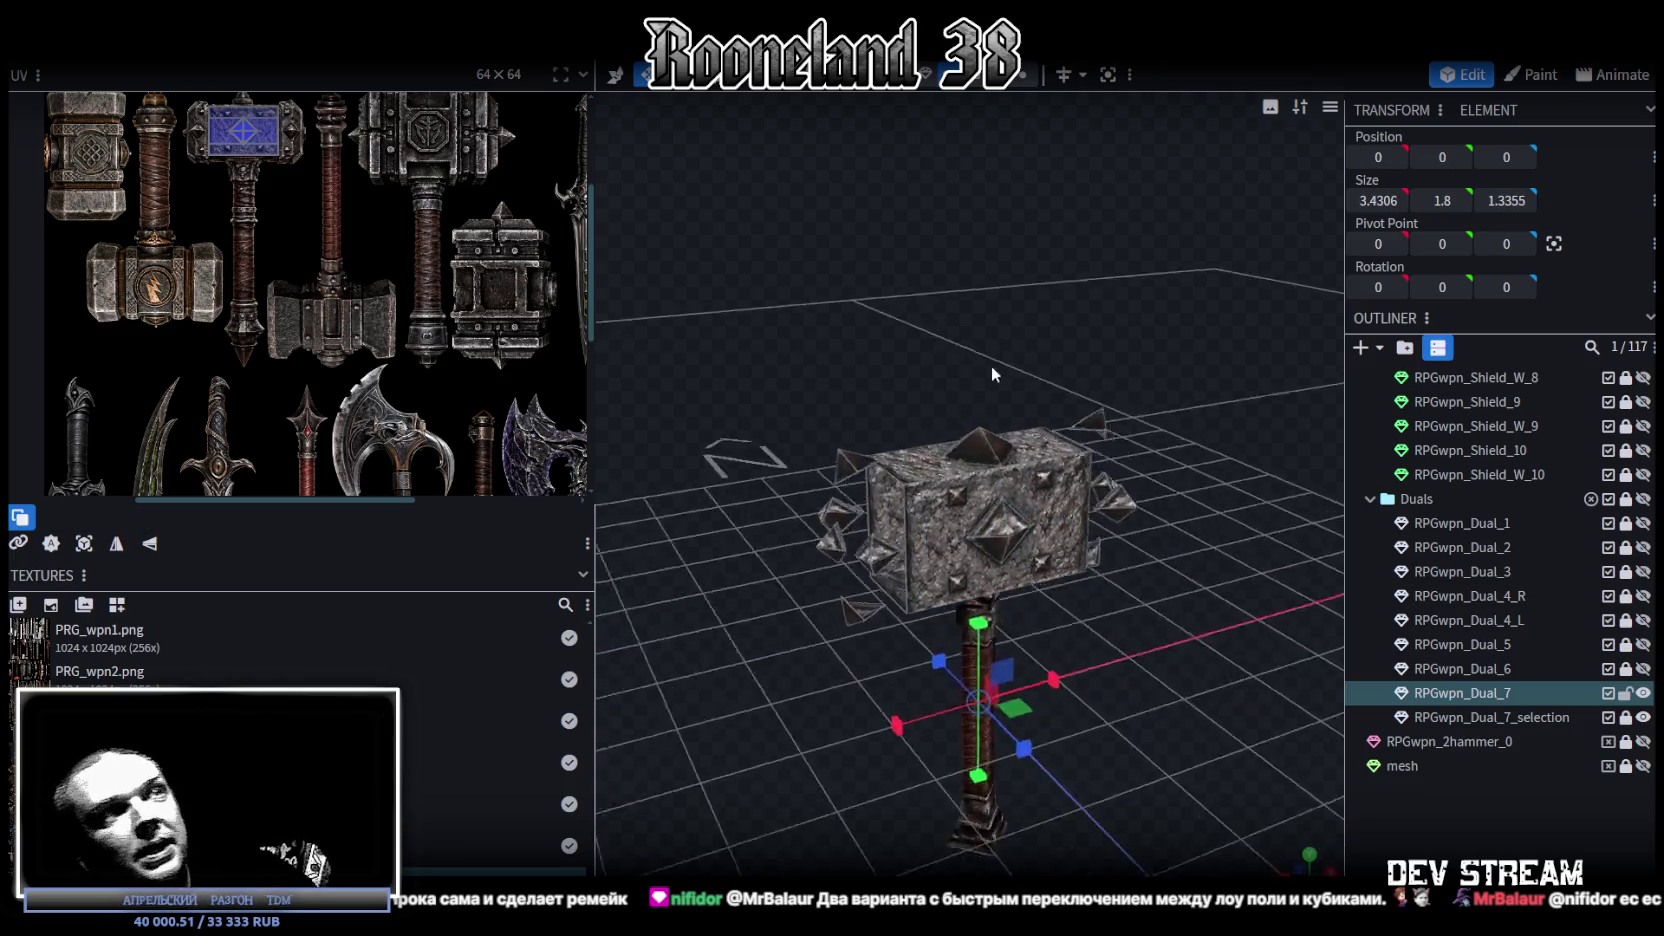
# Step: Delete the two spikes on the hammer head's left side
pyautogui.moveTo(991, 379); pyautogui.dragTo(786, 523)
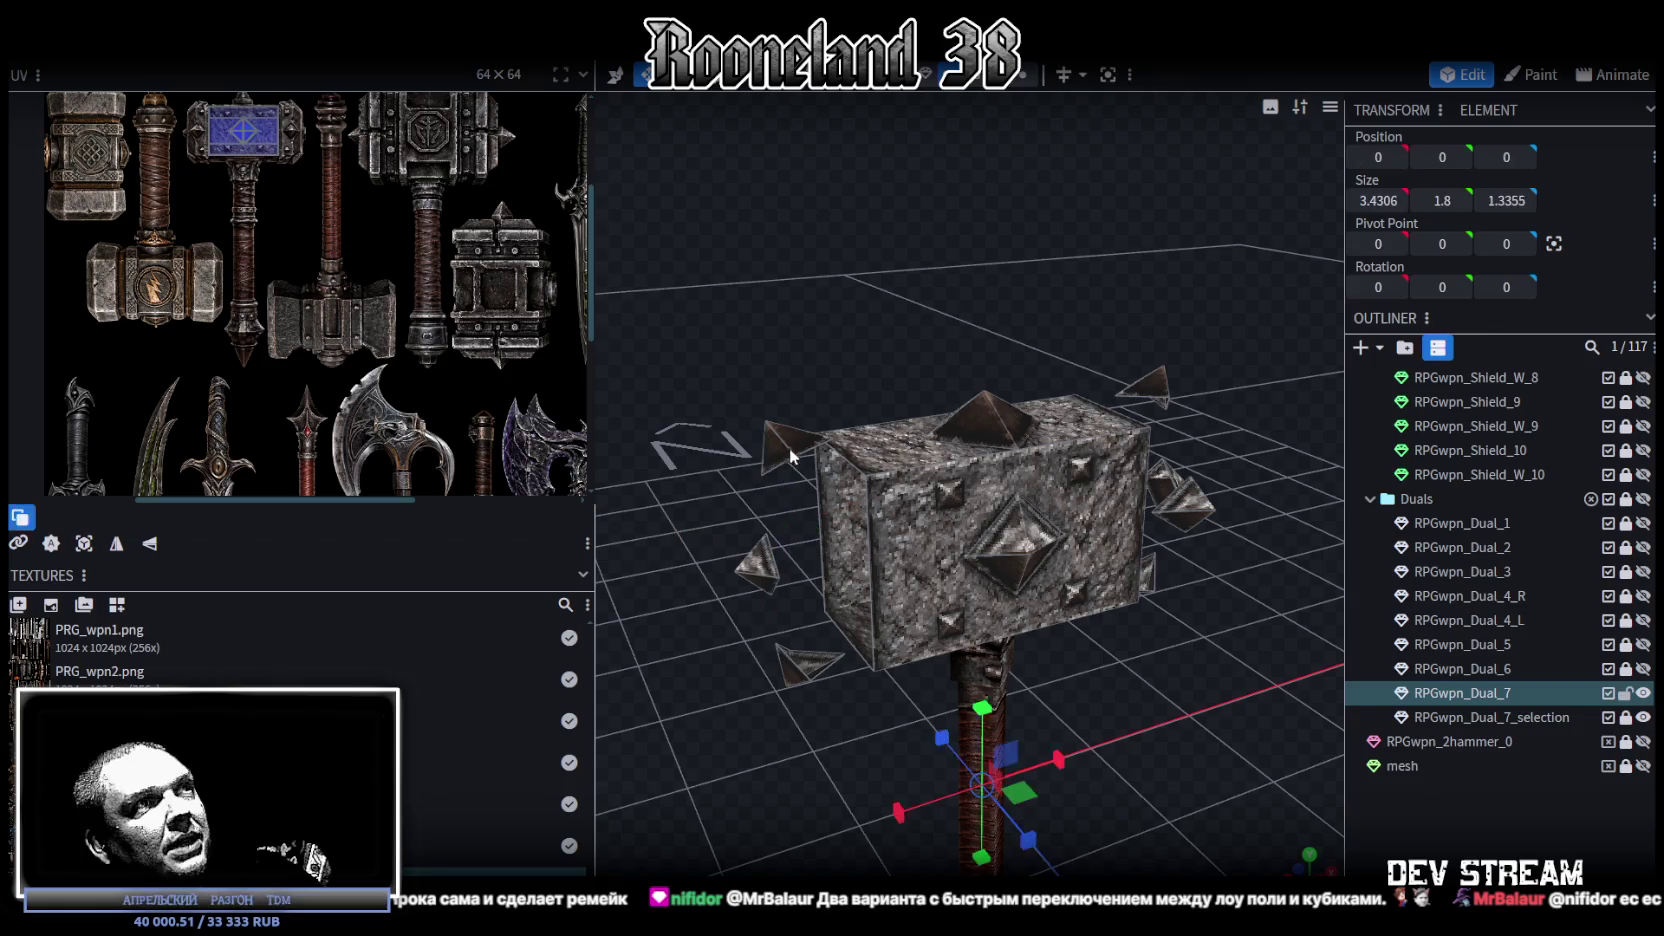
pyautogui.click(775, 515)
pyautogui.keyDown('shift'); pyautogui.click(760, 568); pyautogui.keyUp('shift')
pyautogui.press('Delete')
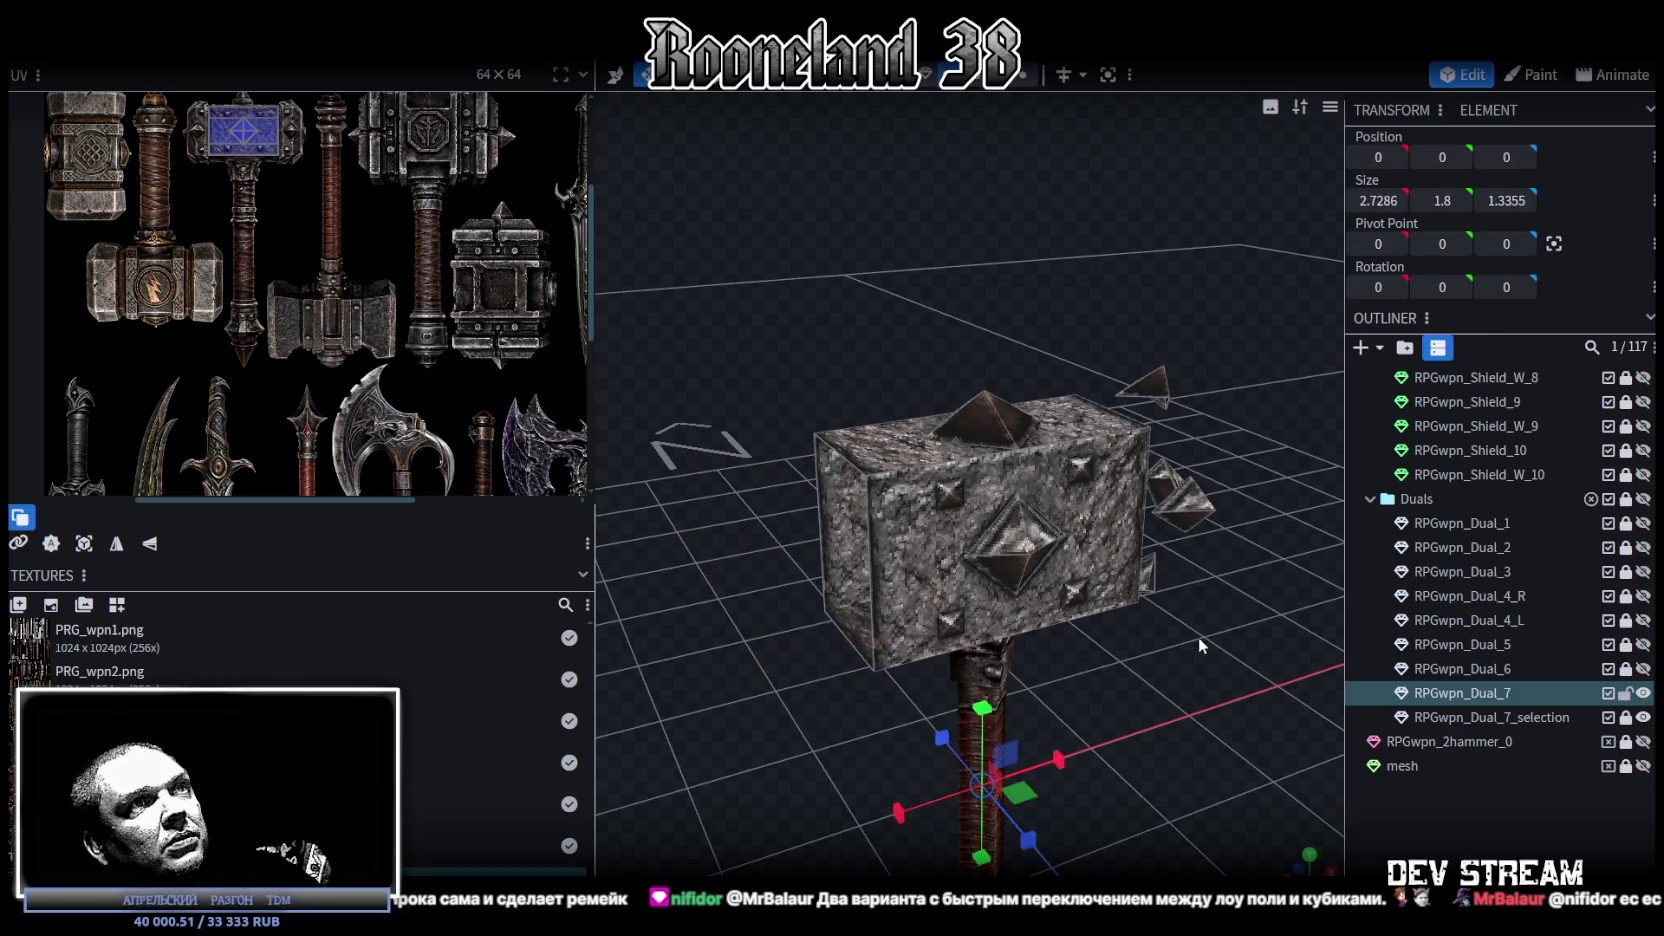
# Step: Select the spikes on the head's right side and the leftover spike
pyautogui.moveTo(1199, 637); pyautogui.dragTo(1121, 650)
pyautogui.click(1068, 607)
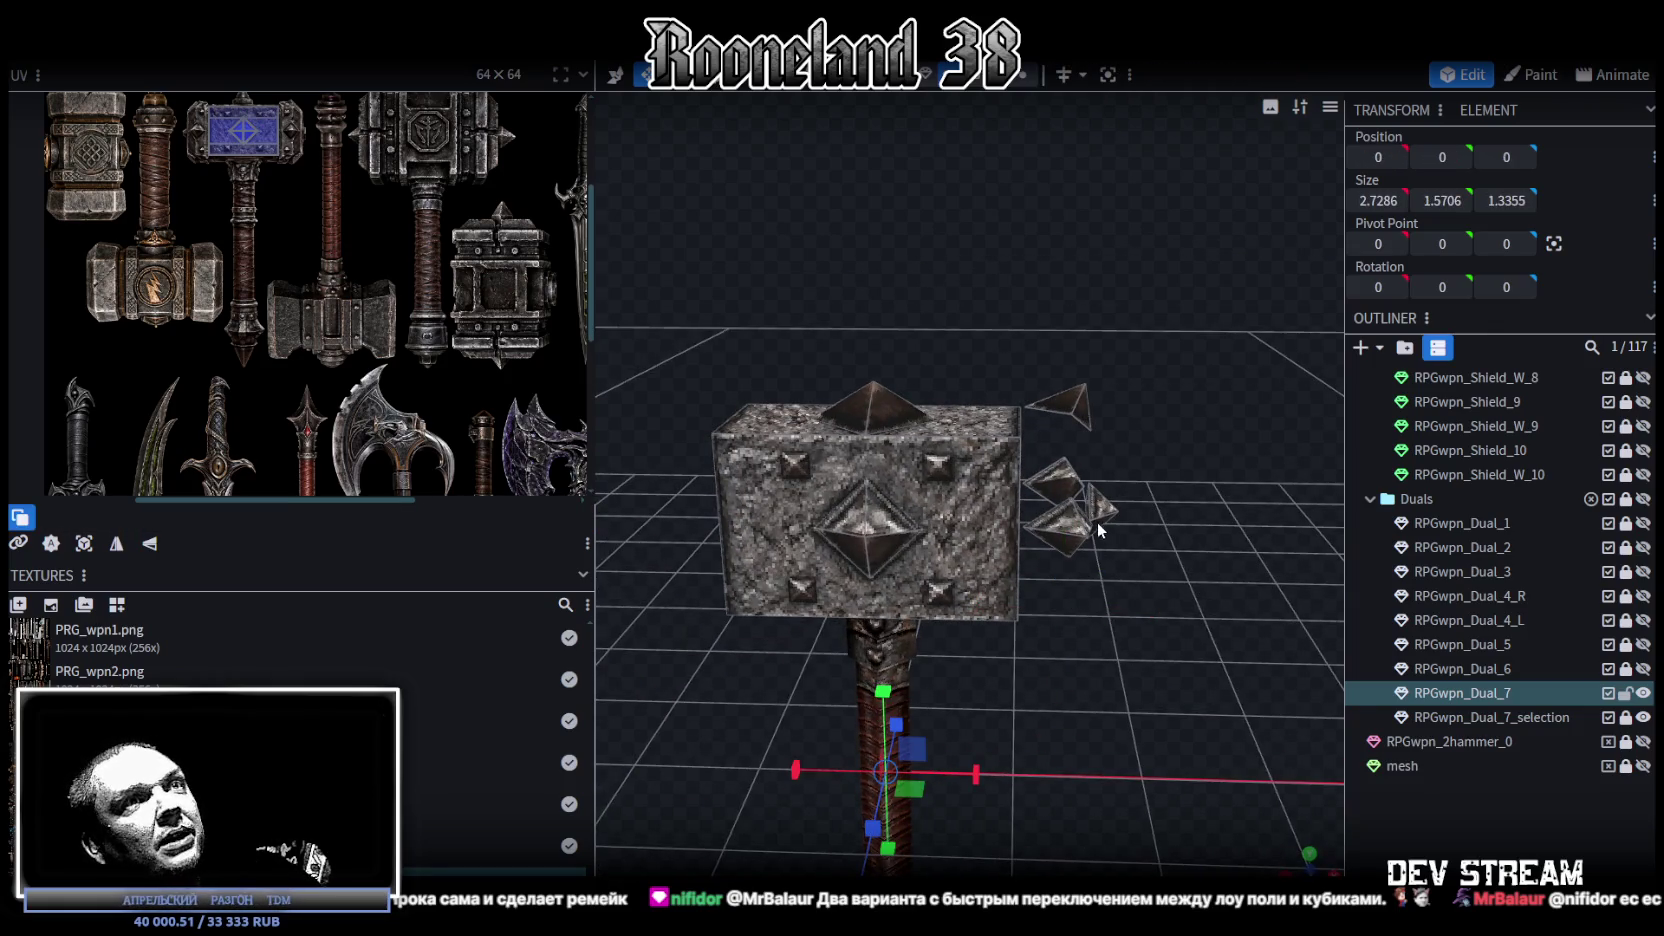
pyautogui.click(1075, 505)
pyautogui.click(1053, 484)
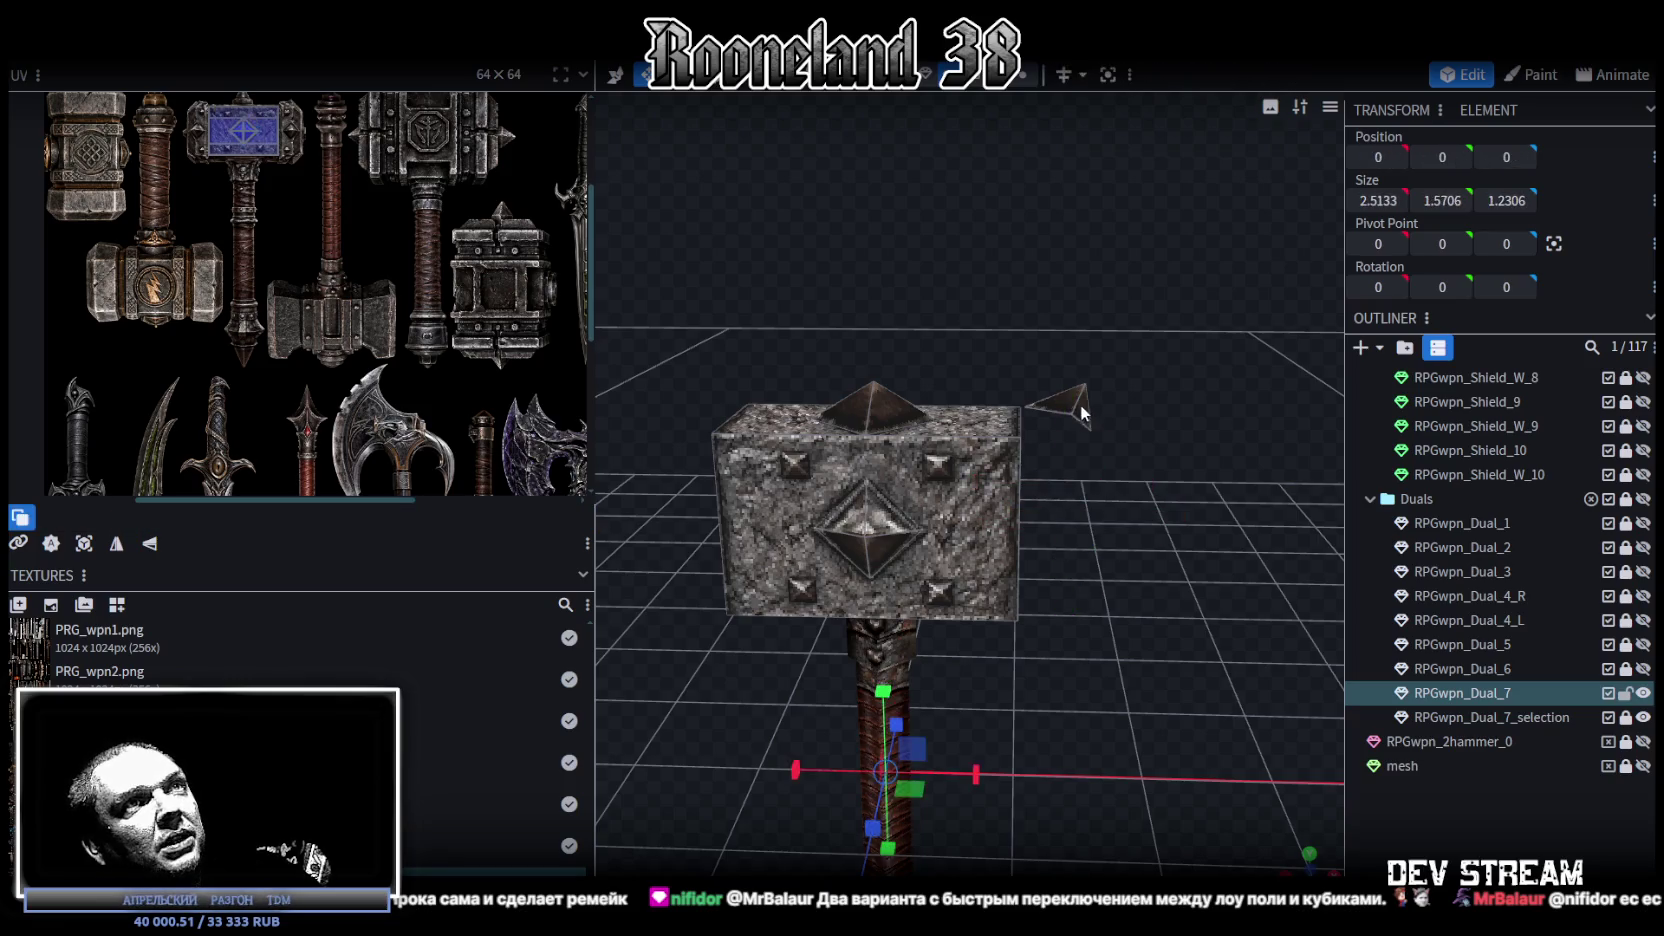
pyautogui.click(860, 510)
pyautogui.moveTo(900, 520); pyautogui.dragTo(800, 538)
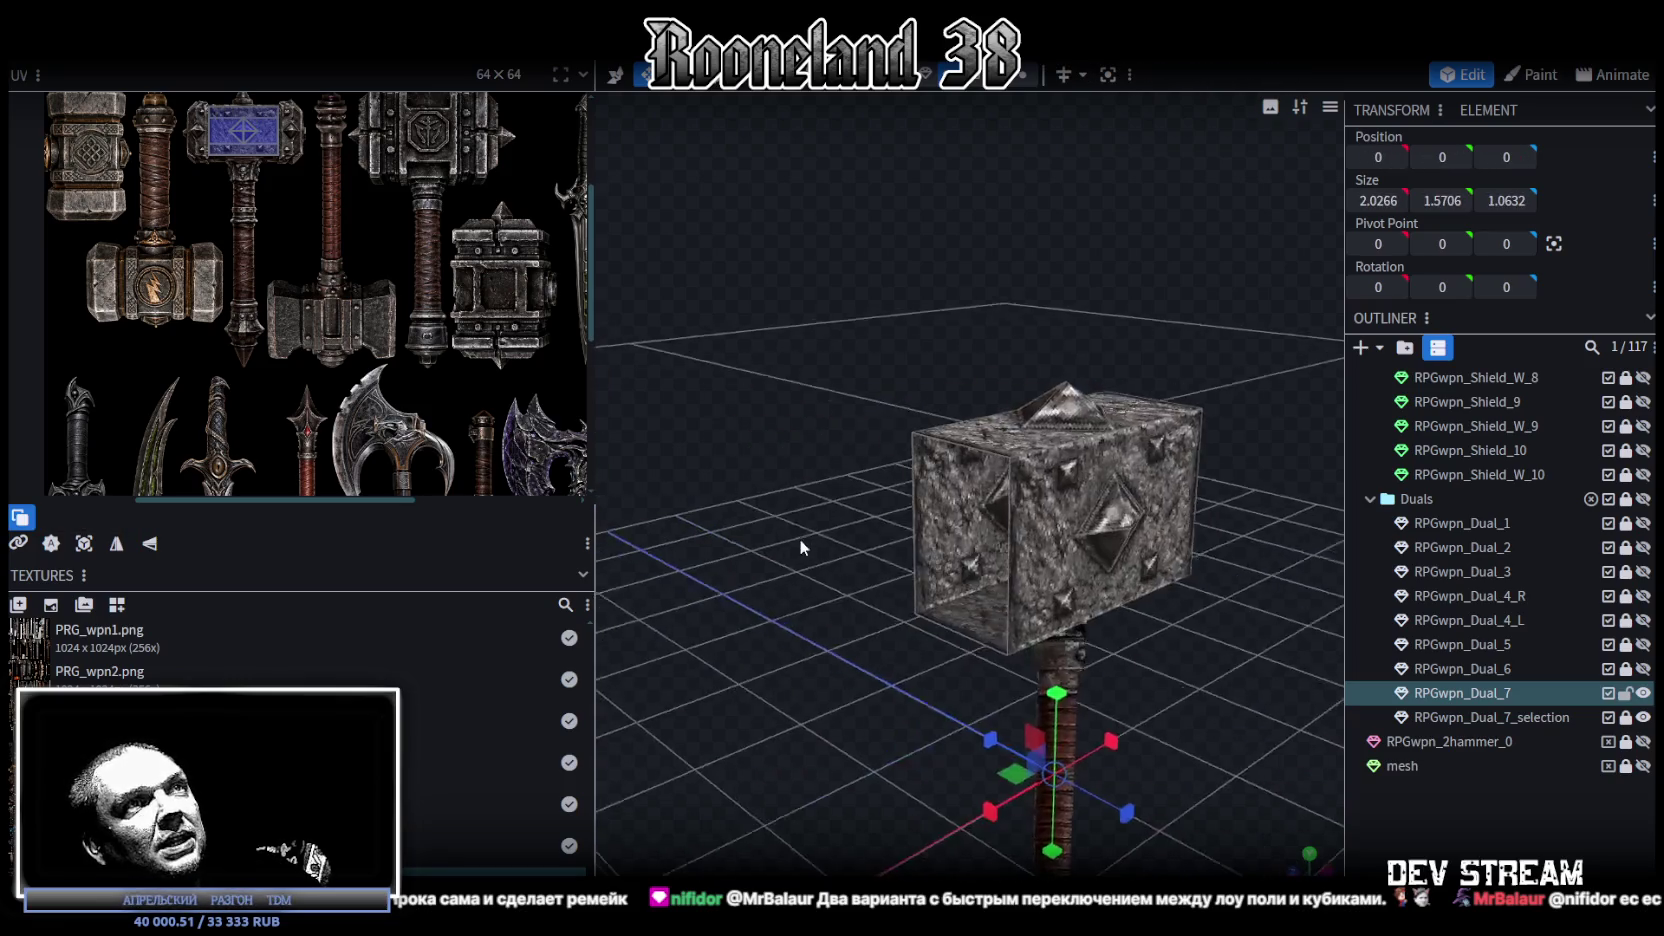
pyautogui.click(1143, 530)
# Step: Select the head's top front edge and switch to orthographic front view
pyautogui.moveTo(664, 575)
pyautogui.mouseDown()
pyautogui.moveTo(1145, 544)
pyautogui.moveTo(1046, 467)
pyautogui.moveTo(1028, 493)
pyautogui.moveTo(1086, 519)
pyautogui.moveTo(1076, 462)
pyautogui.mouseUp()
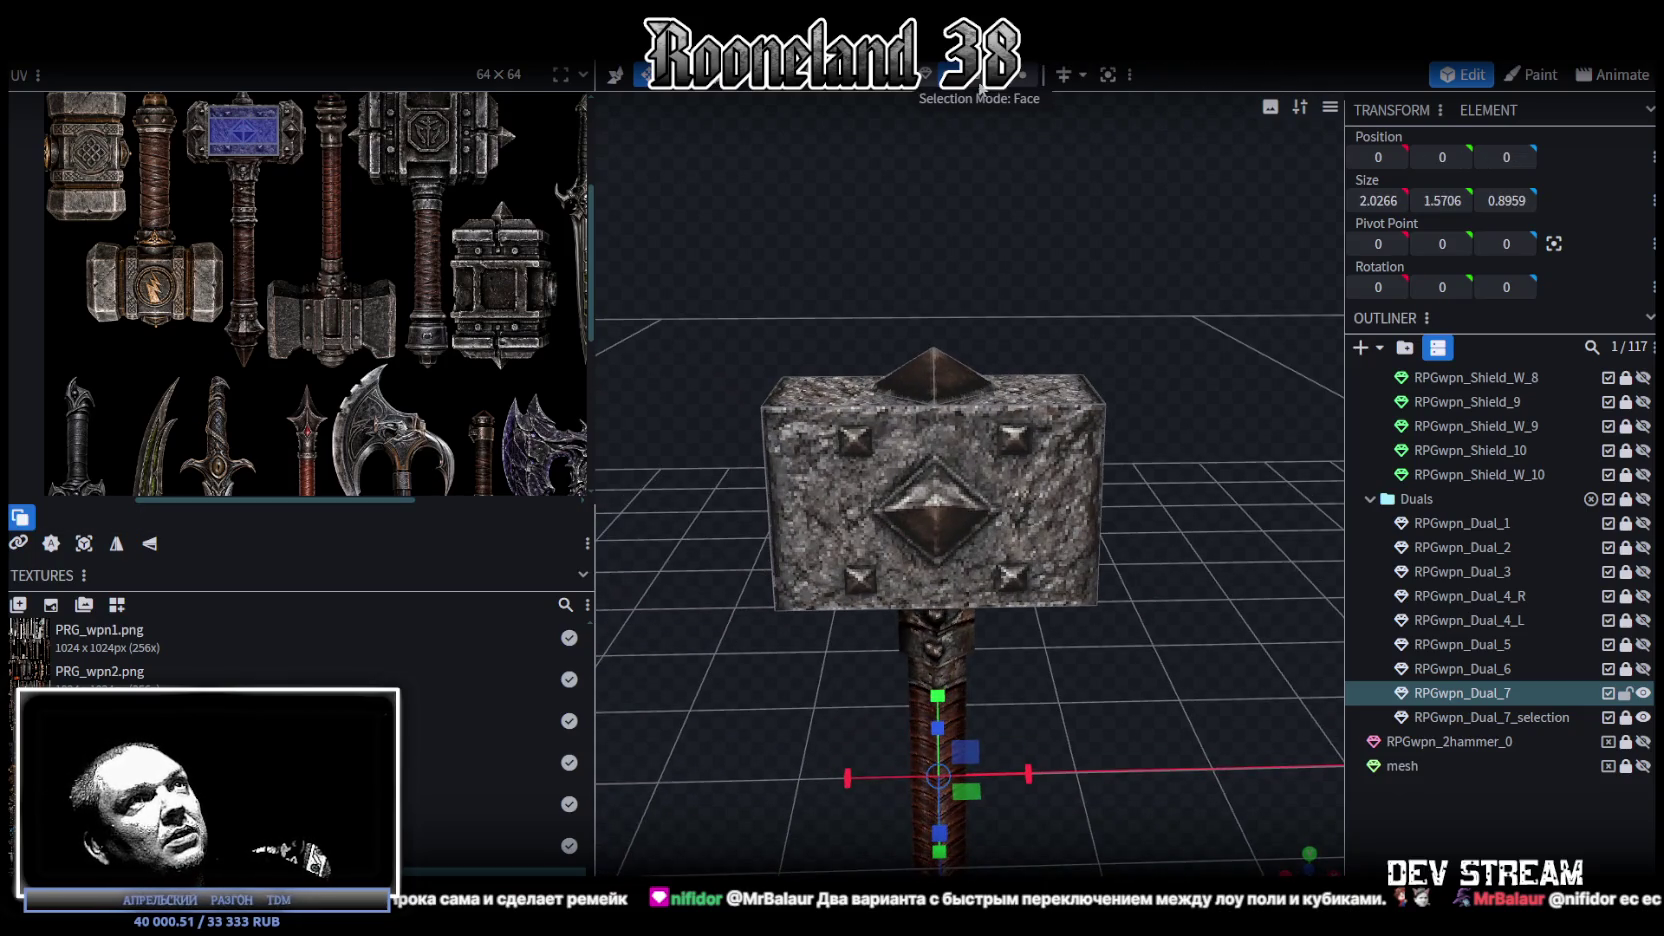
pyautogui.click(1004, 405)
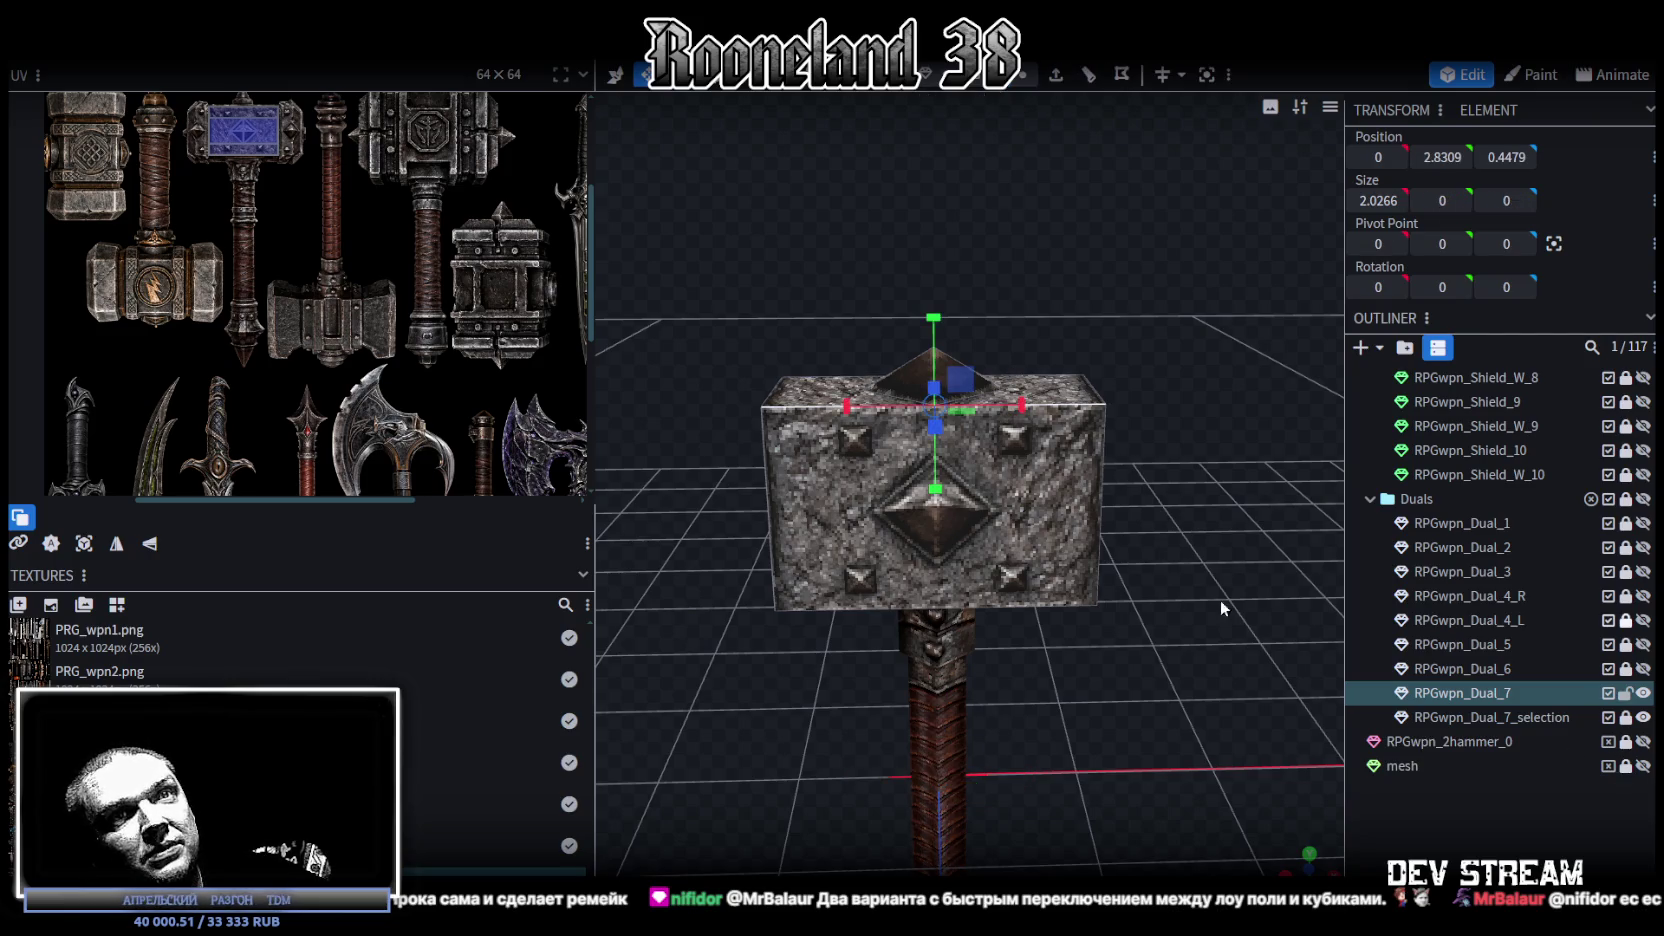
pyautogui.scroll(2, 1055, 583)
pyautogui.moveTo(1209, 663); pyautogui.dragTo(1206, 685)
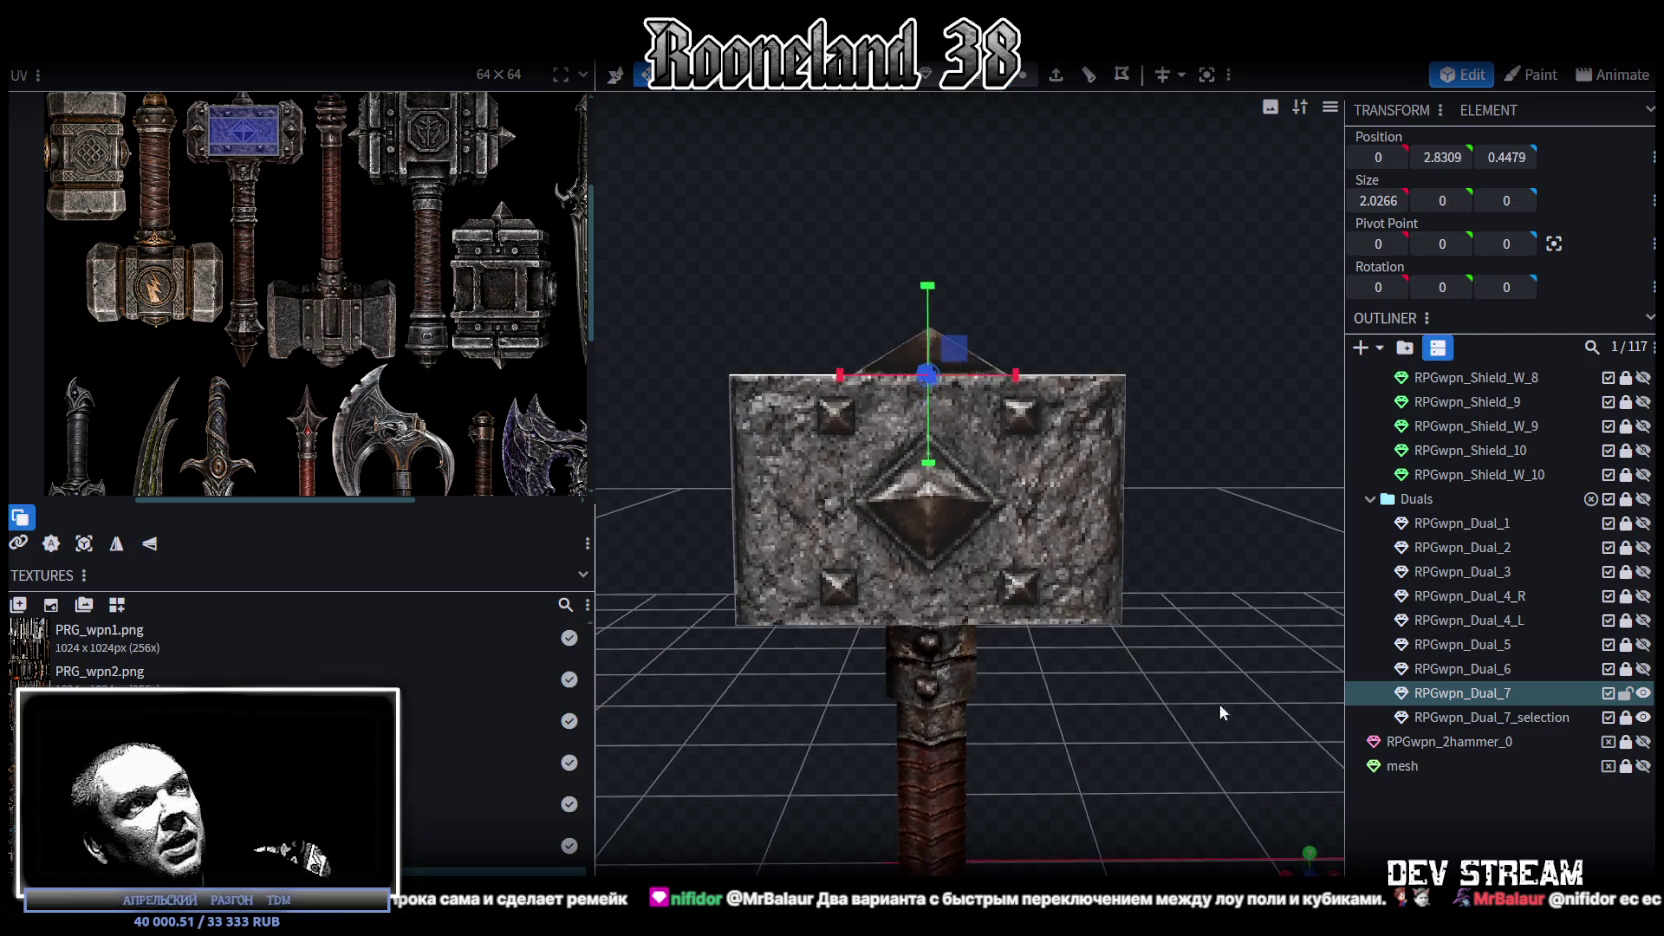
pyautogui.press('KP_1')
pyautogui.scroll(3, 1056, 716)
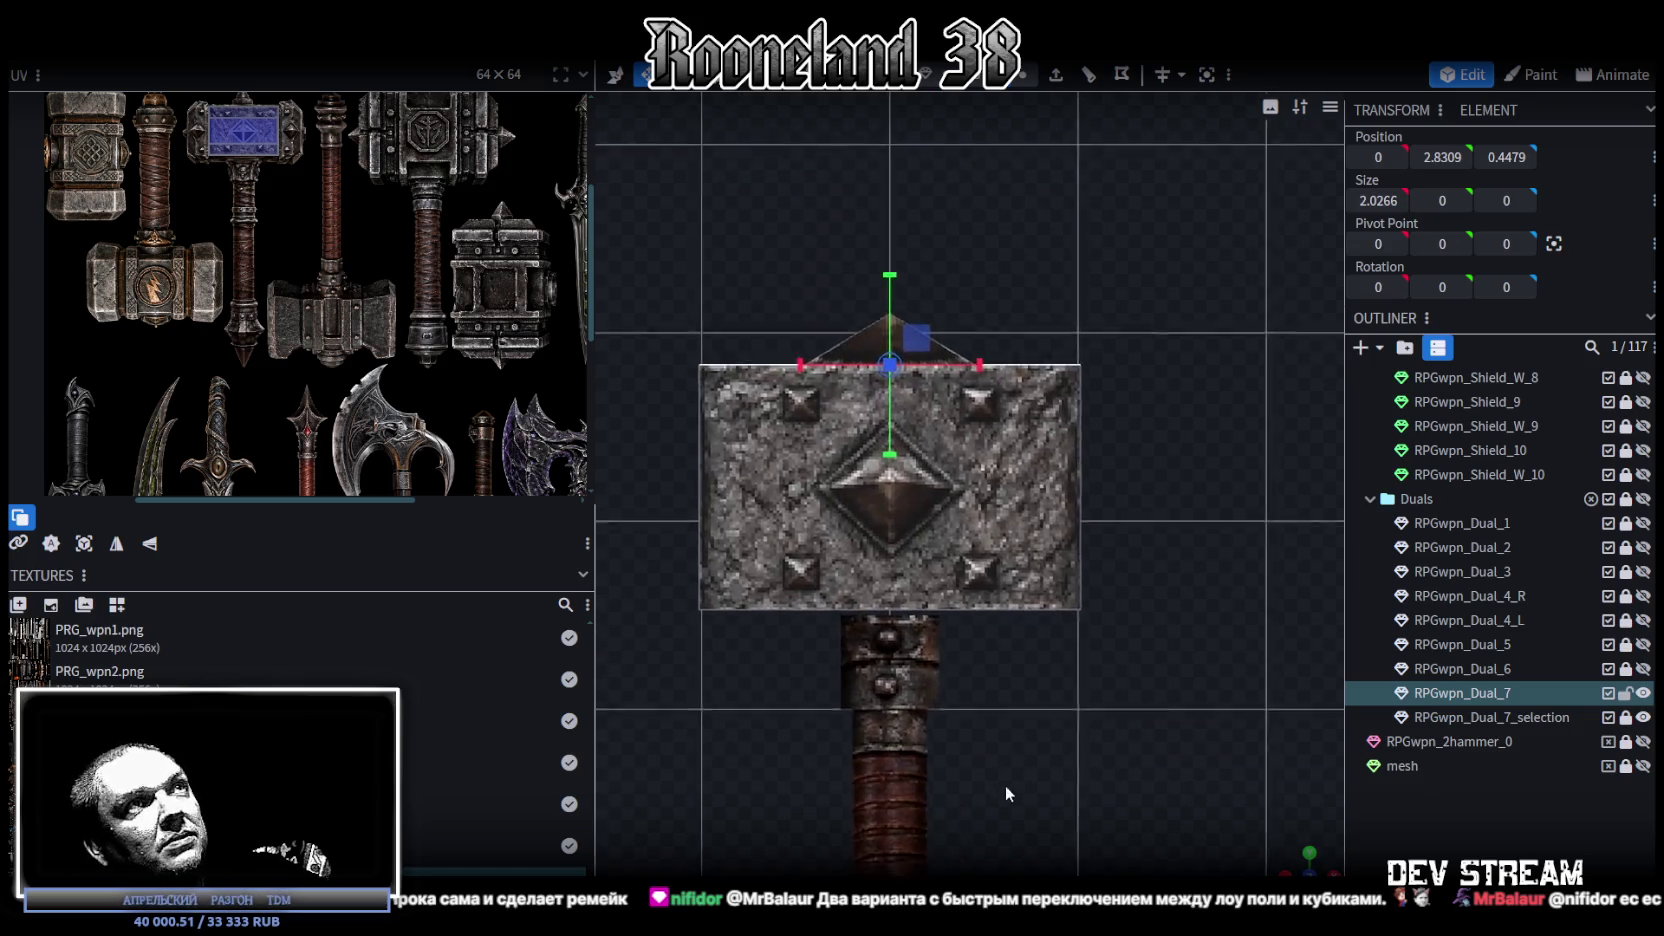
# Step: Loop cut the hammer head with a single cut at offset 0.4479
pyautogui.click(1095, 76)
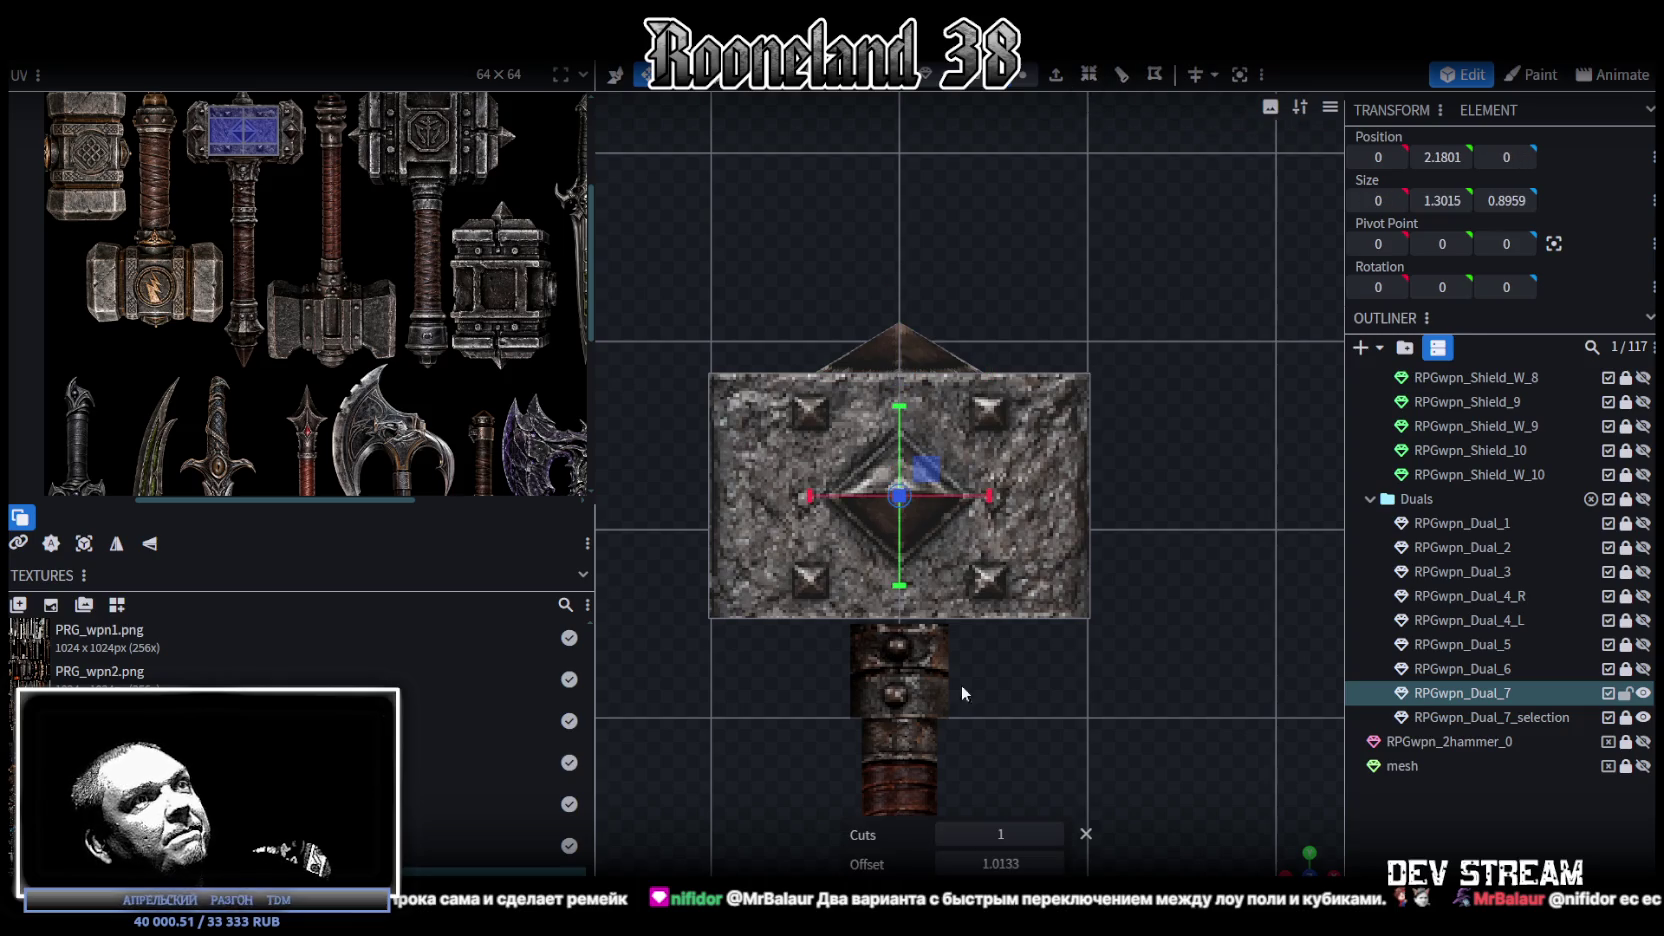
pyautogui.click(1053, 834)
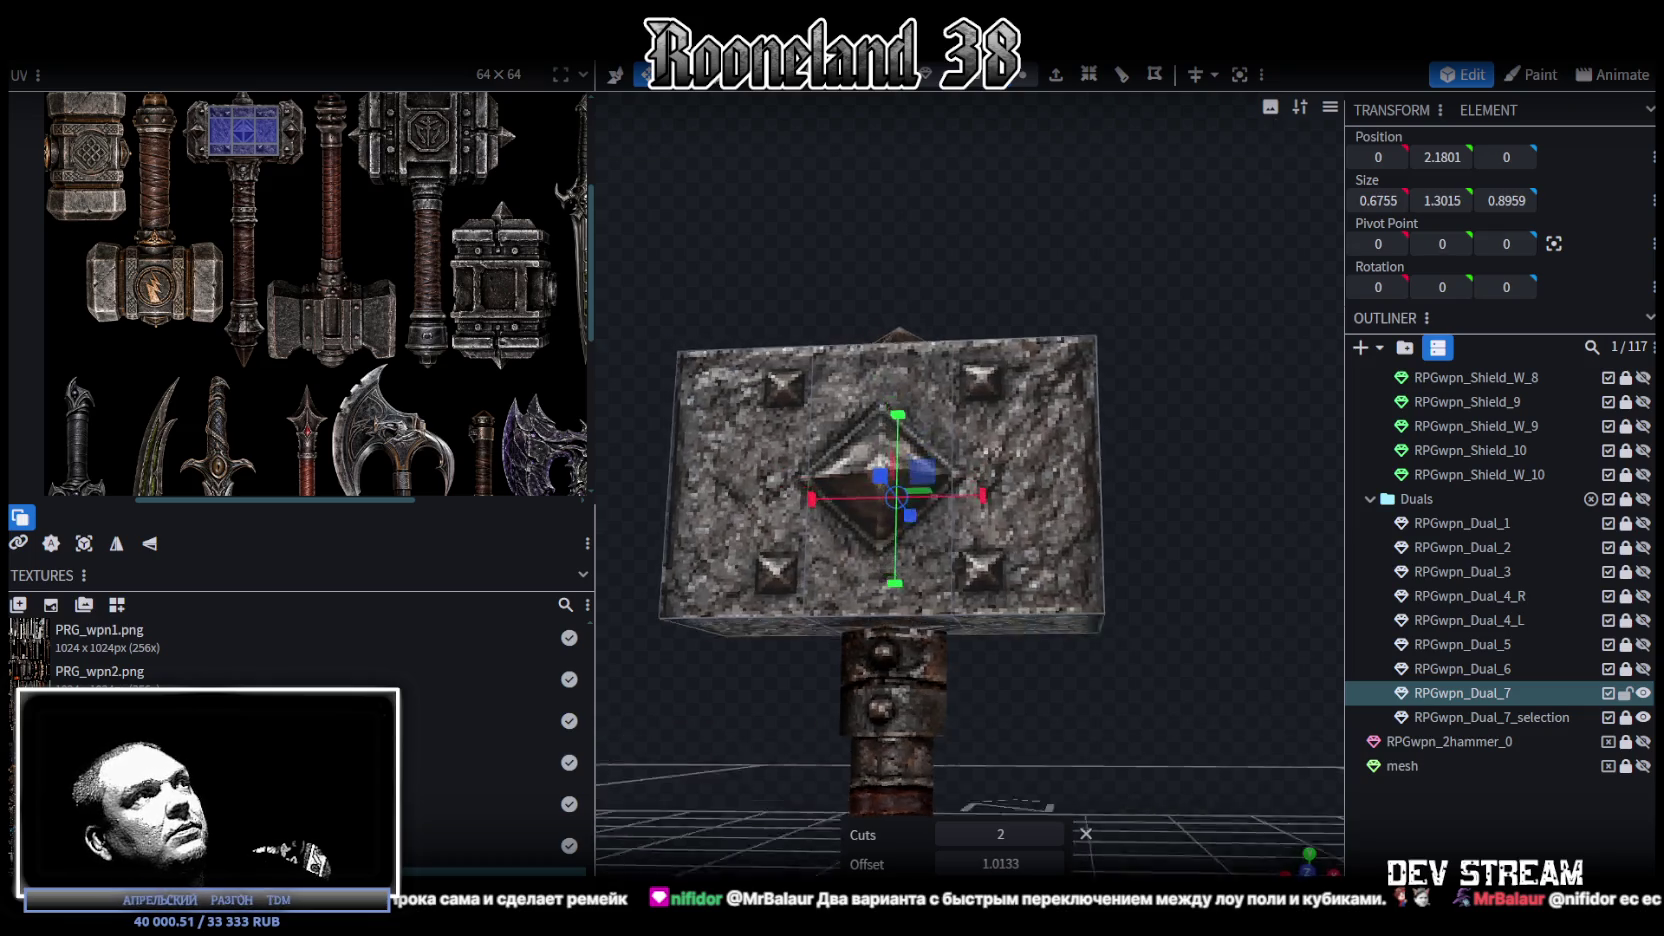
pyautogui.moveTo(1145, 602)
pyautogui.mouseDown(button='middle')
pyautogui.moveTo(911, 514)
pyautogui.moveTo(1206, 573)
pyautogui.moveTo(1104, 595)
pyautogui.moveTo(1048, 633)
pyautogui.moveTo(982, 560)
pyautogui.mouseUp(button='middle')
pyautogui.click(982, 567)
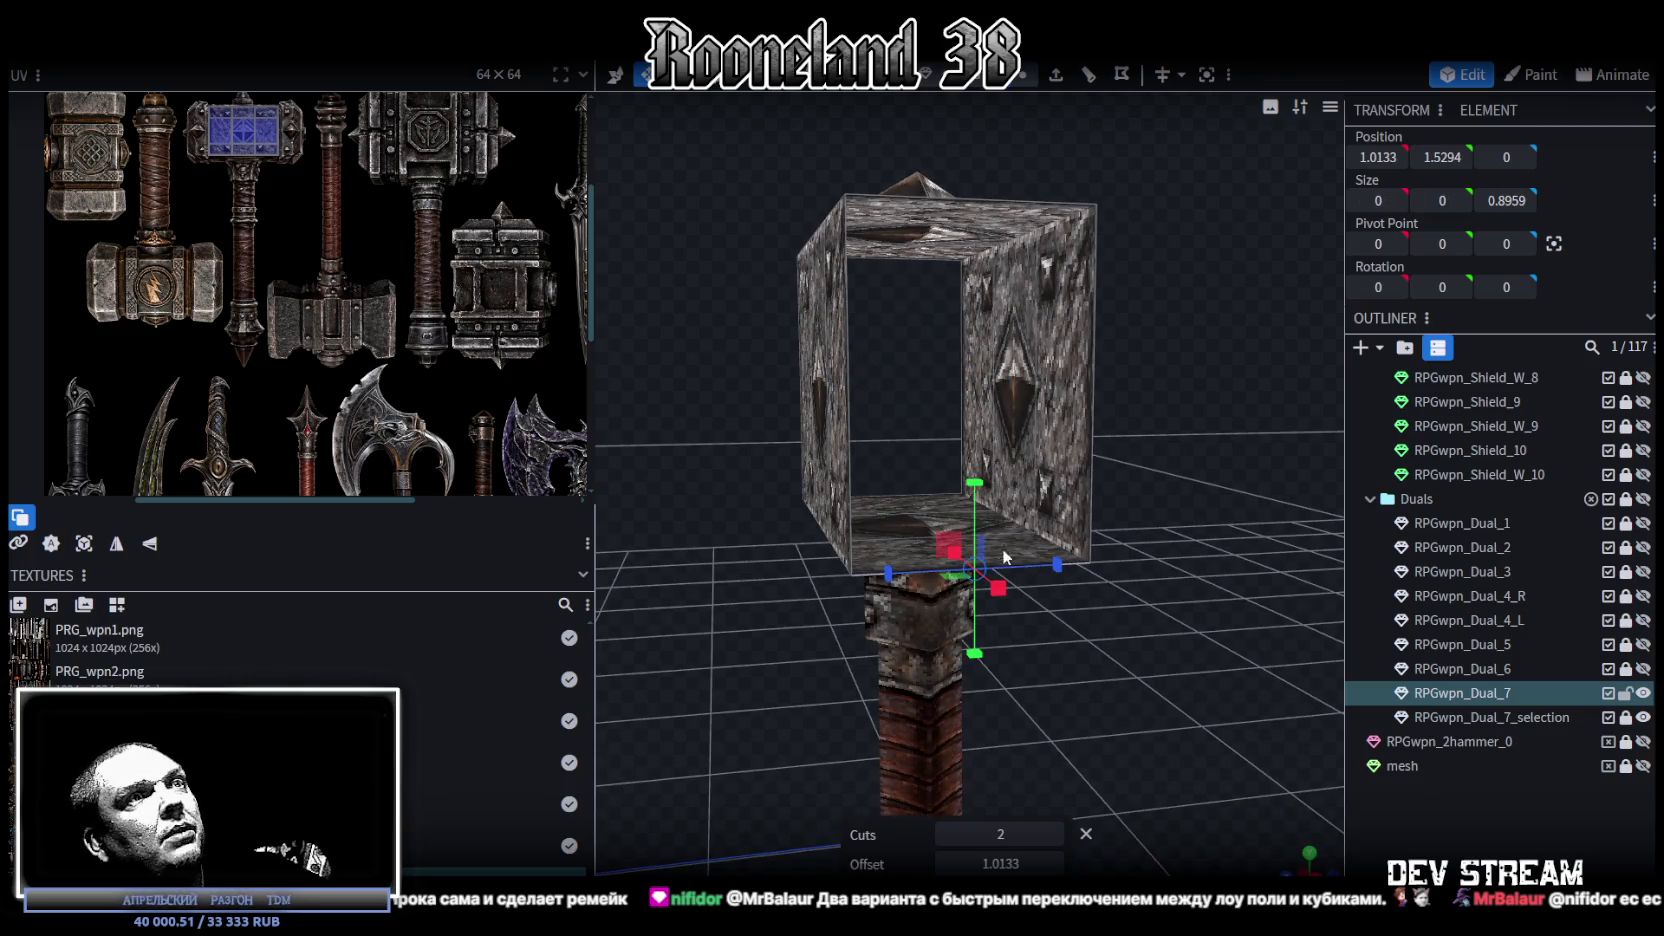
# Step: Move the new edge loop down the Y axis by 0.1
pyautogui.moveTo(1115, 204); pyautogui.dragTo(1170, 432, button='middle')
pyautogui.press('v')
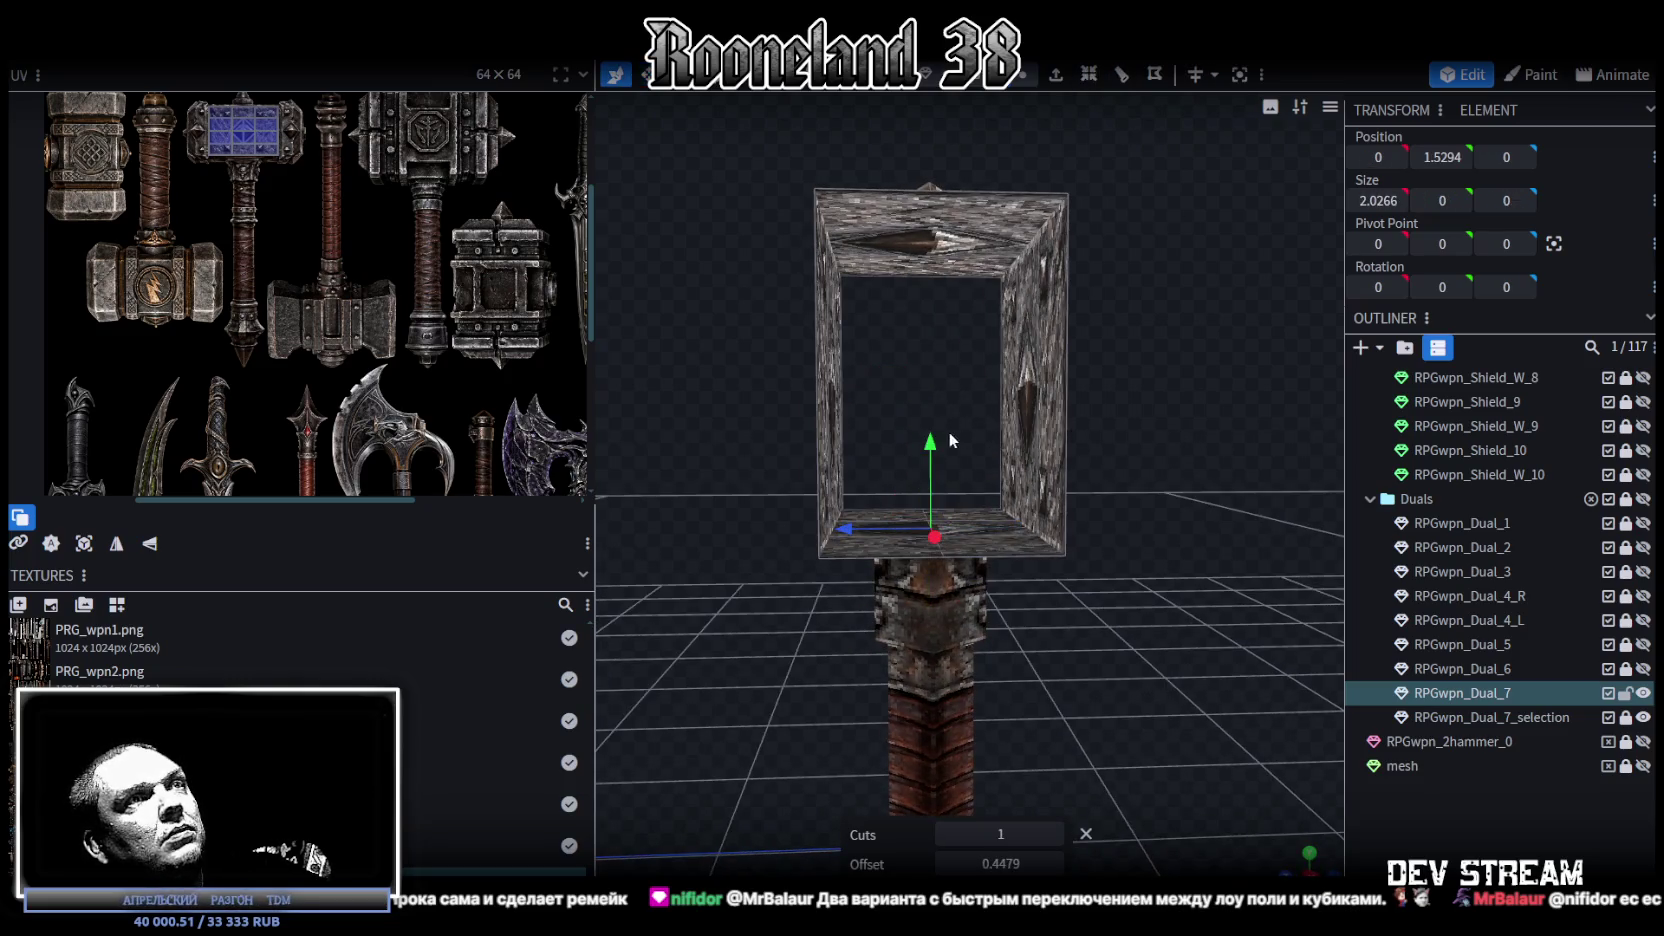
pyautogui.moveTo(930, 441); pyautogui.dragTo(932, 478)
pyautogui.moveTo(1053, 616)
pyautogui.mouseDown(button='middle')
pyautogui.moveTo(1258, 614)
pyautogui.moveTo(1112, 629)
pyautogui.moveTo(1078, 656)
pyautogui.moveTo(1060, 630)
pyautogui.moveTo(1071, 644)
pyautogui.mouseUp(button='middle')
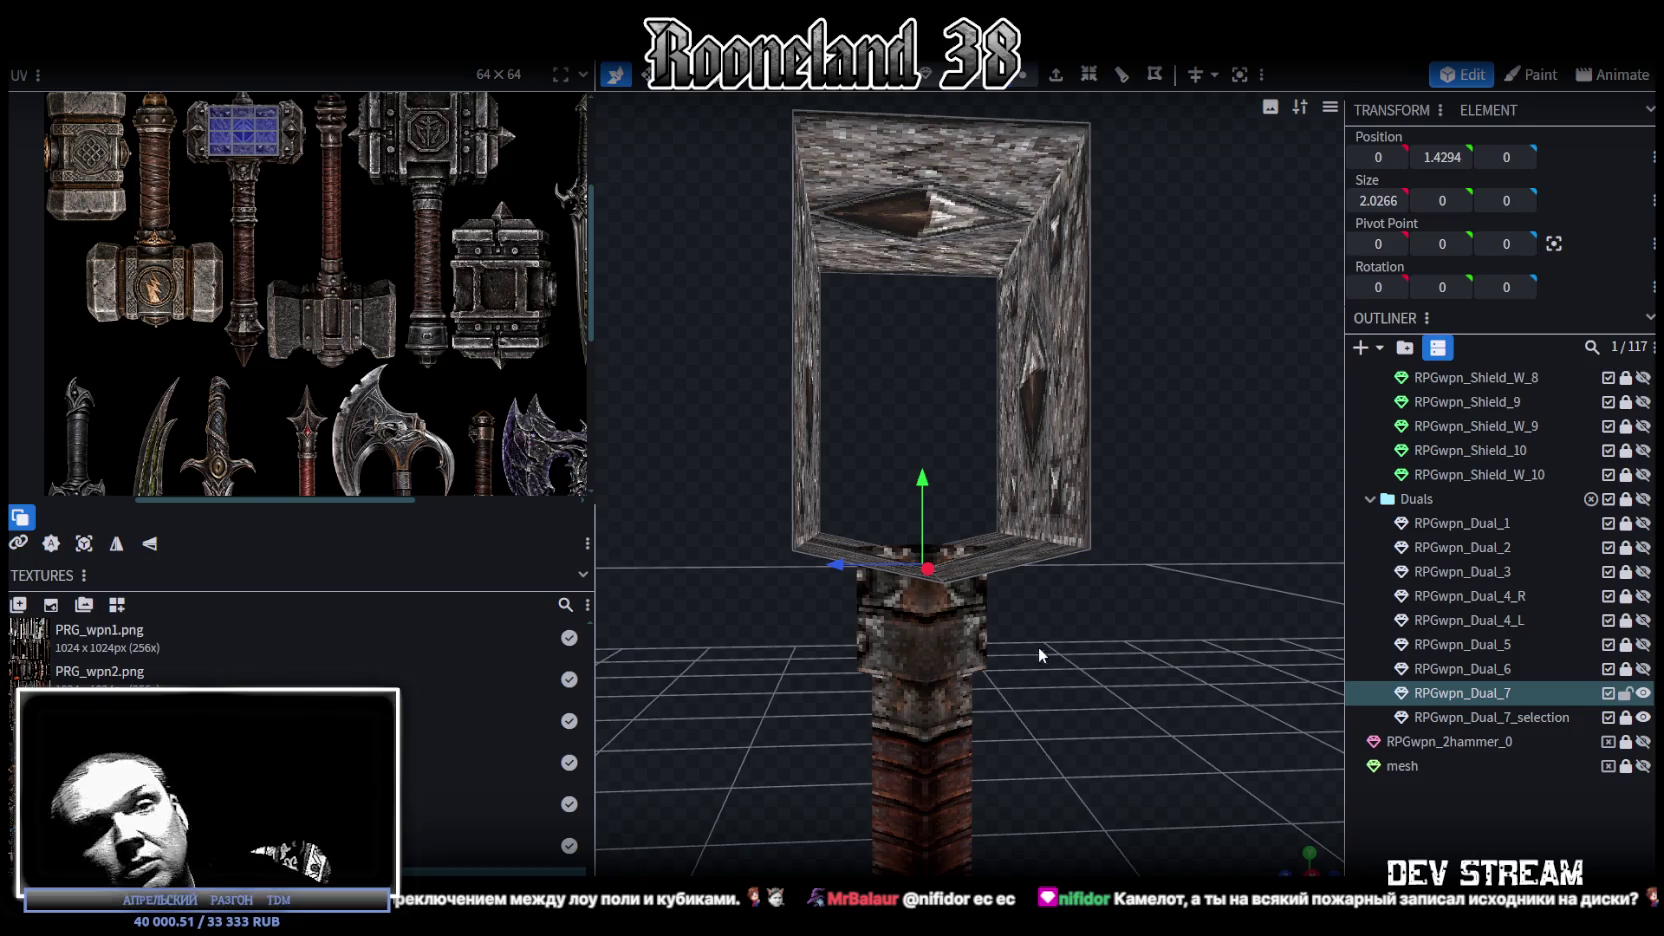
# Step: In orthographic front view, select the middle face on the hammer head's front
pyautogui.moveTo(1104, 792); pyautogui.dragTo(1040, 533)
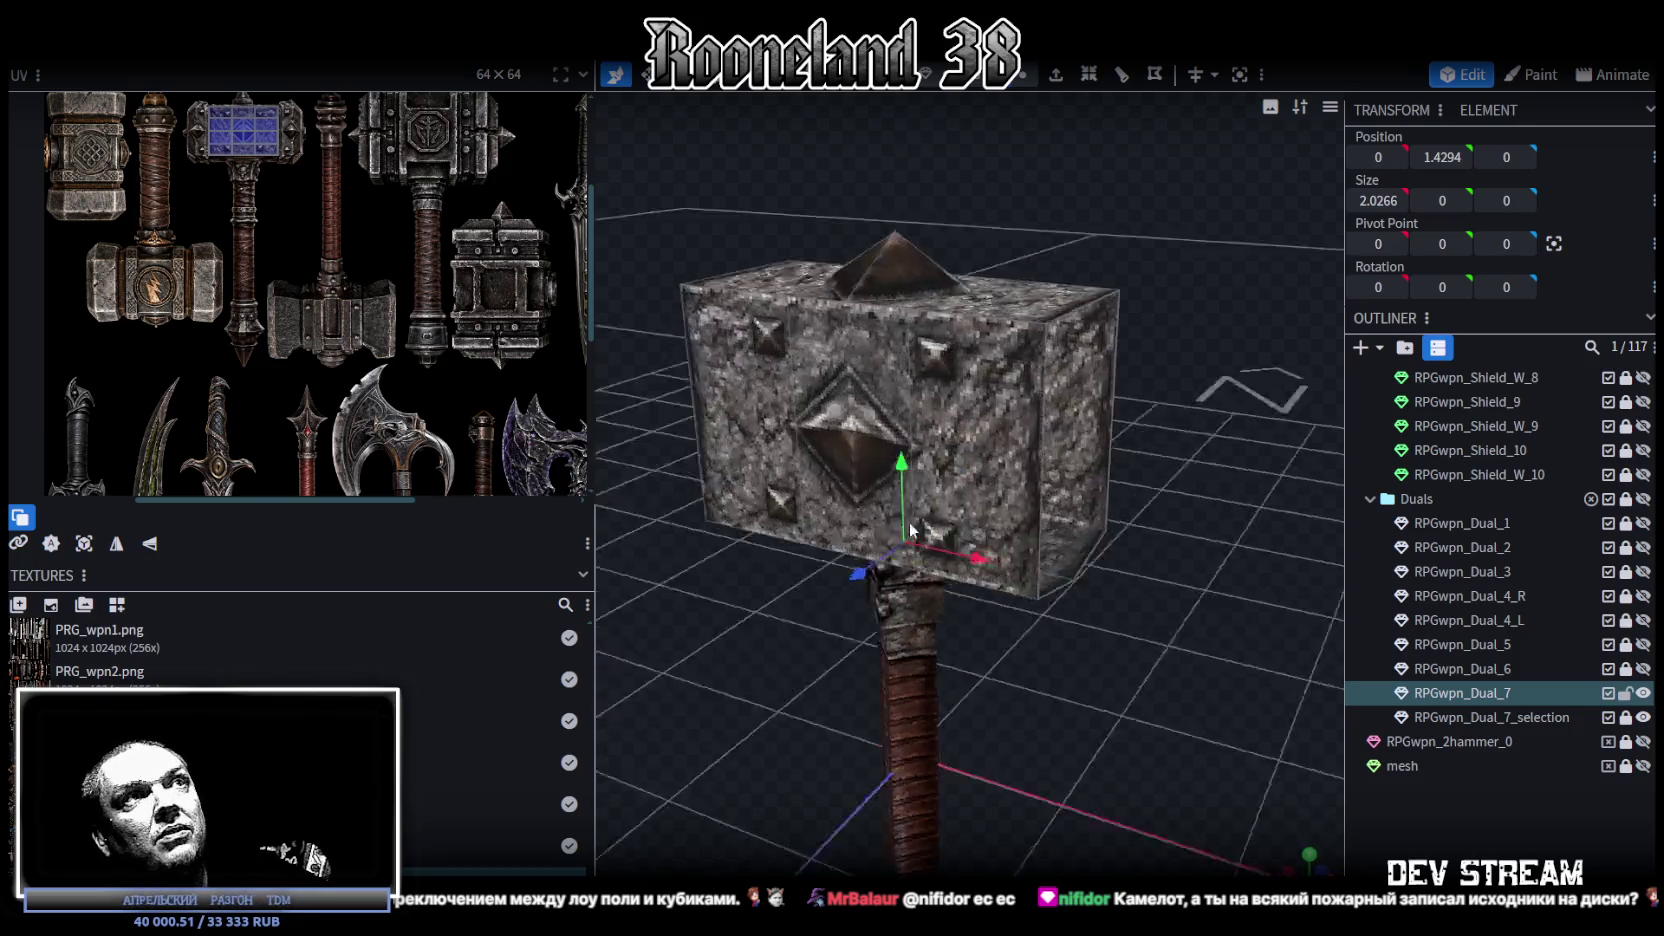
pyautogui.moveTo(1039, 365)
pyautogui.mouseDown()
pyautogui.moveTo(1222, 378)
pyautogui.moveTo(1165, 272)
pyautogui.moveTo(1164, 321)
pyautogui.moveTo(1148, 318)
pyautogui.moveTo(1167, 313)
pyautogui.mouseUp()
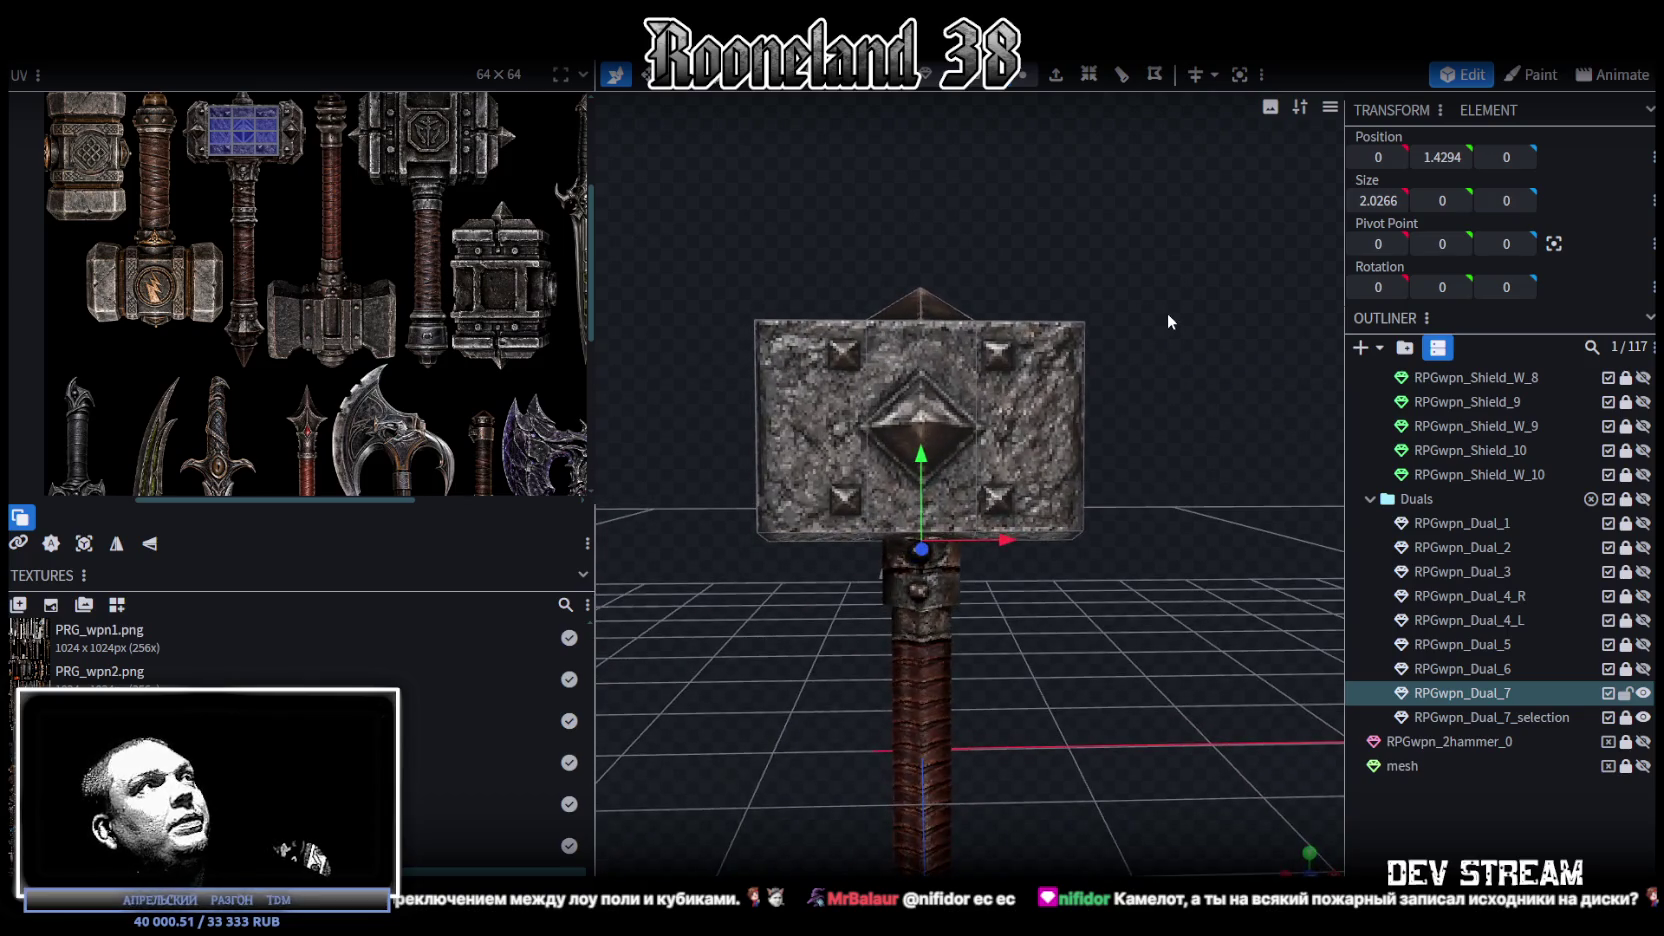
pyautogui.press('KP_1')
pyautogui.scroll(-2, 1112, 655)
pyautogui.scroll(2, 1121, 699)
pyautogui.scroll(1, 1200, 686)
pyautogui.scroll(1, 1201, 694)
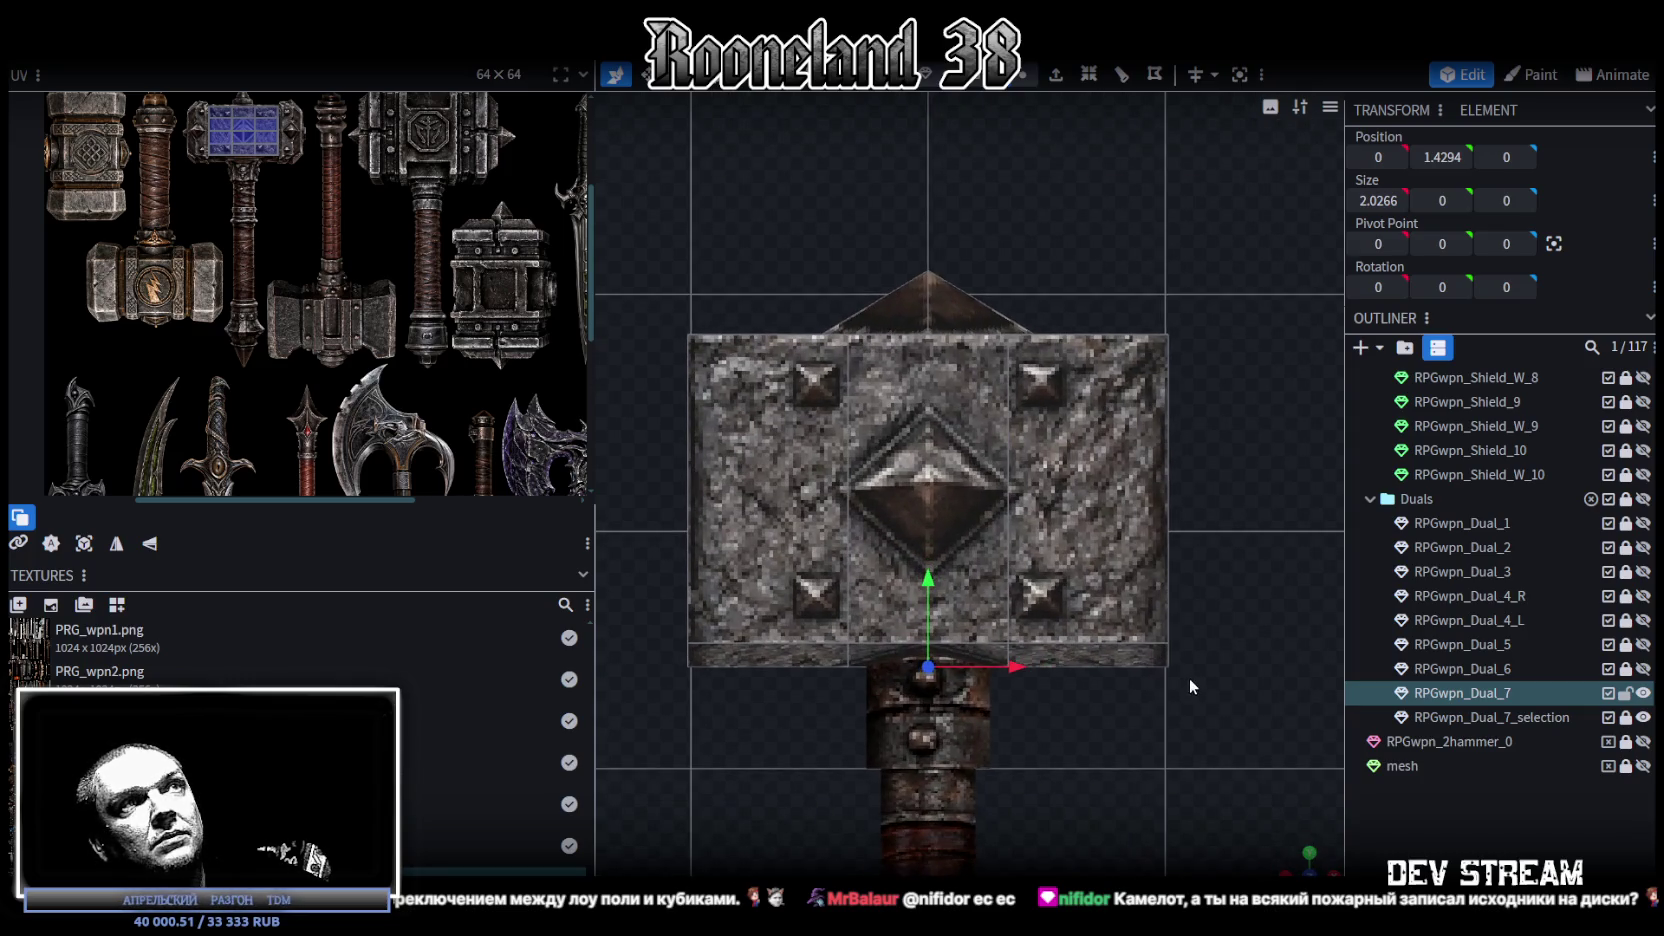
pyautogui.scroll(2, 272, 208)
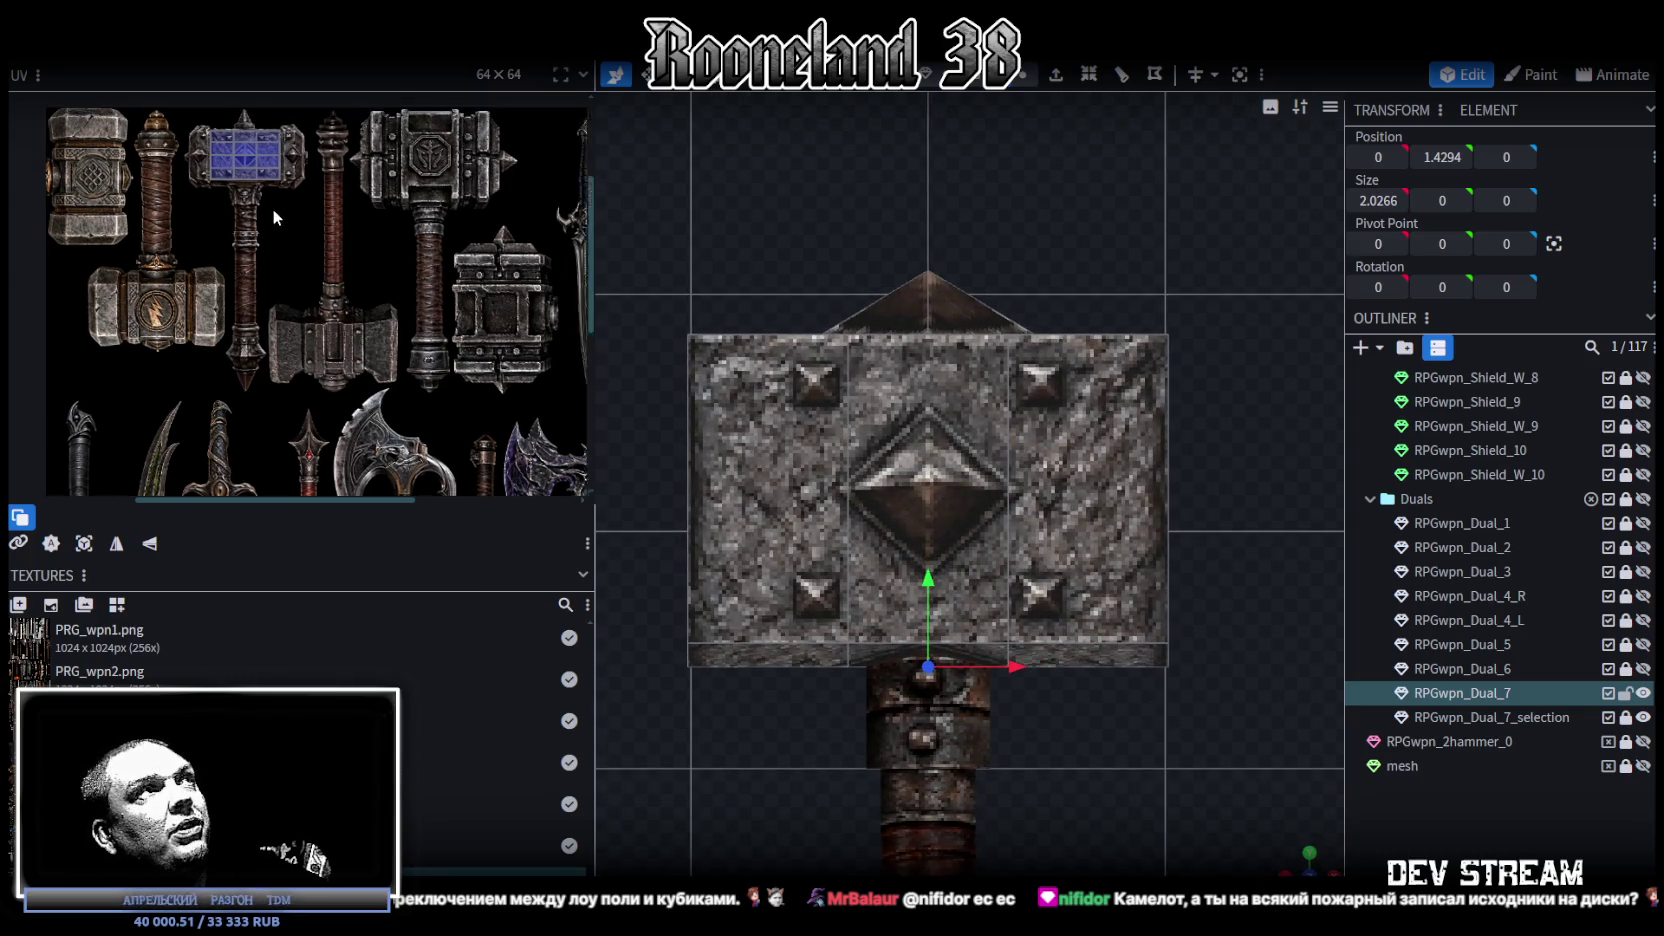
pyautogui.scroll(1, 926, 267)
pyautogui.scroll(-1, 926, 259)
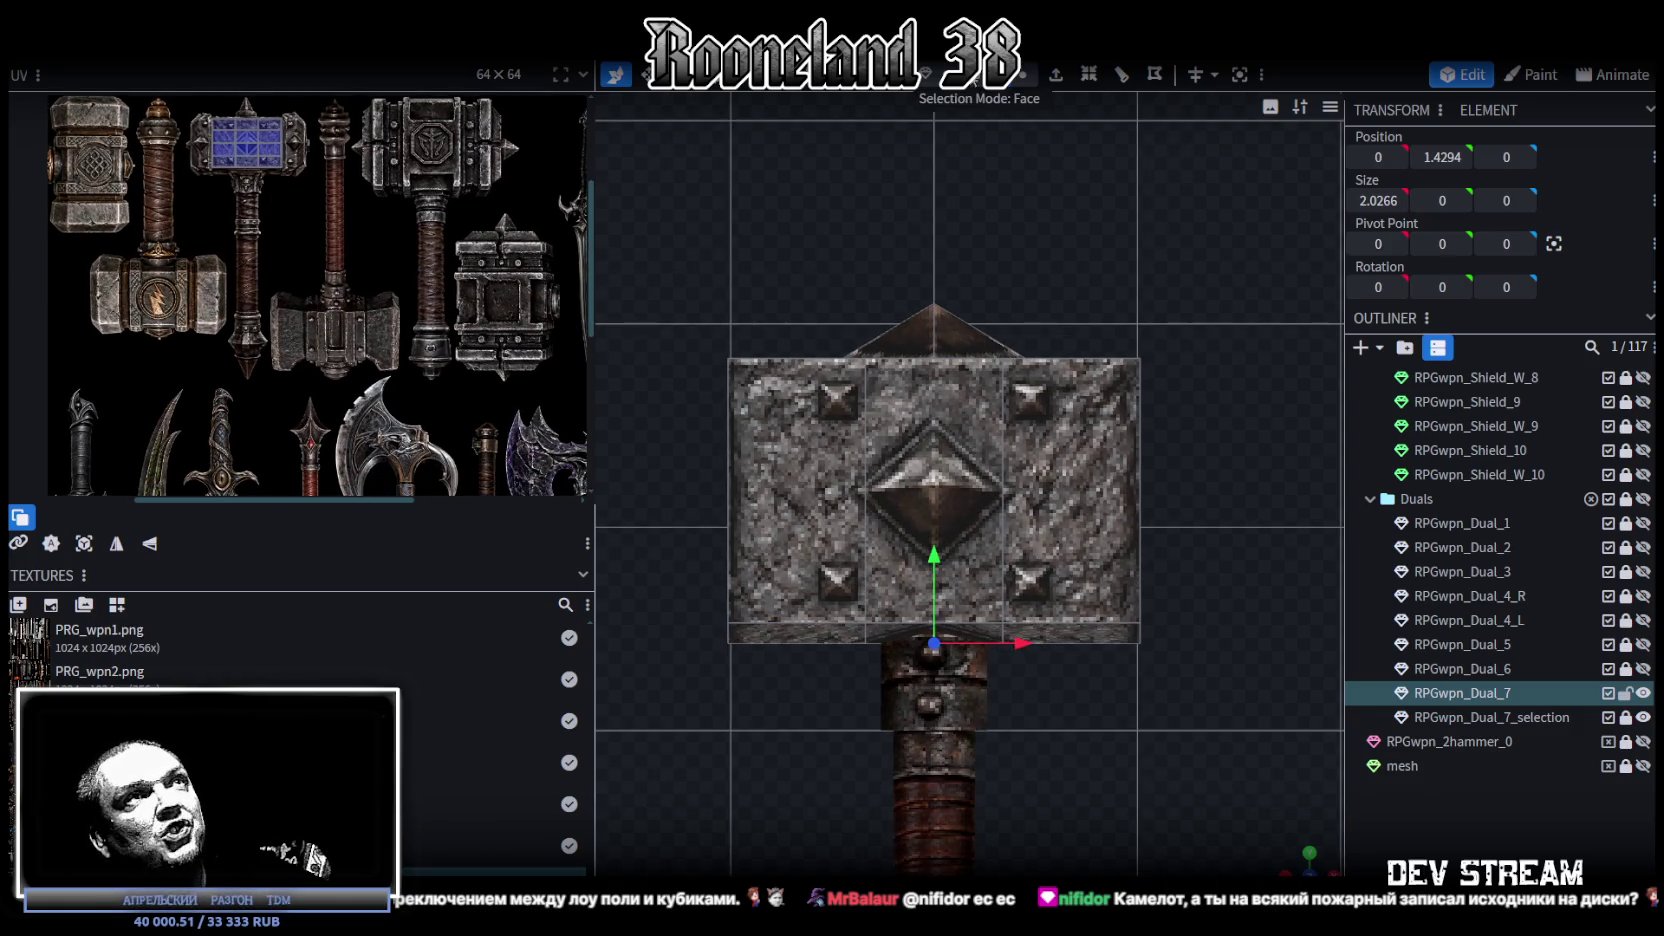
pyautogui.click(910, 520)
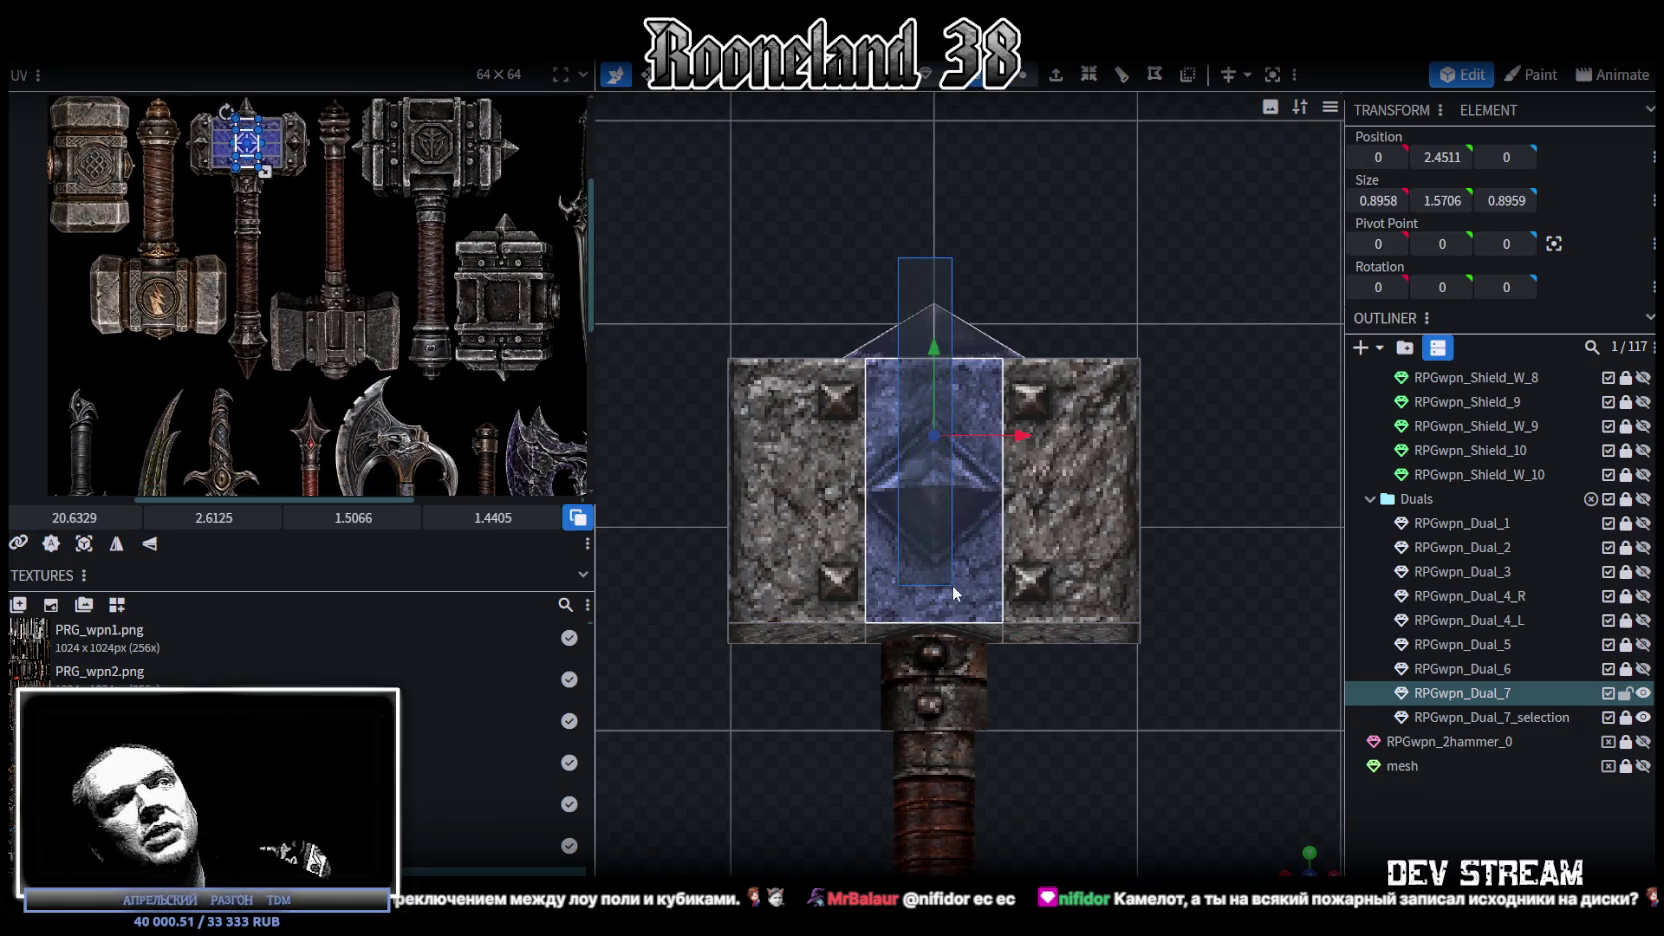
# Step: Widen the head's central section along X to 1.0958
pyautogui.scroll(2, 240, 150)
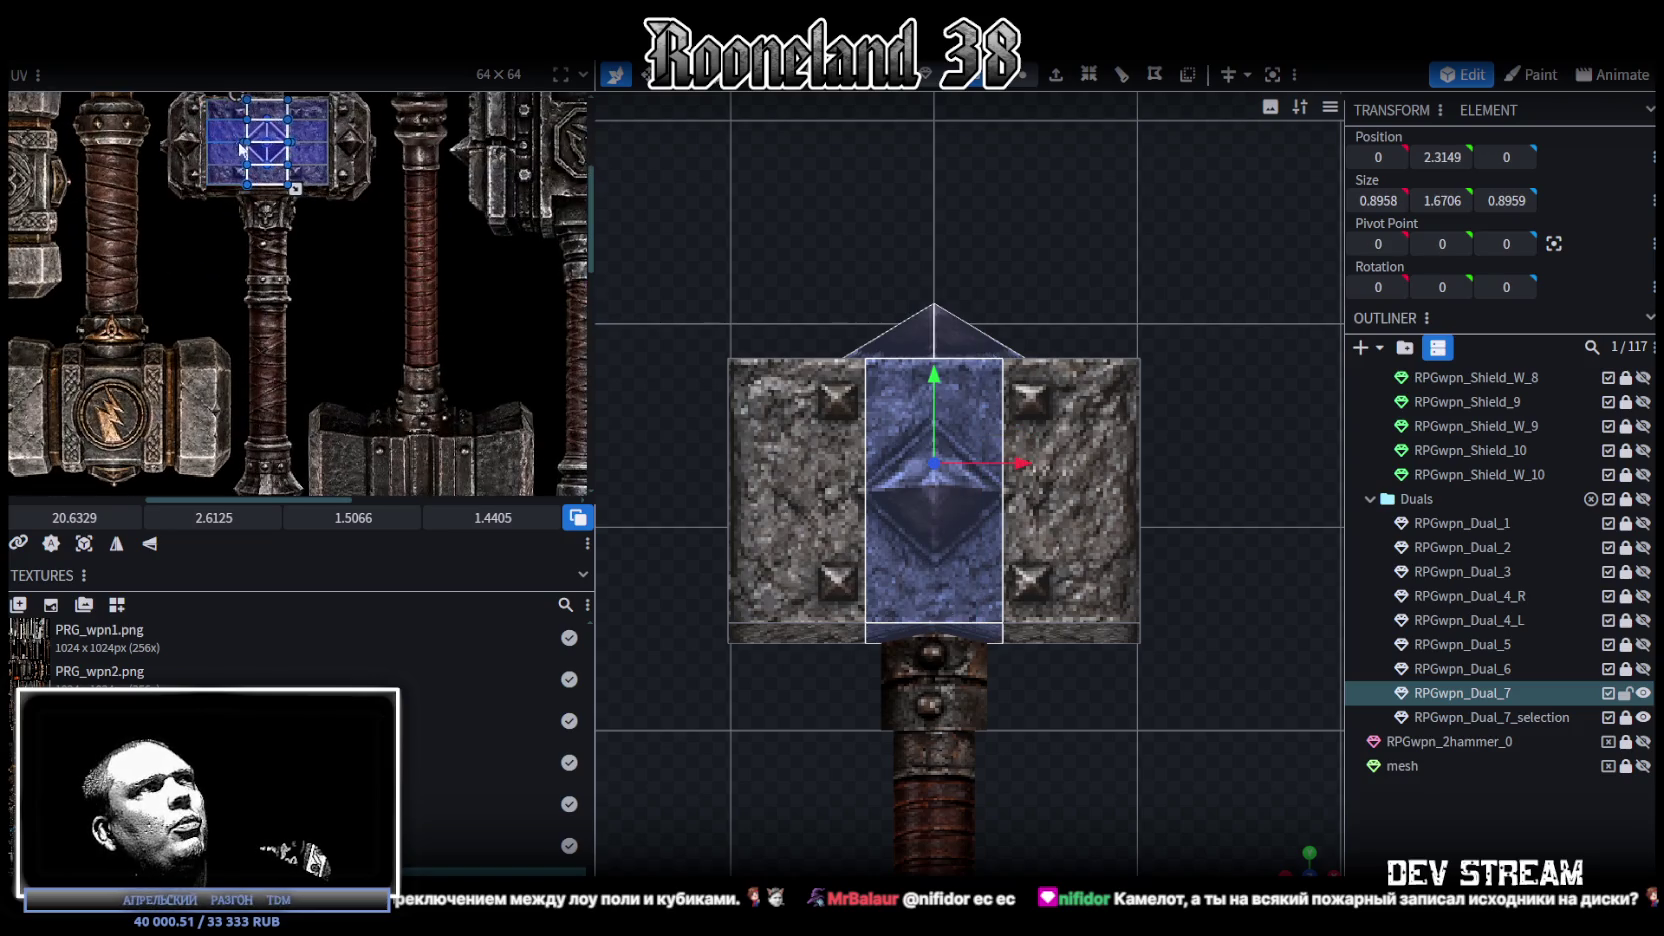
pyautogui.moveTo(423, 304); pyautogui.dragTo(400, 275, button='middle')
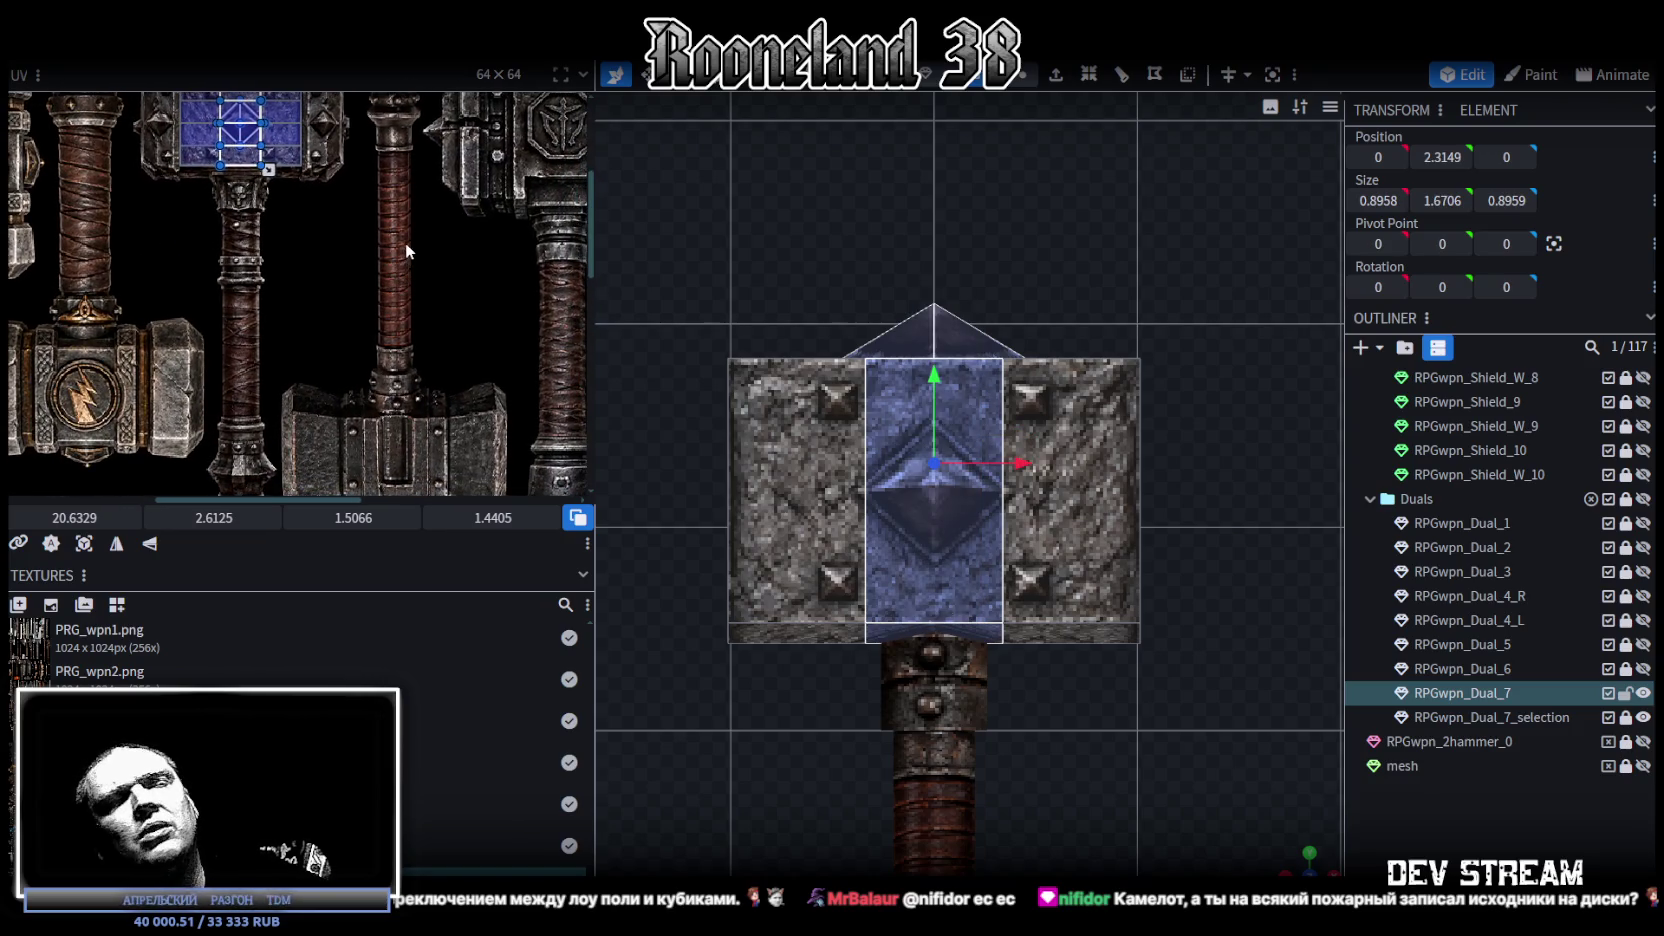
pyautogui.scroll(3, 1078, 660)
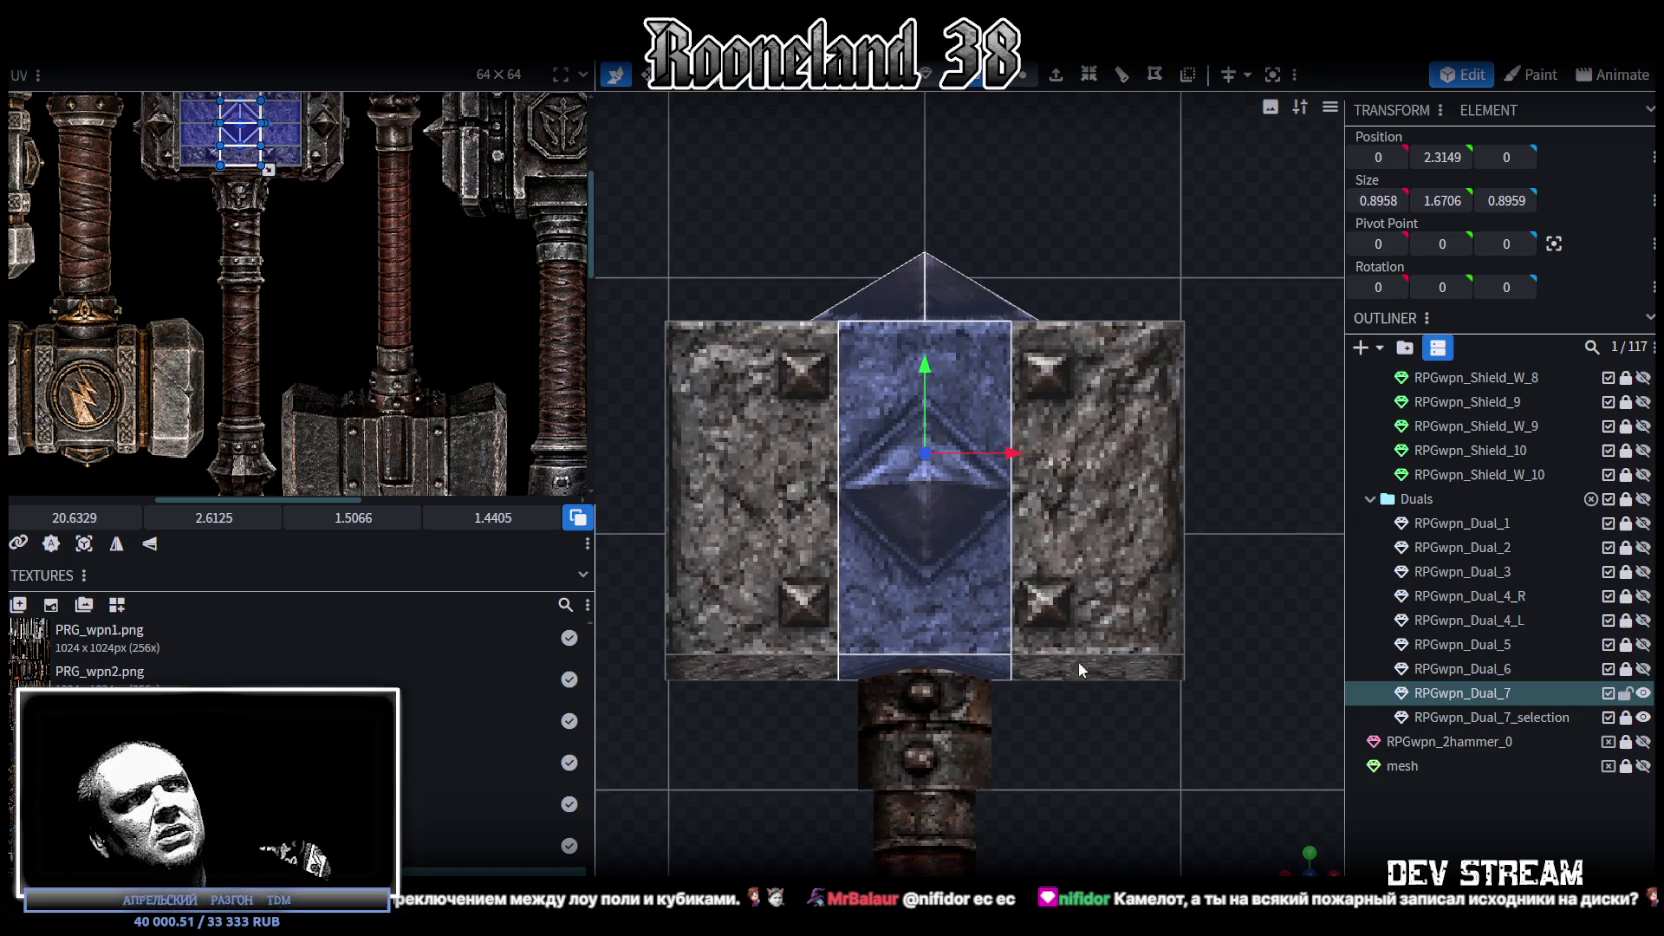
pyautogui.moveTo(1069, 599); pyautogui.dragTo(1018, 551, button='right')
pyautogui.scroll(-1, 484, 417)
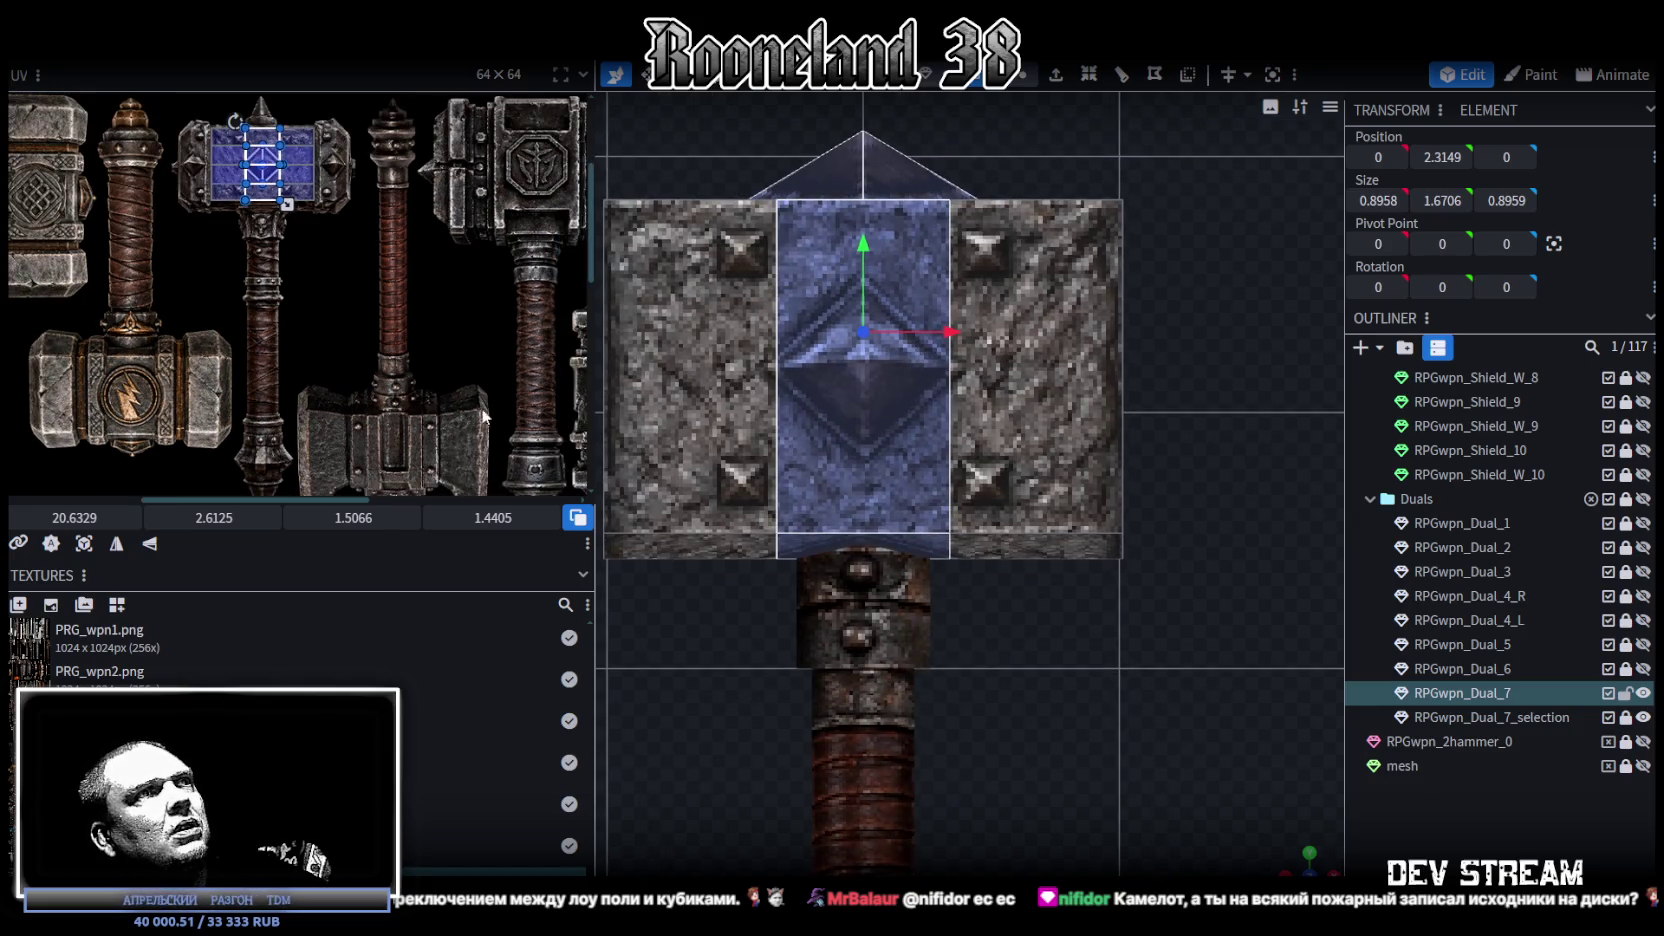
pyautogui.scroll(-1, 398, 379)
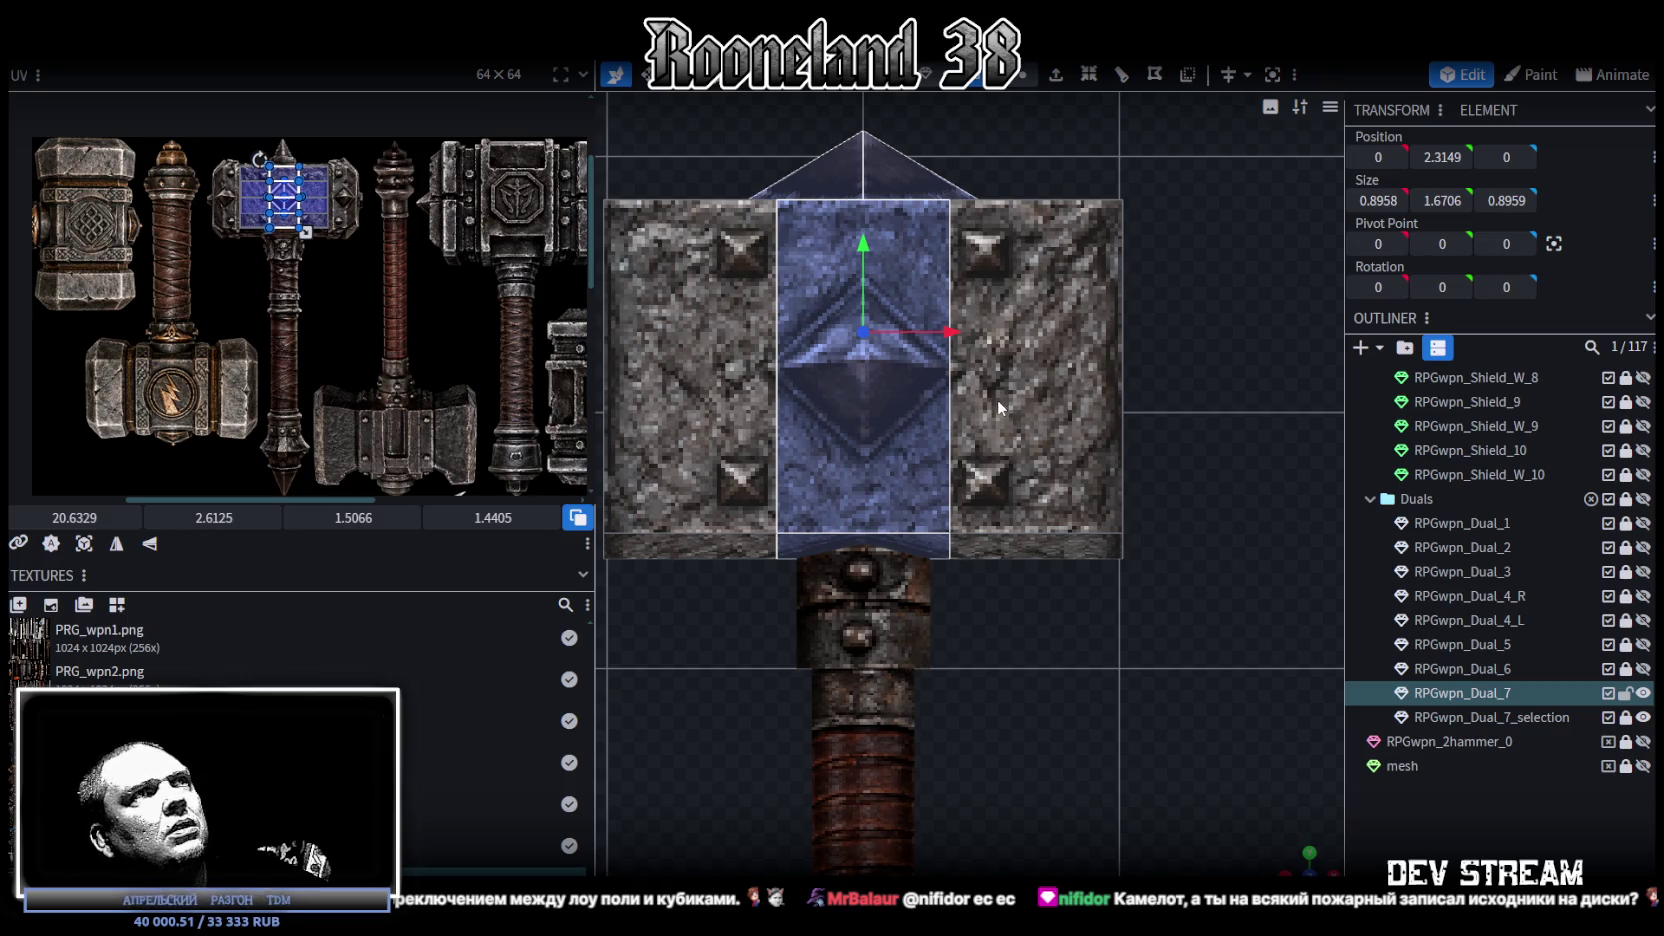
pyautogui.scroll(-1, 985, 395)
pyautogui.press('s')
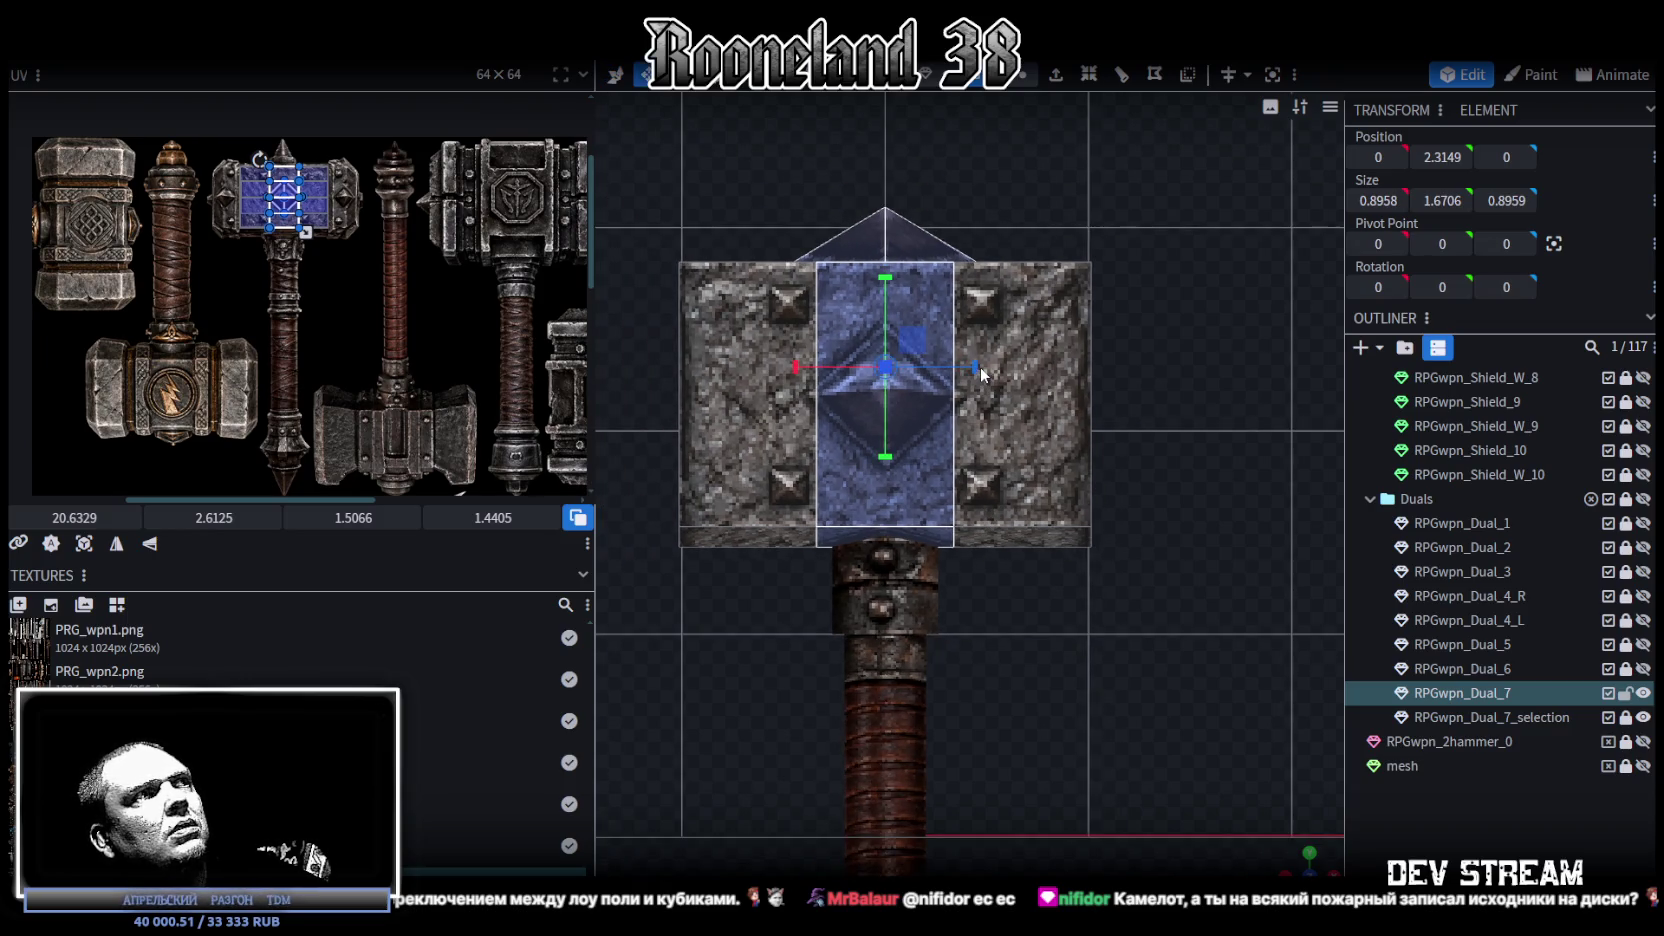
pyautogui.moveTo(977, 370); pyautogui.dragTo(991, 367)
# Step: Select the head's top edge and add a vertical loop cut at offset 0.3001
pyautogui.scroll(-1, 991, 368)
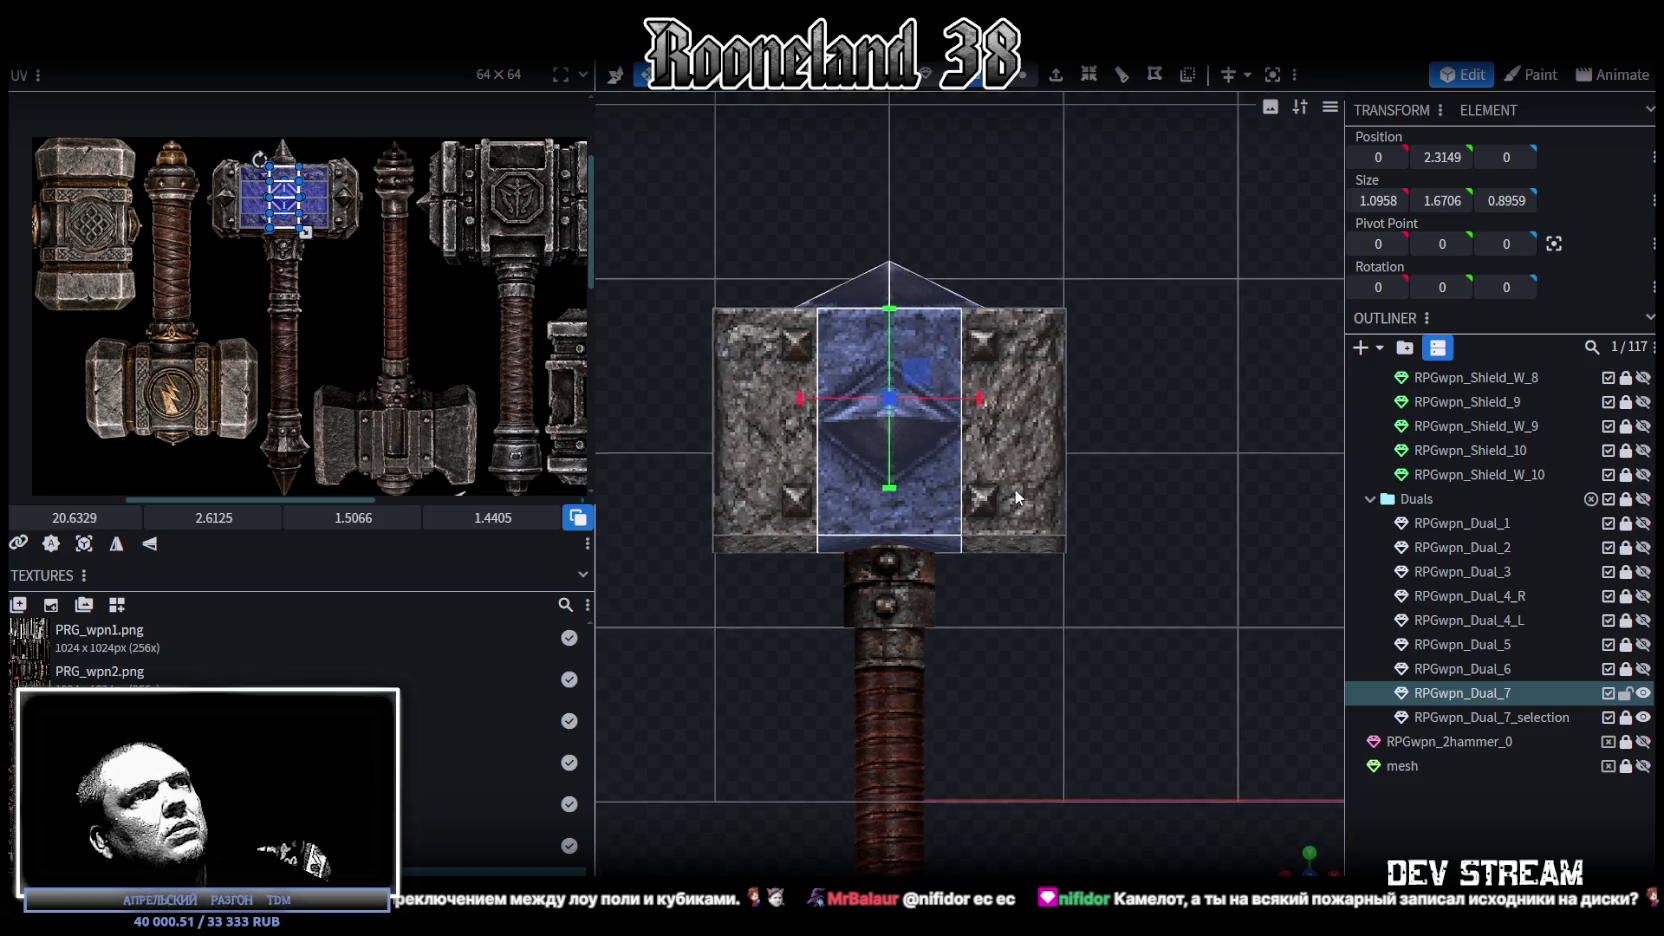
pyautogui.click(1013, 316)
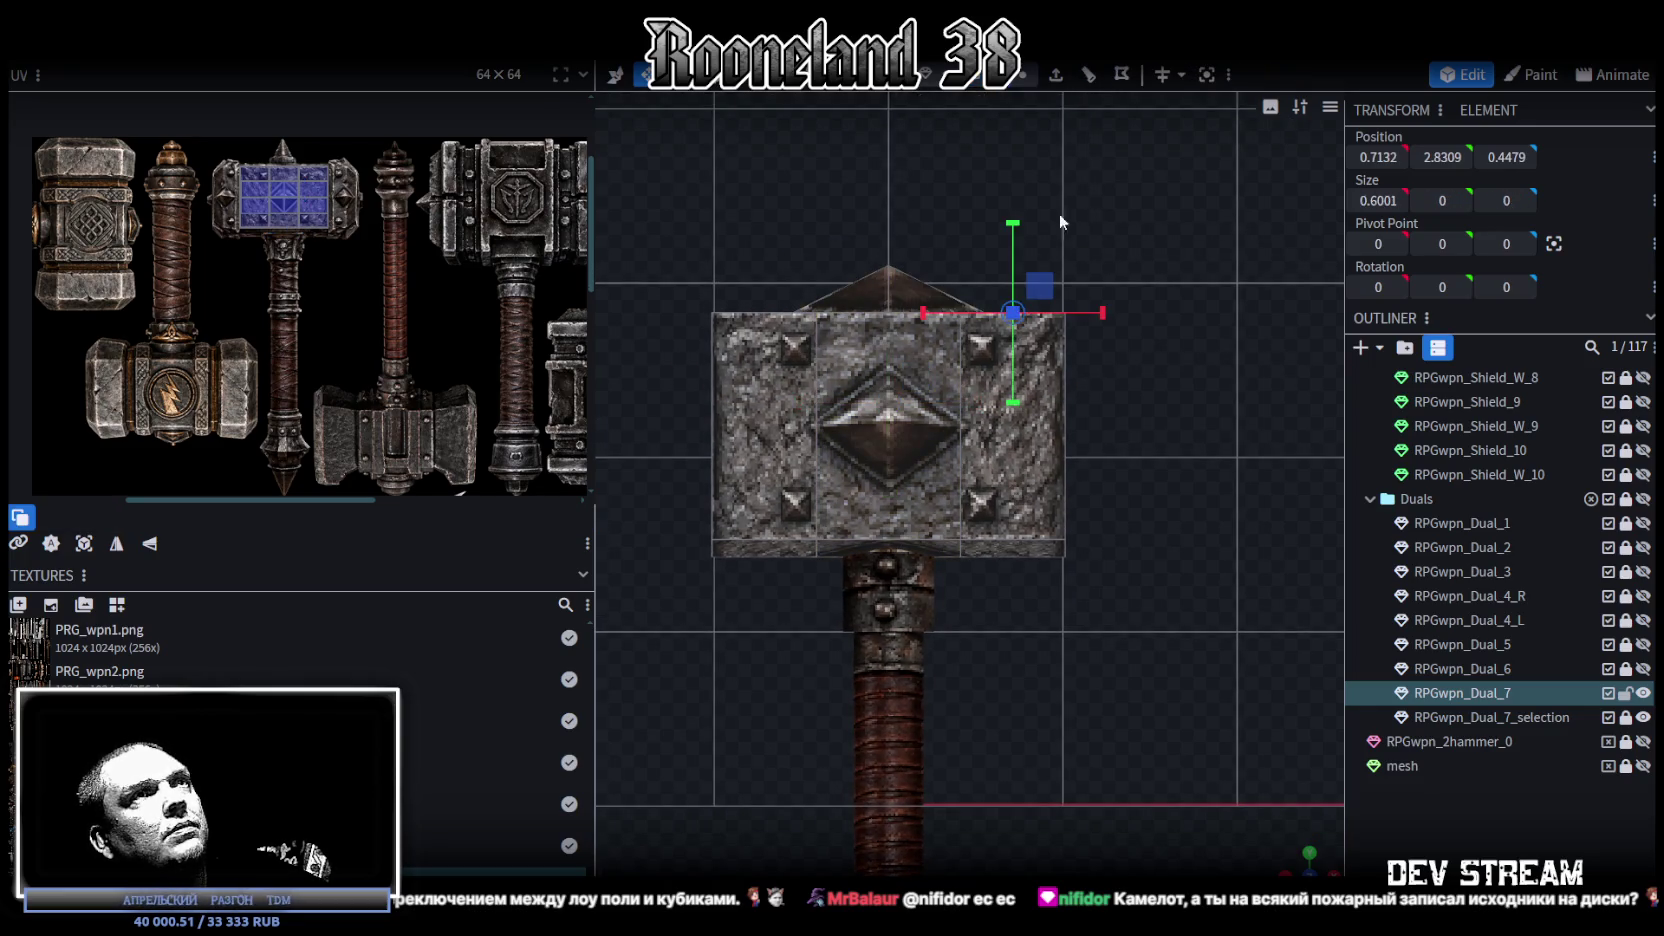
pyautogui.click(1089, 75)
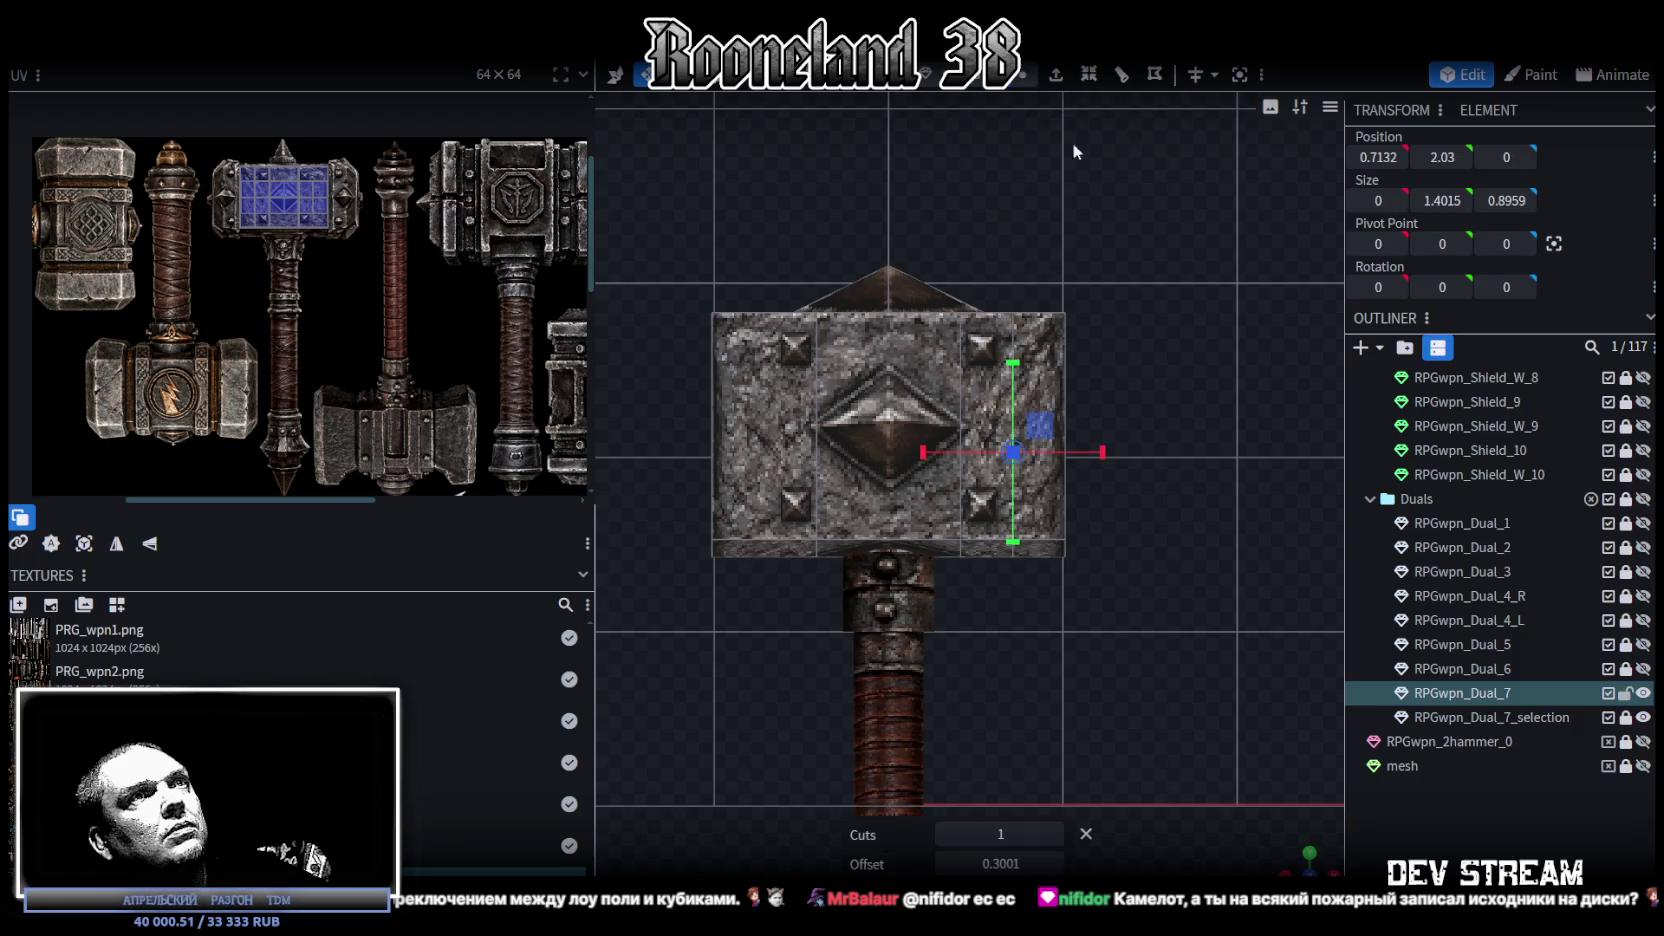
# Step: Slide the new loop inward 0.1, then add and slide a matching loop on the left
pyautogui.moveTo(1097, 457); pyautogui.dragTo(1083, 452)
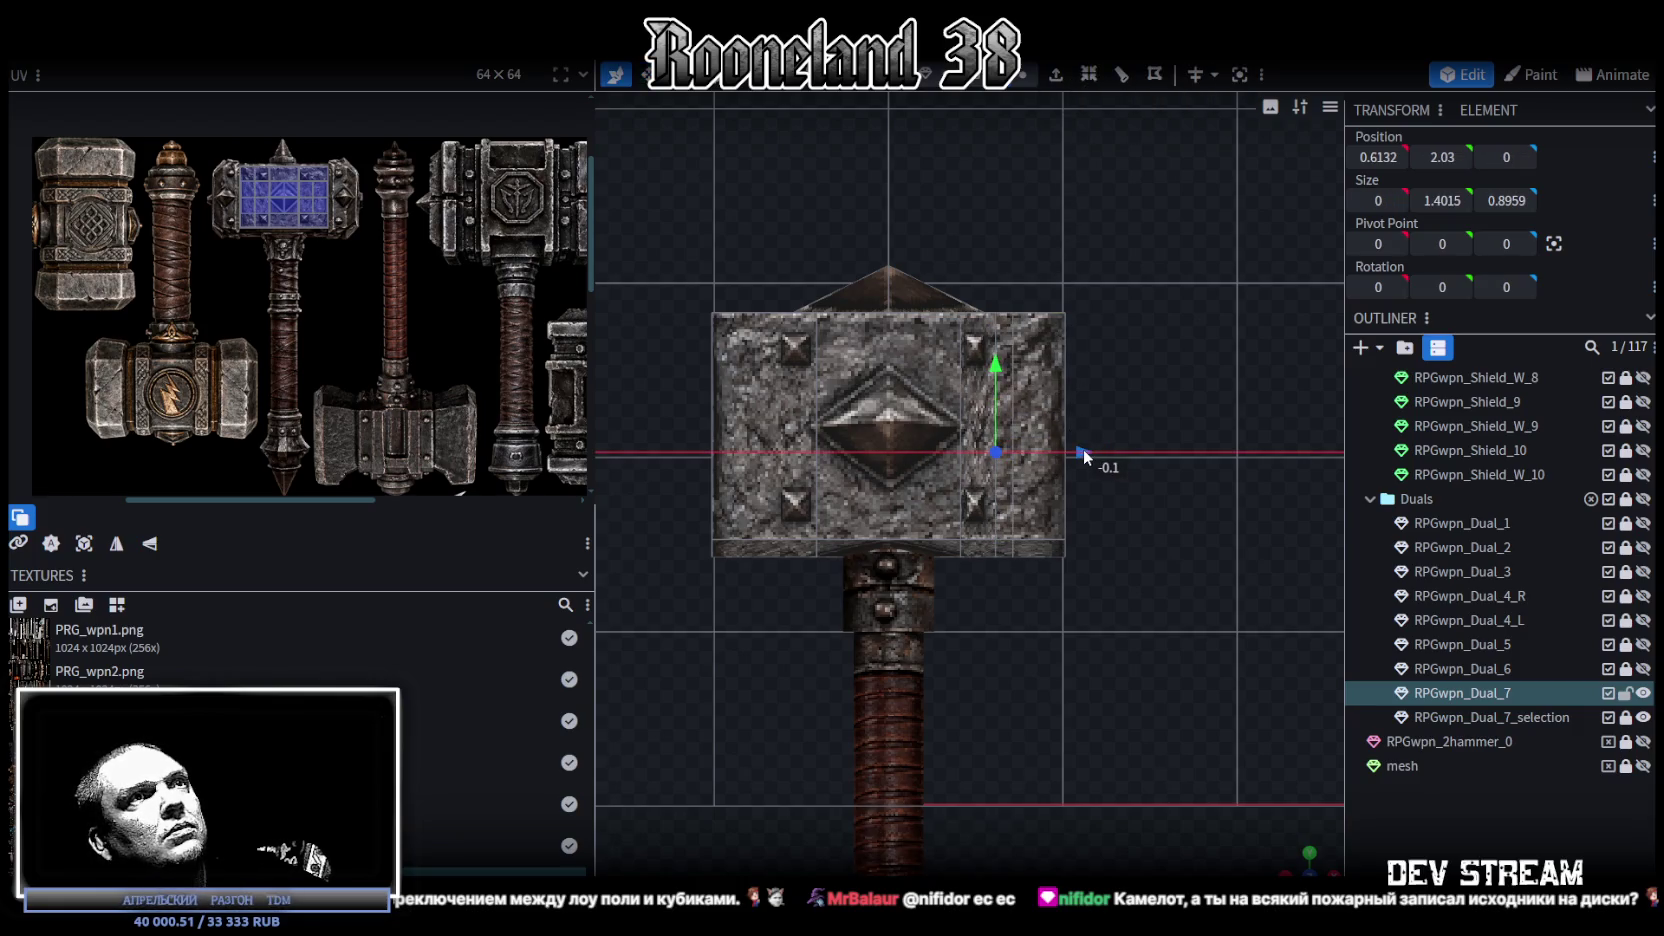
pyautogui.click(1089, 75)
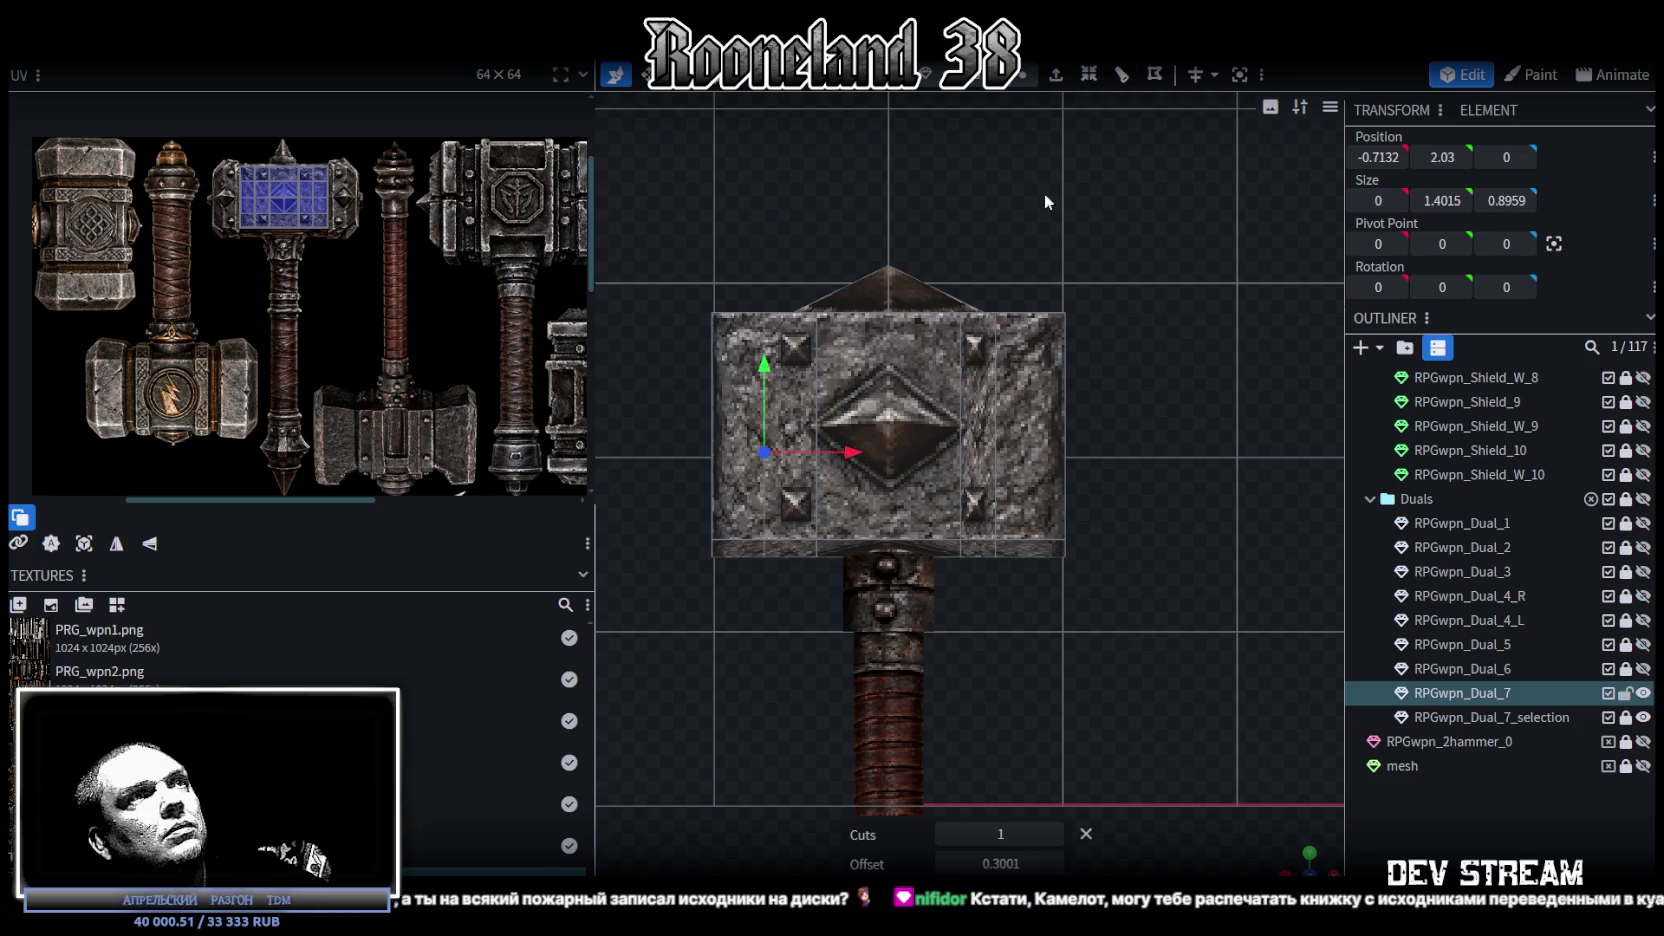
pyautogui.moveTo(848, 455); pyautogui.dragTo(857, 451)
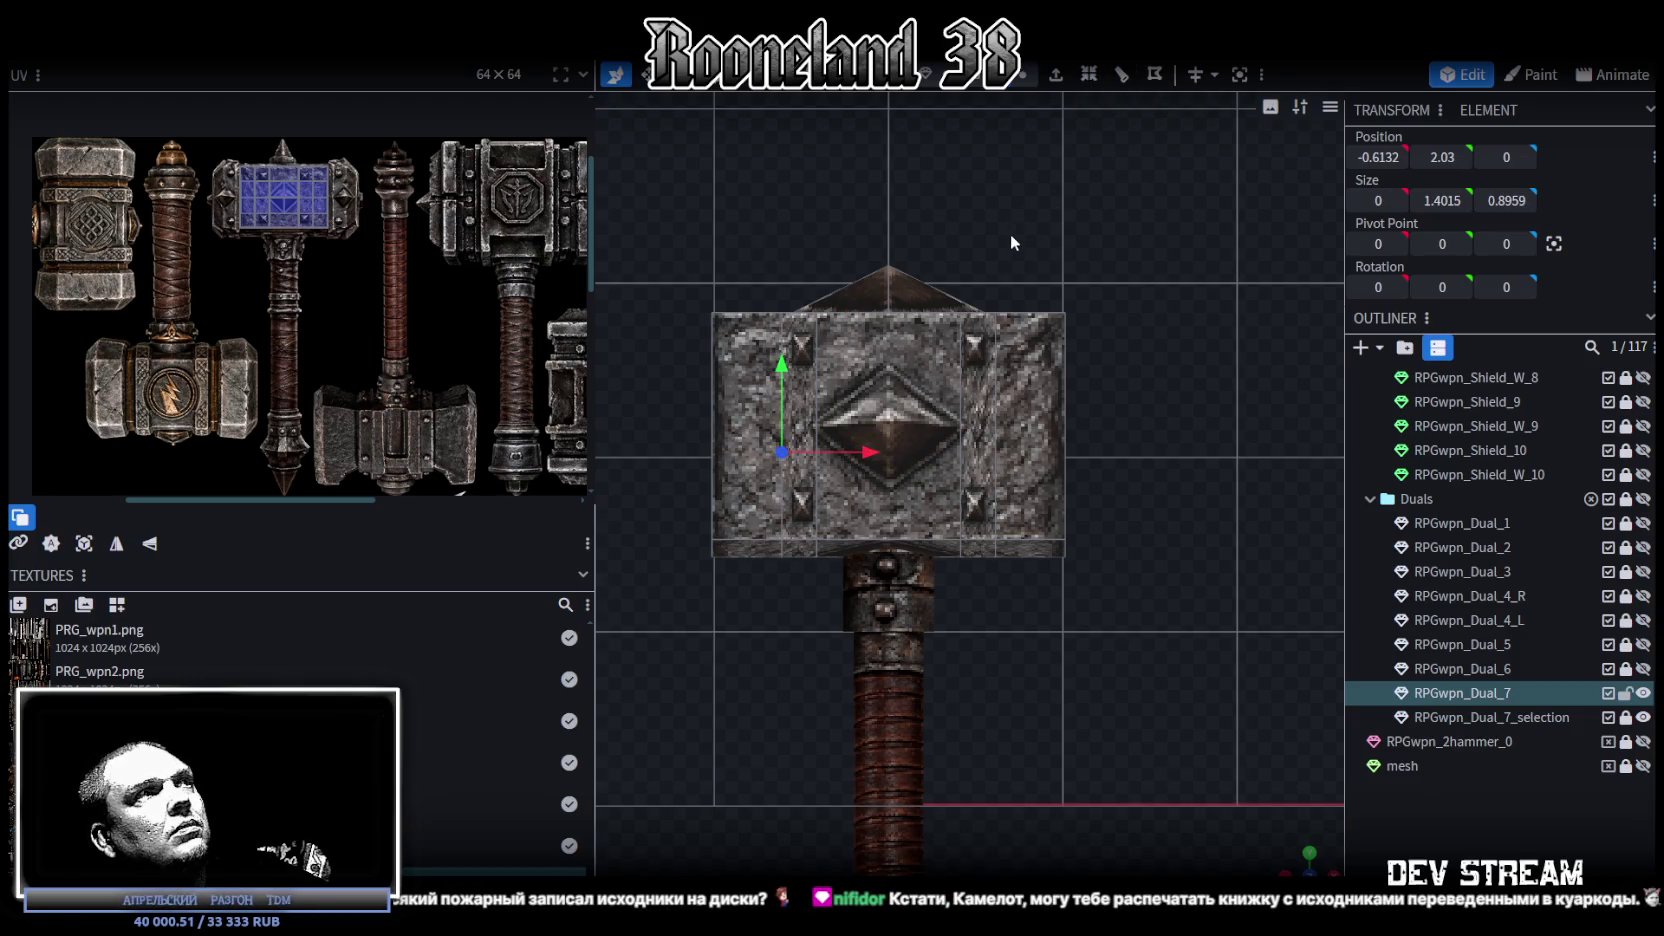
# Step: Select the head's two top faces, then its top-left edge
pyautogui.moveTo(1293, 858)
pyautogui.mouseDown()
pyautogui.moveTo(1150, 604)
pyautogui.moveTo(1174, 676)
pyautogui.mouseUp()
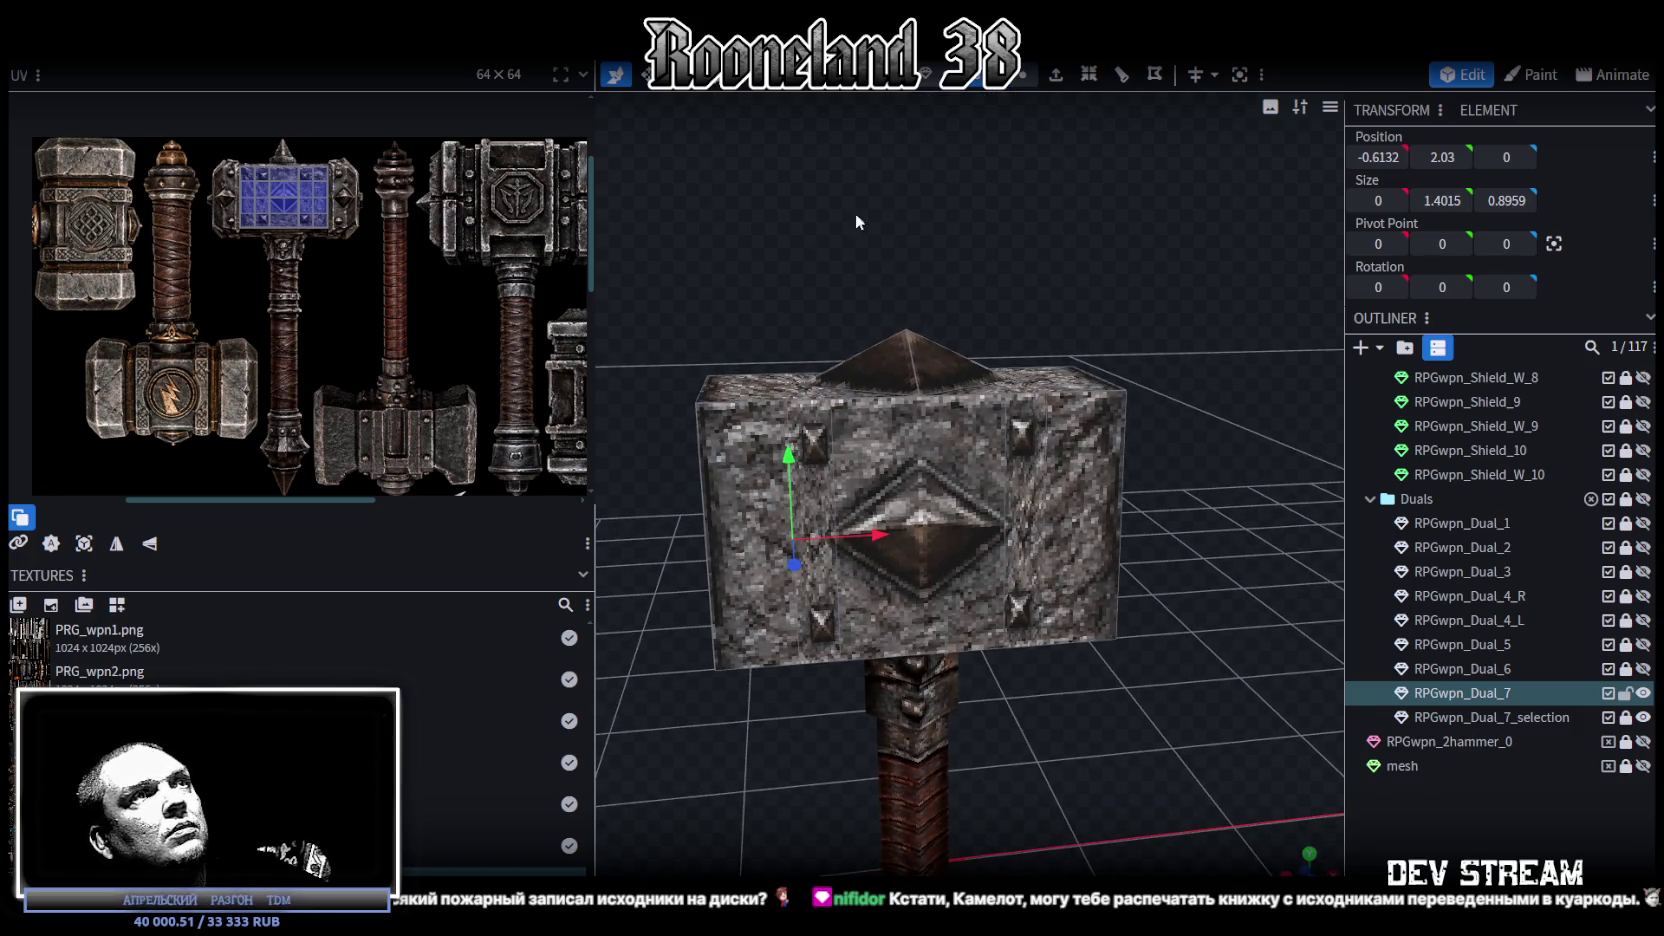
pyautogui.click(747, 405)
pyautogui.click(744, 385)
pyautogui.keyDown('shift'); pyautogui.click(1063, 372); pyautogui.keyUp('shift')
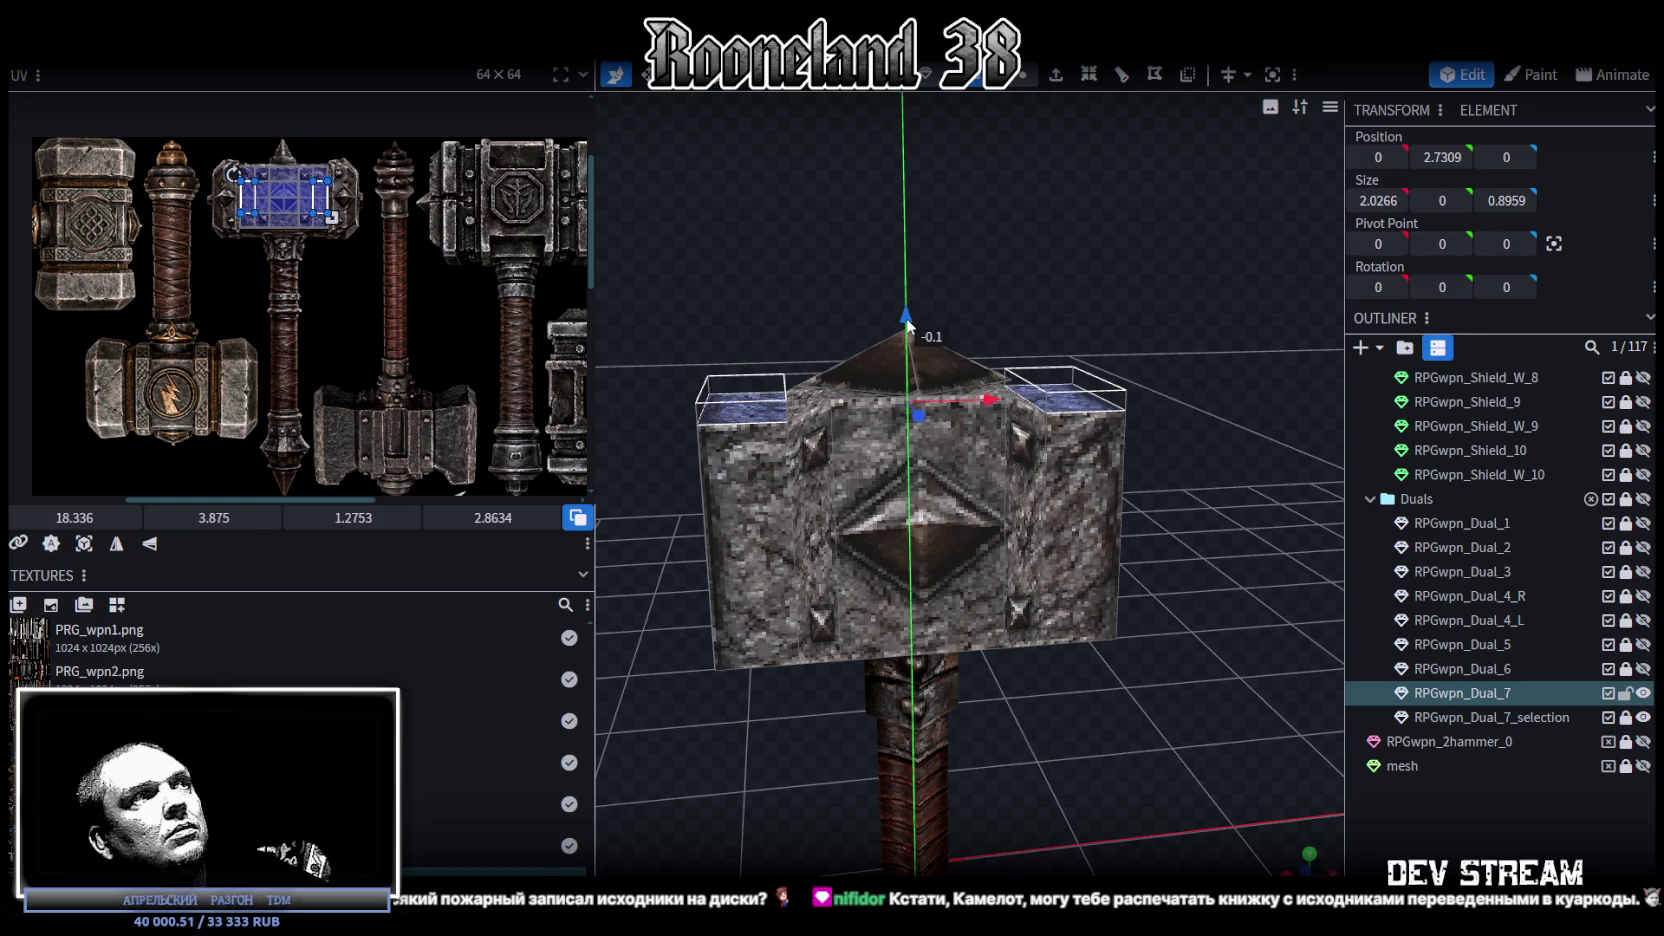
pyautogui.moveTo(1093, 263)
pyautogui.mouseDown()
pyautogui.moveTo(1231, 284)
pyautogui.moveTo(1032, 543)
pyautogui.moveTo(1020, 533)
pyautogui.mouseUp()
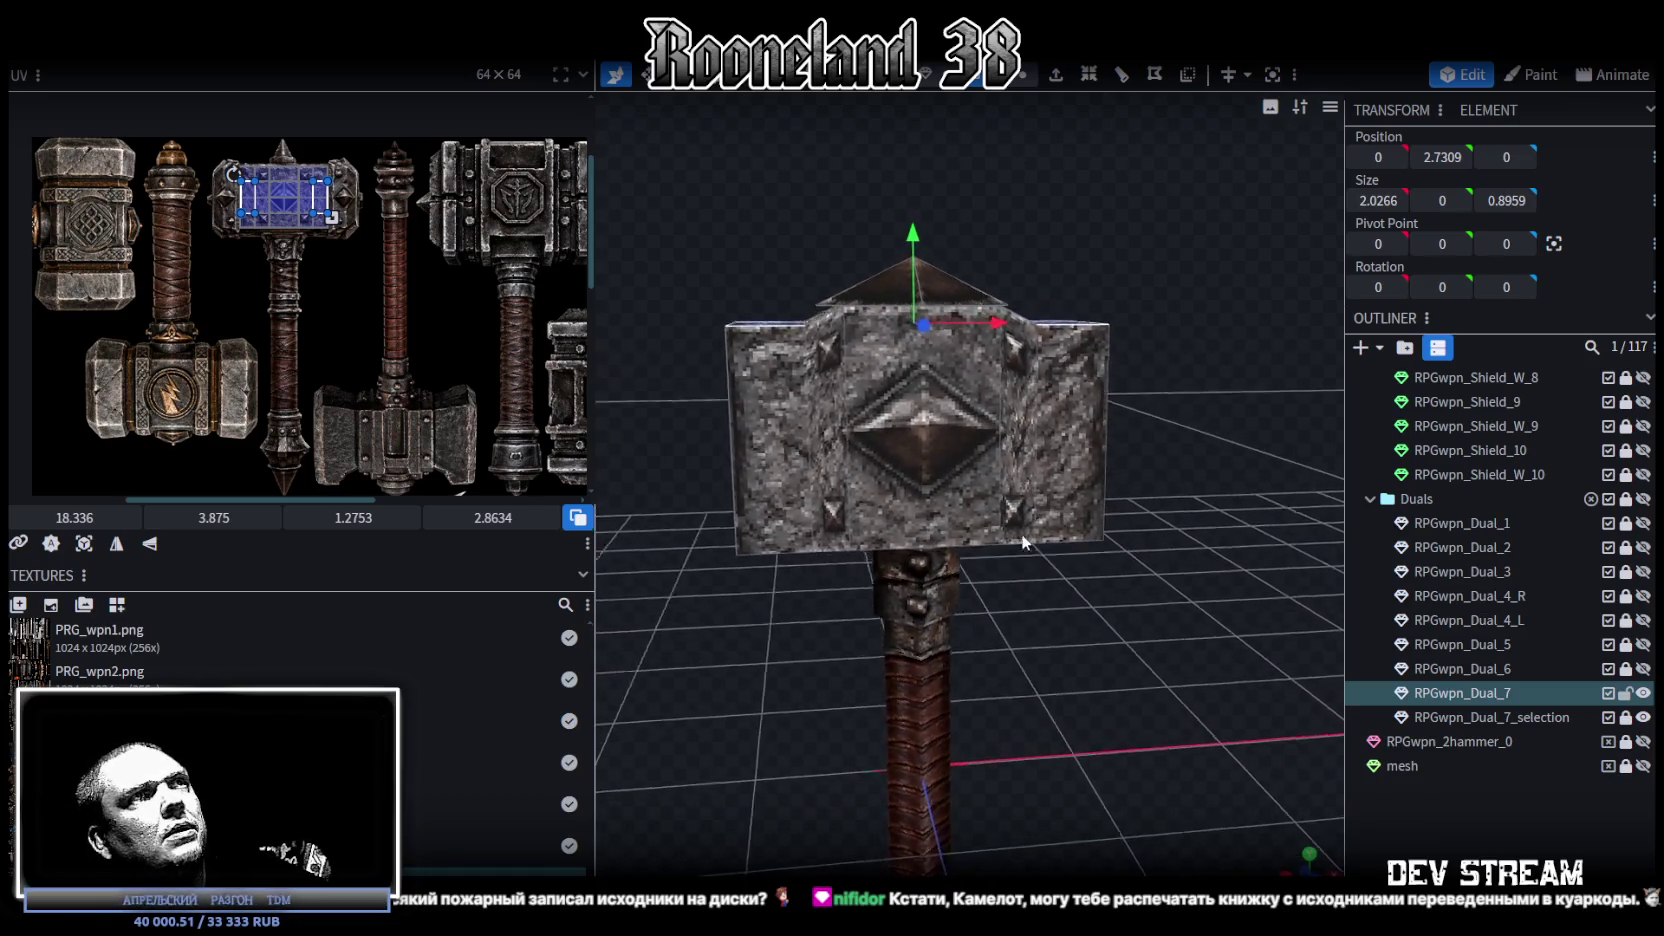
pyautogui.click(855, 300)
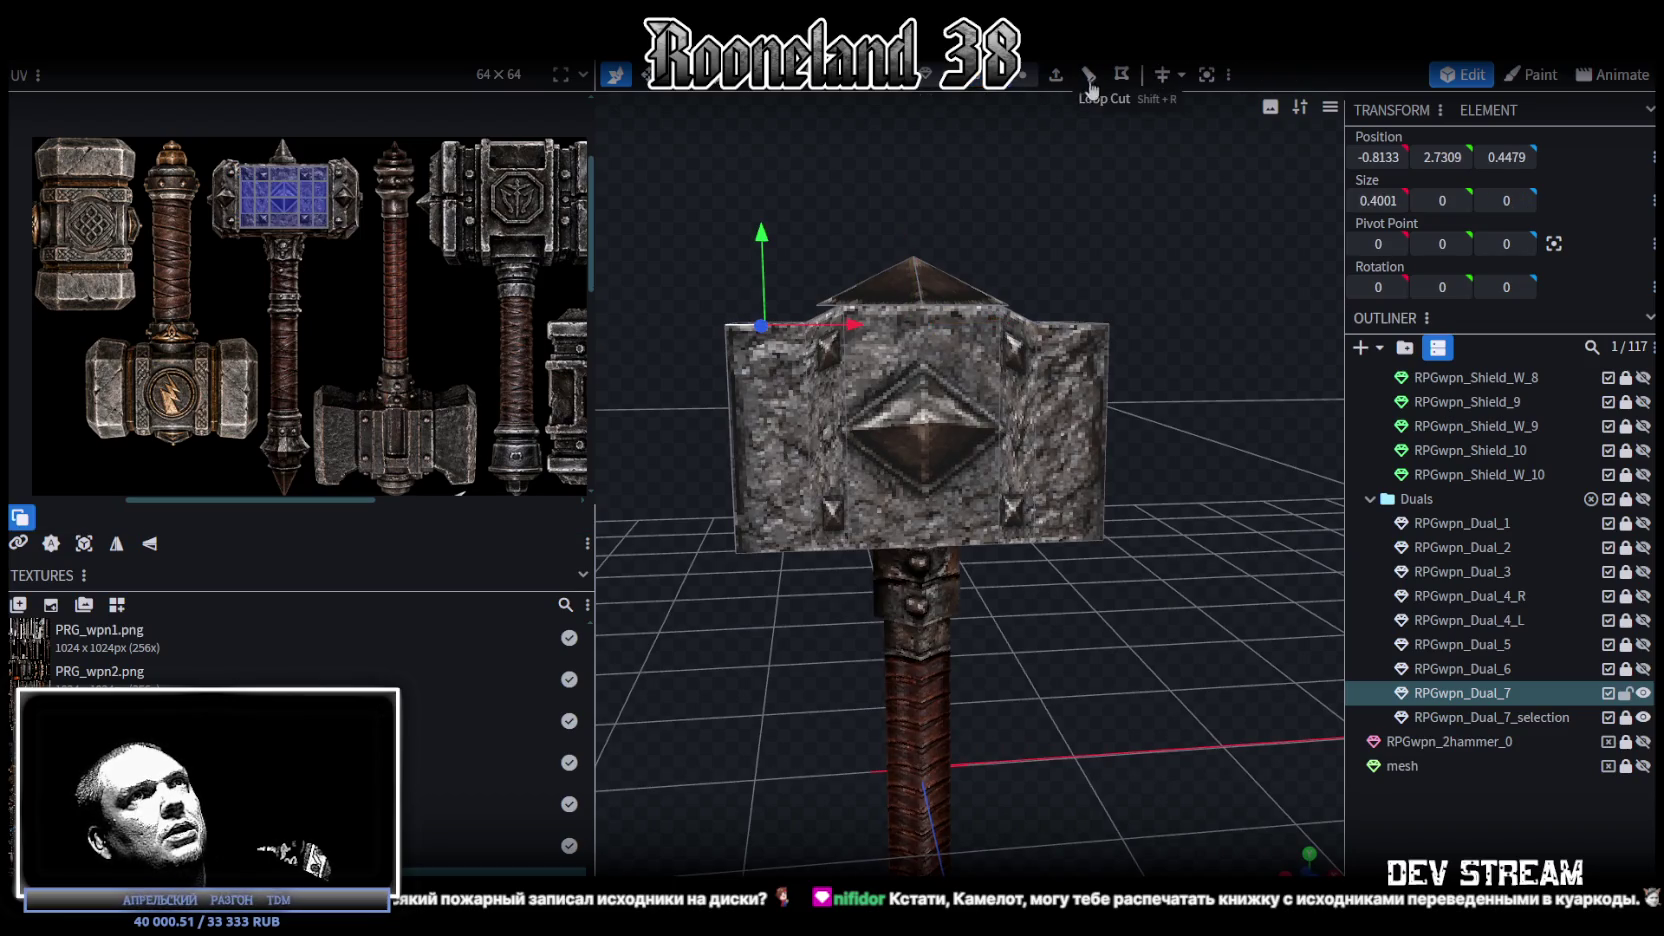
# Step: Add an edge loop near the head's top and raise it by 0.3
pyautogui.click(1090, 78)
pyautogui.click(1071, 330)
pyautogui.moveTo(1076, 122); pyautogui.dragTo(1072, 384)
pyautogui.click(1058, 361)
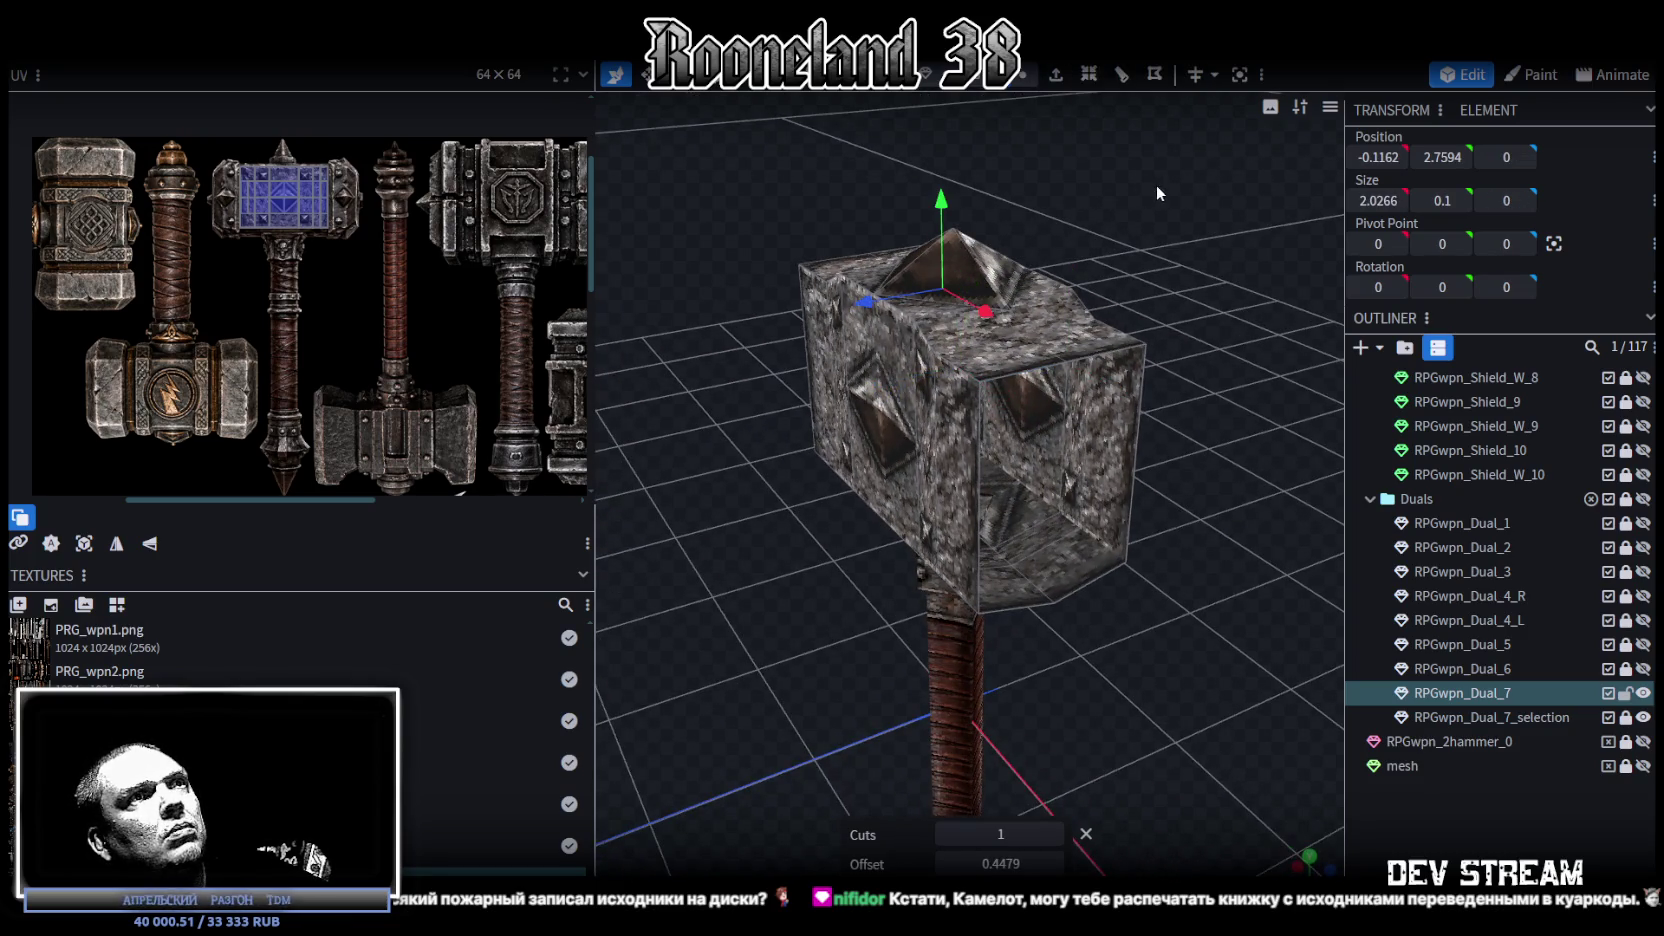
pyautogui.moveTo(1156, 185); pyautogui.dragTo(1096, 161)
pyautogui.moveTo(971, 195); pyautogui.dragTo(962, 139)
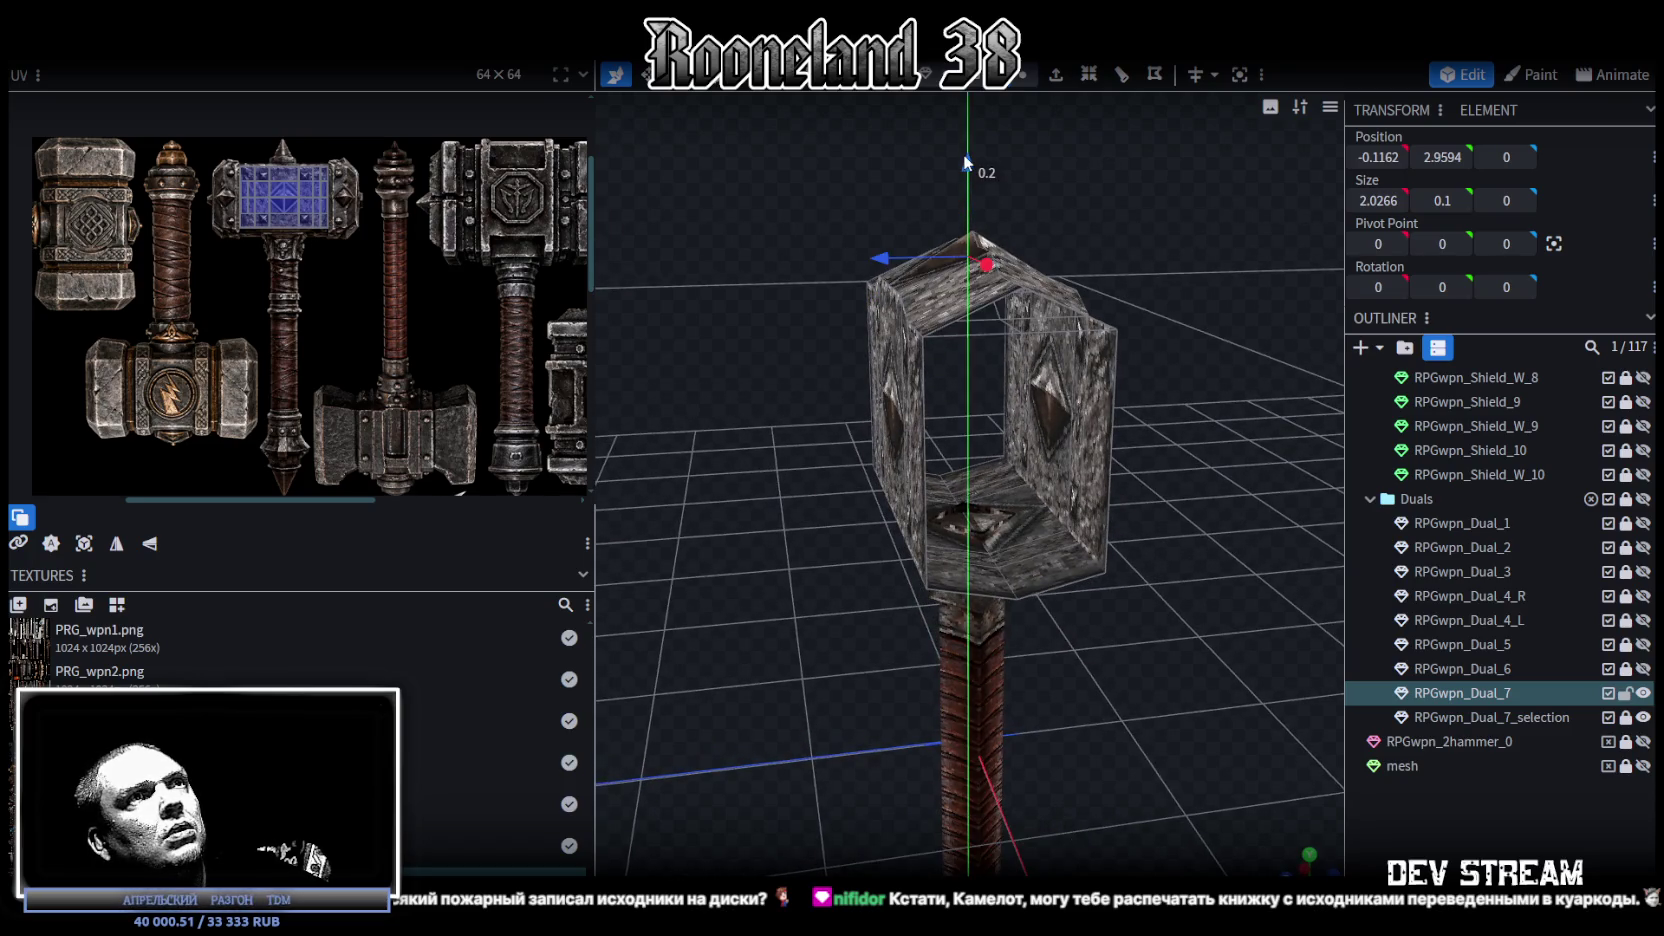
# Step: In vertex mode, box-select the top vertices of the hammer head
pyautogui.moveTo(1008, 211); pyautogui.dragTo(1001, 172)
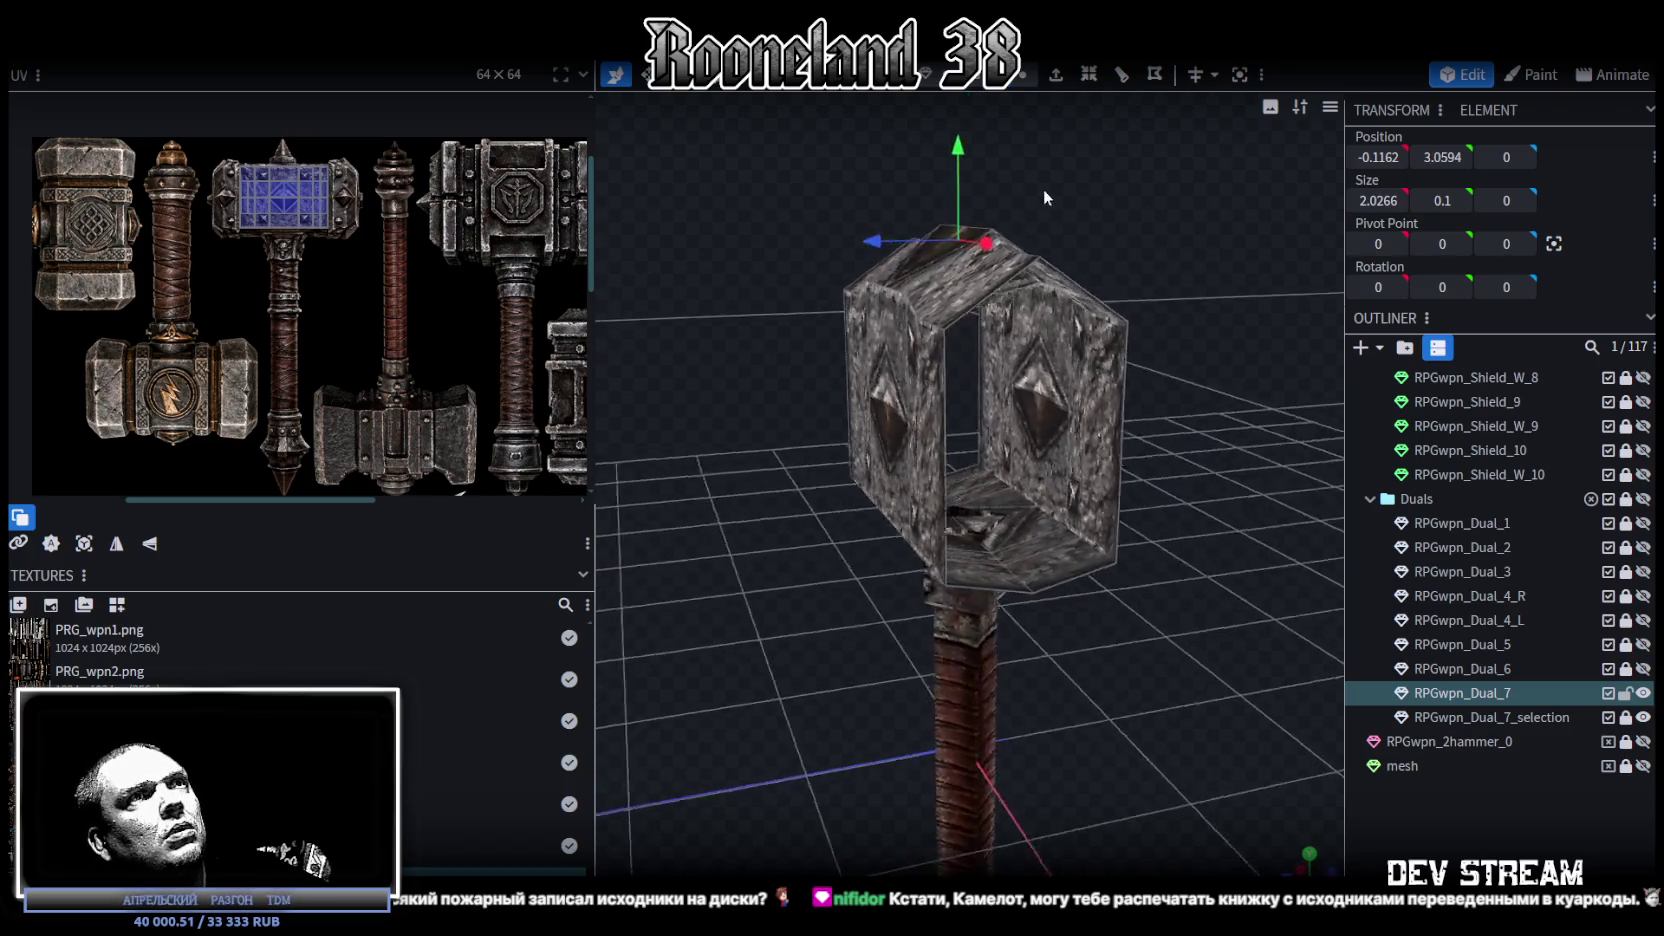
pyautogui.click(1022, 76)
pyautogui.moveTo(829, 190); pyautogui.dragTo(1201, 421)
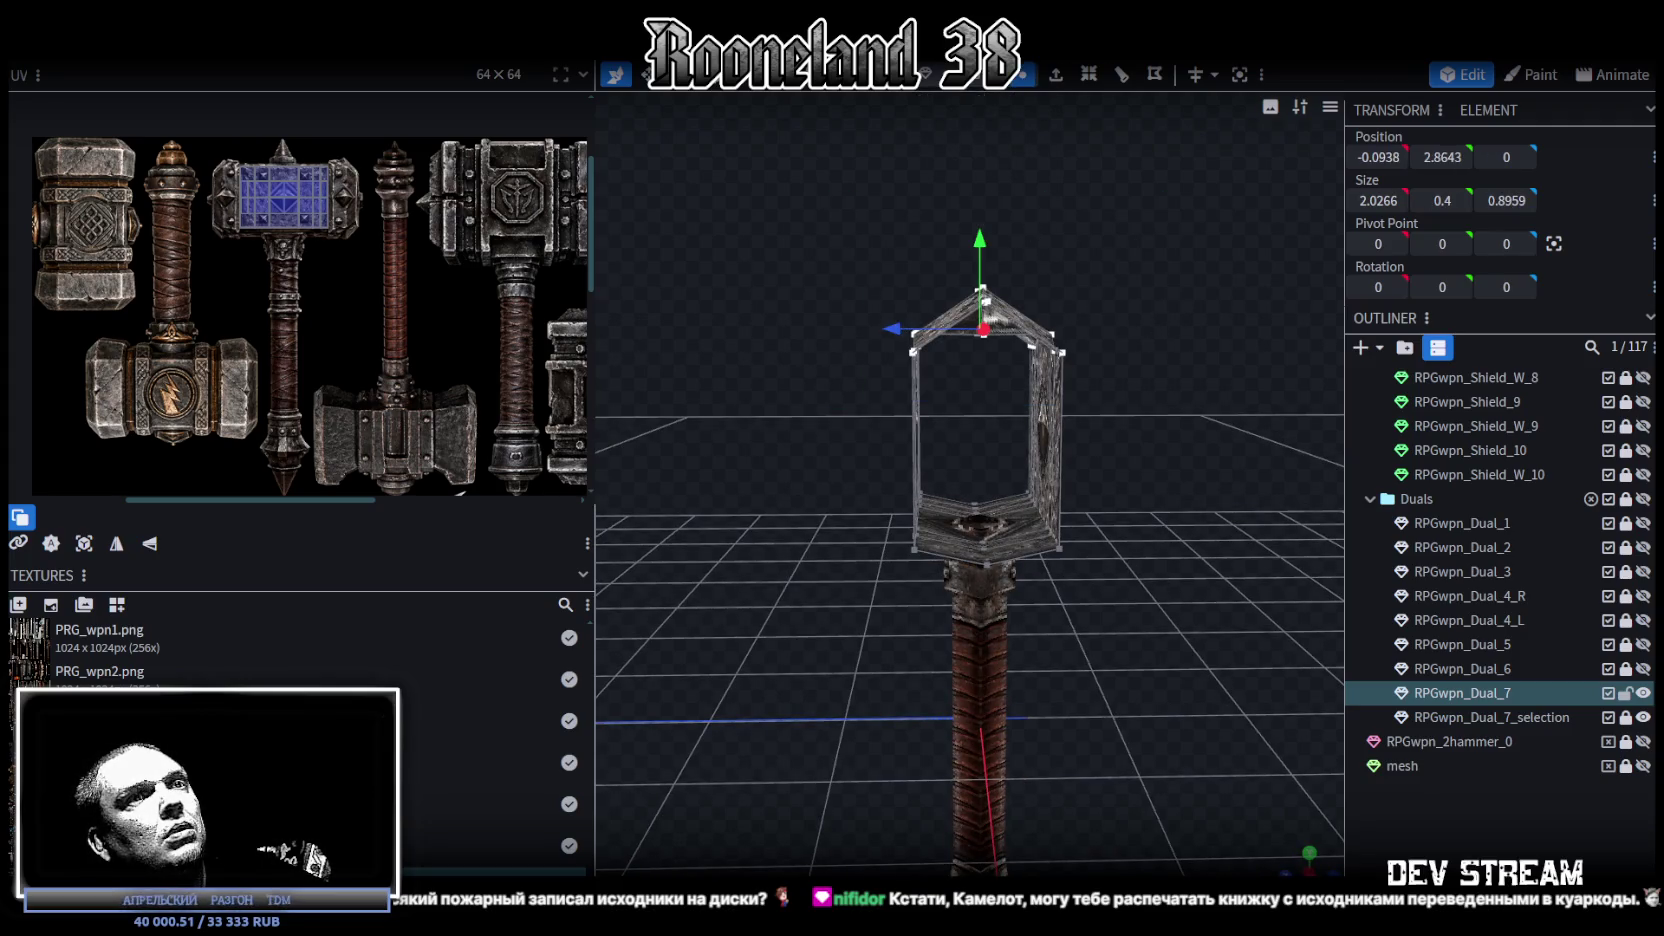
pyautogui.press('s')
pyautogui.moveTo(1179, 374); pyautogui.dragTo(1120, 280)
# Step: Select the pyramid cap's face and lift the cap up to Y 4.0847
pyautogui.click(959, 78)
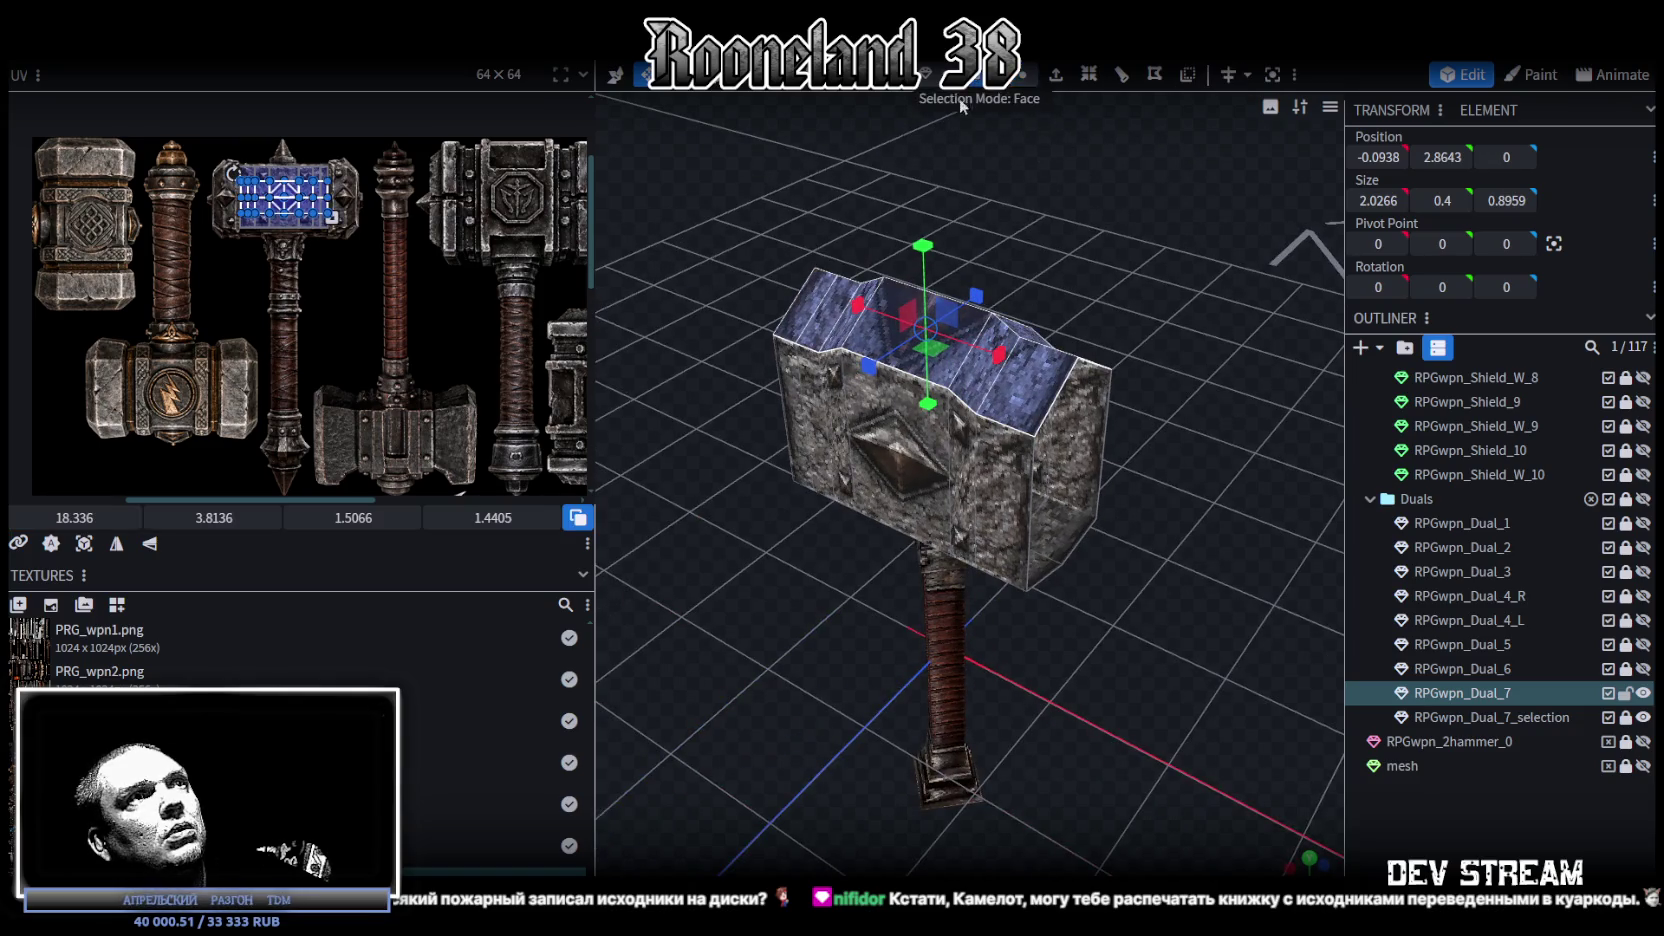
pyautogui.press('KP_3')
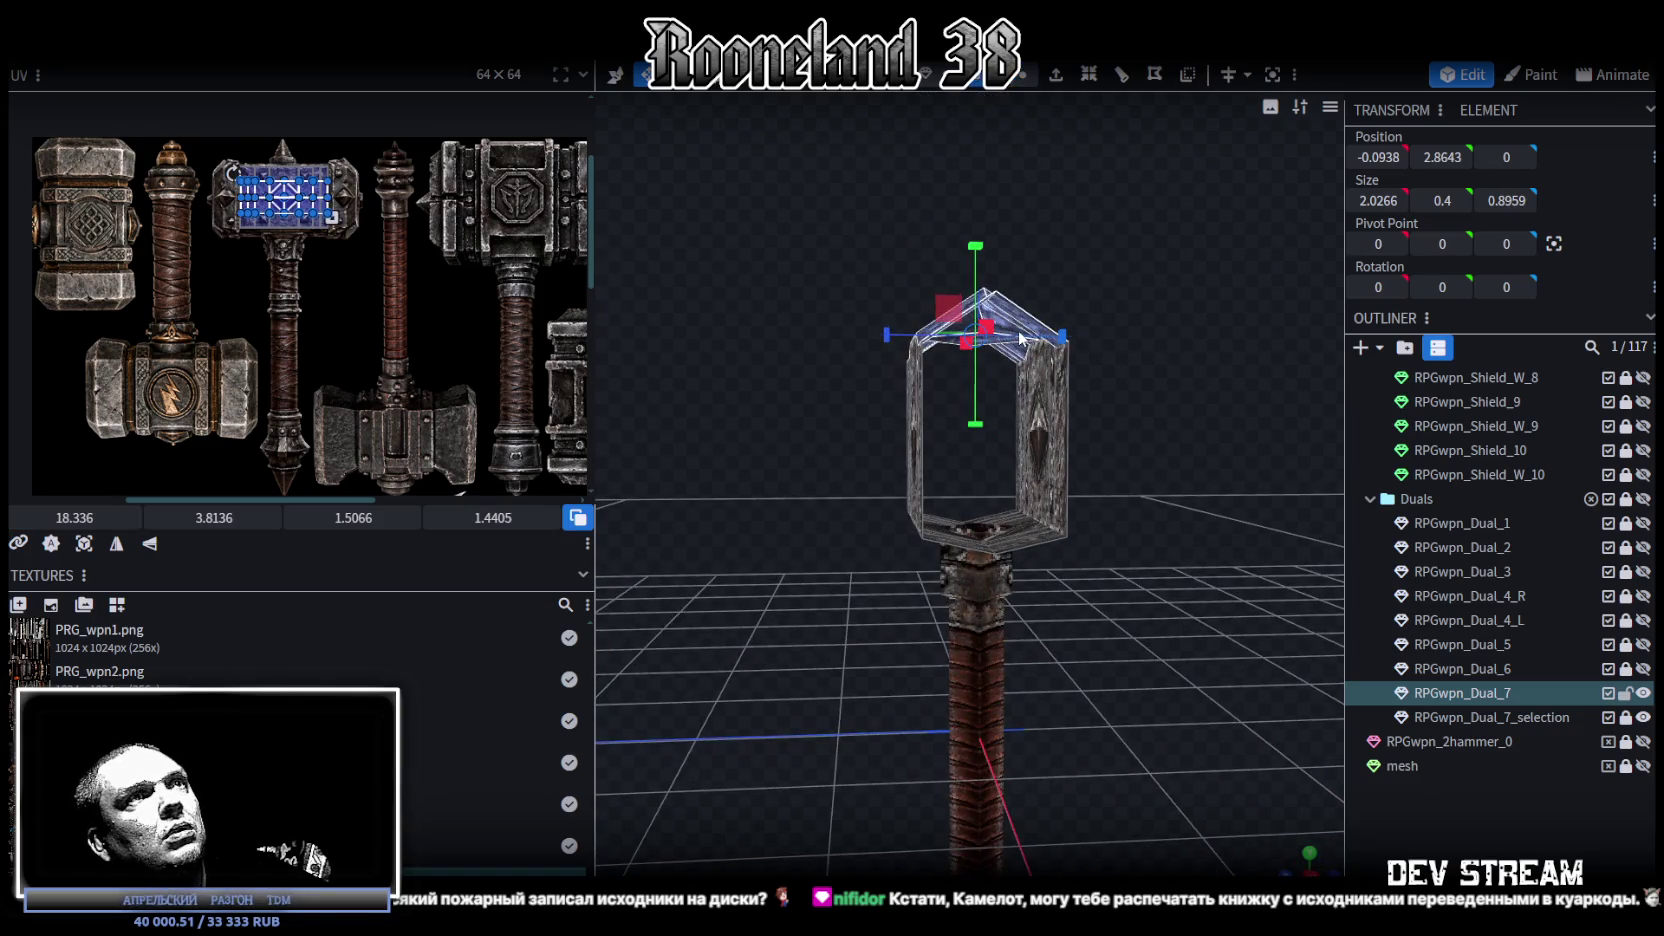
pyautogui.scroll(3, 1095, 381)
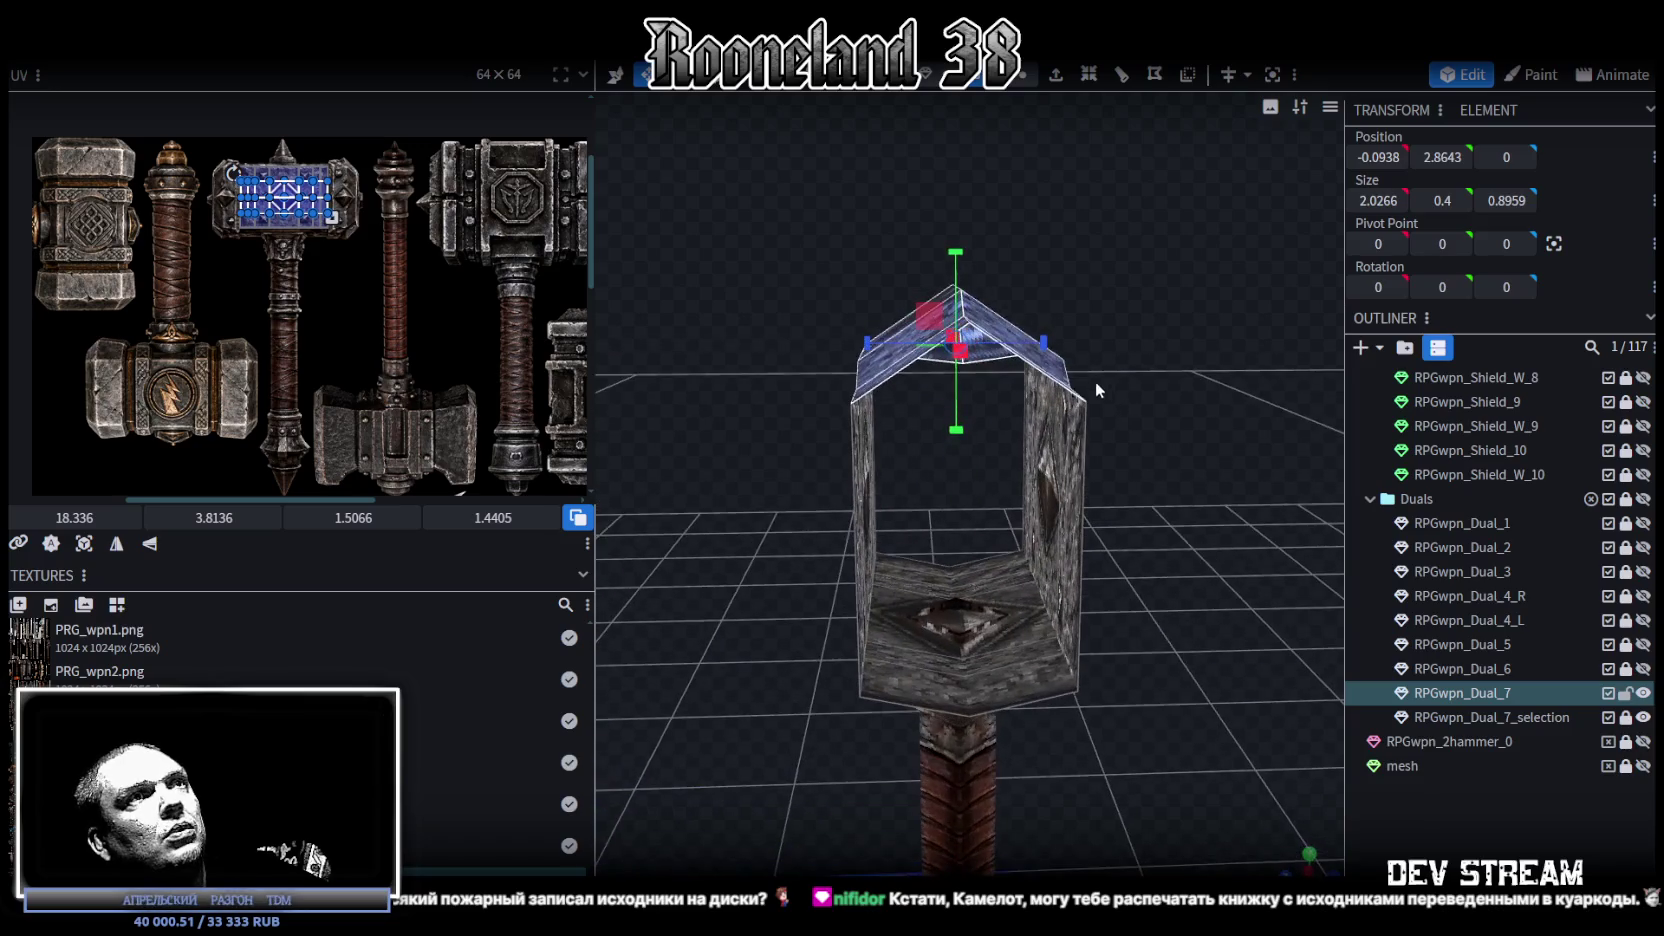
pyautogui.click(998, 352)
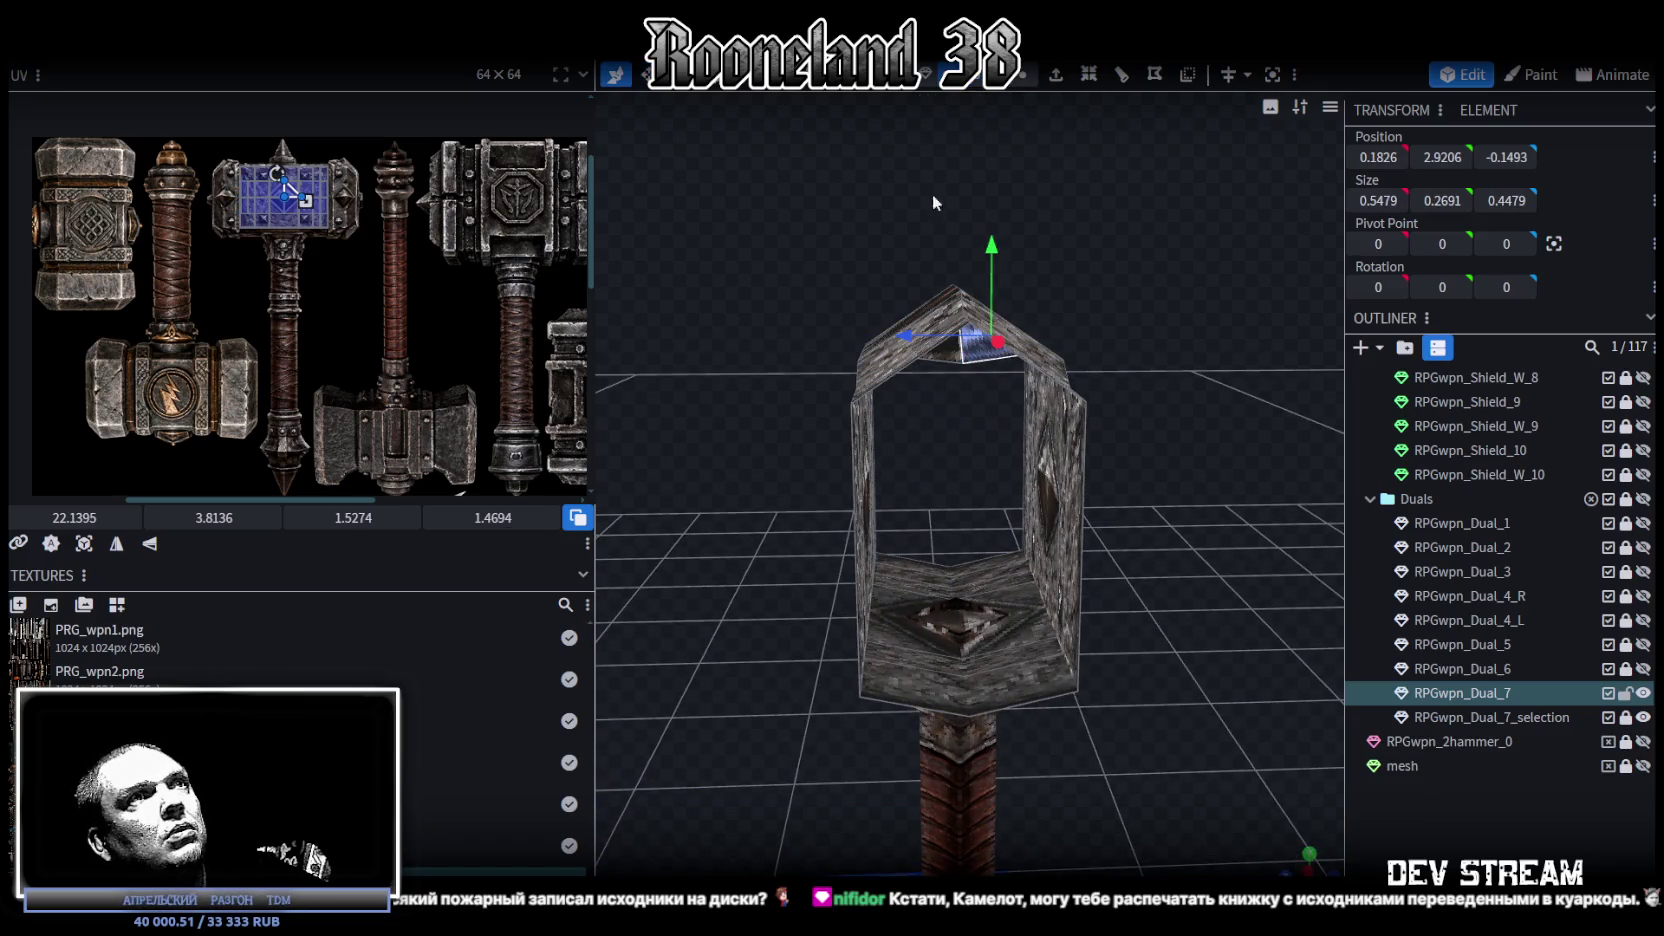
pyautogui.click(956, 366)
pyautogui.moveTo(958, 303); pyautogui.dragTo(958, 150)
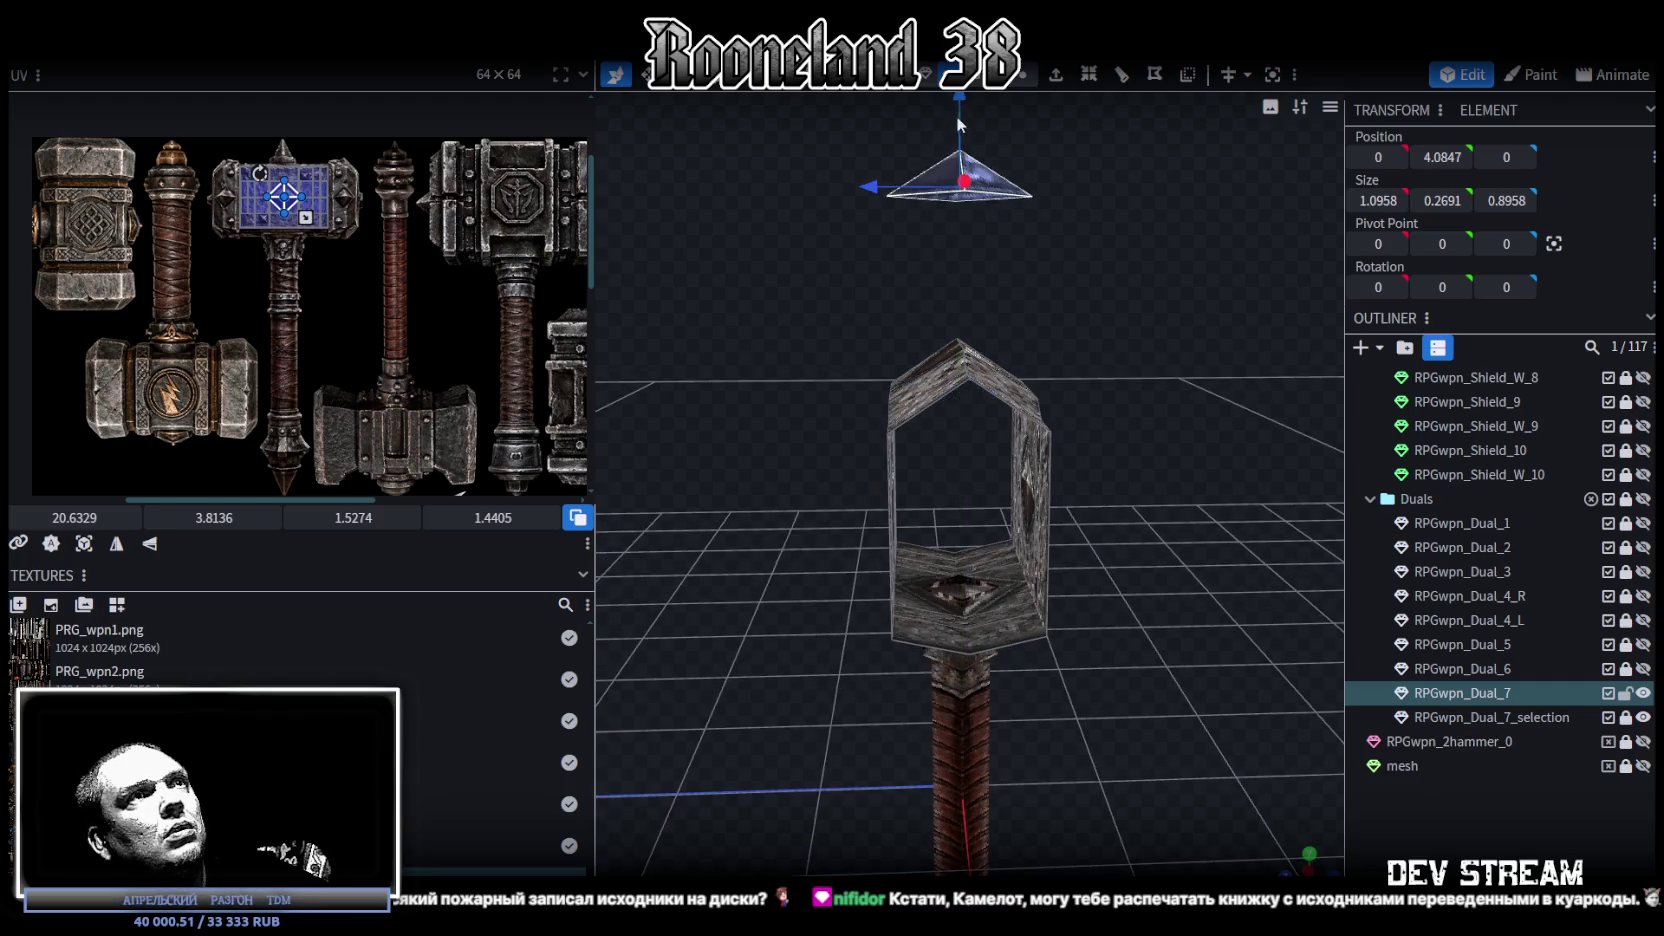
pyautogui.scroll(-2, 978, 418)
pyautogui.scroll(-2, 978, 418)
pyautogui.click(979, 416)
pyautogui.scroll(1, 1023, 403)
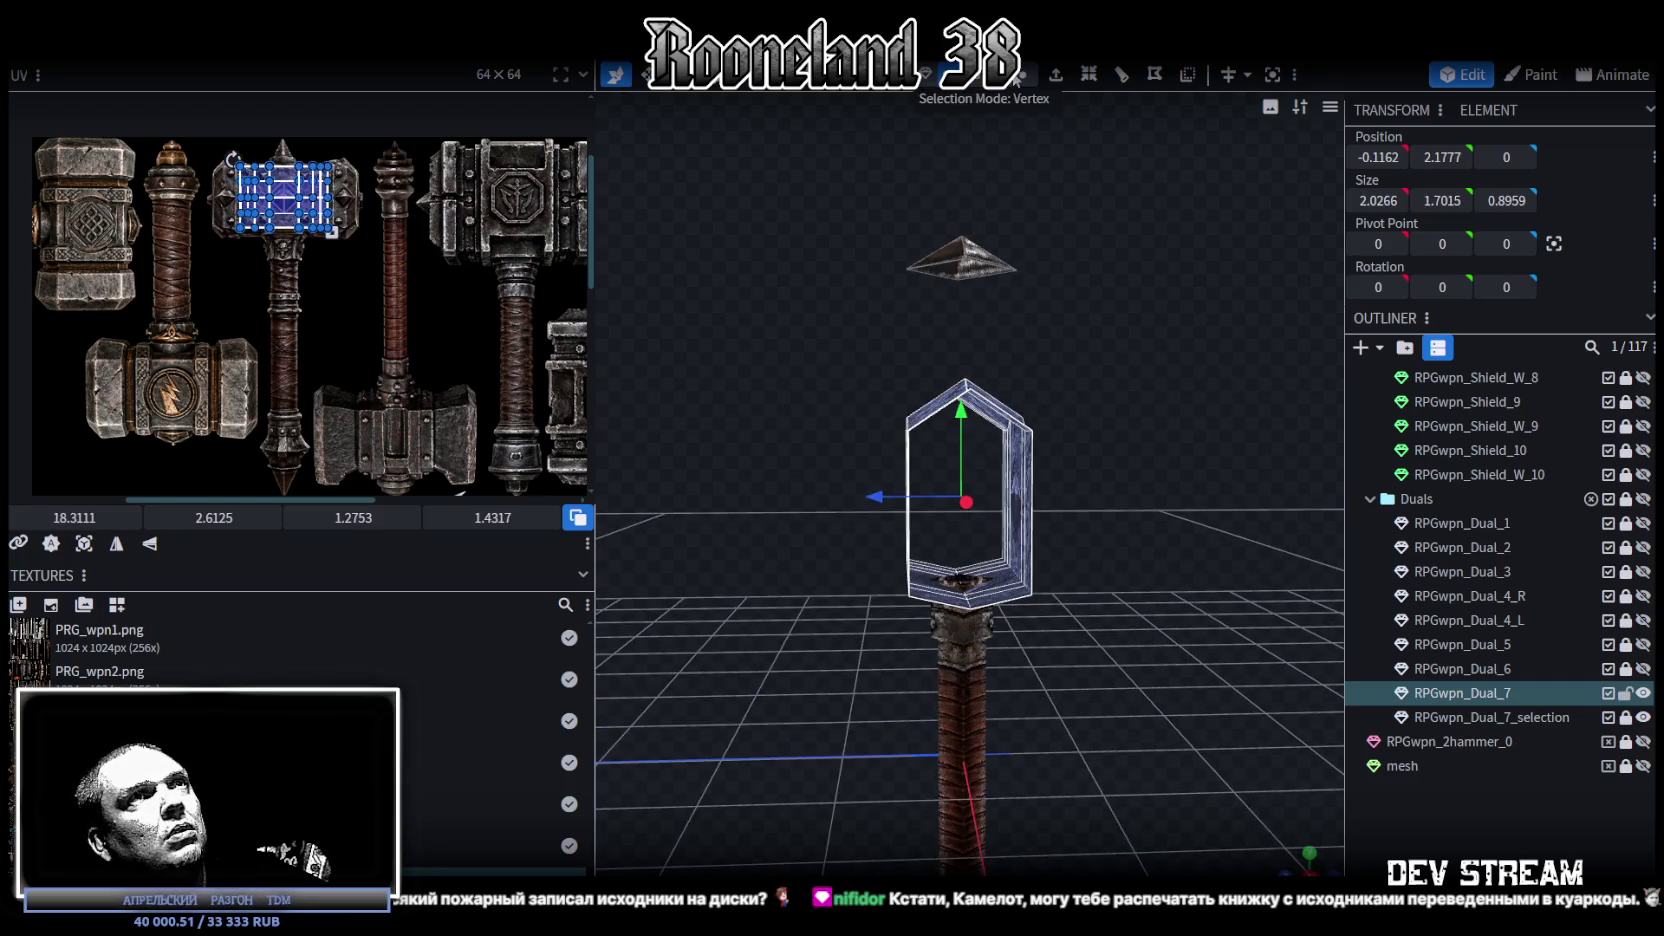
# Step: Resize the head's lower band to 0.3 tall, undoing a Z narrowing, and raise it to Y 1.4794
pyautogui.press('s')
pyautogui.moveTo(1149, 465)
pyautogui.mouseDown()
pyautogui.moveTo(1020, 396)
pyautogui.moveTo(1028, 410)
pyautogui.mouseUp()
pyautogui.moveTo(800, 510)
pyautogui.mouseDown()
pyautogui.moveTo(959, 537)
pyautogui.moveTo(811, 478)
pyautogui.moveTo(741, 491)
pyautogui.moveTo(776, 521)
pyautogui.moveTo(1040, 525)
pyautogui.moveTo(1171, 521)
pyautogui.moveTo(1238, 489)
pyautogui.moveTo(1009, 543)
pyautogui.mouseUp()
pyautogui.hotkey('ctrl', 'z')
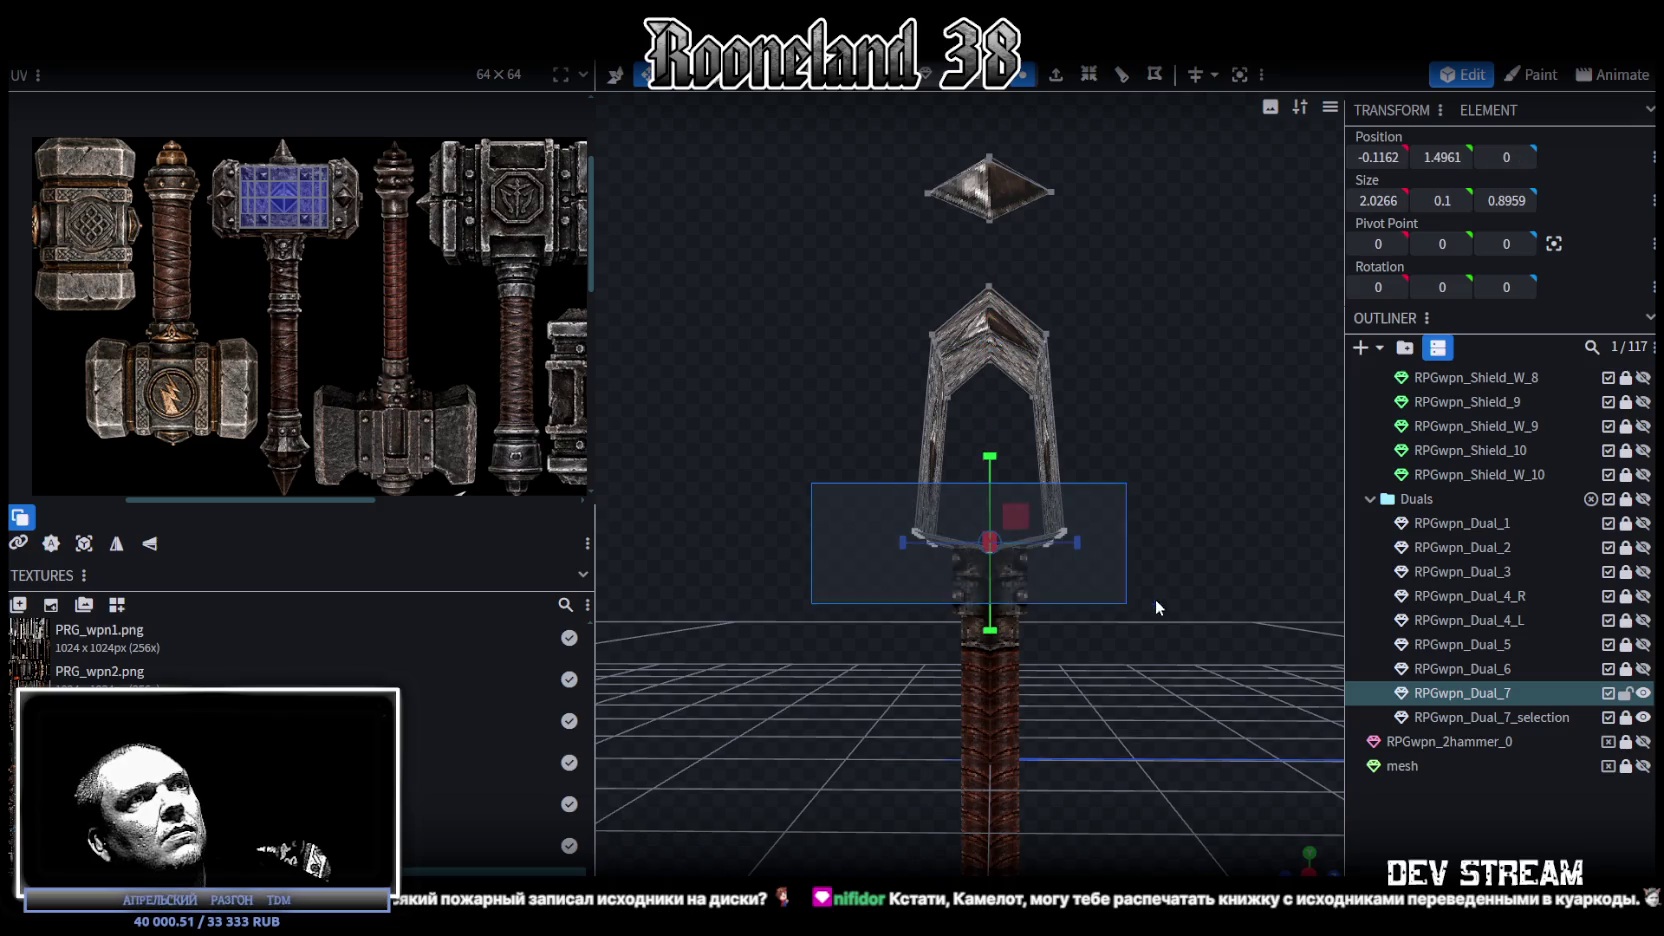
pyautogui.moveTo(982, 471)
pyautogui.mouseDown()
pyautogui.moveTo(989, 426)
pyautogui.moveTo(983, 462)
pyautogui.mouseUp()
pyautogui.press('v')
pyautogui.moveTo(983, 462)
pyautogui.mouseDown(button='right')
pyautogui.moveTo(1190, 525)
pyautogui.moveTo(1063, 523)
pyautogui.mouseUp(button='right')
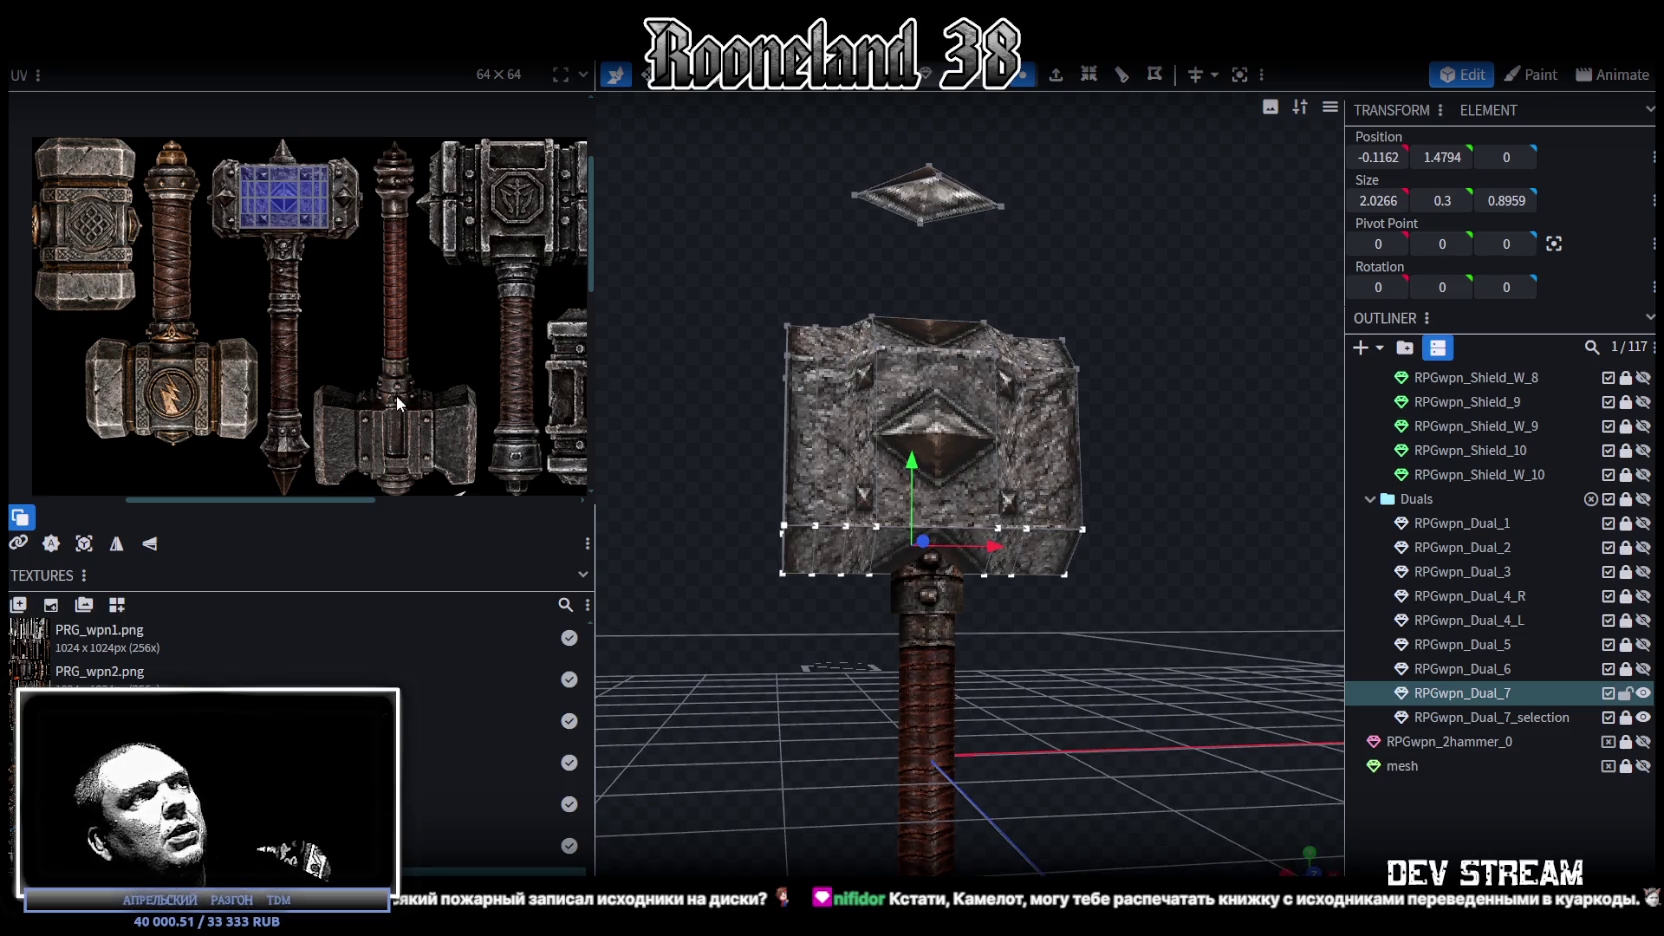
pyautogui.scroll(5, 952, 622)
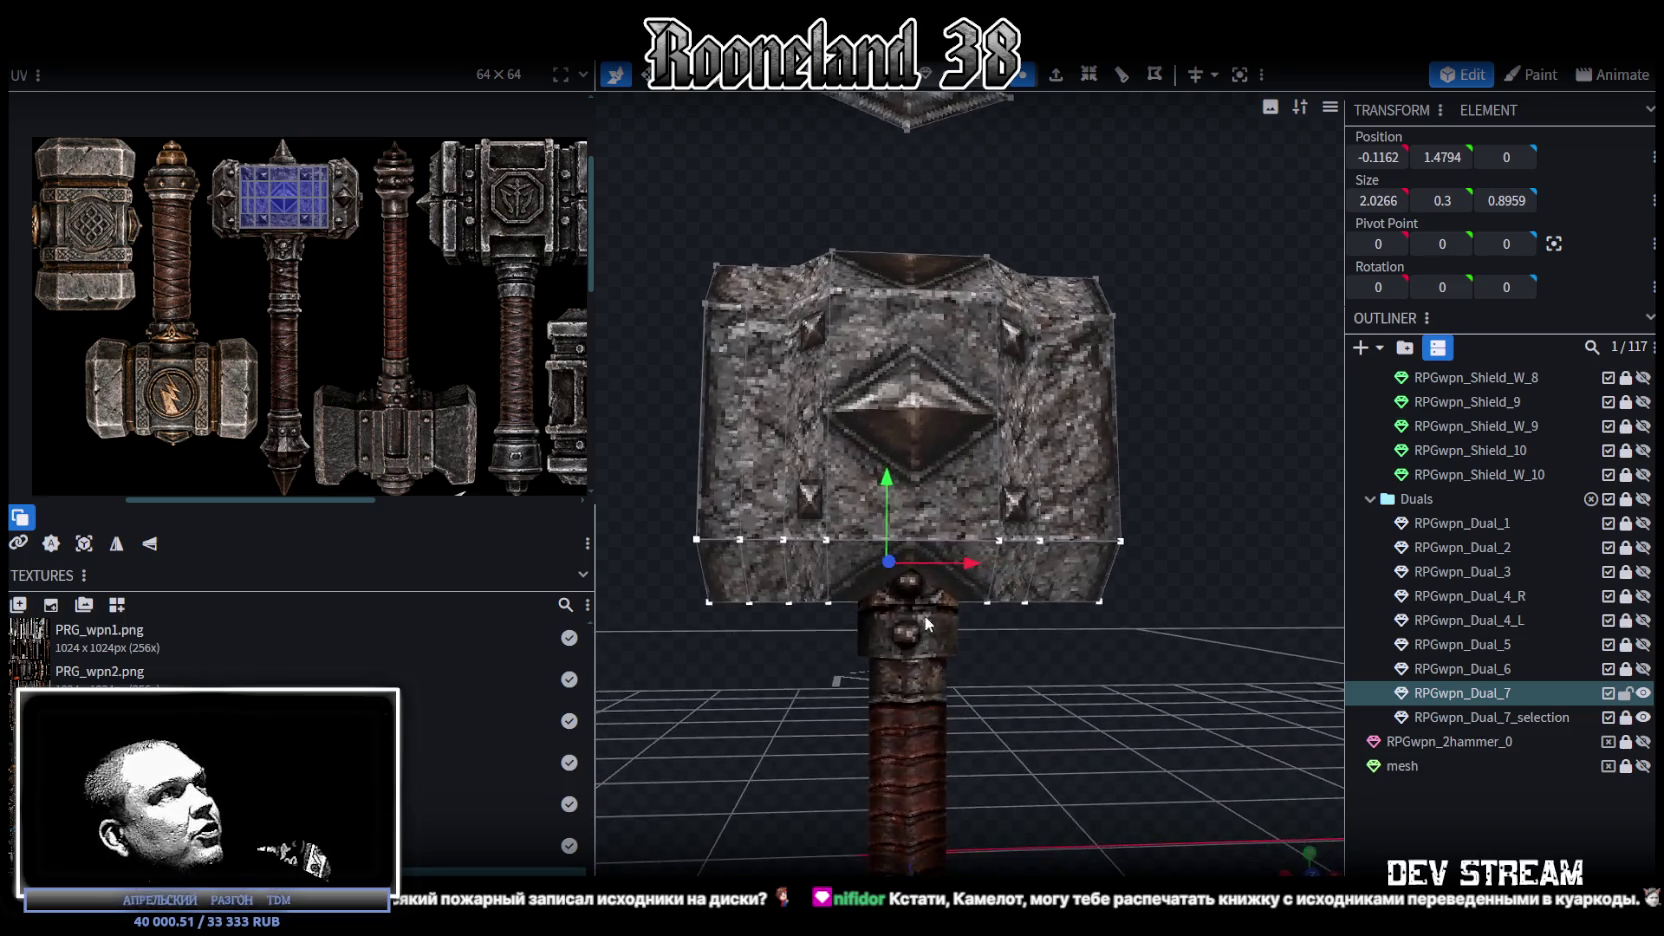
# Step: Try selecting the hammer head's bottom vertices, side faces and front-bottom edge
pyautogui.click(851, 540)
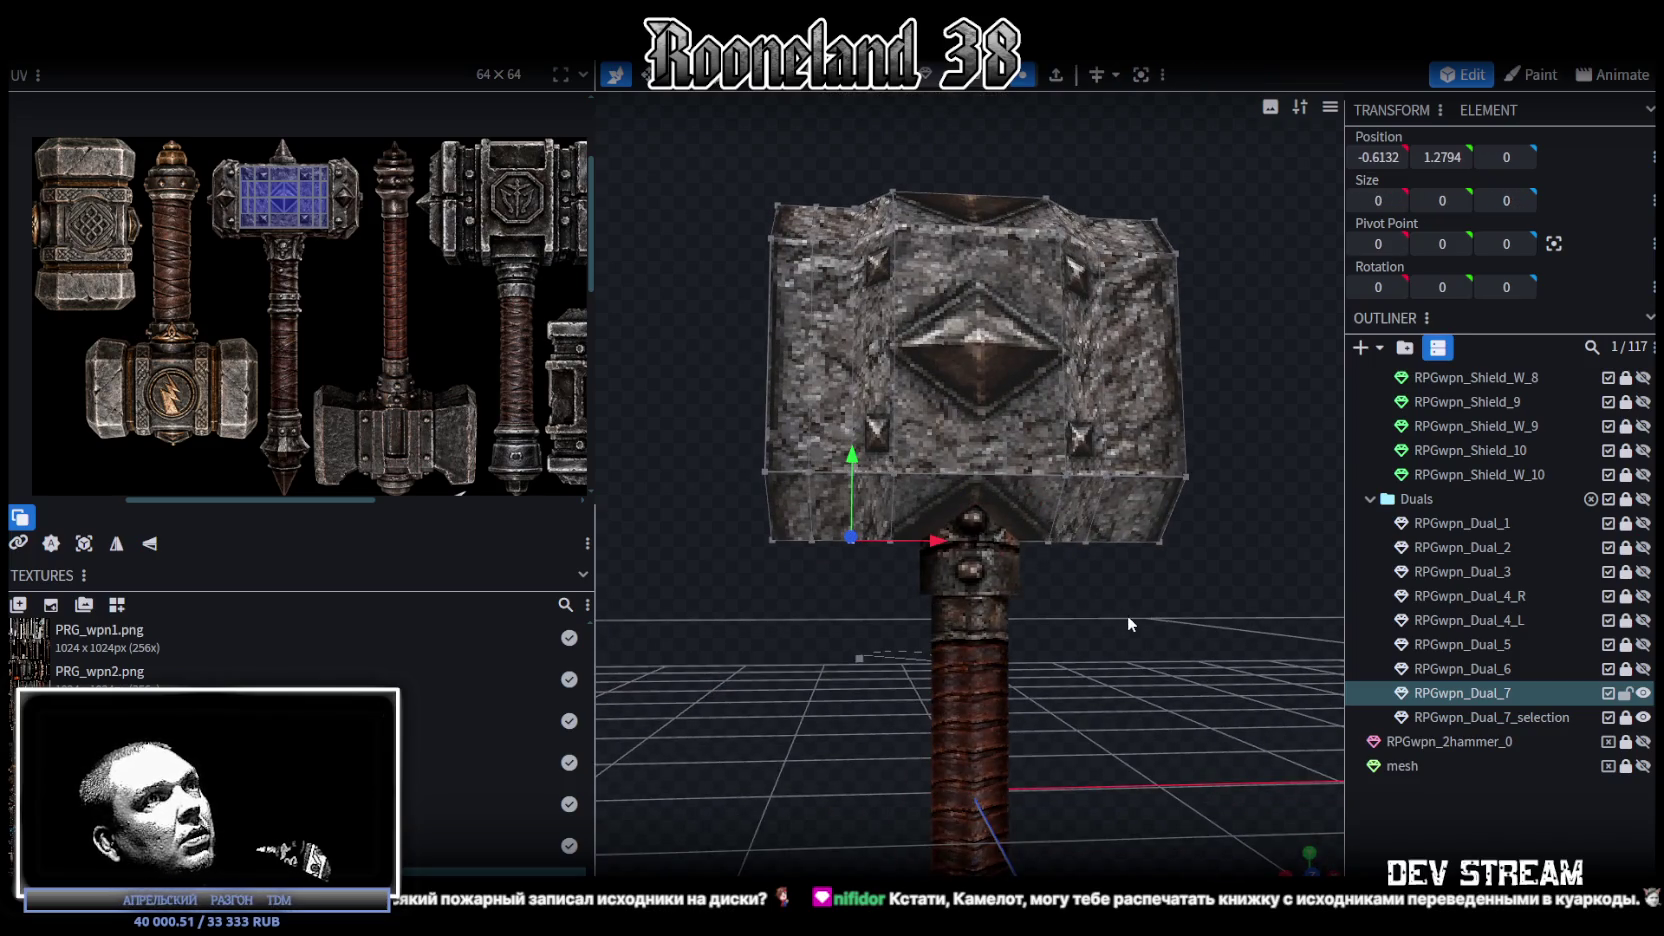
pyautogui.keyDown('shift'); pyautogui.click(1088, 541); pyautogui.keyUp('shift')
pyautogui.moveTo(1126, 601); pyautogui.dragTo(1113, 621)
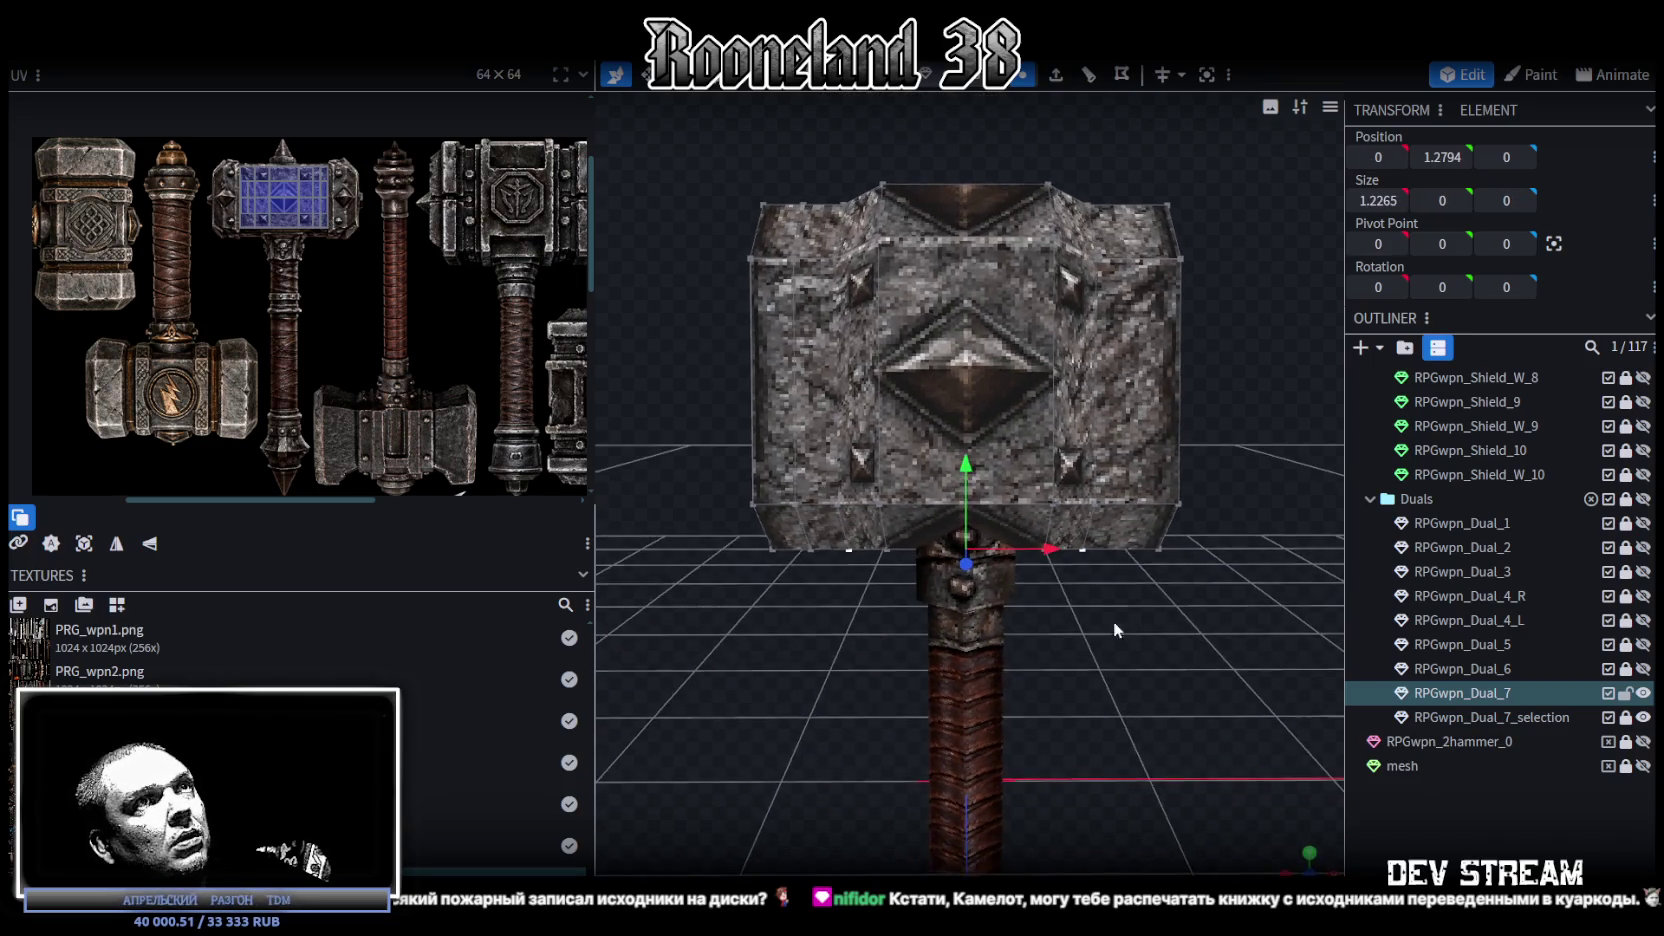
pyautogui.click(1141, 256)
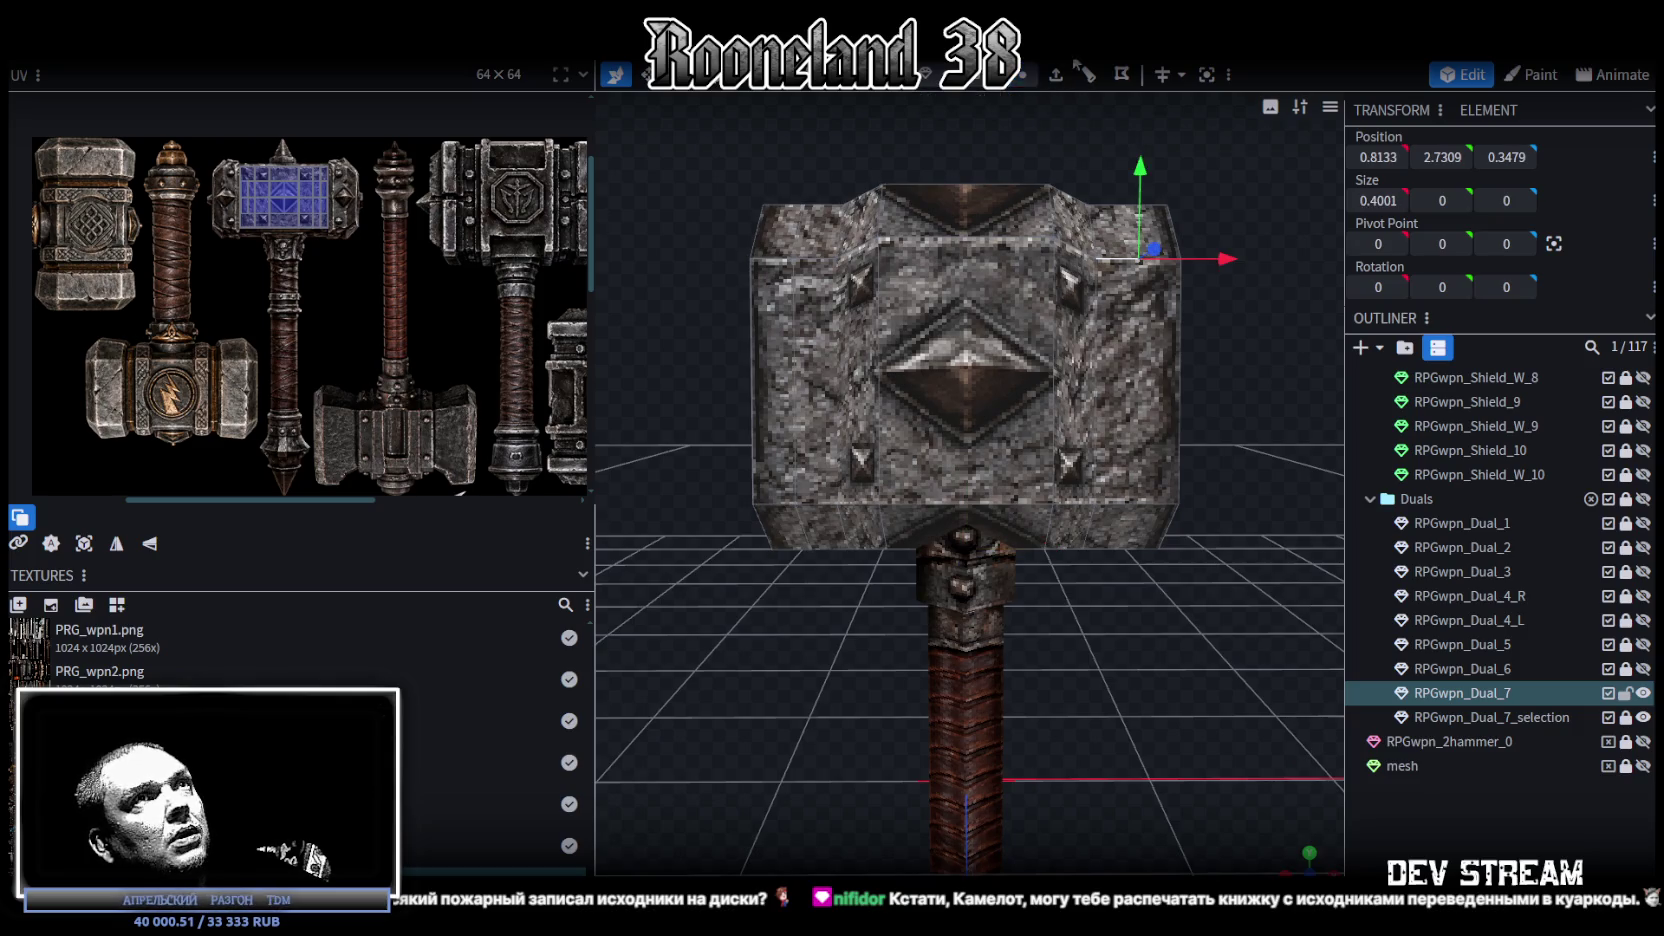
pyautogui.click(1096, 88)
pyautogui.moveTo(1167, 675); pyautogui.dragTo(1150, 655)
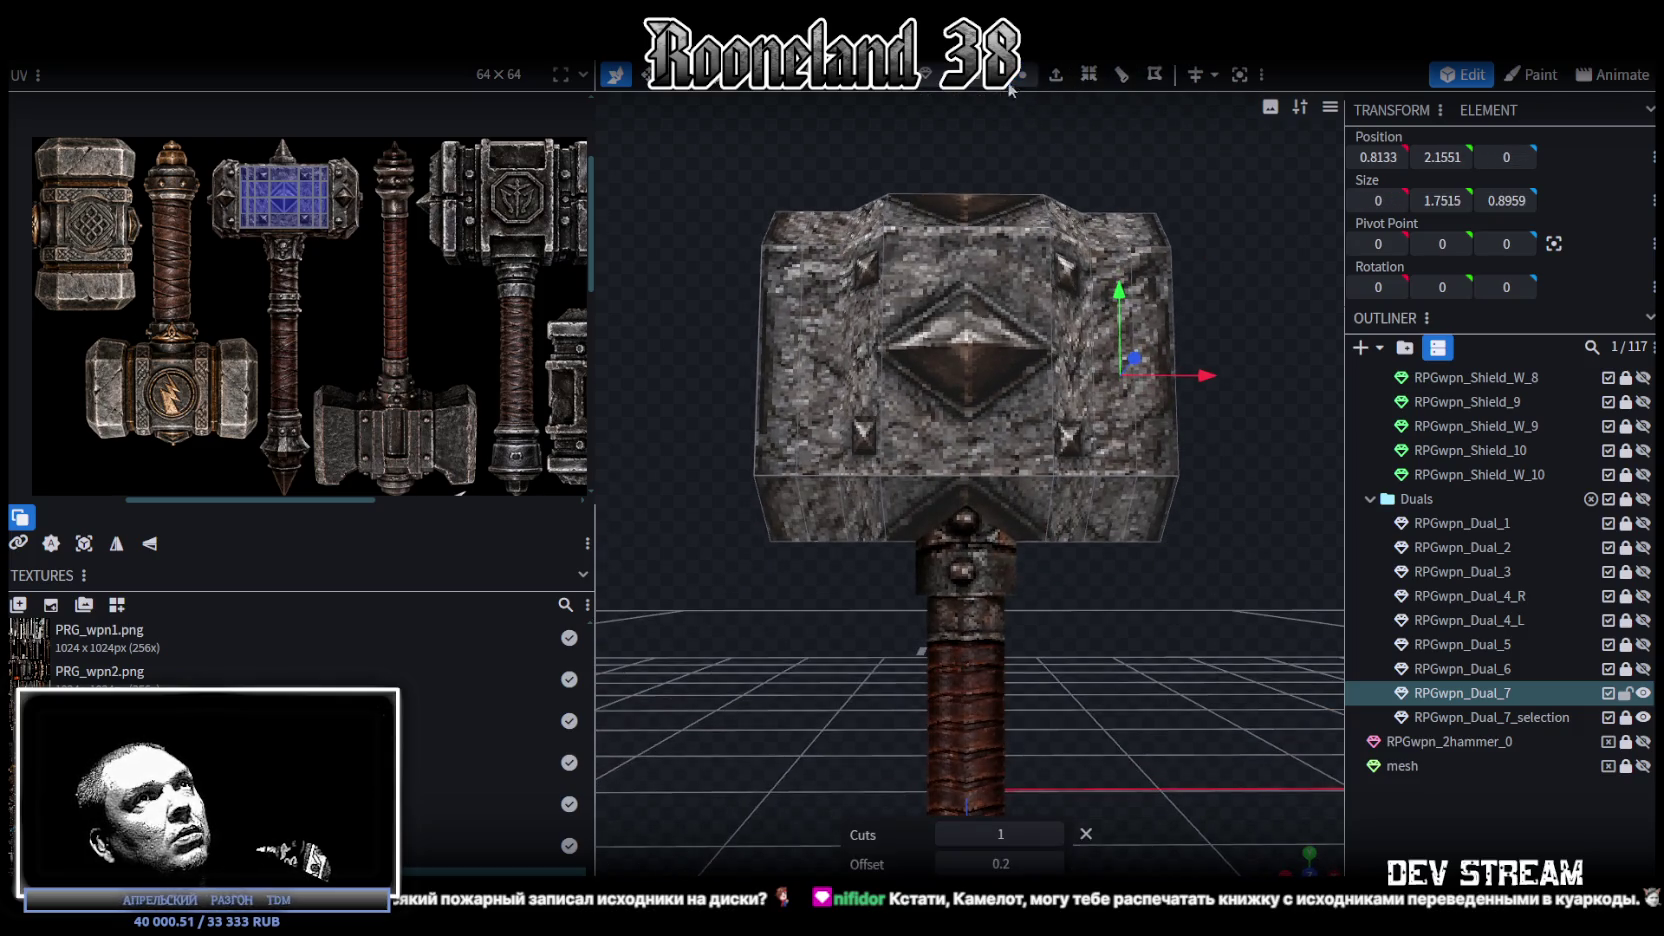
pyautogui.click(1030, 541)
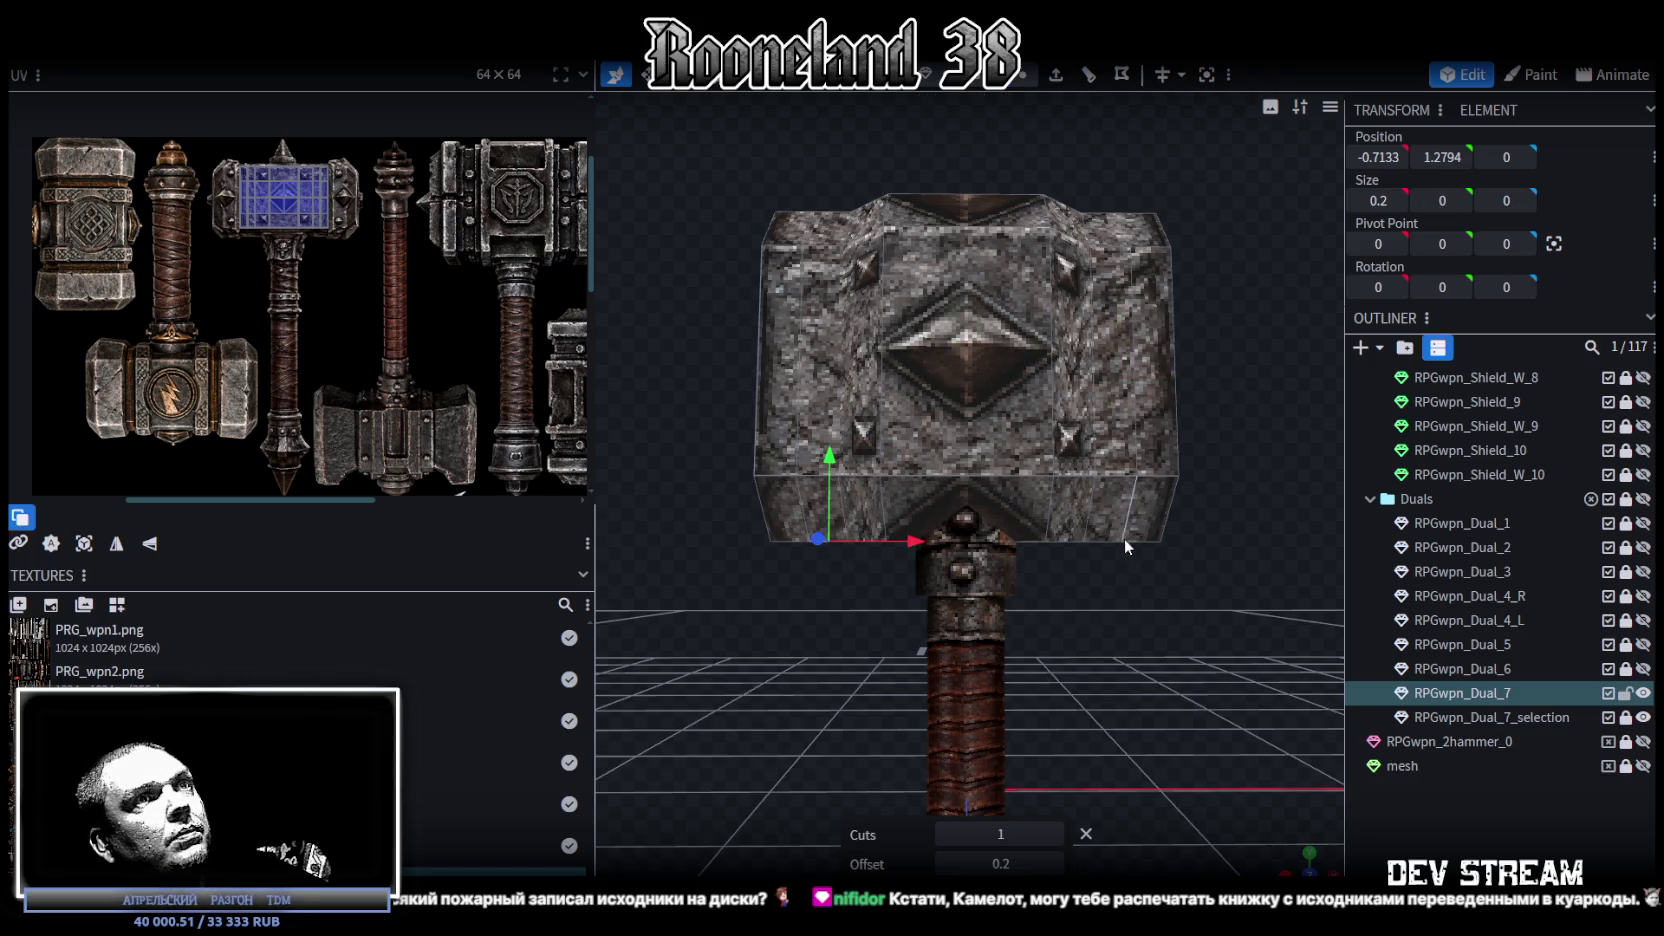
# Step: In vertex mode, select all the head's bottom-edge vertices and raise them 0.1
pyautogui.click(958, 75)
pyautogui.click(1022, 75)
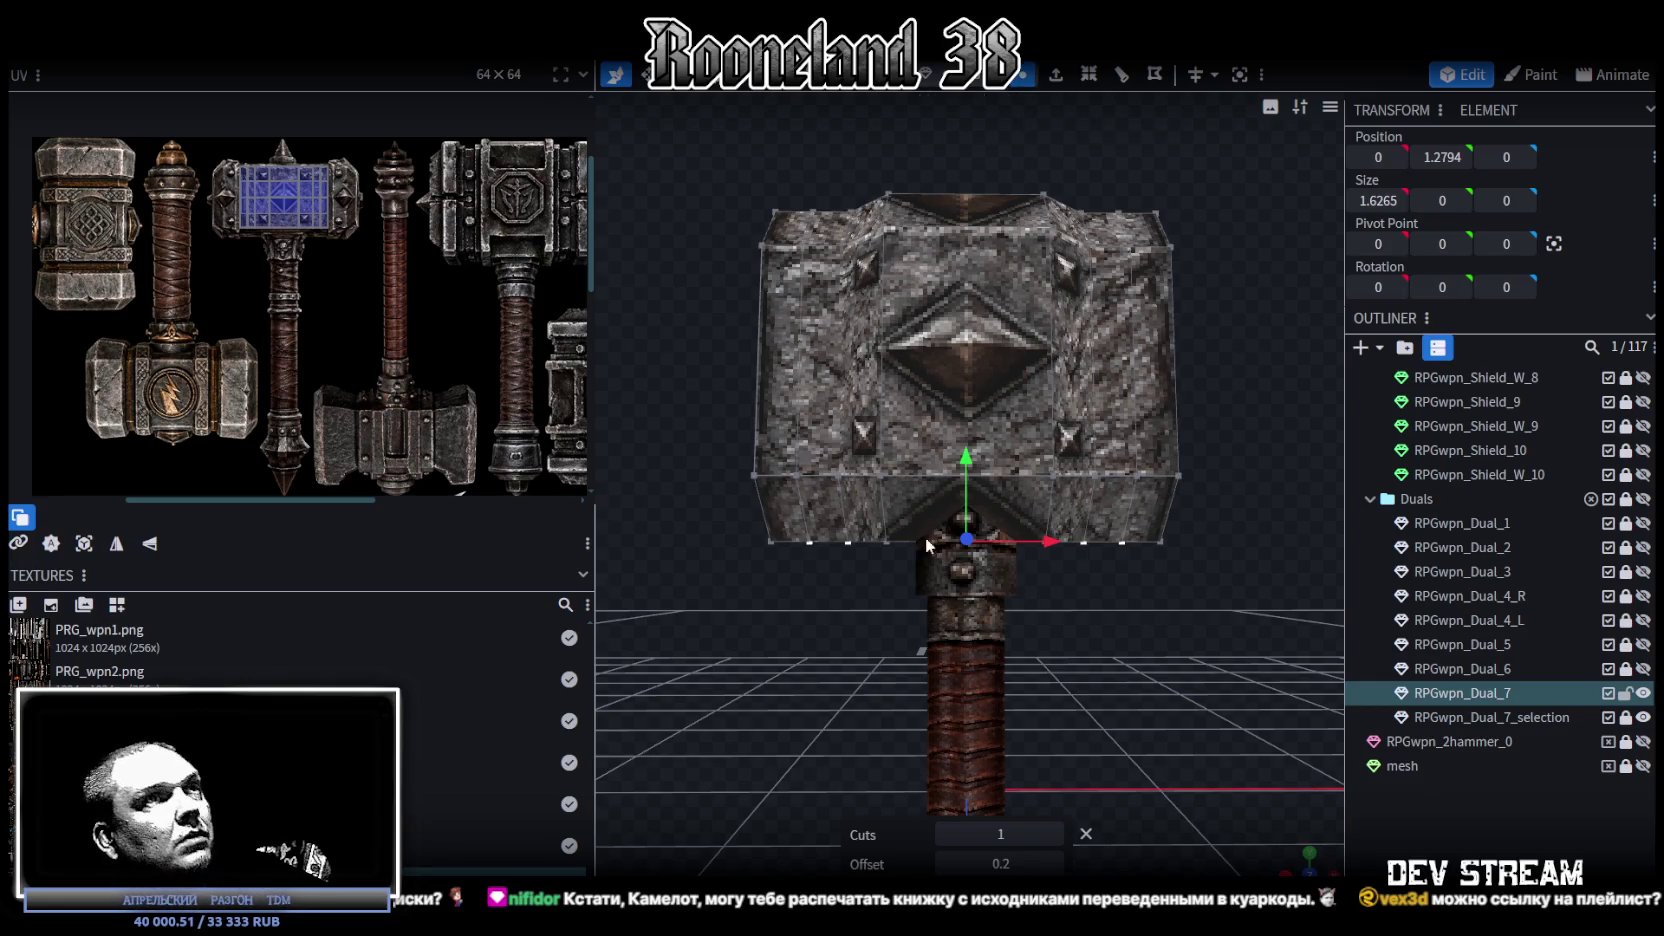
pyautogui.click(849, 545)
pyautogui.keyDown('shift'); pyautogui.click(1083, 544); pyautogui.keyUp('shift')
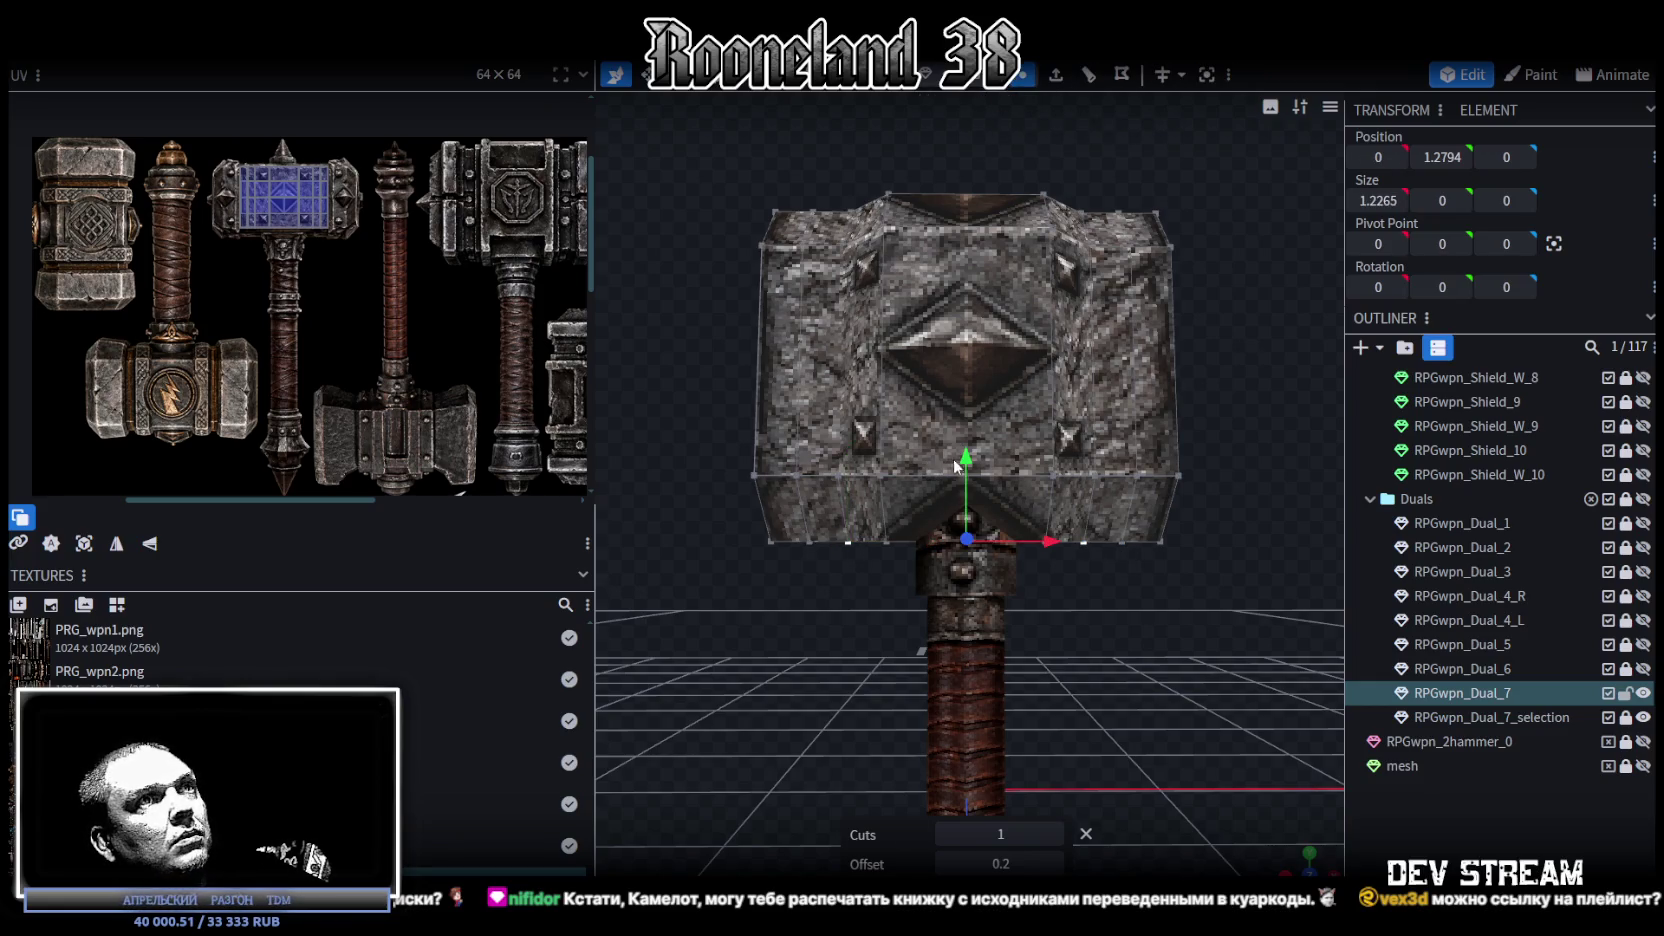
pyautogui.keyDown('shift'); pyautogui.click(838, 474); pyautogui.keyUp('shift')
pyautogui.moveTo(1210, 660); pyautogui.dragTo(777, 666)
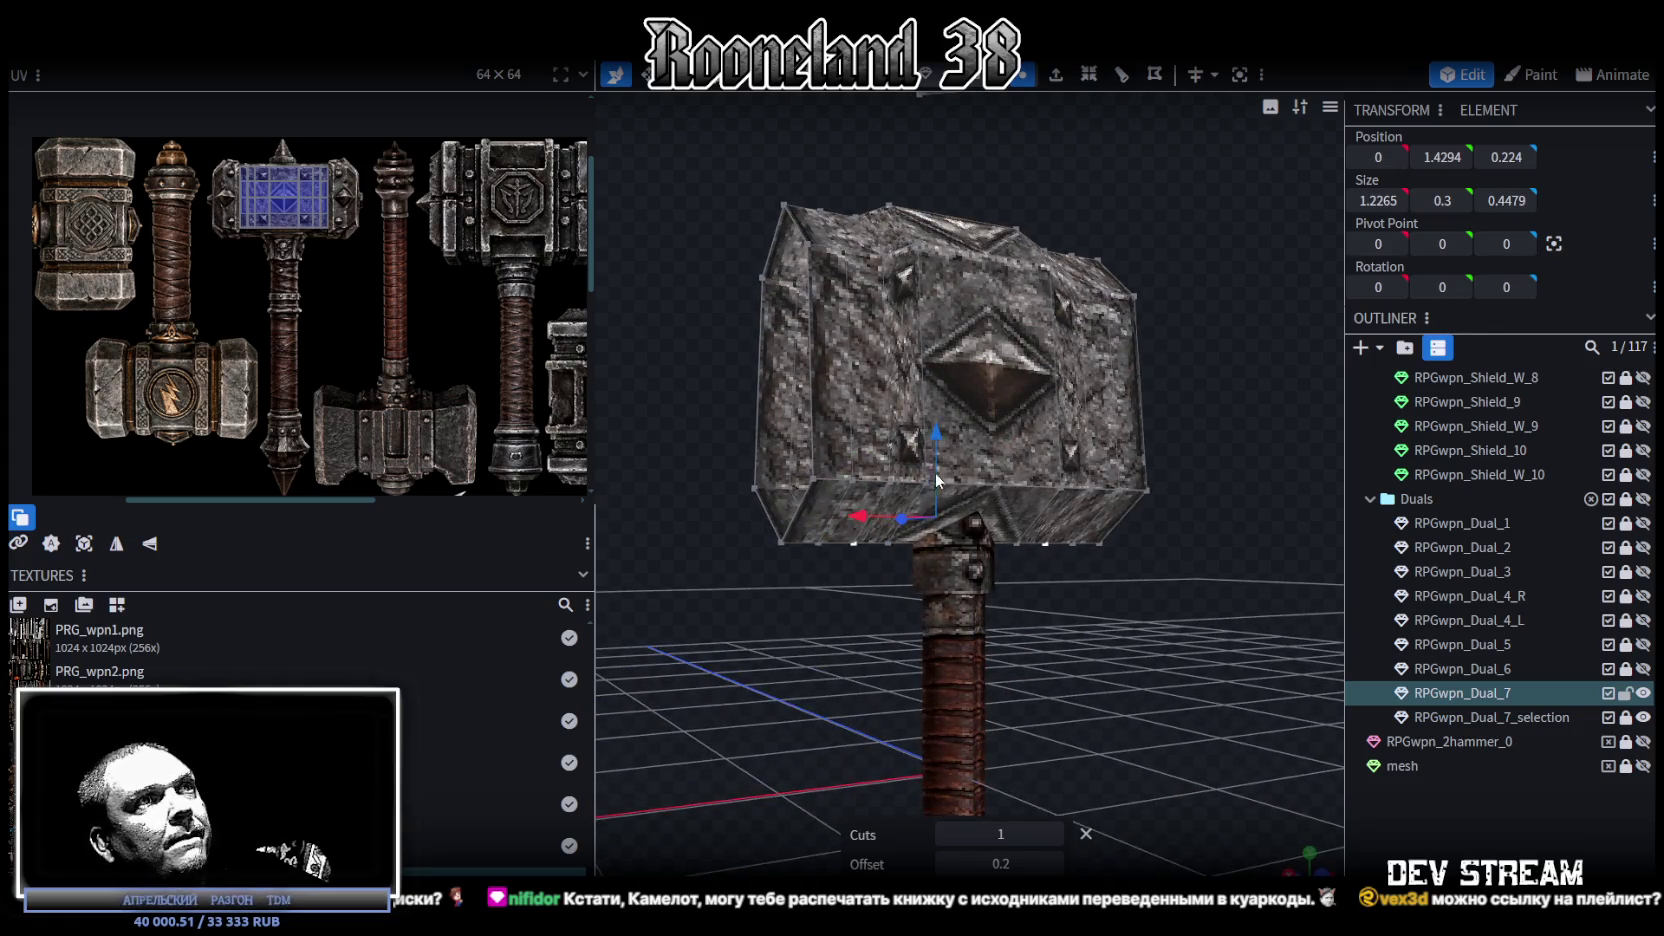
pyautogui.keyDown('shift'); pyautogui.click(888, 481); pyautogui.keyUp('shift')
pyautogui.keyDown('shift'); pyautogui.click(1087, 488); pyautogui.keyUp('shift')
pyautogui.moveTo(970, 435); pyautogui.dragTo(970, 410)
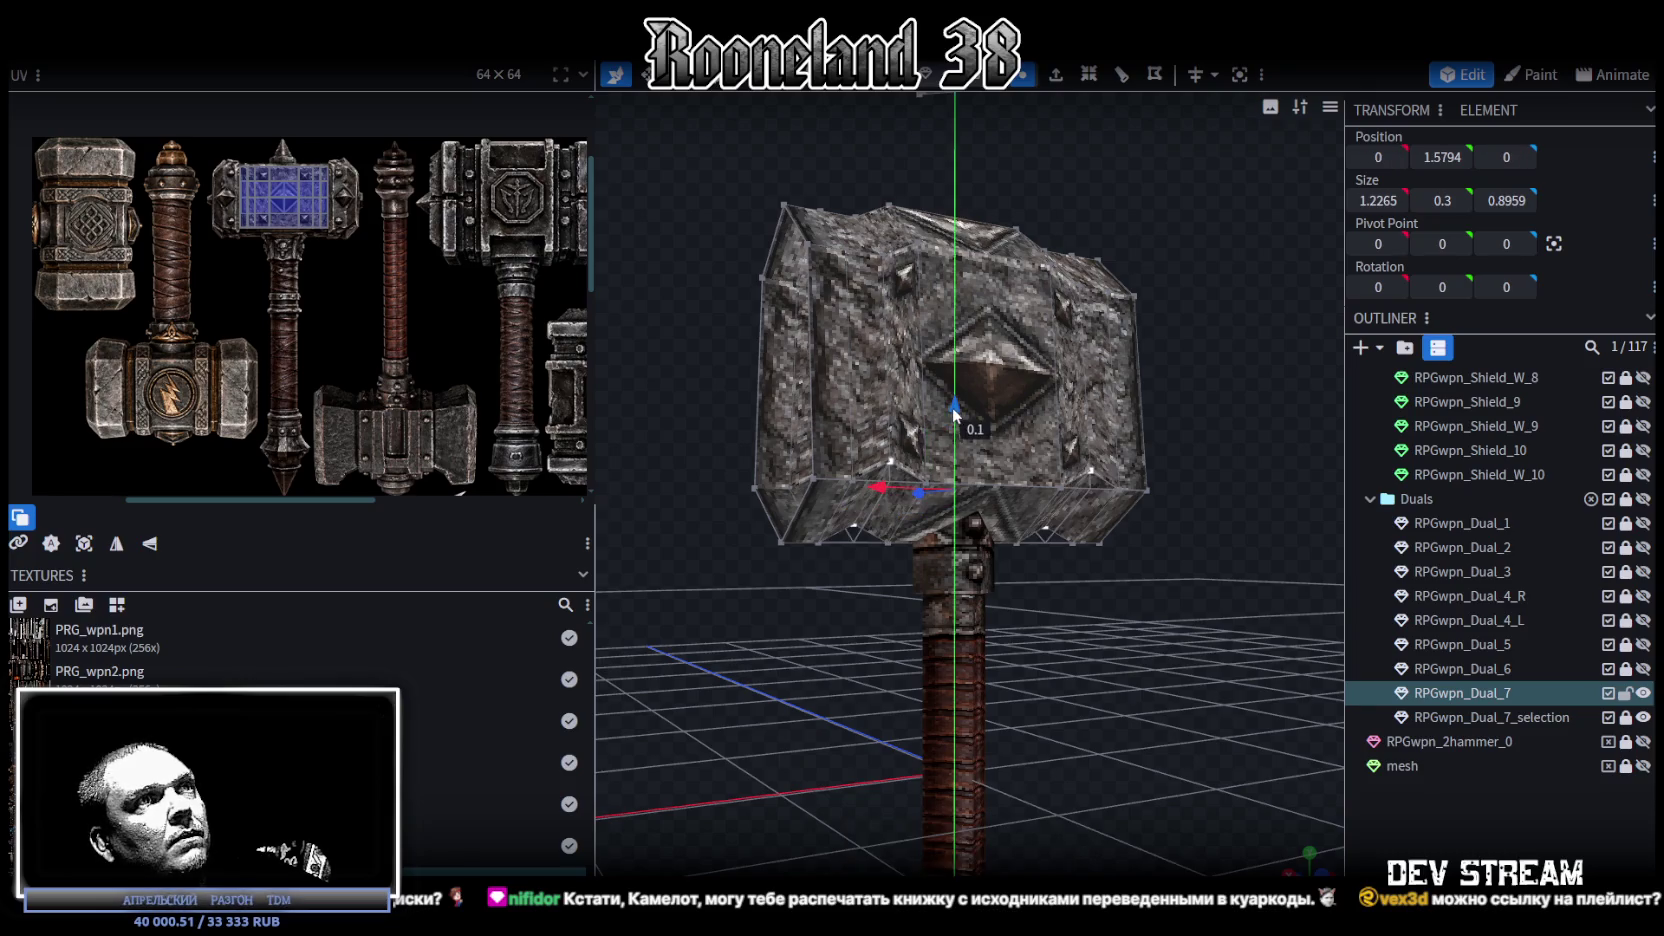
pyautogui.moveTo(1160, 740); pyautogui.dragTo(1116, 735)
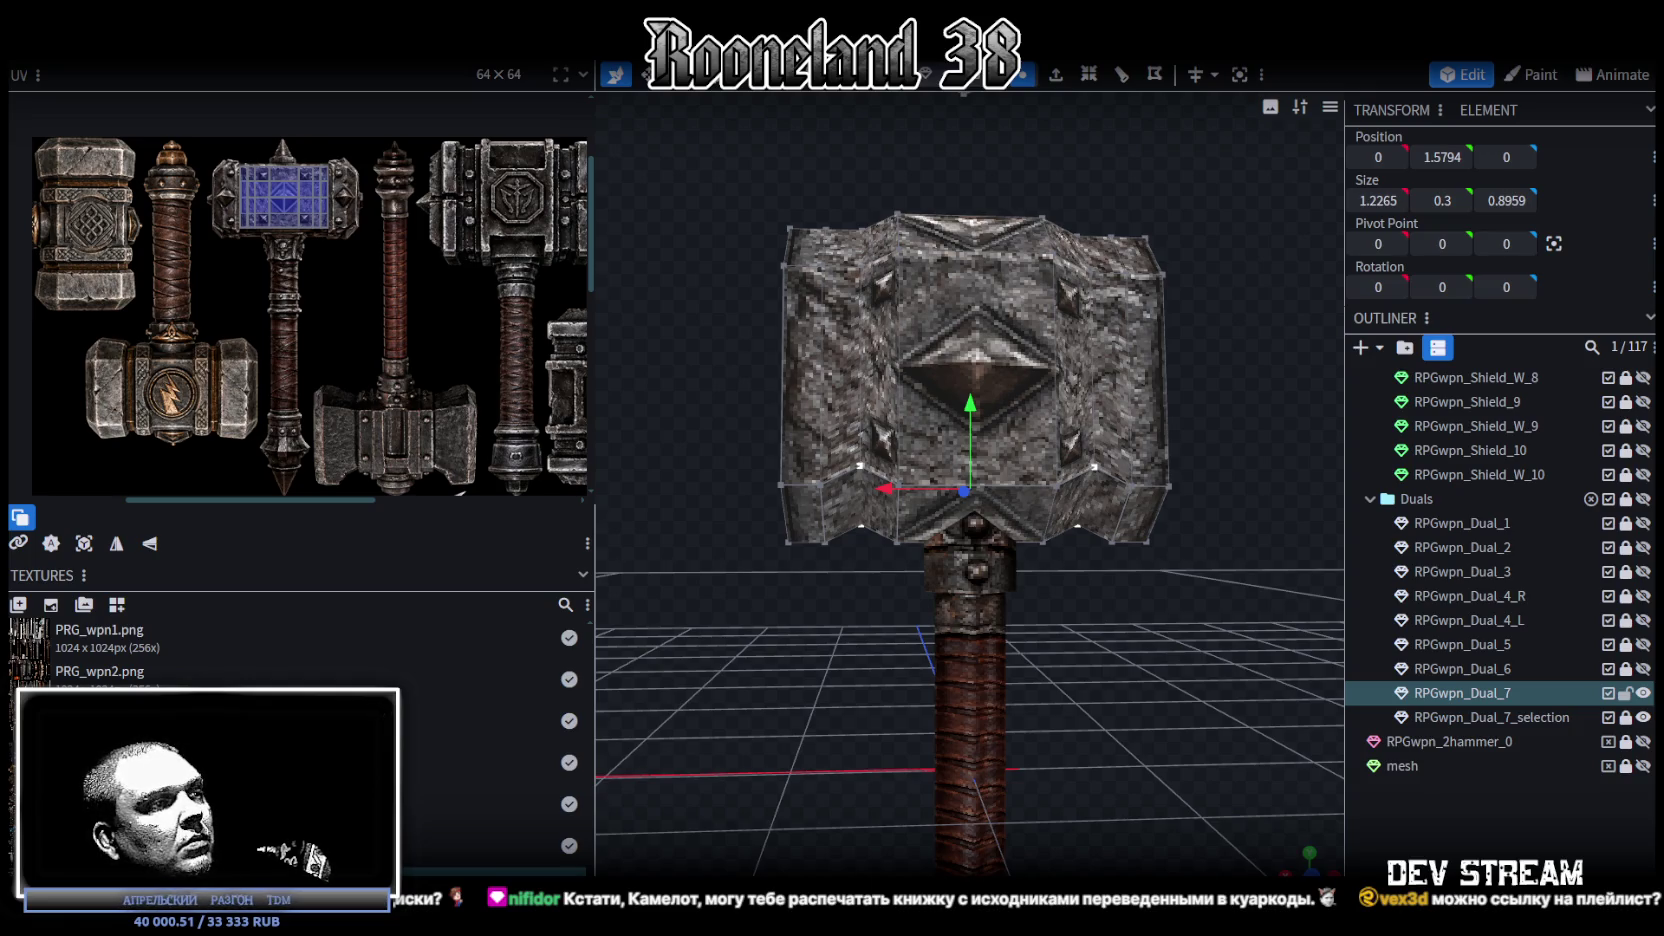
# Step: Select the hammer head's top edge and lower it 0.1 to Y 2.9559
pyautogui.moveTo(700, 640)
pyautogui.mouseDown()
pyautogui.moveTo(815, 790)
pyautogui.moveTo(956, 824)
pyautogui.moveTo(1138, 766)
pyautogui.moveTo(1084, 796)
pyautogui.moveTo(800, 749)
pyautogui.moveTo(1017, 646)
pyautogui.moveTo(966, 719)
pyautogui.moveTo(809, 285)
pyautogui.mouseUp()
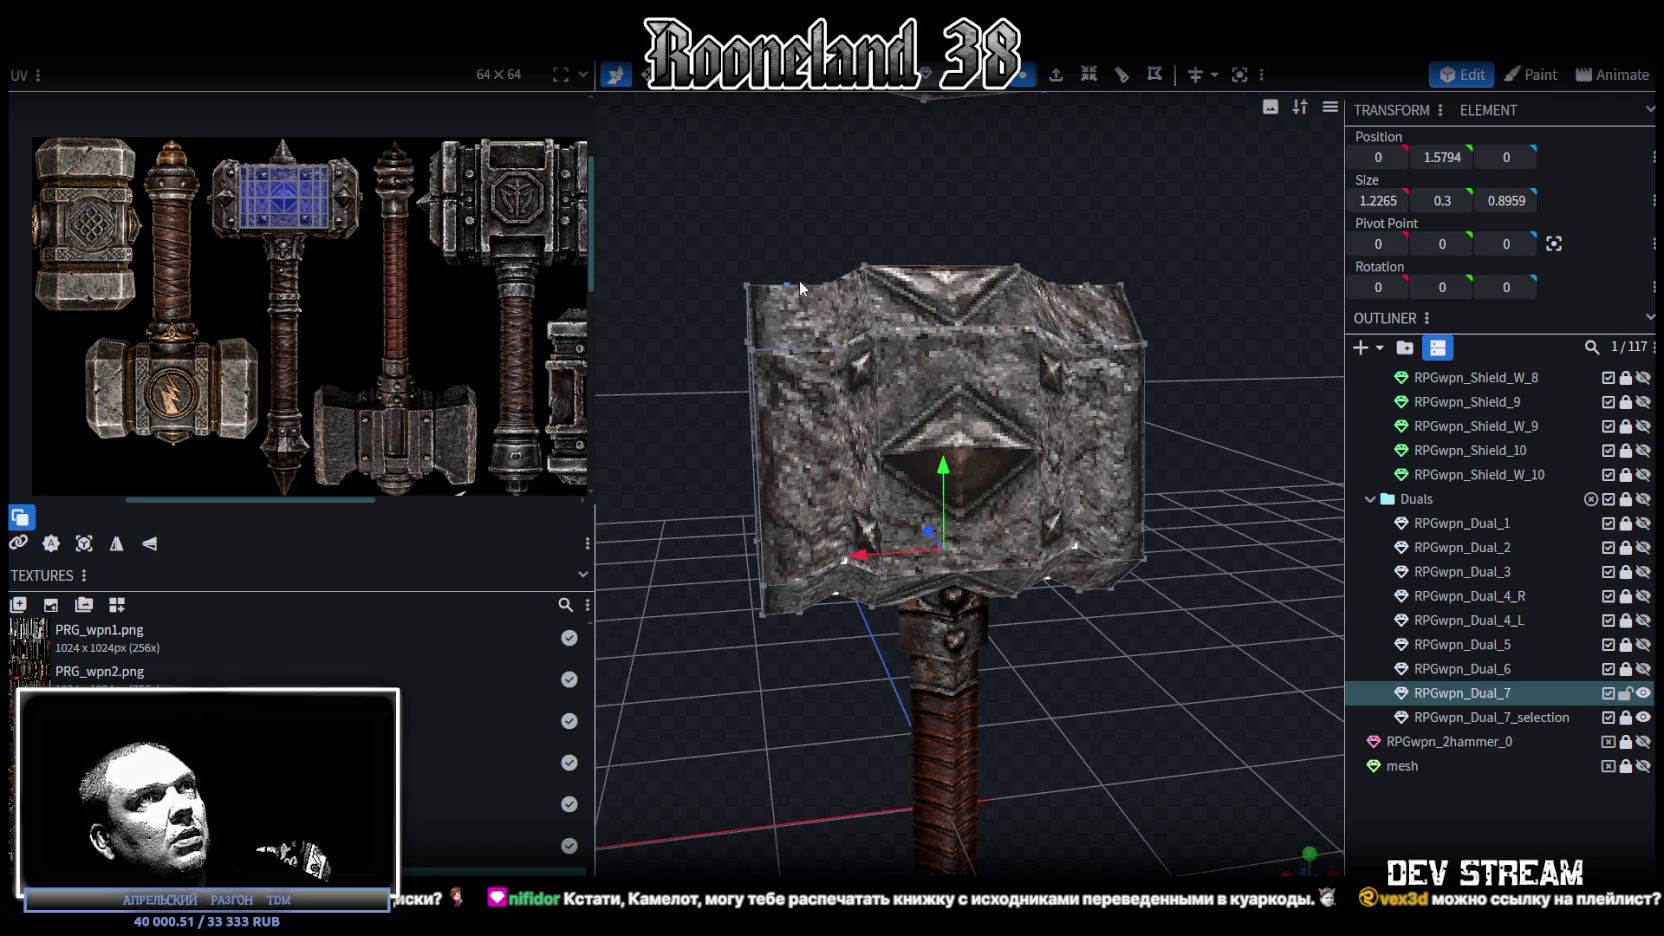
pyautogui.moveTo(985, 276)
pyautogui.mouseDown()
pyautogui.moveTo(948, 232)
pyautogui.moveTo(1060, 202)
pyautogui.moveTo(1050, 211)
pyautogui.mouseUp()
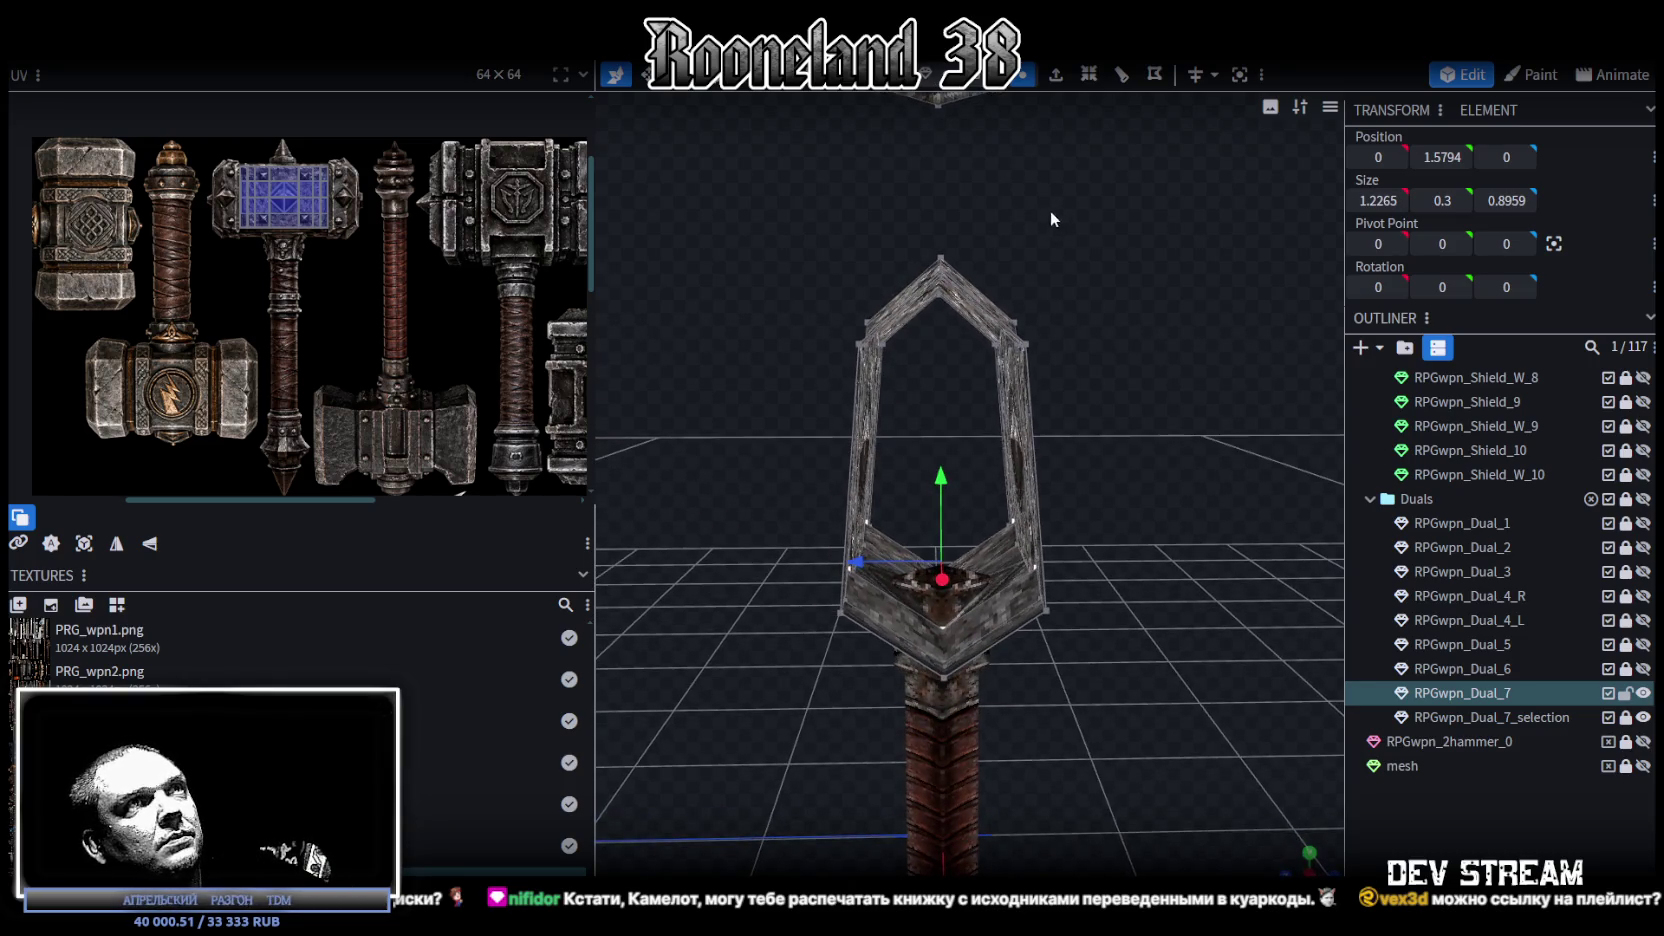
pyautogui.click(932, 205)
pyautogui.click(945, 200)
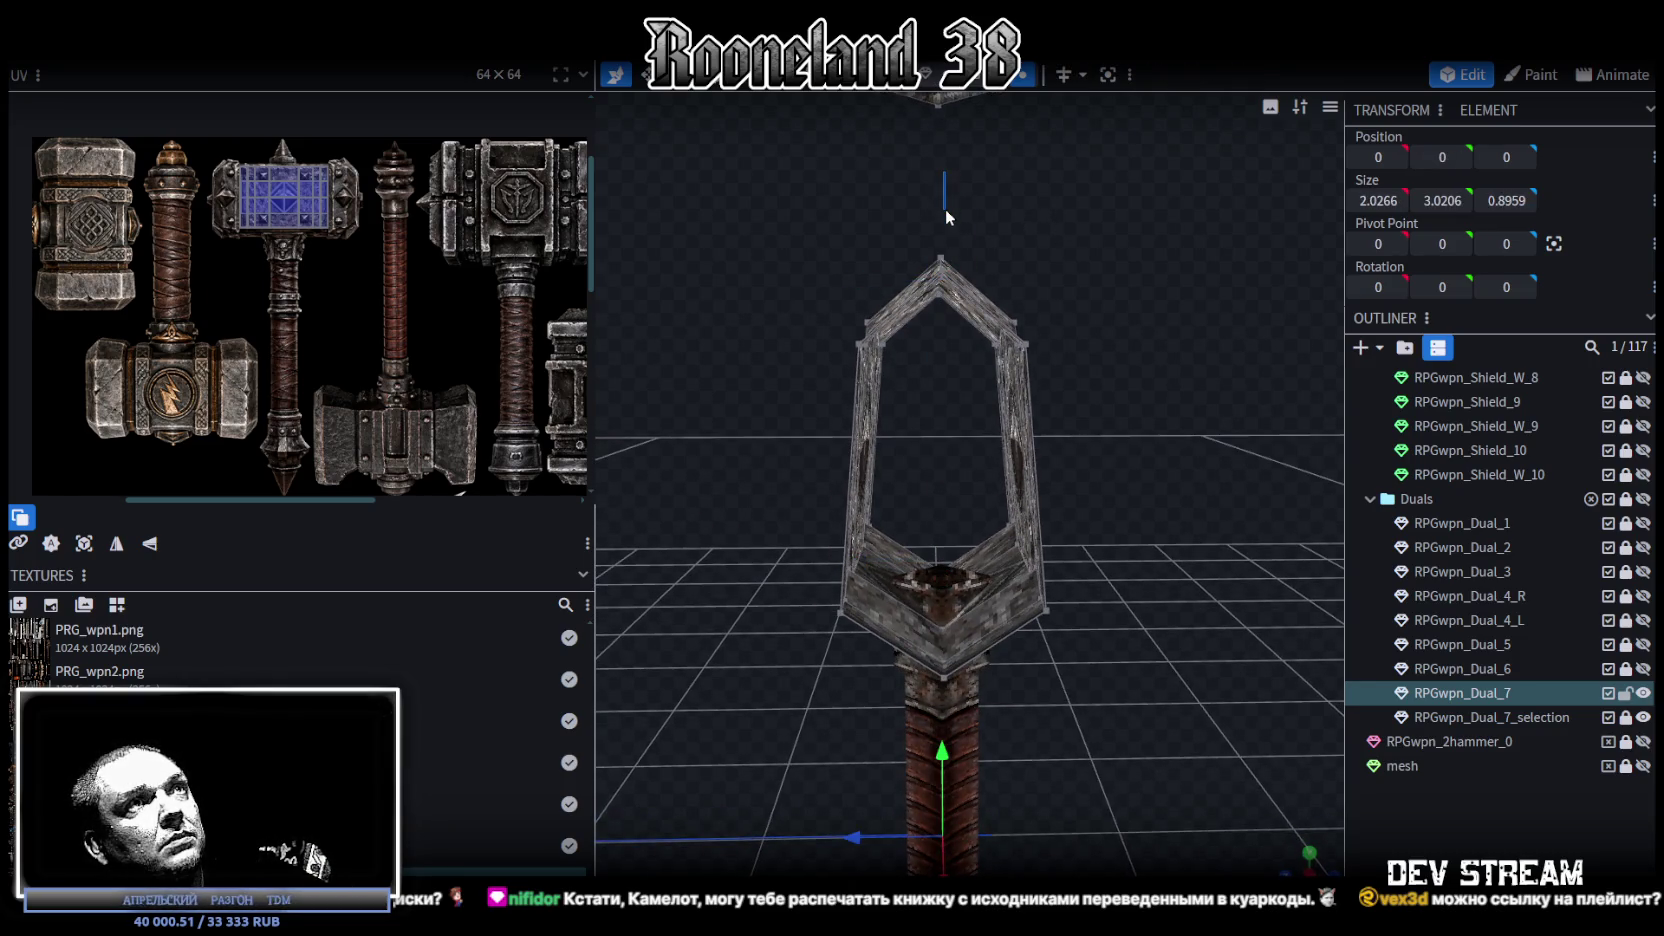
pyautogui.click(945, 212)
pyautogui.moveTo(945, 212); pyautogui.dragTo(913, 318)
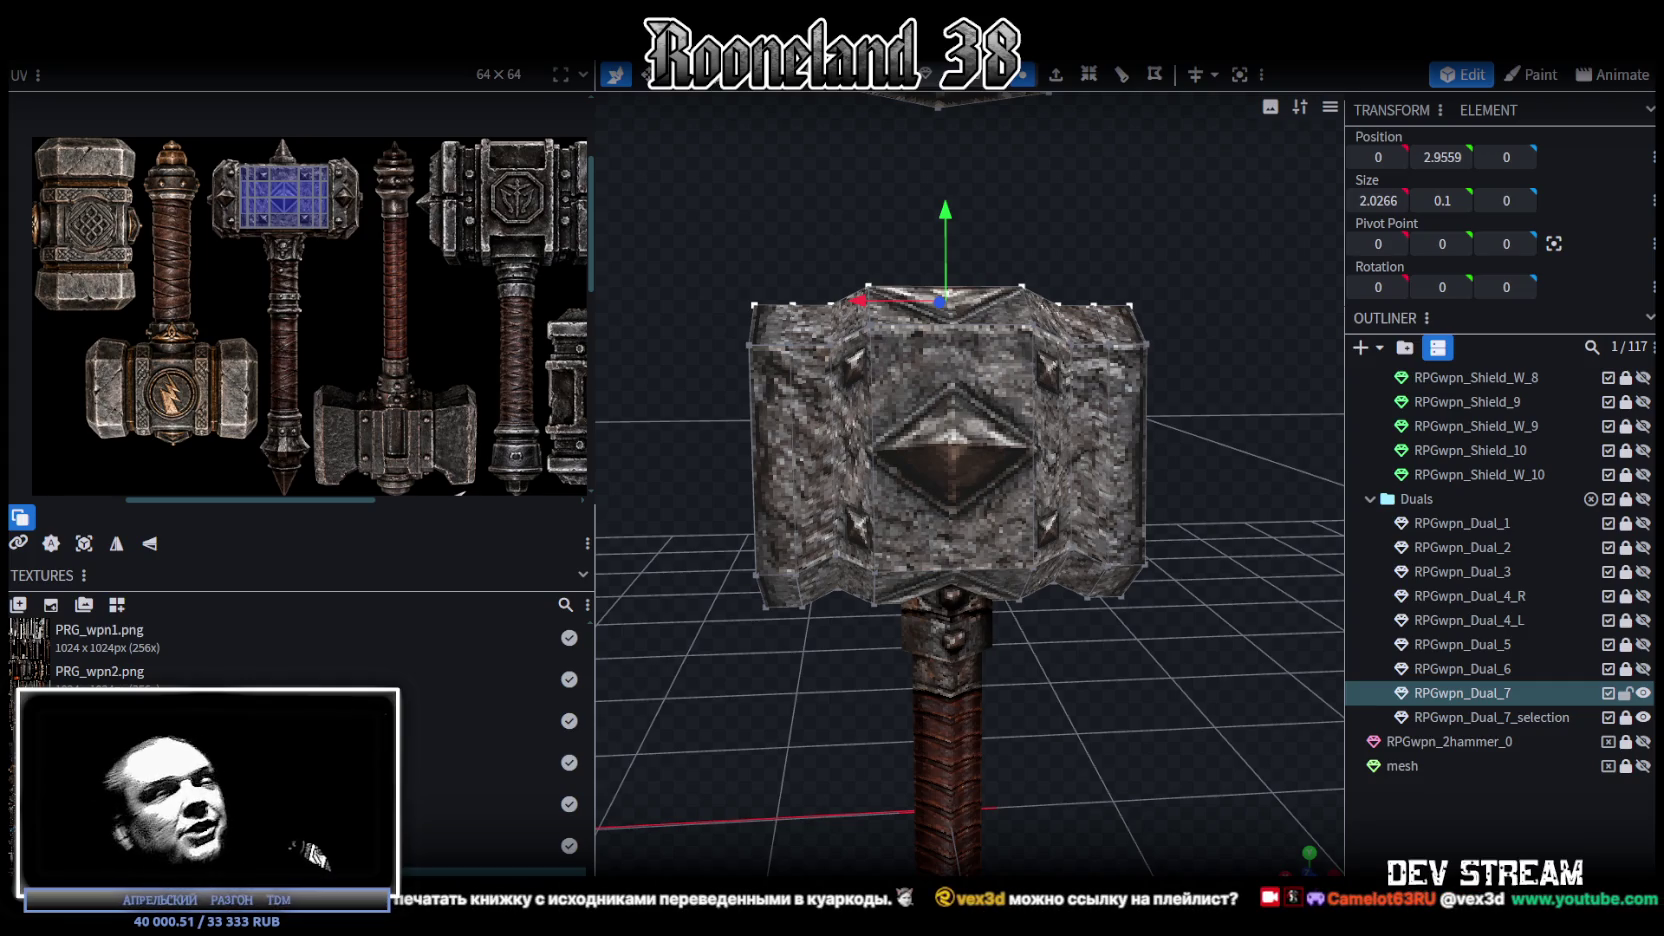
# Step: Select the hammer head's side bevel strip and add the left bevel face to the selection
pyautogui.moveTo(711, 729)
pyautogui.mouseDown()
pyautogui.moveTo(832, 707)
pyautogui.moveTo(827, 805)
pyautogui.moveTo(1049, 768)
pyautogui.mouseUp()
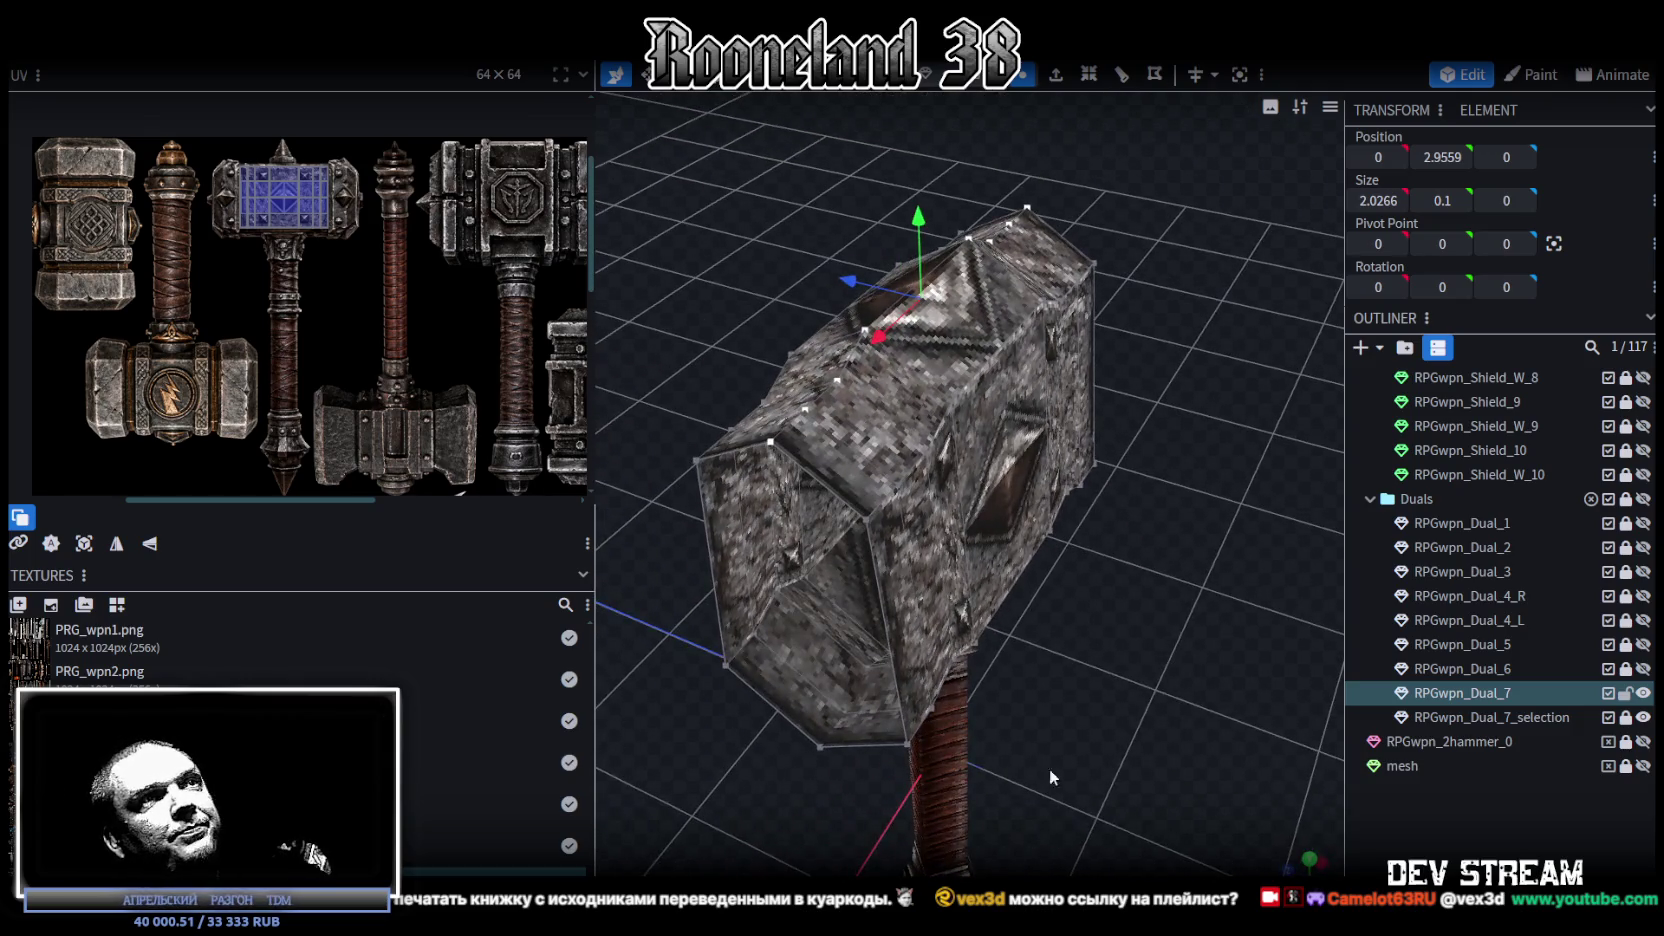
pyautogui.click(936, 499)
pyautogui.moveTo(1244, 572)
pyautogui.mouseDown()
pyautogui.moveTo(1144, 590)
pyautogui.moveTo(1072, 233)
pyautogui.mouseUp()
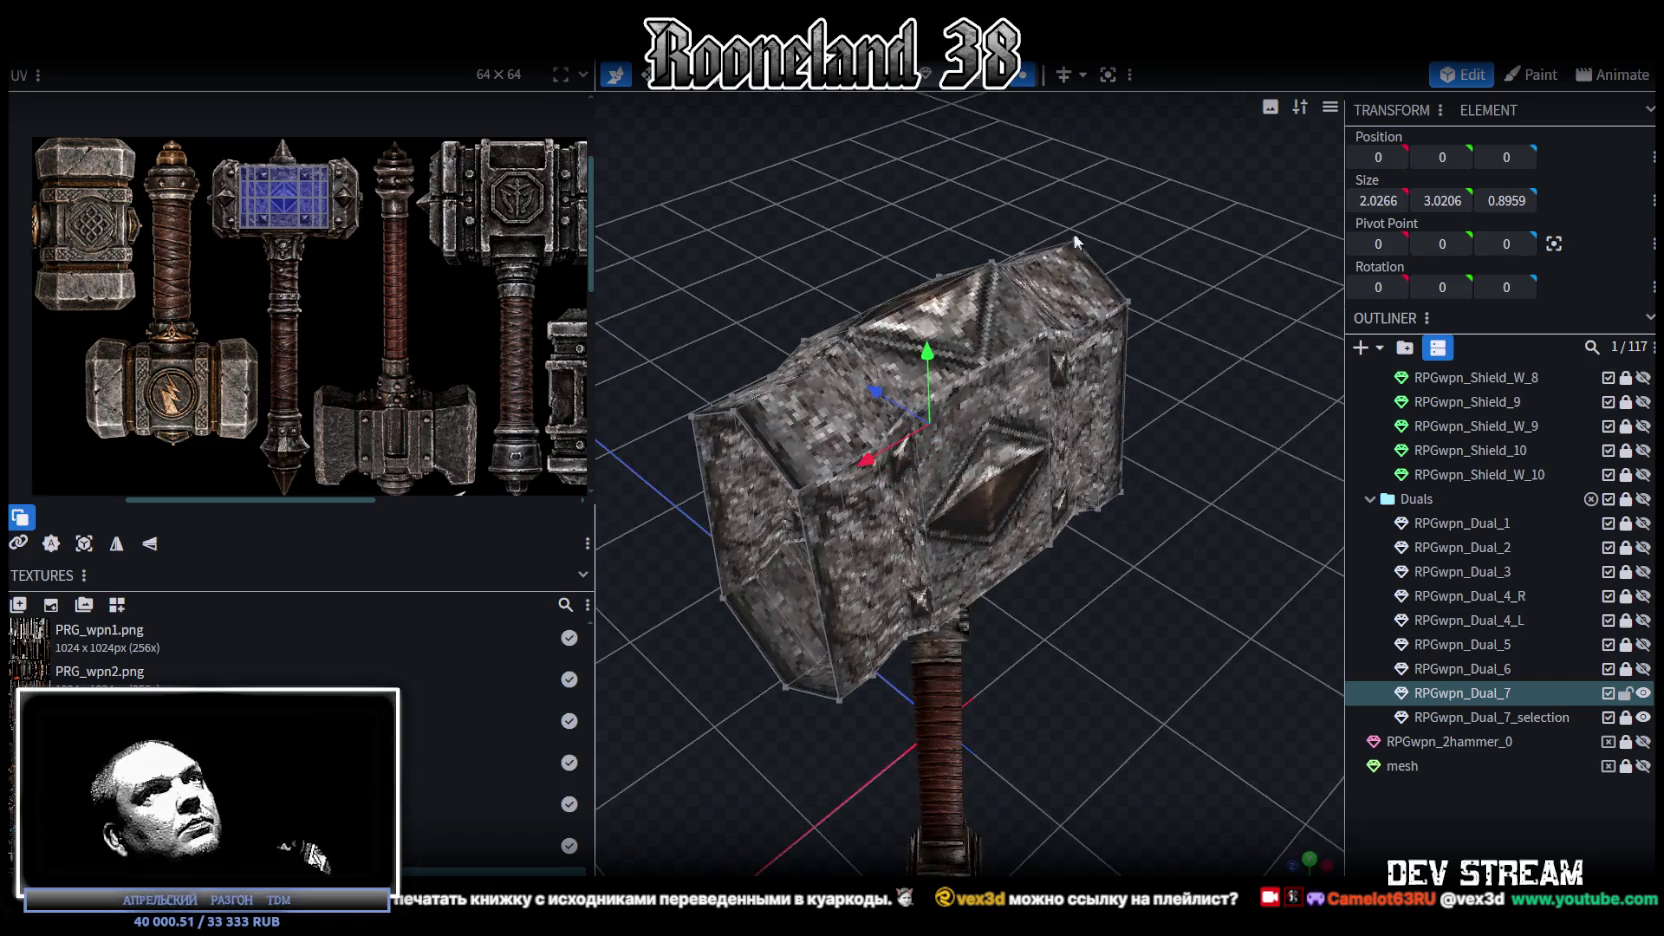
pyautogui.click(867, 517)
pyautogui.moveTo(879, 446)
pyautogui.mouseDown()
pyautogui.moveTo(822, 309)
pyautogui.moveTo(988, 306)
pyautogui.moveTo(1071, 530)
pyautogui.mouseUp()
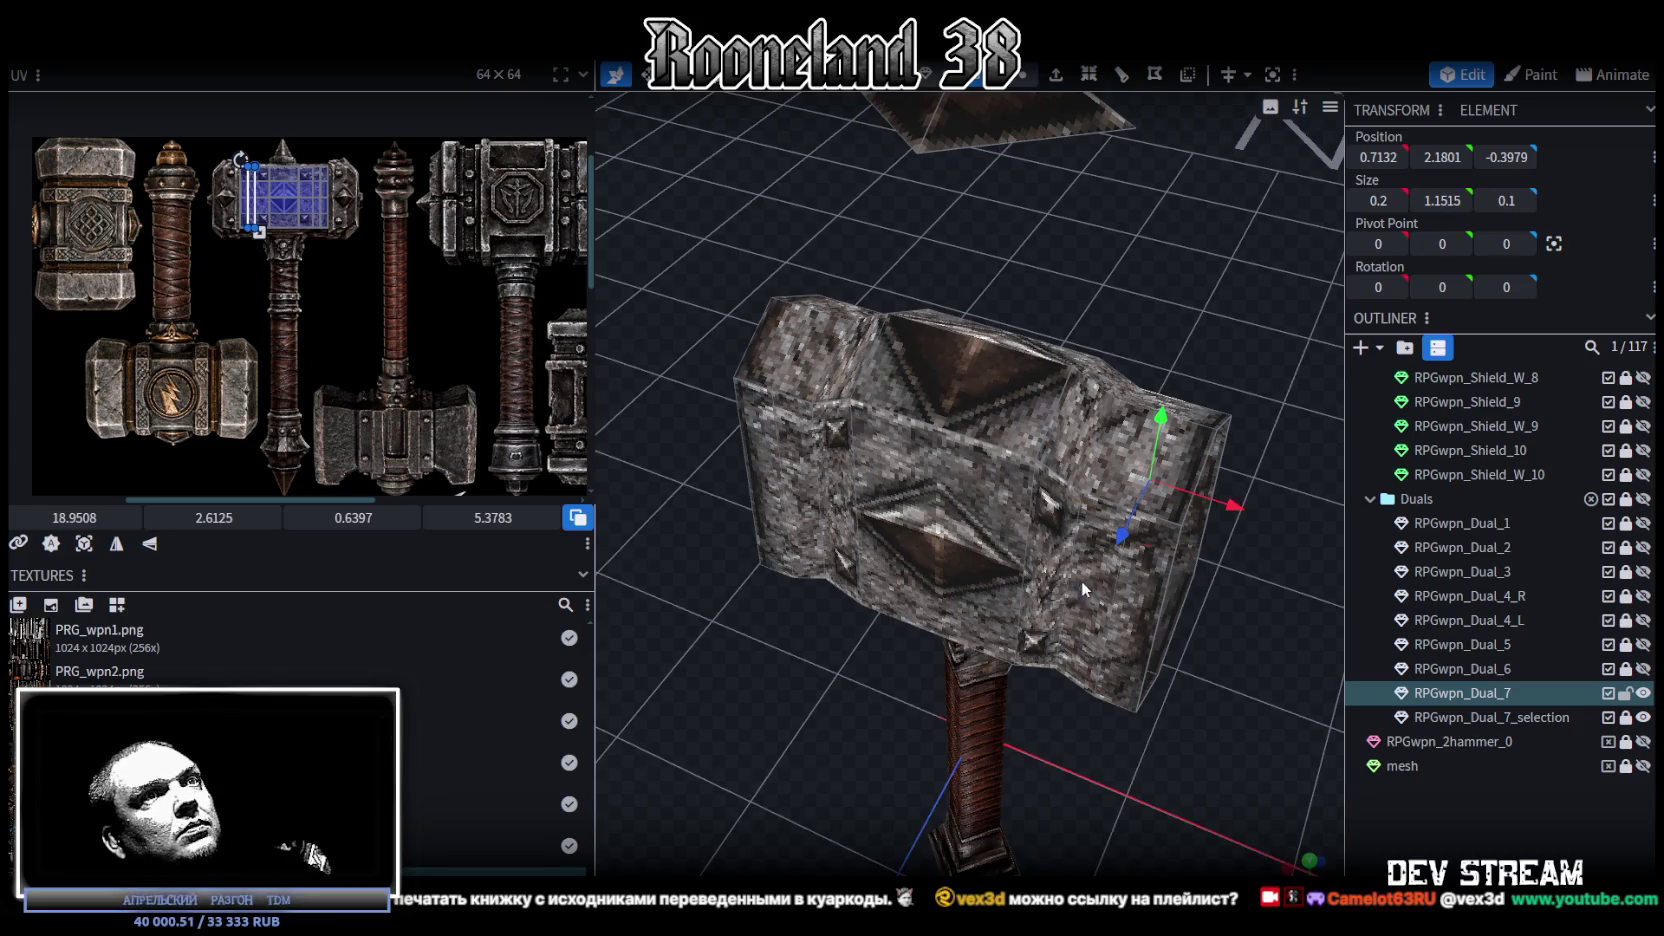
pyautogui.keyDown('shift'); pyautogui.click(826, 477); pyautogui.keyUp('shift')
pyautogui.moveTo(1067, 309)
pyautogui.mouseDown()
pyautogui.moveTo(720, 250)
pyautogui.moveTo(550, 306)
pyautogui.mouseUp()
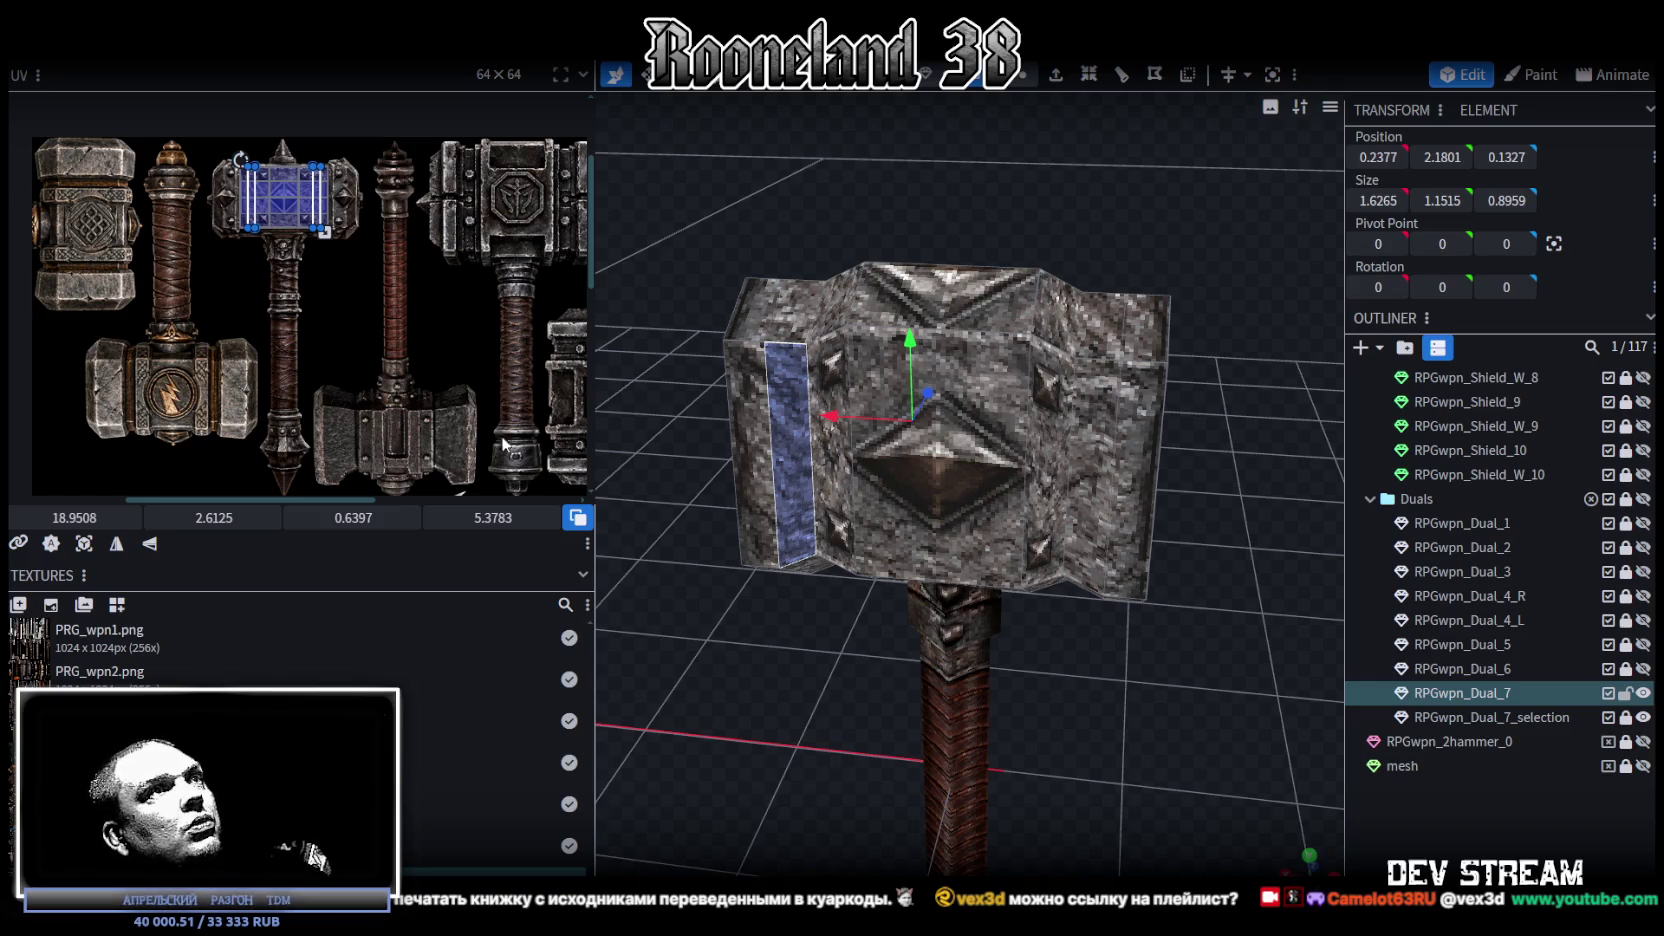
pyautogui.moveTo(826, 690)
pyautogui.mouseDown()
pyautogui.moveTo(900, 764)
pyautogui.moveTo(982, 757)
pyautogui.moveTo(1017, 667)
pyautogui.moveTo(996, 628)
pyautogui.moveTo(815, 644)
pyautogui.mouseUp()
# Step: Shrink the selected bevel faces' depth from 0.8959 to 0.5959 with the resize tool
pyautogui.moveTo(1086, 488); pyautogui.dragTo(933, 550)
pyautogui.moveTo(1196, 660)
pyautogui.mouseDown()
pyautogui.moveTo(1334, 660)
pyautogui.moveTo(1327, 628)
pyautogui.mouseUp()
pyautogui.press('s')
pyautogui.moveTo(1106, 444)
pyautogui.mouseDown()
pyautogui.moveTo(1121, 436)
pyautogui.moveTo(1046, 436)
pyautogui.moveTo(724, 569)
pyautogui.moveTo(728, 582)
pyautogui.mouseUp()
pyautogui.moveTo(1087, 452); pyautogui.dragTo(1069, 448)
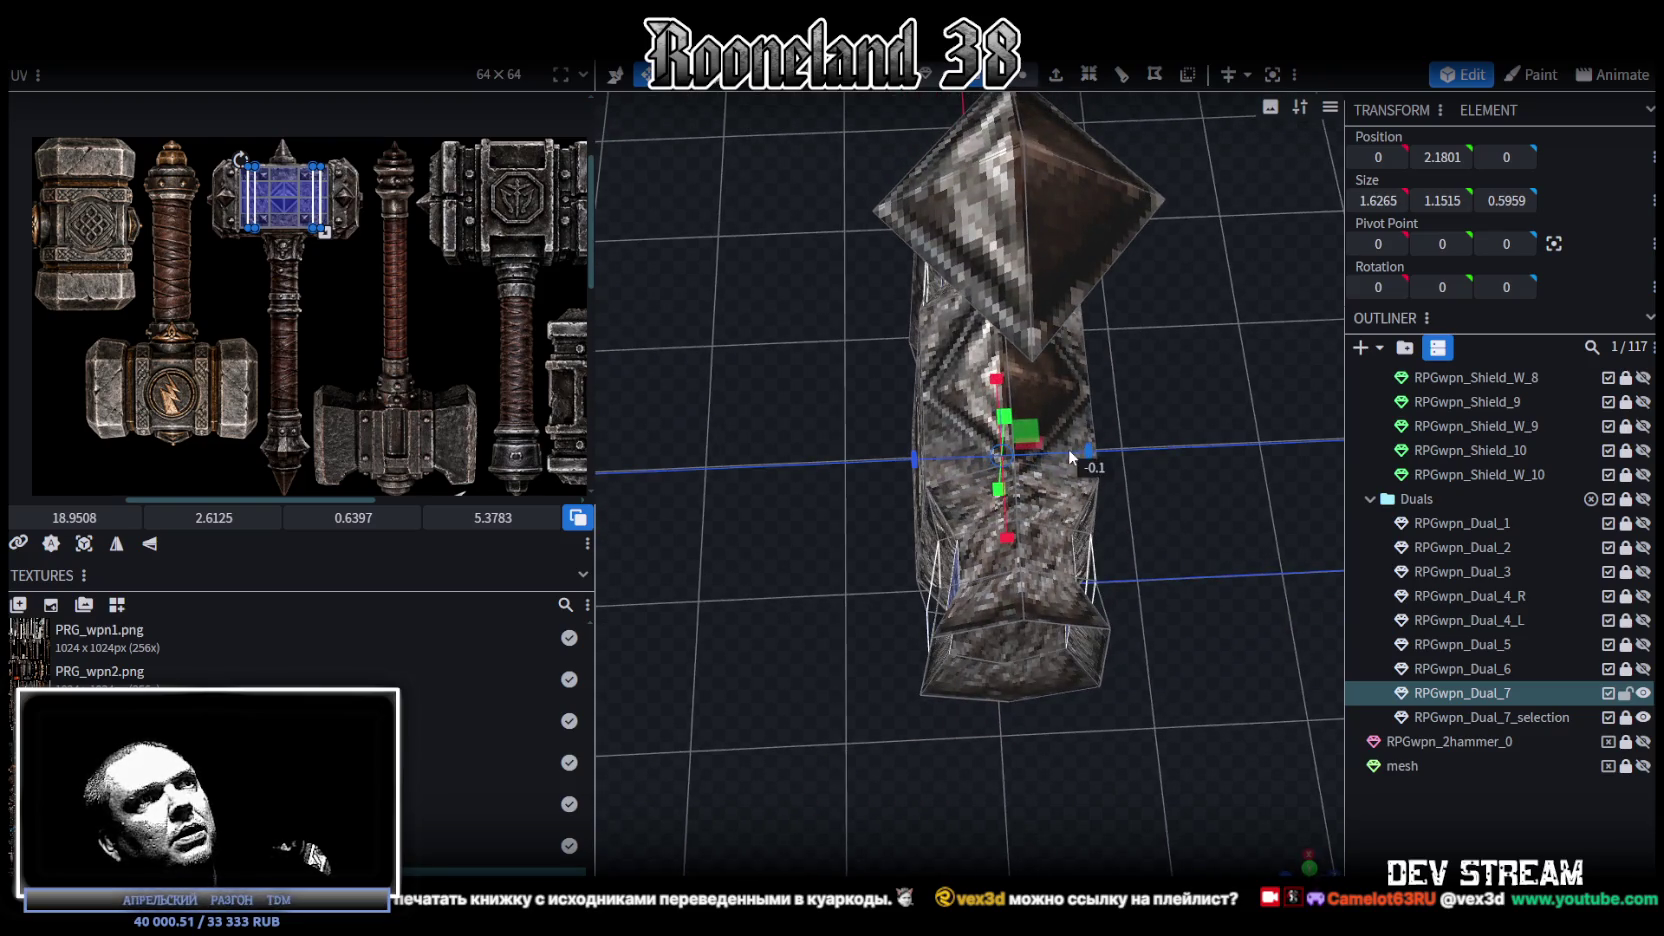
# Step: In flat front view, select the left bevel strip and box-select the head's top-left corner vertices
pyautogui.moveTo(838, 486)
pyautogui.mouseDown()
pyautogui.moveTo(789, 497)
pyautogui.moveTo(1049, 322)
pyautogui.moveTo(978, 289)
pyautogui.moveTo(974, 322)
pyautogui.mouseUp()
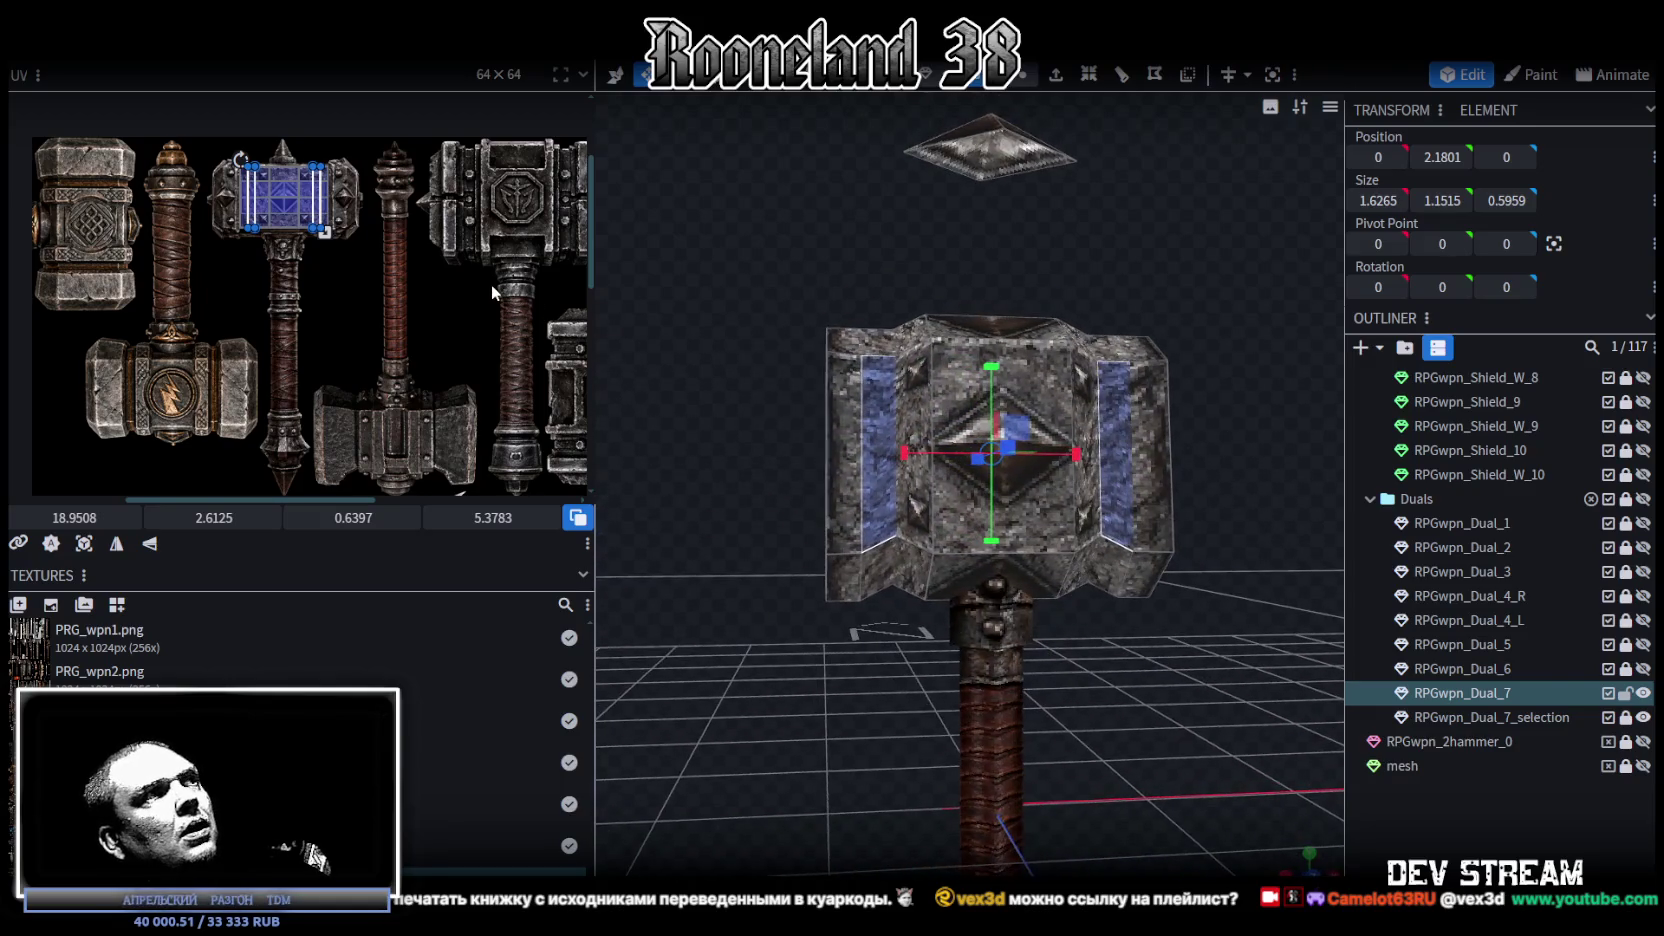
pyautogui.moveTo(651, 618)
pyautogui.mouseDown()
pyautogui.moveTo(736, 604)
pyautogui.moveTo(767, 573)
pyautogui.moveTo(830, 593)
pyautogui.mouseUp()
pyautogui.click(1313, 873)
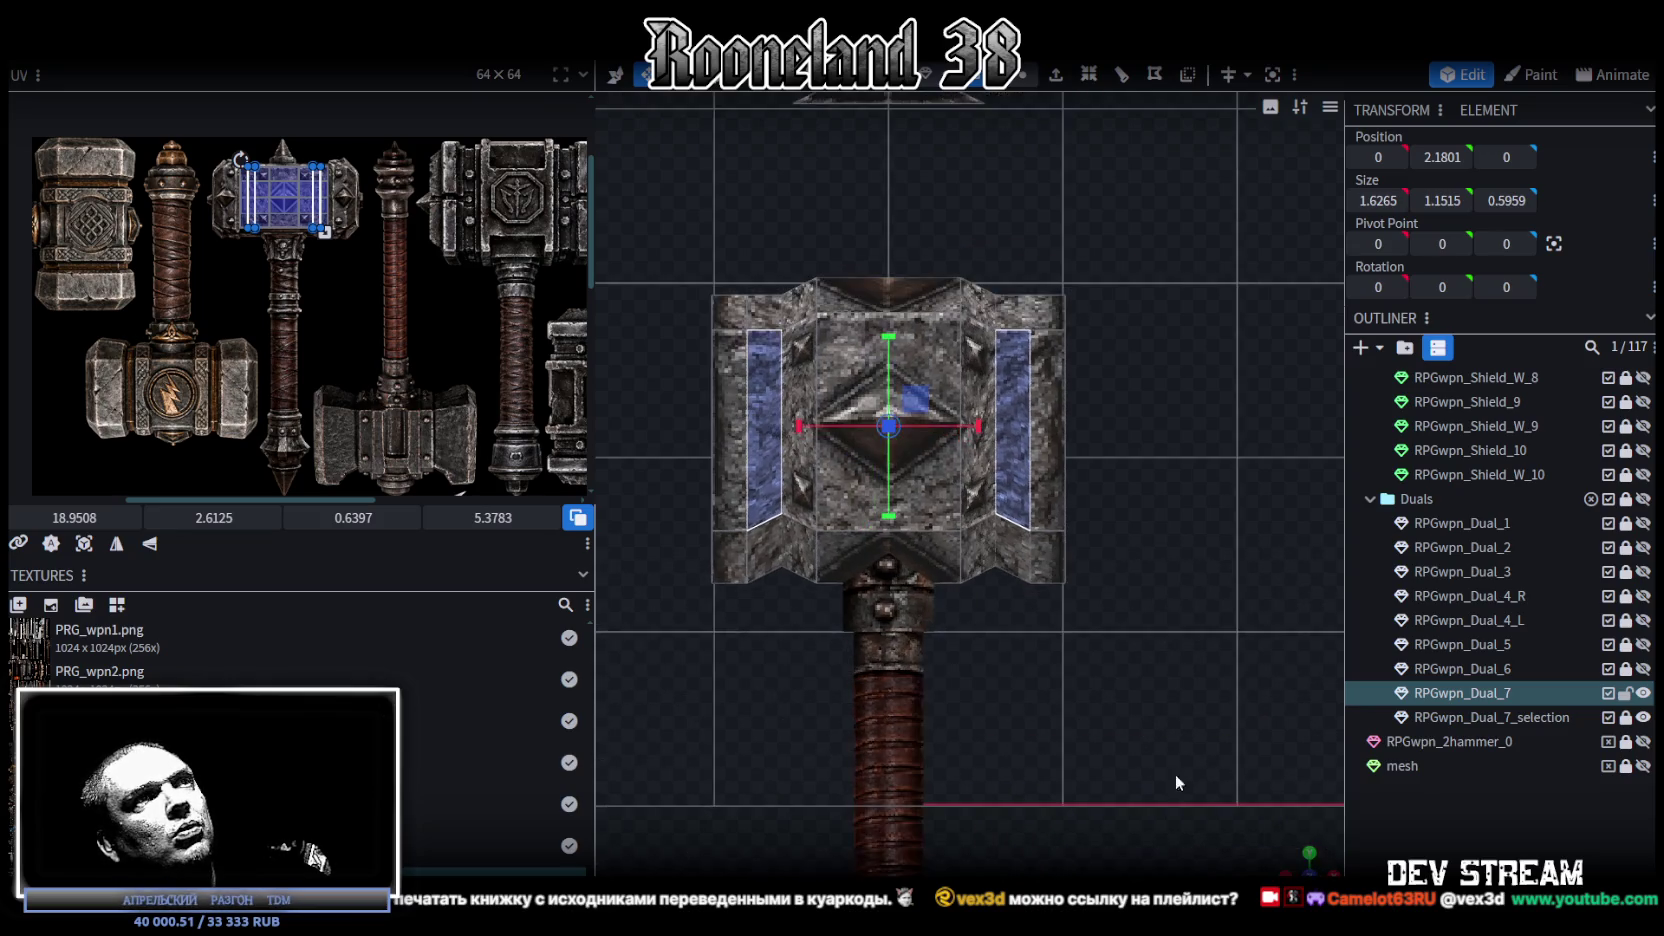
pyautogui.click(720, 560)
pyautogui.press('v')
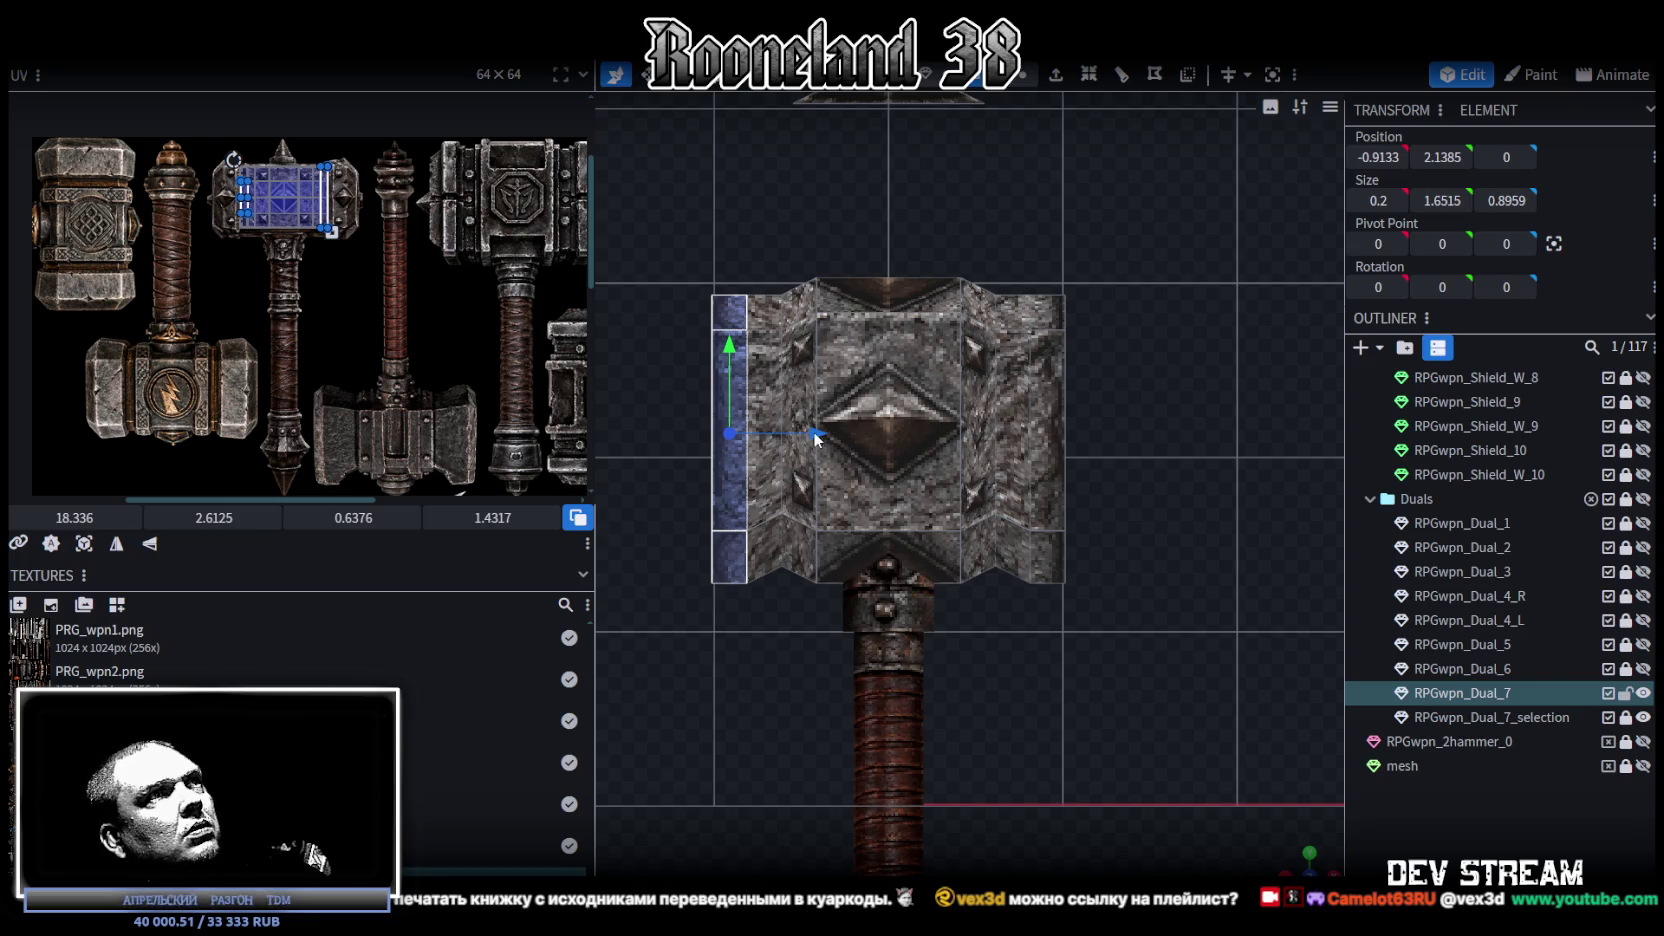
pyautogui.click(1000, 75)
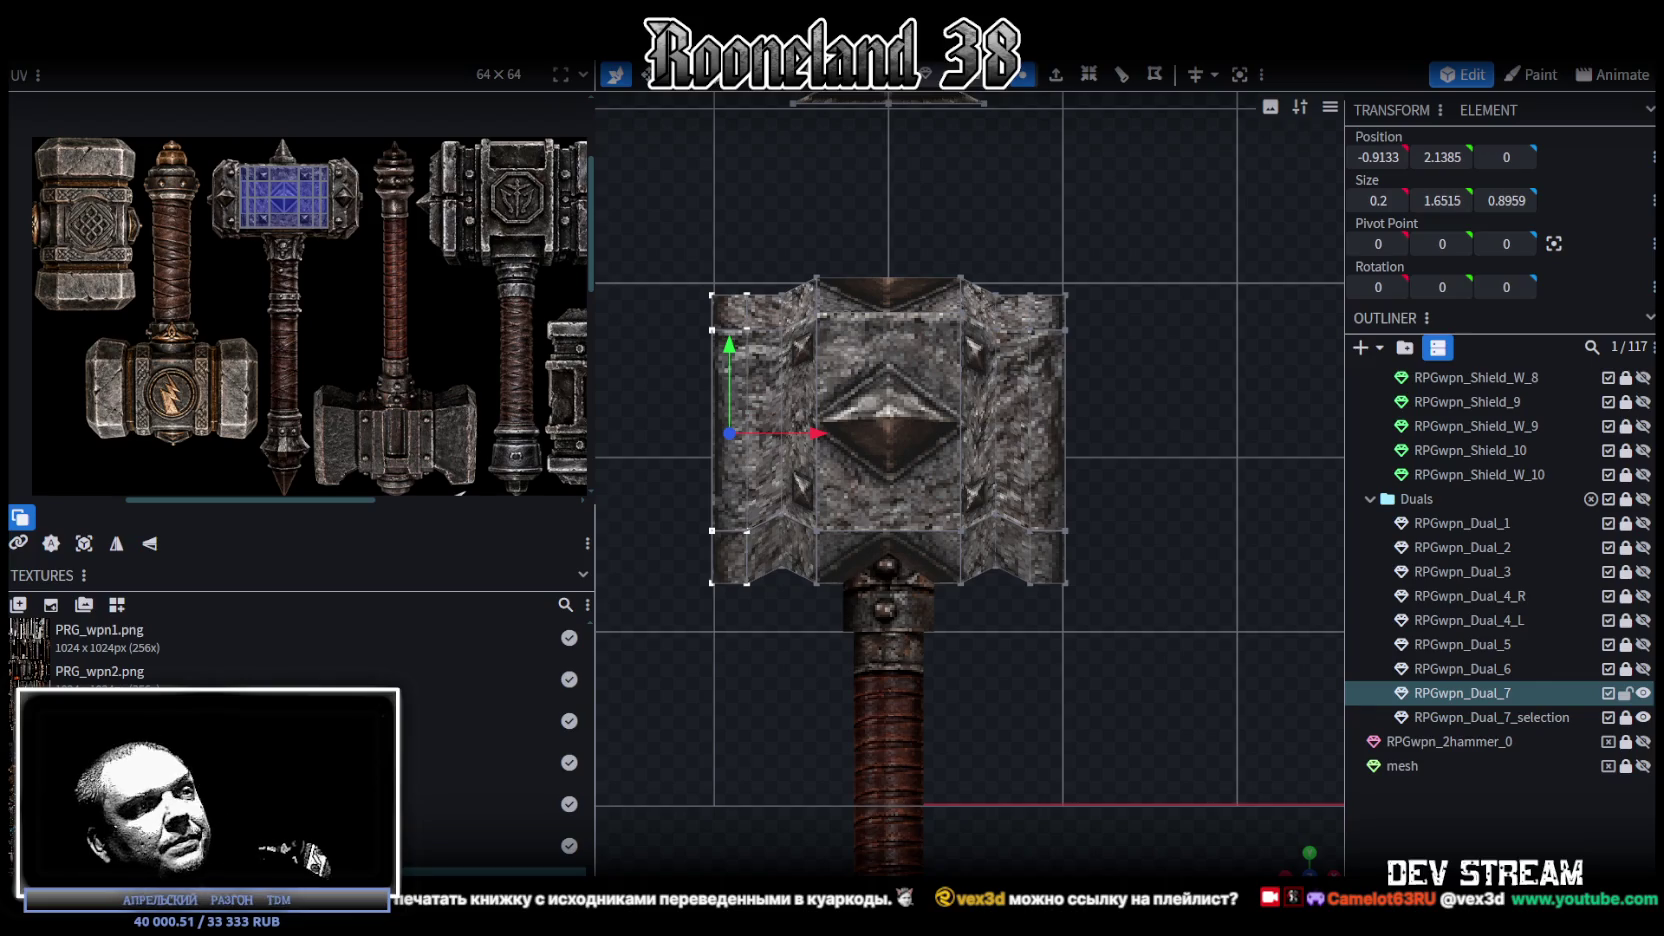
pyautogui.scroll(1, 772, 603)
pyautogui.scroll(1, 720, 672)
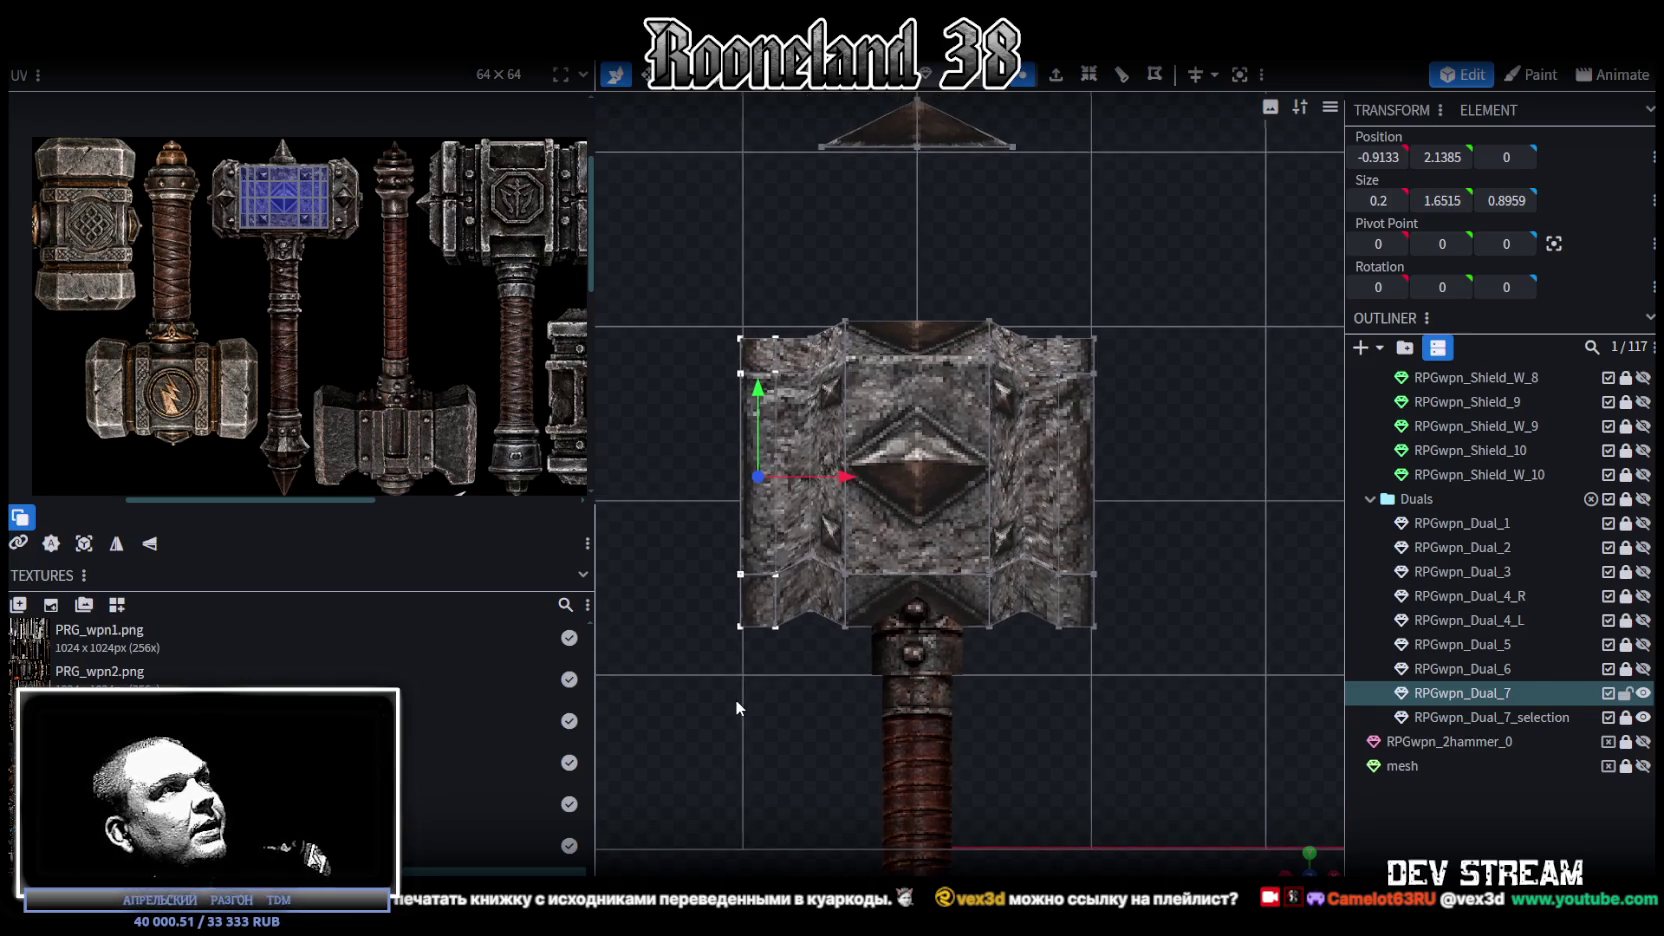
pyautogui.scroll(1, 734, 582)
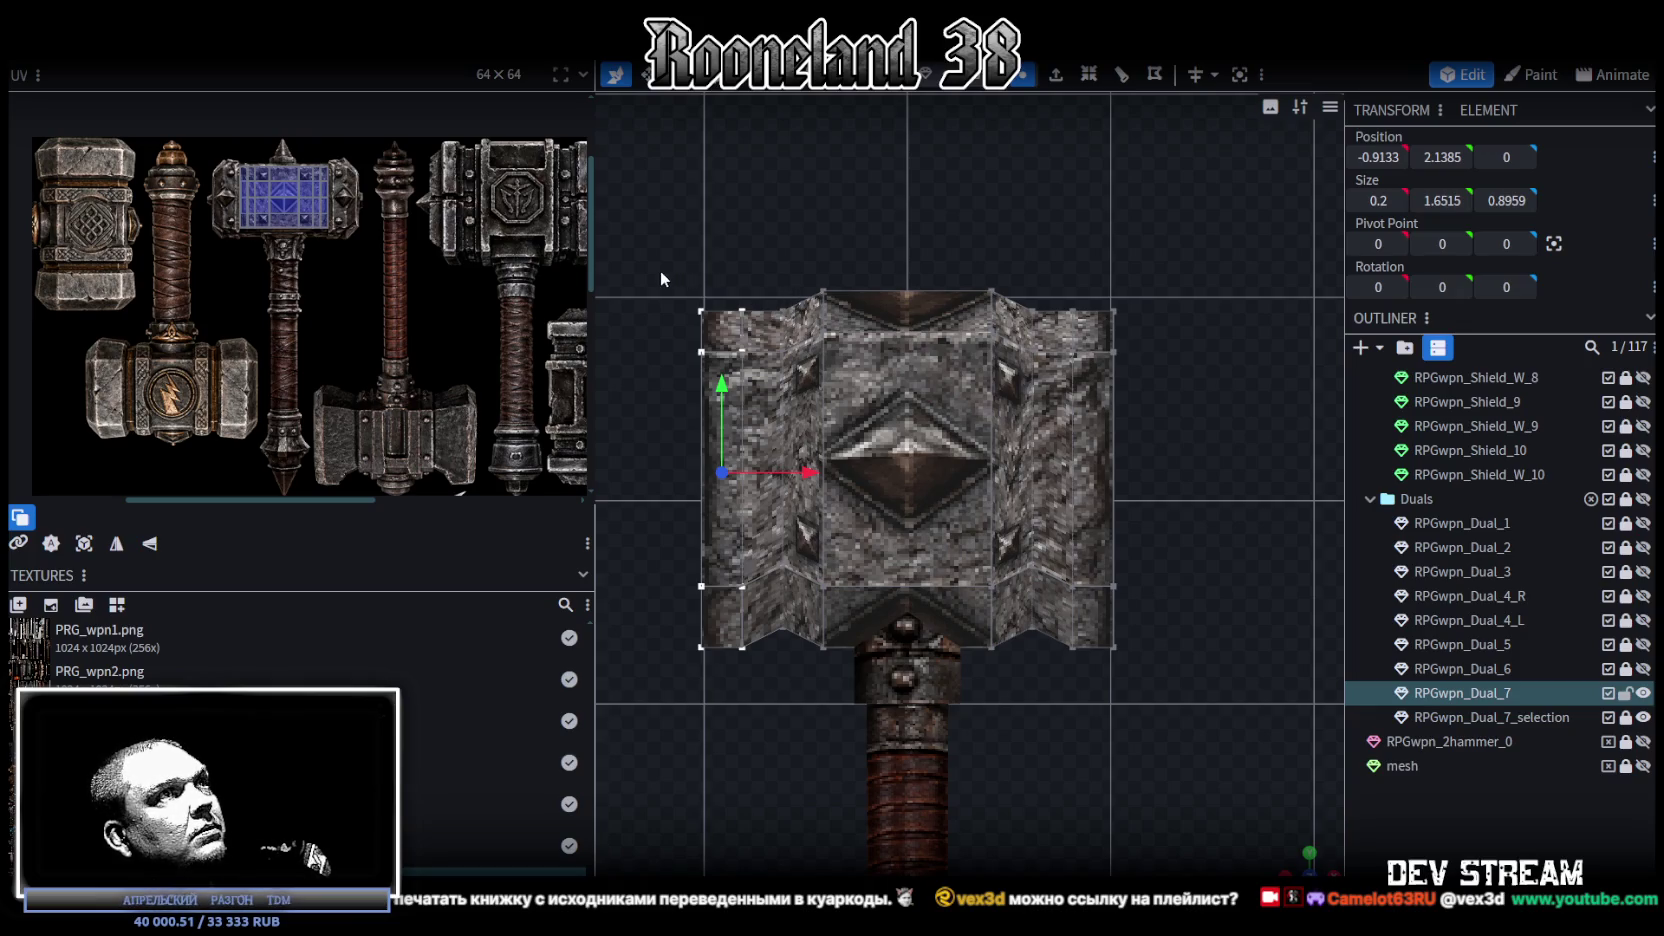
pyautogui.moveTo(671, 280); pyautogui.dragTo(758, 327)
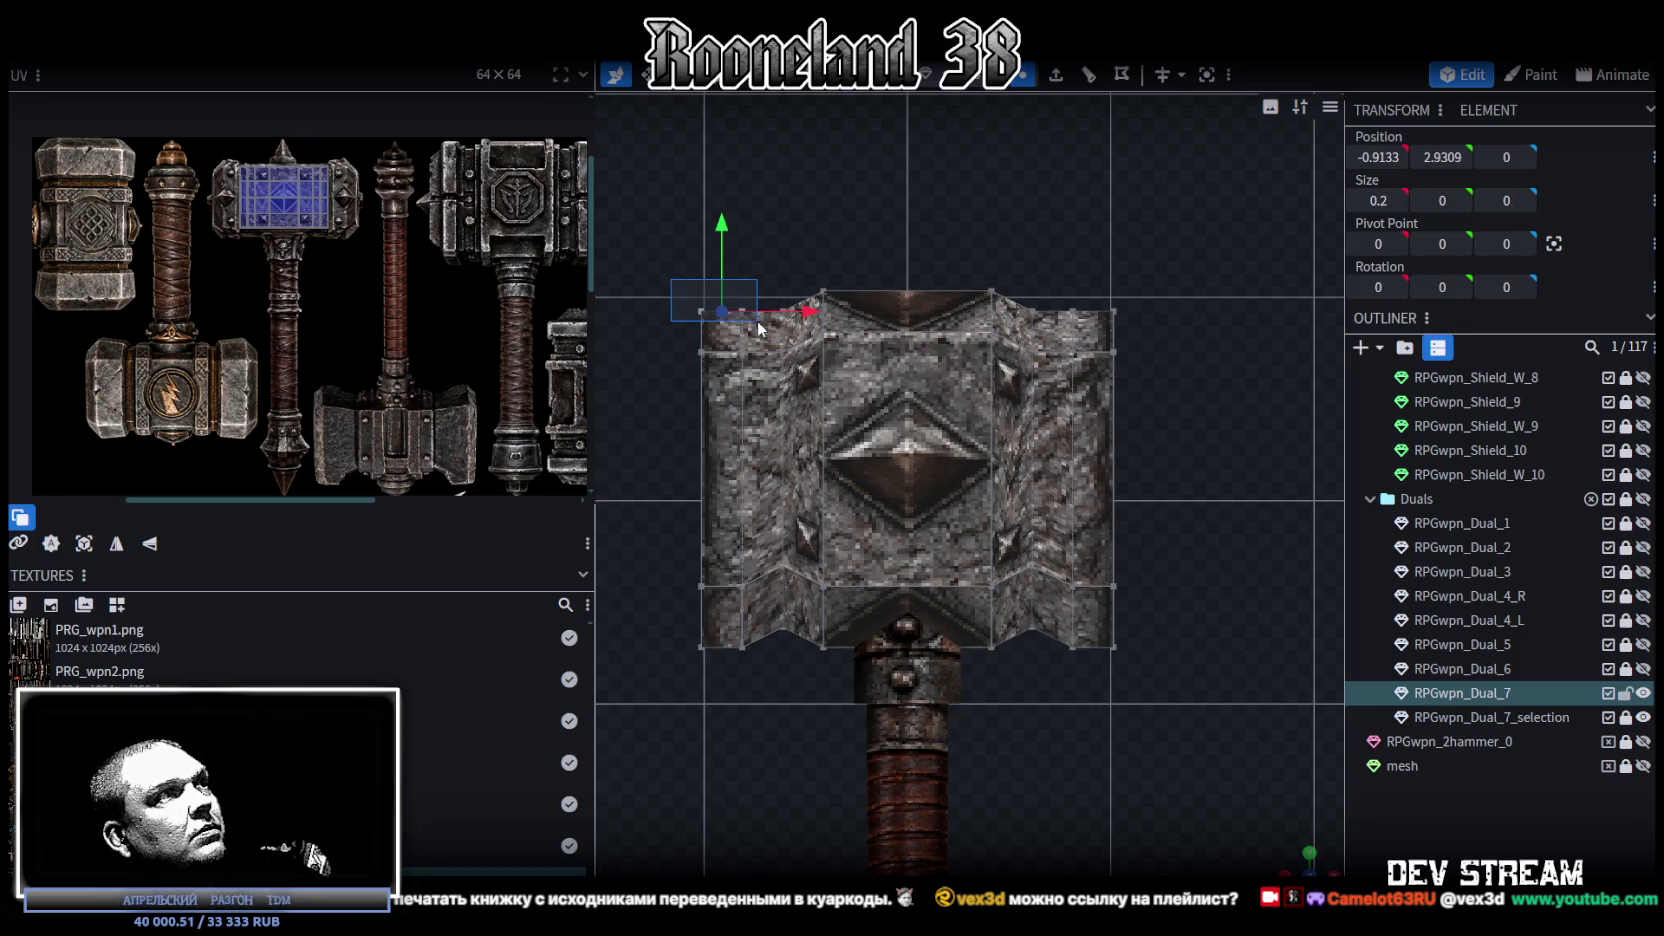
# Step: Select the front centre face, then every face of the hammer head
pyautogui.click(855, 536)
pyautogui.scroll(-3, 855, 536)
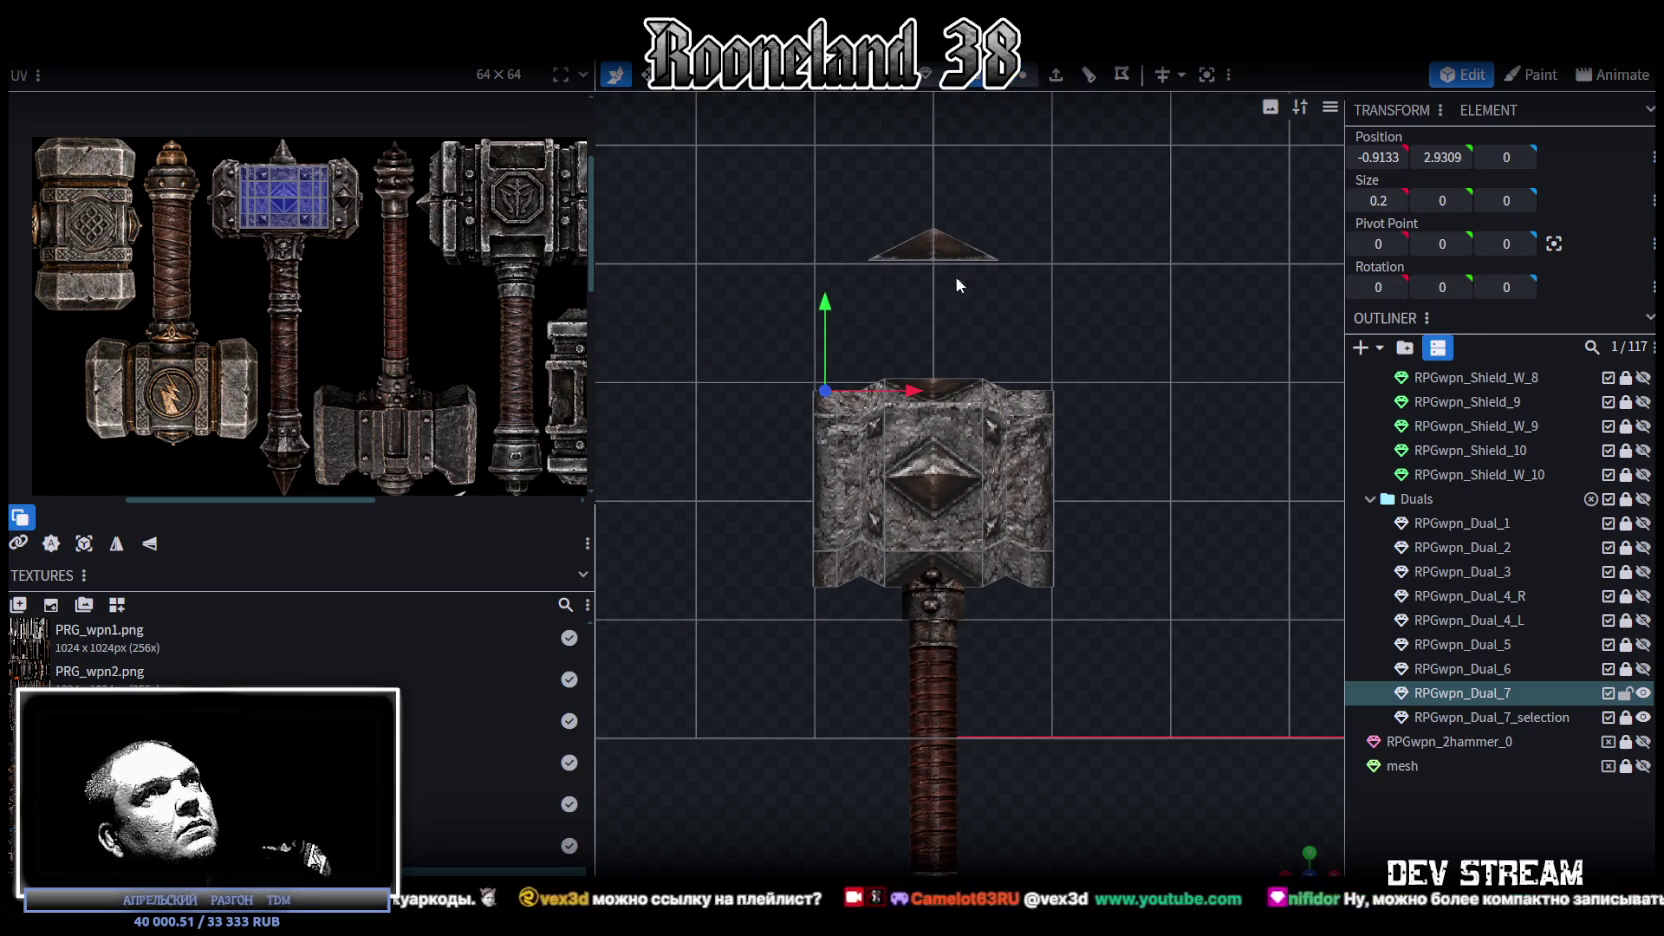
pyautogui.doubleClick(1040, 507)
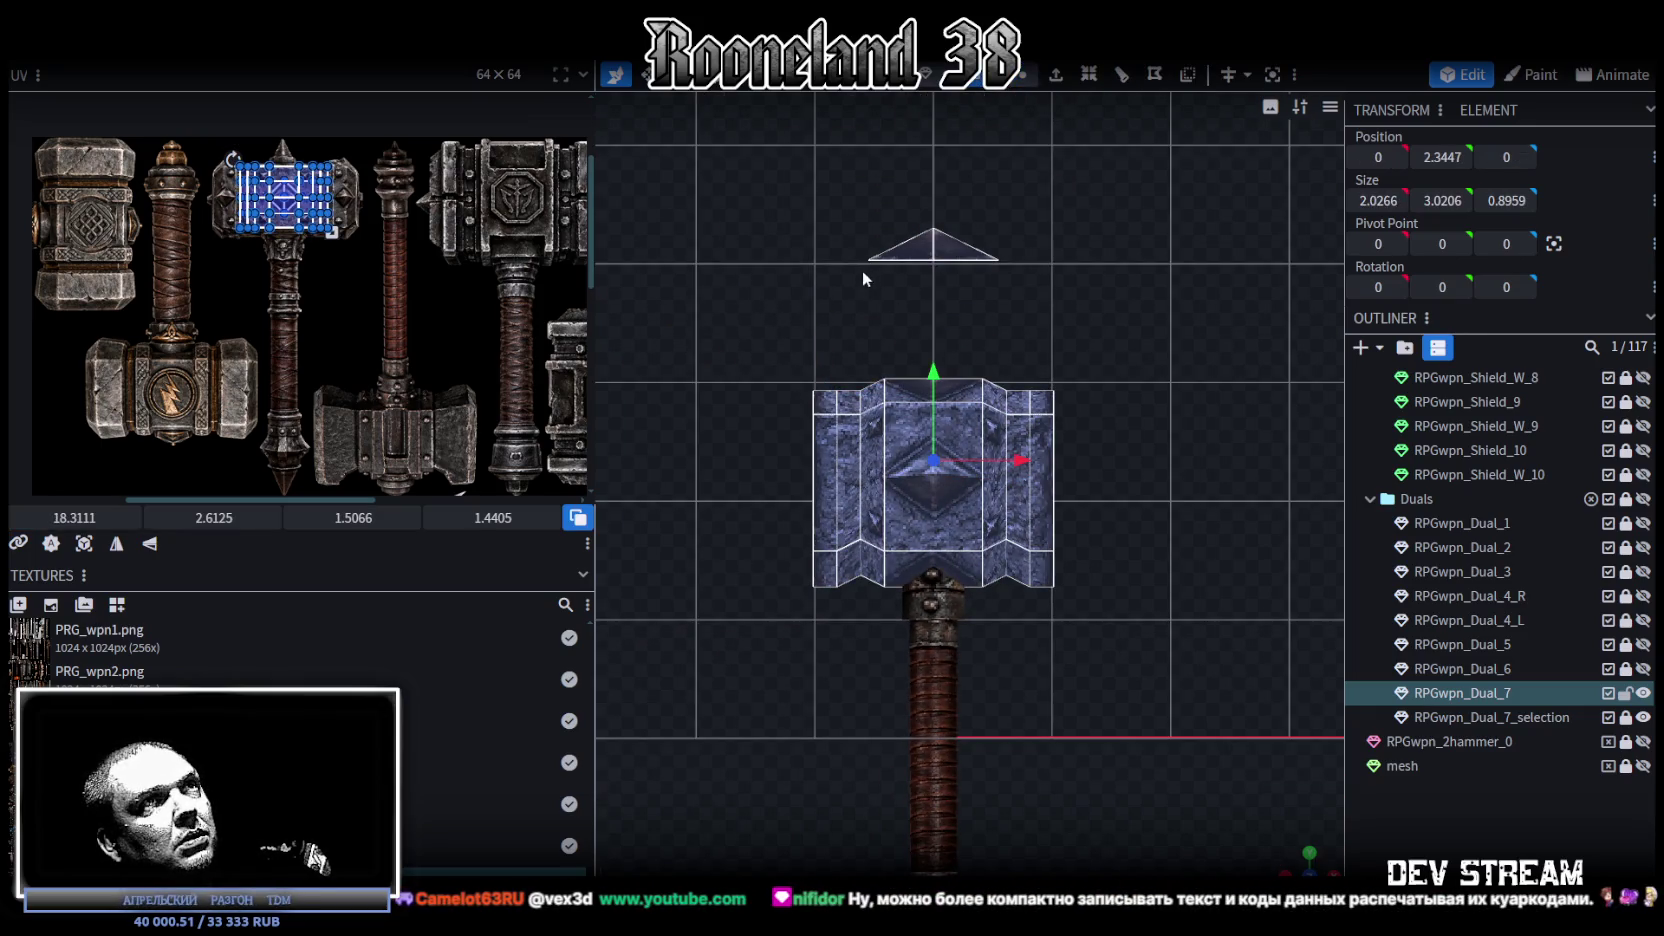
# Step: UV-project all hammer-head faces onto a small 0.2 × 0.3 texture area and mirror it horizontally
pyautogui.moveTo(745, 345); pyautogui.dragTo(1225, 595)
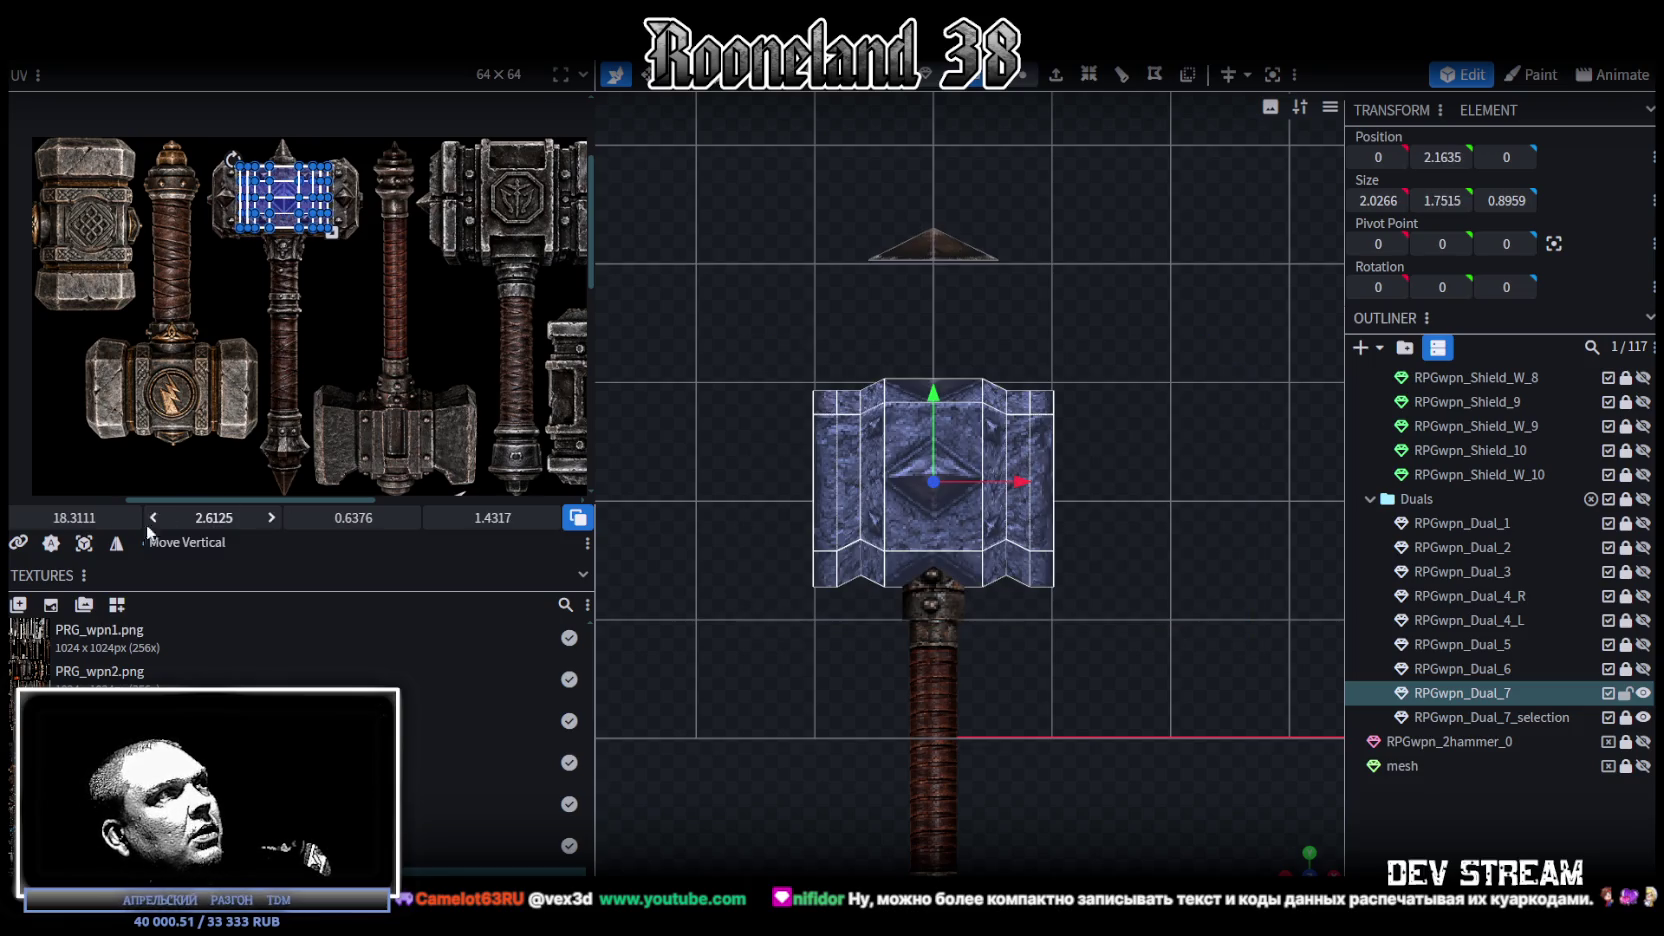
pyautogui.click(88, 553)
pyautogui.click(116, 546)
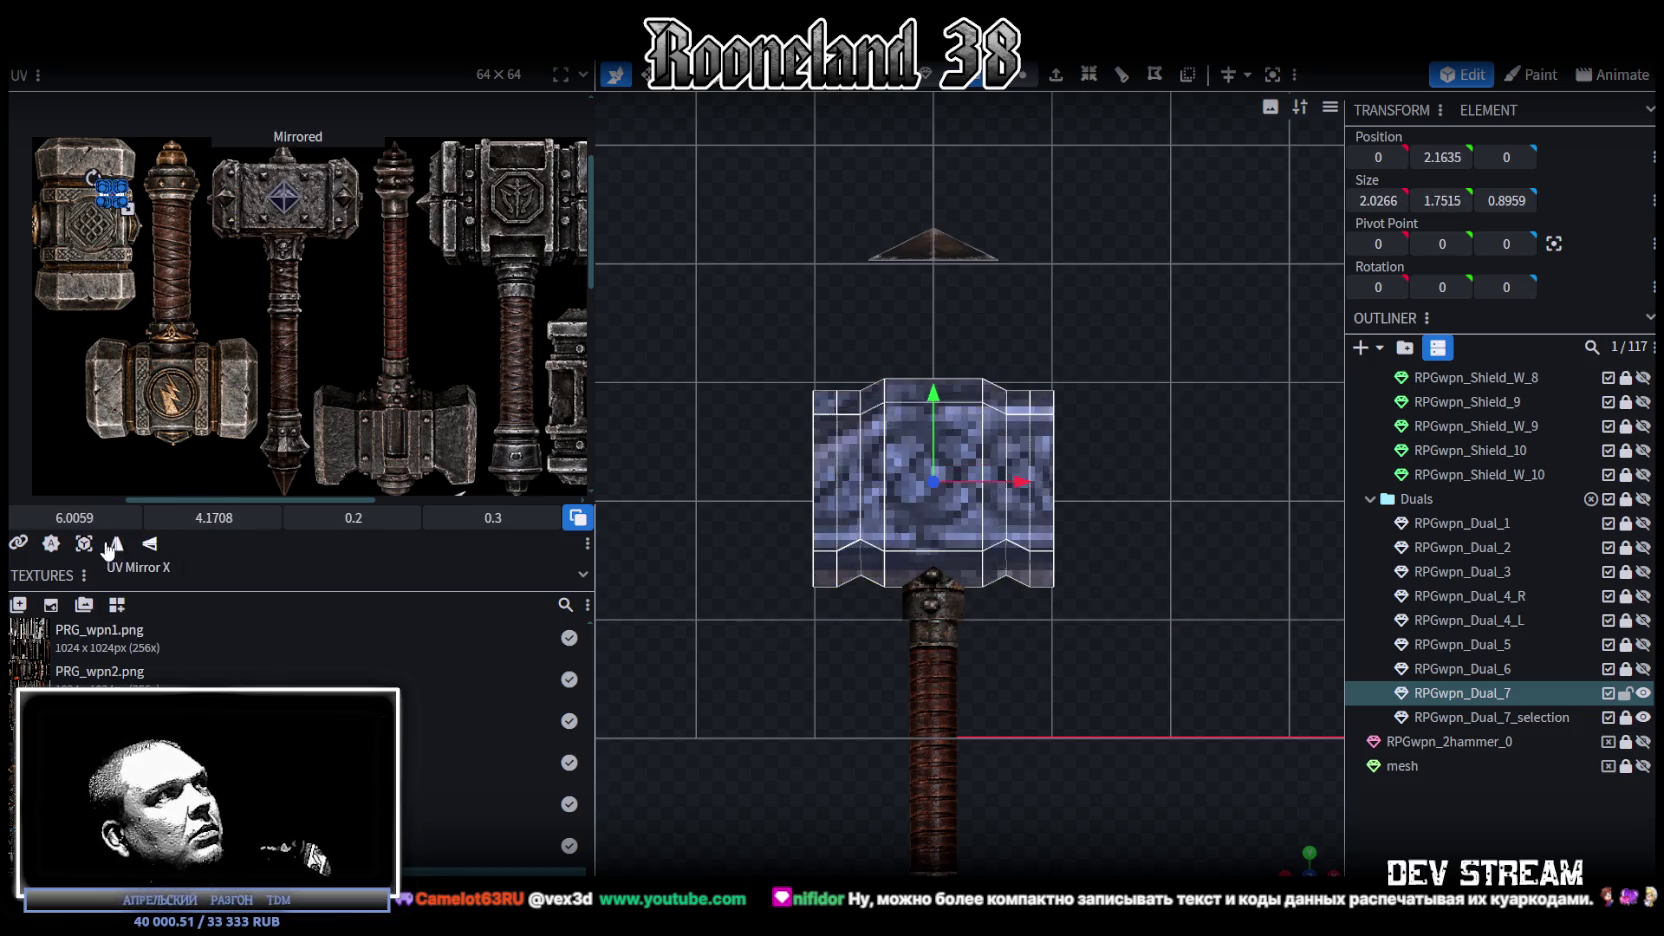
pyautogui.moveTo(1144, 792); pyautogui.dragTo(736, 709)
pyautogui.click(1300, 862)
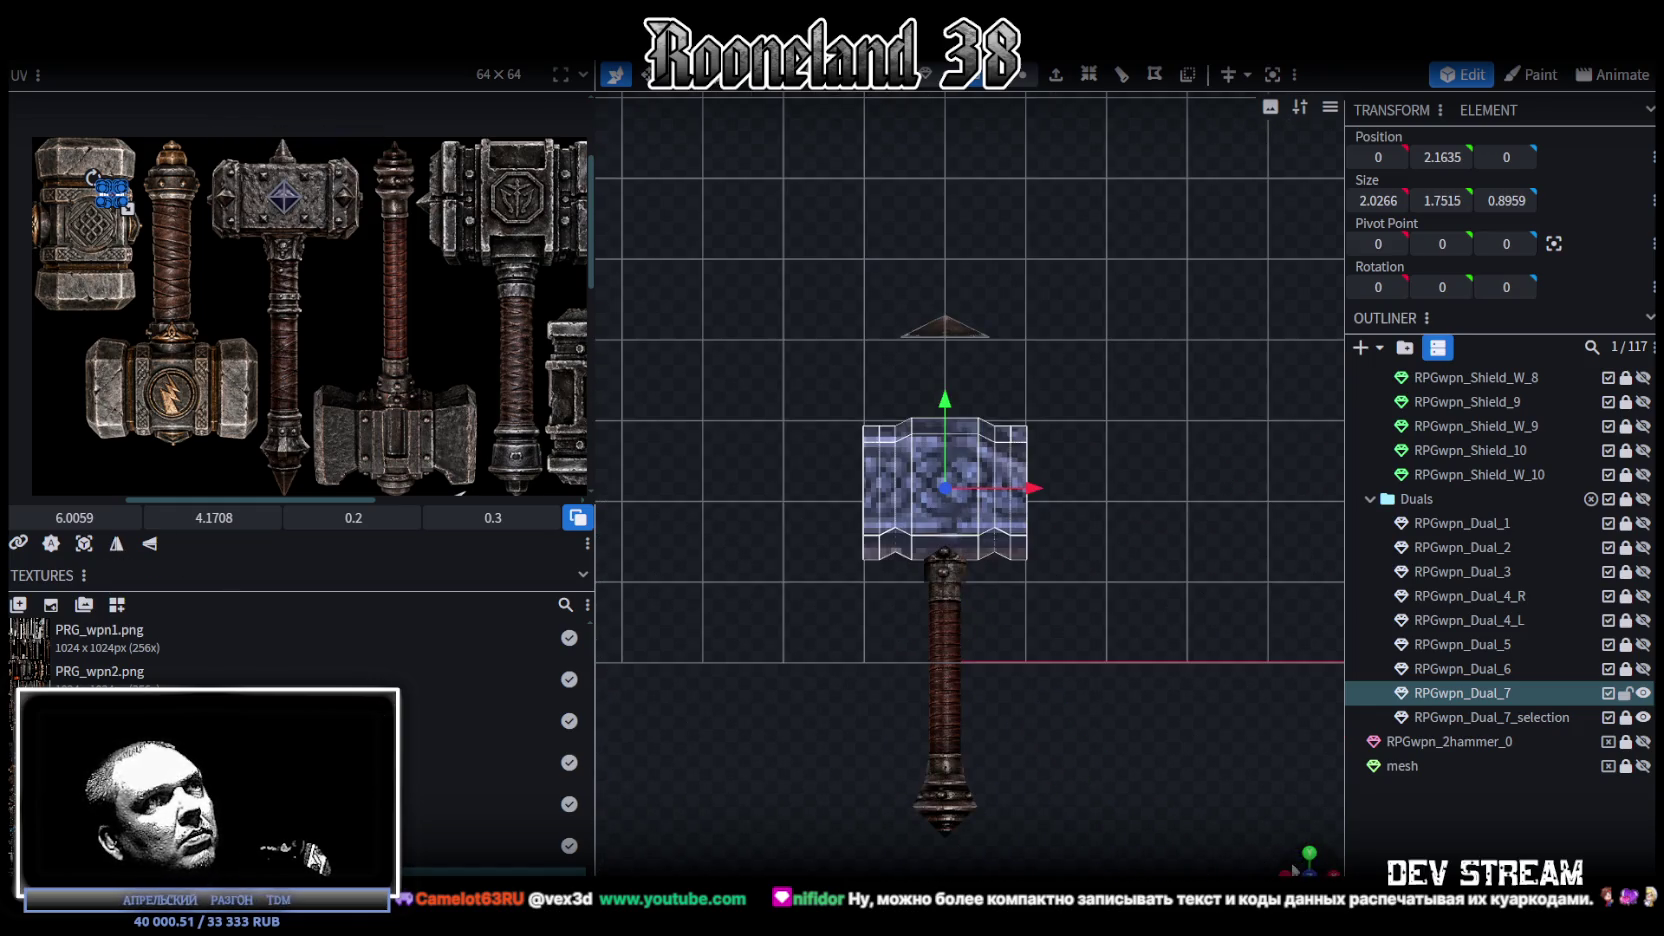
pyautogui.click(84, 543)
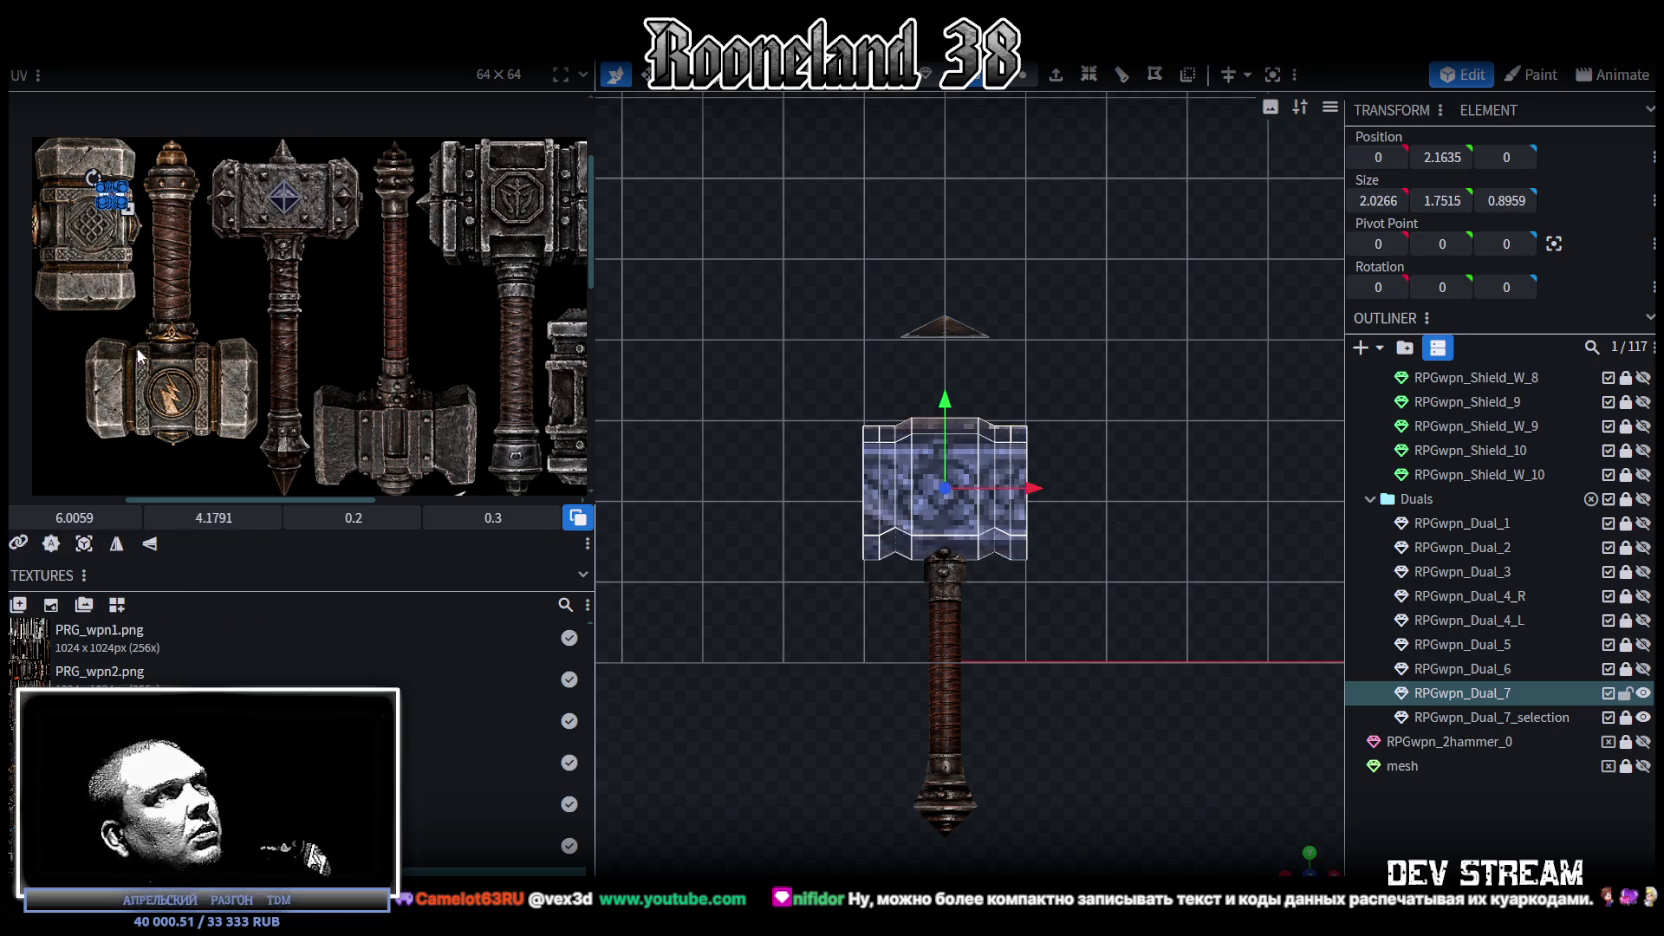
pyautogui.scroll(2, 110, 215)
pyautogui.click(150, 543)
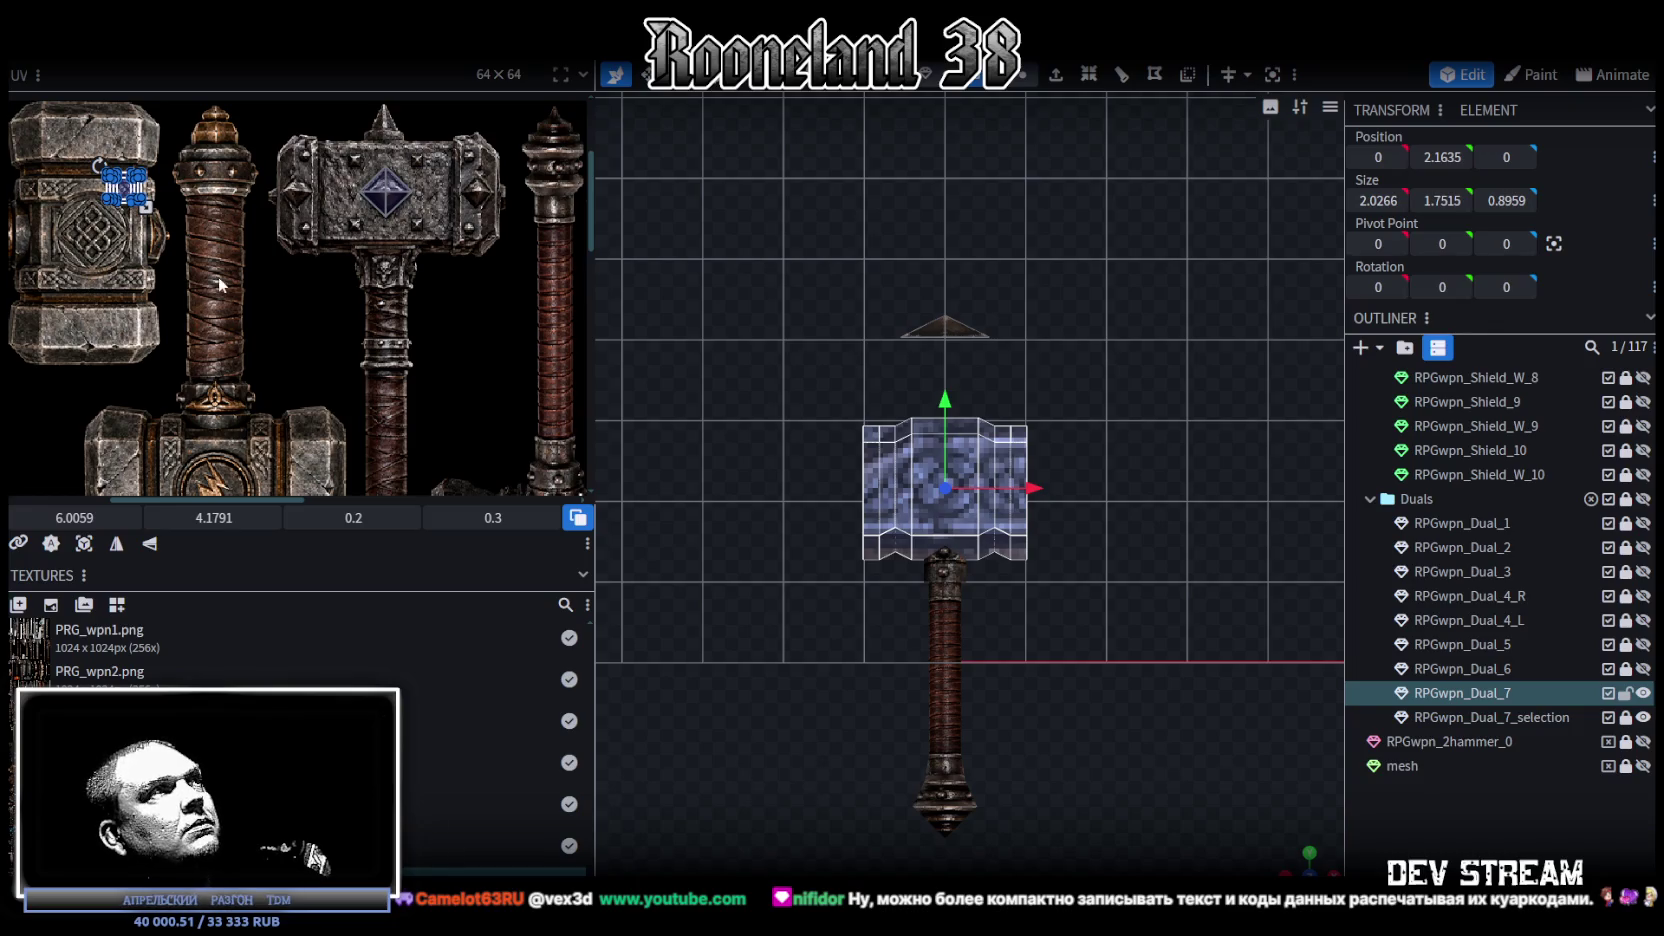
# Step: In the UV editor, select all hammer mesh faces and bring the hammer head texture under them
pyautogui.scroll(3, 222, 287)
pyautogui.moveTo(120, 182); pyautogui.dragTo(428, 450)
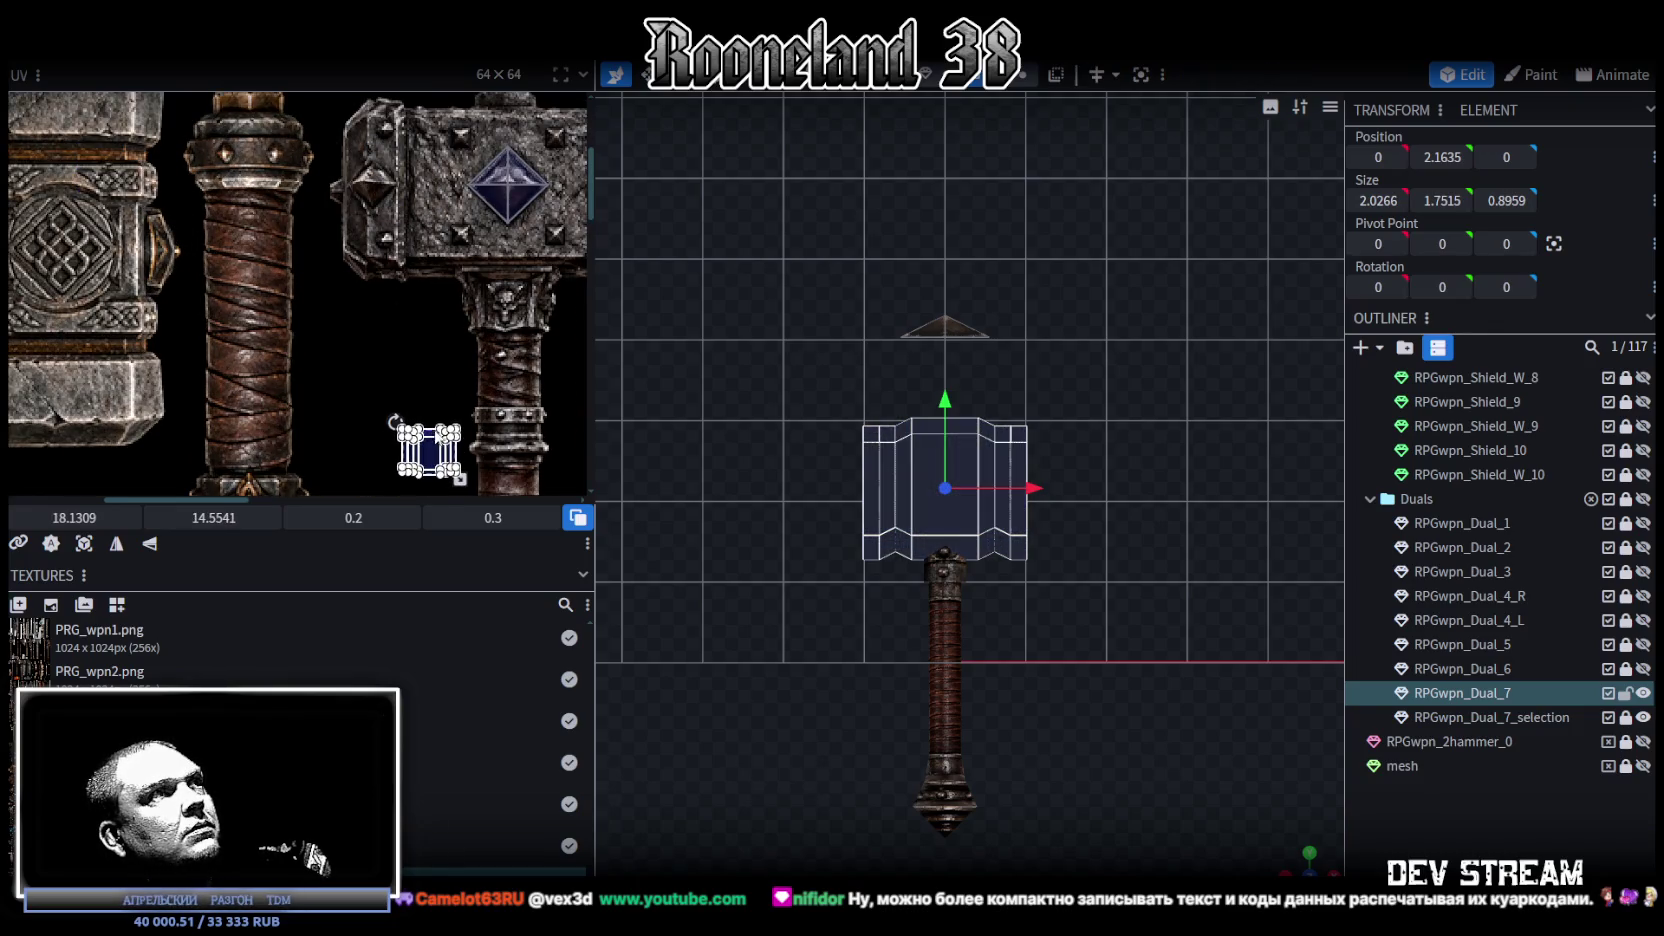
pyautogui.scroll(-3, 450, 432)
pyautogui.scroll(2, 424, 335)
pyautogui.moveTo(577, 469); pyautogui.dragTo(372, 305, button='middle')
pyautogui.click(298, 281)
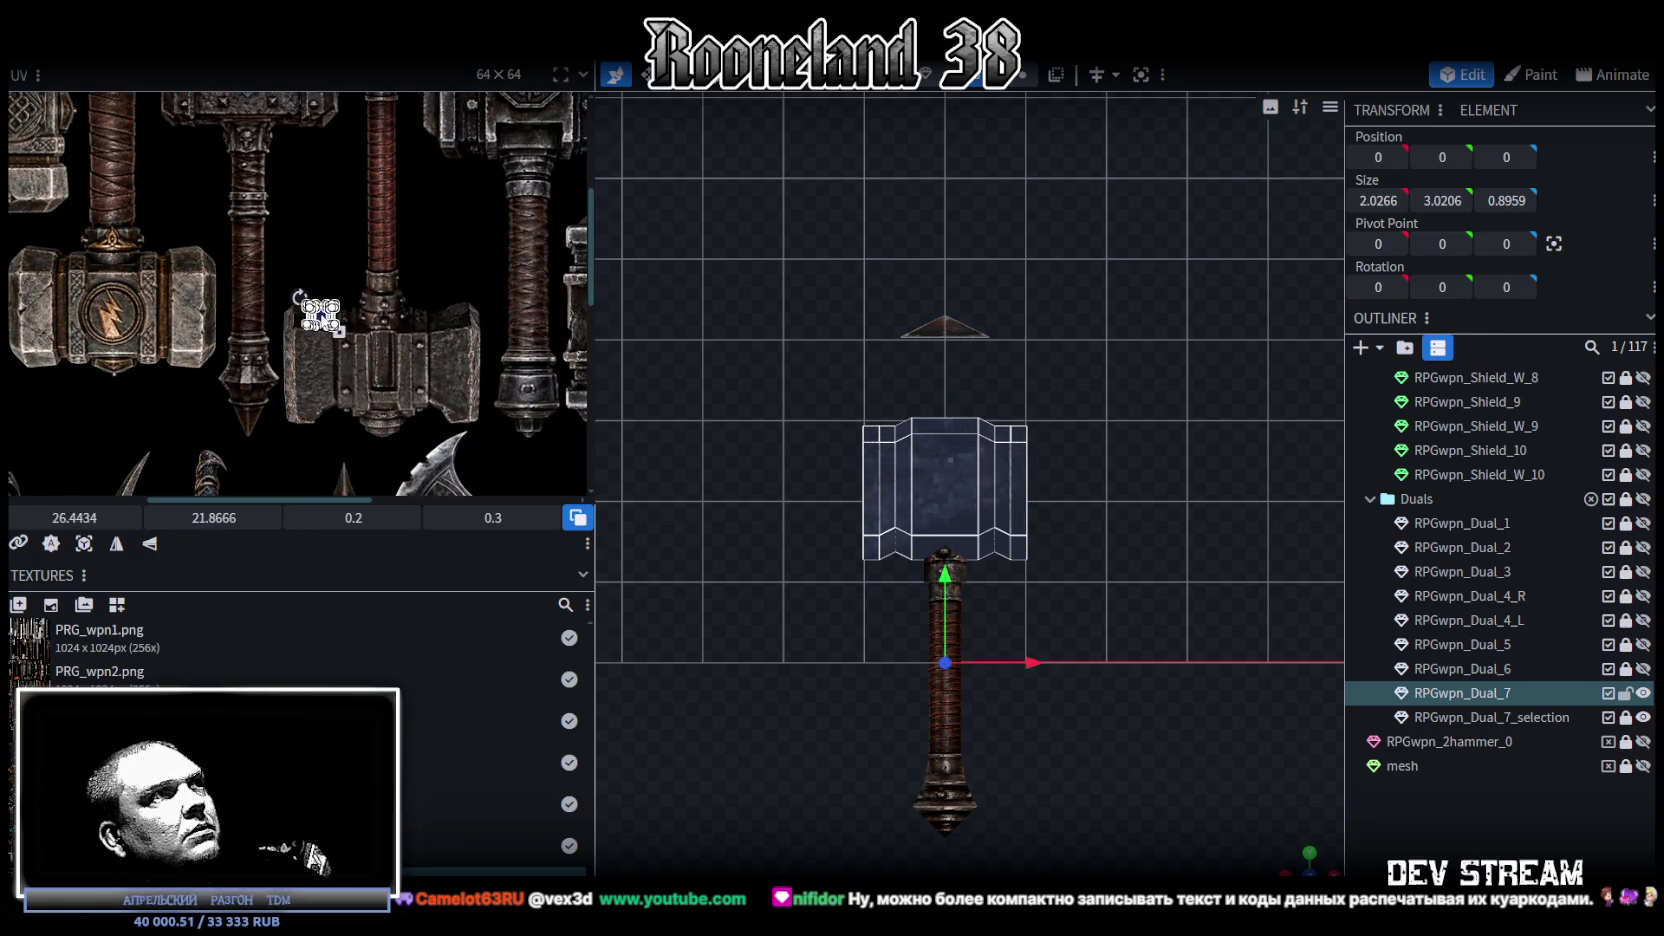
pyautogui.scroll(2, 318, 312)
pyautogui.scroll(2, 318, 312)
pyautogui.moveTo(385, 385); pyautogui.dragTo(308, 316, button='middle')
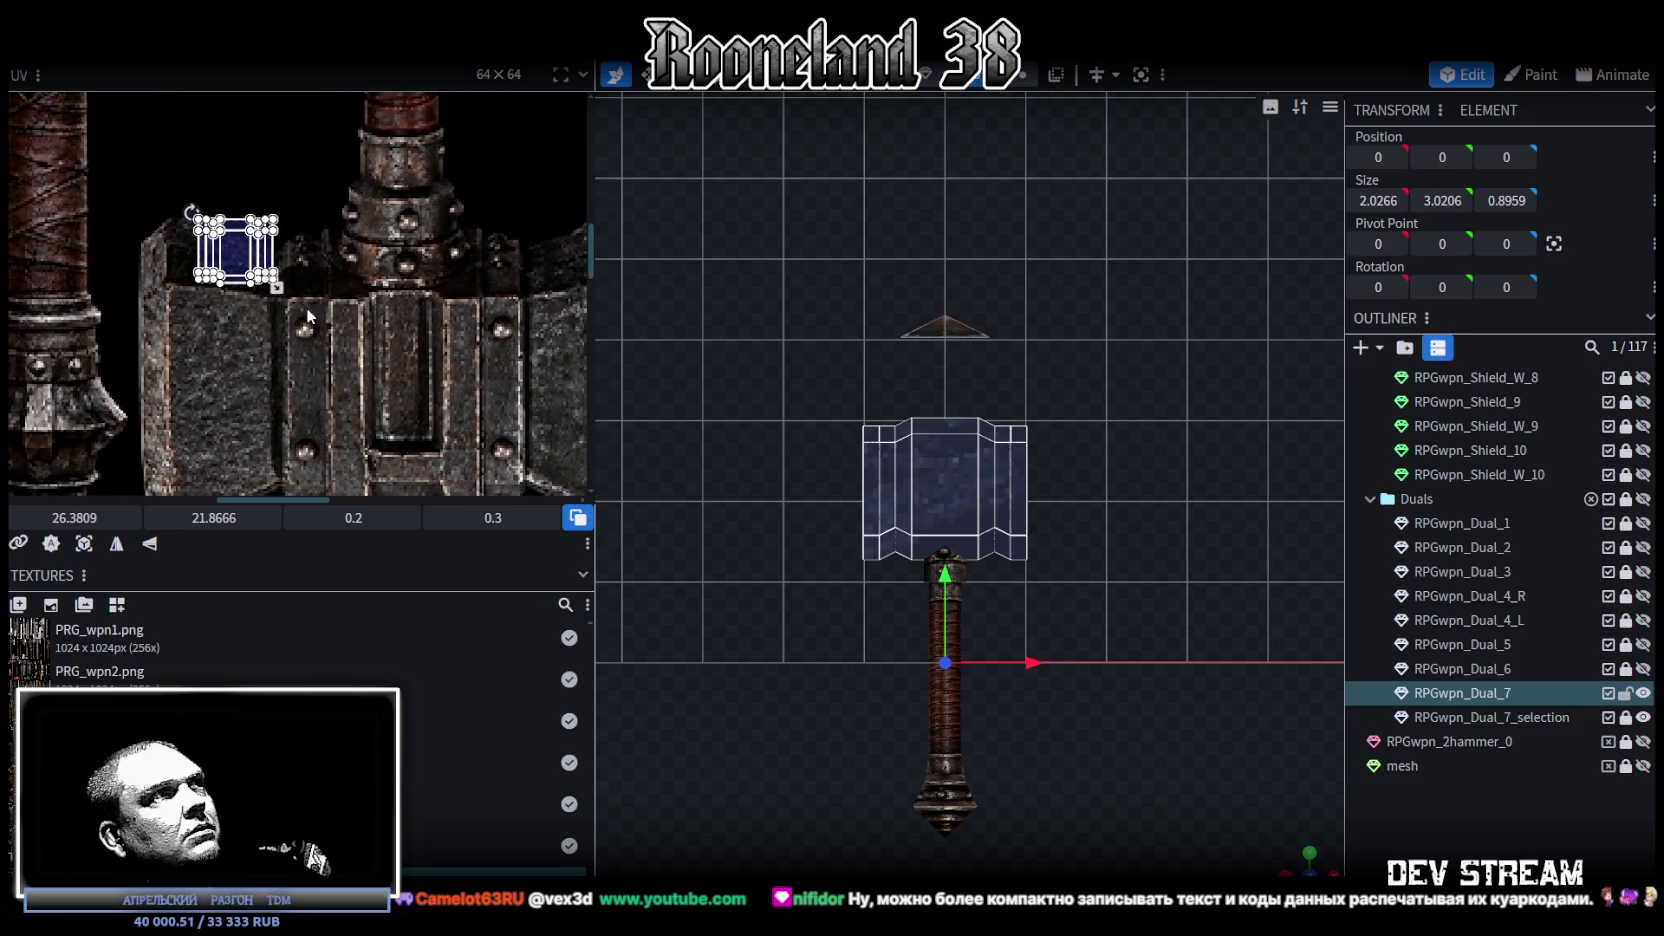
pyautogui.scroll(-2, 310, 317)
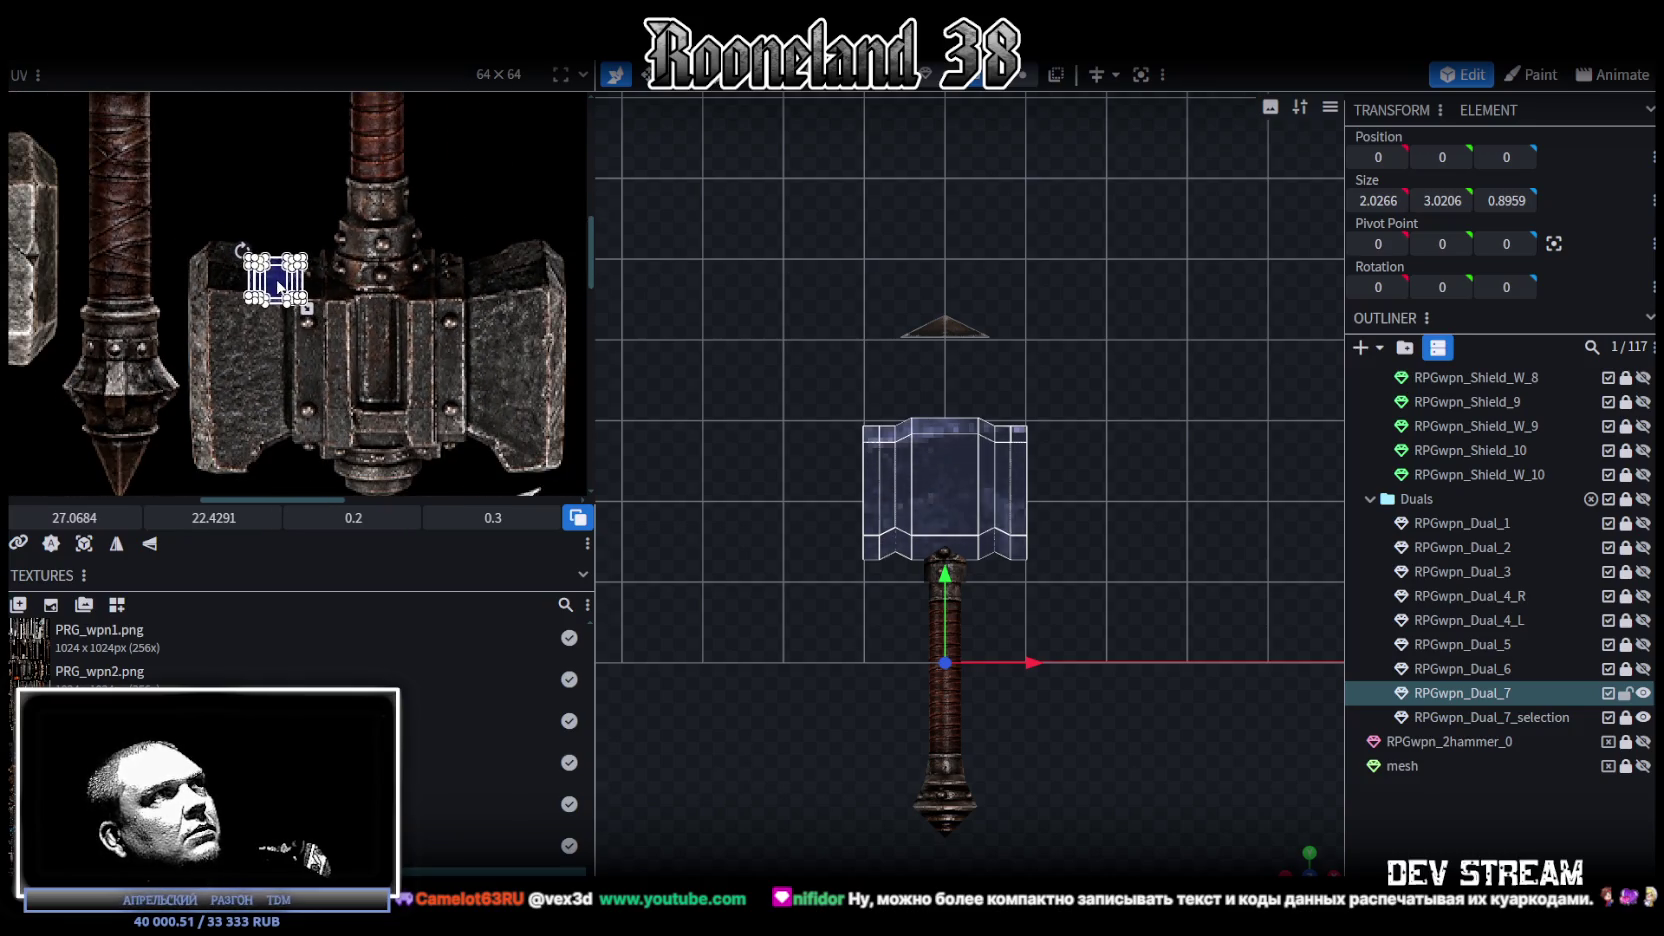
# Step: Stretch the UV island over the blue-panel head to 1.0513 × 1.5768 at 26.6122, 22.0541
pyautogui.moveTo(307, 308)
pyautogui.mouseDown()
pyautogui.moveTo(555, 424)
pyautogui.moveTo(494, 391)
pyautogui.mouseUp()
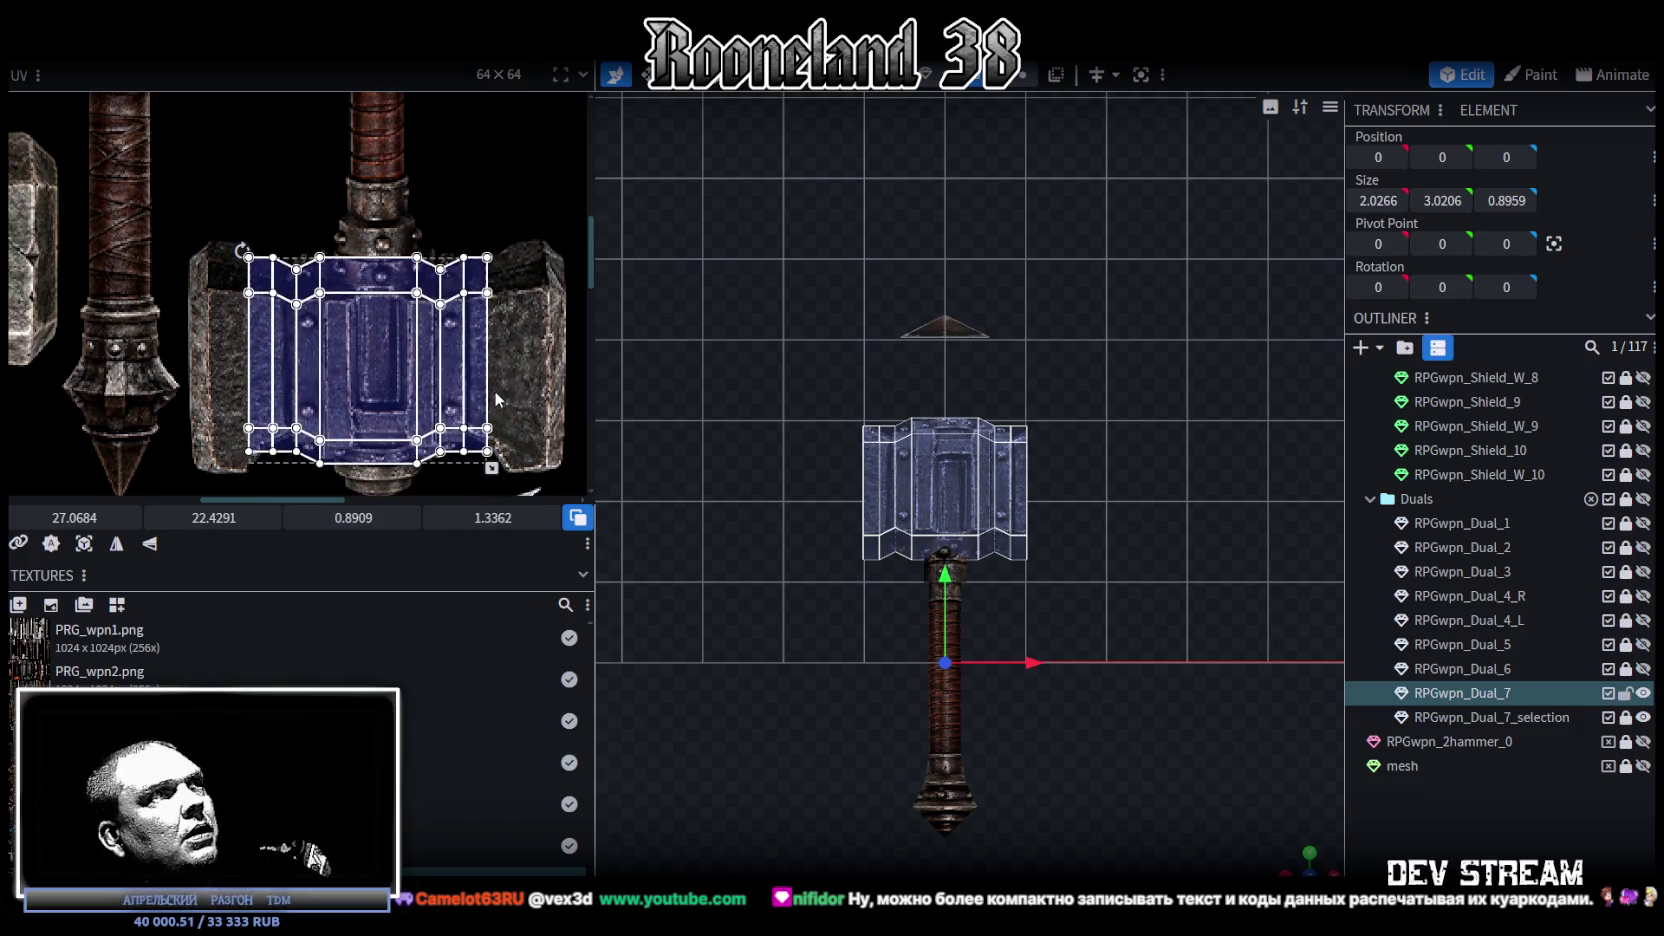
pyautogui.moveTo(374, 355); pyautogui.dragTo(373, 348)
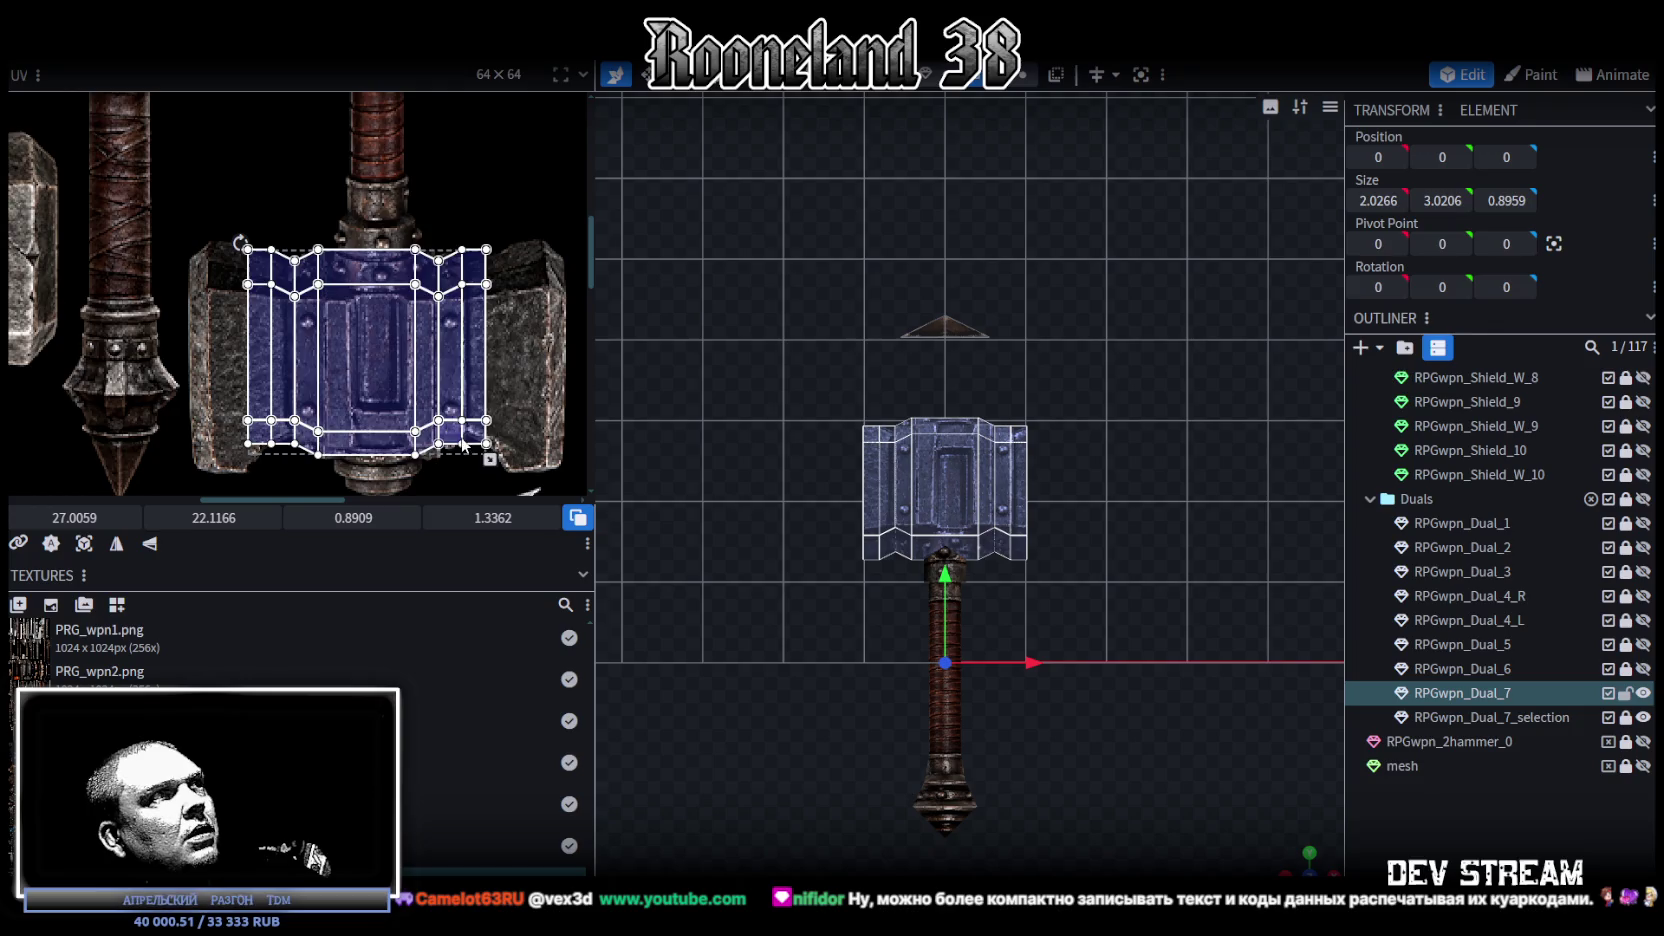
pyautogui.moveTo(462, 443); pyautogui.dragTo(431, 396, button='middle')
pyautogui.moveTo(458, 412); pyautogui.dragTo(493, 437)
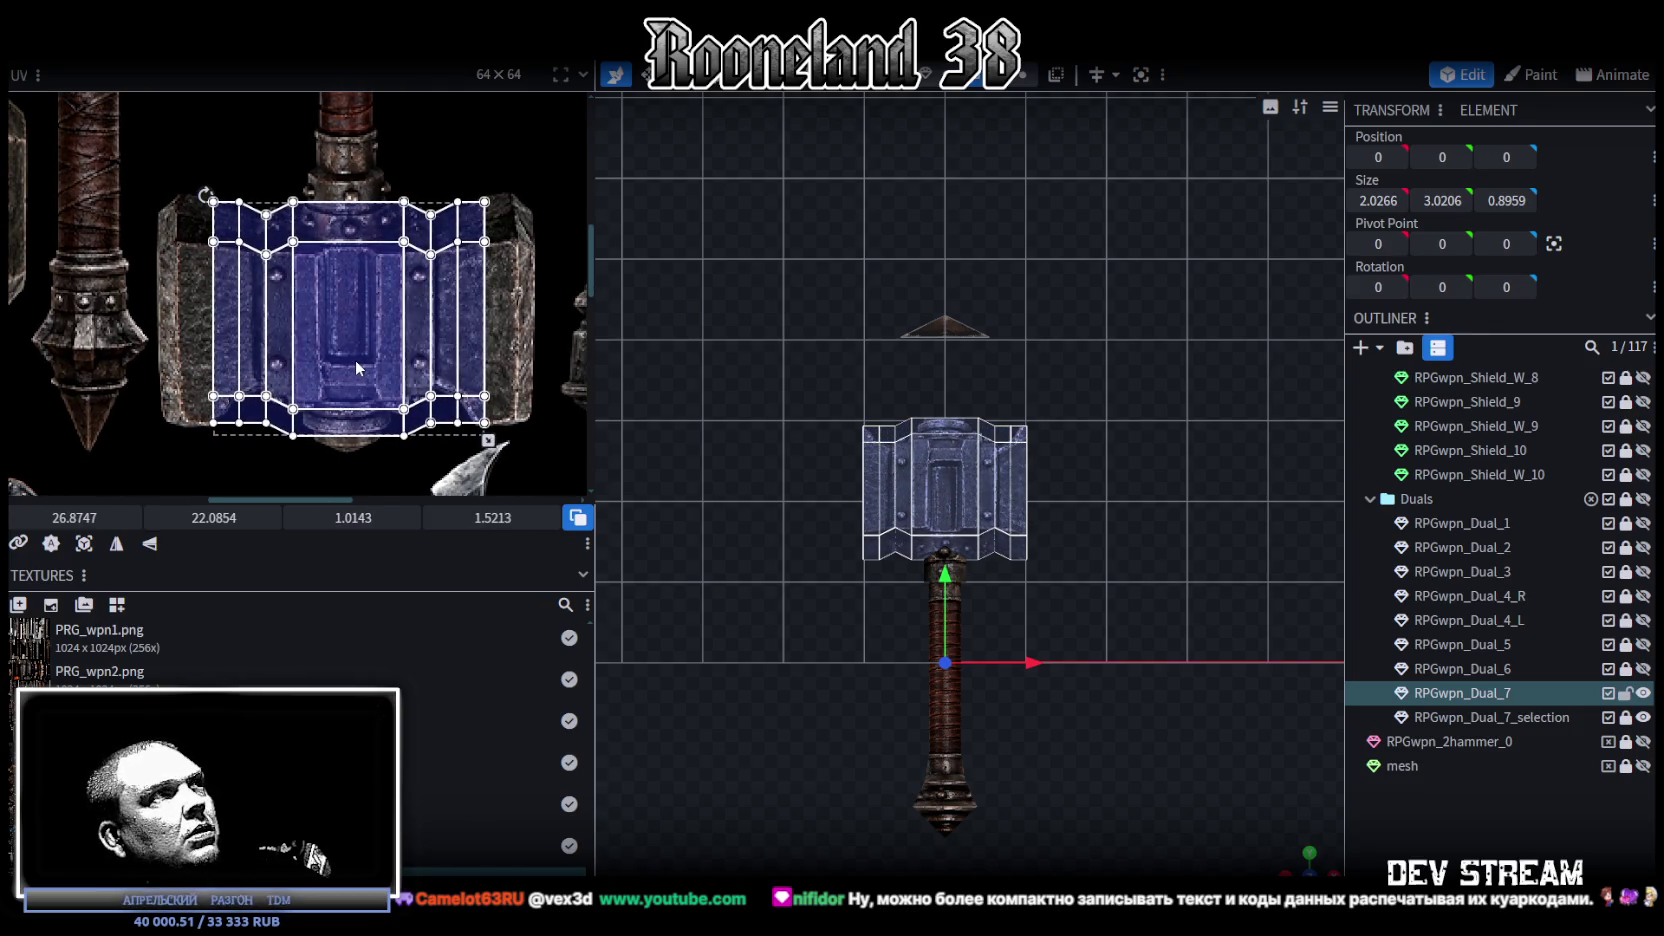
pyautogui.moveTo(475, 467); pyautogui.dragTo(440, 429, button='middle')
pyautogui.moveTo(453, 402); pyautogui.dragTo(459, 410)
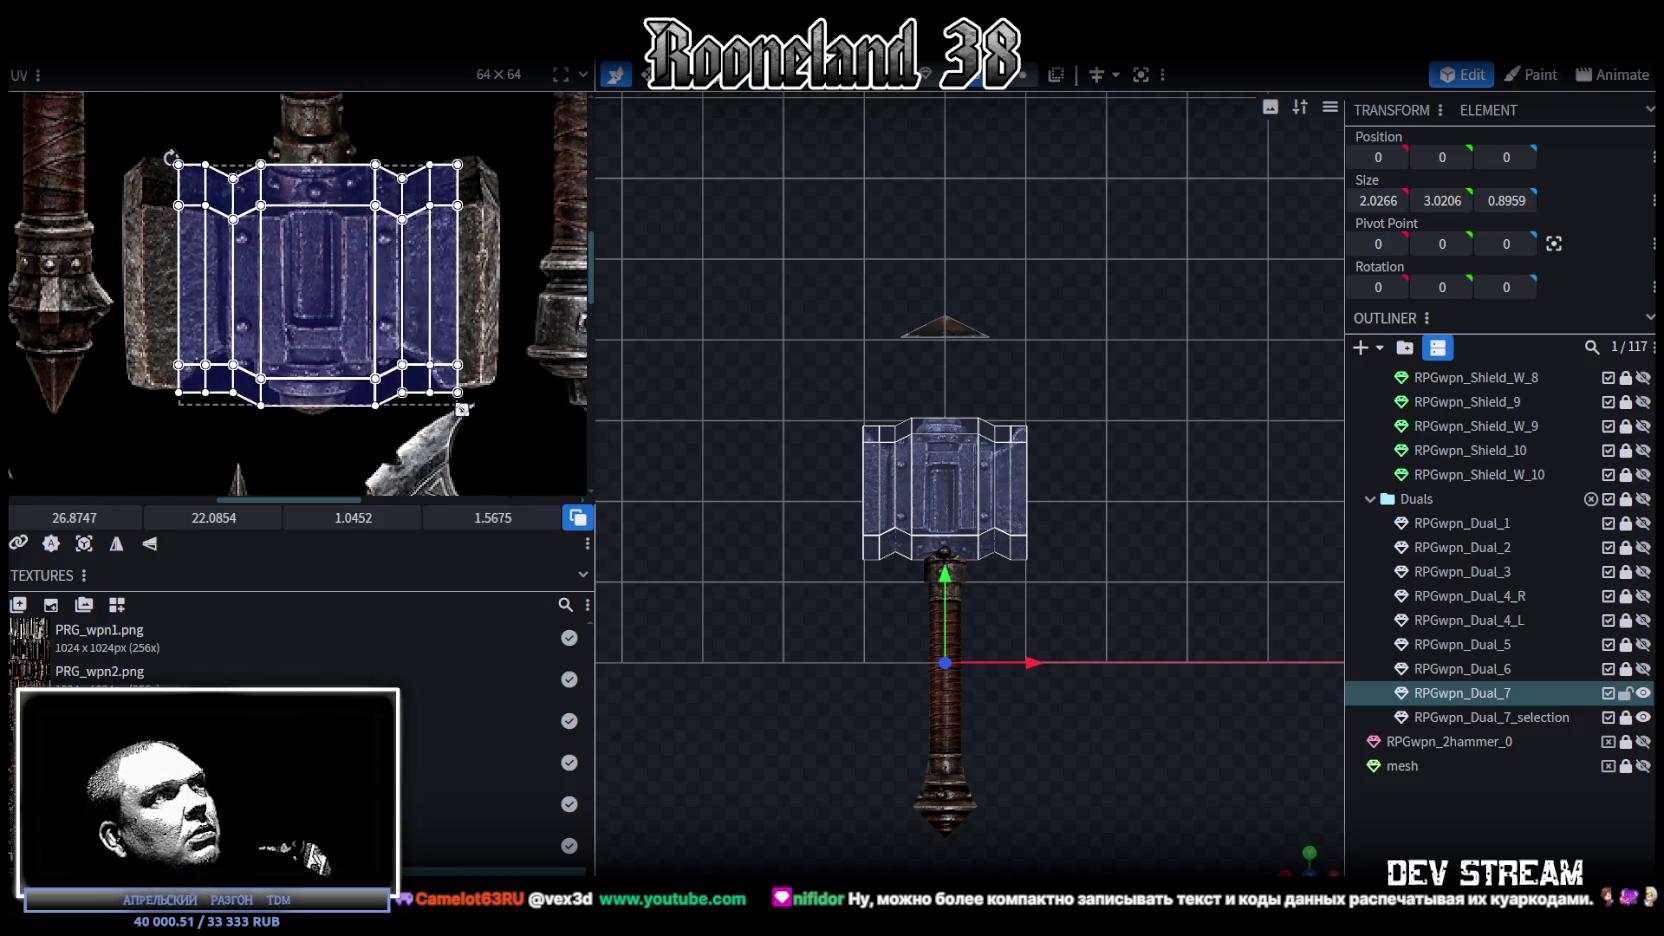
pyautogui.moveTo(318, 316); pyautogui.dragTo(315, 315)
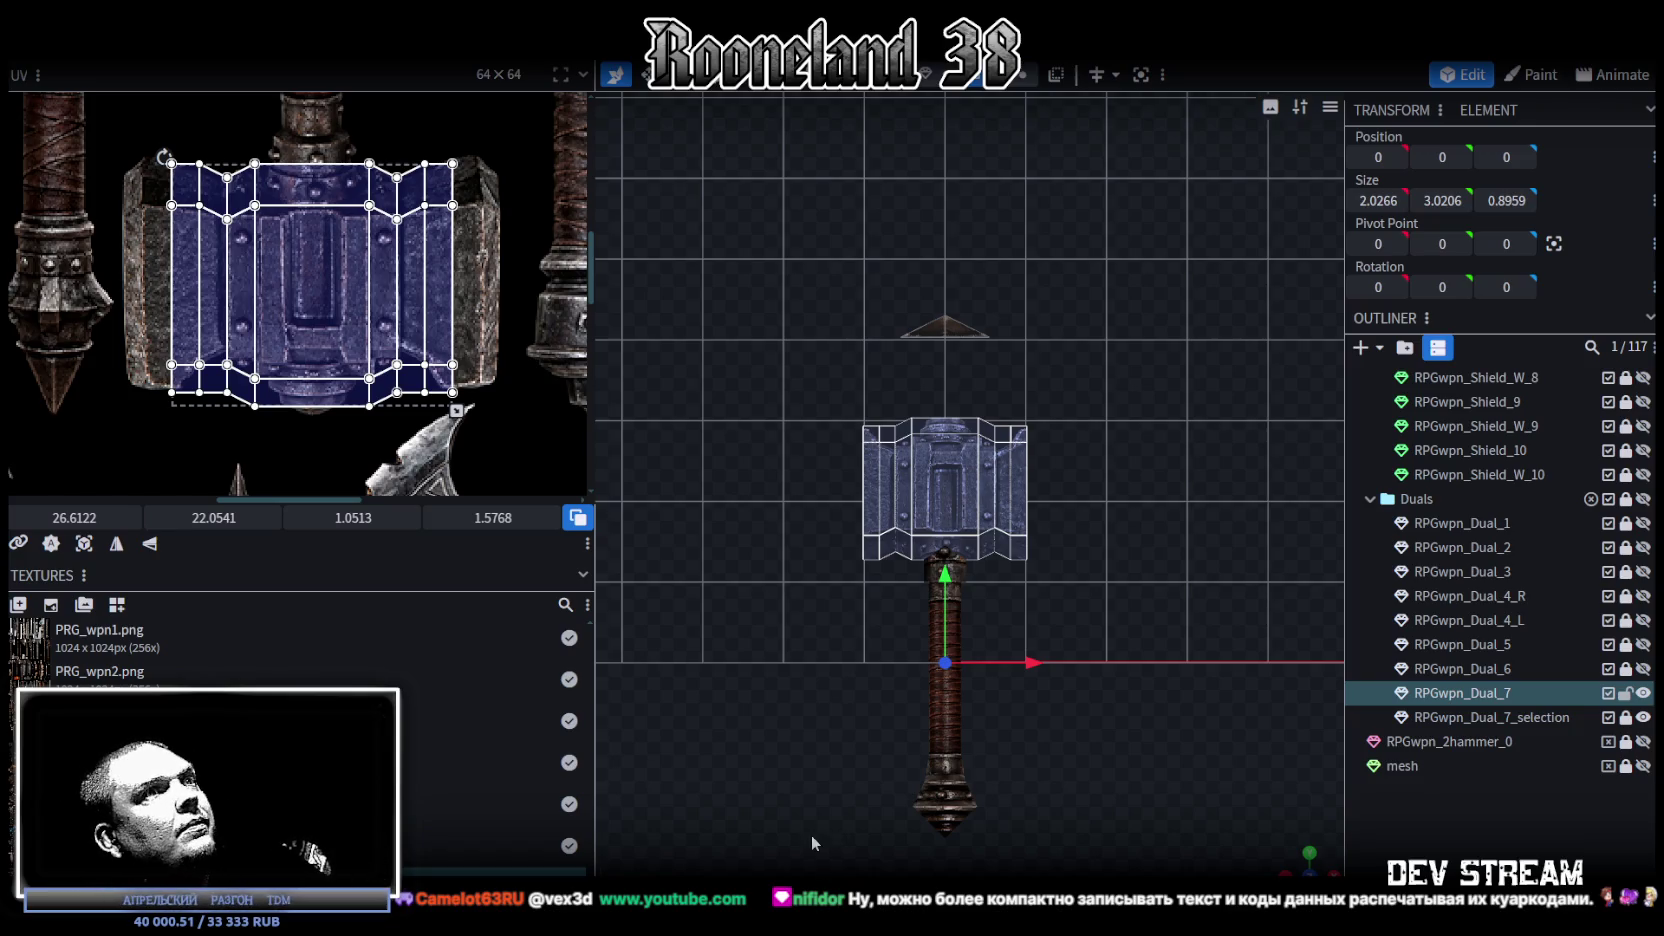
# Step: Select the left UV column and slide it left to 25.5497, 2.1138 wide
pyautogui.scroll(2, 870, 575)
pyautogui.scroll(2, 985, 645)
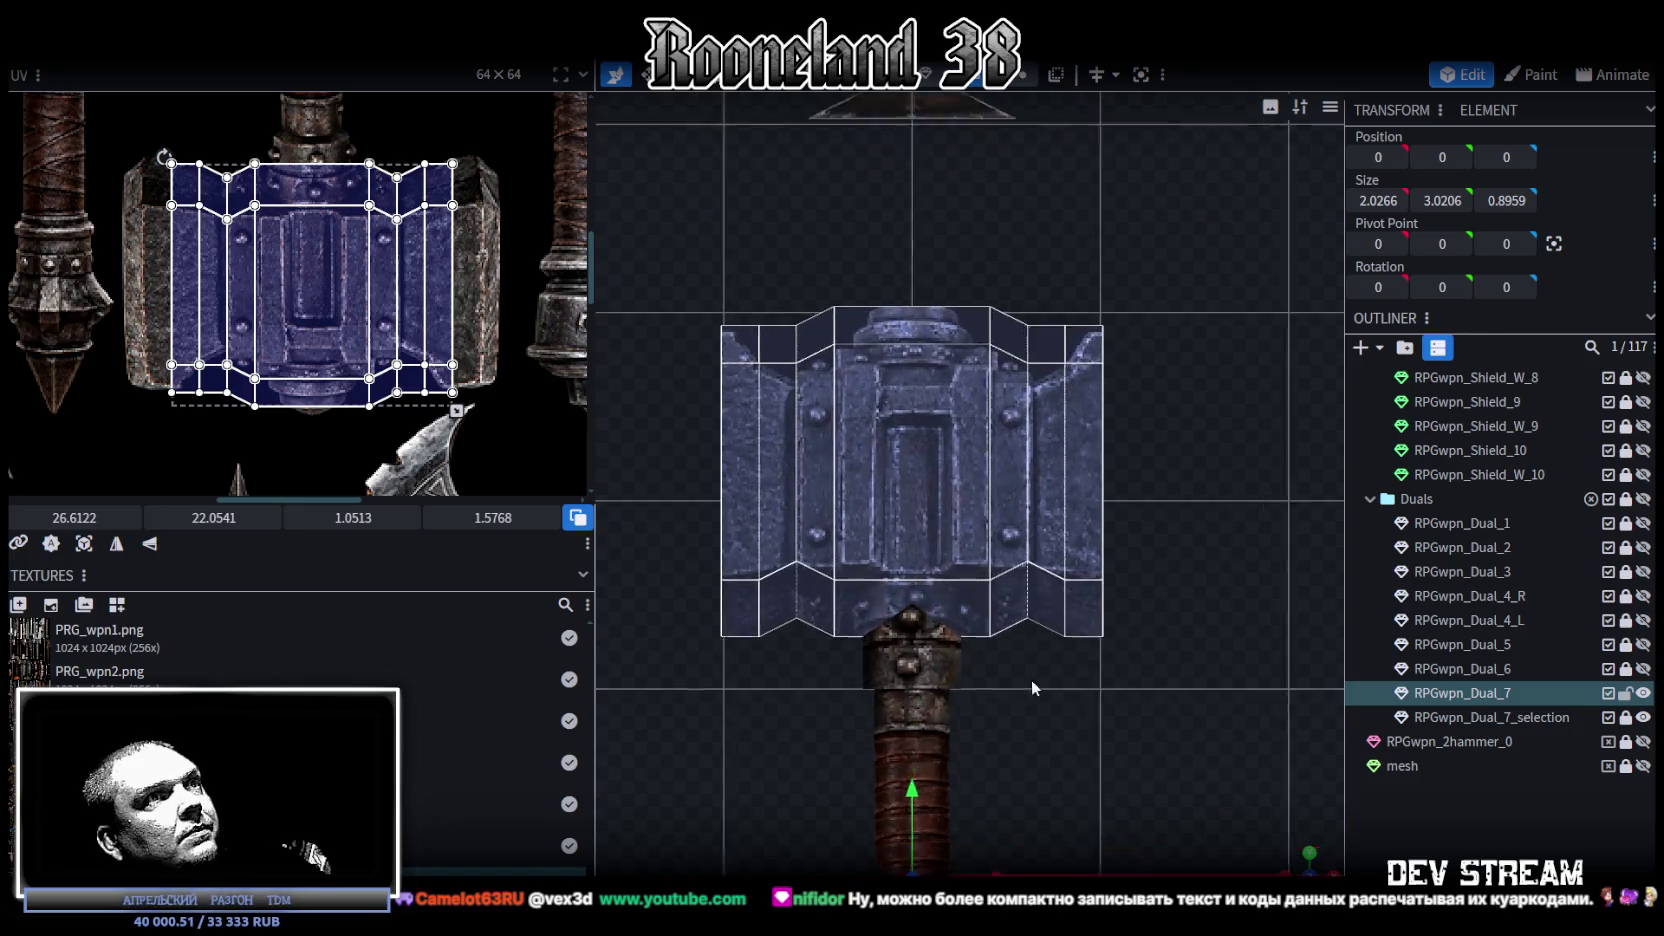
pyautogui.scroll(2, 1055, 650)
pyautogui.moveTo(1097, 595); pyautogui.dragTo(1098, 577, button='right')
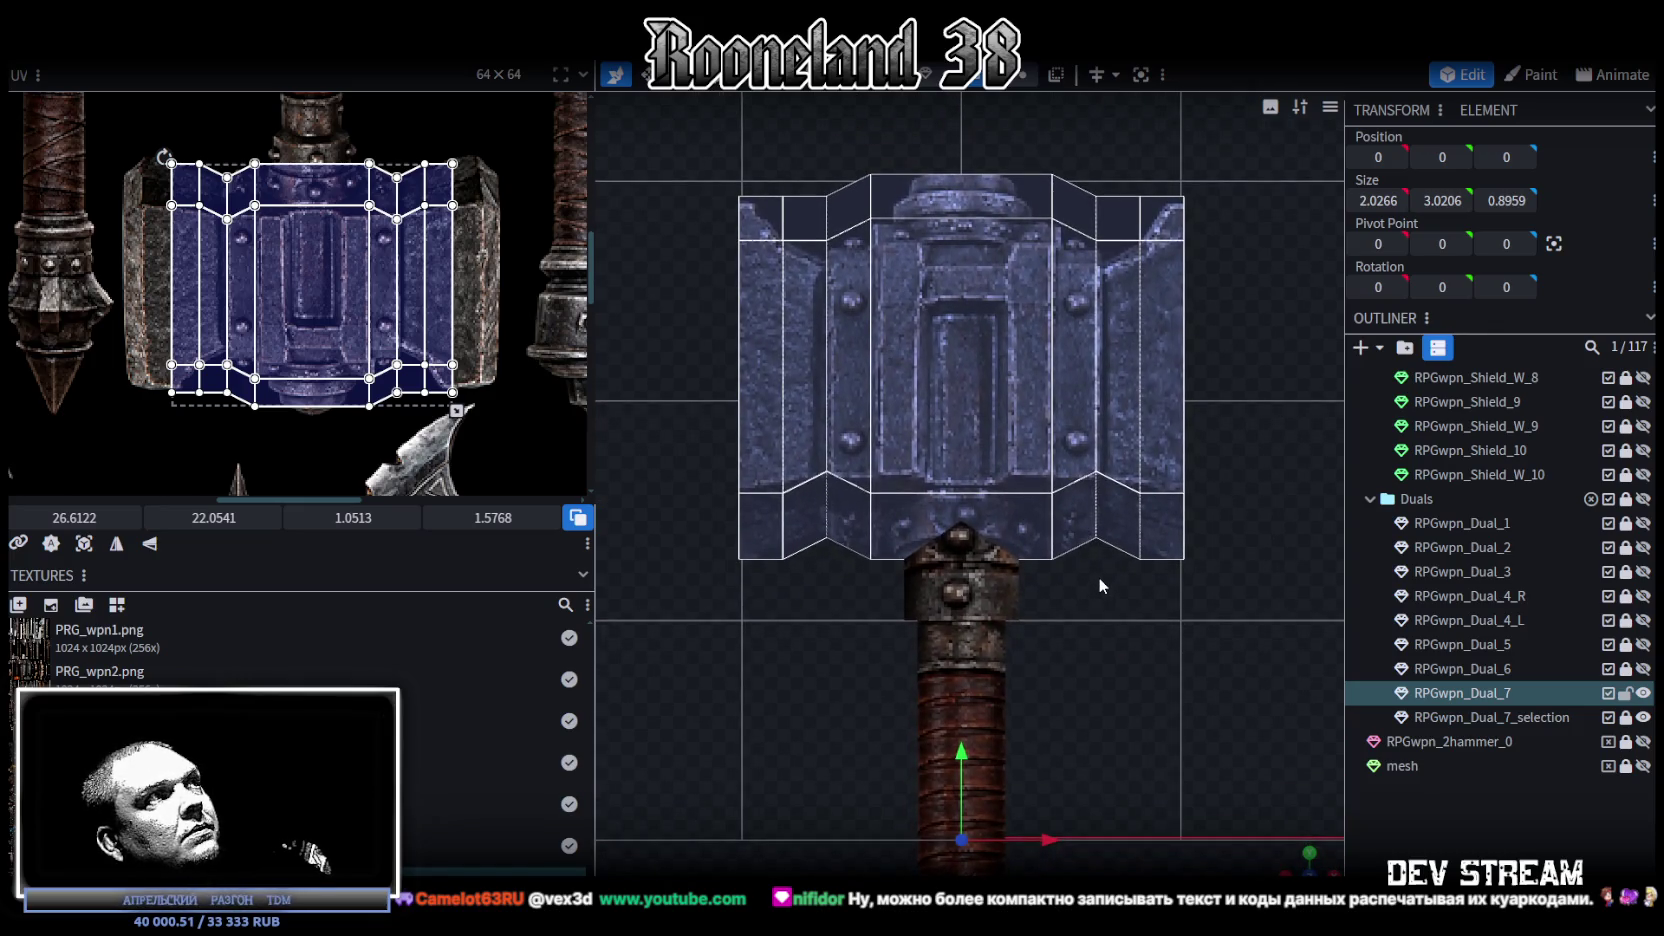
pyautogui.scroll(1, 476, 203)
pyautogui.scroll(2, 390, 166)
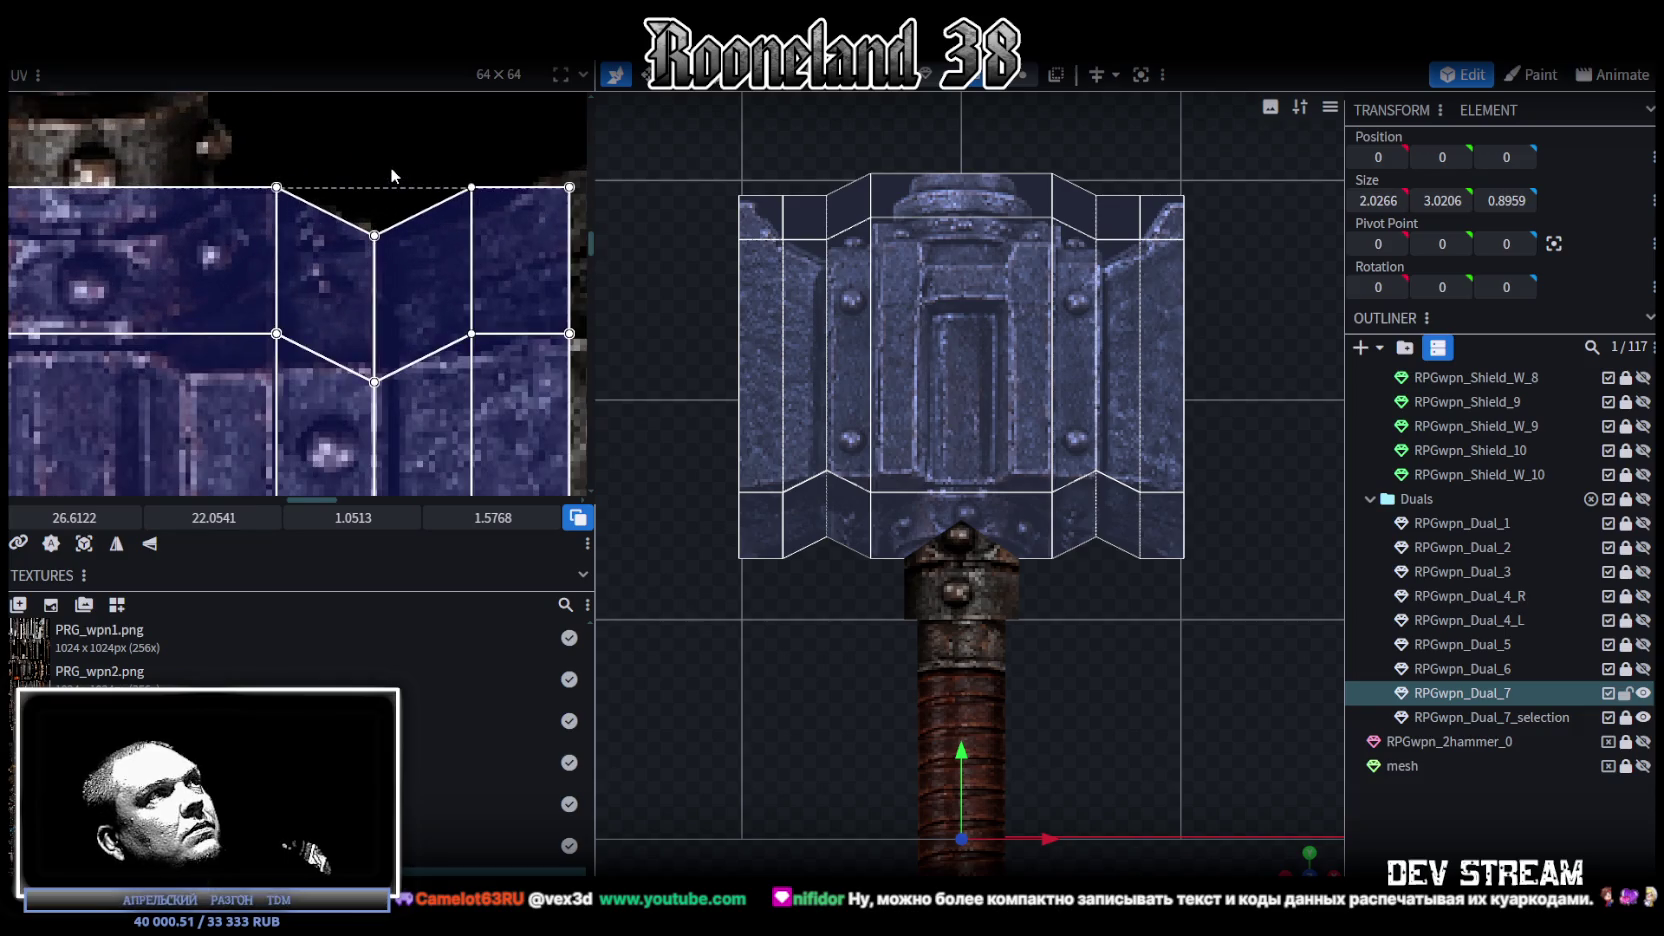
pyautogui.scroll(-1, 390, 169)
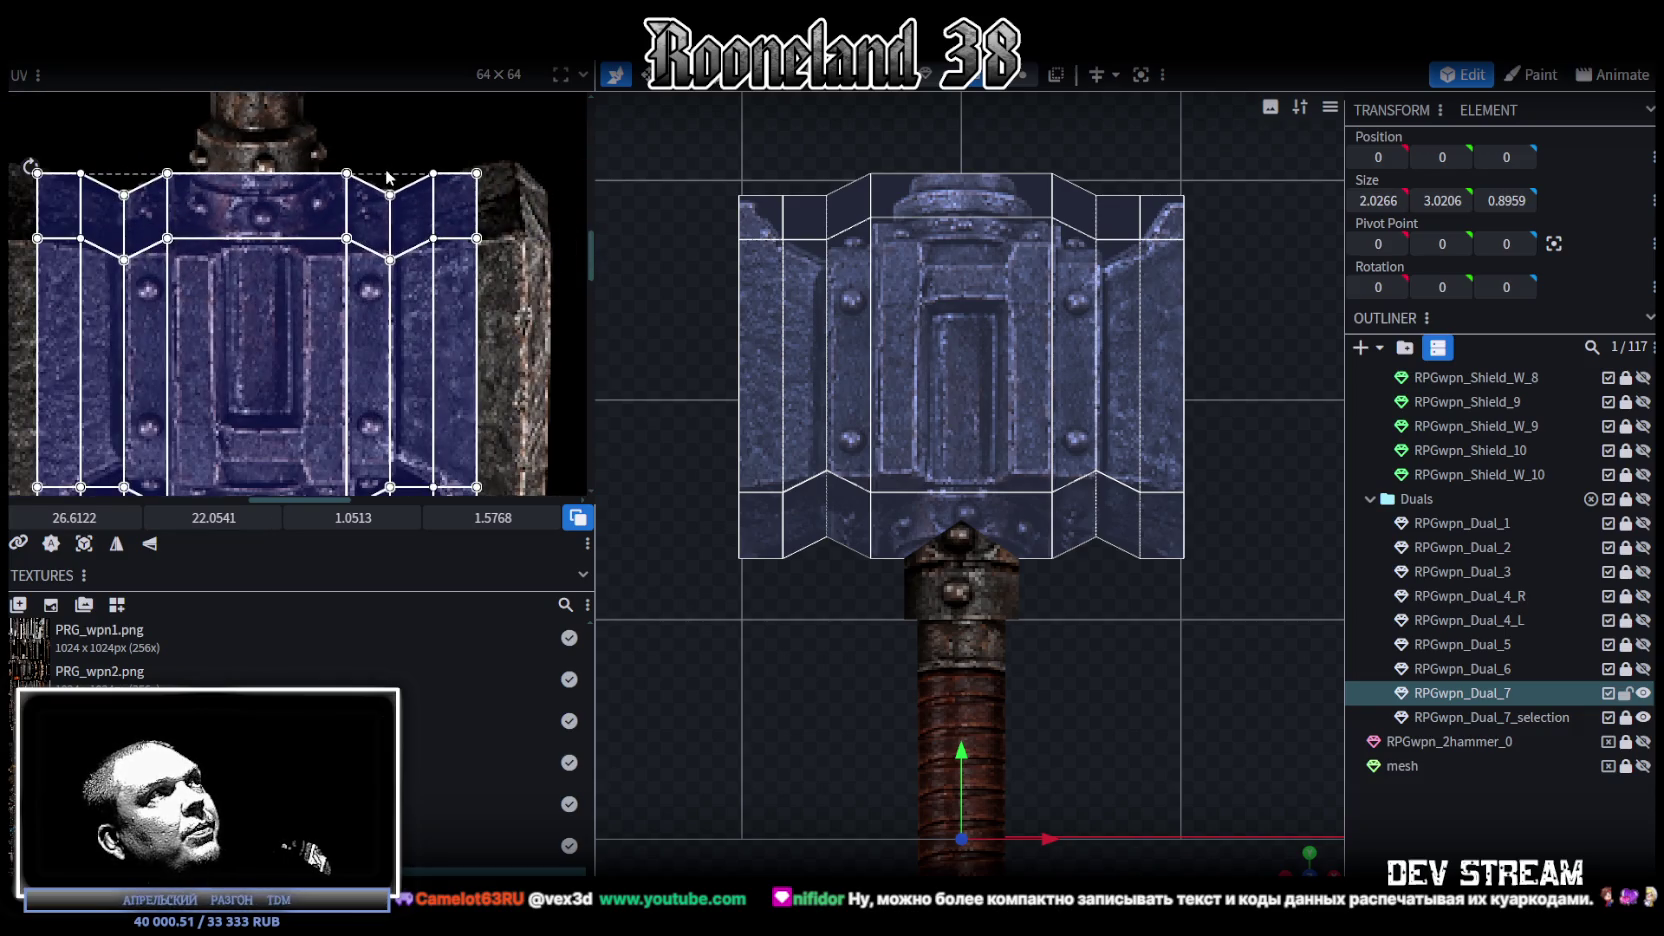
pyautogui.scroll(-1, 388, 175)
pyautogui.scroll(1, 118, 205)
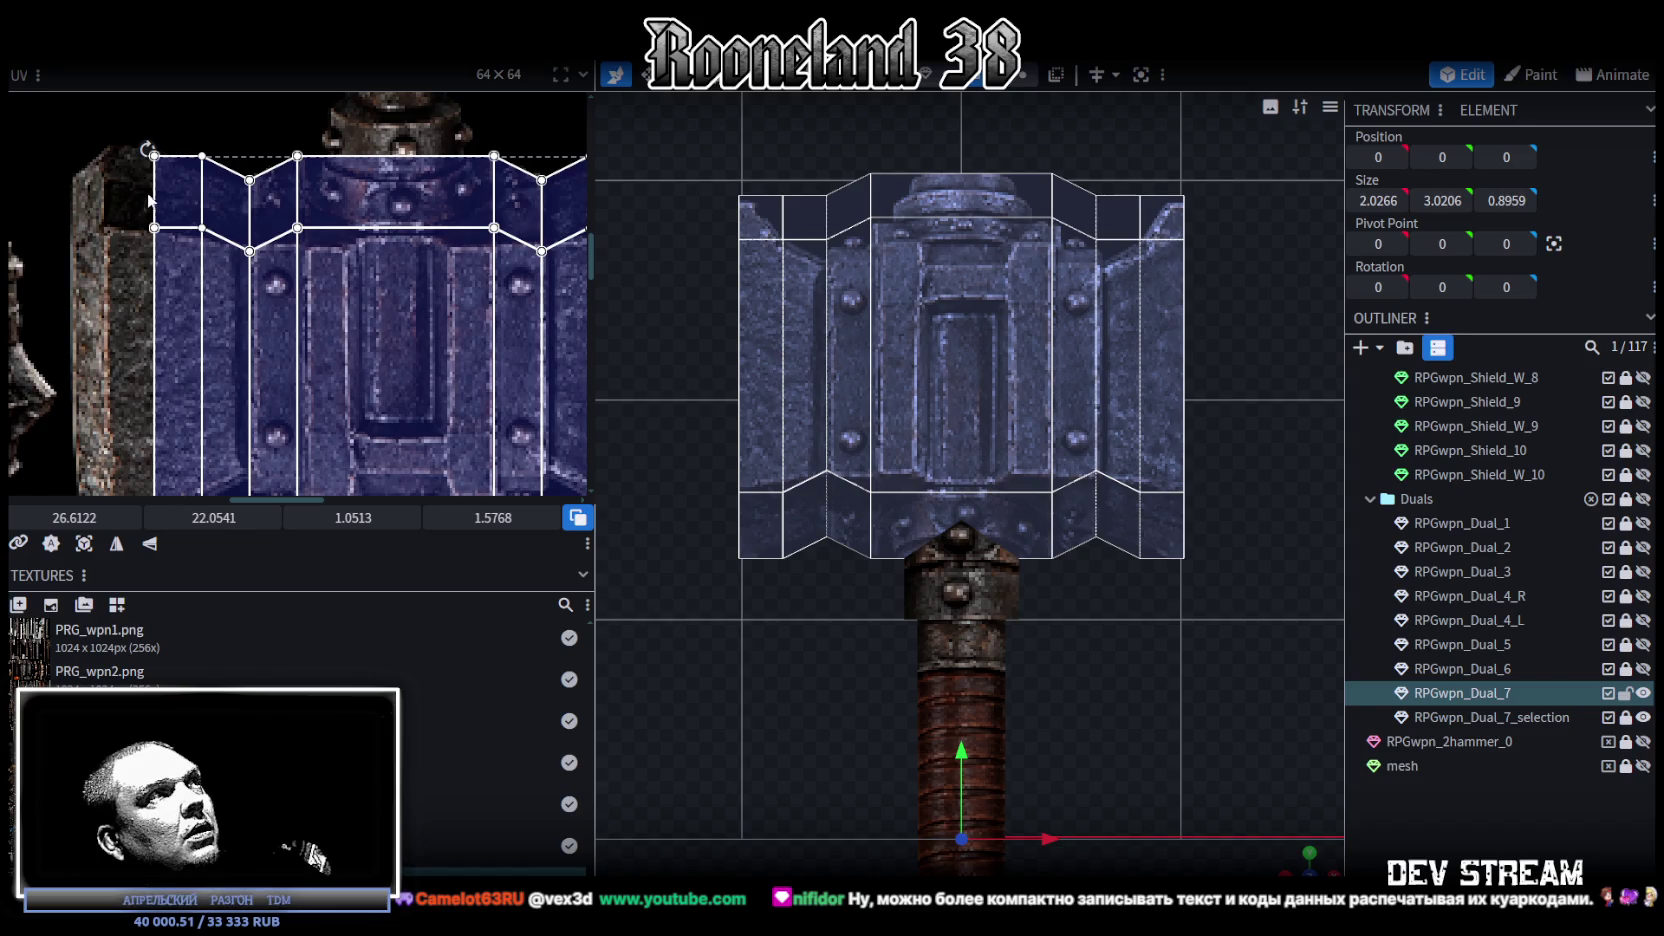
pyautogui.scroll(-1, 156, 130)
pyautogui.moveTo(156, 130); pyautogui.dragTo(188, 420)
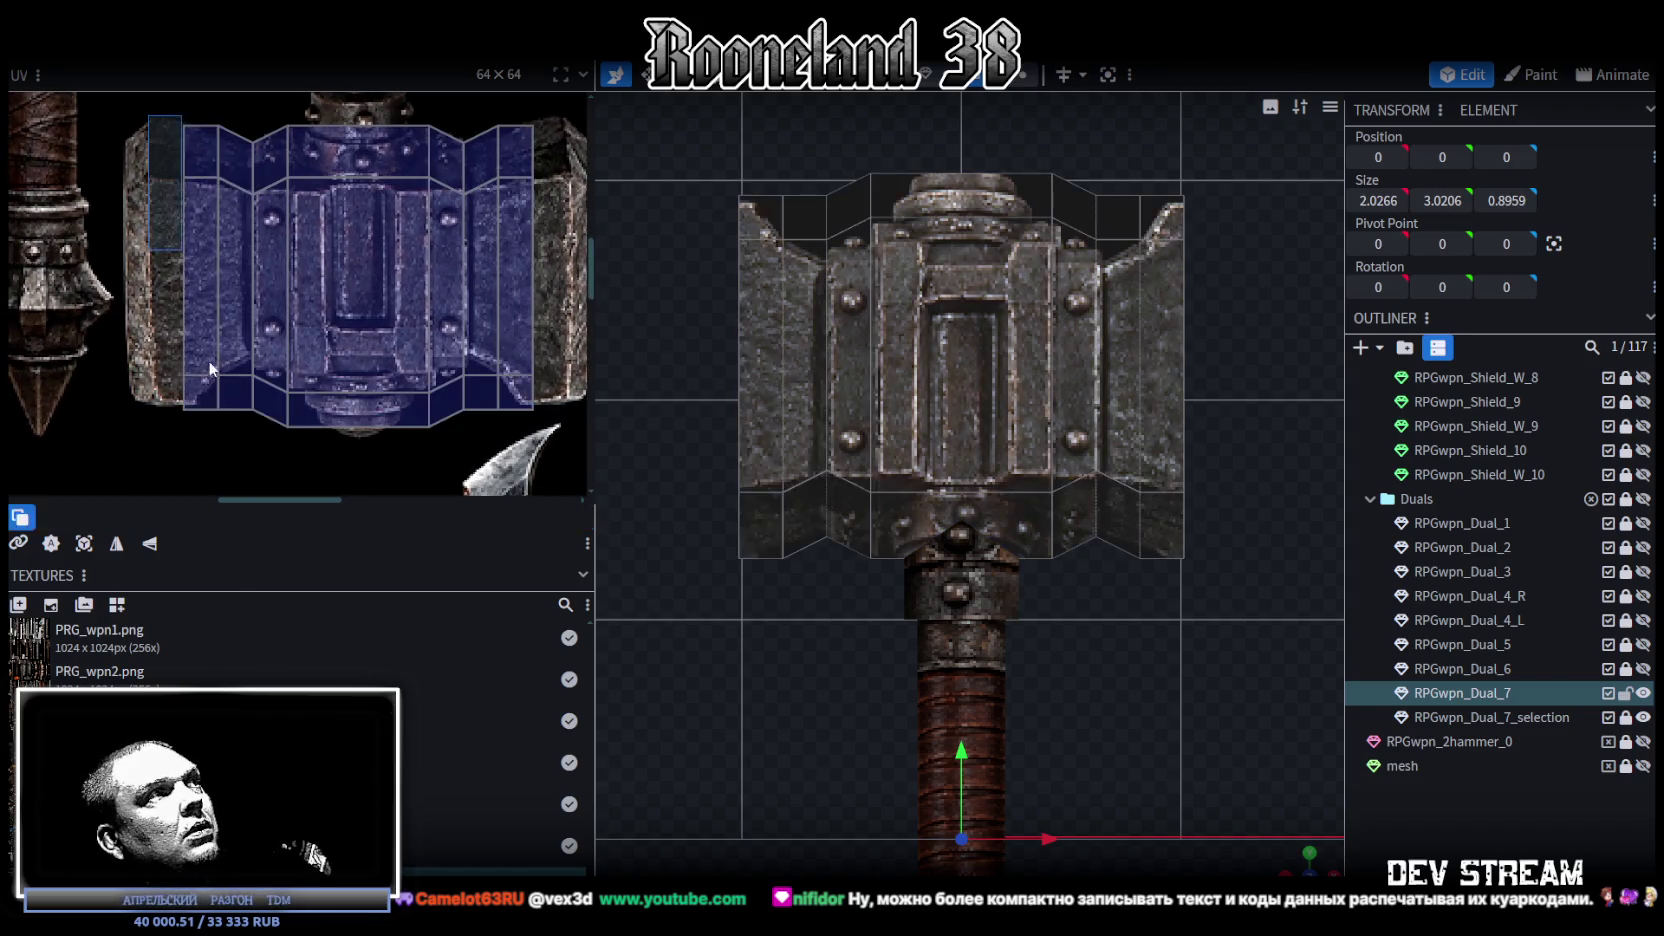
pyautogui.moveTo(74, 517); pyautogui.dragTo(50, 517)
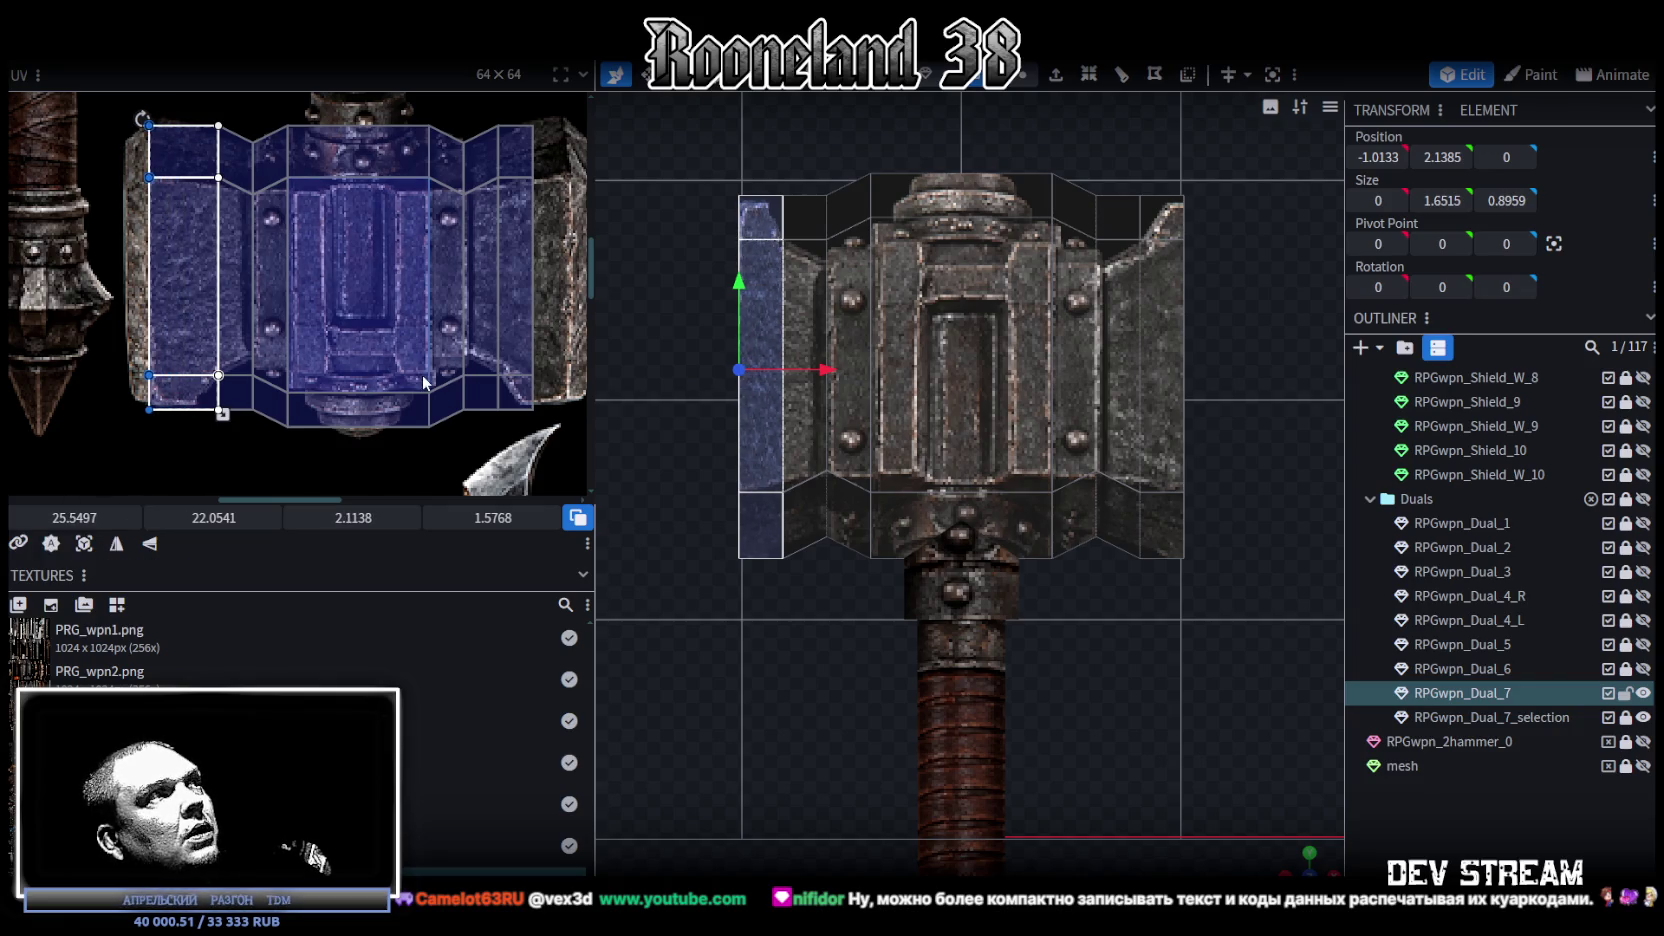
# Step: Select the bottom row of UV faces and move them lower to 28.2454
pyautogui.moveTo(415, 374); pyautogui.dragTo(422, 370, button='middle')
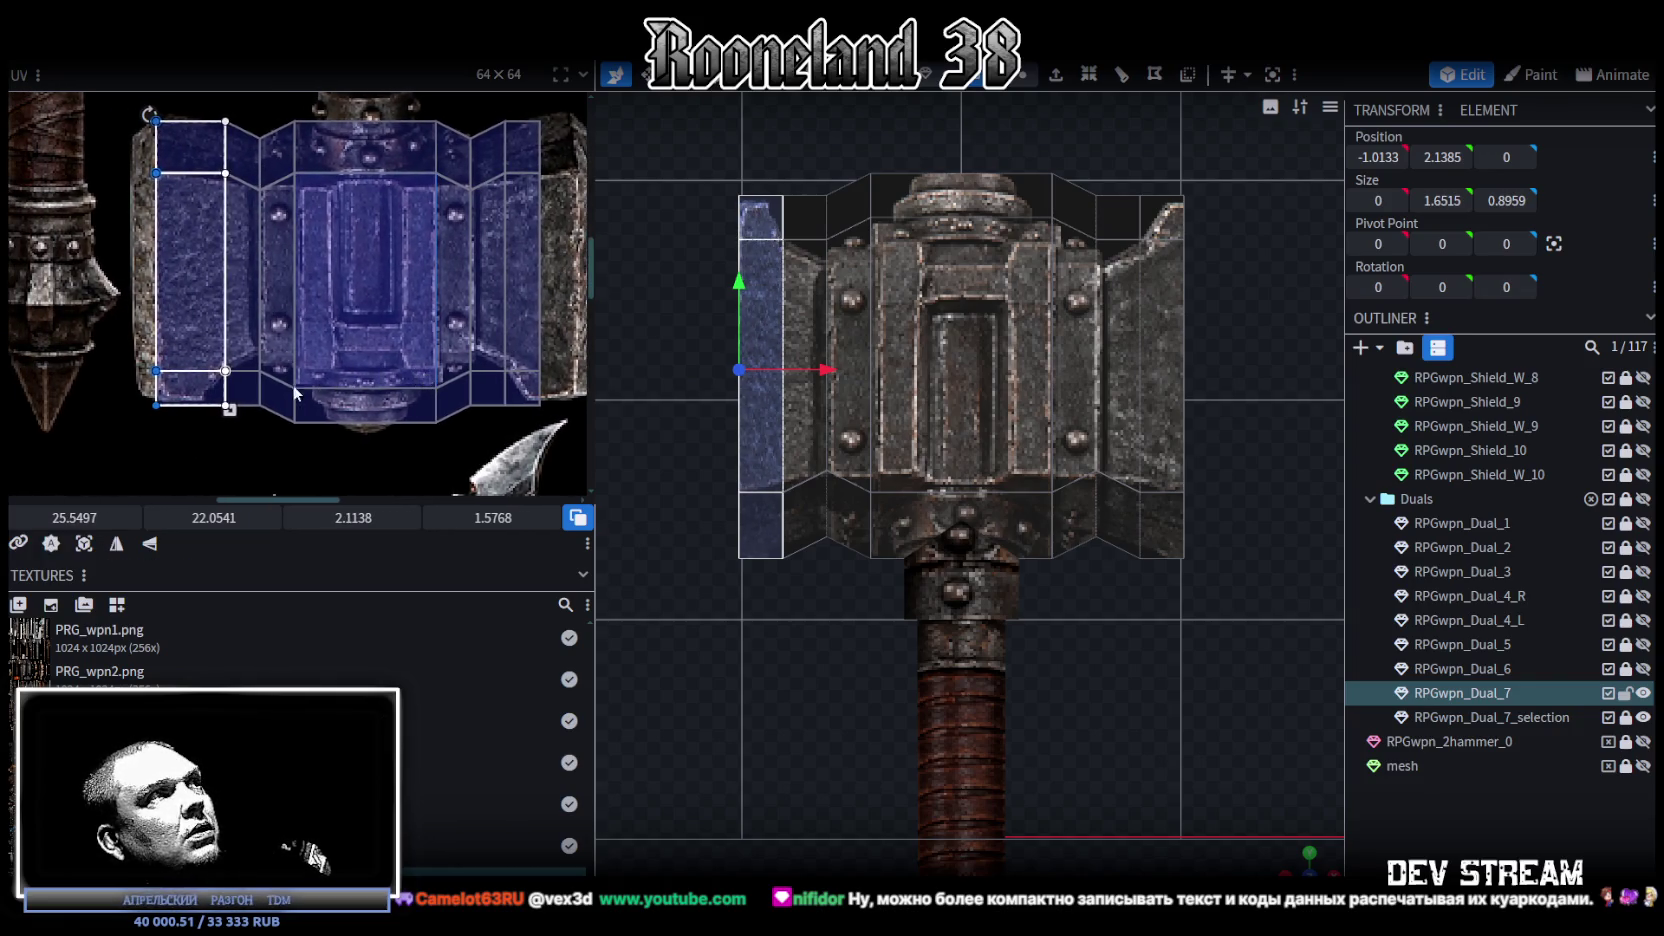
pyautogui.scroll(-2, 267, 425)
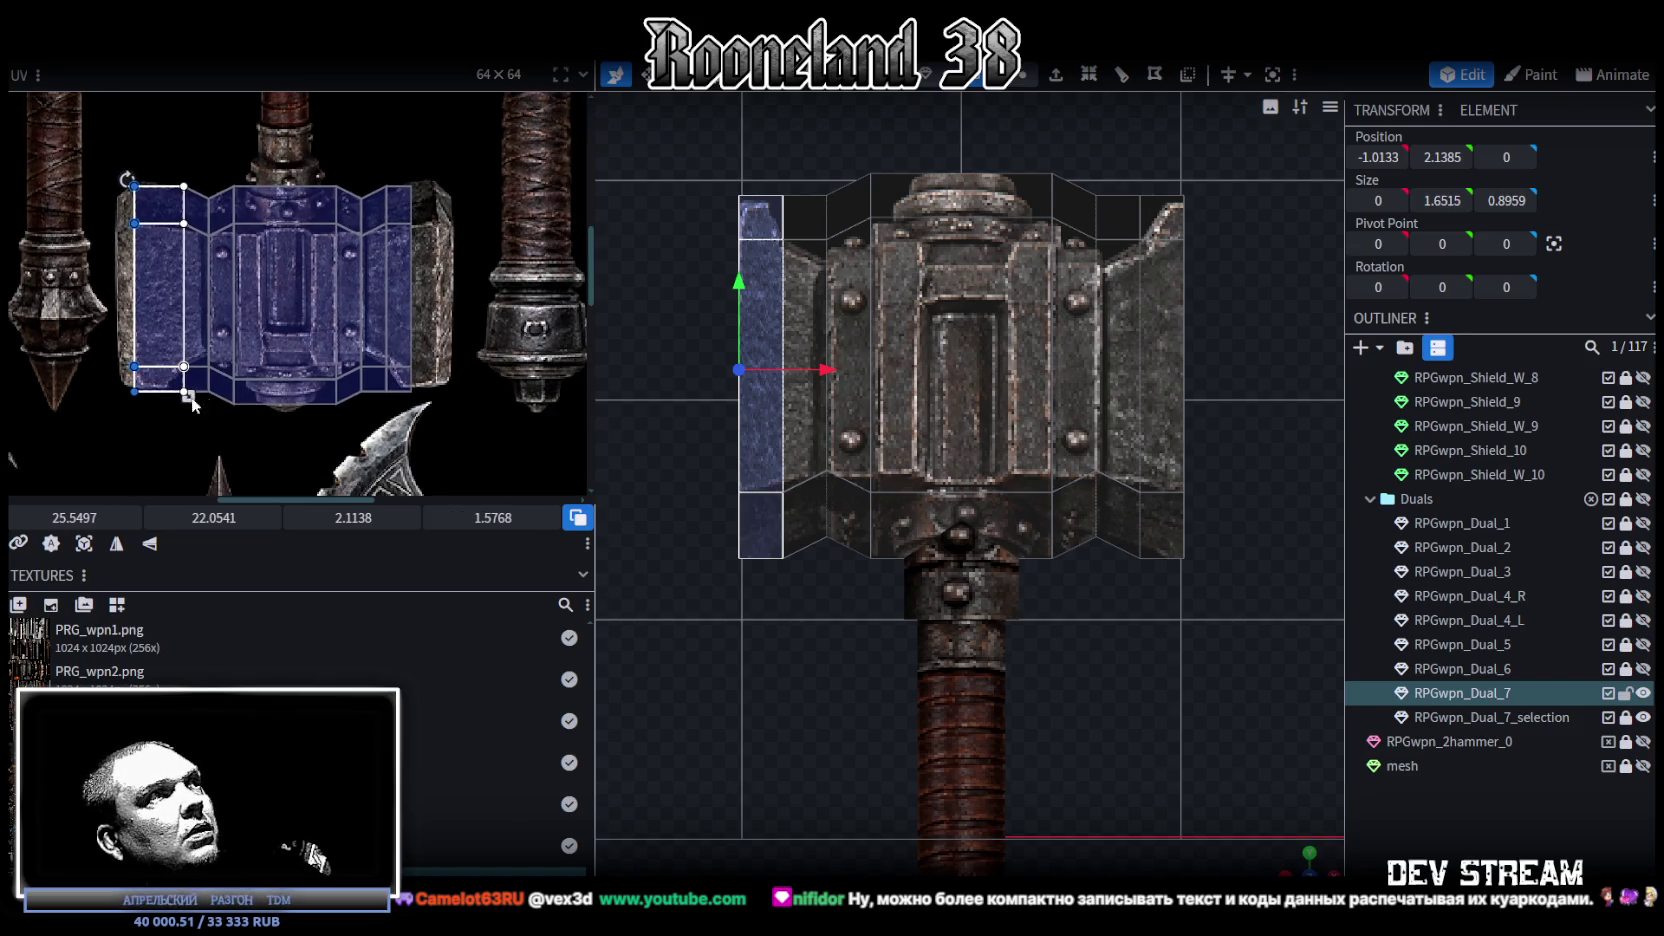
pyautogui.moveTo(86, 406); pyautogui.dragTo(447, 337)
pyautogui.moveTo(214, 517); pyautogui.dragTo(165, 517)
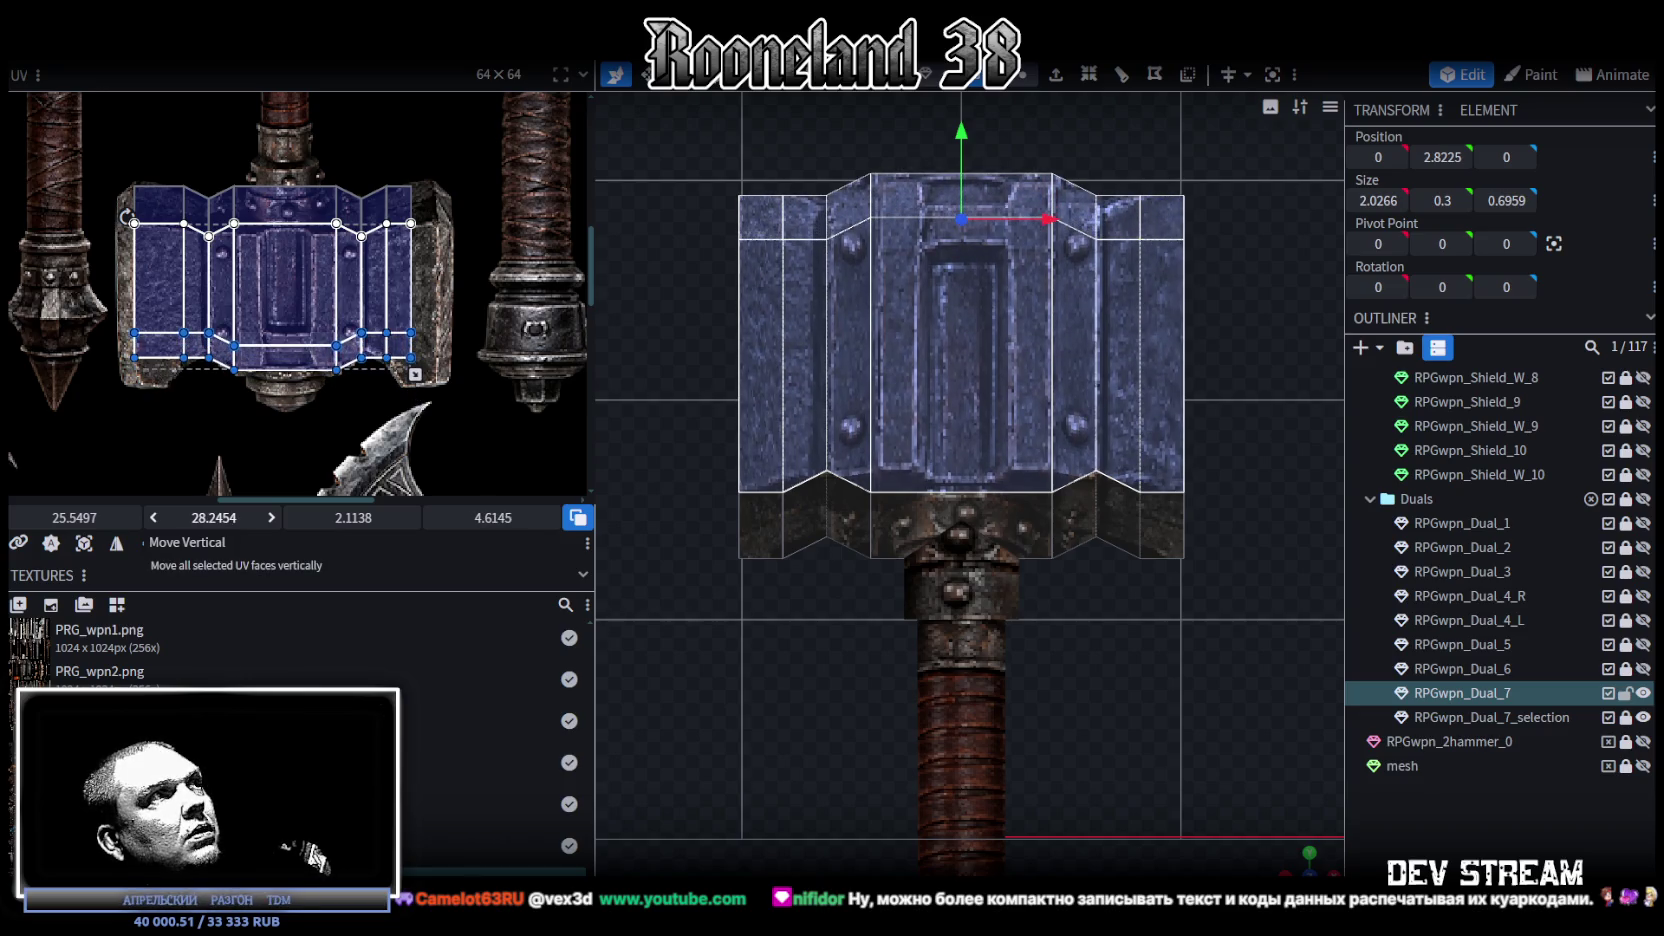
# Step: Select only the left side face and move its UV downward
pyautogui.scroll(2, 437, 346)
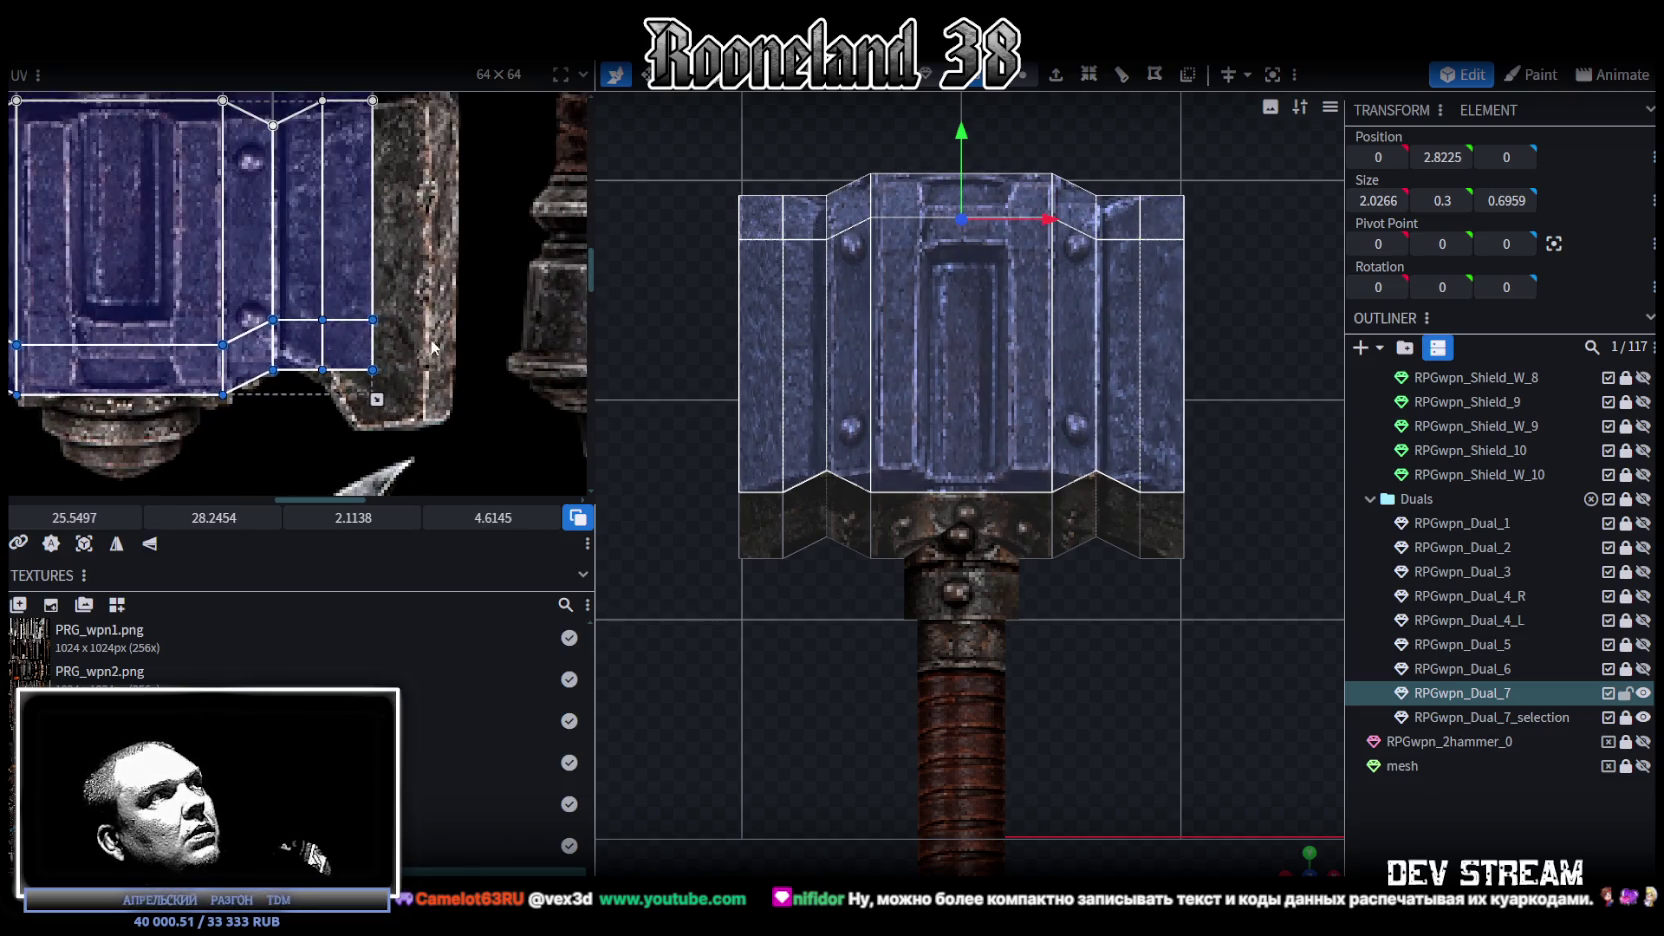
pyautogui.scroll(-1, 410, 354)
pyautogui.moveTo(420, 370); pyautogui.dragTo(470, 370, button='middle')
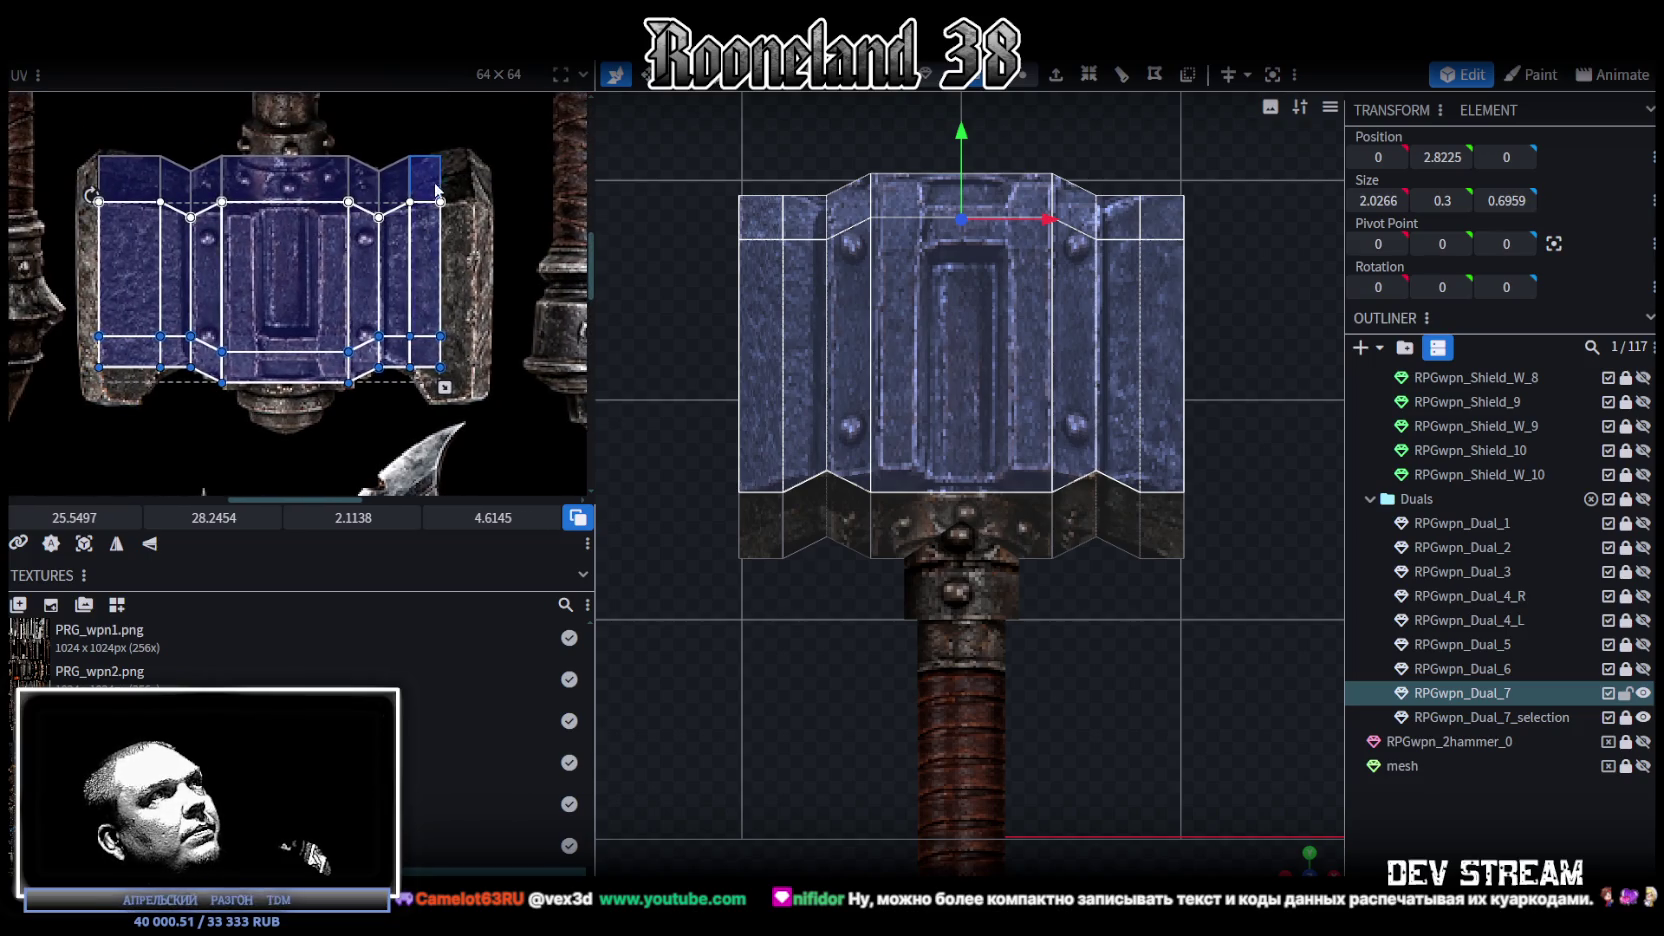
pyautogui.scroll(2, 435, 187)
pyautogui.scroll(-1, 433, 181)
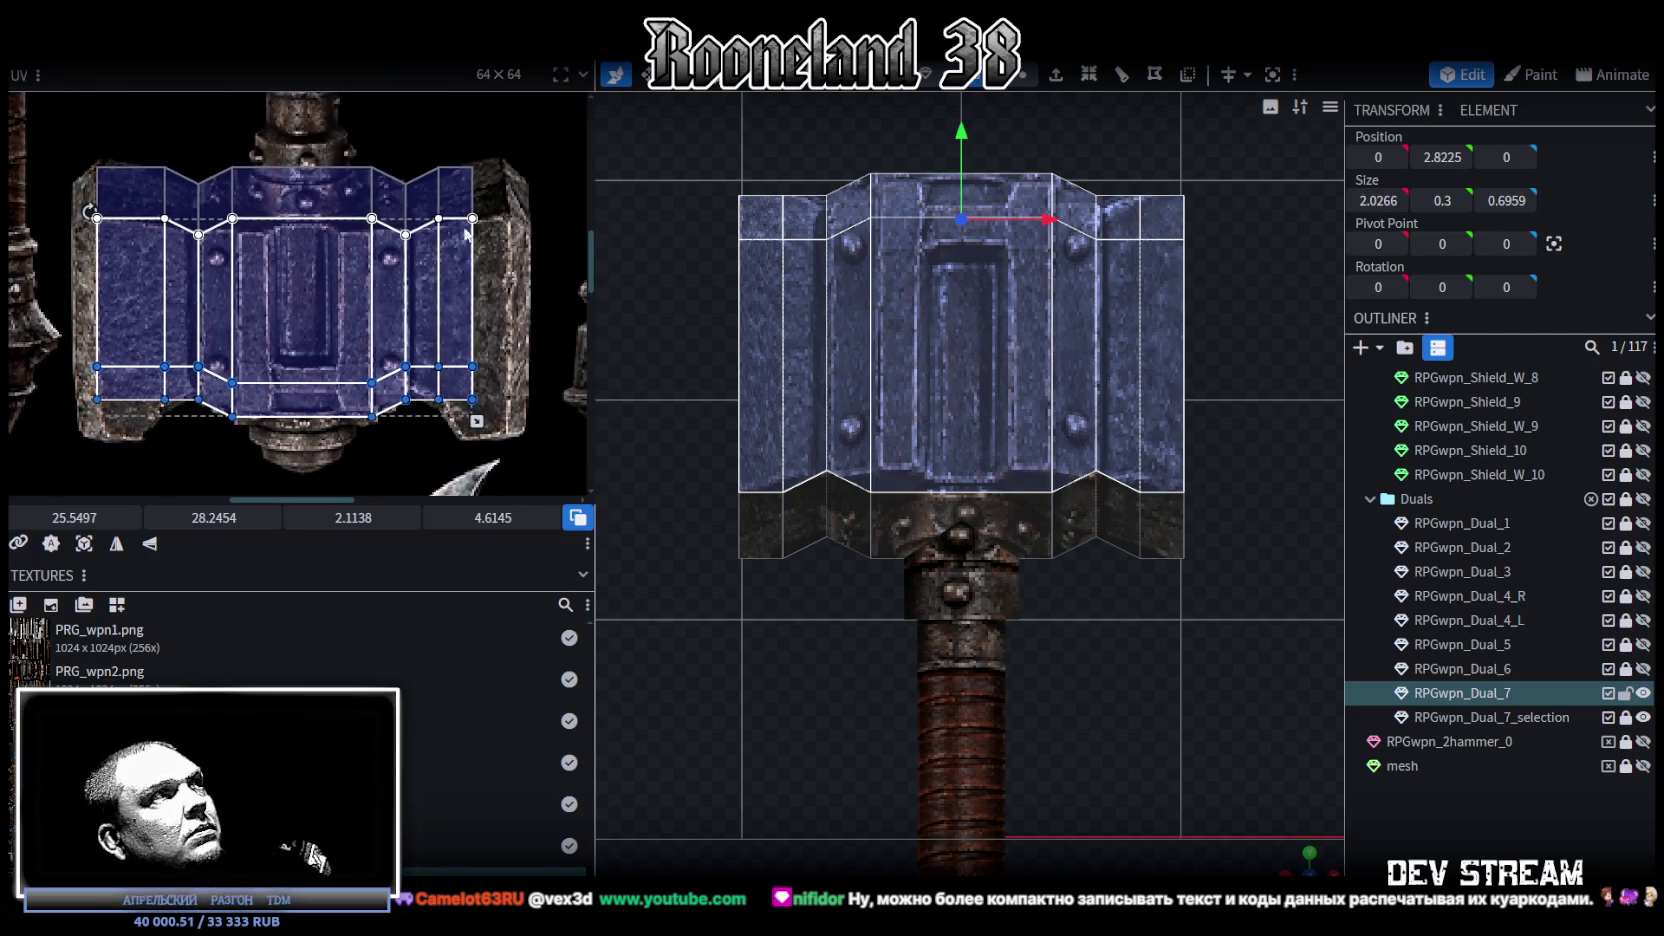
pyautogui.click(132, 200)
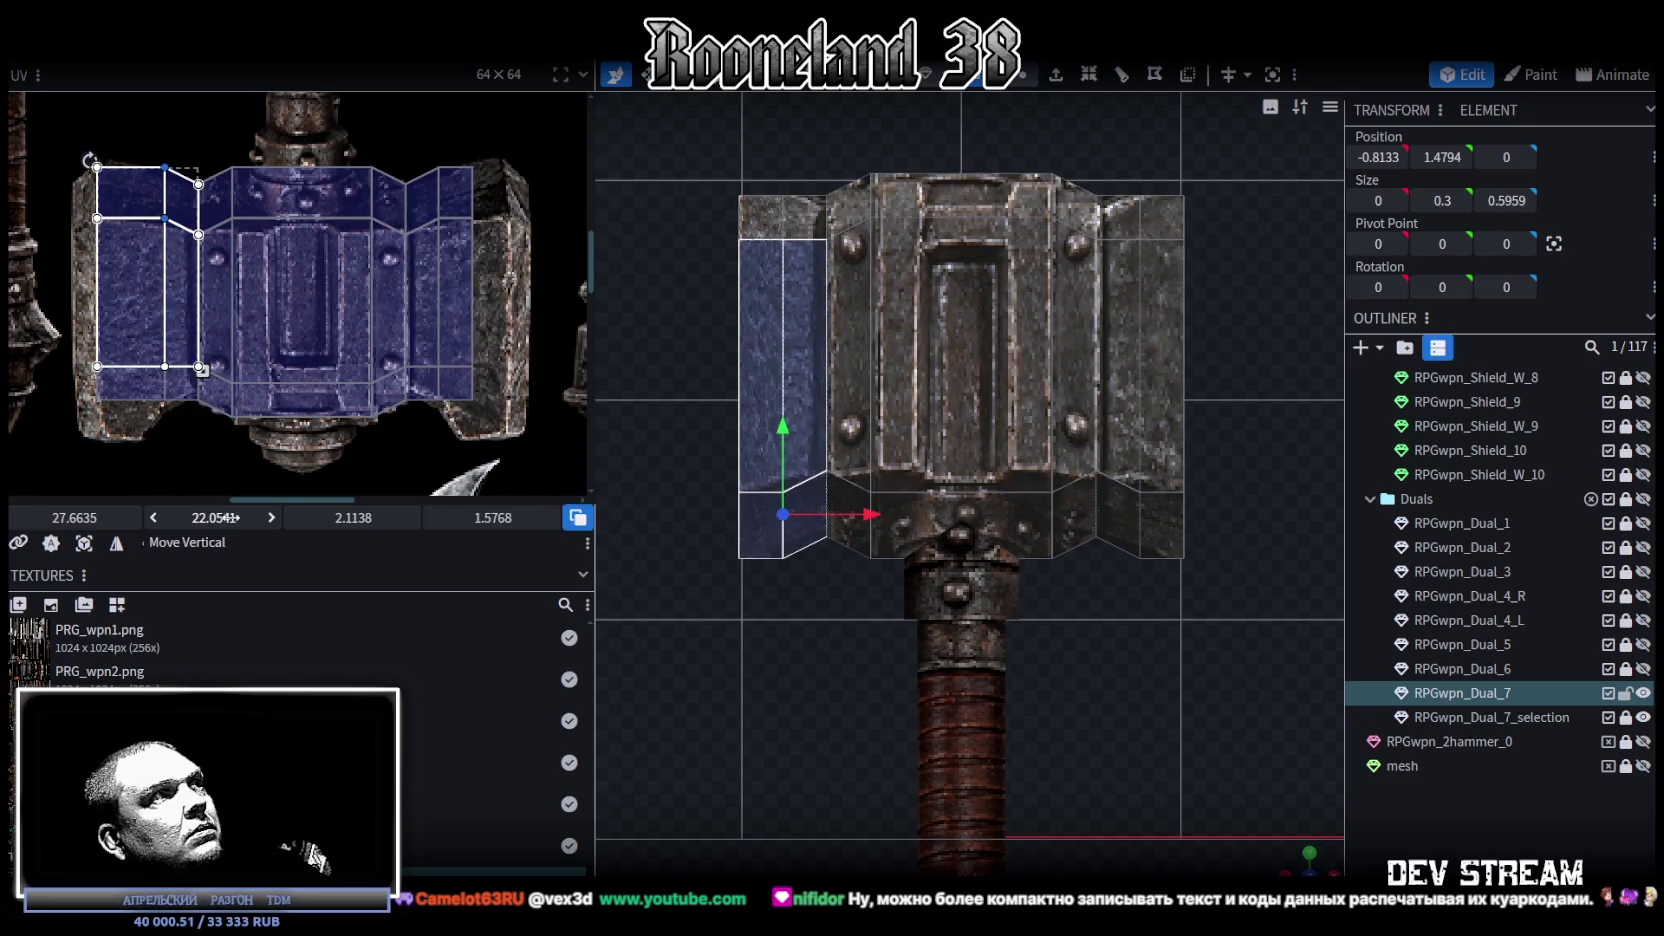
pyautogui.moveTo(213, 517); pyautogui.dragTo(225, 517)
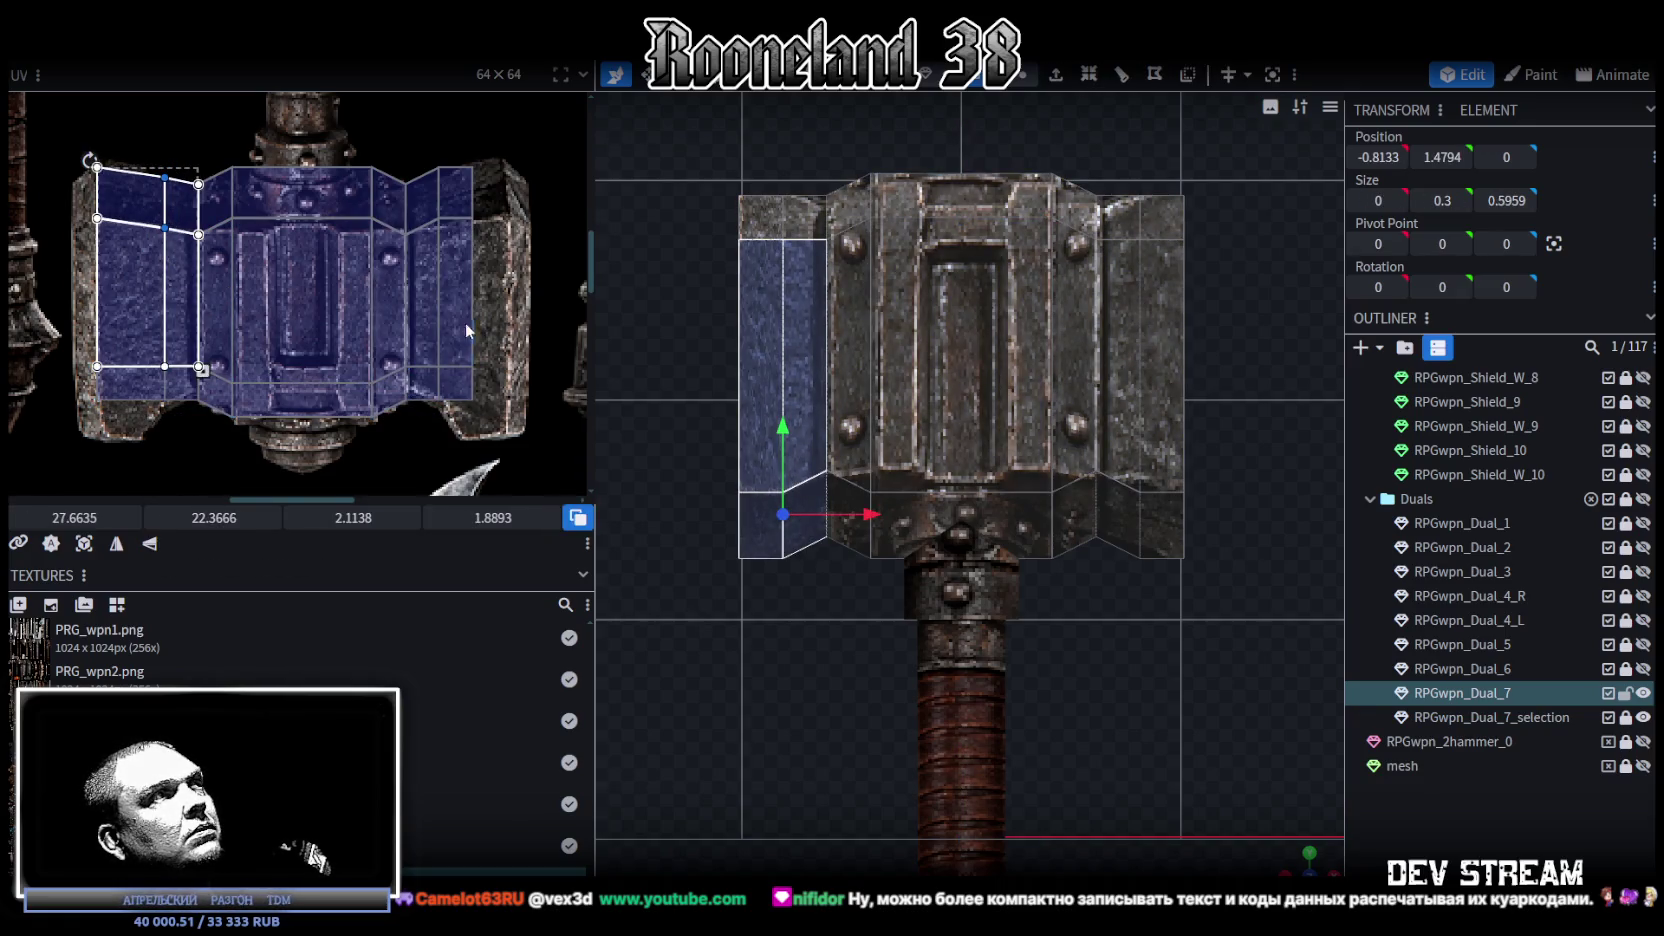
pyautogui.moveTo(468, 320); pyautogui.dragTo(429, 328, button='middle')
# Step: Select the outer right face of the head and widen its UV to the right
pyautogui.click(395, 200)
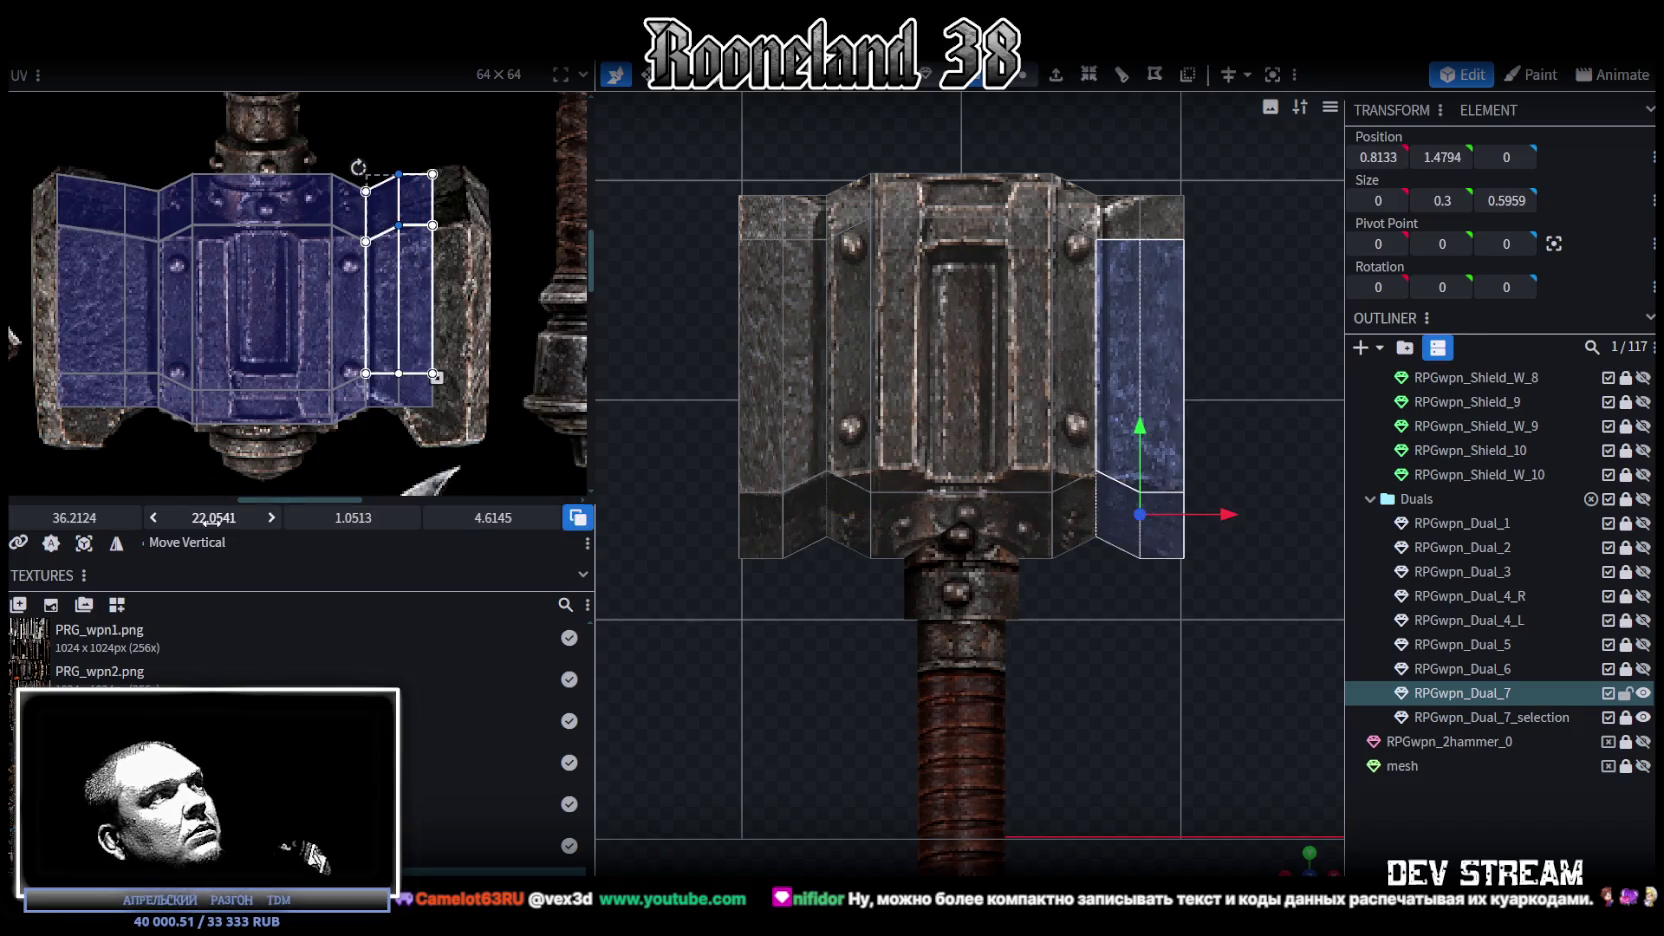
pyautogui.scroll(-2, 434, 313)
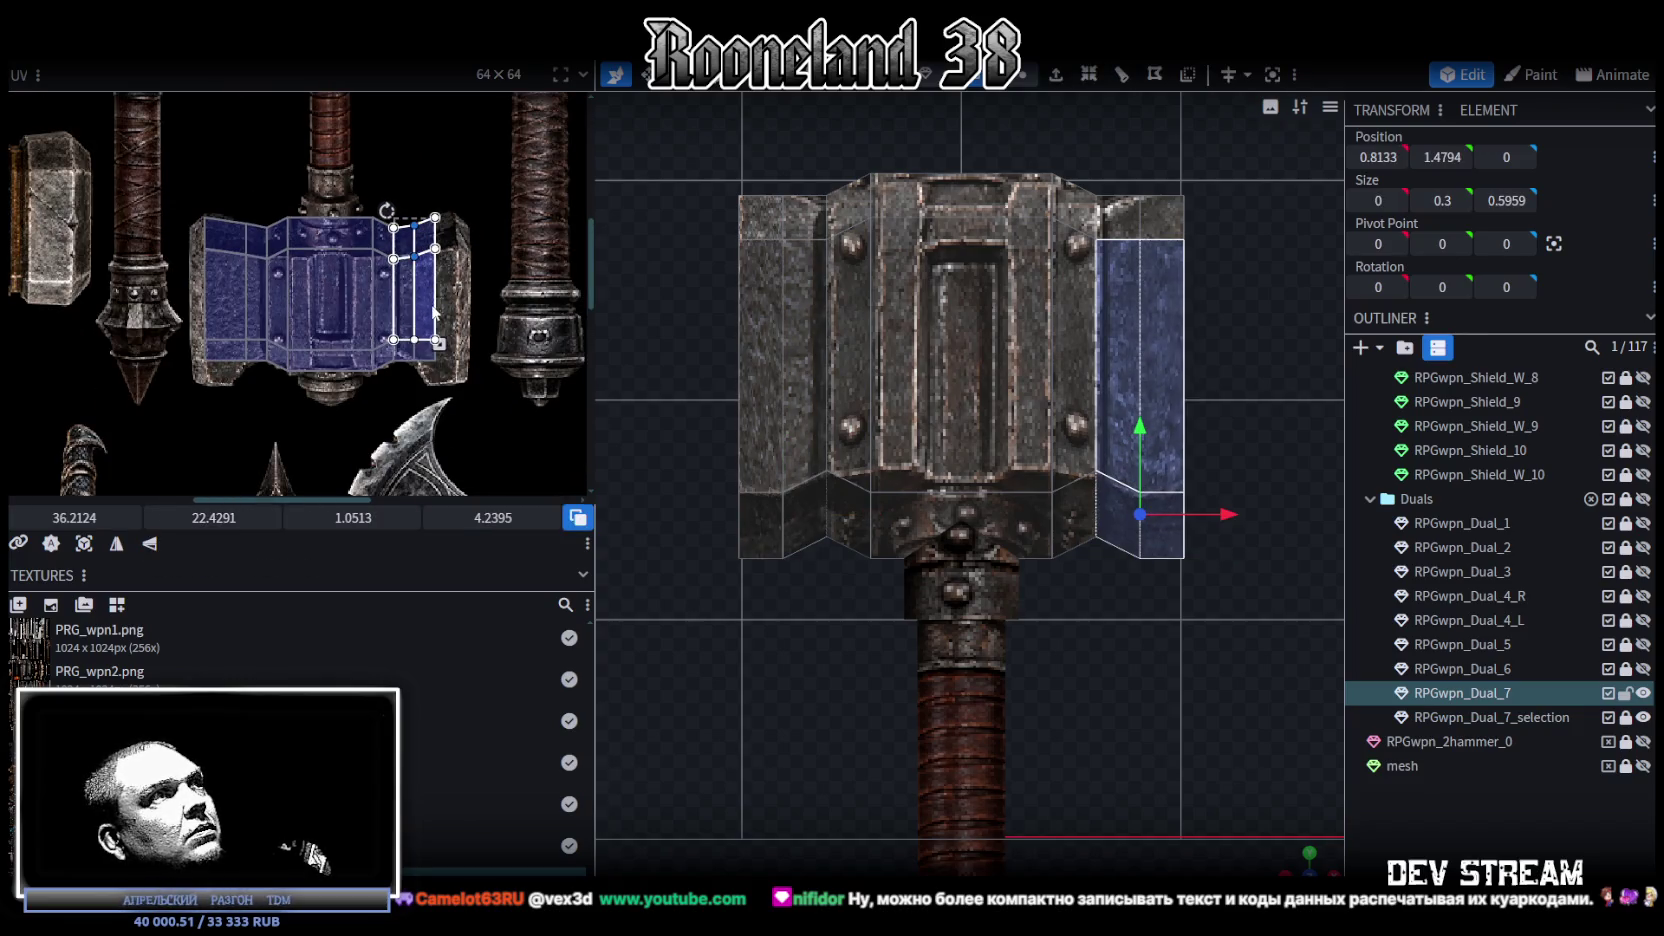
pyautogui.click(470, 356)
pyautogui.scroll(2, 422, 350)
pyautogui.scroll(1, 422, 350)
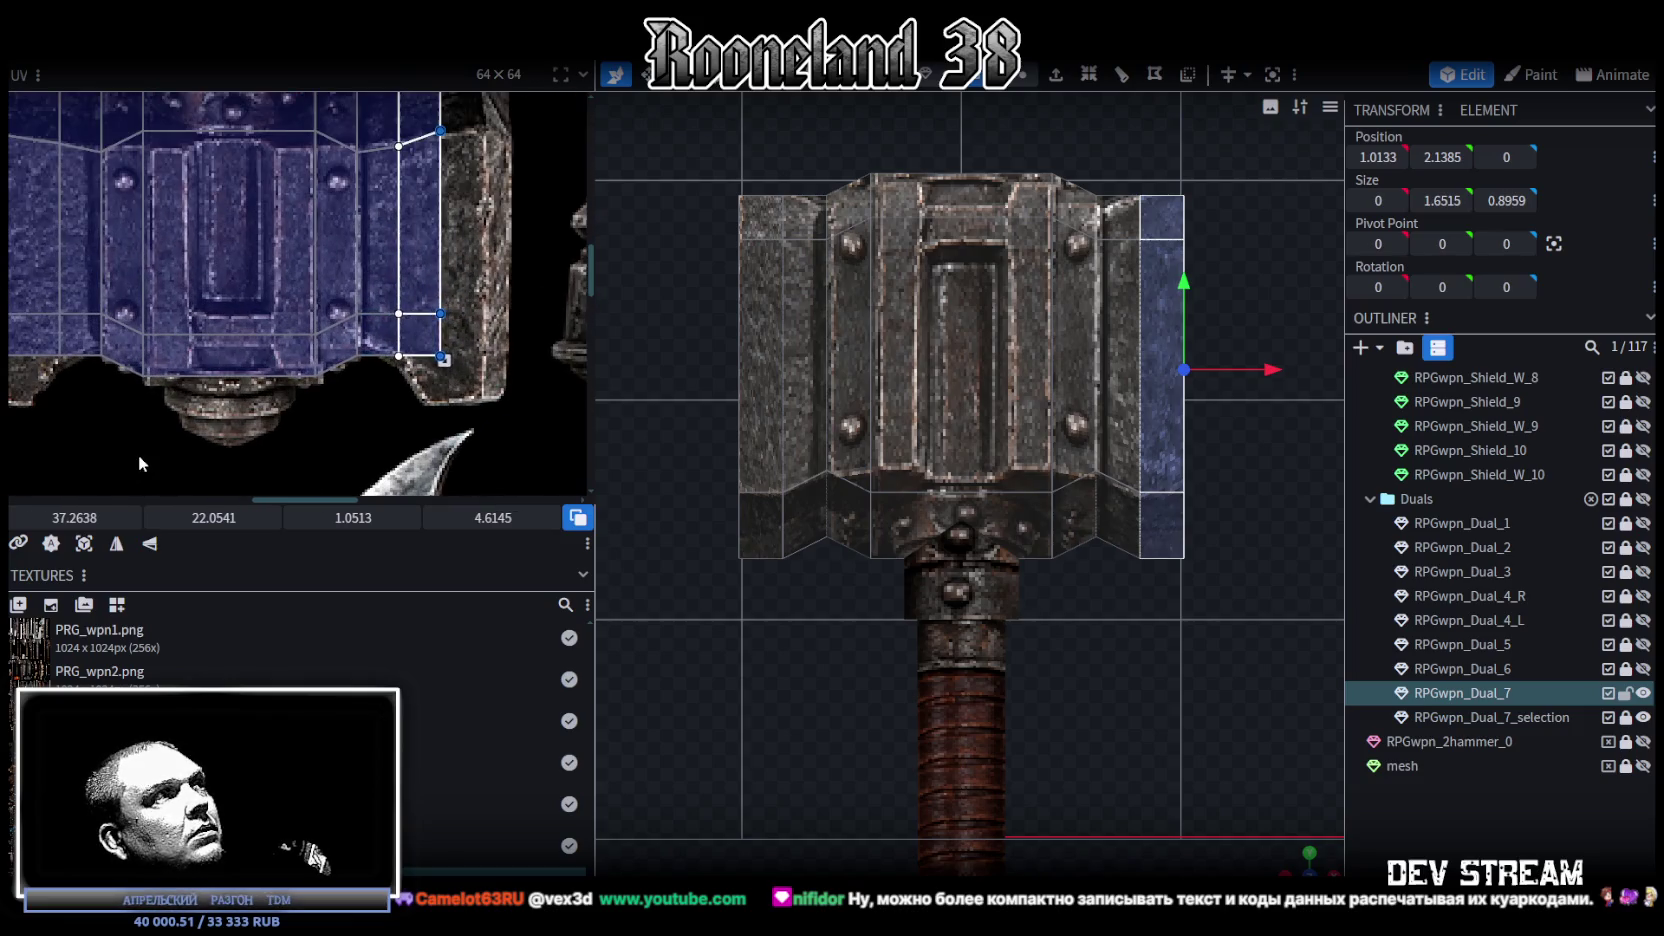
pyautogui.moveTo(73, 518); pyautogui.dragTo(68, 498)
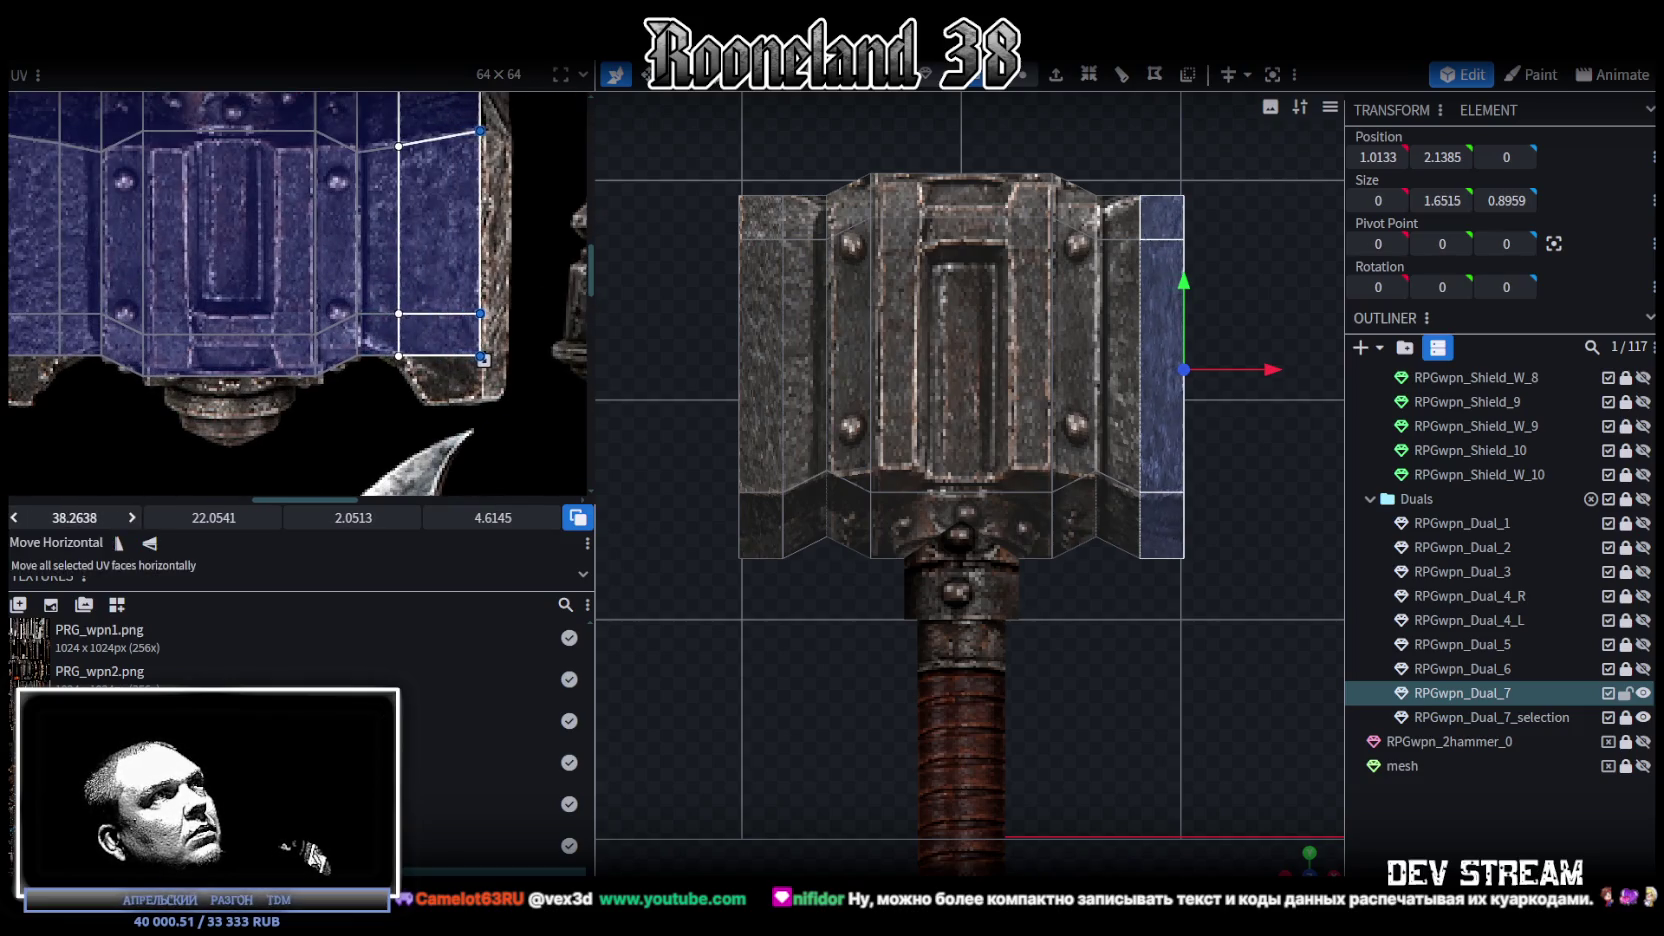
pyautogui.scroll(-1, 400, 250)
pyautogui.scroll(2, 471, 213)
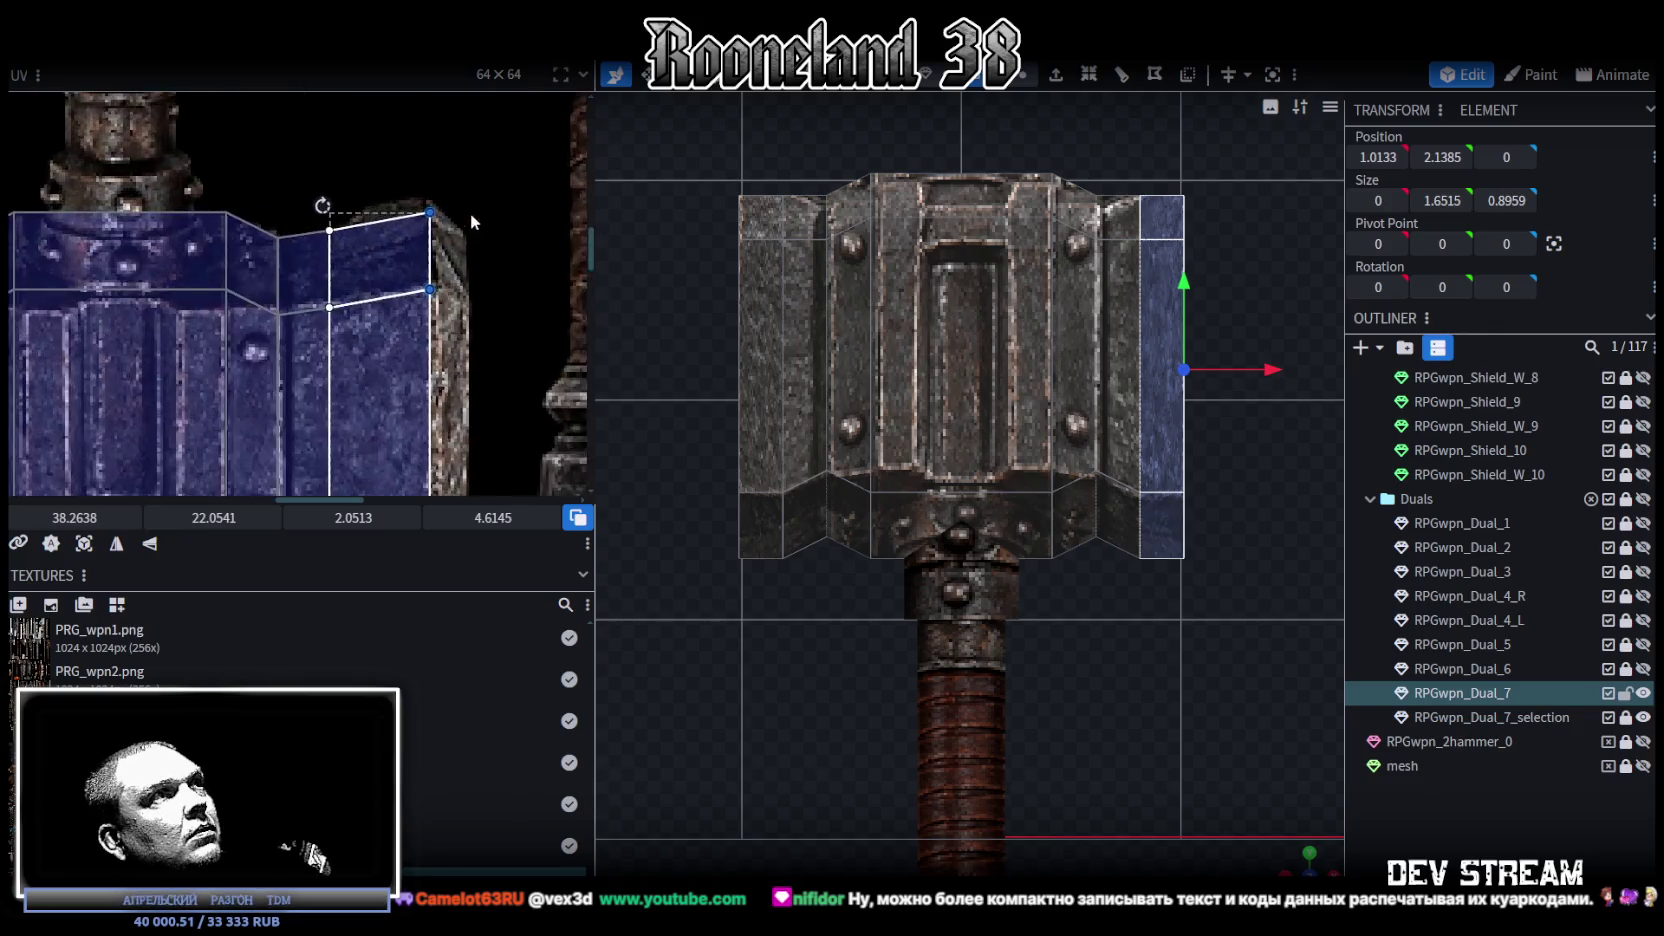
pyautogui.scroll(1, 436, 174)
# Step: Raise the top edge of the corner bevel face's UV to cover more of the hammer texture
pyautogui.click(373, 244)
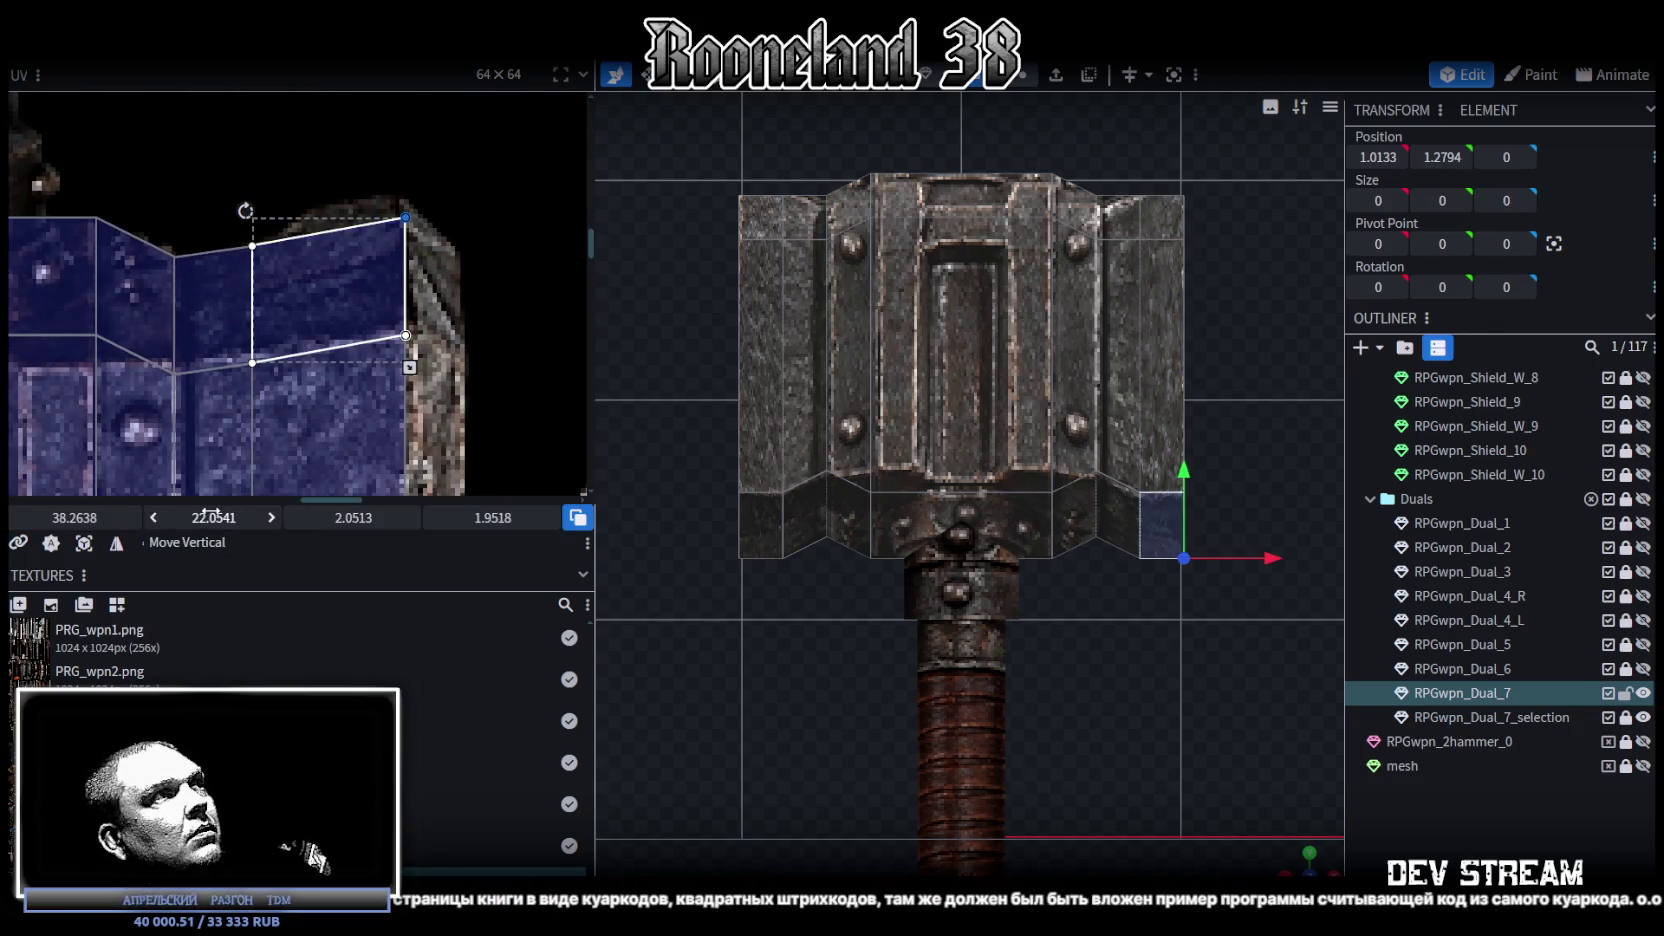
pyautogui.moveTo(213, 518); pyautogui.dragTo(205, 518)
pyautogui.scroll(-1, 110, 159)
pyautogui.scroll(-1, 110, 159)
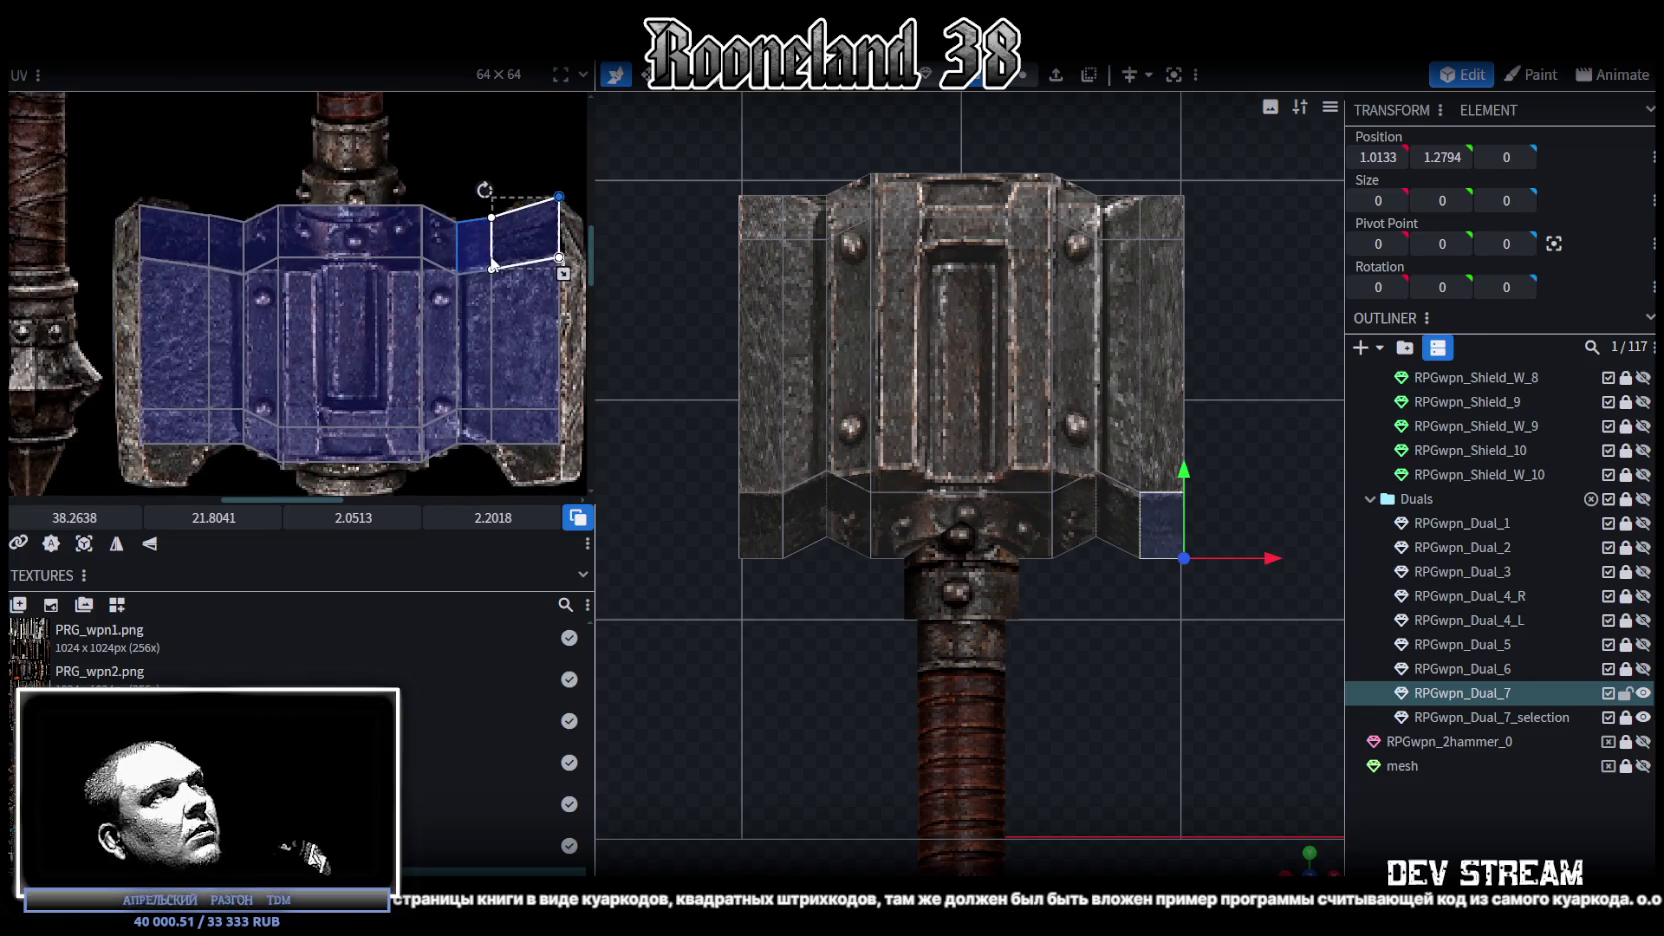
pyautogui.hotkey('ctrl', 'z')
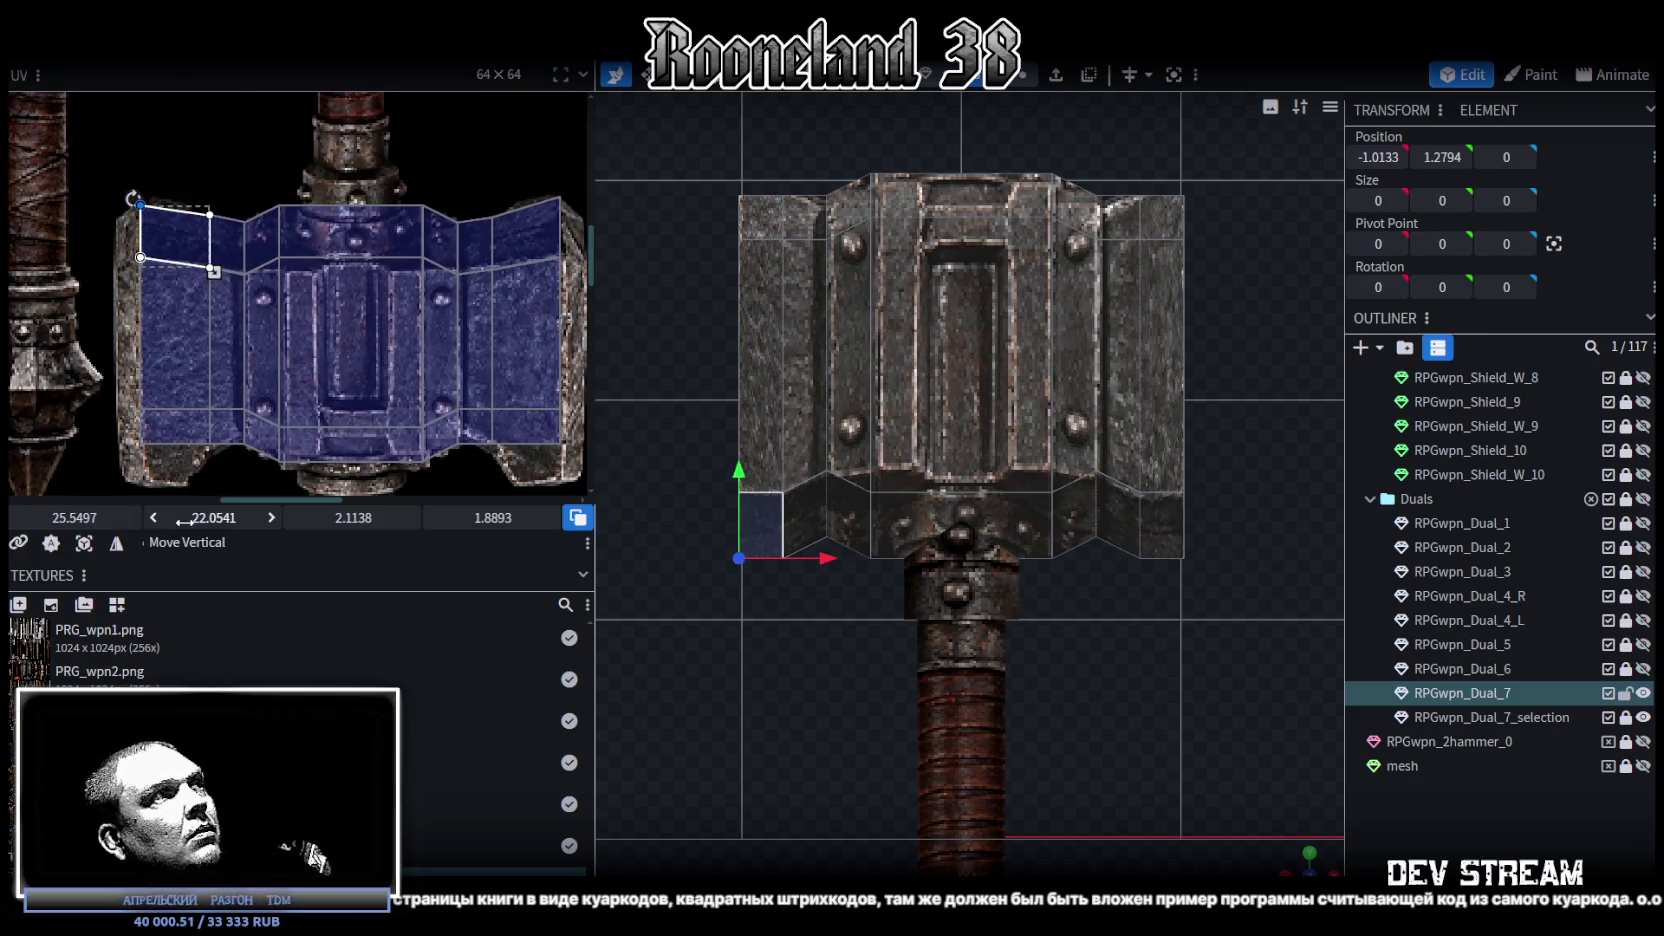
pyautogui.moveTo(213, 518); pyautogui.dragTo(205, 518)
pyautogui.scroll(-1, 272, 333)
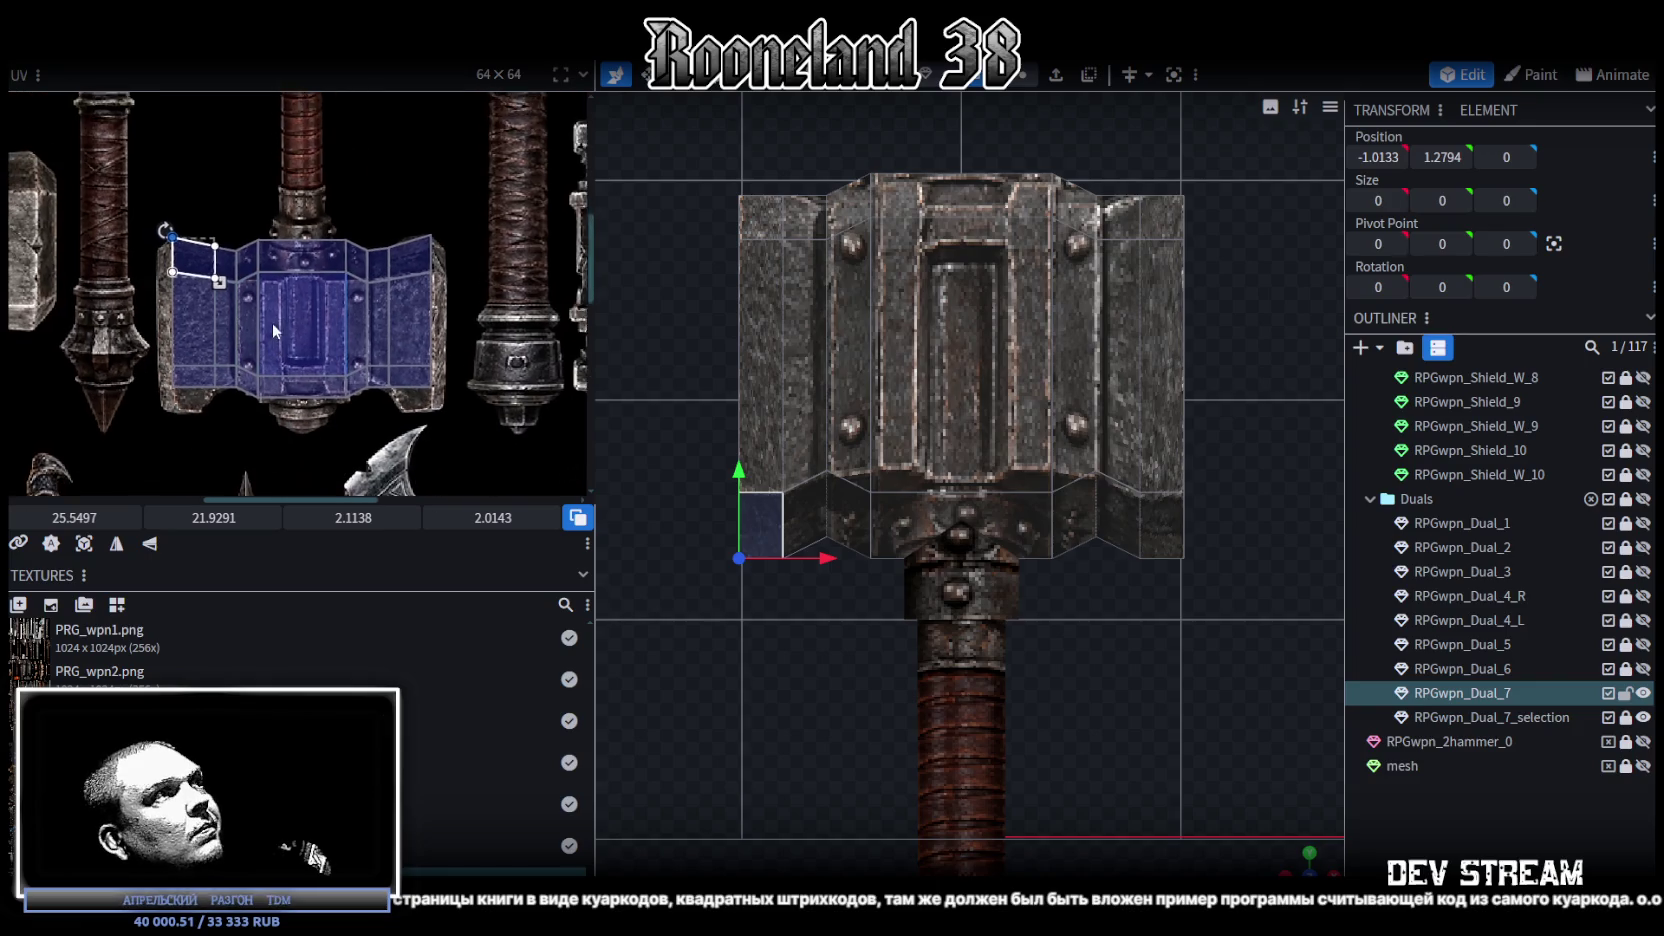
pyautogui.scroll(-1, 198, 268)
pyautogui.scroll(2, 421, 292)
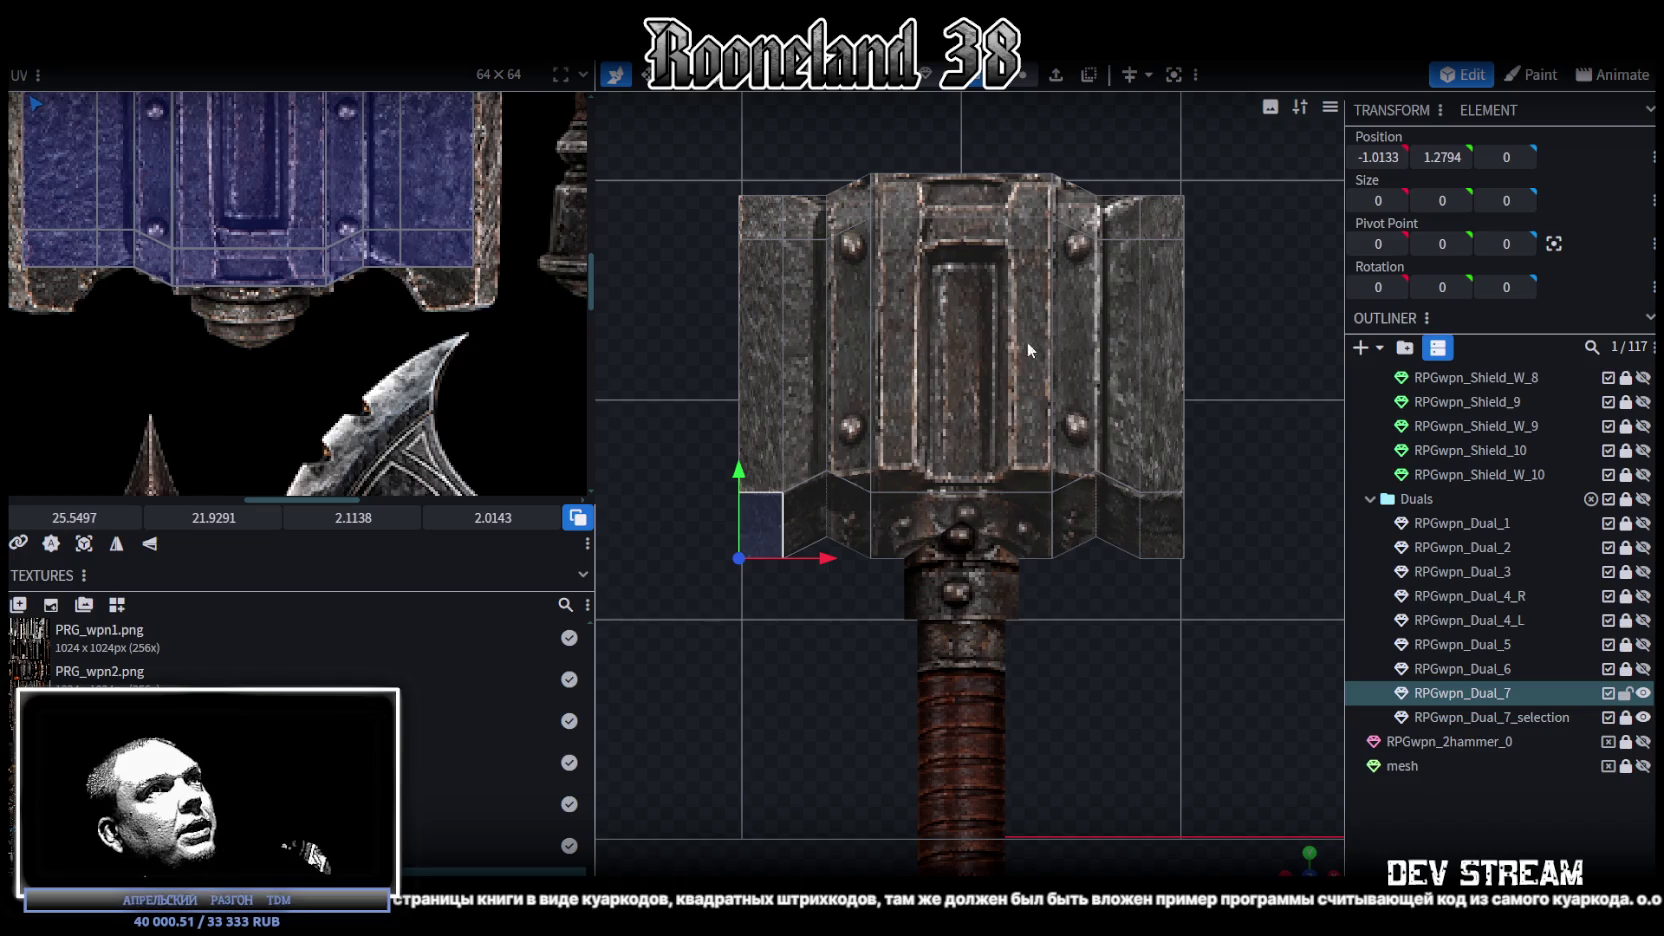
pyautogui.scroll(-1, 250, 280)
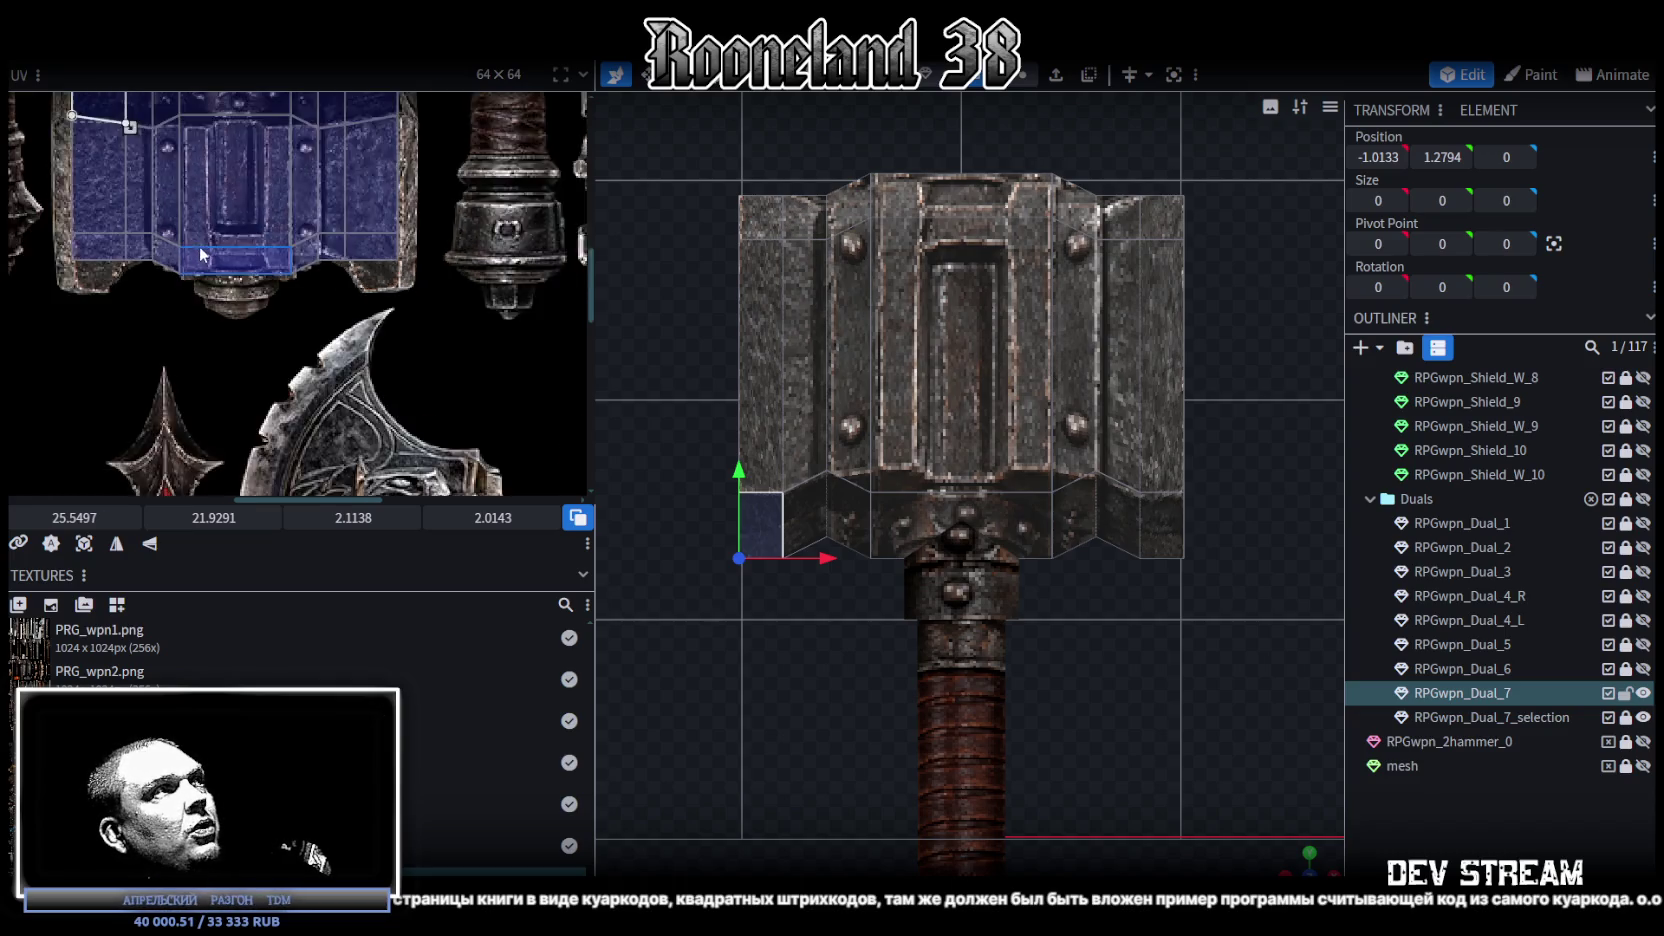
pyautogui.scroll(-1, 224, 304)
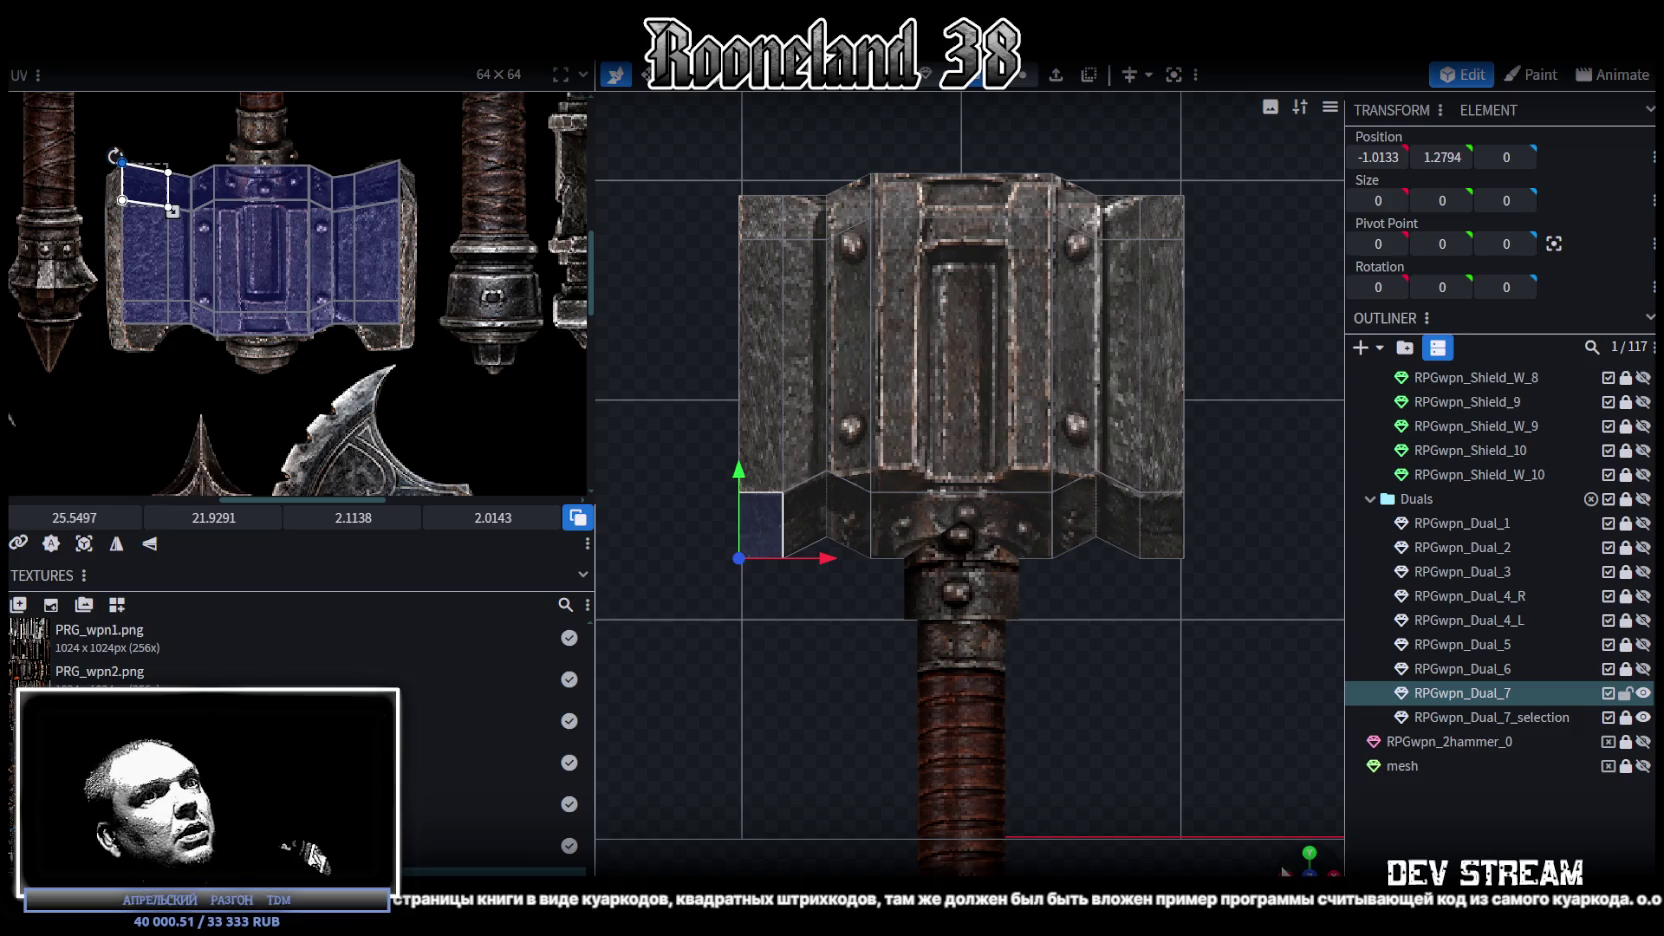
pyautogui.moveTo(1297, 862)
pyautogui.mouseDown()
pyautogui.moveTo(1202, 659)
pyautogui.moveTo(1018, 660)
pyautogui.moveTo(1046, 822)
pyautogui.moveTo(1087, 814)
pyautogui.moveTo(1178, 719)
pyautogui.moveTo(1046, 699)
pyautogui.moveTo(1187, 602)
pyautogui.moveTo(1160, 620)
pyautogui.mouseUp()
pyautogui.scroll(3, 250, 215)
# Step: Realign the UVs of the front centre and bottom bevel faces on the hammer texture
pyautogui.moveTo(330, 211); pyautogui.dragTo(254, 238, button='middle')
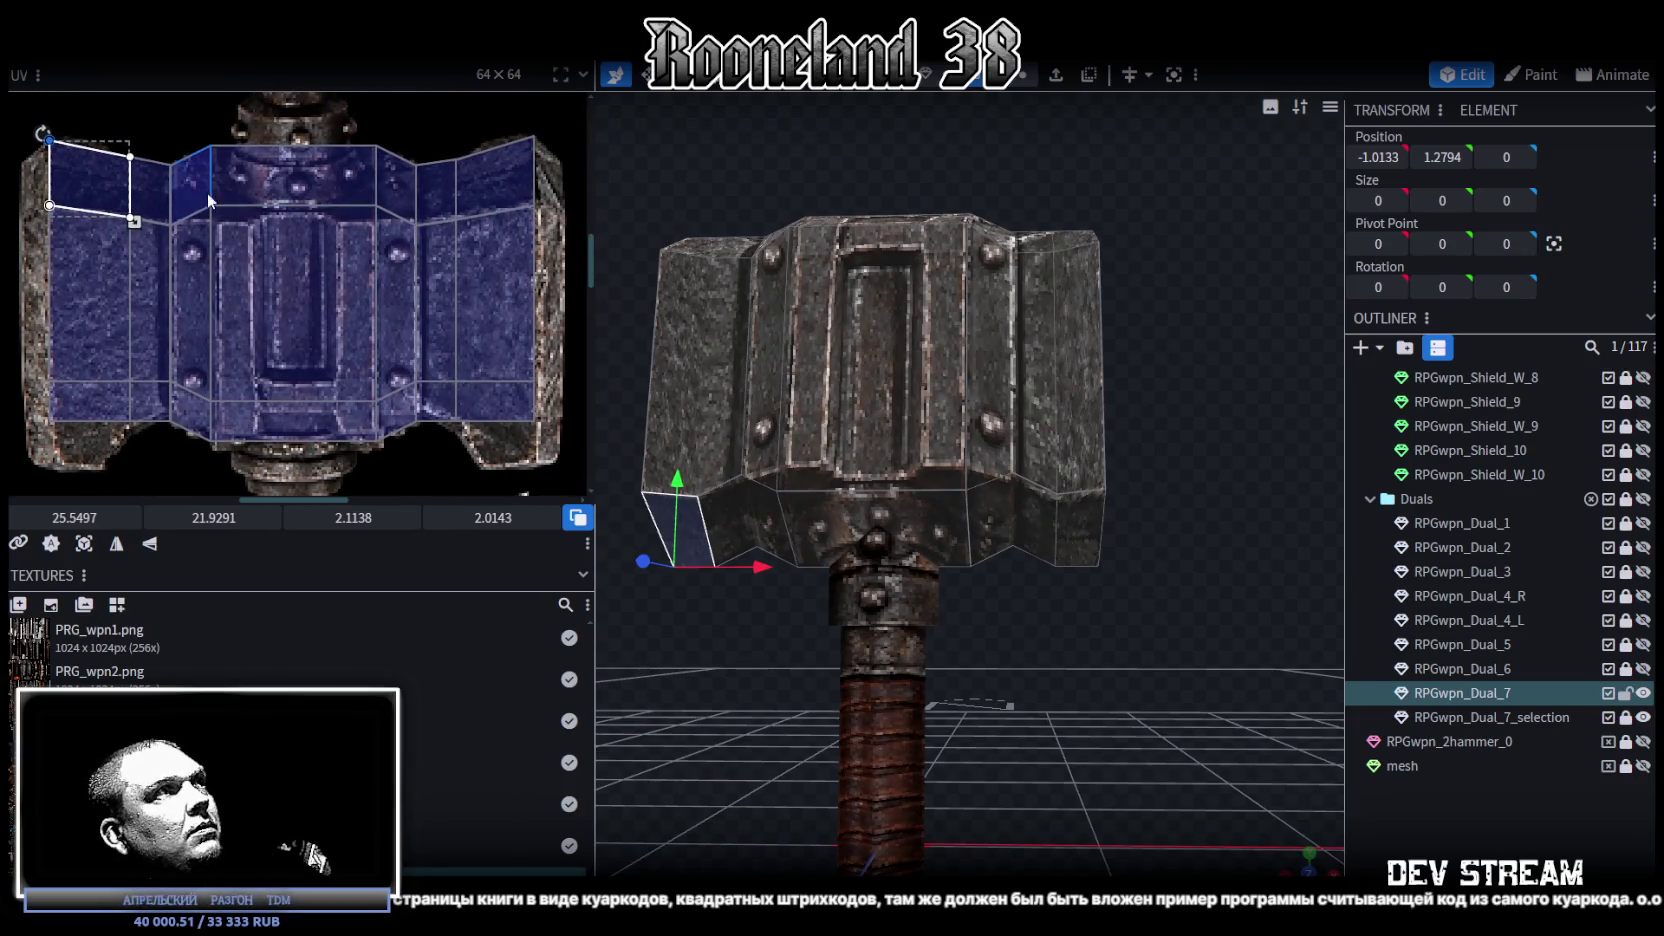
pyautogui.click(186, 158)
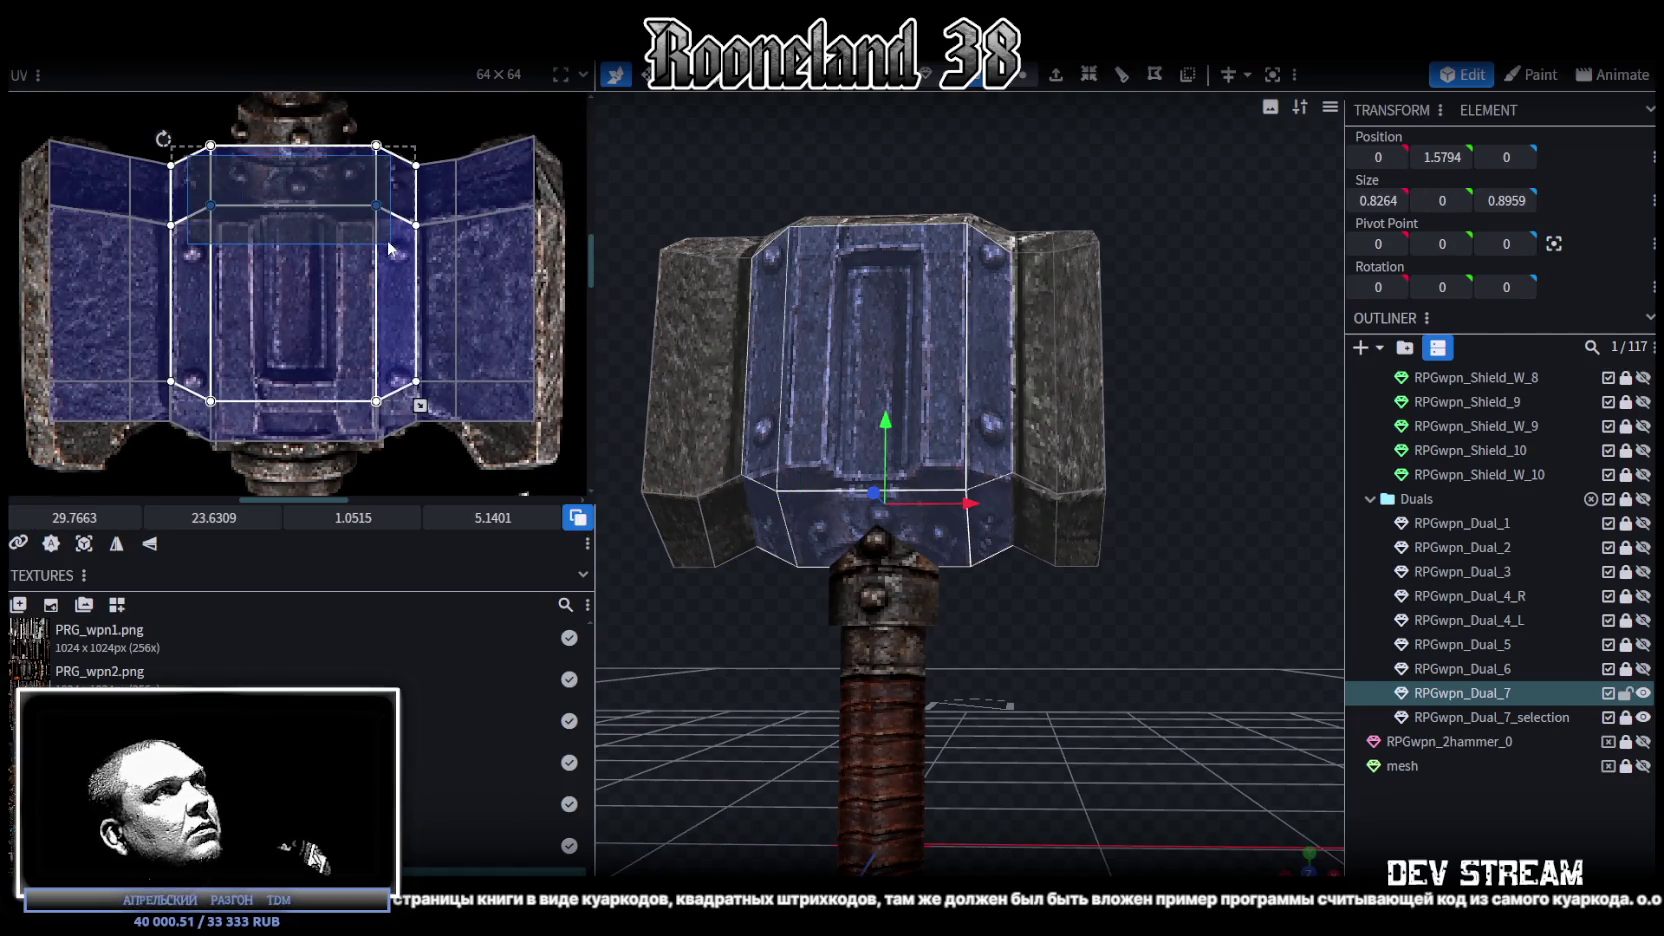
pyautogui.moveTo(213, 518); pyautogui.dragTo(243, 503)
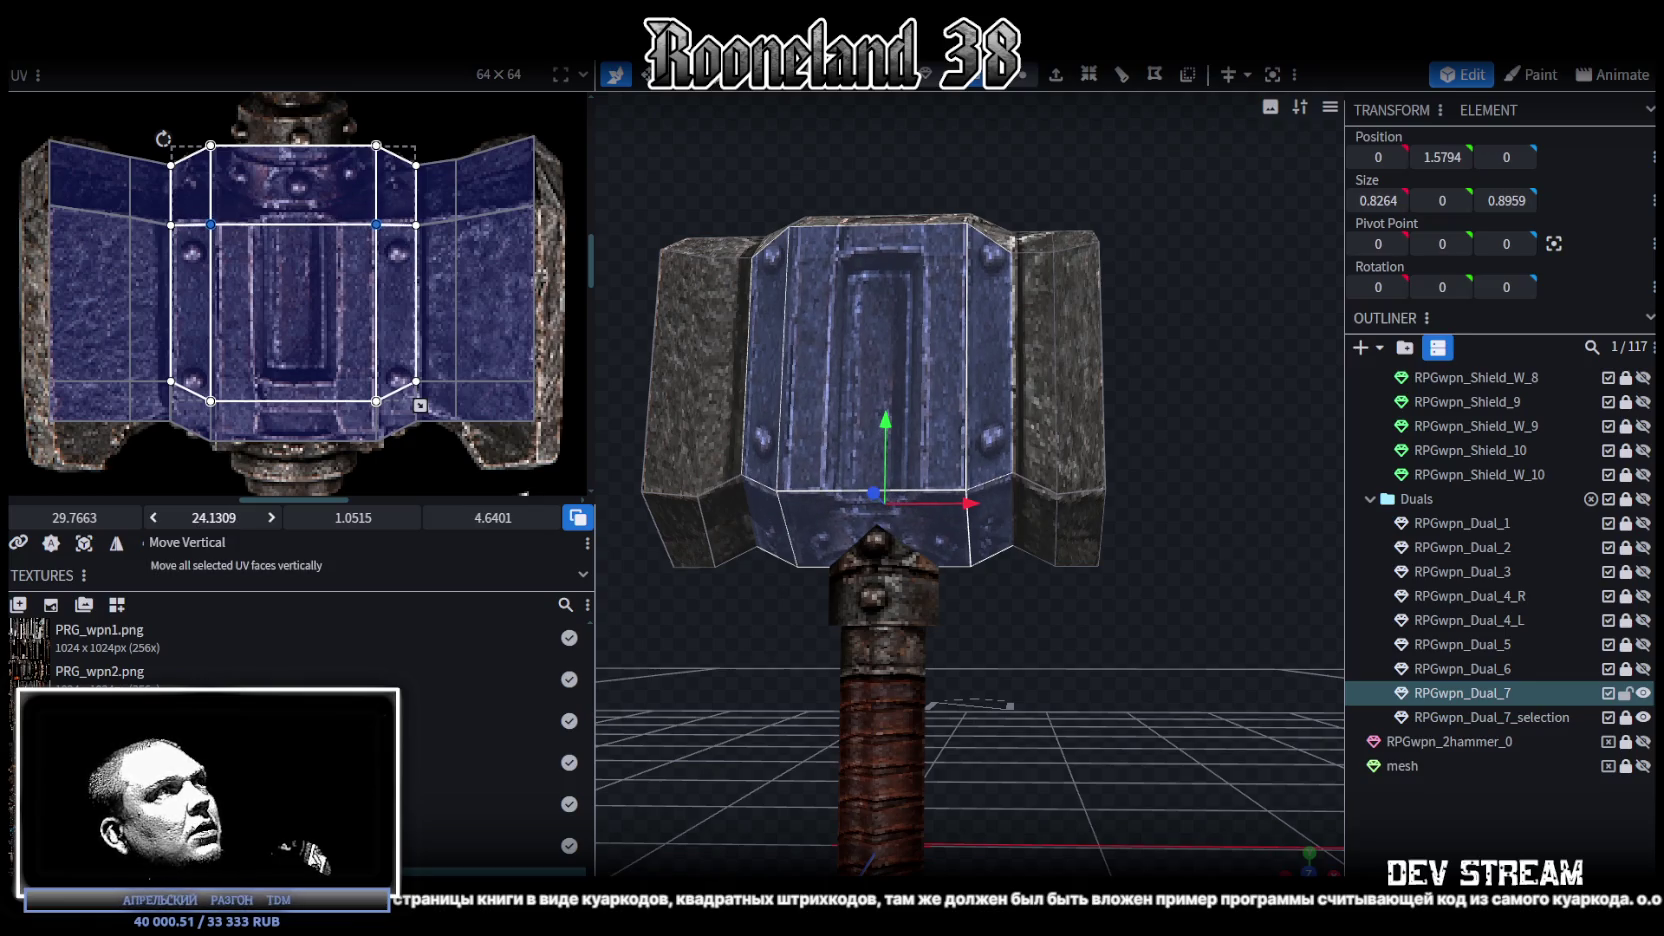
pyautogui.moveTo(807, 512)
pyautogui.mouseDown(button='middle')
pyautogui.moveTo(768, 675)
pyautogui.moveTo(861, 698)
pyautogui.moveTo(838, 692)
pyautogui.mouseUp(button='middle')
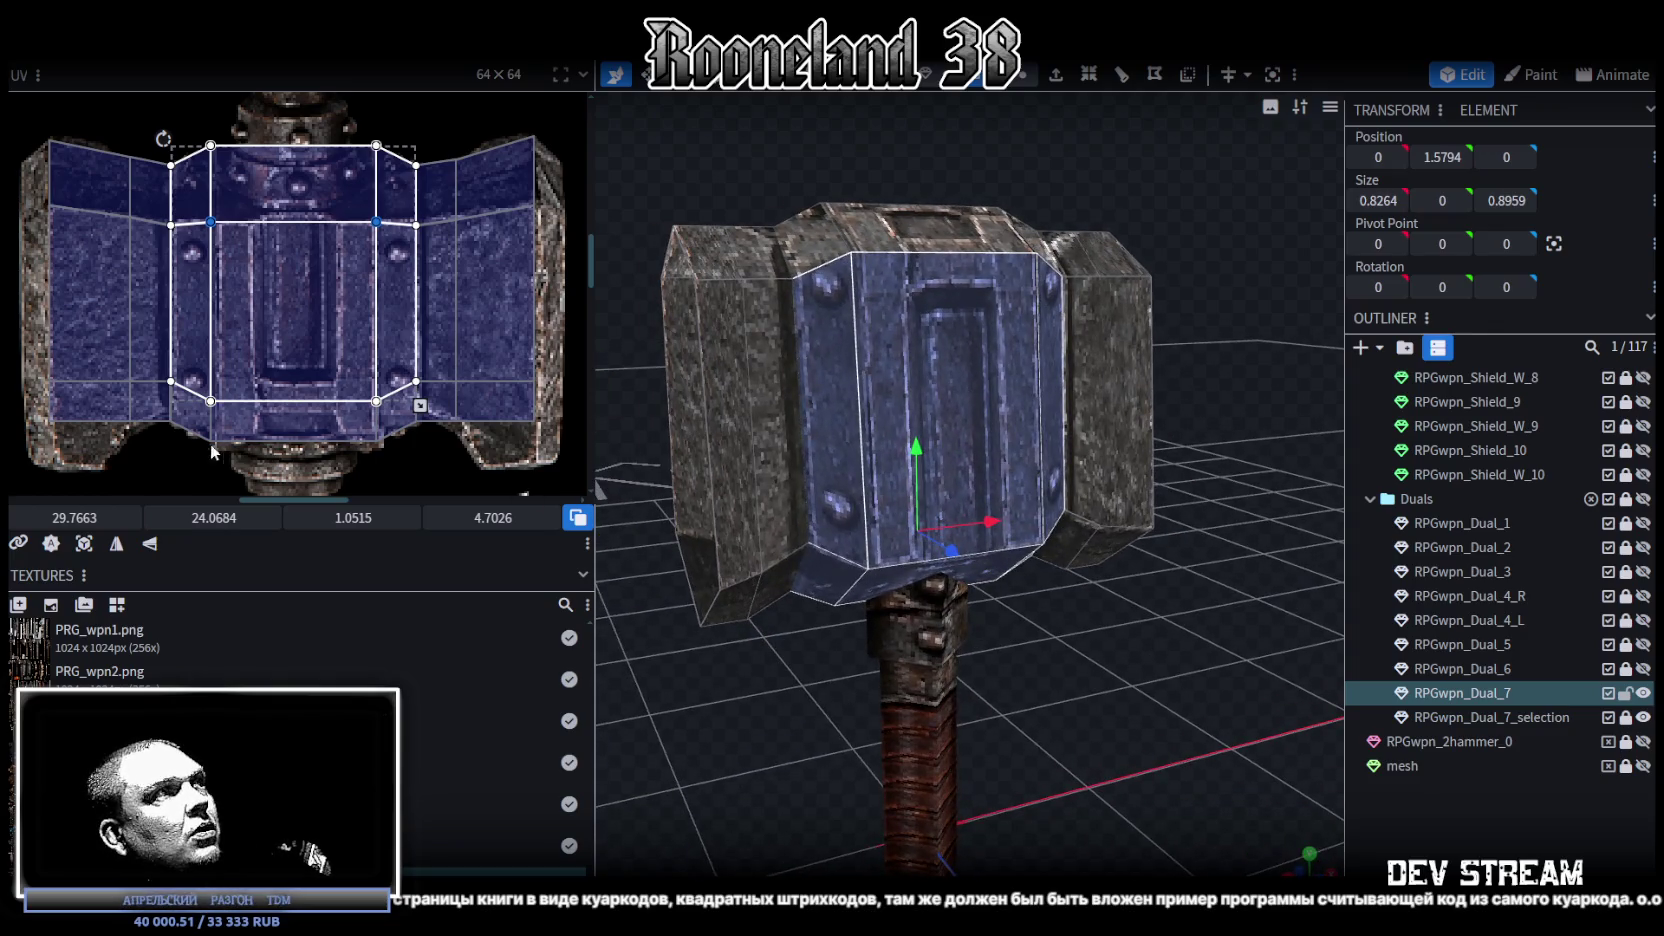
pyautogui.click(182, 436)
pyautogui.keyDown('shift'); pyautogui.click(356, 364); pyautogui.keyUp('shift')
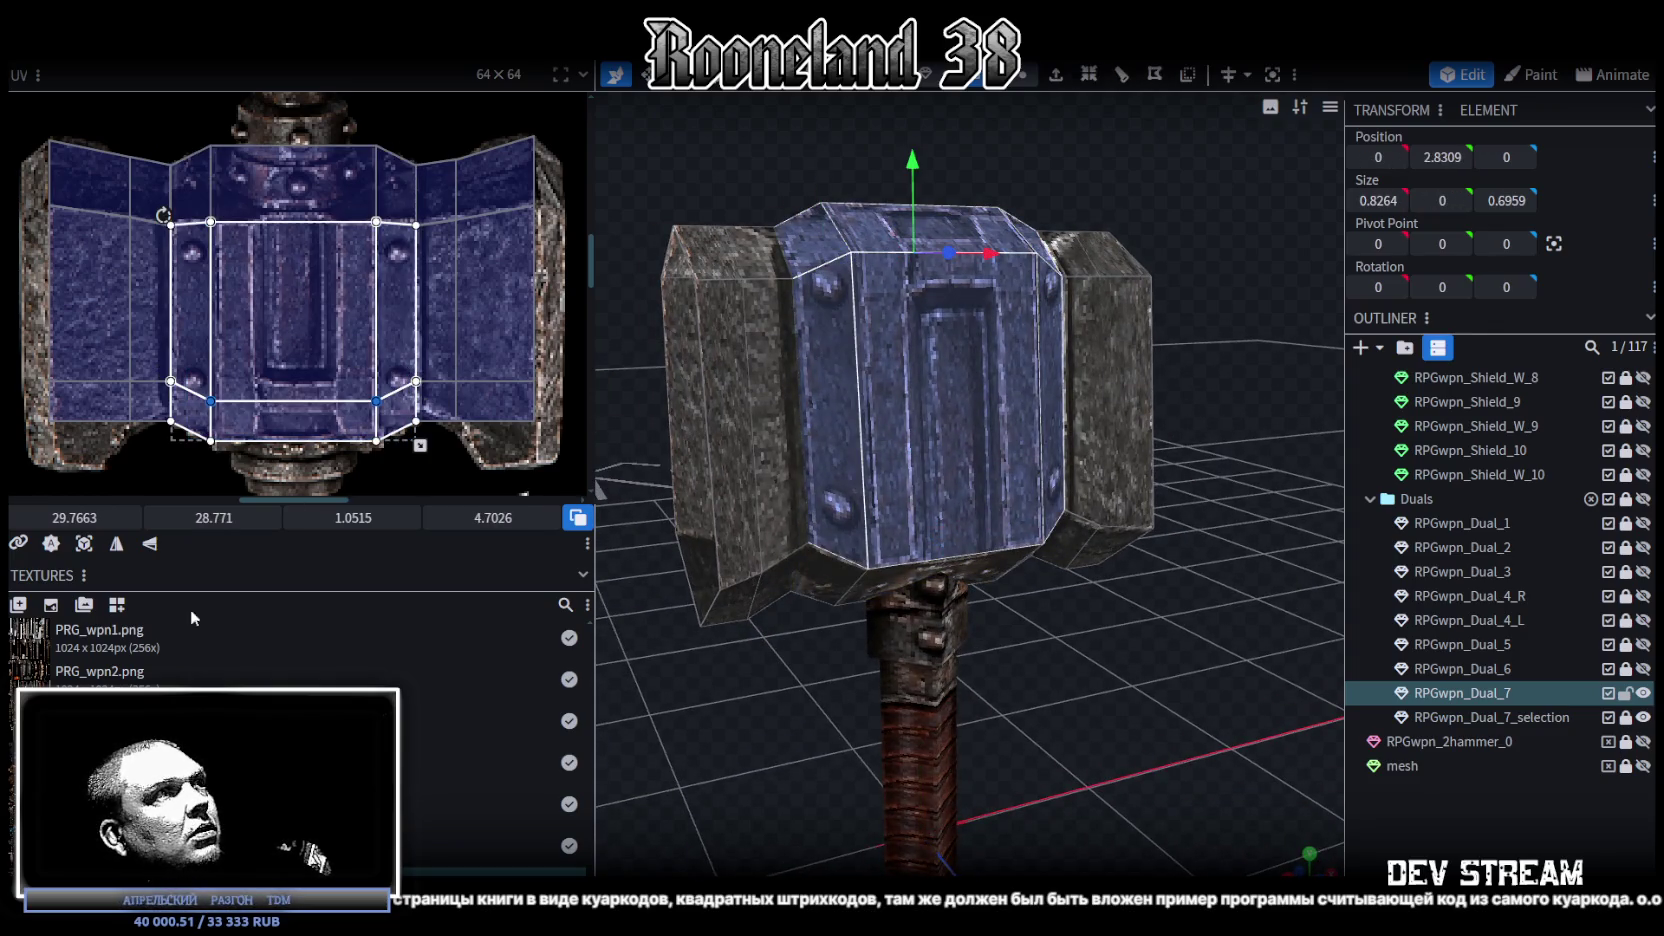
pyautogui.moveTo(213, 518); pyautogui.dragTo(209, 518)
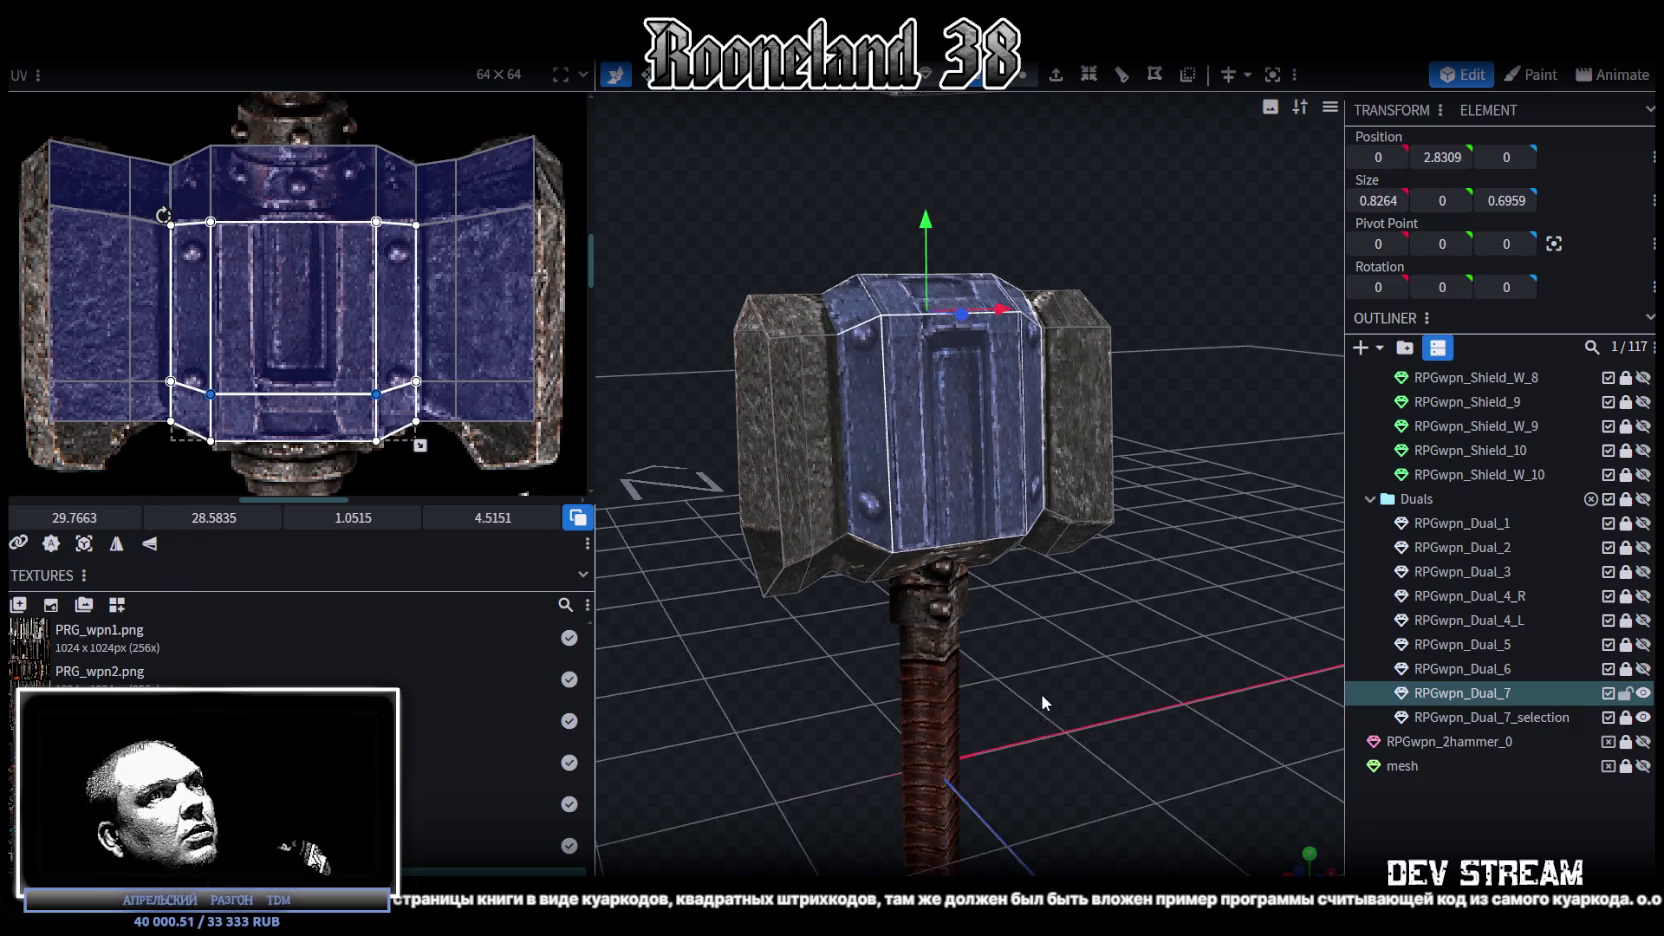
# Step: Select a hammer-head edge and raise it by 0.1
pyautogui.moveTo(1041, 697); pyautogui.dragTo(942, 671)
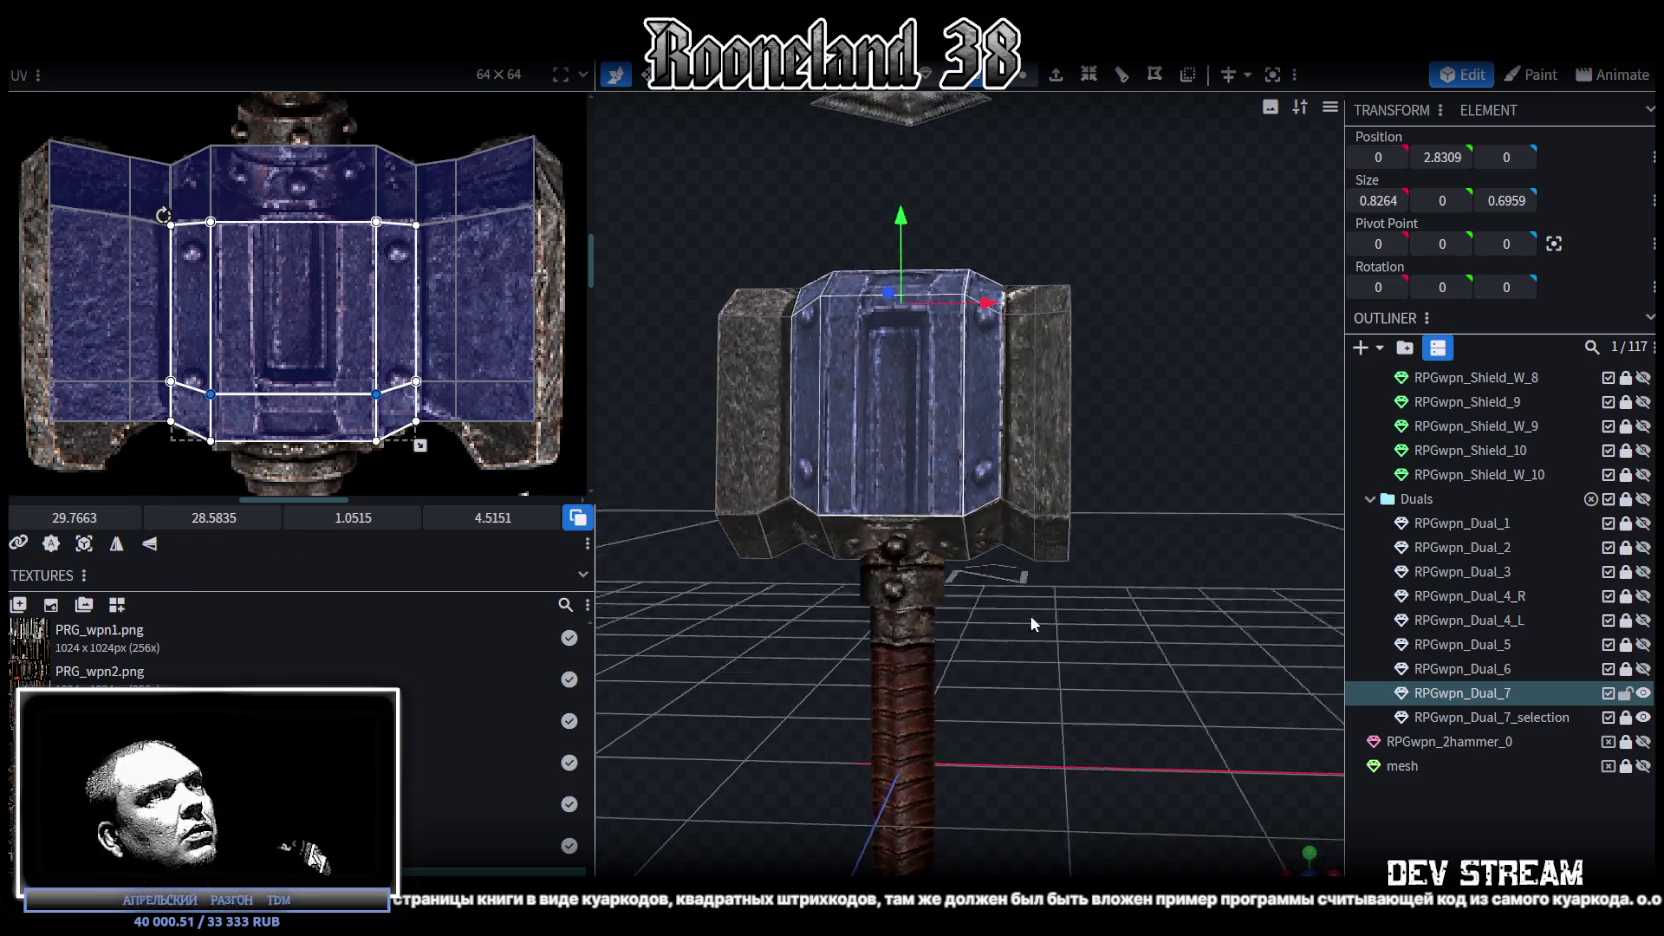
pyautogui.moveTo(1026, 619); pyautogui.dragTo(939, 607)
pyautogui.click(809, 484)
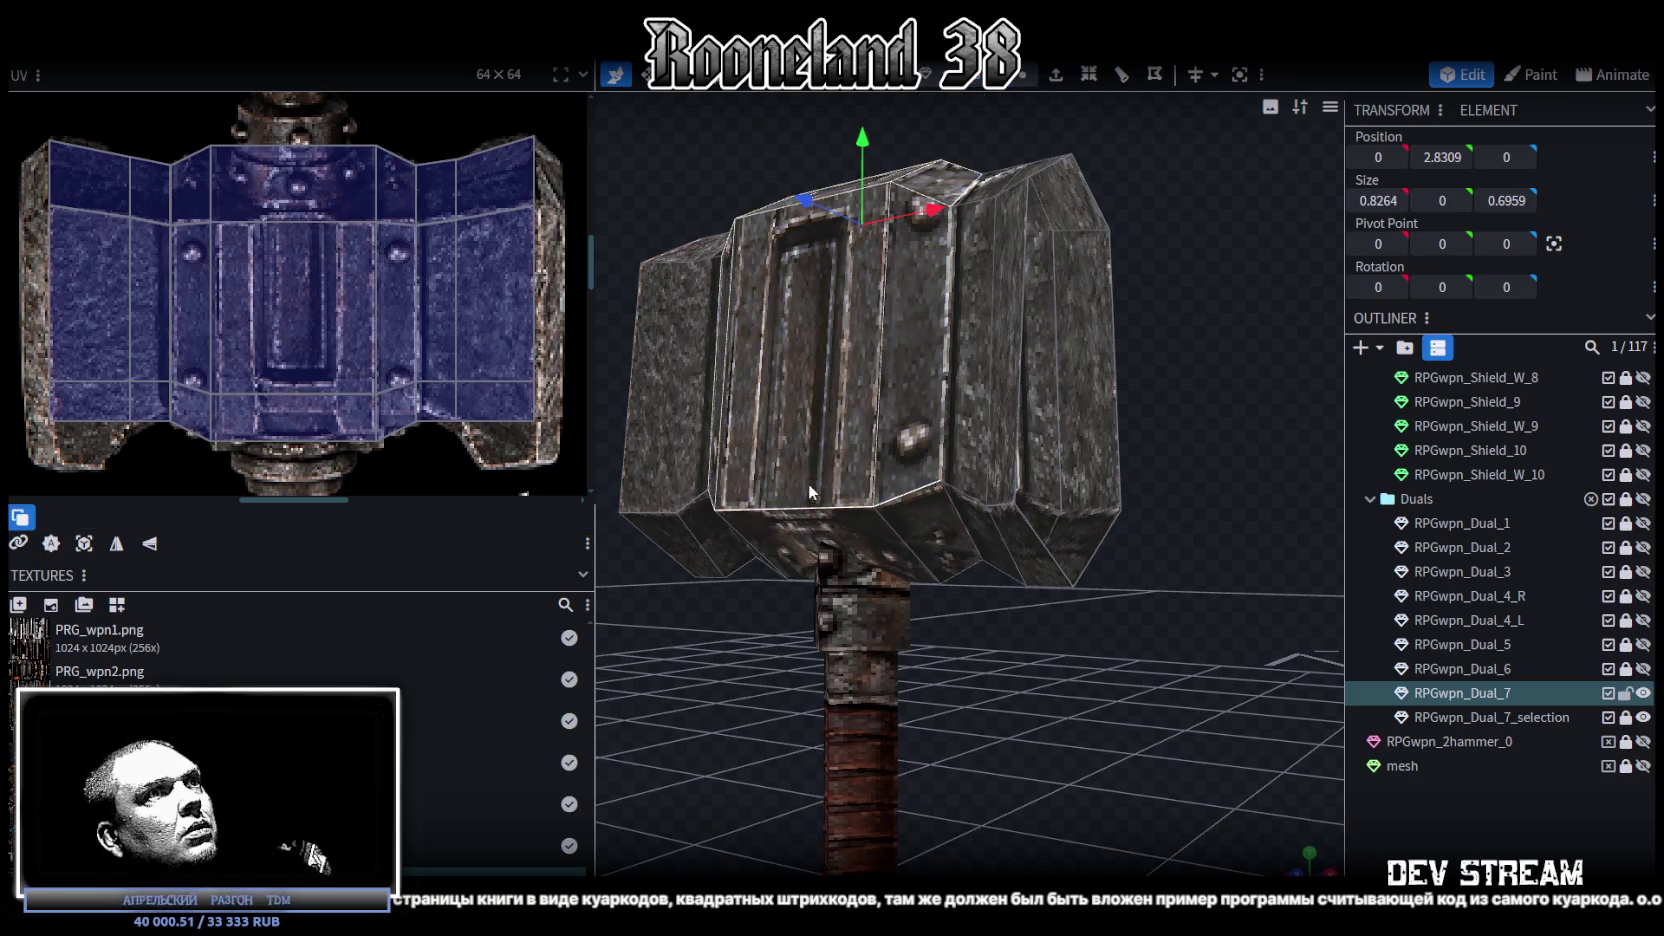
pyautogui.moveTo(1031, 582); pyautogui.dragTo(930, 630)
pyautogui.click(1056, 521)
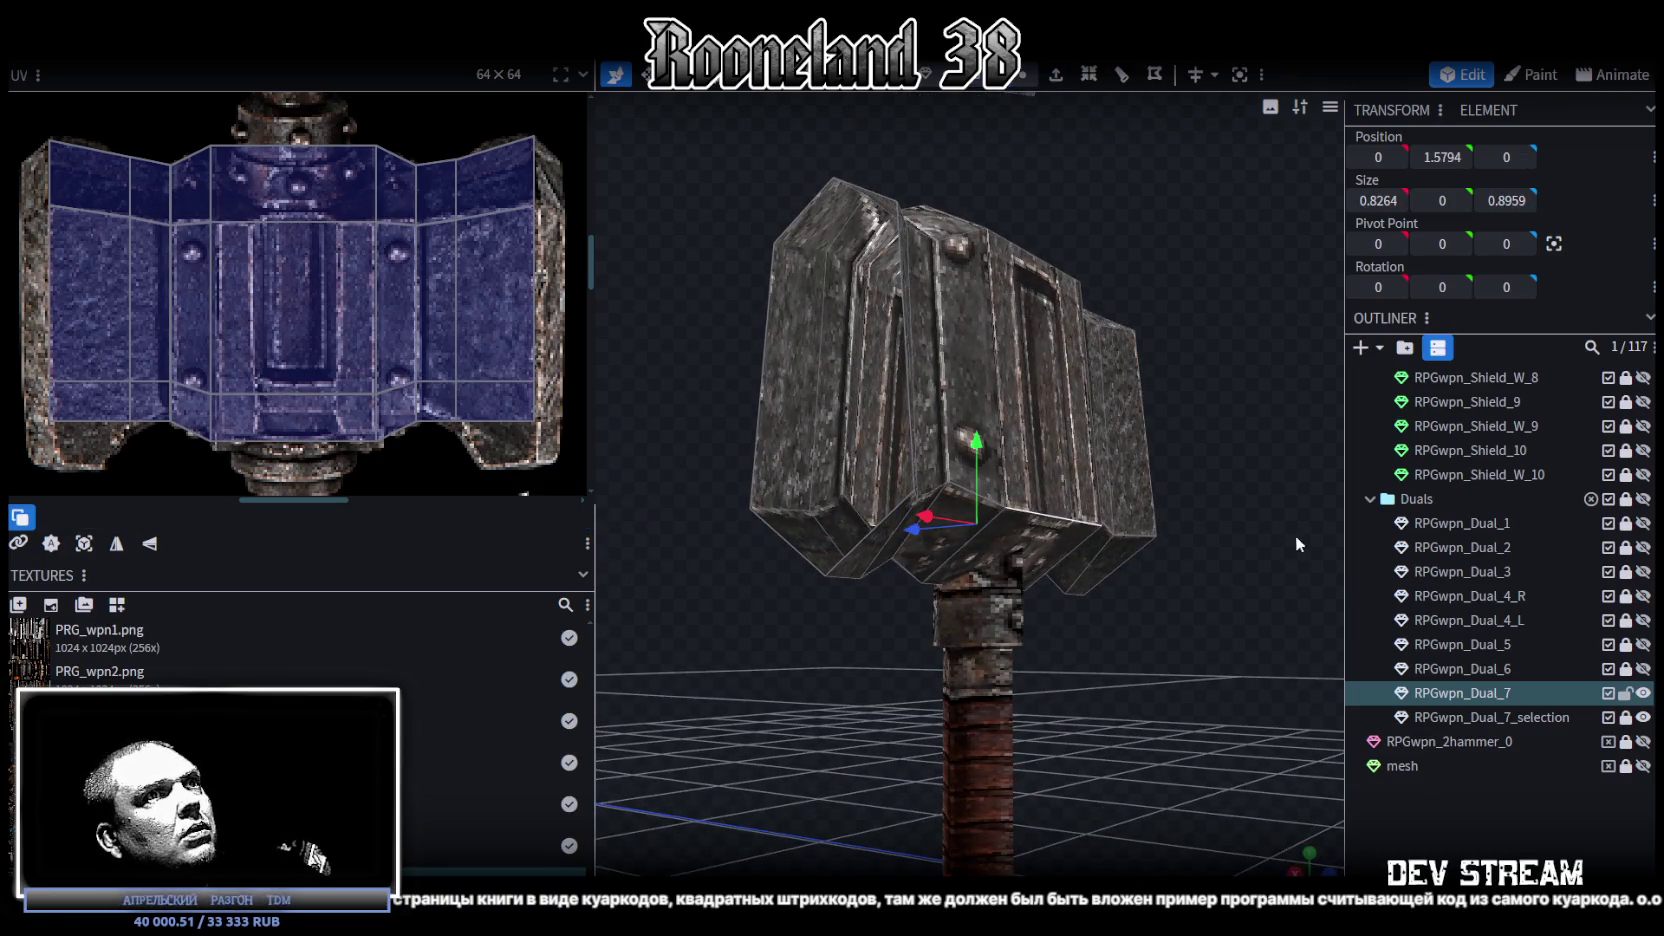
pyautogui.moveTo(1295, 536); pyautogui.dragTo(1118, 524)
pyautogui.moveTo(1067, 429)
pyautogui.mouseDown()
pyautogui.moveTo(1061, 396)
pyautogui.moveTo(1197, 663)
pyautogui.moveTo(1217, 656)
pyautogui.moveTo(1131, 615)
pyautogui.moveTo(1212, 621)
pyautogui.moveTo(981, 661)
pyautogui.moveTo(1143, 690)
pyautogui.moveTo(1089, 656)
pyautogui.moveTo(1181, 631)
pyautogui.mouseUp()
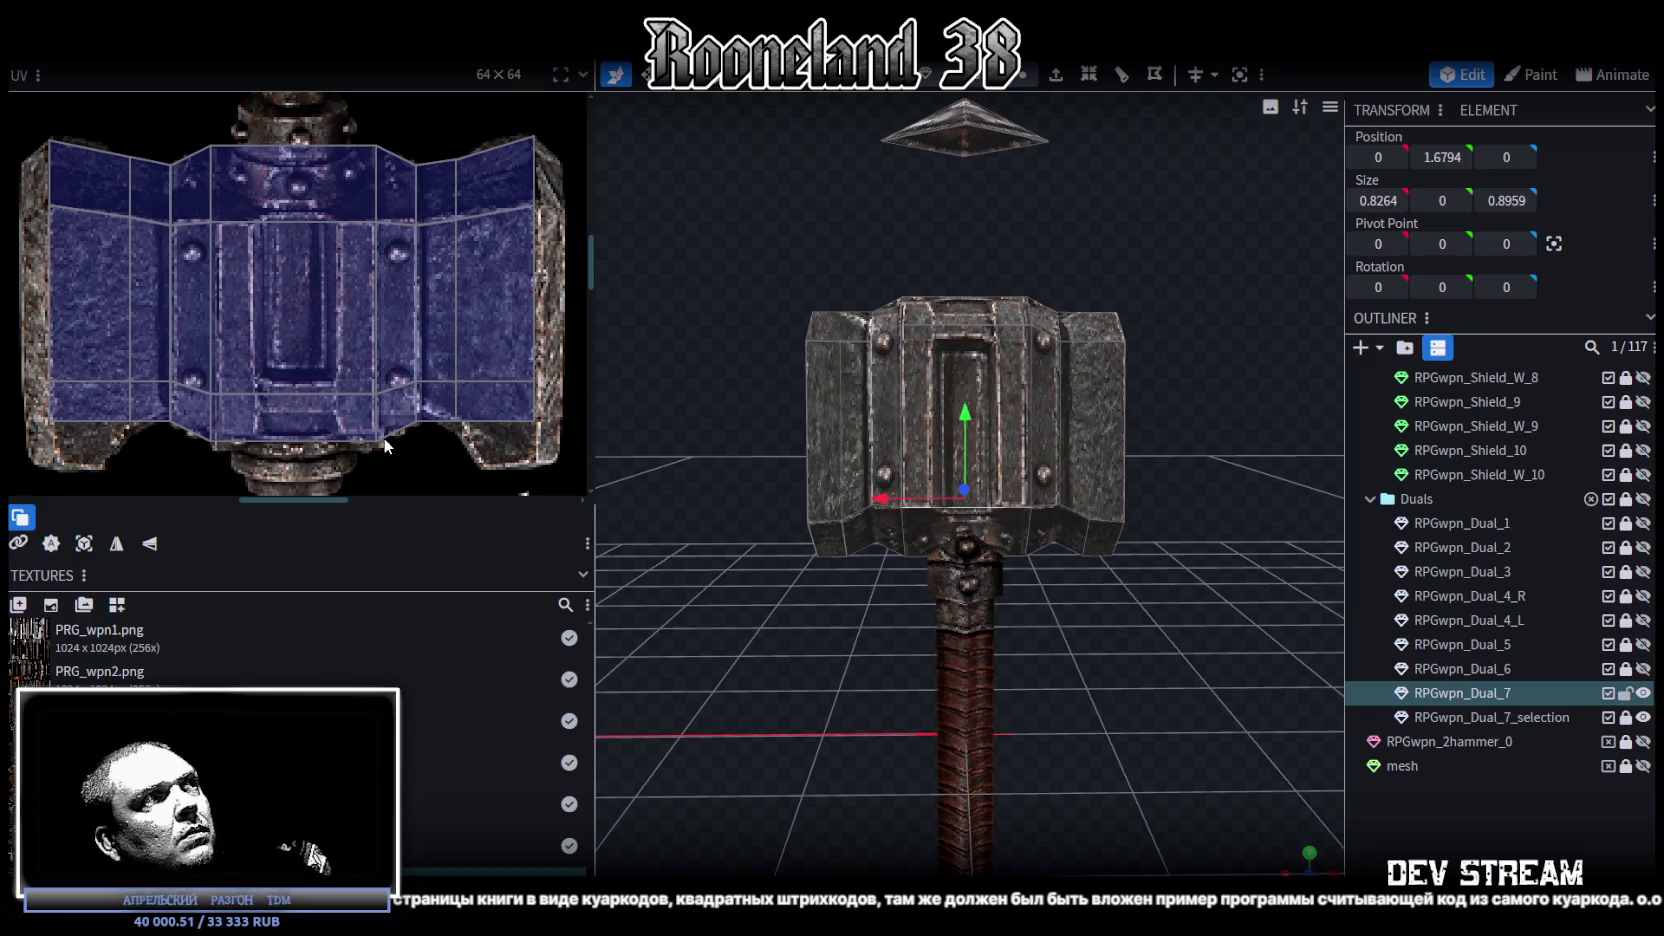
pyautogui.moveTo(1074, 480)
pyautogui.mouseDown()
pyautogui.moveTo(1140, 367)
pyautogui.moveTo(1098, 347)
pyautogui.moveTo(1247, 341)
pyautogui.moveTo(1064, 312)
pyautogui.moveTo(992, 328)
pyautogui.moveTo(1009, 318)
pyautogui.moveTo(1053, 354)
pyautogui.mouseUp()
pyautogui.press('KP_1')
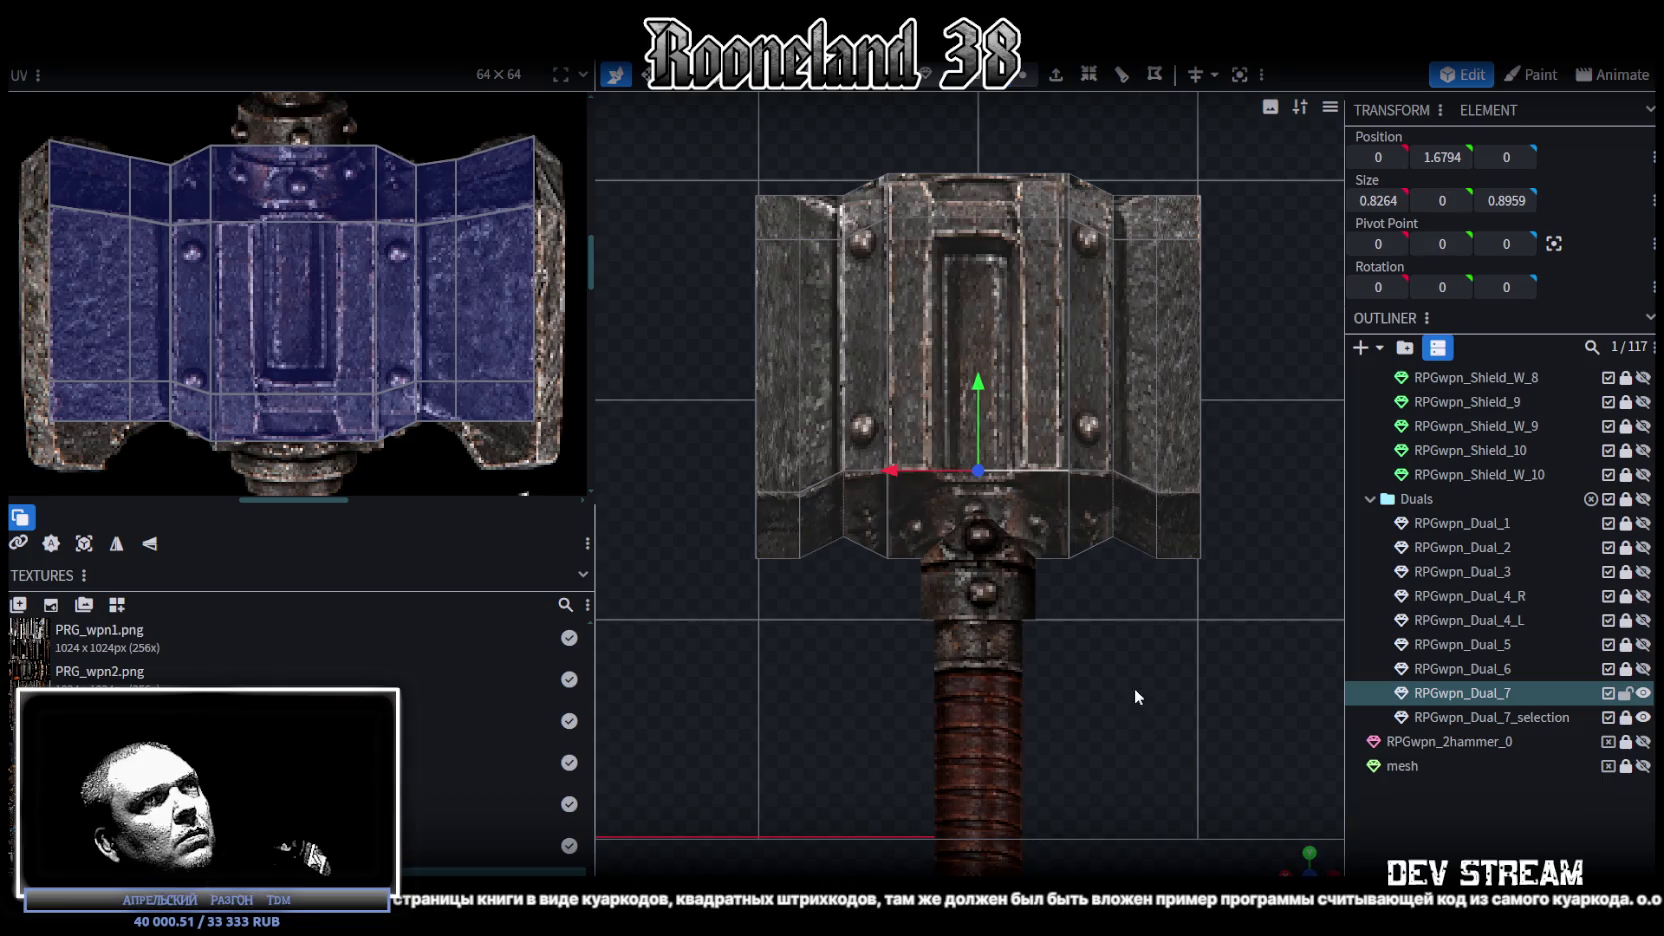
# Step: Push the right and left side planes of the head outward to X ±1.3633
pyautogui.moveTo(1123, 200); pyautogui.dragTo(1036, 567)
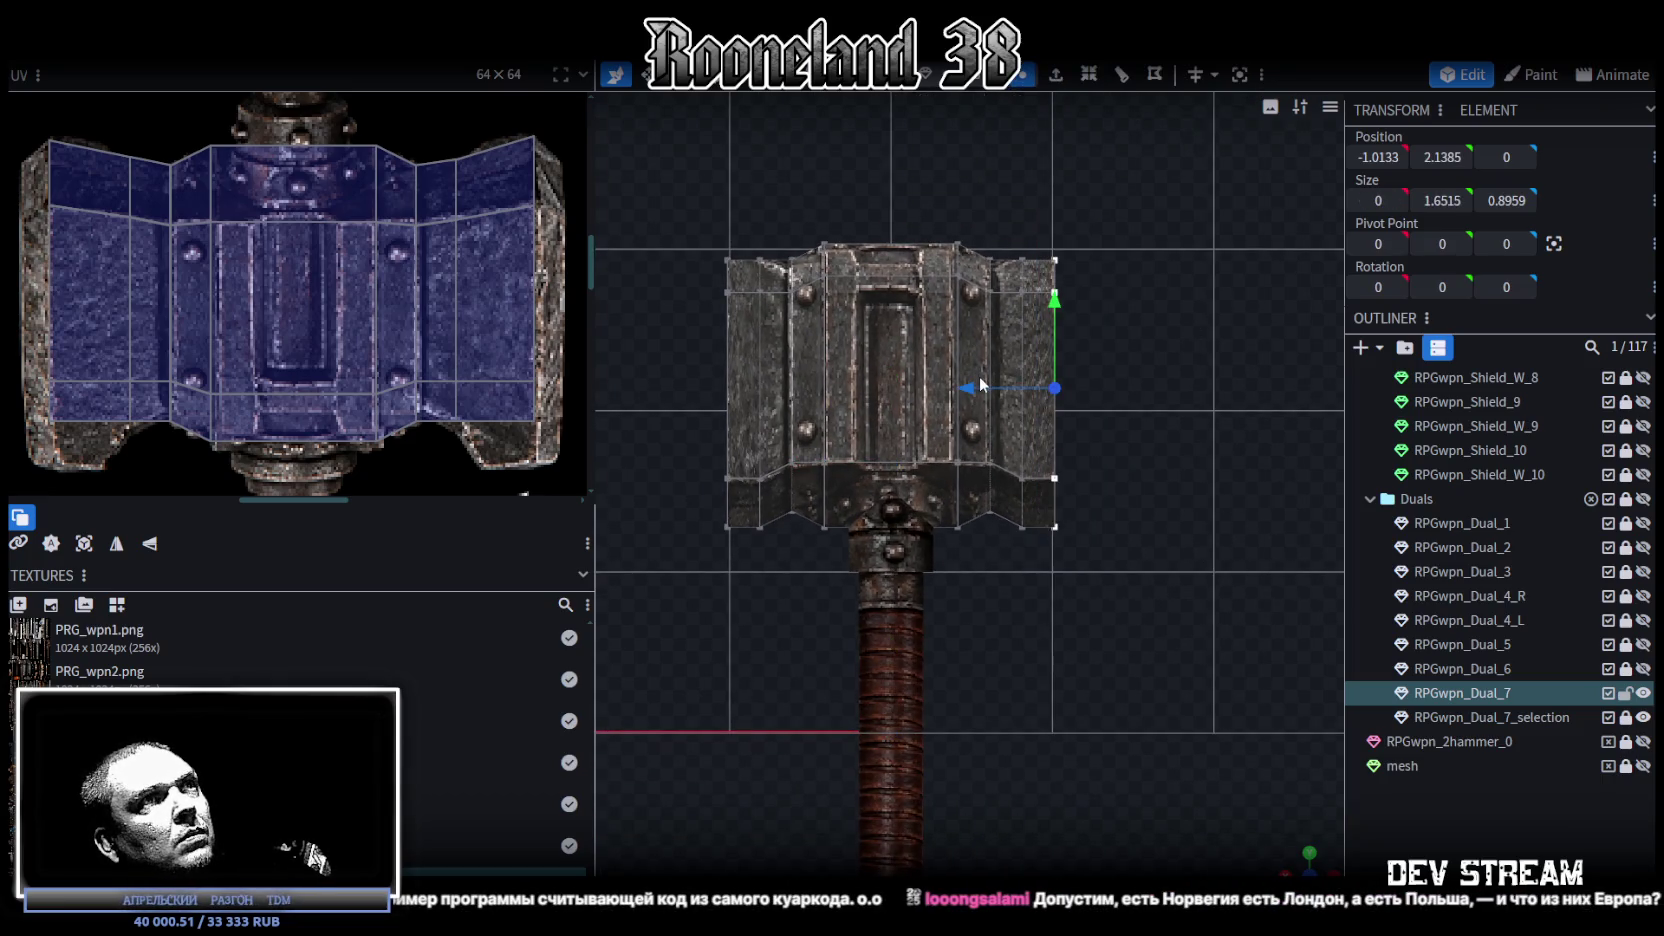
pyautogui.moveTo(983, 396); pyautogui.dragTo(1022, 387)
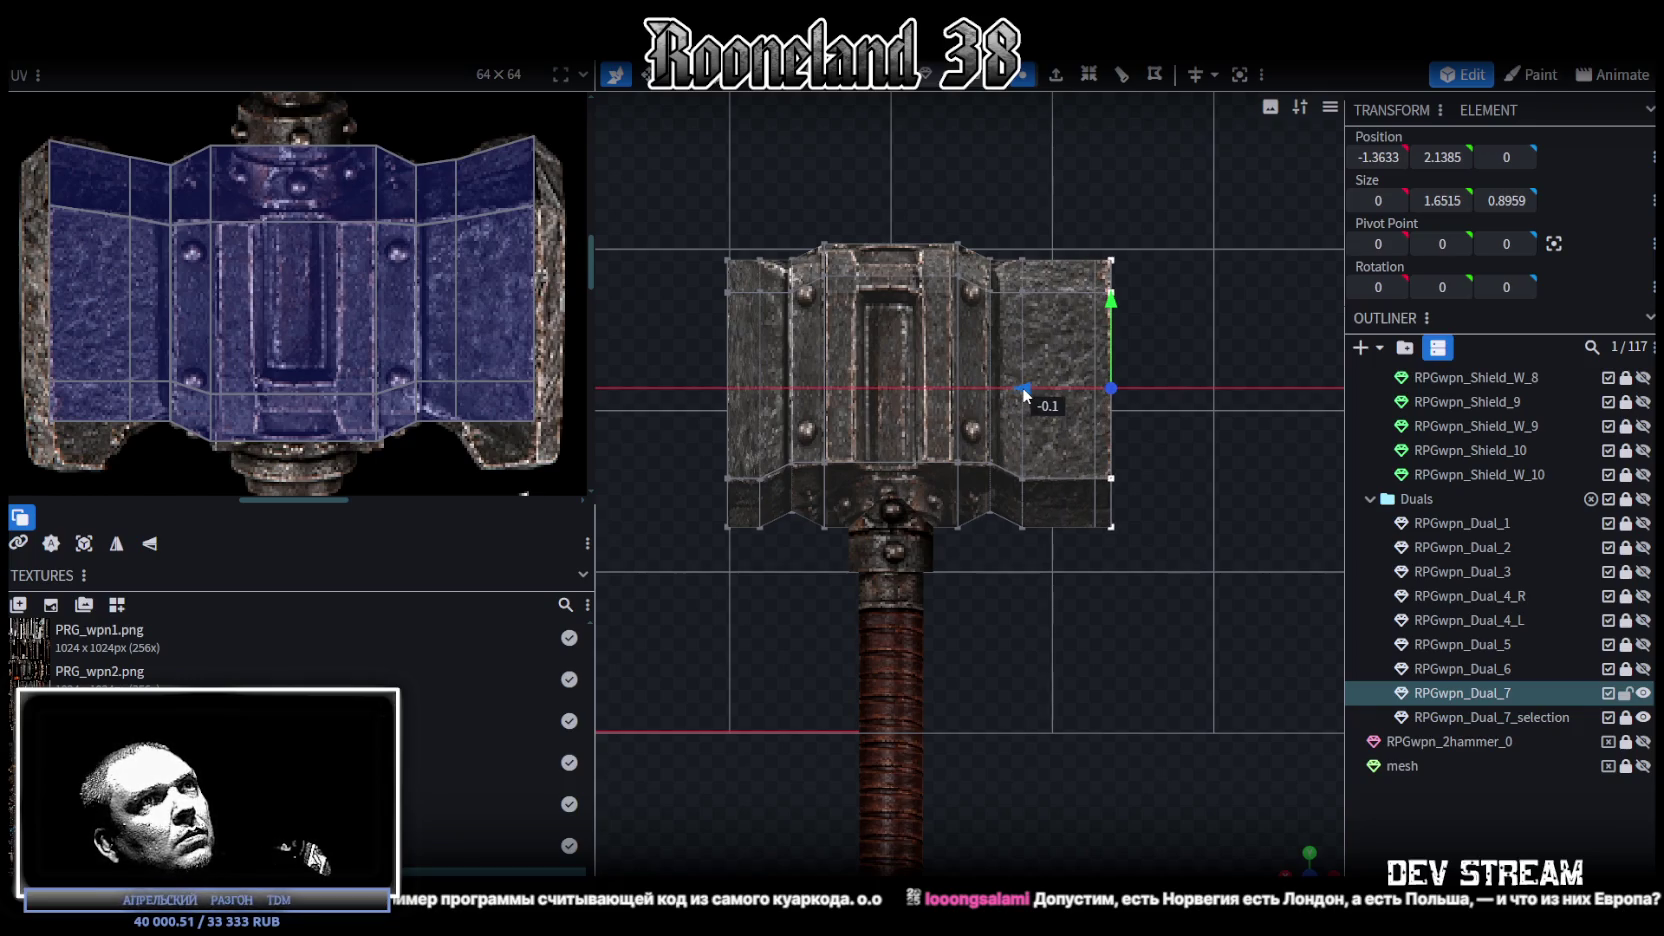
pyautogui.moveTo(984, 506); pyautogui.dragTo(1120, 538, button='right')
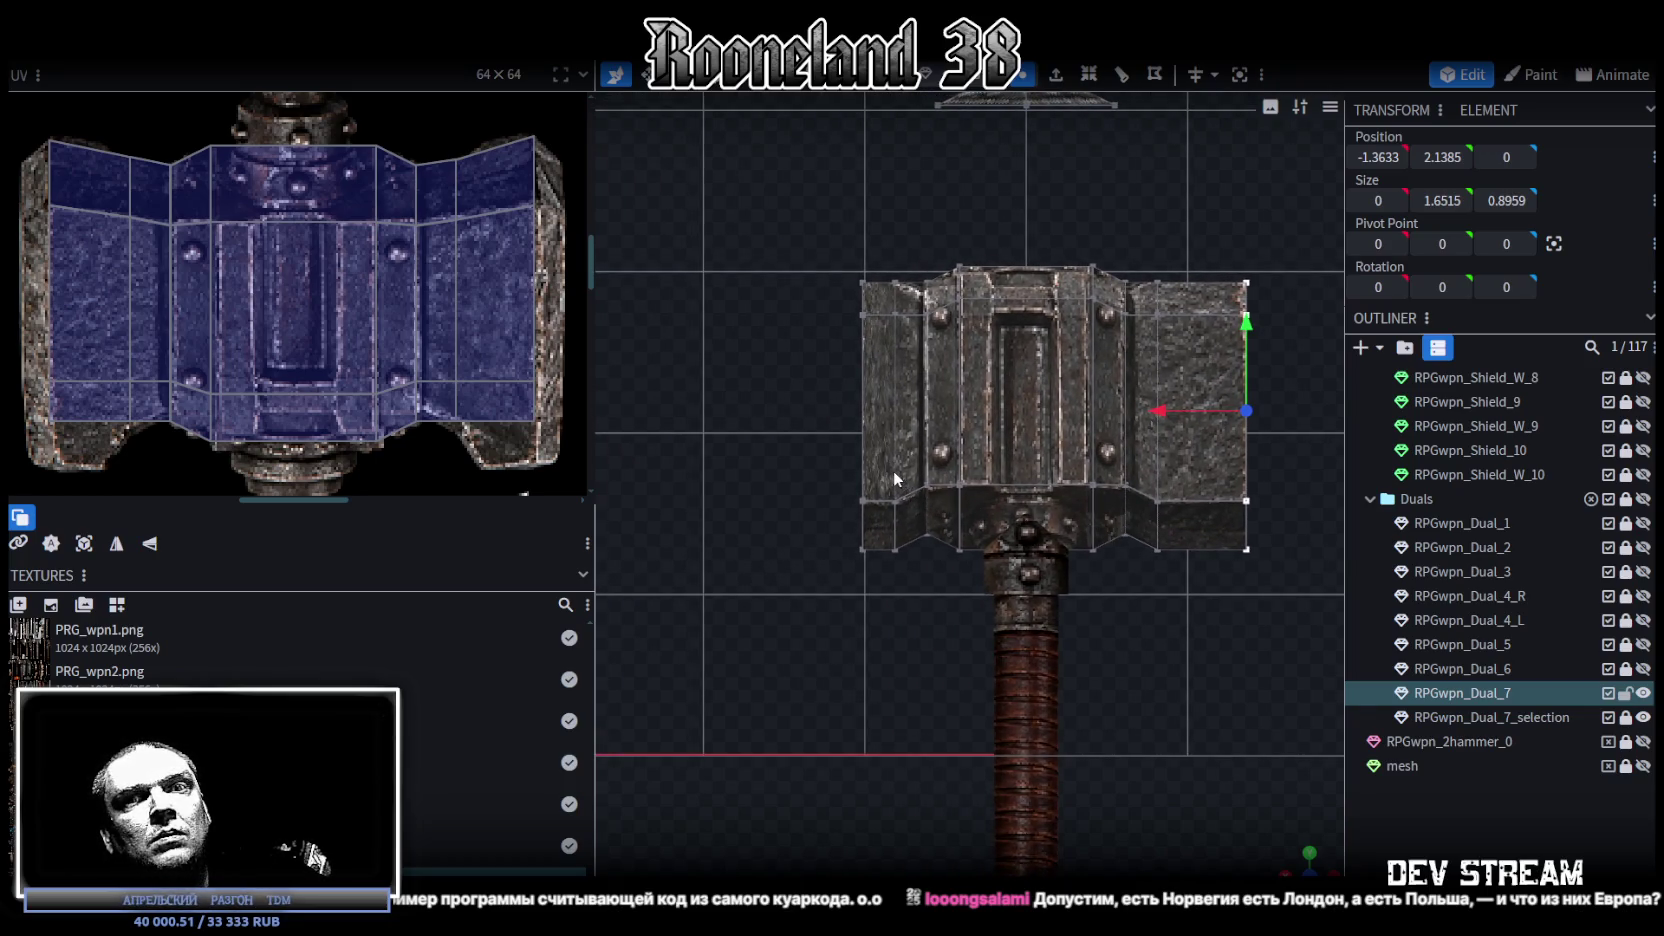
pyautogui.moveTo(855, 460); pyautogui.dragTo(893, 462, button='right')
pyautogui.moveTo(820, 214); pyautogui.dragTo(910, 593)
pyautogui.moveTo(815, 410); pyautogui.dragTo(762, 410)
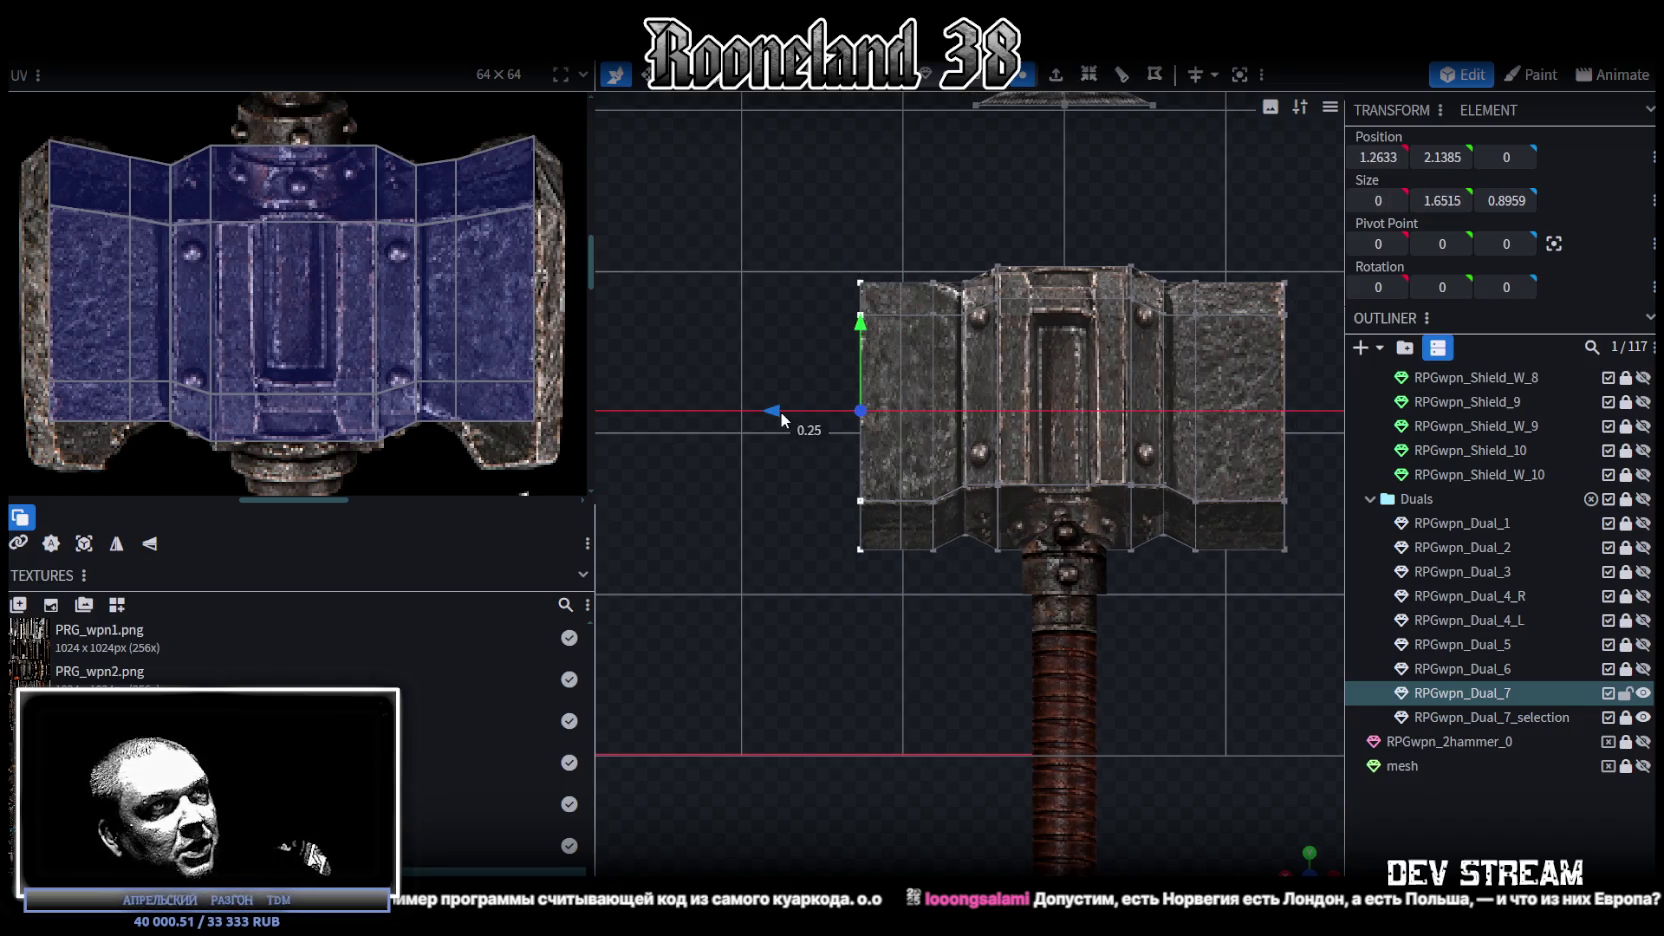
pyautogui.scroll(-2, 762, 410)
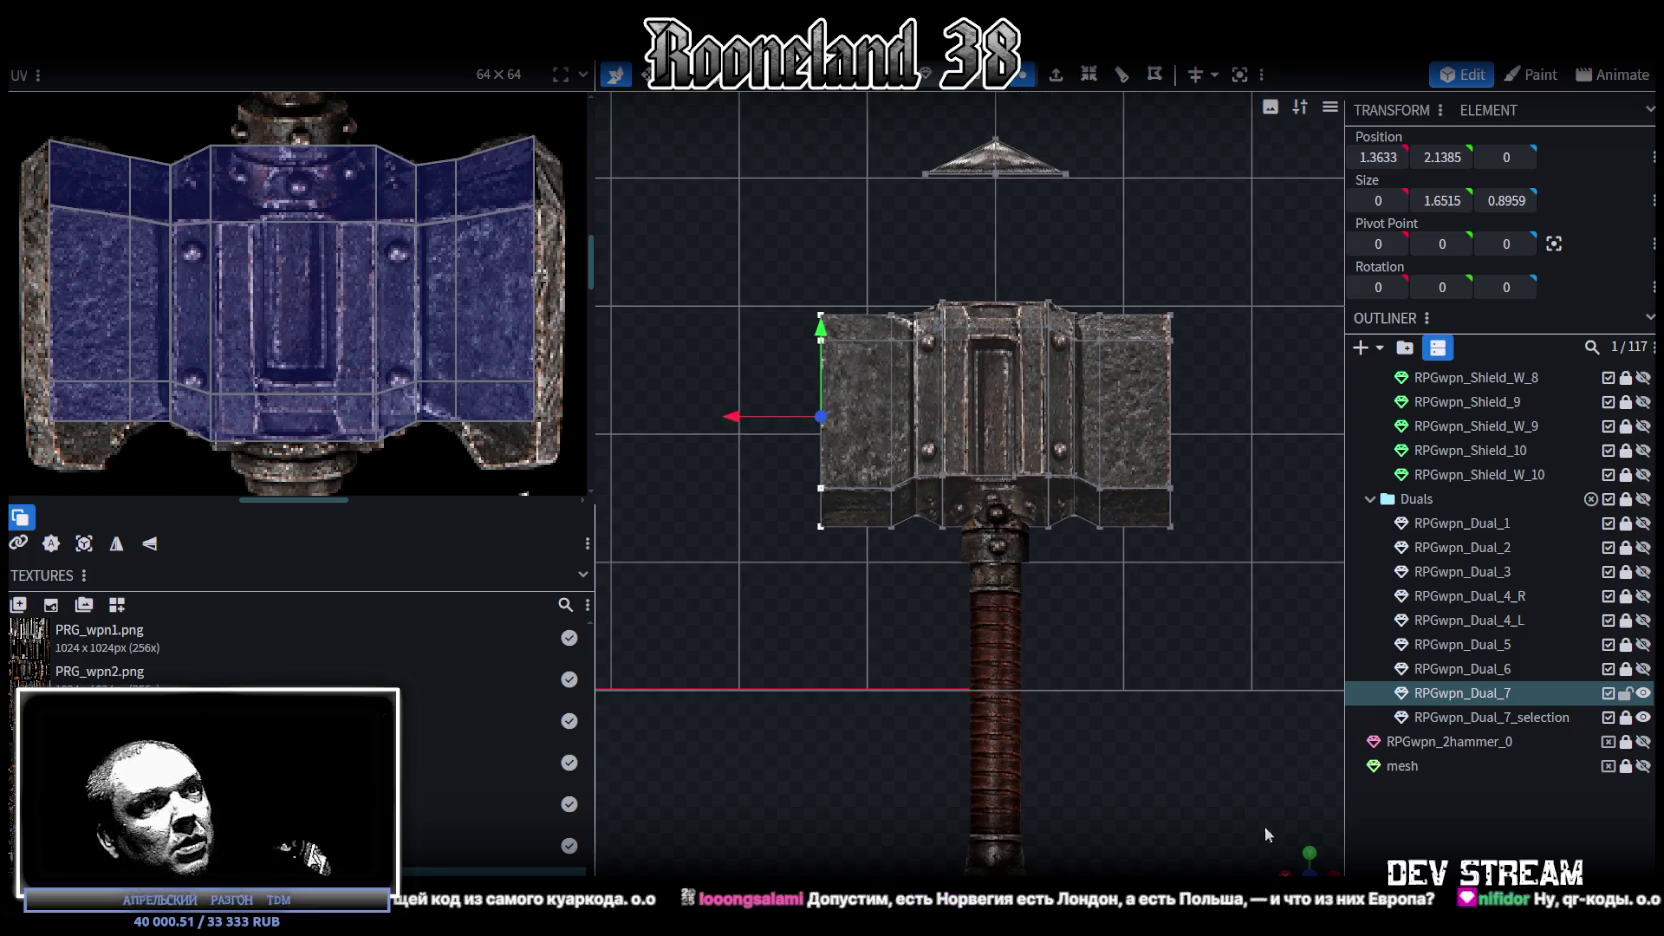
# Step: Inspect the widened hammer in perspective and select the front centre faces on the UV layout
pyautogui.moveTo(1302, 858)
pyautogui.mouseDown()
pyautogui.moveTo(1218, 655)
pyautogui.moveTo(1095, 666)
pyautogui.moveTo(1117, 645)
pyautogui.moveTo(879, 636)
pyautogui.moveTo(852, 589)
pyautogui.mouseUp()
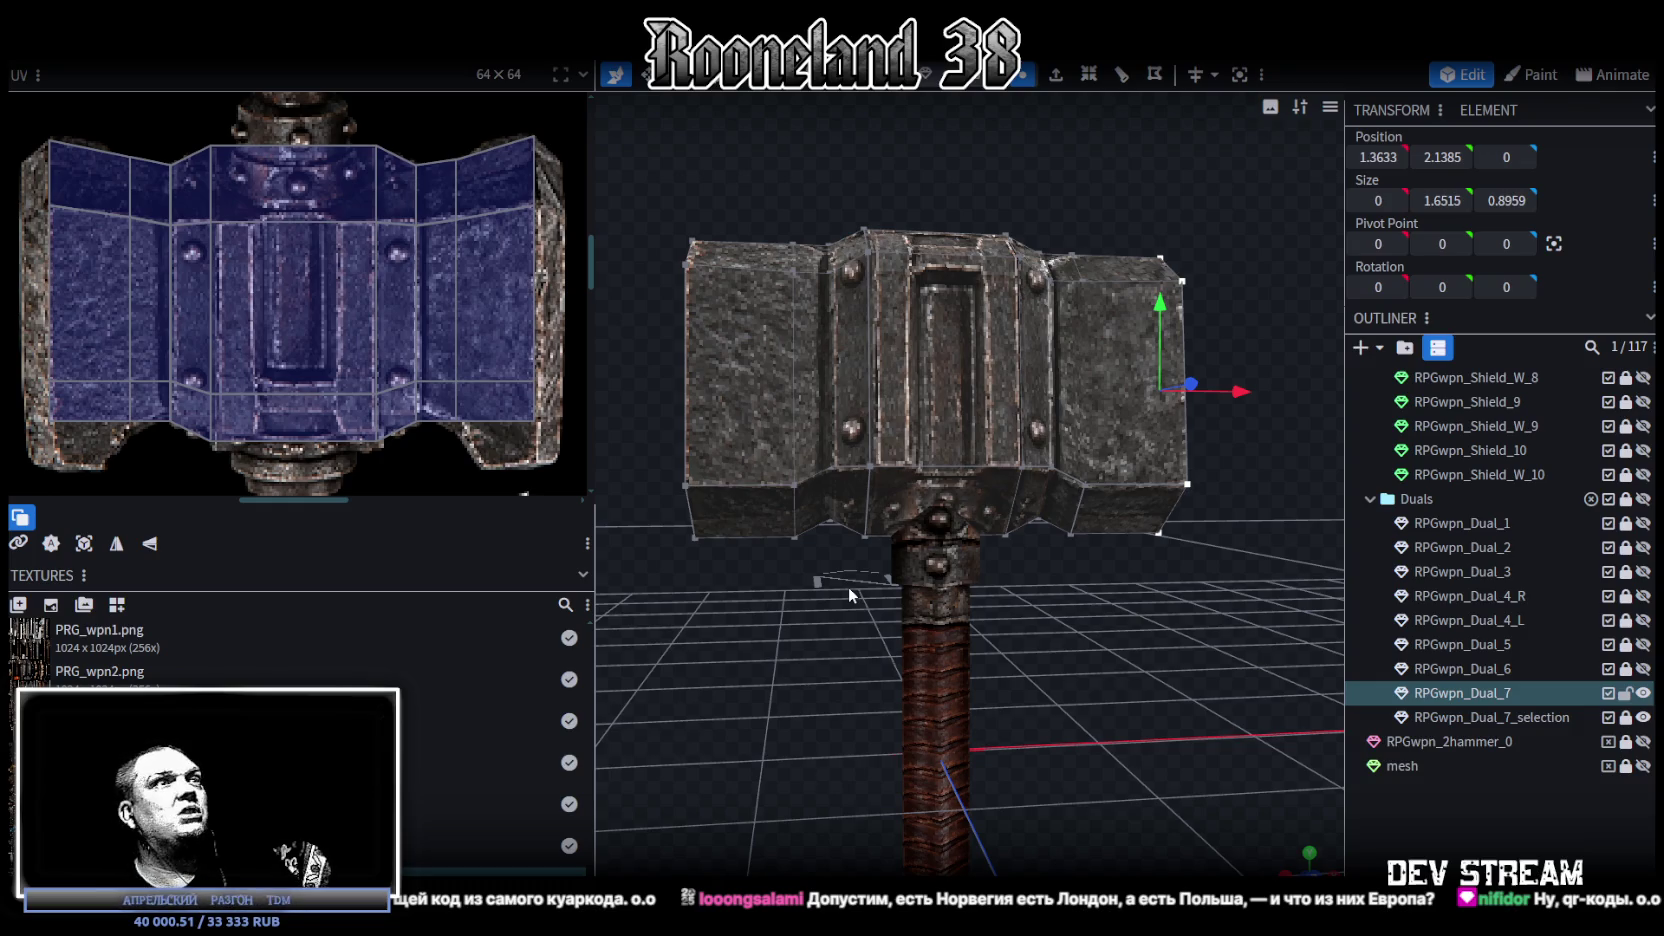
pyautogui.moveTo(1079, 621)
pyautogui.mouseDown()
pyautogui.moveTo(980, 630)
pyautogui.moveTo(1003, 655)
pyautogui.mouseUp()
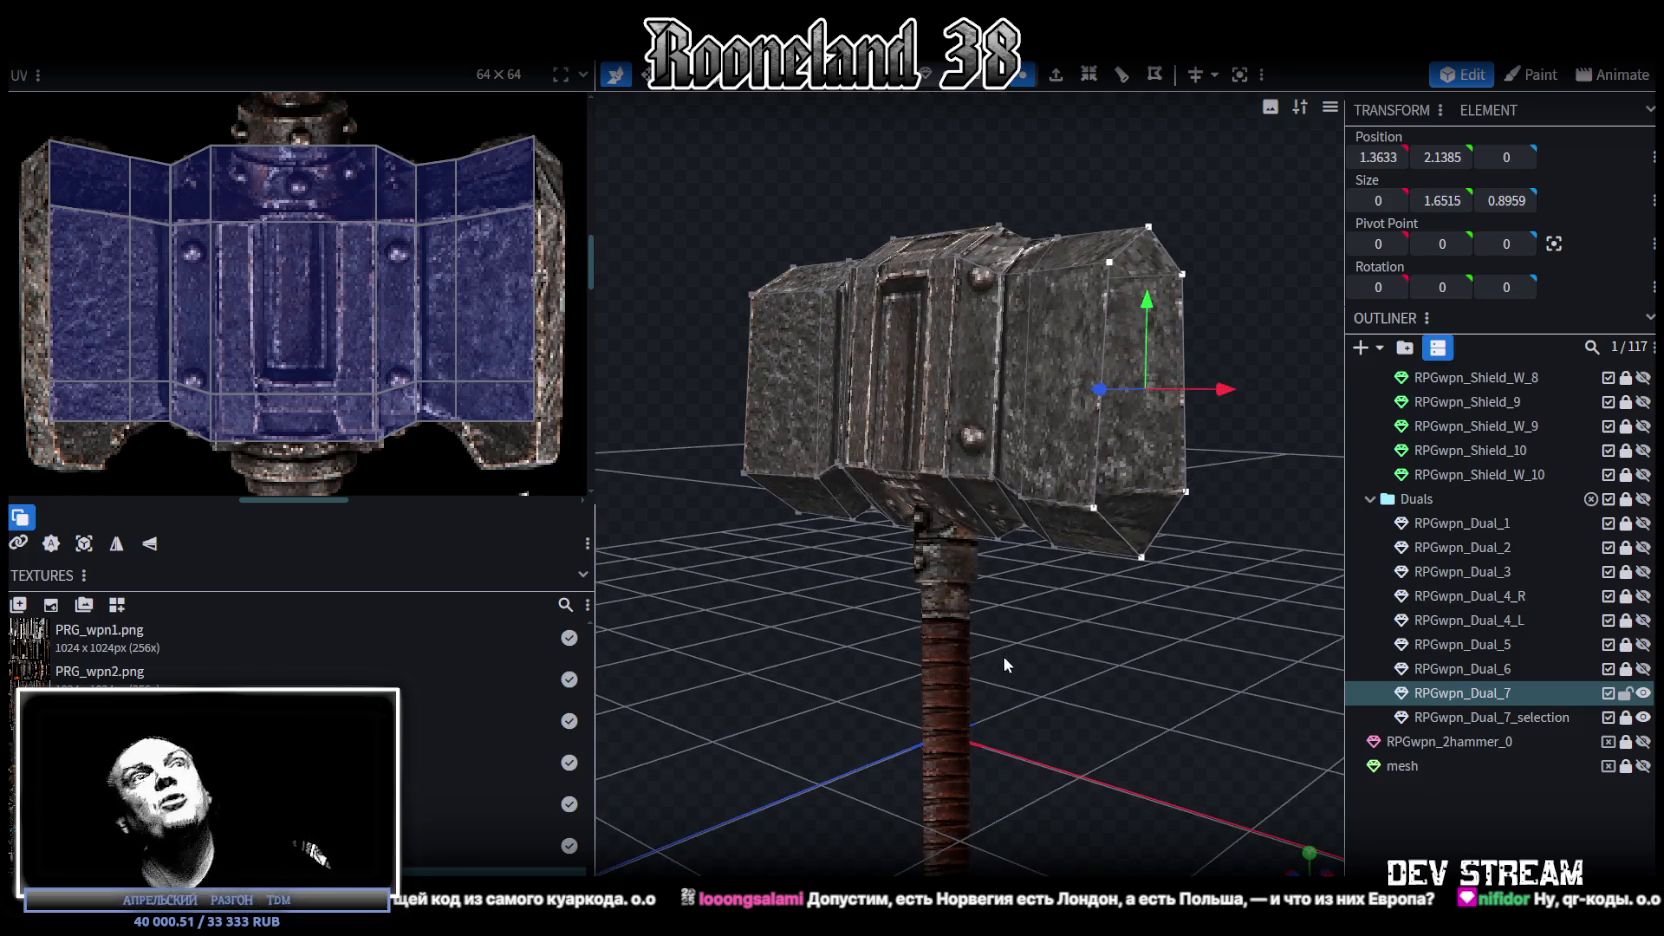
pyautogui.moveTo(1035, 584)
pyautogui.mouseDown()
pyautogui.moveTo(798, 630)
pyautogui.moveTo(1030, 611)
pyautogui.moveTo(1095, 656)
pyautogui.mouseUp()
pyautogui.moveTo(881, 689)
pyautogui.mouseDown()
pyautogui.moveTo(1034, 733)
pyautogui.moveTo(1119, 693)
pyautogui.moveTo(1092, 679)
pyautogui.mouseUp()
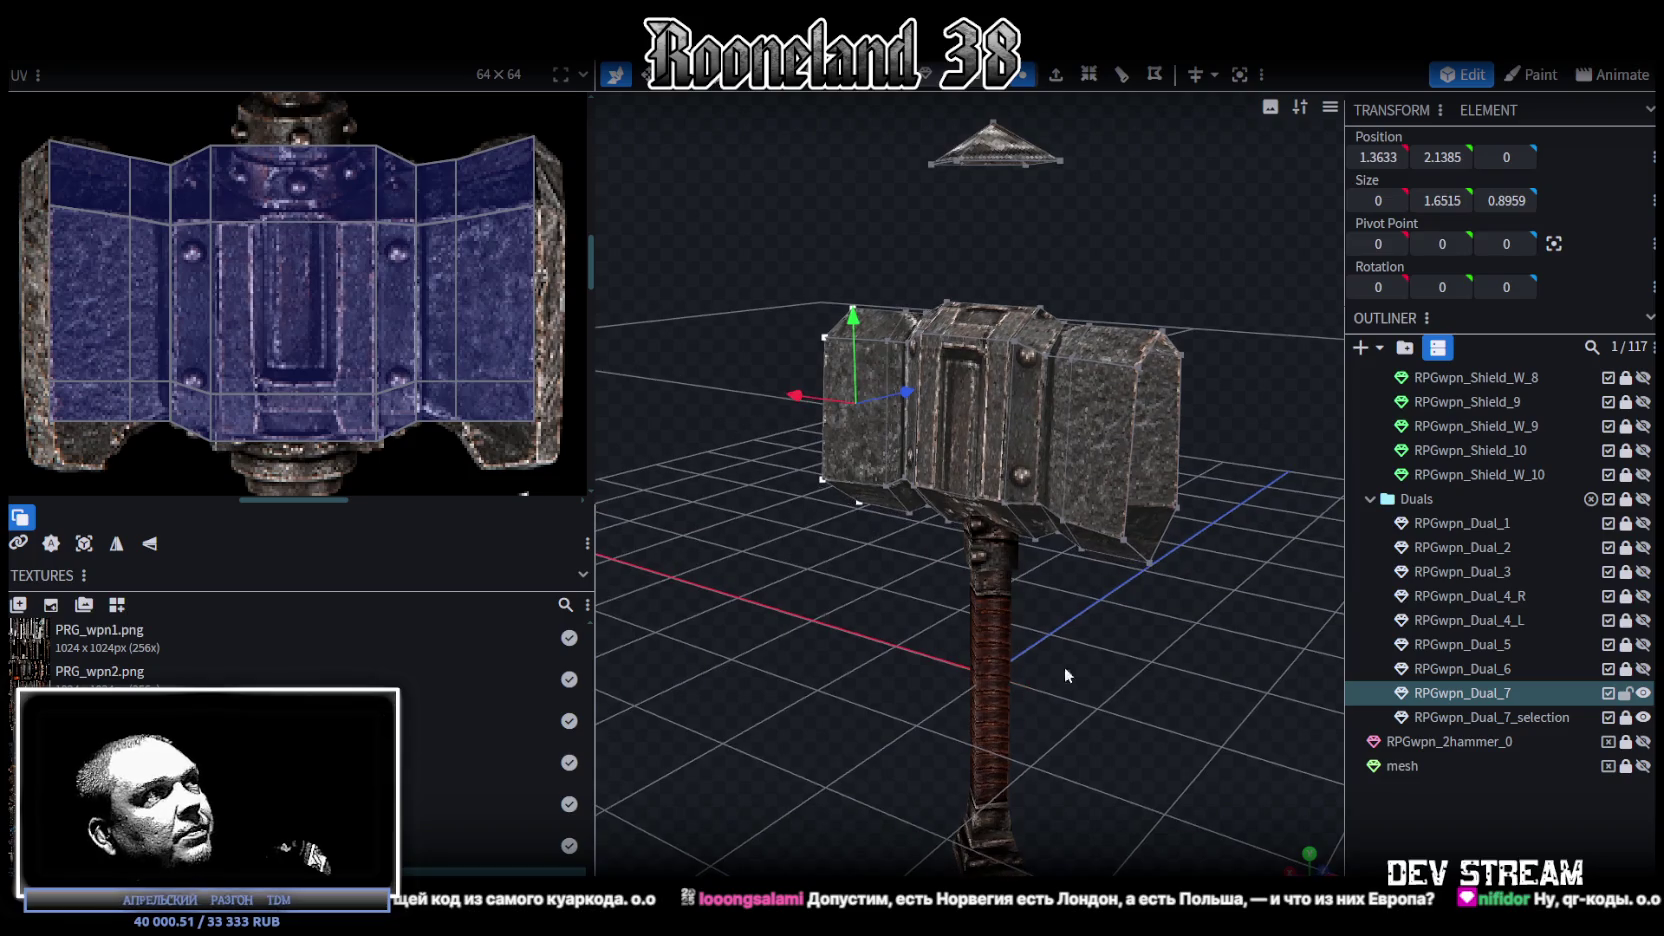
pyautogui.scroll(-2, 407, 368)
pyautogui.scroll(3, 376, 371)
pyautogui.scroll(-3, 388, 352)
pyautogui.scroll(1, 395, 338)
pyautogui.scroll(2, 393, 341)
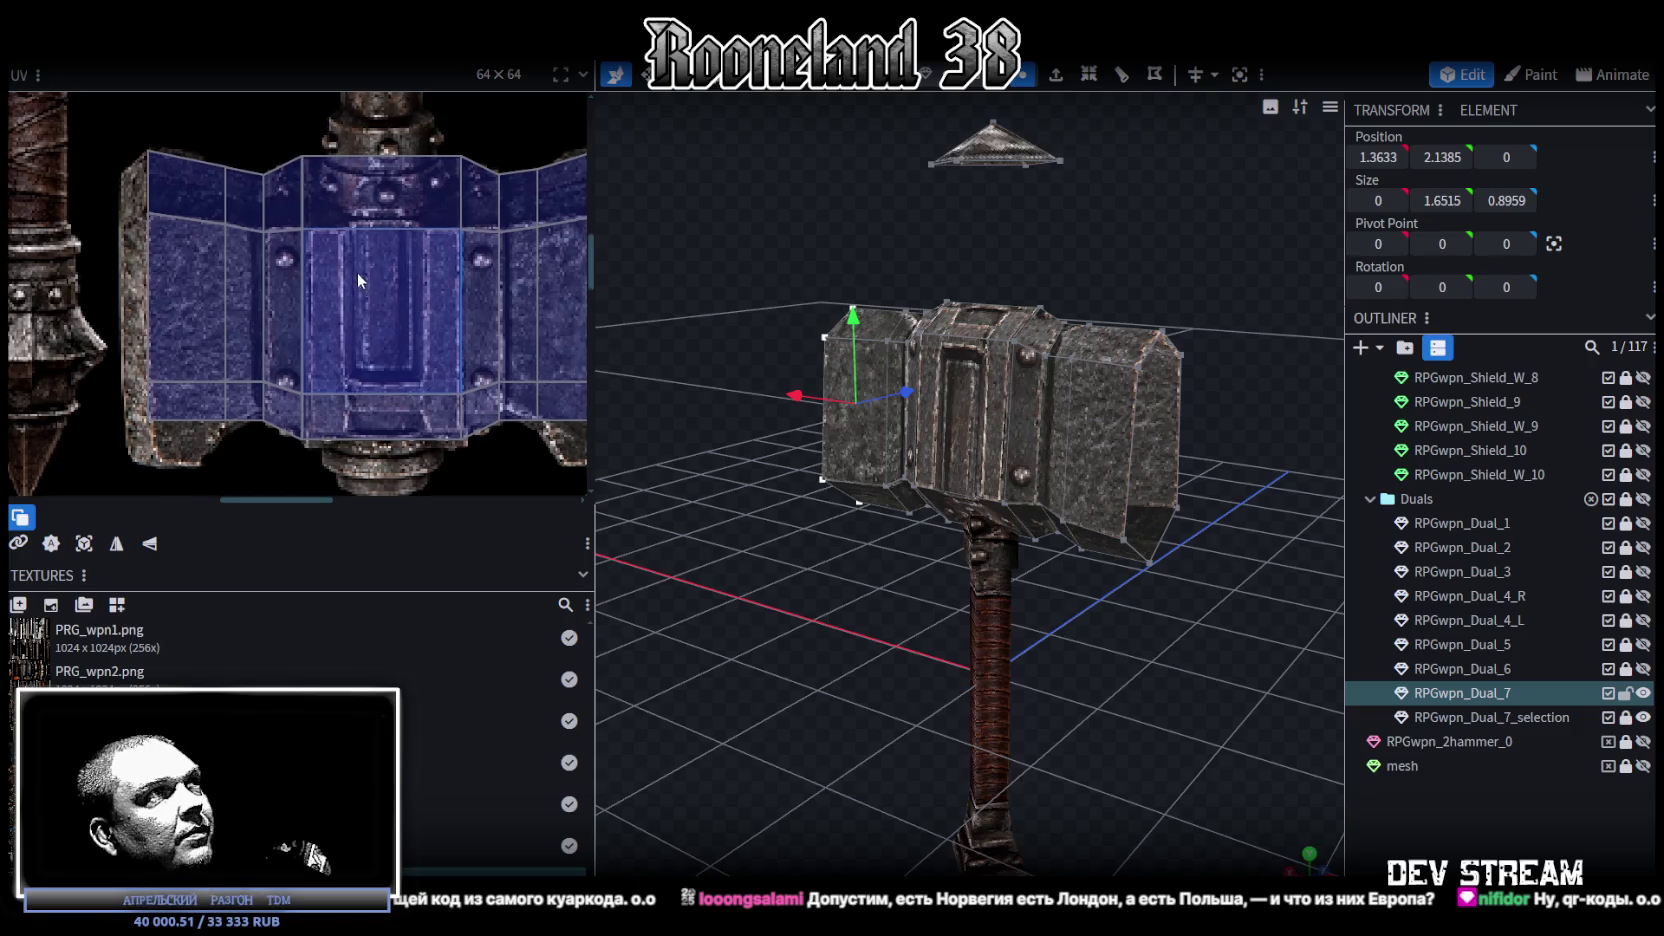
pyautogui.click(327, 420)
# Step: Select the left, middle and right face UVs and nudge their edges slightly on the texture
pyautogui.moveTo(327, 443); pyautogui.dragTo(321, 446)
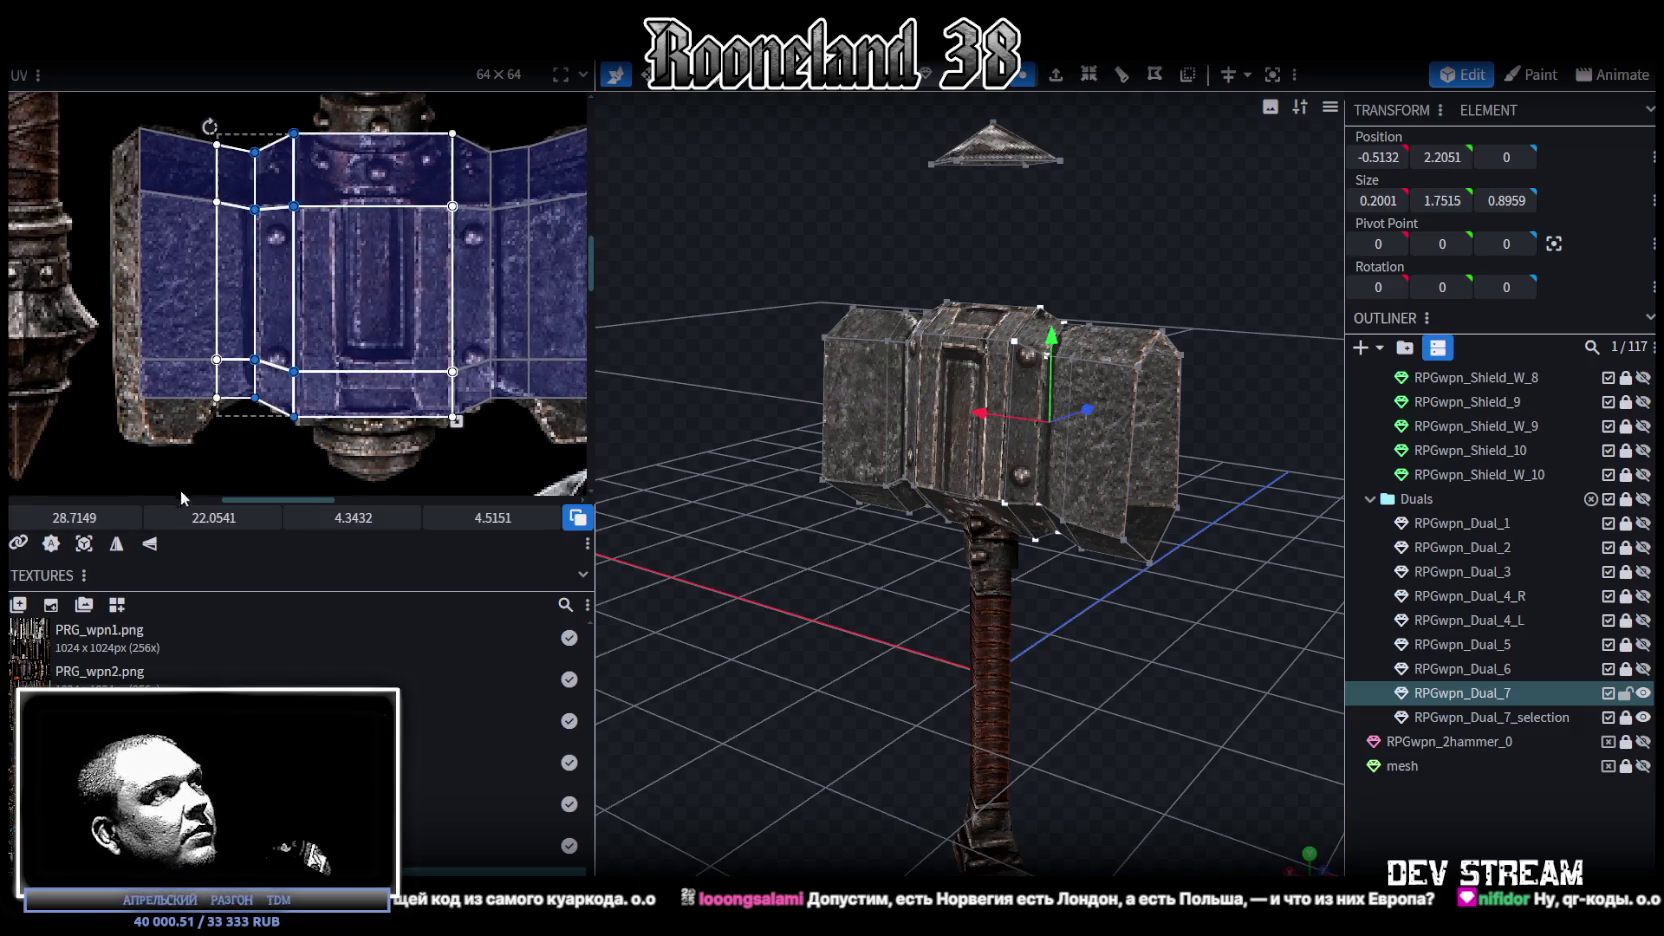
pyautogui.keyDown('shift'); pyautogui.moveTo(139, 108); pyautogui.dragTo(231, 455); pyautogui.keyUp('shift')
pyautogui.moveTo(78, 518); pyautogui.dragTo(90, 518)
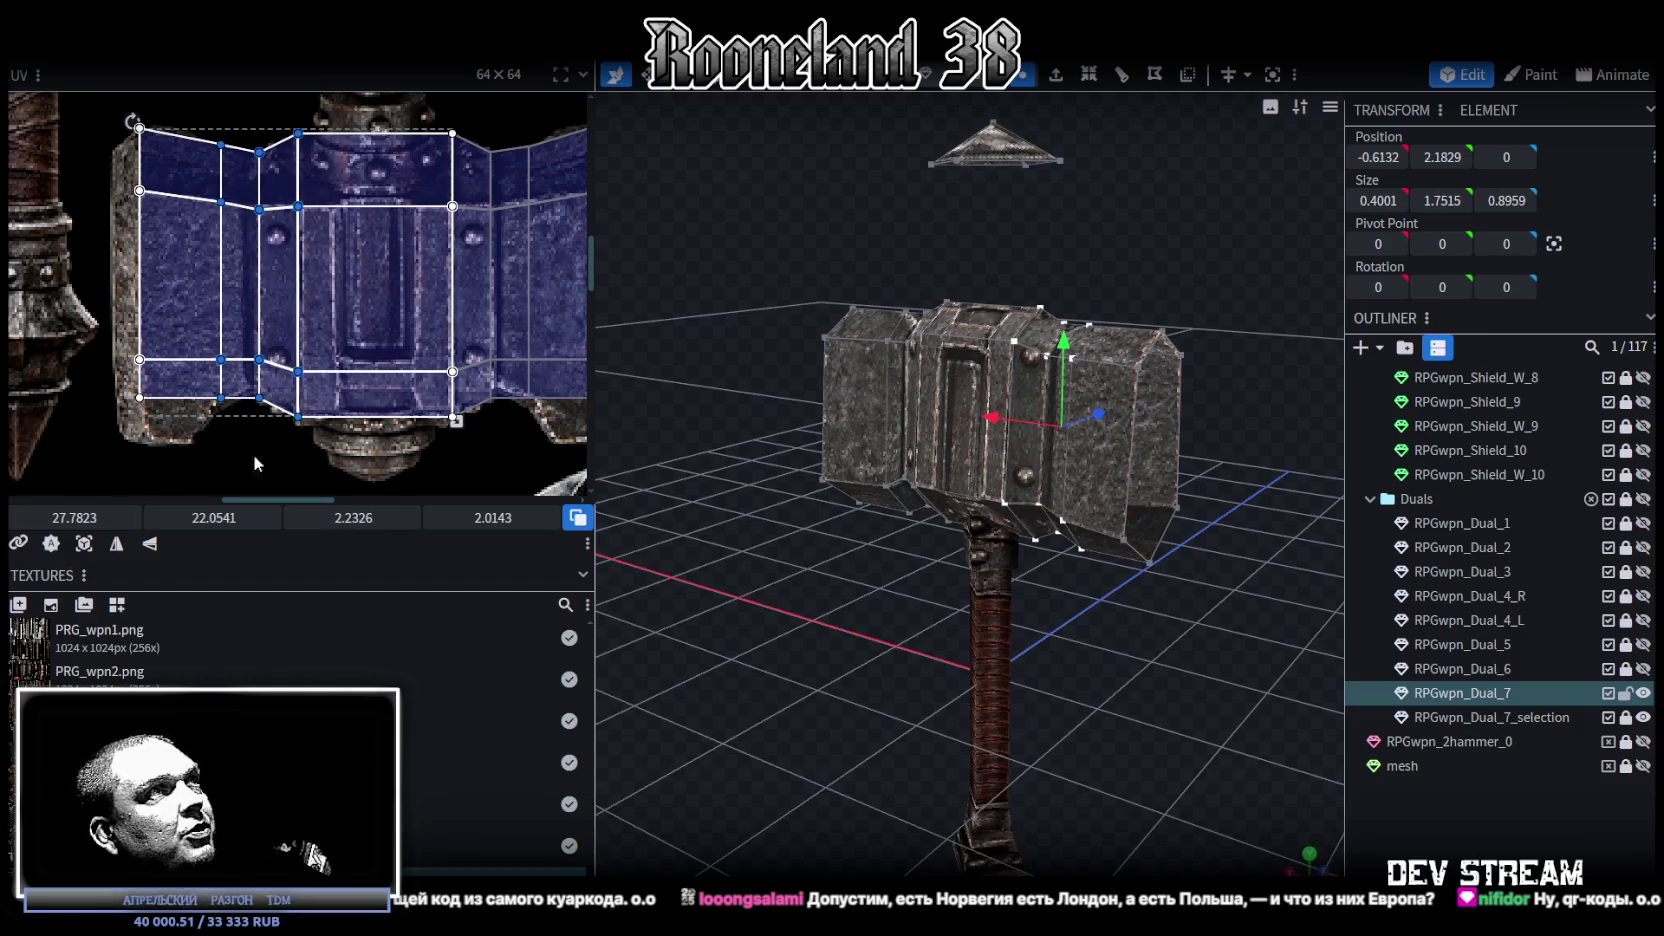
pyautogui.moveTo(440, 181); pyautogui.dragTo(408, 192, button='middle')
pyautogui.click(374, 130)
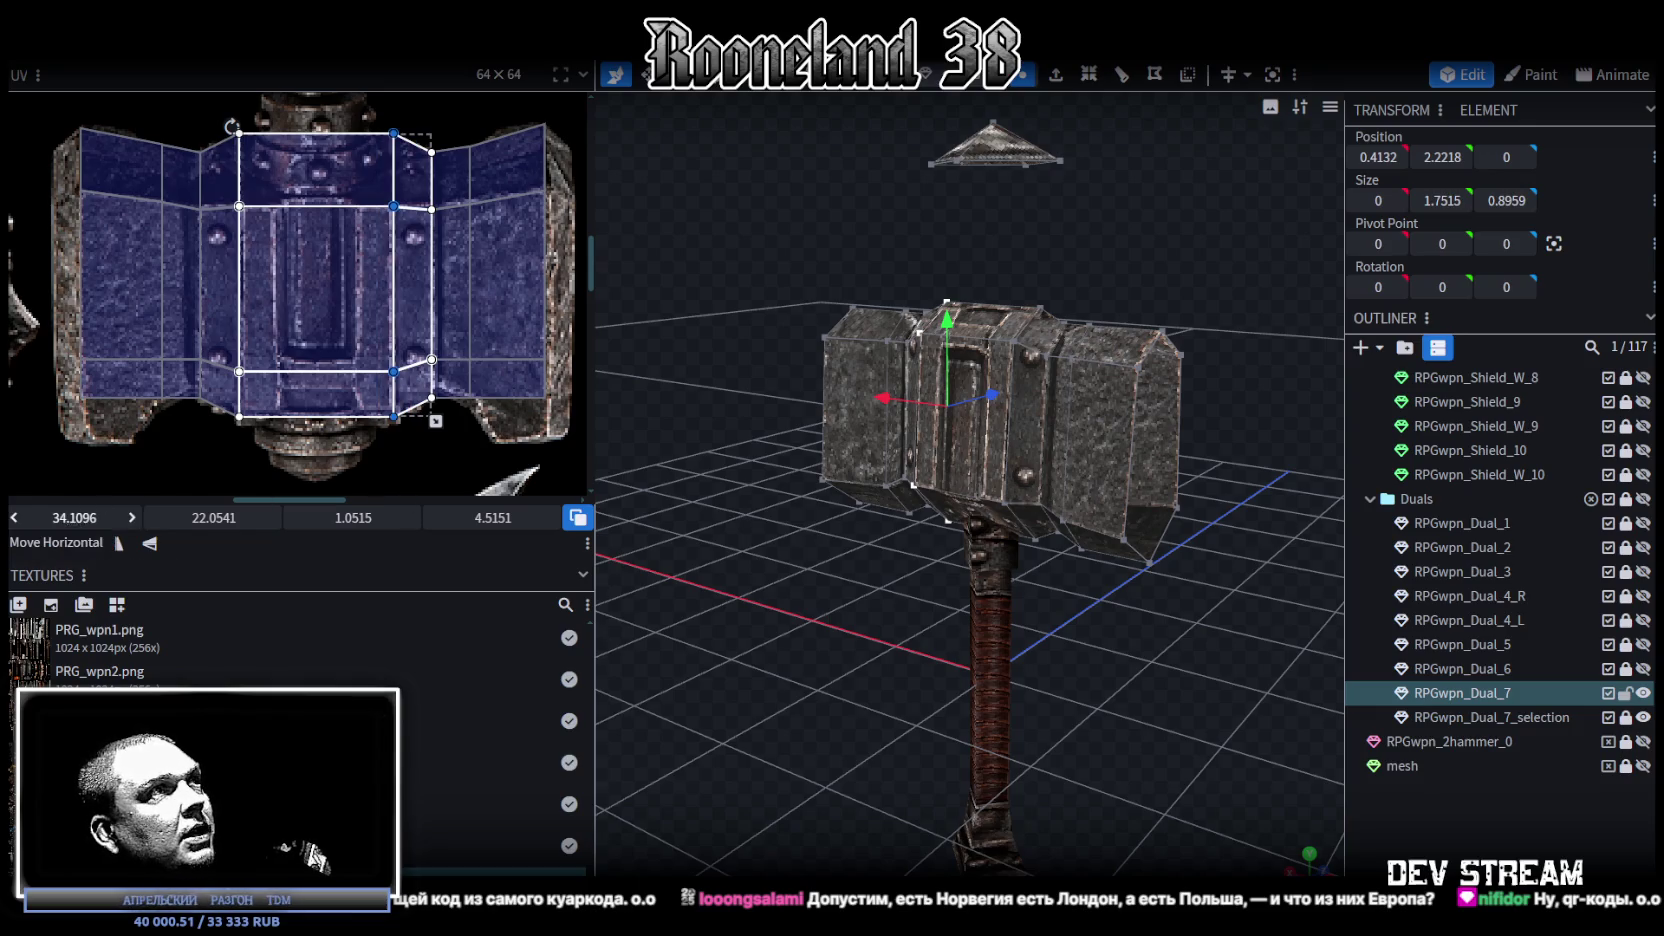
pyautogui.moveTo(74, 517); pyautogui.dragTo(62, 517)
pyautogui.click(220, 165)
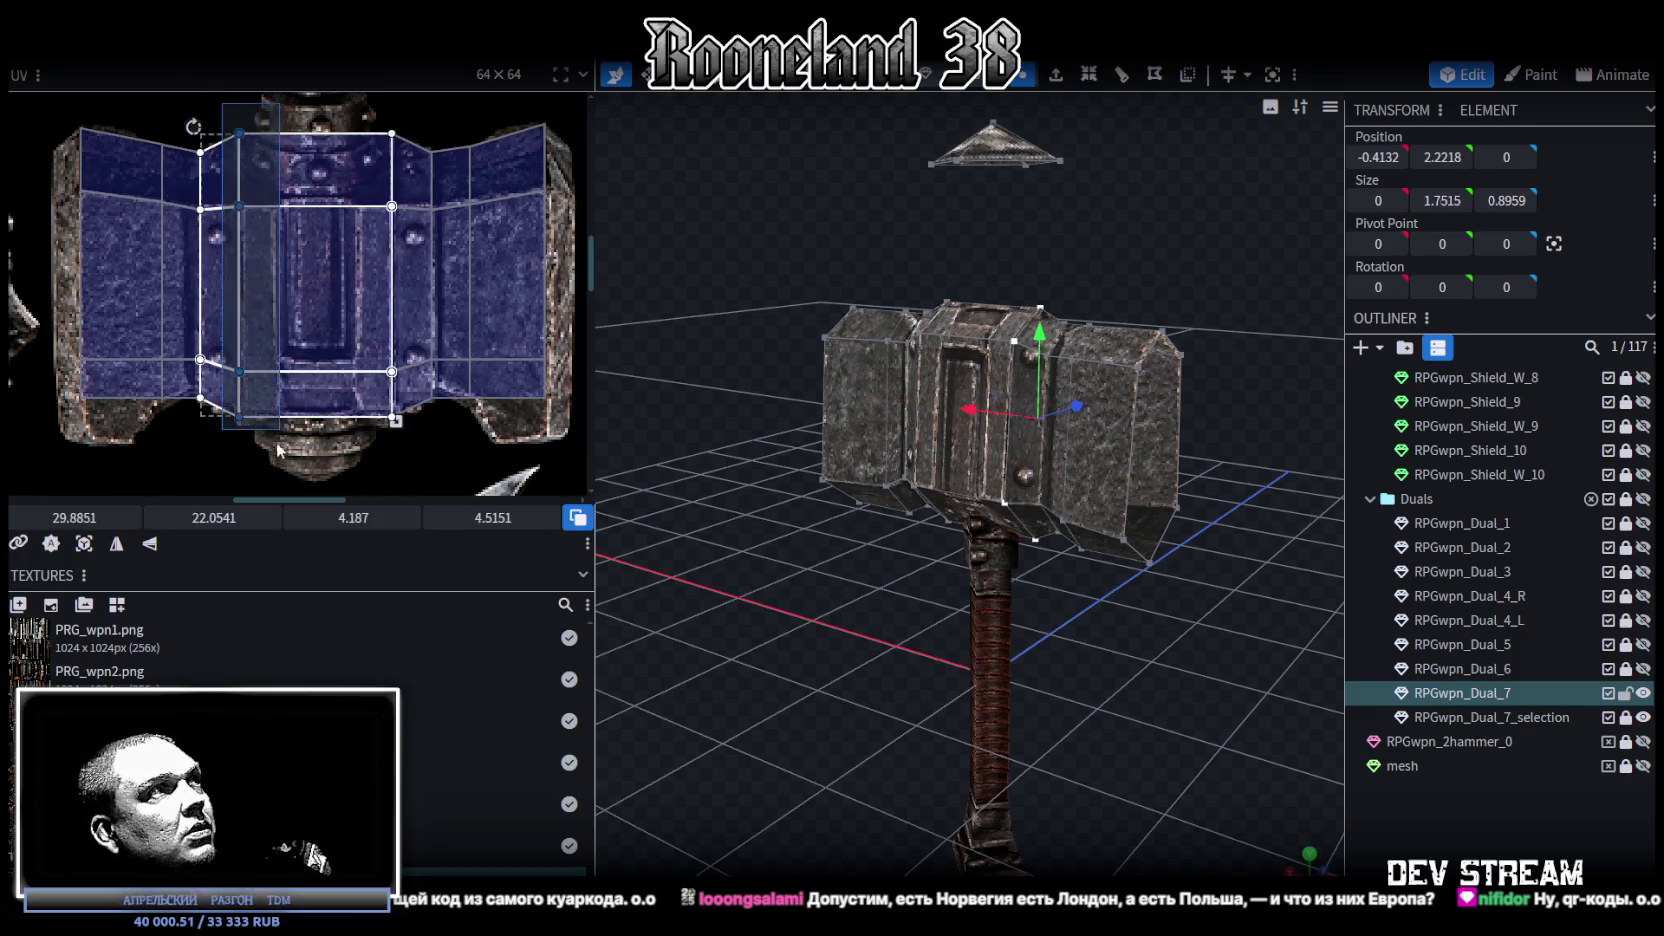
pyautogui.moveTo(74, 517); pyautogui.dragTo(80, 517)
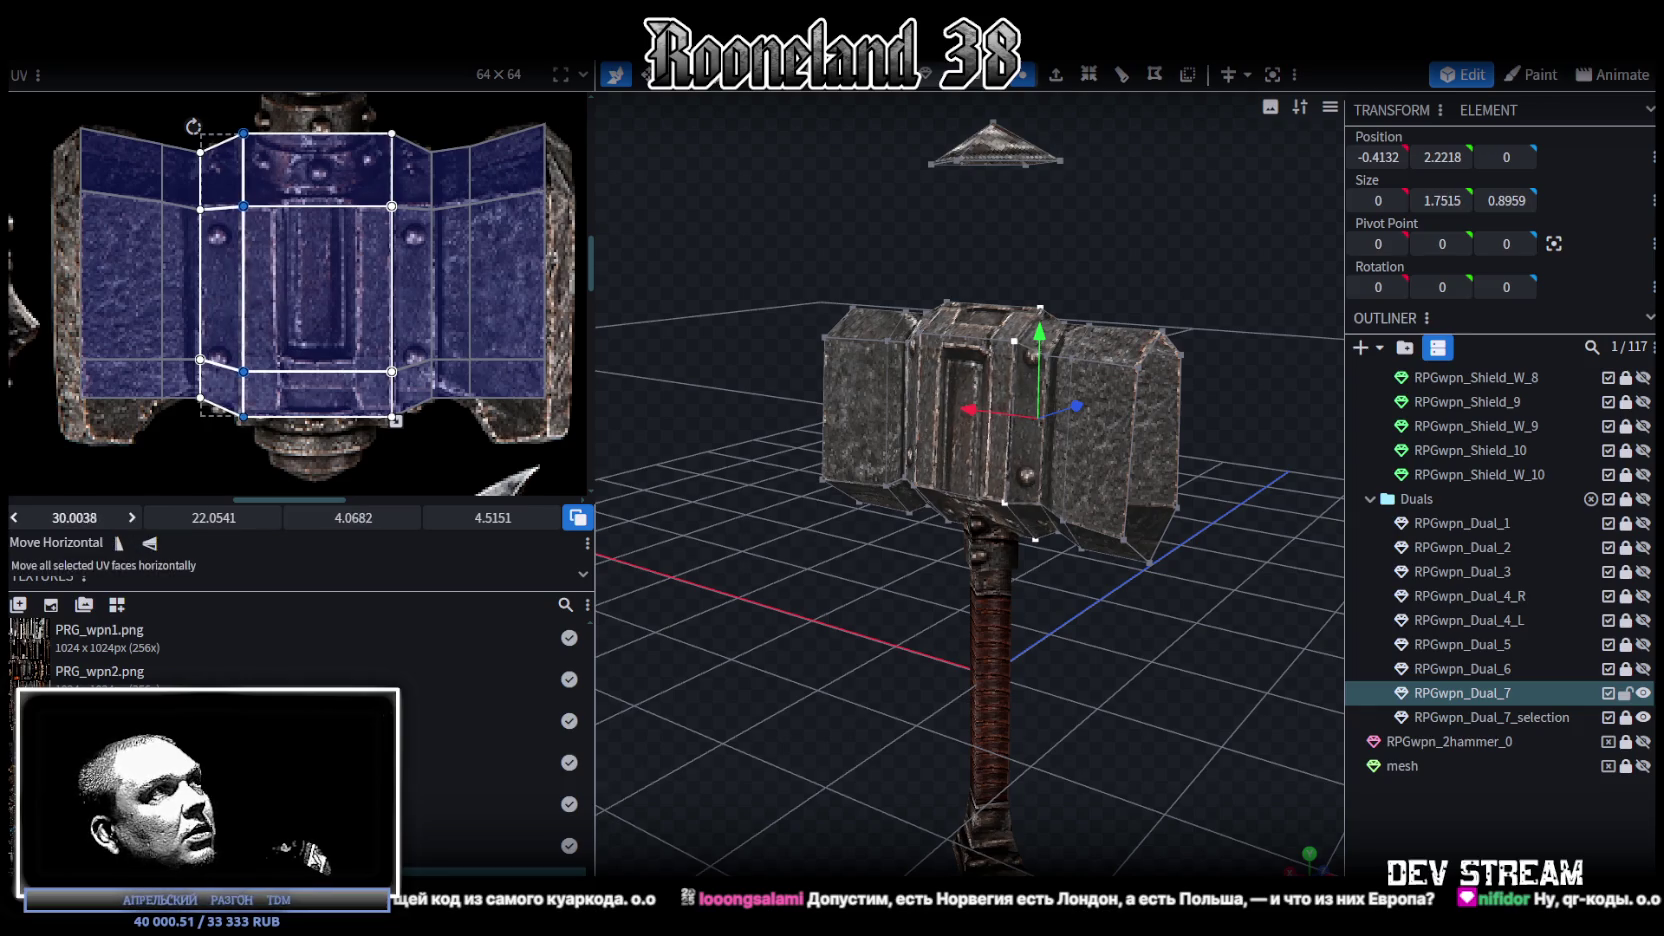
# Step: Widen both bevel strips' UVs so the front centre UV measures 1.3265 × 4.5151
pyautogui.moveTo(436, 110); pyautogui.dragTo(437, 430)
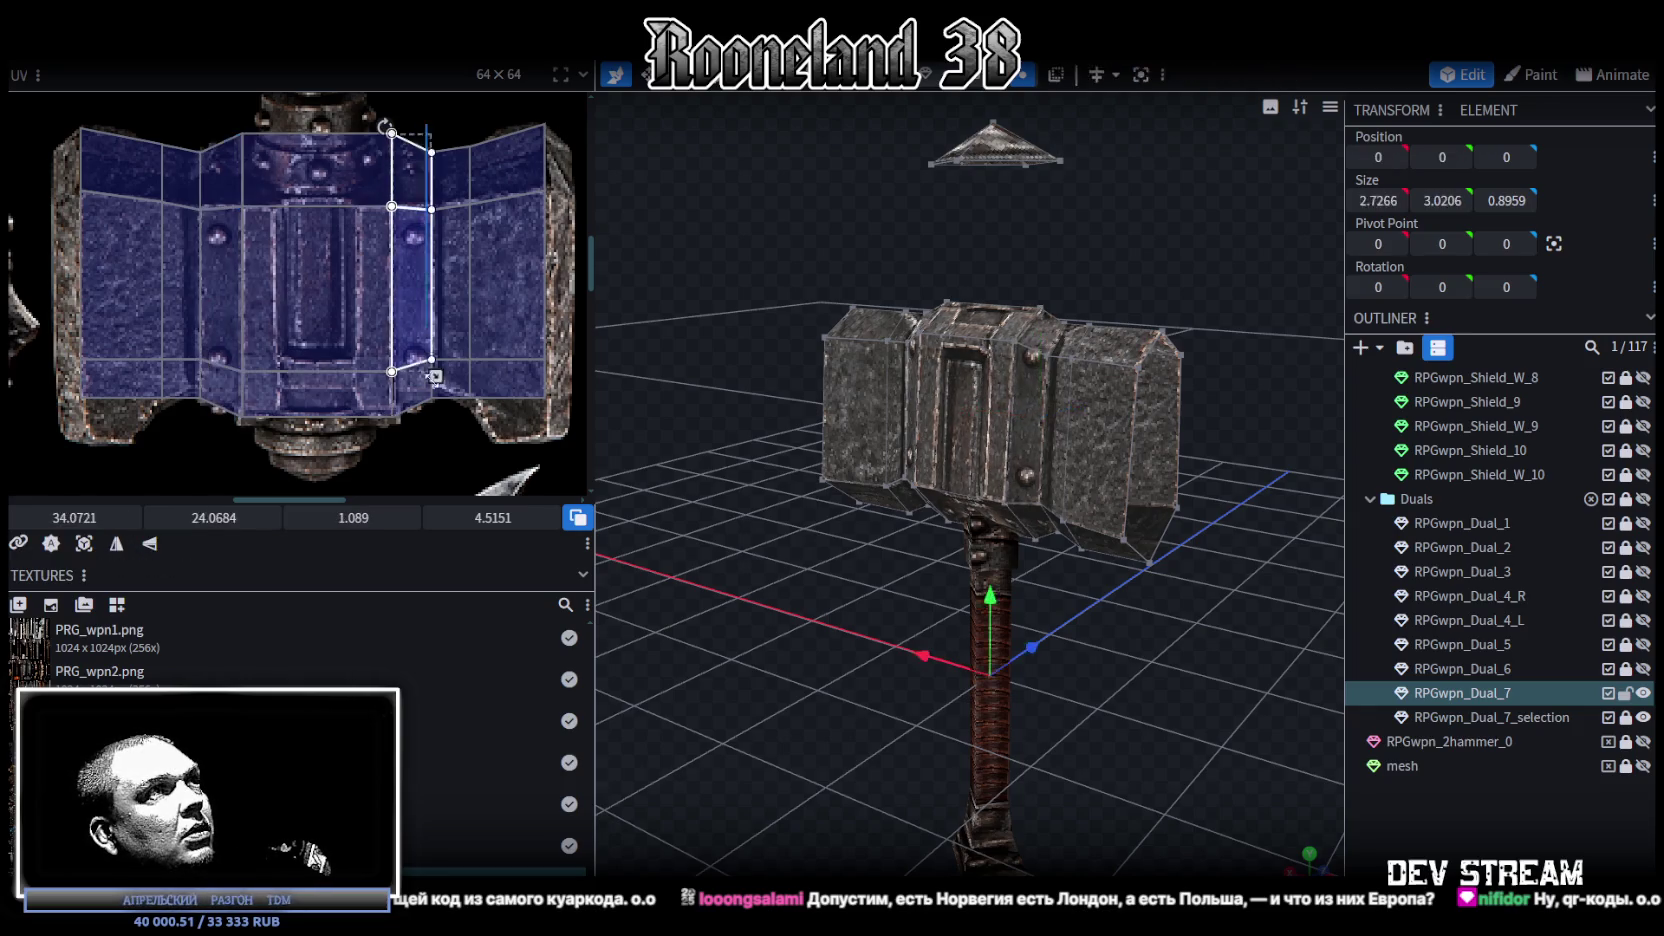
pyautogui.moveTo(58, 517); pyautogui.dragTo(76, 517)
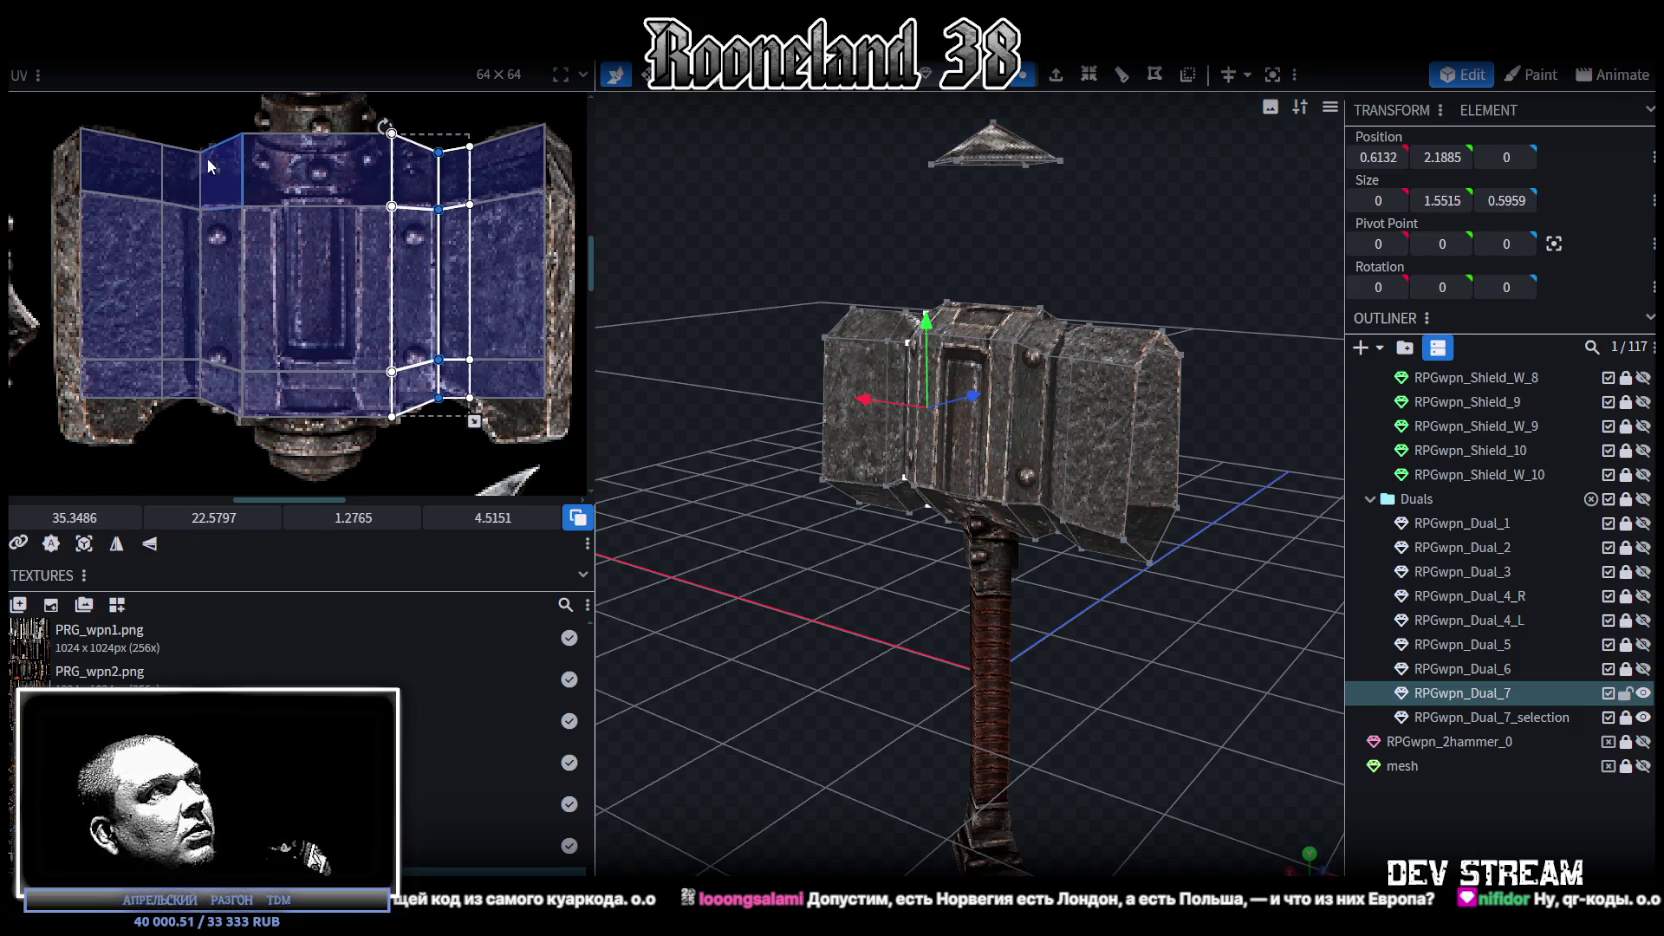
pyautogui.moveTo(186, 134); pyautogui.dragTo(202, 434)
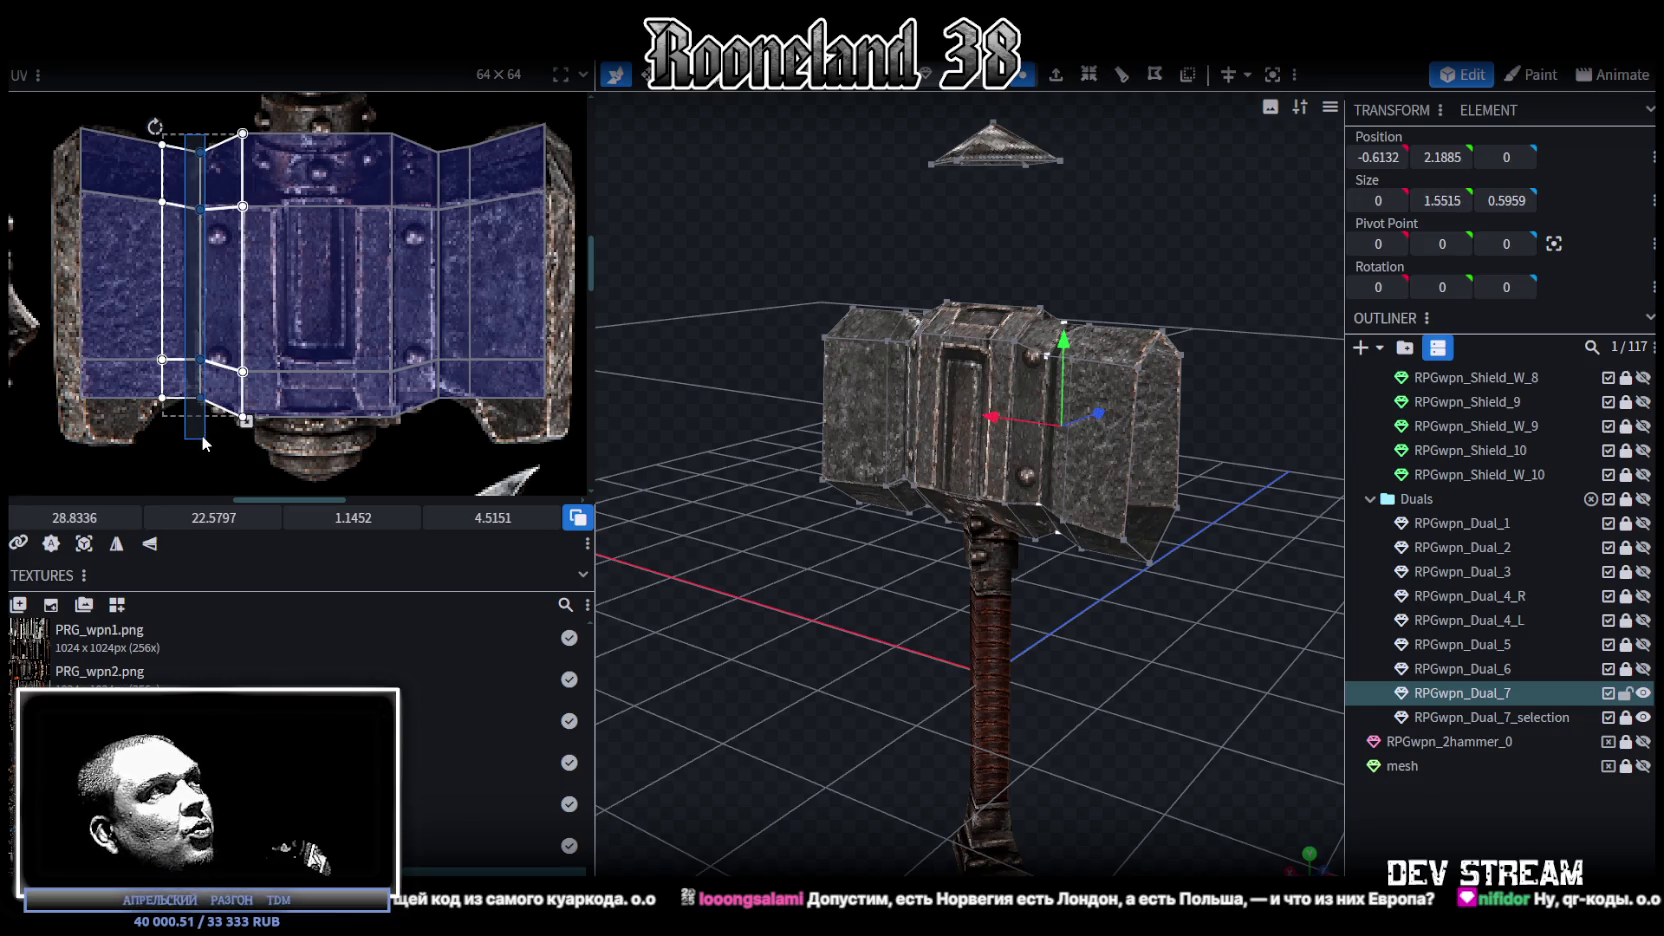
pyautogui.moveTo(75, 517); pyautogui.dragTo(58, 517)
pyautogui.moveTo(500, 231); pyautogui.dragTo(451, 240, button='middle')
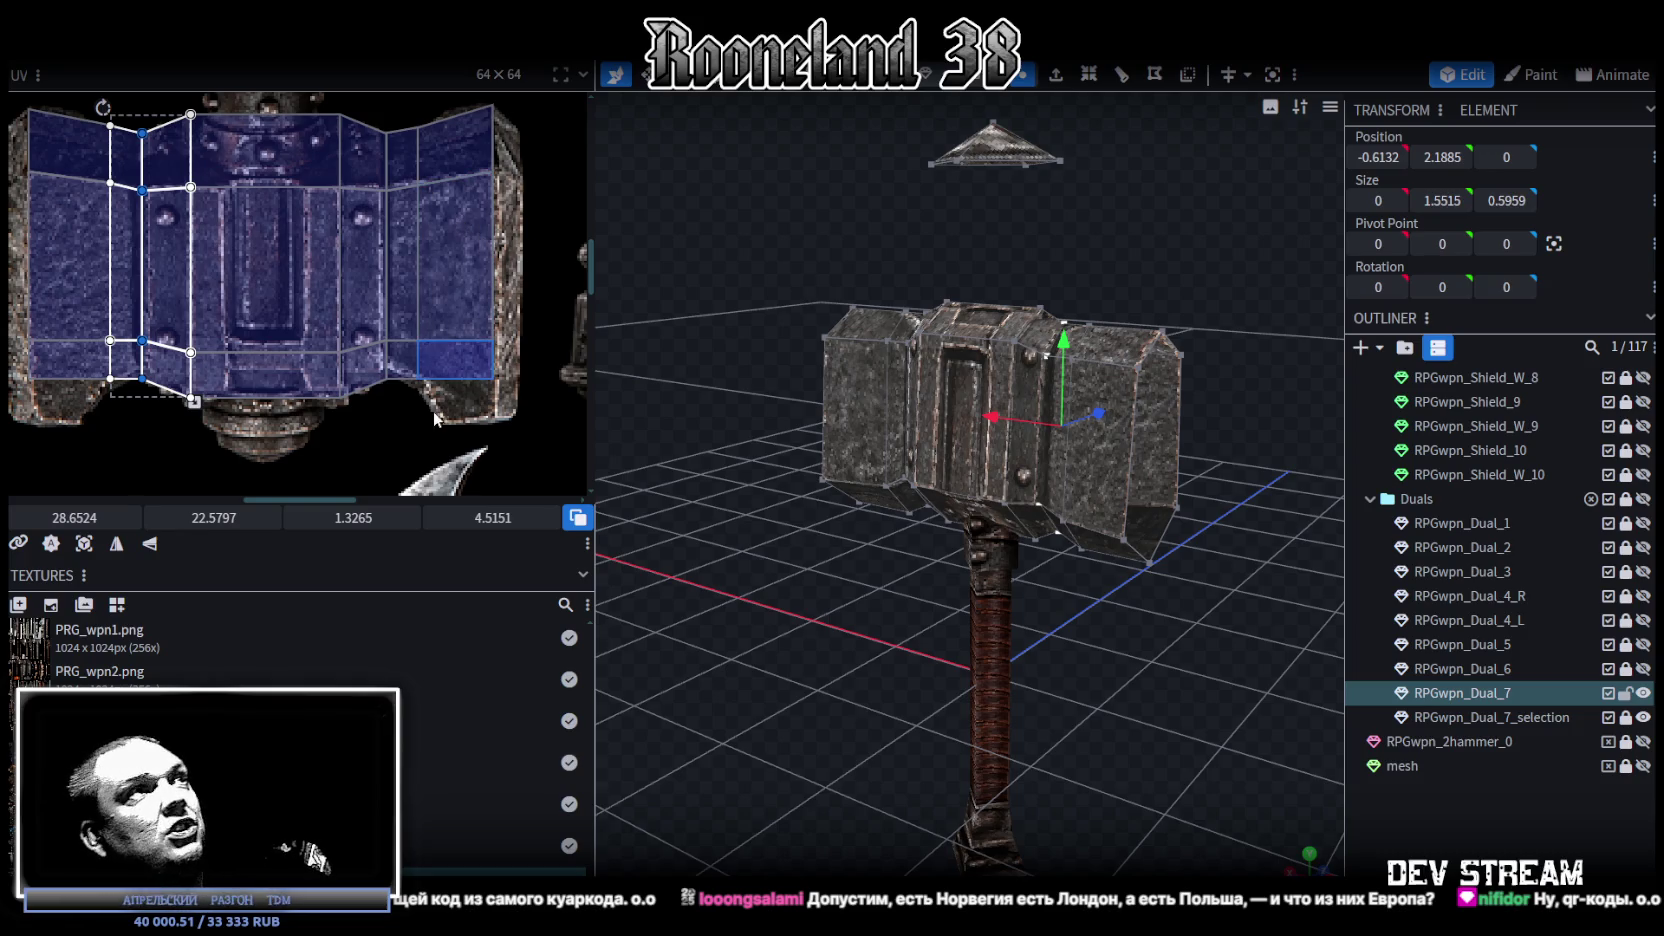
pyautogui.scroll(1, 422, 399)
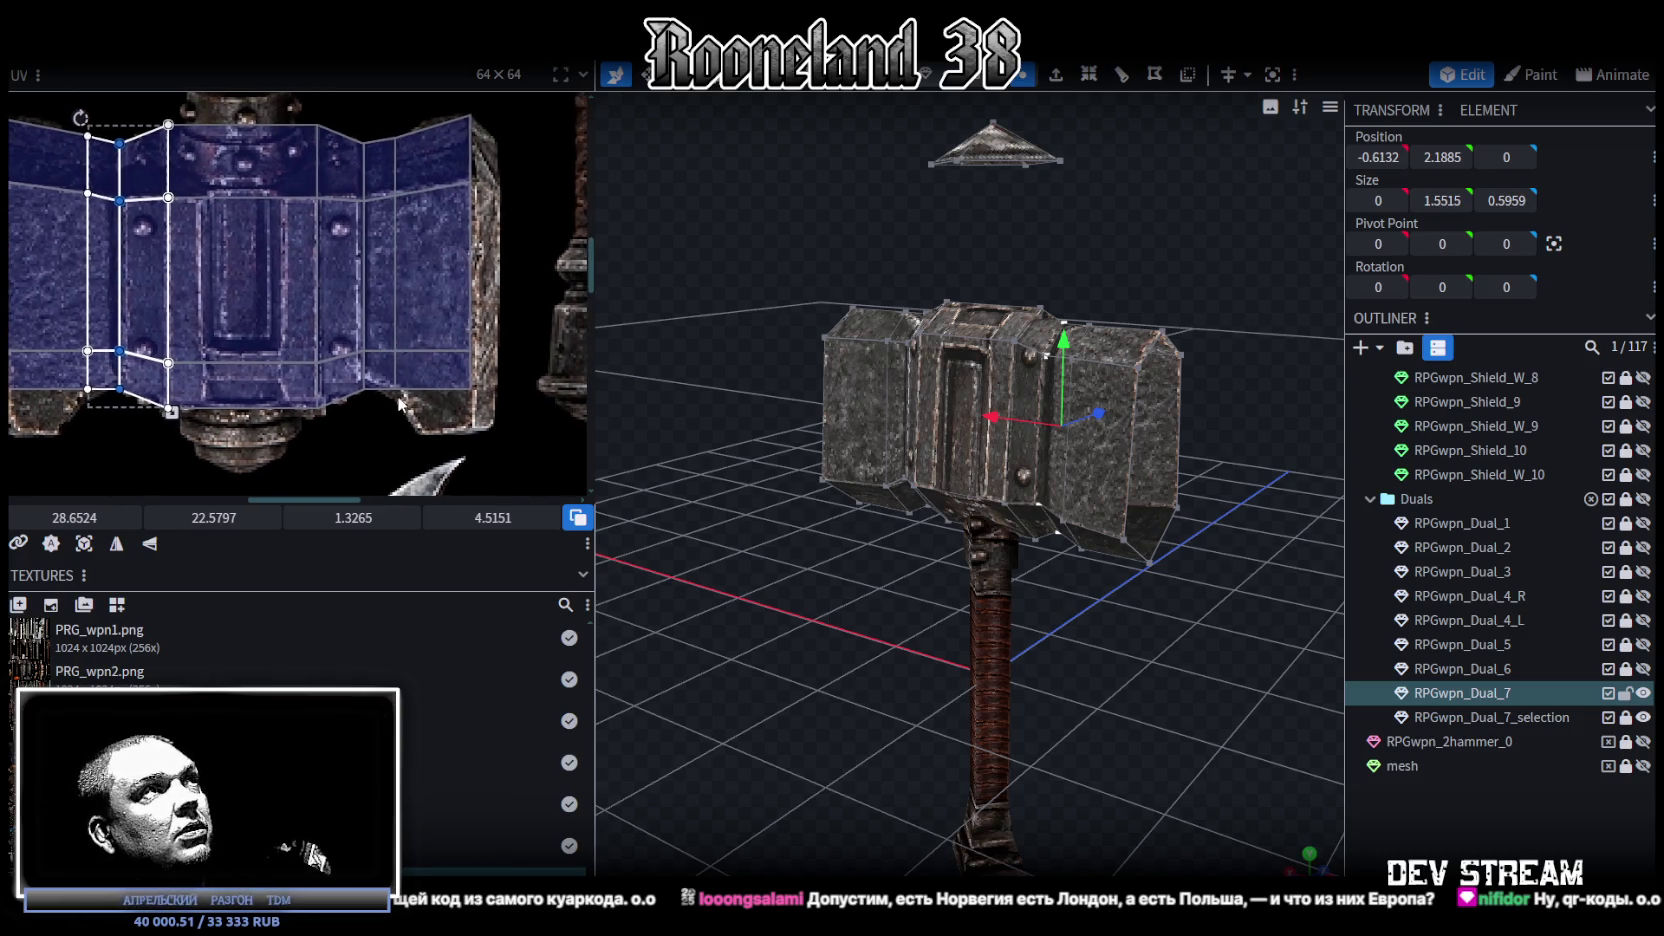
pyautogui.scroll(-1, 424, 400)
pyautogui.moveTo(424, 400); pyautogui.dragTo(399, 400, button='middle')
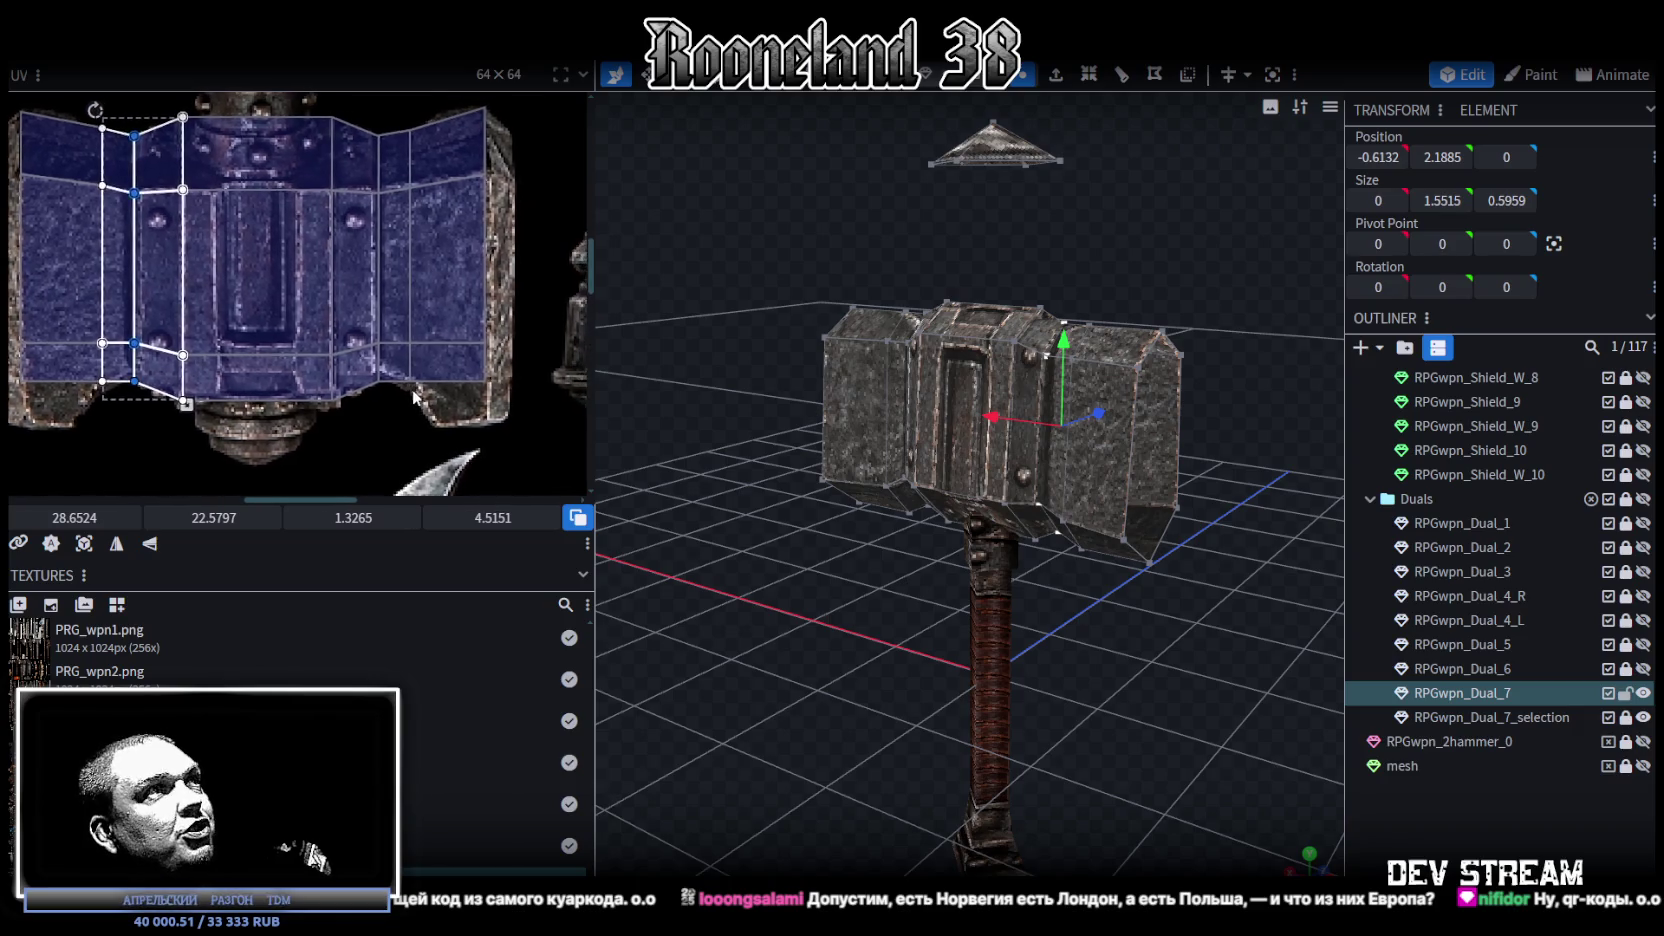
pyautogui.scroll(2, 475, 410)
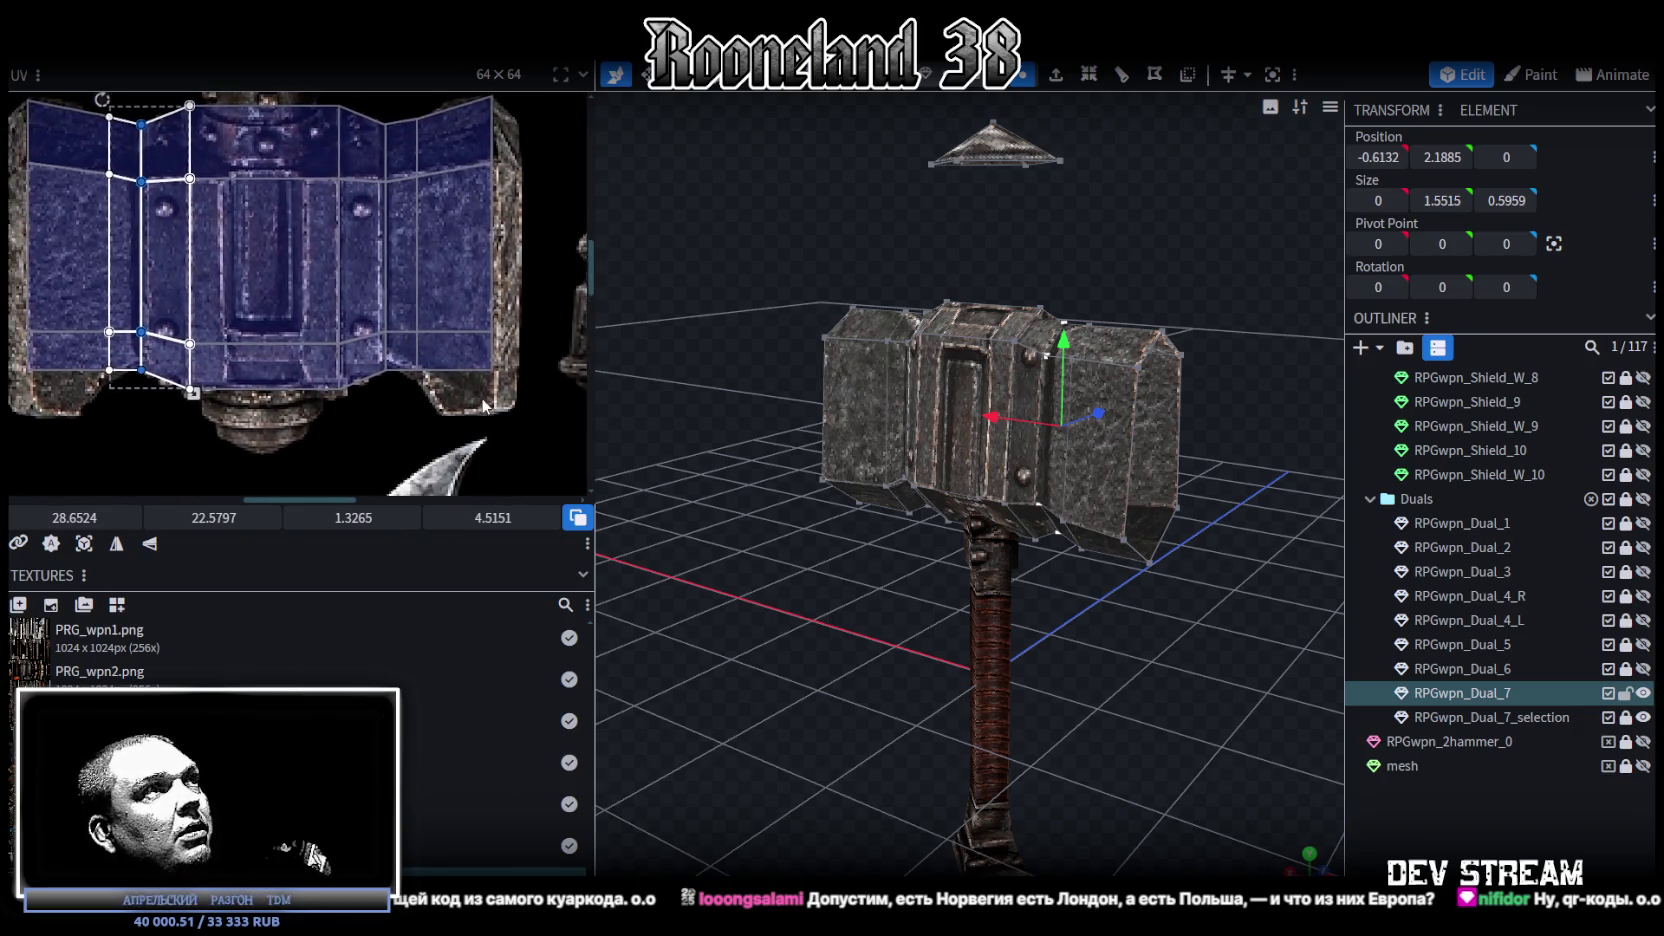
pyautogui.scroll(1, 450, 376)
pyautogui.scroll(-1, 446, 374)
# Step: Drag the lower corner bevel UV down and stretch its mirrored face to match, about 1.3637 tall
pyautogui.moveTo(535, 388); pyautogui.dragTo(400, 285)
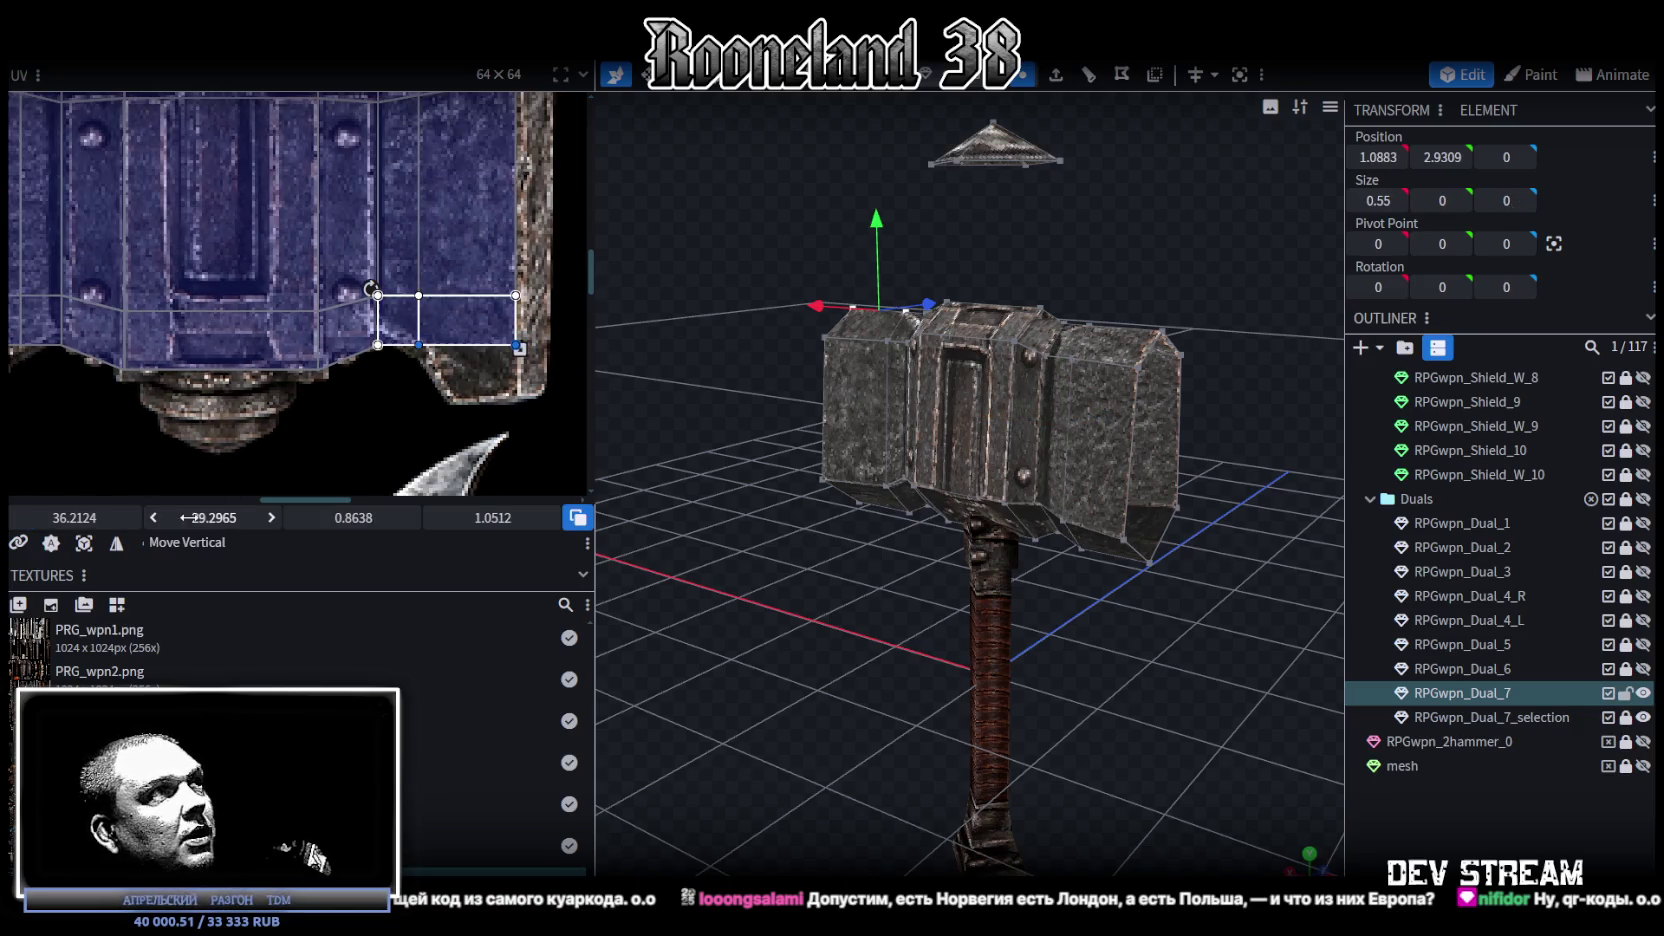
pyautogui.moveTo(229, 513)
pyautogui.mouseDown()
pyautogui.moveTo(245, 513)
pyautogui.moveTo(232, 517)
pyautogui.mouseUp()
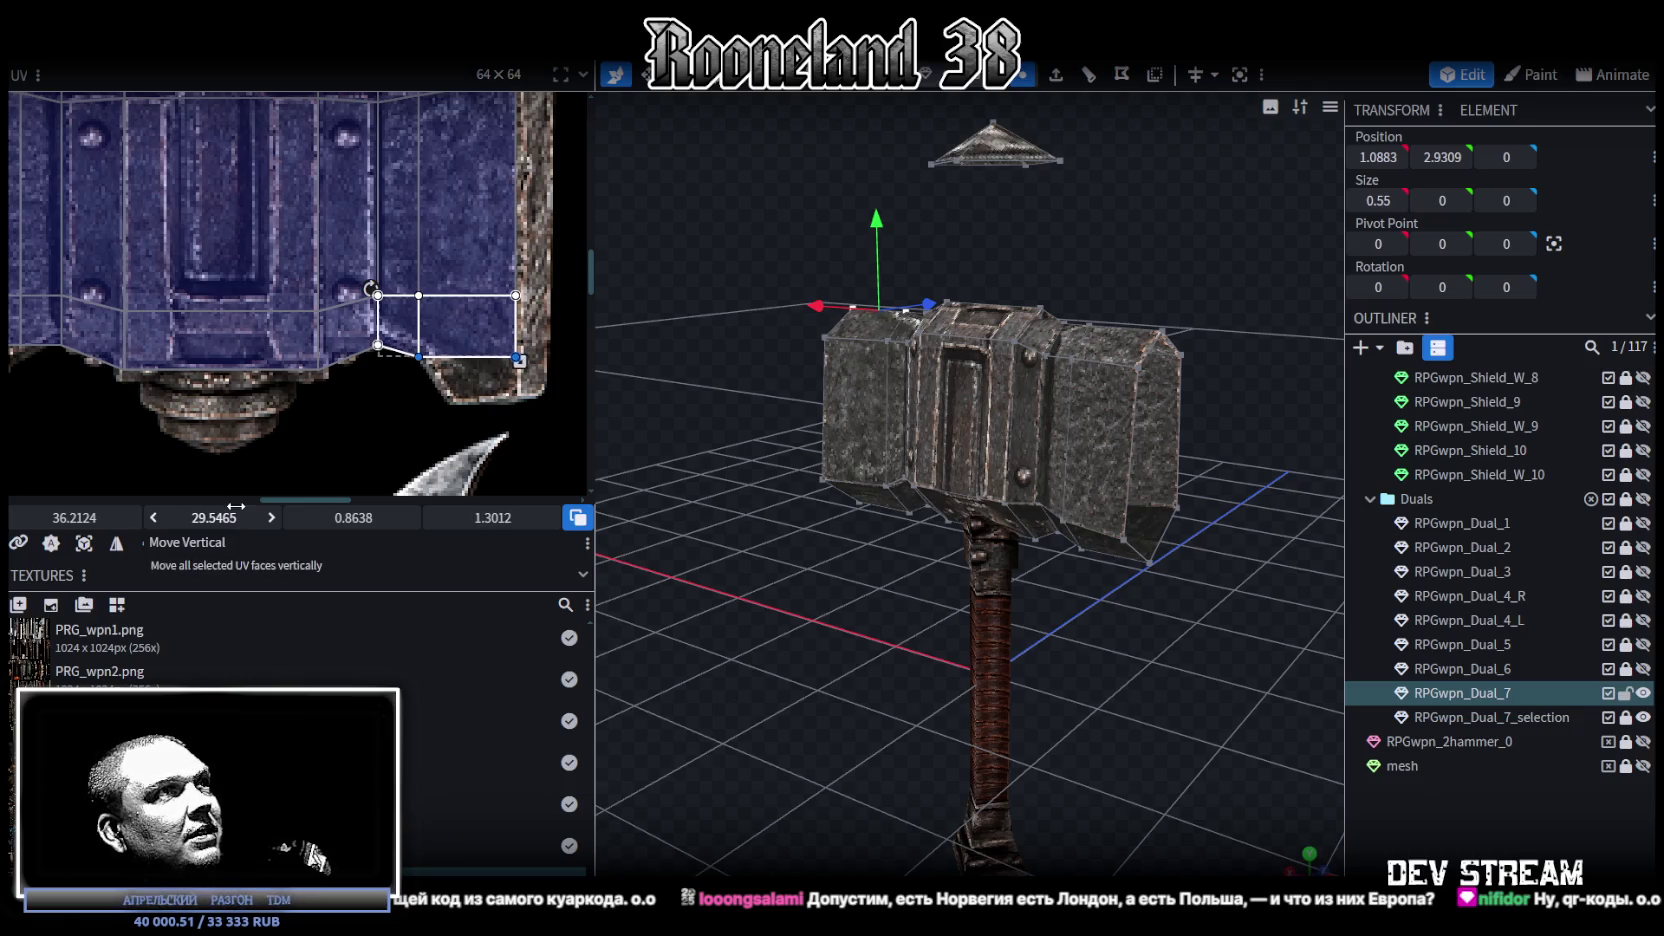
pyautogui.hscroll(-3, 228, 361)
pyautogui.click(306, 341)
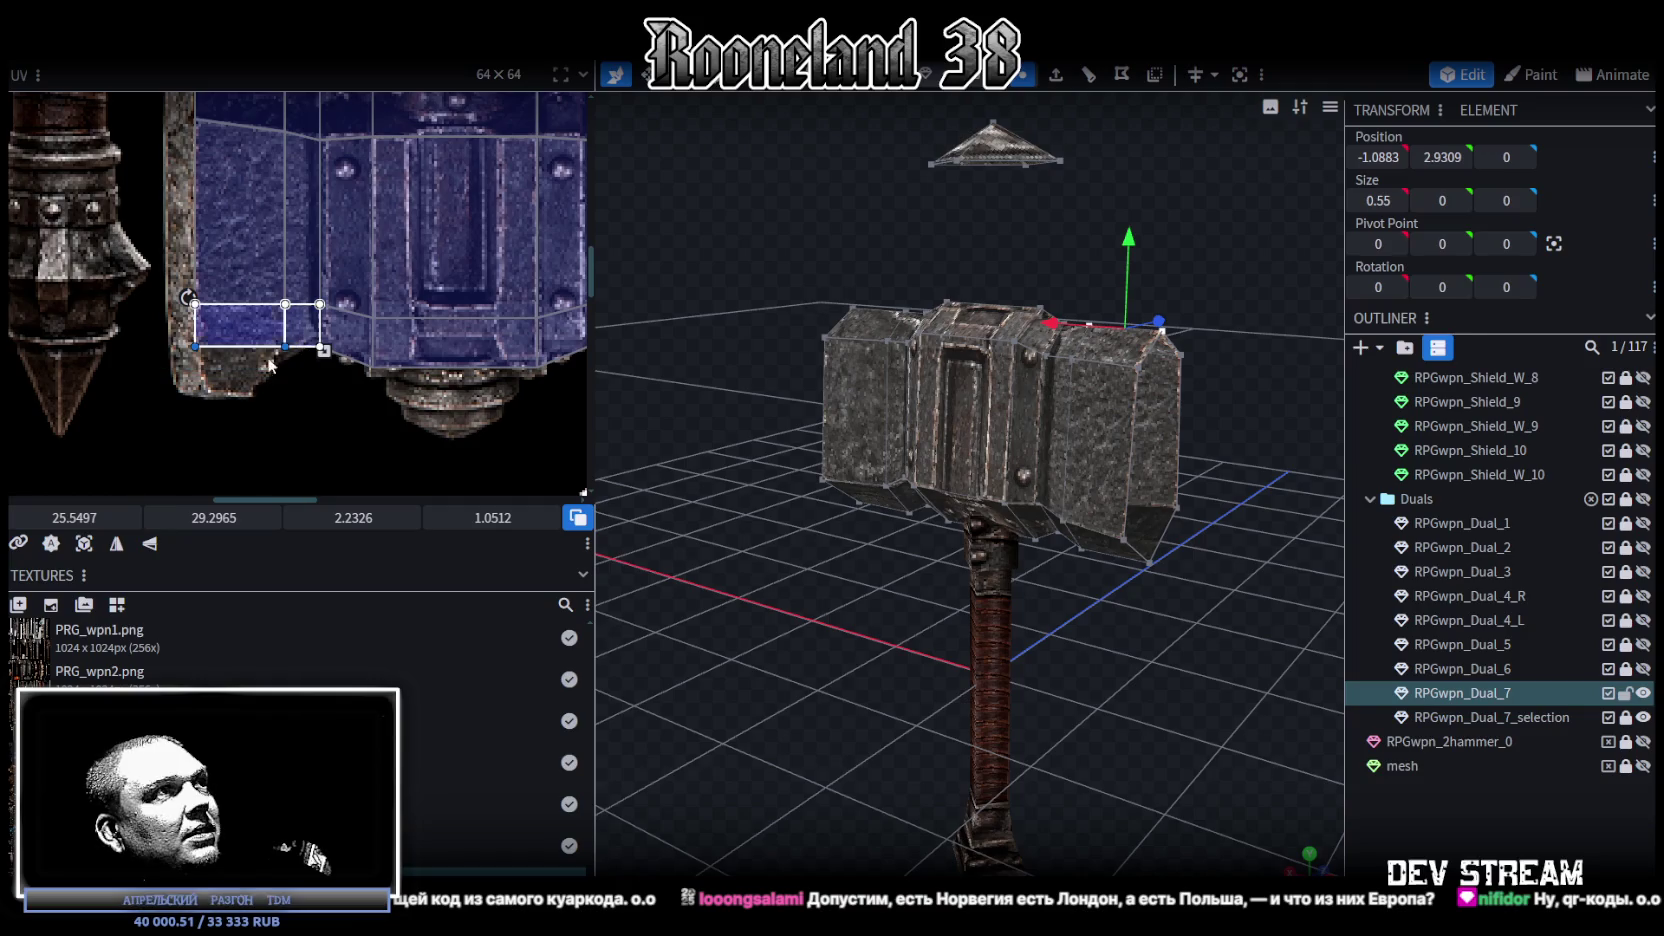
pyautogui.moveTo(214, 517); pyautogui.dragTo(232, 517)
pyautogui.scroll(-2, 261, 374)
pyautogui.scroll(-2, 240, 393)
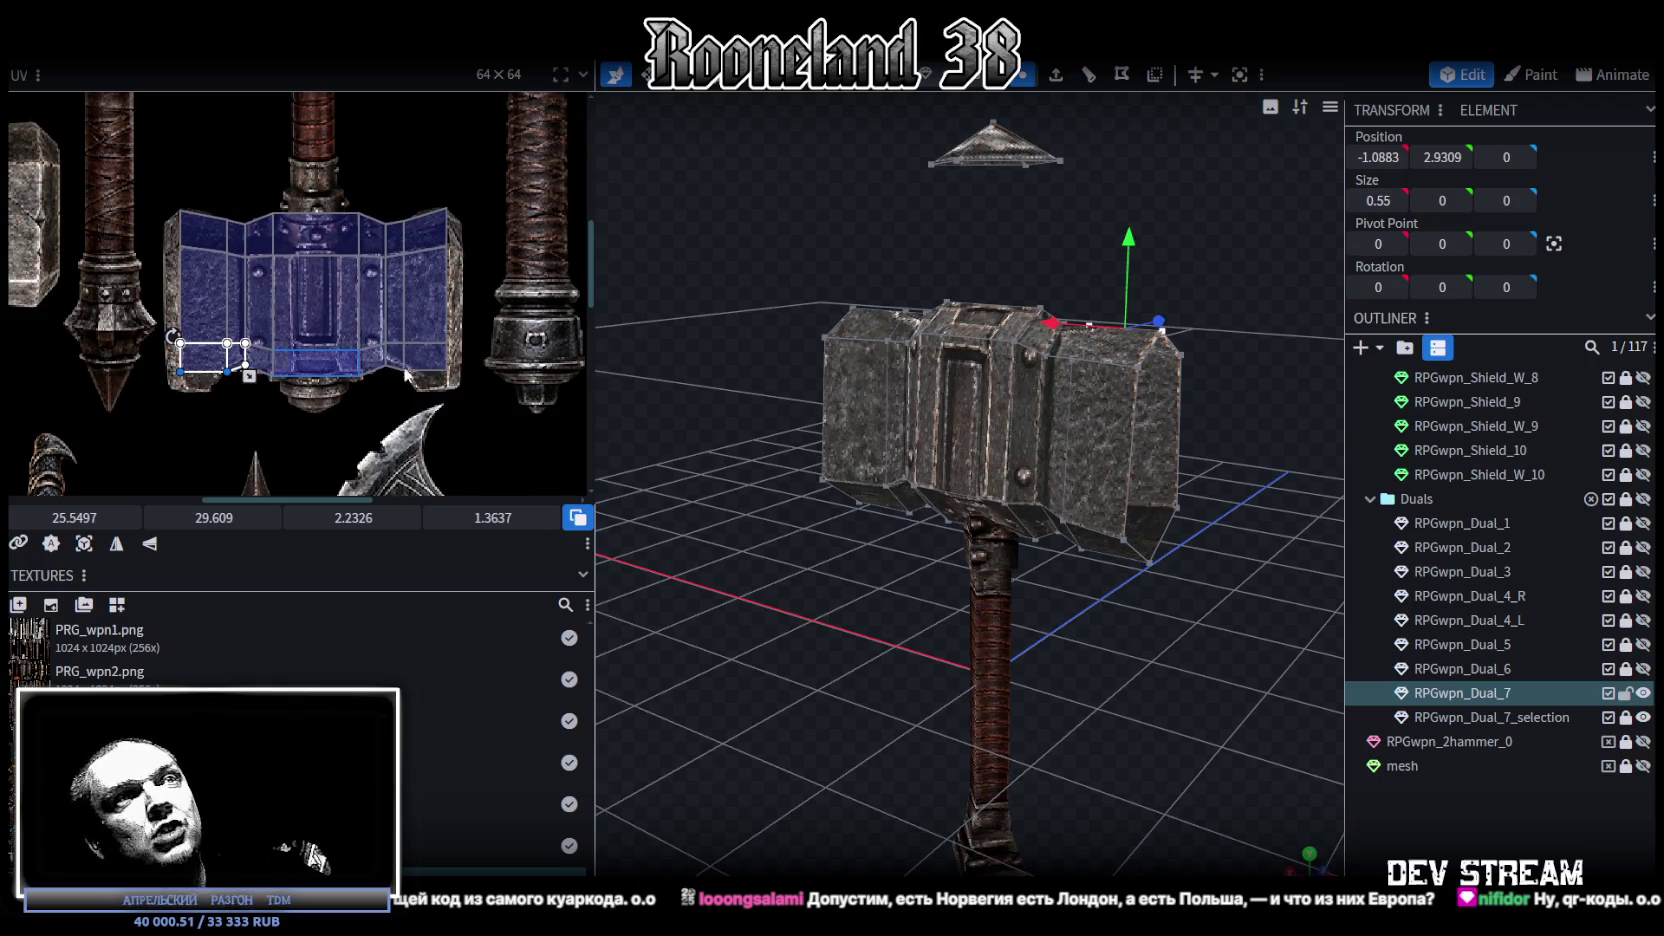
# Step: From a near-front view, select the matching pairs of top end faces on the hammer head
pyautogui.moveTo(814, 614)
pyautogui.mouseDown()
pyautogui.moveTo(884, 569)
pyautogui.moveTo(1091, 653)
pyautogui.mouseUp()
pyautogui.scroll(2, 1092, 654)
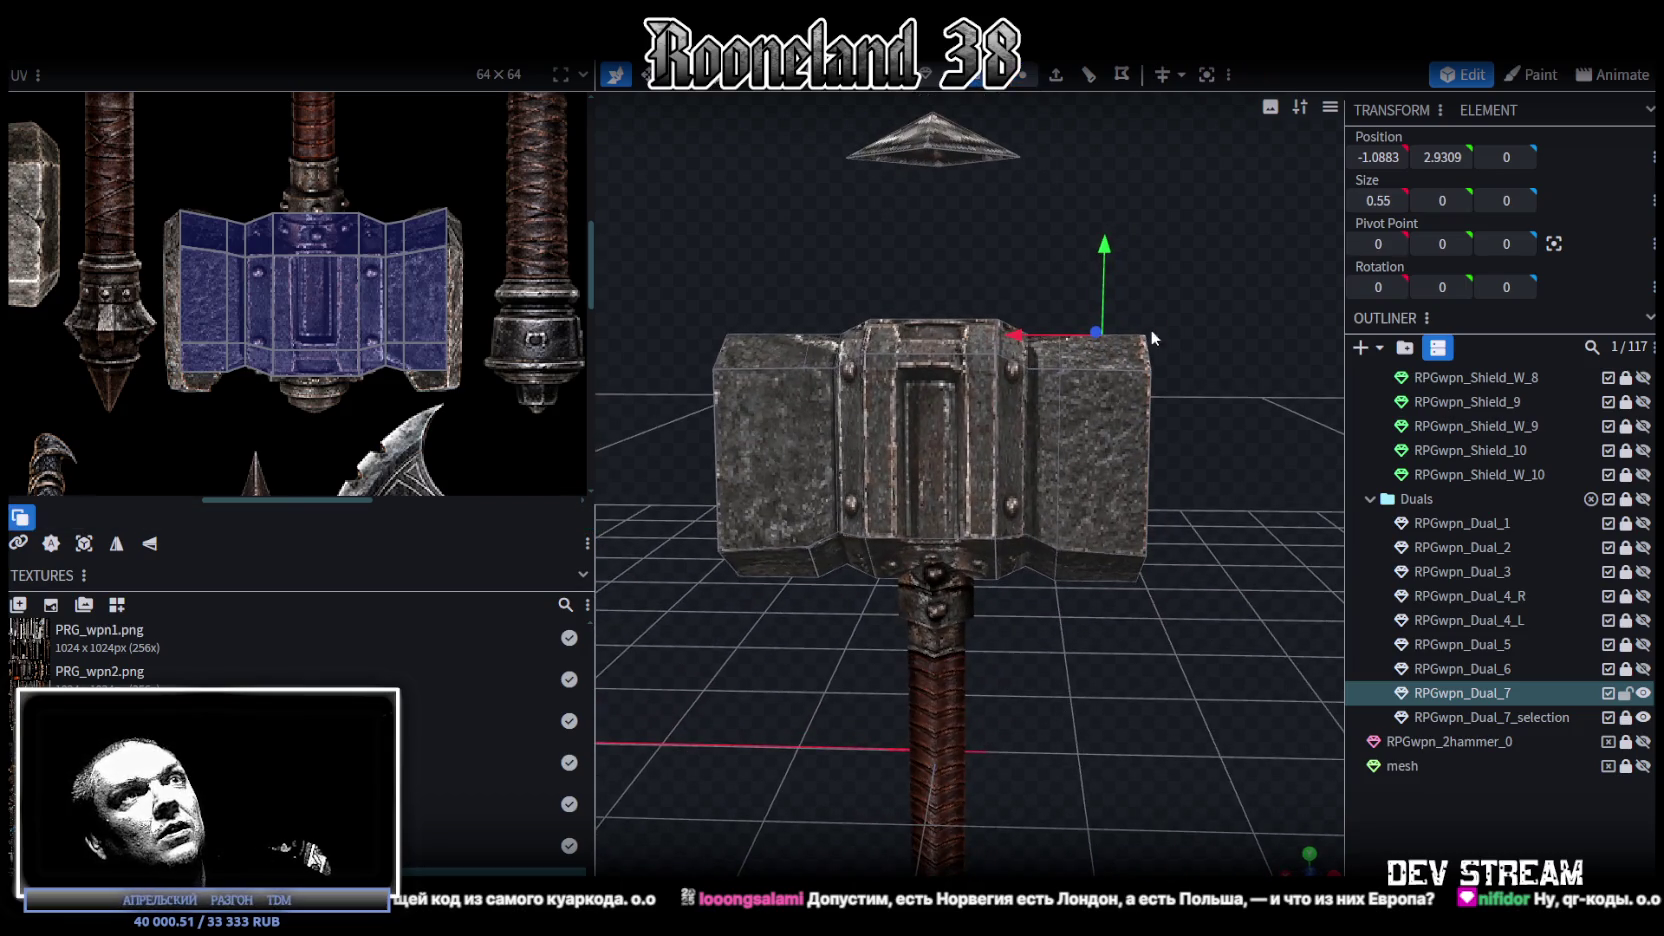
pyautogui.click(1128, 357)
pyautogui.keyDown('shift'); pyautogui.click(757, 362); pyautogui.keyUp('shift')
pyautogui.moveTo(1160, 229)
pyautogui.mouseDown()
pyautogui.moveTo(973, 272)
pyautogui.moveTo(907, 404)
pyautogui.mouseUp()
pyautogui.click(907, 404)
pyautogui.keyDown('shift'); pyautogui.click(1056, 310); pyautogui.keyUp('shift')
pyautogui.moveTo(656, 366)
pyautogui.mouseDown()
pyautogui.moveTo(905, 352)
pyautogui.moveTo(958, 276)
pyautogui.moveTo(933, 234)
pyautogui.moveTo(930, 252)
pyautogui.moveTo(1066, 296)
pyautogui.moveTo(1050, 276)
pyautogui.moveTo(1040, 313)
pyautogui.mouseUp()
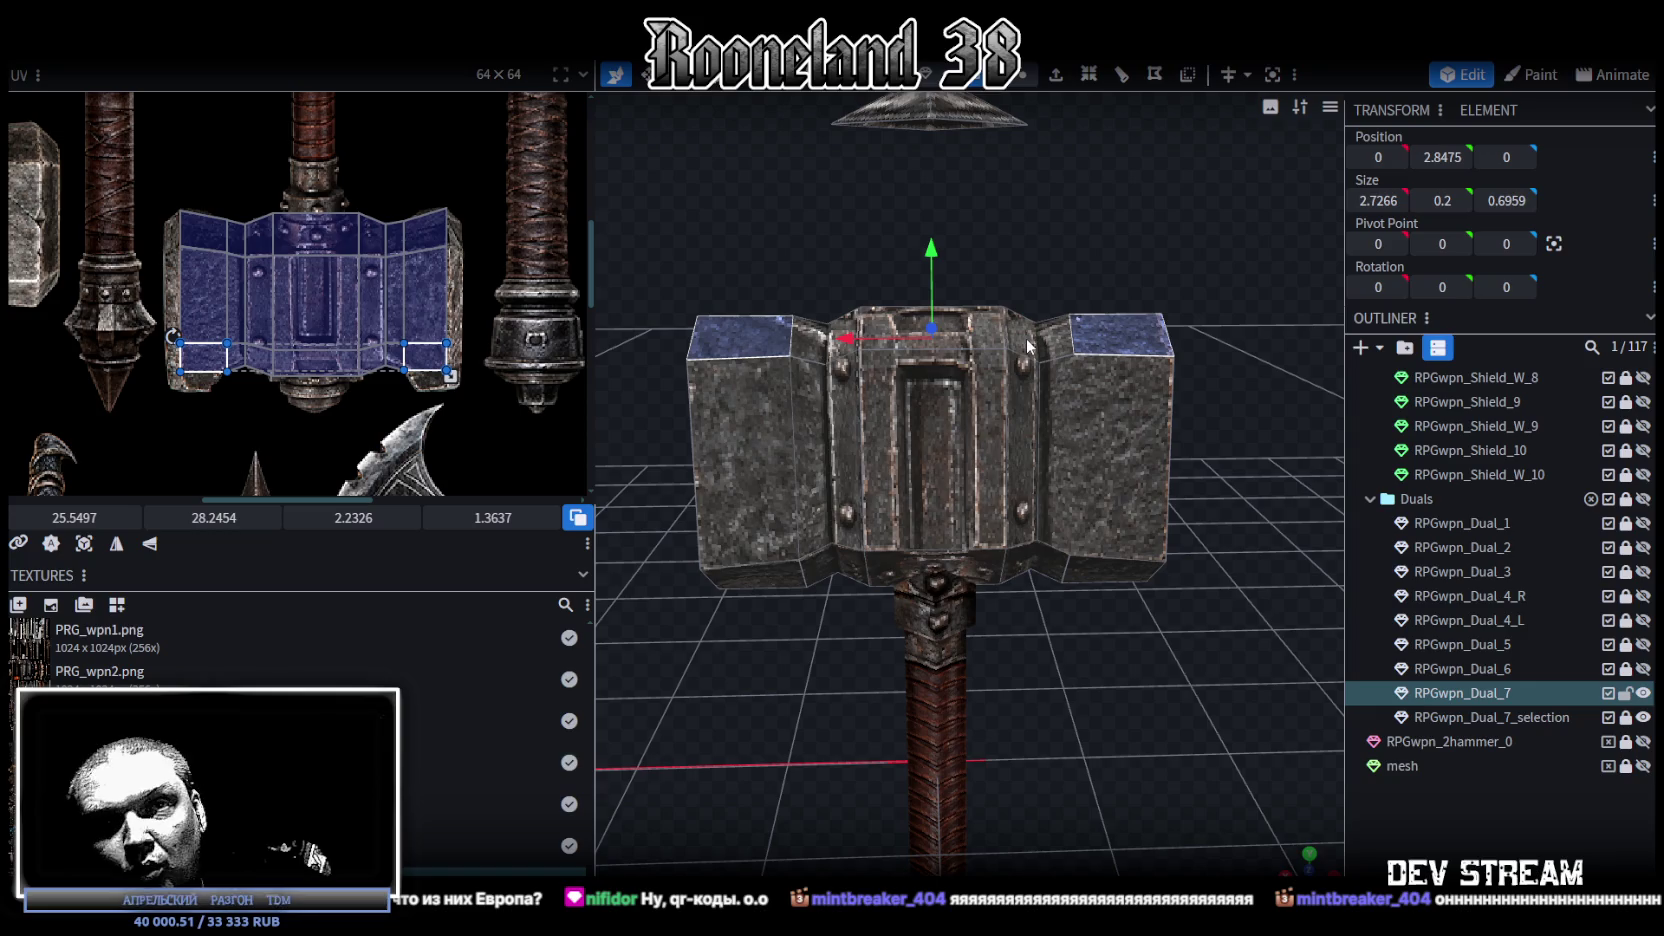
pyautogui.moveTo(1164, 245)
pyautogui.mouseDown()
pyautogui.moveTo(1065, 211)
pyautogui.moveTo(1043, 226)
pyautogui.moveTo(904, 213)
pyautogui.moveTo(900, 240)
pyautogui.moveTo(1134, 276)
pyautogui.moveTo(1164, 218)
pyautogui.mouseUp()
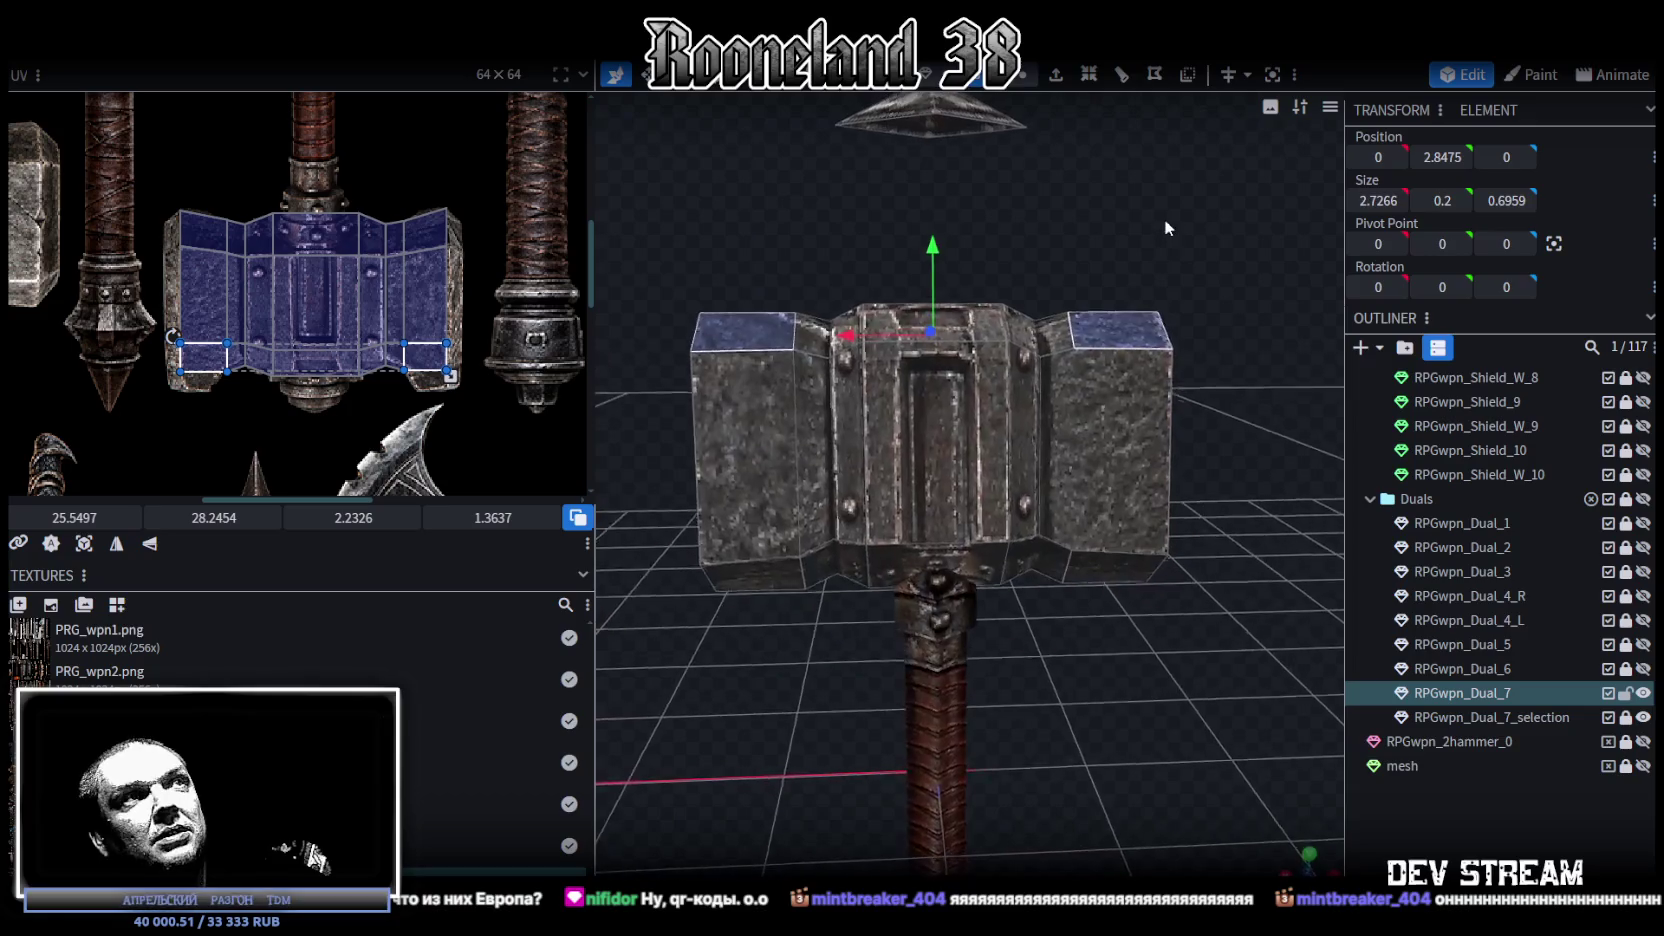
pyautogui.scroll(3, 757, 220)
pyautogui.moveTo(901, 236)
pyautogui.mouseDown()
pyautogui.moveTo(900, 214)
pyautogui.moveTo(939, 240)
pyautogui.moveTo(985, 104)
pyautogui.mouseUp()
pyautogui.click(917, 312)
pyautogui.moveTo(917, 312); pyautogui.dragTo(970, 84)
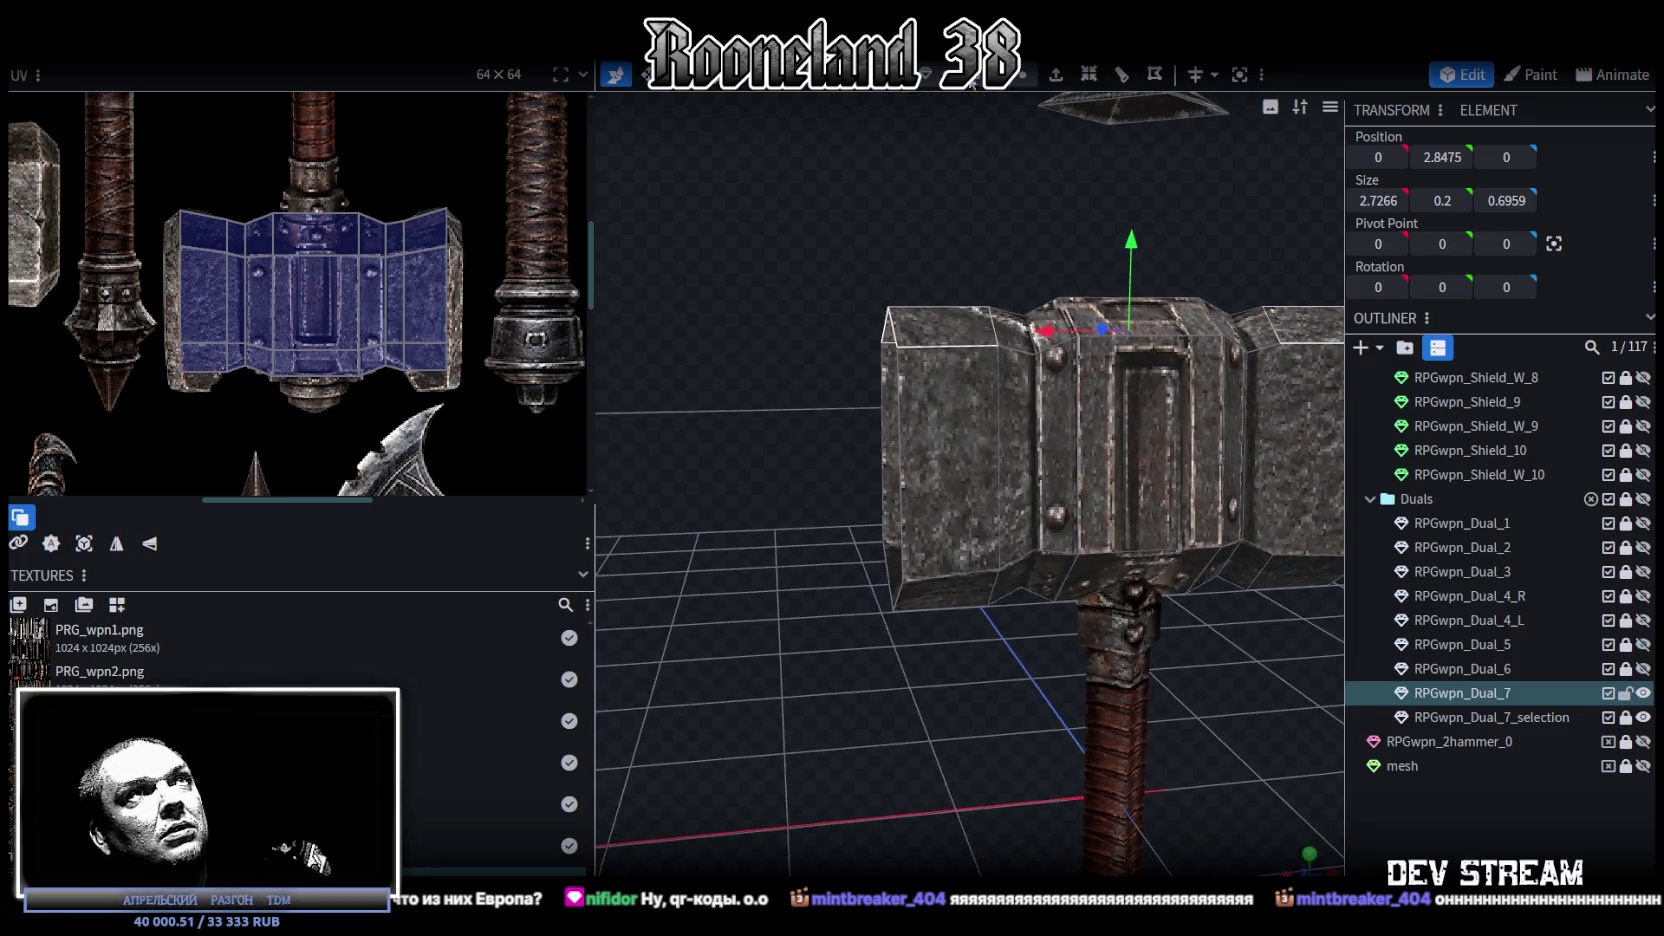
pyautogui.click(1028, 77)
pyautogui.moveTo(790, 304)
pyautogui.mouseDown()
pyautogui.moveTo(774, 283)
pyautogui.moveTo(798, 317)
pyautogui.moveTo(1248, 240)
pyautogui.moveTo(1020, 185)
pyautogui.moveTo(1030, 459)
pyautogui.moveTo(1057, 345)
pyautogui.mouseUp()
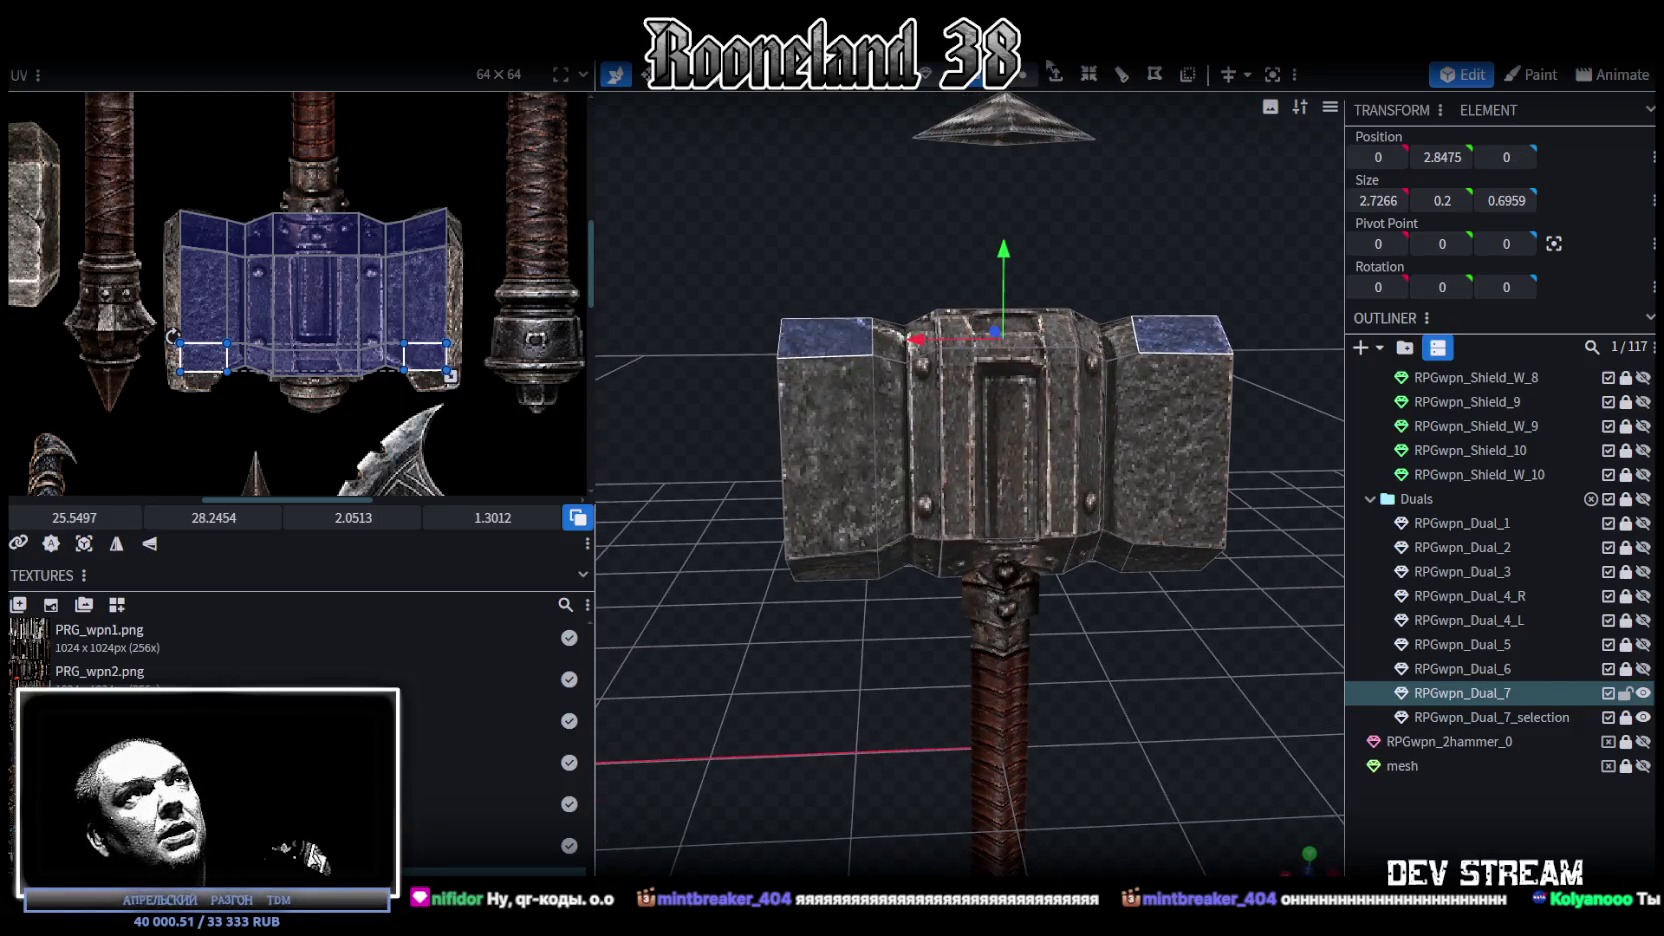
# Step: Extrude the two selected top end faces in direction Y+ with an extend of 0.2
pyautogui.click(1056, 78)
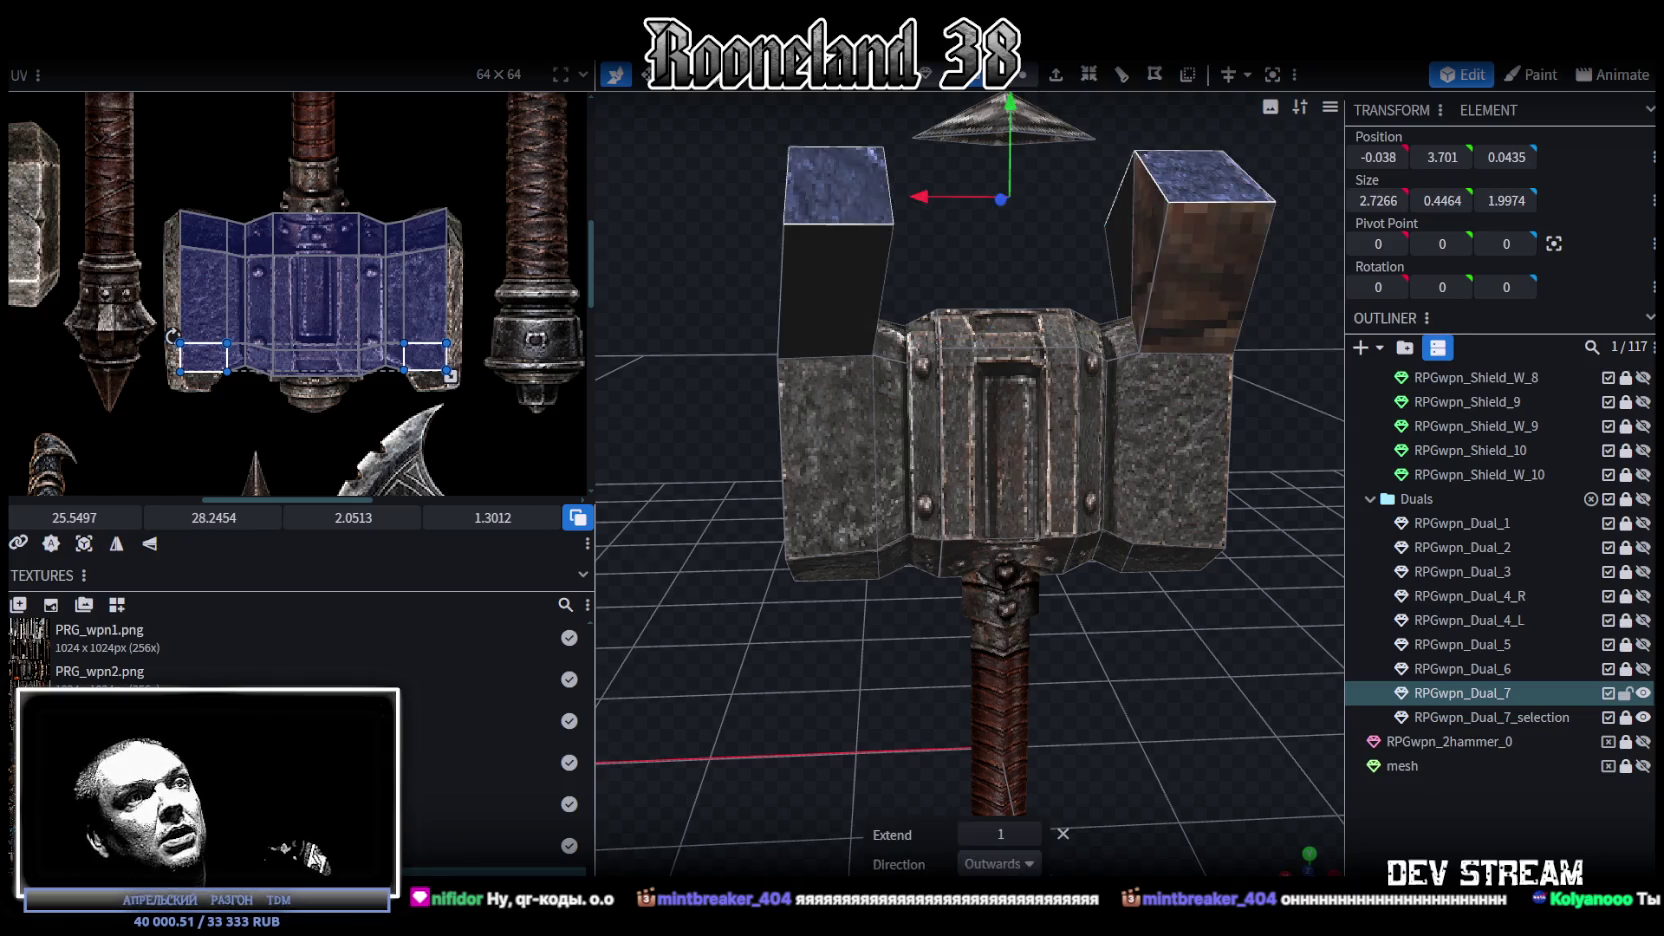
pyautogui.click(997, 863)
pyautogui.click(980, 680)
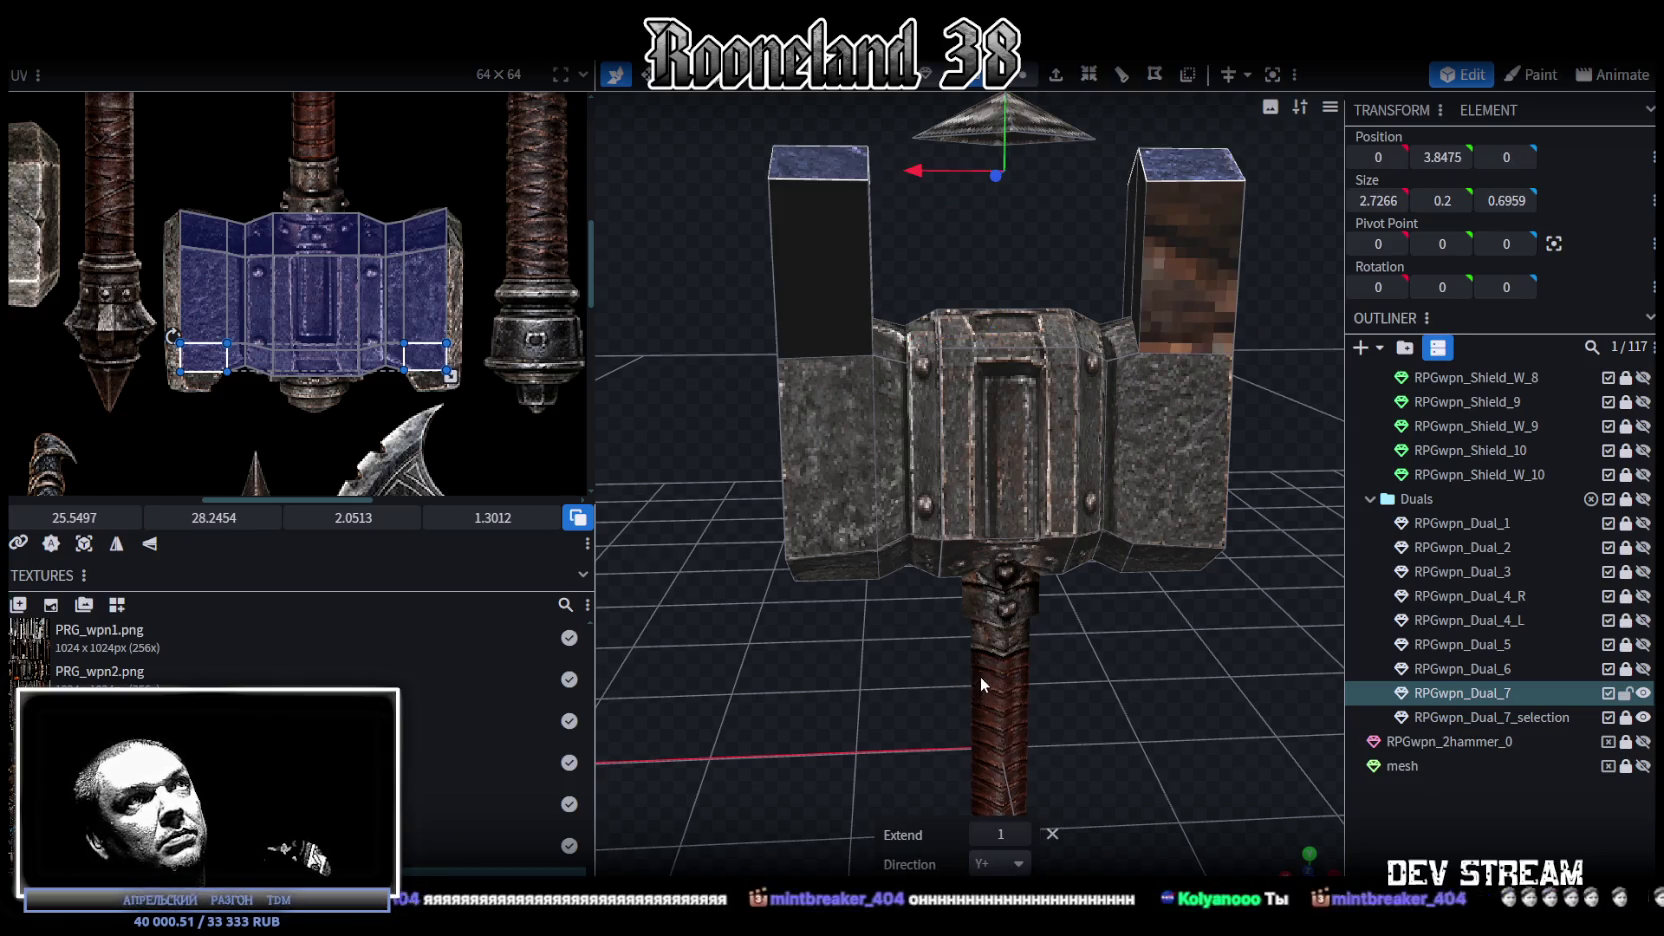
pyautogui.moveTo(759, 659); pyautogui.dragTo(829, 660)
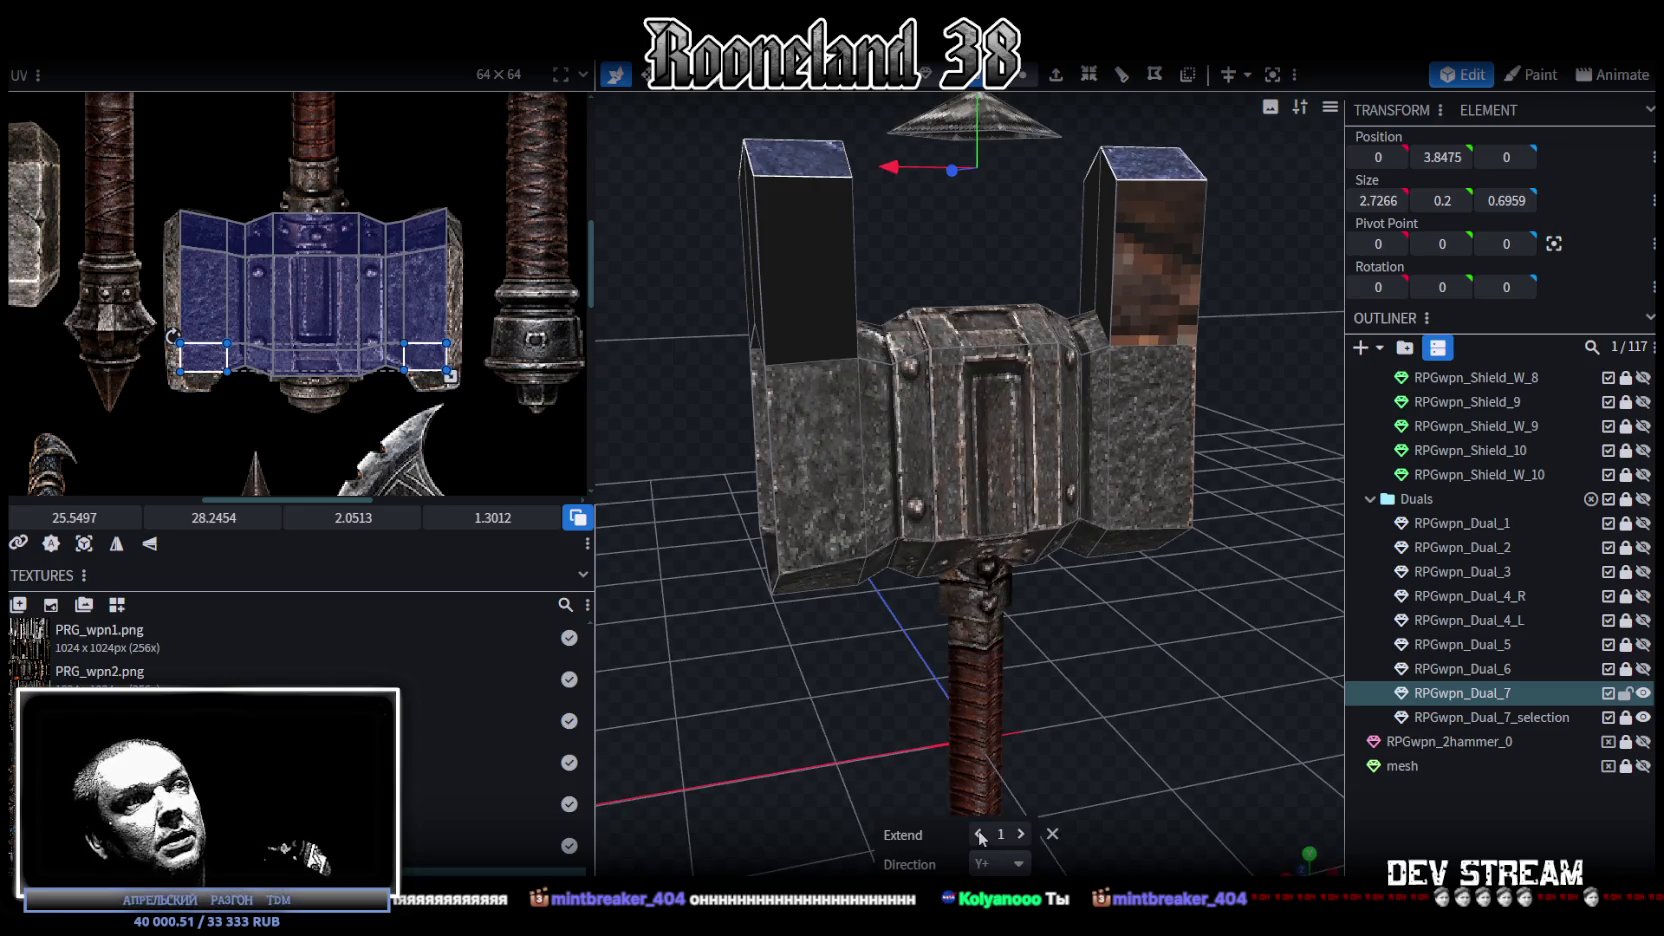
pyautogui.click(979, 834)
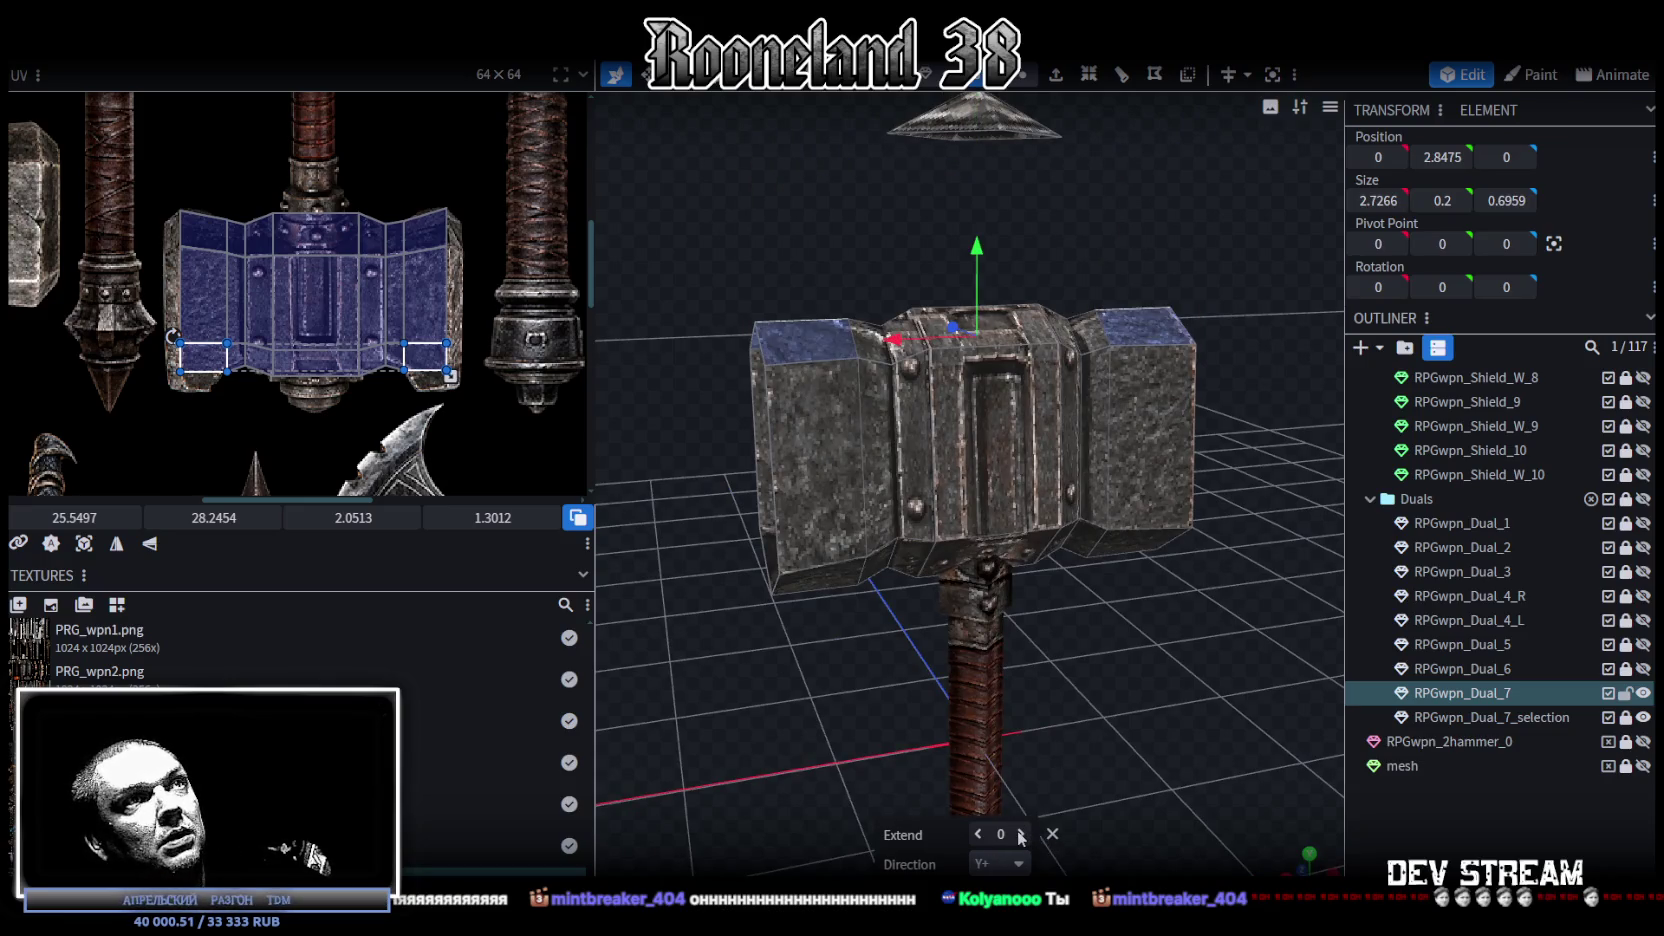
pyautogui.click(1020, 835)
pyautogui.moveTo(1040, 790); pyautogui.dragTo(1068, 758)
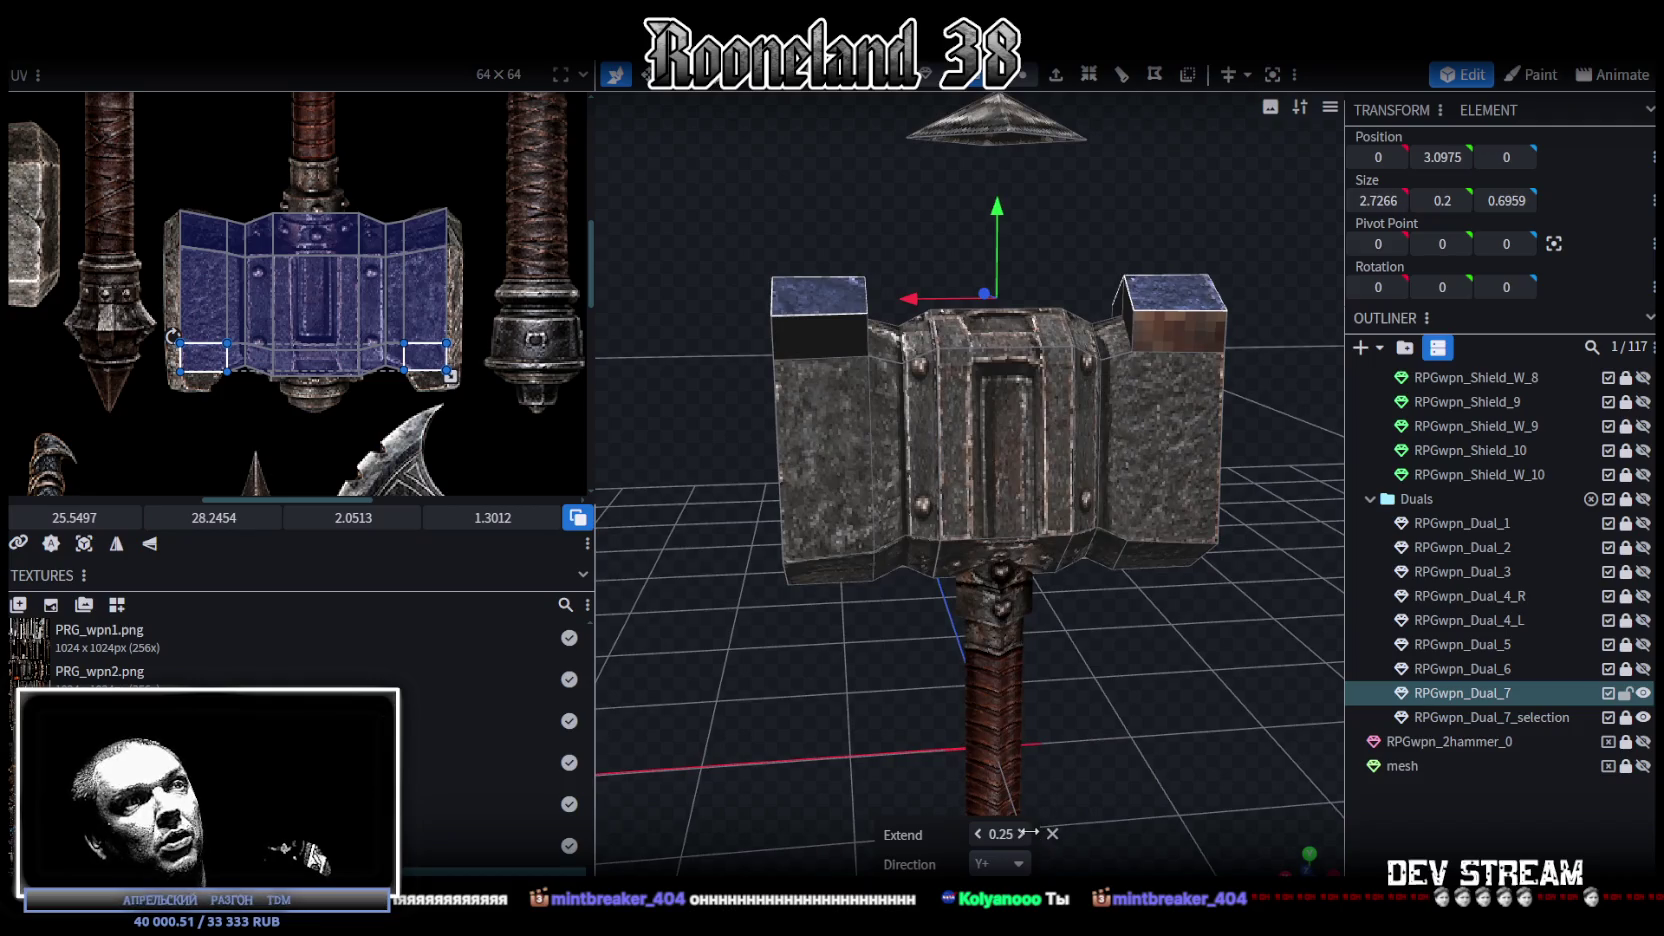
pyautogui.moveTo(979, 835); pyautogui.dragTo(1000, 835)
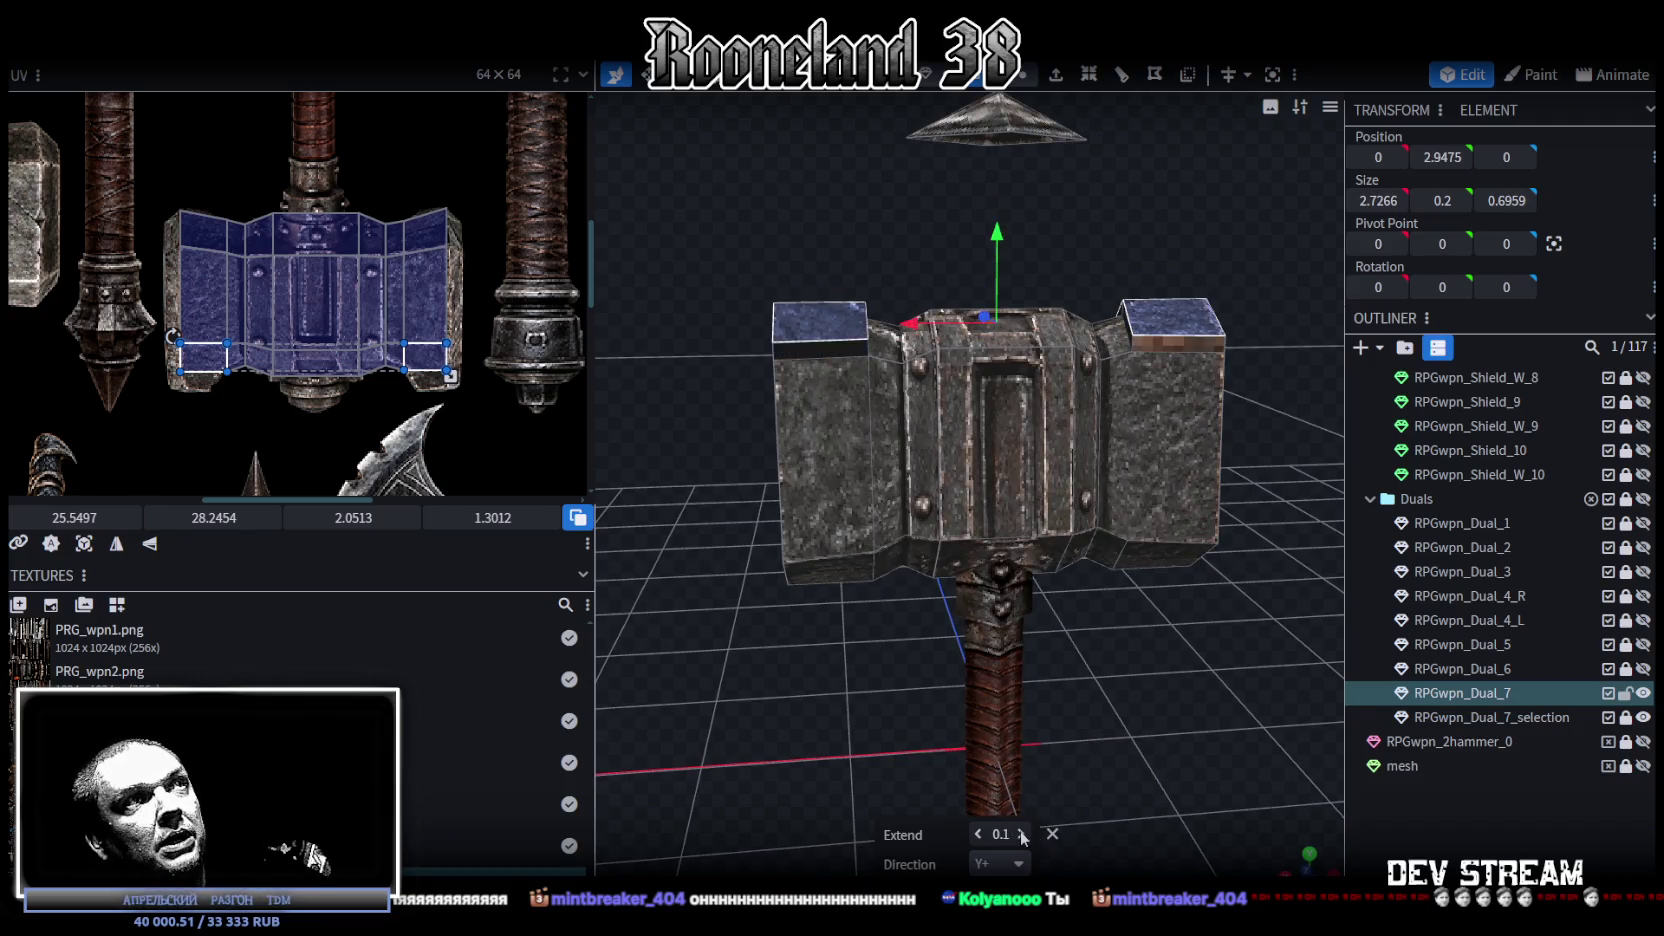
pyautogui.moveTo(1171, 686); pyautogui.dragTo(1101, 745)
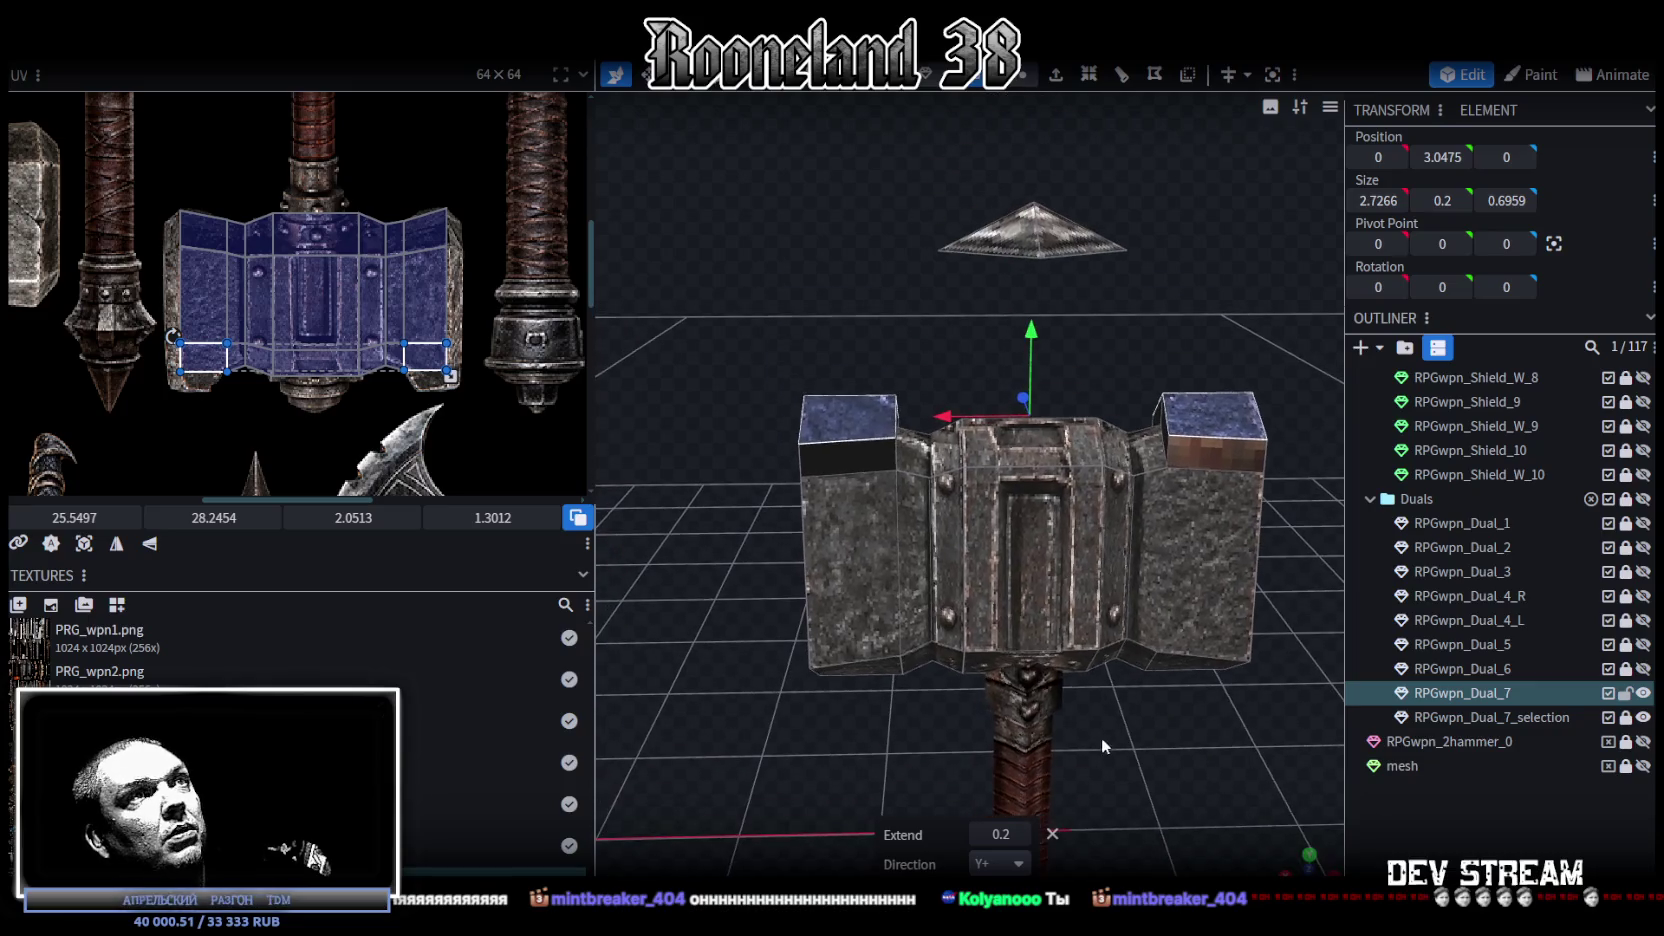
pyautogui.moveTo(922, 398)
pyautogui.mouseDown()
pyautogui.moveTo(820, 350)
pyautogui.moveTo(831, 372)
pyautogui.moveTo(751, 422)
pyautogui.mouseUp()
pyautogui.scroll(3, 897, 384)
# Step: Select the raised block's vertical top edge and merge its vertices into one point
pyautogui.moveTo(1098, 283); pyautogui.dragTo(1011, 308)
pyautogui.click(1012, 316)
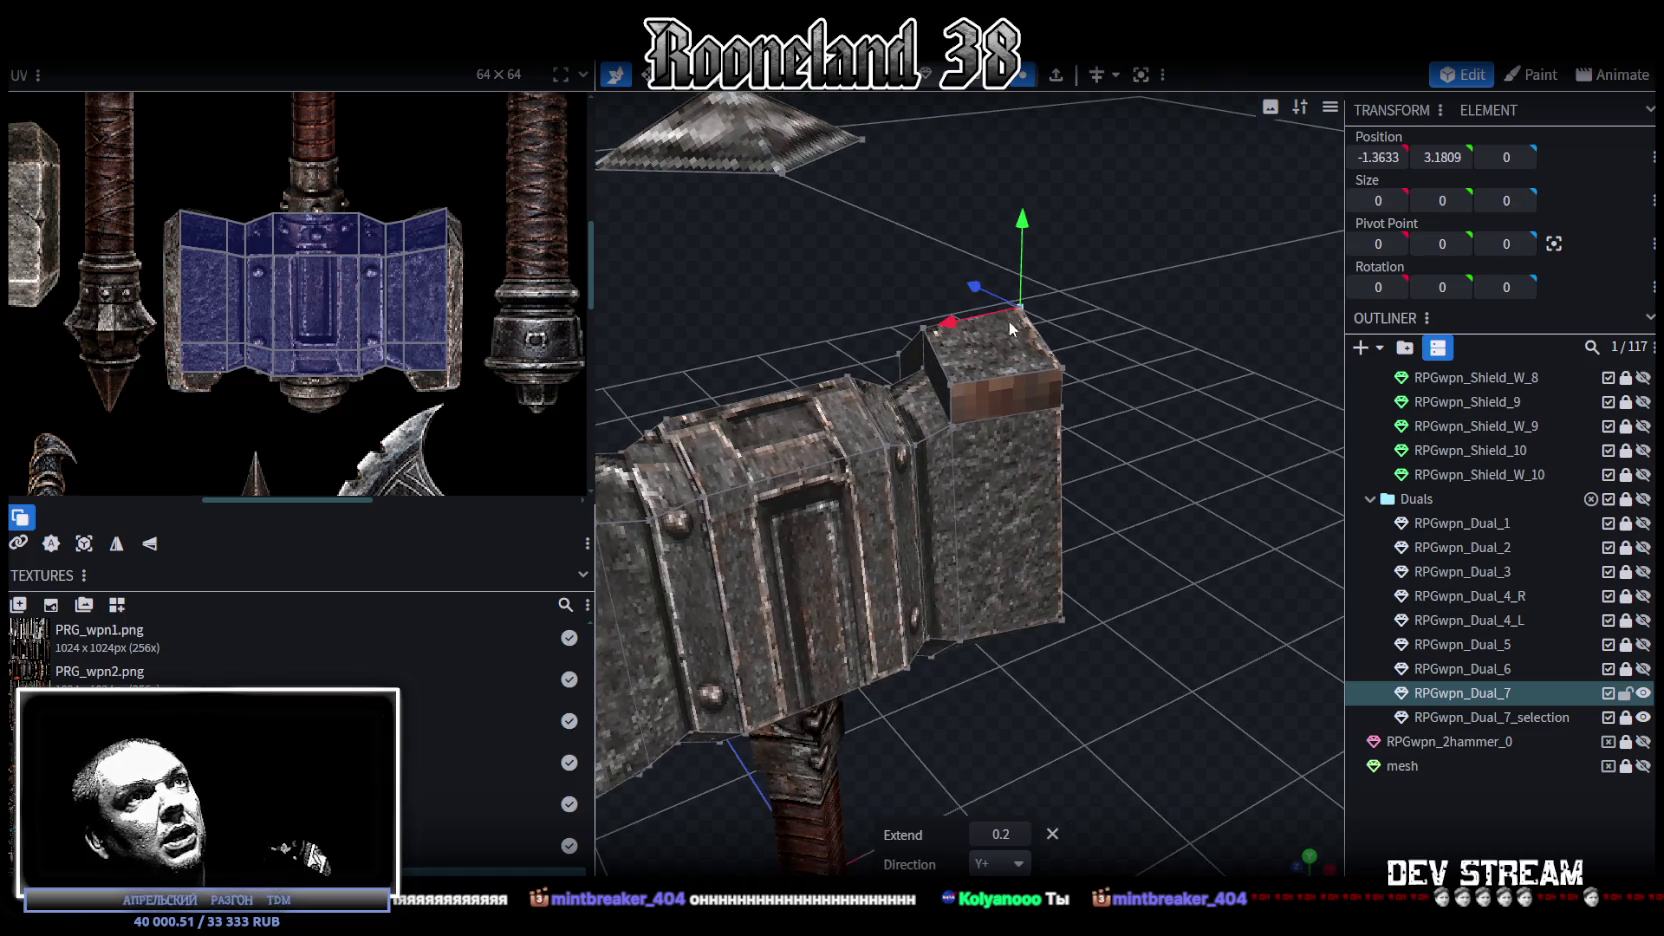
pyautogui.click(948, 378)
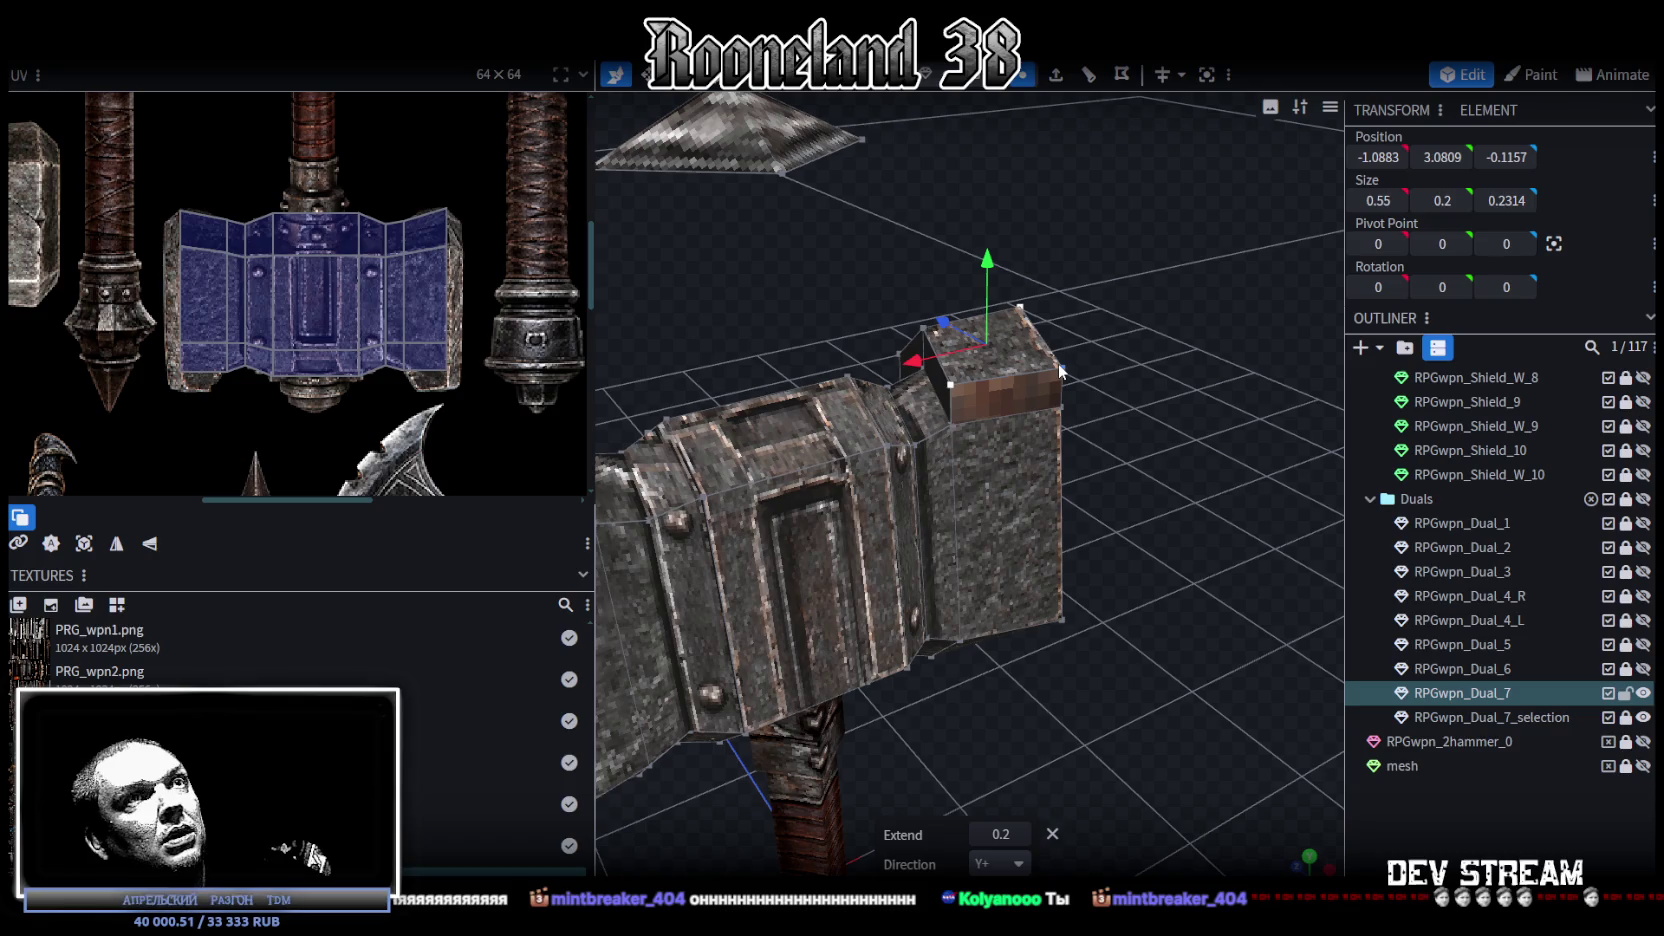
pyautogui.moveTo(1095, 332)
pyautogui.mouseDown()
pyautogui.moveTo(1035, 312)
pyautogui.moveTo(1046, 244)
pyautogui.moveTo(1075, 261)
pyautogui.mouseUp()
pyautogui.click(1032, 316)
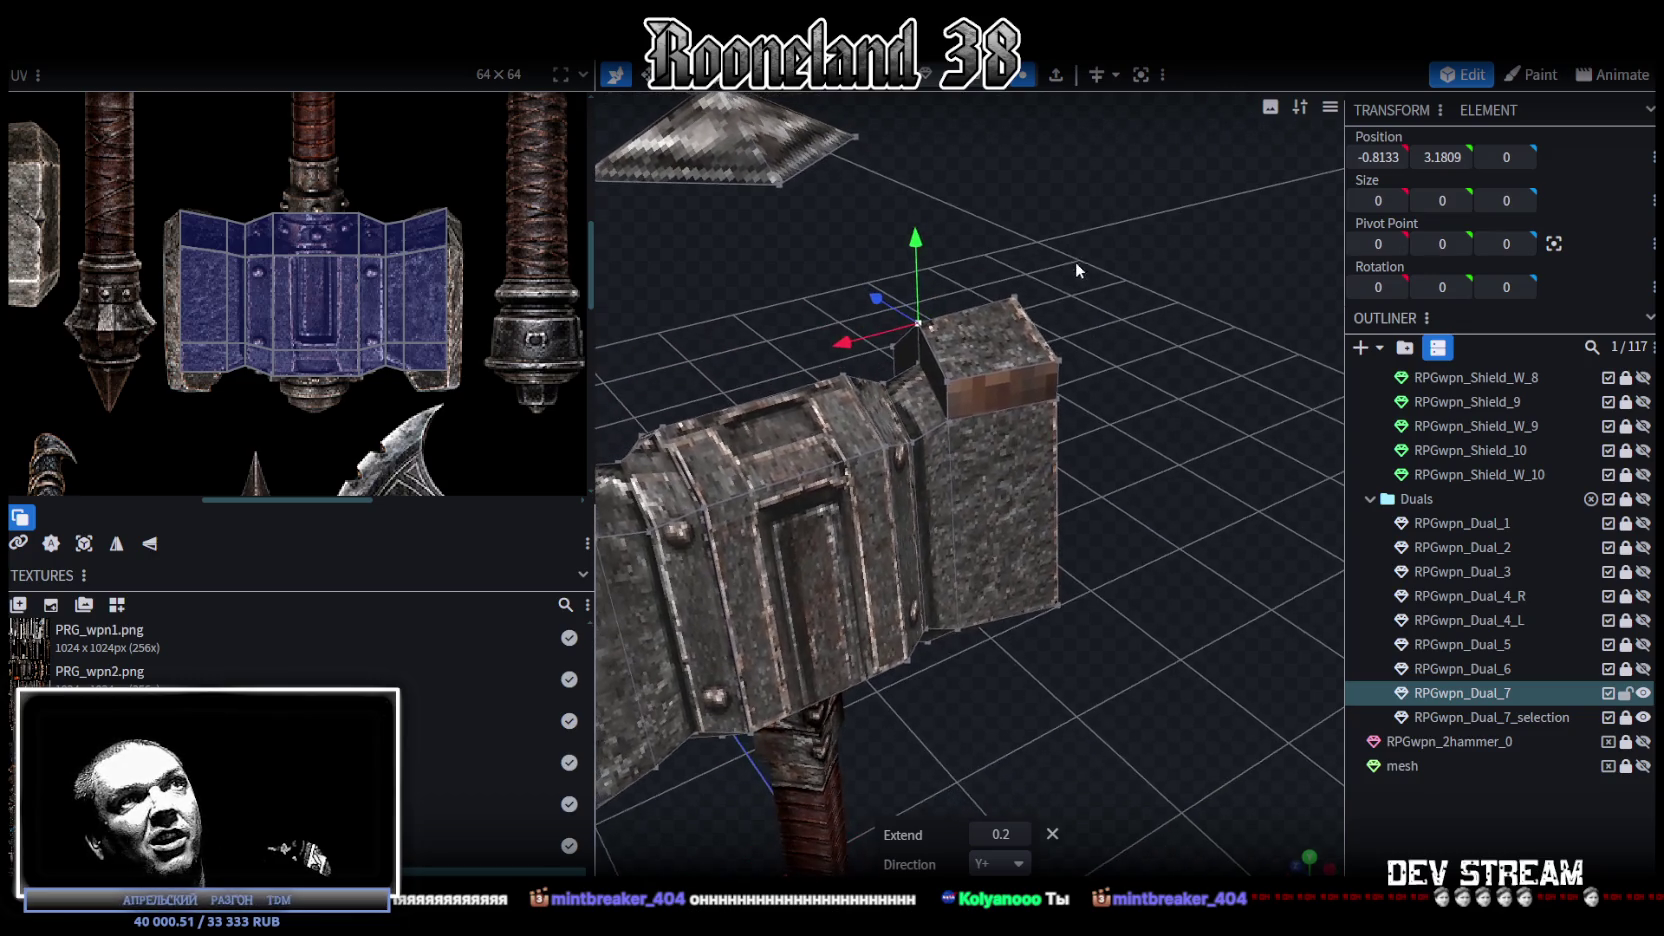
pyautogui.keyDown('shift'); pyautogui.click(948, 384); pyautogui.keyUp('shift')
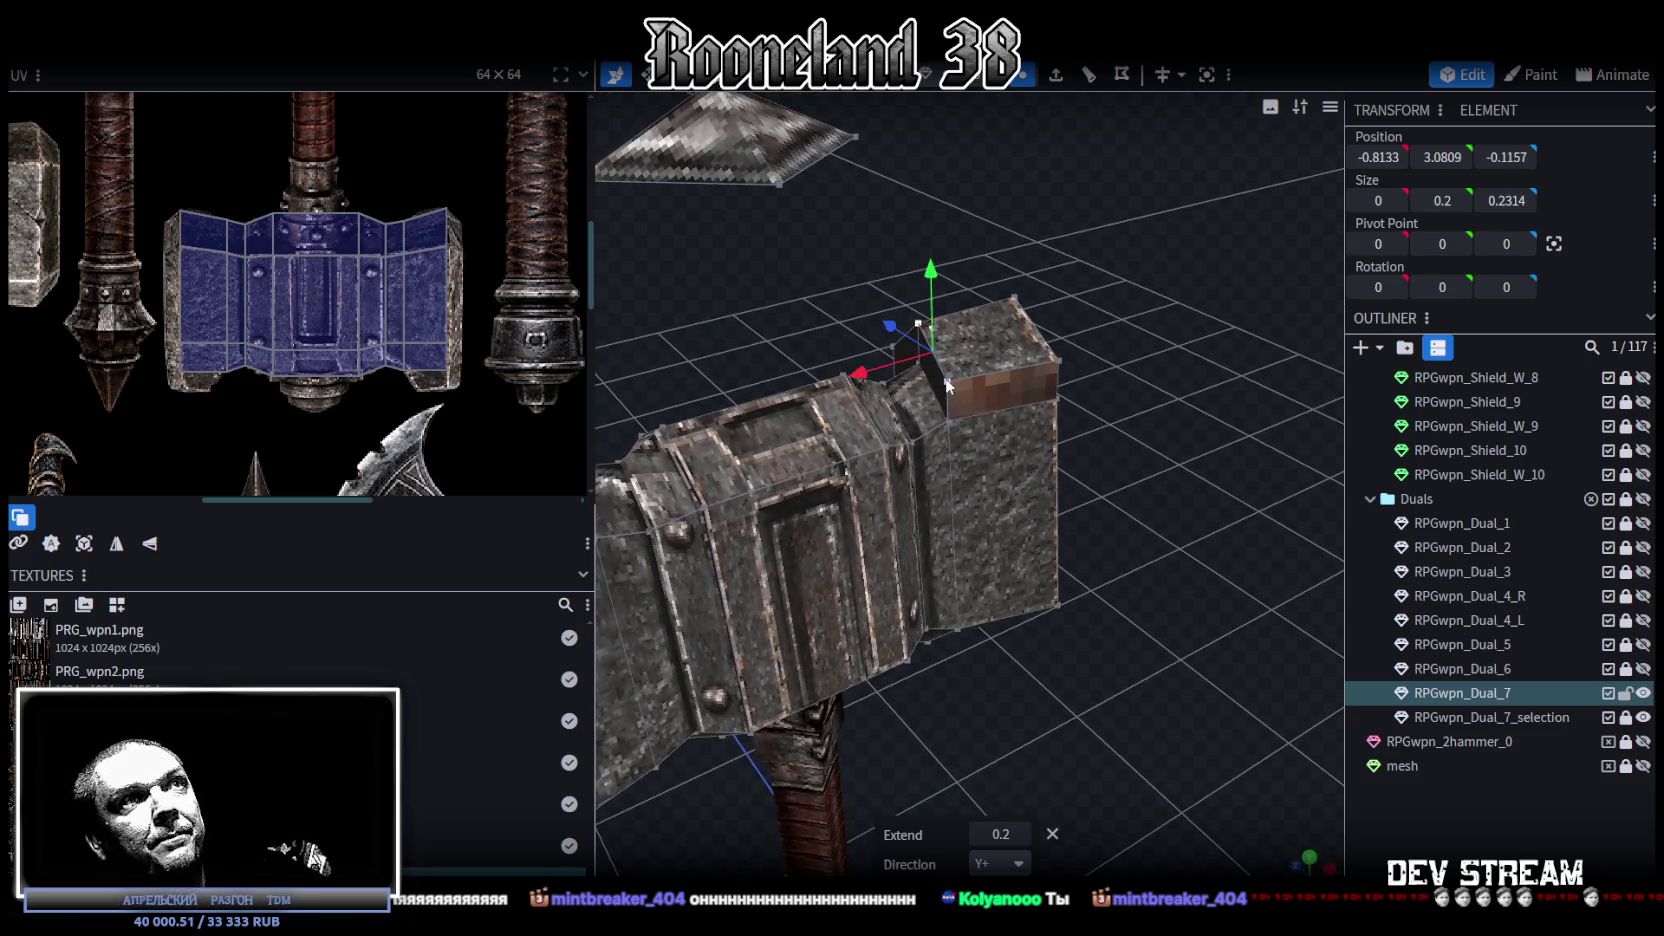
pyautogui.rightClick(893, 350)
pyautogui.click(1200, 478)
# Step: In front view, move the merged vertex -0.2 along X
pyautogui.press('KP_1')
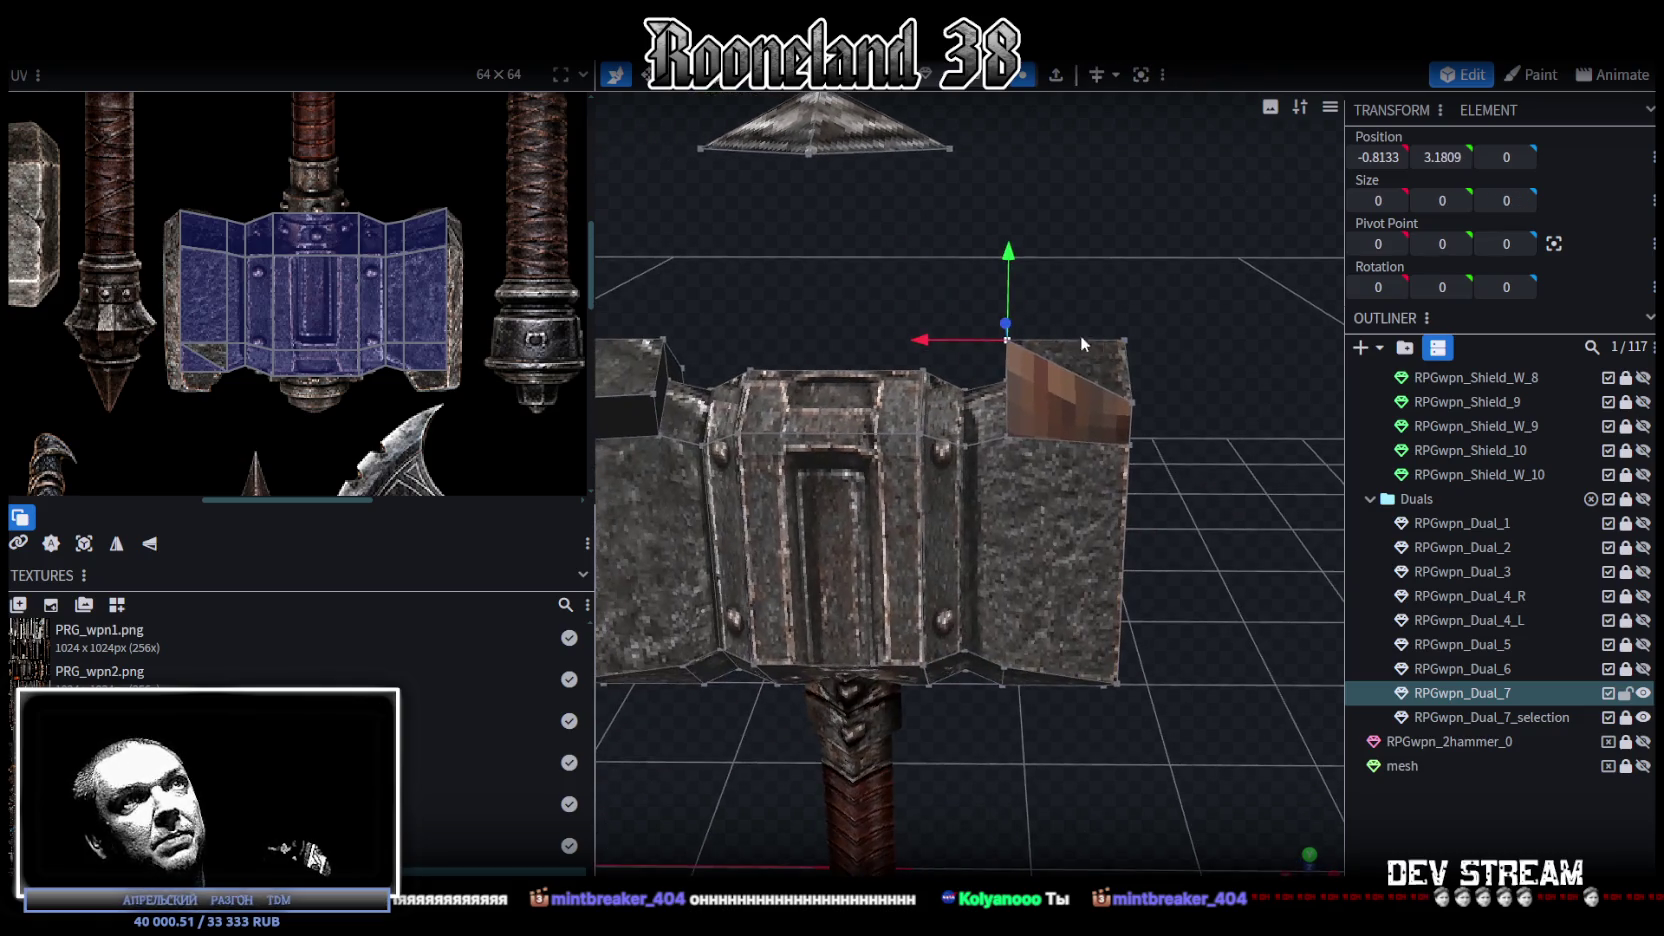
pyautogui.moveTo(927, 338)
pyautogui.mouseDown()
pyautogui.moveTo(959, 343)
pyautogui.moveTo(1091, 289)
pyautogui.moveTo(1214, 302)
pyautogui.moveTo(1143, 280)
pyautogui.moveTo(1183, 293)
pyautogui.moveTo(1164, 300)
pyautogui.moveTo(1212, 309)
pyautogui.moveTo(1154, 273)
pyautogui.moveTo(1052, 263)
pyautogui.moveTo(1032, 313)
pyautogui.moveTo(1187, 347)
pyautogui.moveTo(1083, 330)
pyautogui.mouseUp()
pyautogui.moveTo(969, 318)
pyautogui.mouseDown()
pyautogui.moveTo(1005, 311)
pyautogui.moveTo(890, 259)
pyautogui.moveTo(983, 316)
pyautogui.moveTo(863, 321)
pyautogui.mouseUp()
pyautogui.keyDown('shift'); pyautogui.click(973, 358); pyautogui.keyUp('shift')
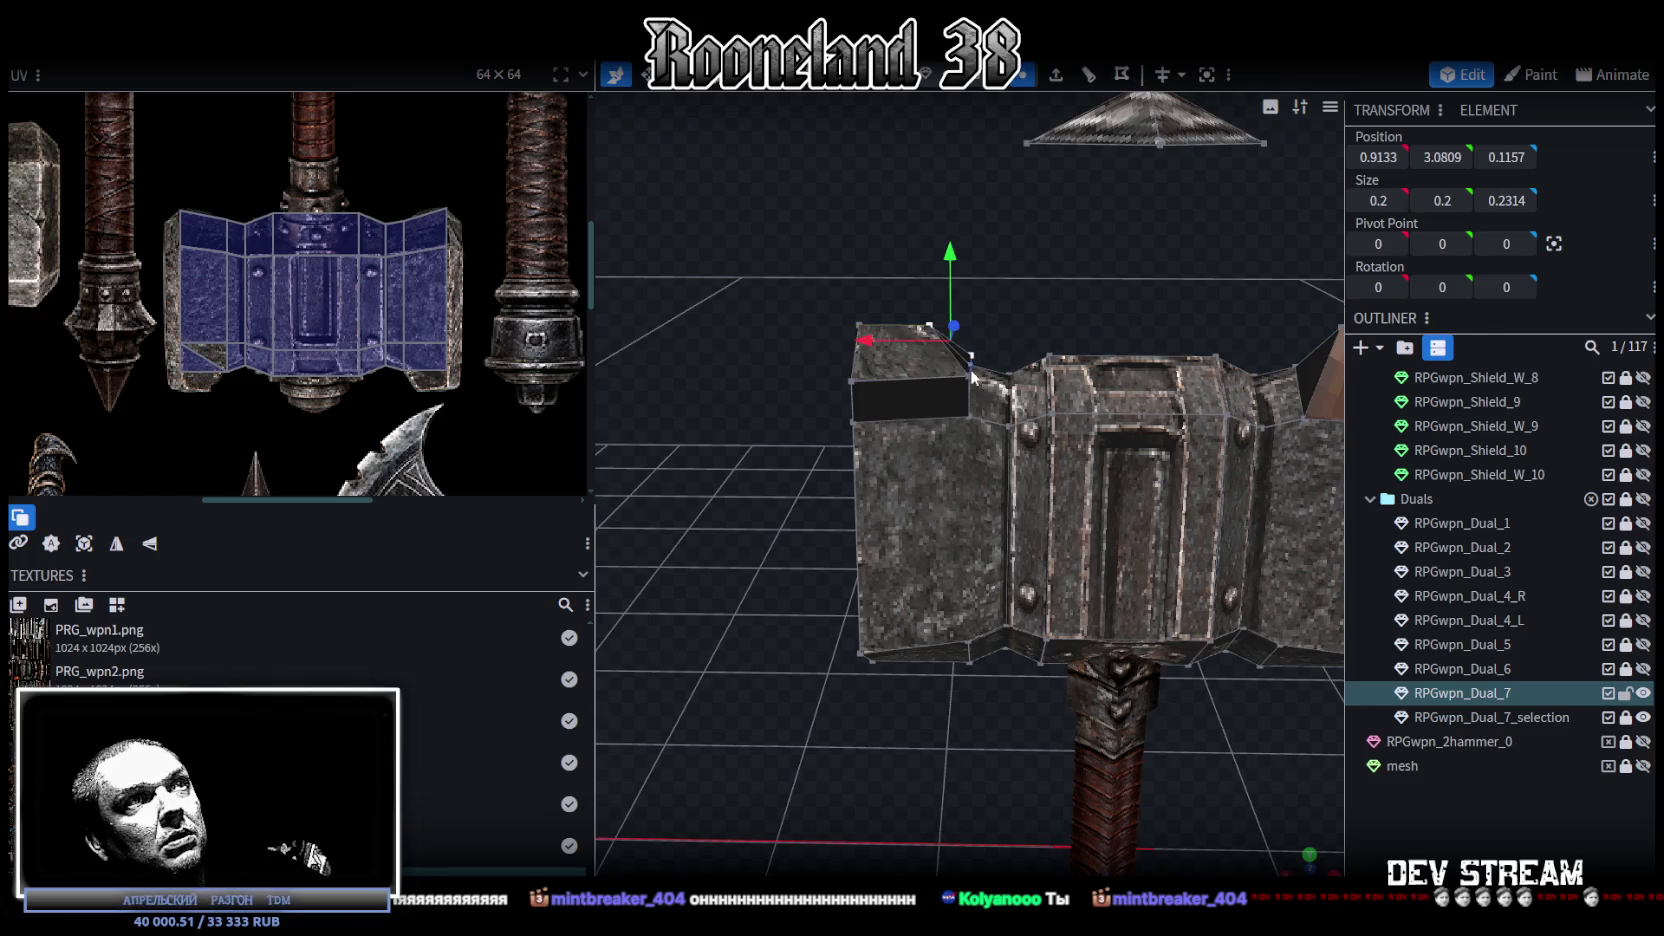
# Step: Merge the two selected vertices and deepen the selected head part by 0.1
pyautogui.rightClick(965, 376)
pyautogui.click(1205, 492)
pyautogui.moveTo(1105, 352)
pyautogui.mouseDown()
pyautogui.moveTo(972, 370)
pyautogui.moveTo(822, 341)
pyautogui.moveTo(837, 377)
pyautogui.moveTo(1022, 403)
pyautogui.moveTo(1154, 351)
pyautogui.moveTo(1247, 364)
pyautogui.moveTo(1242, 448)
pyautogui.moveTo(1138, 493)
pyautogui.mouseUp()
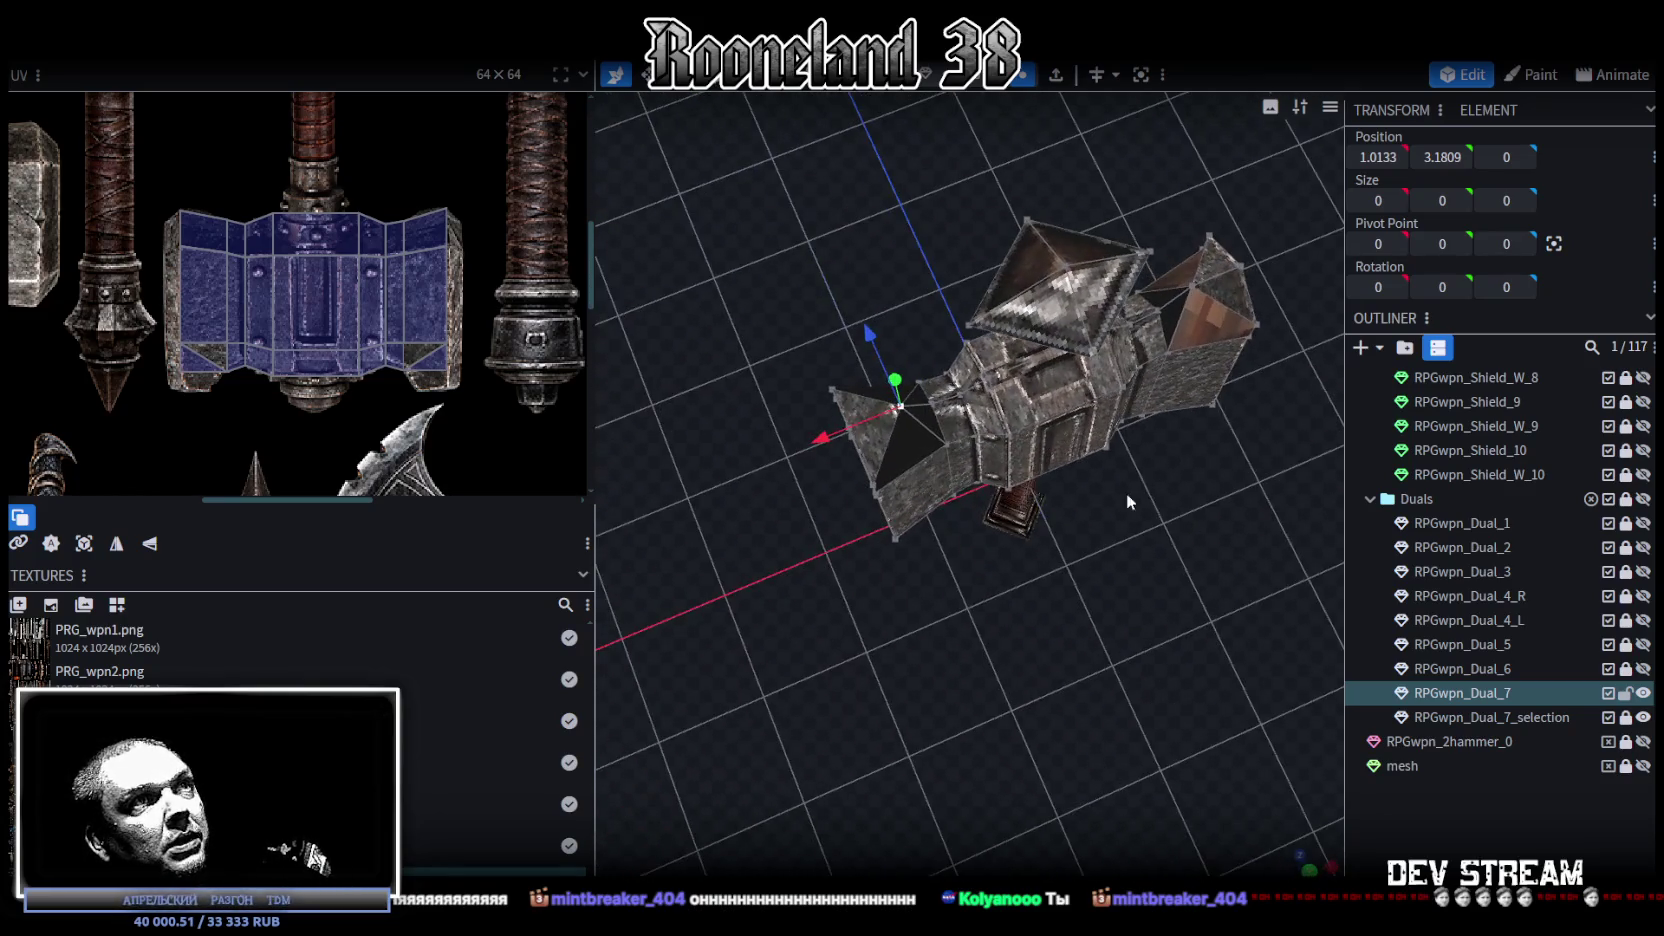
pyautogui.moveTo(871, 240)
pyautogui.mouseDown()
pyautogui.moveTo(1202, 237)
pyautogui.moveTo(926, 460)
pyautogui.moveTo(994, 378)
pyautogui.moveTo(845, 393)
pyautogui.mouseUp()
pyautogui.click(790, 408)
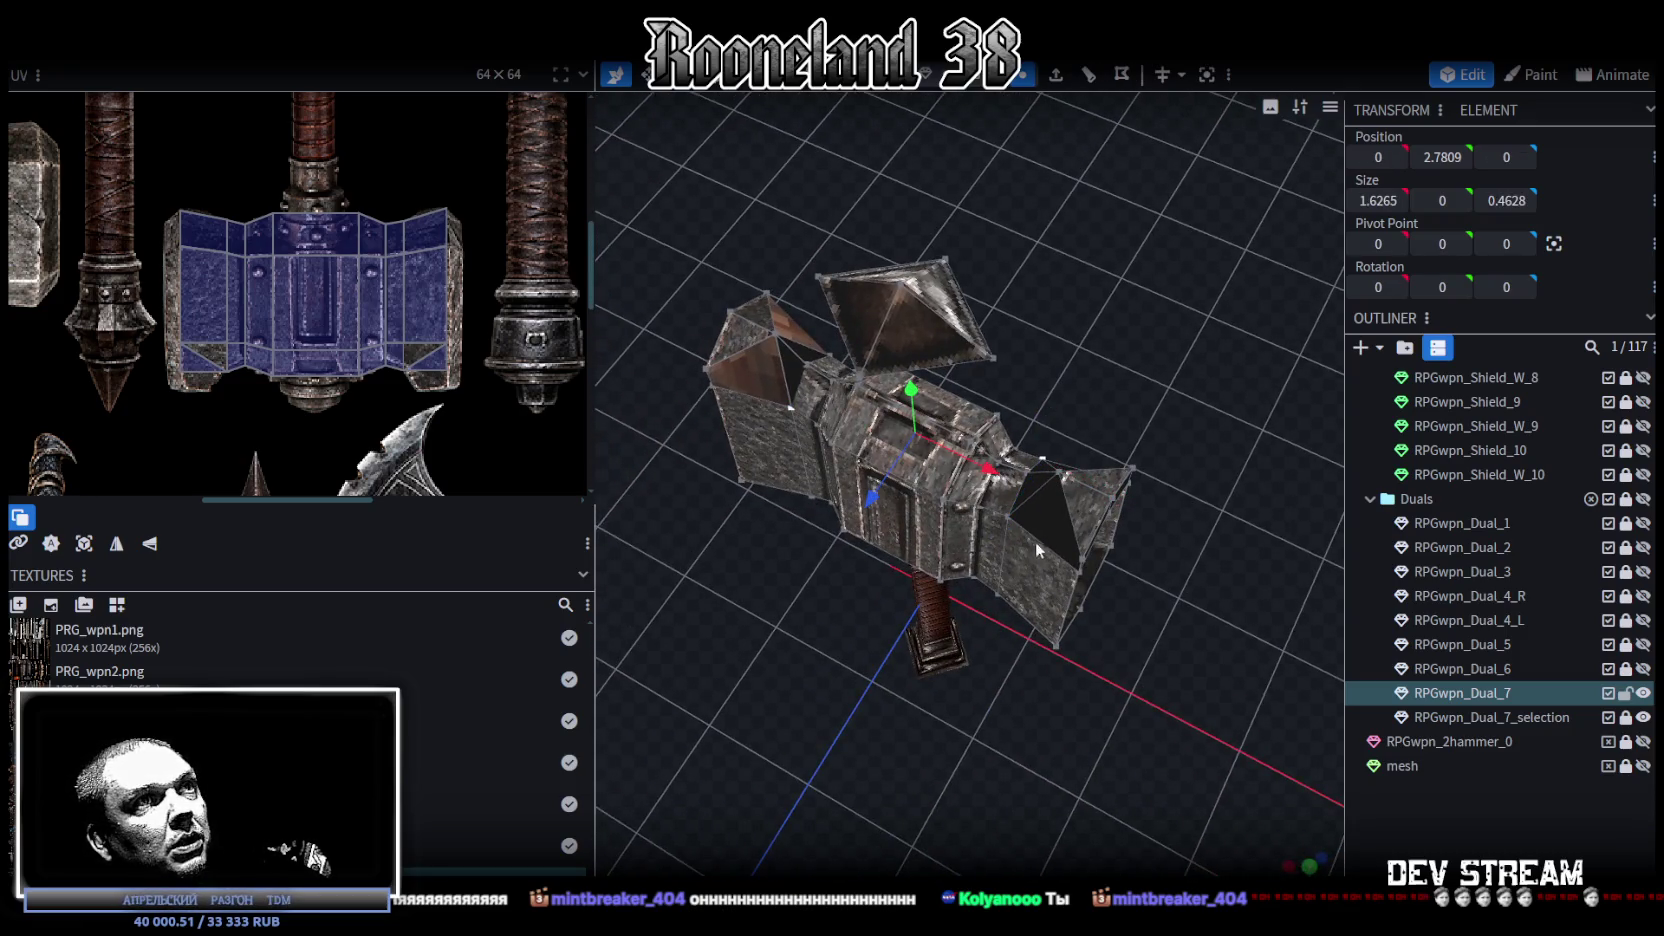
pyautogui.moveTo(1037, 495)
pyautogui.mouseDown()
pyautogui.moveTo(874, 339)
pyautogui.moveTo(1141, 400)
pyautogui.mouseUp()
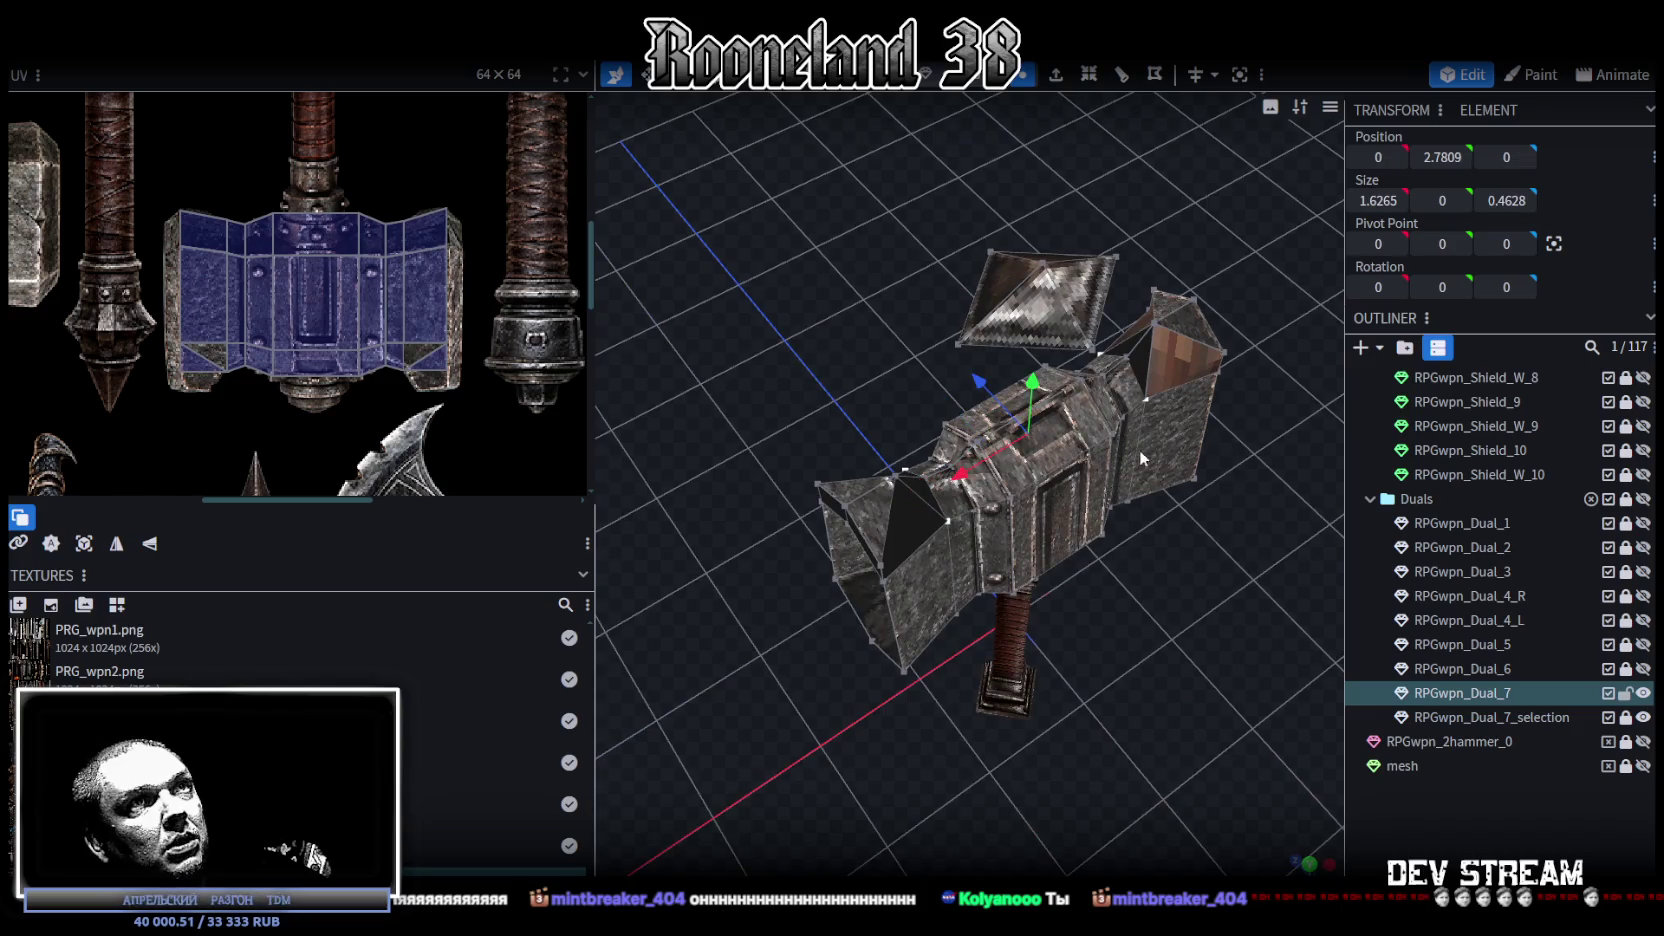
pyautogui.press('s')
pyautogui.moveTo(1085, 495)
pyautogui.mouseDown()
pyautogui.moveTo(1112, 519)
pyautogui.moveTo(1128, 491)
pyautogui.moveTo(802, 429)
pyautogui.mouseUp()
# Step: Resize the hammer head top part's Z depth to 0.7959
pyautogui.moveTo(1066, 436); pyautogui.dragTo(1209, 430)
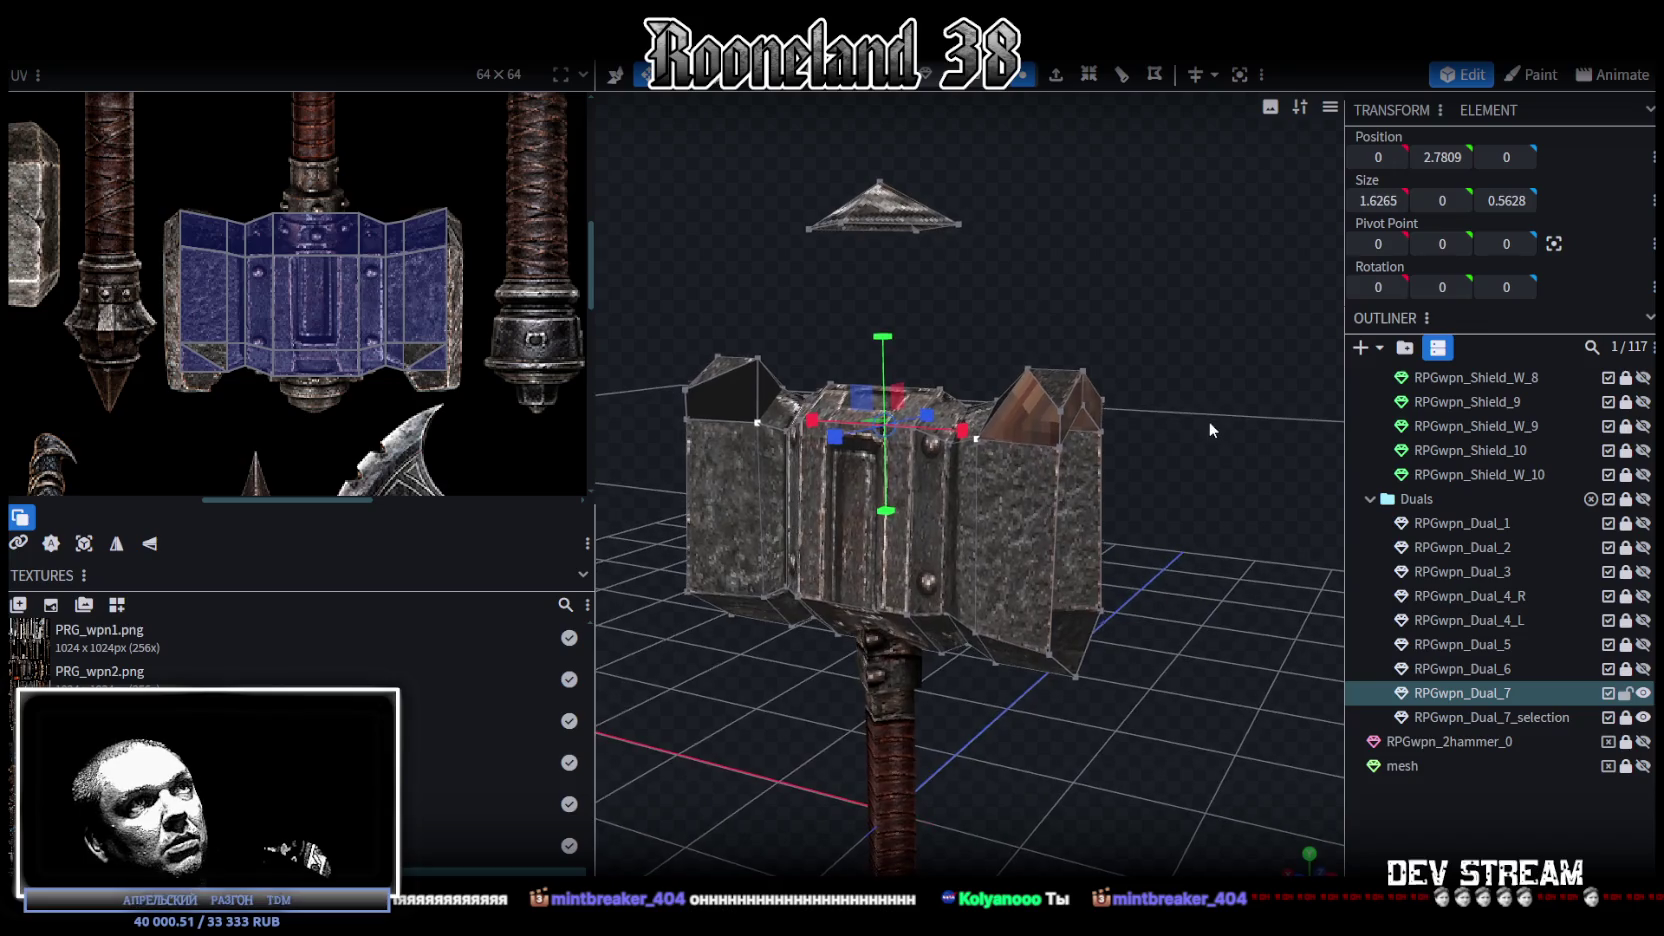
pyautogui.click(1060, 410)
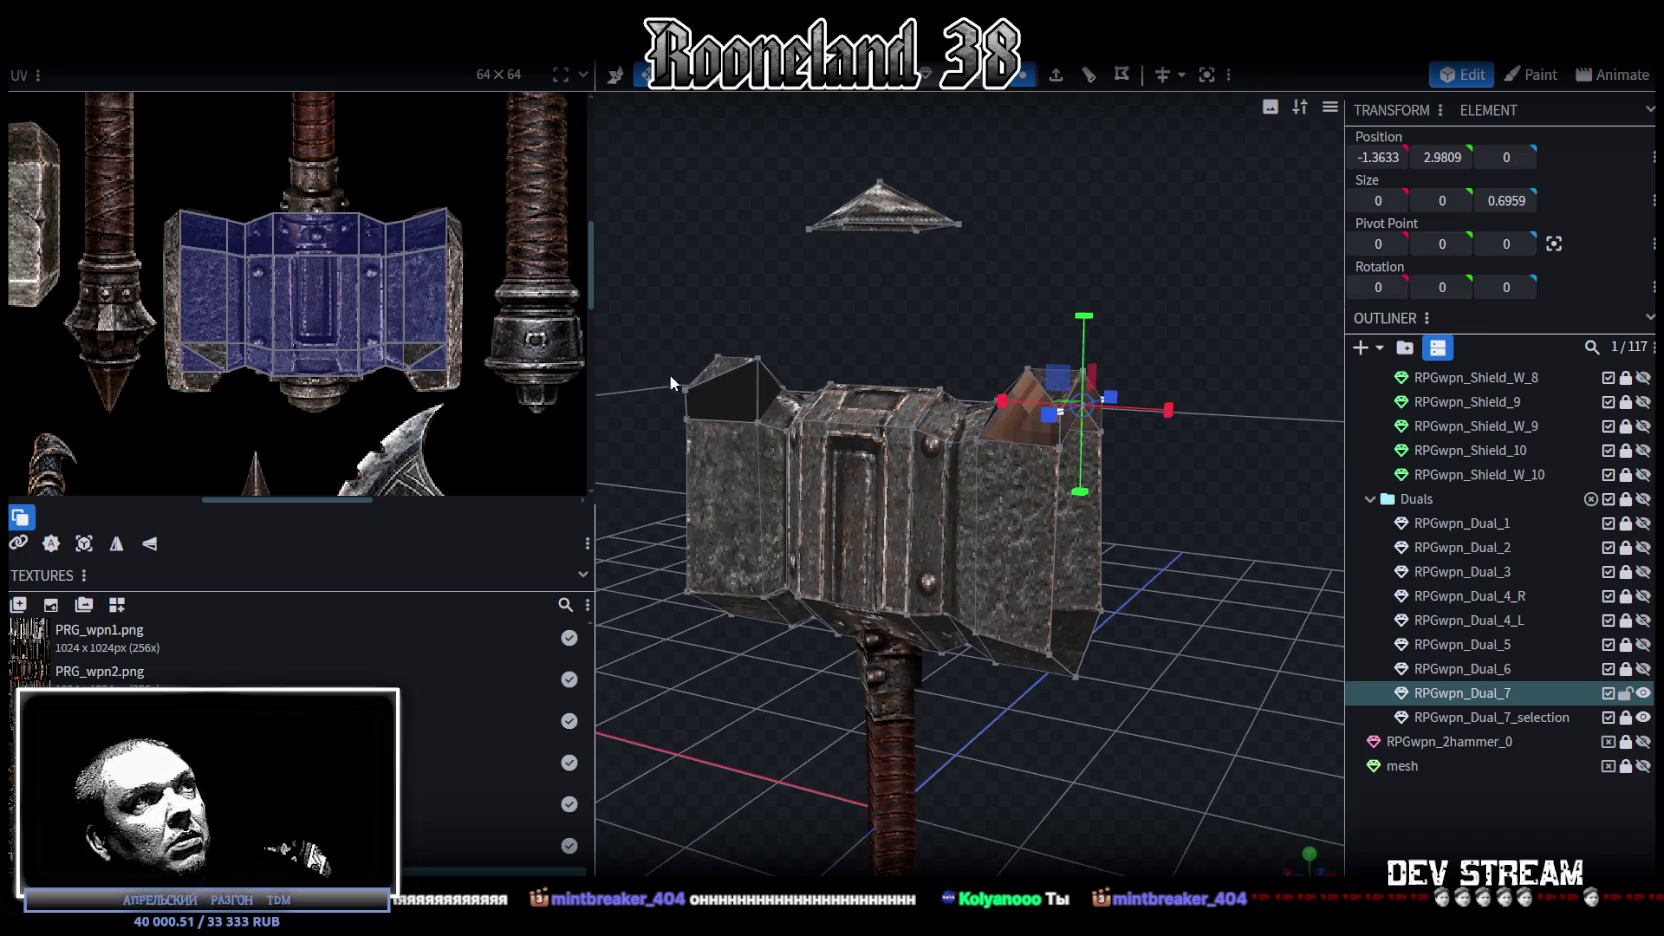
pyautogui.moveTo(689, 358)
pyautogui.mouseDown()
pyautogui.moveTo(1008, 309)
pyautogui.moveTo(1022, 514)
pyautogui.moveTo(1131, 436)
pyautogui.mouseUp()
pyautogui.click(1012, 480)
pyautogui.moveTo(1034, 403)
pyautogui.mouseDown()
pyautogui.moveTo(1052, 404)
pyautogui.moveTo(1001, 403)
pyautogui.mouseUp()
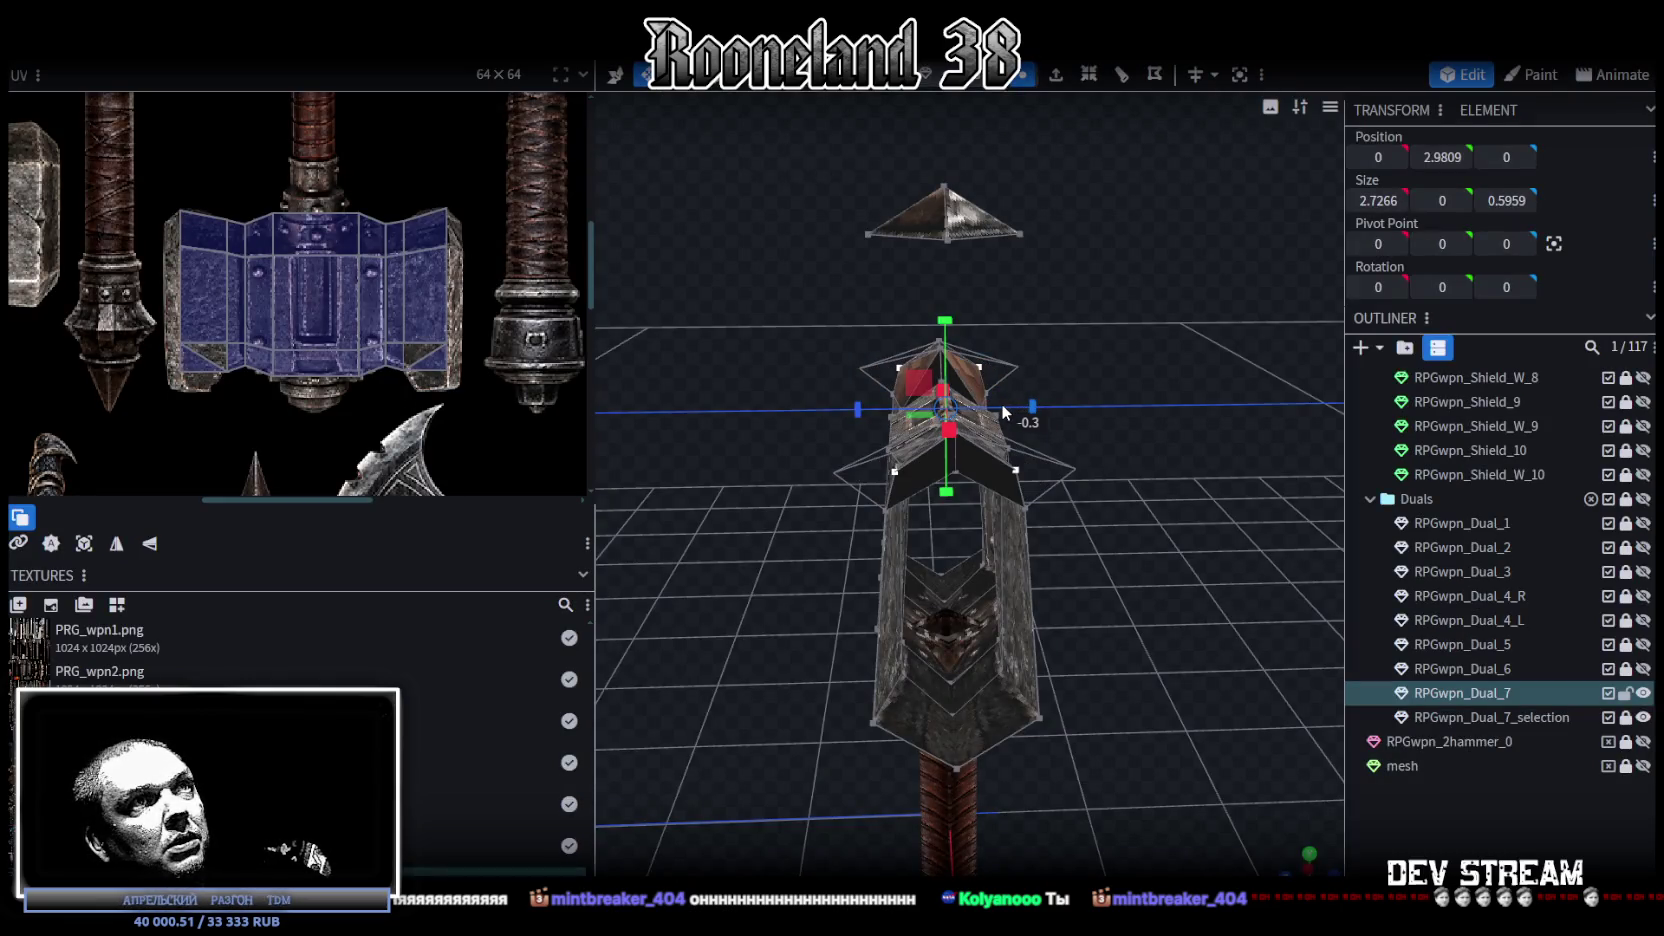
pyautogui.moveTo(1001, 403)
pyautogui.mouseDown()
pyautogui.moveTo(1069, 419)
pyautogui.moveTo(1063, 450)
pyautogui.mouseUp()
pyautogui.click(835, 427)
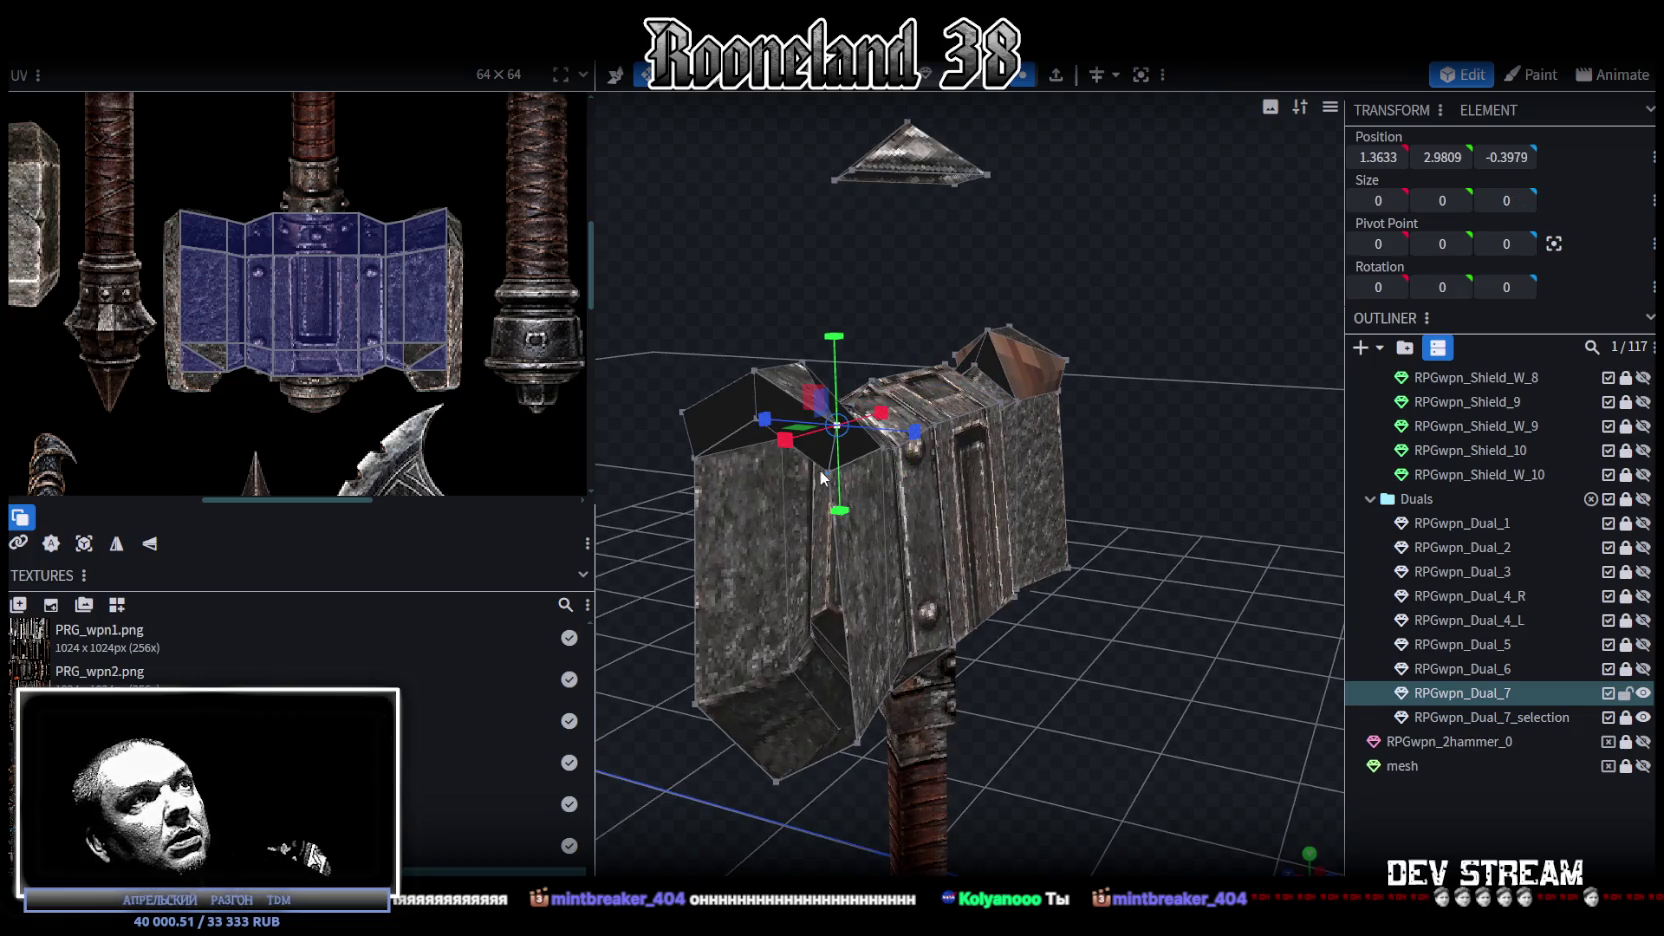
# Step: Merge the near-side top corner vertex pairs into single points
pyautogui.keyDown('shift'); pyautogui.click(827, 471); pyautogui.keyUp('shift')
pyautogui.rightClick(827, 471)
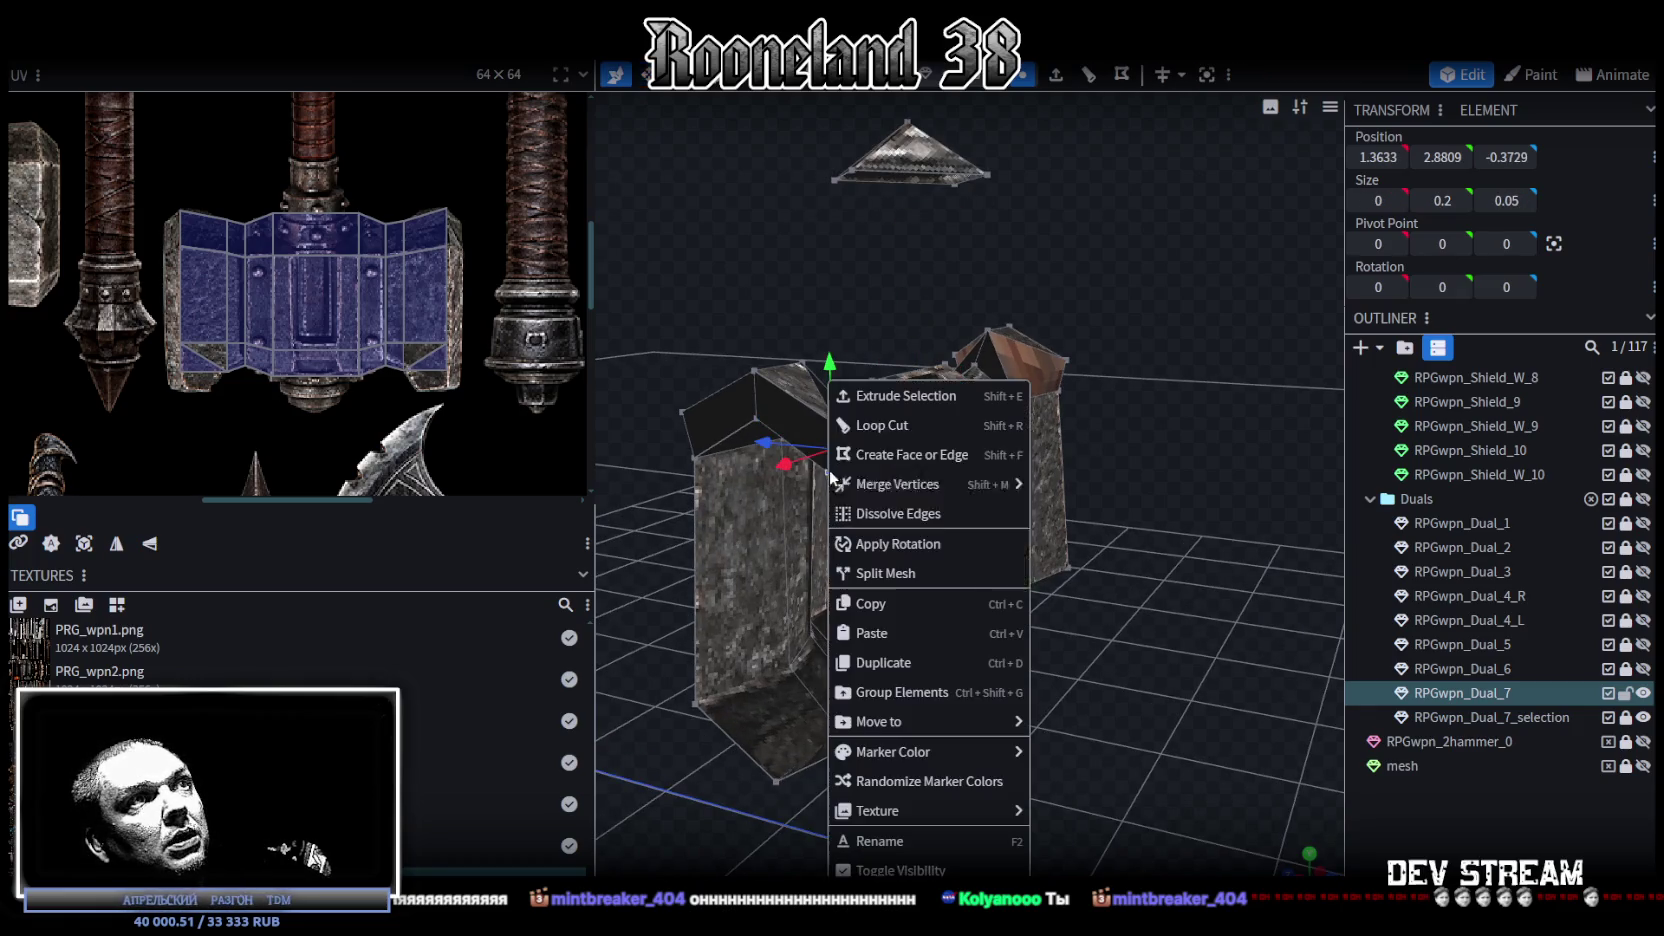
pyautogui.click(1090, 486)
pyautogui.moveTo(910, 484)
pyautogui.click(1066, 358)
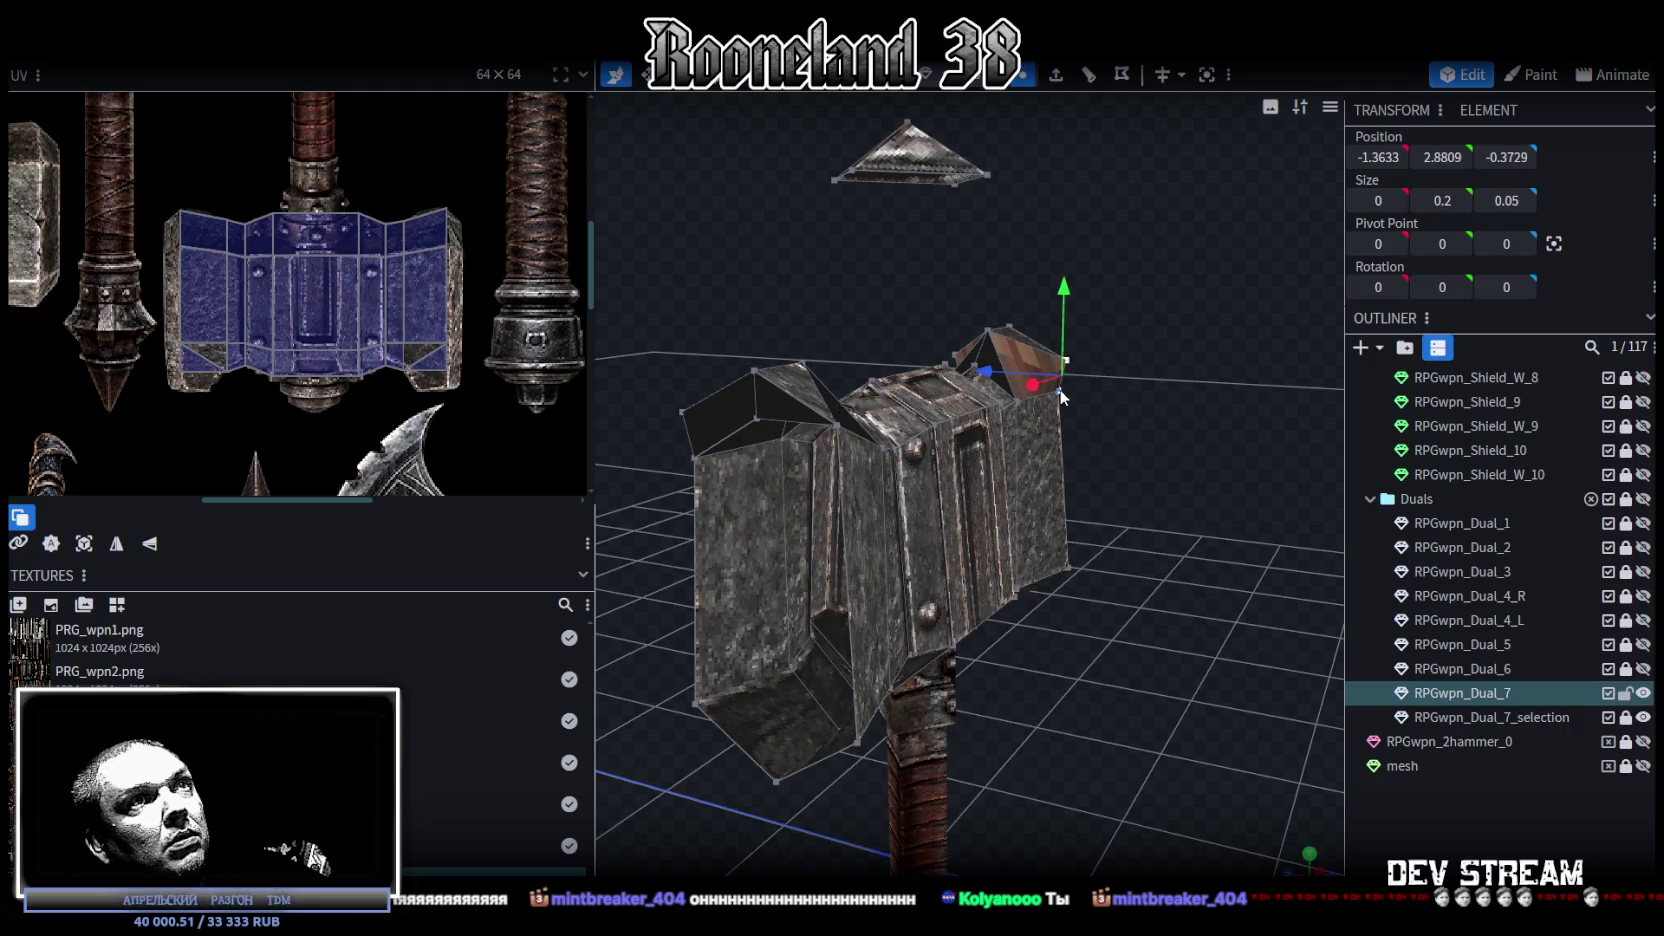
pyautogui.rightClick(1062, 384)
pyautogui.click(1225, 480)
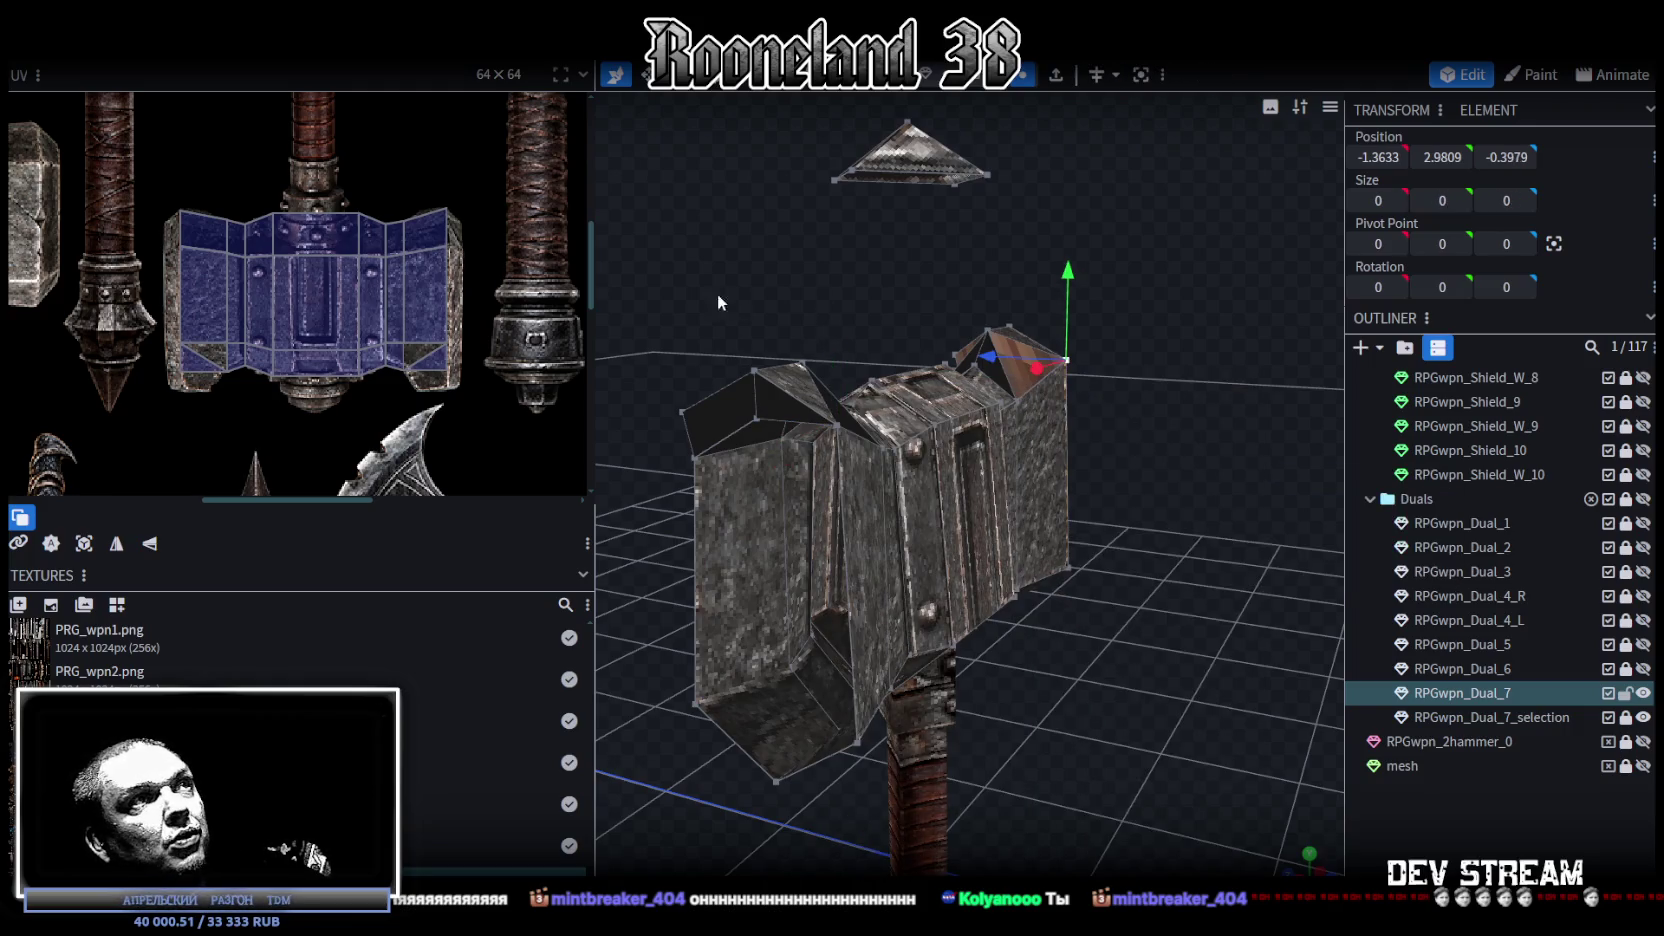
# Step: Merge the two corner vertex pairs on the far side of the hammer head
pyautogui.moveTo(707, 294); pyautogui.dragTo(868, 296)
pyautogui.click(1080, 434)
pyautogui.keyDown('shift'); pyautogui.click(1086, 474); pyautogui.keyUp('shift')
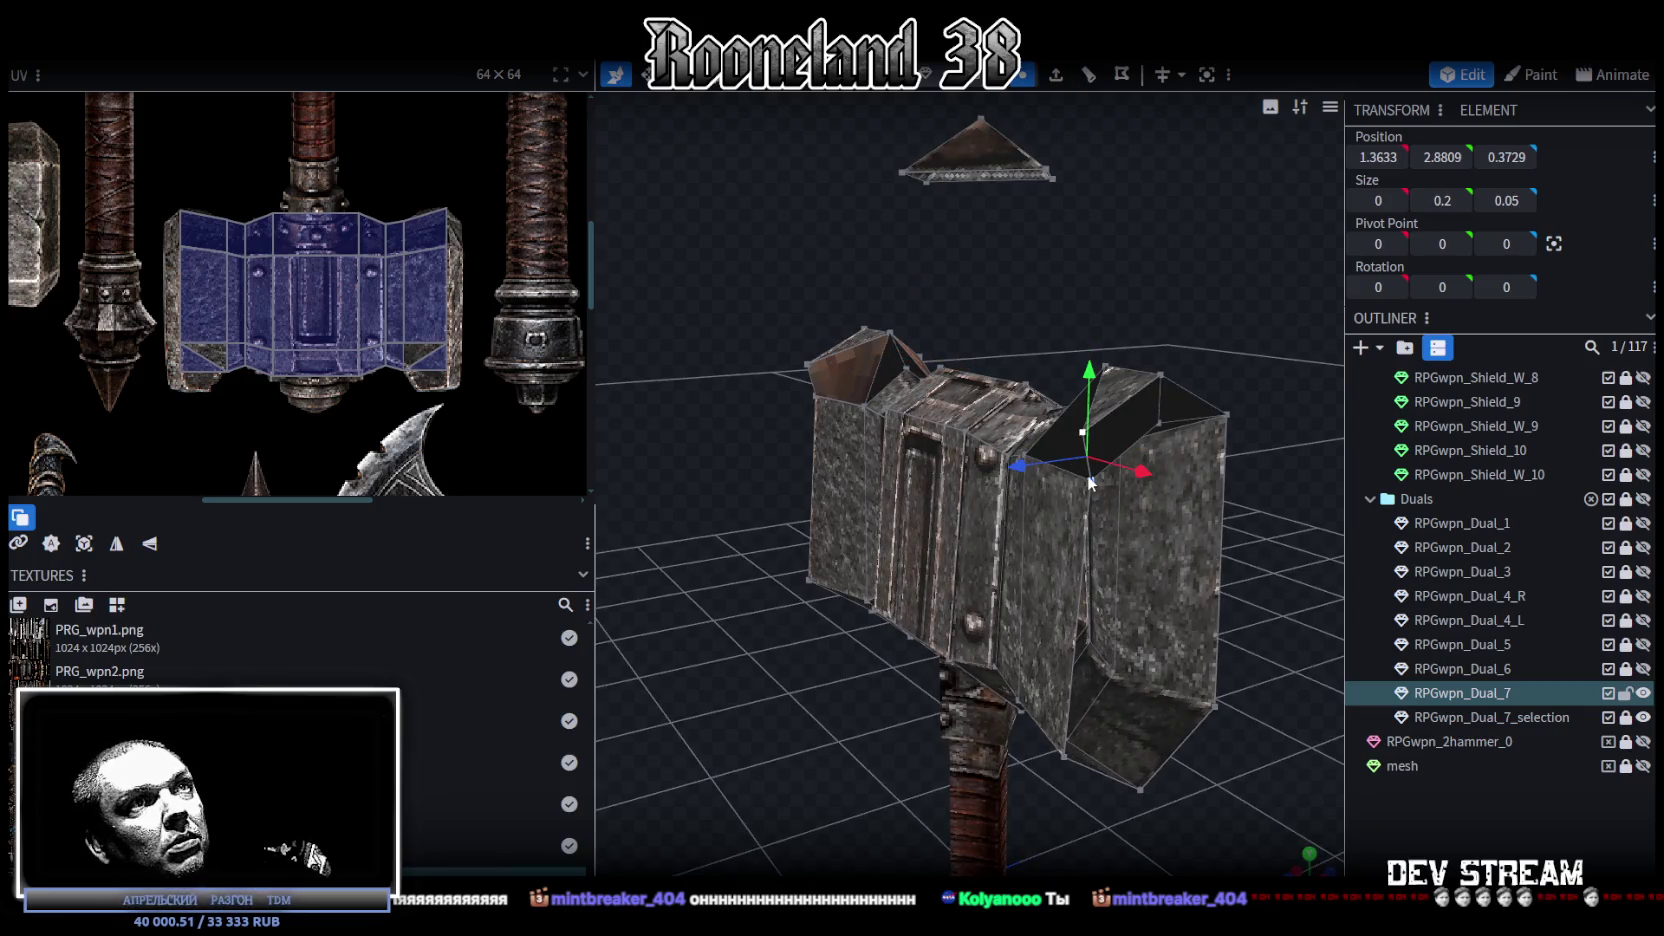
pyautogui.rightClick(1087, 474)
pyautogui.click(1330, 484)
pyautogui.moveTo(852, 311); pyautogui.dragTo(1176, 280)
pyautogui.click(996, 399)
pyautogui.keyDown('shift'); pyautogui.click(993, 442); pyautogui.keyUp('shift')
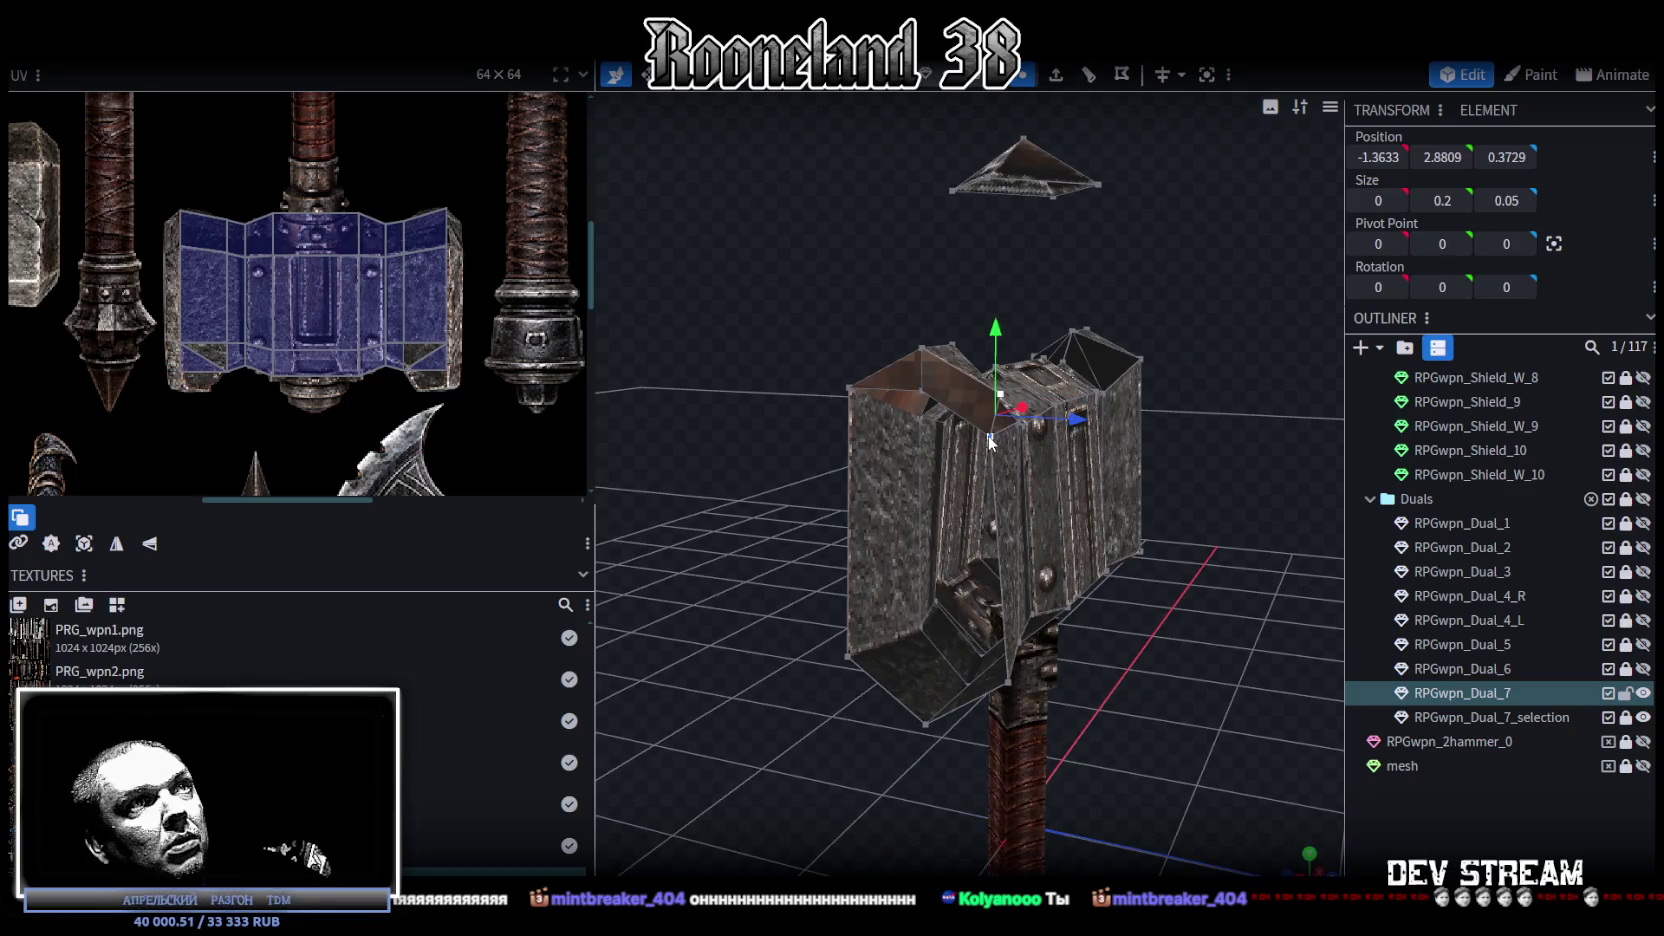
pyautogui.rightClick(993, 386)
pyautogui.click(1217, 487)
# Step: Inspect the merged corners and select the whole hammer head
pyautogui.moveTo(1230, 472)
pyautogui.mouseDown()
pyautogui.moveTo(1017, 476)
pyautogui.moveTo(1231, 470)
pyautogui.moveTo(1134, 348)
pyautogui.moveTo(1196, 482)
pyautogui.moveTo(1242, 493)
pyautogui.moveTo(1110, 525)
pyautogui.moveTo(1108, 543)
pyautogui.moveTo(1141, 514)
pyautogui.moveTo(1258, 530)
pyautogui.mouseUp()
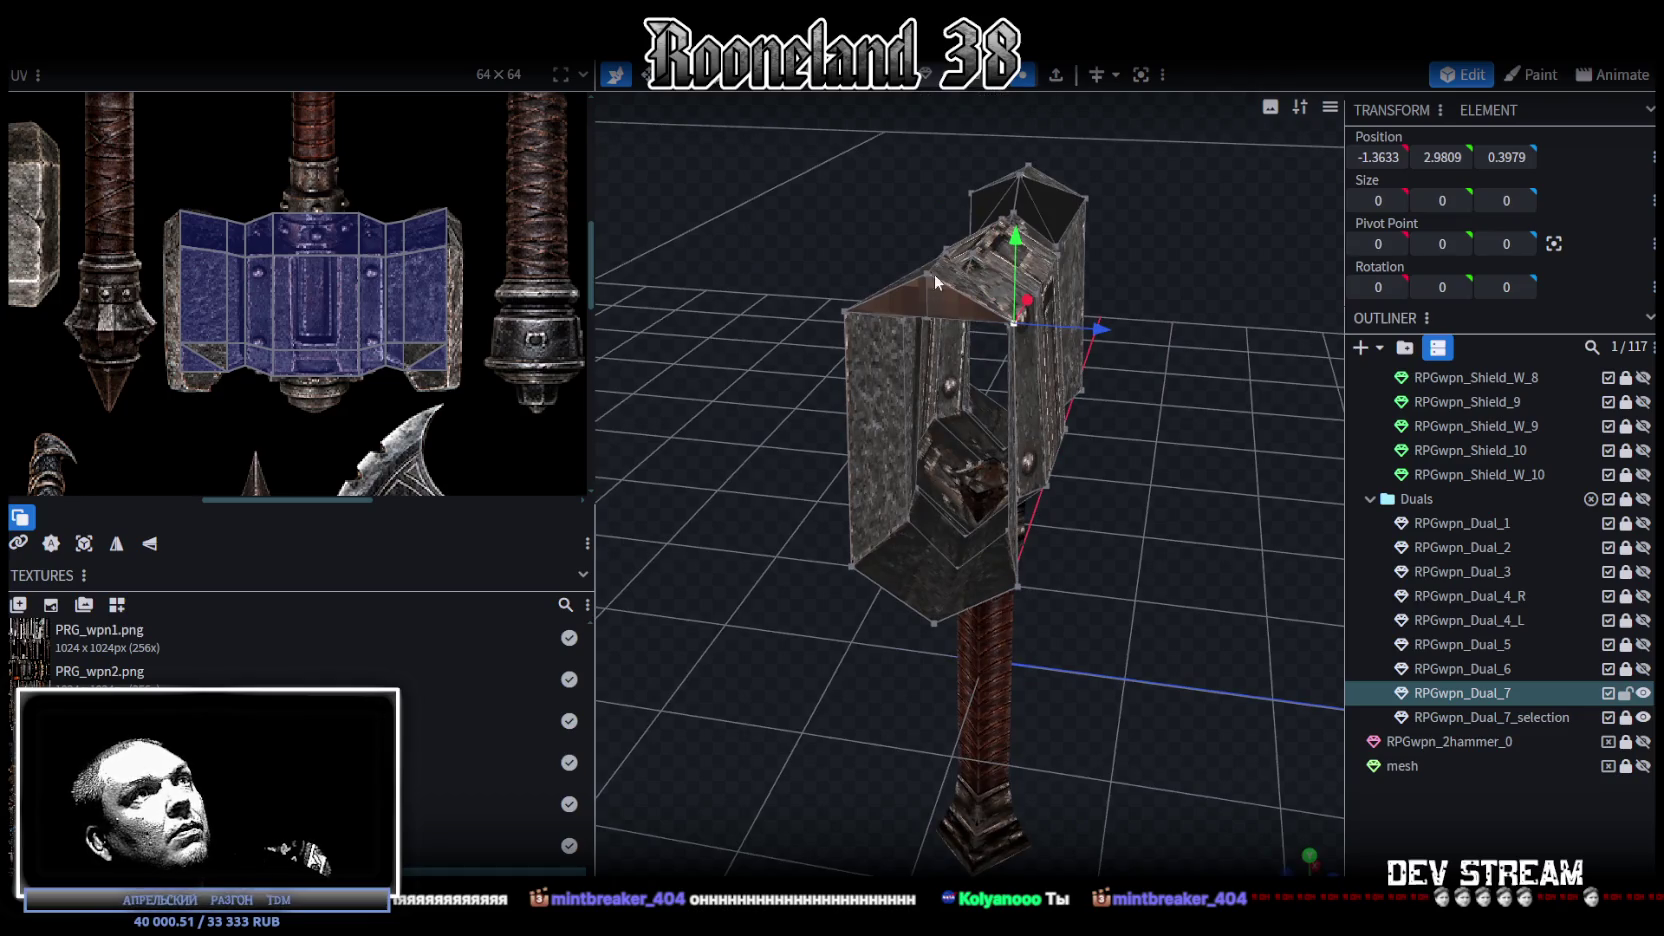
pyautogui.moveTo(927, 317)
pyautogui.mouseDown()
pyautogui.moveTo(1127, 400)
pyautogui.moveTo(838, 387)
pyautogui.moveTo(1105, 428)
pyautogui.mouseUp()
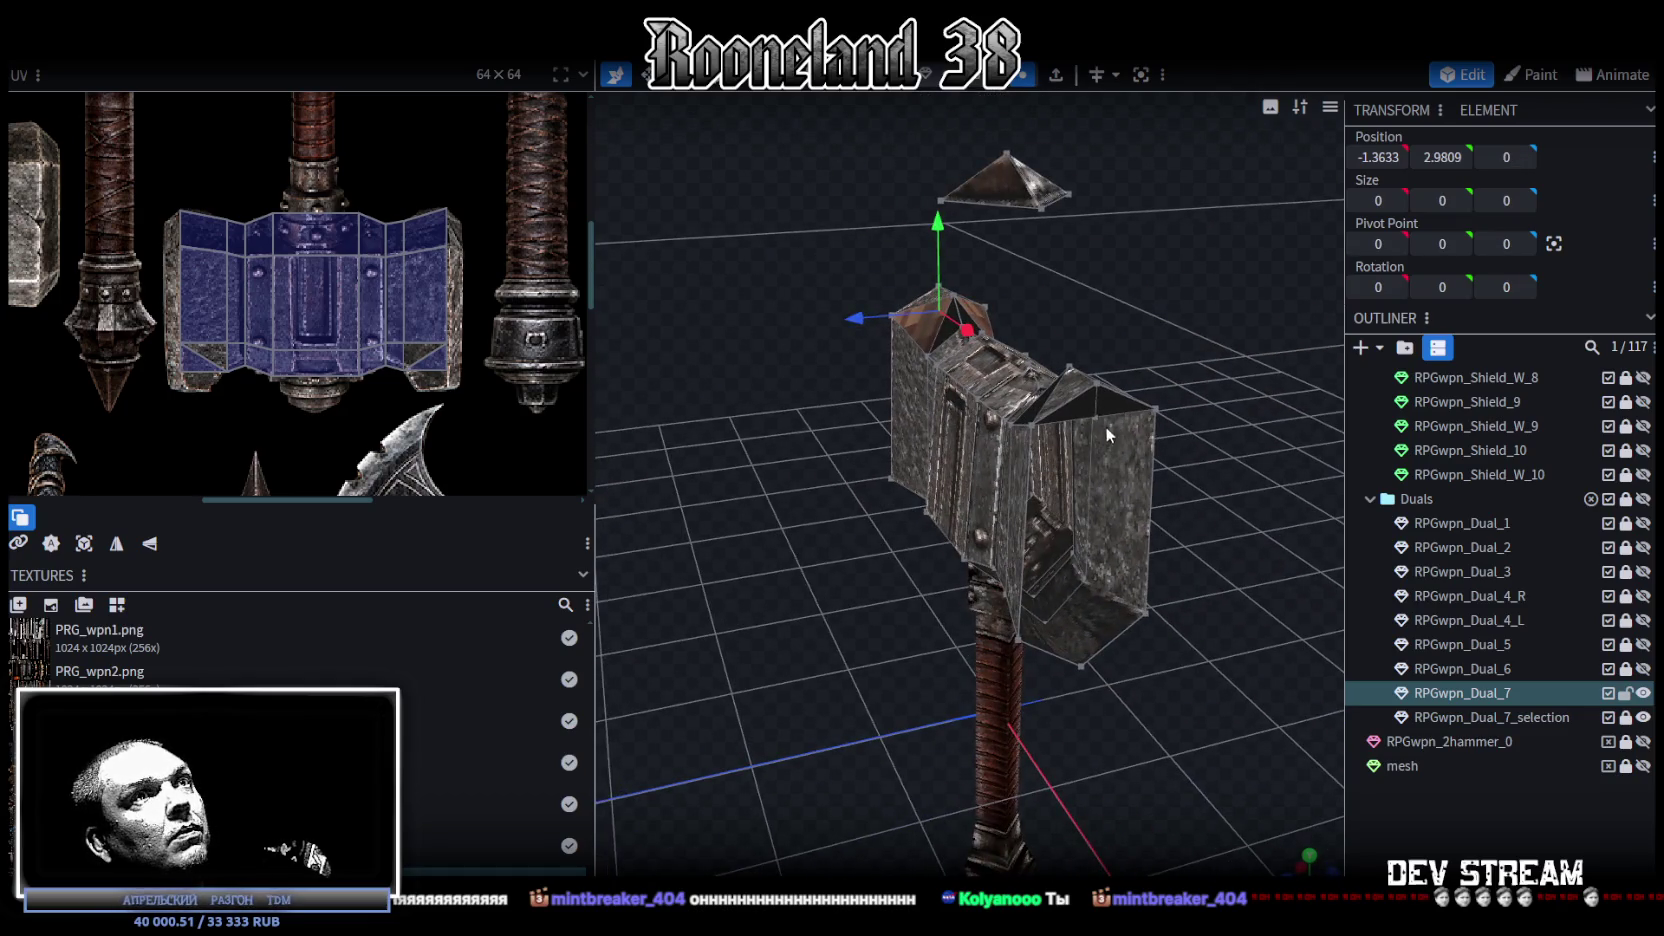
pyautogui.click(1124, 361)
pyautogui.moveTo(1124, 361)
pyautogui.mouseDown()
pyautogui.moveTo(1249, 351)
pyautogui.moveTo(1140, 361)
pyautogui.moveTo(1110, 598)
pyautogui.moveTo(849, 573)
pyautogui.moveTo(915, 592)
pyautogui.mouseUp()
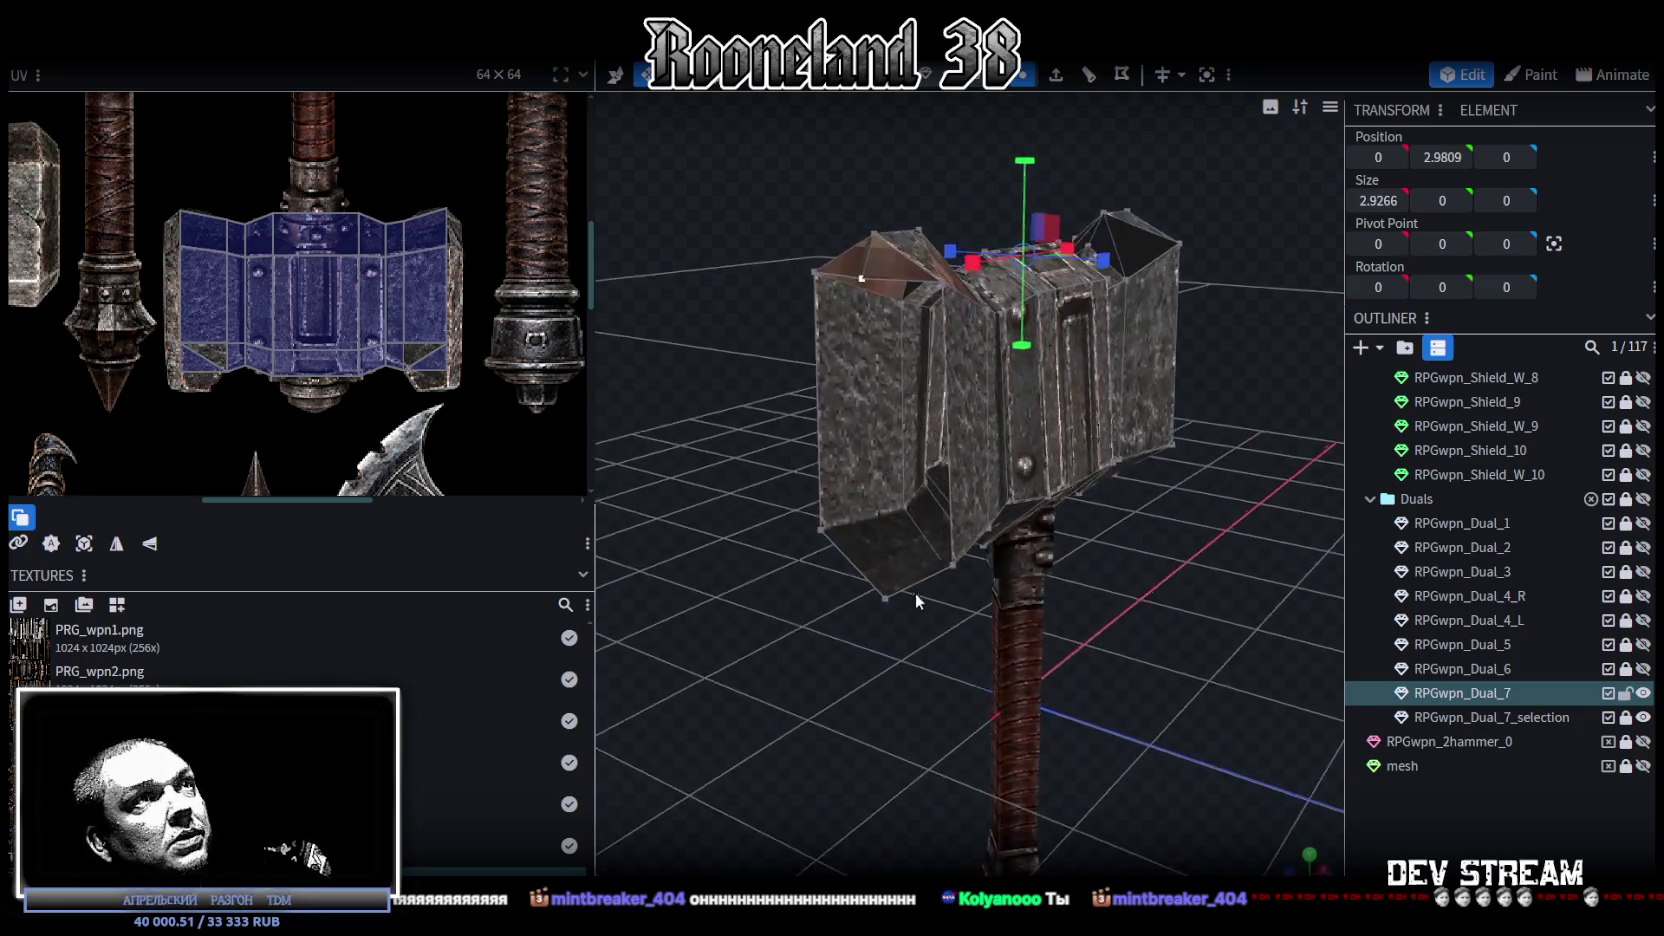
# Step: Stretch the small lower-left corner element to 0.8959 deep
pyautogui.click(845, 562)
pyautogui.moveTo(939, 569)
pyautogui.mouseDown()
pyautogui.moveTo(1141, 603)
pyautogui.moveTo(1028, 621)
pyautogui.moveTo(907, 456)
pyautogui.mouseUp()
pyautogui.click(905, 459)
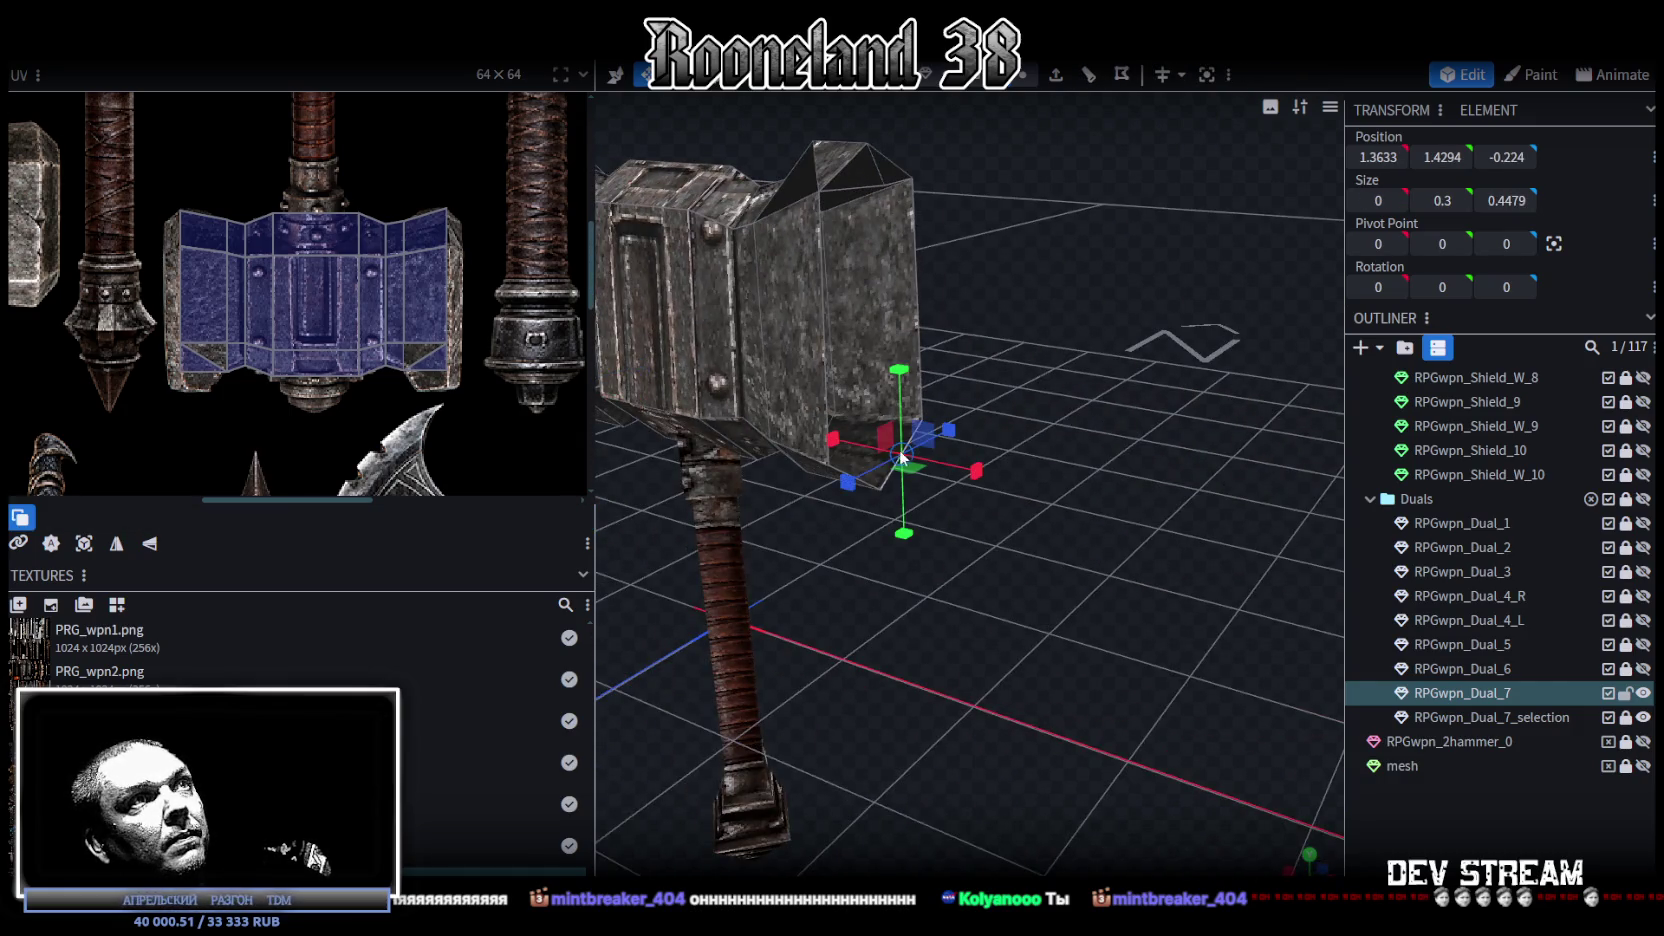
pyautogui.click(838, 464)
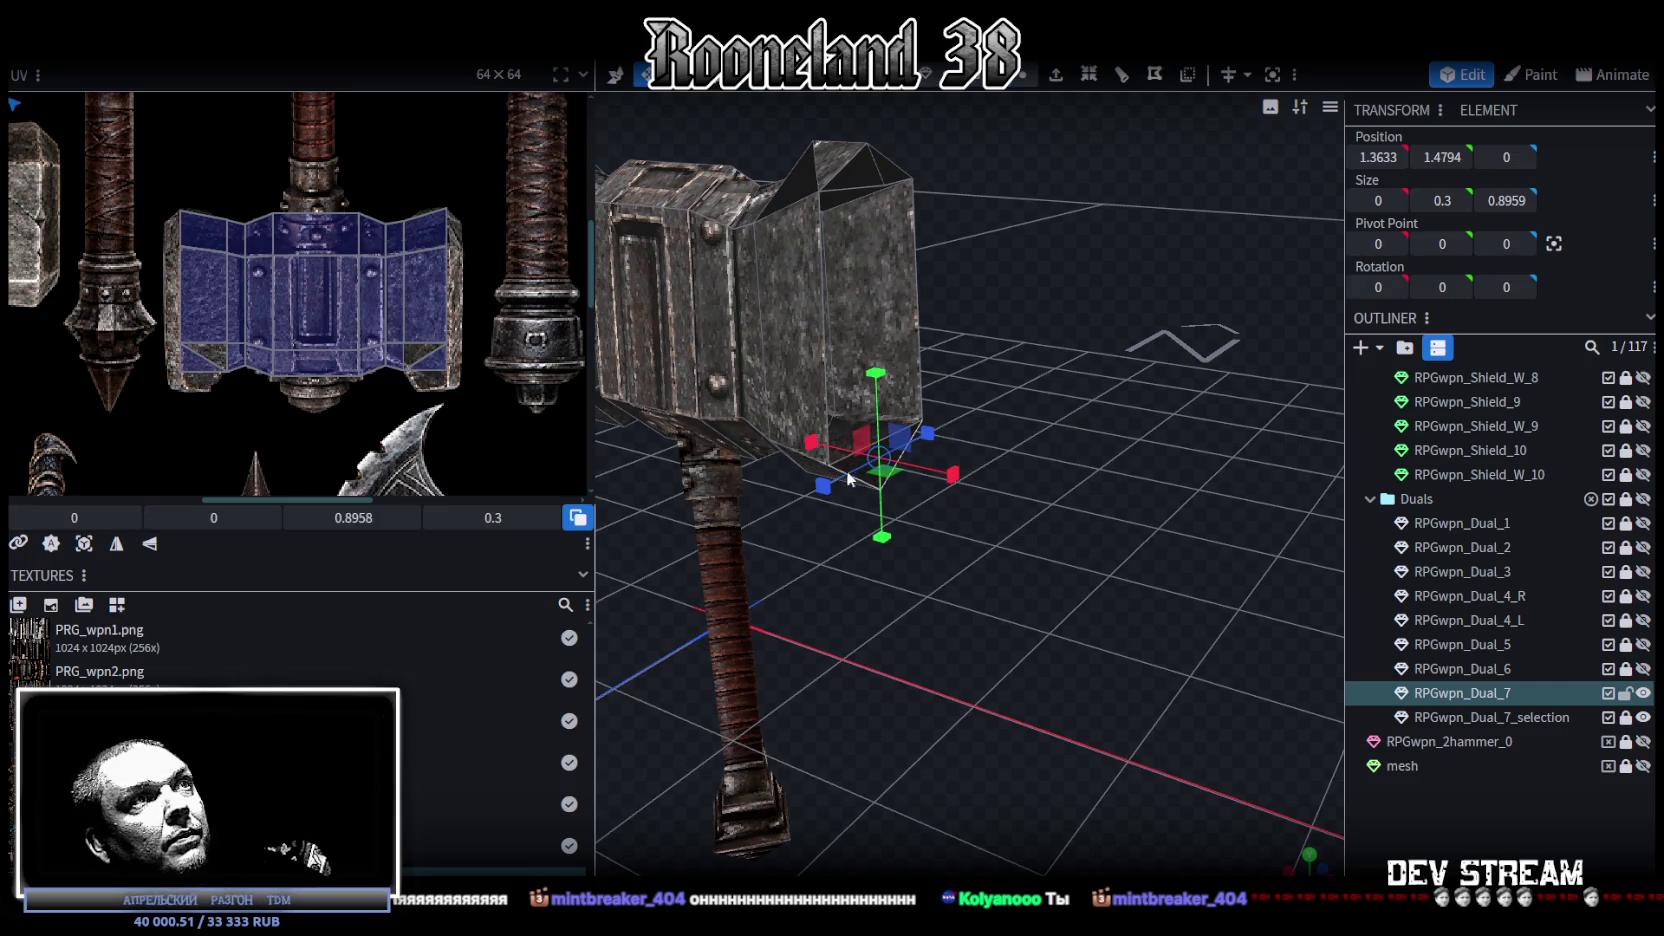
# Step: Add a loop cut across the hammer head and push the new vertices 0.1 outward along X
pyautogui.press('v')
pyautogui.click(891, 438)
pyautogui.click(1087, 76)
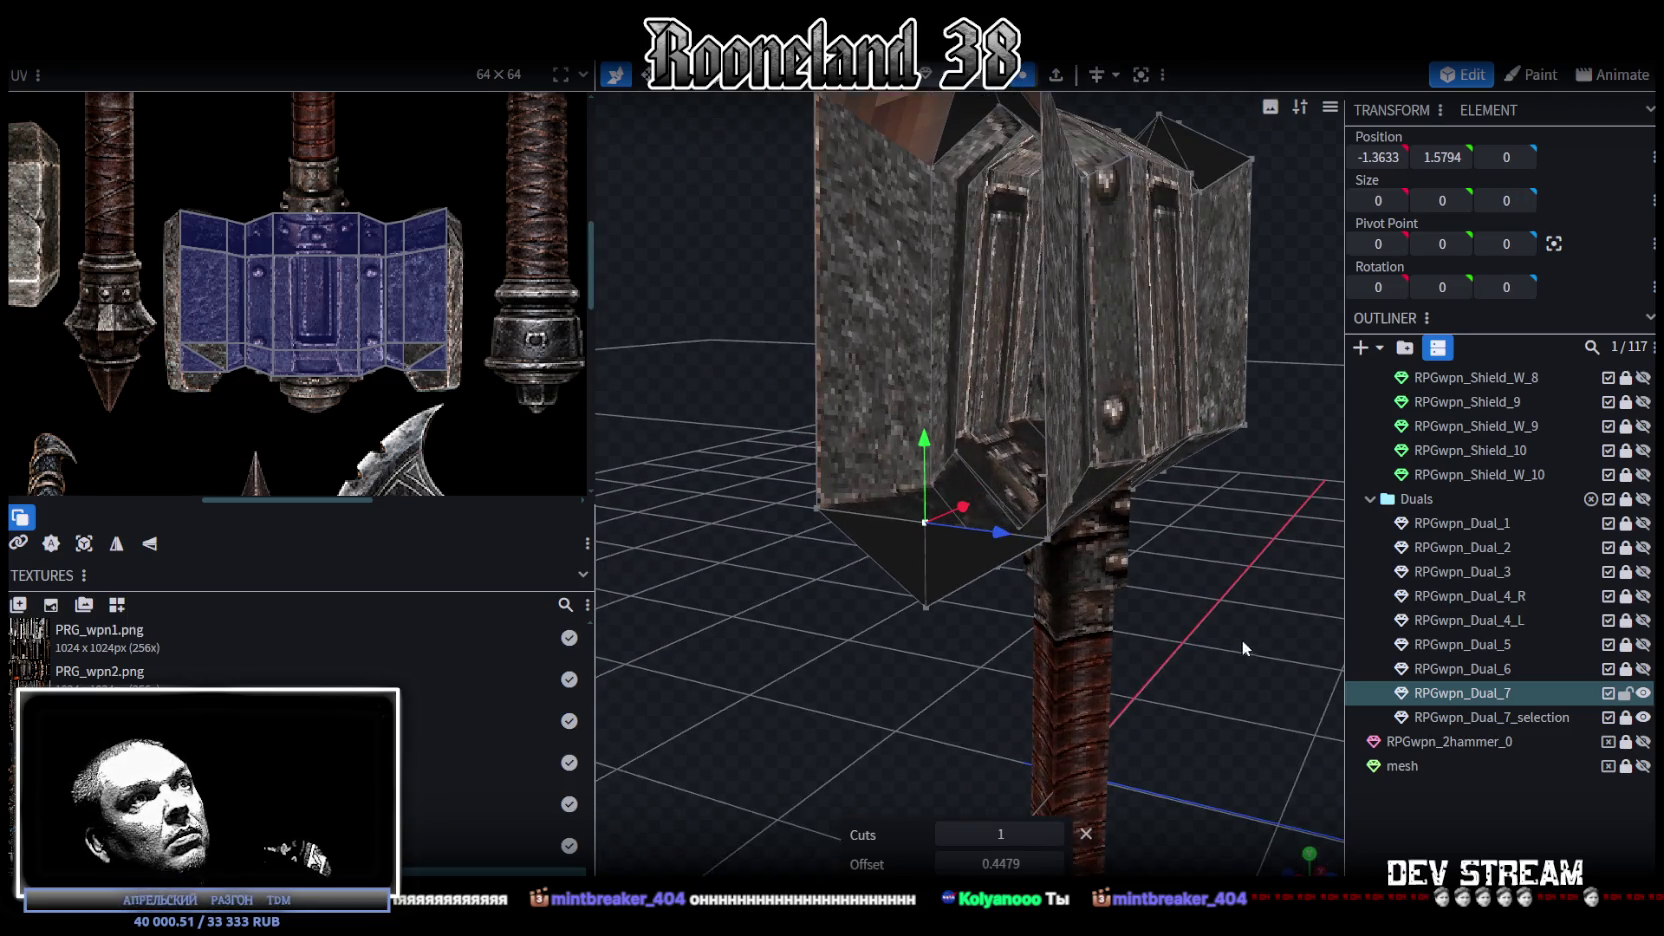
pyautogui.moveTo(1005, 649); pyautogui.dragTo(907, 452)
pyautogui.keyDown('shift'); pyautogui.click(907, 452); pyautogui.keyUp('shift')
pyautogui.moveTo(777, 441); pyautogui.dragTo(778, 448)
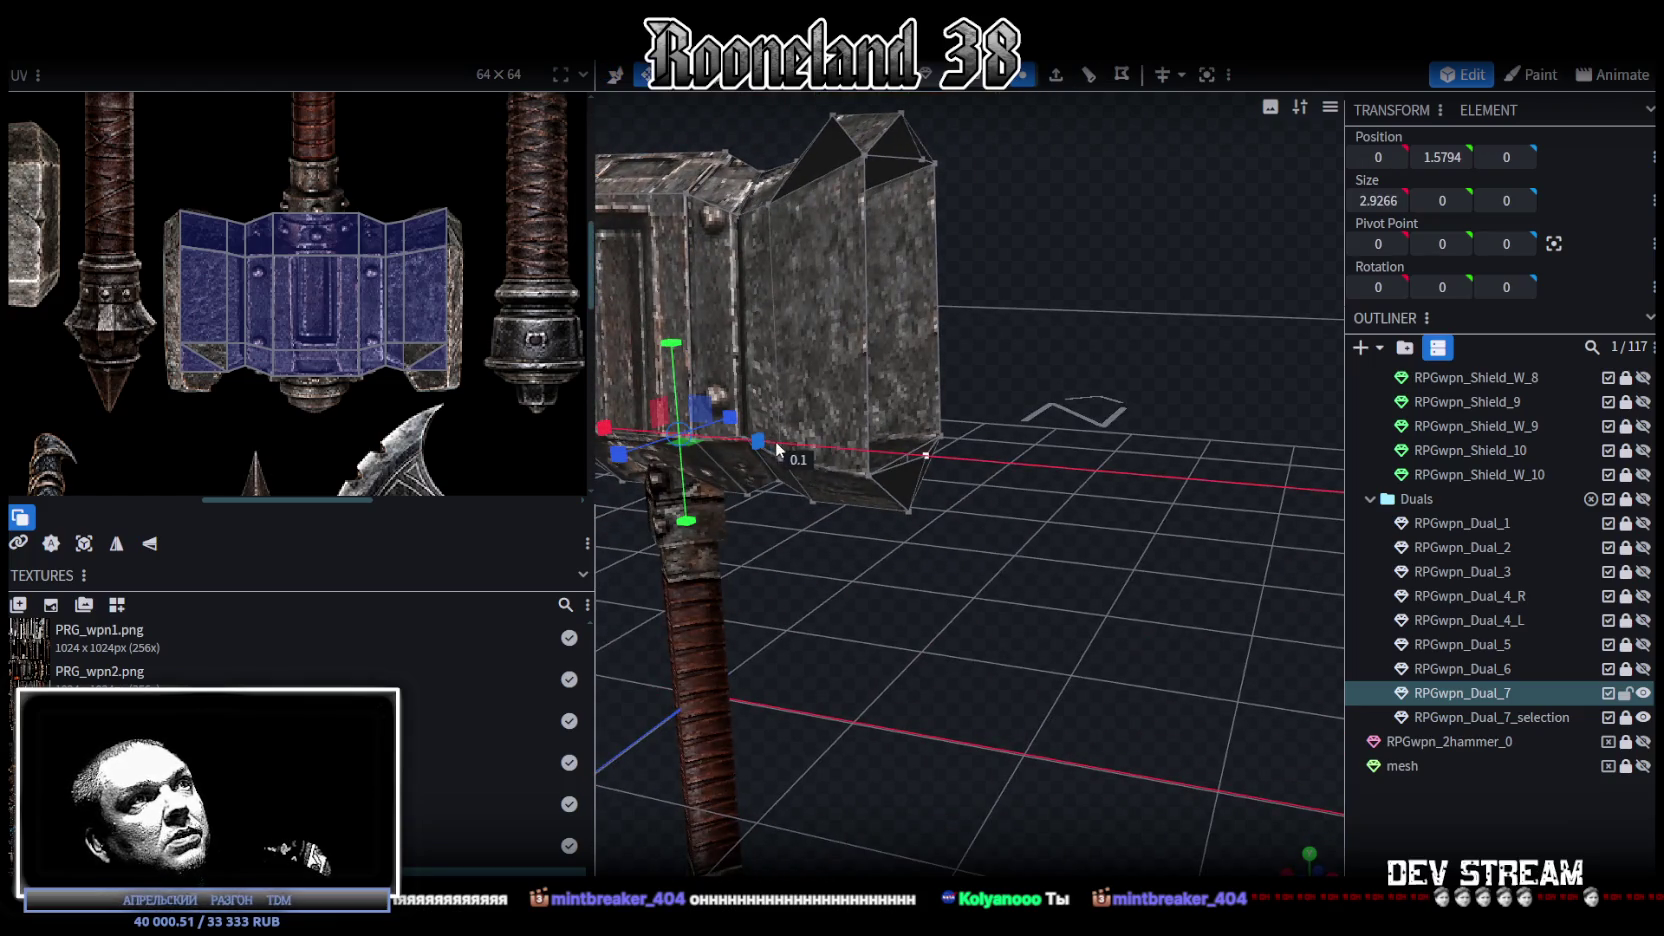
# Step: Select faces on the head's top, side and end front to check the cut
pyautogui.click(888, 150)
pyautogui.moveTo(904, 460)
pyautogui.mouseDown()
pyautogui.moveTo(1020, 520)
pyautogui.moveTo(1106, 522)
pyautogui.mouseUp()
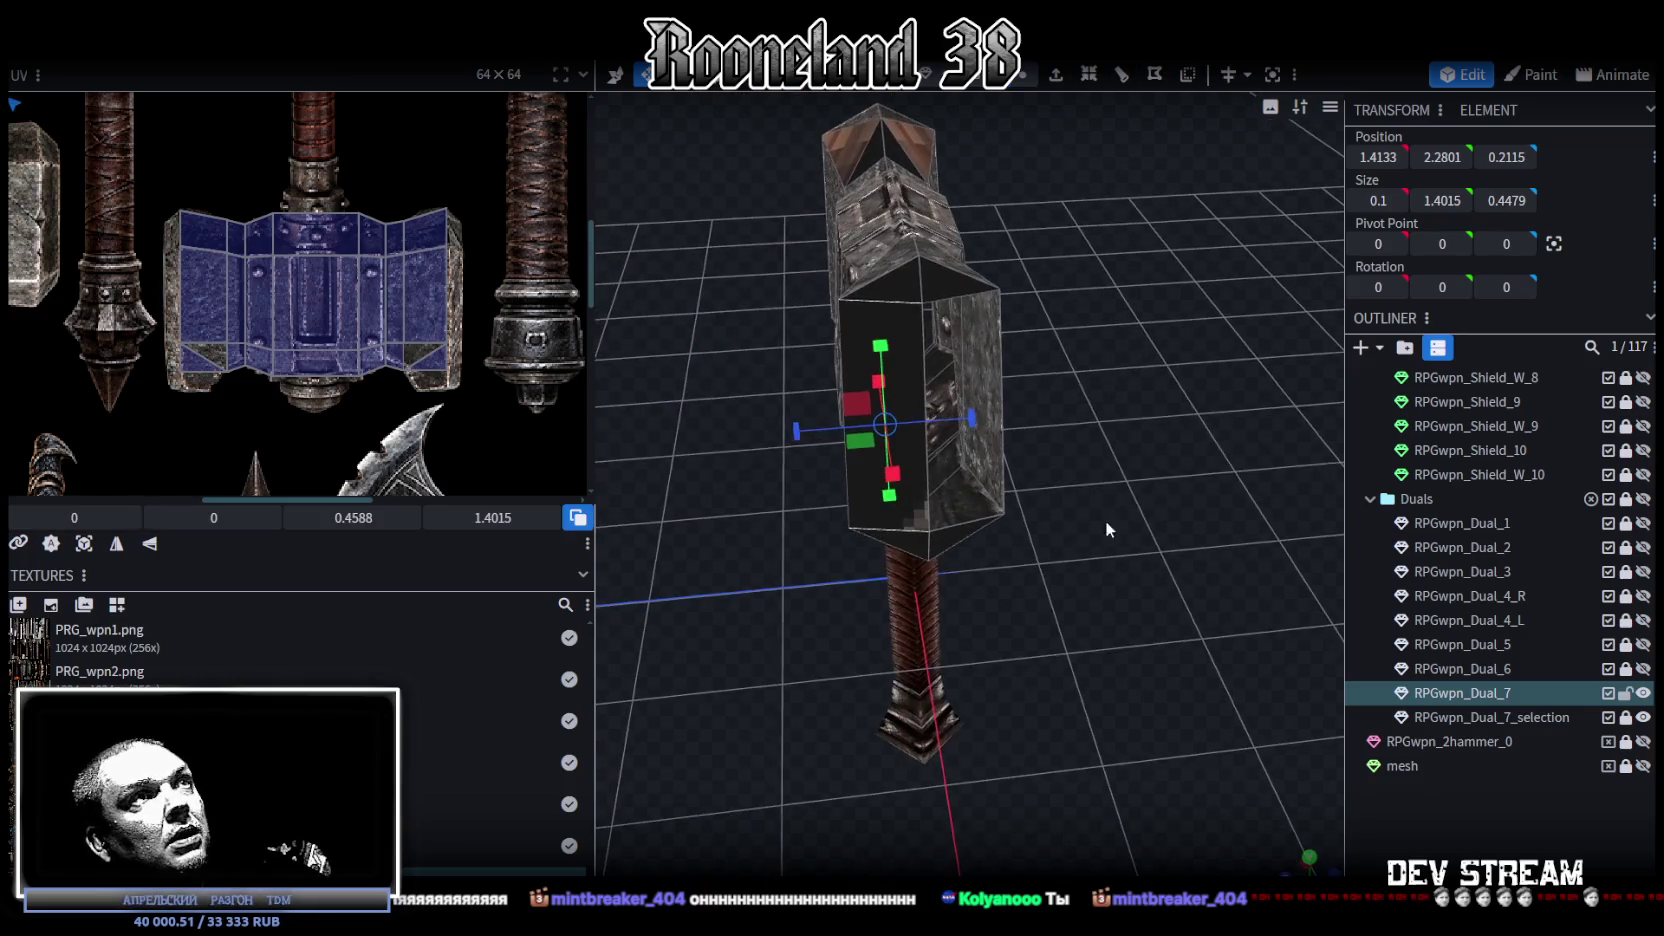
pyautogui.click(960, 298)
pyautogui.click(968, 521)
pyautogui.moveTo(975, 519)
pyautogui.mouseDown()
pyautogui.moveTo(741, 478)
pyautogui.moveTo(933, 585)
pyautogui.mouseUp()
pyautogui.click(865, 284)
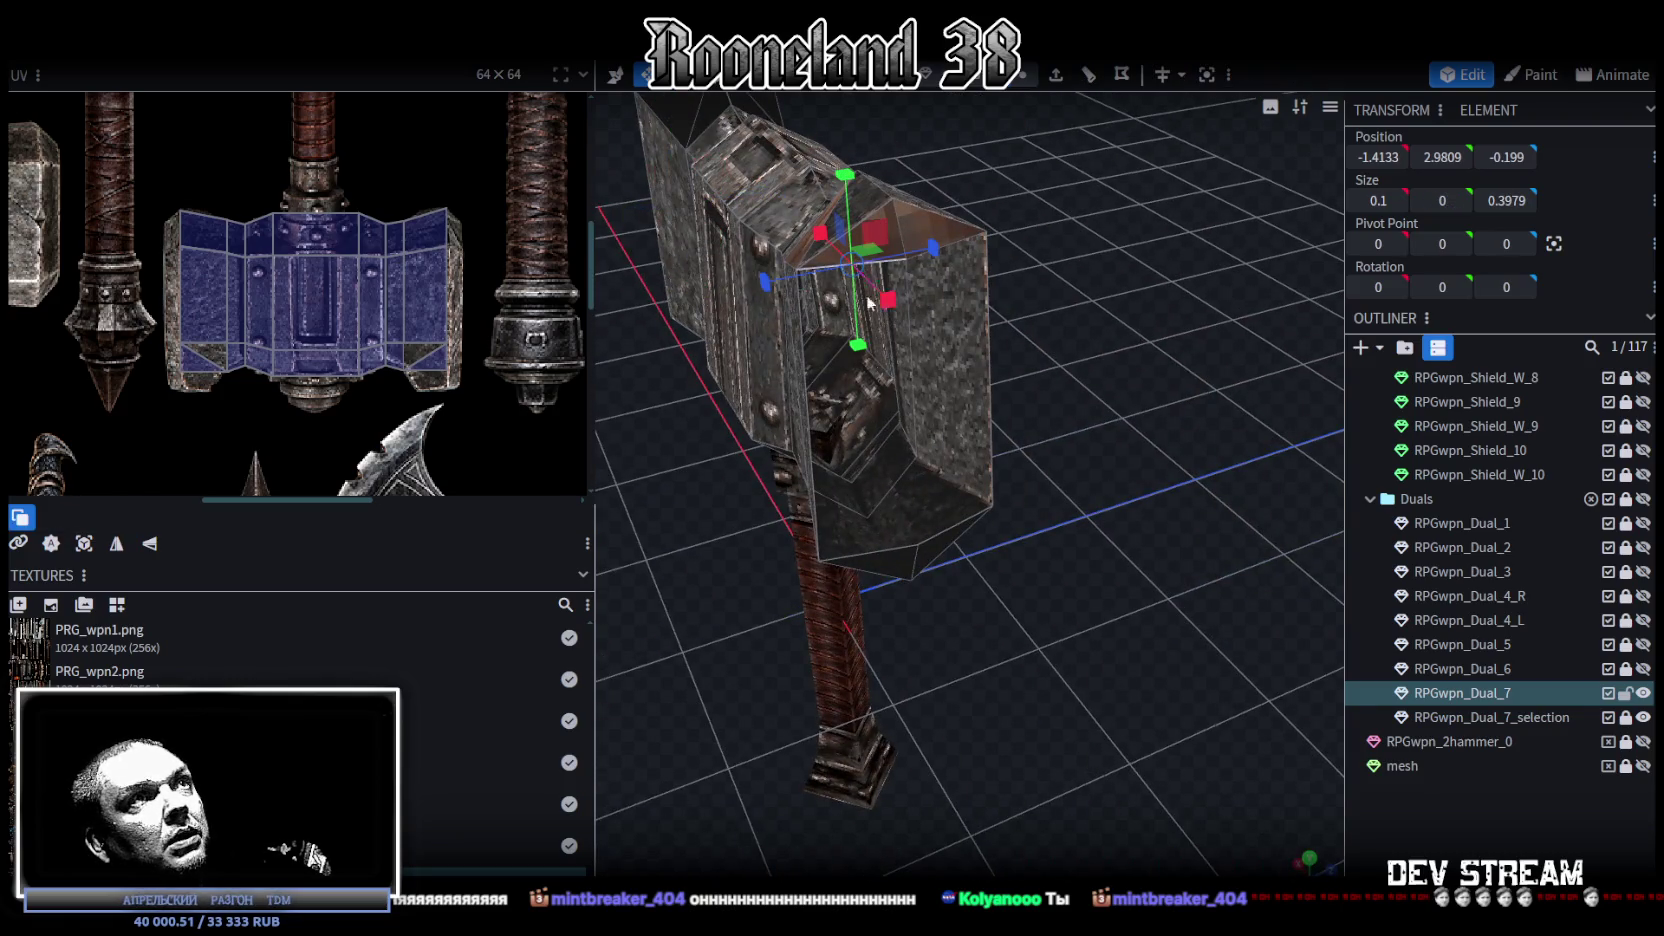
pyautogui.click(871, 550)
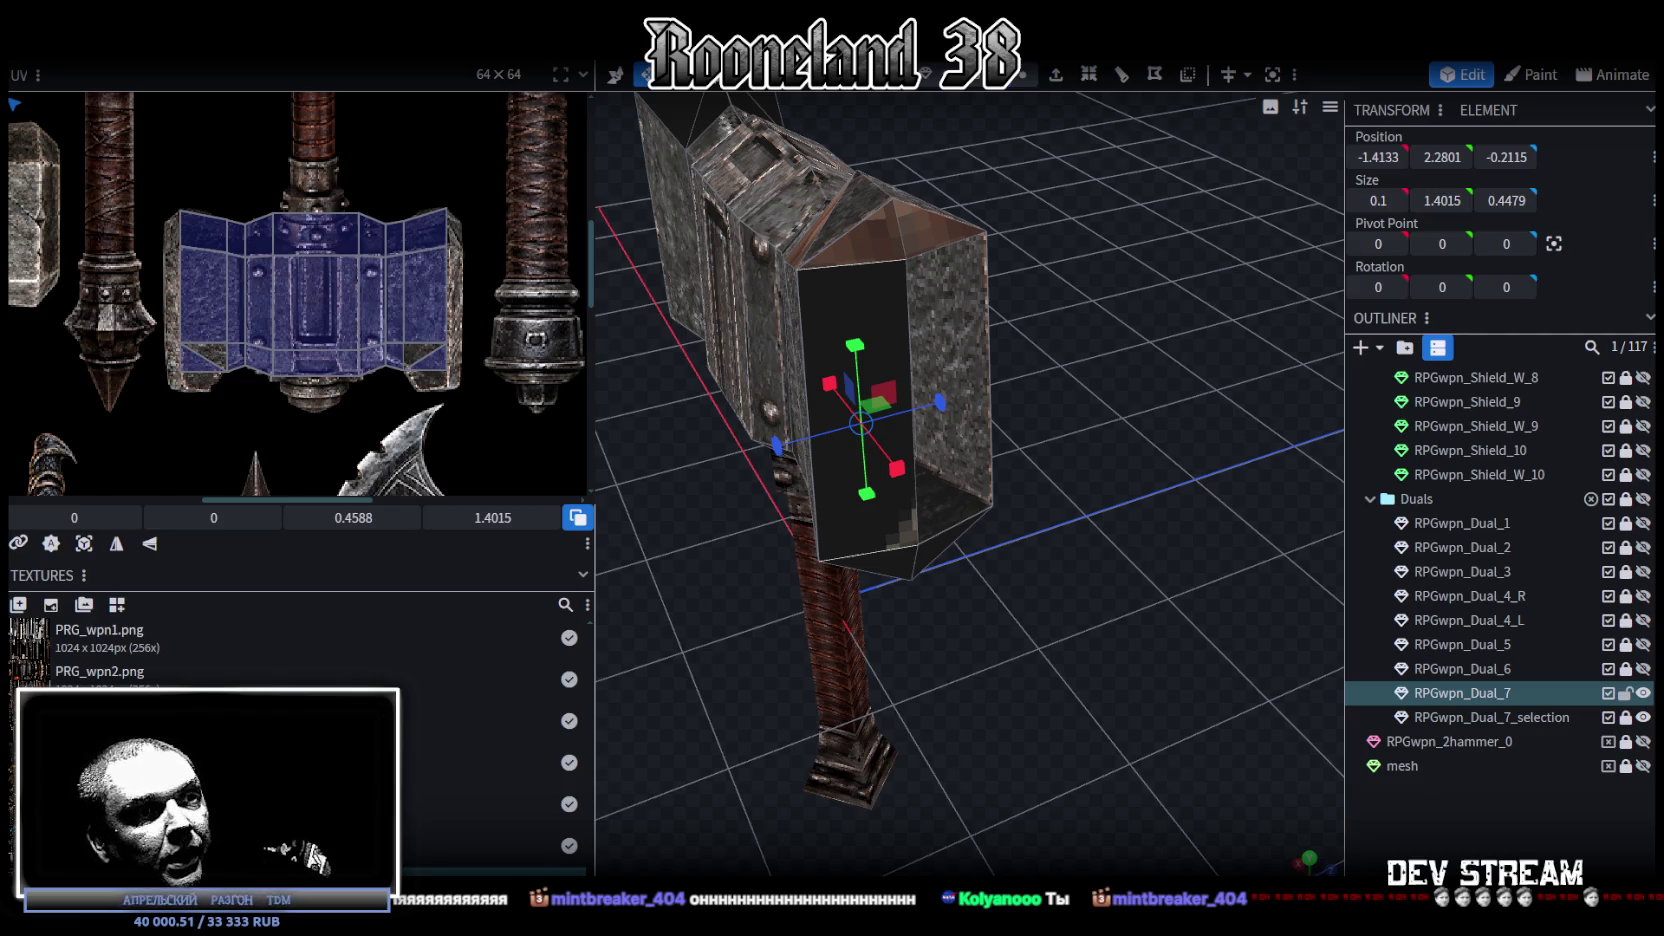
pyautogui.hotkey('alt', 'Tab')
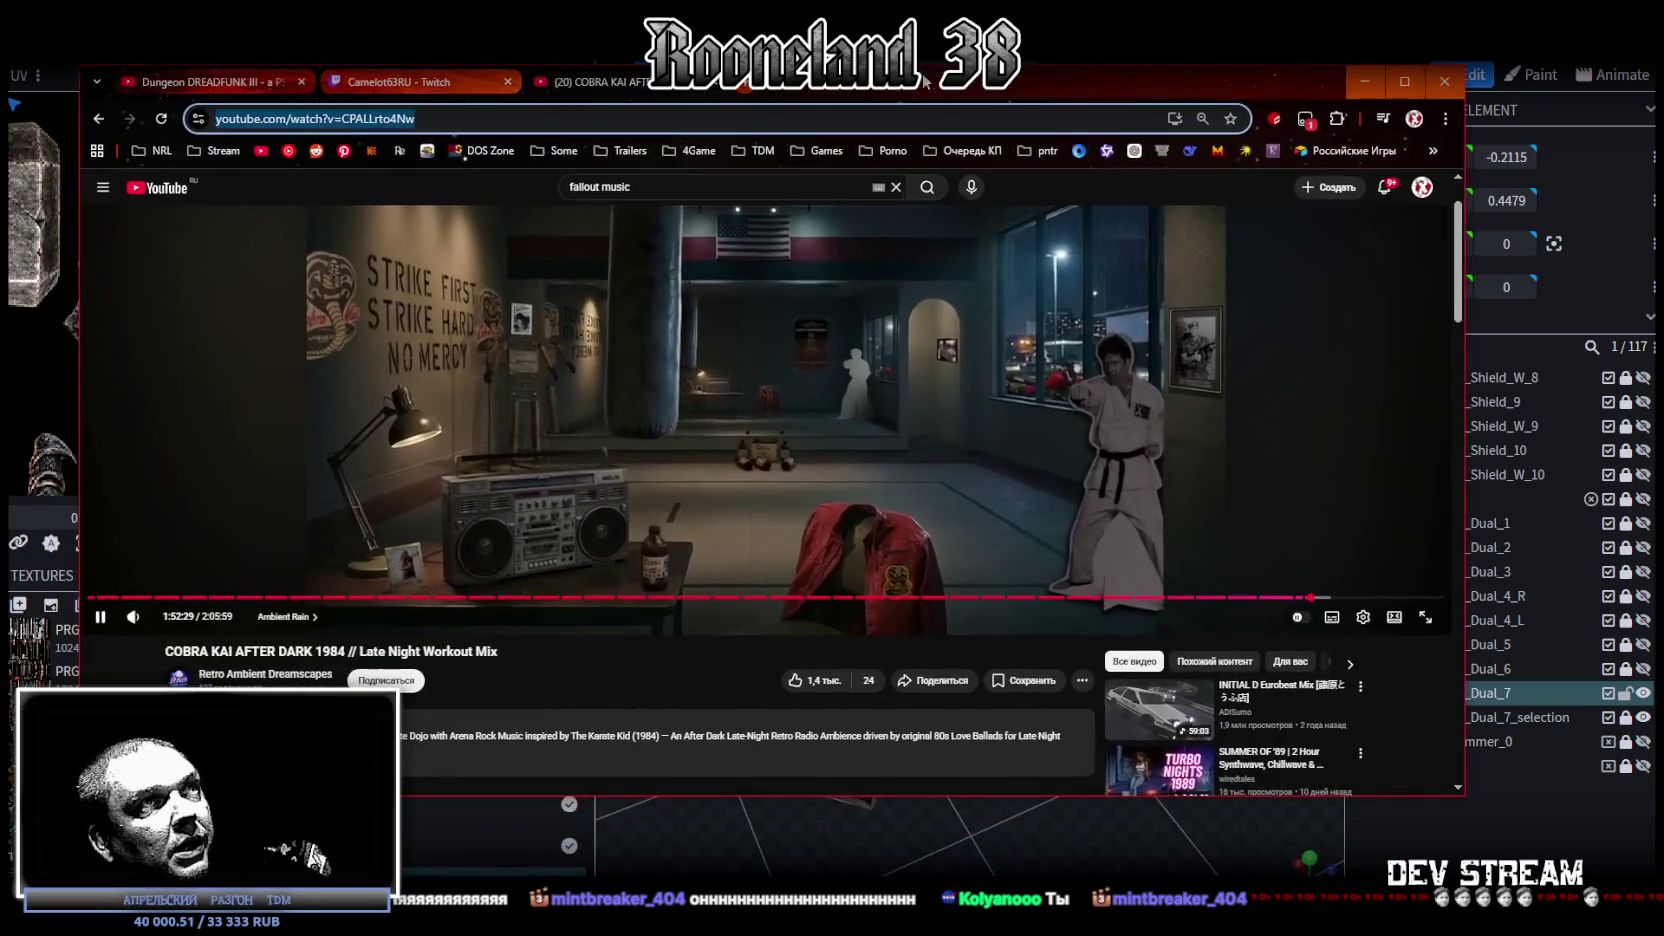
pyautogui.scroll(-1, 1350, 590)
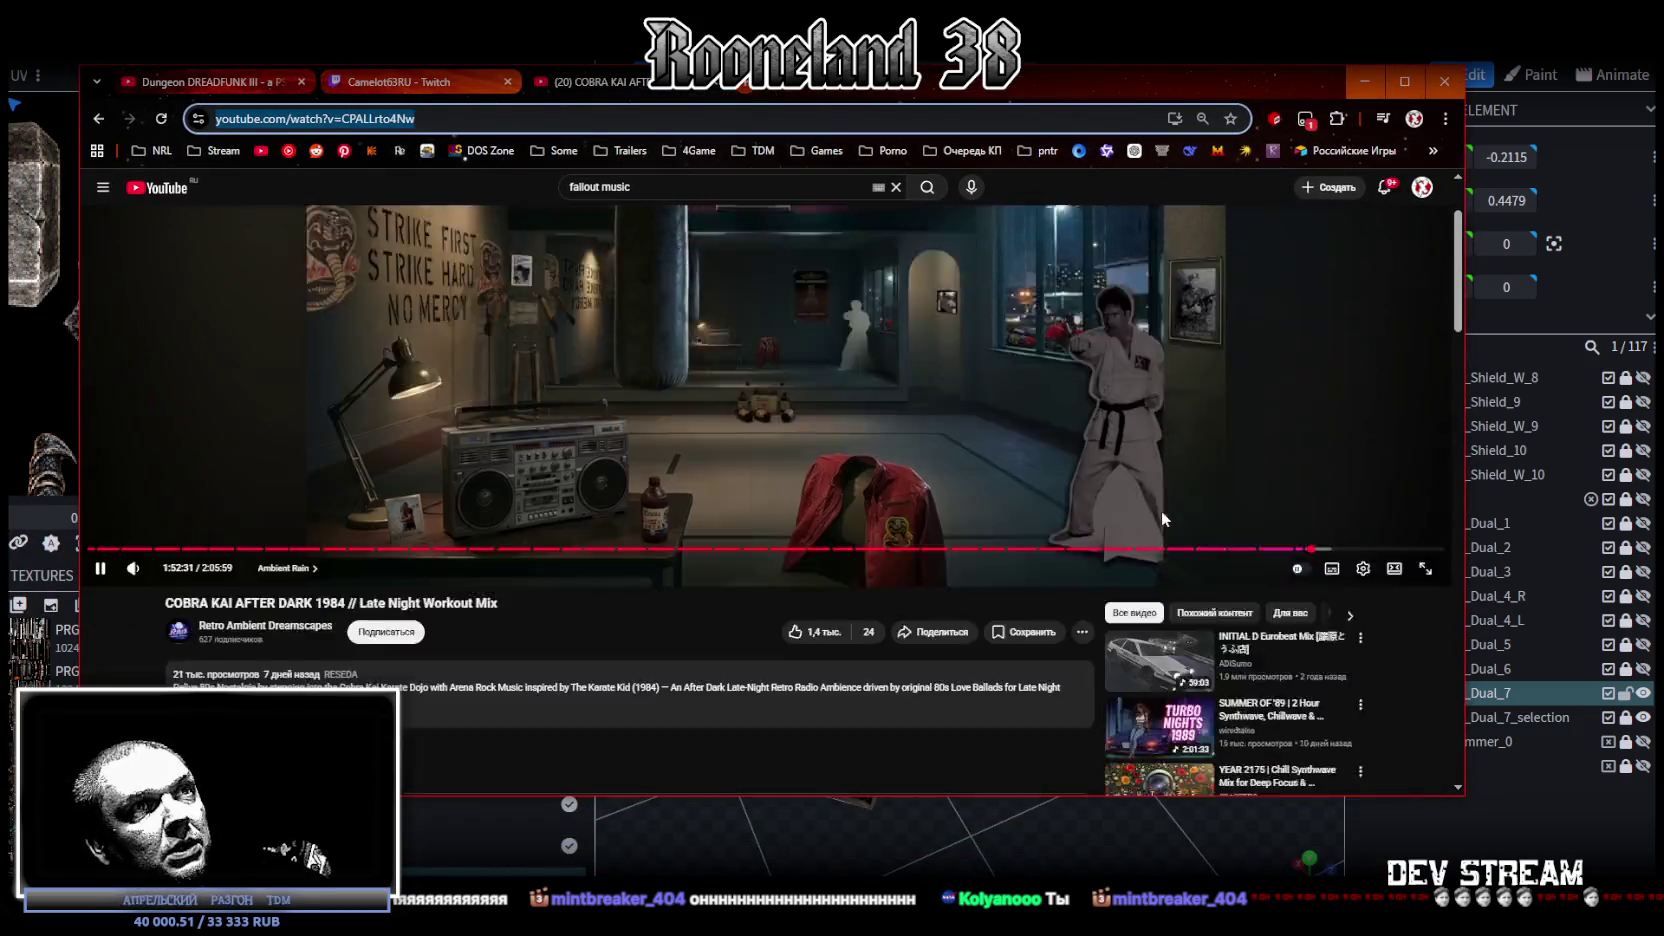
pyautogui.scroll(-2, 1358, 578)
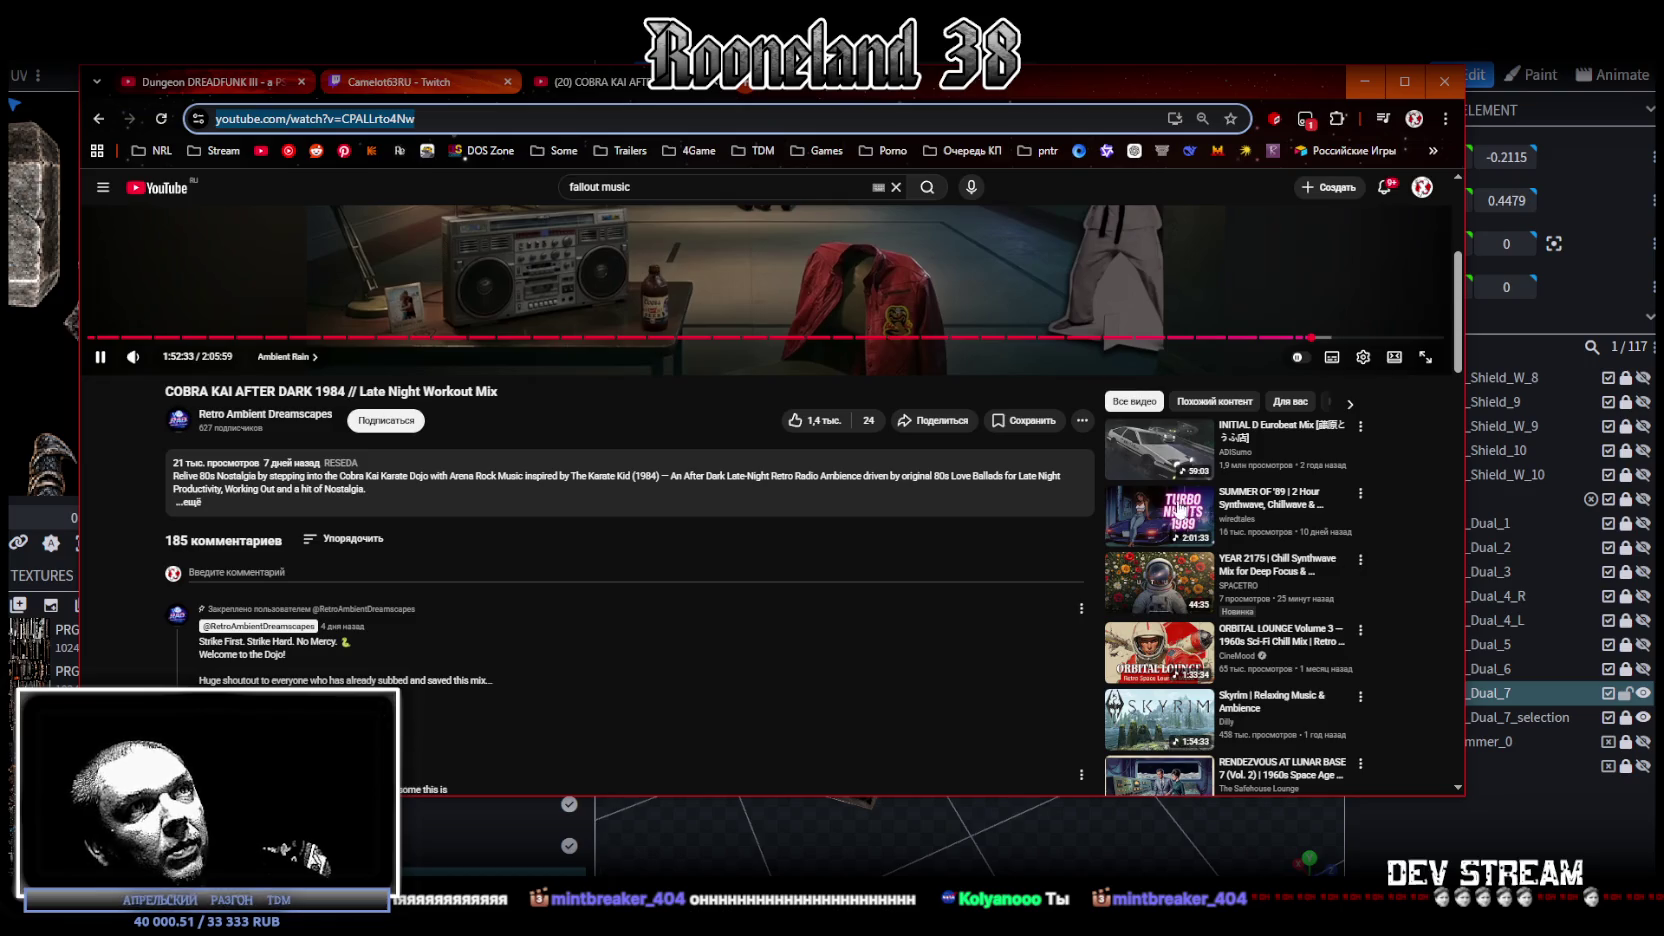
pyautogui.scroll(-1, 1168, 515)
pyautogui.scroll(-1, 1168, 512)
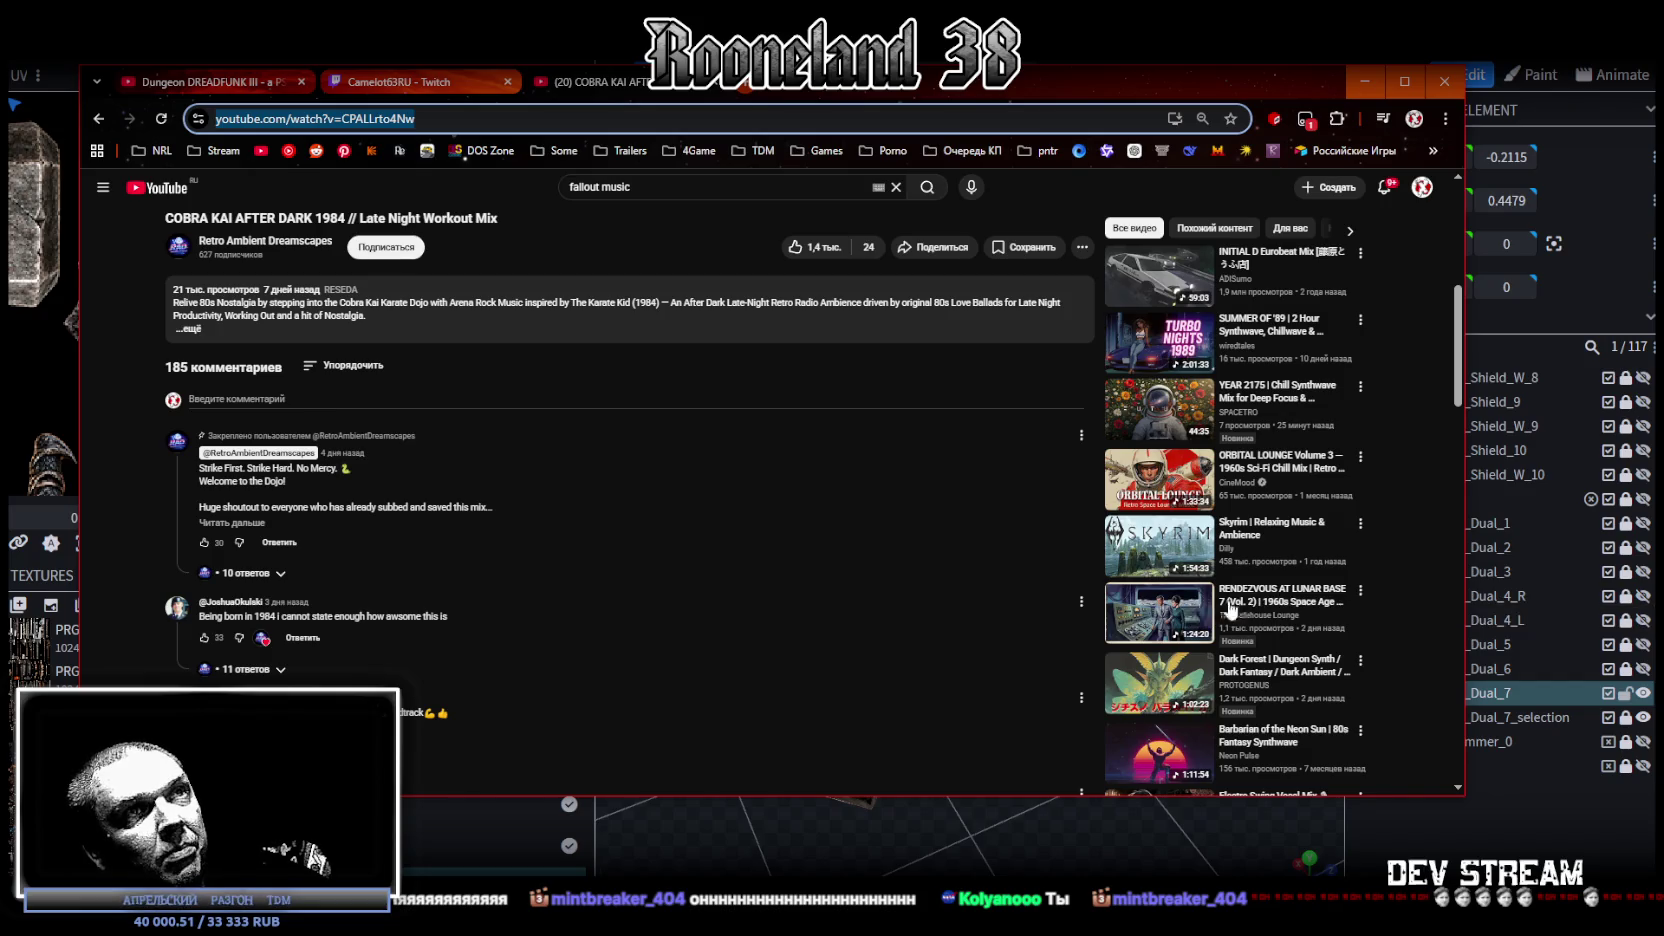
pyautogui.scroll(3, 1190, 520)
pyautogui.click(1365, 81)
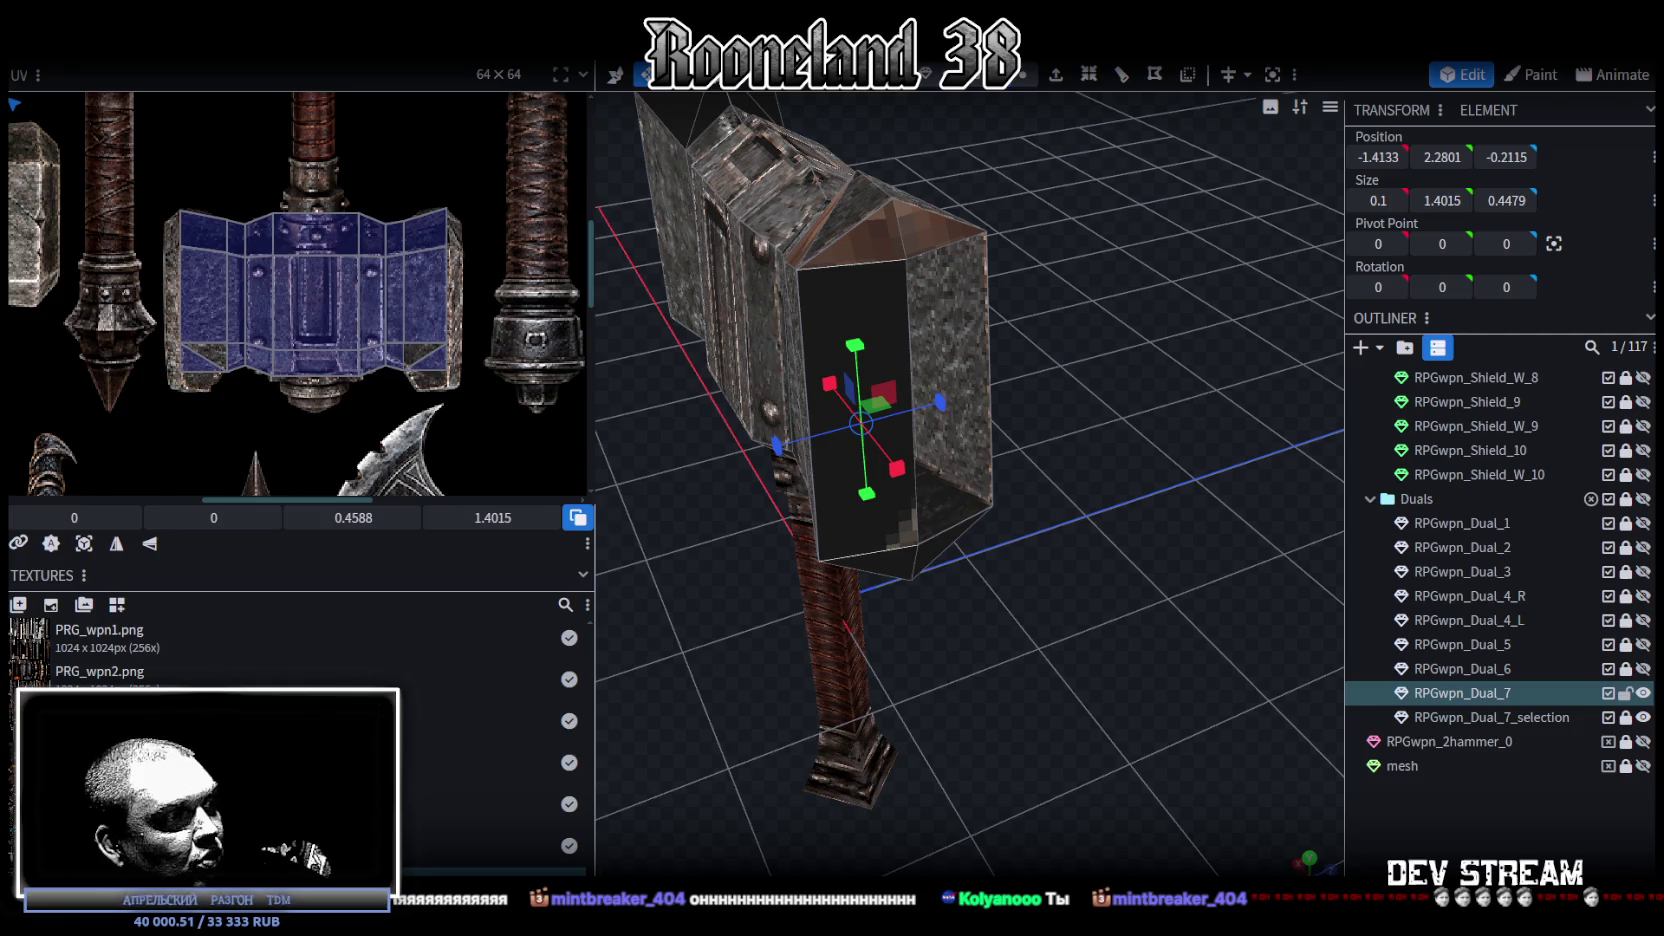
# Step: Select the top-left and top-right corner bevel faces of the hammer head
pyautogui.moveTo(904, 597)
pyautogui.mouseDown()
pyautogui.moveTo(956, 767)
pyautogui.moveTo(662, 682)
pyautogui.moveTo(672, 705)
pyautogui.moveTo(996, 686)
pyautogui.mouseUp()
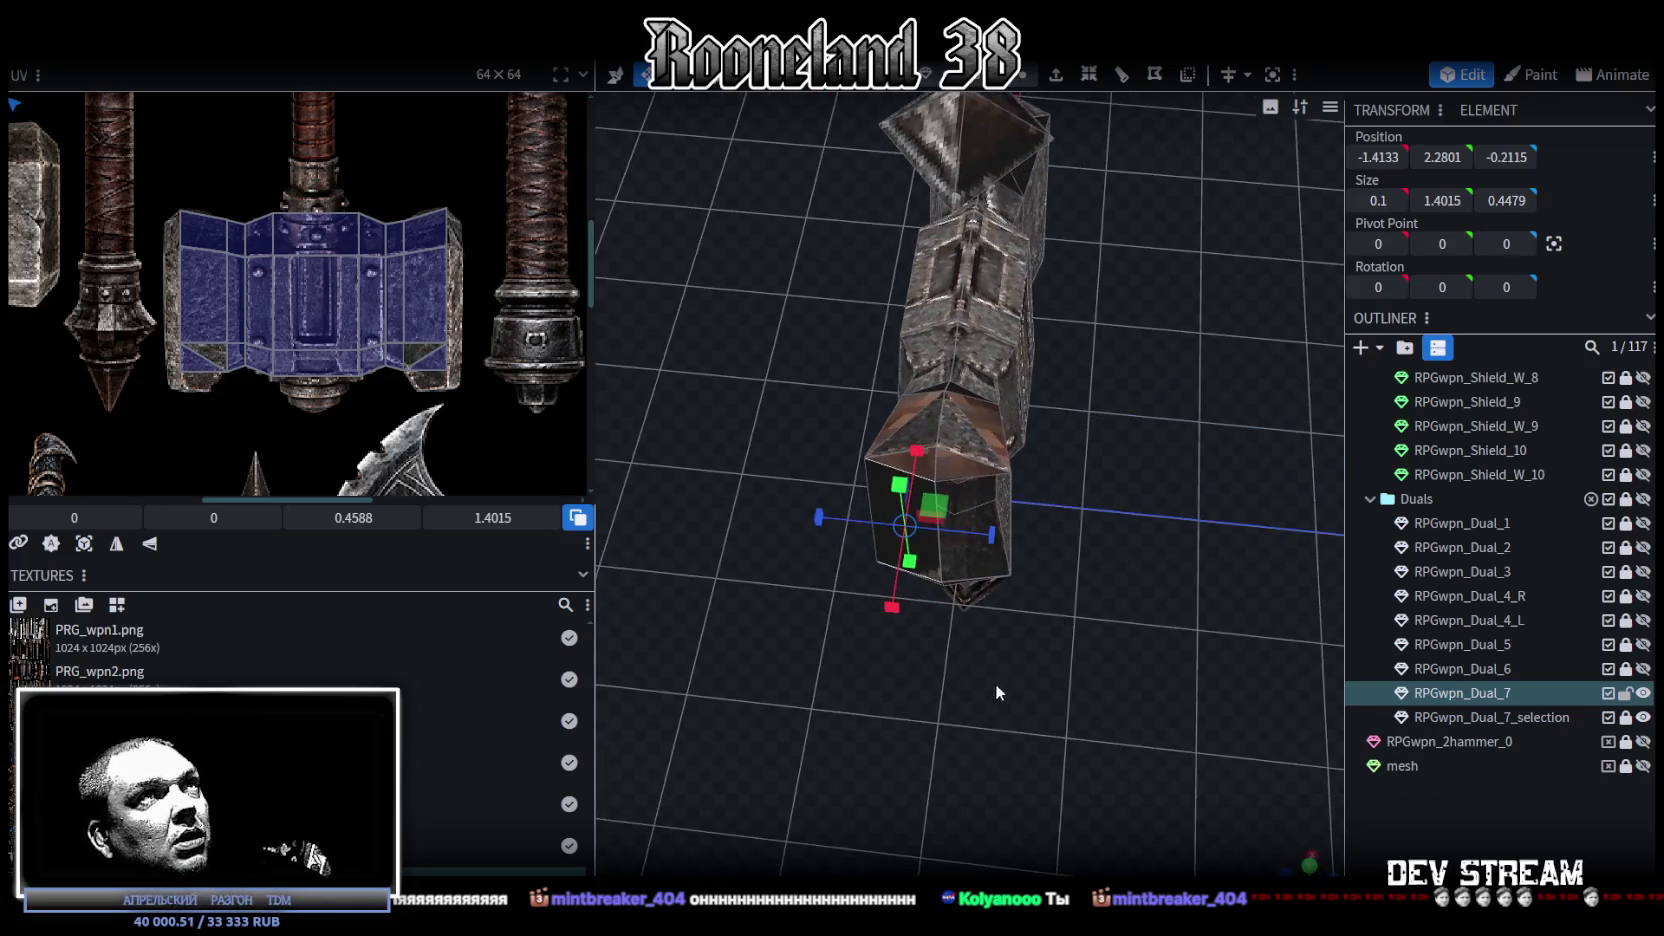
pyautogui.click(971, 477)
pyautogui.click(971, 585)
pyautogui.moveTo(1000, 625)
pyautogui.mouseDown()
pyautogui.moveTo(913, 640)
pyautogui.moveTo(997, 614)
pyautogui.moveTo(1164, 668)
pyautogui.moveTo(1271, 641)
pyautogui.moveTo(1149, 692)
pyautogui.moveTo(1060, 625)
pyautogui.moveTo(1082, 663)
pyautogui.moveTo(838, 690)
pyautogui.moveTo(506, 654)
pyautogui.moveTo(1141, 686)
pyautogui.moveTo(949, 670)
pyautogui.moveTo(994, 474)
pyautogui.mouseUp()
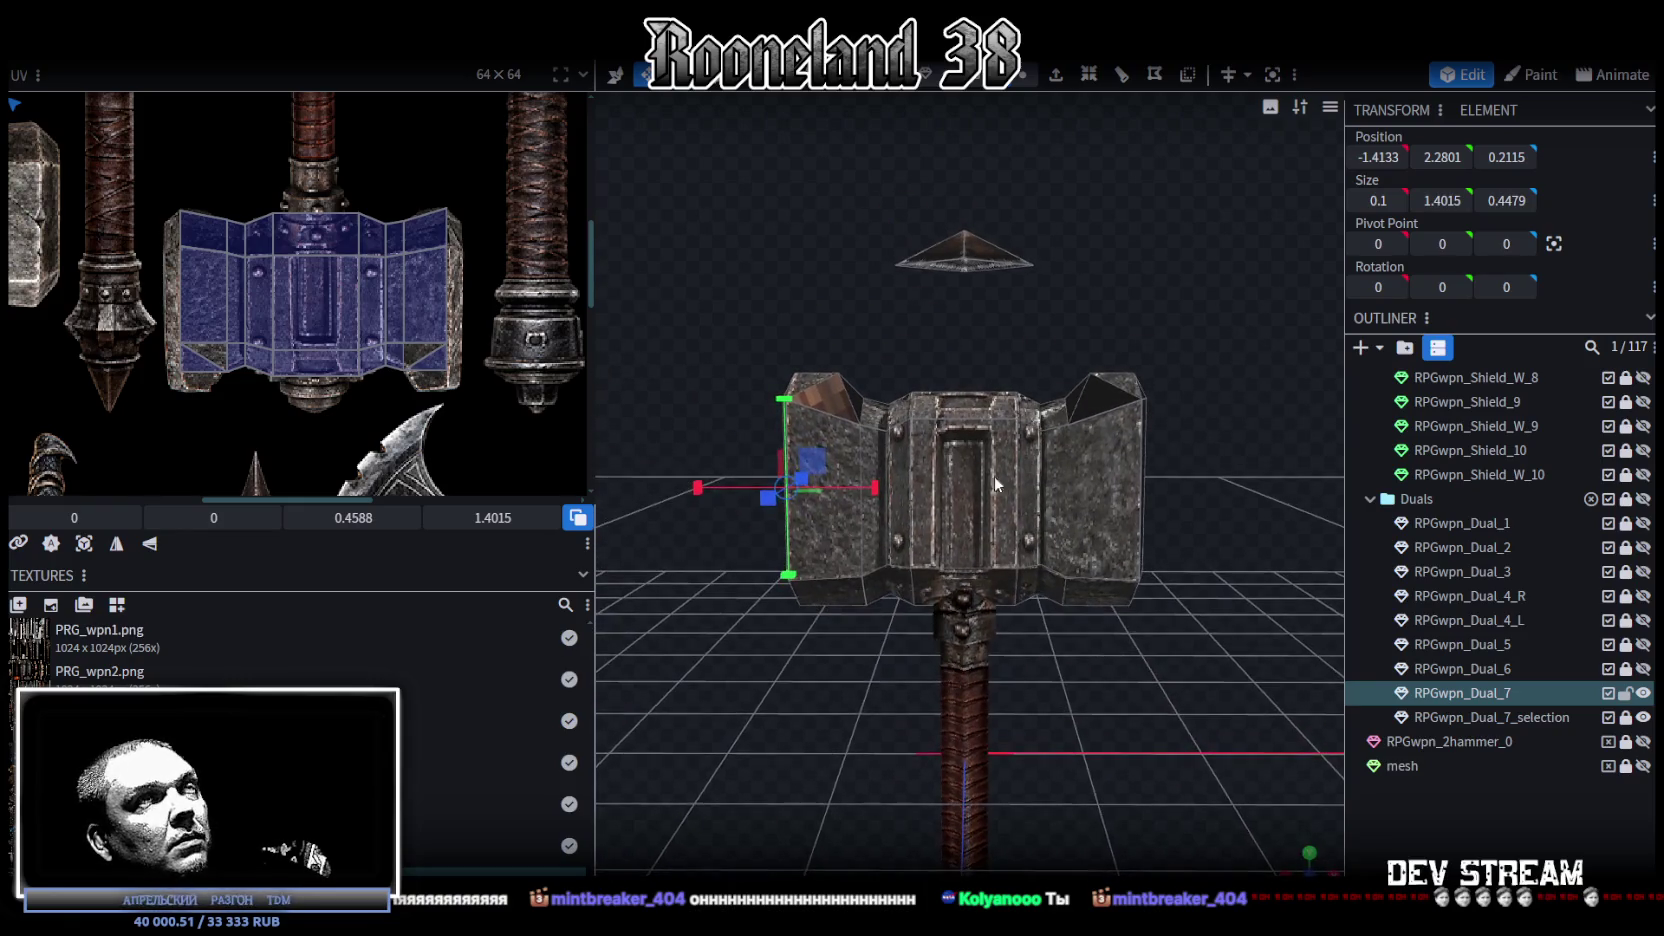
pyautogui.click(850, 362)
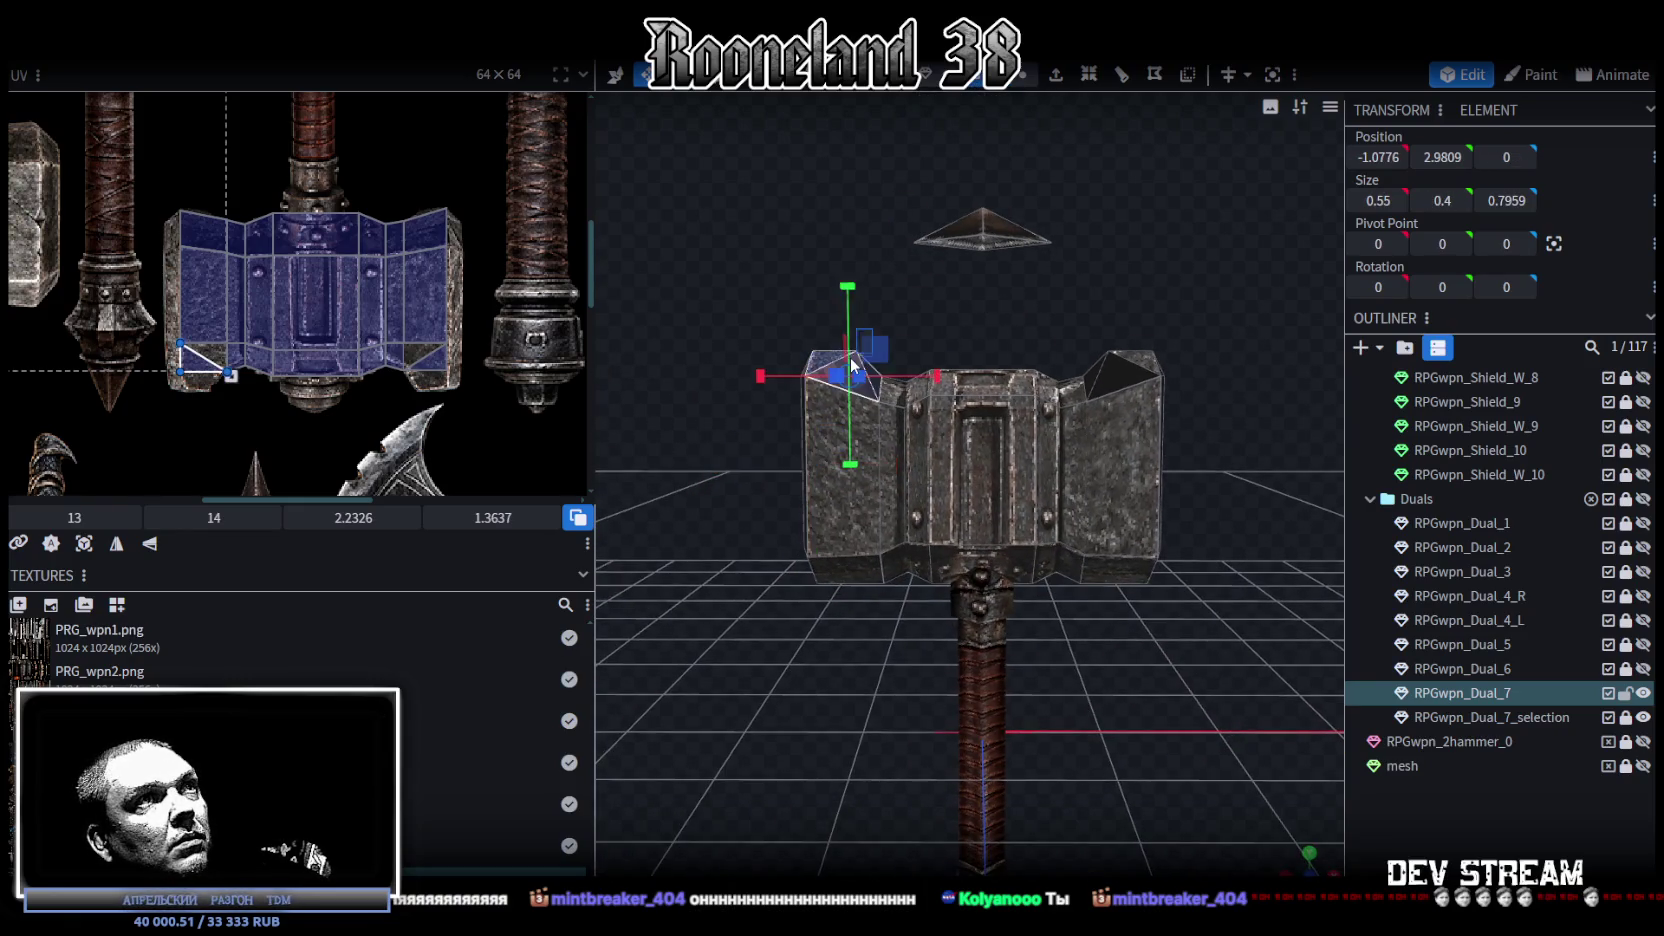
pyautogui.keyDown('shift'); pyautogui.click(1122, 372); pyautogui.keyUp('shift')
# Step: Switch to an orthographic front view with numpad 1 and begin resizing the faces' UV
pyautogui.moveTo(1166, 290)
pyautogui.mouseDown()
pyautogui.moveTo(647, 393)
pyautogui.moveTo(850, 405)
pyautogui.mouseUp()
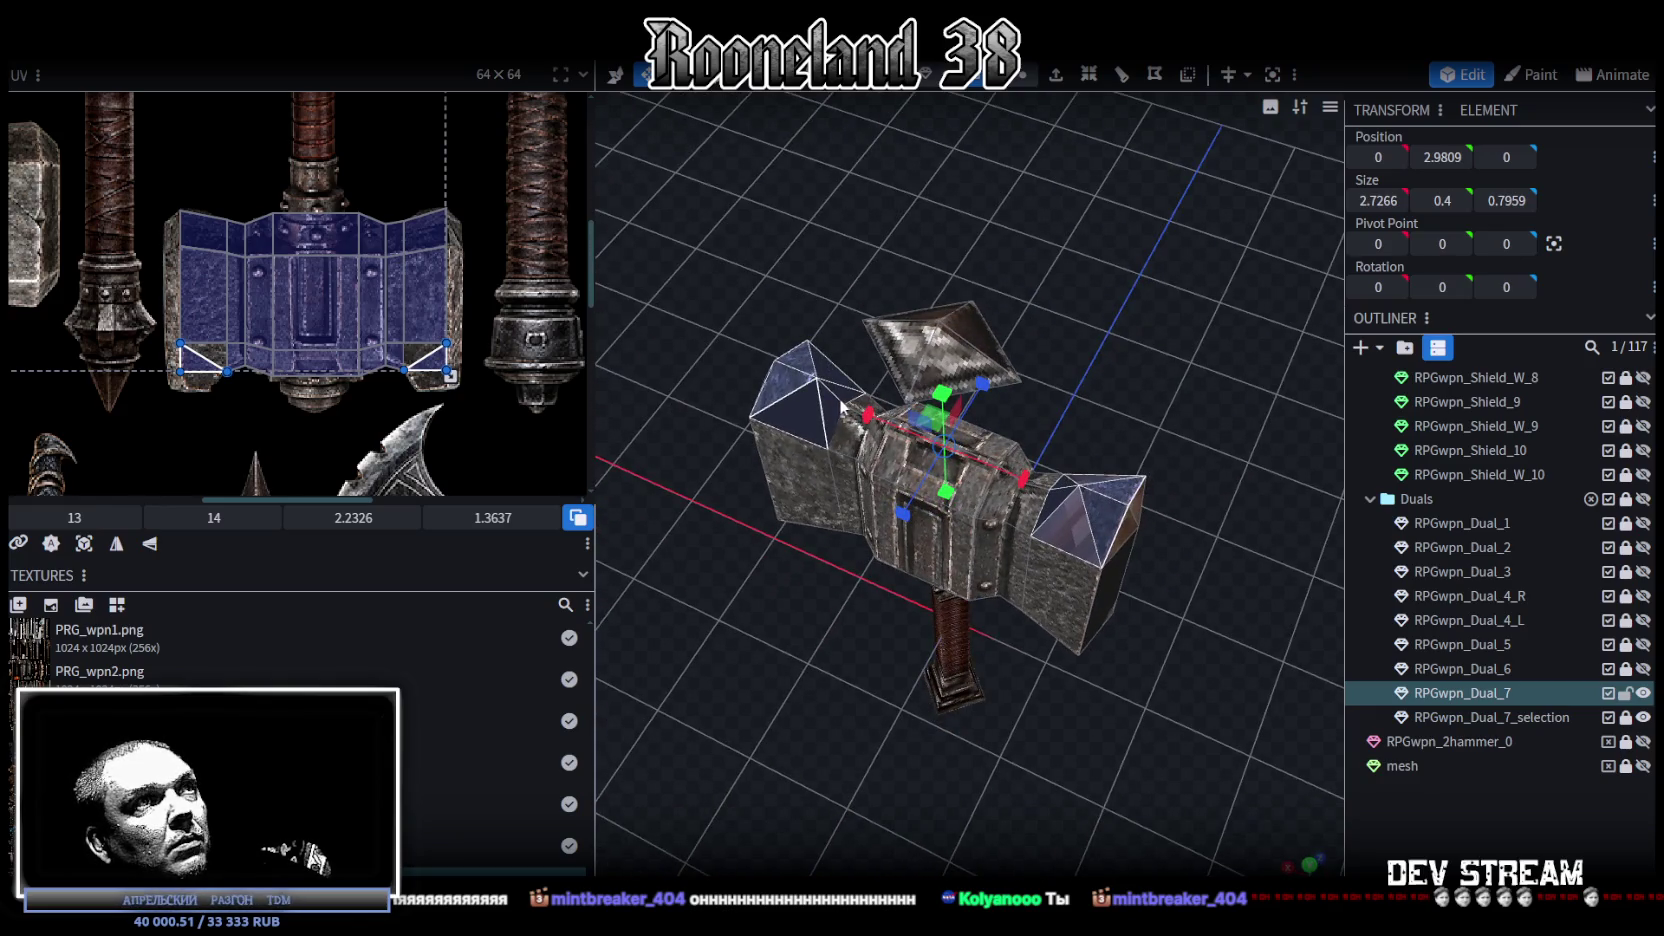
pyautogui.moveTo(1188, 692)
pyautogui.mouseDown()
pyautogui.moveTo(1183, 436)
pyautogui.moveTo(781, 480)
pyautogui.moveTo(800, 470)
pyautogui.mouseUp()
pyautogui.press('KP_1')
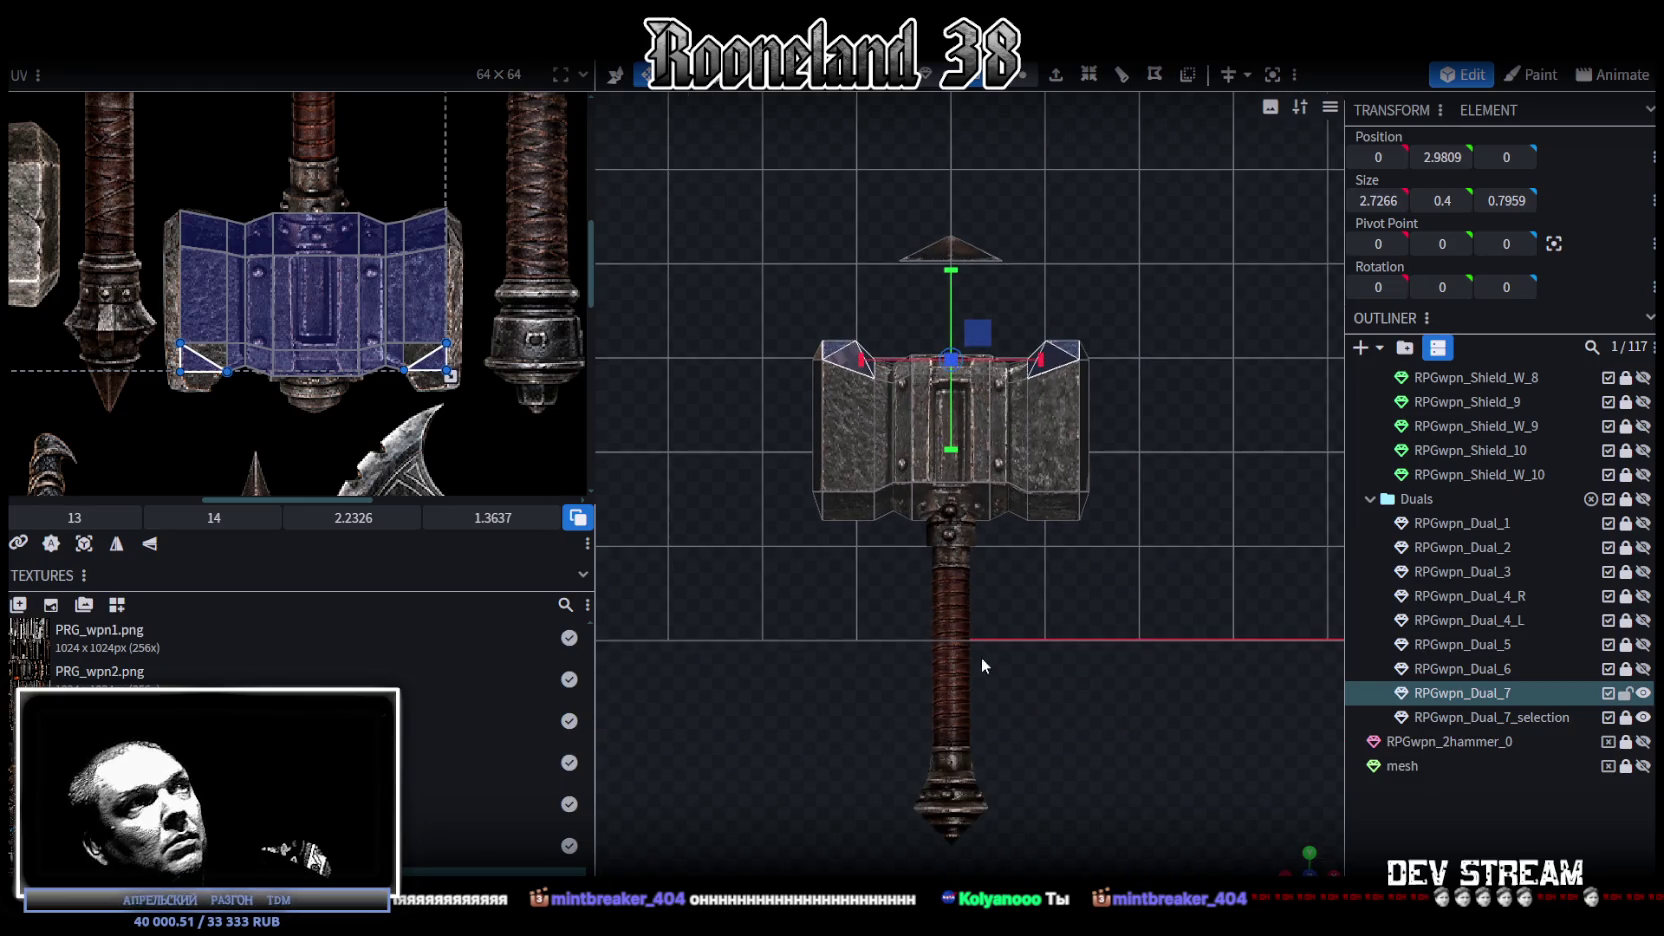
pyautogui.click(191, 387)
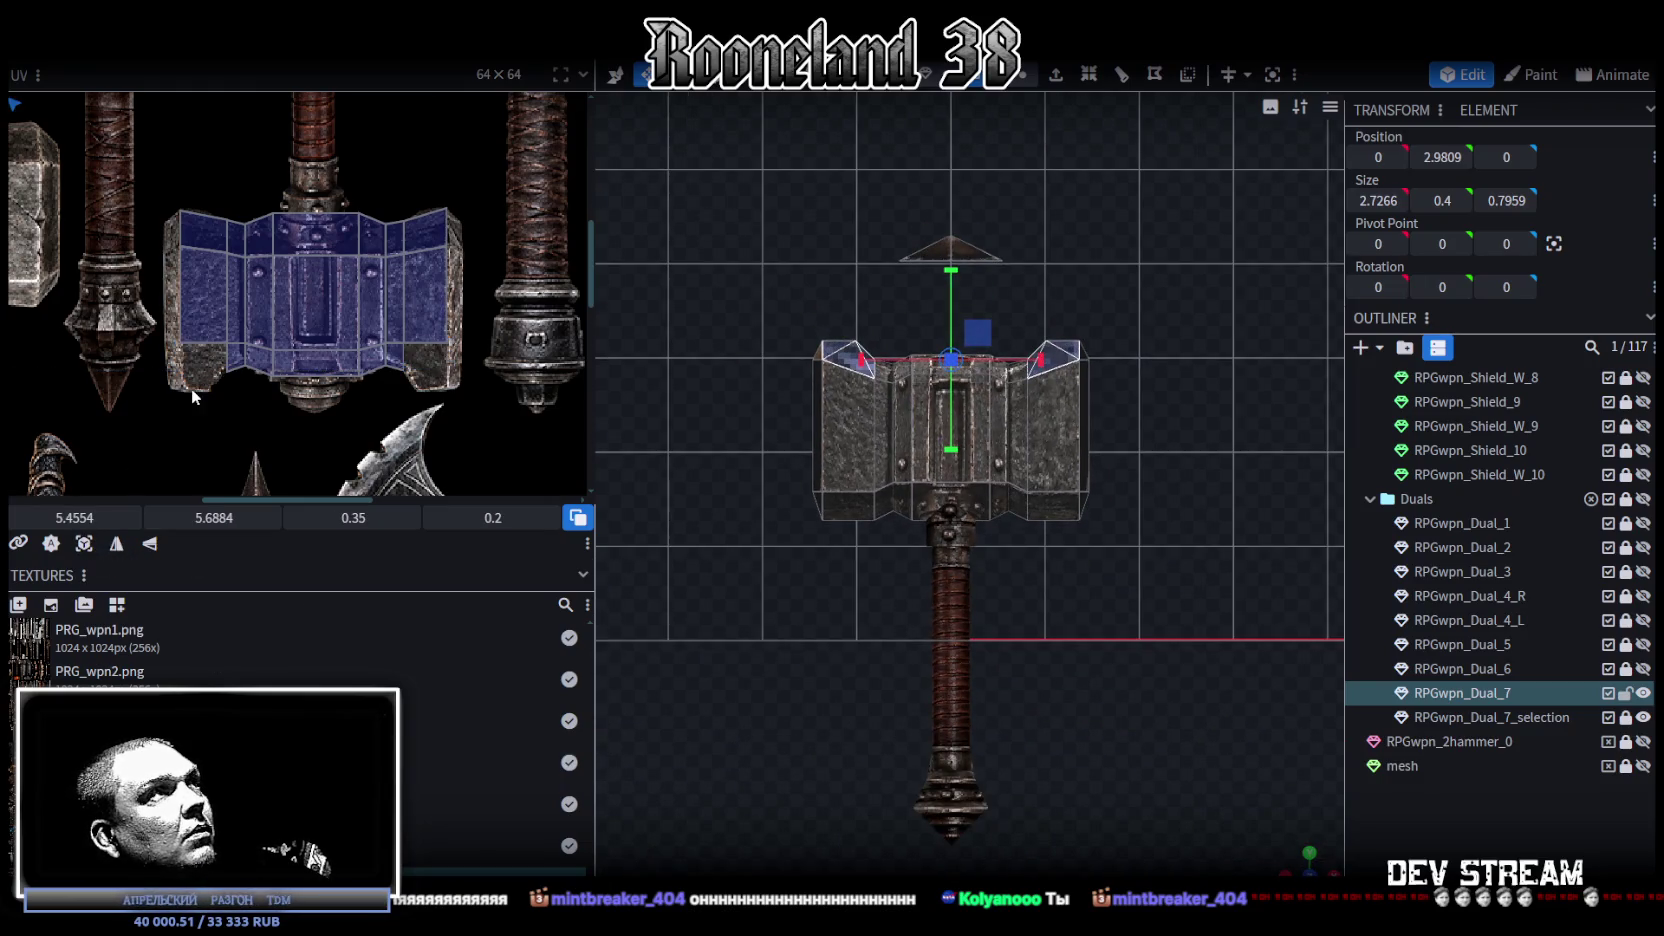
# Step: Mirror and enlarge the corner faces' UVs and place them on the blue hammer head texture
pyautogui.scroll(-5, 191, 387)
pyautogui.click(152, 550)
pyautogui.scroll(2, 170, 285)
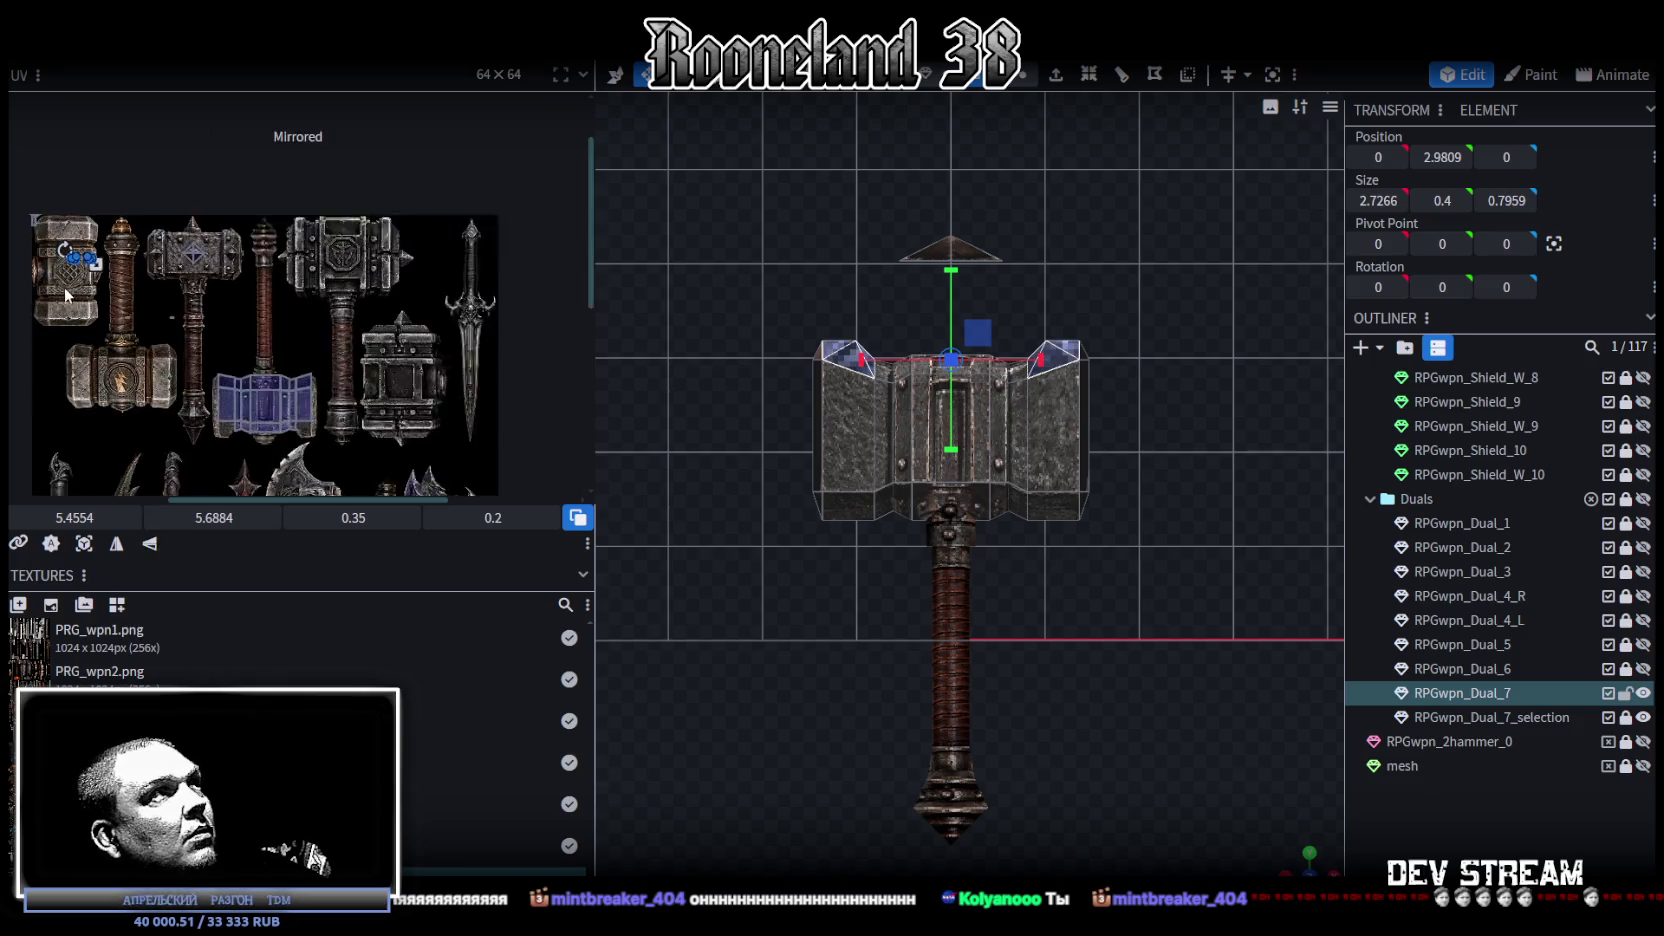
pyautogui.scroll(3, 174, 284)
pyautogui.moveTo(171, 281); pyautogui.dragTo(285, 361)
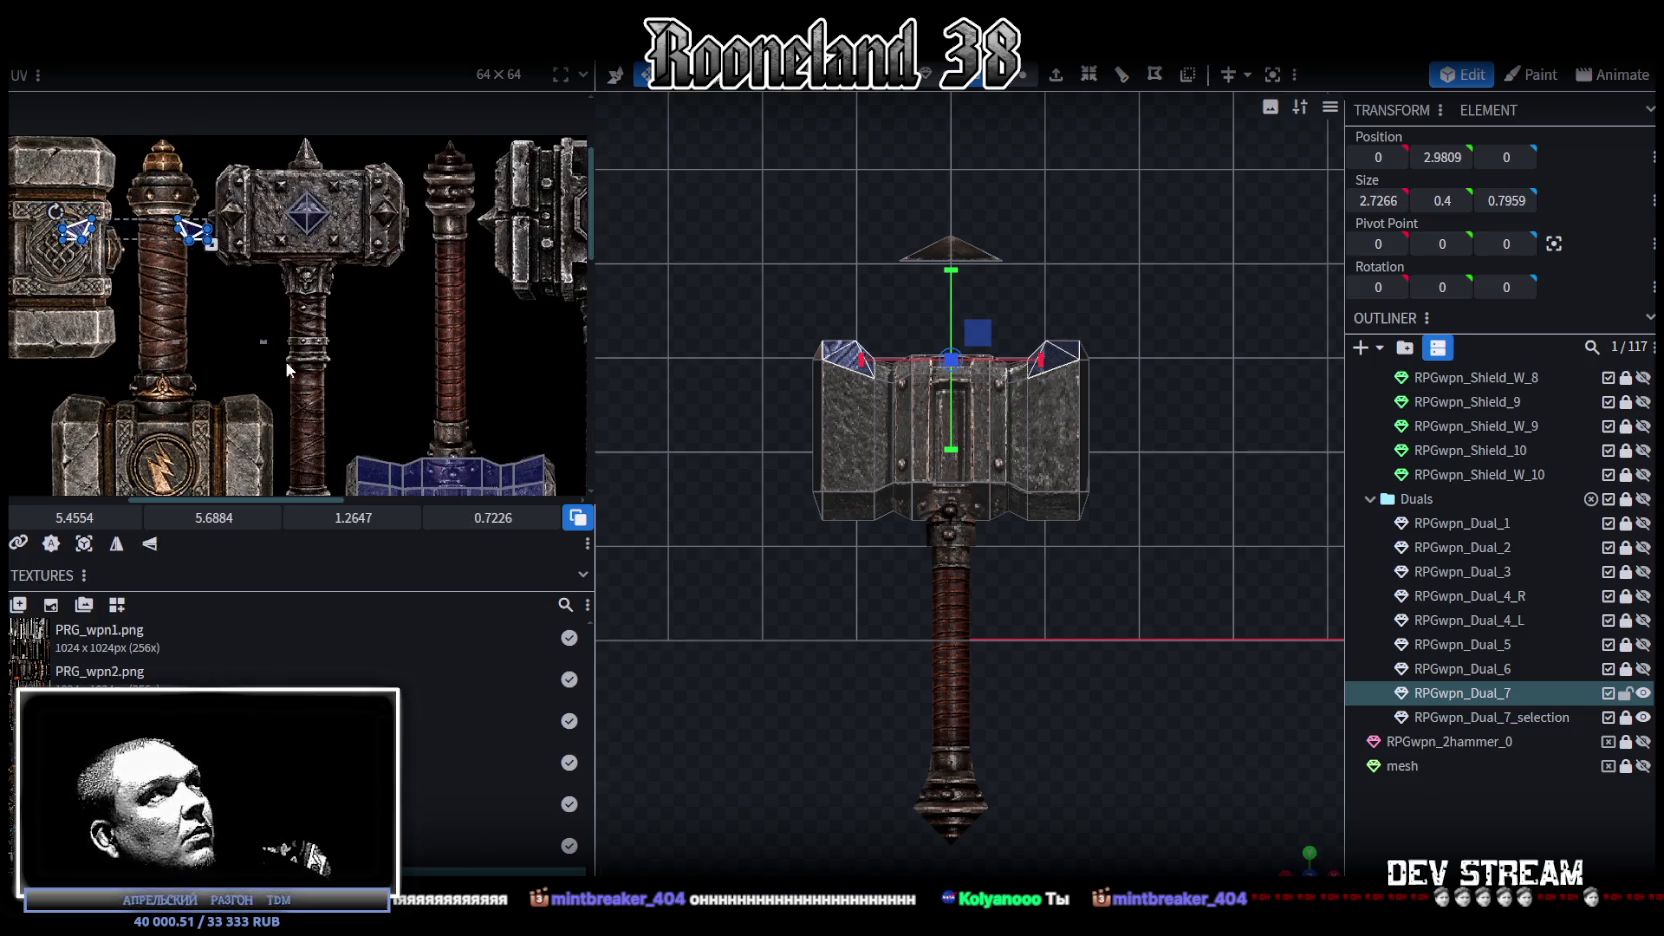
pyautogui.moveTo(285, 361); pyautogui.dragTo(266, 221, button='middle')
pyautogui.moveTo(198, 142); pyautogui.dragTo(510, 468)
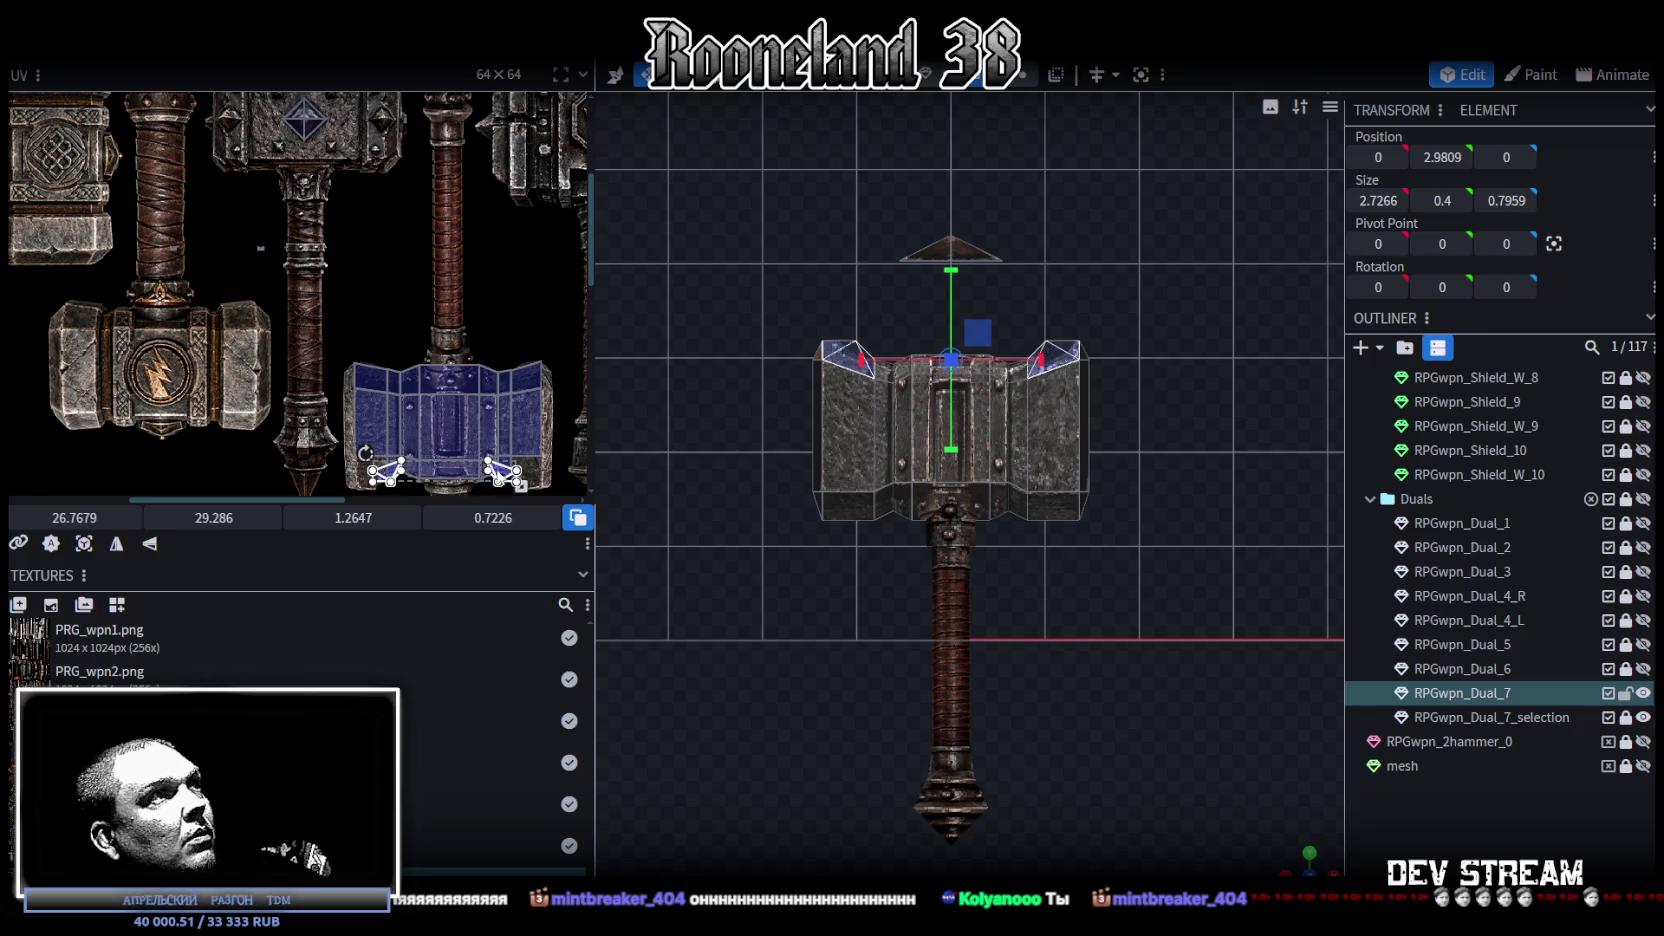
pyautogui.scroll(3, 450, 470)
pyautogui.scroll(3, 289, 392)
pyautogui.scroll(2, 300, 390)
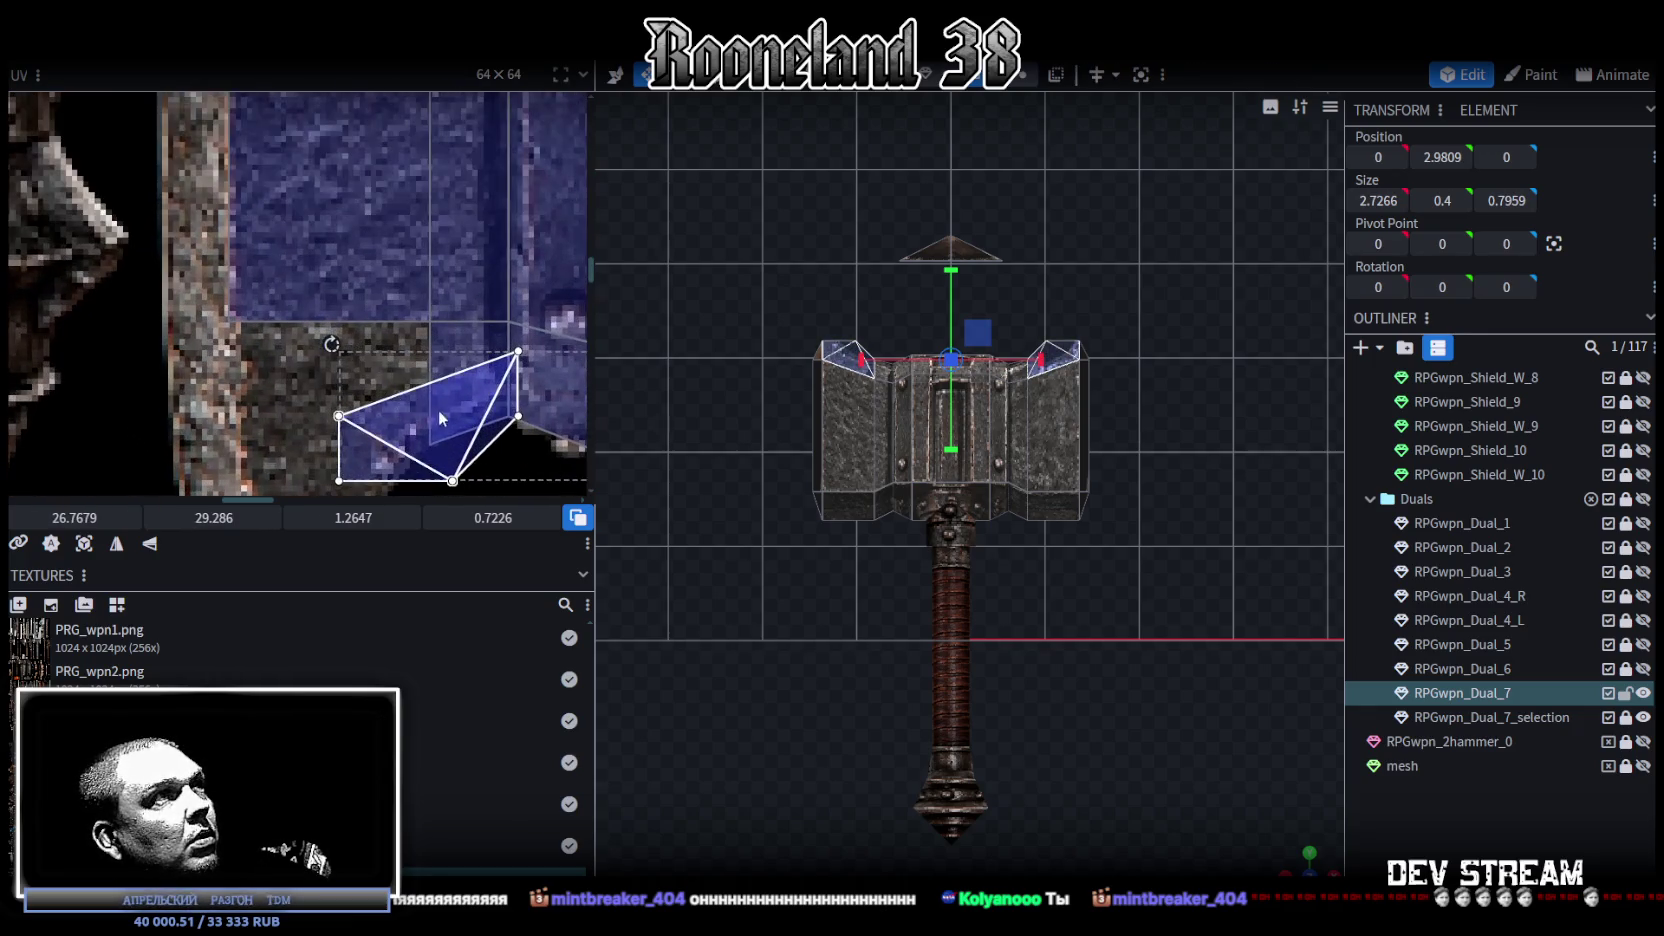
pyautogui.moveTo(313, 381); pyautogui.dragTo(332, 370)
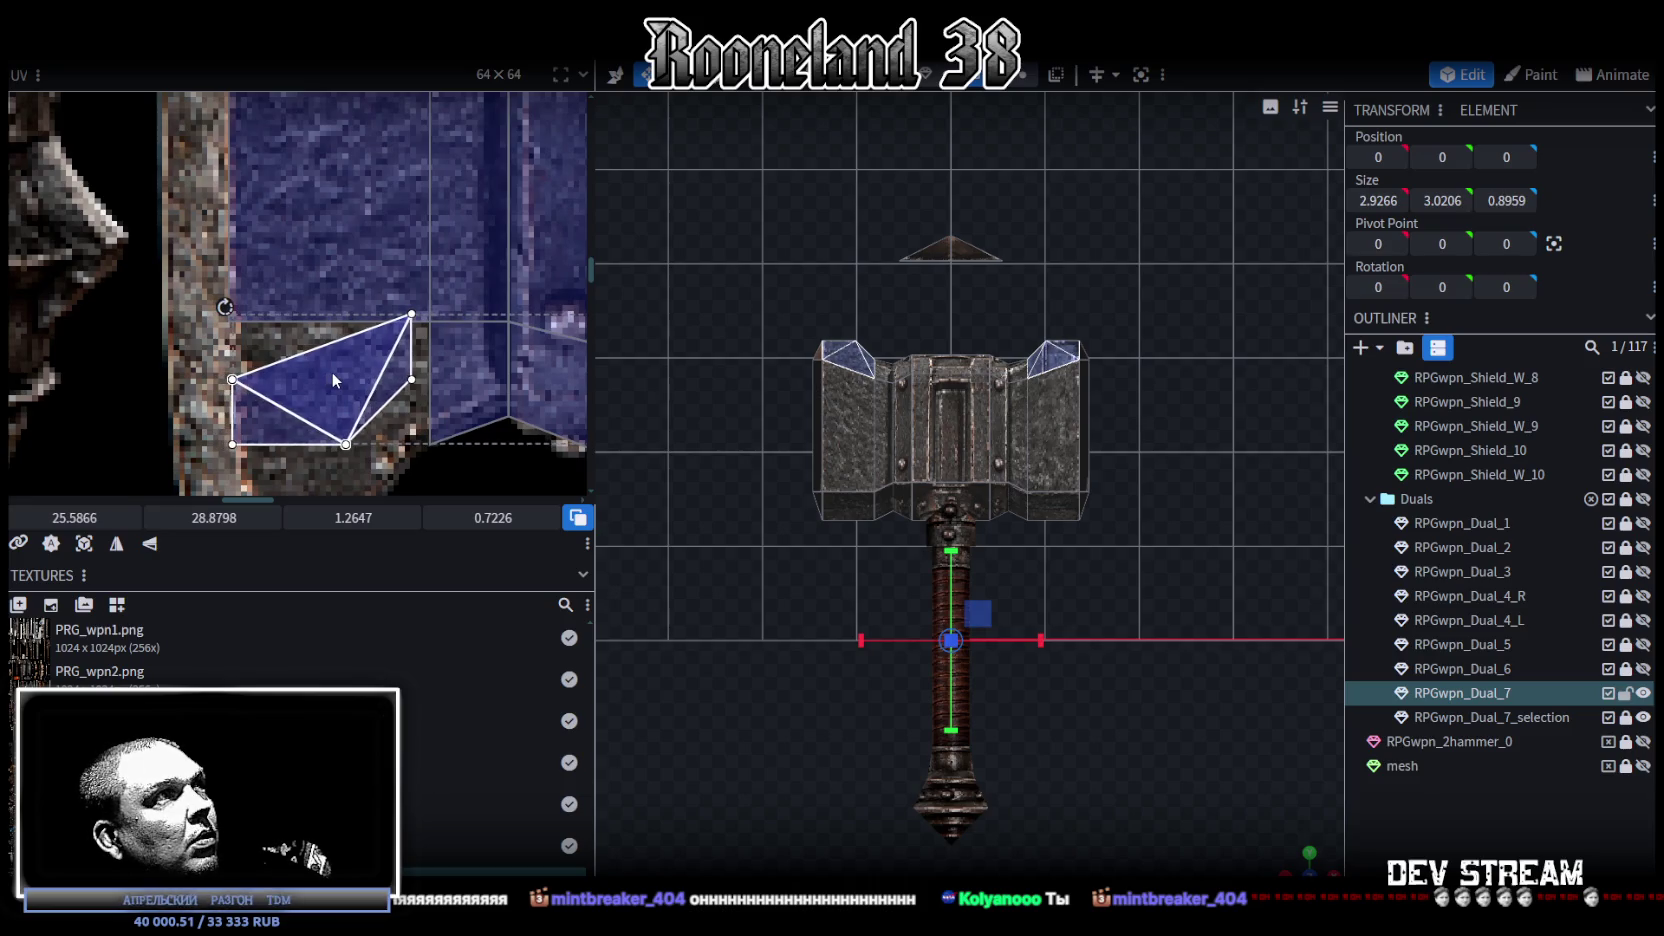
# Step: Enlarge the bevel UVs to 1.714 × 0.9794 and move them onto the head's outer corner
pyautogui.scroll(-2, 335, 388)
pyautogui.scroll(-3, 380, 380)
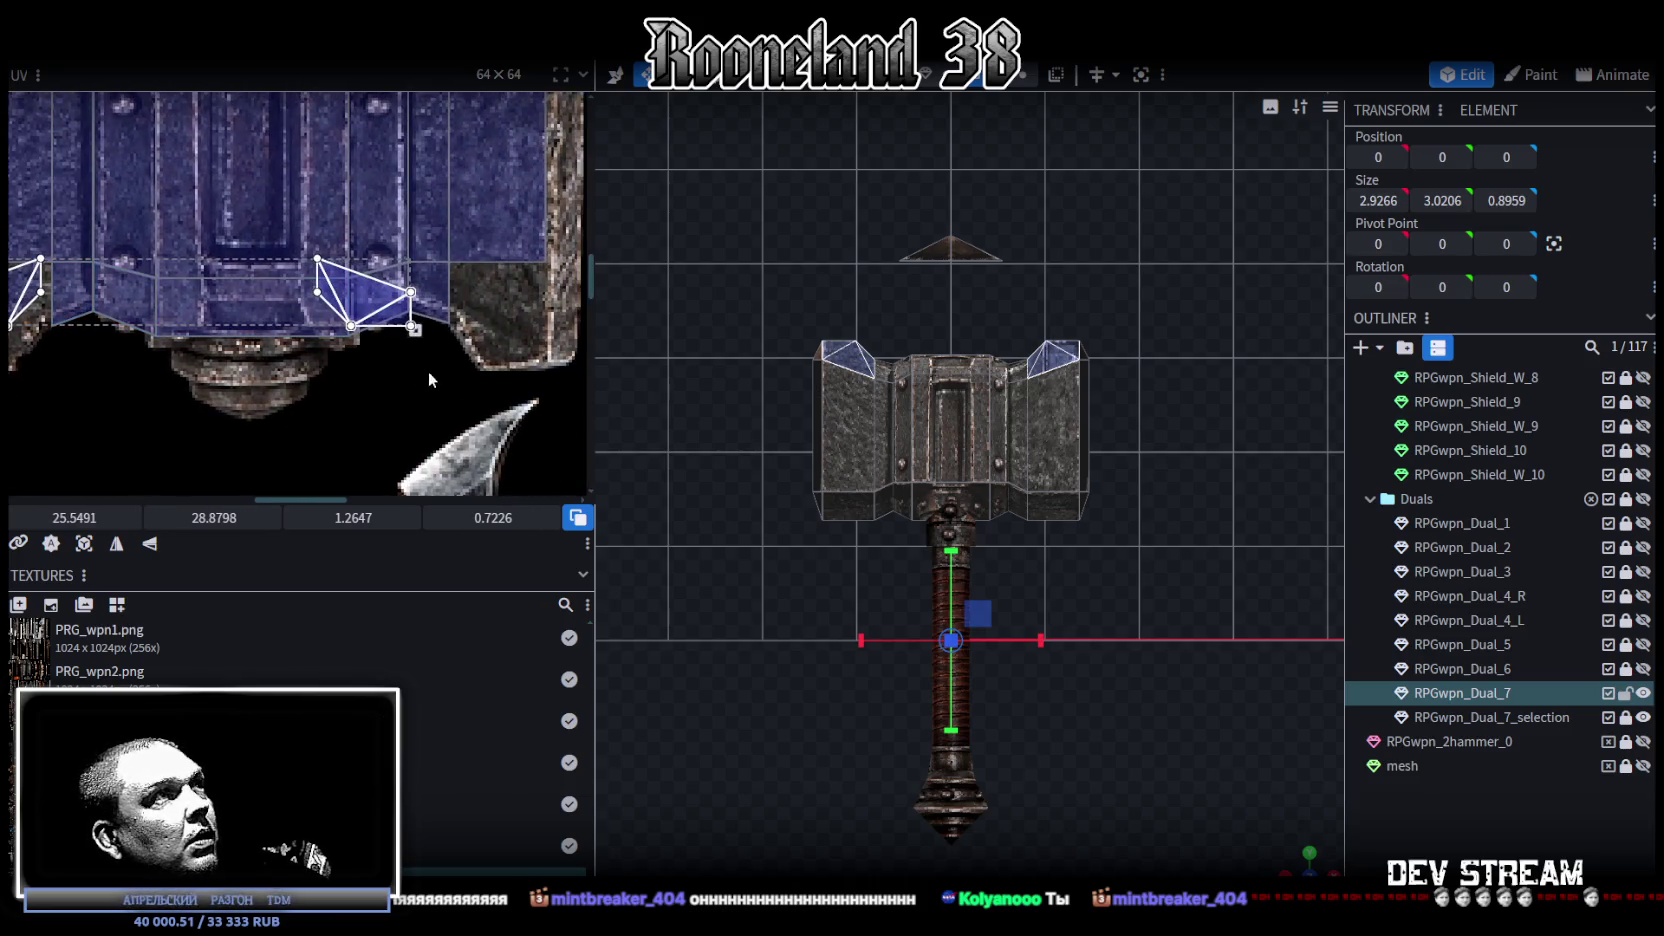
pyautogui.hscroll(3, 467, 399)
pyautogui.moveTo(294, 328); pyautogui.dragTo(458, 344)
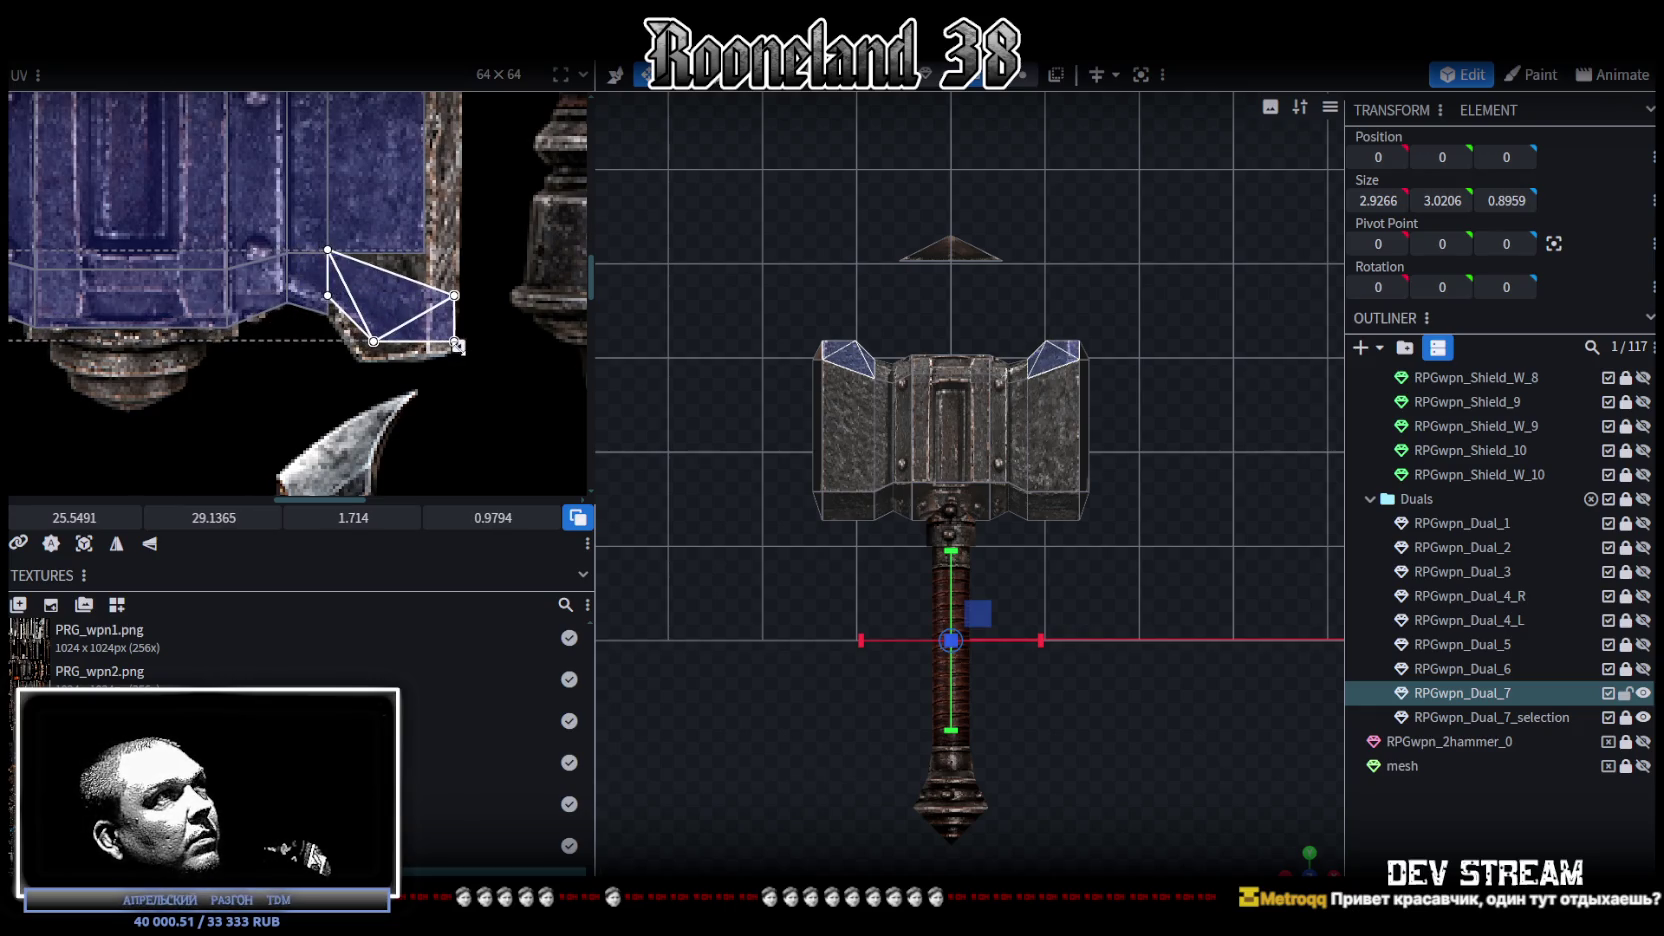
pyautogui.hscroll(3, 491, 396)
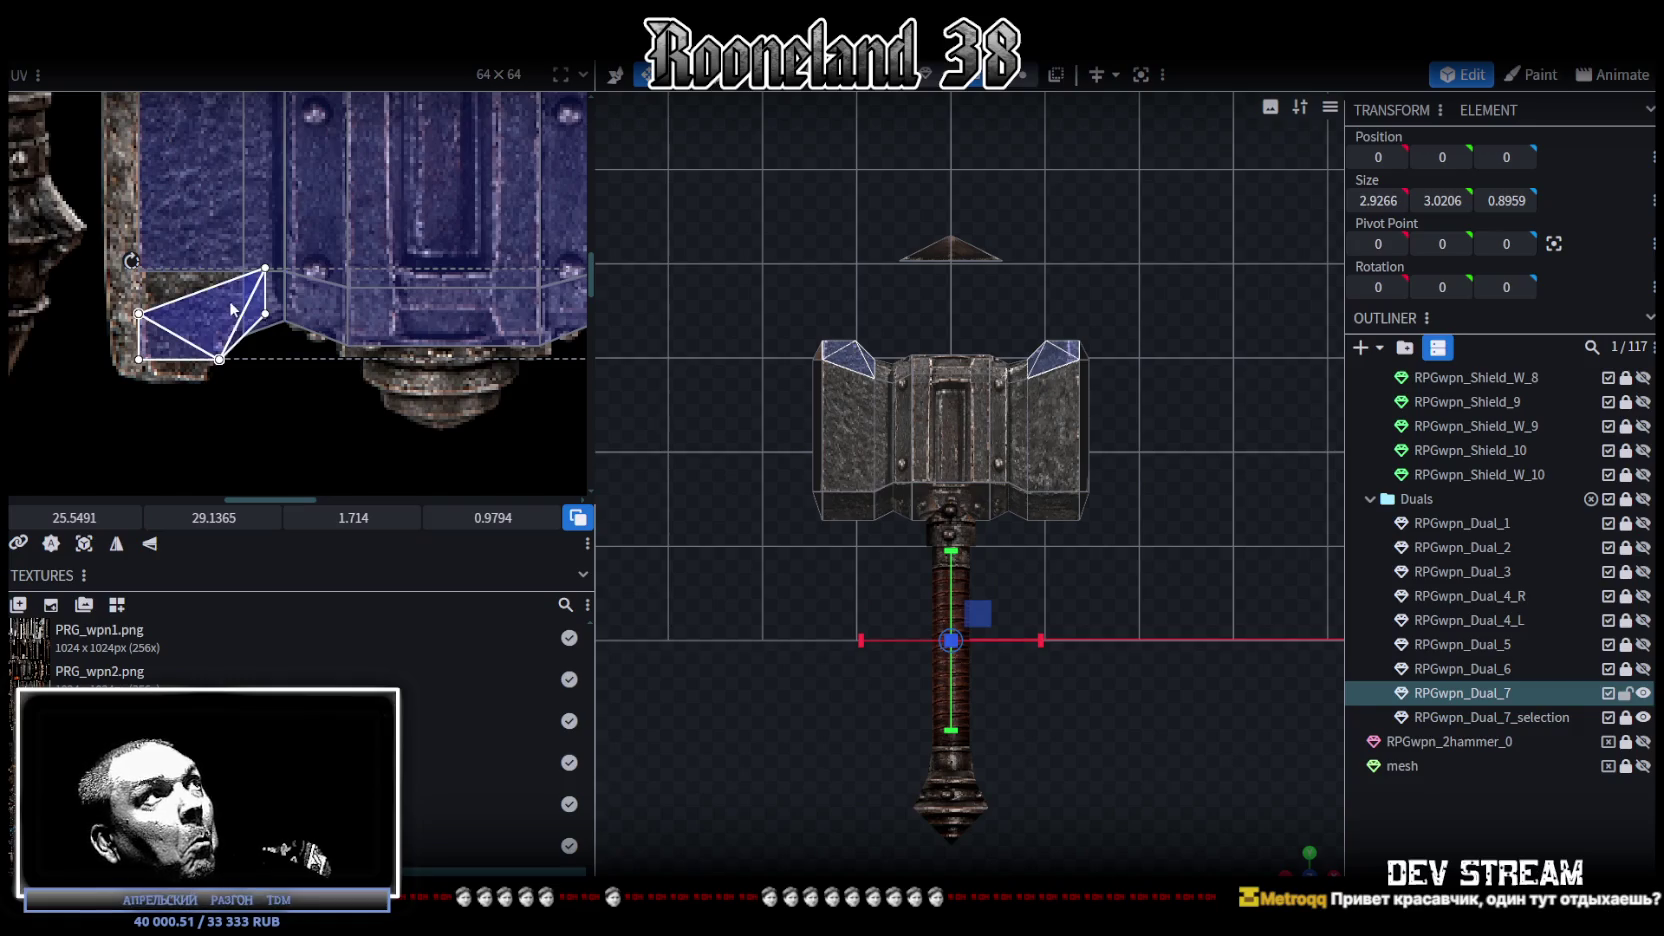
pyautogui.scroll(2, 220, 306)
pyautogui.moveTo(220, 306); pyautogui.dragTo(195, 309)
pyautogui.scroll(-1, 205, 312)
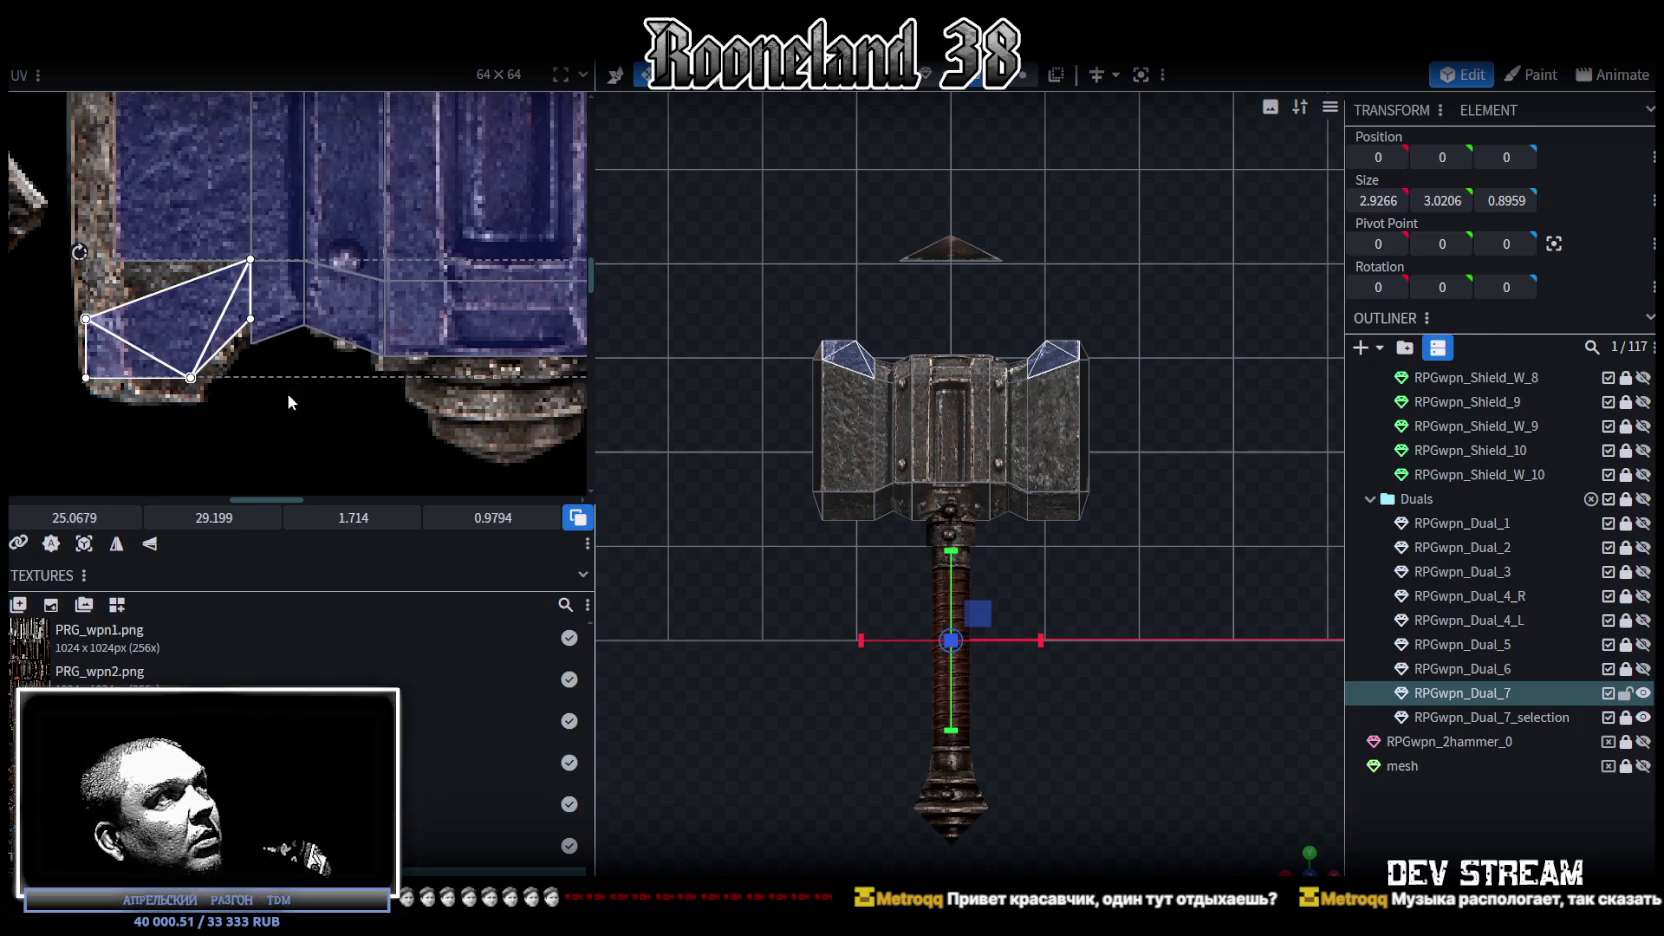
pyautogui.scroll(-1, 287, 393)
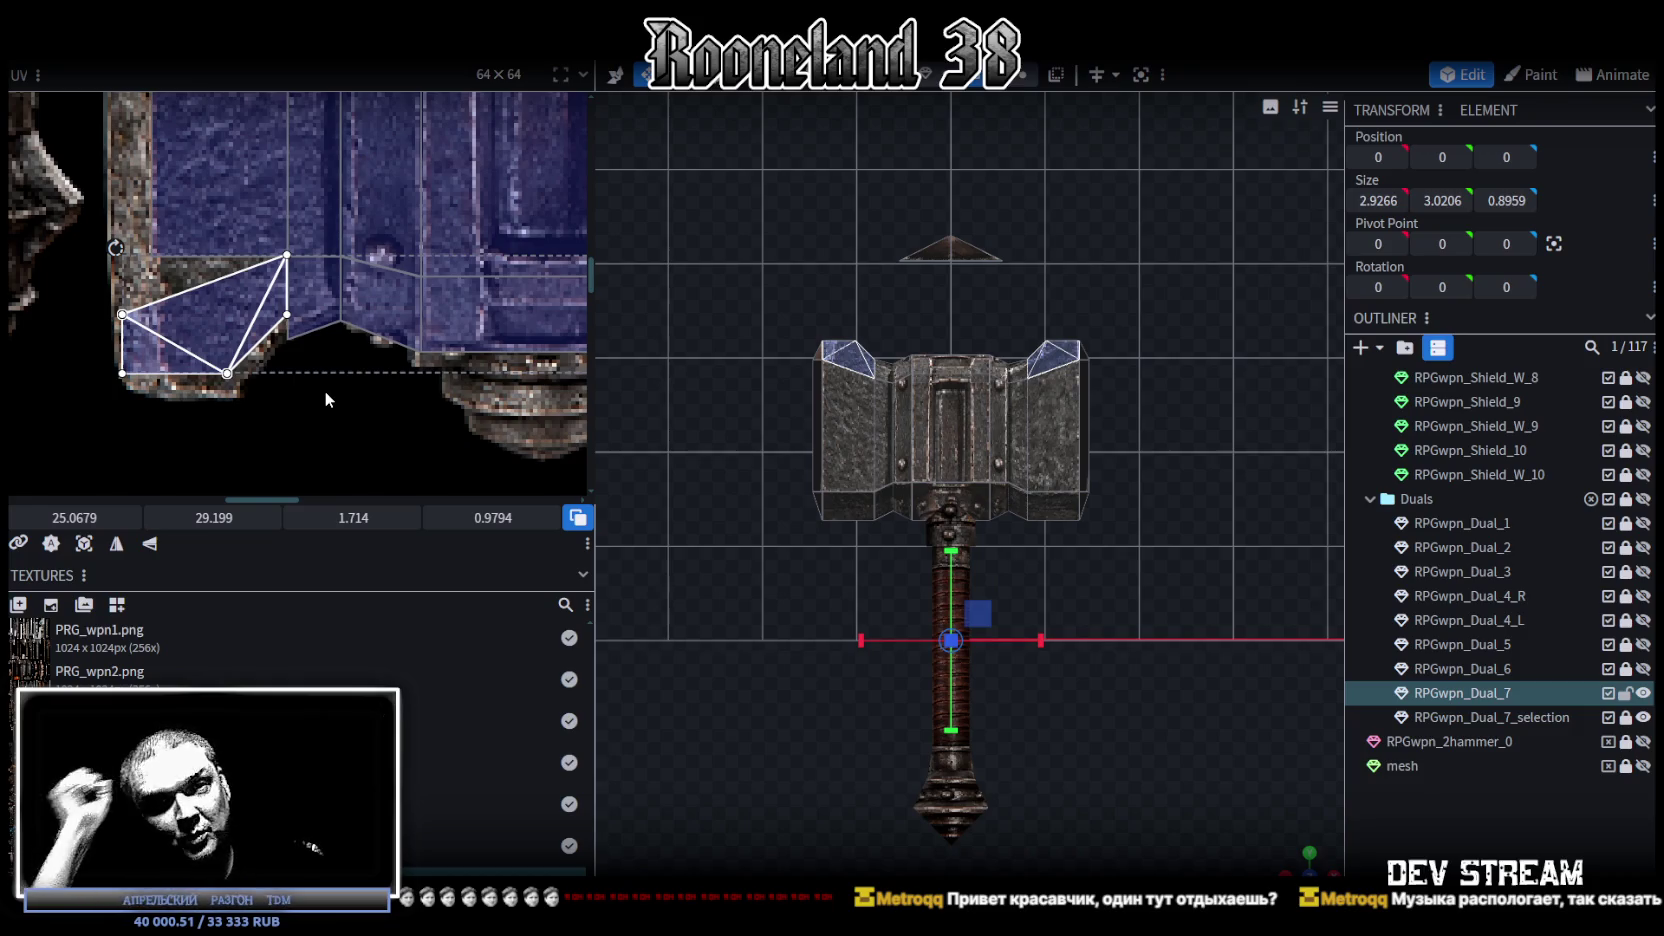
pyautogui.moveTo(312, 384)
pyautogui.mouseDown(button='middle')
pyautogui.moveTo(80, 313)
pyautogui.moveTo(368, 332)
pyautogui.moveTo(163, 387)
pyautogui.mouseUp(button='middle')
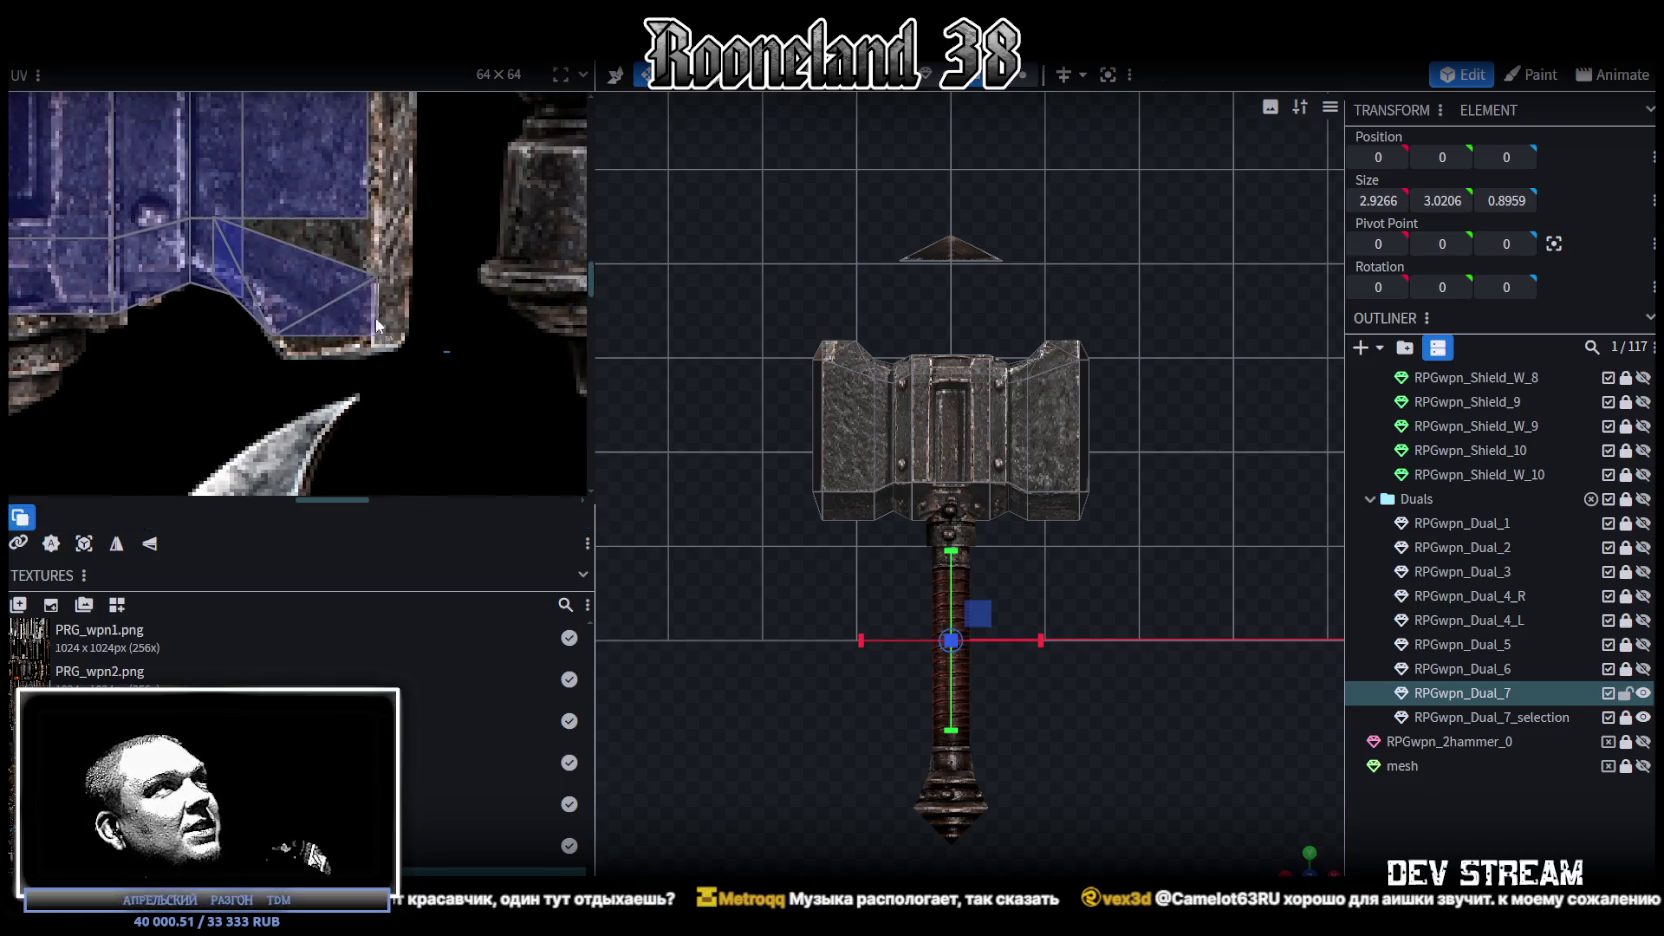
# Step: Move the right bevel corner's UV onto the hammer-head texture and shrink it
pyautogui.click(259, 242)
pyautogui.moveTo(259, 242); pyautogui.dragTo(315, 276)
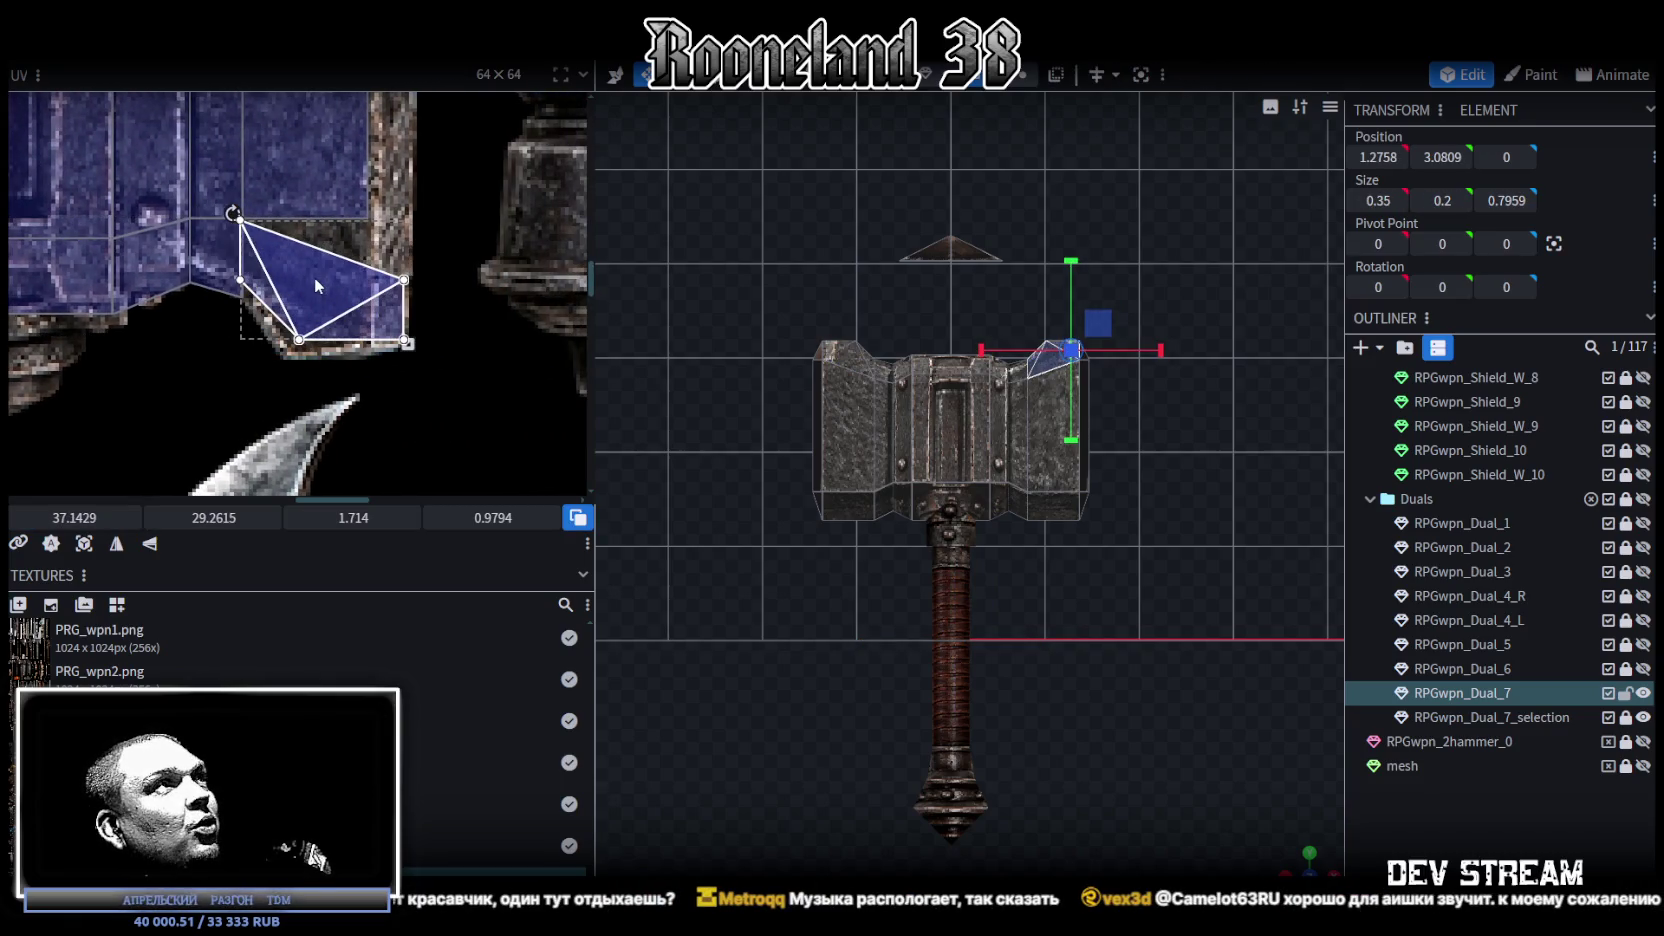
pyautogui.moveTo(316, 277); pyautogui.dragTo(320, 277)
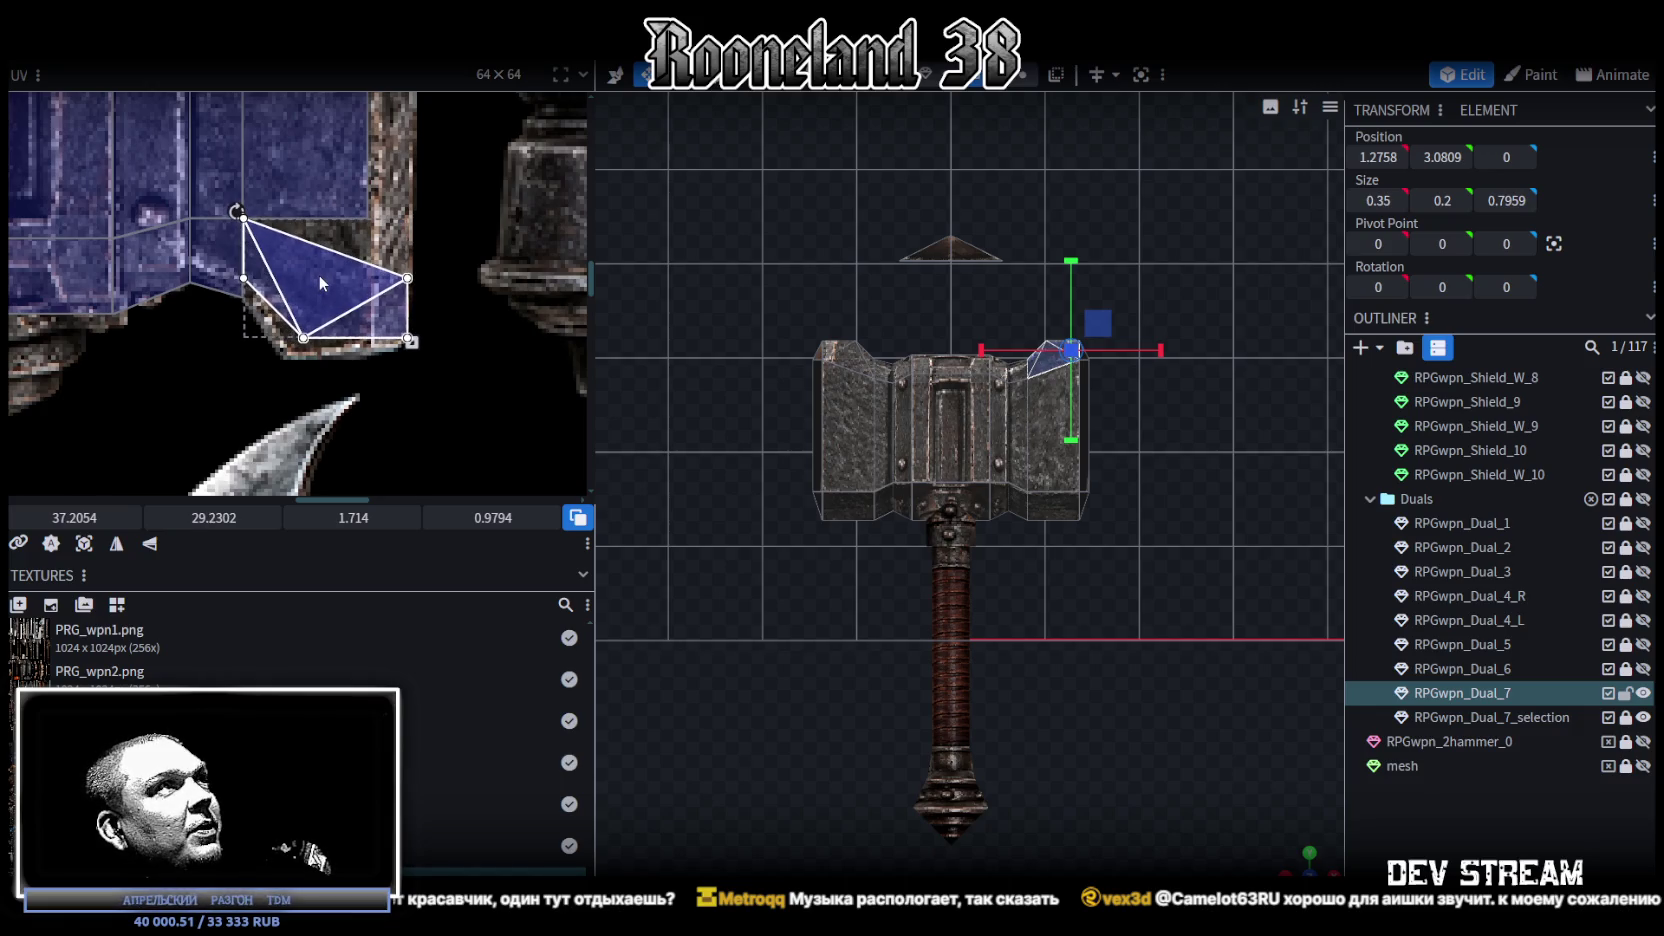
pyautogui.scroll(2, 350, 300)
pyautogui.moveTo(438, 354); pyautogui.dragTo(378, 372)
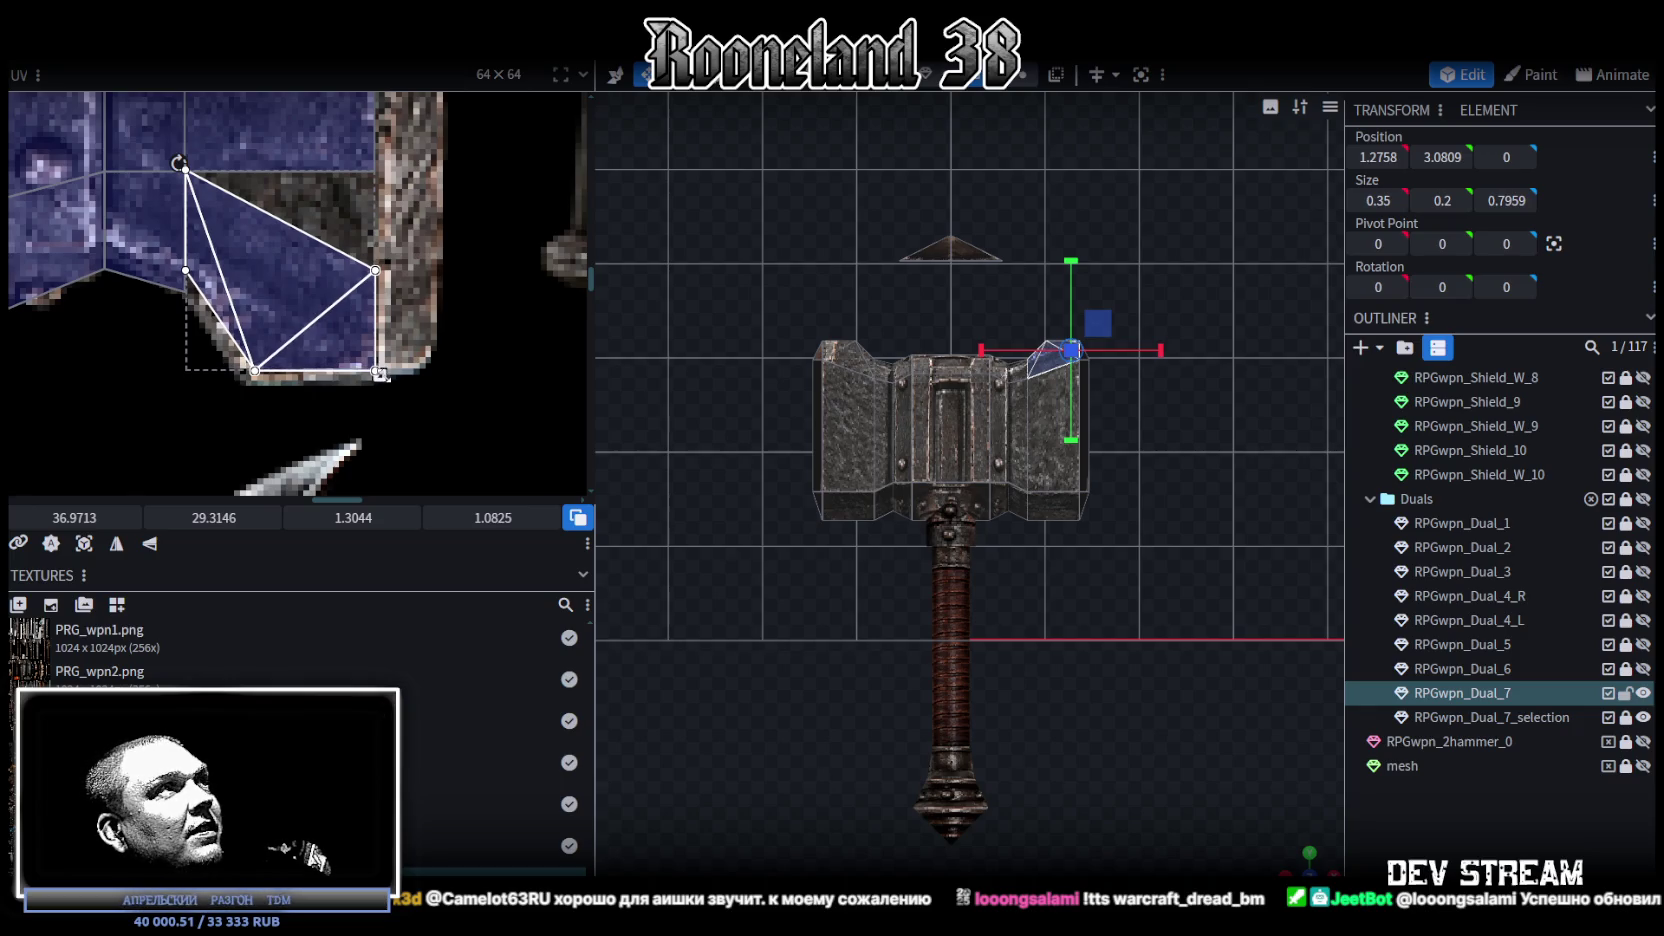
pyautogui.scroll(2, 192, 261)
pyautogui.scroll(2, 185, 303)
# Step: Merge the overlapping UV vertices of the right corner face
pyautogui.click(179, 316)
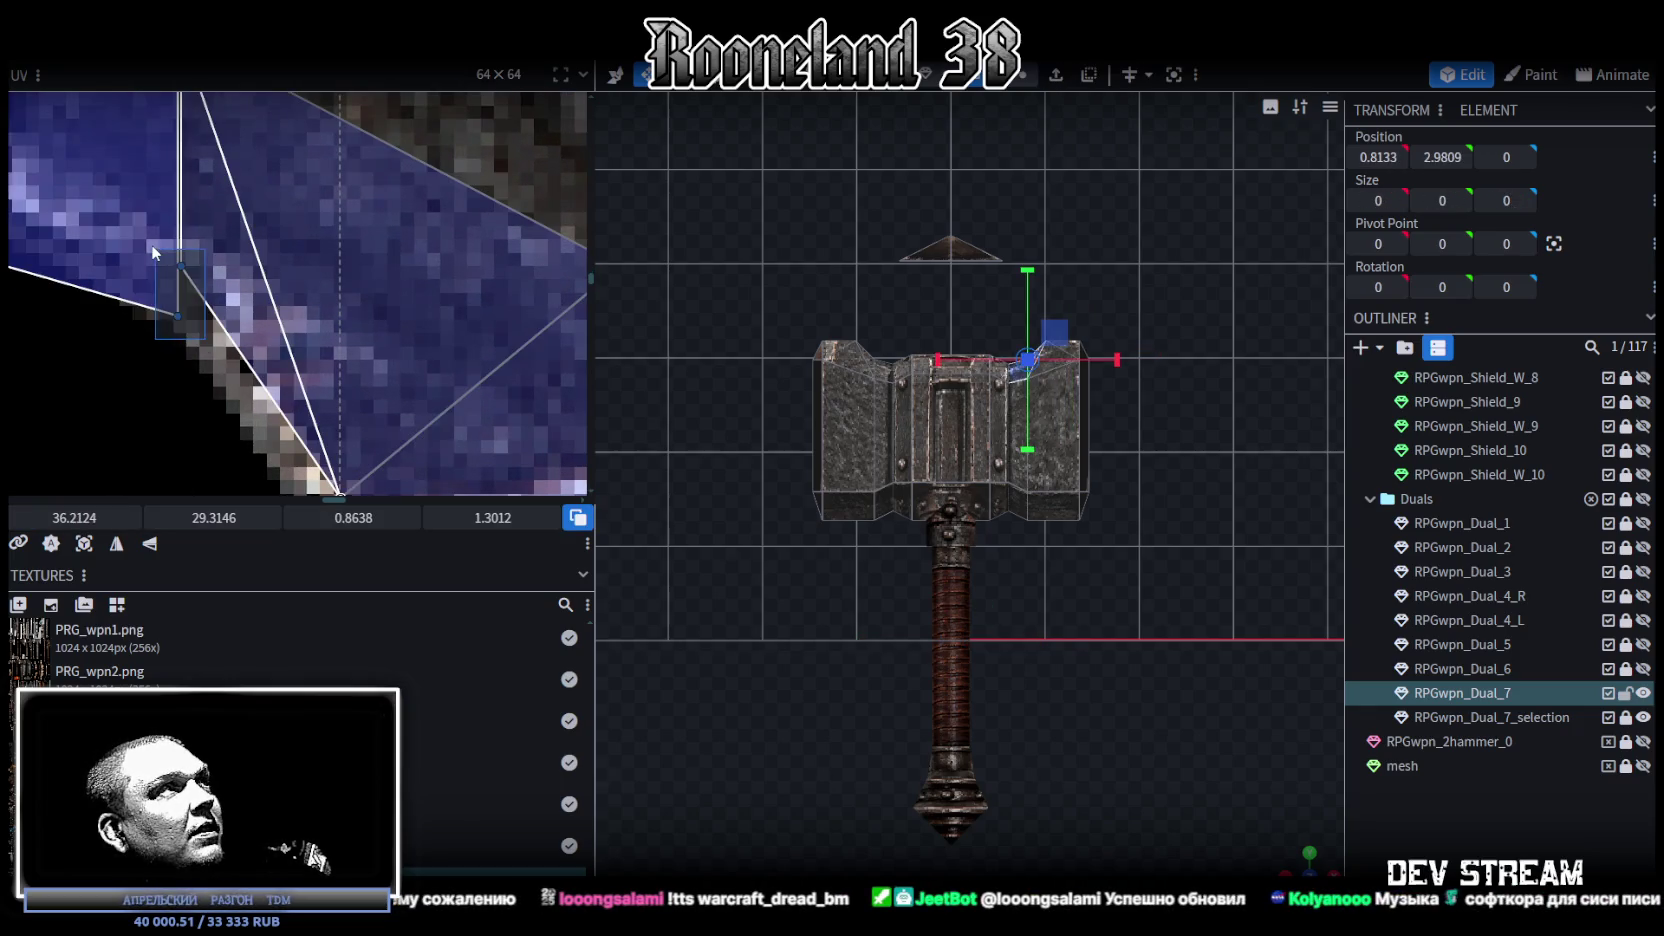
pyautogui.rightClick(180, 318)
pyautogui.click(209, 633)
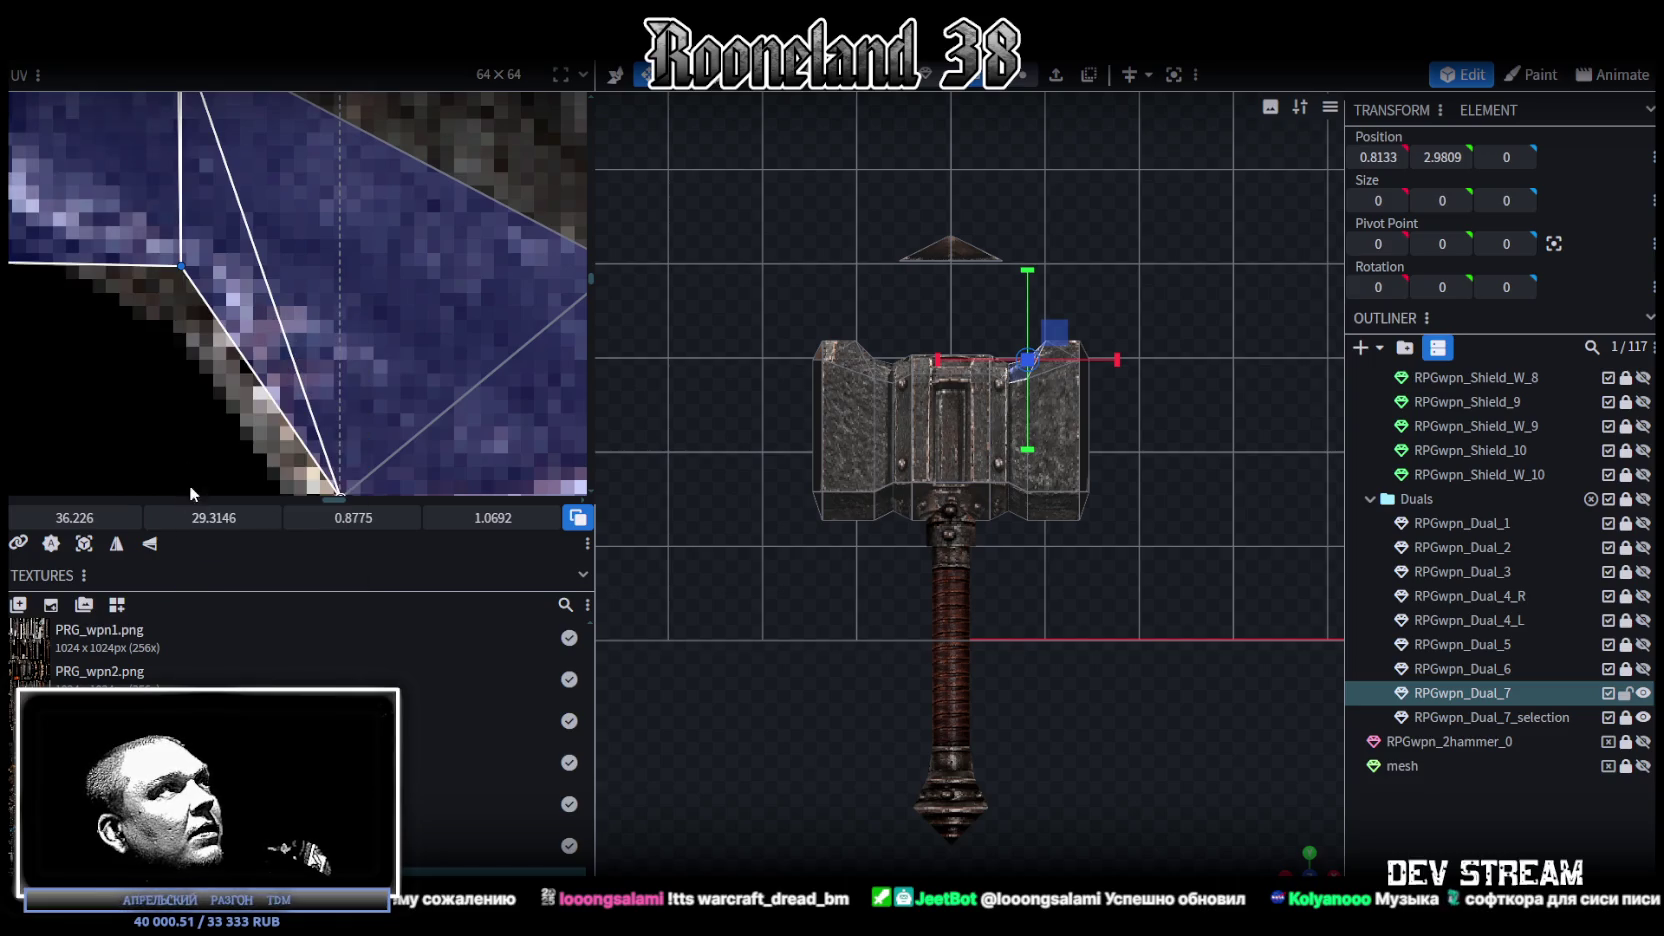
pyautogui.scroll(-1, 160, 310)
pyautogui.scroll(-2, 210, 345)
pyautogui.scroll(-1, 270, 340)
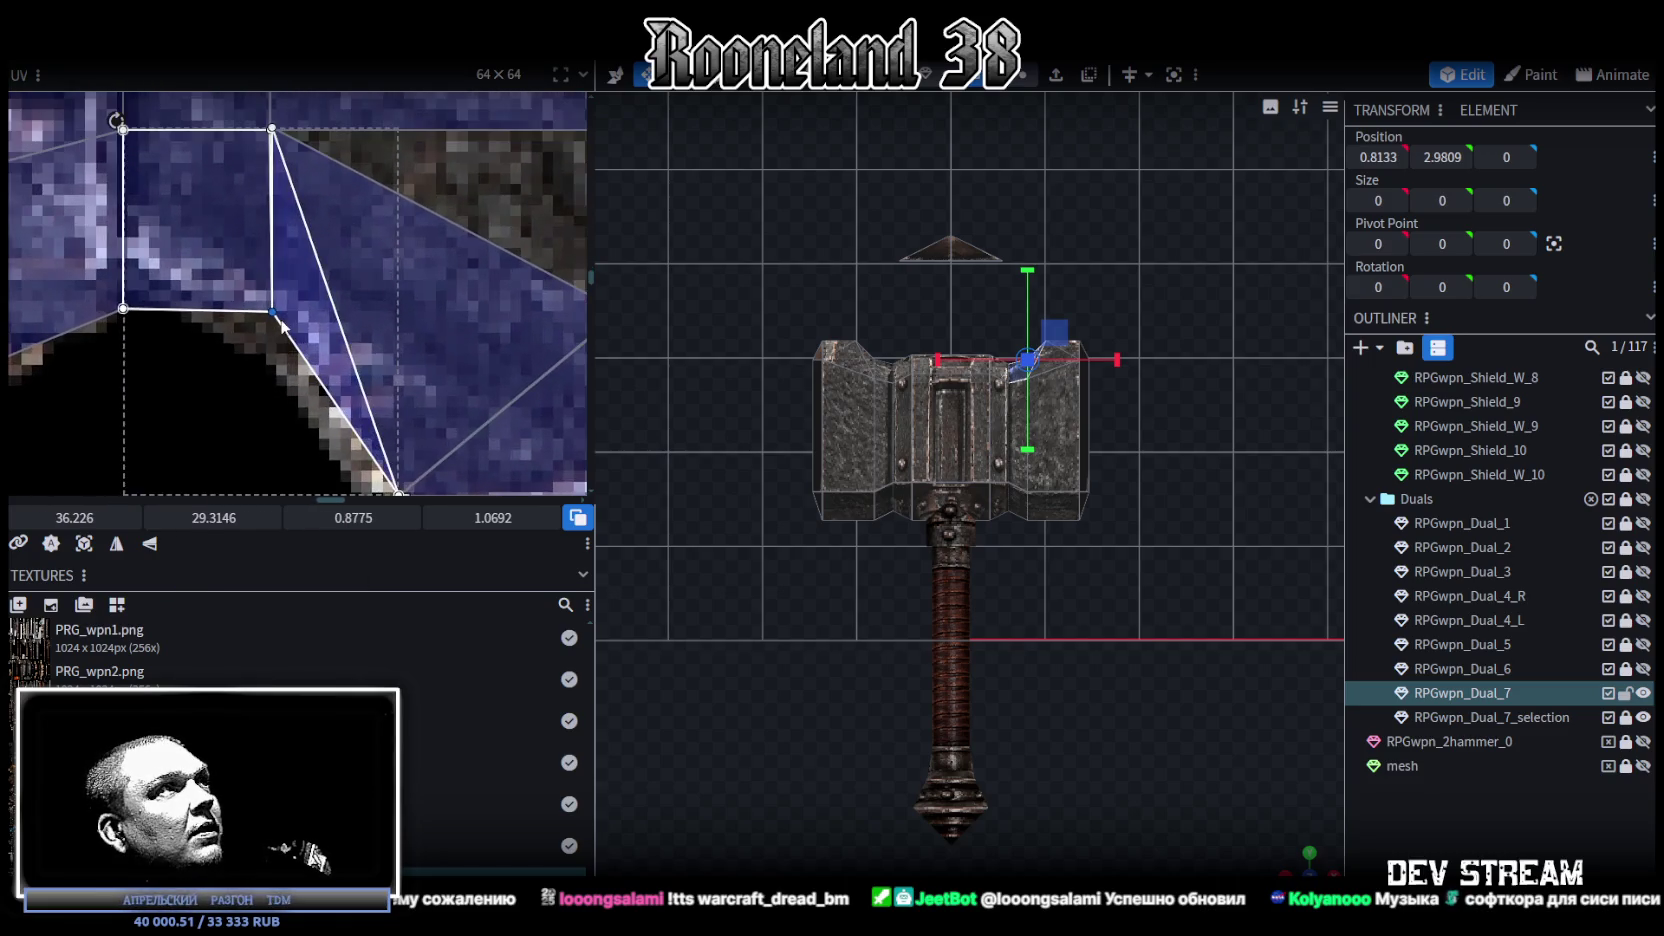
pyautogui.scroll(-1, 285, 323)
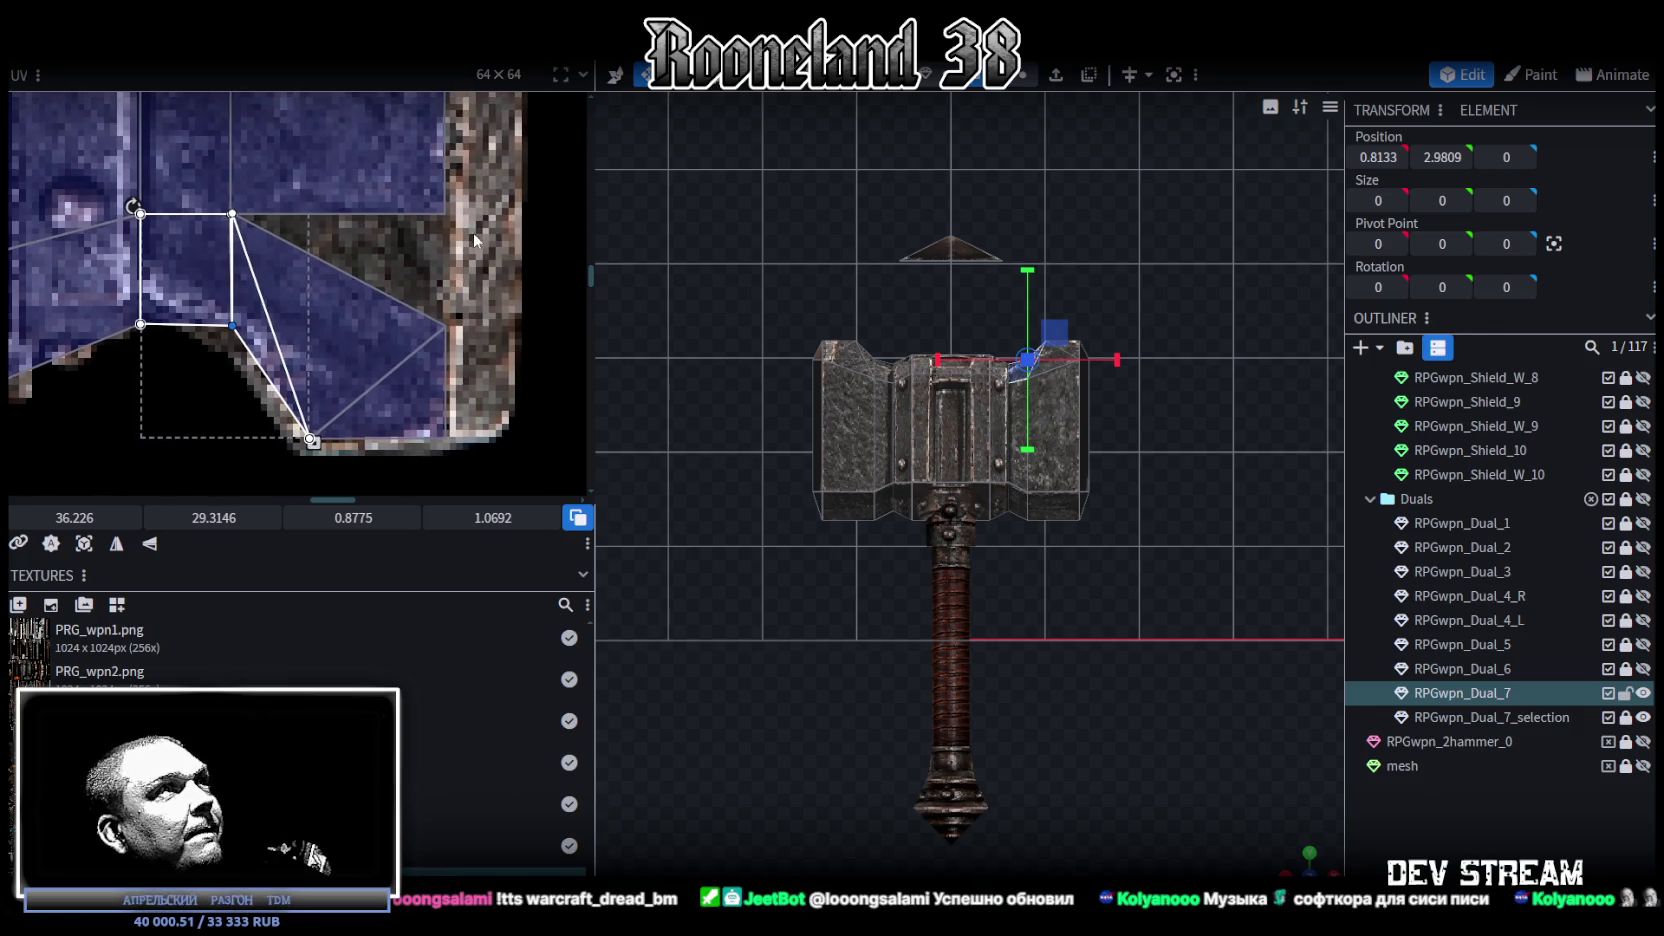
# Step: Rotate the right side face's UV clockwise with Rotate UV Right
pyautogui.click(444, 349)
pyautogui.click(427, 357)
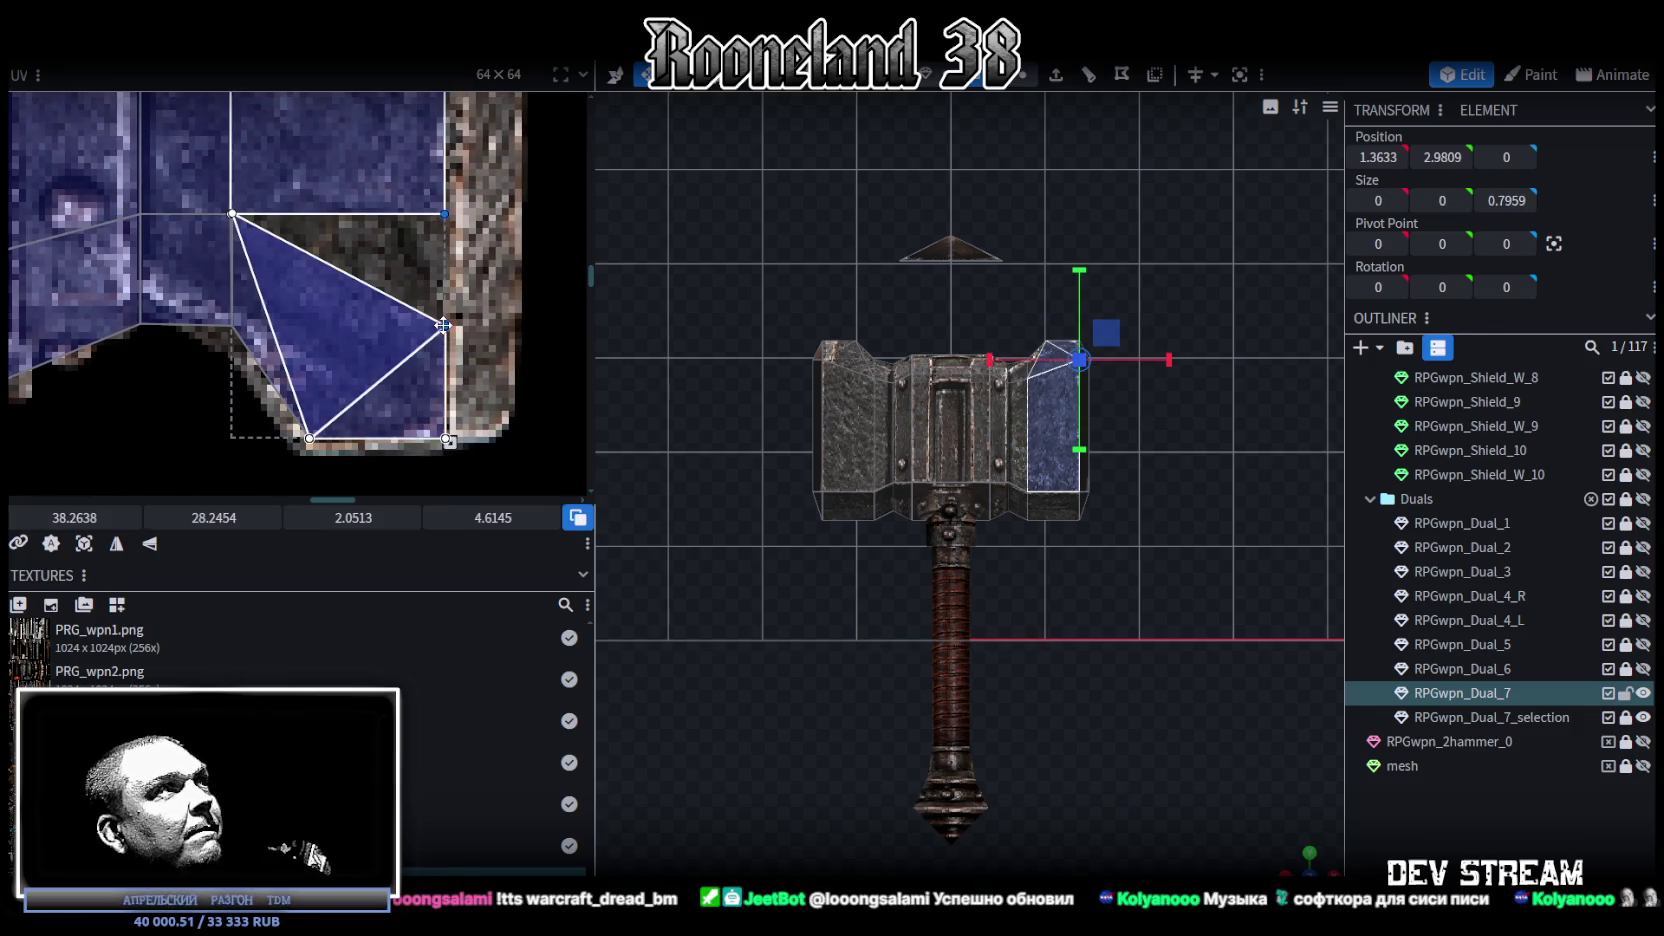
pyautogui.rightClick(443, 325)
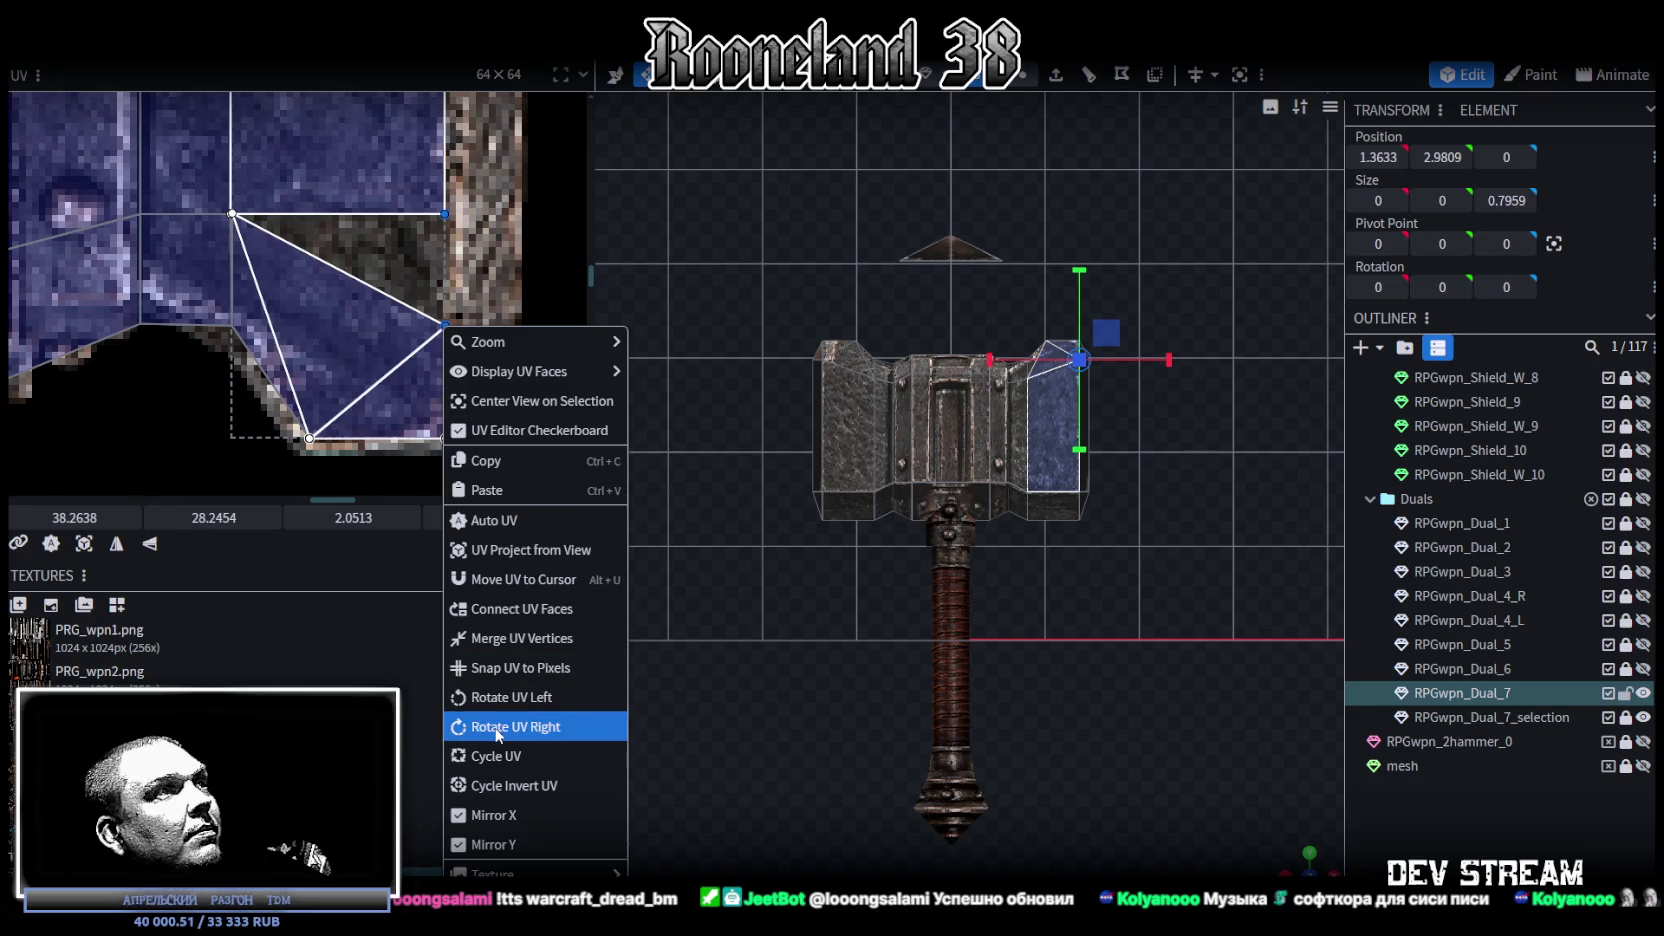
pyautogui.click(490, 638)
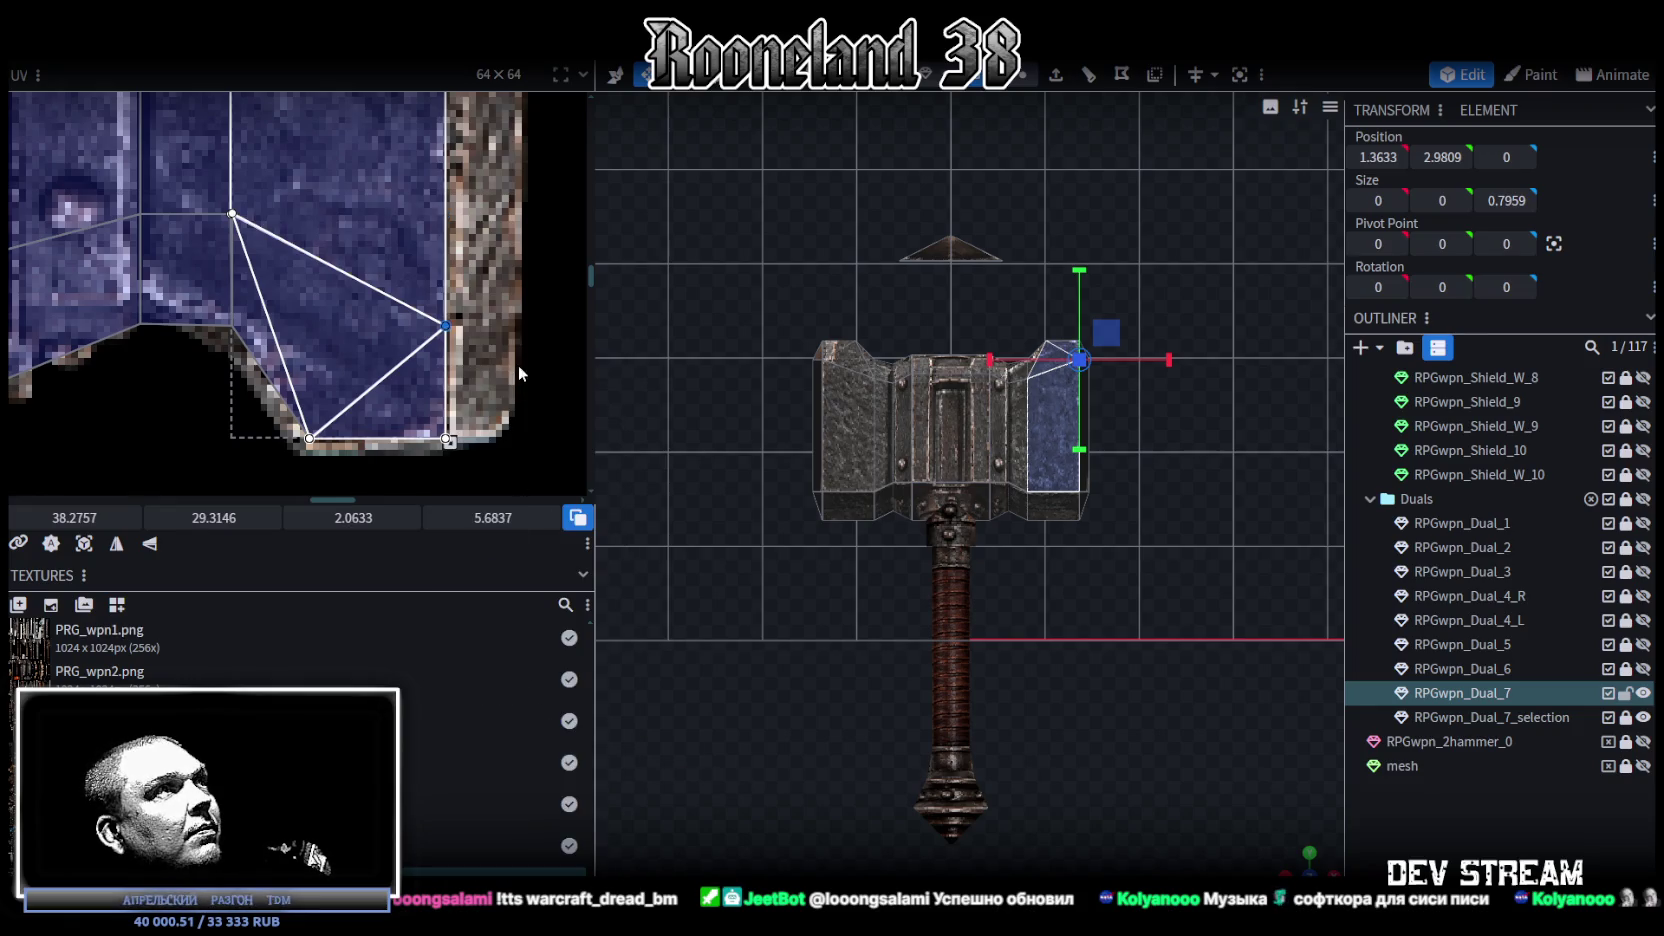
# Step: Narrow the left bevel corner's UV triangle to 1.0265 × 0.9794 at 25.7554, 29.324
pyautogui.keyDown('shift'); pyautogui.hscroll(-2, 255, 344); pyautogui.keyUp('shift')
pyautogui.keyDown('shift'); pyautogui.hscroll(-1, 255, 344); pyautogui.keyUp('shift')
pyautogui.keyDown('shift'); pyautogui.hscroll(-2, 358, 300); pyautogui.keyUp('shift')
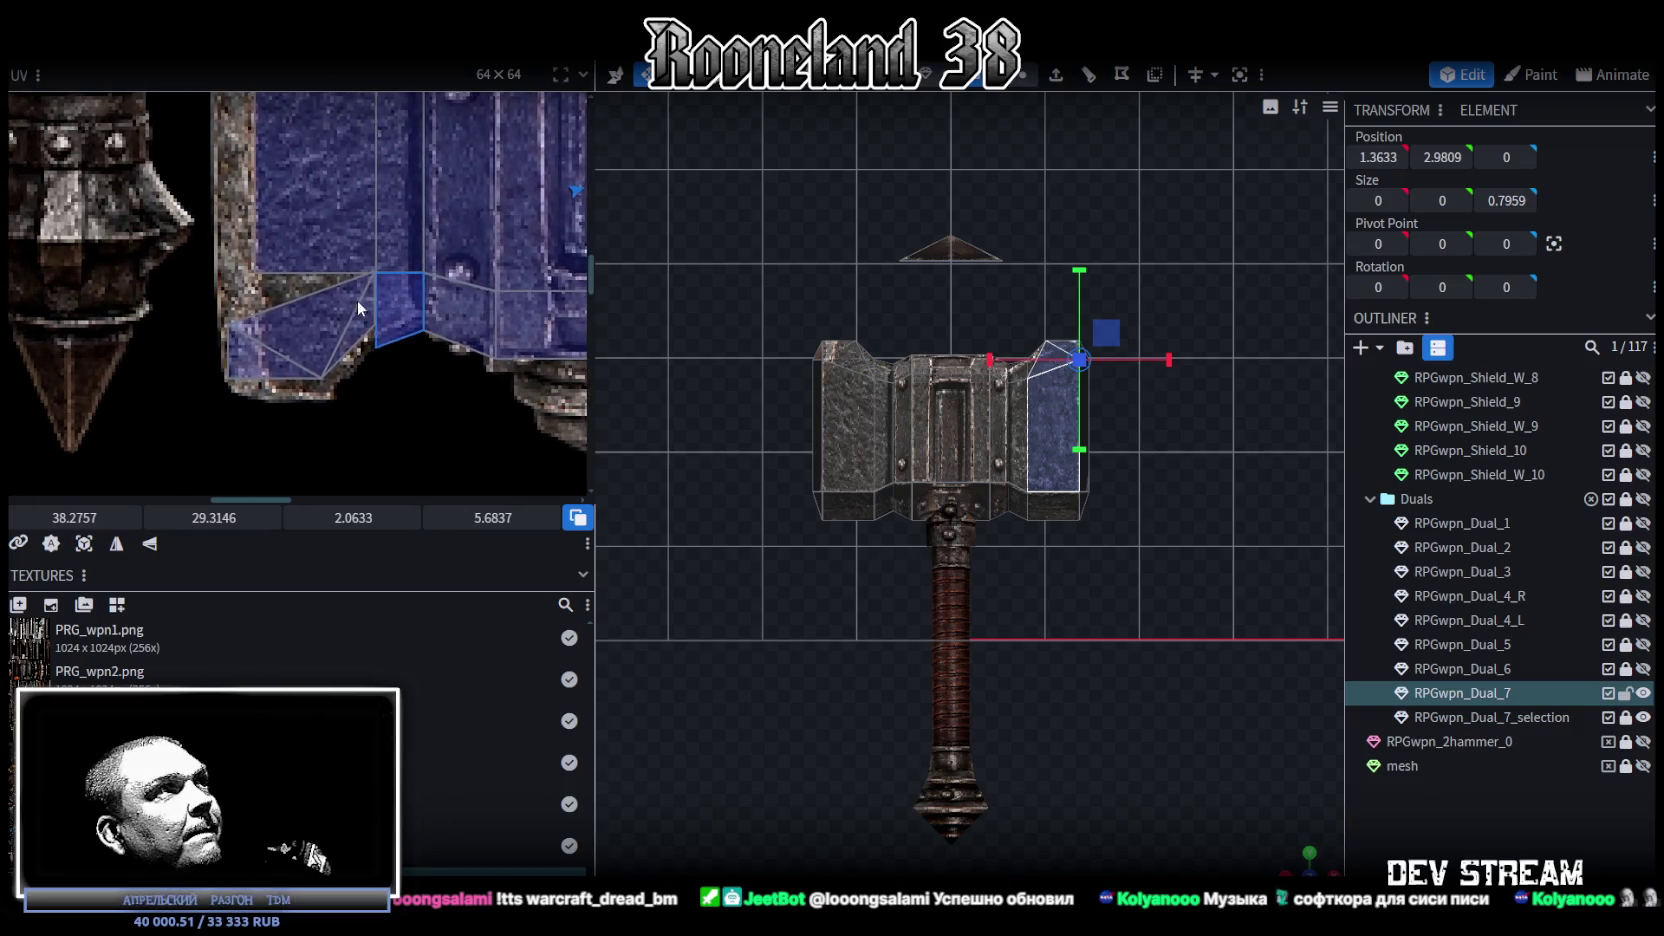
pyautogui.keyDown('shift'); pyautogui.hscroll(-1, 290, 307); pyautogui.keyUp('shift')
pyautogui.click(222, 395)
pyautogui.moveTo(207, 417); pyautogui.dragTo(263, 428)
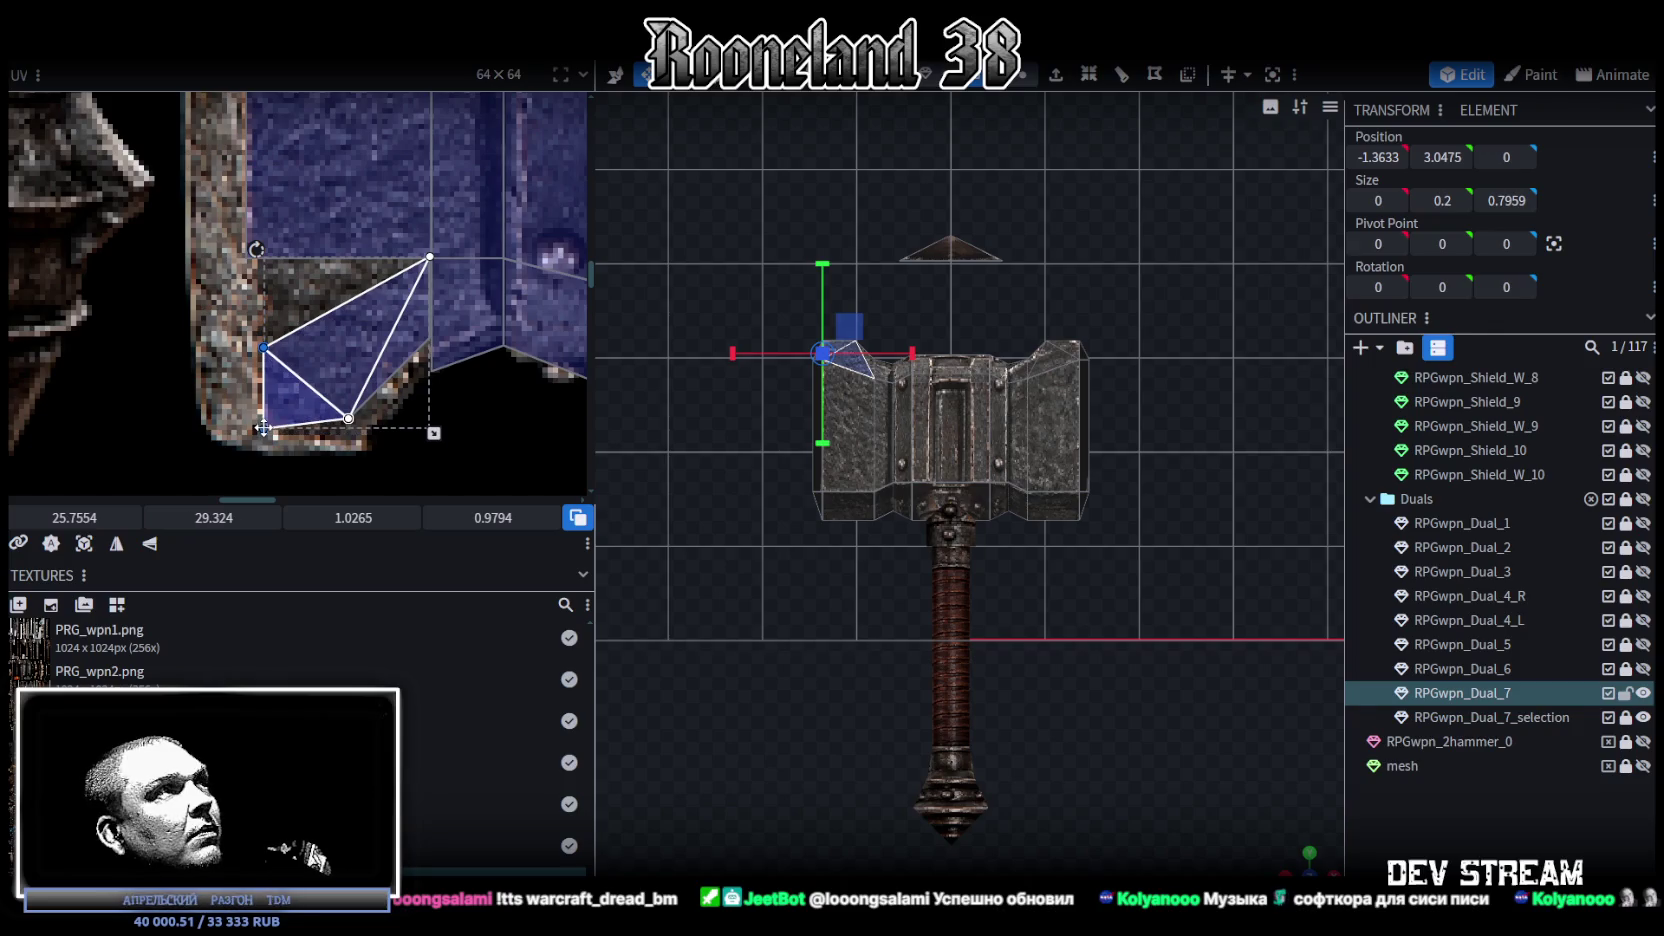
# Step: Select the two left UV vertices of the left side face and merge them
pyautogui.scroll(-4, 263, 428)
pyautogui.scroll(2, 207, 381)
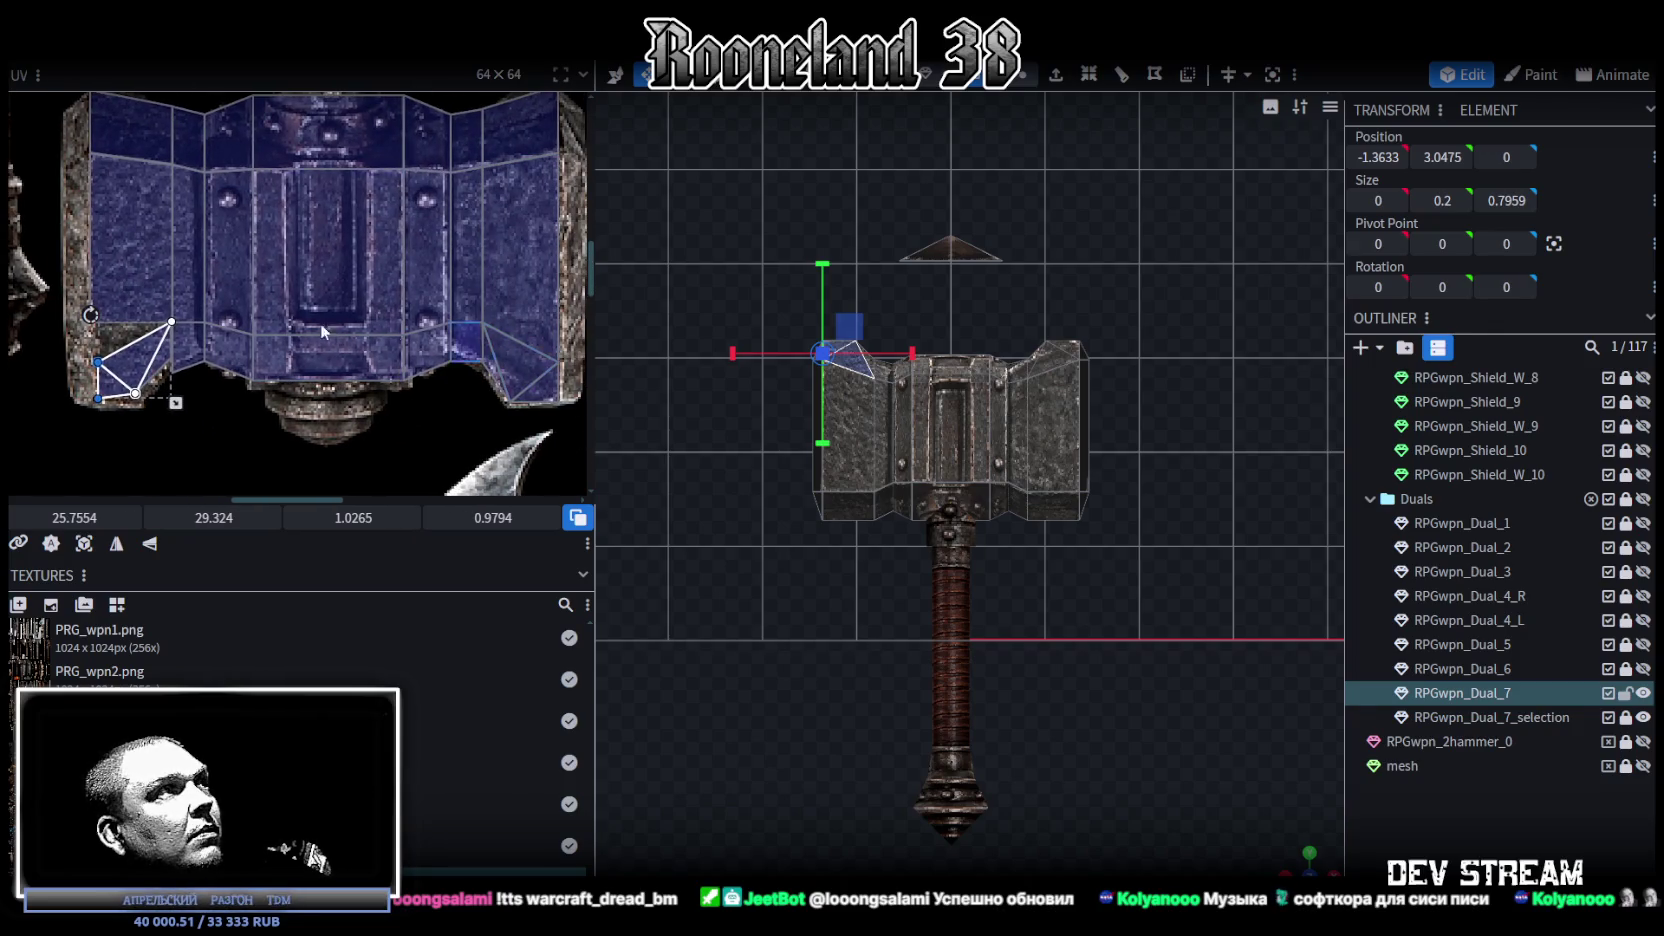
pyautogui.scroll(2, 115, 380)
pyautogui.scroll(2, 115, 380)
pyautogui.click(133, 397)
pyautogui.moveTo(132, 390); pyautogui.dragTo(133, 391)
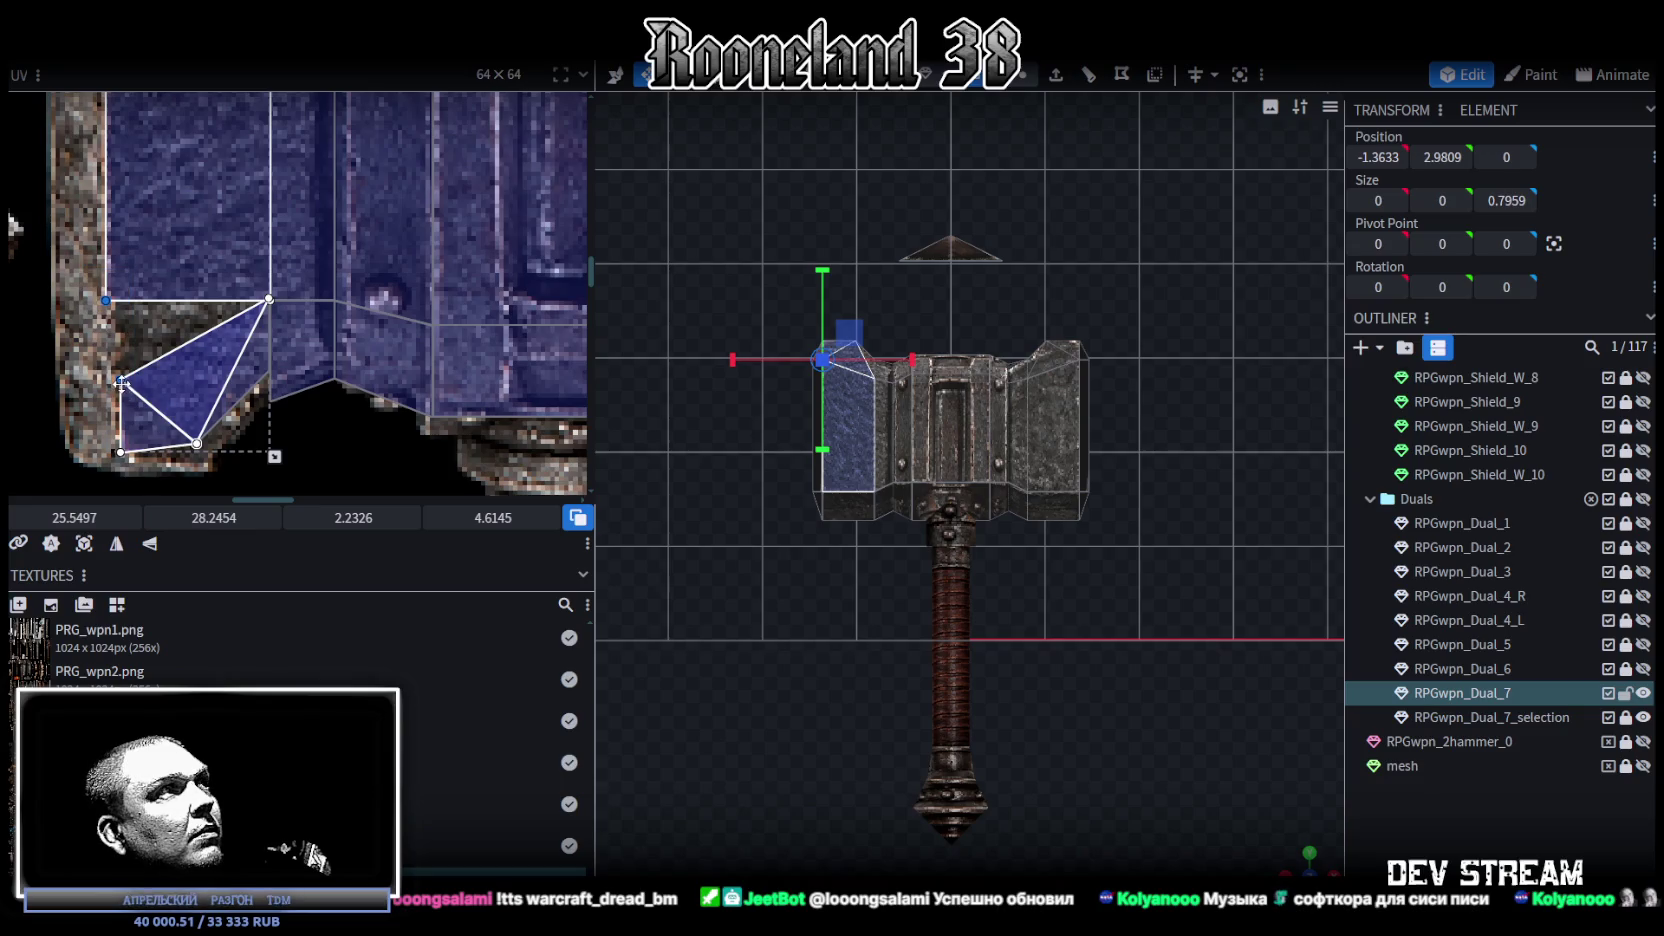
pyautogui.rightClick(121, 381)
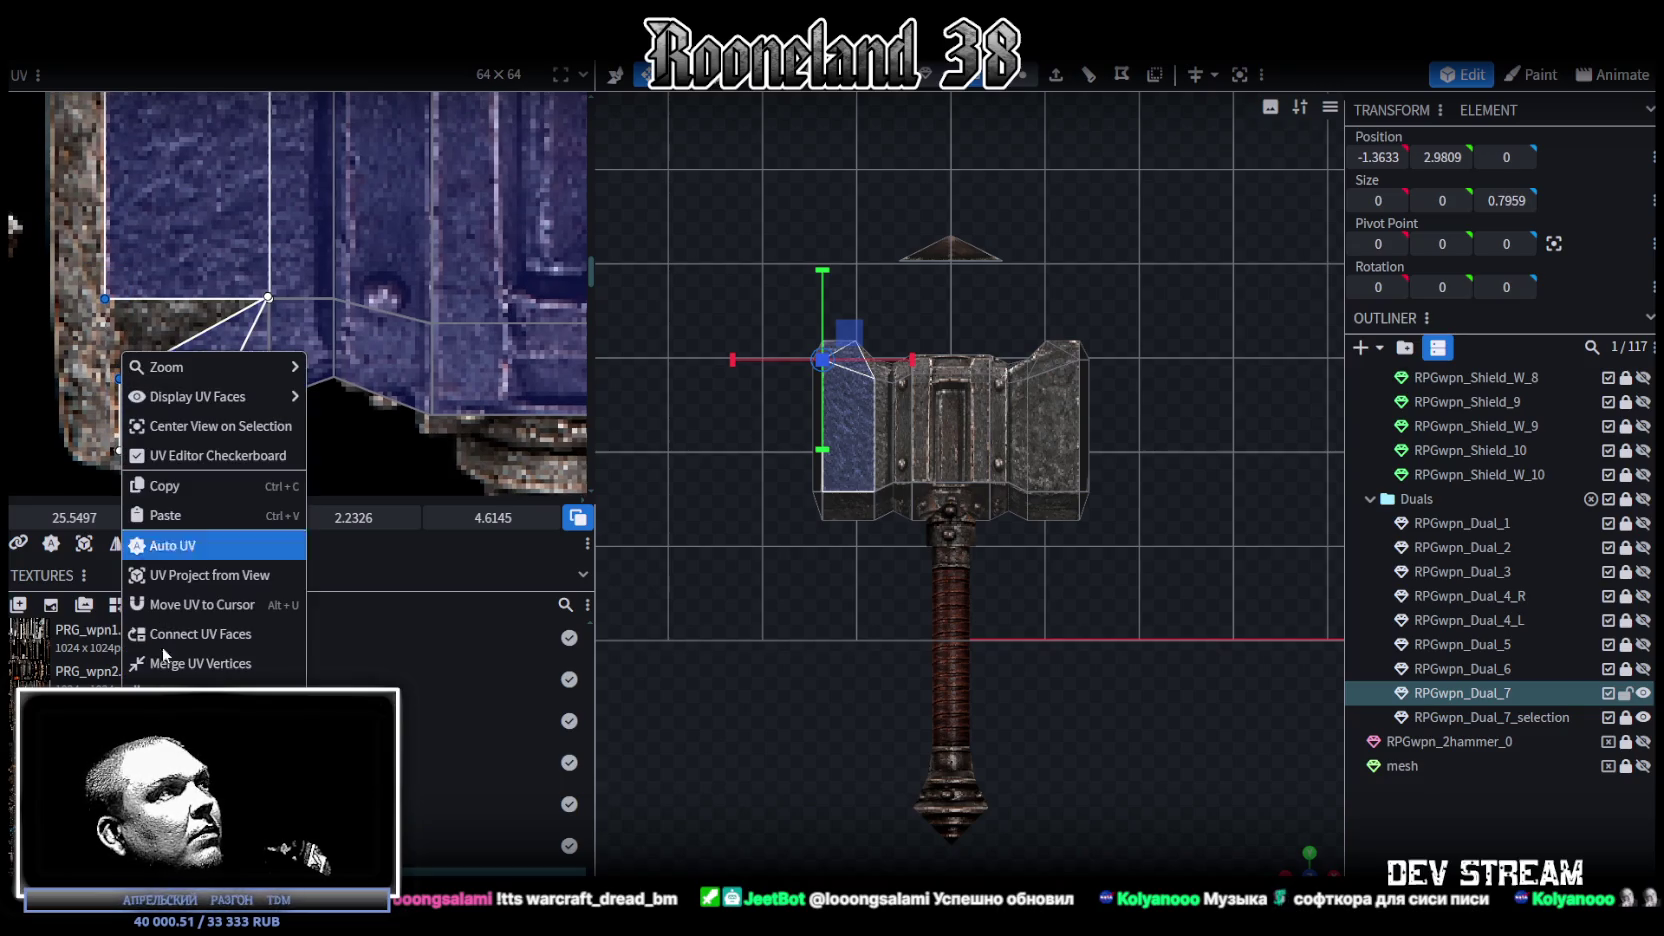
pyautogui.click(175, 673)
# Step: Shift the merged vertices slightly left and move a corner vertex down and right
pyautogui.scroll(-3, 121, 400)
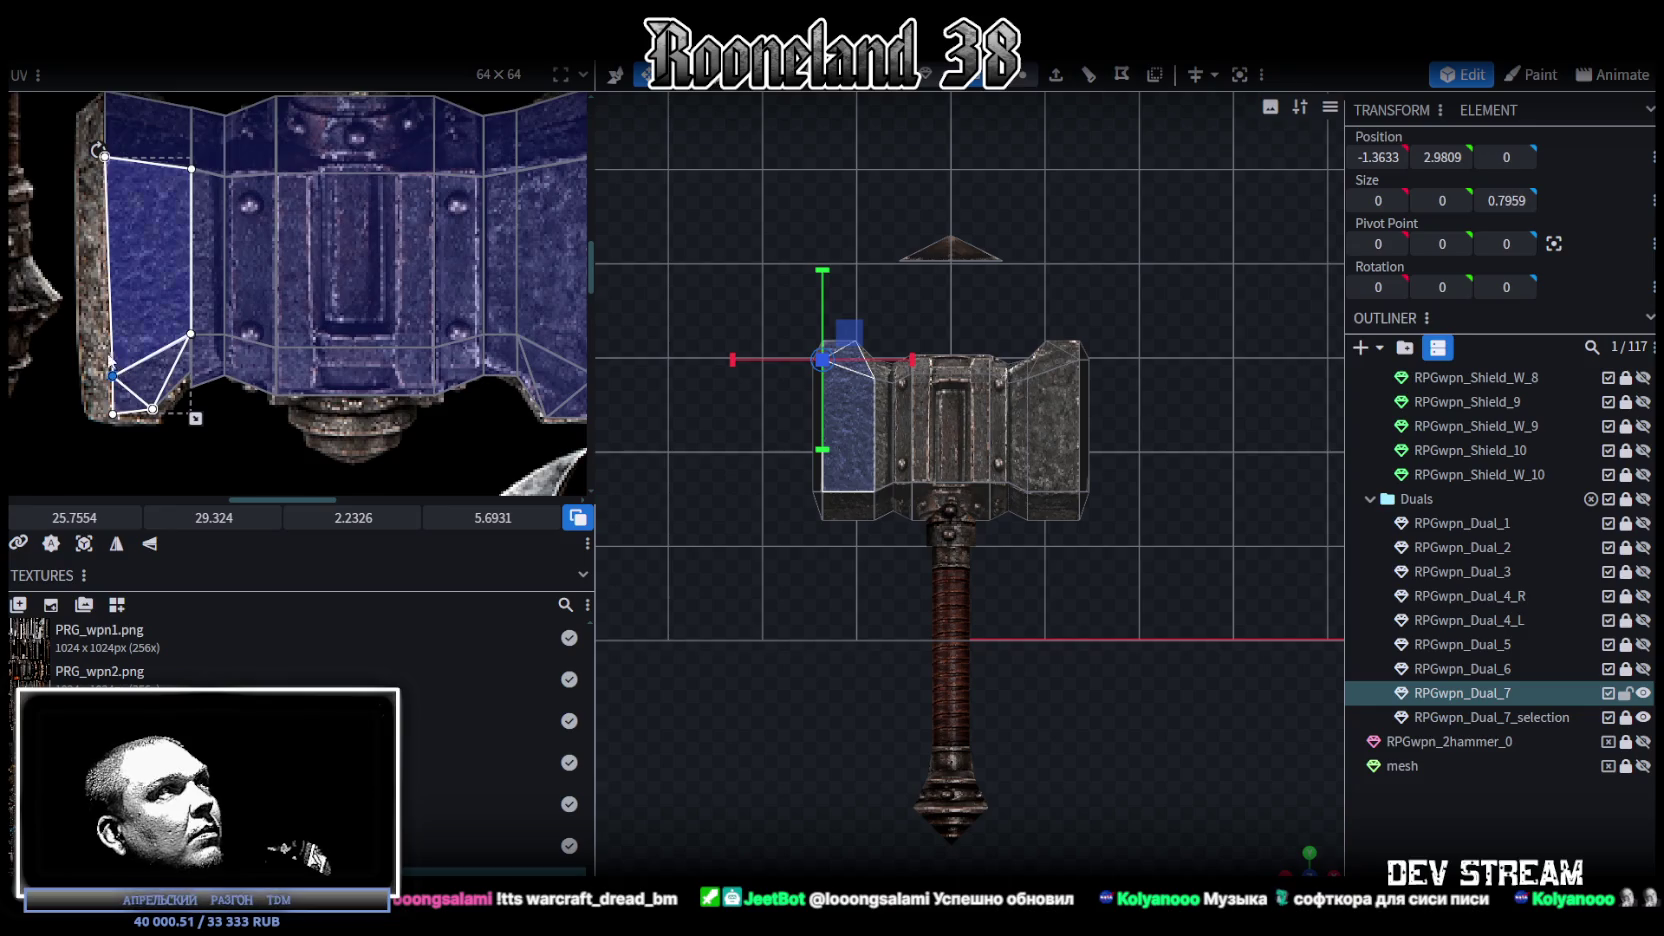
pyautogui.scroll(2, 121, 419)
pyautogui.scroll(3, 75, 442)
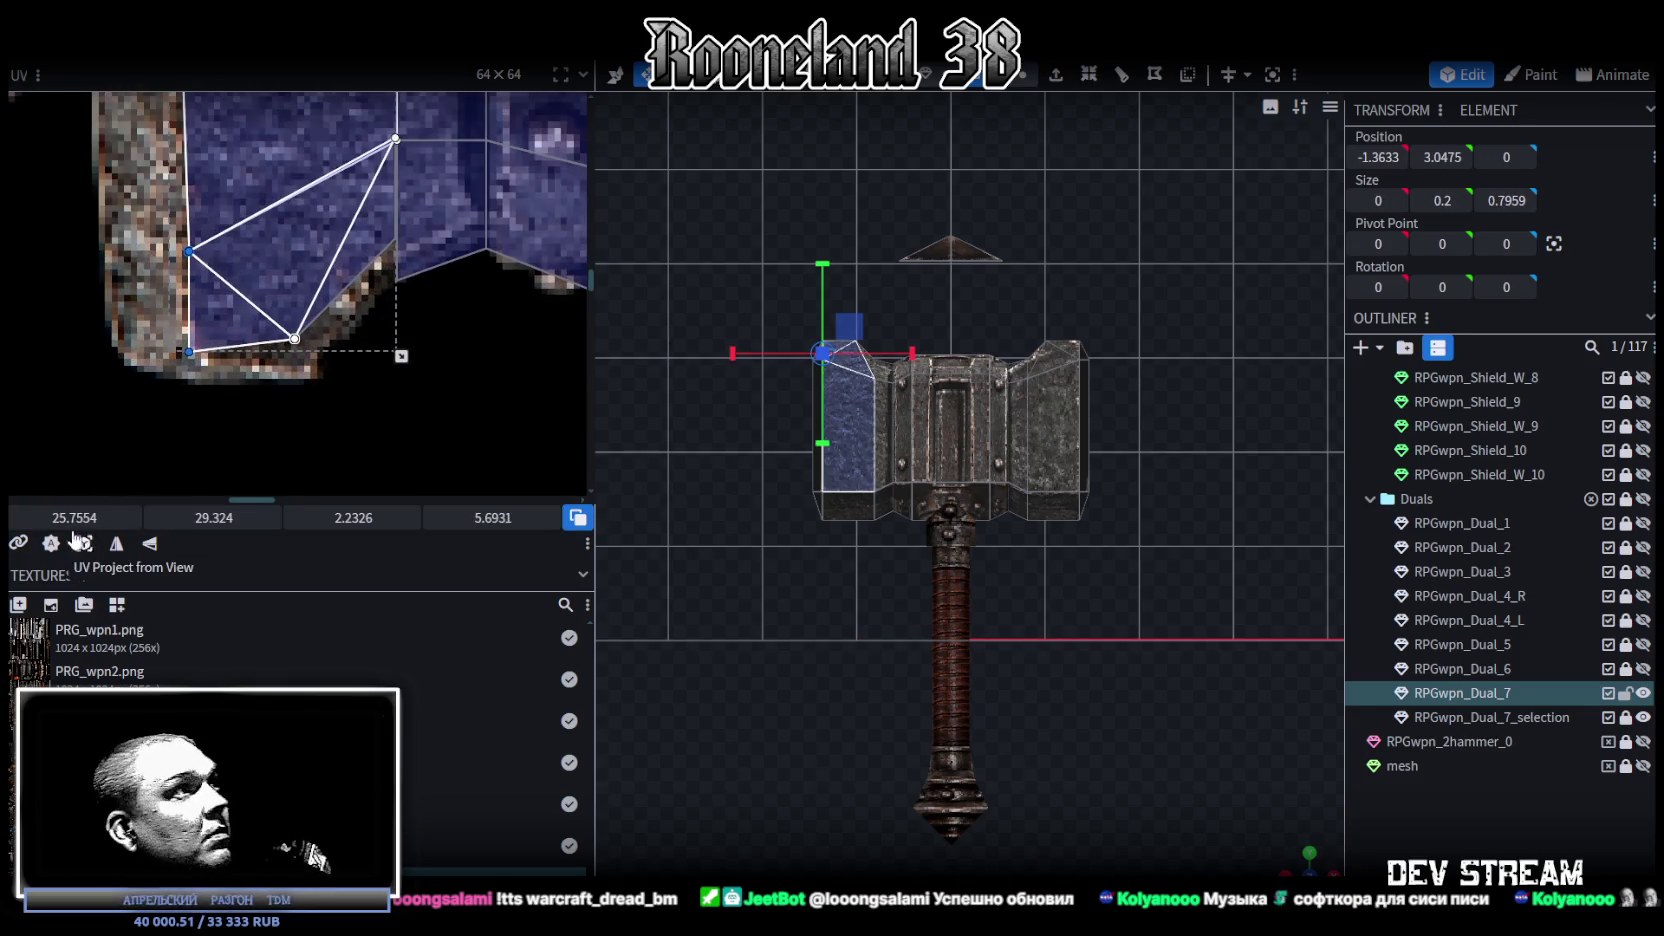
pyautogui.moveTo(74, 517); pyautogui.dragTo(58, 517)
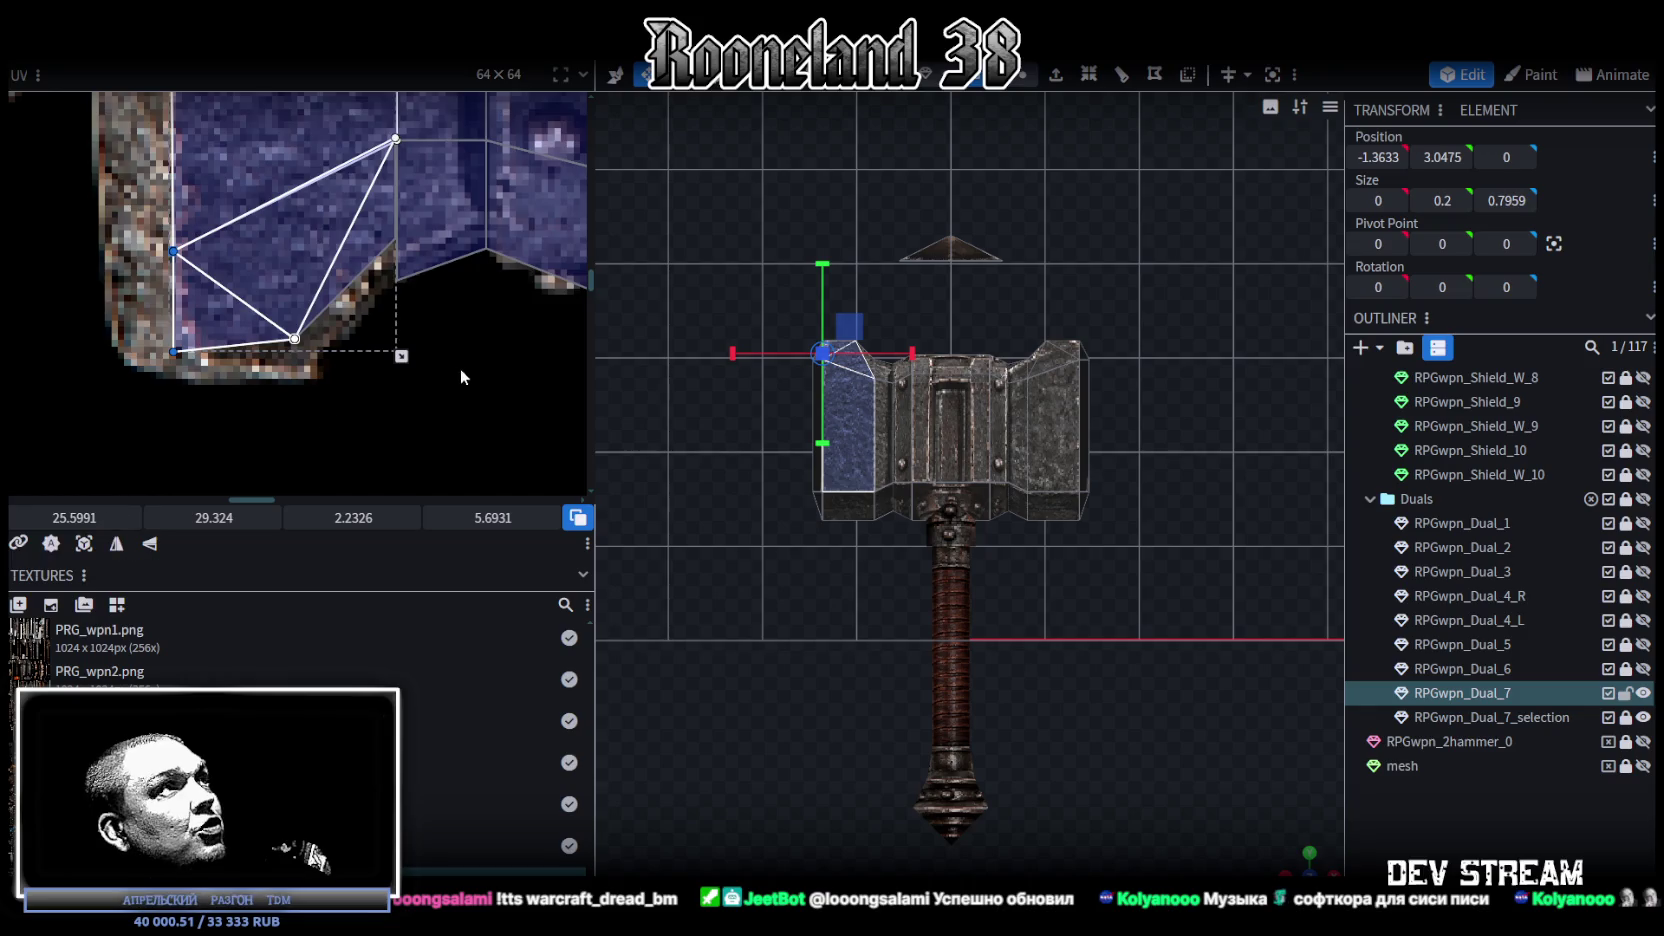
pyautogui.scroll(-3, 460, 368)
pyautogui.scroll(2, 170, 318)
pyautogui.scroll(2, 92, 343)
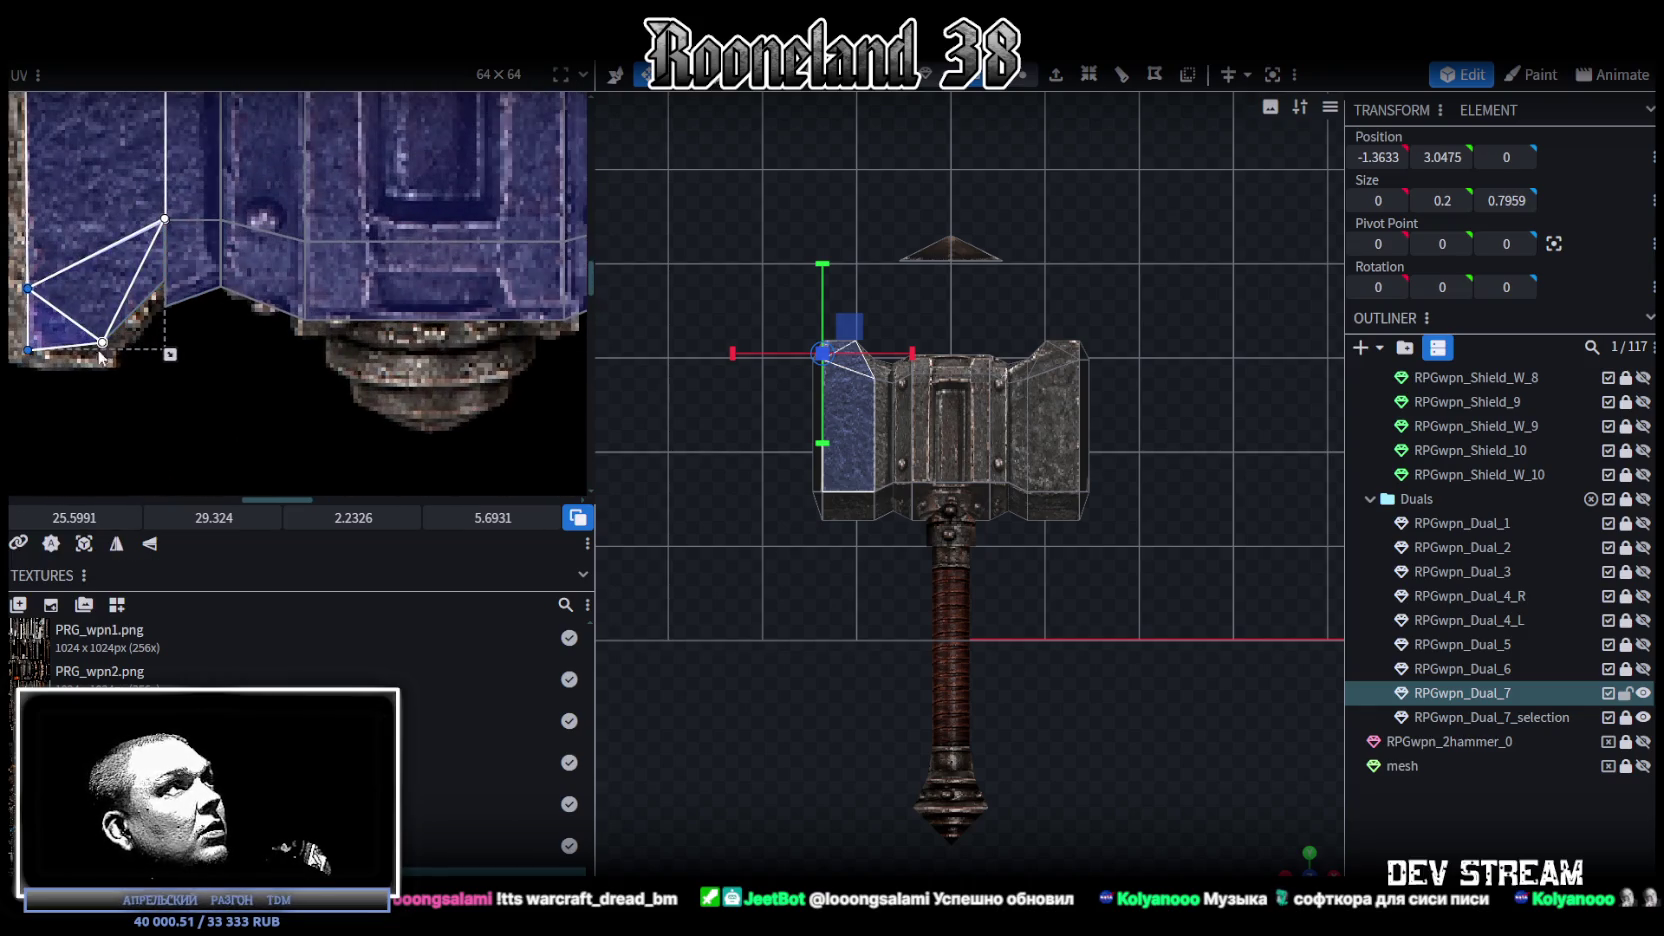
pyautogui.click(102, 342)
pyautogui.moveTo(102, 342); pyautogui.dragTo(107, 355)
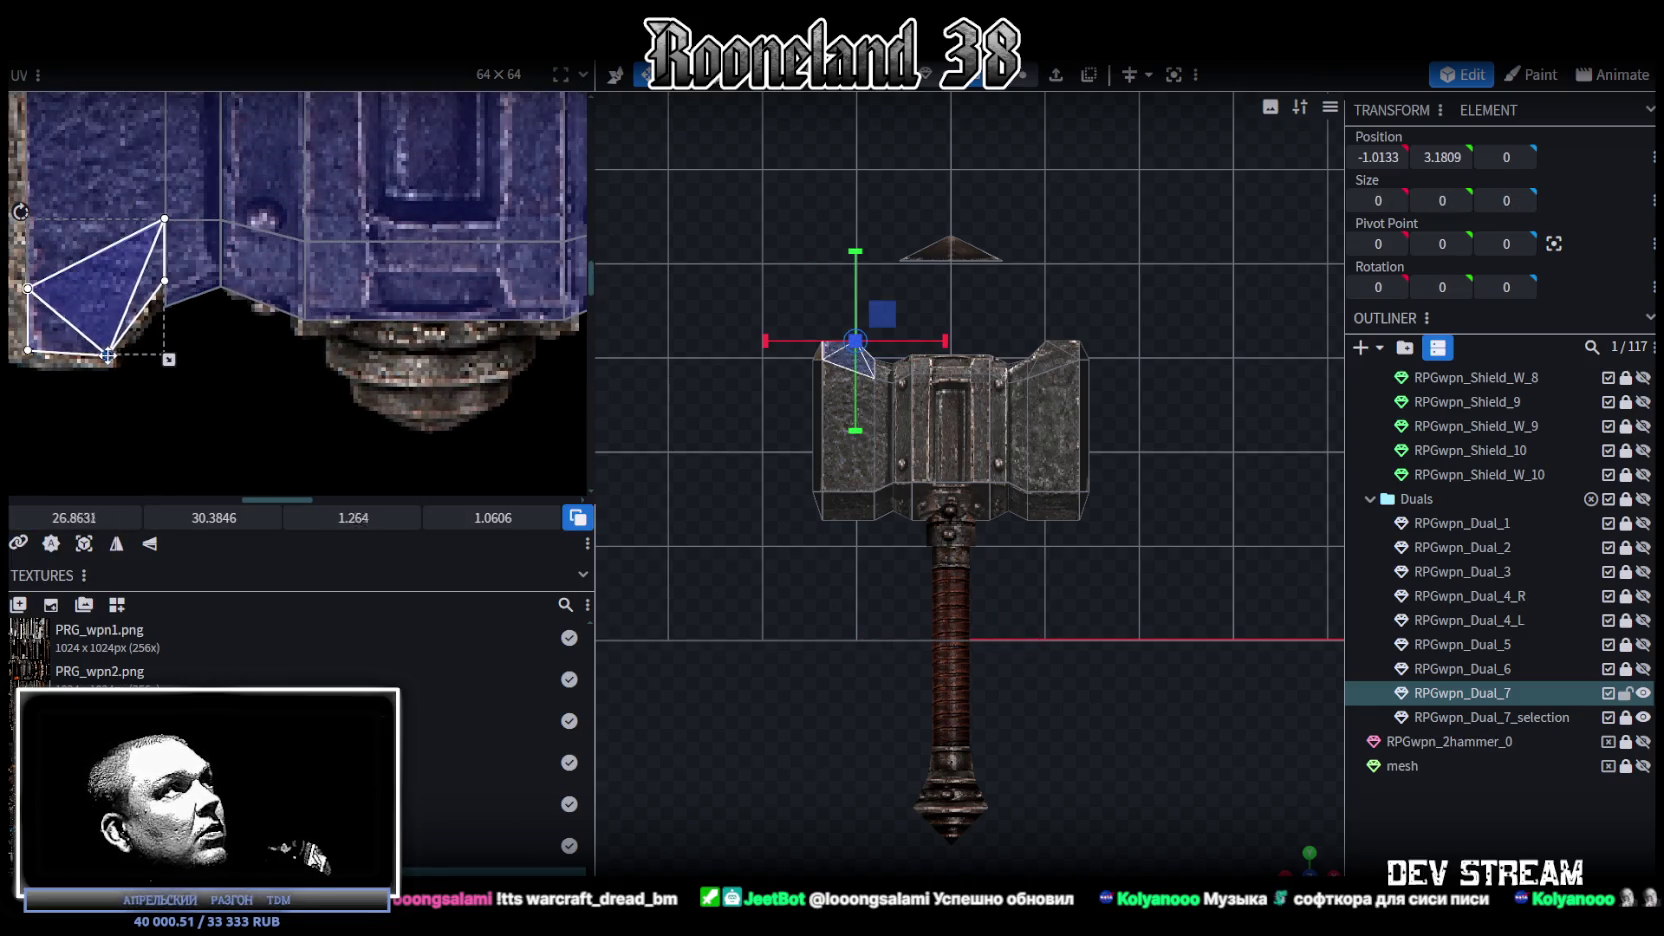
# Step: Merge the overlapping vertices again, placing the bevel UV at 27.755, 29.3302, 0.8974 × 1.0849
pyautogui.scroll(2, 140, 333)
pyautogui.scroll(1, 186, 259)
pyautogui.moveTo(186, 259); pyautogui.dragTo(192, 253)
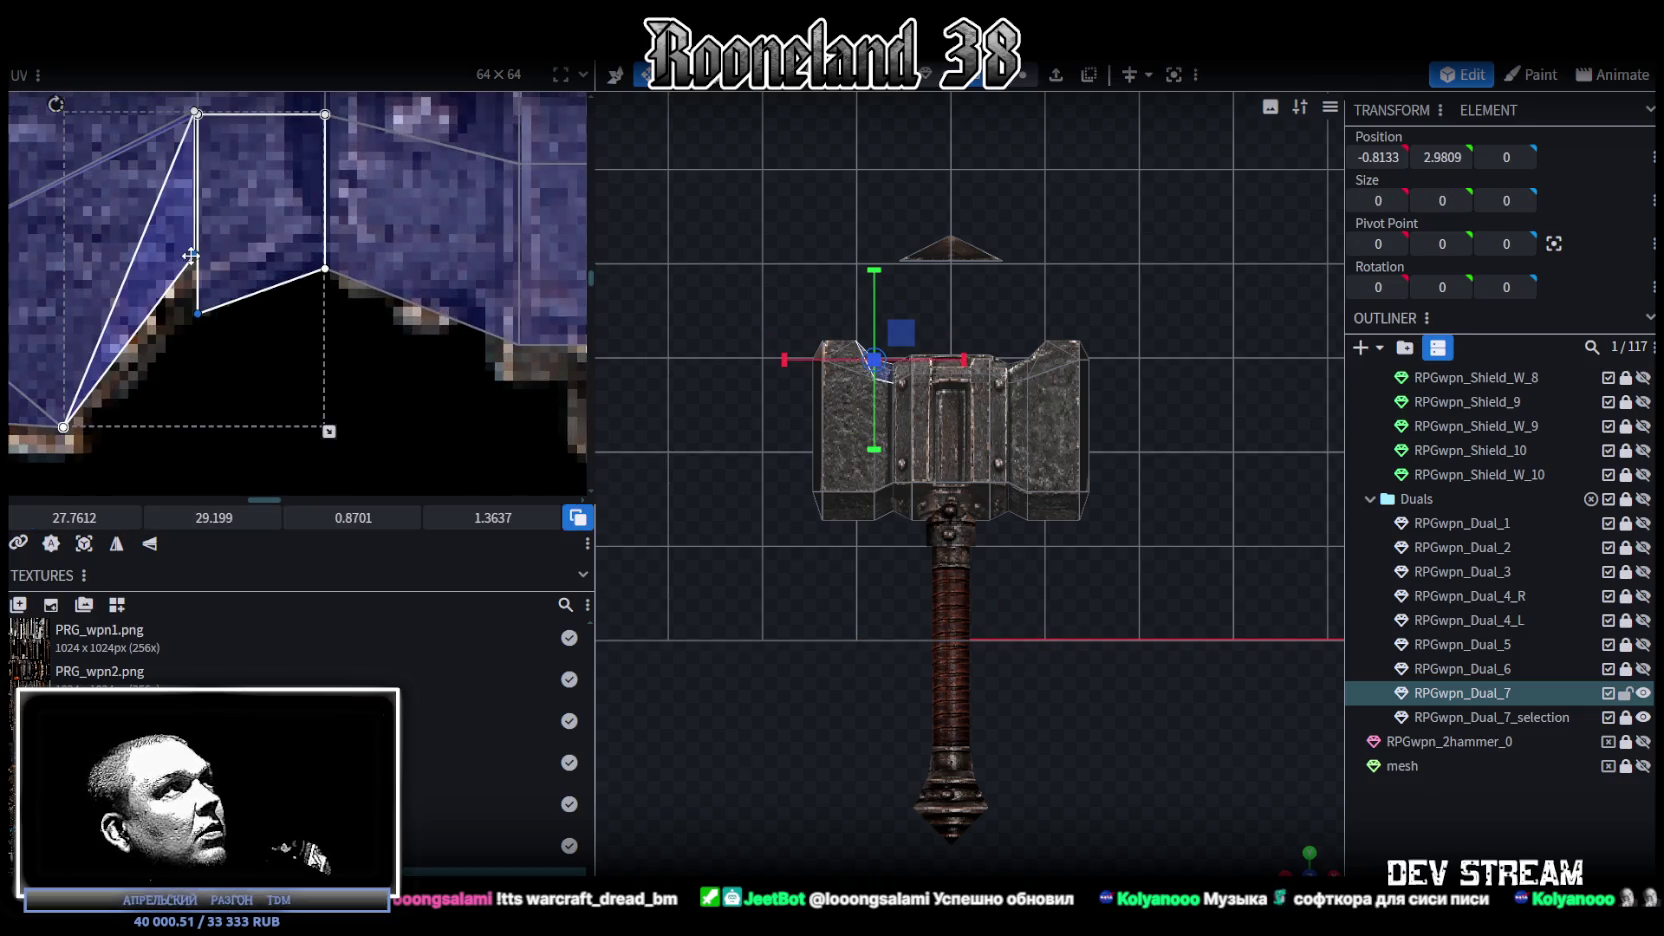
pyautogui.rightClick(192, 253)
pyautogui.click(240, 553)
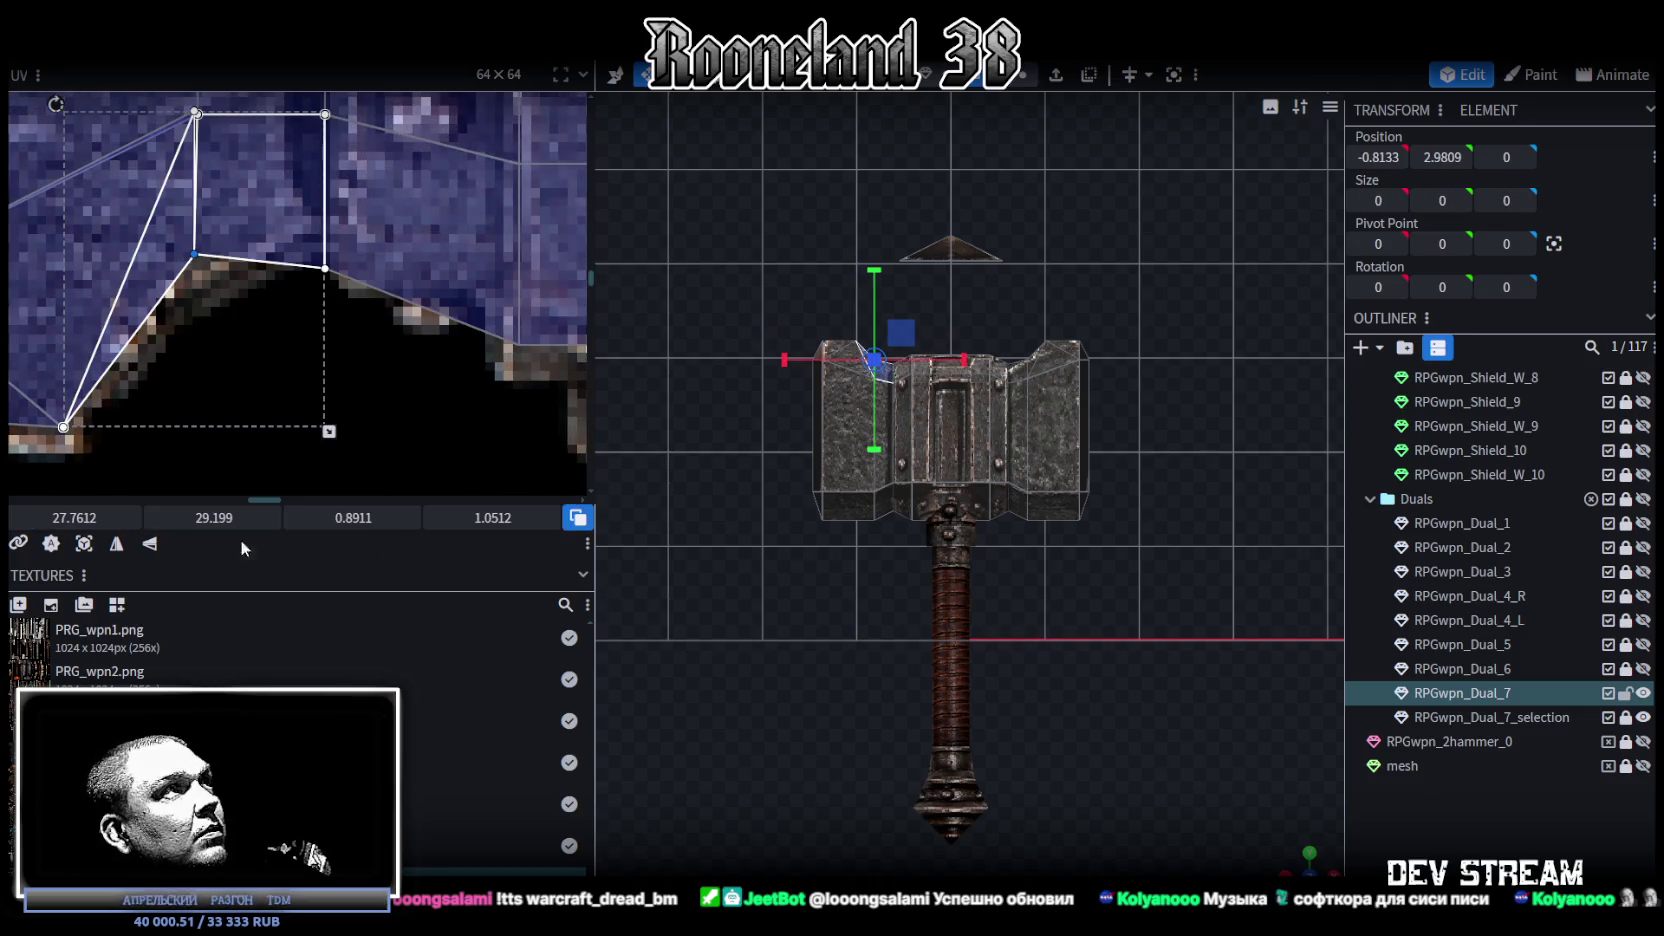
pyautogui.moveTo(195, 253); pyautogui.dragTo(196, 262)
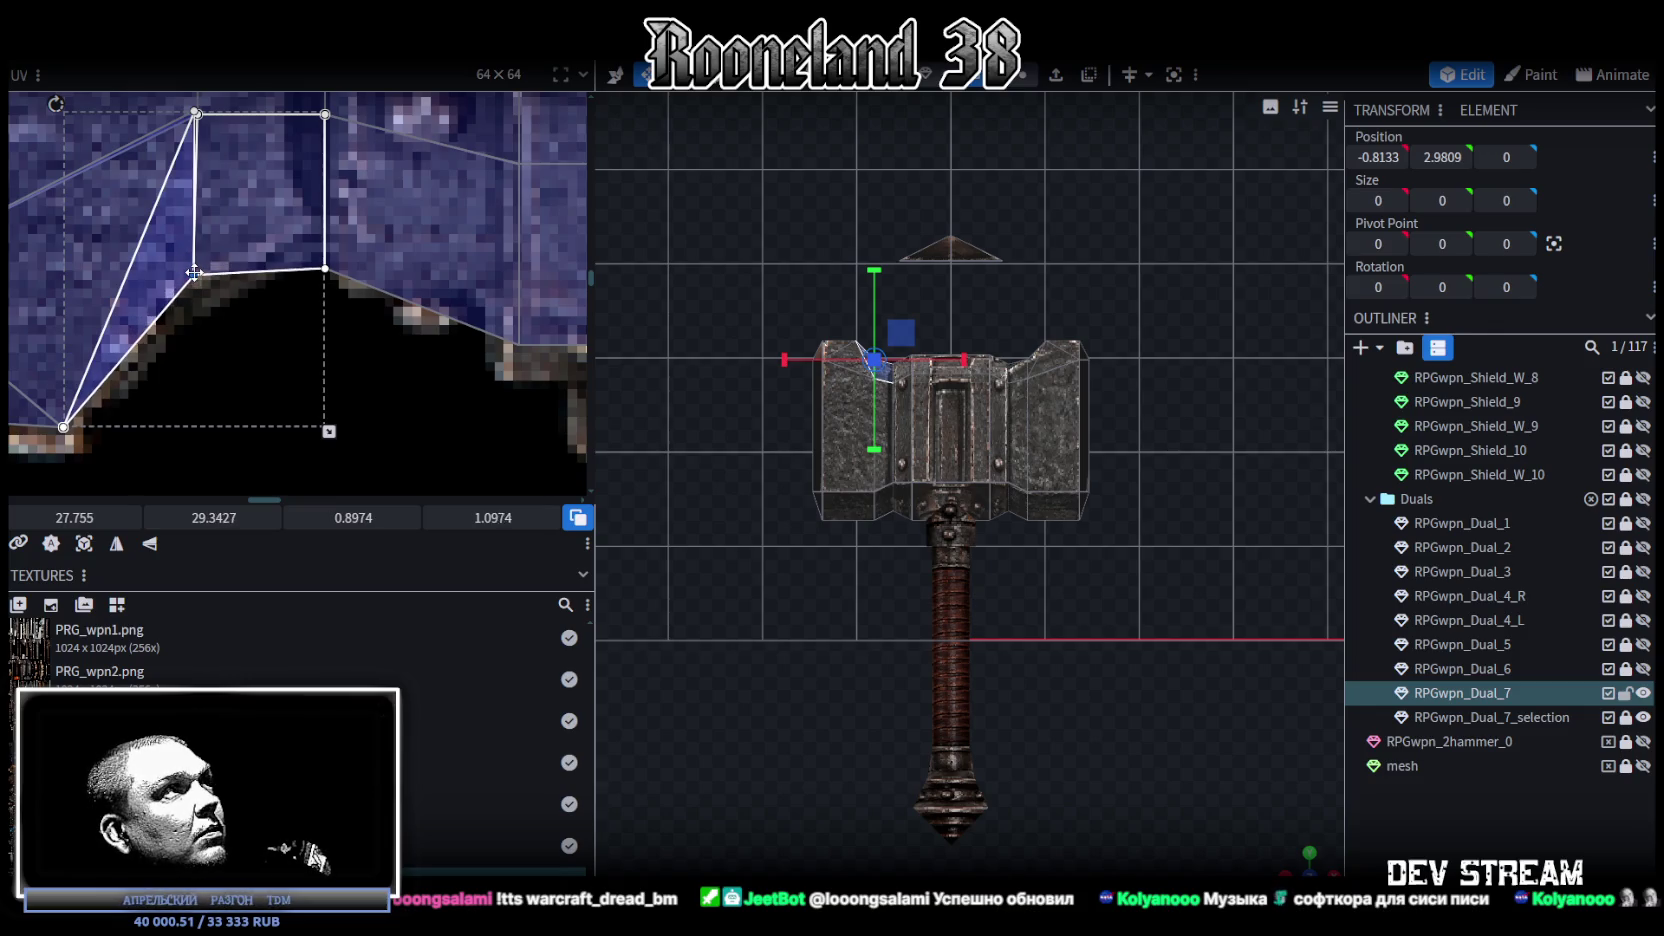
pyautogui.scroll(-2, 288, 303)
pyautogui.moveTo(288, 303); pyautogui.dragTo(229, 350, button='middle')
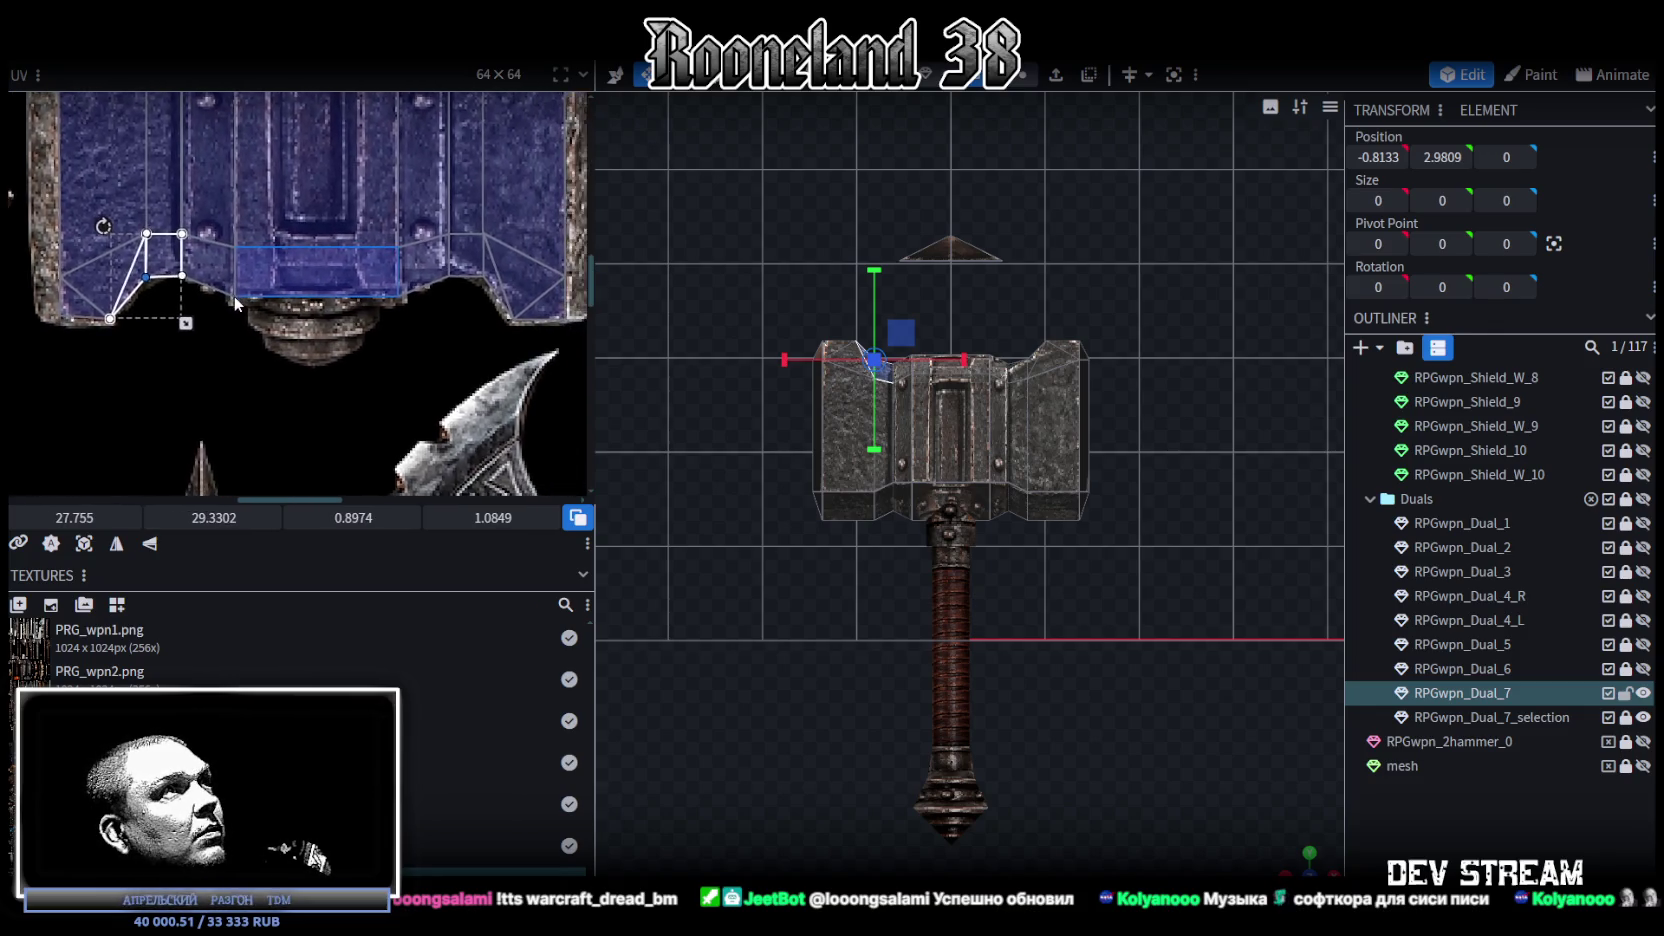
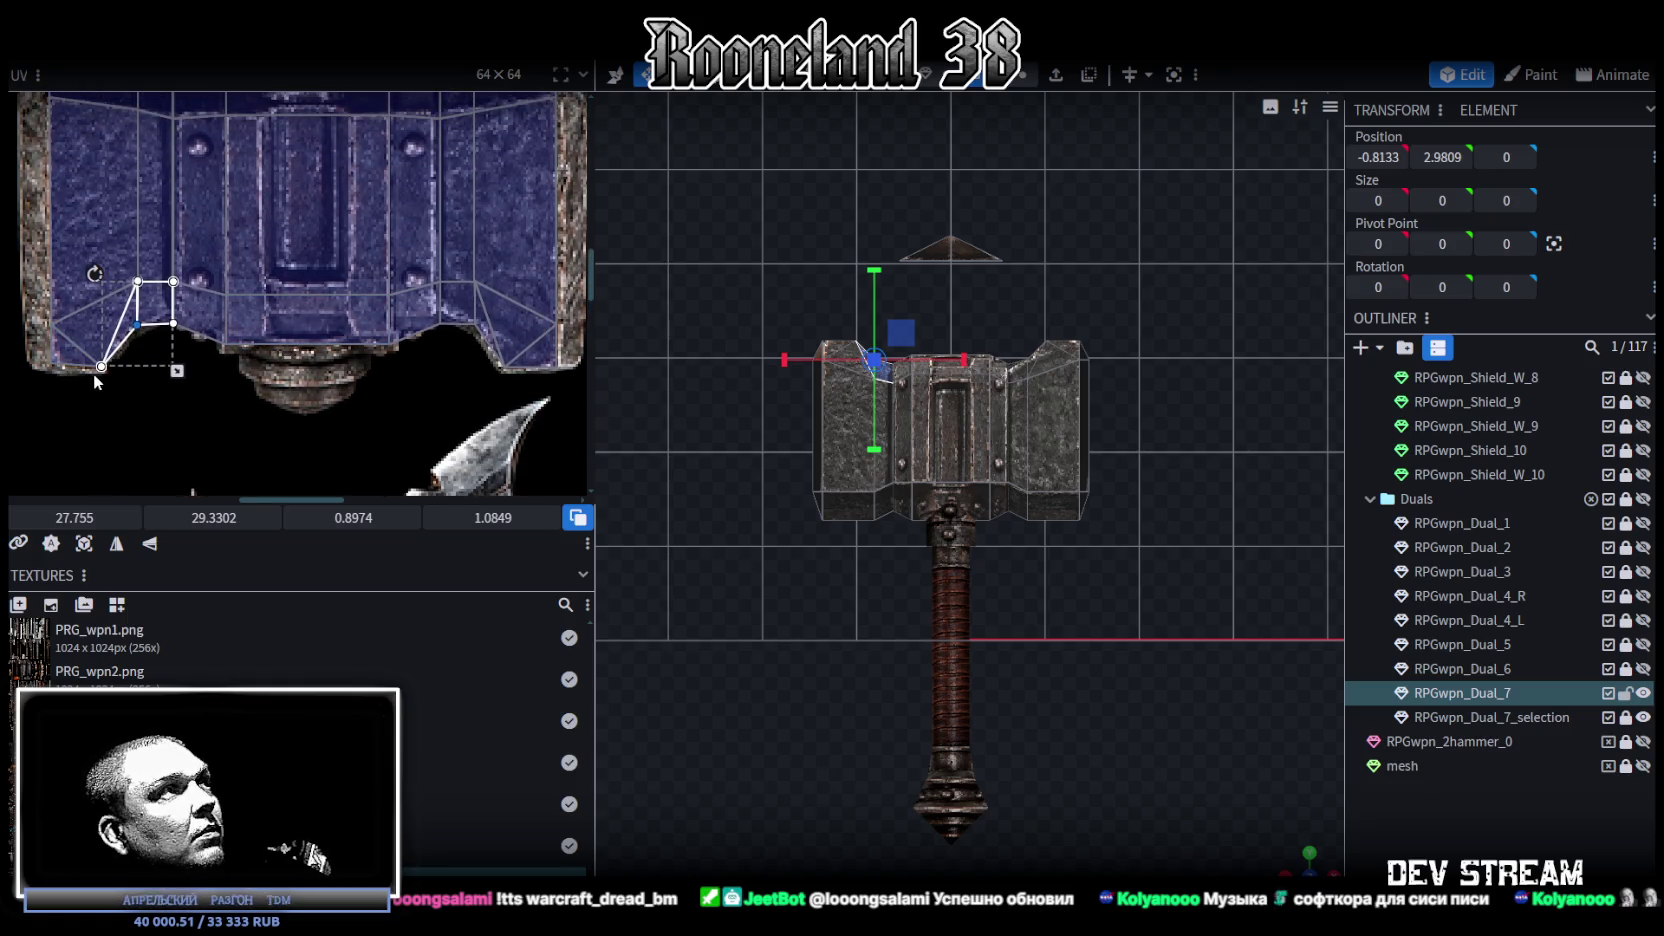
# Step: Select the RPGwpn_Dual_7 hammer mesh and pick faces on the head's end block
pyautogui.moveTo(1308, 850); pyautogui.dragTo(1150, 650)
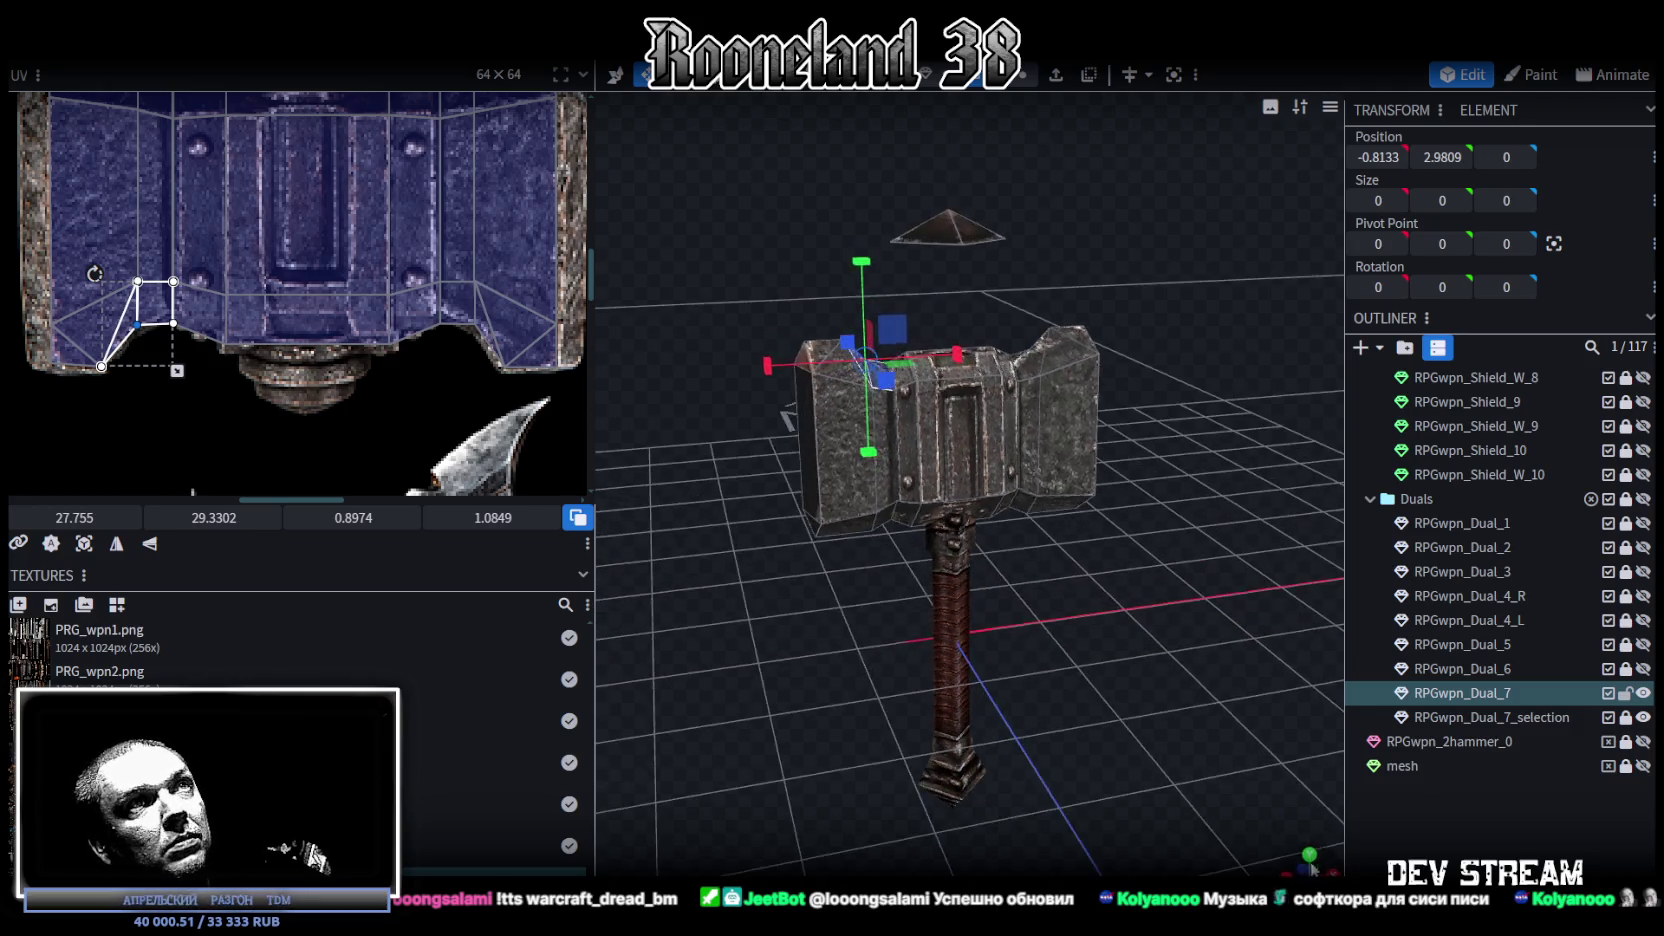
pyautogui.click(1098, 578)
pyautogui.moveTo(1098, 578)
pyautogui.mouseDown()
pyautogui.moveTo(887, 688)
pyautogui.moveTo(1066, 476)
pyautogui.mouseUp()
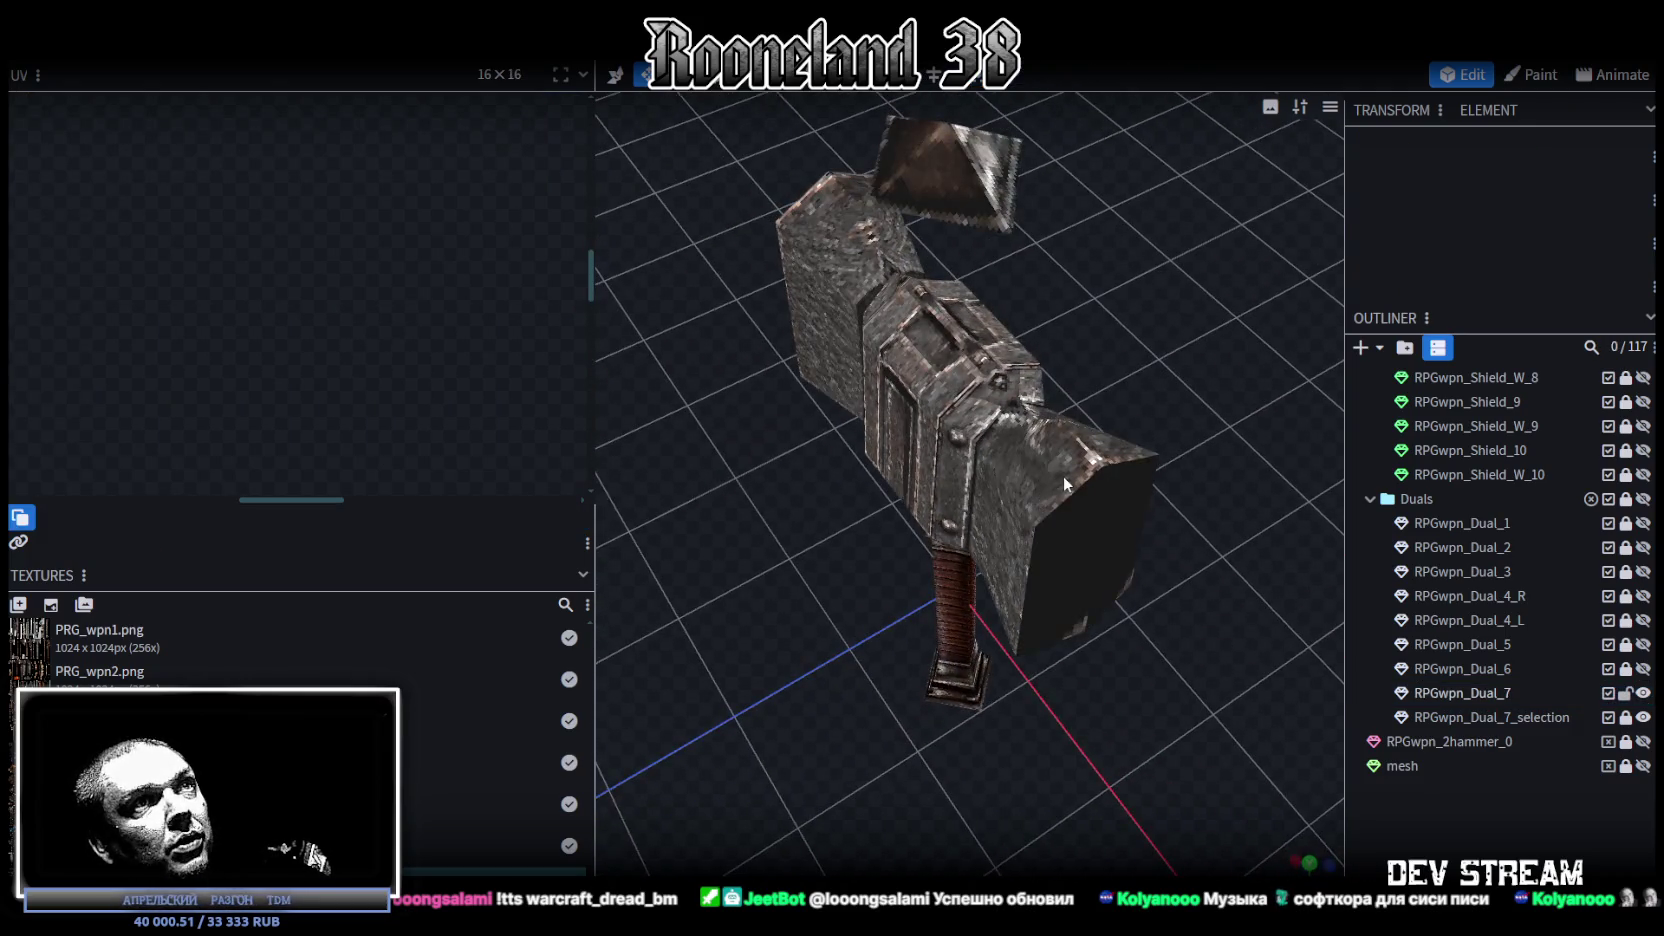
pyautogui.click(1066, 476)
pyautogui.moveTo(722, 503); pyautogui.dragTo(921, 540)
pyautogui.click(855, 563)
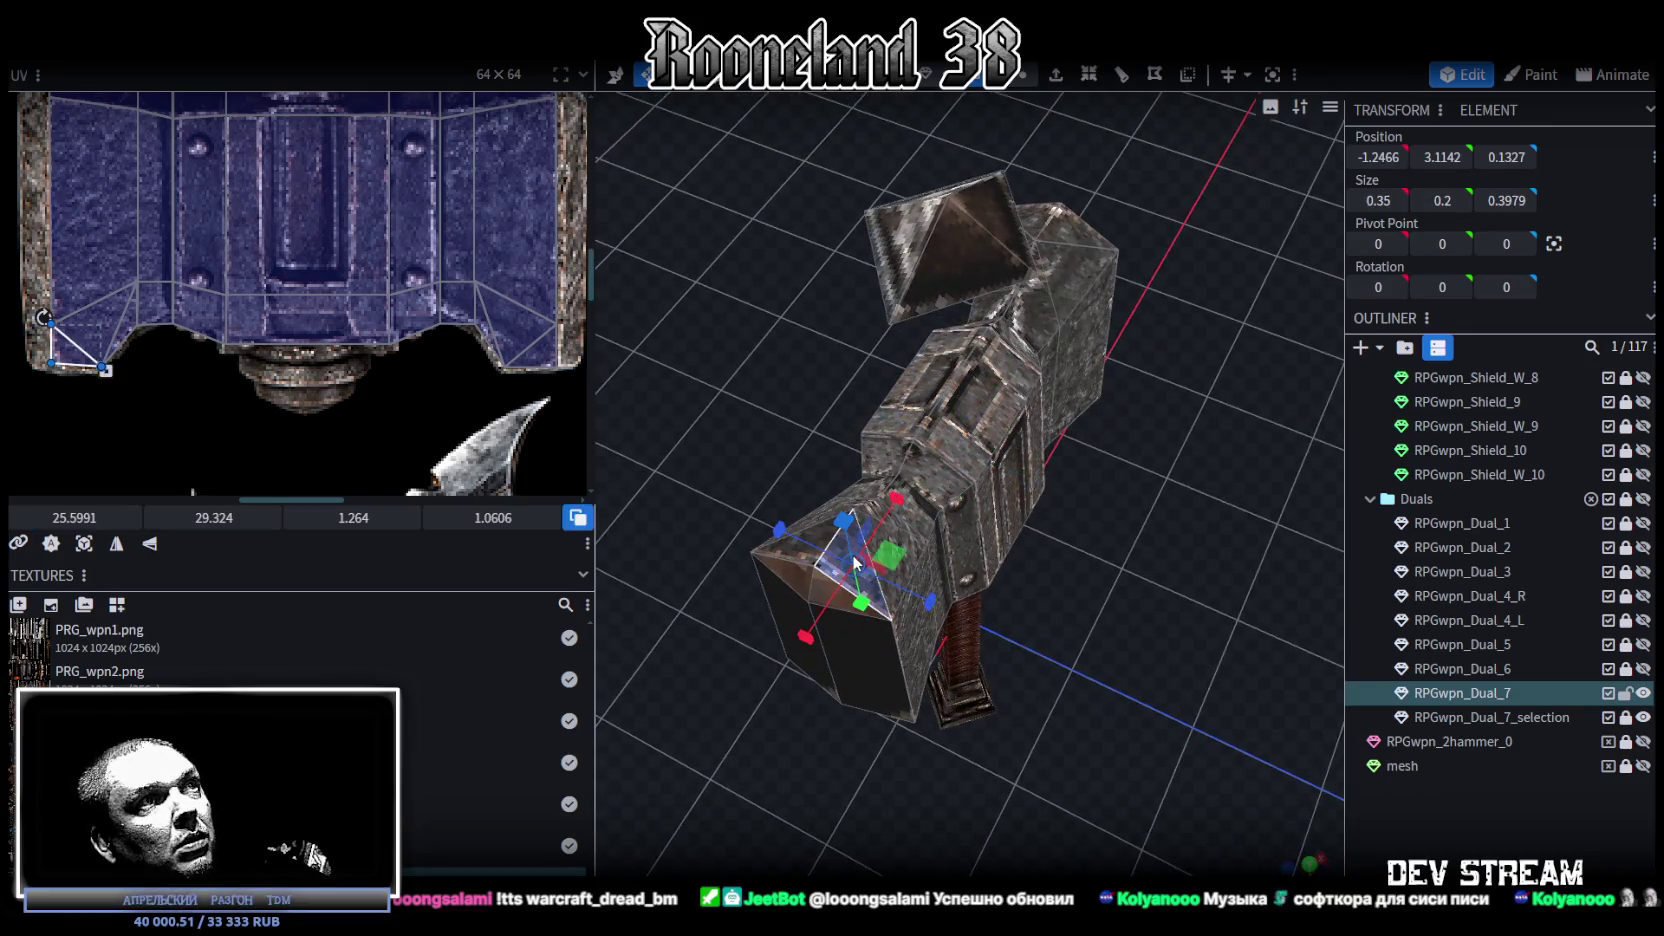
pyautogui.click(917, 650)
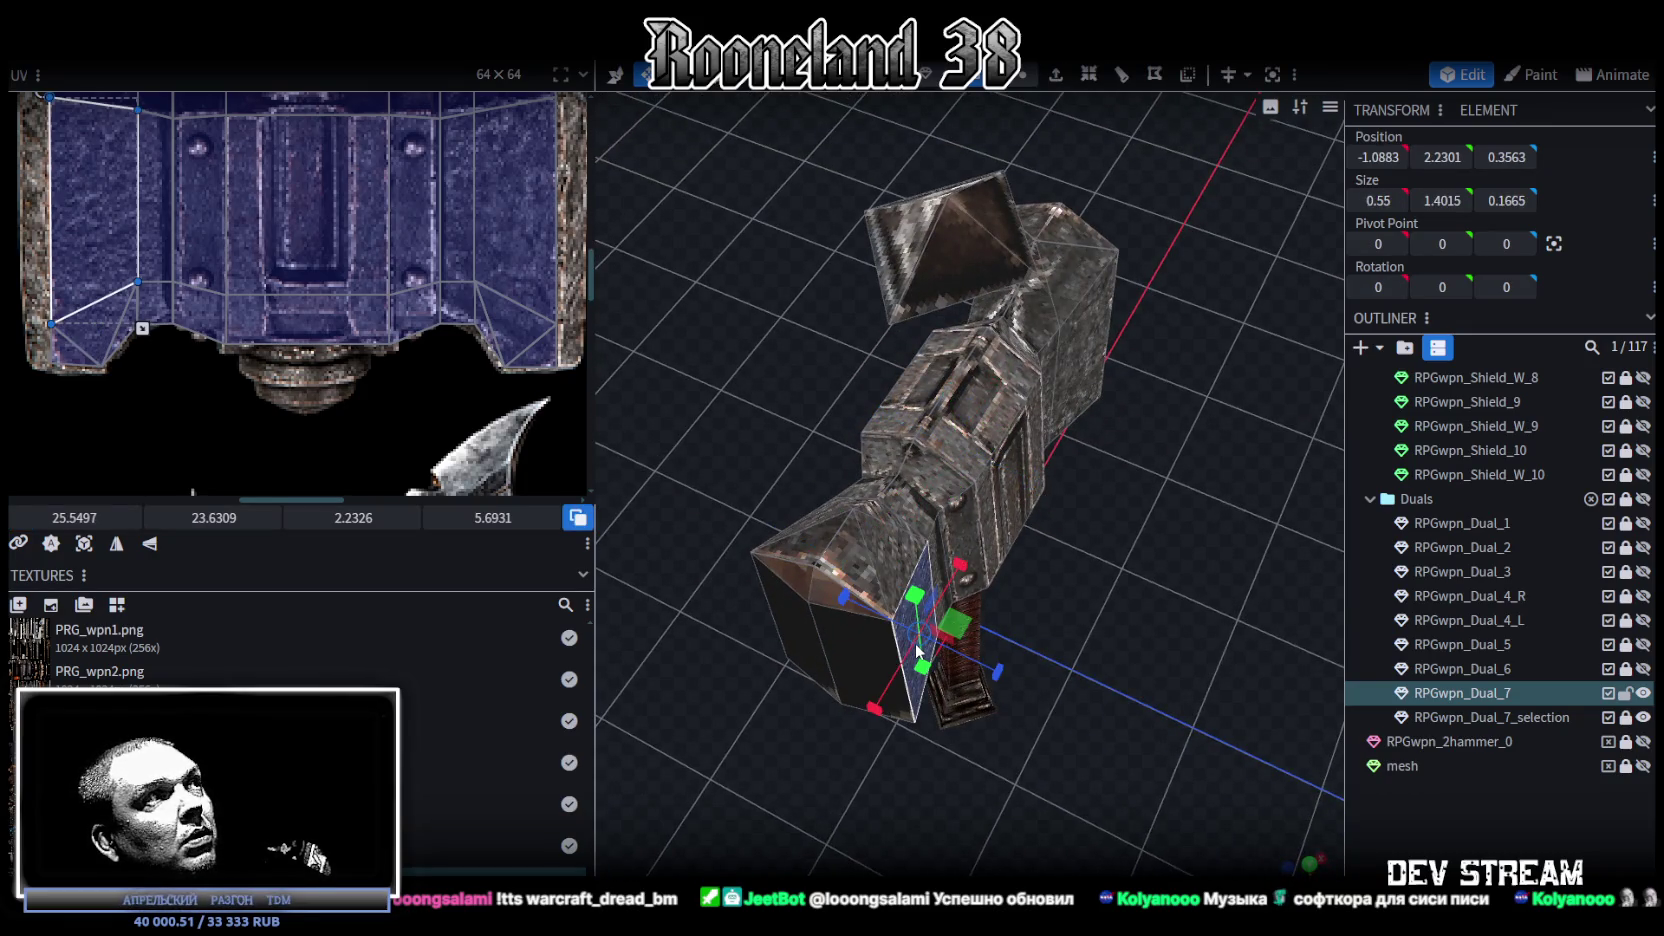
pyautogui.click(861, 576)
# Step: Select the end block's front face and add the right front face
pyautogui.moveTo(861, 576)
pyautogui.mouseDown()
pyautogui.moveTo(1050, 638)
pyautogui.moveTo(972, 542)
pyautogui.moveTo(1115, 538)
pyautogui.mouseUp()
pyautogui.moveTo(975, 418)
pyautogui.mouseDown()
pyautogui.moveTo(1089, 566)
pyautogui.moveTo(1081, 521)
pyautogui.mouseUp()
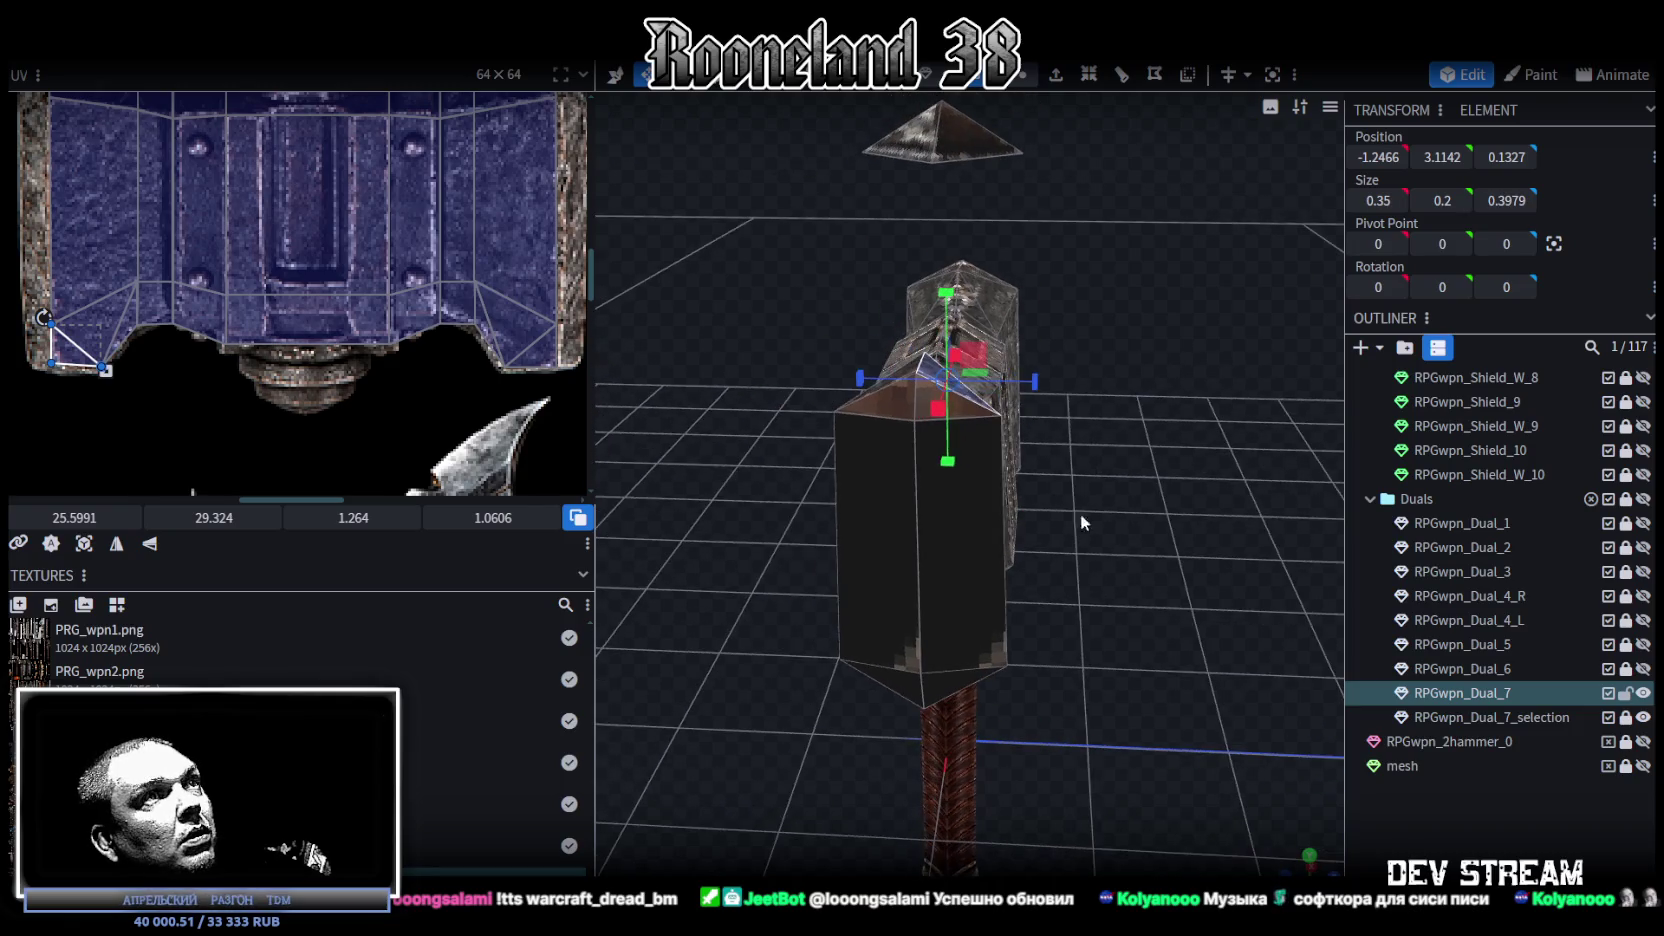
pyautogui.click(920, 387)
pyautogui.click(897, 412)
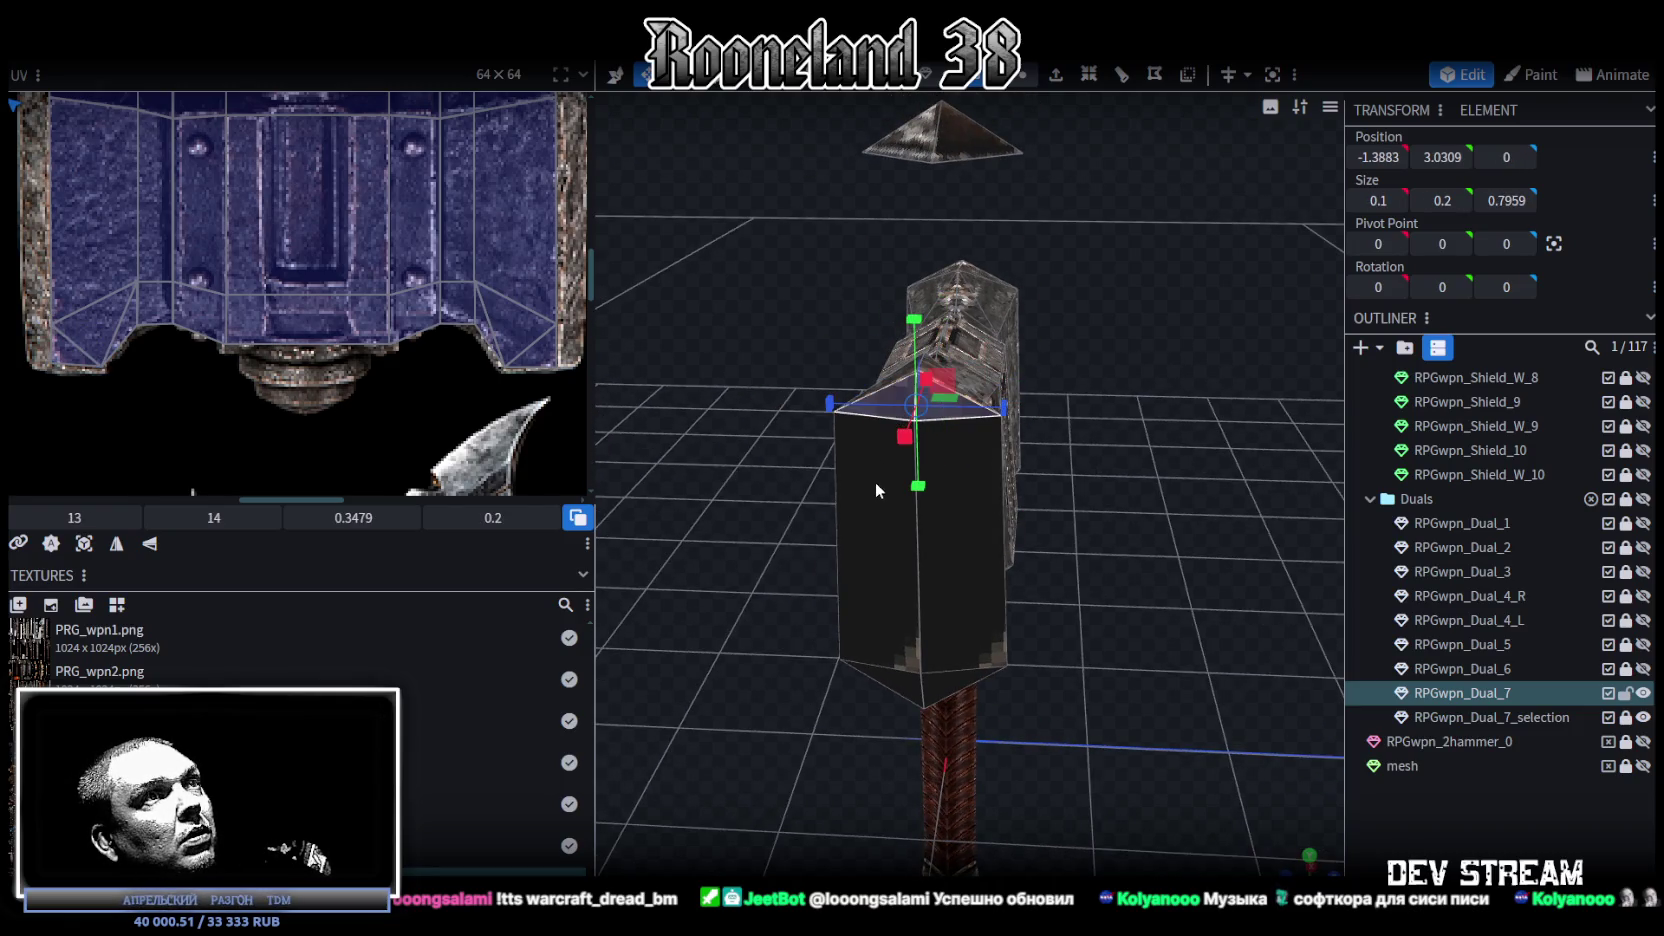
pyautogui.click(875, 482)
pyautogui.click(957, 627)
pyautogui.moveTo(1190, 520); pyautogui.dragTo(696, 497)
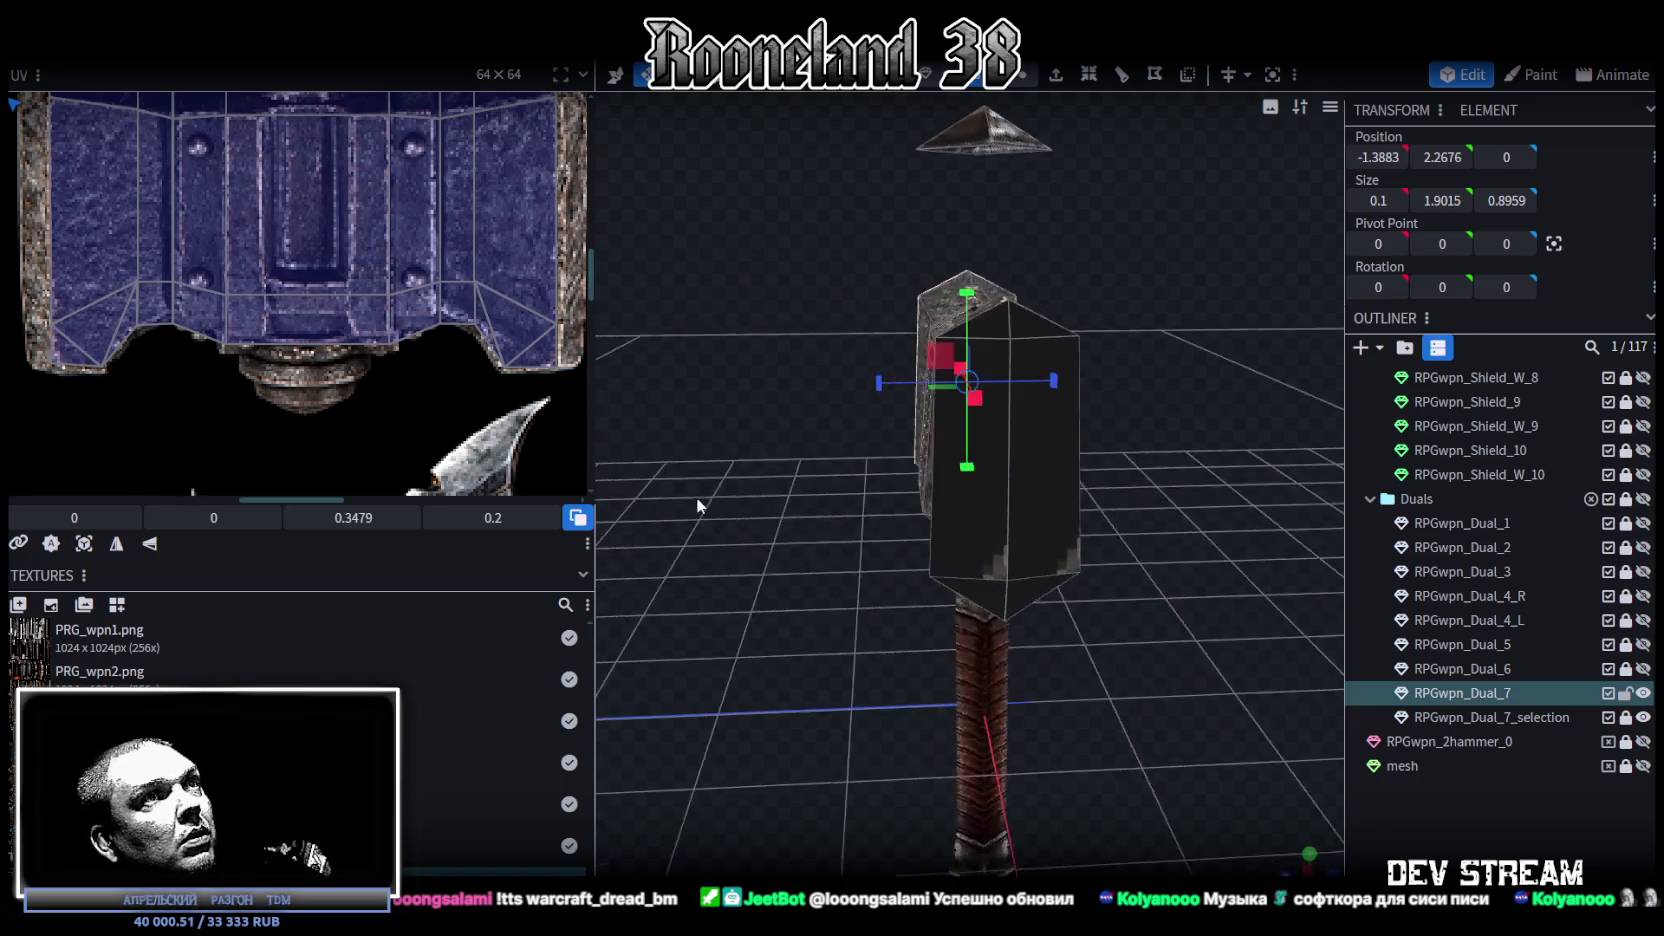
pyautogui.click(993, 568)
pyautogui.keyDown('shift'); pyautogui.click(1030, 576); pyautogui.keyUp('shift')
pyautogui.moveTo(774, 474); pyautogui.dragTo(1150, 486)
# Step: Switch to front ortho view and UV-project the selected end block faces from view
pyautogui.scroll(-3, 231, 371)
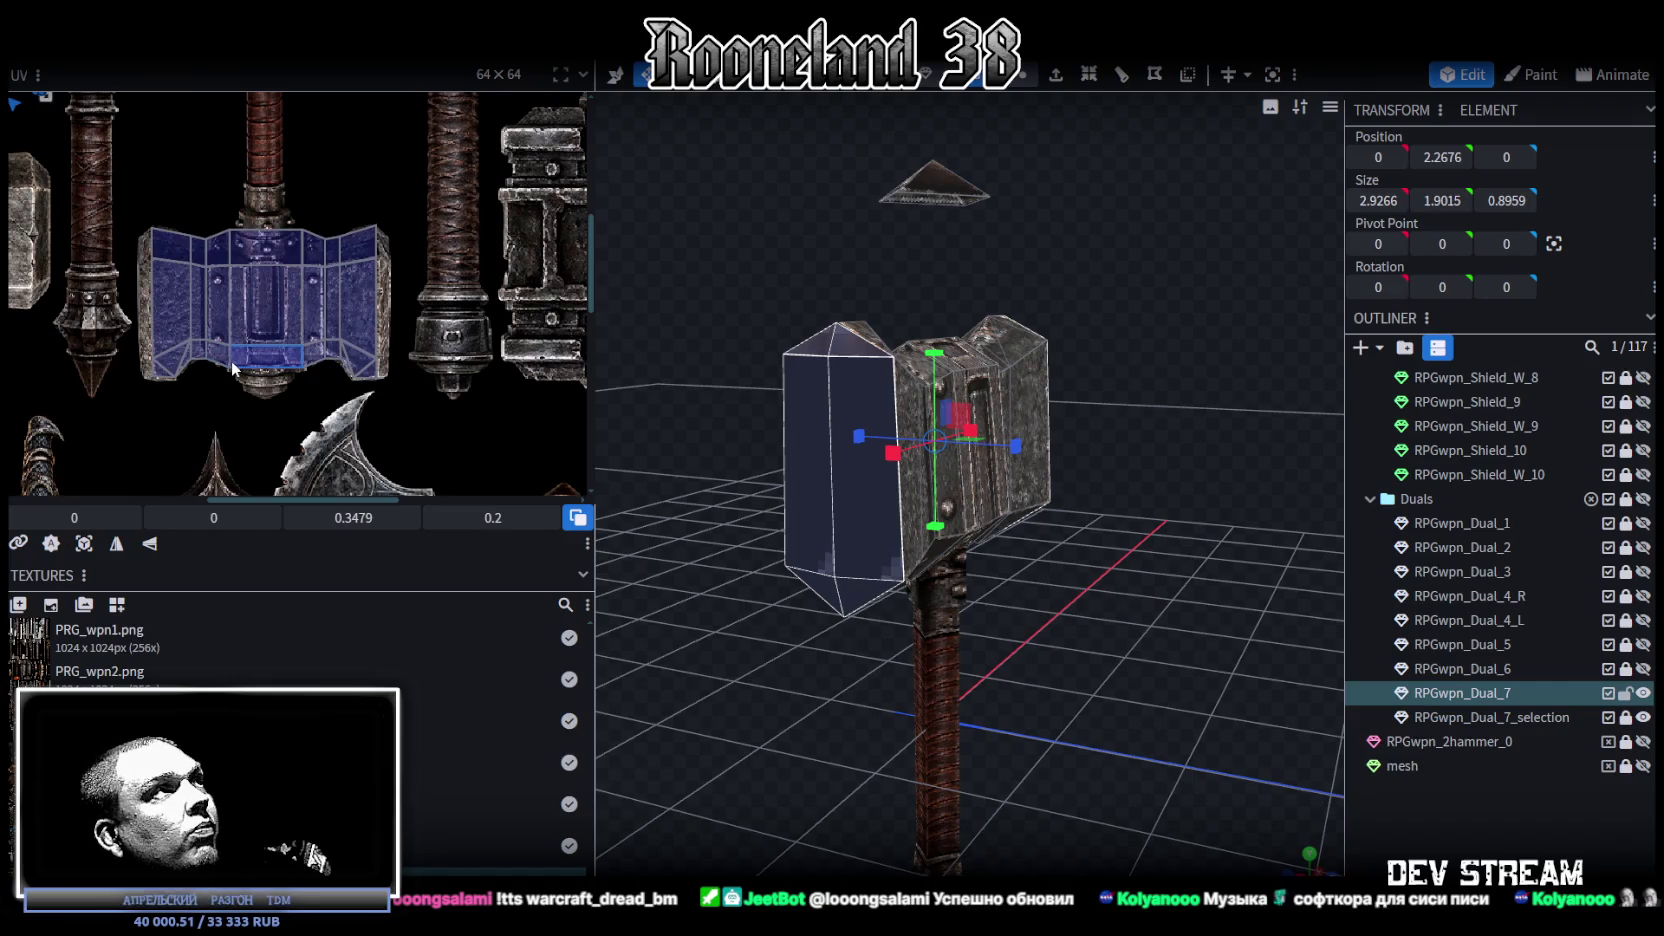
pyautogui.scroll(-1, 462, 338)
pyautogui.scroll(-2, 450, 355)
pyautogui.scroll(-1, 432, 378)
pyautogui.scroll(-1, 416, 404)
pyautogui.scroll(2, 416, 396)
pyautogui.scroll(1, 322, 346)
pyautogui.scroll(1, 352, 356)
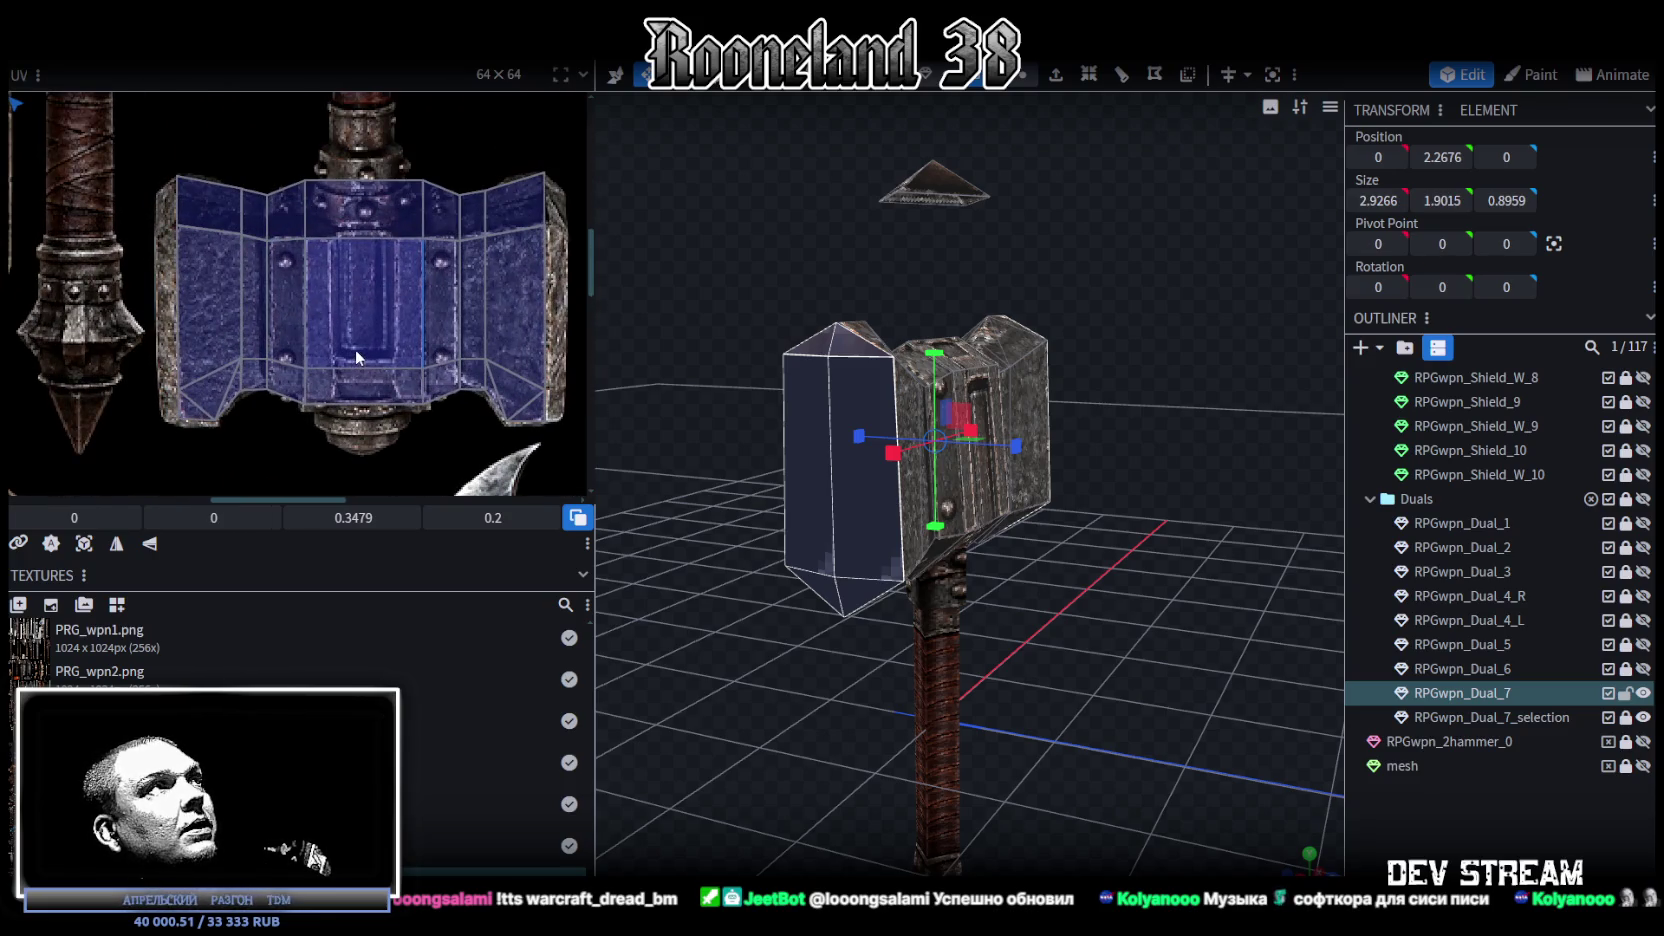
pyautogui.moveTo(1072, 649)
pyautogui.mouseDown()
pyautogui.moveTo(1106, 641)
pyautogui.moveTo(1045, 656)
pyautogui.moveTo(1110, 640)
pyautogui.mouseUp()
pyautogui.press('KP_1')
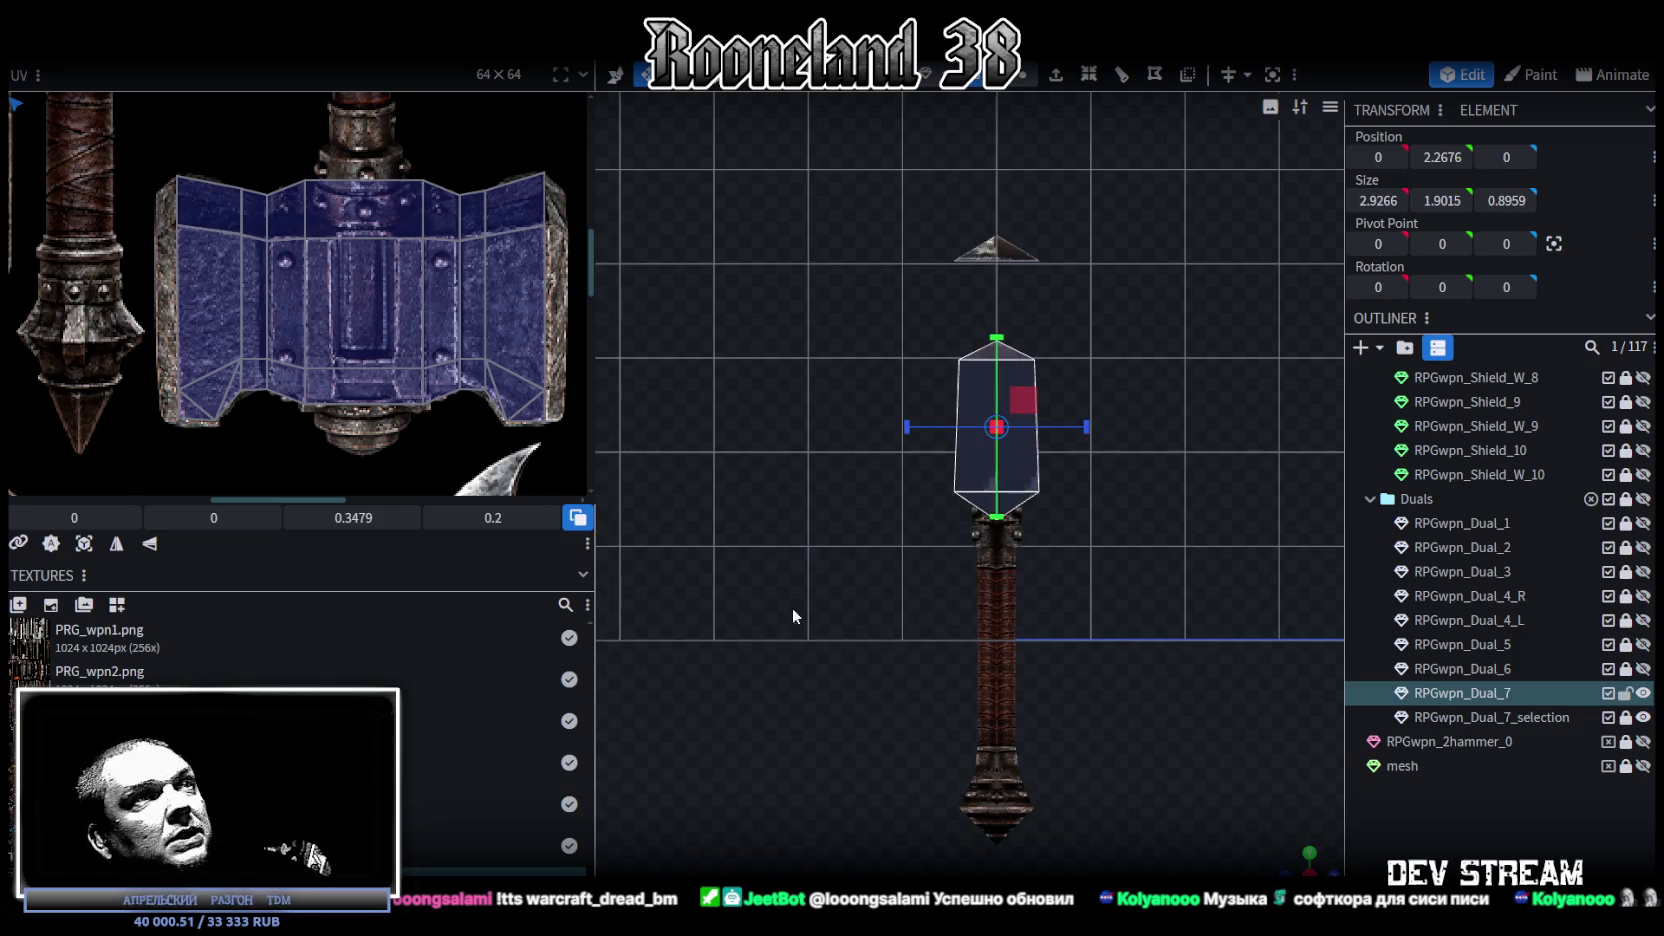
pyautogui.click(85, 543)
# Step: Move and enlarge the projected UV island onto the atlas's blue head strip
pyautogui.scroll(-1, 205, 410)
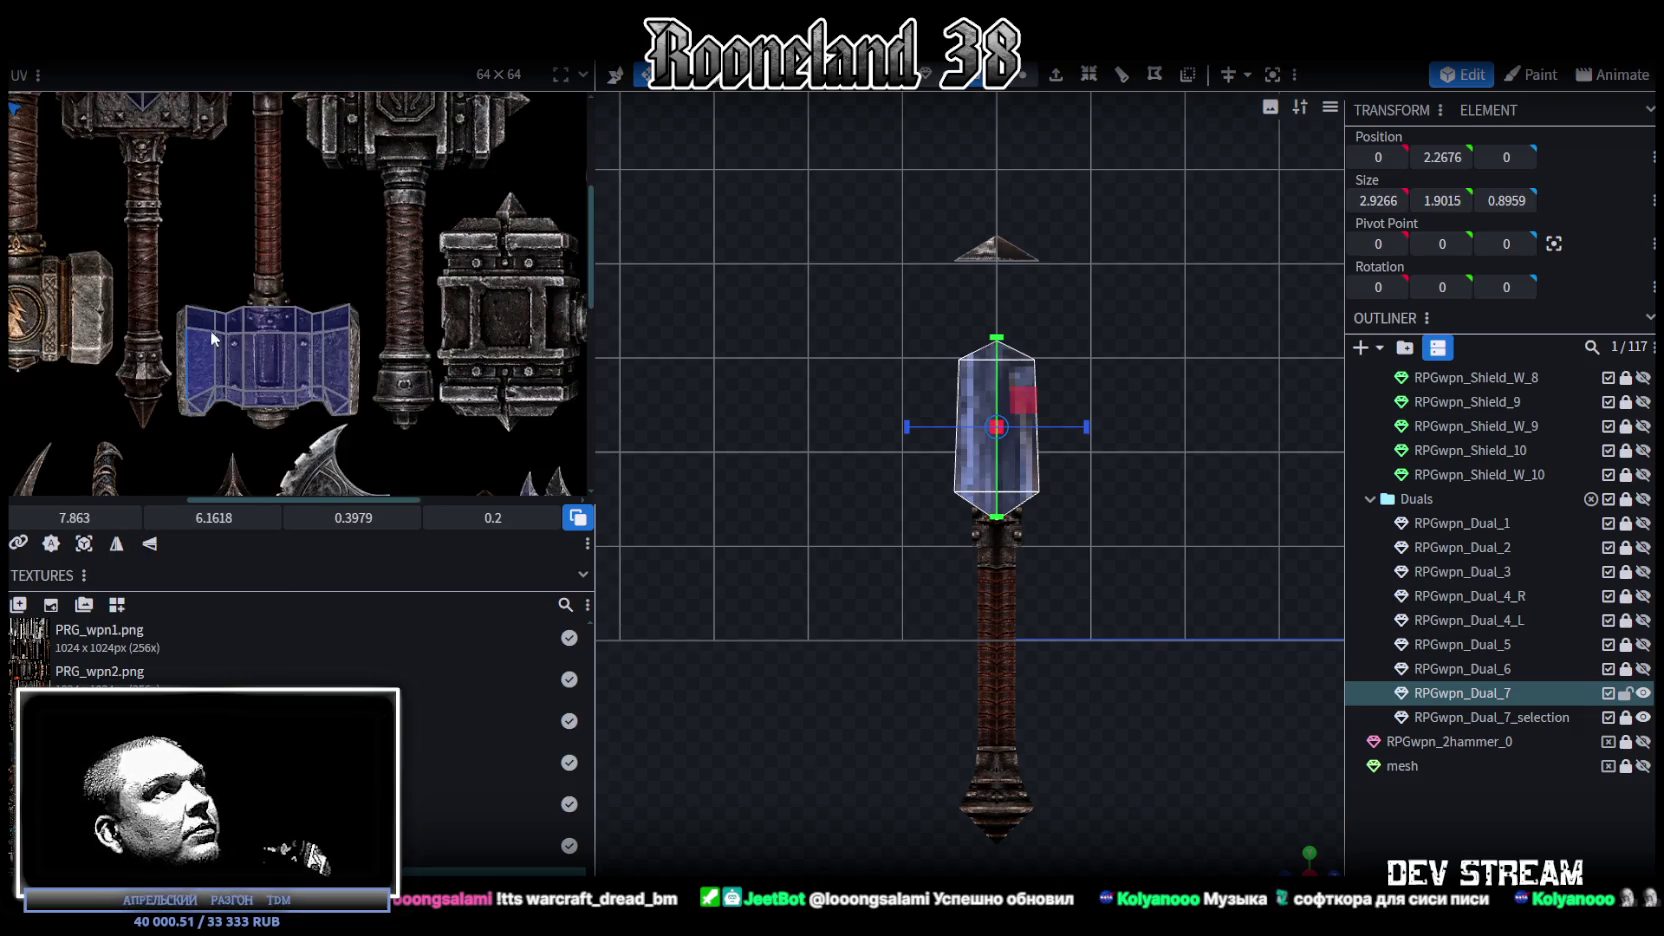
pyautogui.scroll(-1, 211, 332)
pyautogui.scroll(-1, 90, 255)
pyautogui.moveTo(62, 215); pyautogui.dragTo(210, 398)
pyautogui.scroll(2, 230, 360)
pyautogui.scroll(1, 324, 280)
pyautogui.moveTo(324, 270); pyautogui.dragTo(309, 230, button='middle')
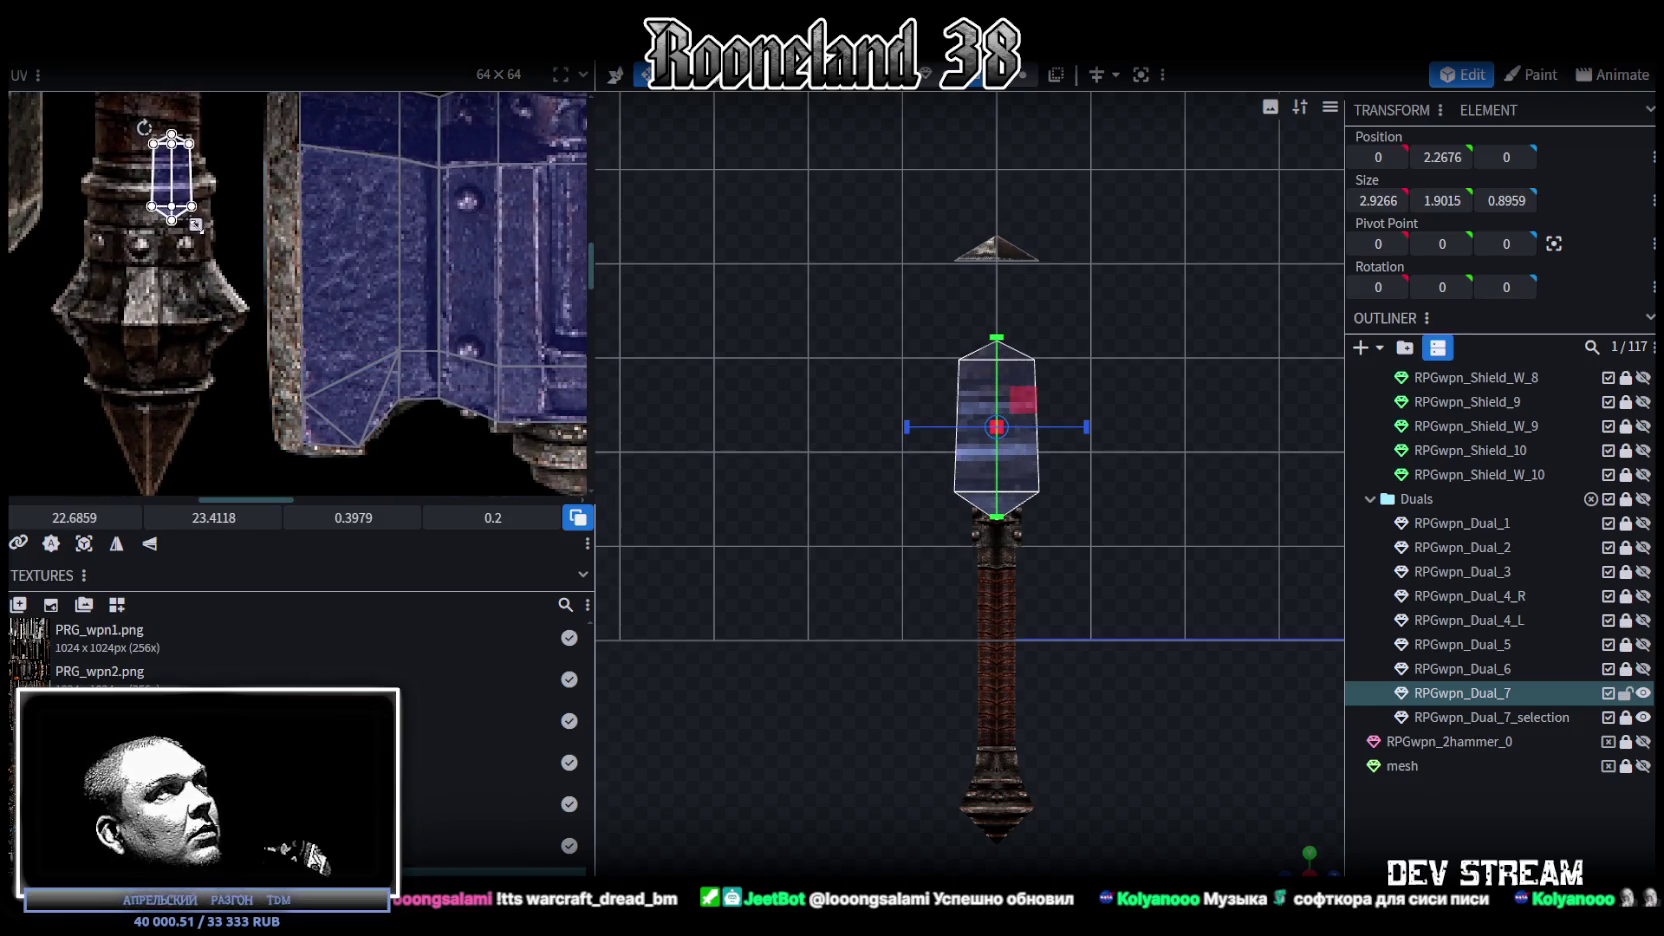
pyautogui.moveTo(202, 229); pyautogui.dragTo(263, 390)
pyautogui.moveTo(202, 233); pyautogui.dragTo(359, 241)
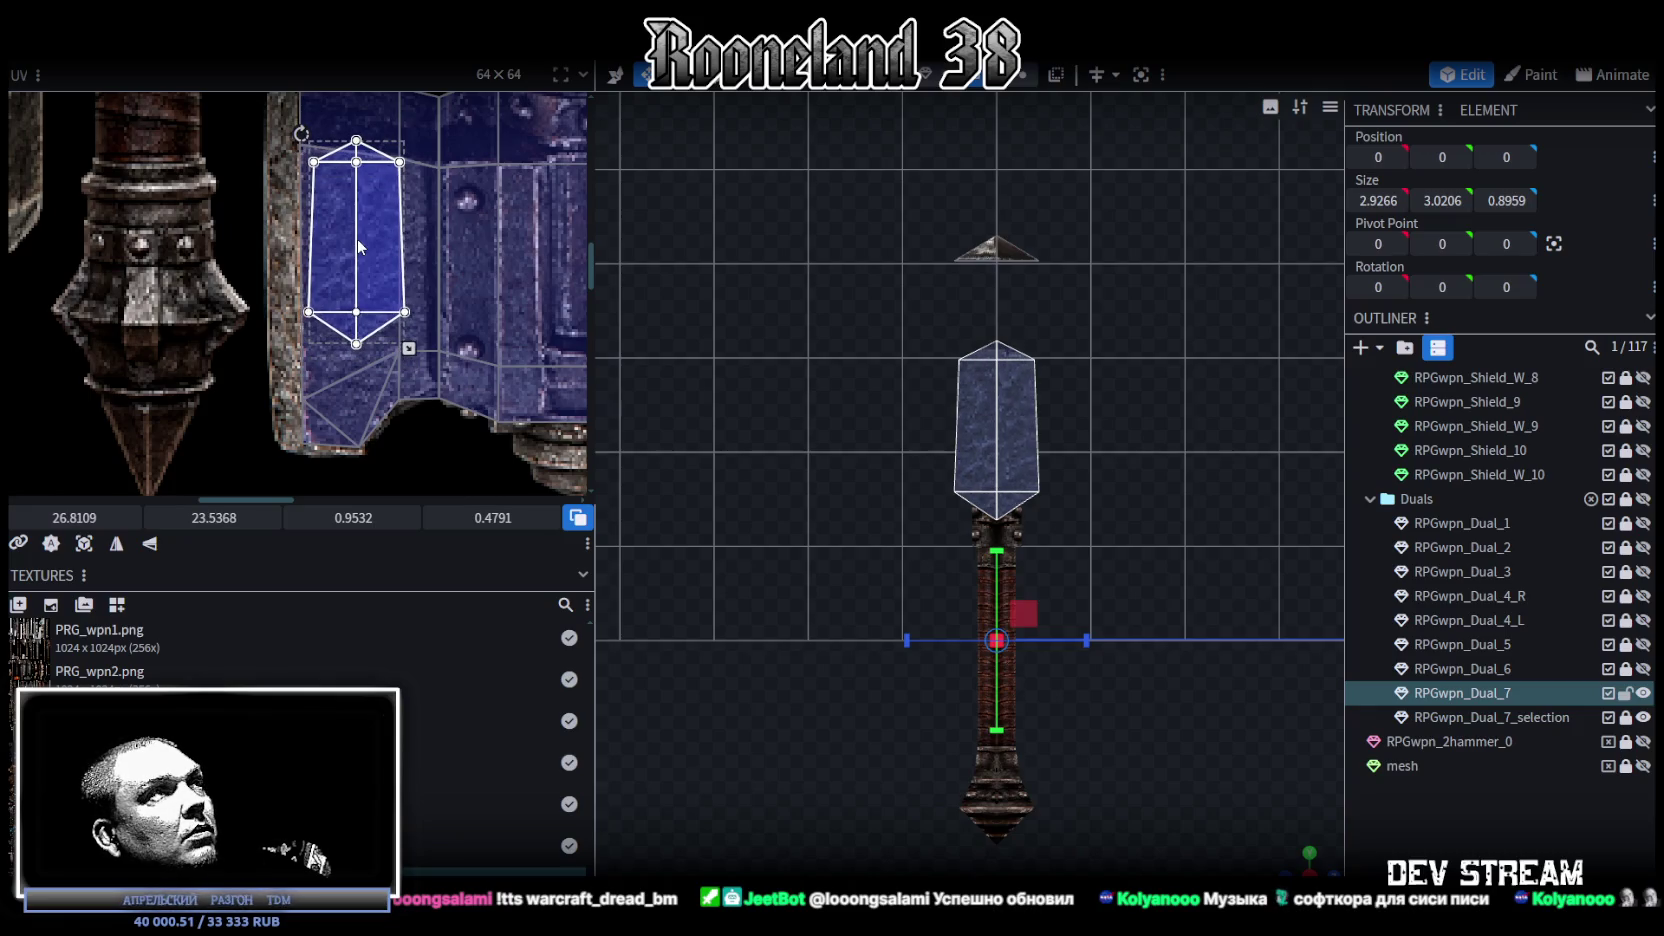
# Step: Select the end block's front face and shift its UV onto the head's right strip
pyautogui.moveTo(1295, 865)
pyautogui.mouseDown()
pyautogui.moveTo(1187, 578)
pyautogui.moveTo(1060, 452)
pyautogui.mouseUp()
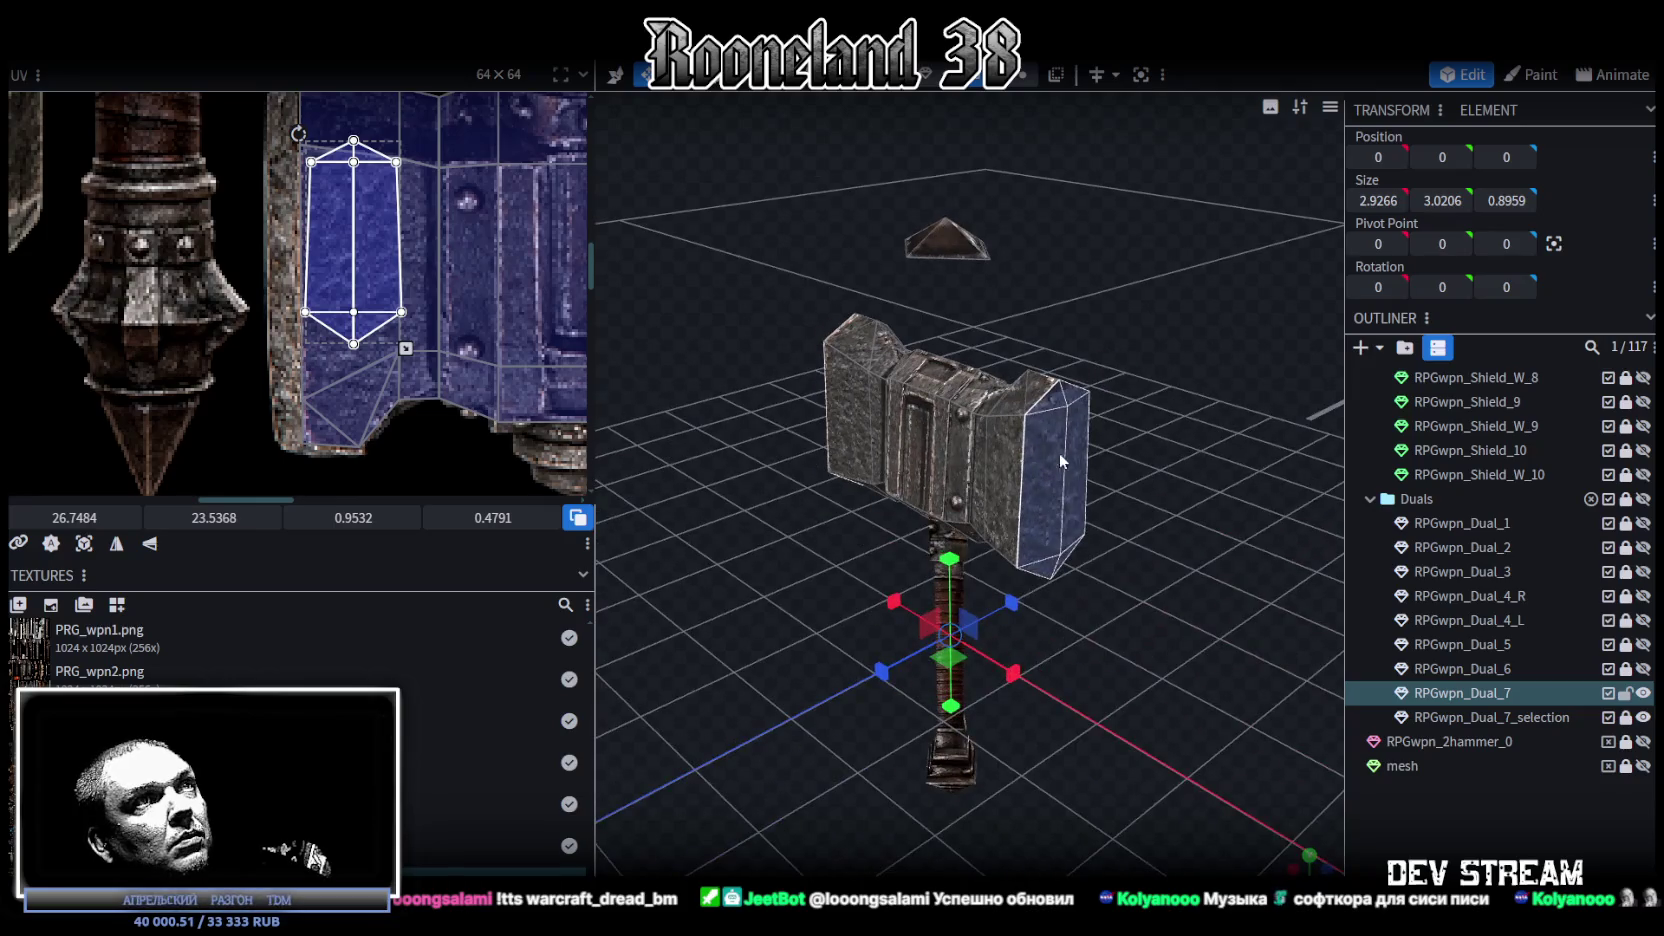
pyautogui.click(1029, 397)
pyautogui.click(1056, 402)
pyautogui.moveTo(1064, 414)
pyautogui.mouseDown()
pyautogui.moveTo(1176, 474)
pyautogui.moveTo(1157, 481)
pyautogui.mouseUp()
pyautogui.keyDown('shift'); pyautogui.click(1020, 367); pyautogui.keyUp('shift')
pyautogui.keyDown('shift'); pyautogui.click(975, 530); pyautogui.keyUp('shift')
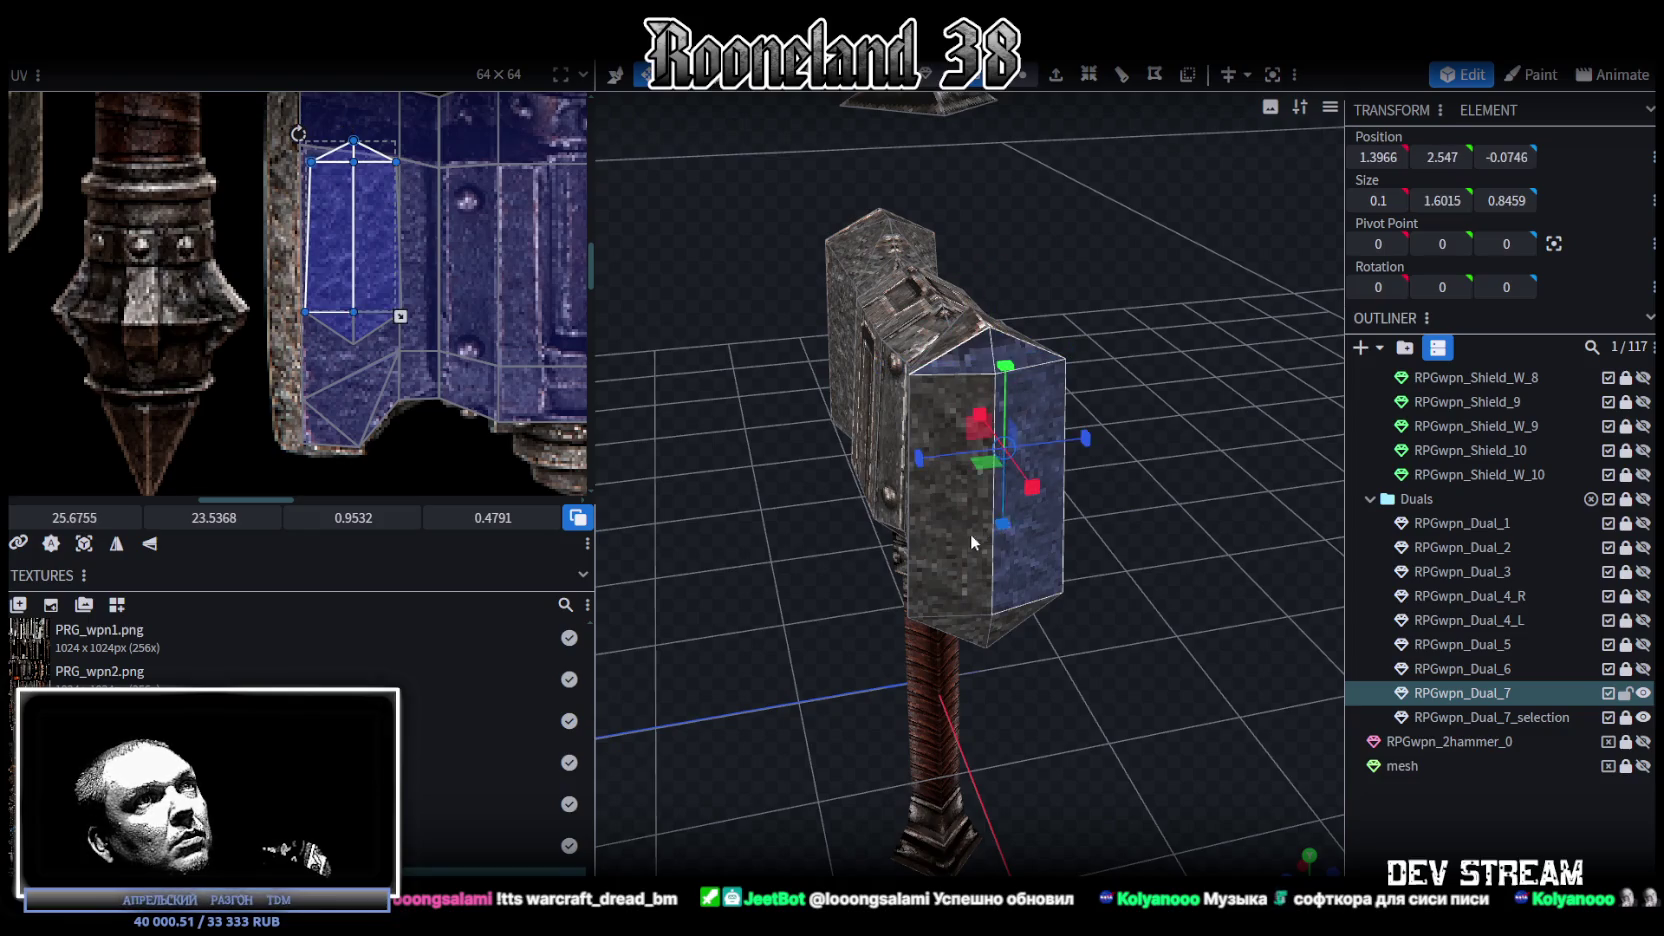
pyautogui.keyDown('shift'); pyautogui.click(982, 645); pyautogui.keyUp('shift')
pyautogui.scroll(-3, 178, 345)
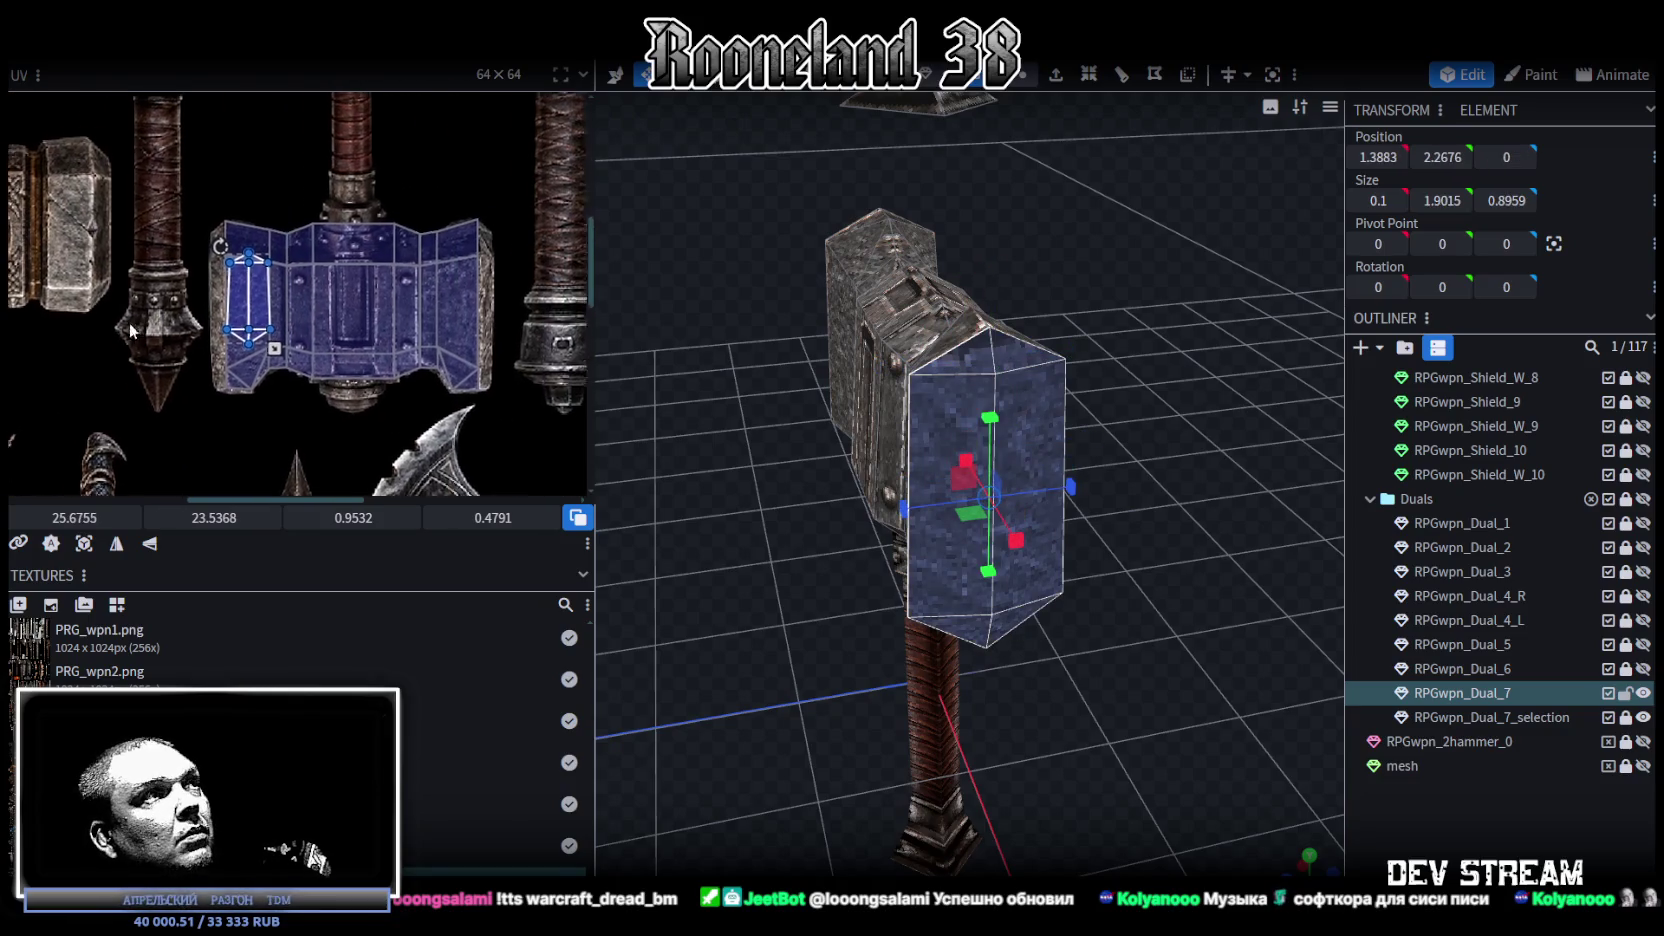
pyautogui.scroll(1, 178, 345)
pyautogui.moveTo(228, 318); pyautogui.dragTo(448, 318)
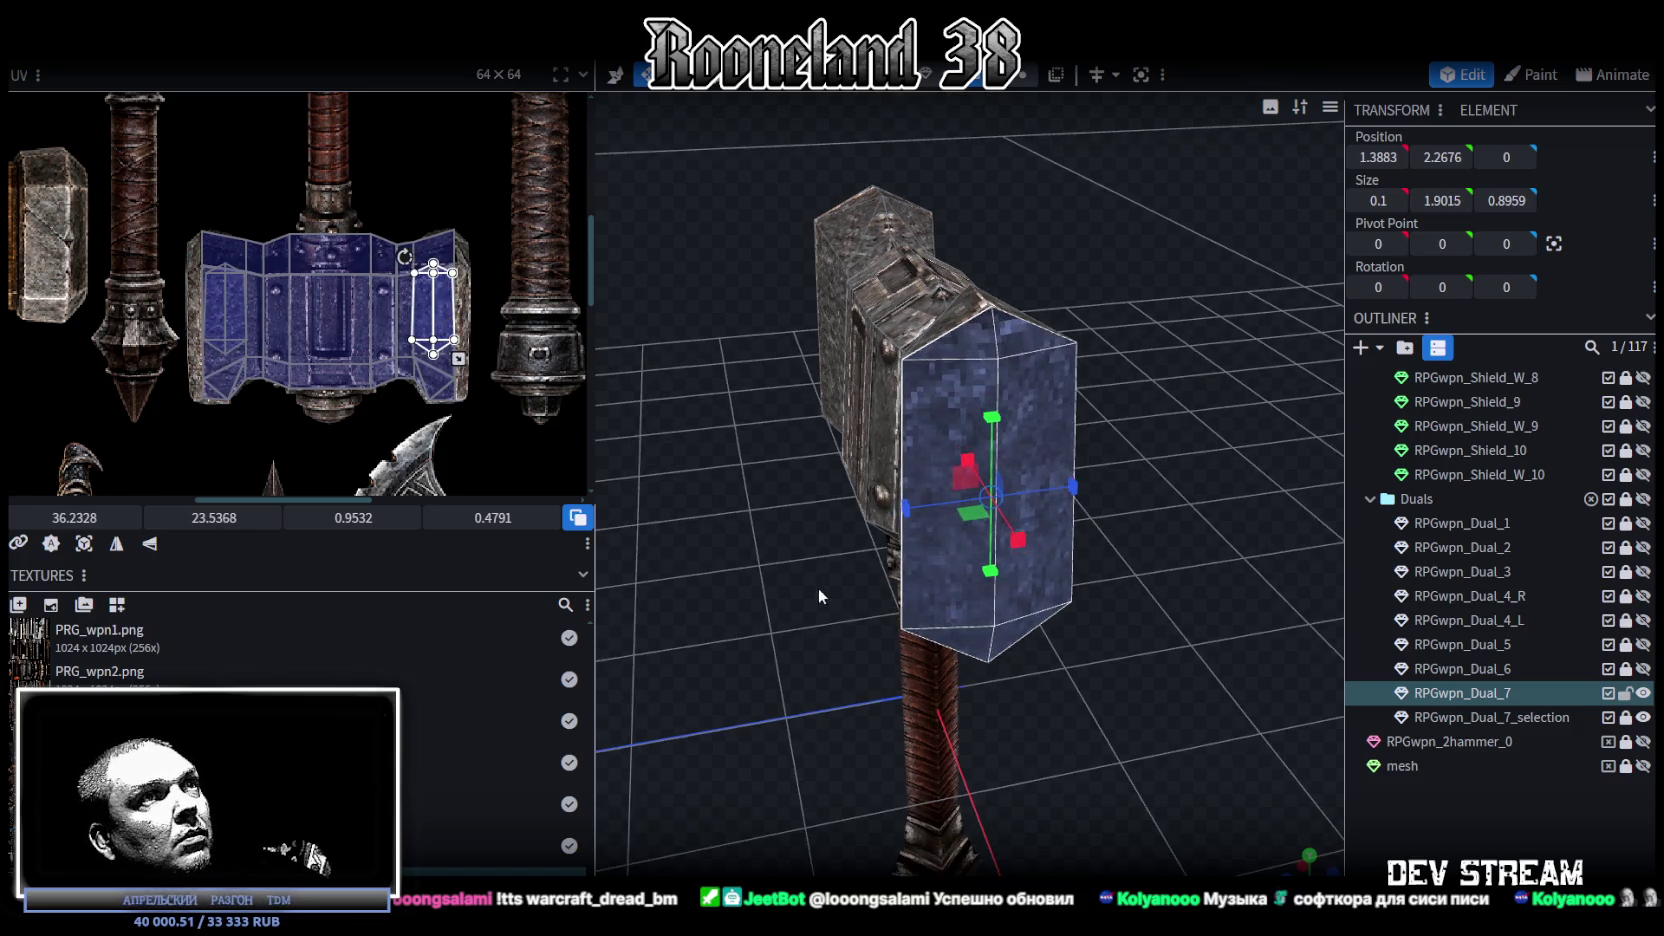
# Step: Select the head's top cap and left side face, and mirror their UVs vertically
pyautogui.moveTo(818, 588); pyautogui.dragTo(885, 588)
pyautogui.moveTo(877, 645); pyautogui.dragTo(951, 650)
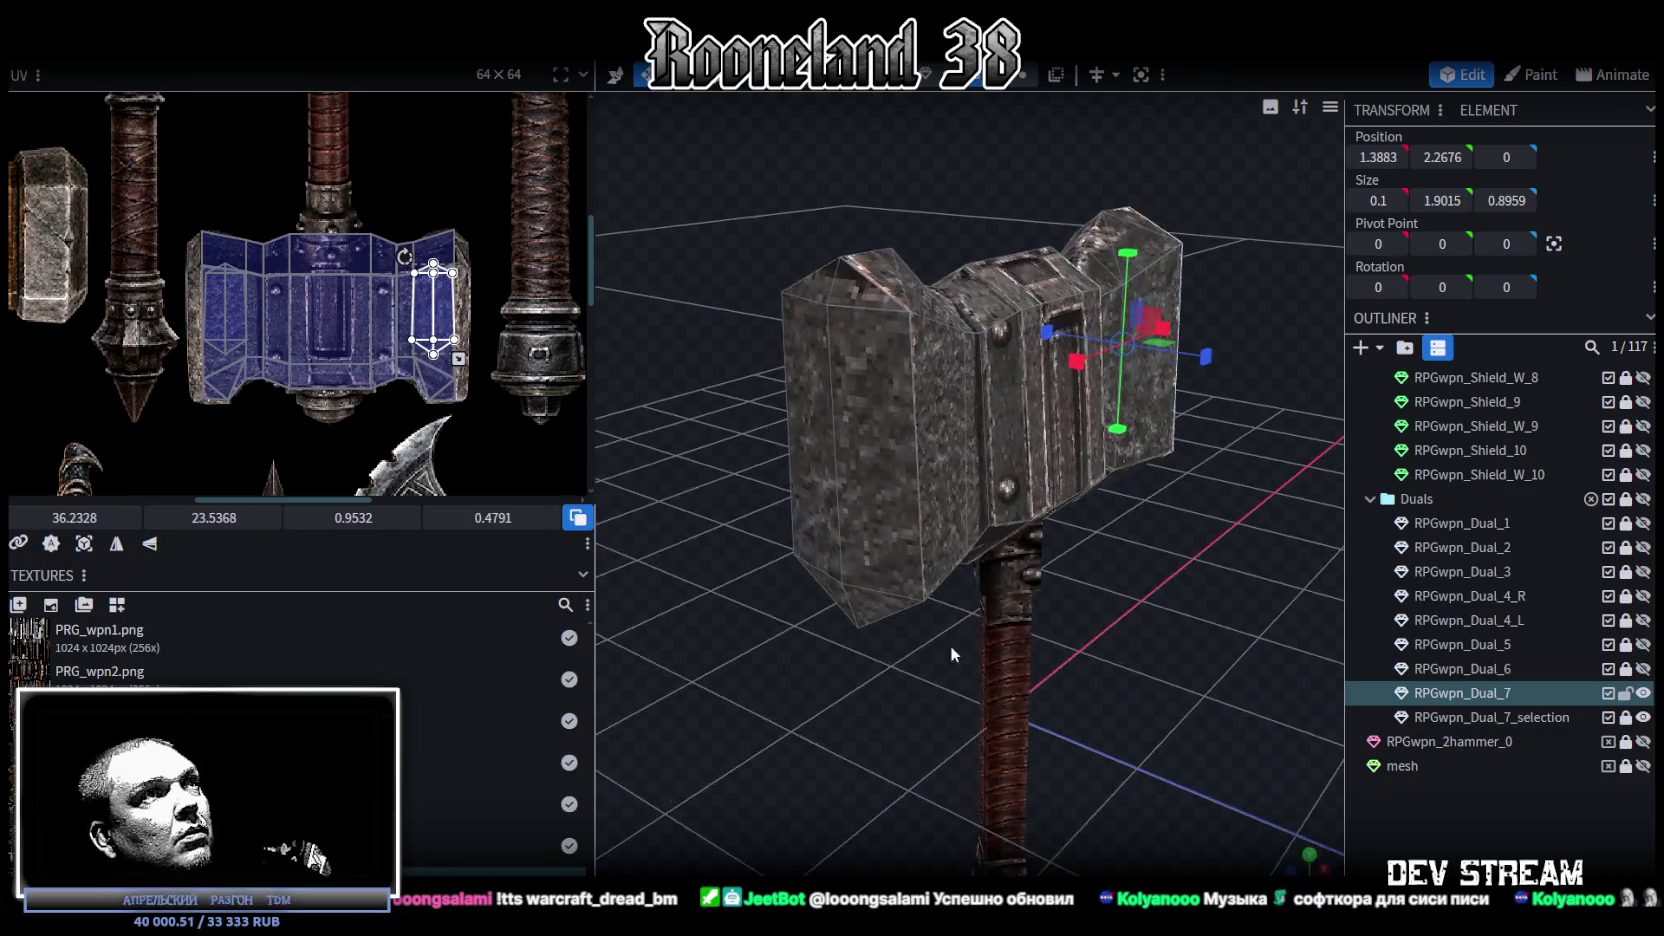
pyautogui.click(857, 302)
pyautogui.click(822, 350)
pyautogui.moveTo(842, 600)
pyautogui.mouseDown()
pyautogui.moveTo(1091, 218)
pyautogui.moveTo(1041, 247)
pyautogui.mouseUp()
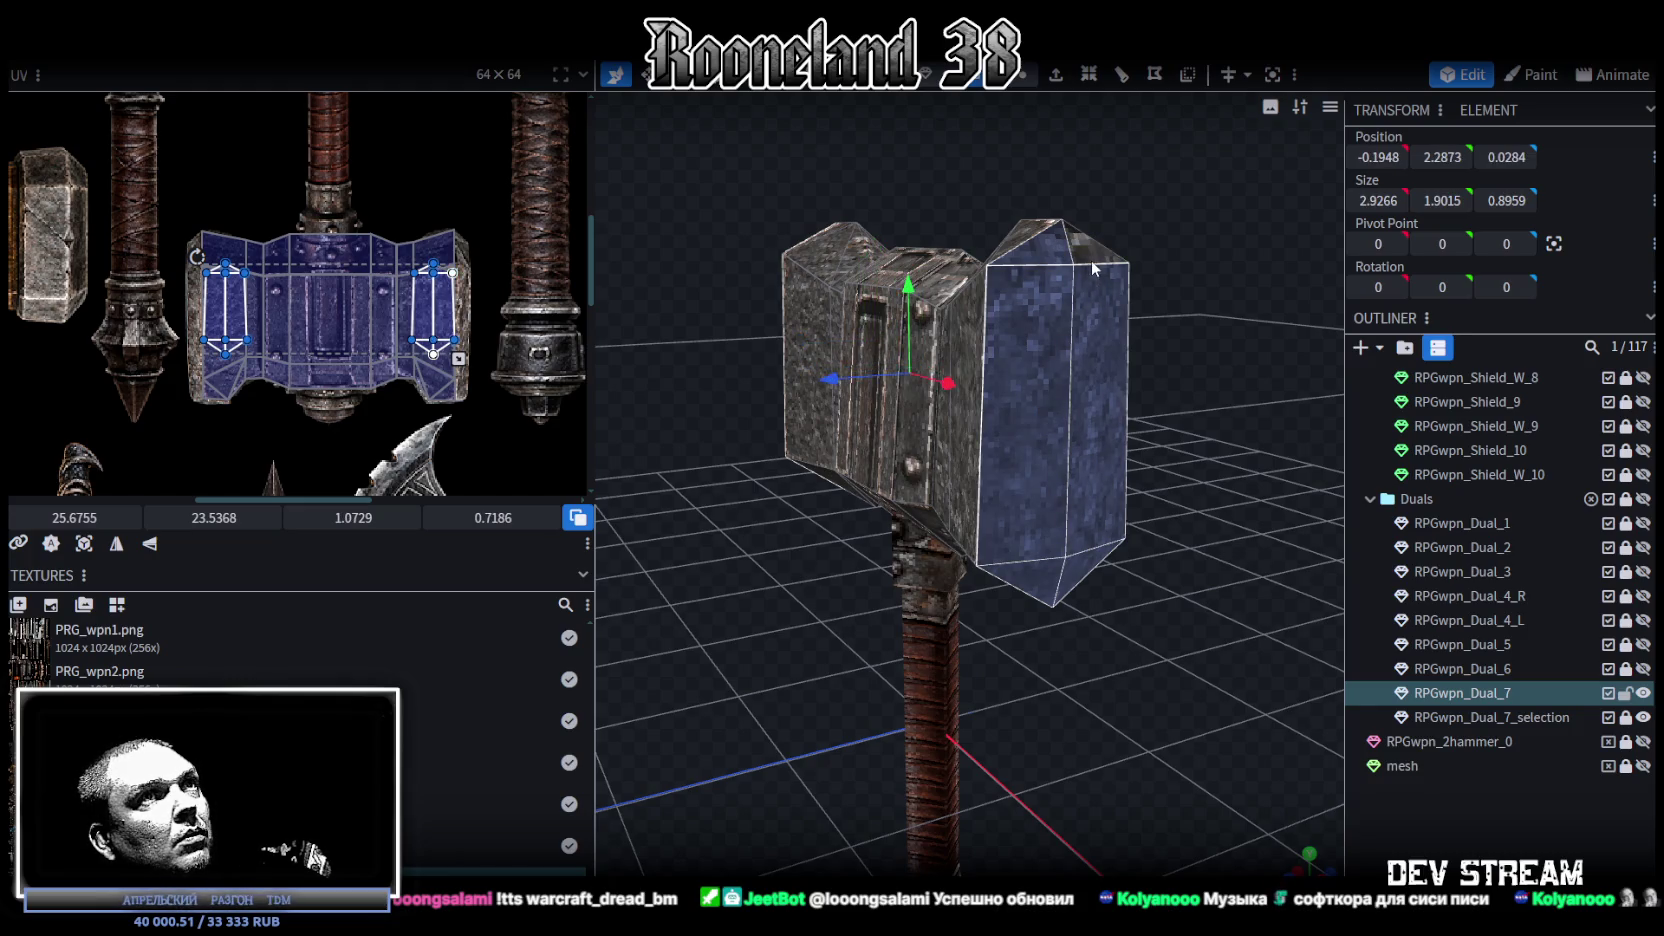
pyautogui.press('s')
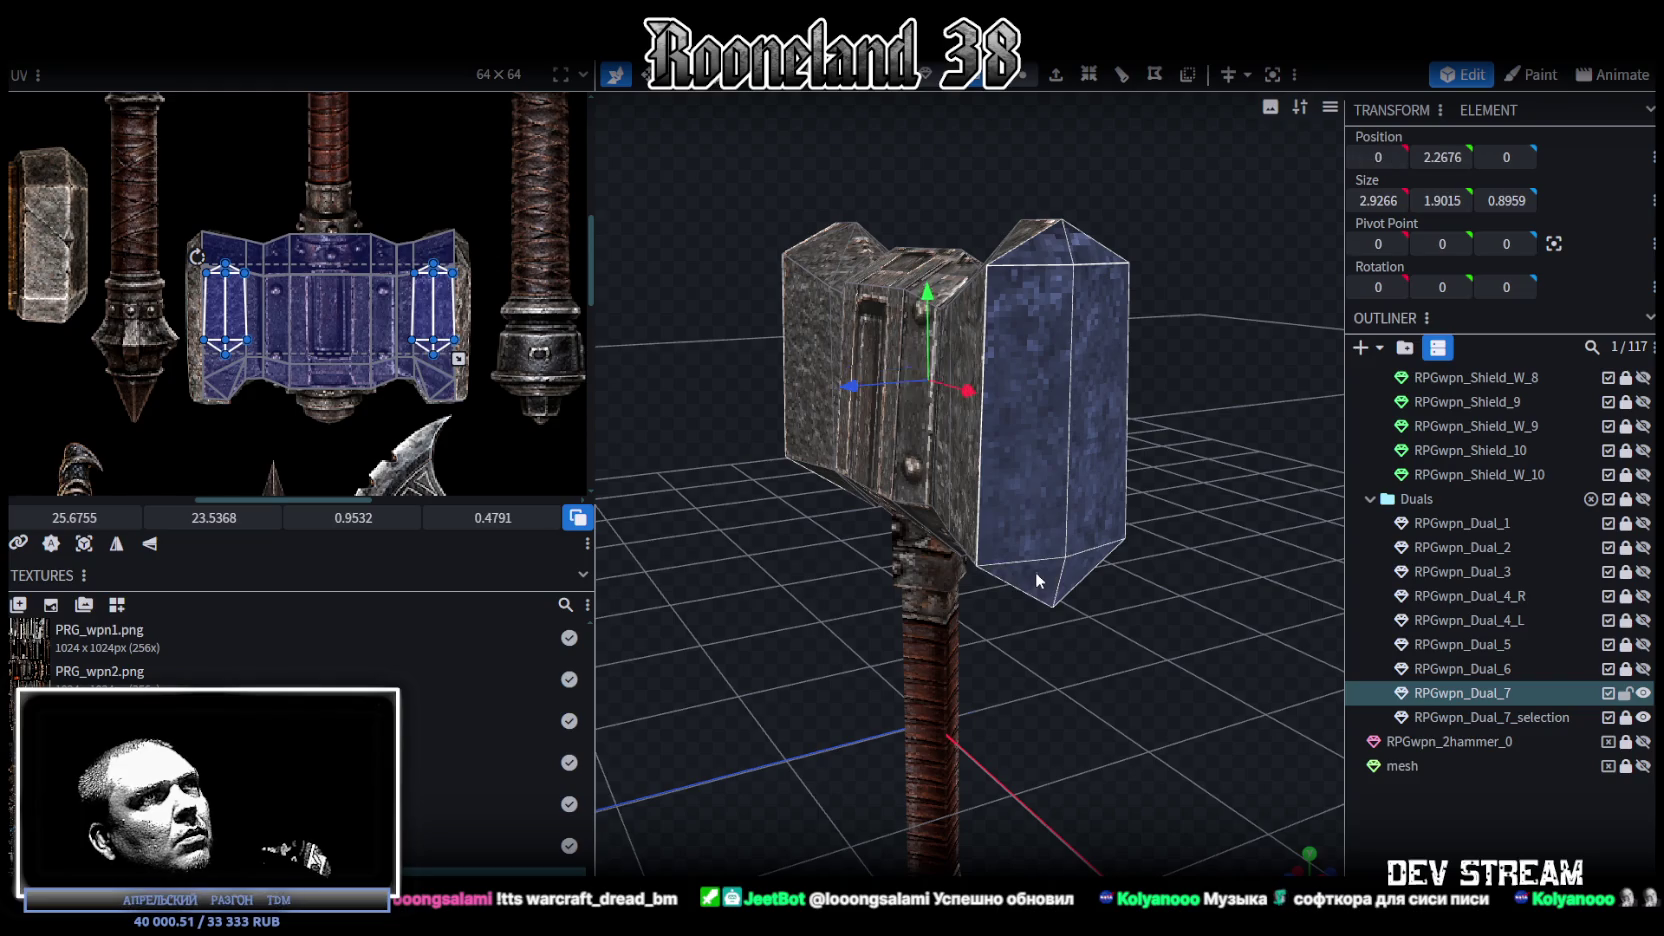
pyautogui.moveTo(744, 545); pyautogui.dragTo(822, 554)
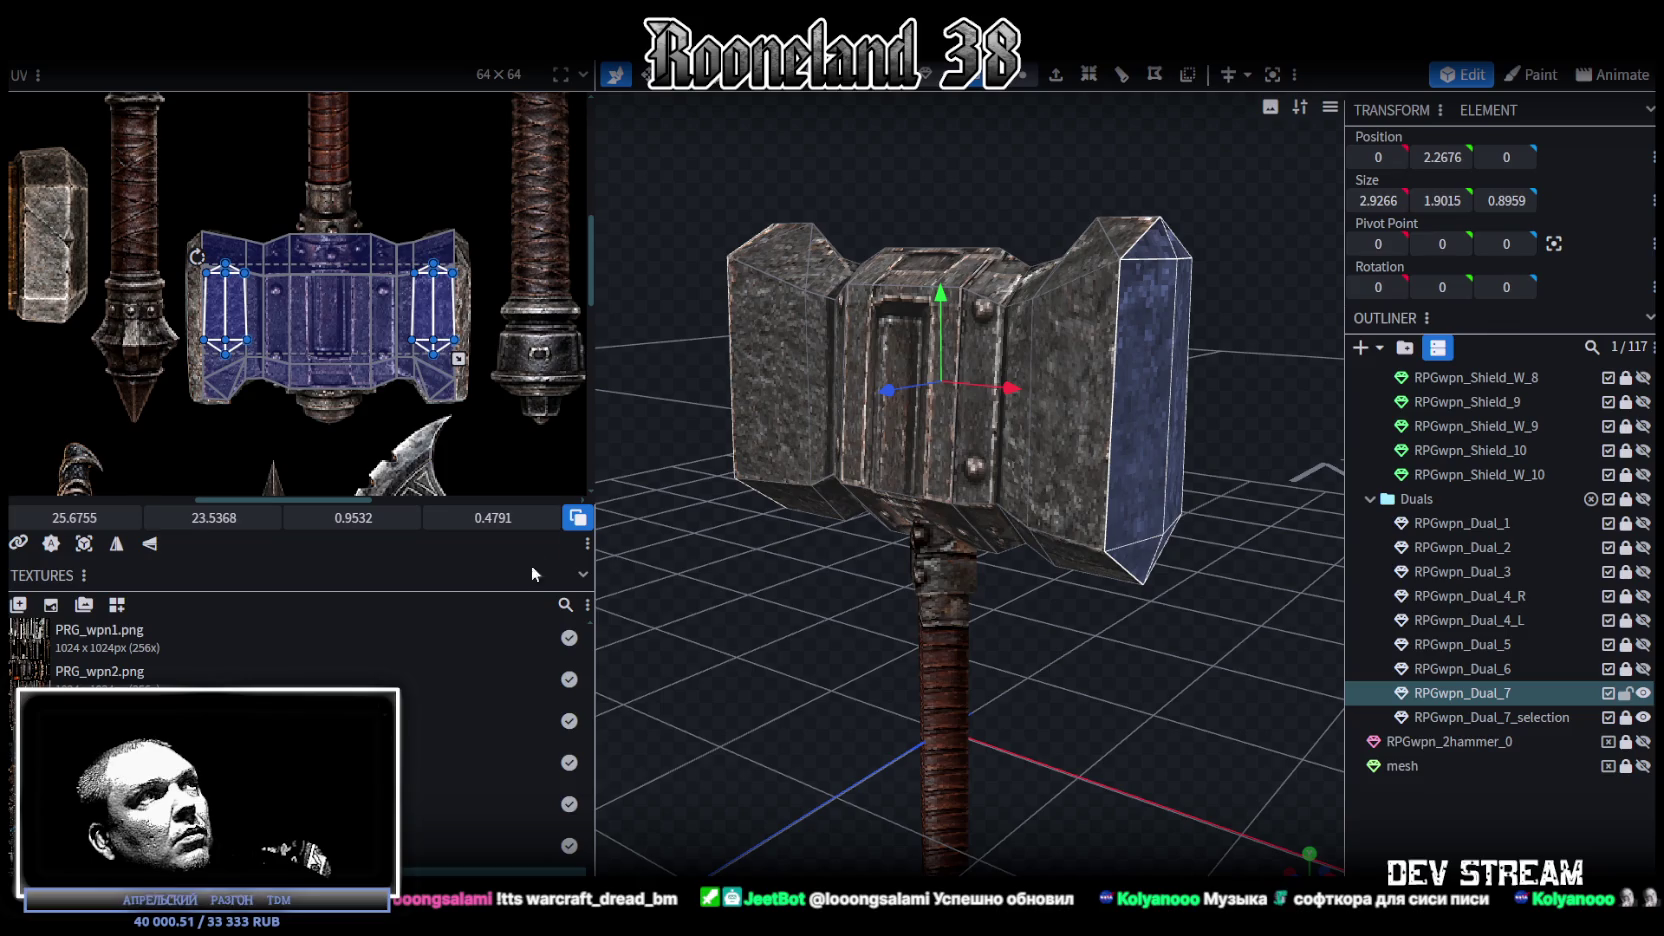
pyautogui.click(152, 545)
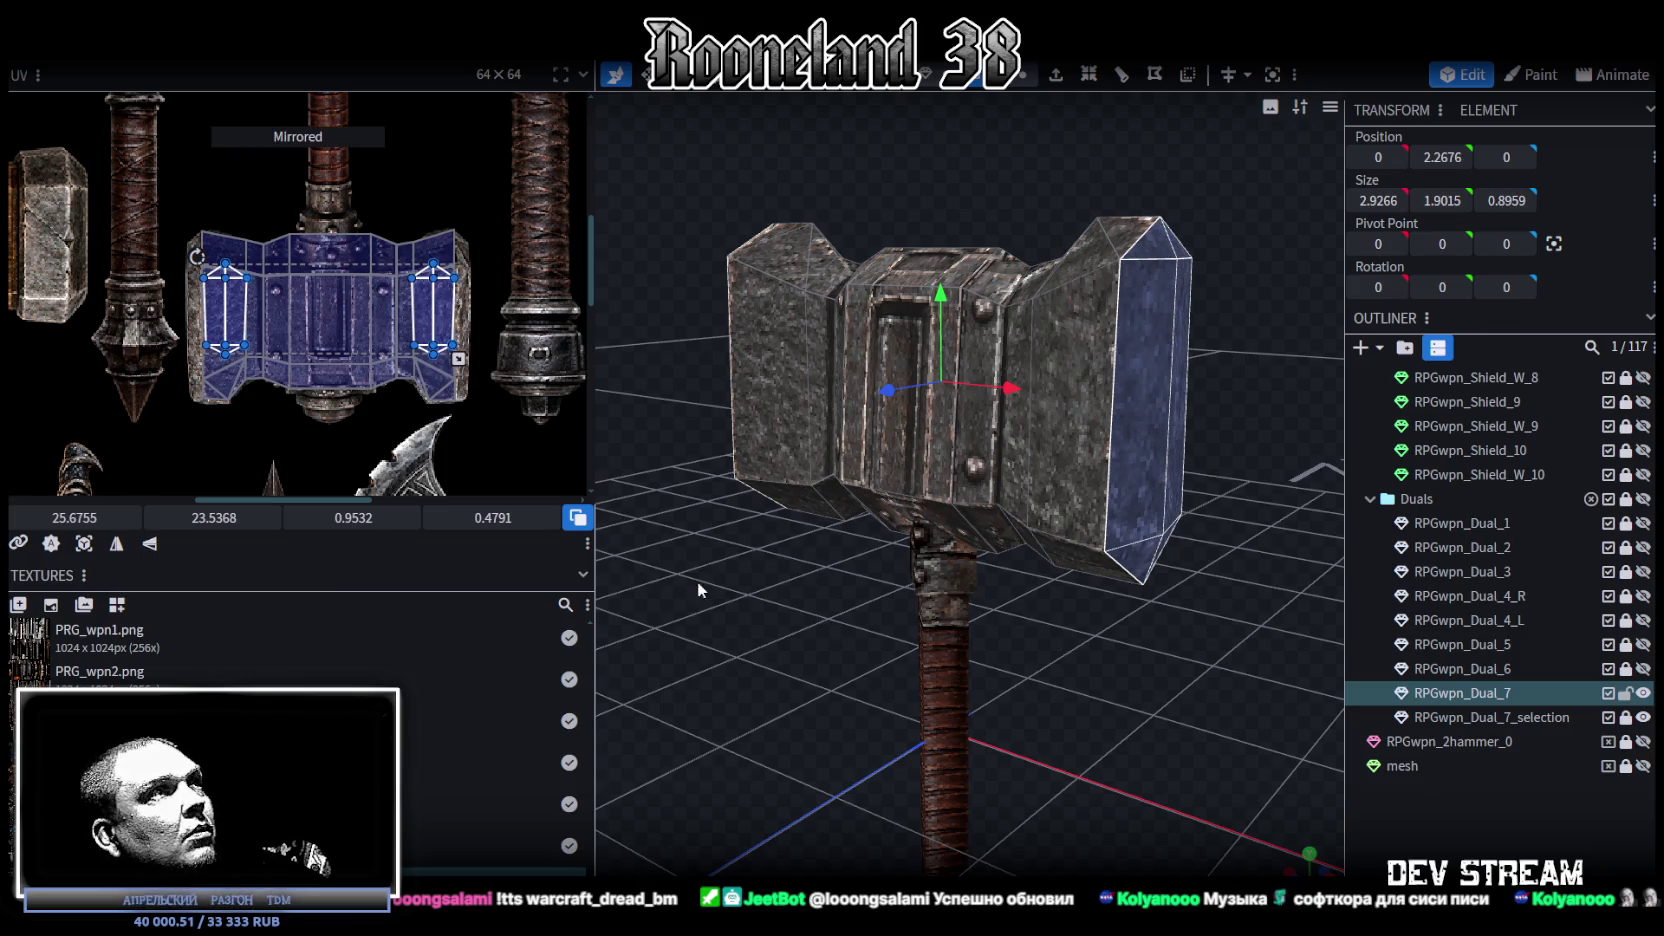
pyautogui.click(1430, 839)
# Step: Select all hammer head faces and scale the head narrower and shorter, about 1.8 tall
pyautogui.moveTo(1164, 699)
pyautogui.mouseDown()
pyautogui.moveTo(771, 733)
pyautogui.moveTo(744, 696)
pyautogui.moveTo(1187, 716)
pyautogui.moveTo(1170, 562)
pyautogui.mouseUp()
pyautogui.click(1135, 530)
pyautogui.moveTo(1108, 744)
pyautogui.mouseDown()
pyautogui.moveTo(1150, 673)
pyautogui.moveTo(1148, 696)
pyautogui.mouseUp()
pyautogui.doubleClick(1086, 500)
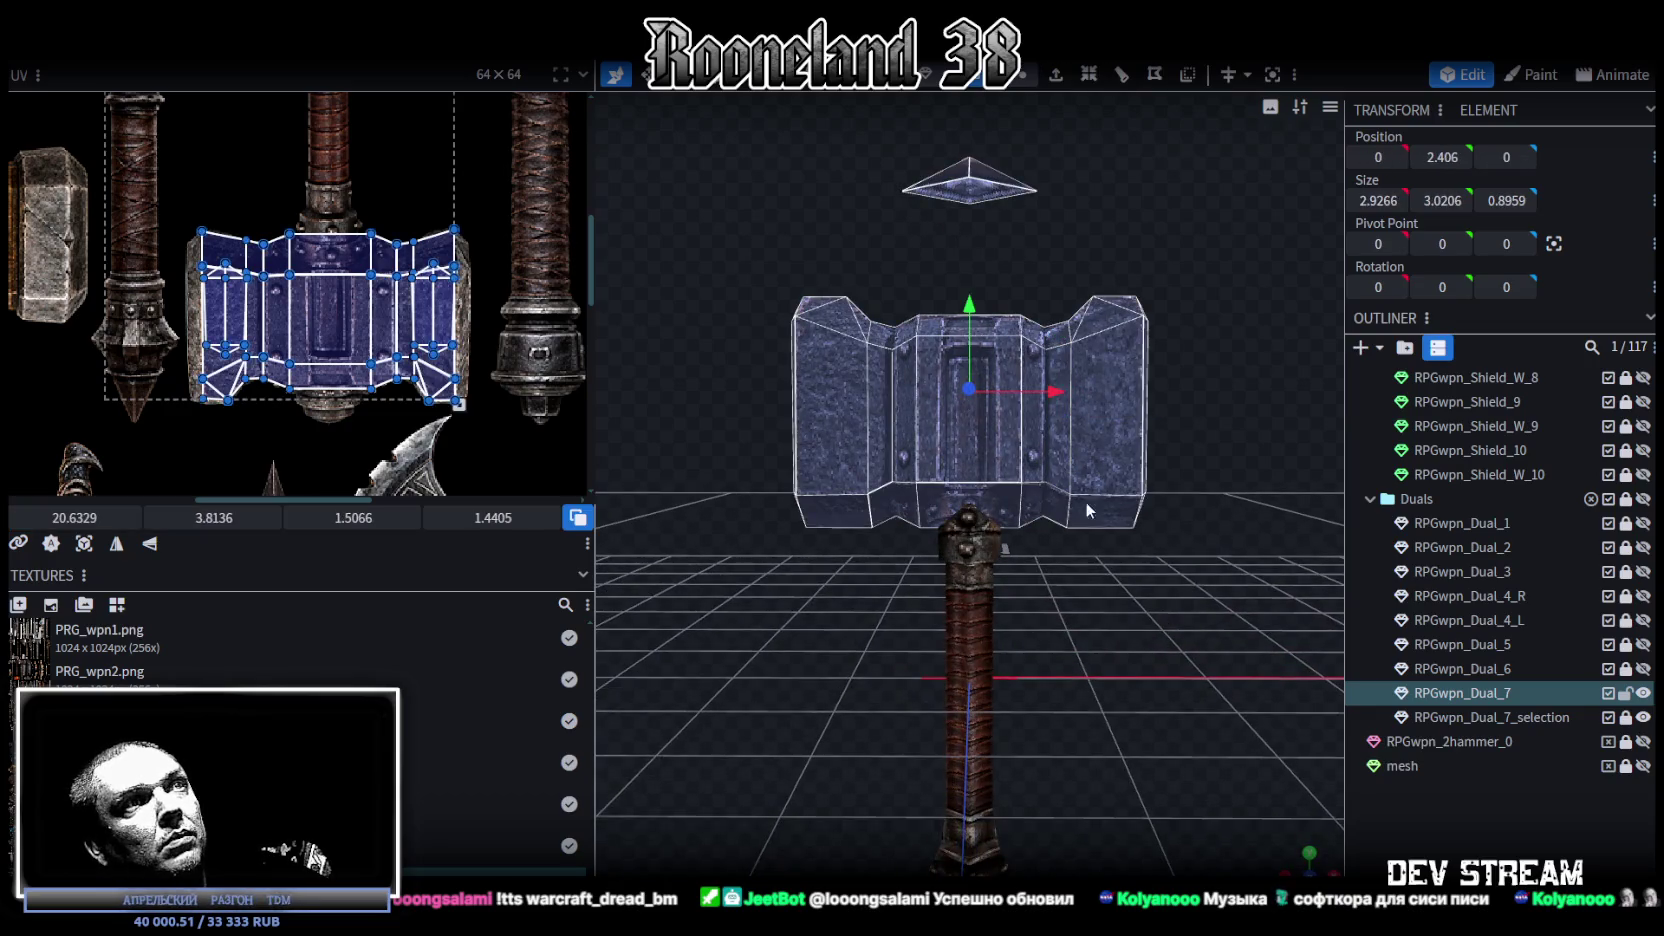
pyautogui.moveTo(977, 313); pyautogui.dragTo(978, 360)
pyautogui.moveTo(1164, 604); pyautogui.dragTo(1172, 735)
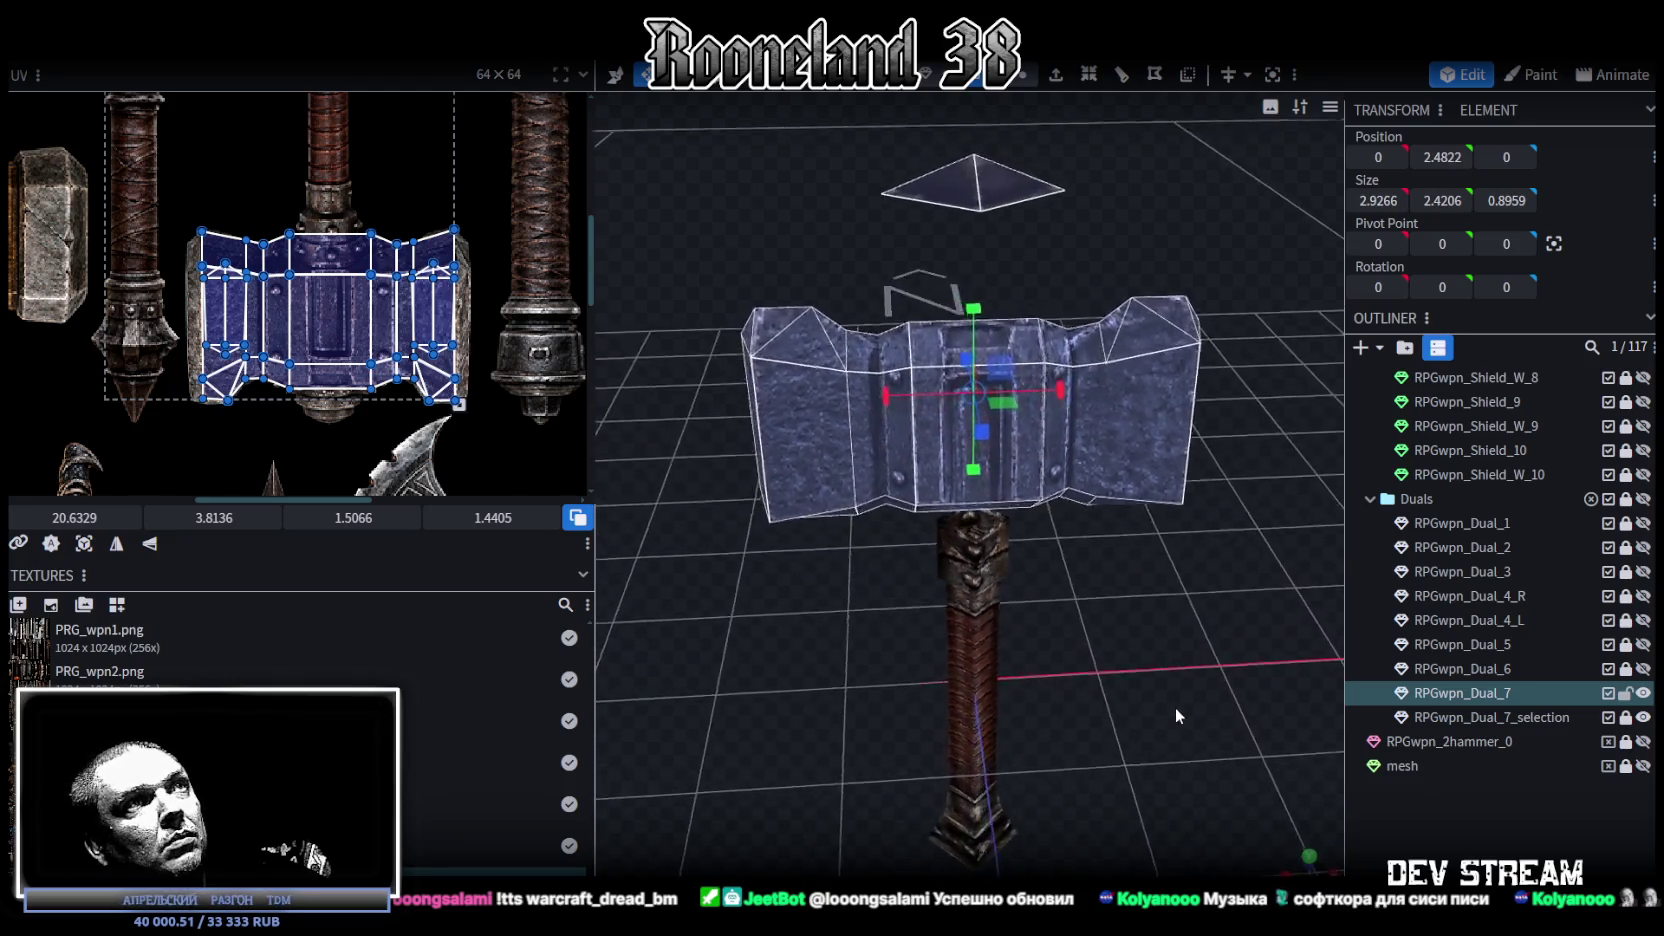
pyautogui.moveTo(1057, 433); pyautogui.dragTo(1038, 432)
pyautogui.press('KP_1')
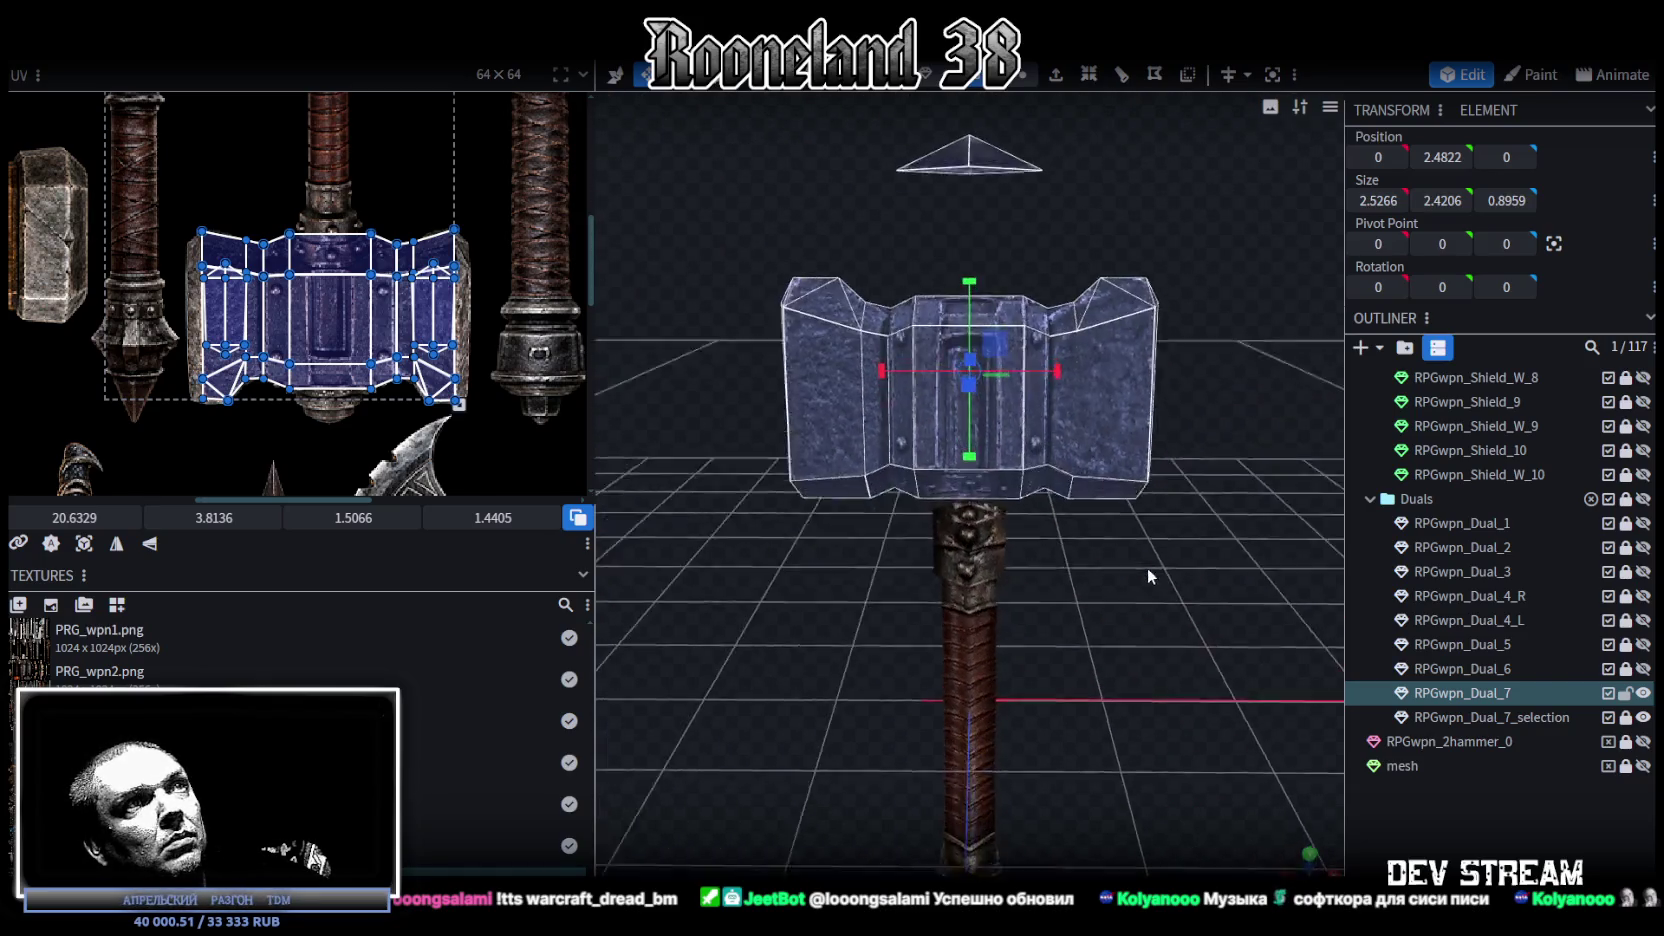
pyautogui.moveTo(978, 293); pyautogui.dragTo(975, 390)
pyautogui.moveTo(1120, 470)
pyautogui.mouseDown()
pyautogui.moveTo(1153, 548)
pyautogui.moveTo(959, 248)
pyautogui.mouseUp()
pyautogui.moveTo(1112, 602)
pyautogui.mouseDown()
pyautogui.moveTo(935, 632)
pyautogui.moveTo(1086, 604)
pyautogui.moveTo(1003, 362)
pyautogui.mouseUp()
# Step: Move the hammer head down onto the handle and clear the selection
pyautogui.press('v')
pyautogui.moveTo(959, 269); pyautogui.dragTo(956, 341)
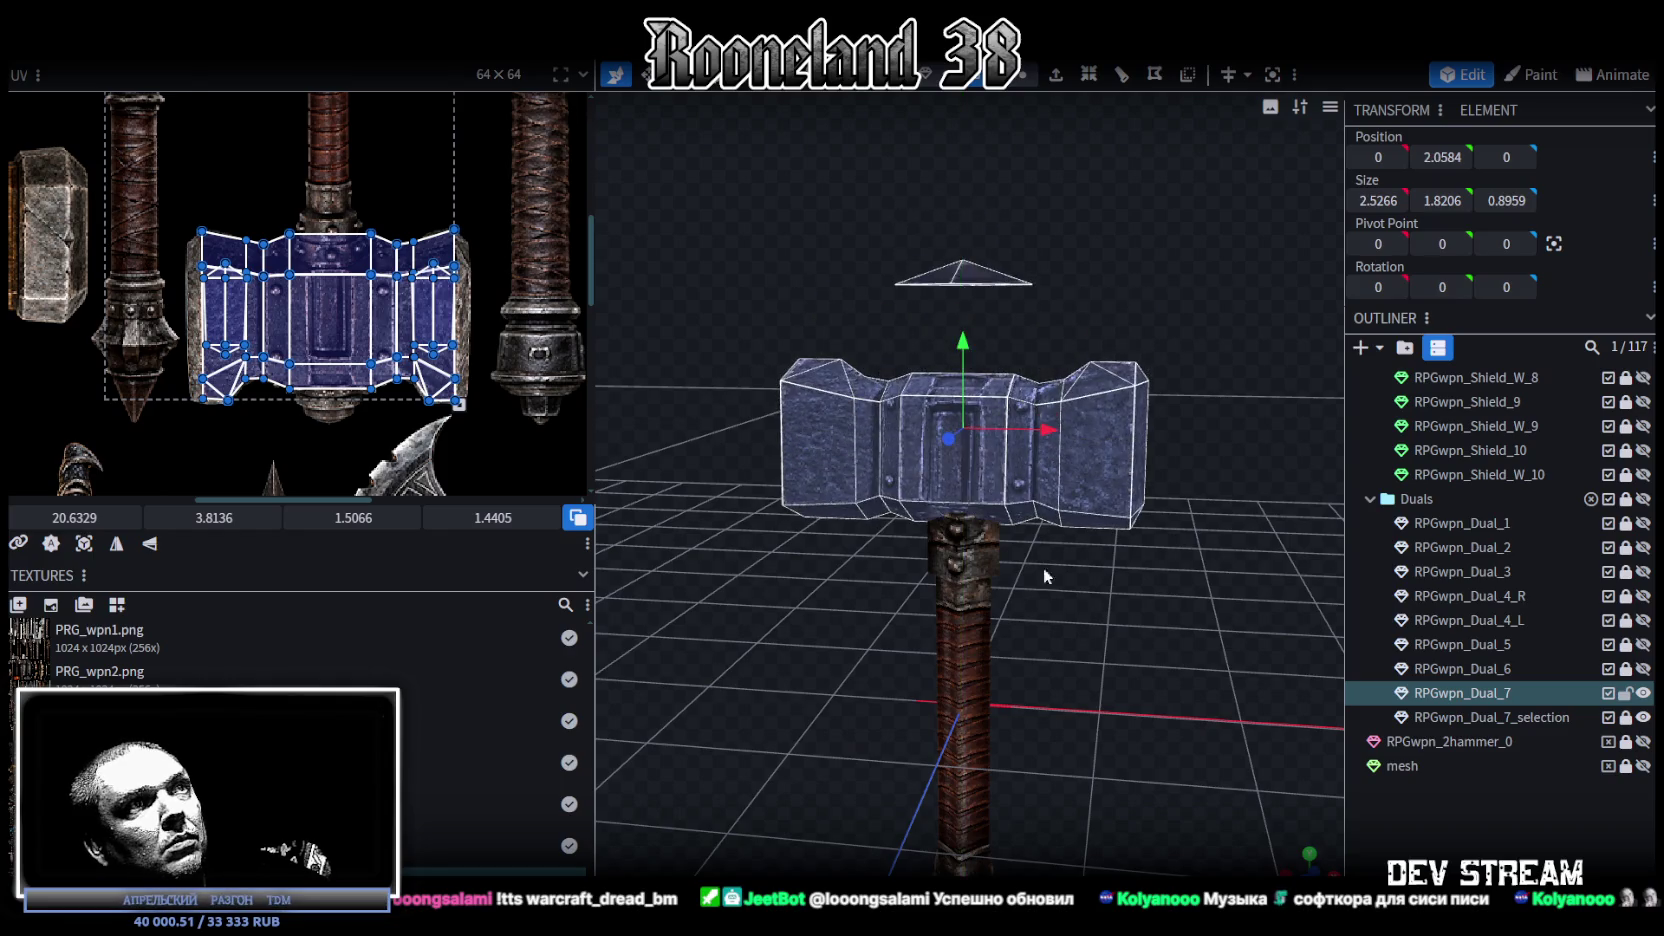
pyautogui.moveTo(1043, 567); pyautogui.dragTo(1123, 651)
pyautogui.scroll(3, 1079, 473)
pyautogui.moveTo(978, 287); pyautogui.dragTo(972, 292)
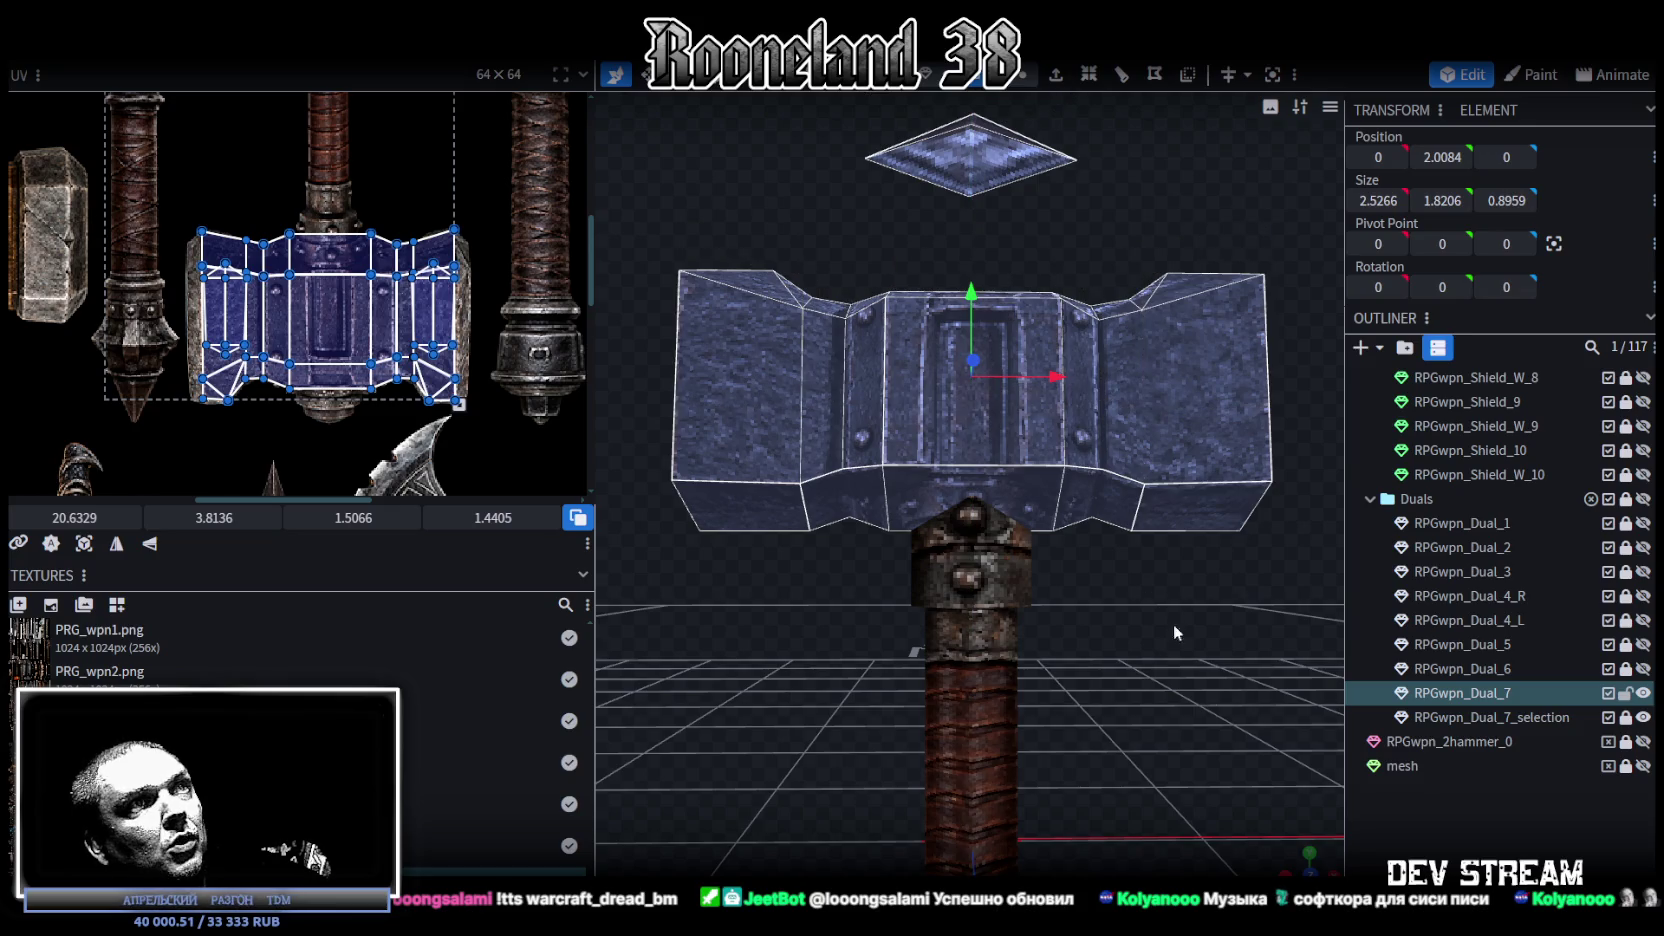
pyautogui.click(1124, 676)
# Step: Reselect the head, nudge it vertically, and thin it front to back to 0.7959
pyautogui.moveTo(1112, 701)
pyautogui.mouseDown()
pyautogui.moveTo(968, 649)
pyautogui.moveTo(1134, 682)
pyautogui.mouseUp()
pyautogui.click(1018, 430)
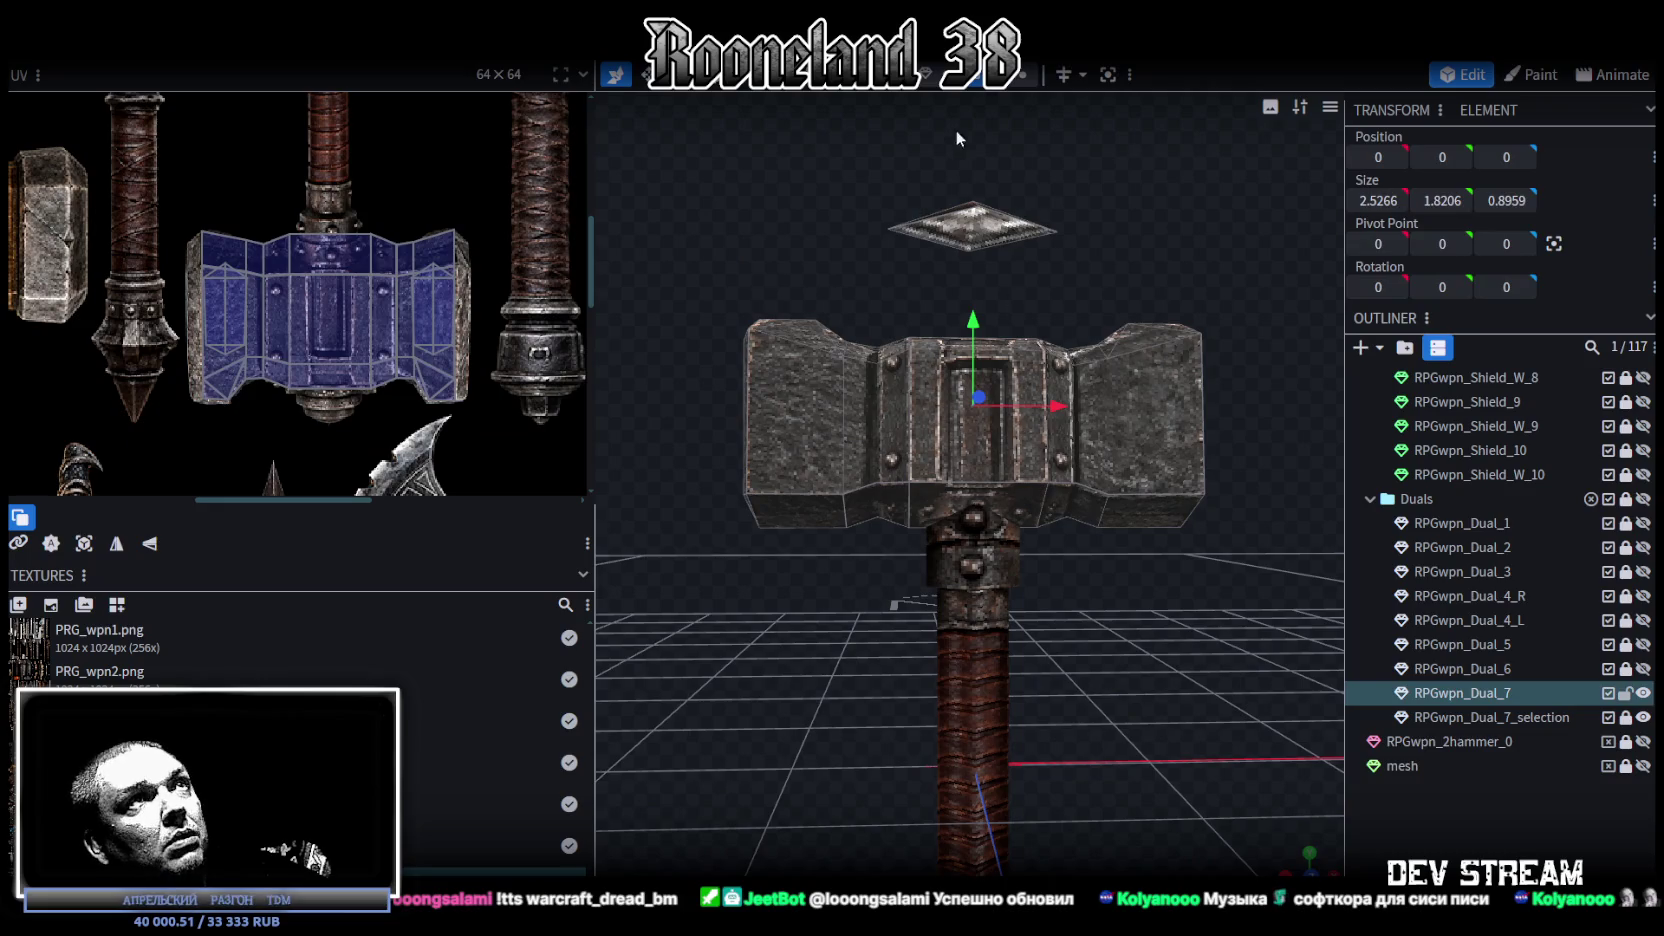
pyautogui.click(1002, 388)
pyautogui.moveTo(983, 311); pyautogui.dragTo(968, 318)
pyautogui.moveTo(992, 656)
pyautogui.mouseDown()
pyautogui.moveTo(920, 621)
pyautogui.moveTo(982, 682)
pyautogui.moveTo(975, 604)
pyautogui.moveTo(887, 465)
pyautogui.mouseUp()
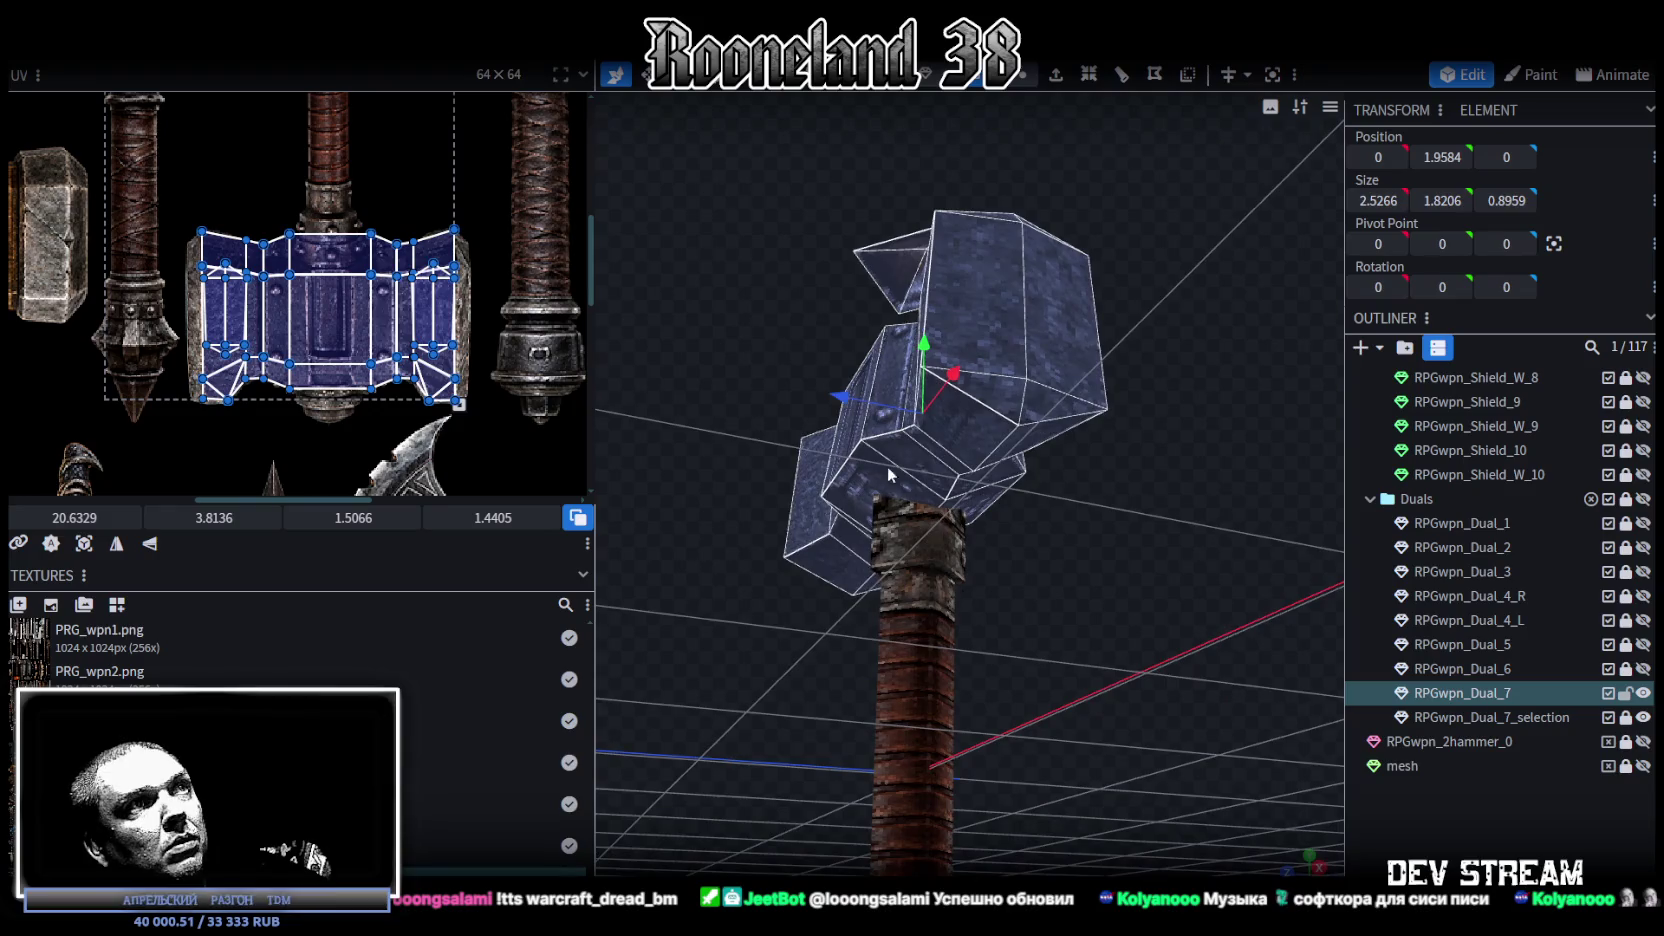
pyautogui.click(897, 484)
pyautogui.moveTo(1083, 581)
pyautogui.mouseDown()
pyautogui.moveTo(1086, 634)
pyautogui.moveTo(982, 517)
pyautogui.moveTo(1164, 658)
pyautogui.moveTo(1244, 670)
pyautogui.moveTo(1212, 654)
pyautogui.moveTo(1040, 237)
pyautogui.mouseUp()
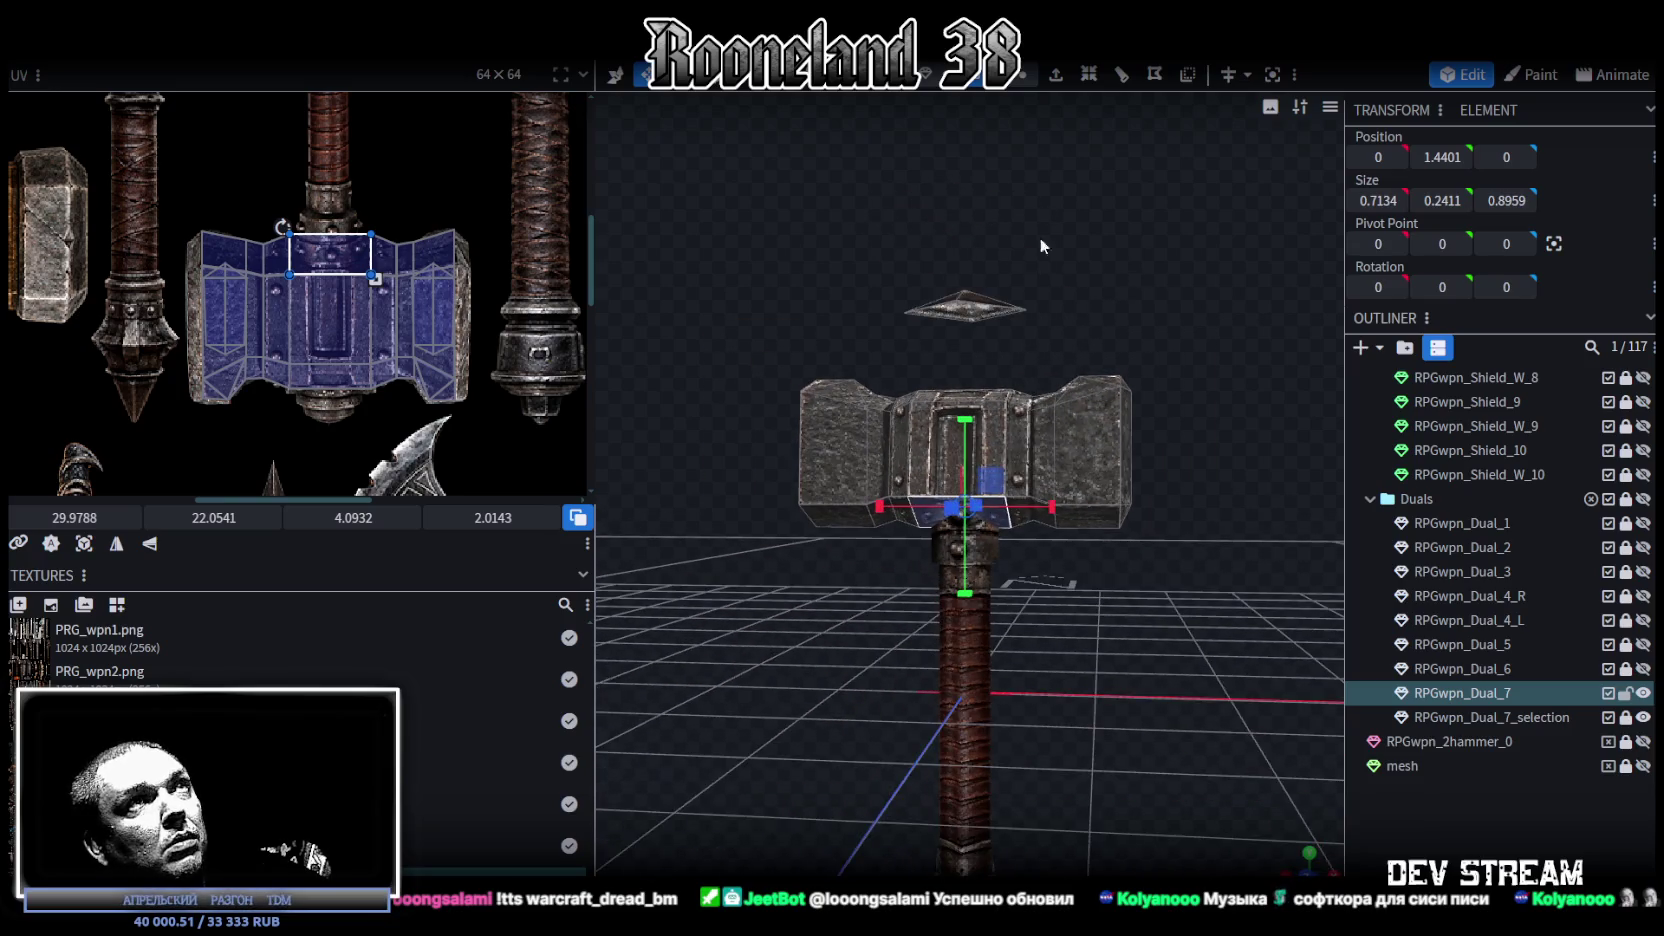
pyautogui.click(1028, 78)
# Step: Deselect everything and view the textured hammer from an elevated front angle
pyautogui.moveTo(1228, 630)
pyautogui.mouseDown()
pyautogui.moveTo(758, 472)
pyautogui.moveTo(1020, 590)
pyautogui.moveTo(966, 585)
pyautogui.moveTo(1004, 504)
pyautogui.moveTo(956, 520)
pyautogui.mouseUp()
pyautogui.moveTo(794, 560)
pyautogui.mouseDown()
pyautogui.moveTo(785, 662)
pyautogui.moveTo(970, 663)
pyautogui.moveTo(1254, 611)
pyautogui.moveTo(900, 588)
pyautogui.mouseUp()
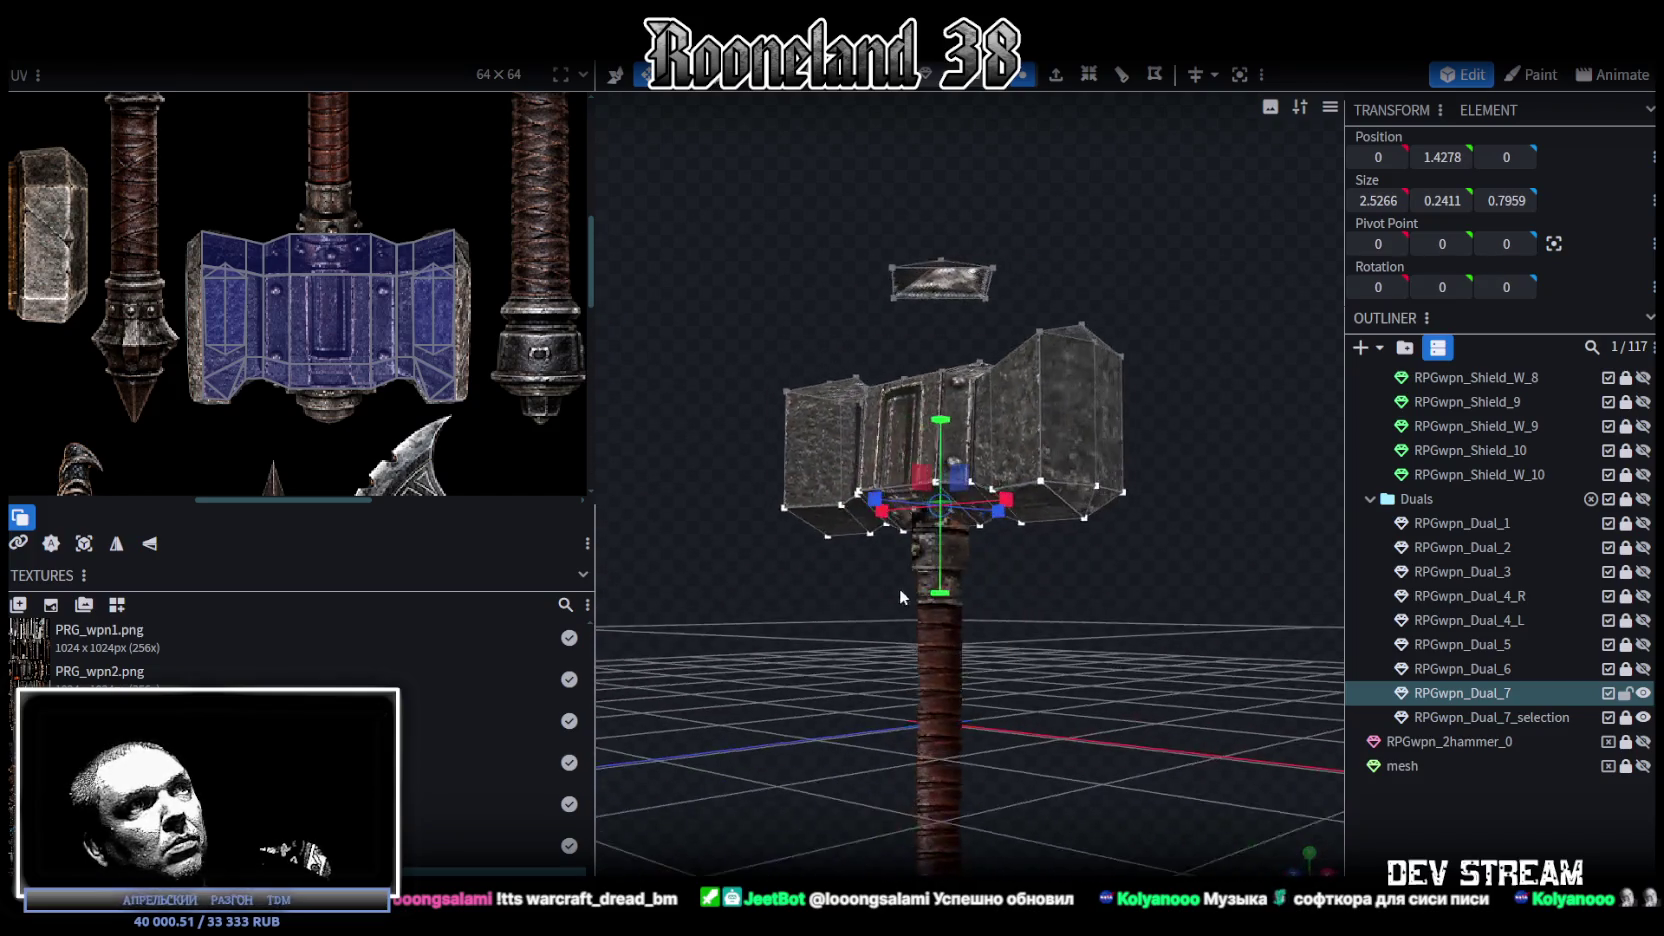
pyautogui.click(1093, 718)
pyautogui.scroll(2, 1093, 718)
pyautogui.moveTo(1093, 718)
pyautogui.mouseDown()
pyautogui.moveTo(1141, 697)
pyautogui.moveTo(1020, 718)
pyautogui.moveTo(885, 686)
pyautogui.moveTo(698, 723)
pyautogui.moveTo(1191, 746)
pyautogui.moveTo(1123, 573)
pyautogui.mouseUp()
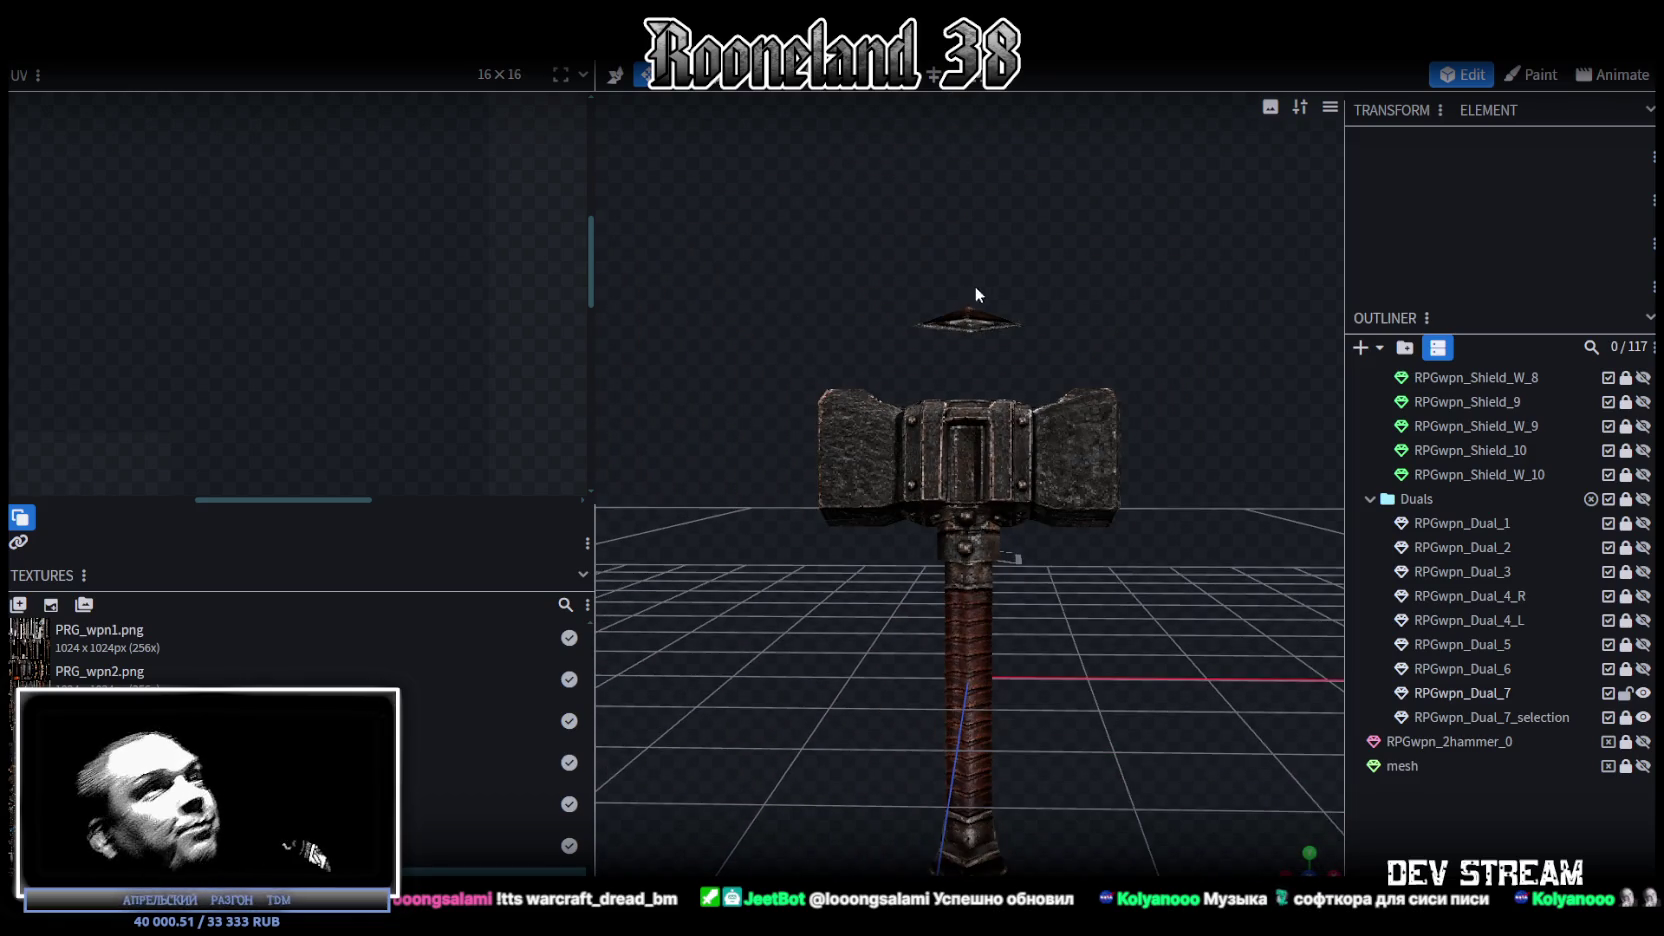
# Step: Select the flat pyramid piece above the hammer in edge selection mode
pyautogui.click(978, 318)
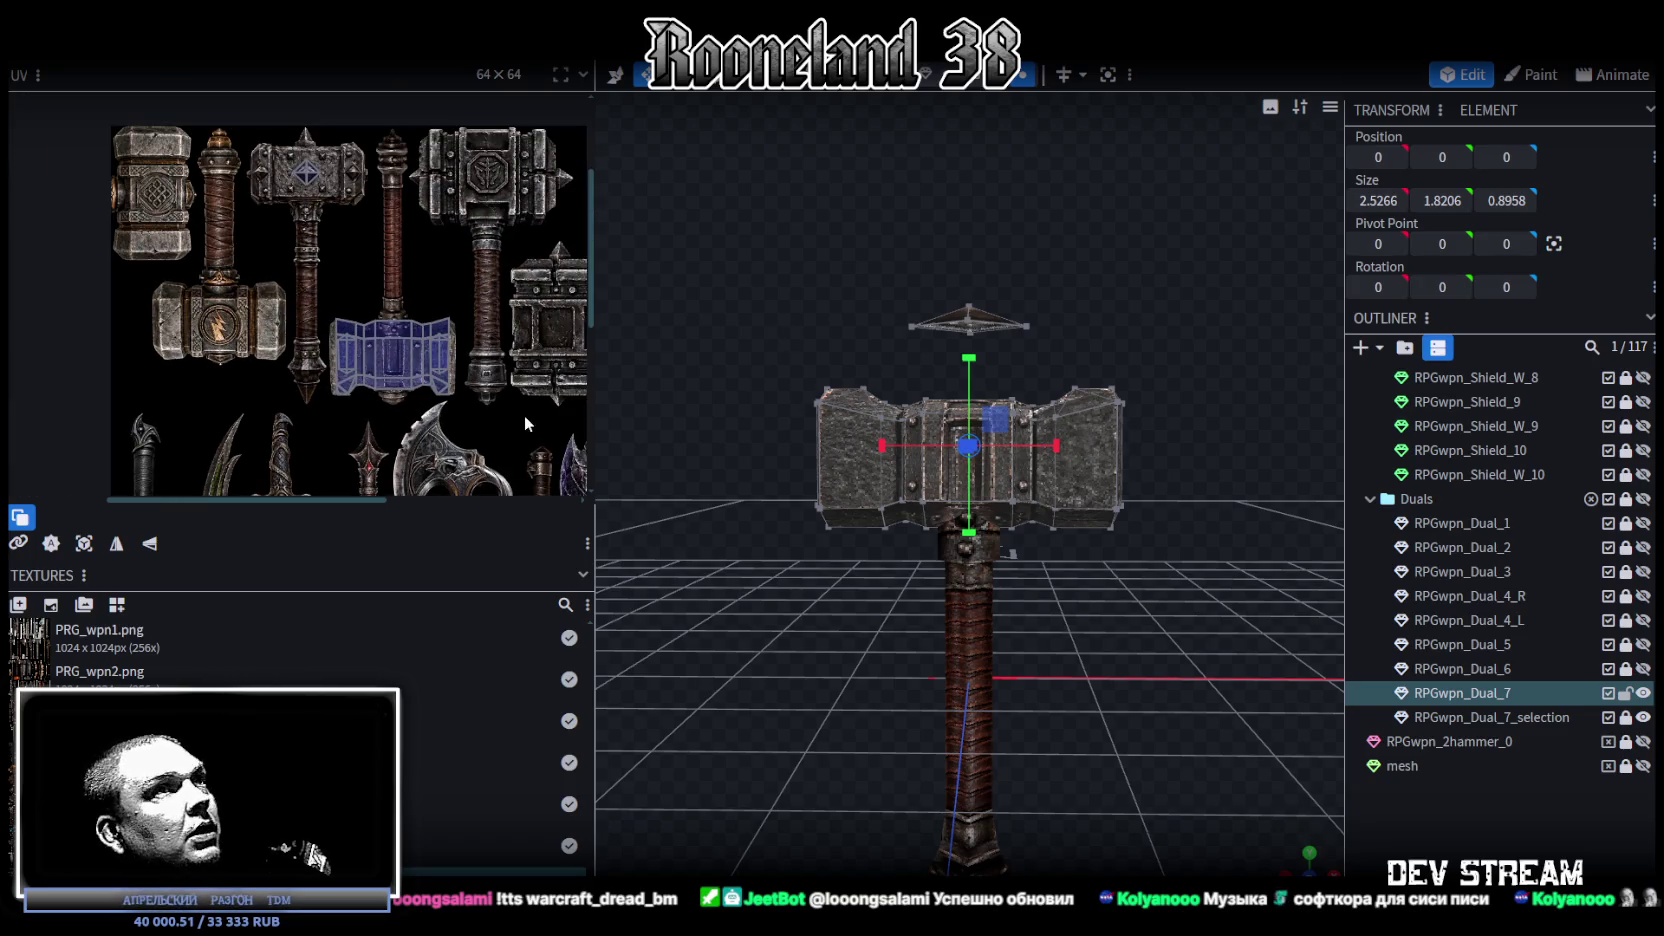
pyautogui.scroll(3, 958, 226)
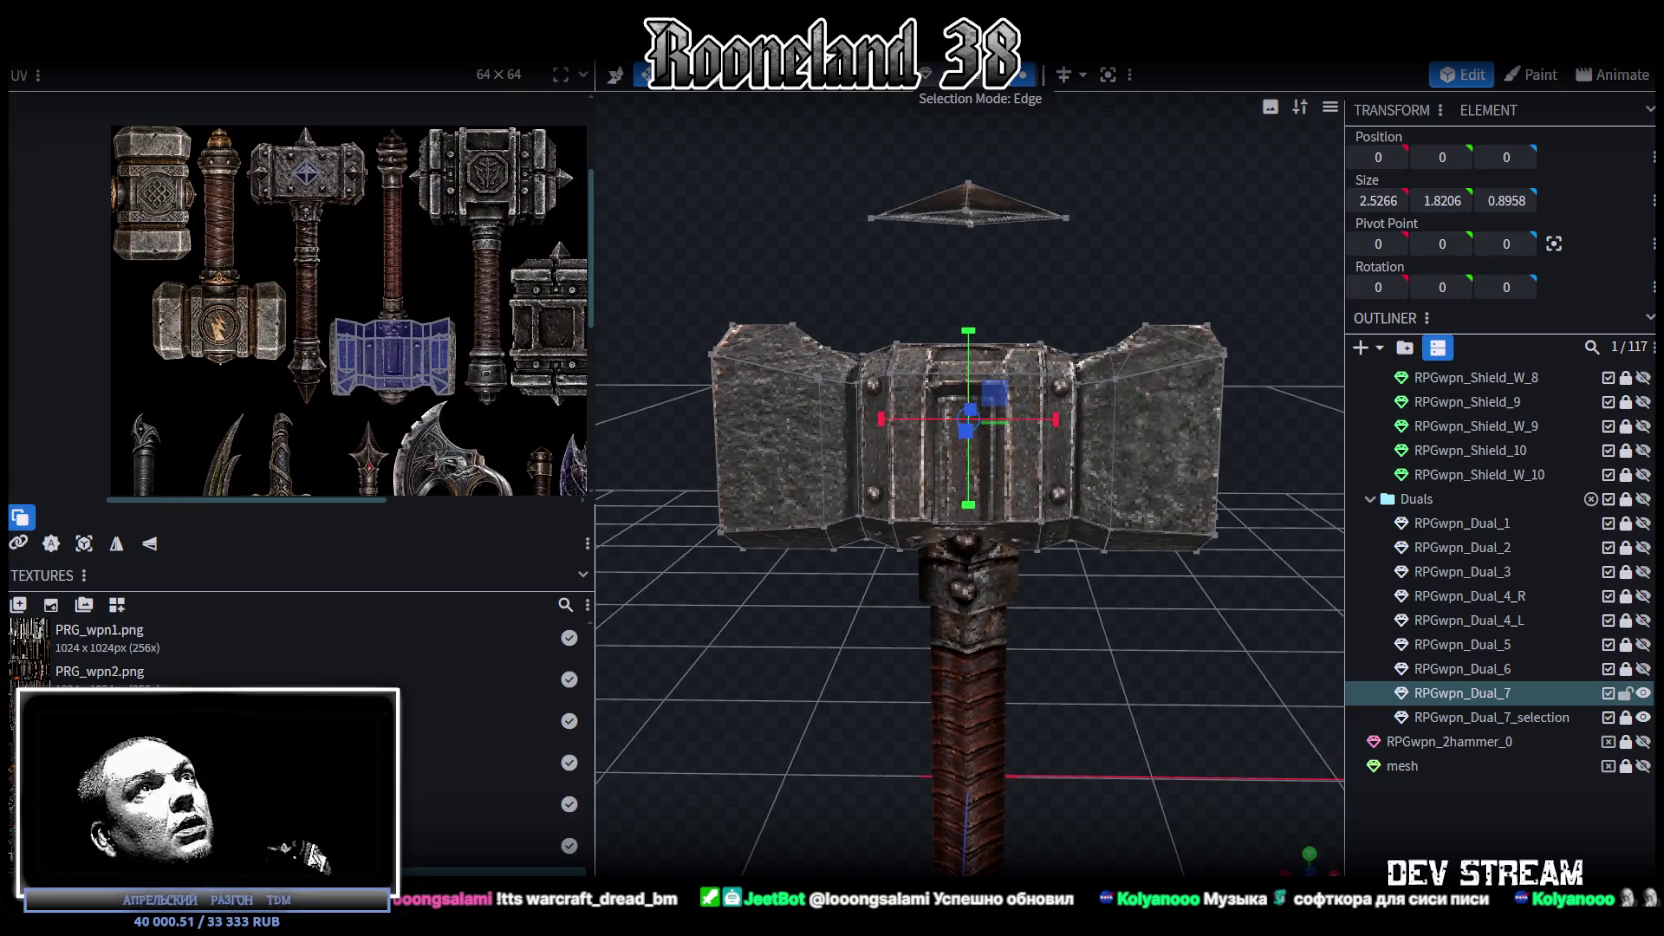
pyautogui.click(935, 209)
pyautogui.click(925, 209)
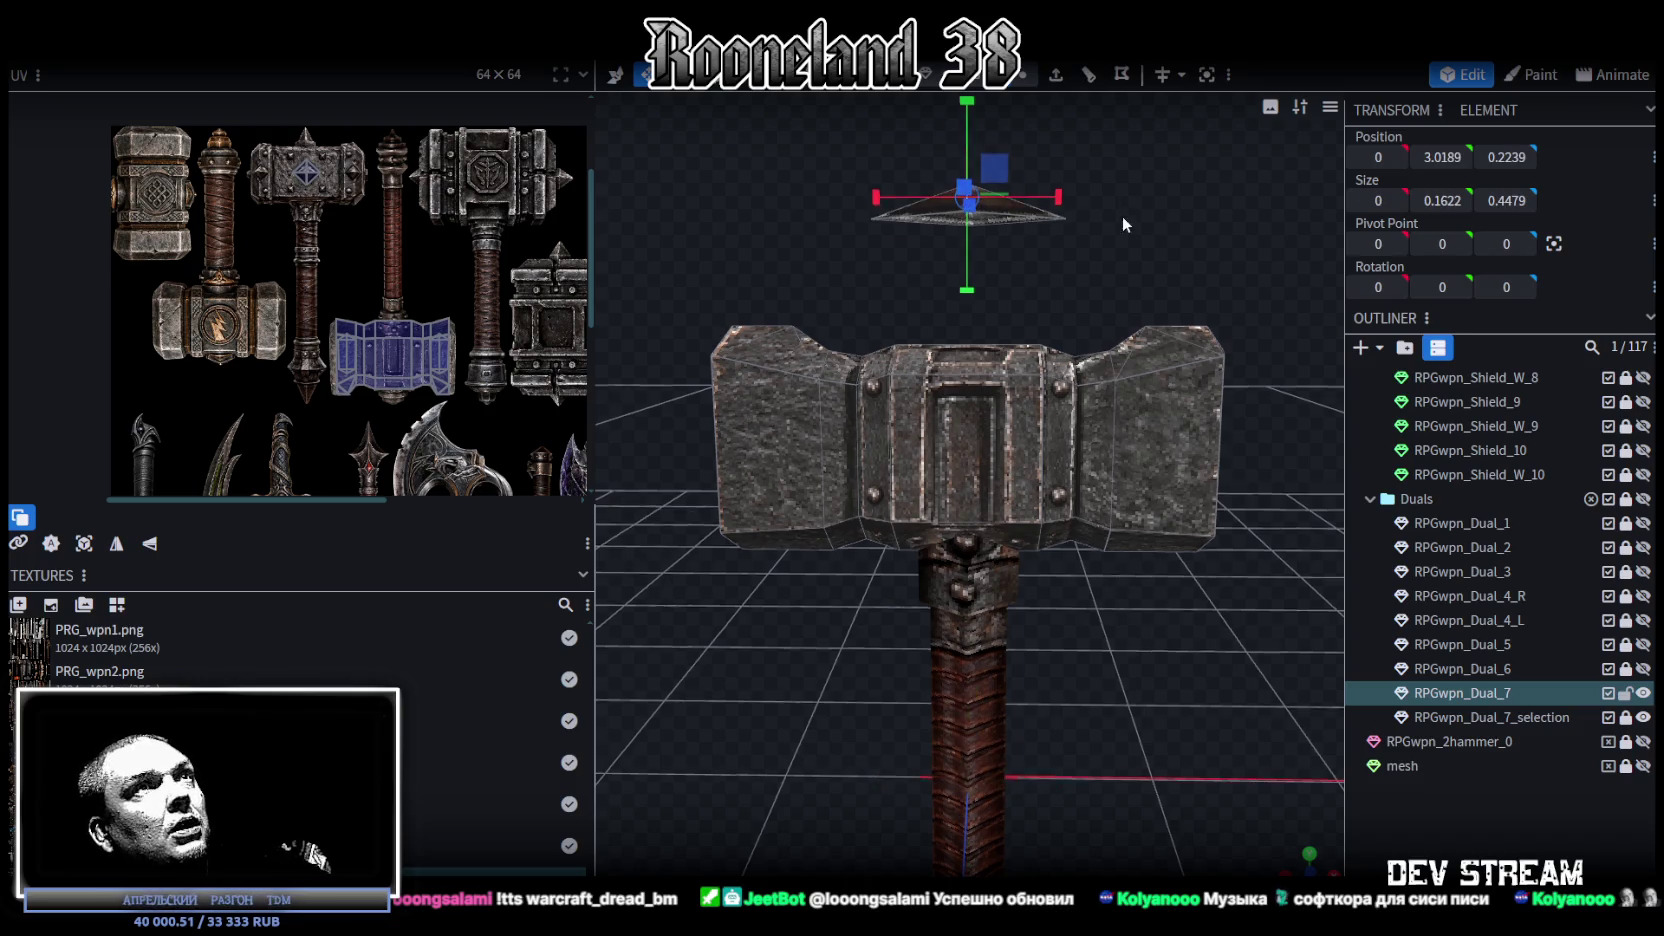
pyautogui.moveTo(1122, 210); pyautogui.dragTo(1114, 246, button='right')
pyautogui.moveTo(1070, 246)
pyautogui.mouseDown()
pyautogui.moveTo(930, 500)
pyautogui.moveTo(1176, 295)
pyautogui.mouseUp()
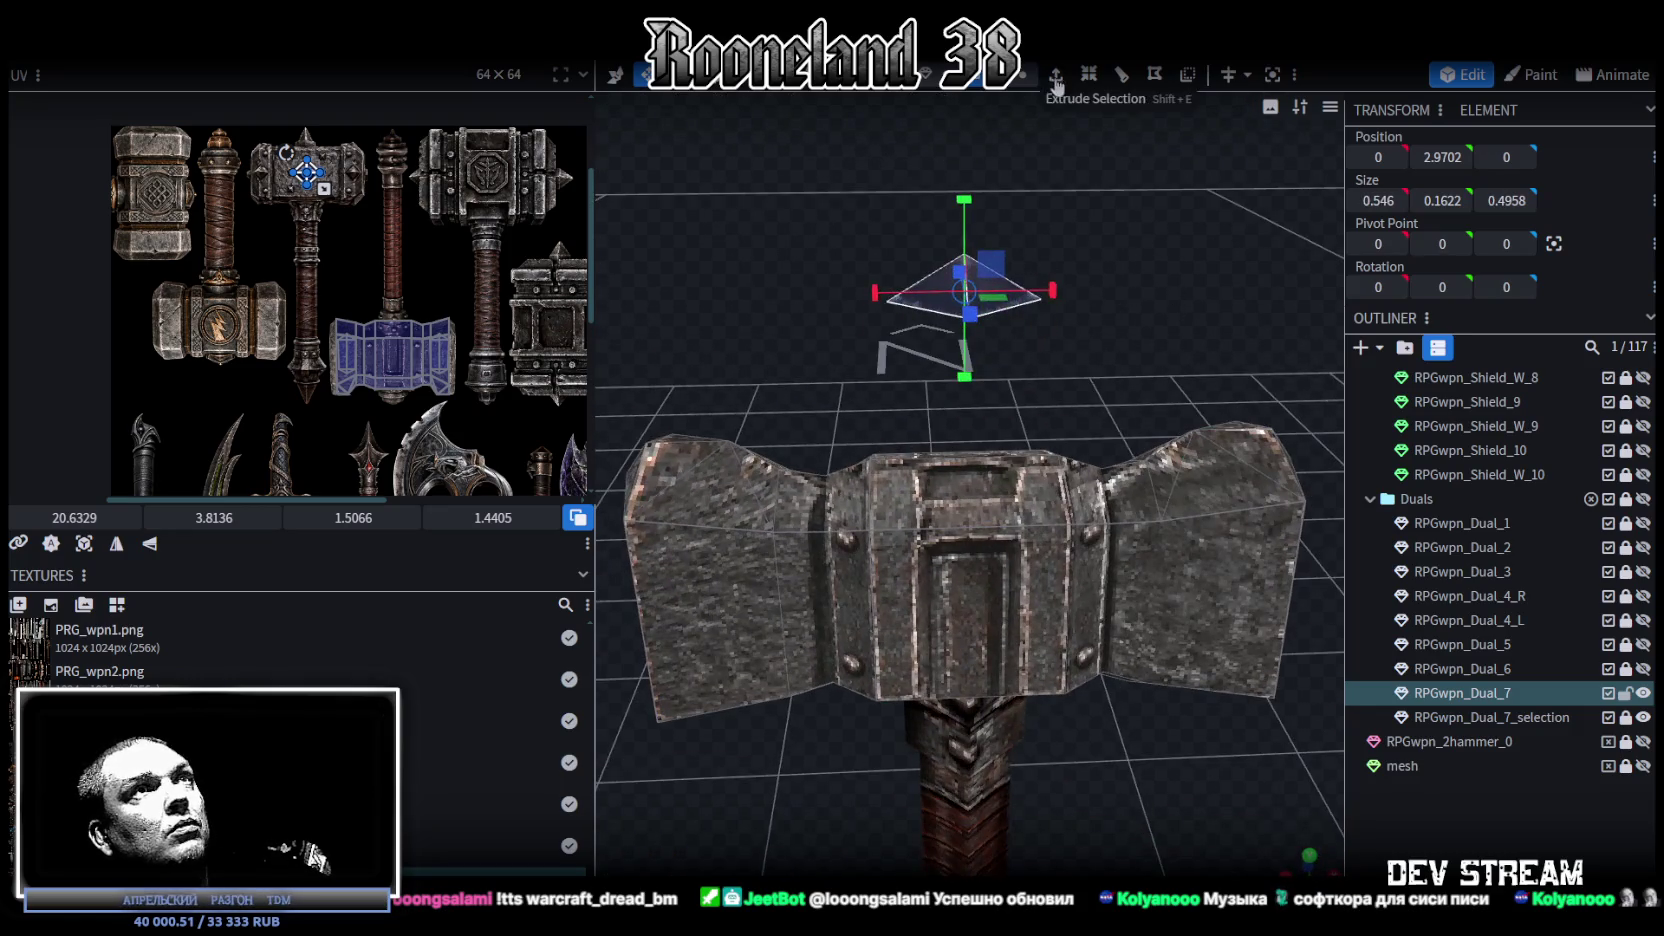
# Step: Extrude the pyramid piece 0.25 in the Y+ direction, then clear the selection
pyautogui.press('e')
pyautogui.click(1028, 865)
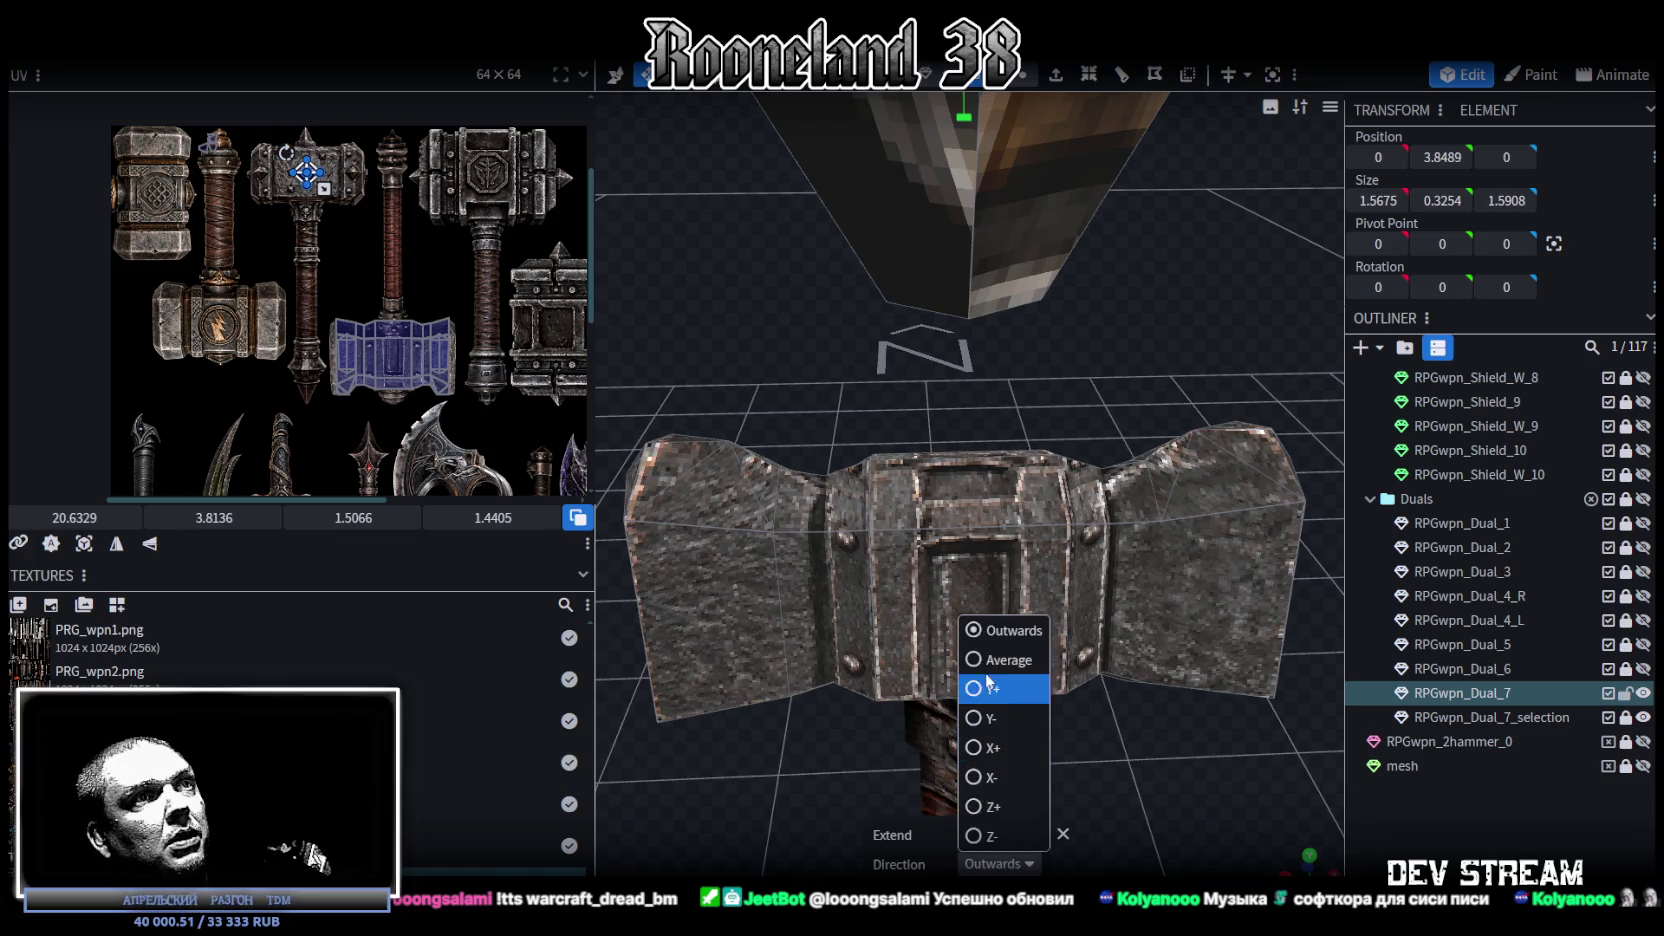
pyautogui.click(1018, 689)
pyautogui.scroll(-2, 1075, 408)
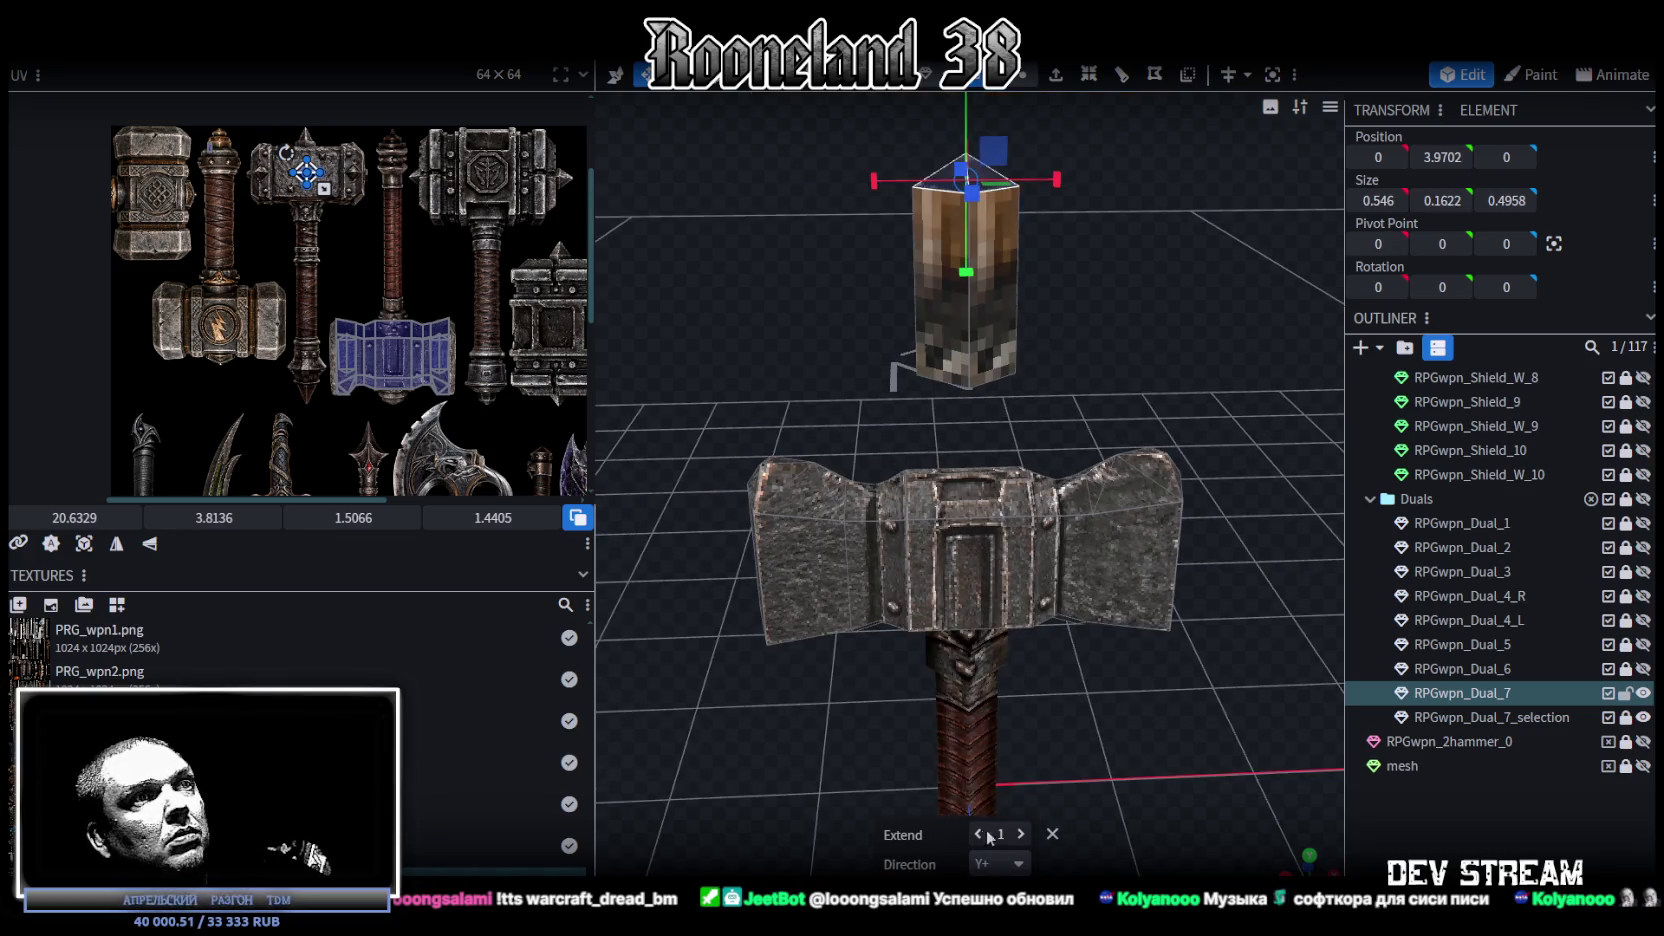
pyautogui.moveTo(982, 836); pyautogui.dragTo(1025, 836)
pyautogui.moveTo(1200, 551); pyautogui.dragTo(1200, 422)
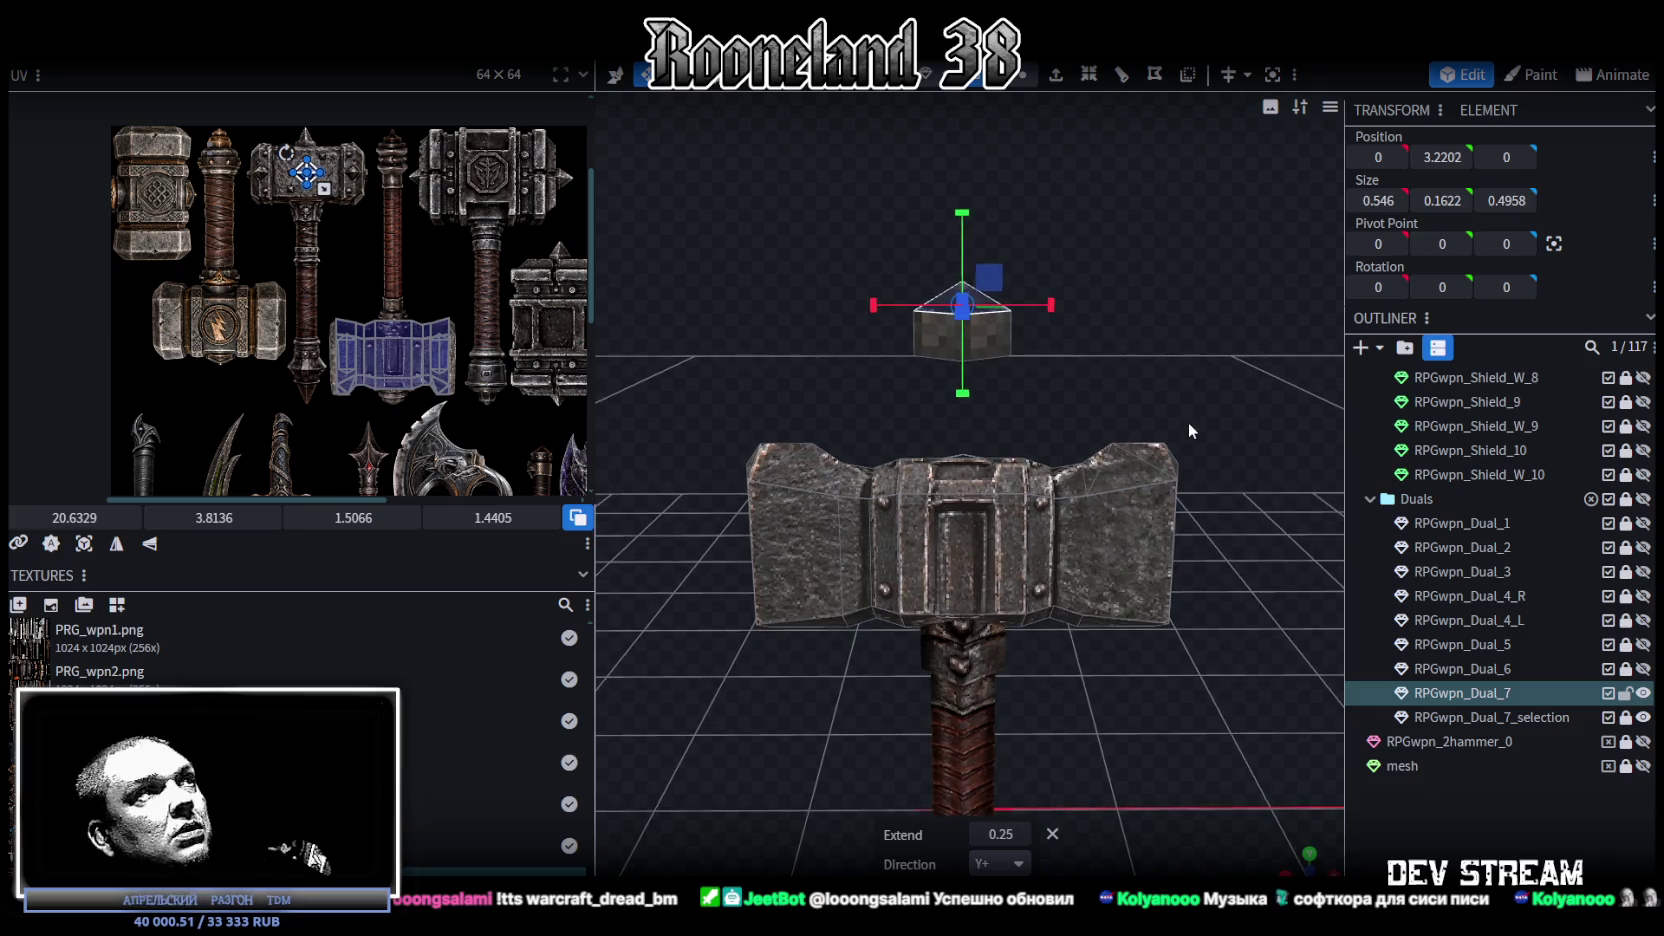
pyautogui.click(905, 222)
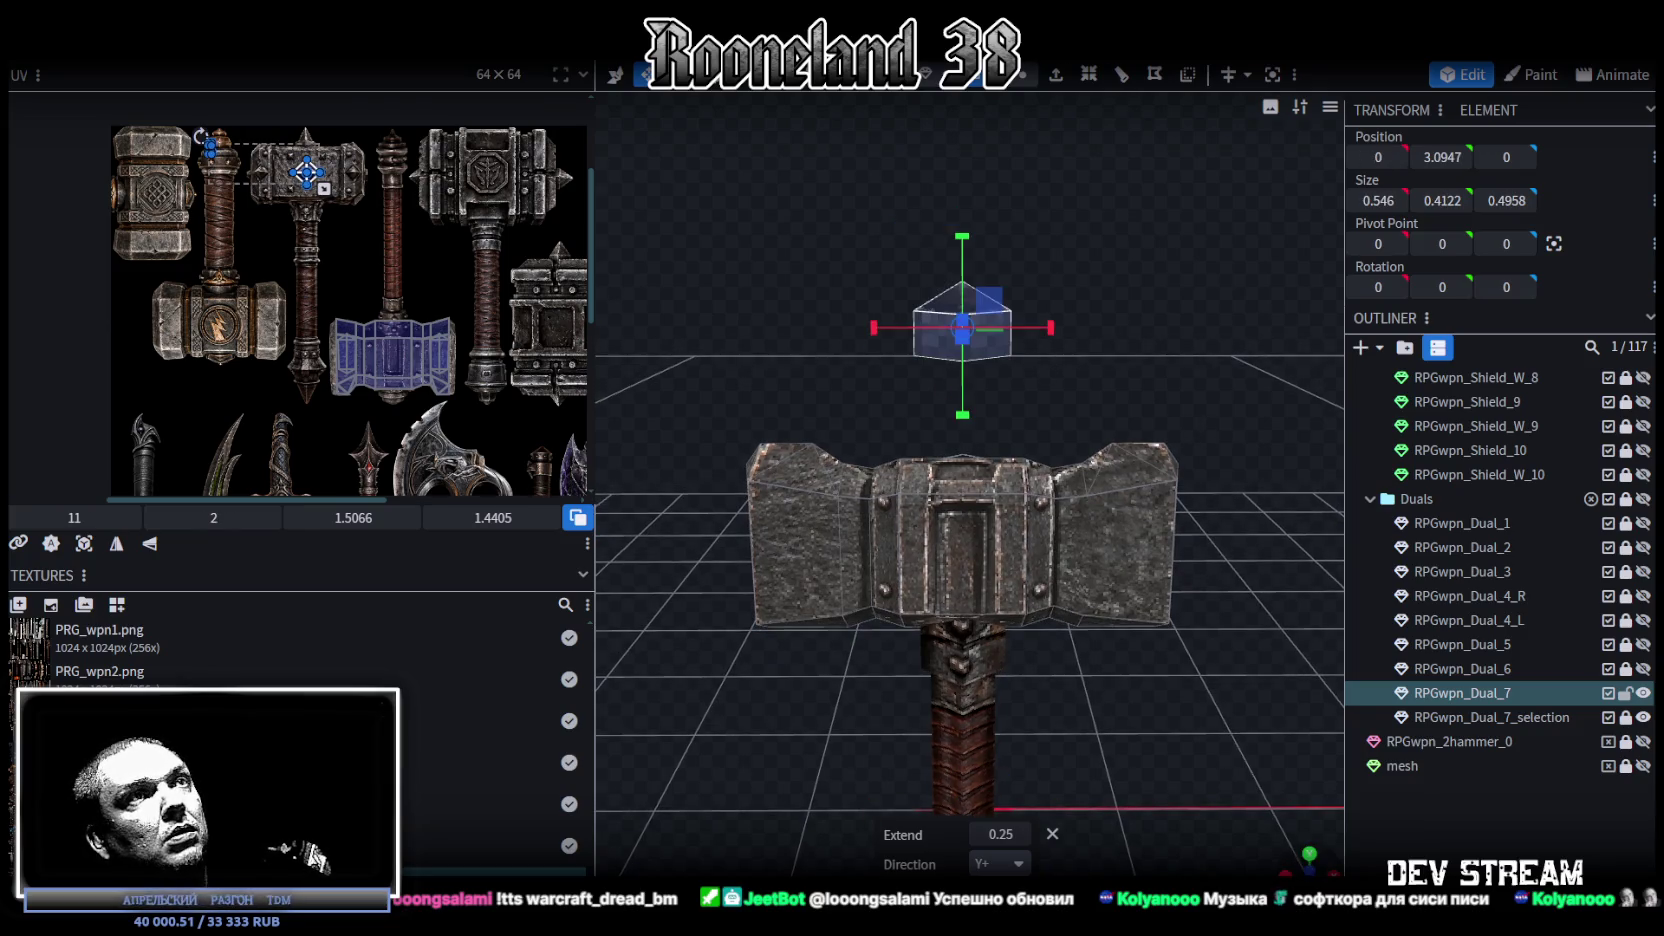
# Step: In front ortho view, move the prism's UV face onto the hammer-head texture
pyautogui.press('KP_1')
pyautogui.click(88, 549)
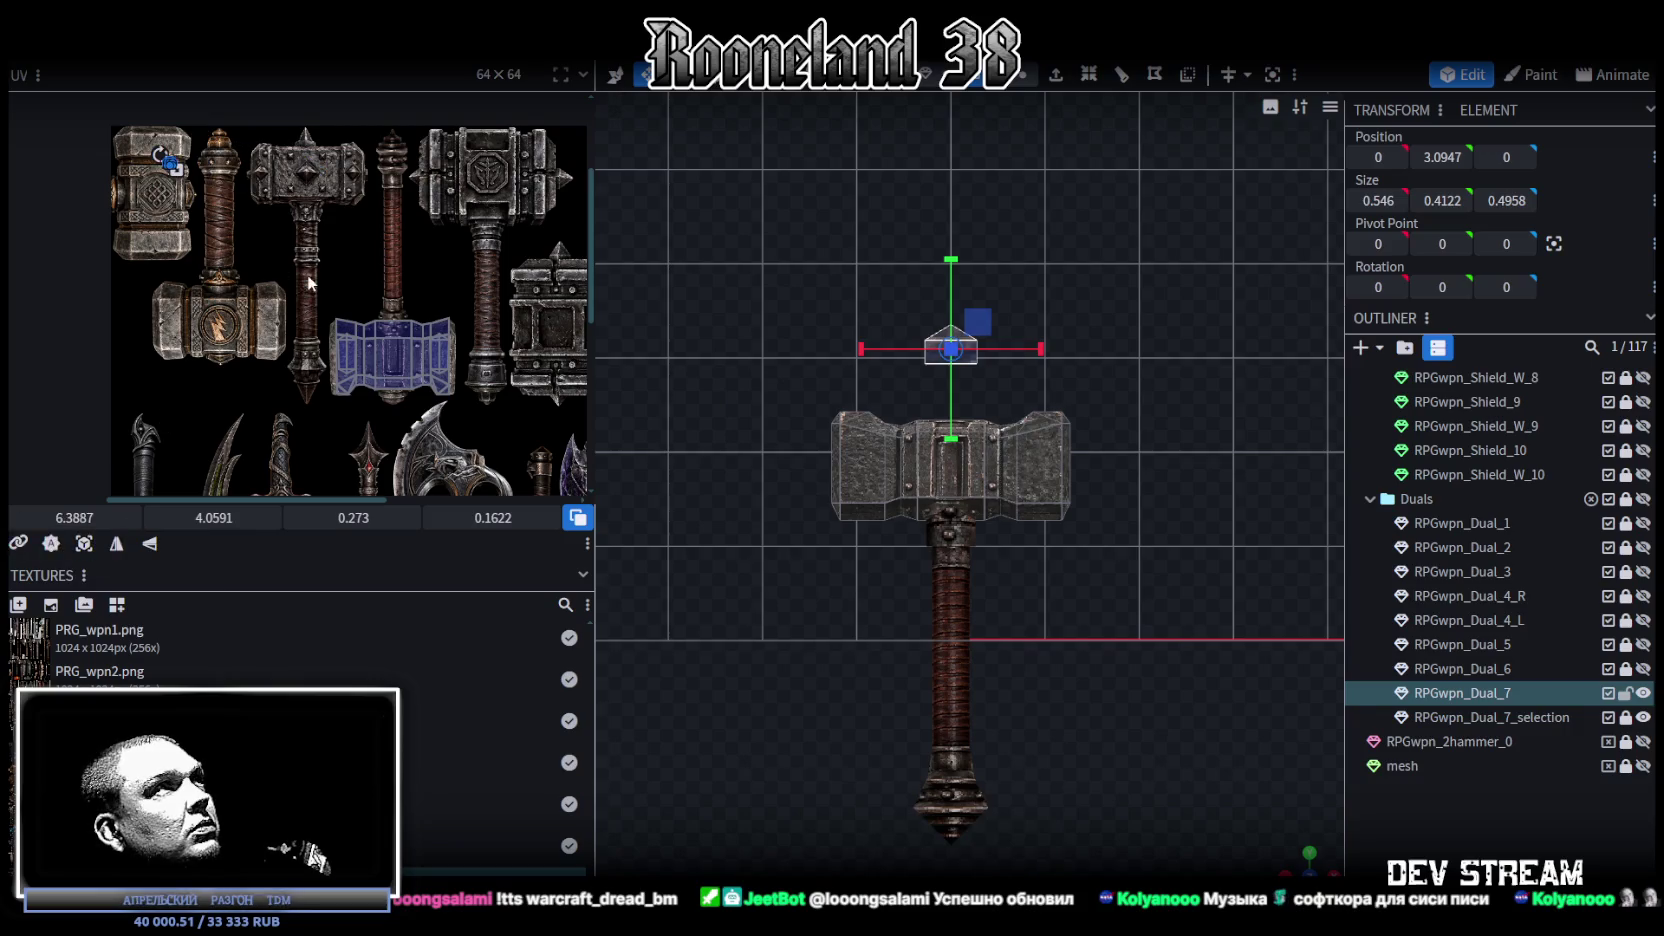
pyautogui.scroll(3, 264, 240)
pyautogui.scroll(2, 174, 195)
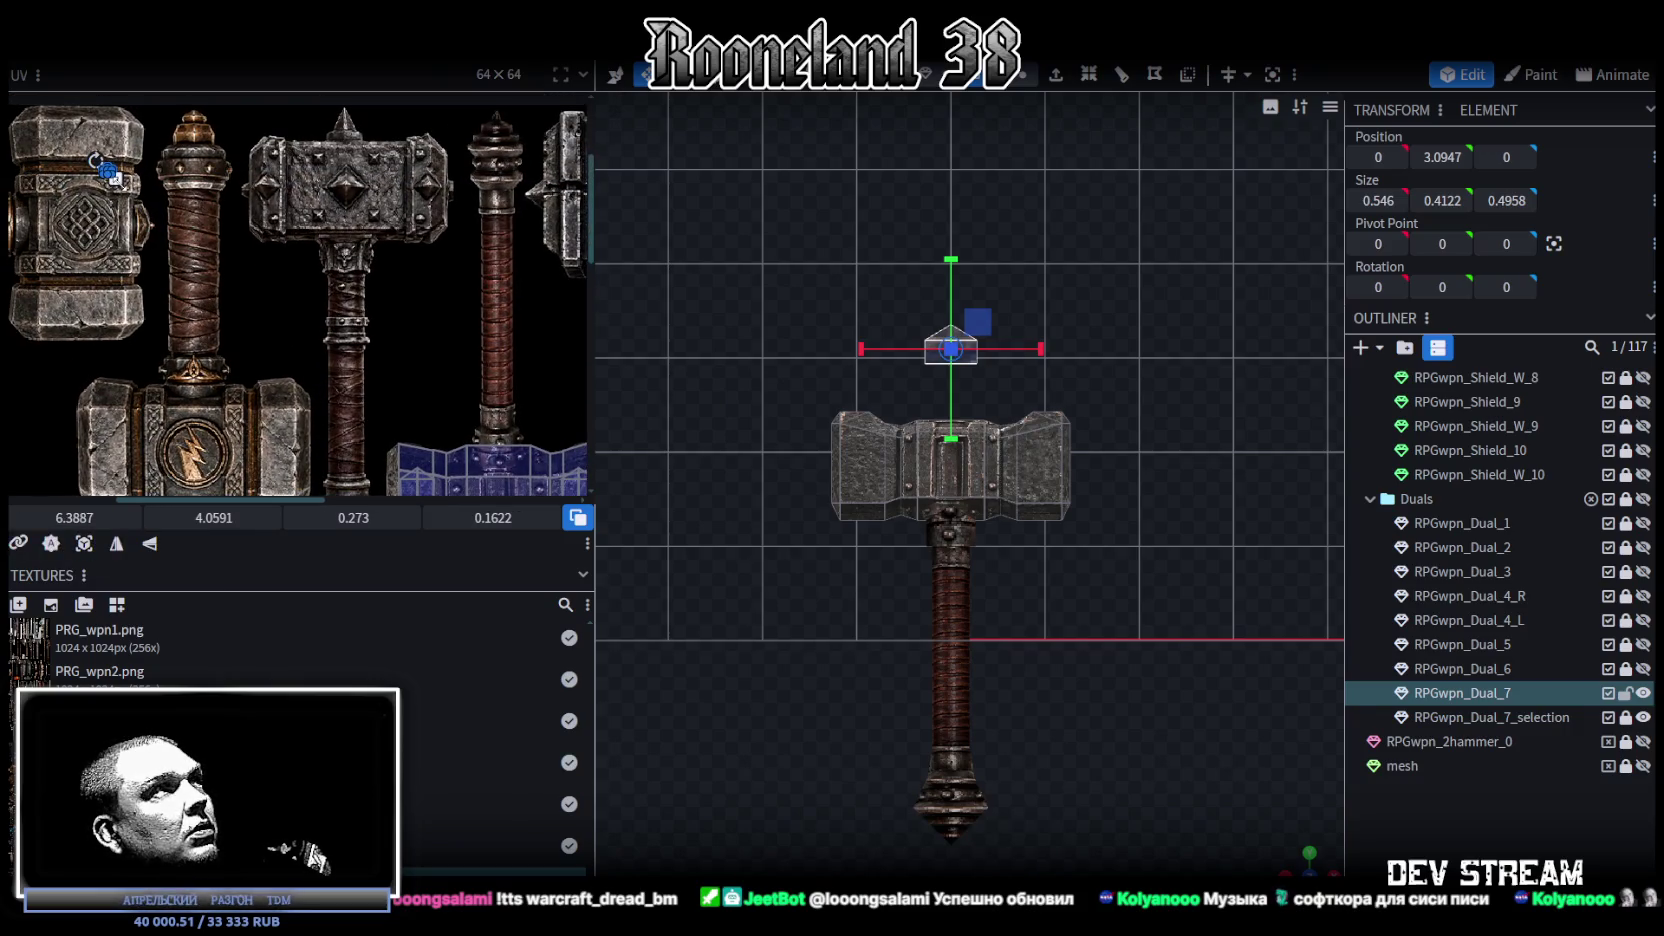
pyautogui.moveTo(150, 205); pyautogui.dragTo(452, 352)
pyautogui.moveTo(480, 360); pyautogui.dragTo(370, 166, button='middle')
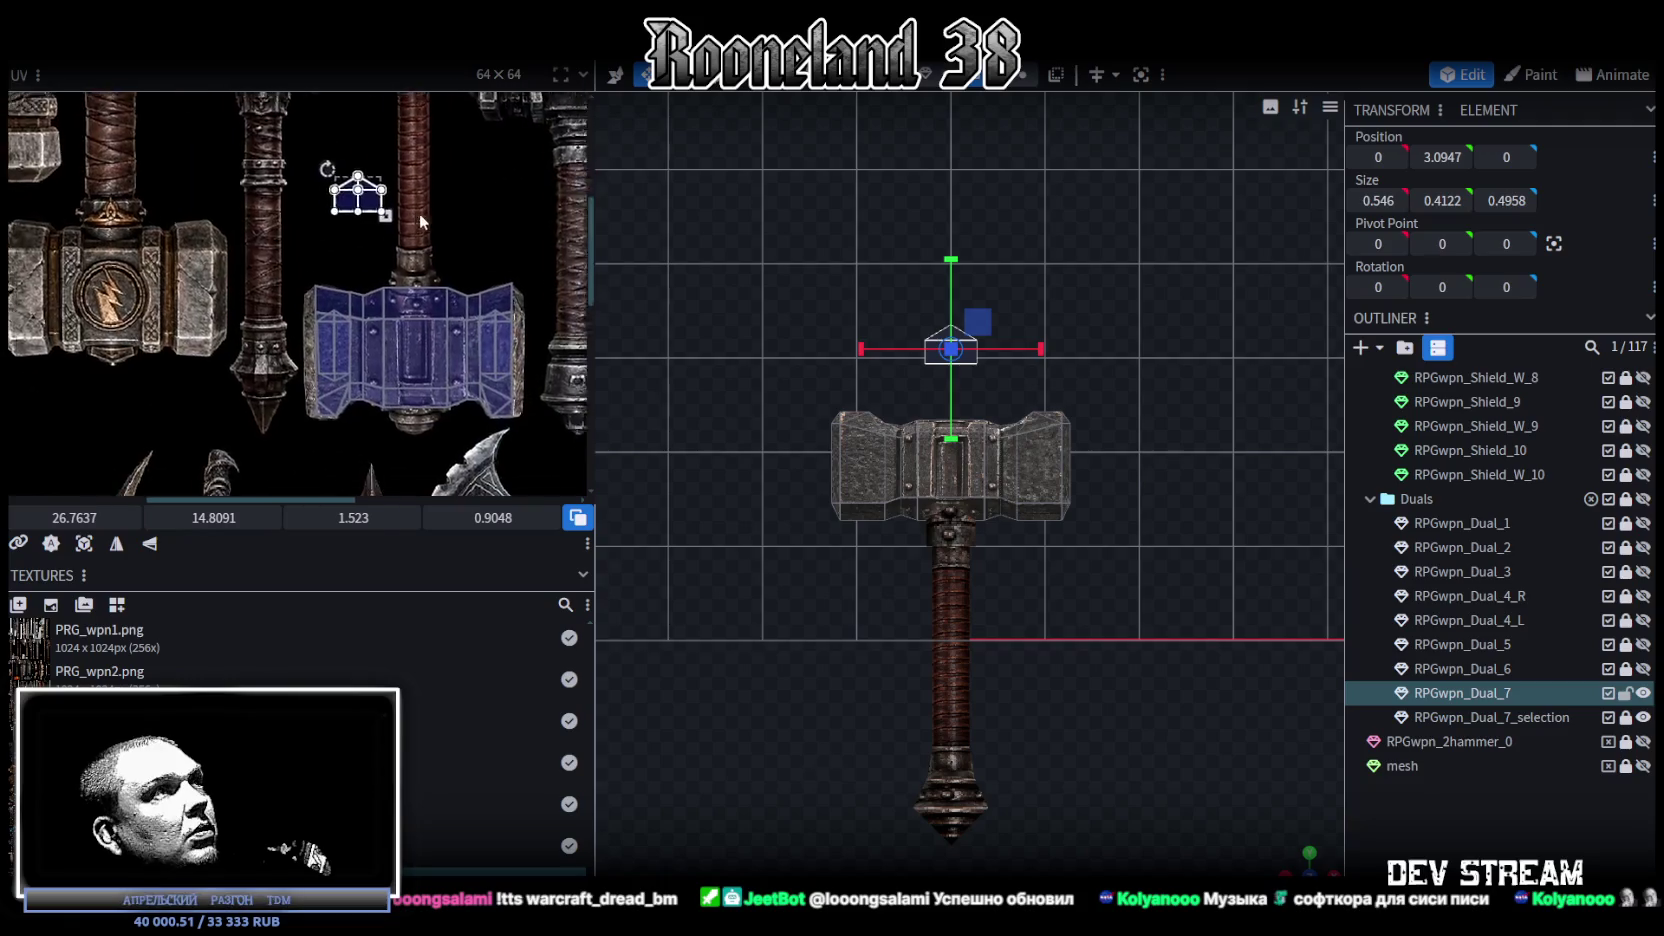
pyautogui.click(386, 312)
pyautogui.moveTo(378, 378); pyautogui.dragTo(384, 388)
# Step: Mirror the UV face vertically and shrink it to 1.2418 × 0.7377 on the blue head strip
pyautogui.scroll(2, 380, 385)
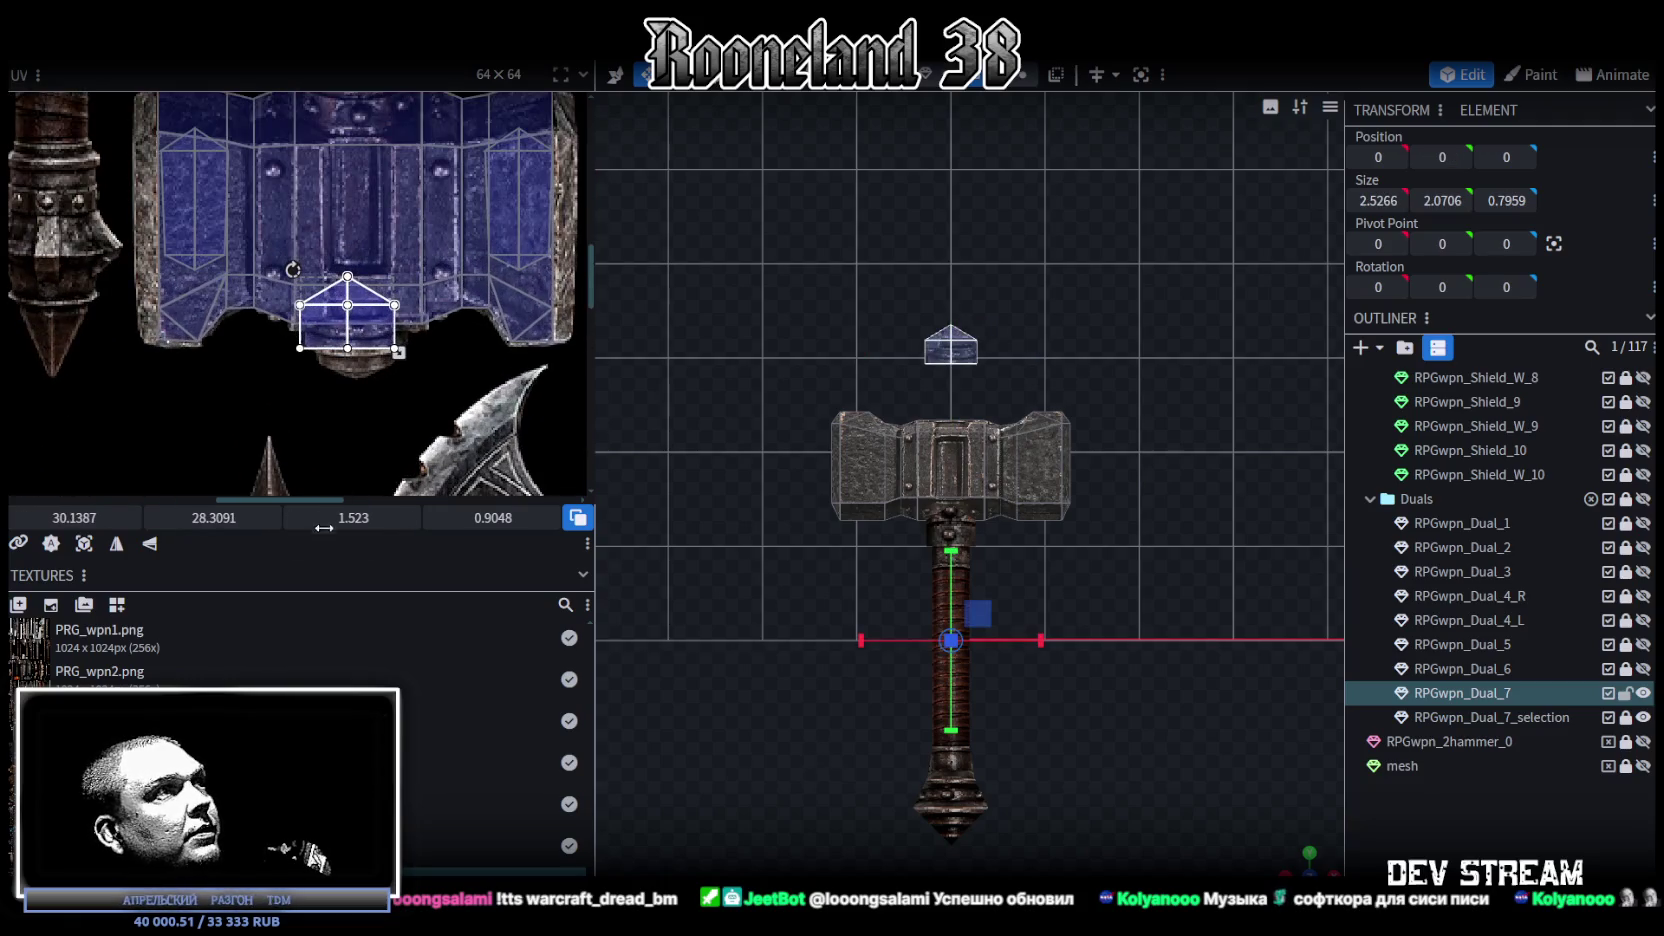
pyautogui.click(149, 543)
pyautogui.scroll(2, 289, 268)
pyautogui.moveTo(289, 268)
pyautogui.mouseDown()
pyautogui.moveTo(318, 367)
pyautogui.moveTo(337, 344)
pyautogui.mouseUp()
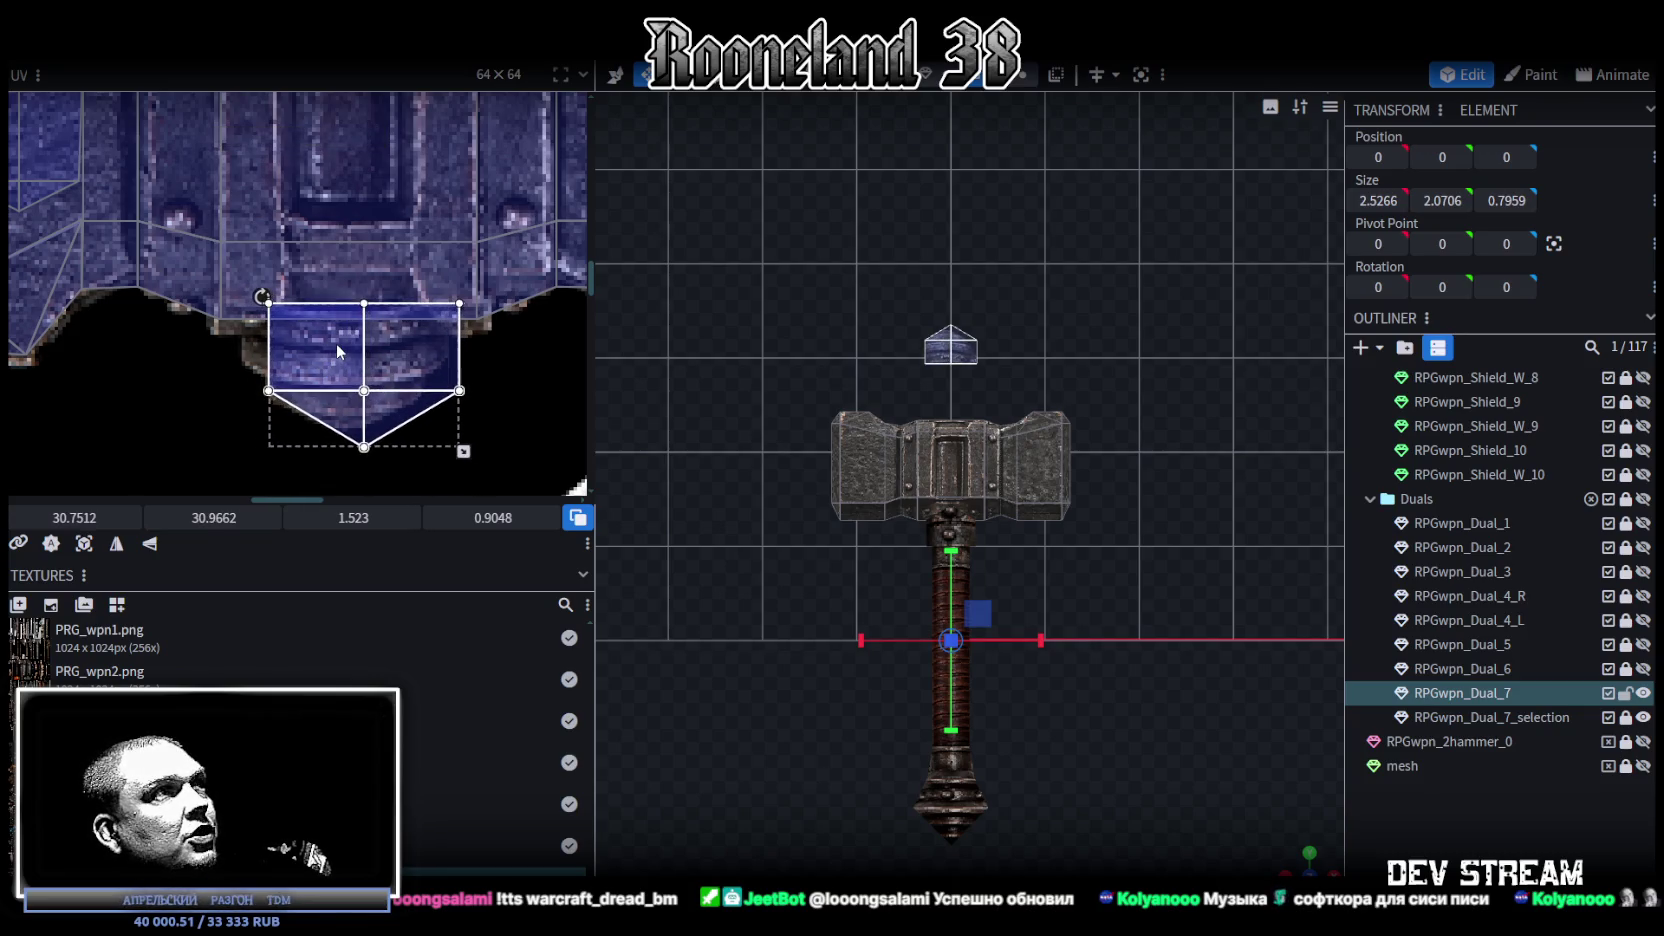
pyautogui.moveTo(462, 450); pyautogui.dragTo(426, 424)
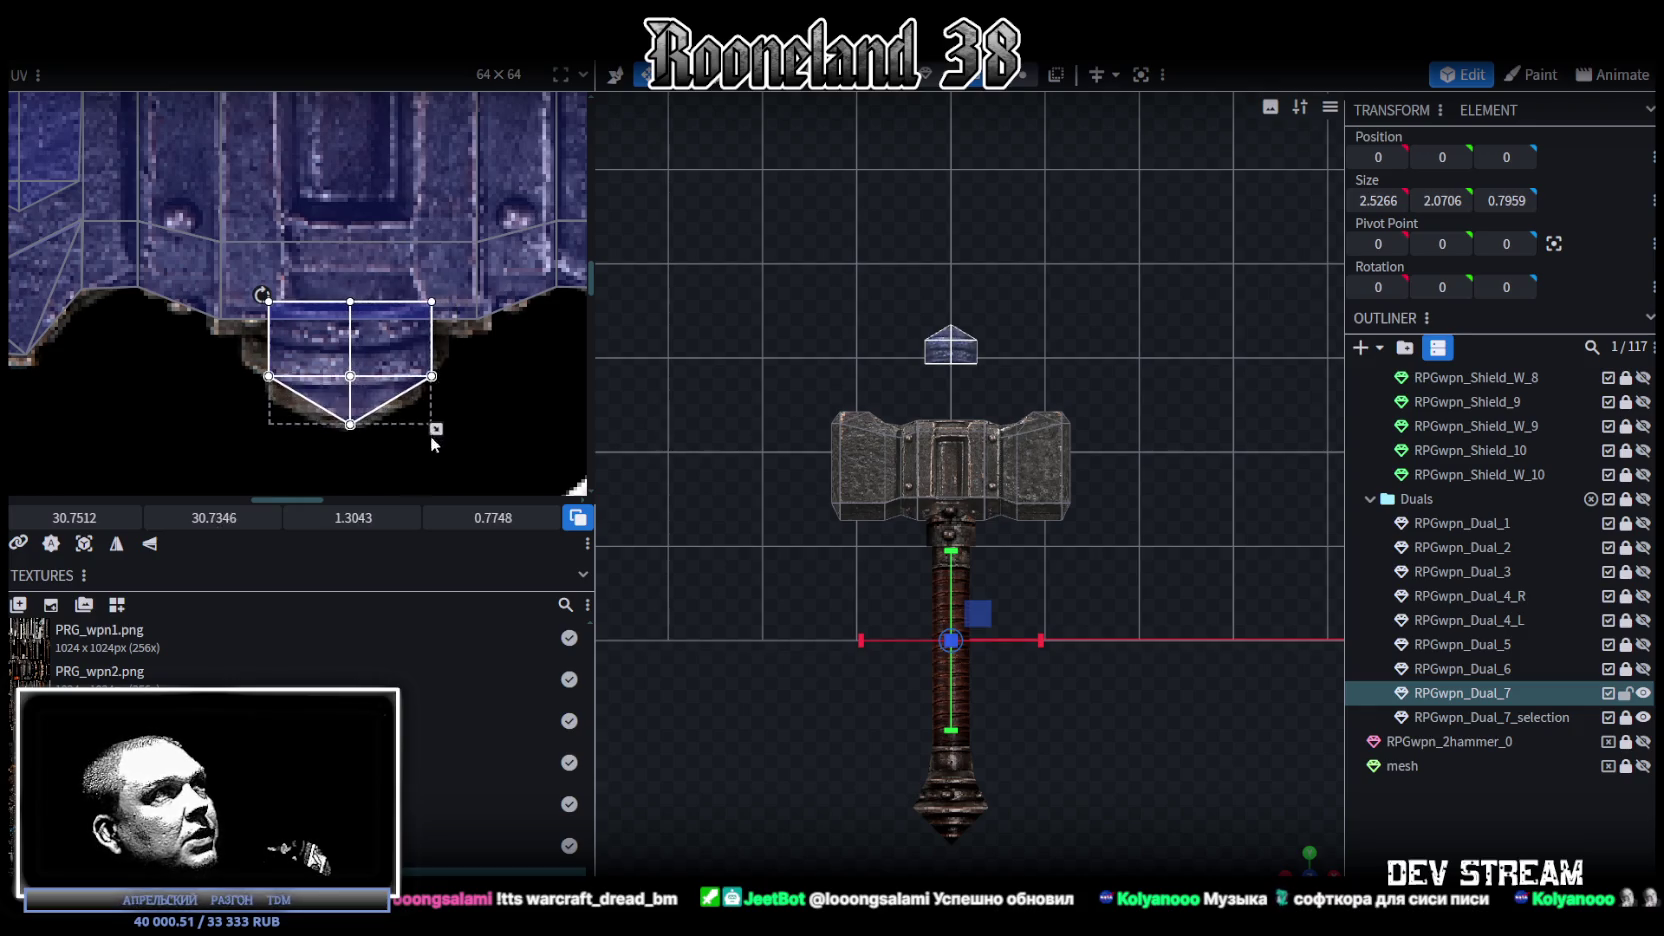
pyautogui.scroll(2, 312, 360)
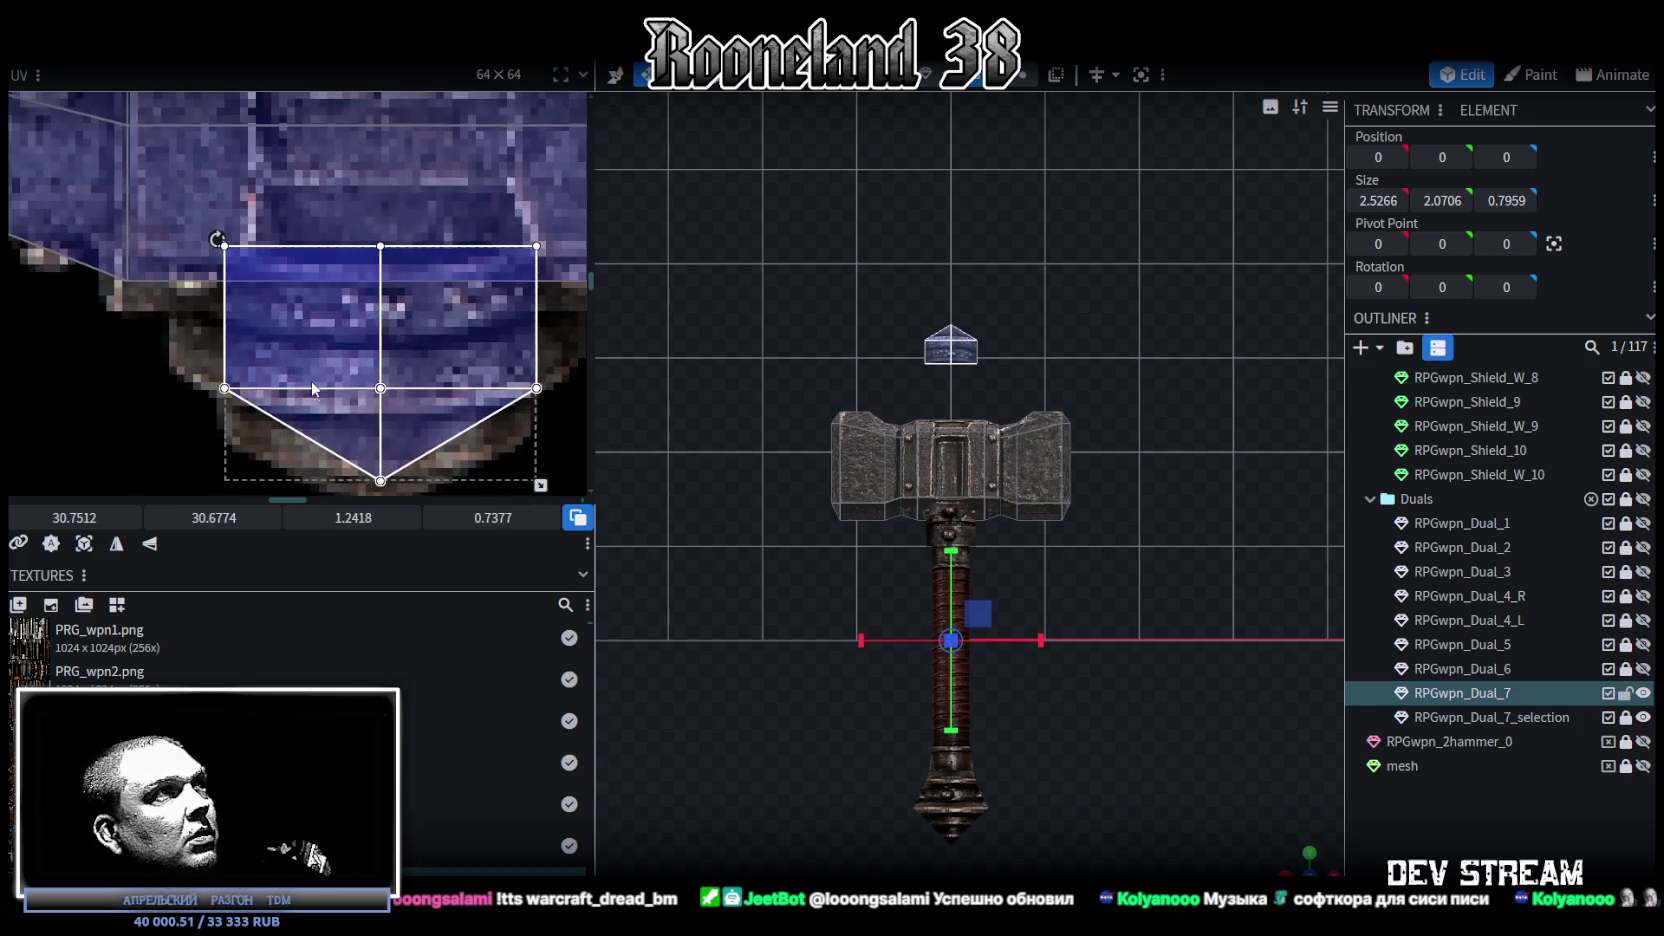
pyautogui.scroll(-1, 322, 374)
pyautogui.moveTo(446, 300); pyautogui.dragTo(438, 333)
pyautogui.scroll(2, 935, 410)
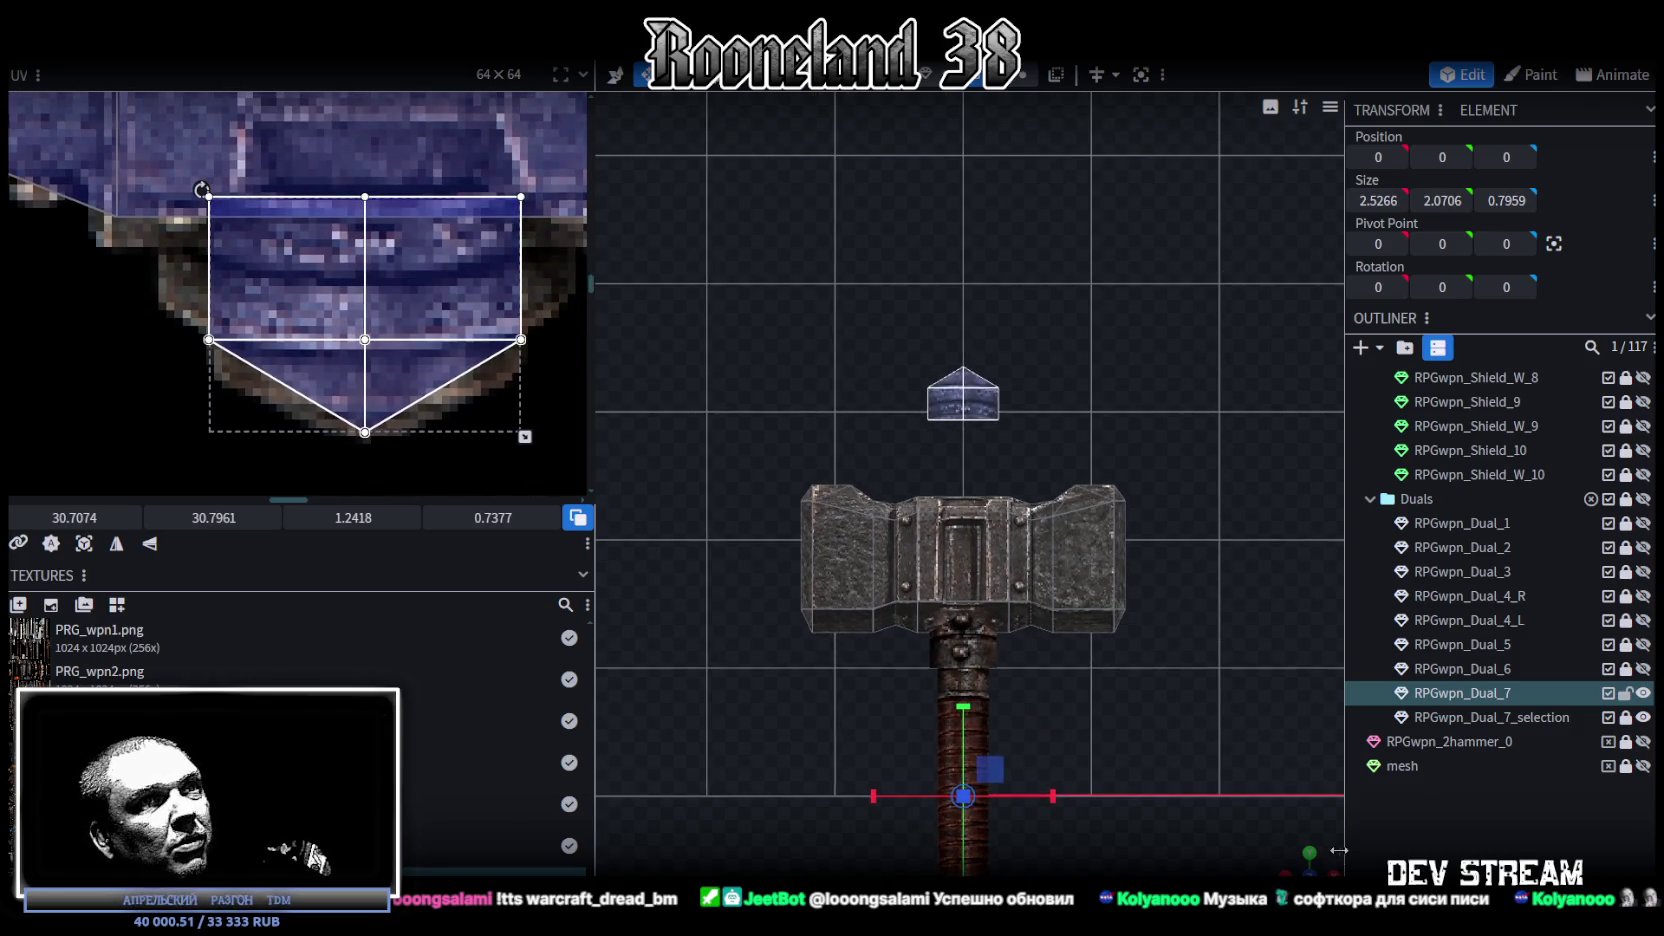
pyautogui.moveTo(960, 450); pyautogui.dragTo(1026, 421)
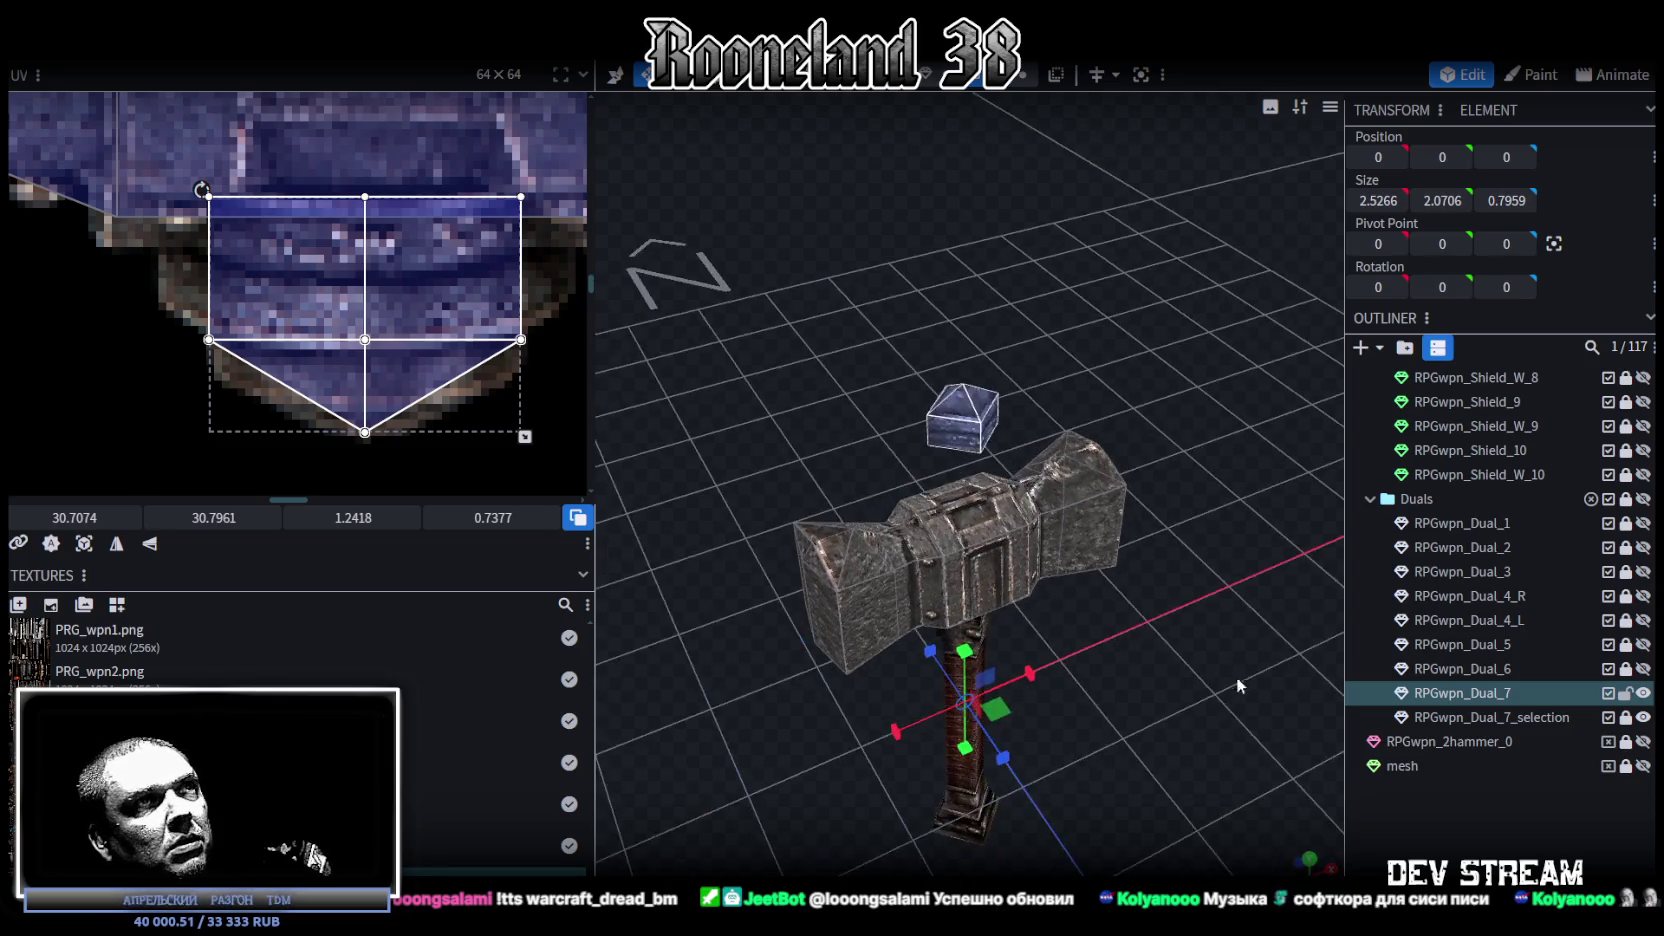
pyautogui.click(1026, 421)
pyautogui.moveTo(1124, 503); pyautogui.dragTo(1089, 365)
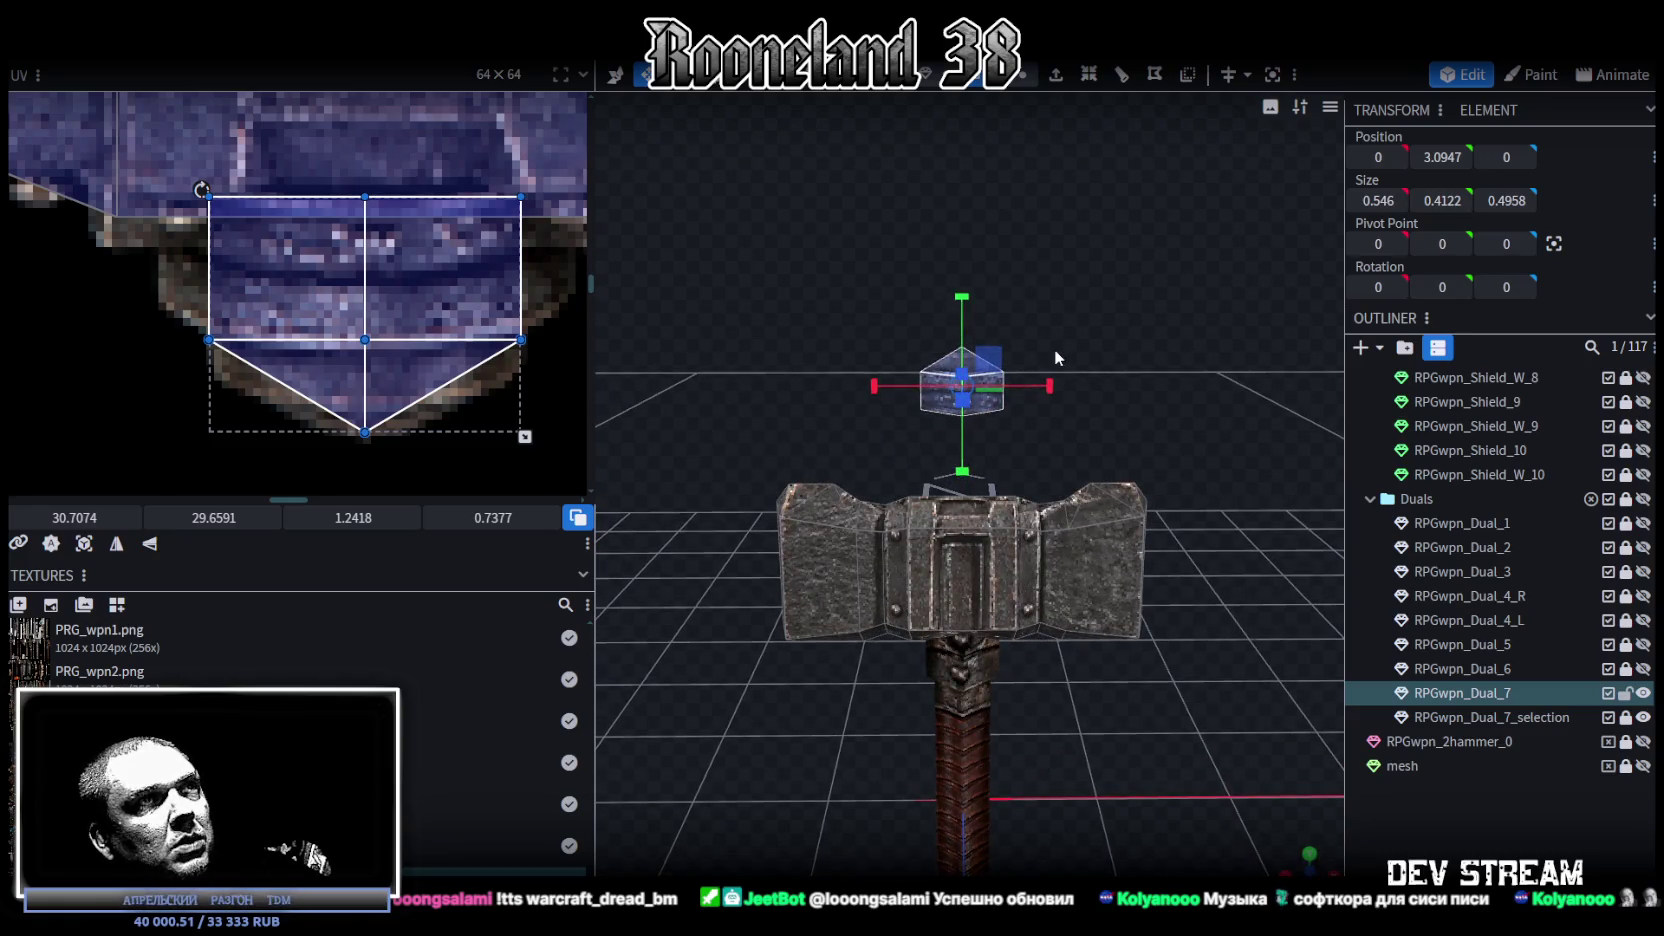
# Step: Lower the pointed block onto the hammer head, then raise it 0.25 to sit on top
pyautogui.press('v')
pyautogui.moveTo(962, 305); pyautogui.dragTo(963, 408)
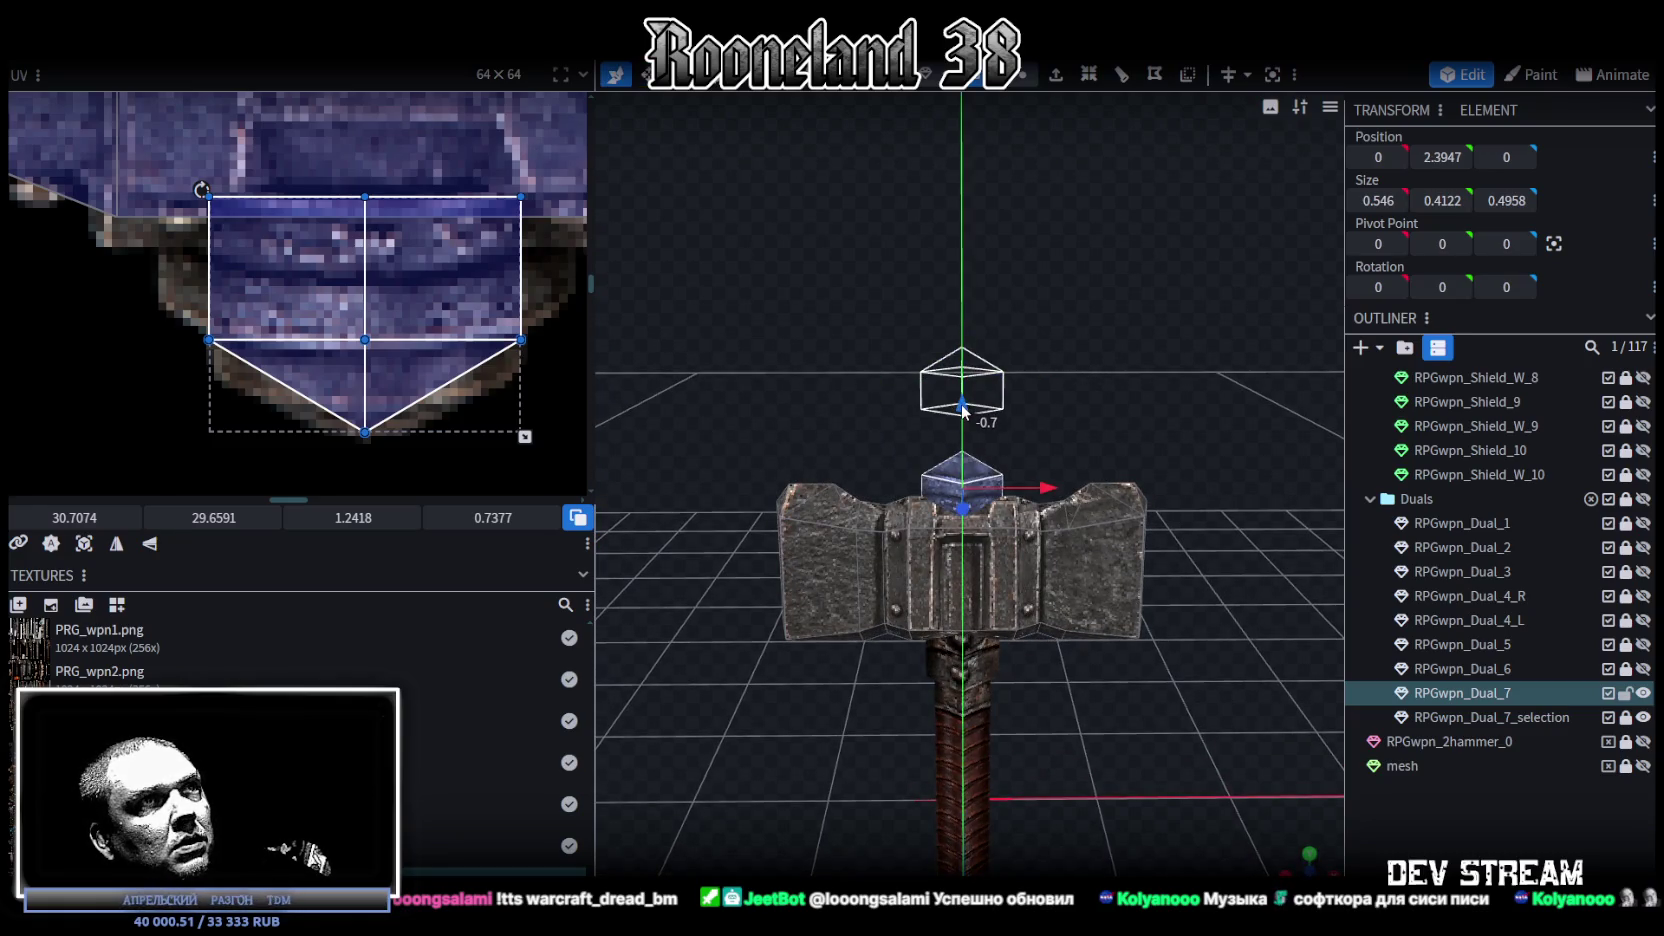
pyautogui.scroll(-3, 359, 340)
pyautogui.moveTo(997, 298)
pyautogui.mouseDown()
pyautogui.moveTo(1131, 399)
pyautogui.moveTo(1228, 390)
pyautogui.moveTo(1173, 335)
pyautogui.moveTo(858, 292)
pyautogui.mouseUp()
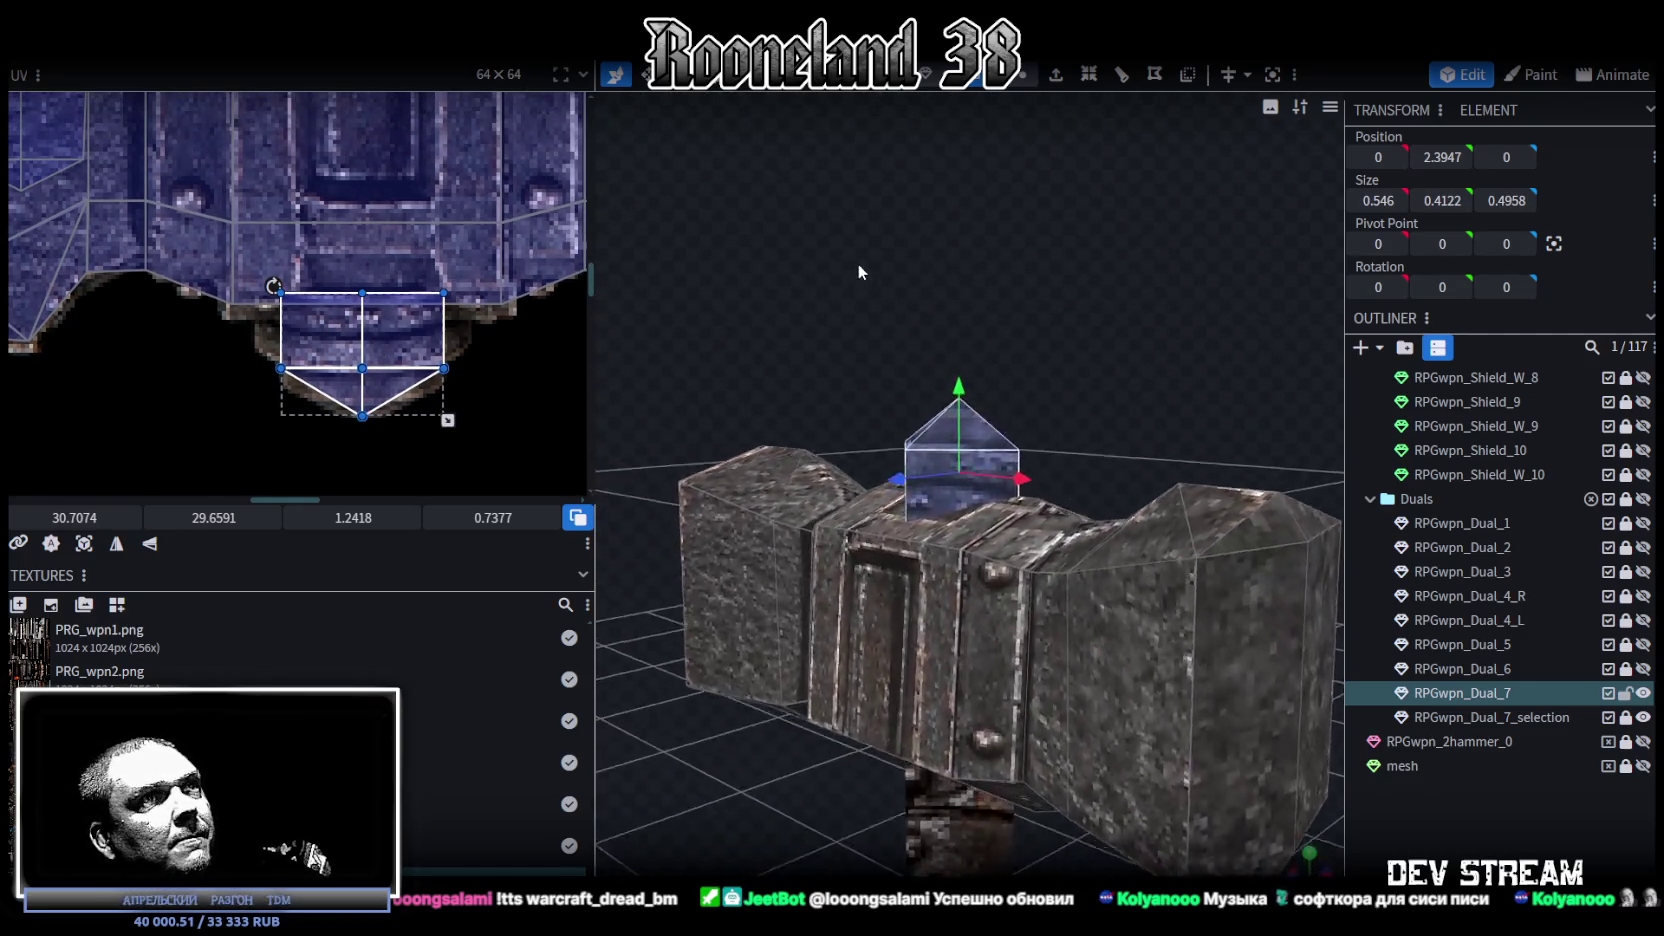
pyautogui.scroll(3, 890, 255)
pyautogui.moveTo(935, 243); pyautogui.dragTo(971, 257)
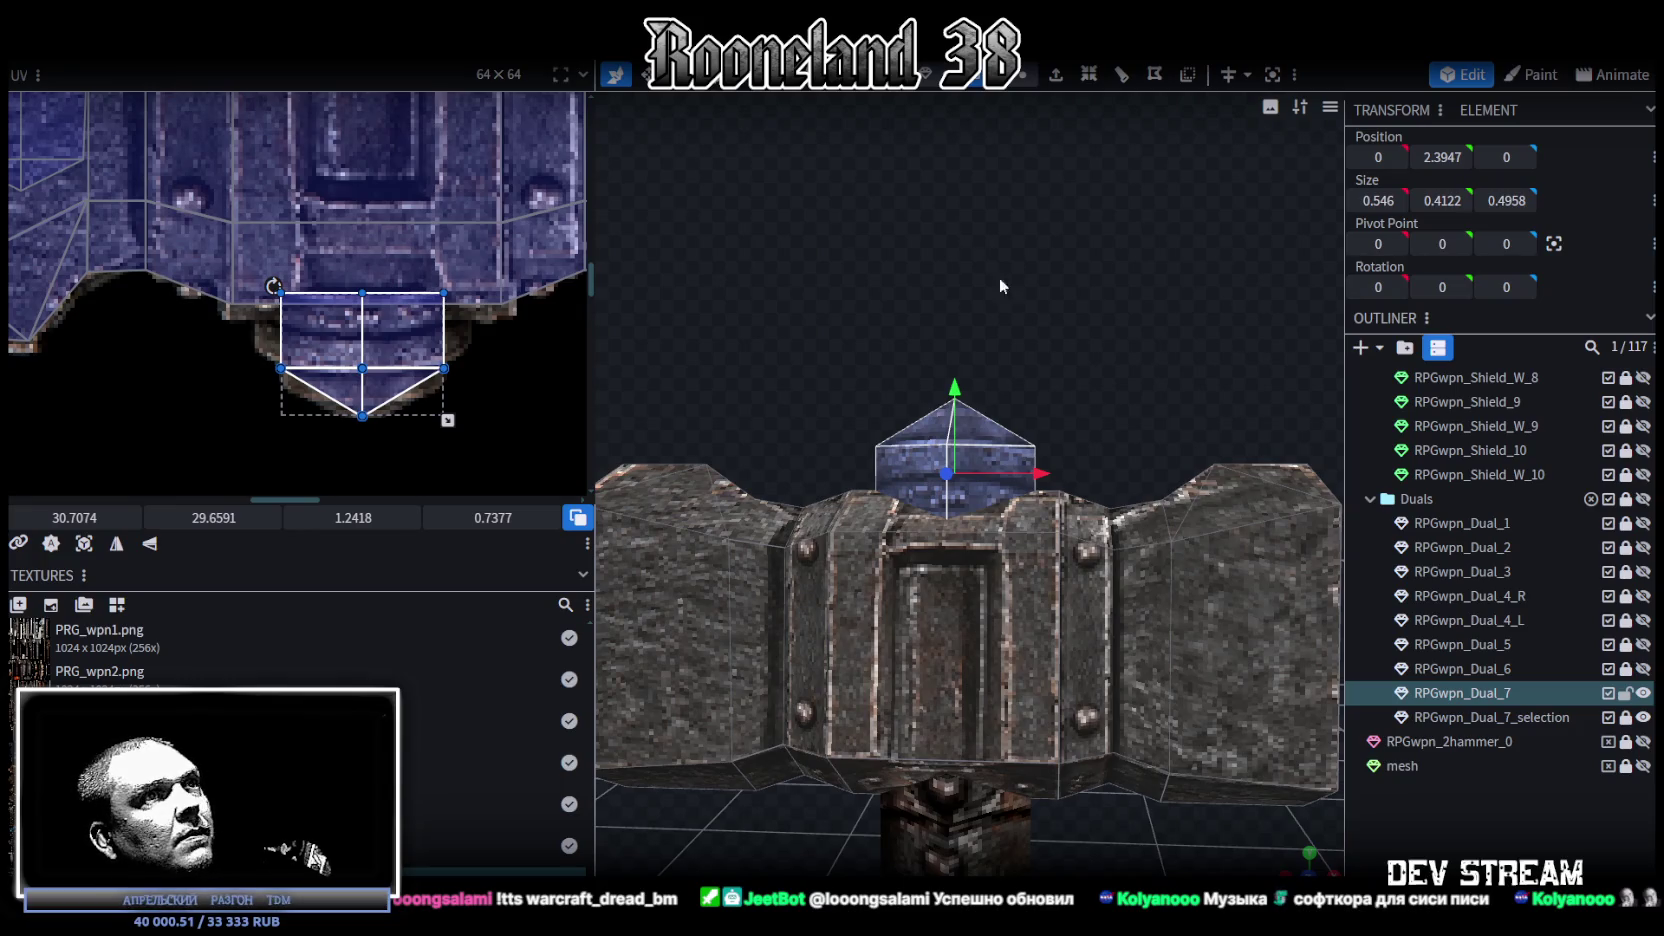
pyautogui.moveTo(956, 394)
pyautogui.mouseDown()
pyautogui.moveTo(952, 333)
pyautogui.moveTo(952, 383)
pyautogui.mouseUp()
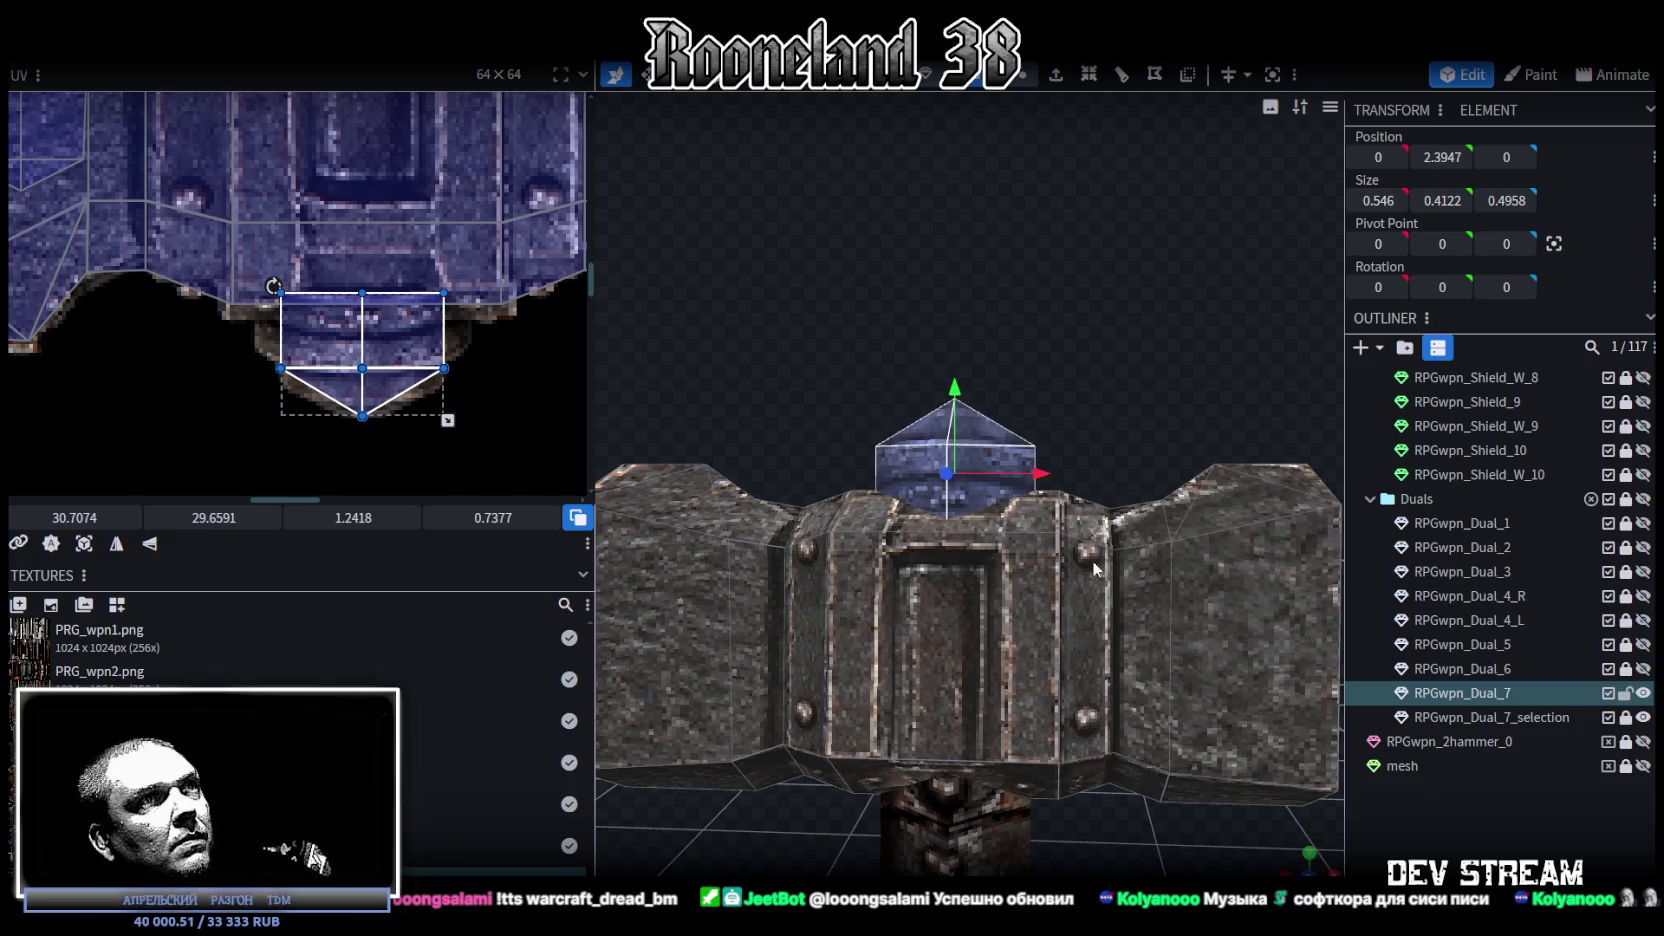
# Step: Deselect, then select the Dual_7 model and orbit around to inspect the hammer
pyautogui.click(1390, 789)
pyautogui.moveTo(1250, 600)
pyautogui.mouseDown()
pyautogui.moveTo(1058, 411)
pyautogui.moveTo(844, 469)
pyautogui.moveTo(920, 452)
pyautogui.moveTo(1095, 462)
pyautogui.moveTo(1150, 436)
pyautogui.moveTo(1040, 497)
pyautogui.moveTo(1045, 426)
pyautogui.mouseUp()
pyautogui.click(920, 452)
pyautogui.moveTo(1044, 403)
pyautogui.mouseDown()
pyautogui.moveTo(1098, 386)
pyautogui.moveTo(1056, 463)
pyautogui.moveTo(1216, 489)
pyautogui.moveTo(853, 620)
pyautogui.moveTo(849, 549)
pyautogui.moveTo(1112, 517)
pyautogui.moveTo(1128, 559)
pyautogui.moveTo(985, 536)
pyautogui.moveTo(956, 469)
pyautogui.moveTo(897, 465)
pyautogui.moveTo(872, 500)
pyautogui.mouseUp()
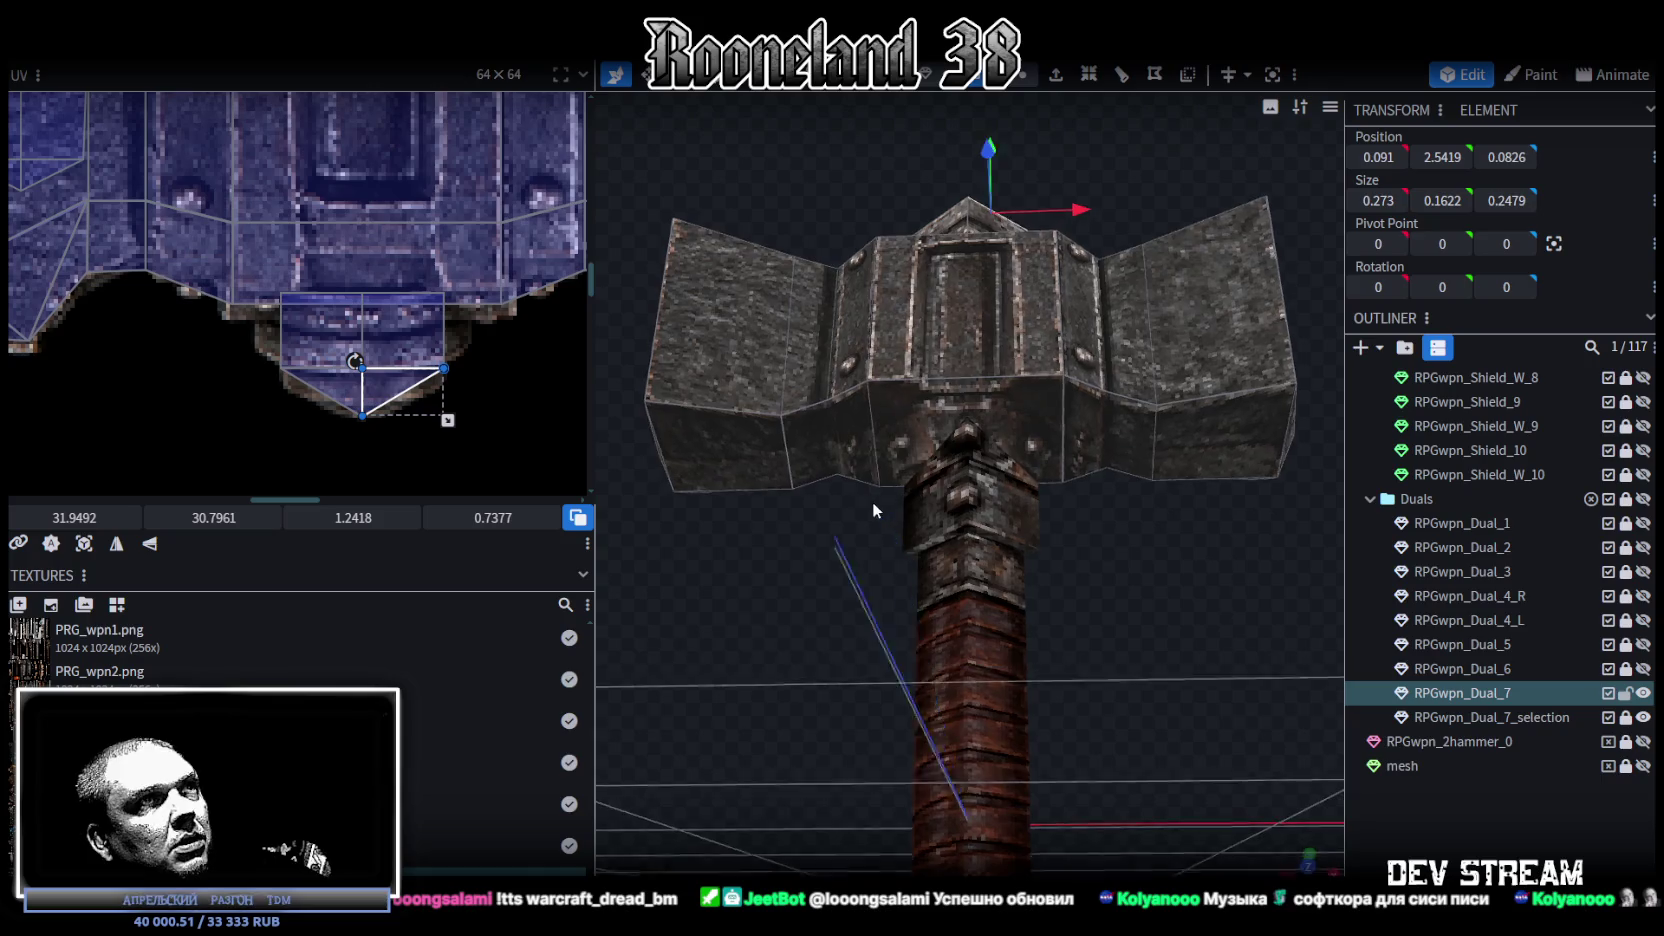
# Step: Select the hammer head's front face together with both slanted side faces
pyautogui.click(900, 460)
pyautogui.scroll(-3, 99, 283)
pyautogui.scroll(-2, 232, 378)
pyautogui.scroll(2, 232, 378)
pyautogui.scroll(1, 240, 300)
pyautogui.scroll(2, 249, 228)
pyautogui.click(249, 228)
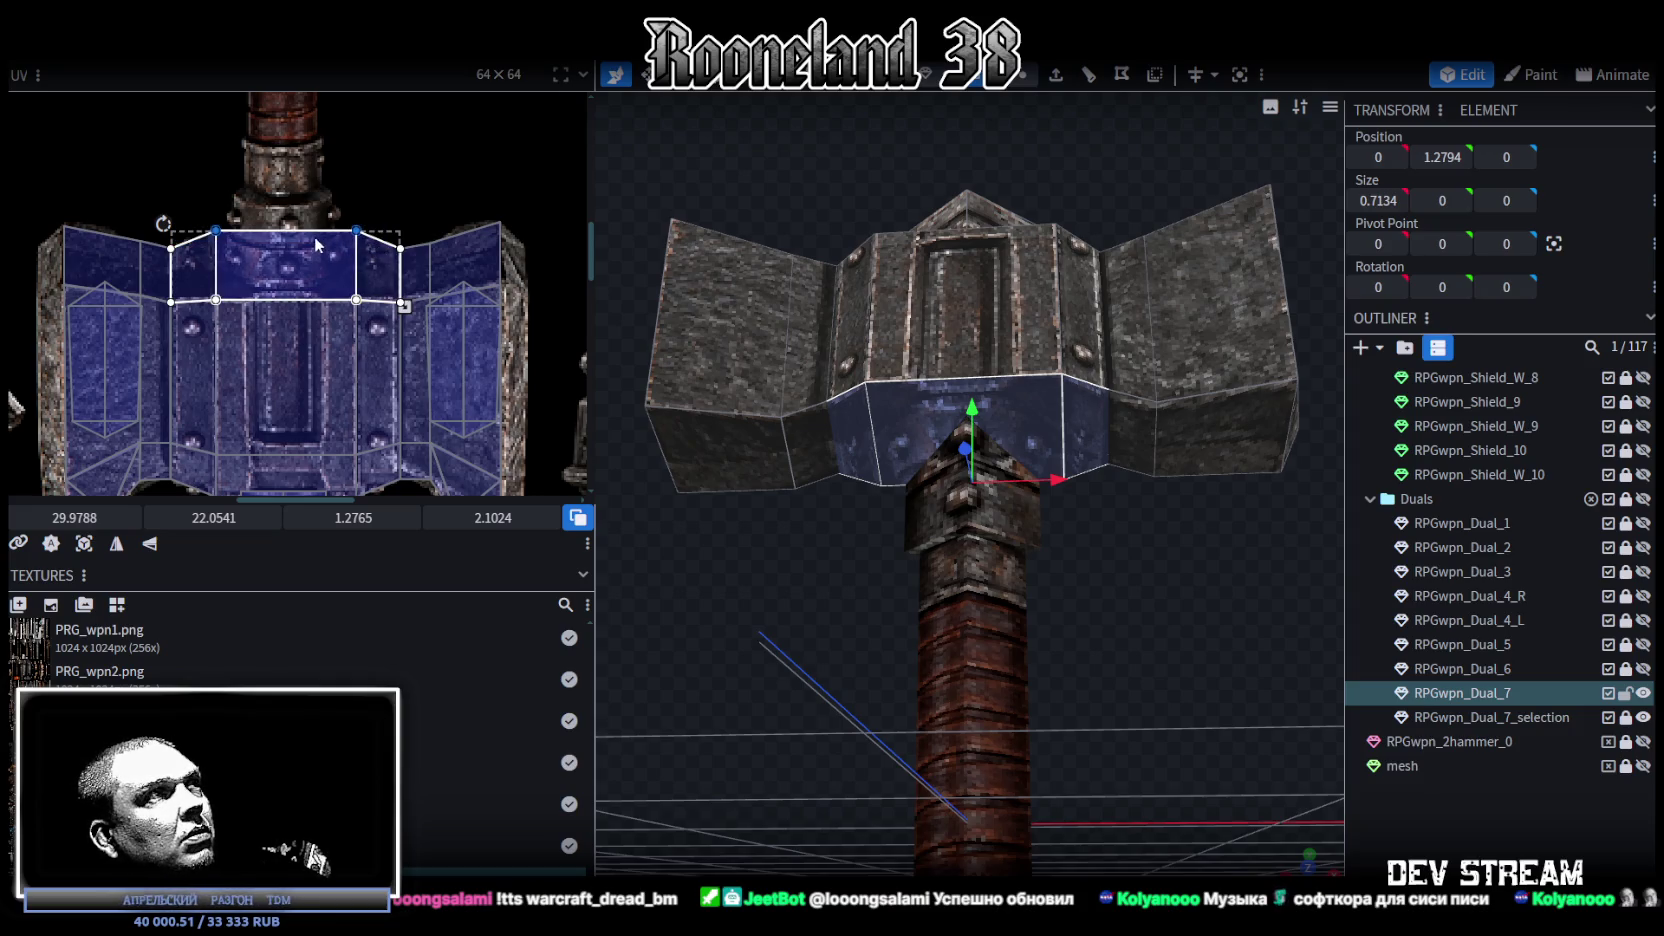
pyautogui.scroll(-2, 315, 235)
pyautogui.scroll(-2, 322, 238)
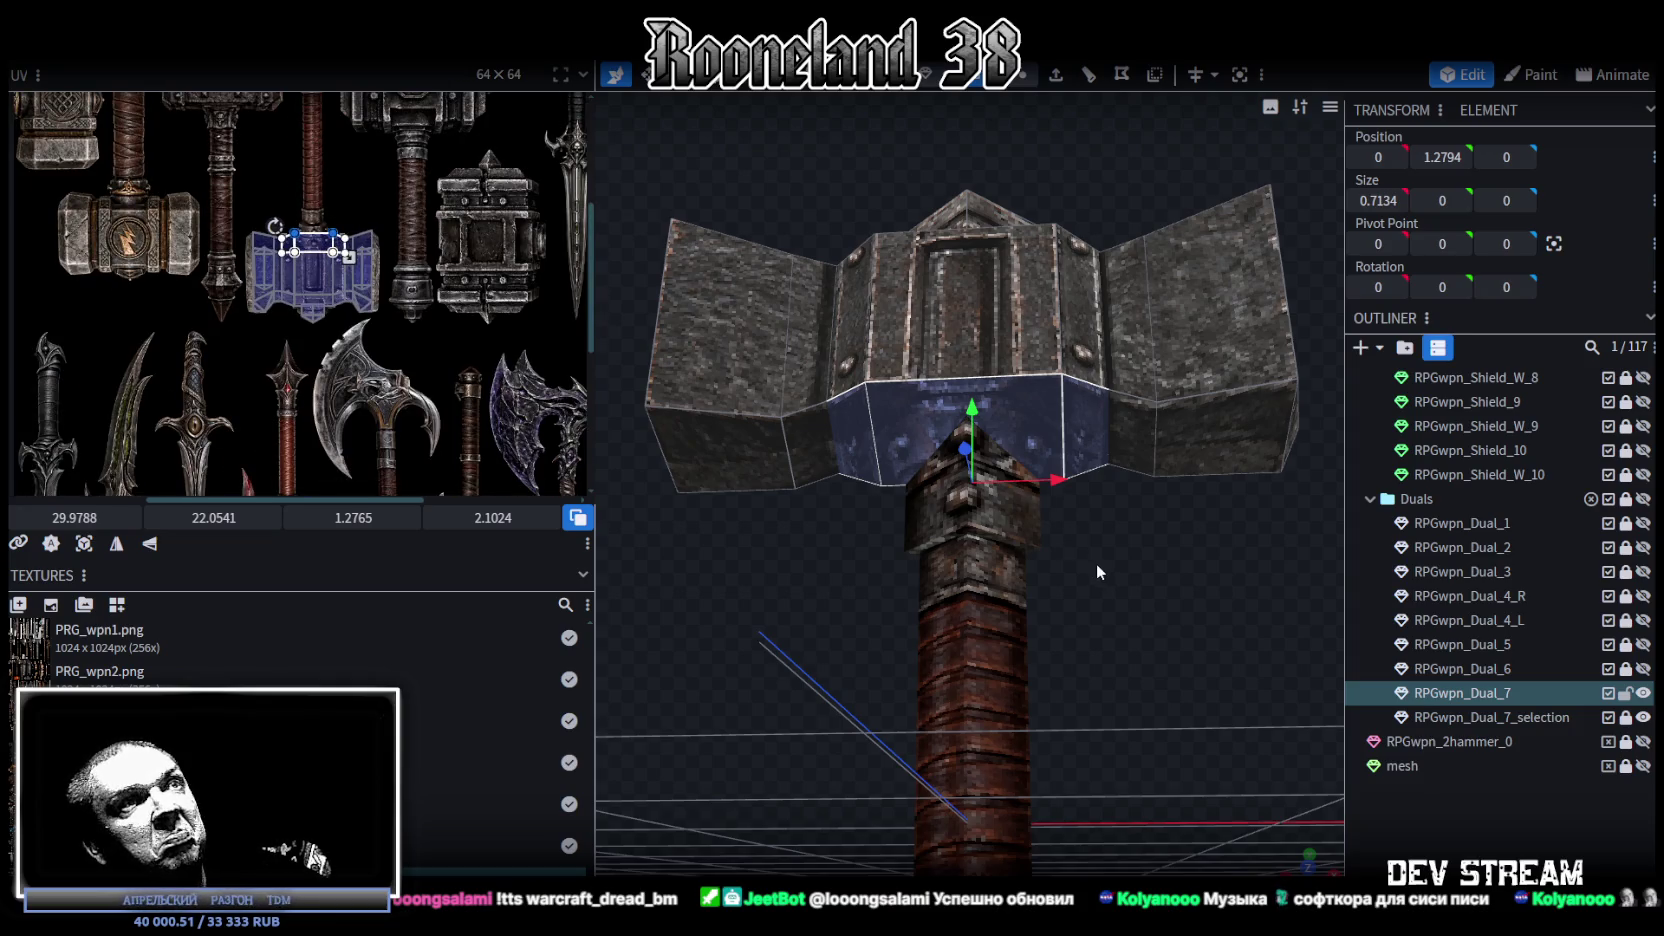
pyautogui.scroll(-1, 1096, 565)
pyautogui.scroll(2, 416, 347)
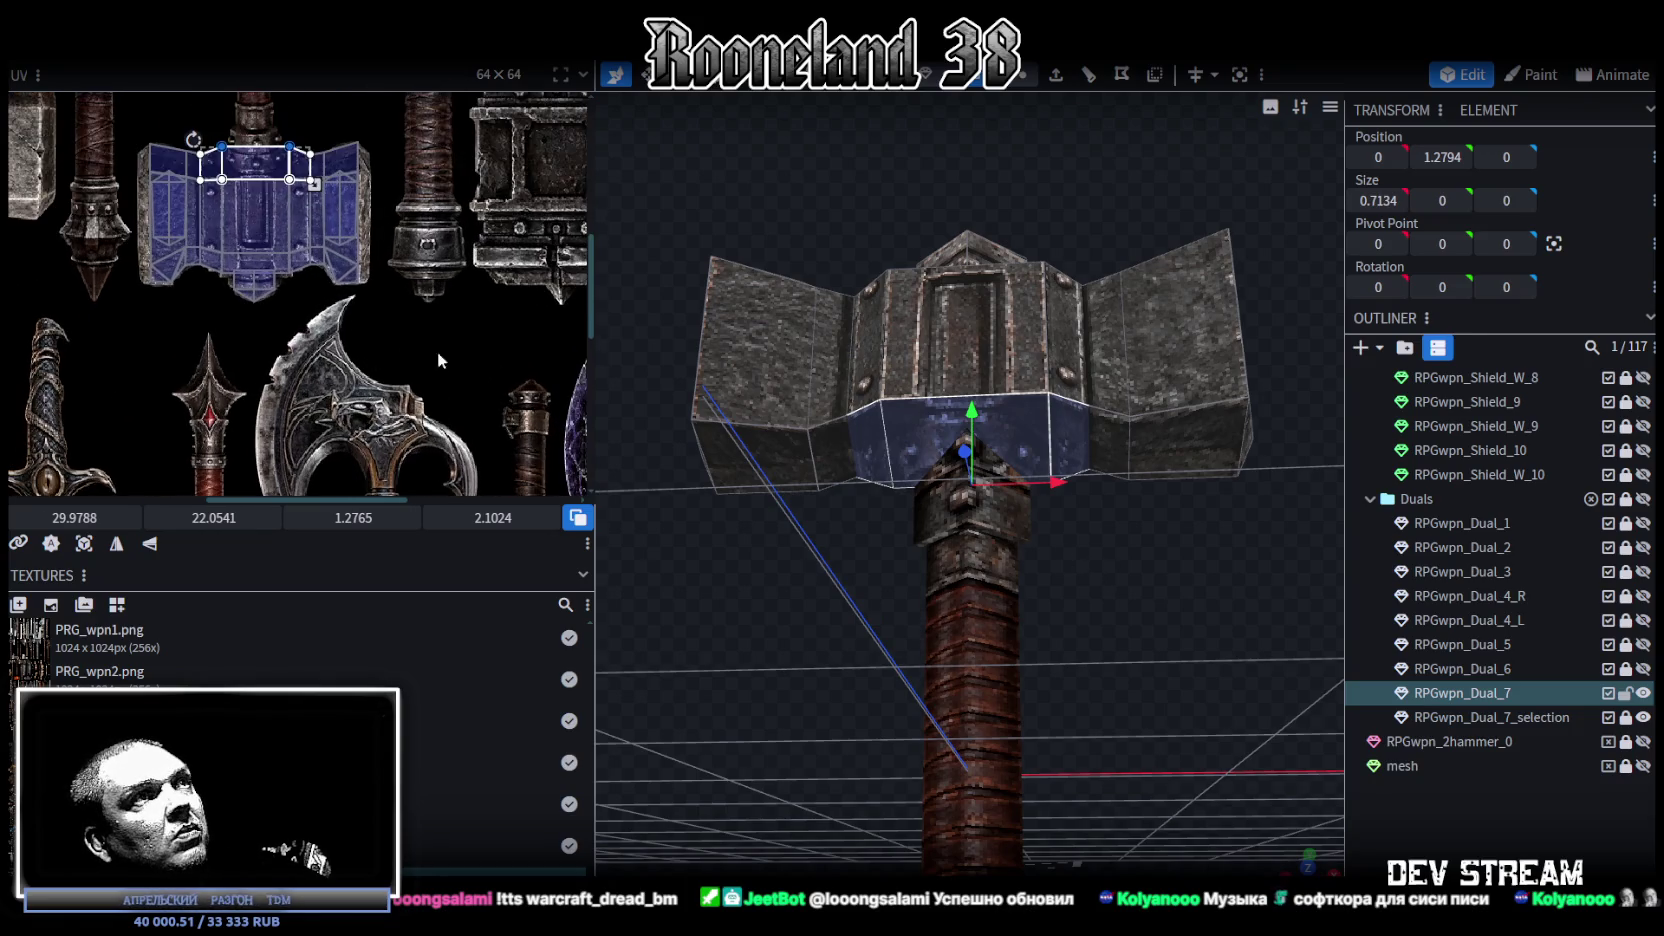
# Step: Reselect the Dual_7 hammer and pick the head end's UV faces for adjustment
pyautogui.click(1448, 845)
pyautogui.moveTo(884, 592)
pyautogui.mouseDown()
pyautogui.moveTo(885, 676)
pyautogui.moveTo(949, 584)
pyautogui.moveTo(1167, 585)
pyautogui.moveTo(1076, 666)
pyautogui.moveTo(871, 736)
pyautogui.moveTo(1072, 779)
pyautogui.moveTo(858, 538)
pyautogui.mouseUp()
pyautogui.click(860, 490)
pyautogui.click(860, 490)
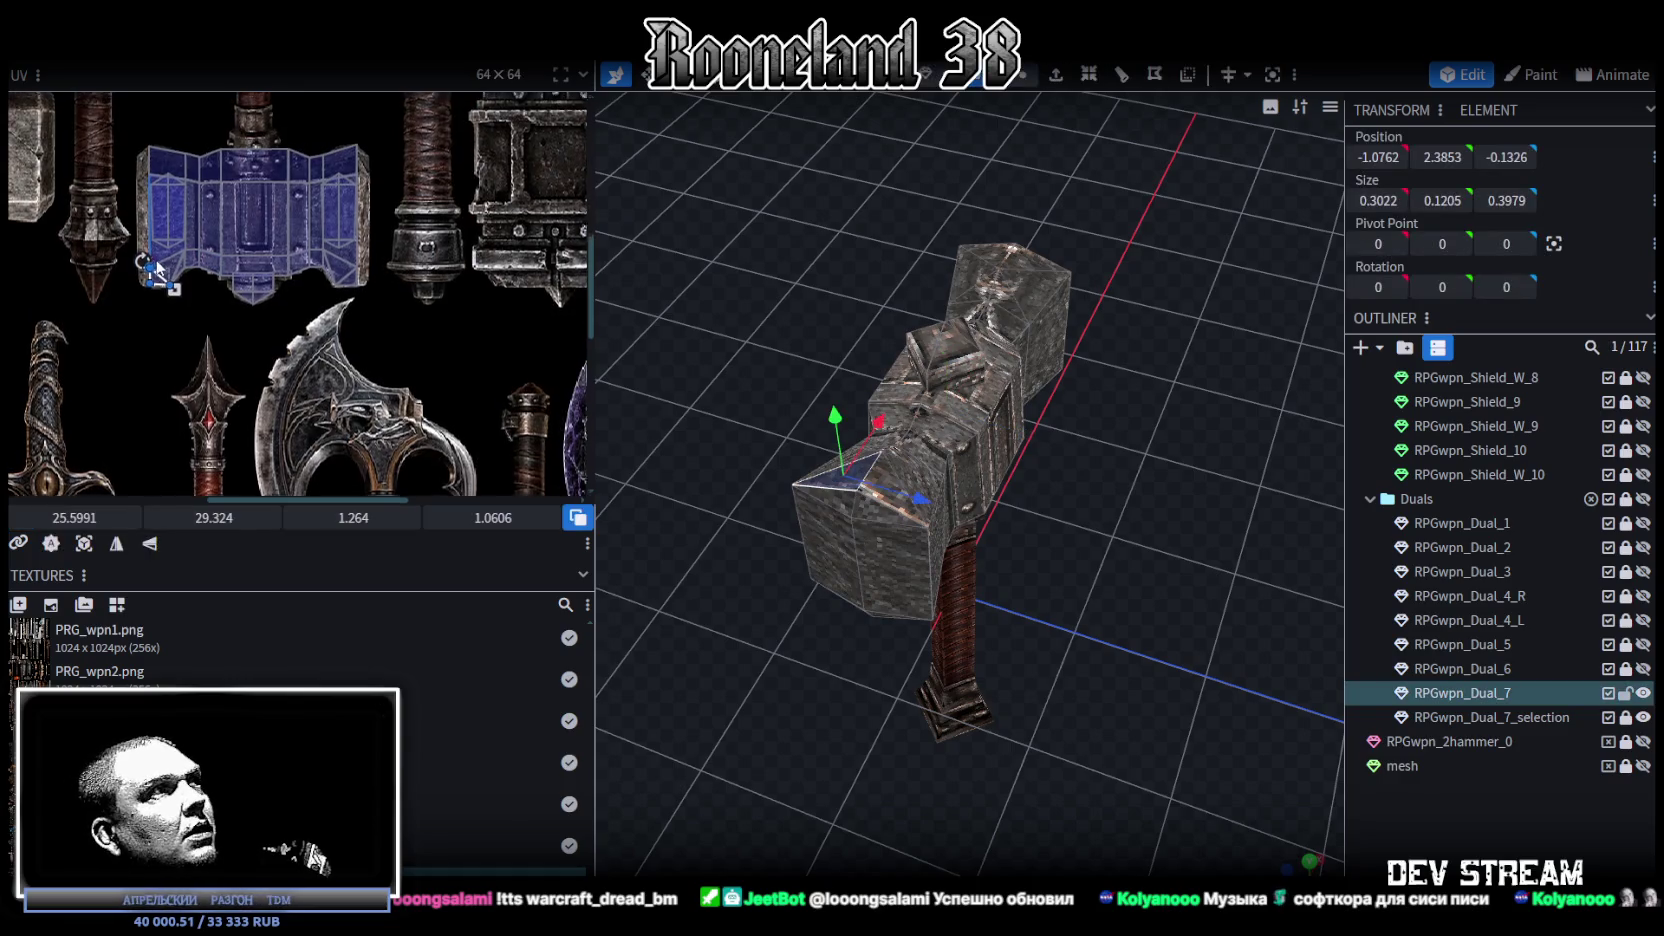
pyautogui.scroll(5, 165, 259)
pyautogui.scroll(3, 245, 281)
pyautogui.scroll(2, 245, 281)
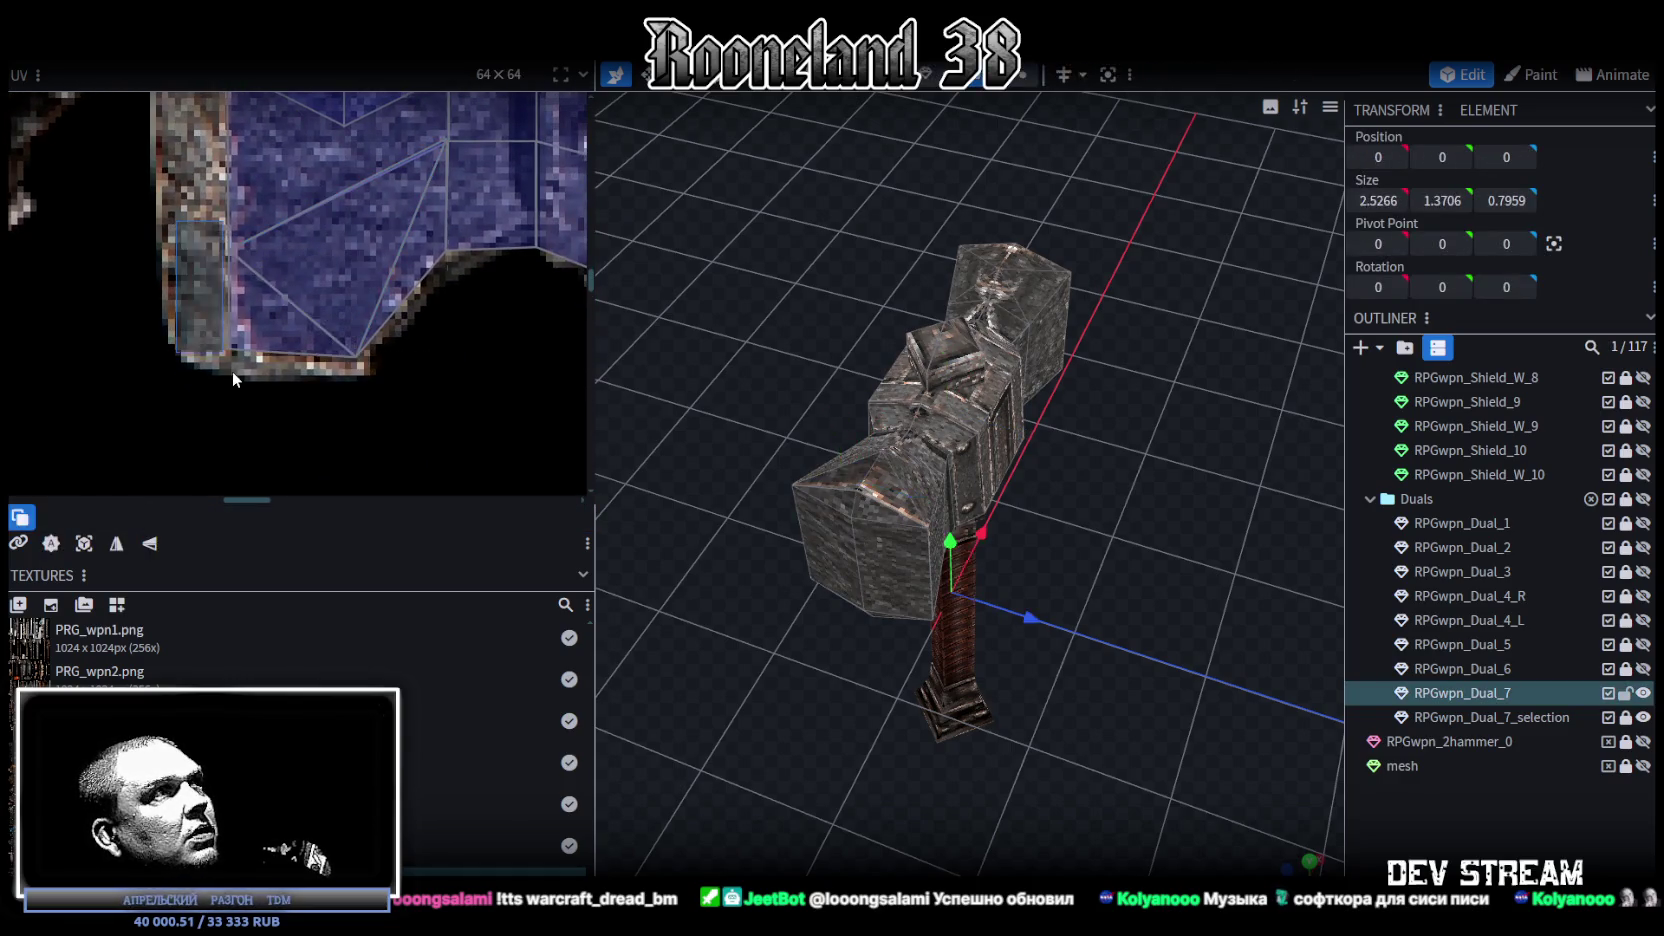
pyautogui.keyDown('shift'); pyautogui.click(231, 370); pyautogui.keyUp('shift')
# Step: Shift one UV face's left edge right and another's right edge left, inside the head texture
pyautogui.moveTo(253, 290); pyautogui.dragTo(278, 290)
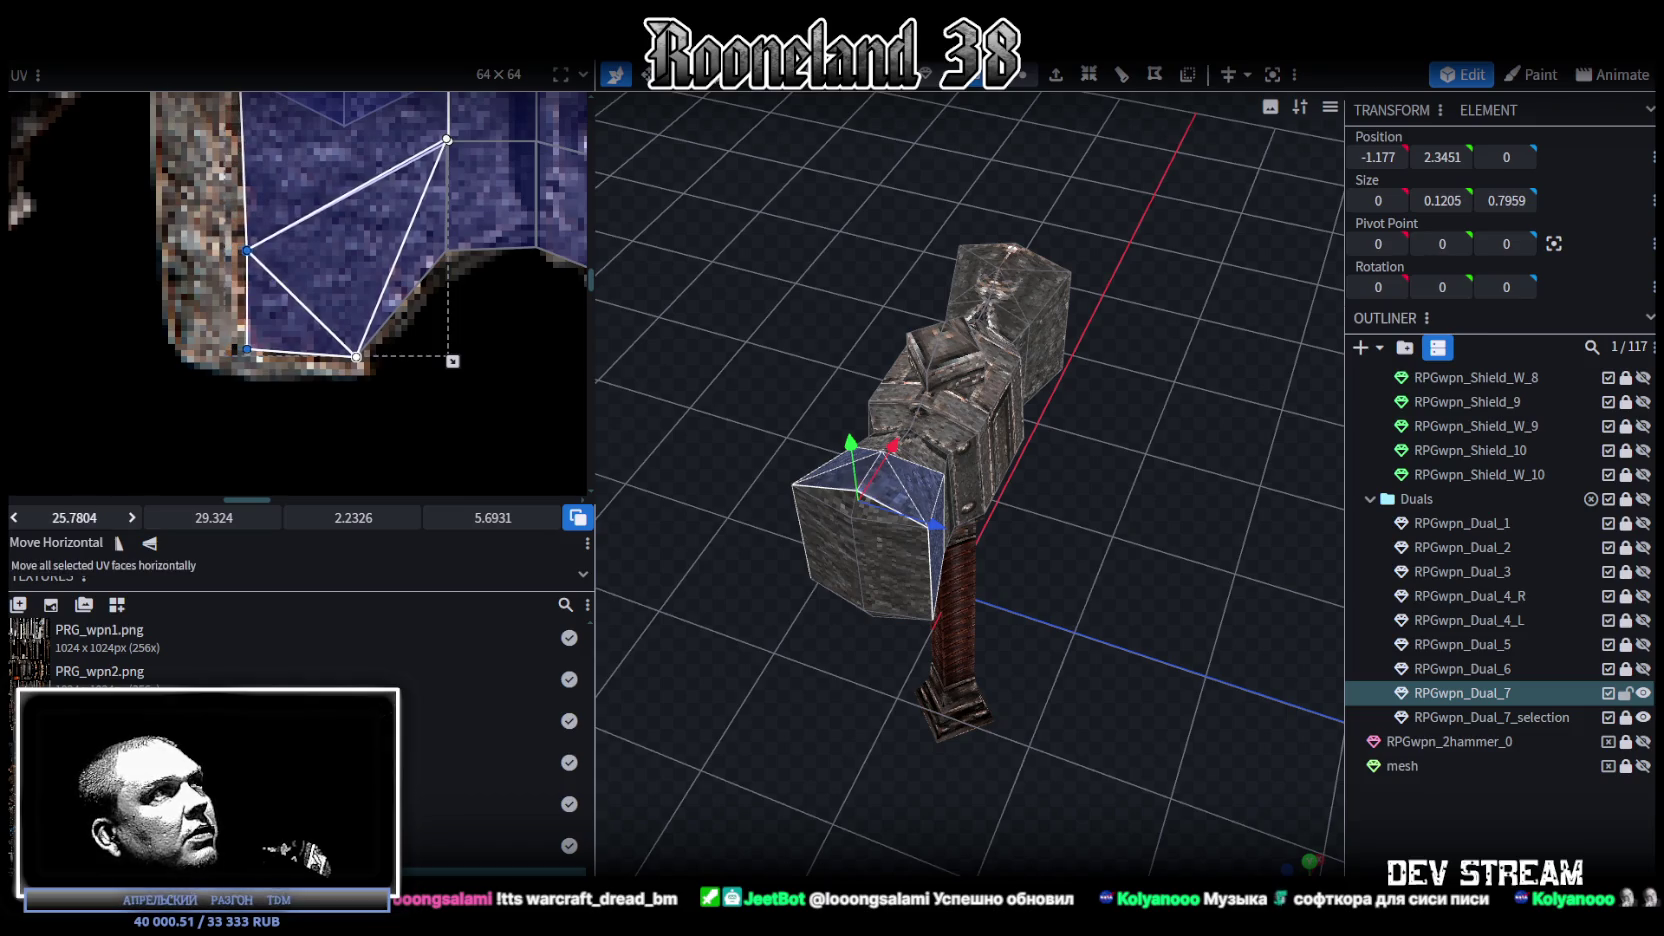
pyautogui.scroll(-5, 277, 290)
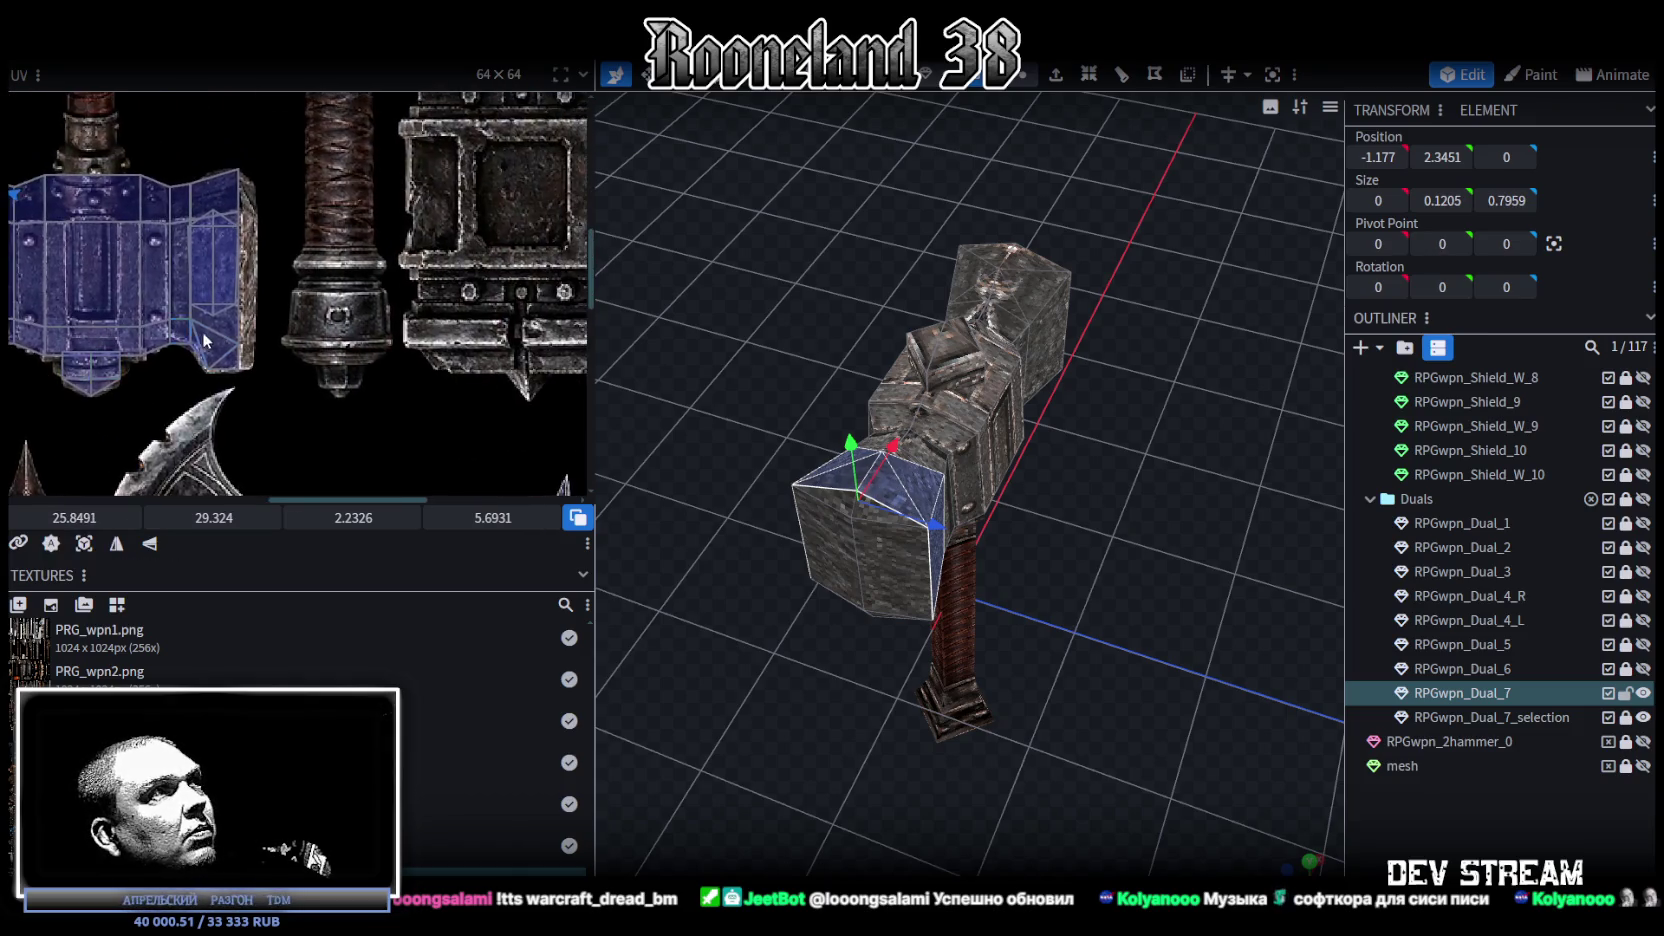
pyautogui.scroll(5, 199, 333)
pyautogui.click(210, 278)
pyautogui.click(208, 272)
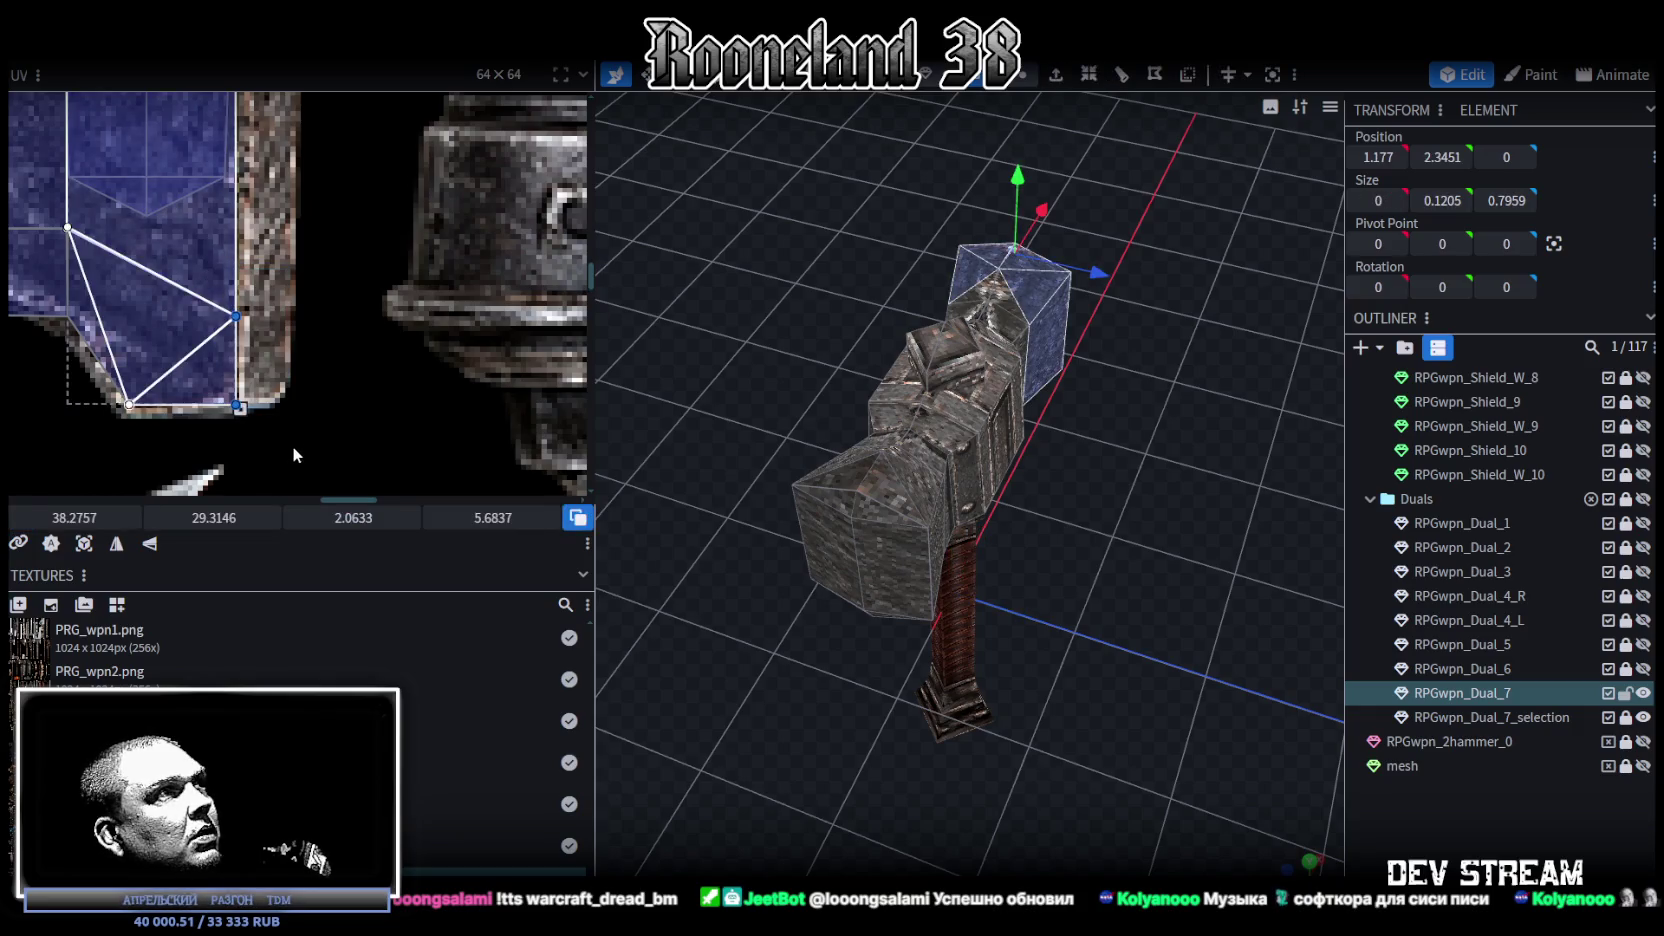
pyautogui.moveTo(74, 521); pyautogui.dragTo(60, 521)
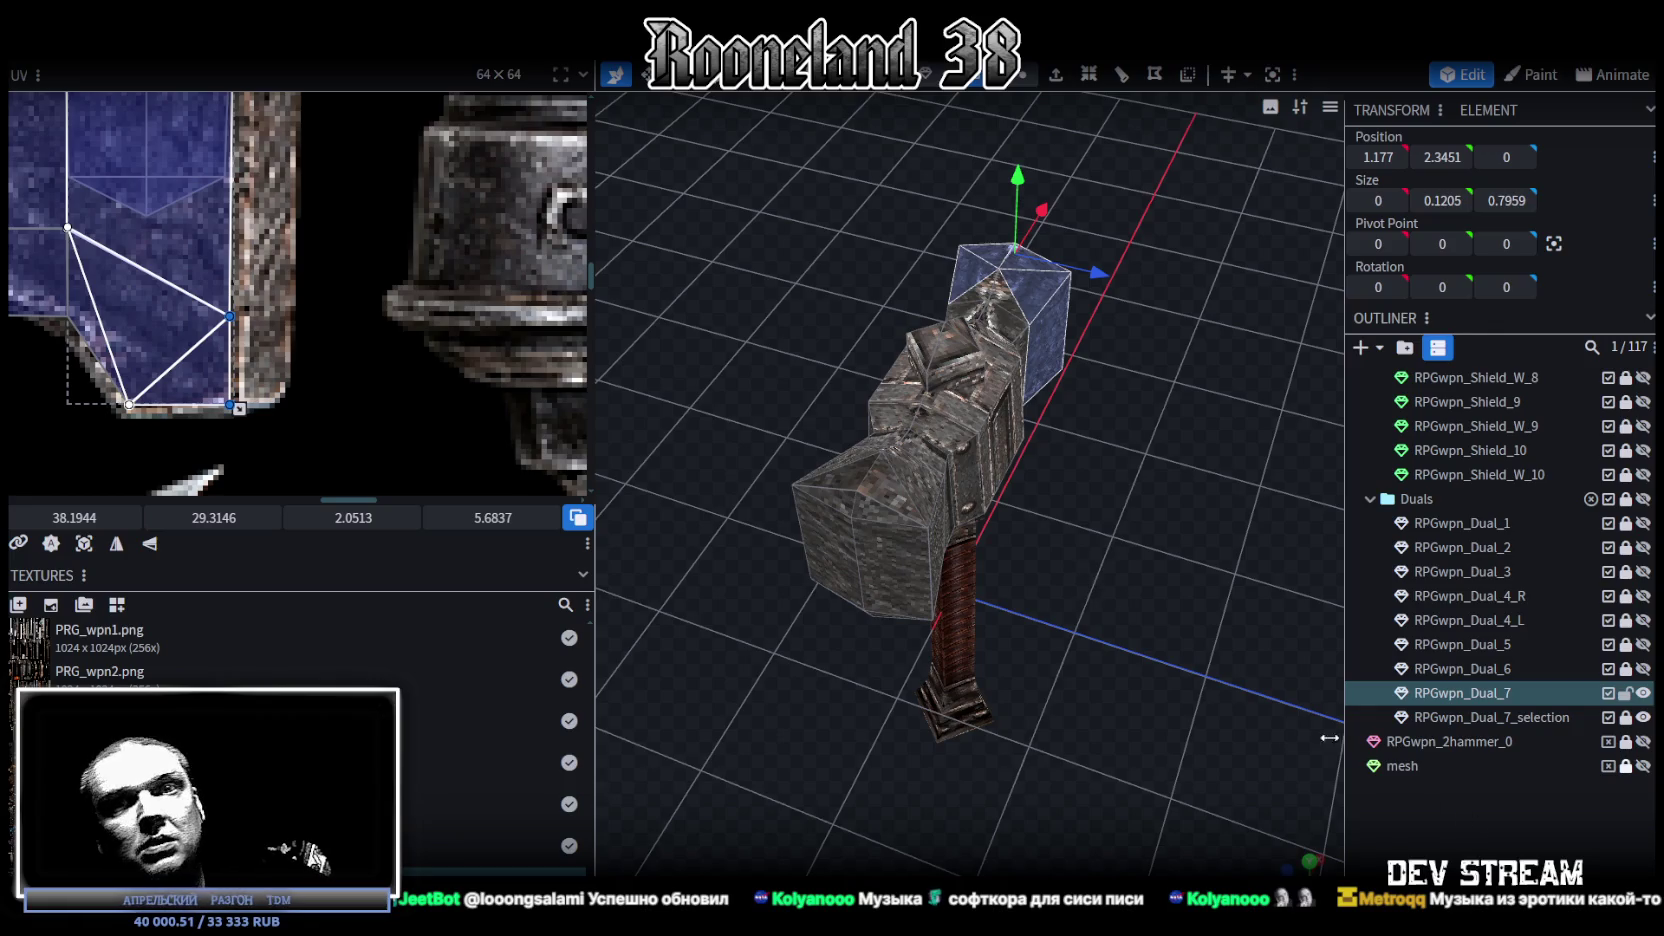
pyautogui.scroll(-2, 1271, 722)
# Step: Reselect RPGwpn_Dual_7 and select the small end-block face mapped at UV 26.8631, 28.2196
pyautogui.moveTo(1206, 670)
pyautogui.mouseDown()
pyautogui.moveTo(1115, 649)
pyautogui.moveTo(963, 667)
pyautogui.moveTo(909, 607)
pyautogui.mouseUp()
pyautogui.click(1110, 446)
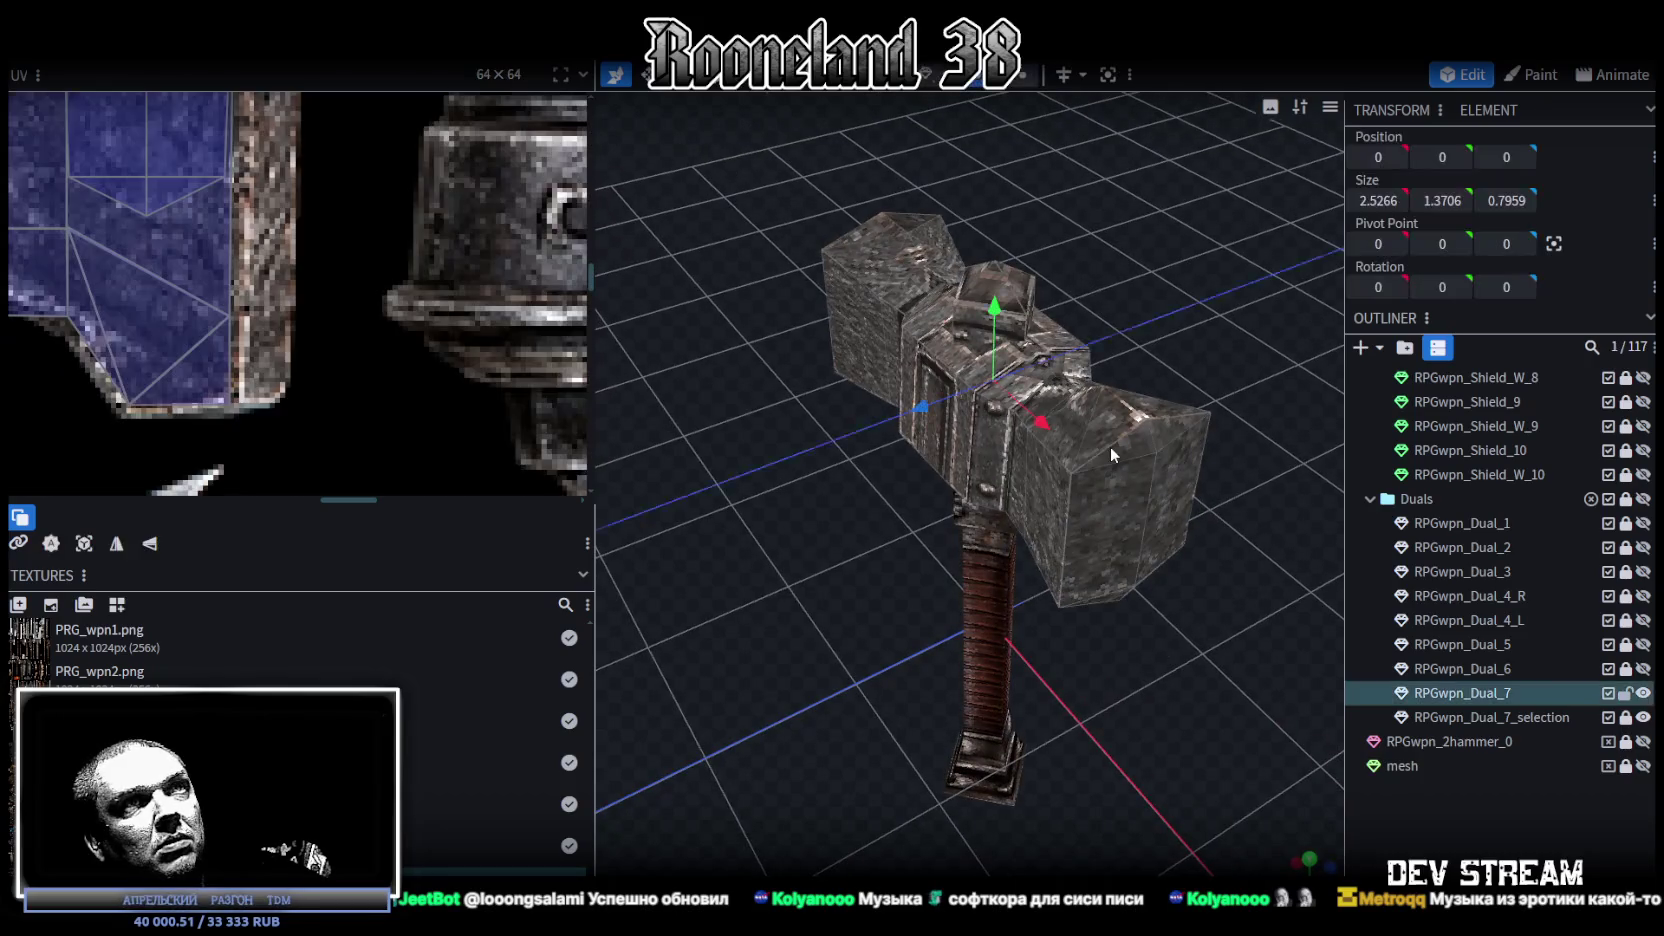
pyautogui.moveTo(932, 476)
pyautogui.mouseDown()
pyautogui.moveTo(809, 603)
pyautogui.moveTo(982, 592)
pyautogui.moveTo(826, 352)
pyautogui.mouseUp()
pyautogui.scroll(2, 982, 592)
pyautogui.click(826, 352)
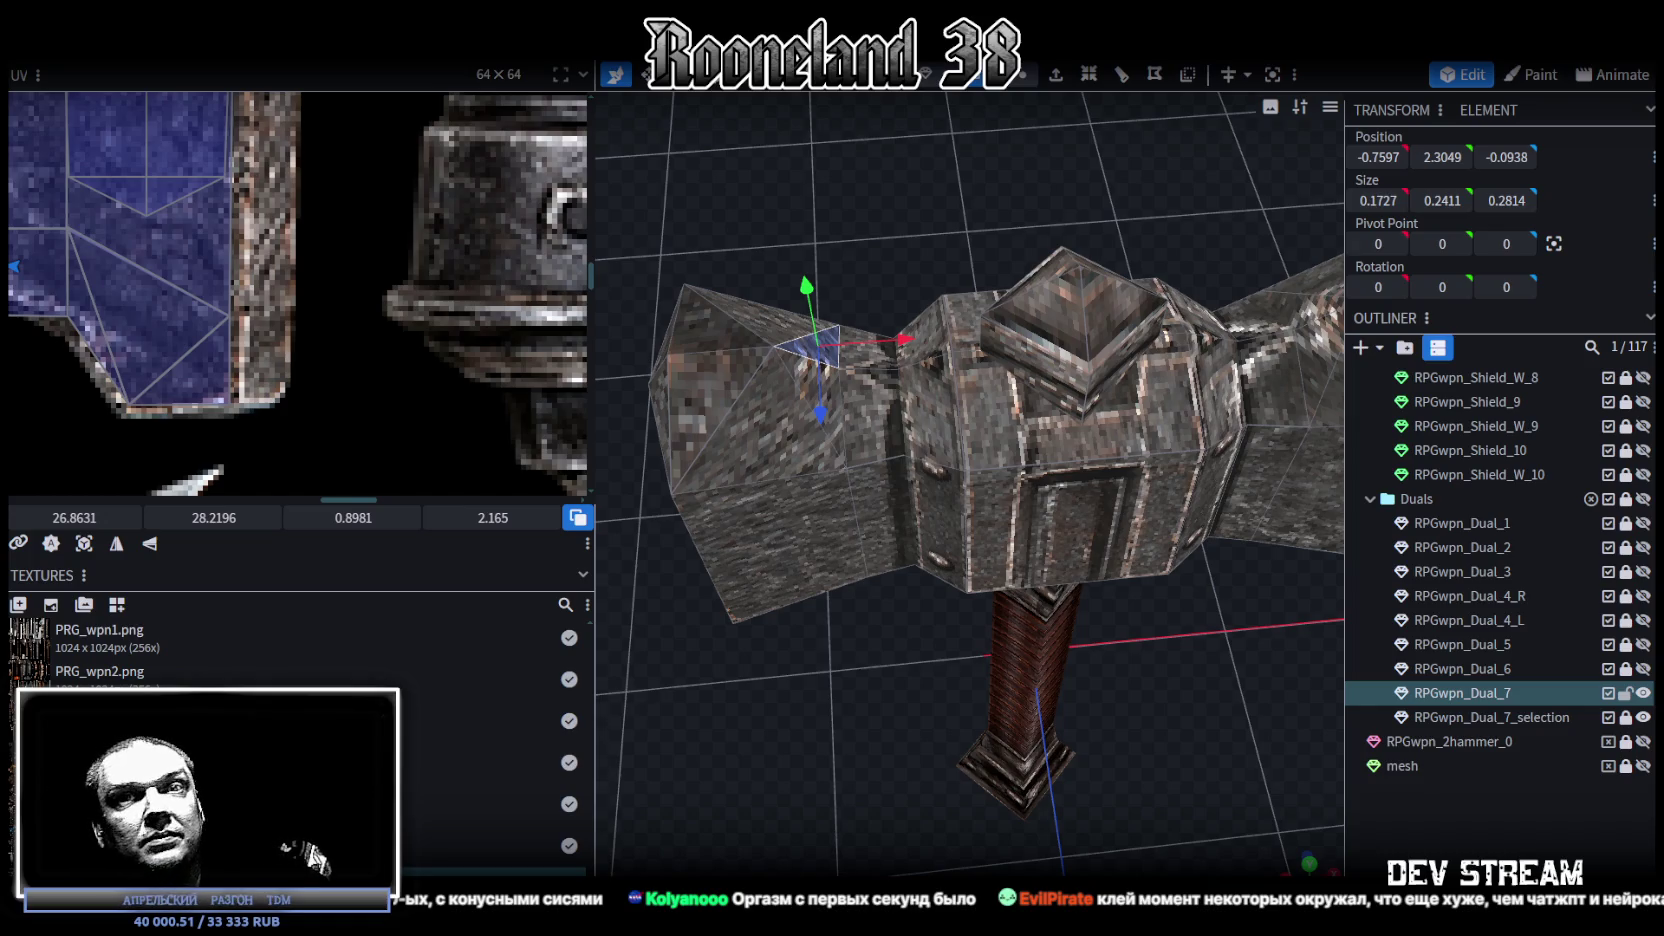
# Step: Snap the viewport to an exact front view of the hammer with its new pointed cap
pyautogui.press('KP_1')
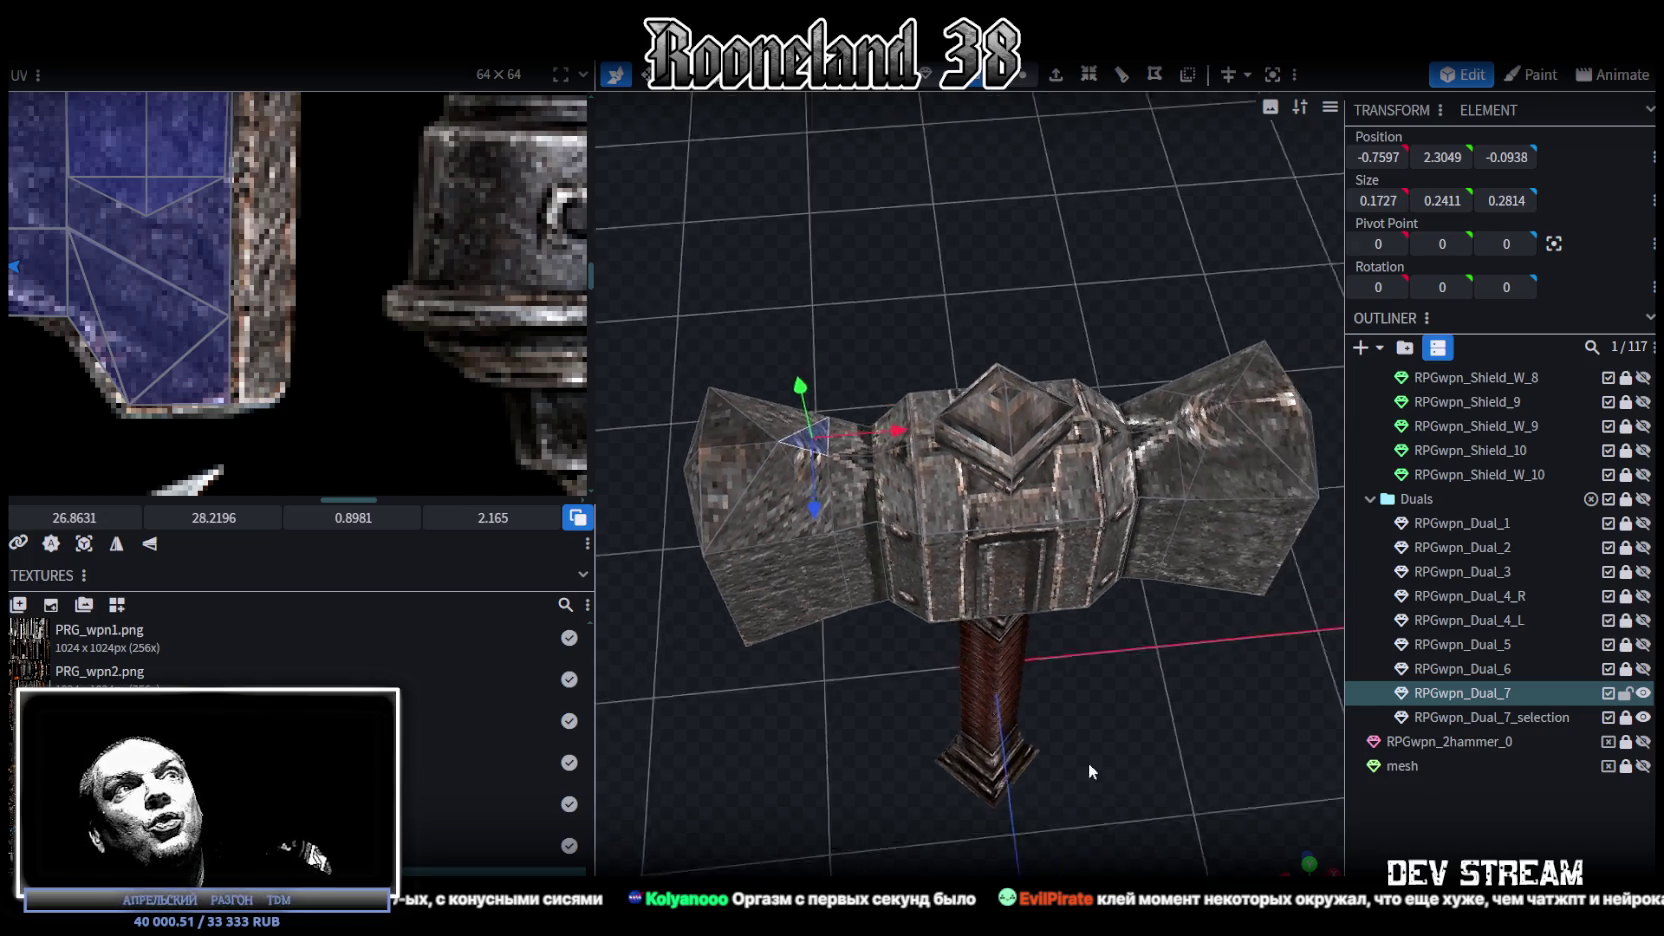
# Step: Select the head's top cap and resize it narrower in X/Z
pyautogui.click(1000, 275)
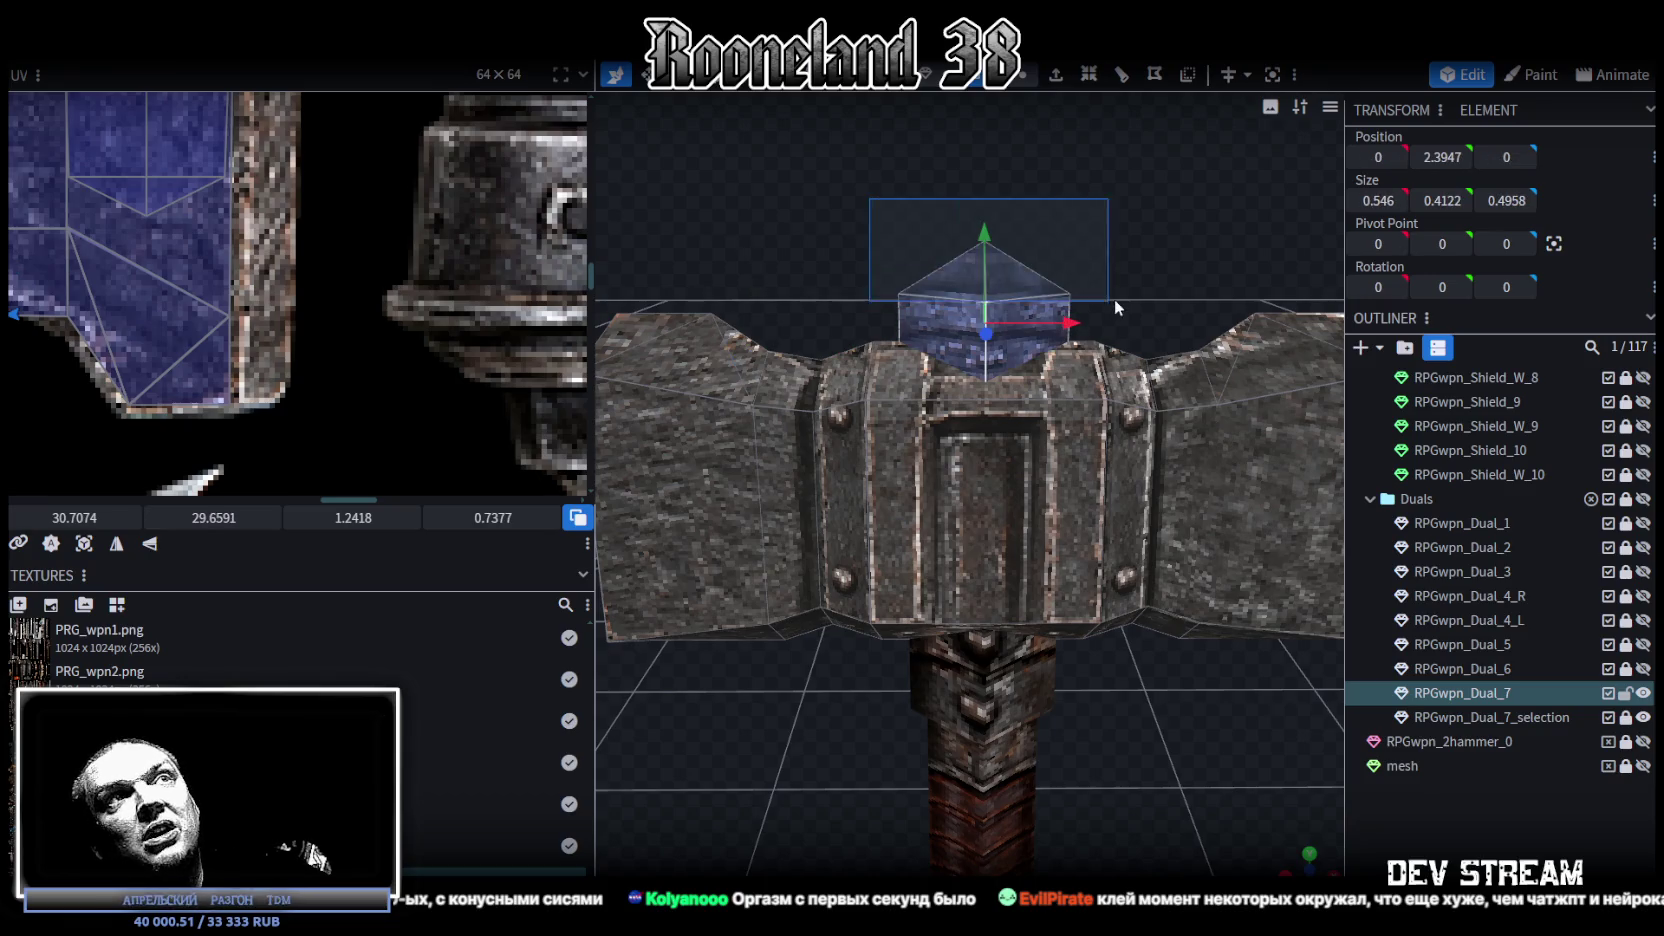
pyautogui.moveTo(1186, 273); pyautogui.dragTo(1175, 400)
pyautogui.press('s')
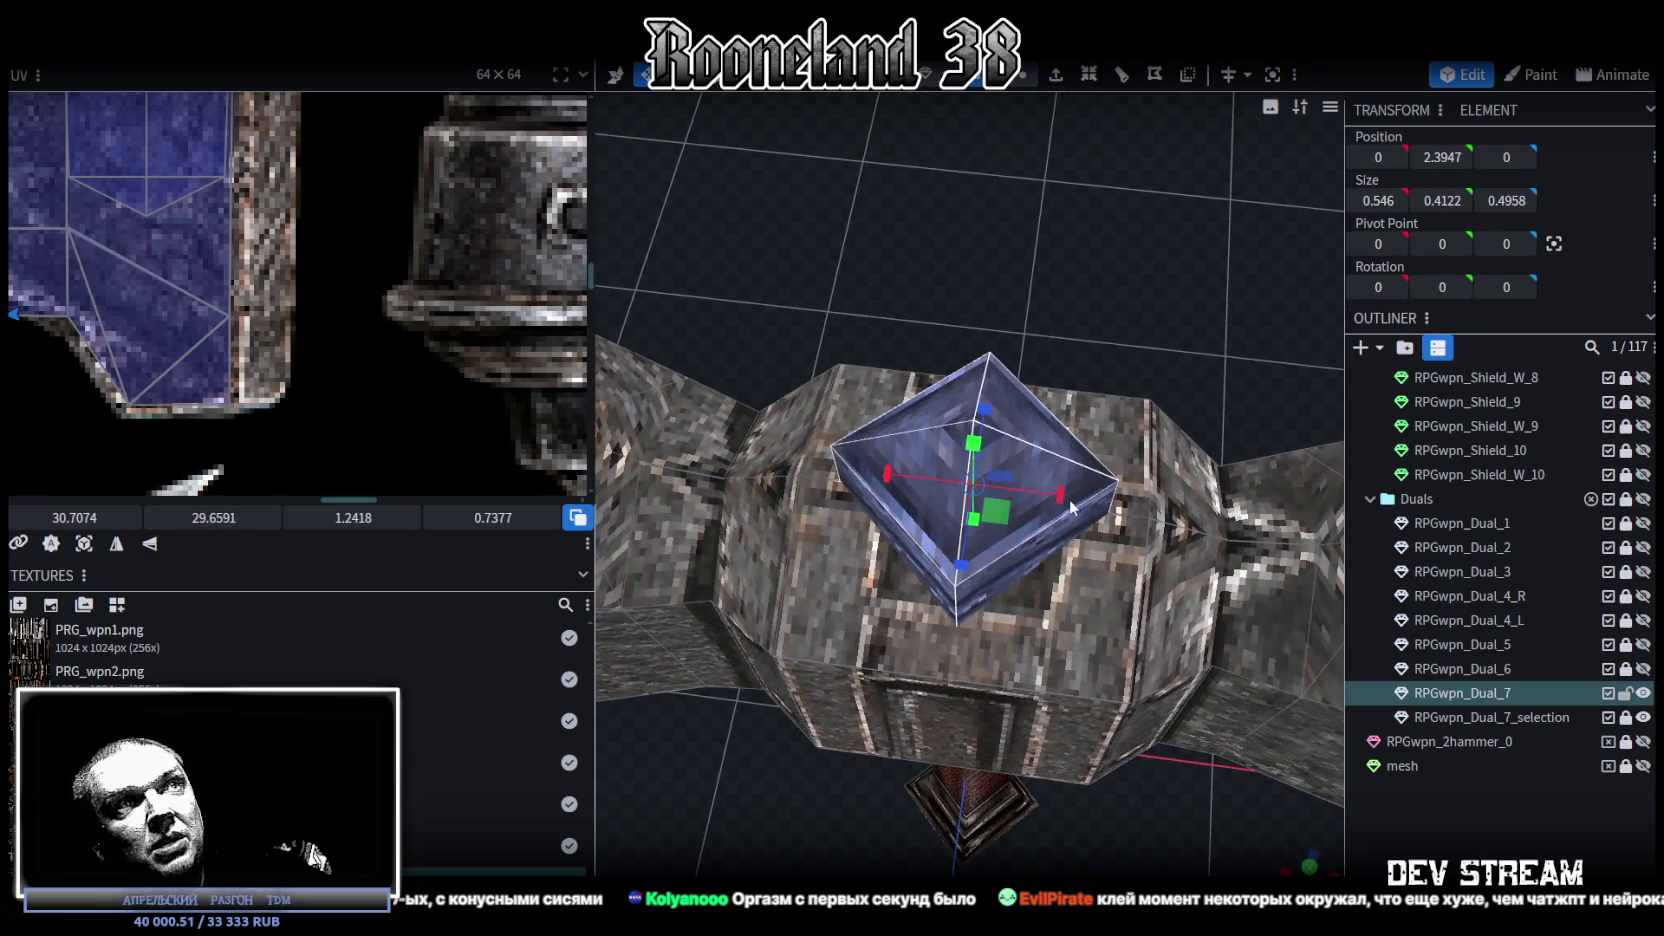
pyautogui.moveTo(1036, 497); pyautogui.dragTo(1000, 500)
pyautogui.moveTo(1180, 330)
pyautogui.mouseDown()
pyautogui.moveTo(1034, 299)
pyautogui.moveTo(948, 425)
pyautogui.moveTo(980, 454)
pyautogui.moveTo(1031, 443)
pyautogui.moveTo(1001, 491)
pyautogui.moveTo(994, 473)
pyautogui.moveTo(1223, 265)
pyautogui.moveTo(1135, 194)
pyautogui.moveTo(1152, 211)
pyautogui.moveTo(1120, 300)
pyautogui.moveTo(1134, 239)
pyautogui.moveTo(1164, 244)
pyautogui.moveTo(1165, 296)
pyautogui.moveTo(1139, 281)
pyautogui.mouseUp()
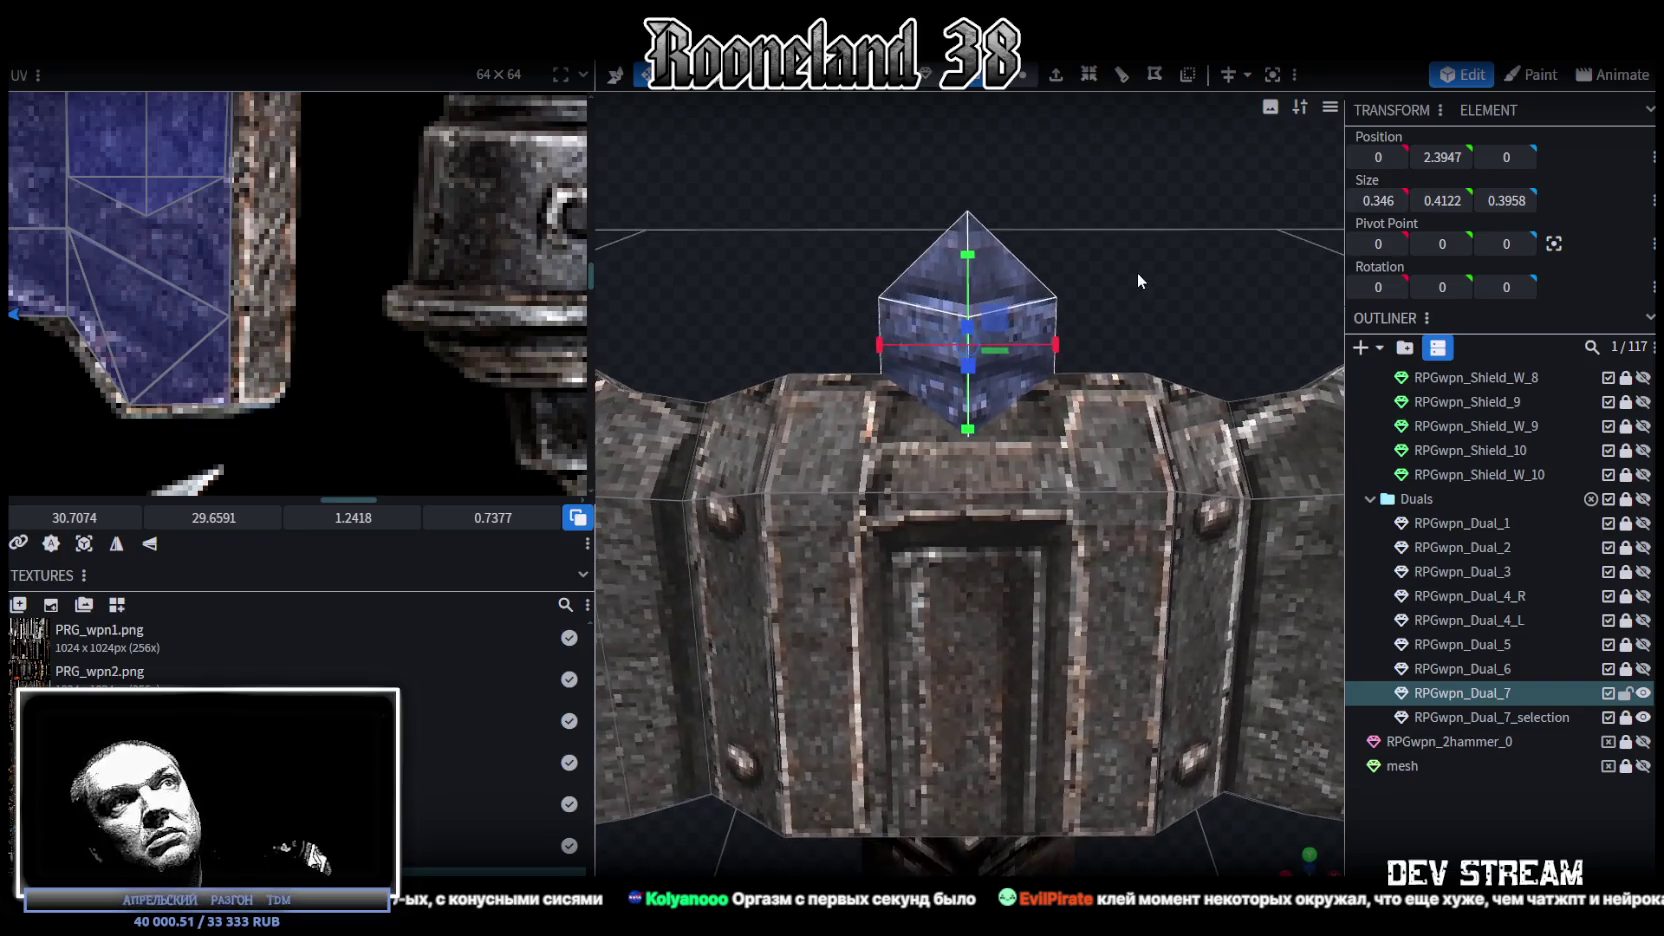
pyautogui.moveTo(1060, 347)
pyautogui.mouseDown()
pyautogui.moveTo(1128, 335)
pyautogui.moveTo(930, 350)
pyautogui.moveTo(1129, 342)
pyautogui.moveTo(930, 355)
pyautogui.mouseUp()
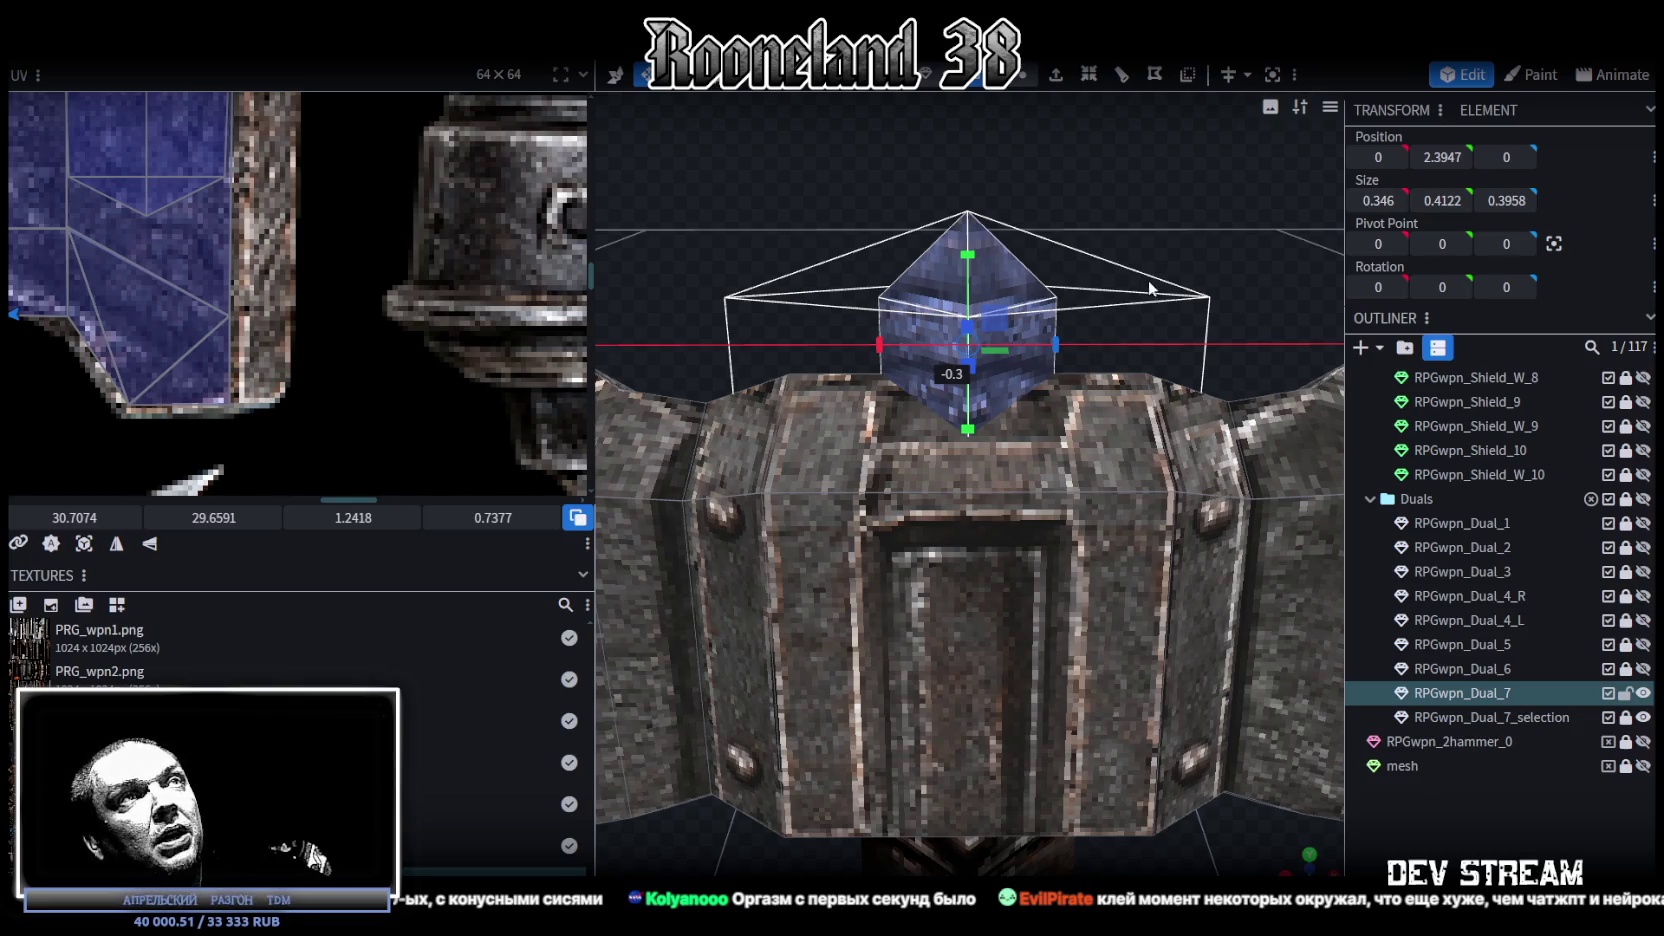
# Step: Lower the cap's apex vertex to 2.6 for a flatter point, then reselect RPGwpn_Dual_7
pyautogui.moveTo(1105, 285)
pyautogui.mouseDown()
pyautogui.moveTo(1124, 291)
pyautogui.moveTo(980, 387)
pyautogui.moveTo(1201, 205)
pyautogui.moveTo(975, 270)
pyautogui.mouseUp()
pyautogui.click(975, 270)
pyautogui.moveTo(1123, 313)
pyautogui.mouseDown()
pyautogui.moveTo(1134, 277)
pyautogui.moveTo(1130, 321)
pyautogui.mouseUp()
pyautogui.moveTo(979, 205)
pyautogui.mouseDown()
pyautogui.moveTo(972, 254)
pyautogui.moveTo(972, 238)
pyautogui.mouseUp()
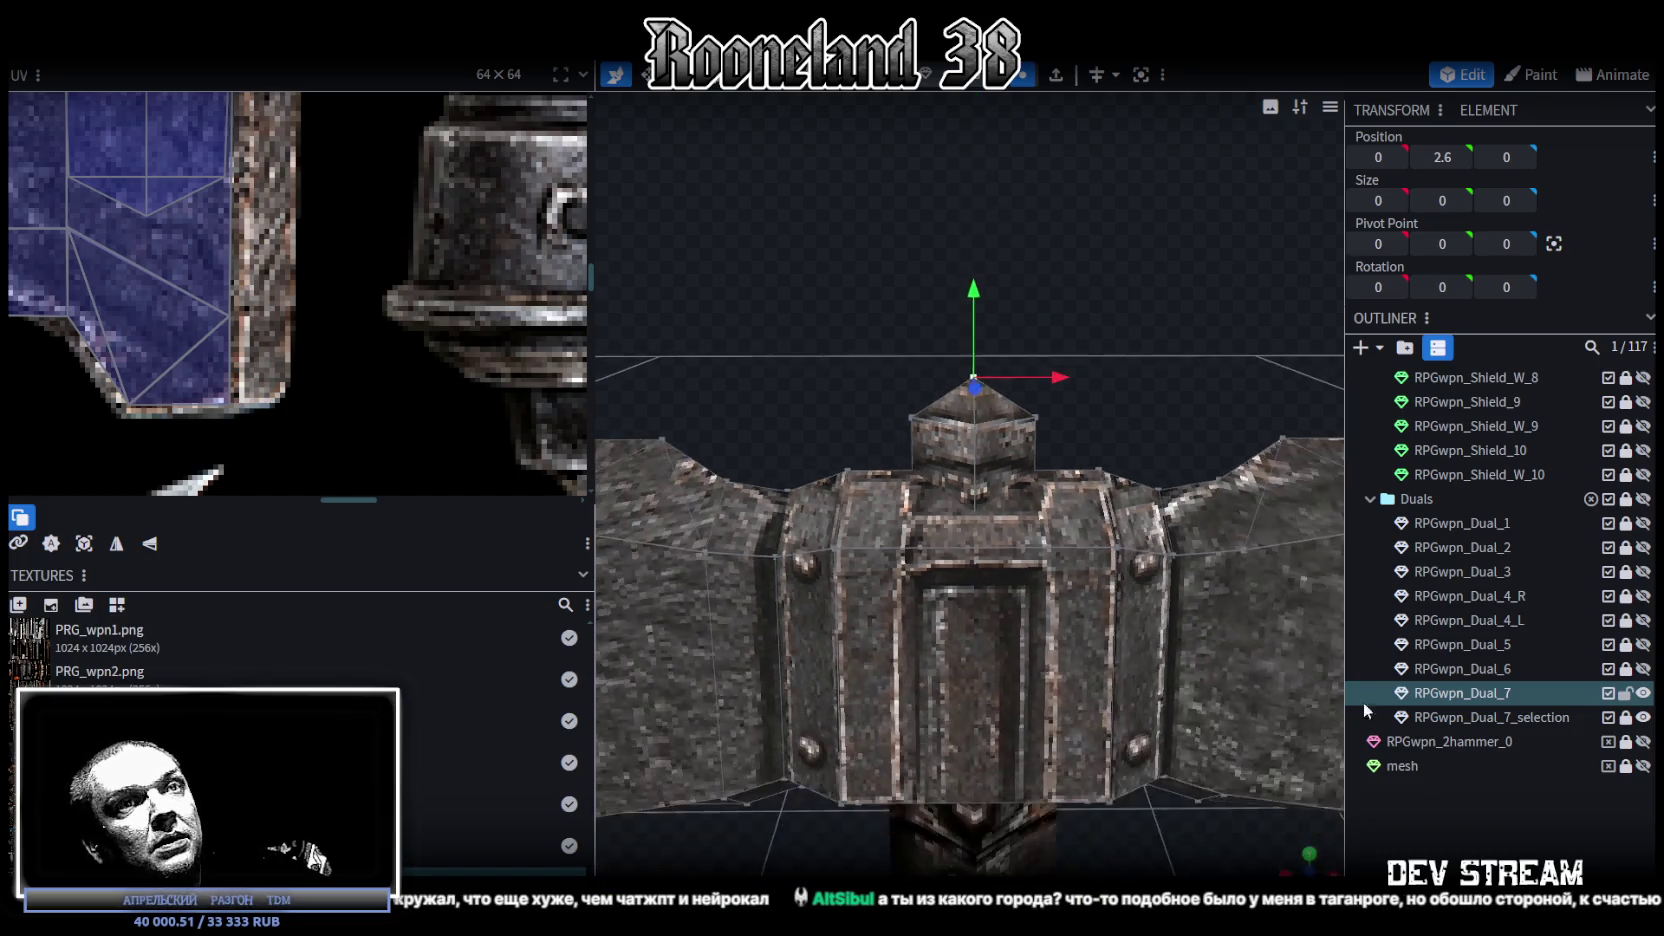
pyautogui.click(1362, 702)
pyautogui.moveTo(900, 500)
pyautogui.mouseDown()
pyautogui.moveTo(988, 315)
pyautogui.moveTo(1115, 280)
pyautogui.mouseUp()
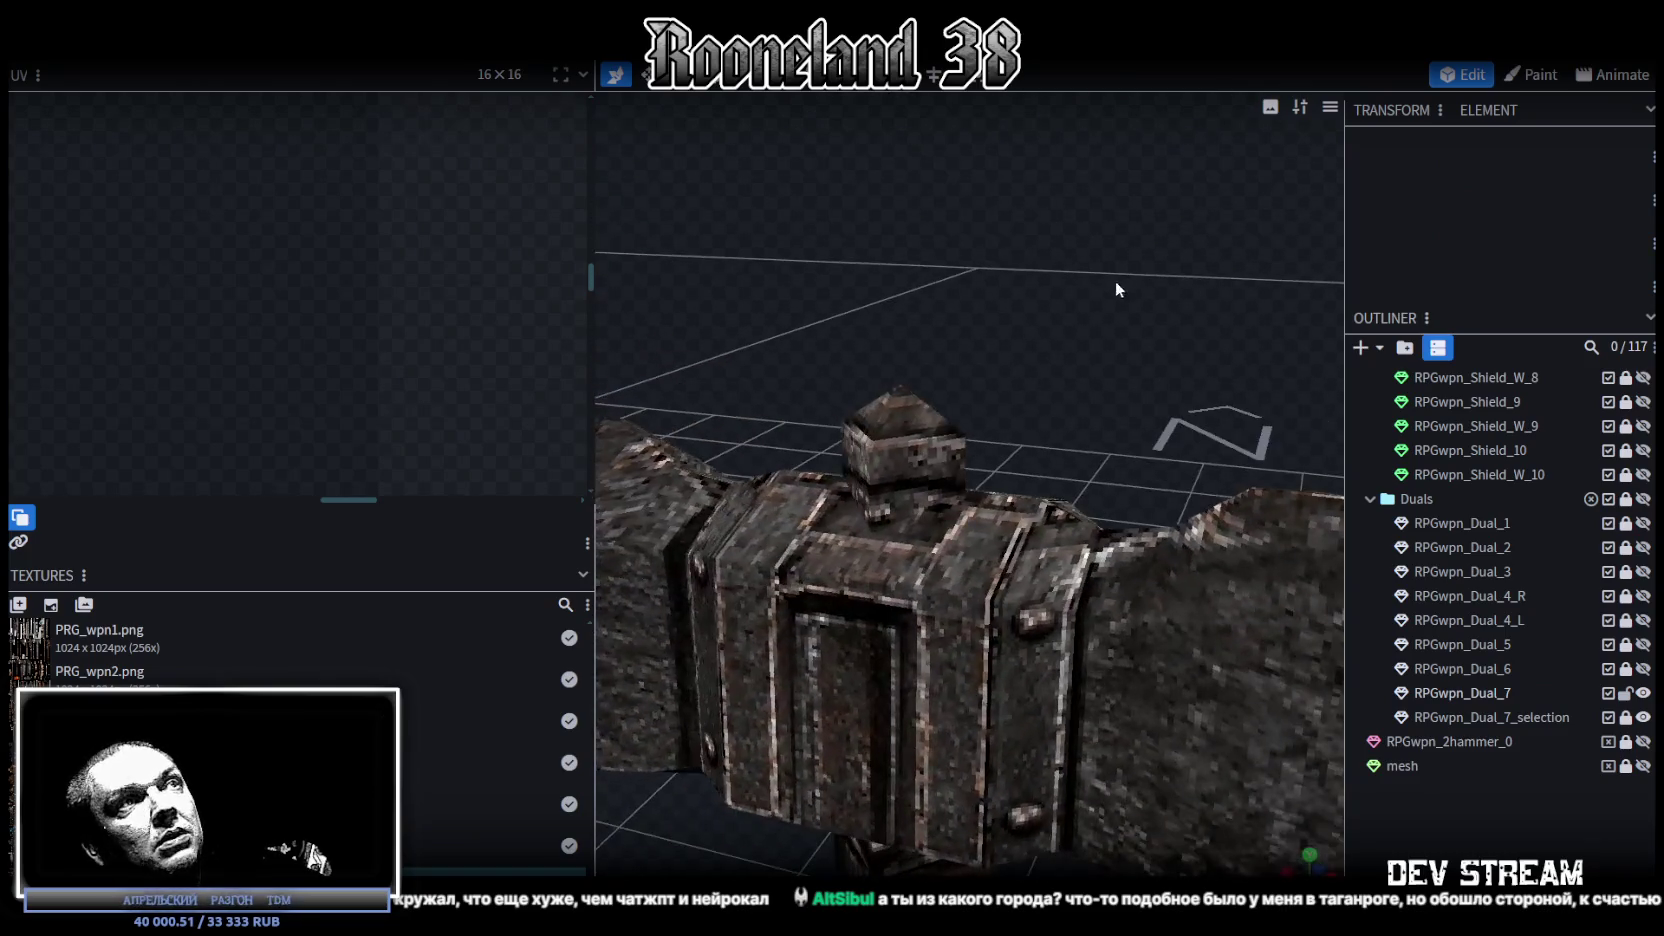
pyautogui.click(884, 452)
pyautogui.moveTo(884, 452); pyautogui.dragTo(1024, 309)
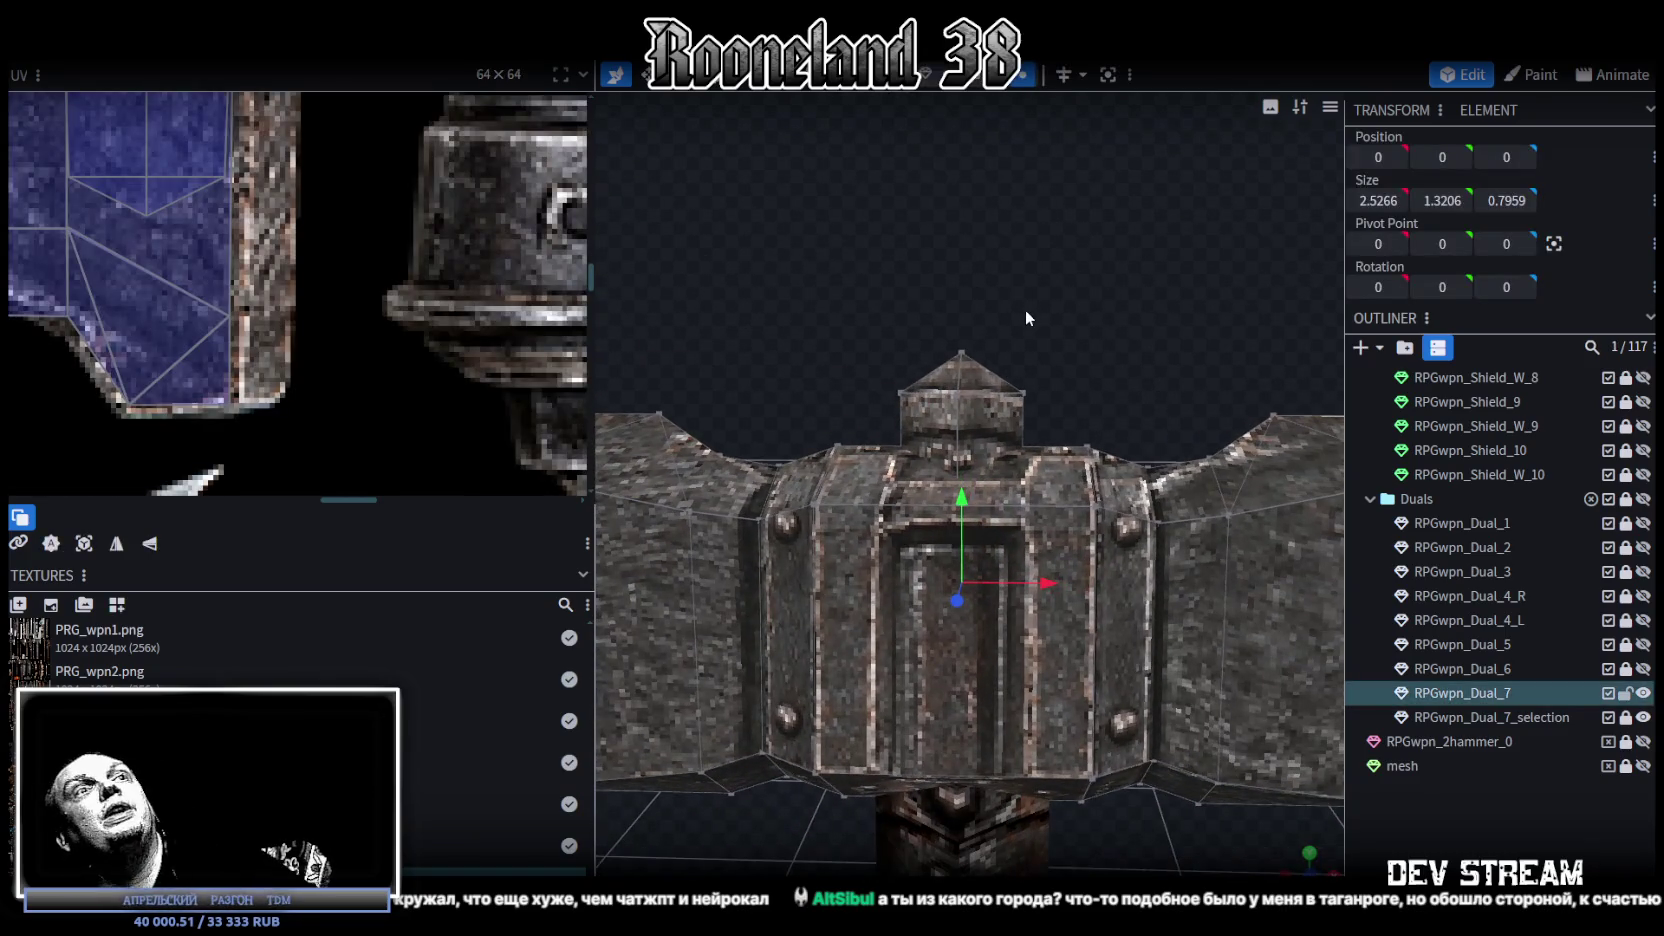
# Step: Save the model as RPGweapon.bbmodel and turn the hammer to a three-quarter view
pyautogui.hotkey('ctrl', 's')
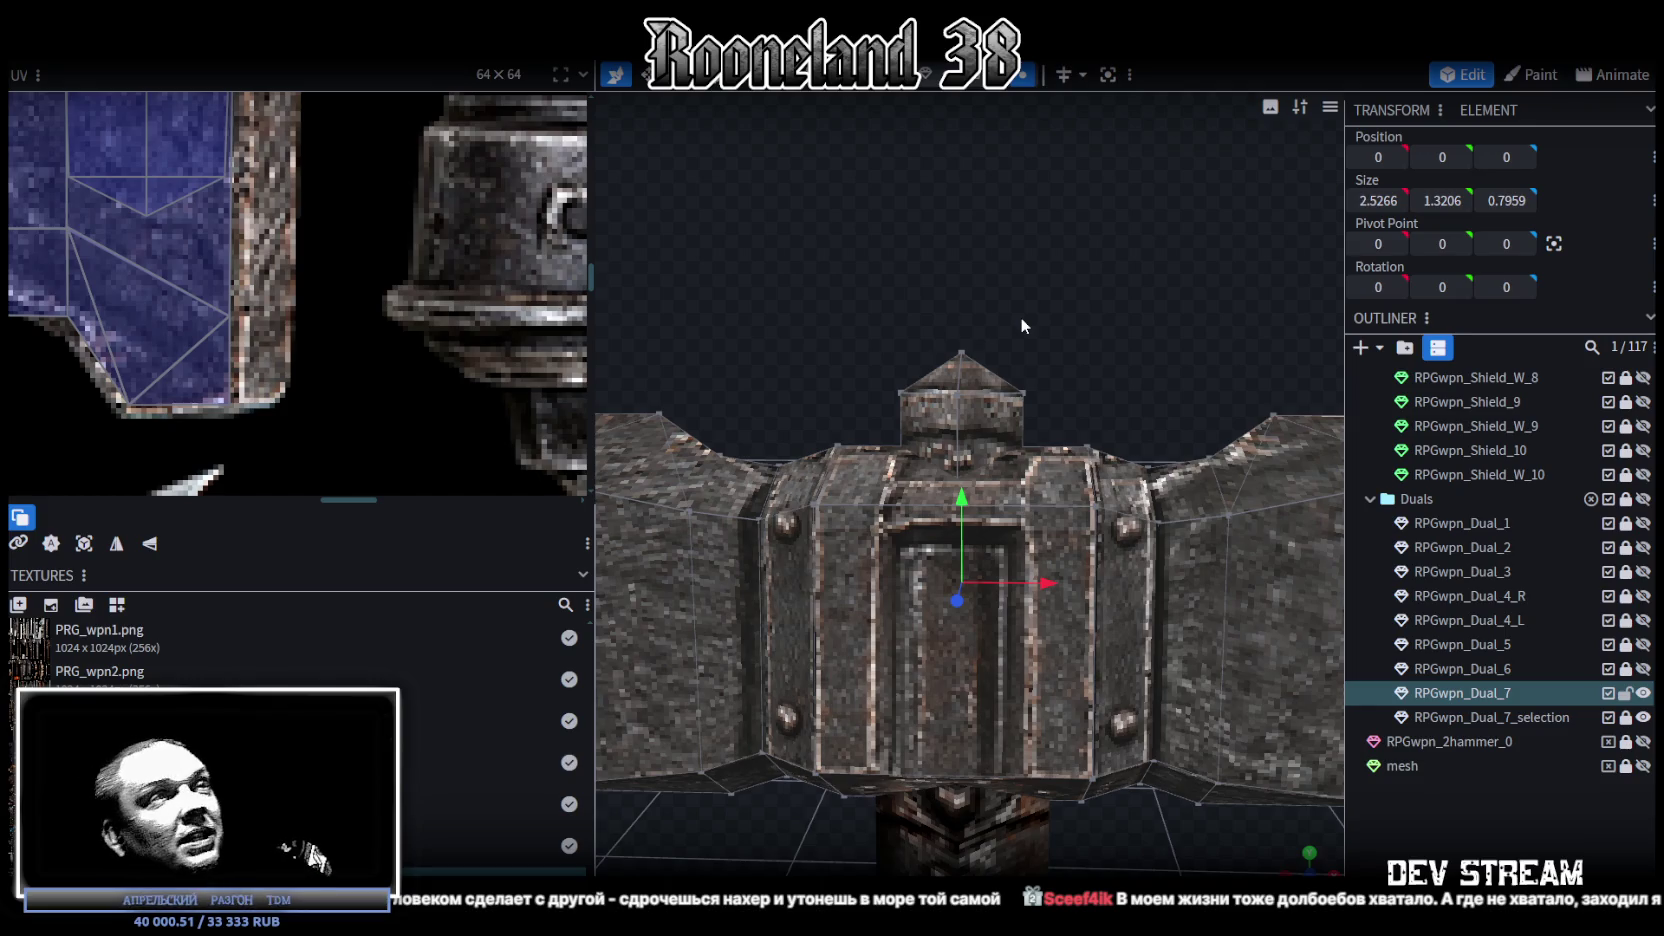
pyautogui.scroll(-5, 924, 675)
pyautogui.moveTo(924, 675)
pyautogui.mouseDown()
pyautogui.moveTo(711, 796)
pyautogui.moveTo(870, 796)
pyautogui.mouseUp()
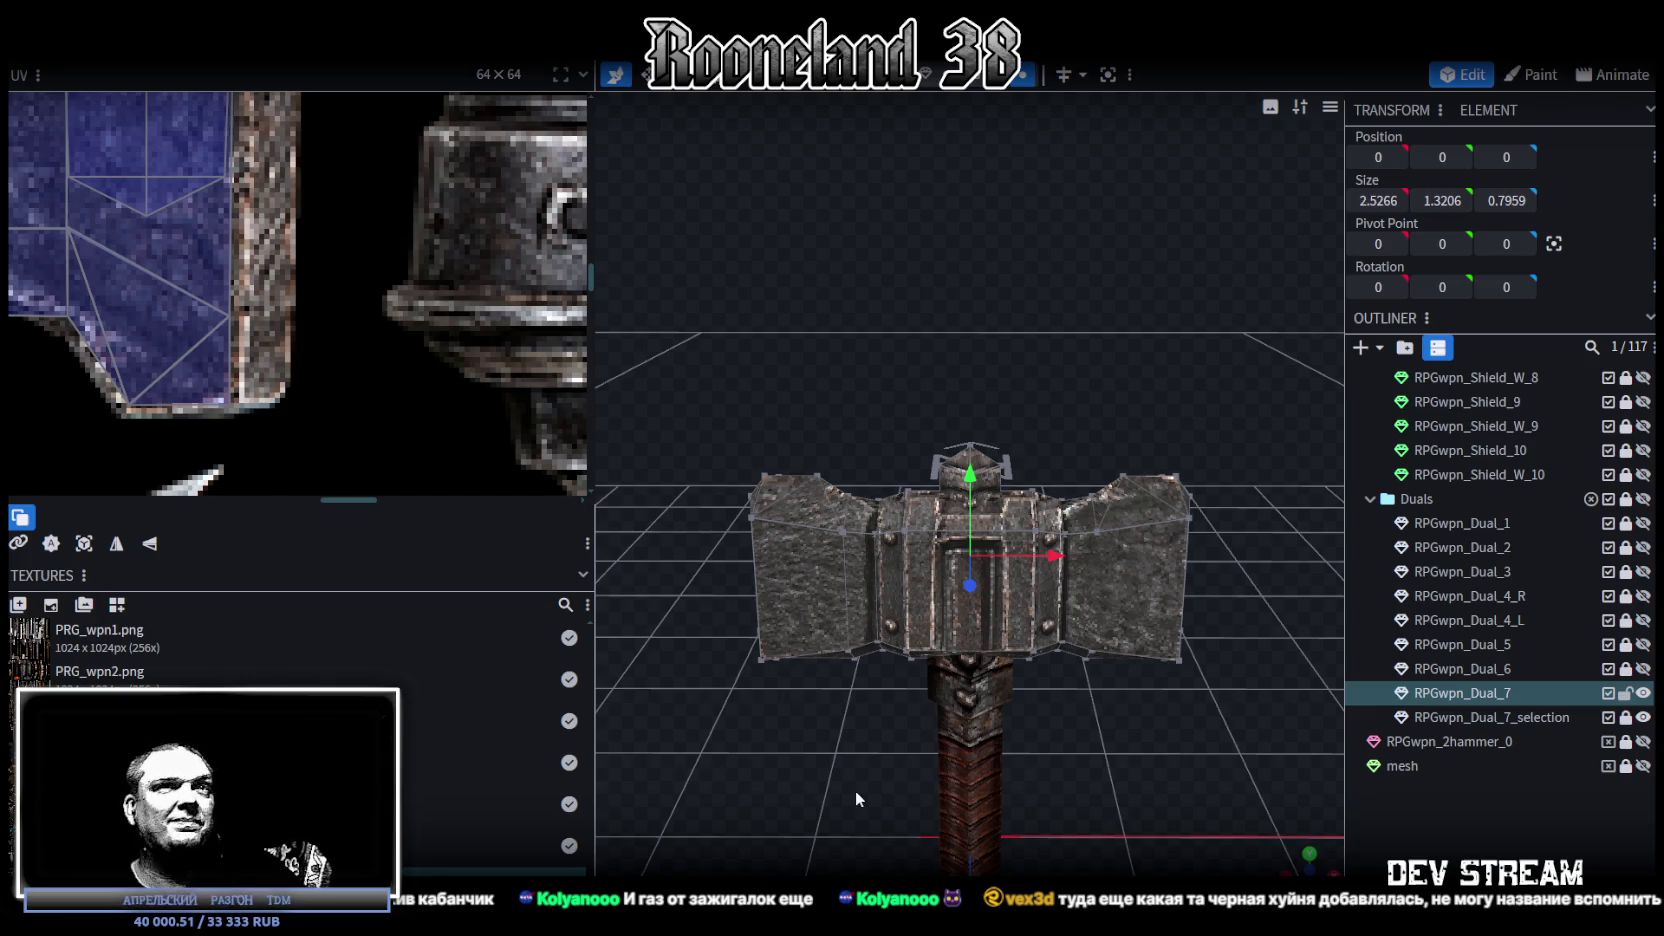
pyautogui.moveTo(1100, 380); pyautogui.dragTo(1145, 358)
pyautogui.scroll(3, 1144, 330)
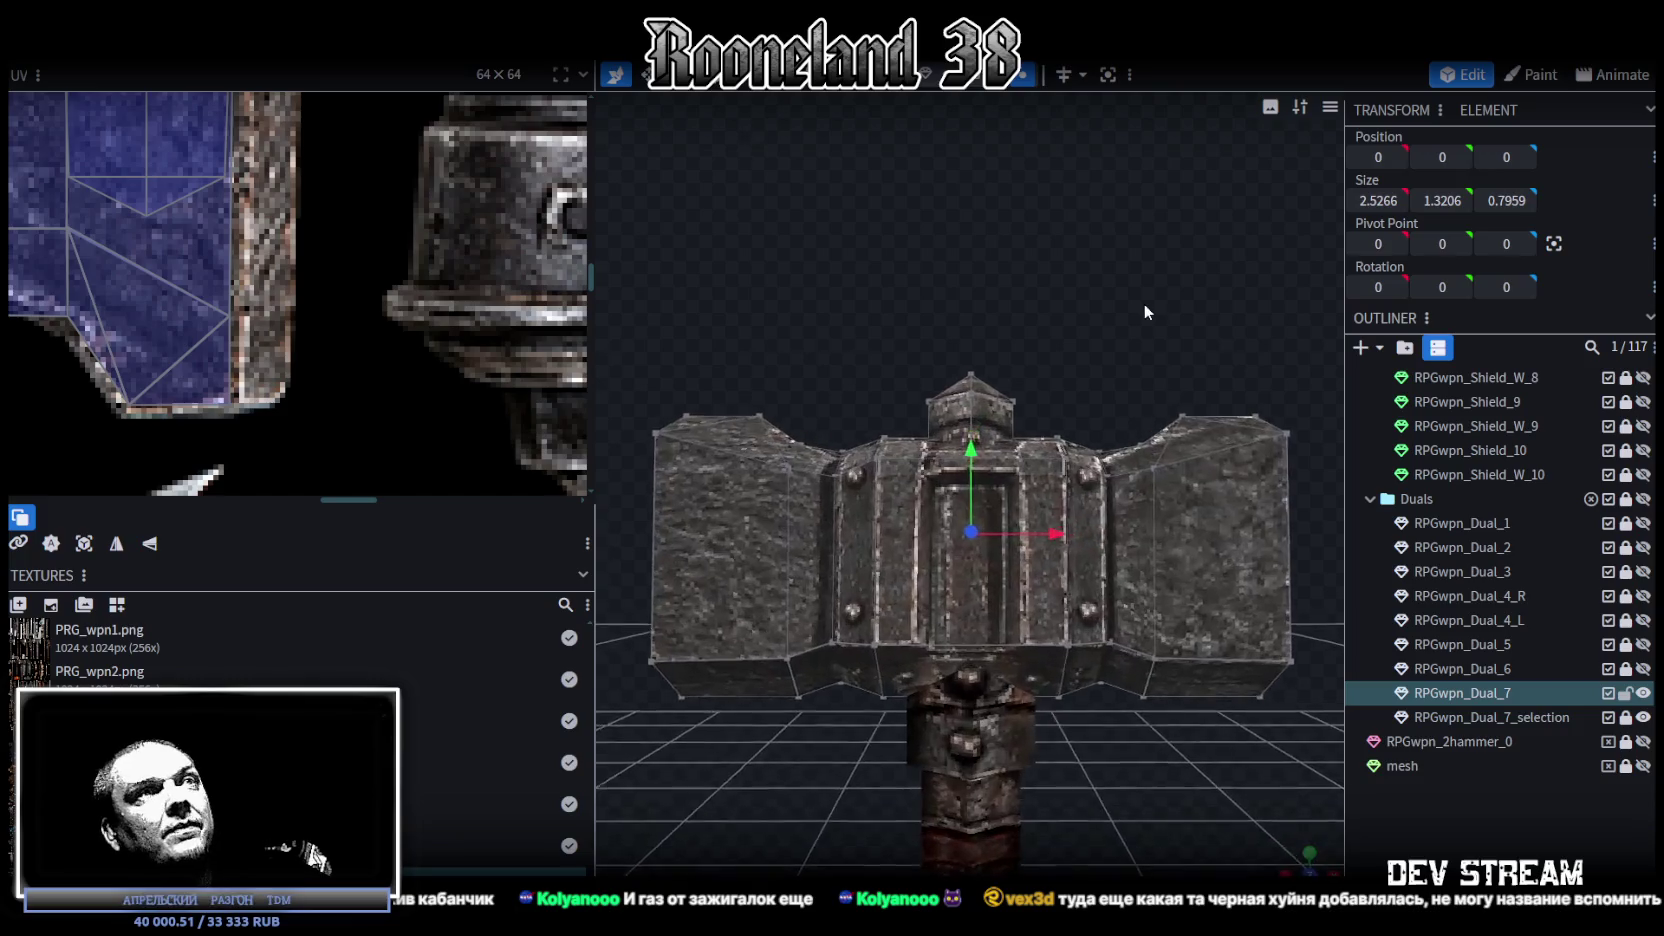
pyautogui.scroll(1, 1135, 325)
pyautogui.moveTo(1130, 345)
pyautogui.mouseDown()
pyautogui.moveTo(1146, 309)
pyautogui.moveTo(1149, 354)
pyautogui.moveTo(1058, 367)
pyautogui.moveTo(926, 488)
pyautogui.moveTo(1054, 441)
pyautogui.moveTo(1145, 330)
pyautogui.mouseUp()
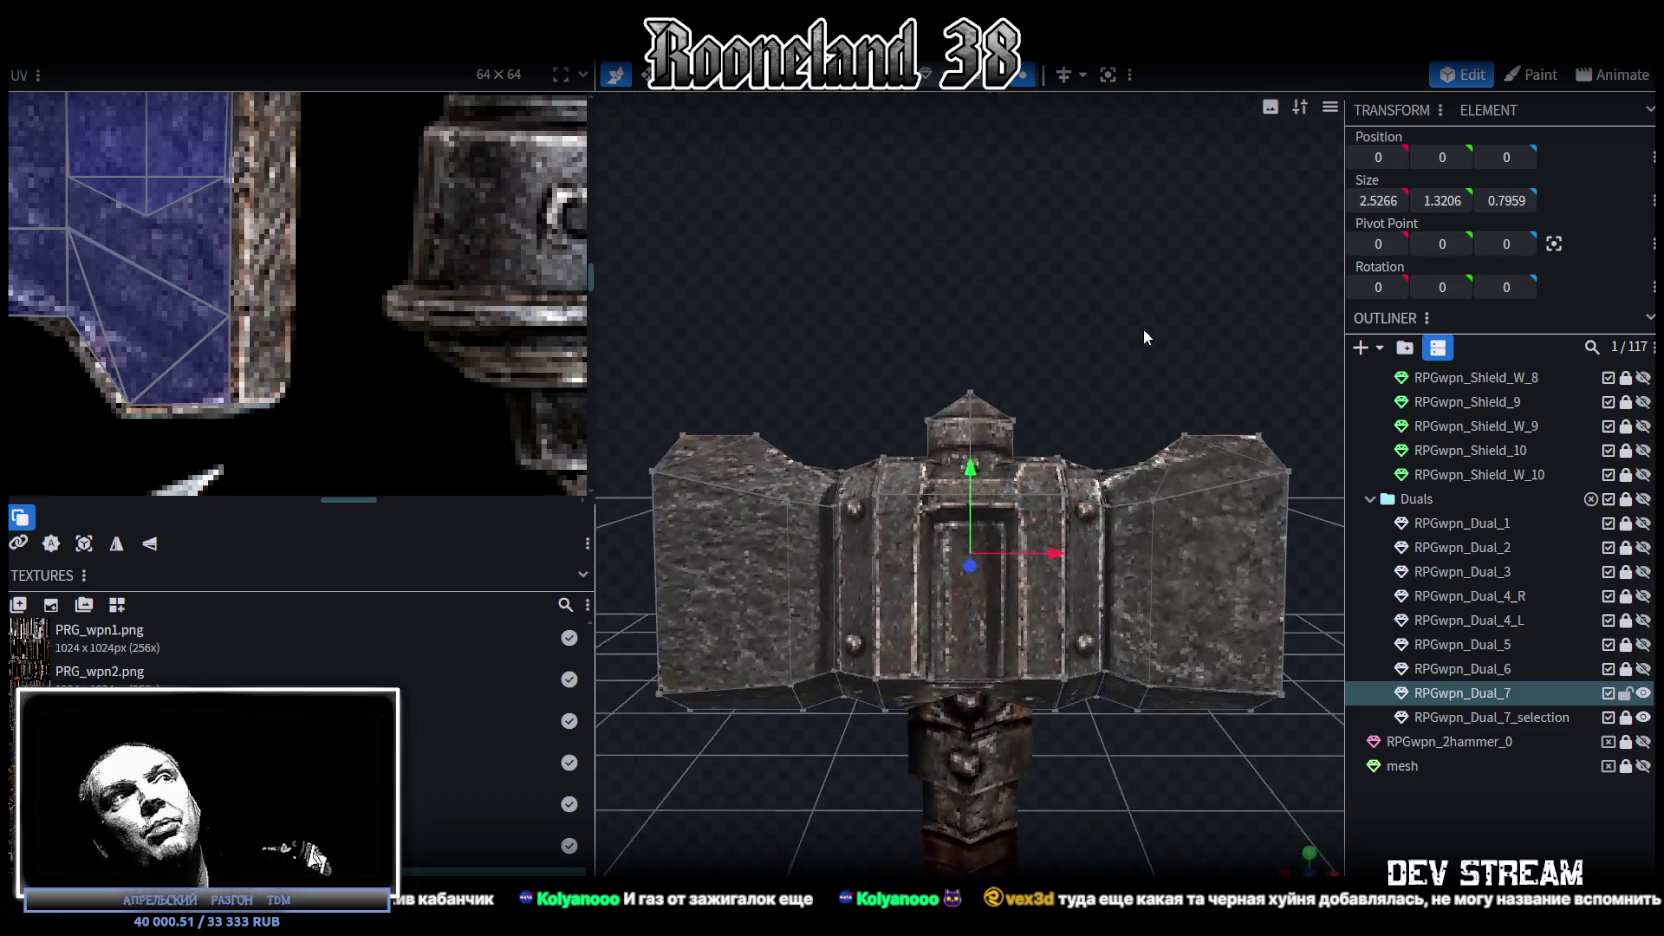
pyautogui.scroll(-3, 432, 324)
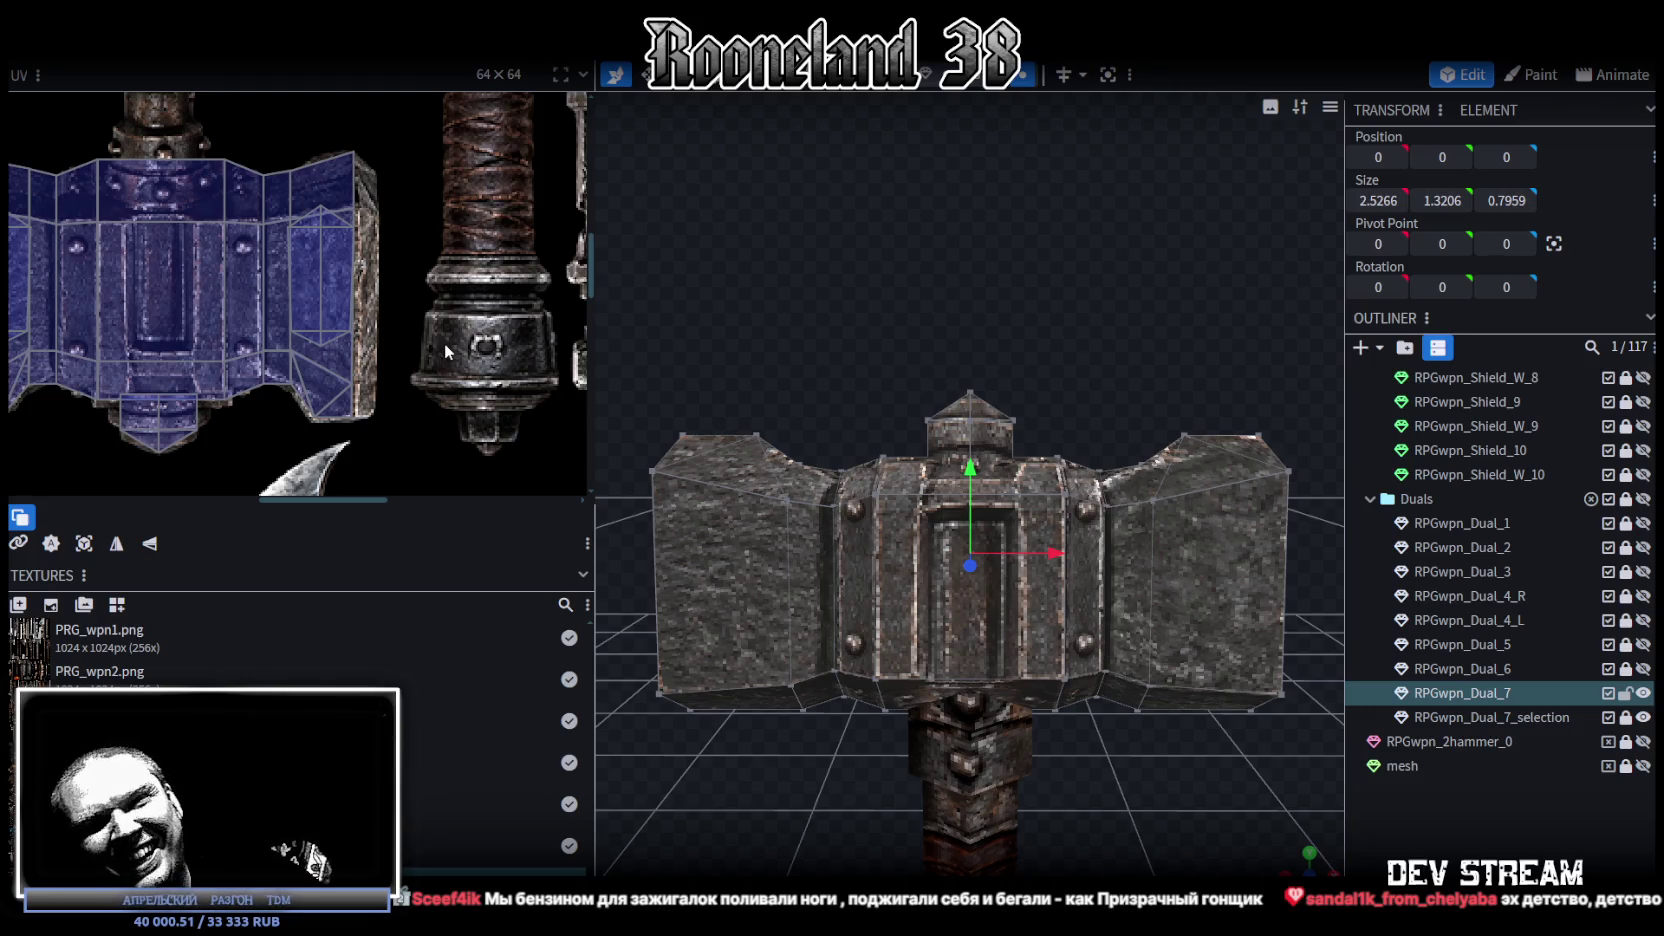
pyautogui.scroll(-3, 1141, 618)
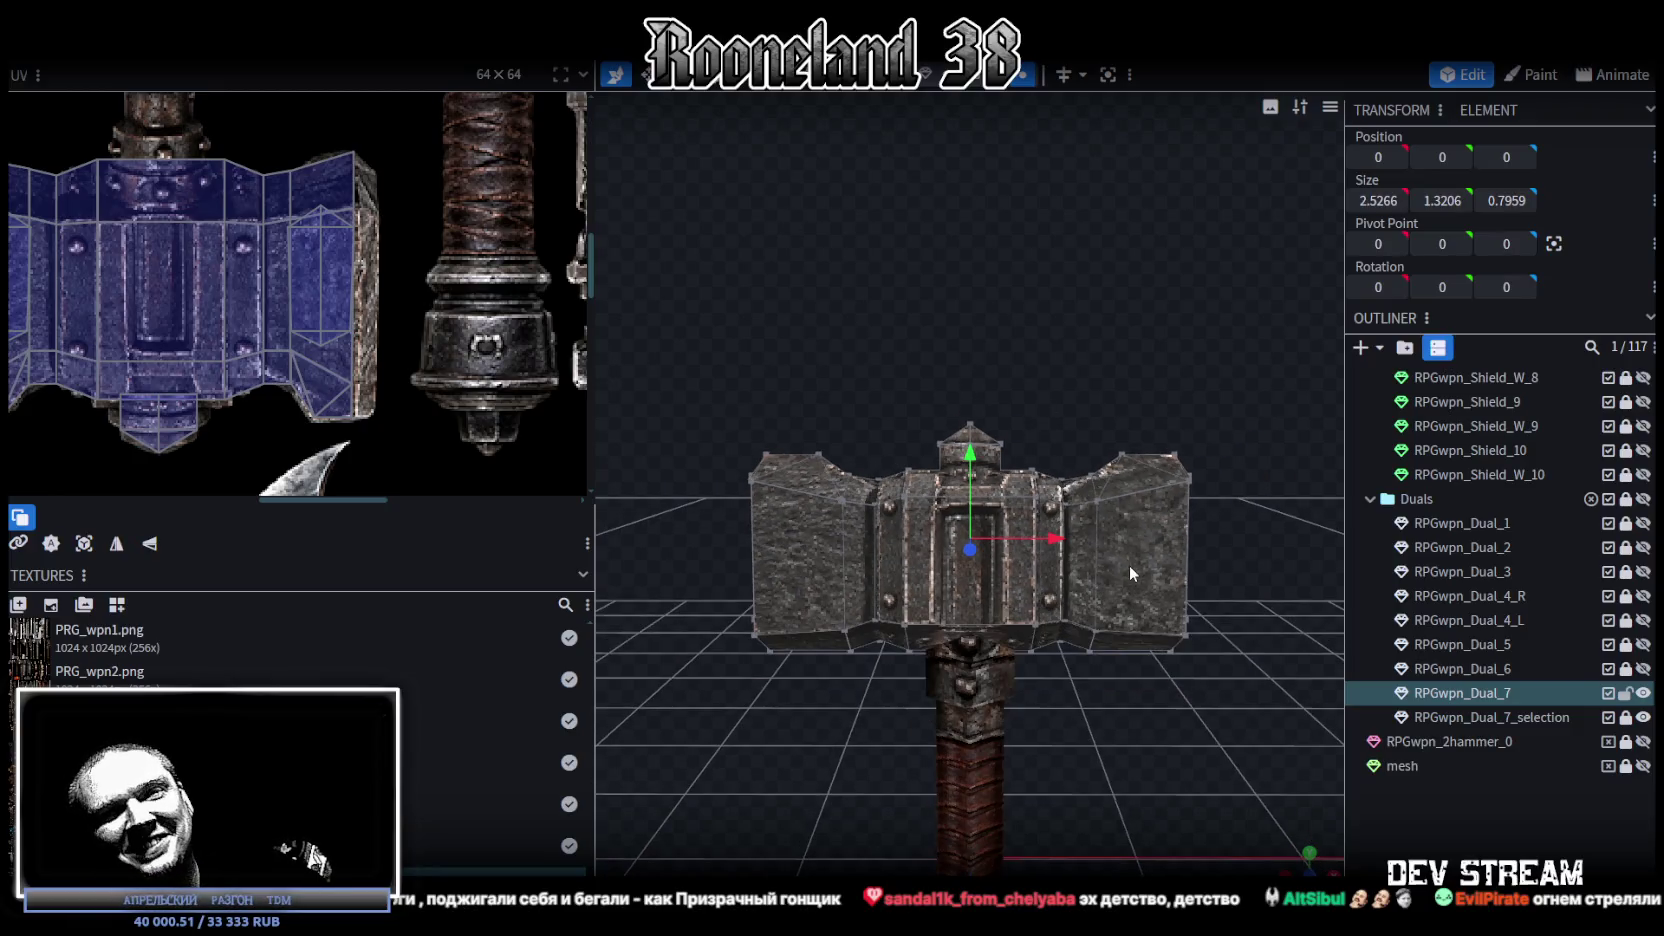
# Step: Select the thin bottom strip of the hammer head and move it up along Y
pyautogui.moveTo(1066, 514)
pyautogui.mouseDown(button='middle')
pyautogui.moveTo(1105, 419)
pyautogui.moveTo(1060, 442)
pyautogui.moveTo(985, 440)
pyautogui.moveTo(994, 426)
pyautogui.moveTo(994, 440)
pyautogui.mouseUp(button='middle')
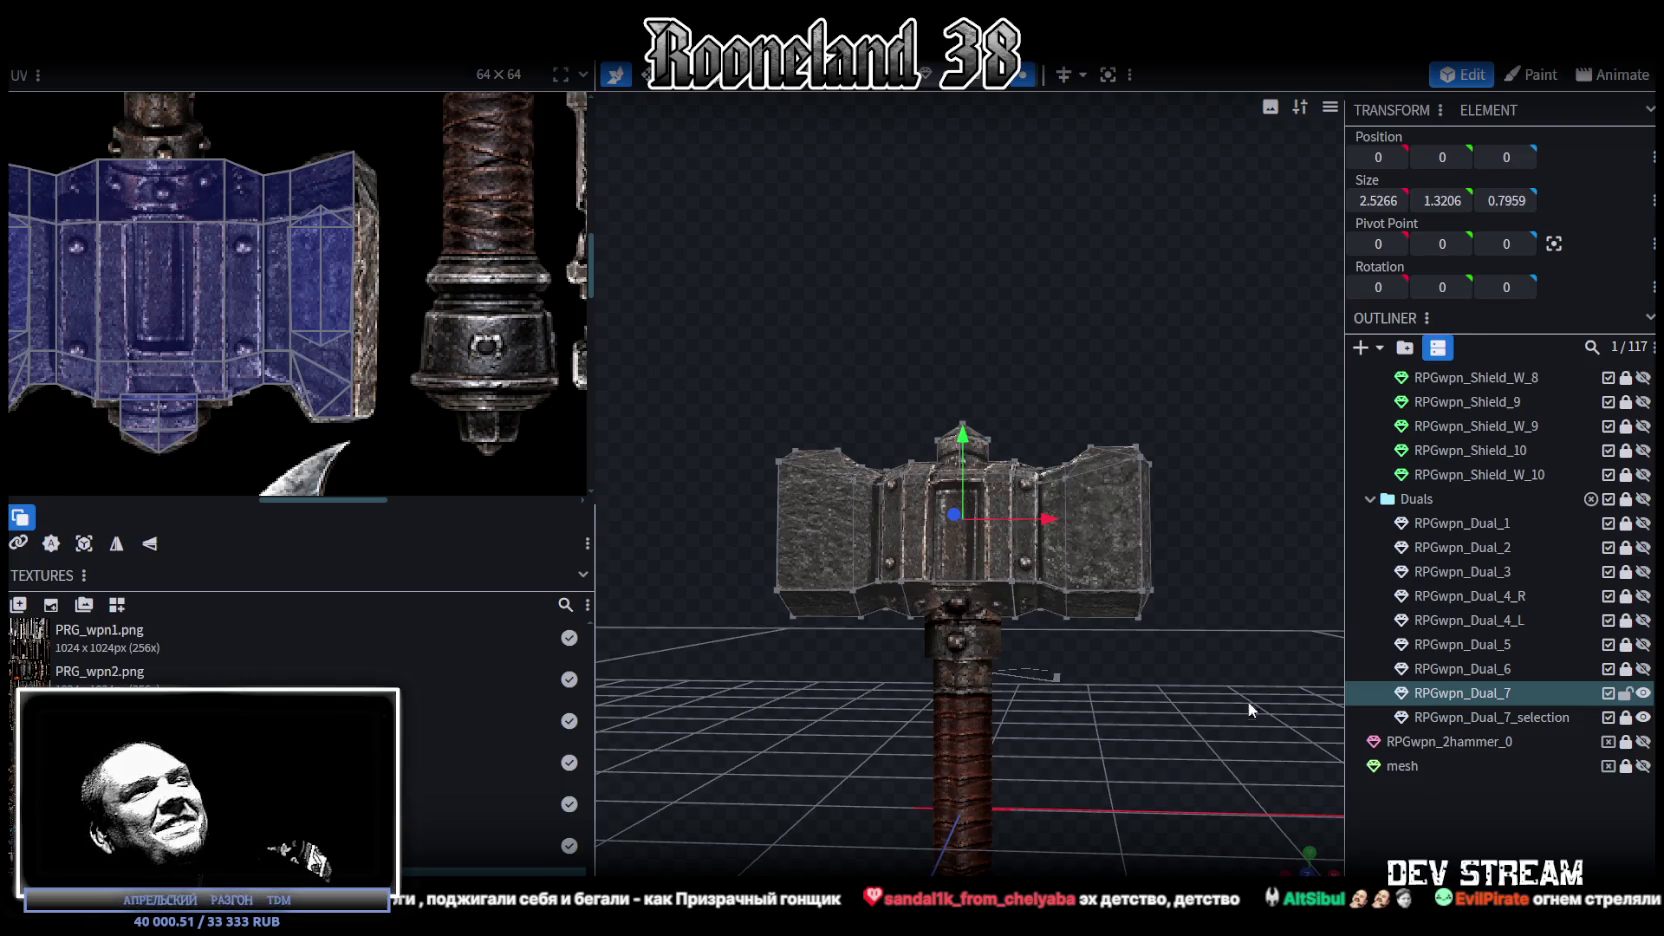
pyautogui.moveTo(1248, 701); pyautogui.dragTo(1195, 647, button='middle')
pyautogui.click(1115, 550)
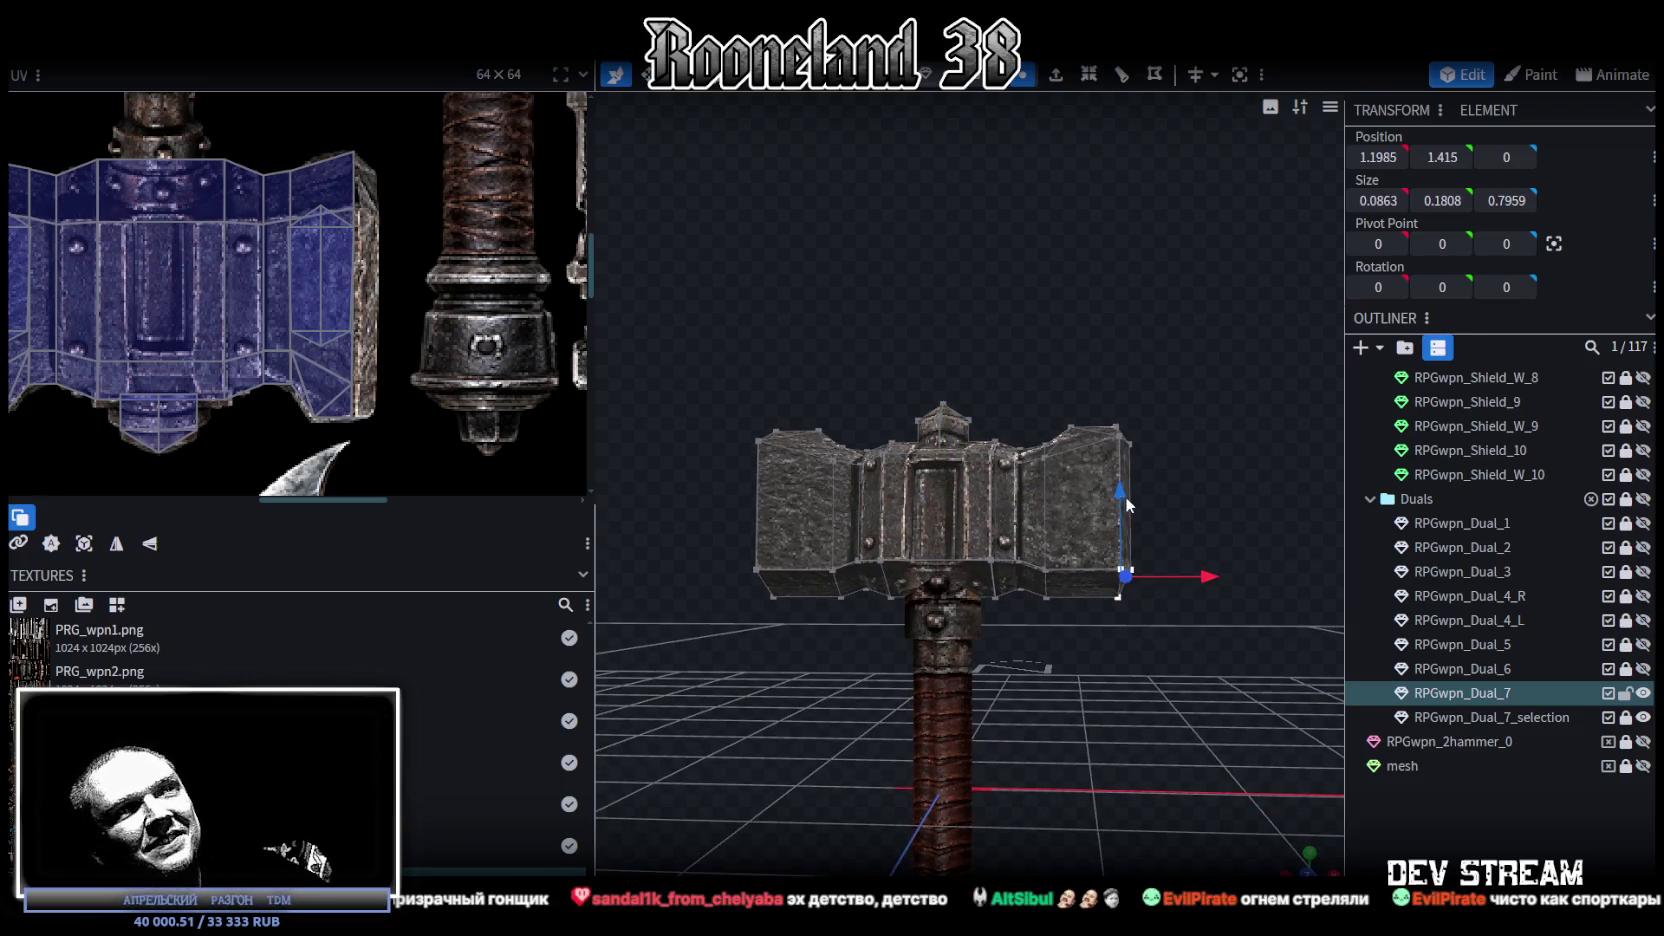
pyautogui.moveTo(1000, 551); pyautogui.dragTo(930, 693, button='middle')
pyautogui.click(895, 586)
pyautogui.click(852, 589)
pyautogui.click(822, 576)
pyautogui.click(855, 608)
pyautogui.moveTo(855, 608)
pyautogui.mouseDown(button='middle')
pyautogui.moveTo(988, 671)
pyautogui.moveTo(1054, 627)
pyautogui.mouseUp(button='middle')
pyautogui.moveTo(940, 510); pyautogui.dragTo(942, 485)
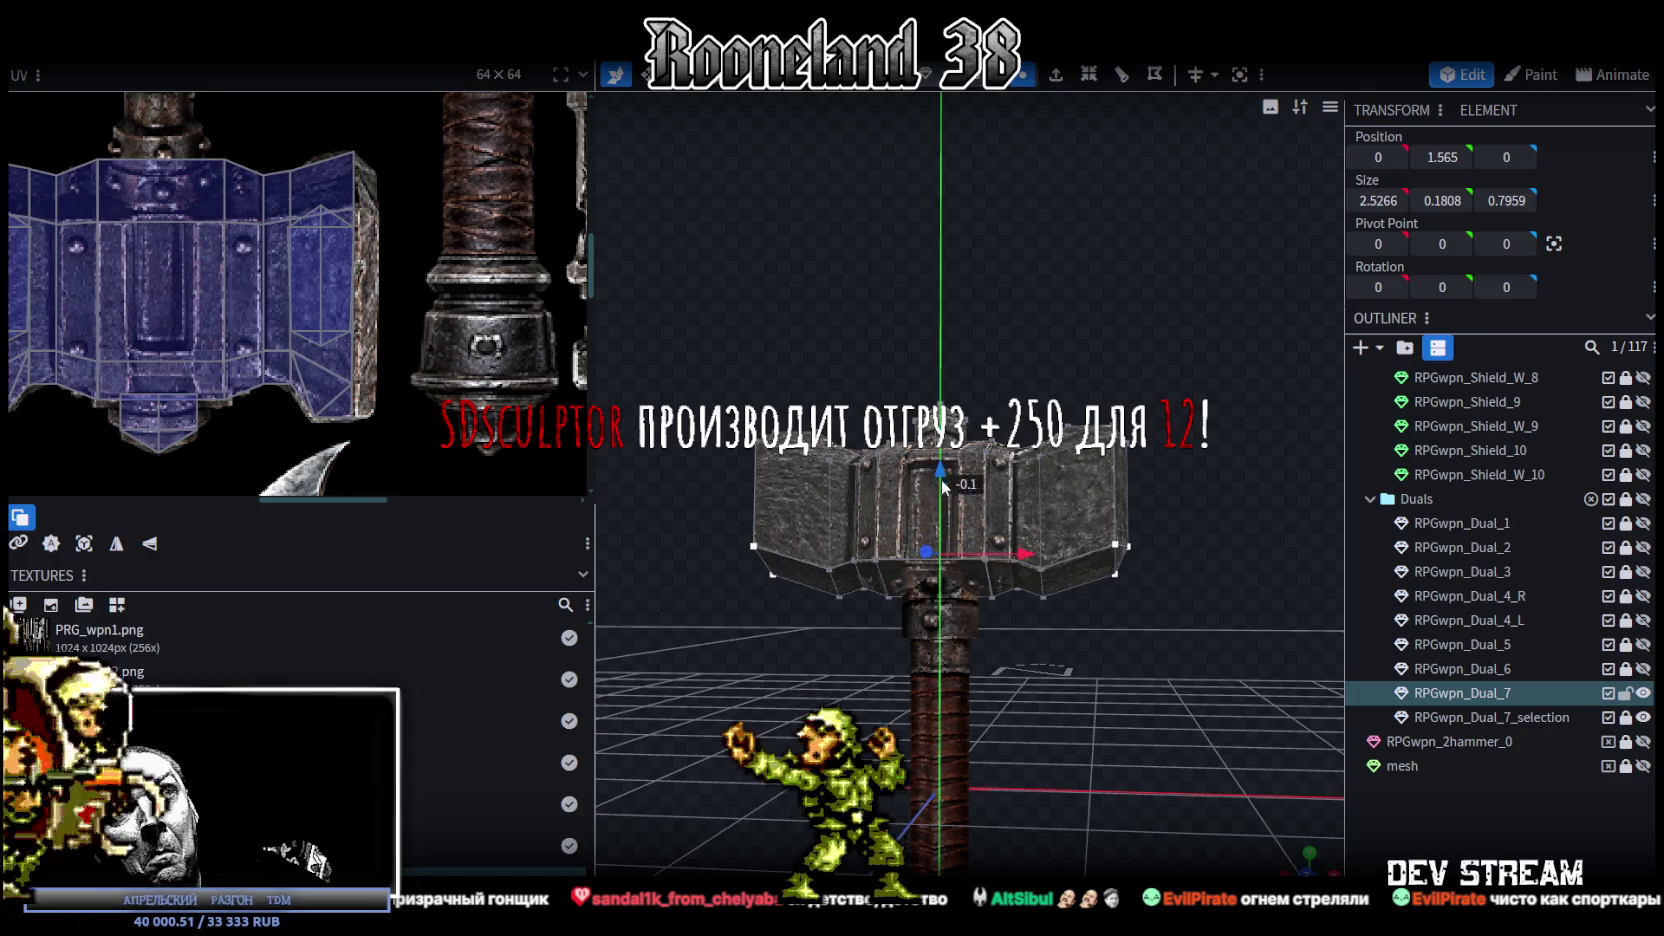
pyautogui.click(1488, 830)
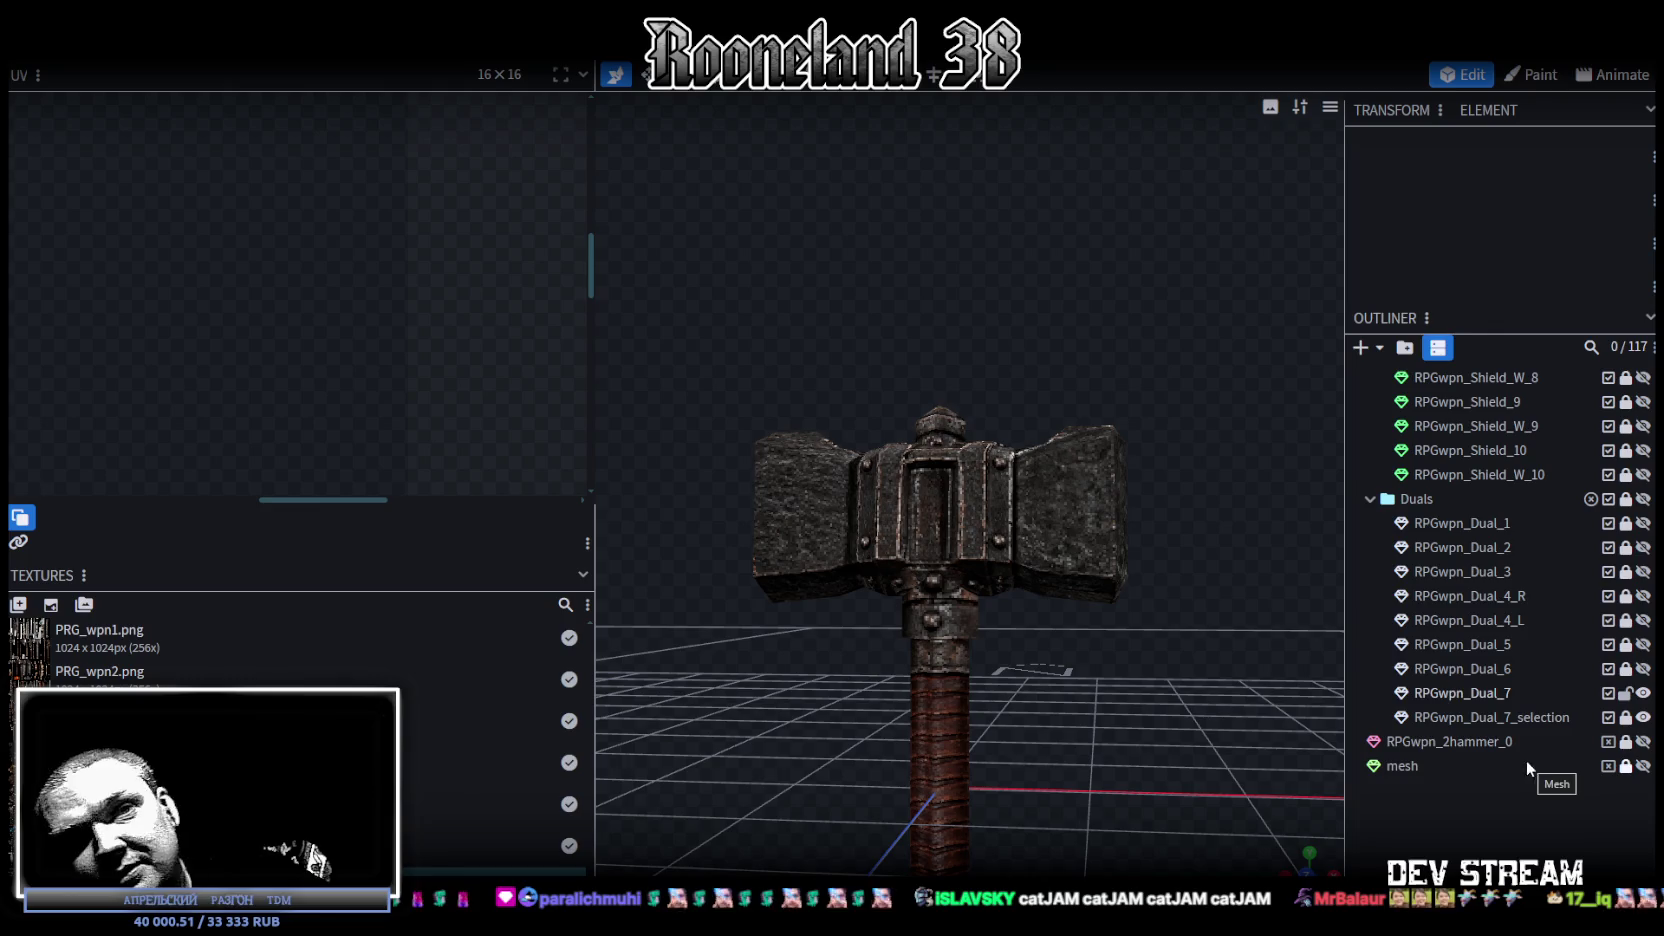
# Step: Select the RPGwpn_Dual_7 hammer mesh and orbit to look down on it
pyautogui.click(1006, 564)
pyautogui.moveTo(1105, 682)
pyautogui.mouseDown()
pyautogui.moveTo(965, 727)
pyautogui.moveTo(937, 694)
pyautogui.moveTo(1197, 706)
pyautogui.moveTo(1121, 650)
pyautogui.moveTo(1052, 649)
pyautogui.moveTo(1069, 645)
pyautogui.mouseUp()
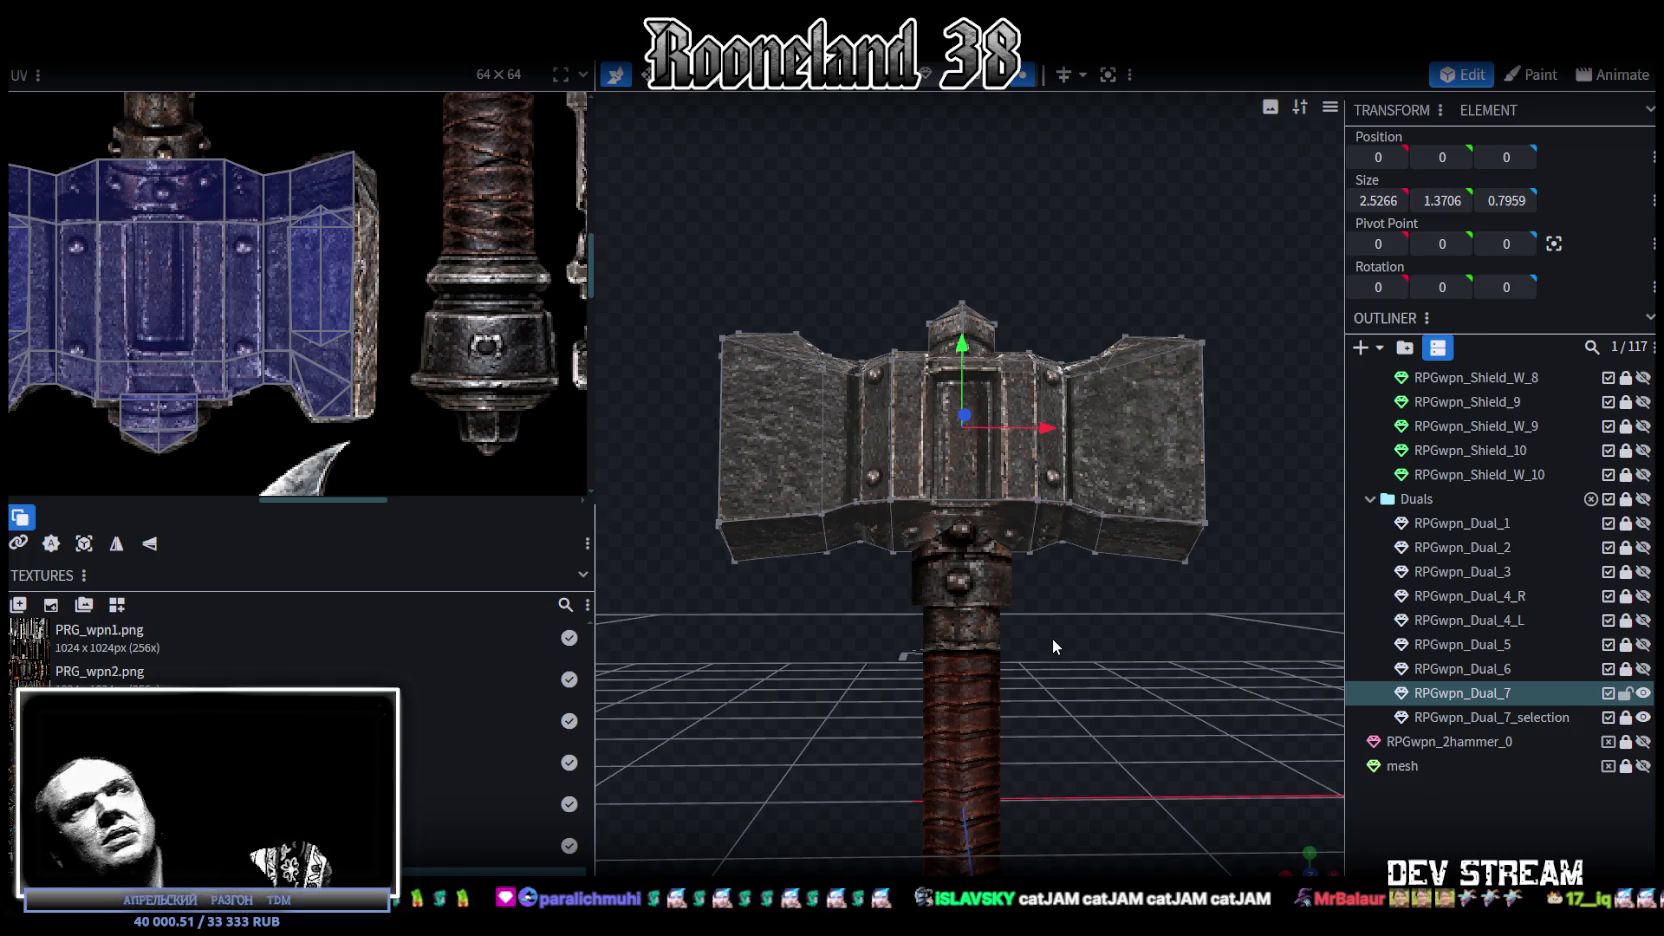
pyautogui.moveTo(1169, 679)
pyautogui.mouseDown()
pyautogui.moveTo(1000, 800)
pyautogui.moveTo(1147, 748)
pyautogui.mouseUp()
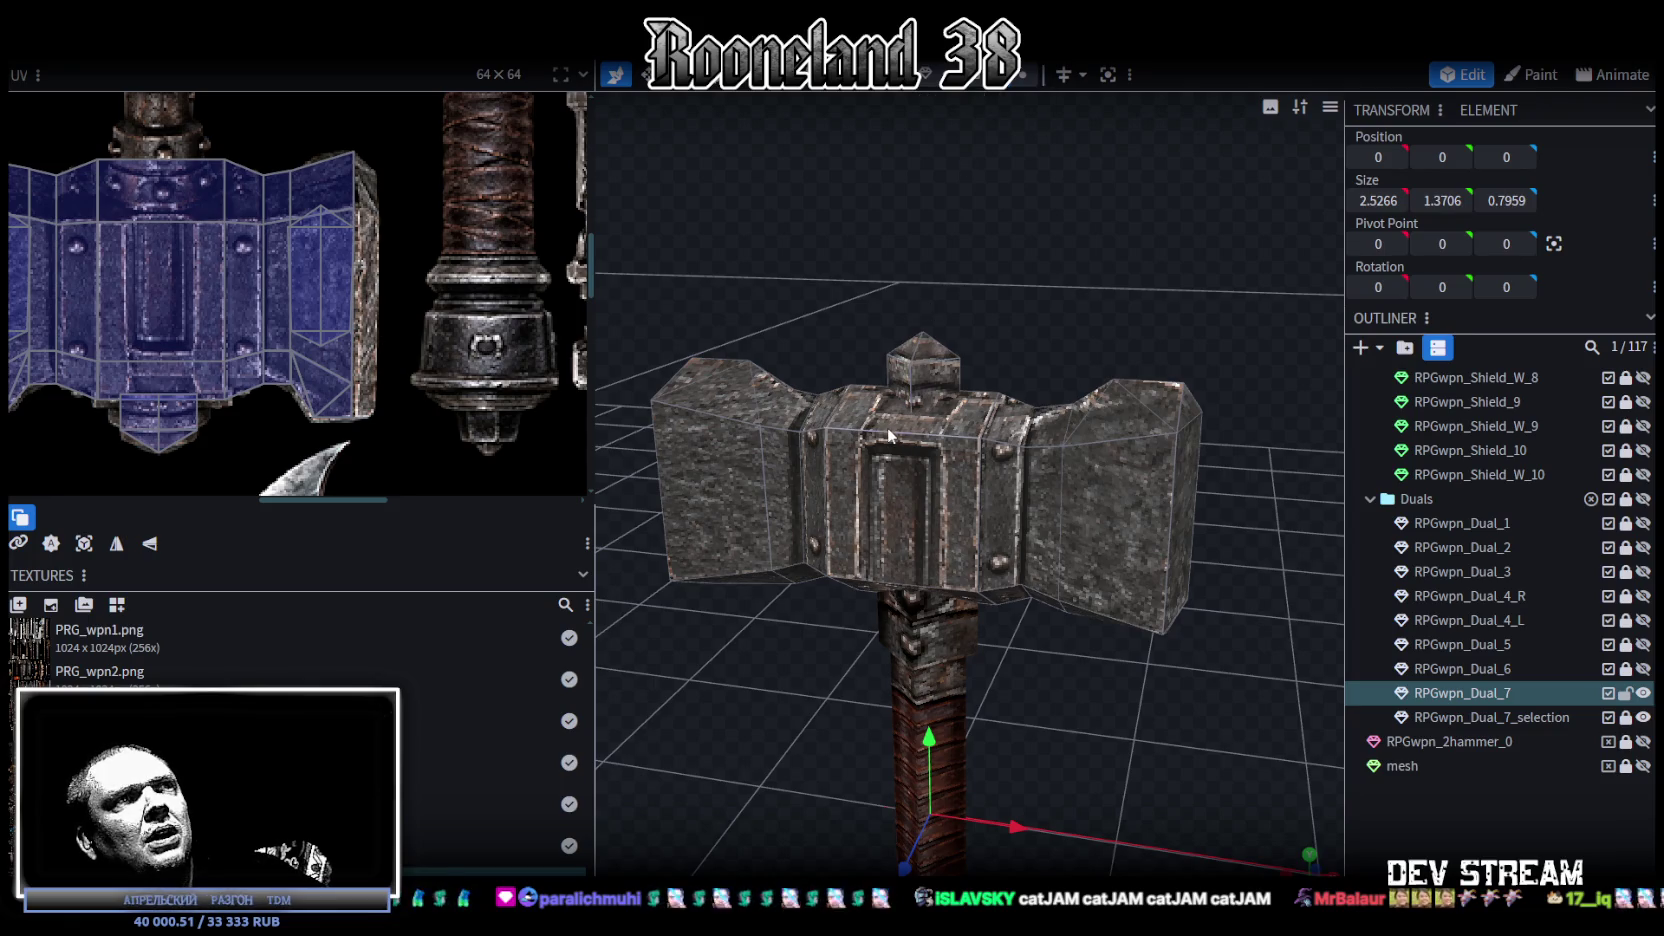
# Step: Select the edge loop around the head's central block and scale its depth from 0.6959 to 0.5959
pyautogui.click(814, 430)
pyautogui.doubleClick(935, 439)
pyautogui.moveTo(935, 439)
pyautogui.mouseDown()
pyautogui.moveTo(826, 382)
pyautogui.moveTo(862, 417)
pyautogui.mouseUp()
pyautogui.keyDown('shift'); pyautogui.click(880, 400); pyautogui.keyUp('shift')
pyautogui.keyDown('shift'); pyautogui.click(896, 387); pyautogui.keyUp('shift')
pyautogui.moveTo(930, 361)
pyautogui.mouseDown()
pyautogui.moveTo(1010, 450)
pyautogui.moveTo(1074, 324)
pyautogui.moveTo(1325, 549)
pyautogui.moveTo(1110, 471)
pyautogui.mouseUp()
pyautogui.keyDown('shift'); pyautogui.click(1063, 324); pyautogui.keyUp('shift')
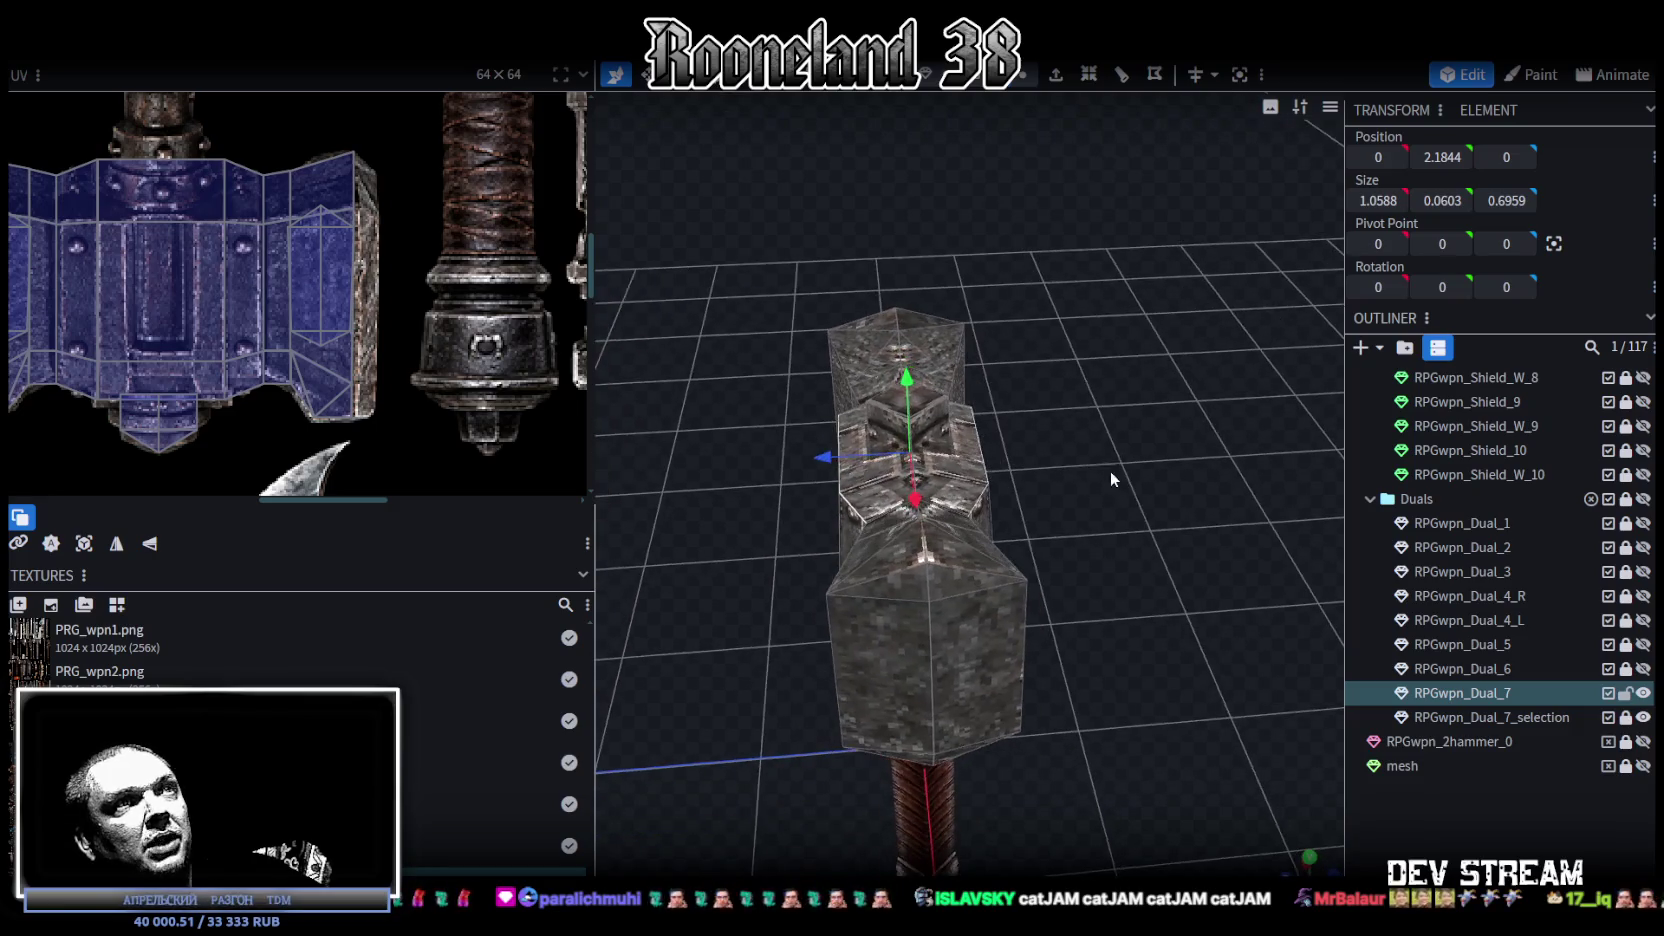
pyautogui.press('s')
pyautogui.moveTo(998, 451)
pyautogui.mouseDown()
pyautogui.moveTo(800, 517)
pyautogui.moveTo(968, 380)
pyautogui.moveTo(907, 372)
pyautogui.moveTo(987, 370)
pyautogui.mouseUp()
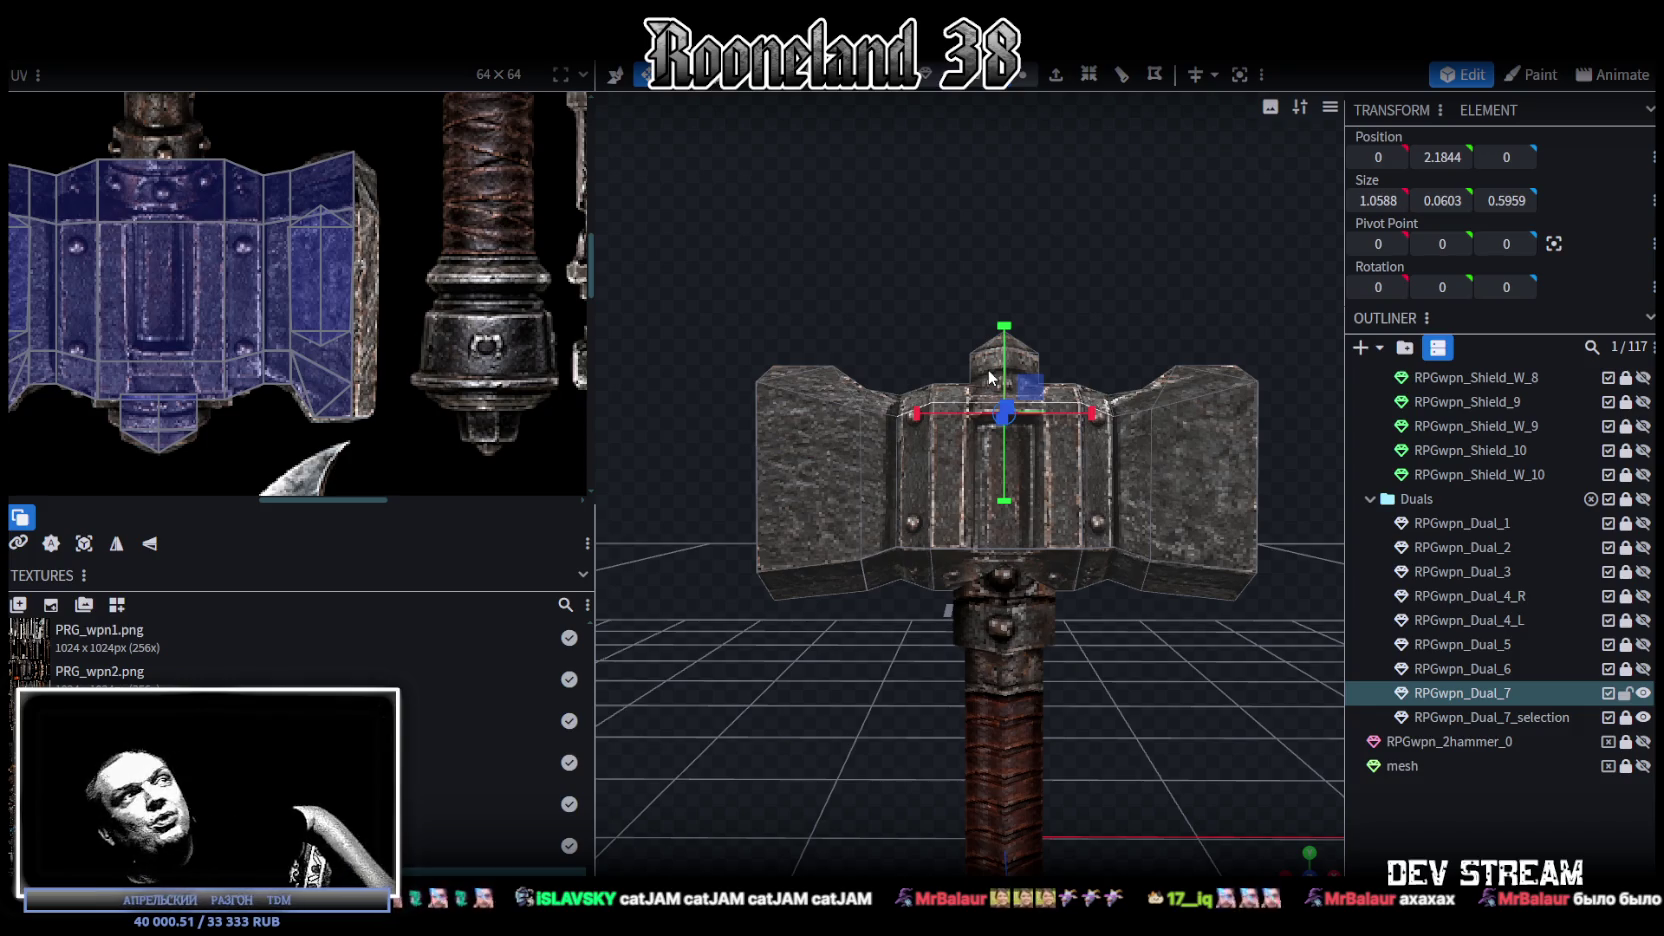
pyautogui.moveTo(990, 395)
pyautogui.mouseDown()
pyautogui.moveTo(1053, 575)
pyautogui.moveTo(950, 647)
pyautogui.moveTo(996, 690)
pyautogui.moveTo(959, 684)
pyautogui.moveTo(1020, 710)
pyautogui.moveTo(916, 578)
pyautogui.mouseUp()
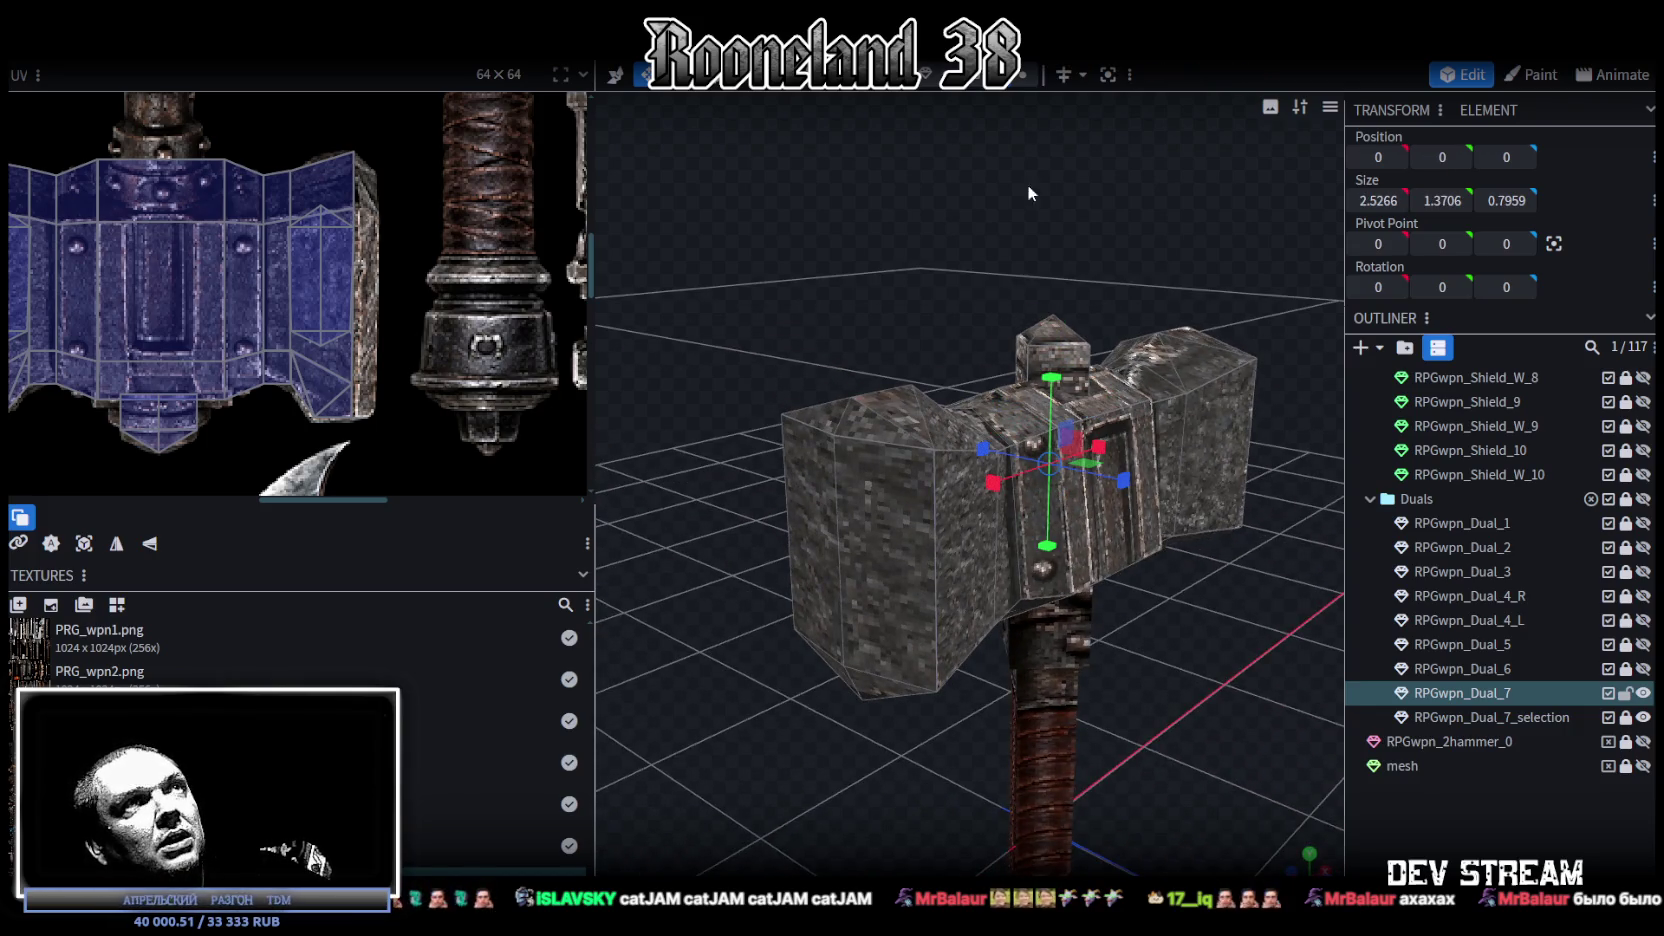
# Step: Select the hammer head's right-end face and orbit to inspect its narrow atlas strip
pyautogui.click(855, 494)
pyautogui.moveTo(876, 478)
pyautogui.mouseDown()
pyautogui.moveTo(1183, 671)
pyautogui.moveTo(914, 656)
pyautogui.moveTo(956, 656)
pyautogui.mouseUp()
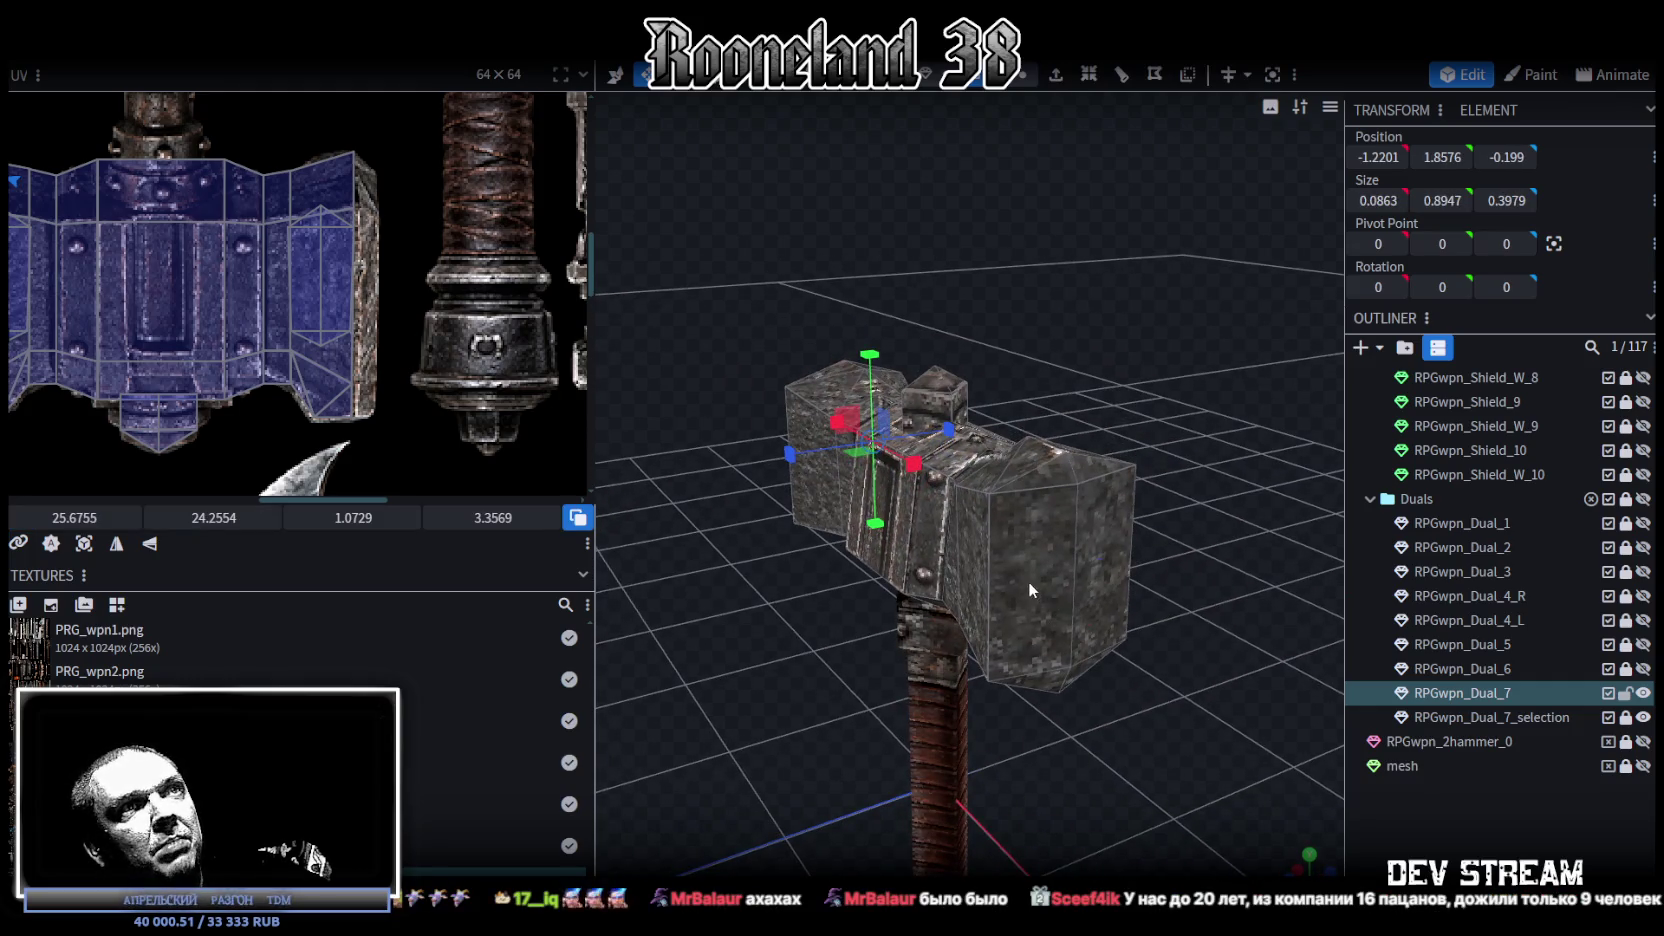
pyautogui.click(1106, 503)
pyautogui.moveTo(686, 699)
pyautogui.mouseDown()
pyautogui.moveTo(916, 660)
pyautogui.moveTo(985, 608)
pyautogui.moveTo(1006, 560)
pyautogui.moveTo(1144, 601)
pyautogui.moveTo(1186, 560)
pyautogui.mouseUp()
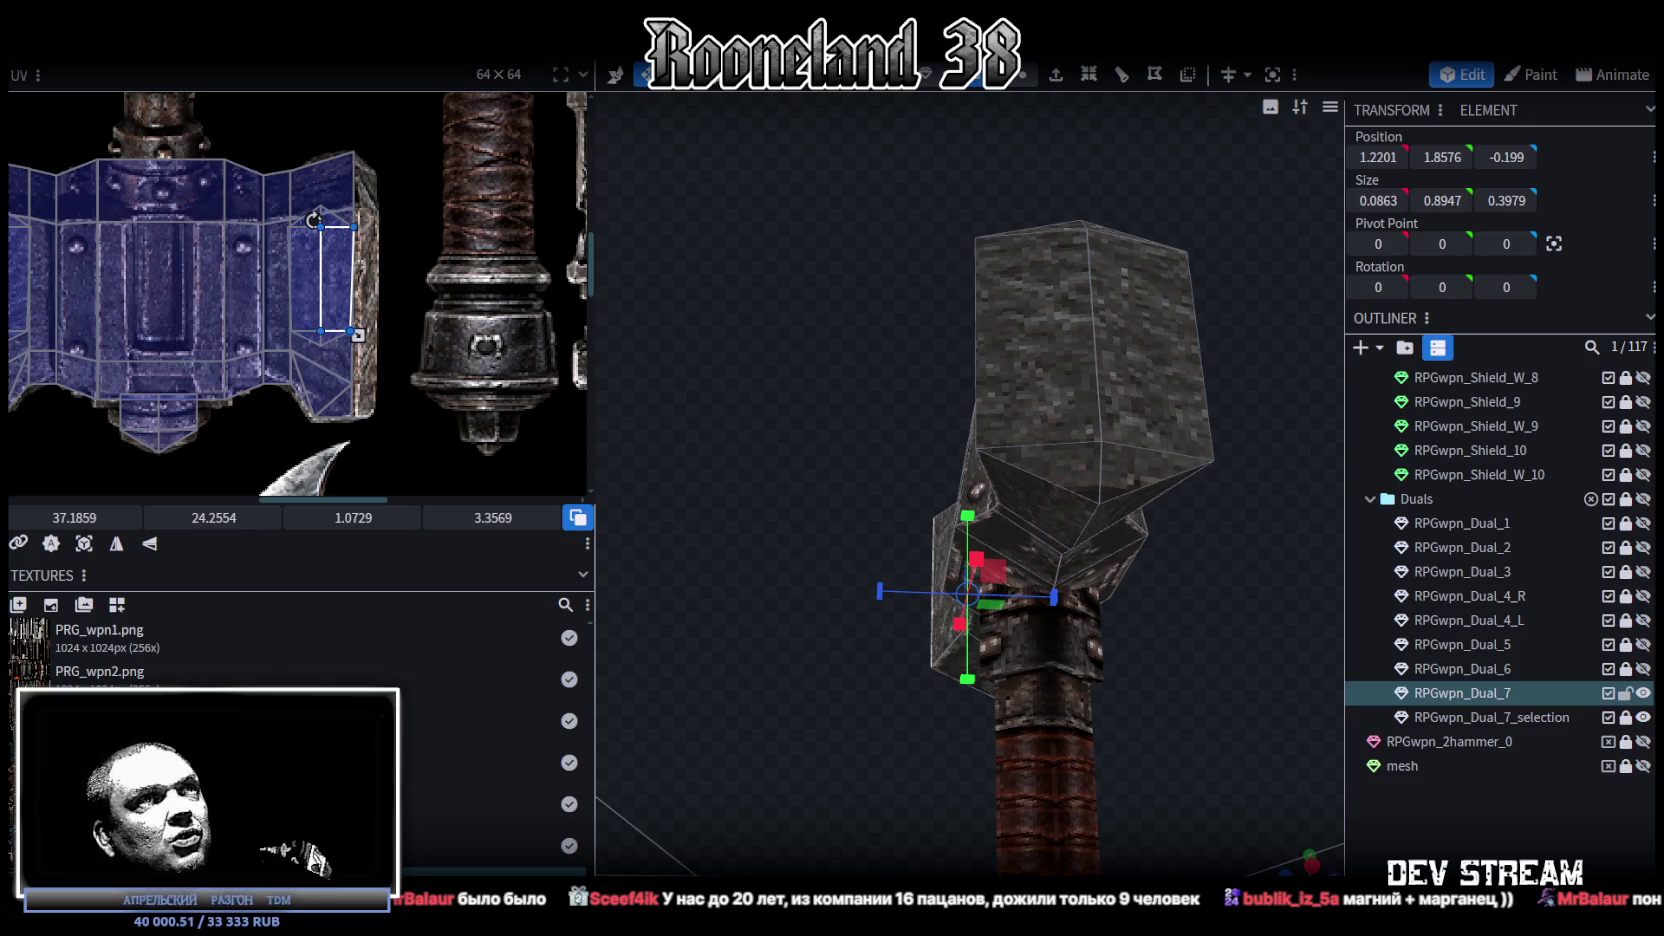
pyautogui.moveTo(1121, 718)
pyautogui.mouseDown()
pyautogui.moveTo(1147, 708)
pyautogui.moveTo(1001, 760)
pyautogui.mouseUp()
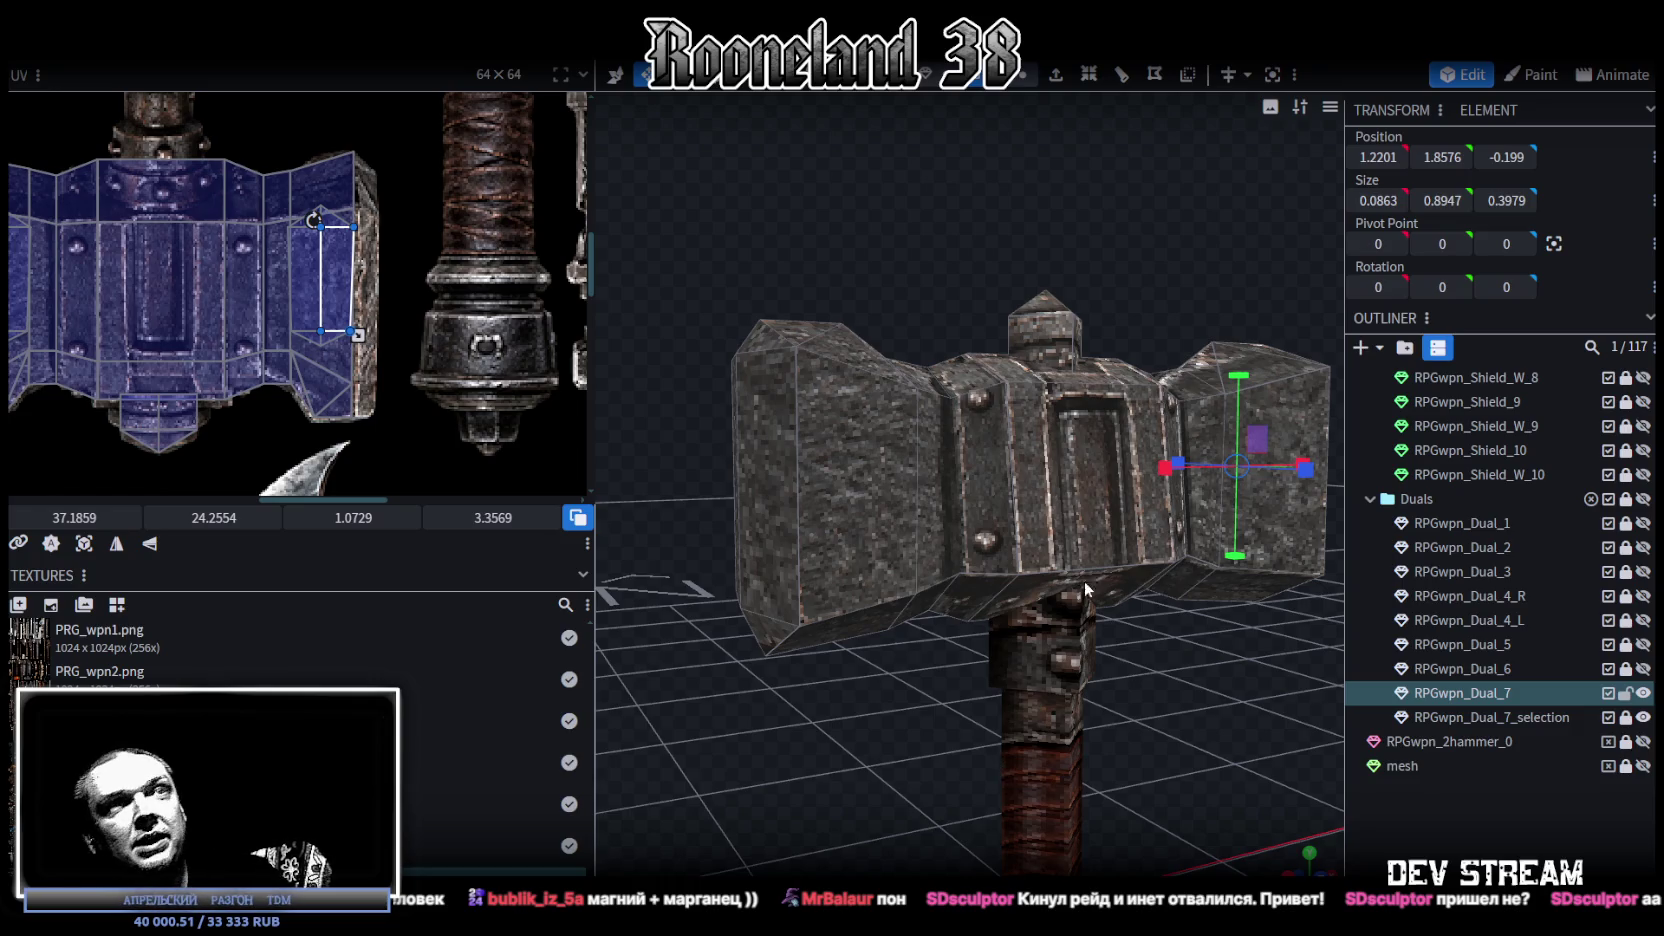
# Step: Add RPGwpn_Dual_7_selection to the selected hammer and combine them with Merge Meshes
pyautogui.scroll(-5, 1080, 570)
pyautogui.scroll(-2, 1125, 511)
pyautogui.moveTo(1150, 512)
pyautogui.mouseDown()
pyautogui.moveTo(679, 676)
pyautogui.moveTo(1022, 575)
pyautogui.moveTo(1188, 612)
pyautogui.moveTo(1118, 664)
pyautogui.moveTo(1087, 629)
pyautogui.moveTo(1048, 699)
pyautogui.moveTo(1090, 658)
pyautogui.mouseUp()
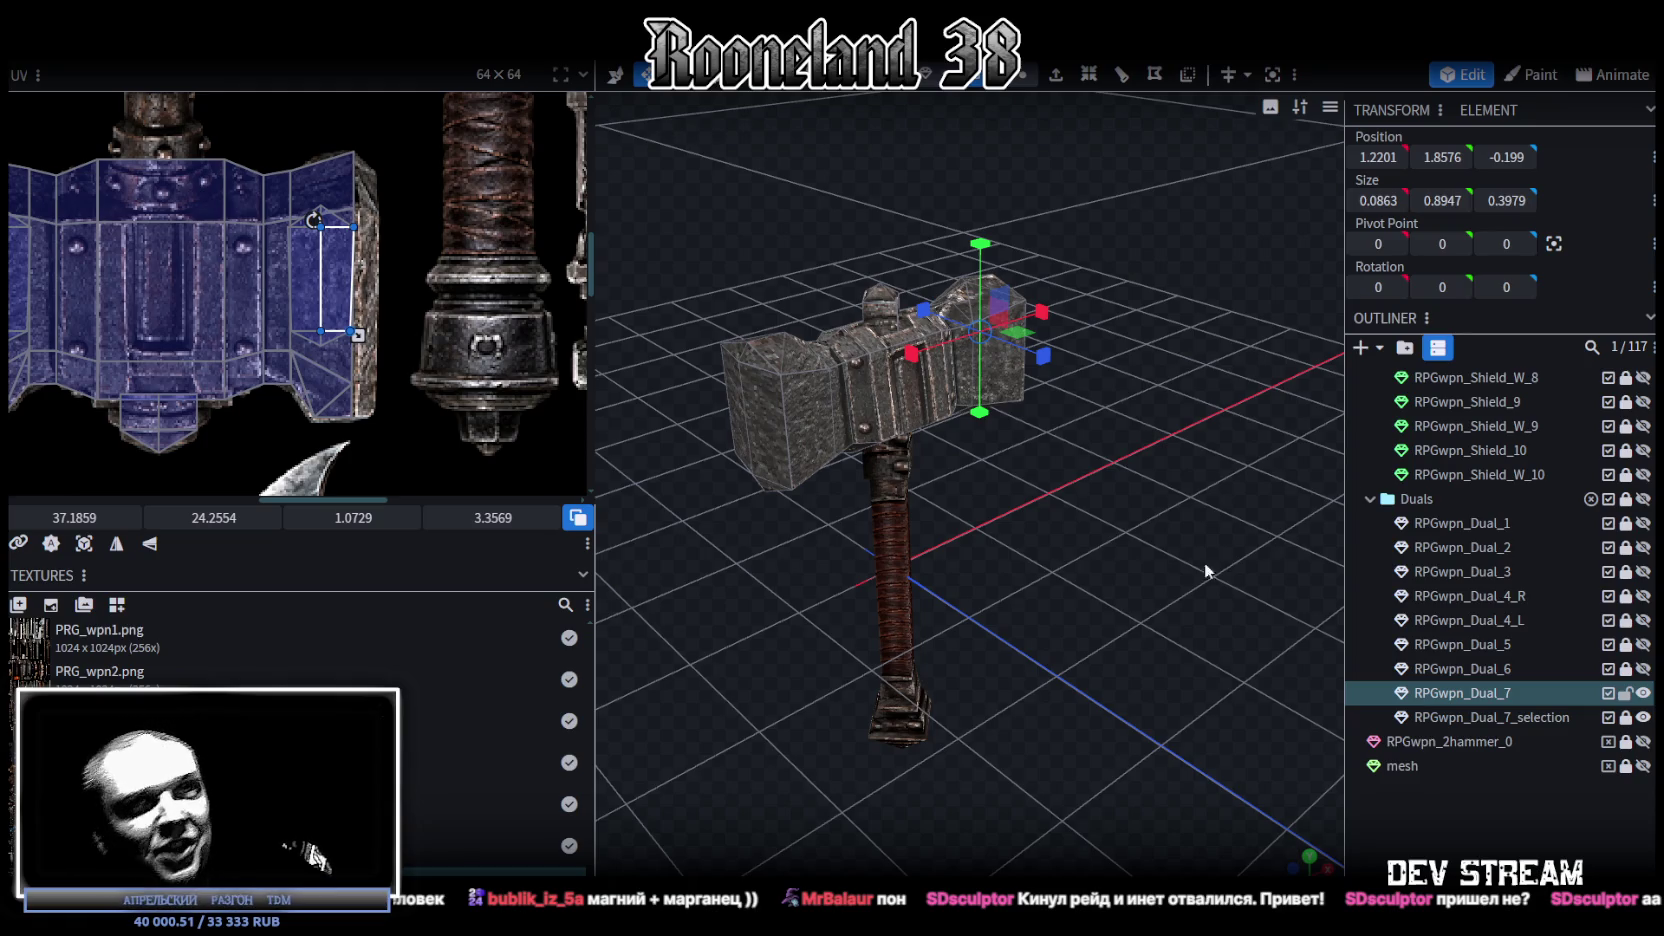
pyautogui.keyDown('ctrl'); pyautogui.click(1482, 718); pyautogui.keyUp('ctrl')
pyautogui.rightClick(1462, 714)
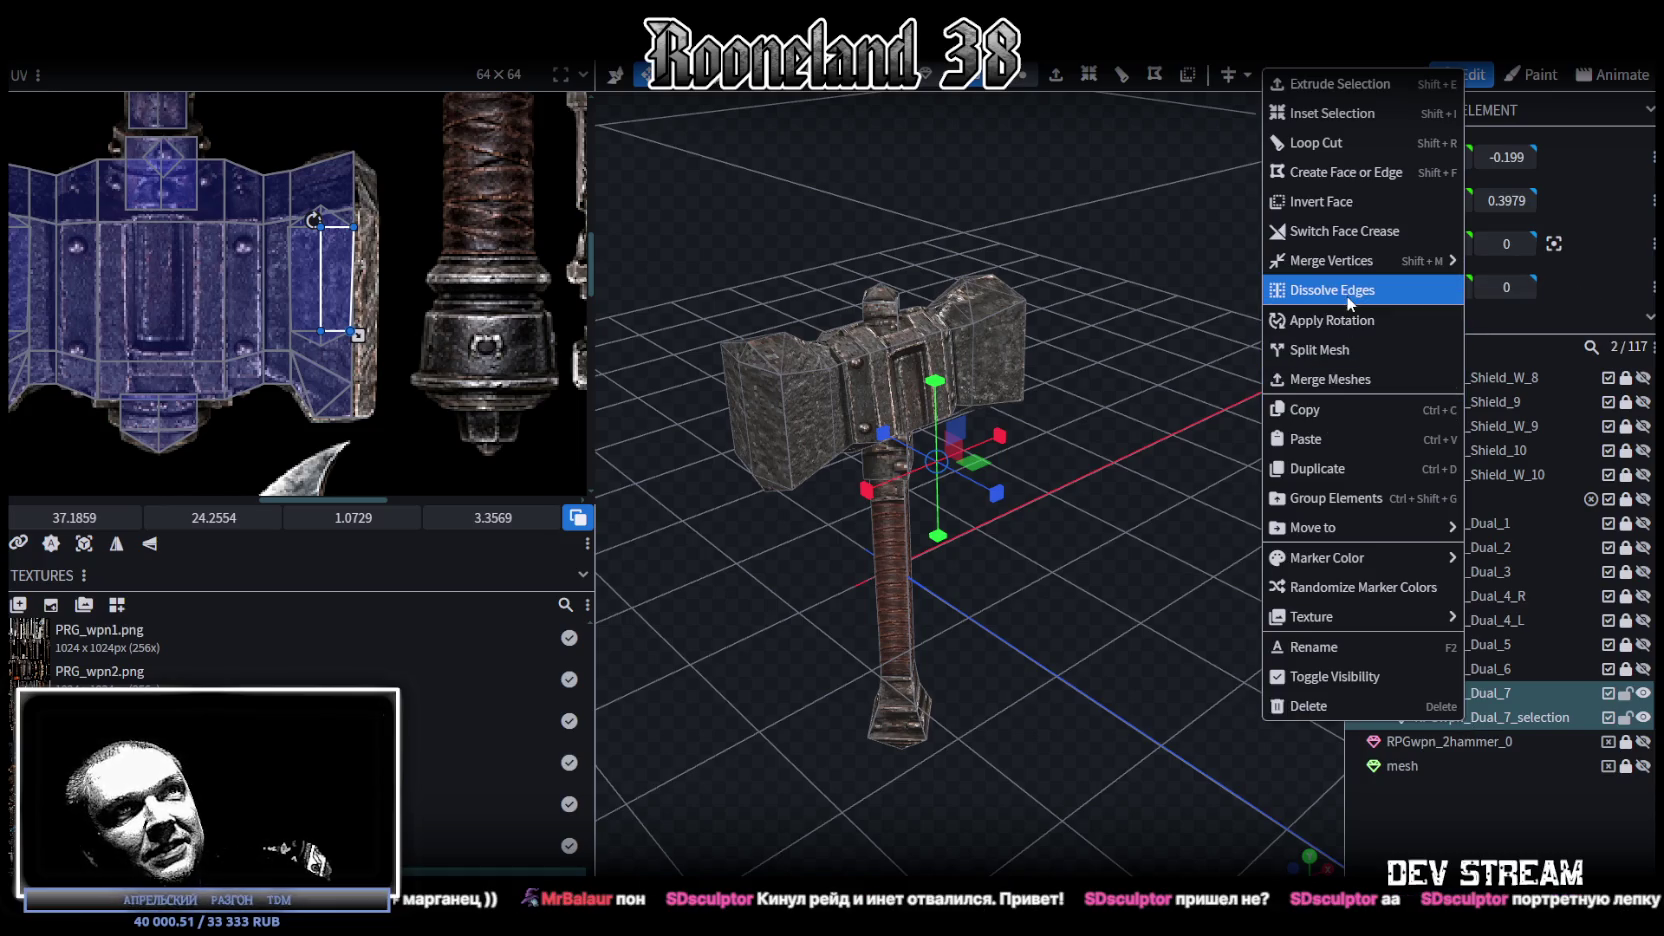
pyautogui.click(1340, 379)
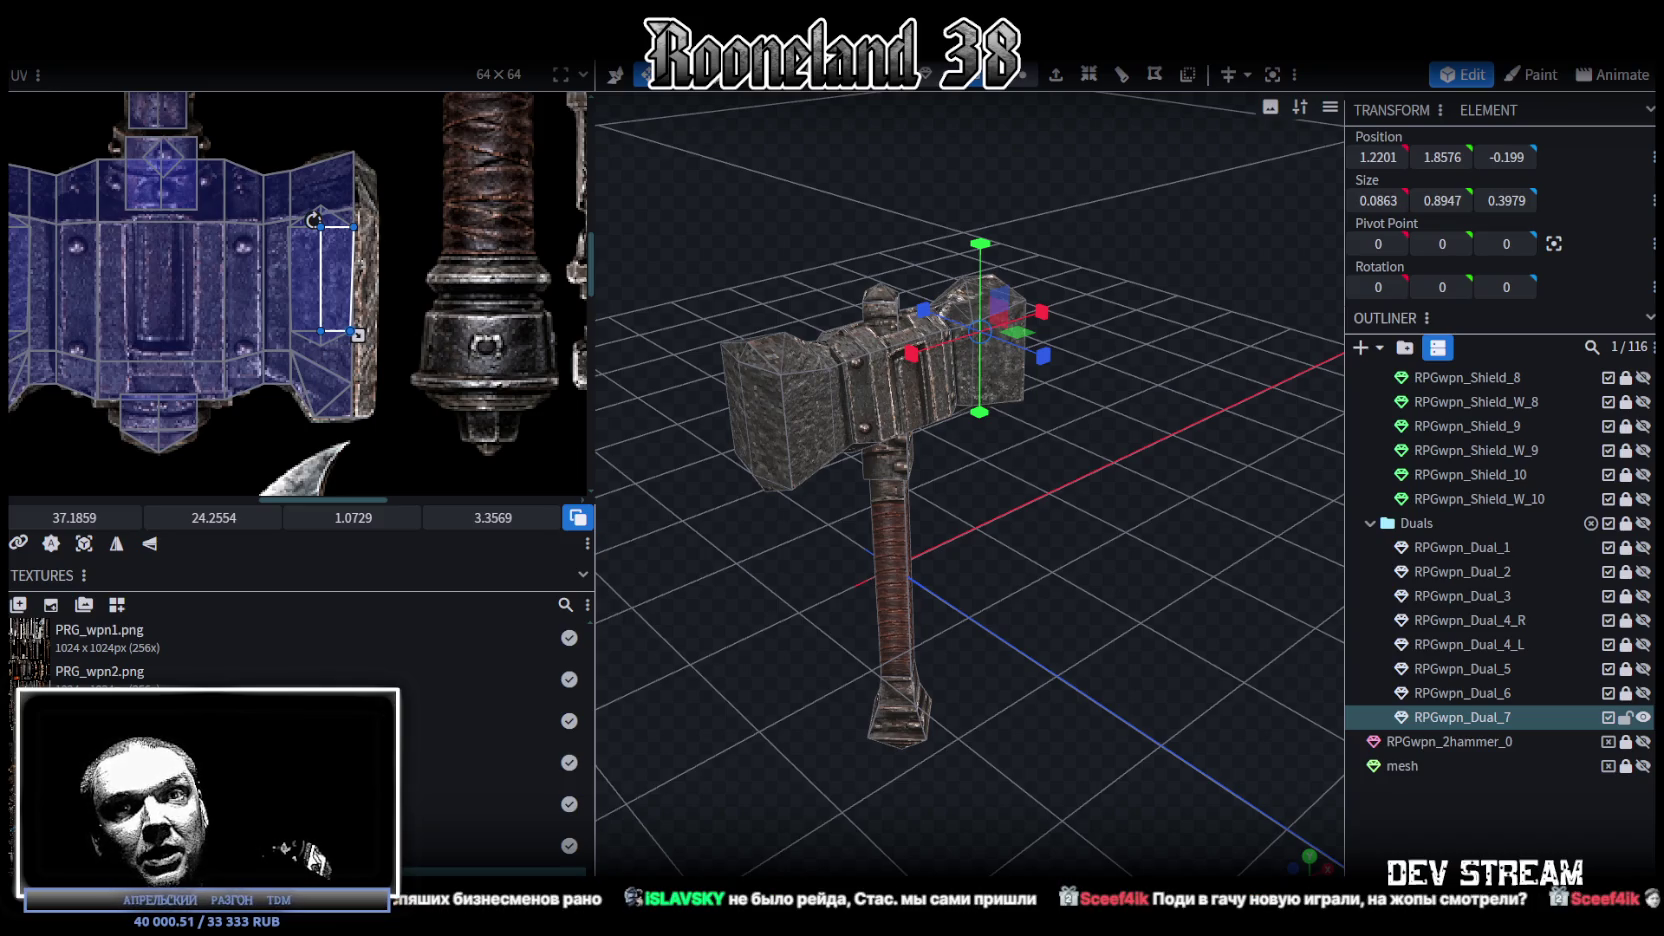
pyautogui.moveTo(1148, 664)
pyautogui.mouseDown()
pyautogui.moveTo(850, 621)
pyautogui.moveTo(861, 552)
pyautogui.moveTo(760, 543)
pyautogui.moveTo(838, 595)
pyautogui.moveTo(1232, 621)
pyautogui.moveTo(1040, 595)
pyautogui.moveTo(916, 640)
pyautogui.moveTo(1074, 697)
pyautogui.moveTo(740, 762)
pyautogui.moveTo(748, 792)
pyautogui.moveTo(1156, 645)
pyautogui.moveTo(1162, 627)
pyautogui.mouseUp()
pyautogui.scroll(3, 1040, 595)
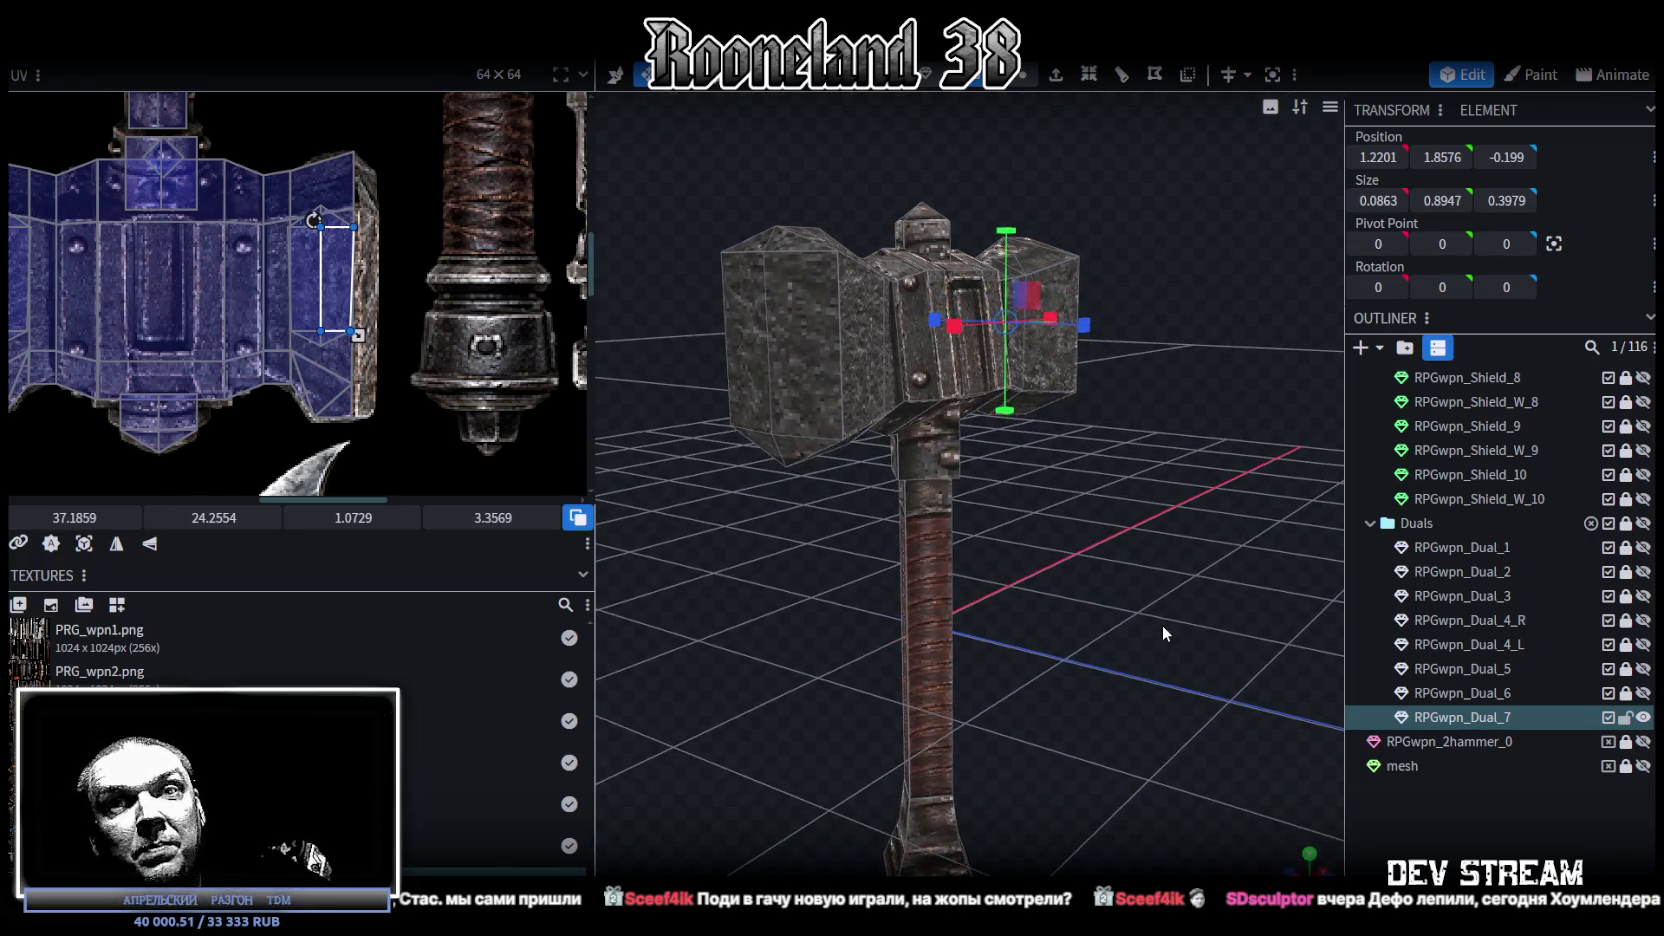
pyautogui.moveTo(1164, 619)
pyautogui.mouseDown()
pyautogui.moveTo(1156, 575)
pyautogui.moveTo(1024, 563)
pyautogui.moveTo(852, 593)
pyautogui.moveTo(831, 532)
pyautogui.moveTo(786, 484)
pyautogui.moveTo(941, 627)
pyautogui.moveTo(968, 729)
pyautogui.mouseUp()
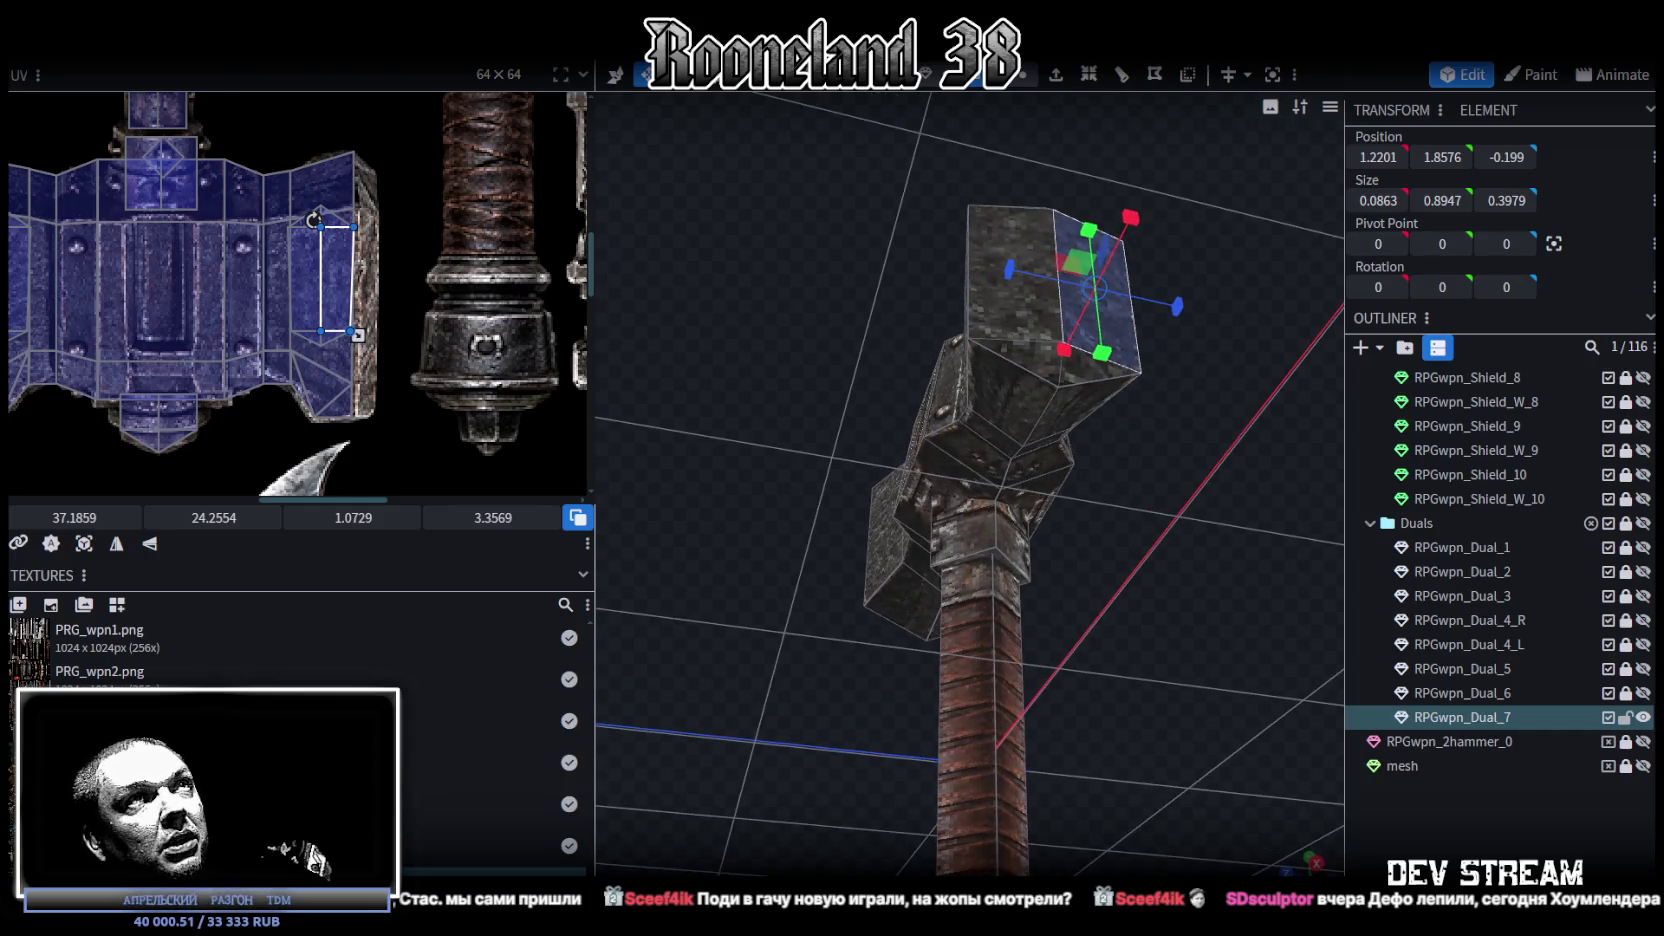
pyautogui.scroll(3, 994, 380)
pyautogui.click(975, 381)
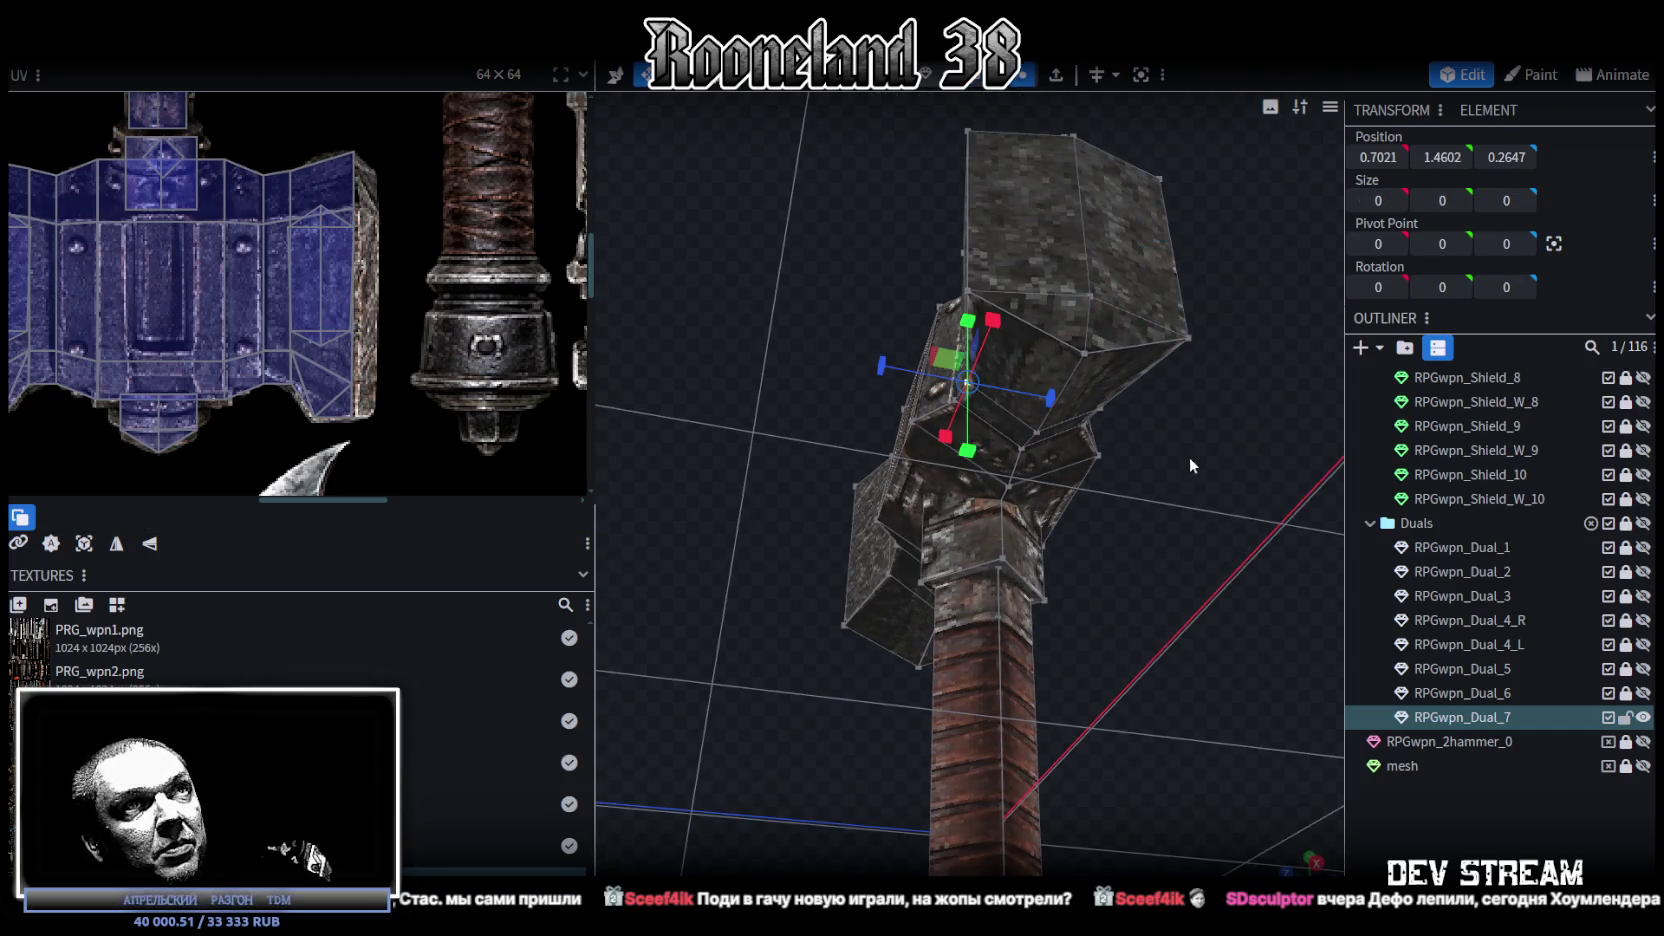
pyautogui.moveTo(1190, 456); pyautogui.dragTo(1156, 412)
pyautogui.click(1136, 350)
pyautogui.scroll(3, 937, 504)
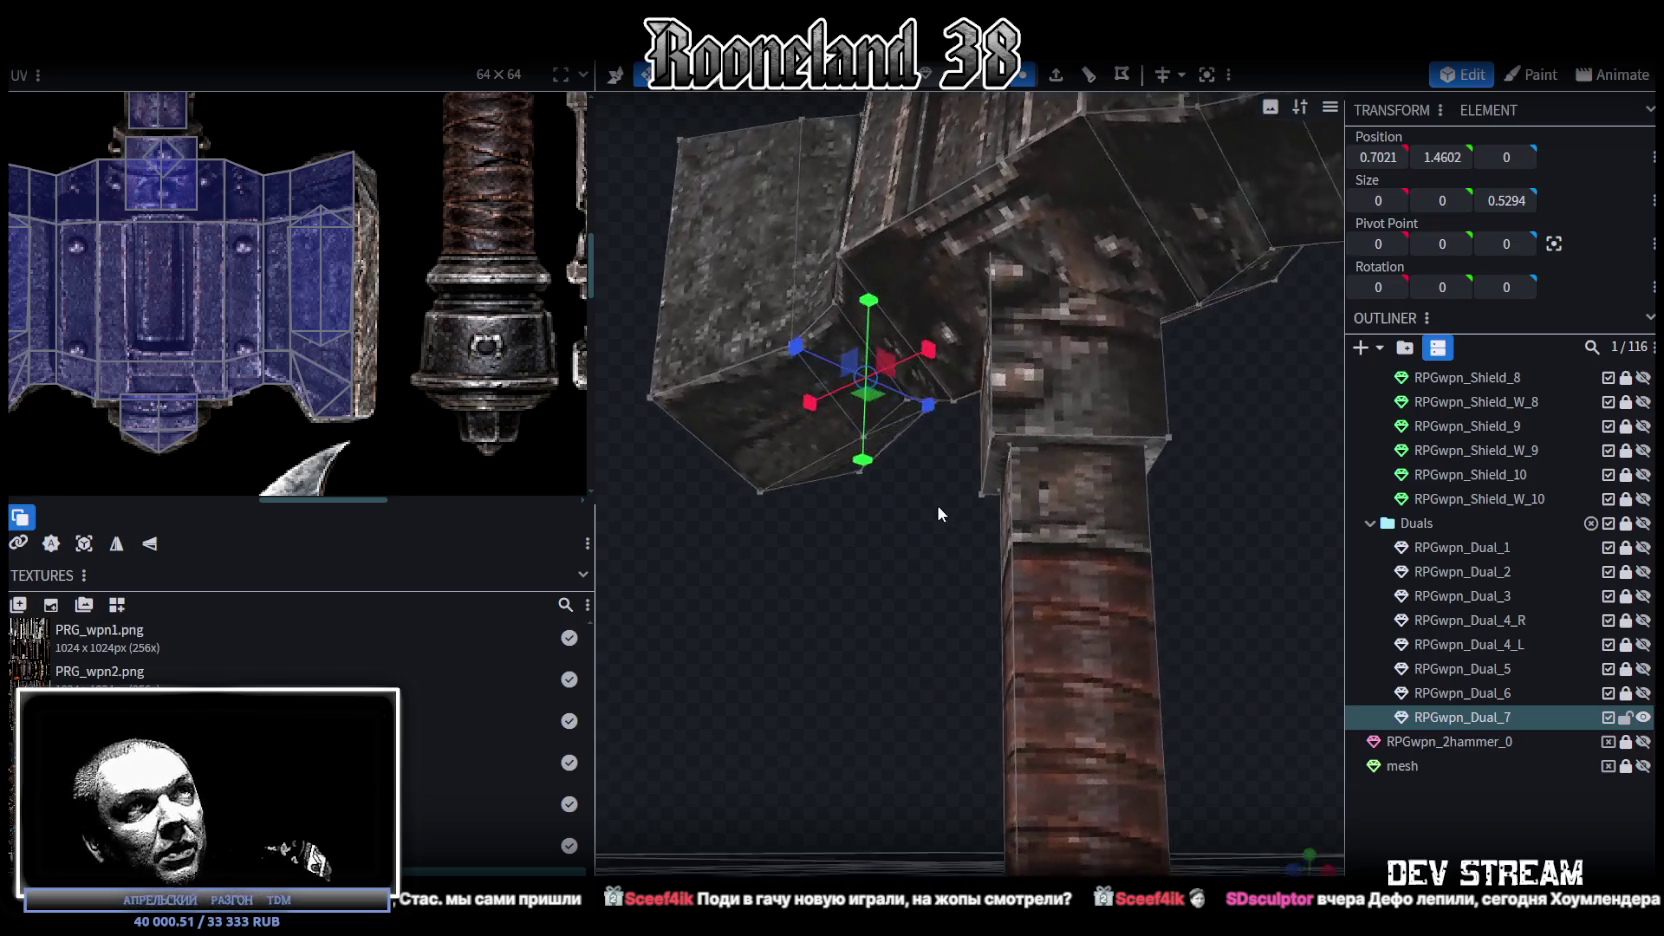
pyautogui.moveTo(937, 504)
pyautogui.mouseDown()
pyautogui.moveTo(1005, 603)
pyautogui.moveTo(1112, 419)
pyautogui.mouseUp()
pyautogui.click(1133, 348)
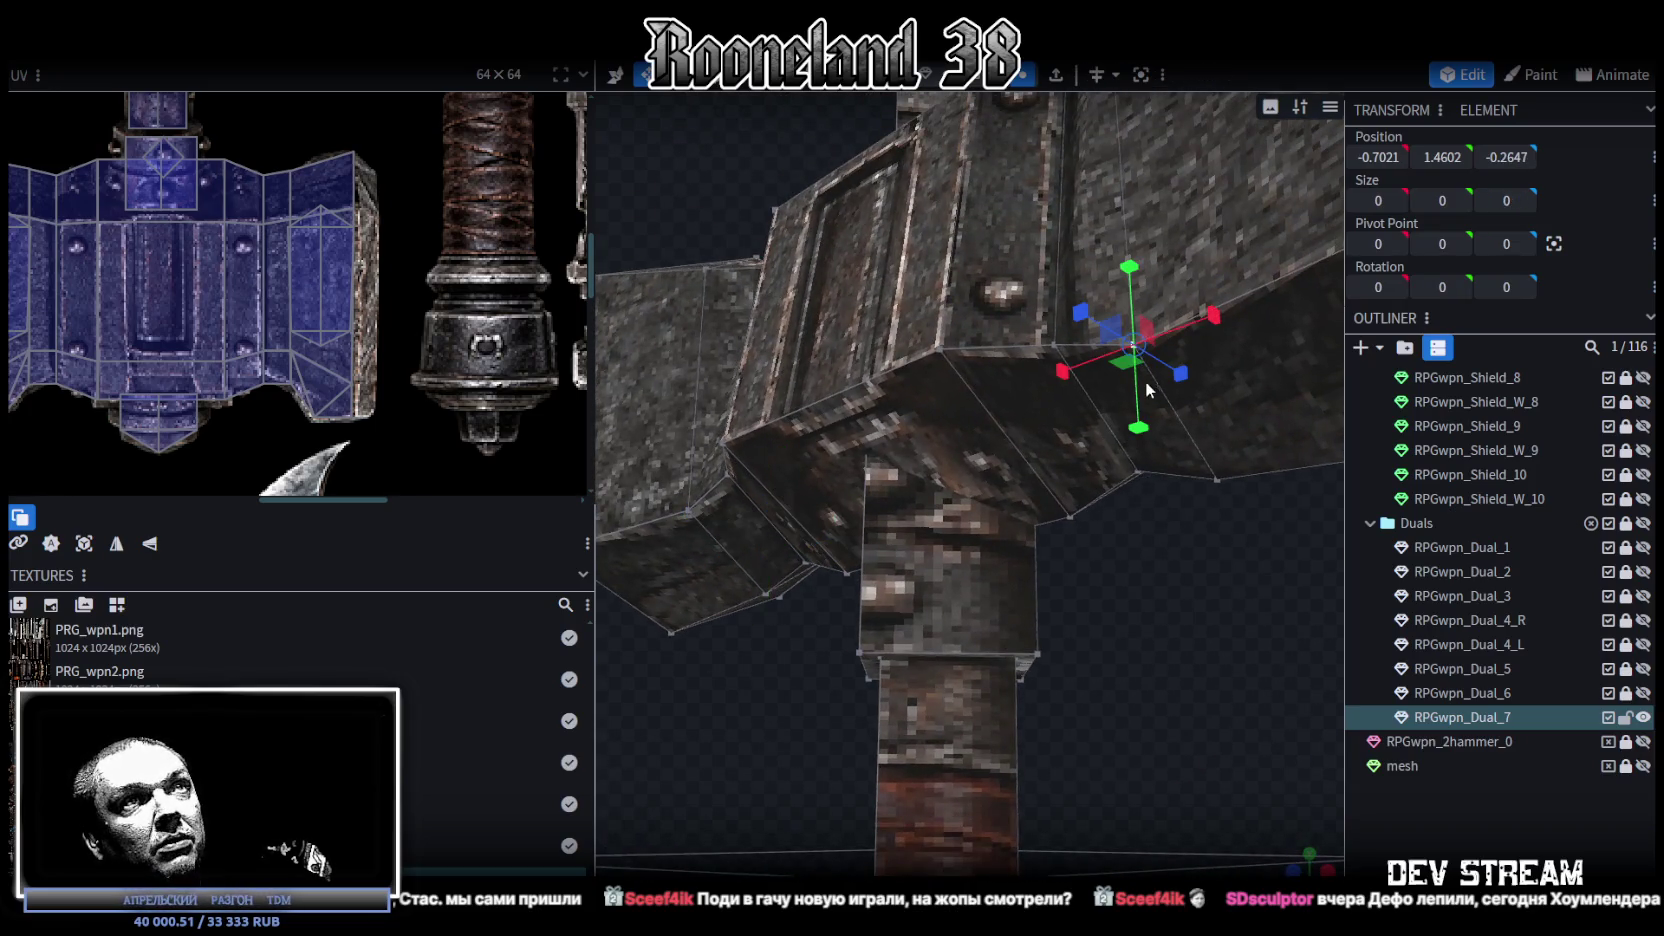
pyautogui.keyDown('shift'); pyautogui.click(697, 512); pyautogui.keyUp('shift')
pyautogui.moveTo(1044, 640)
pyautogui.mouseDown()
pyautogui.moveTo(1000, 630)
pyautogui.moveTo(1039, 560)
pyautogui.moveTo(1147, 521)
pyautogui.moveTo(1154, 307)
pyautogui.moveTo(1121, 322)
pyautogui.moveTo(1097, 590)
pyautogui.moveTo(1141, 634)
pyautogui.moveTo(1026, 503)
pyautogui.moveTo(1013, 510)
pyautogui.moveTo(913, 324)
pyautogui.moveTo(786, 257)
pyautogui.moveTo(688, 478)
pyautogui.moveTo(887, 577)
pyautogui.moveTo(1176, 525)
pyautogui.moveTo(1131, 585)
pyautogui.moveTo(1118, 566)
pyautogui.moveTo(1167, 562)
pyautogui.moveTo(1124, 473)
pyautogui.moveTo(1101, 503)
pyautogui.moveTo(1154, 564)
pyautogui.moveTo(1150, 614)
pyautogui.moveTo(1139, 590)
pyautogui.moveTo(1154, 621)
pyautogui.moveTo(1184, 599)
pyautogui.moveTo(1148, 549)
pyautogui.moveTo(1110, 666)
pyautogui.moveTo(1011, 670)
pyautogui.mouseUp()
pyautogui.scroll(3, 1167, 562)
pyautogui.click(979, 670)
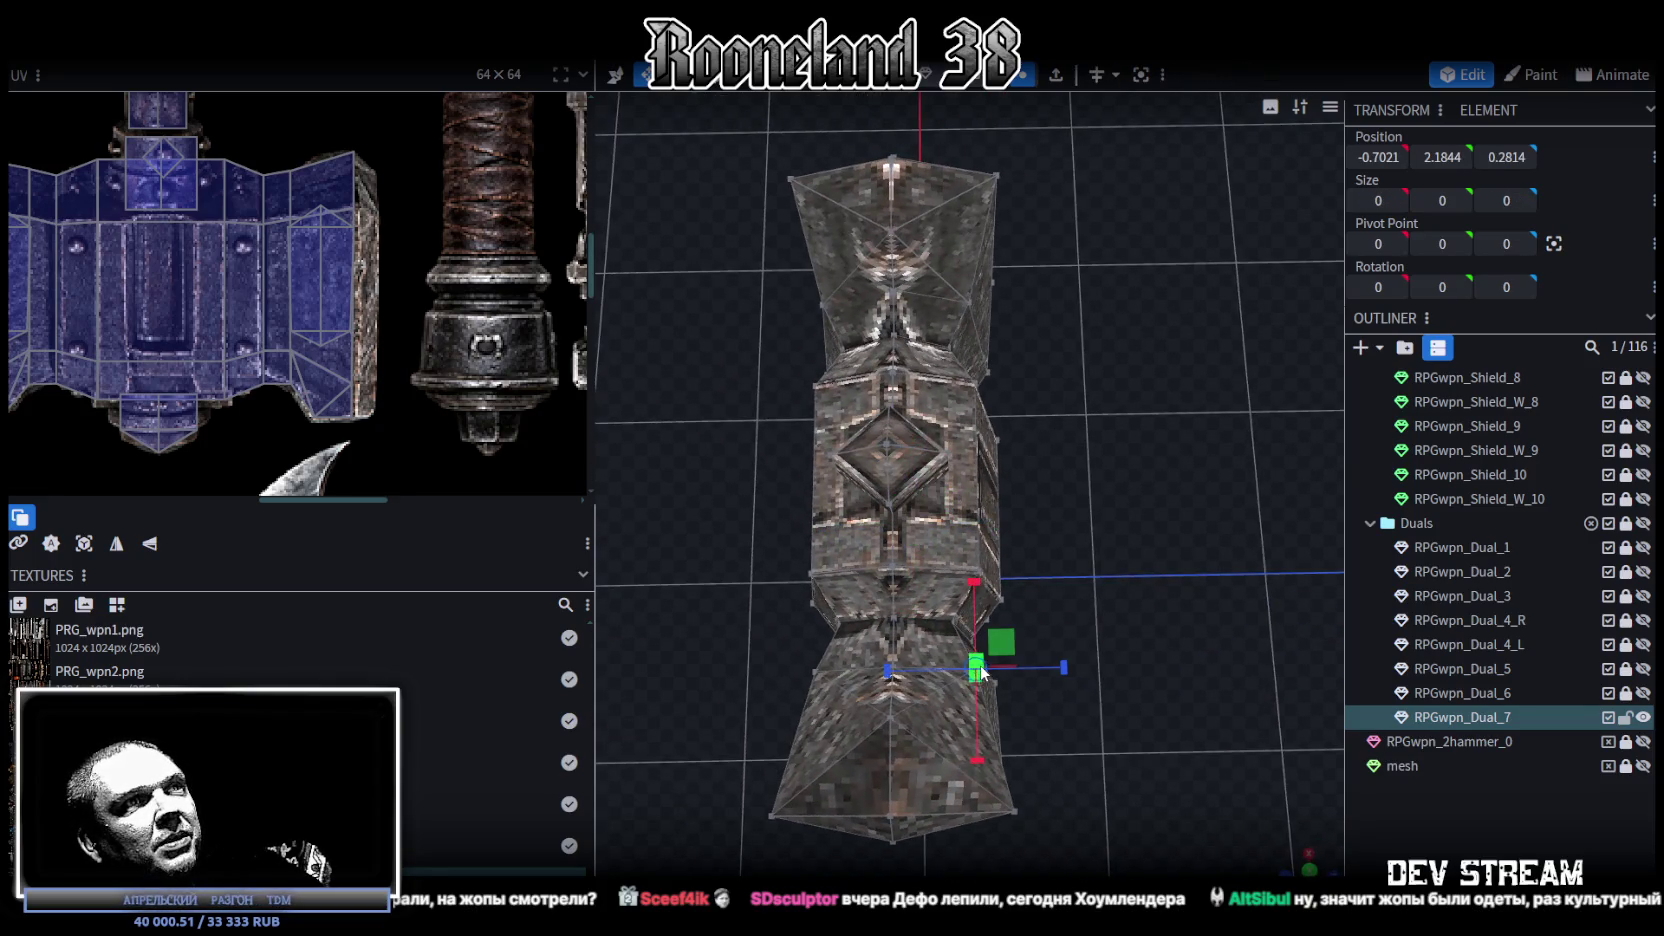
# Step: Spread the two top head vertices slightly wider apart, then save RPGweapon.bbmodel
pyautogui.keyDown('shift'); pyautogui.click(966, 300); pyautogui.keyUp('shift')
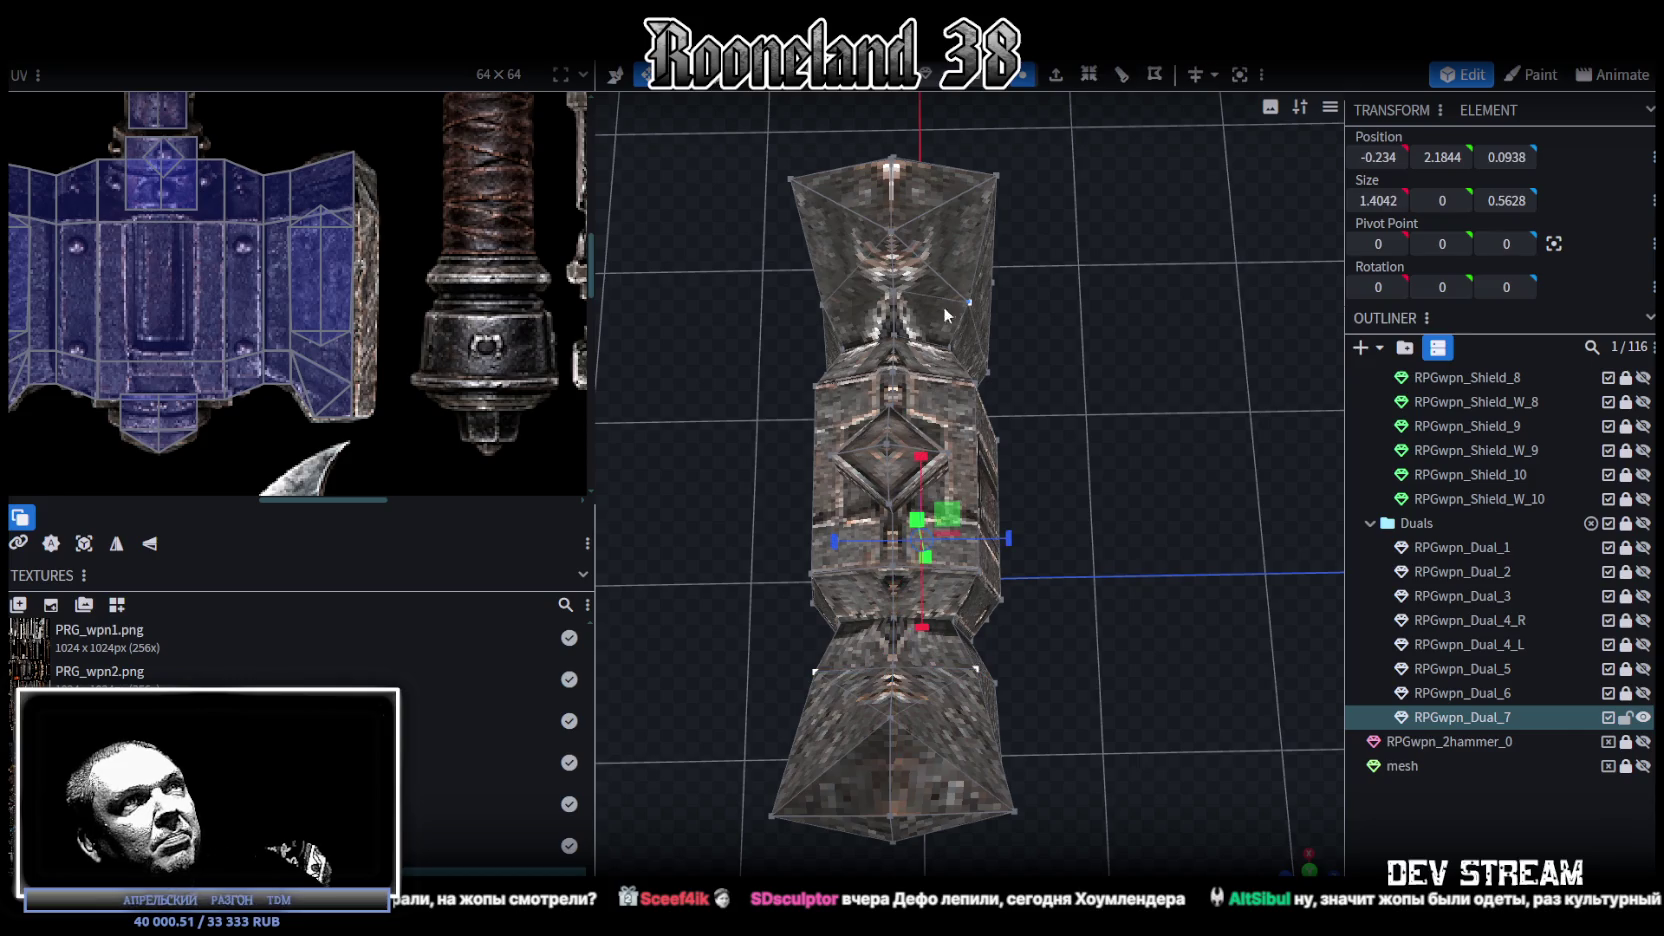
pyautogui.keyDown('shift'); pyautogui.click(819, 303); pyautogui.keyUp('shift')
pyautogui.moveTo(1011, 473); pyautogui.dragTo(955, 483)
pyautogui.moveTo(1167, 494)
pyautogui.mouseDown()
pyautogui.moveTo(1100, 360)
pyautogui.moveTo(1124, 347)
pyautogui.moveTo(1199, 590)
pyautogui.moveTo(1124, 538)
pyautogui.moveTo(1264, 542)
pyautogui.moveTo(1343, 578)
pyautogui.mouseUp()
pyautogui.click(1199, 590)
pyautogui.hotkey('ctrl', 's')
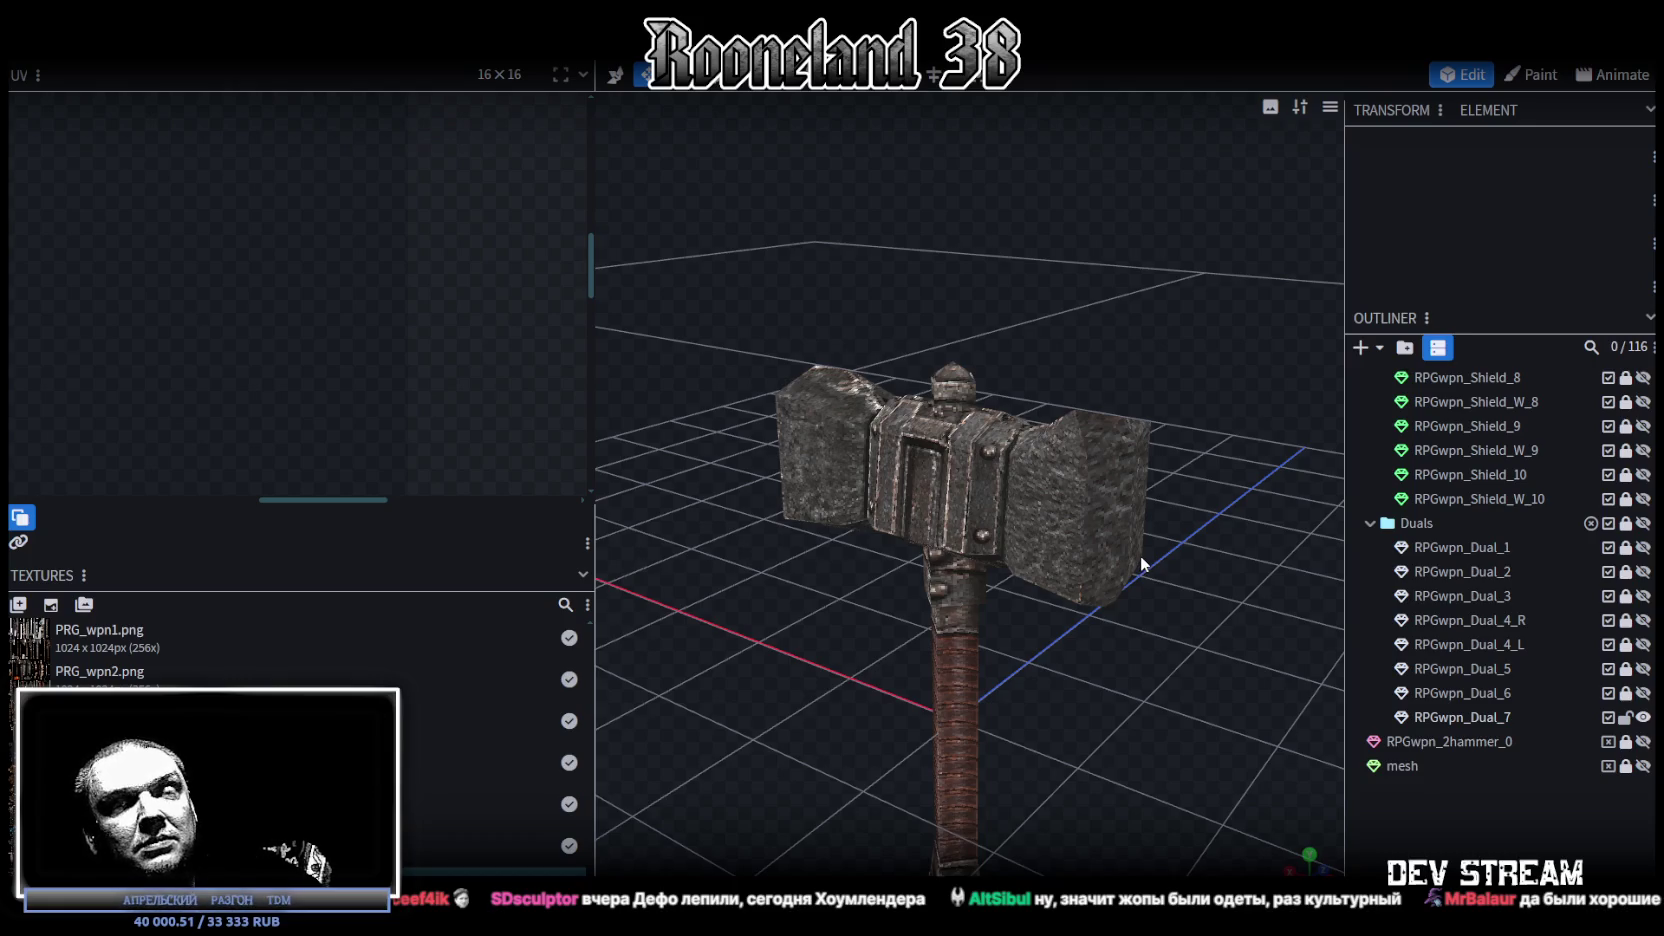
# Step: Select RPGwpn_Dual_7 and try picking vertical edges on both head blocks, then clear the selection
pyautogui.moveTo(1143, 563)
pyautogui.mouseDown()
pyautogui.moveTo(1186, 612)
pyautogui.moveTo(942, 599)
pyautogui.moveTo(1063, 584)
pyautogui.mouseUp()
pyautogui.click(1117, 441)
pyautogui.moveTo(786, 585)
pyautogui.mouseDown()
pyautogui.moveTo(874, 655)
pyautogui.moveTo(1034, 256)
pyautogui.mouseUp()
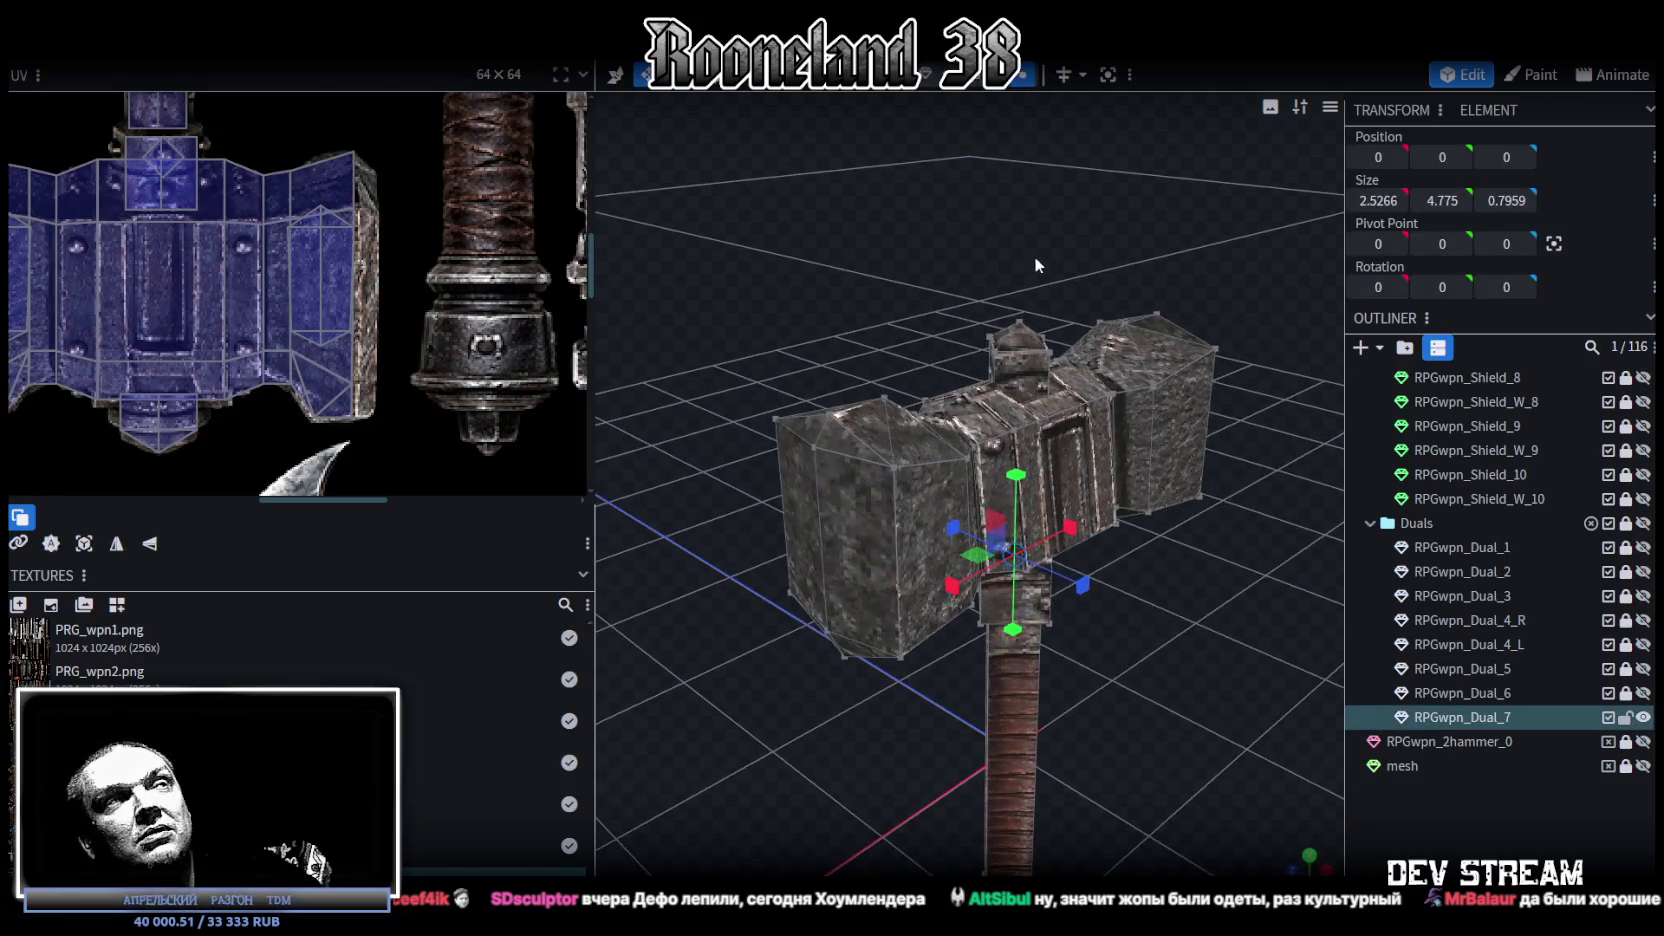
pyautogui.click(826, 450)
pyautogui.moveTo(949, 543)
pyautogui.mouseDown()
pyautogui.moveTo(997, 590)
pyautogui.moveTo(1182, 463)
pyautogui.mouseUp()
pyautogui.keyDown('shift'); pyautogui.click(1186, 560); pyautogui.keyUp('shift')
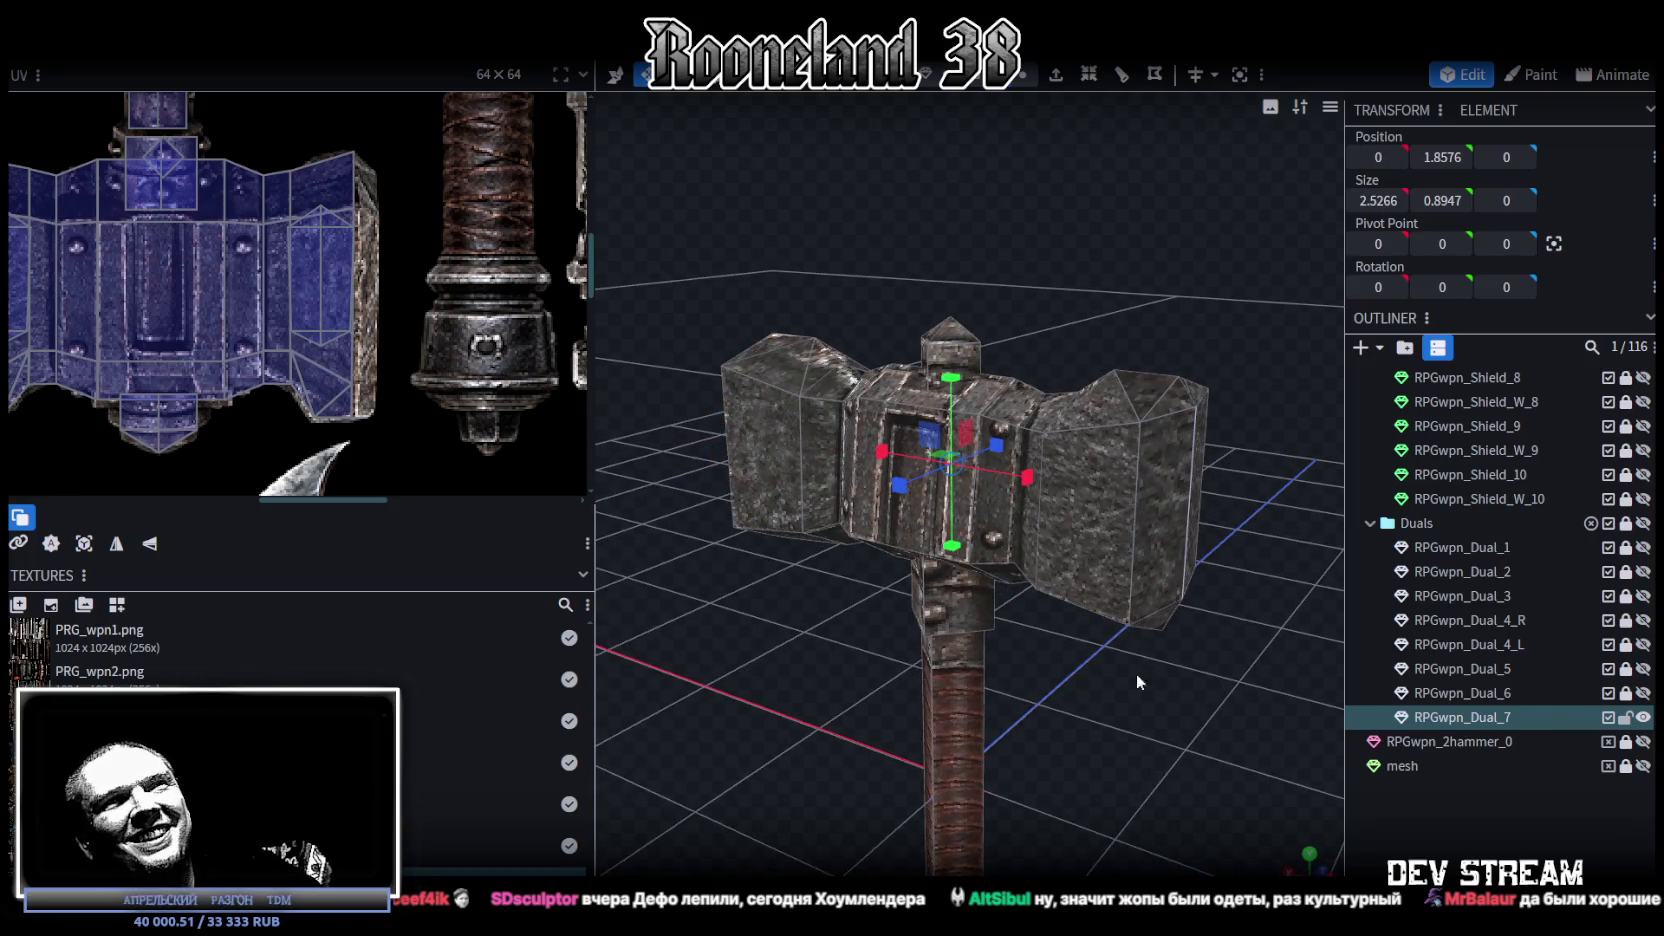
pyautogui.moveTo(1136, 673); pyautogui.dragTo(1175, 711)
pyautogui.moveTo(1055, 460)
pyautogui.mouseDown()
pyautogui.moveTo(1268, 660)
pyautogui.moveTo(1121, 685)
pyautogui.moveTo(1112, 606)
pyautogui.mouseUp()
pyautogui.click(1268, 660)
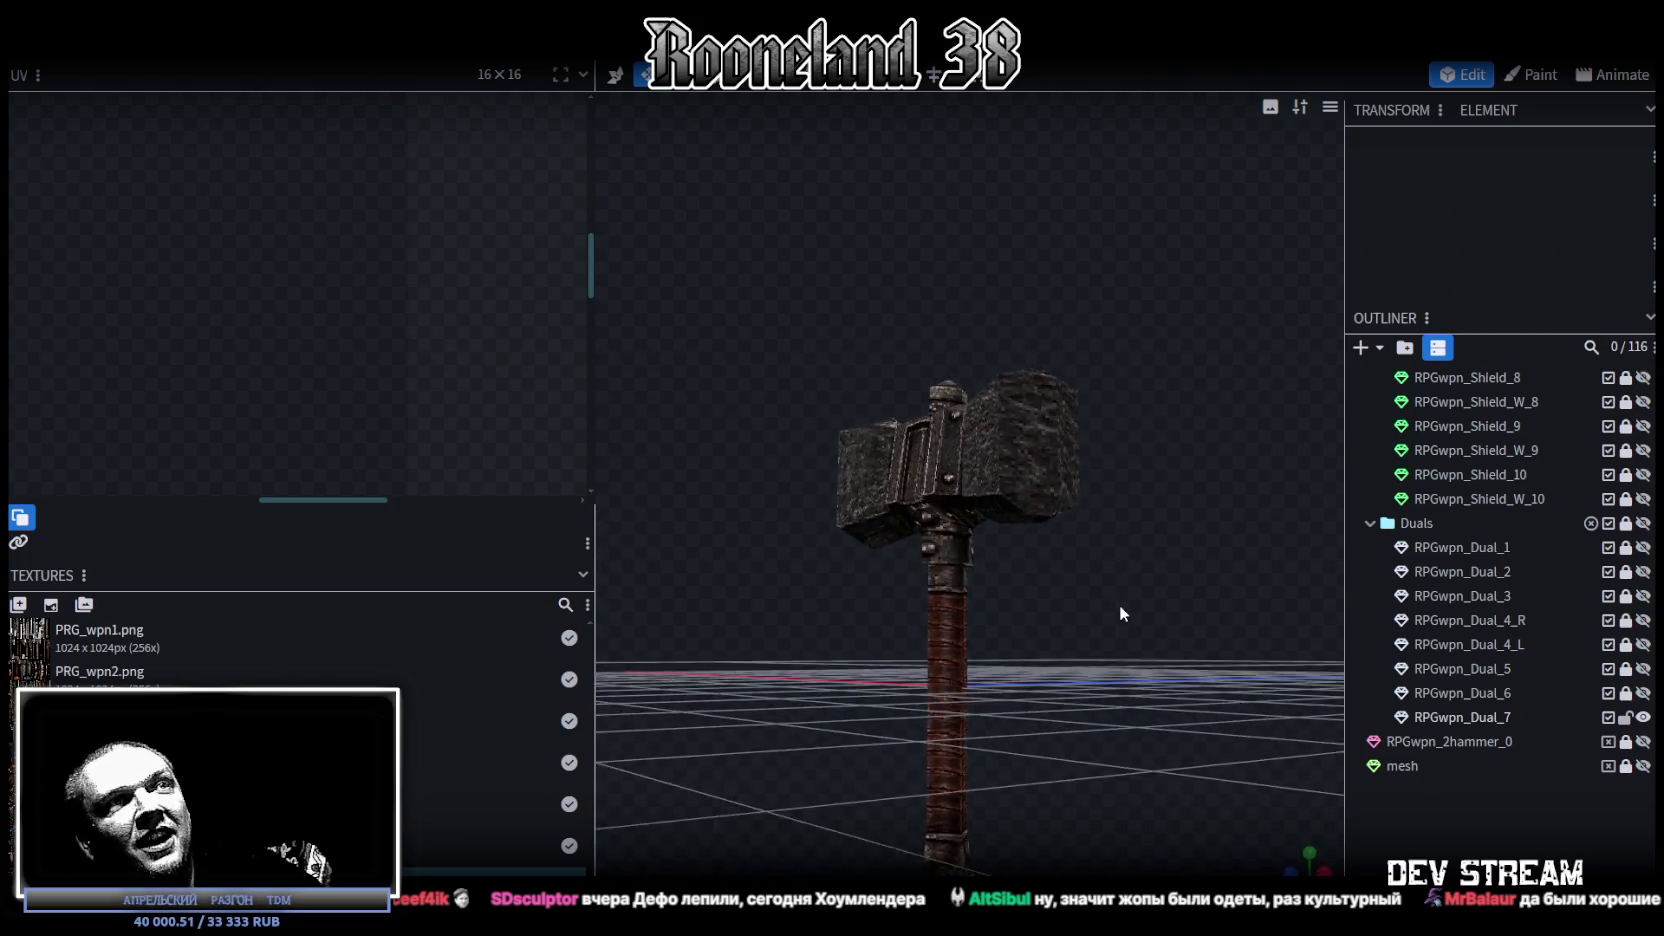
# Step: Select the Dual_7 mesh's end block side face and add its bottom face
pyautogui.scroll(3, 1119, 604)
pyautogui.moveTo(1216, 607); pyautogui.dragTo(1154, 621)
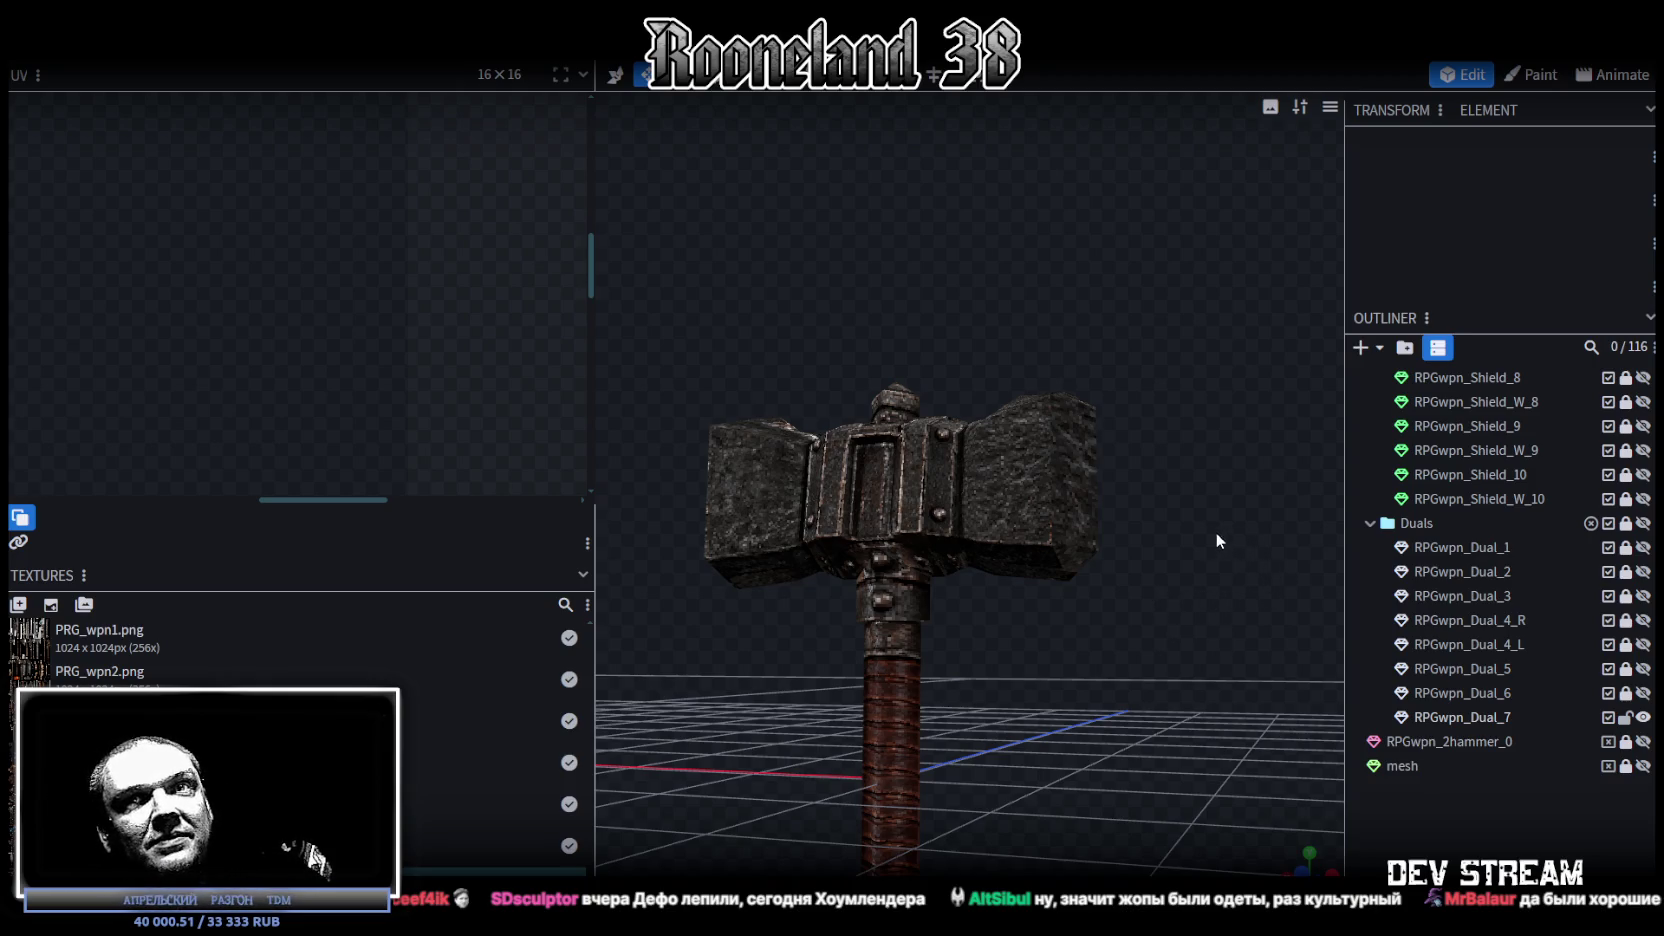
pyautogui.moveTo(1148, 653)
pyautogui.mouseDown()
pyautogui.moveTo(972, 688)
pyautogui.moveTo(1052, 688)
pyautogui.moveTo(1069, 646)
pyautogui.moveTo(1118, 621)
pyautogui.mouseUp()
pyautogui.click(961, 474)
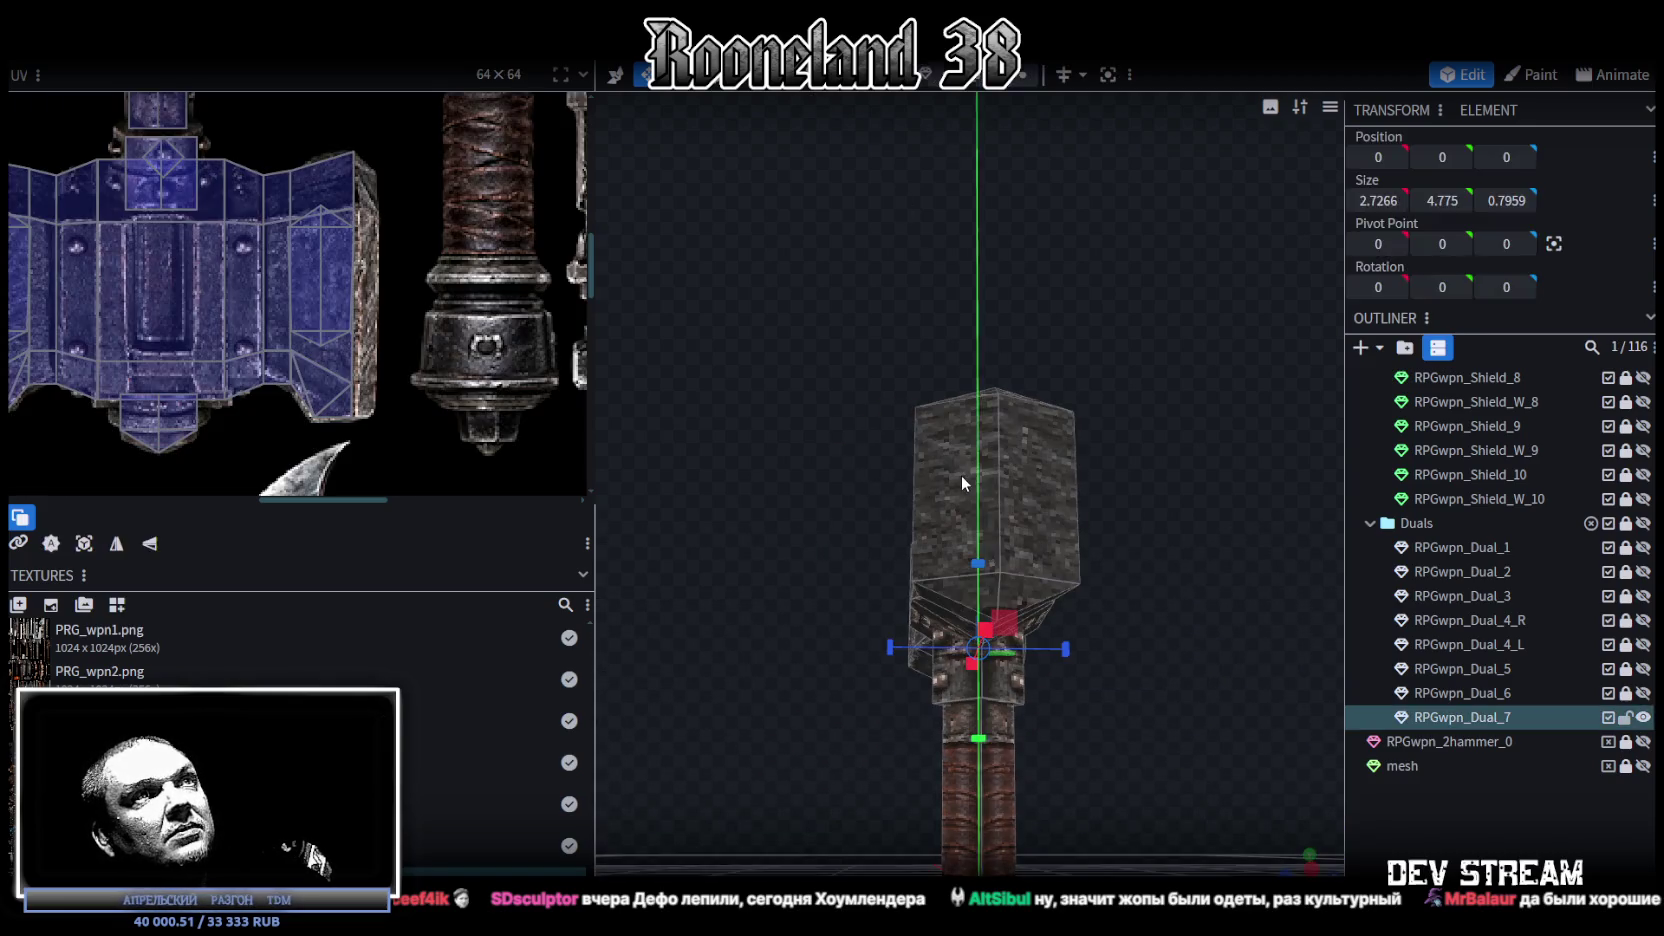
pyautogui.click(975, 455)
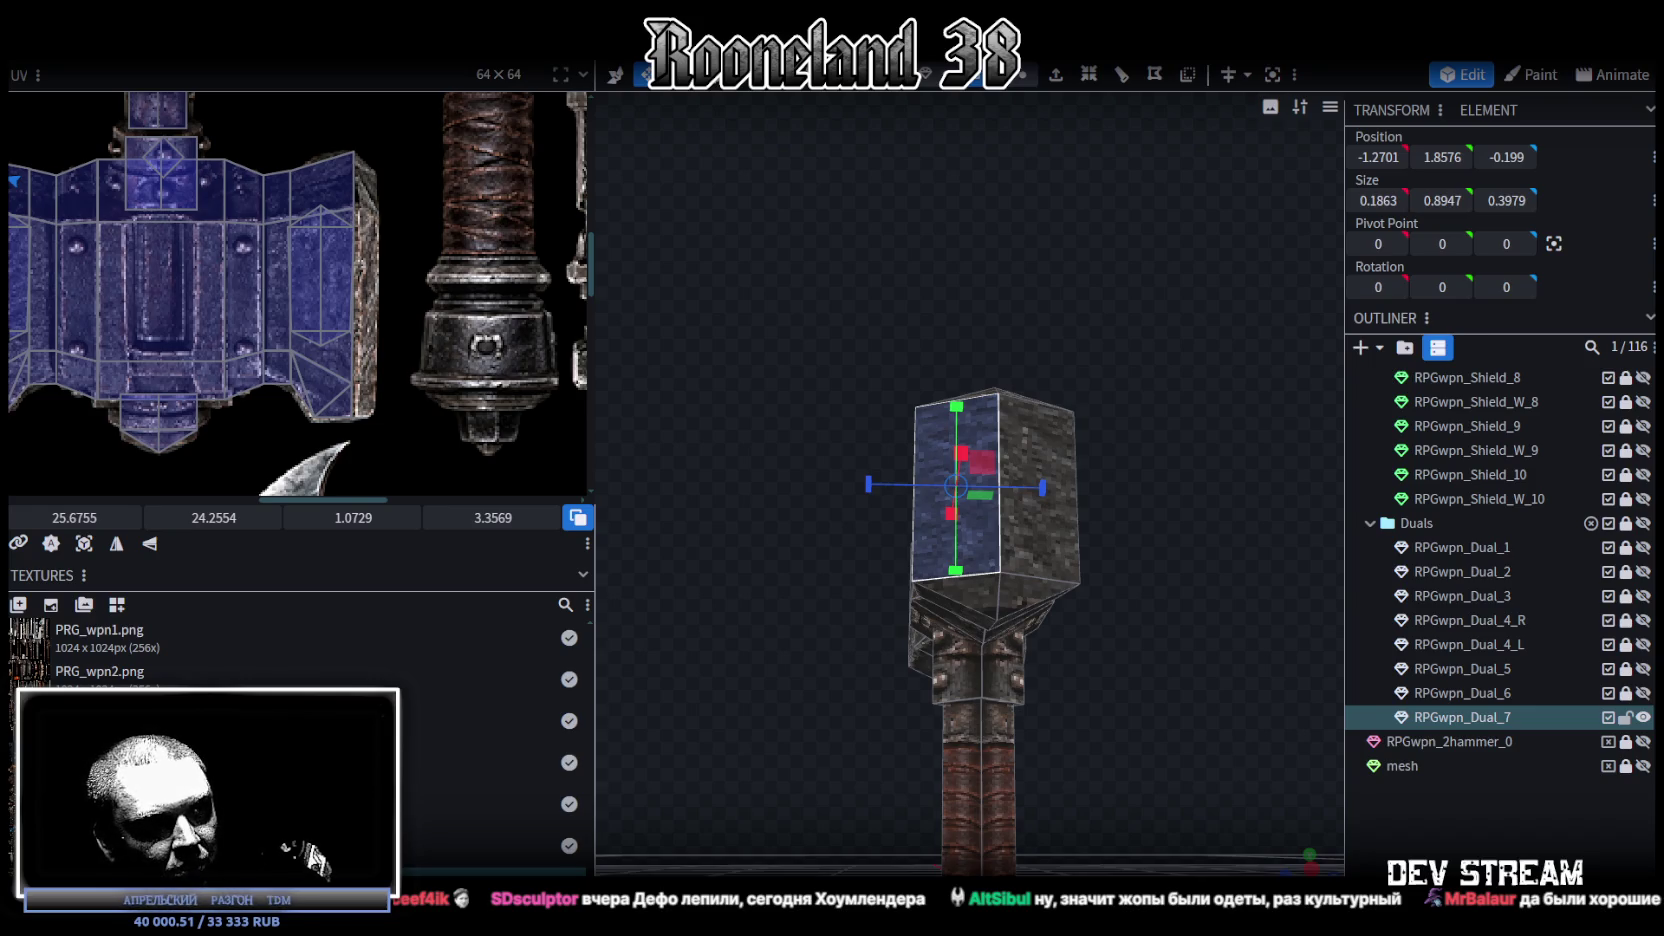
pyautogui.keyDown('shift'); pyautogui.click(959, 589); pyautogui.keyUp('shift')
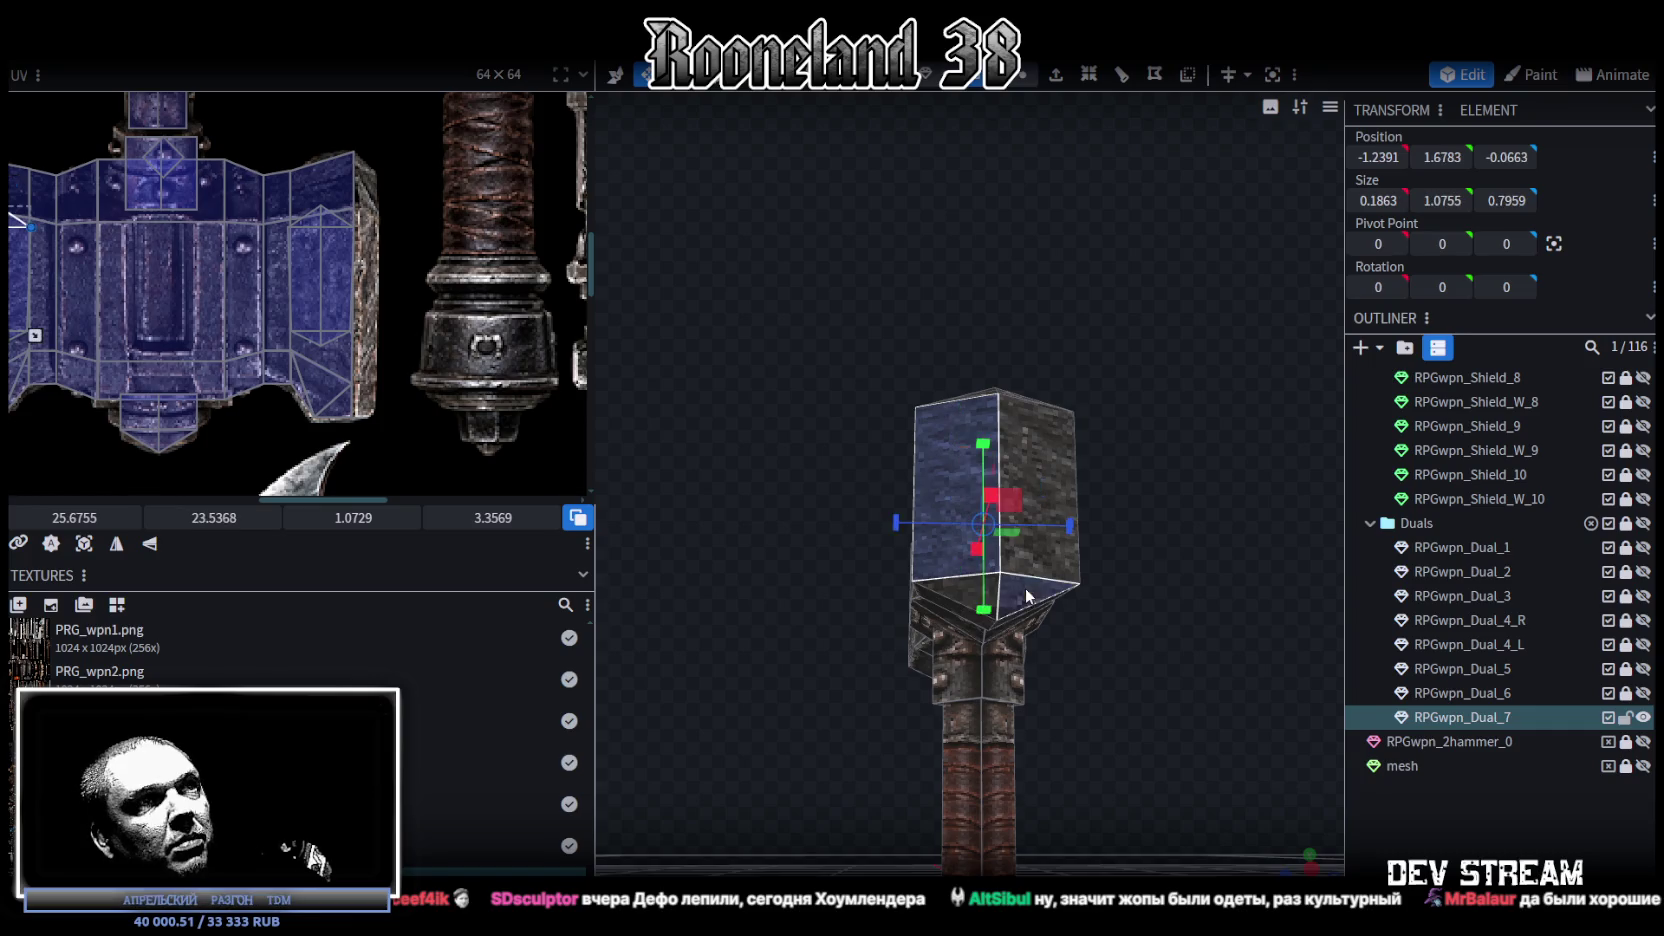
# Step: From a level side view, add the end block's front faces to the face selection
pyautogui.moveTo(1046, 437)
pyautogui.mouseDown()
pyautogui.moveTo(1140, 559)
pyautogui.moveTo(1020, 600)
pyautogui.mouseUp()
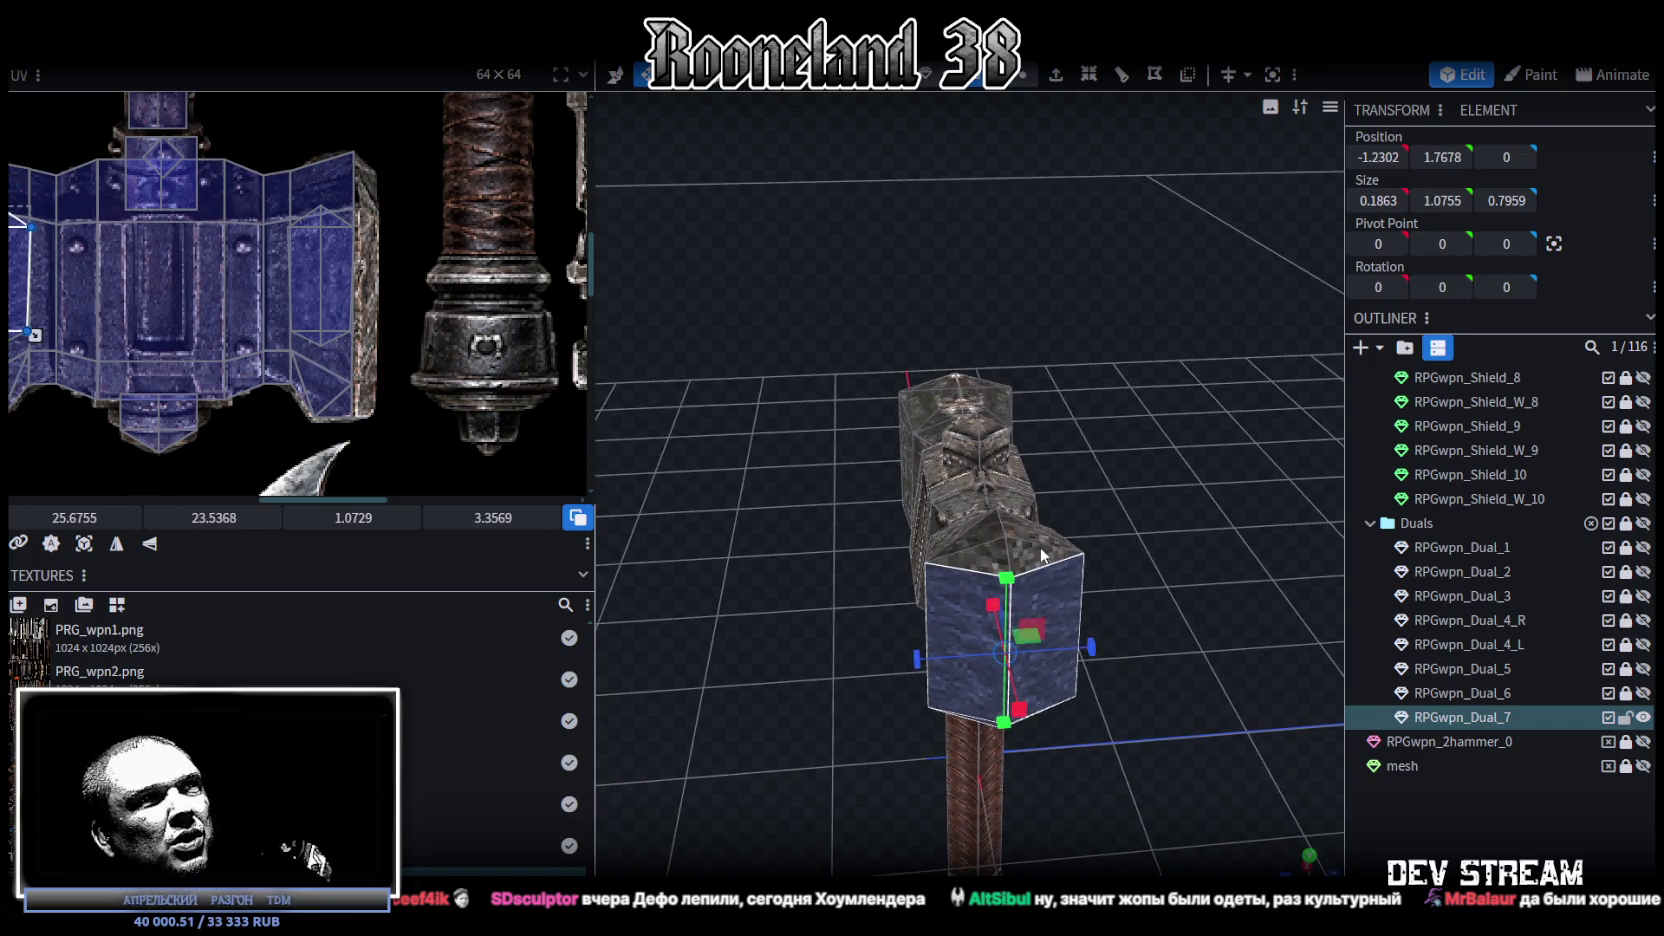
pyautogui.scroll(2, 920, 619)
pyautogui.press('KP_3')
pyautogui.keyDown('shift'); pyautogui.click(1004, 604); pyautogui.keyUp('shift')
pyautogui.keyDown('shift'); pyautogui.click(896, 633); pyautogui.keyUp('shift')
pyautogui.moveTo(952, 507)
pyautogui.mouseDown()
pyautogui.moveTo(1124, 629)
pyautogui.moveTo(1108, 566)
pyautogui.mouseUp()
pyautogui.keyDown('shift'); pyautogui.click(926, 559); pyautogui.keyUp('shift')
pyautogui.moveTo(904, 560)
pyautogui.mouseDown()
pyautogui.moveTo(1209, 634)
pyautogui.moveTo(907, 552)
pyautogui.mouseUp()
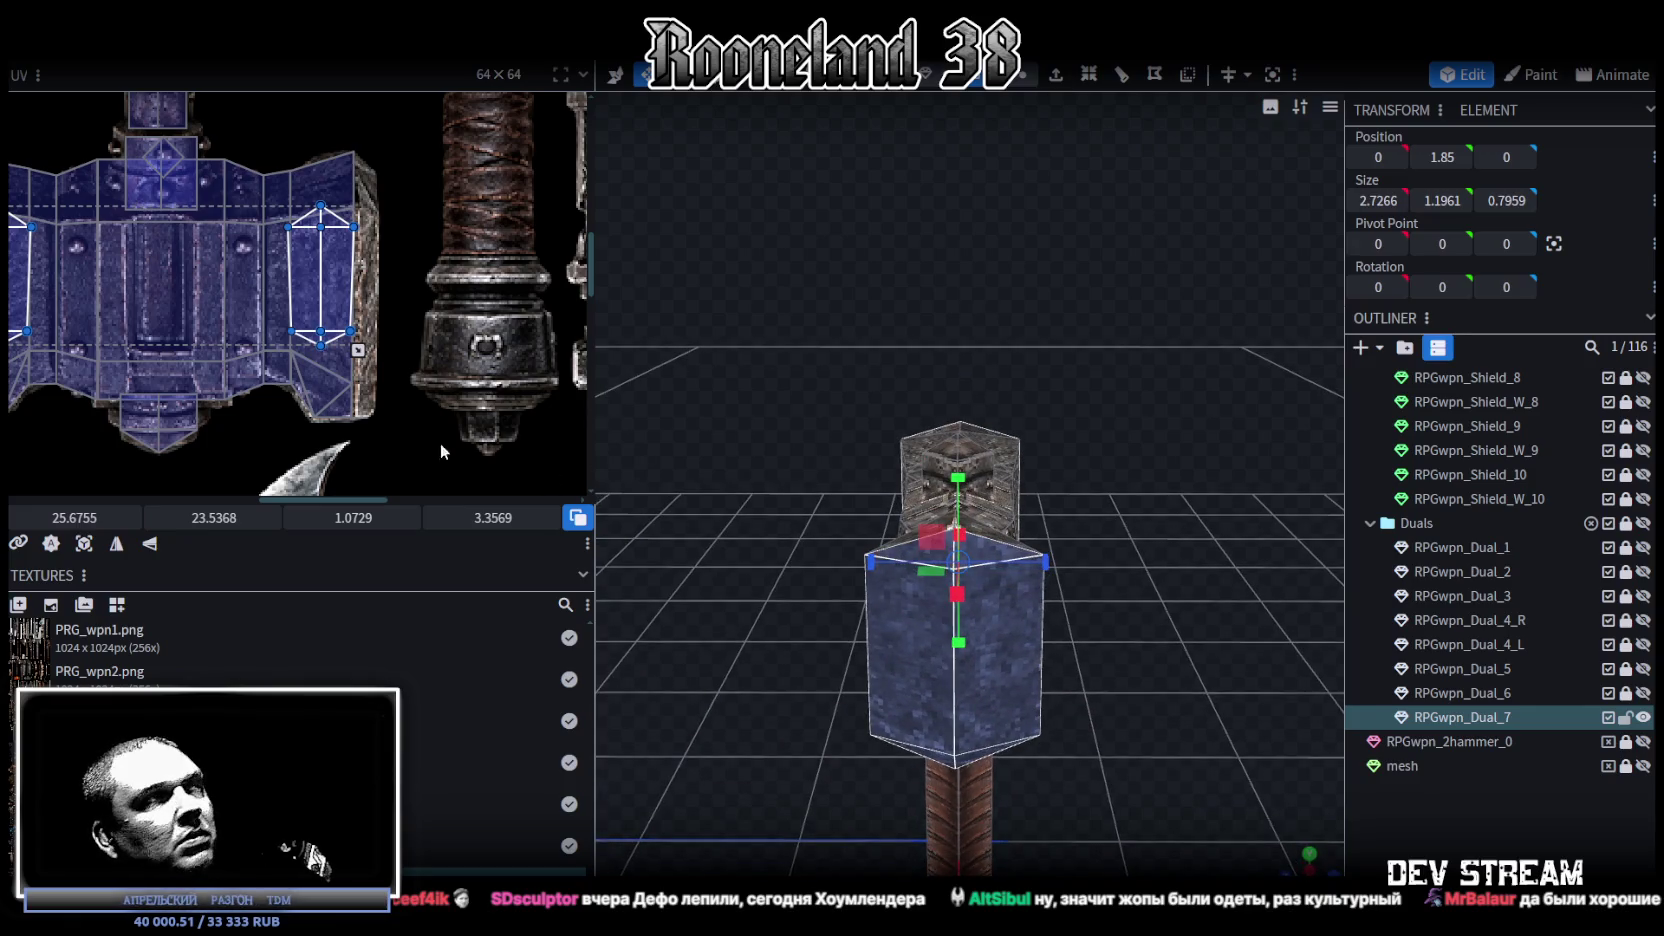
pyautogui.scroll(2, 410, 335)
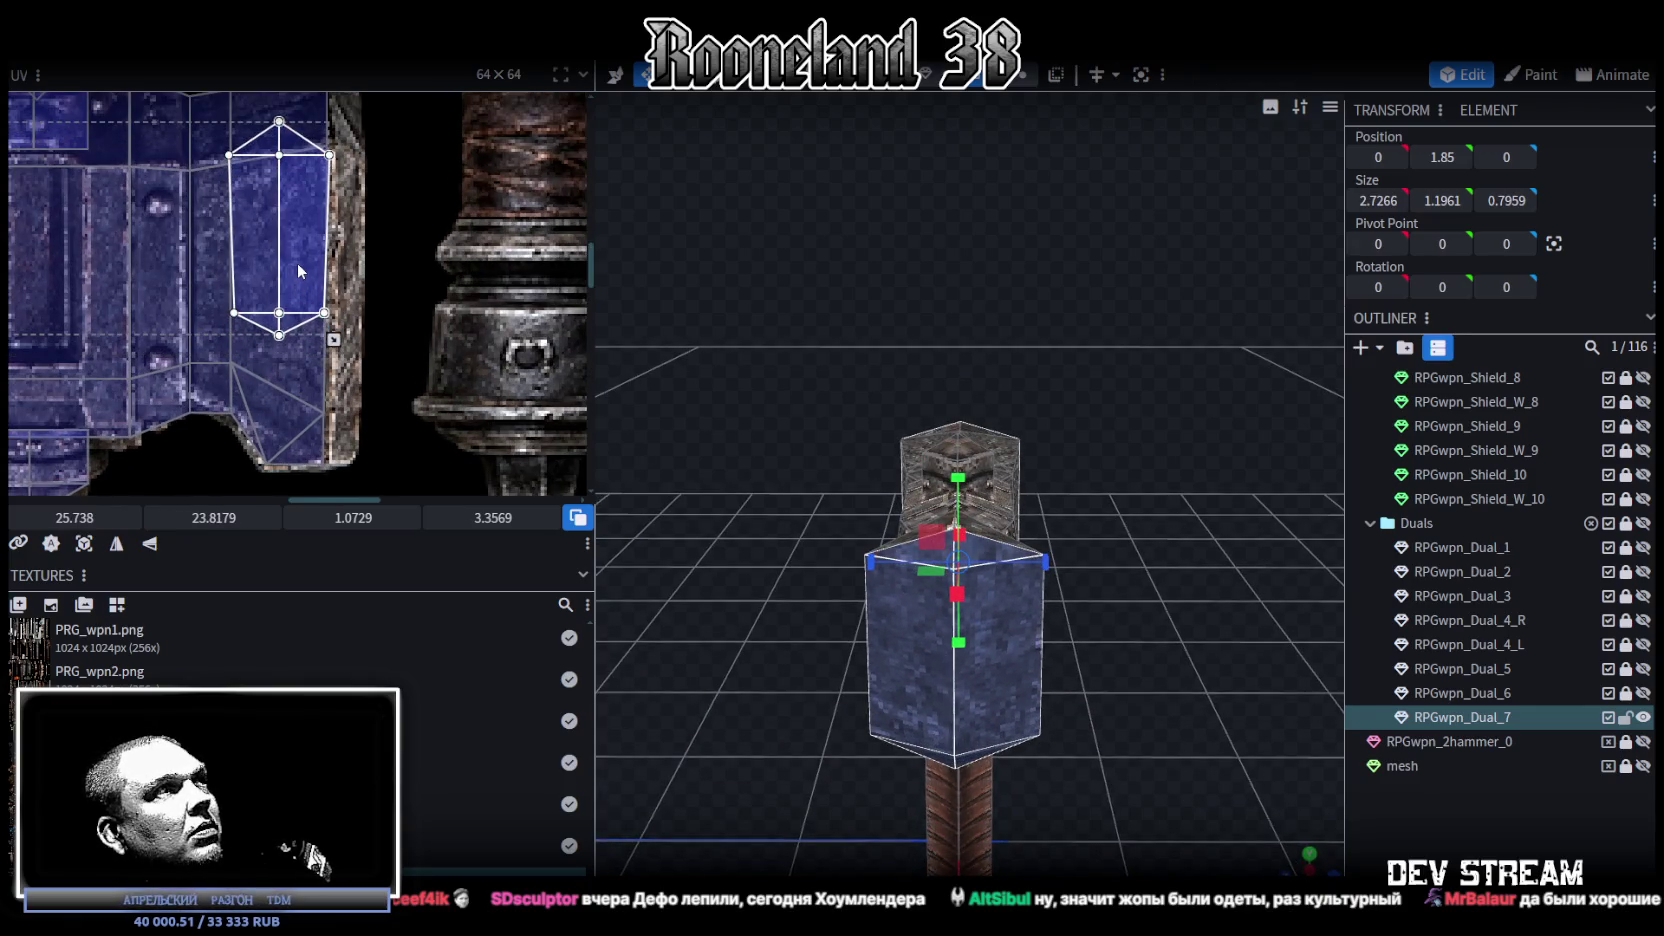
pyautogui.click(1294, 724)
pyautogui.moveTo(1294, 724)
pyautogui.mouseDown()
pyautogui.moveTo(1109, 607)
pyautogui.moveTo(1063, 562)
pyautogui.moveTo(1056, 517)
pyautogui.moveTo(1270, 560)
pyautogui.moveTo(1242, 525)
pyautogui.moveTo(1336, 538)
pyautogui.moveTo(824, 697)
pyautogui.moveTo(1049, 760)
pyautogui.moveTo(1050, 731)
pyautogui.moveTo(1196, 712)
pyautogui.moveTo(967, 796)
pyautogui.moveTo(936, 829)
pyautogui.moveTo(940, 796)
pyautogui.mouseUp()
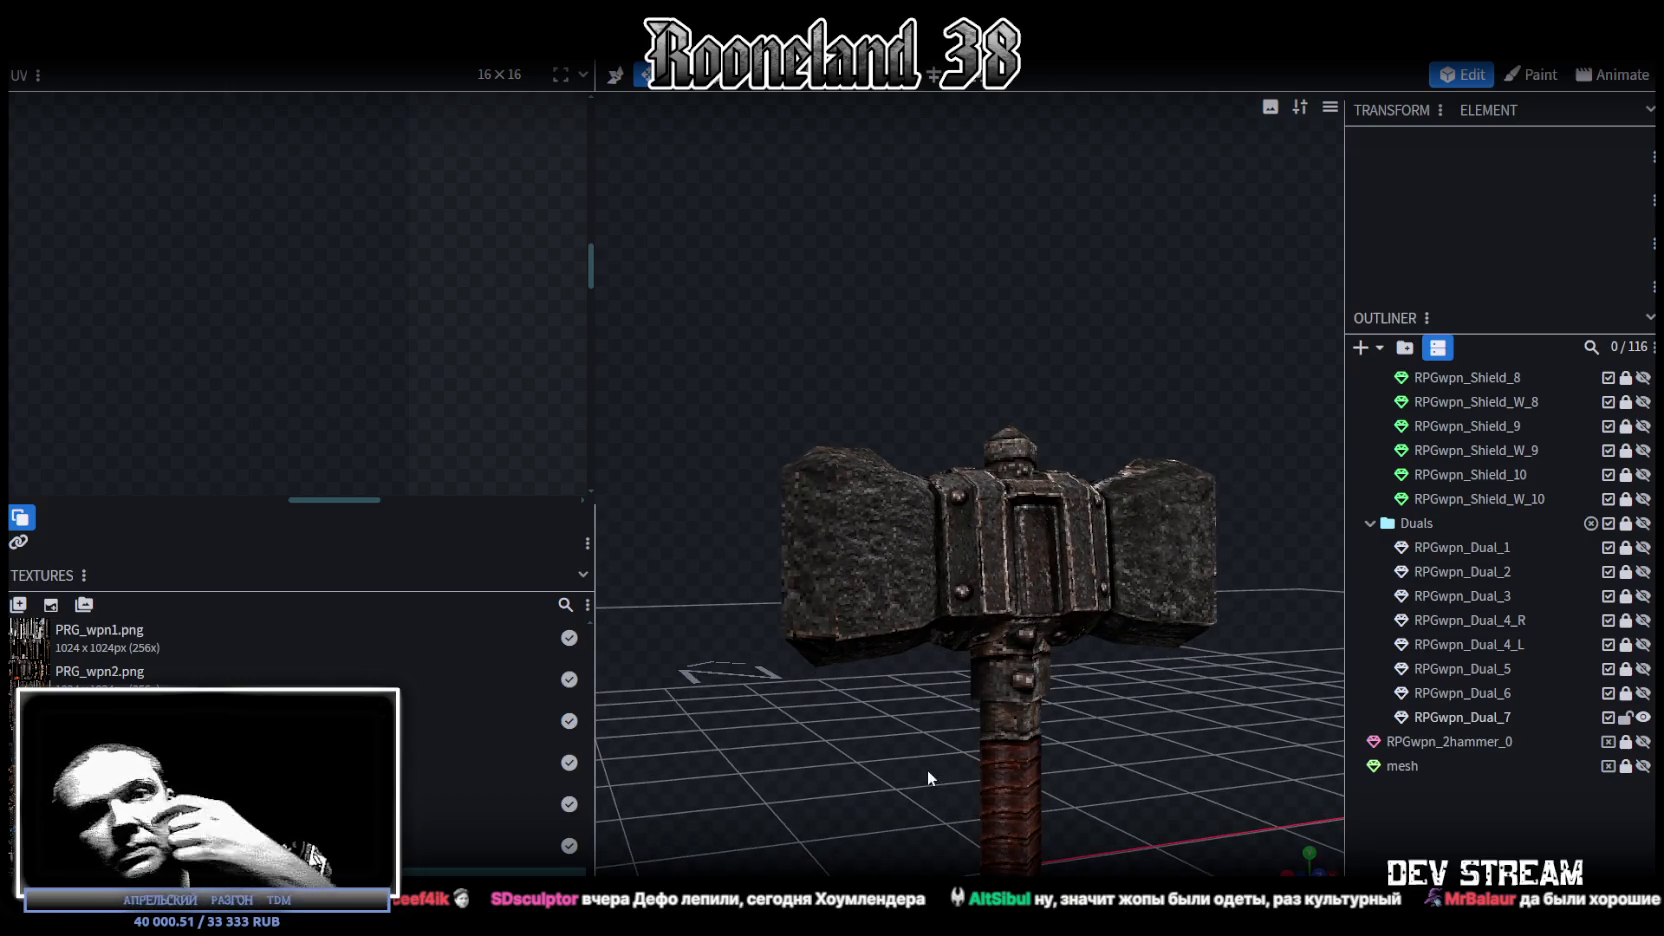
# Step: Select the entire RPGwpn_Dual_7 hammer mesh so its UV islands show over the weapon atlas
pyautogui.moveTo(1154, 688)
pyautogui.mouseDown()
pyautogui.moveTo(871, 725)
pyautogui.moveTo(801, 790)
pyautogui.moveTo(1040, 662)
pyautogui.mouseUp()
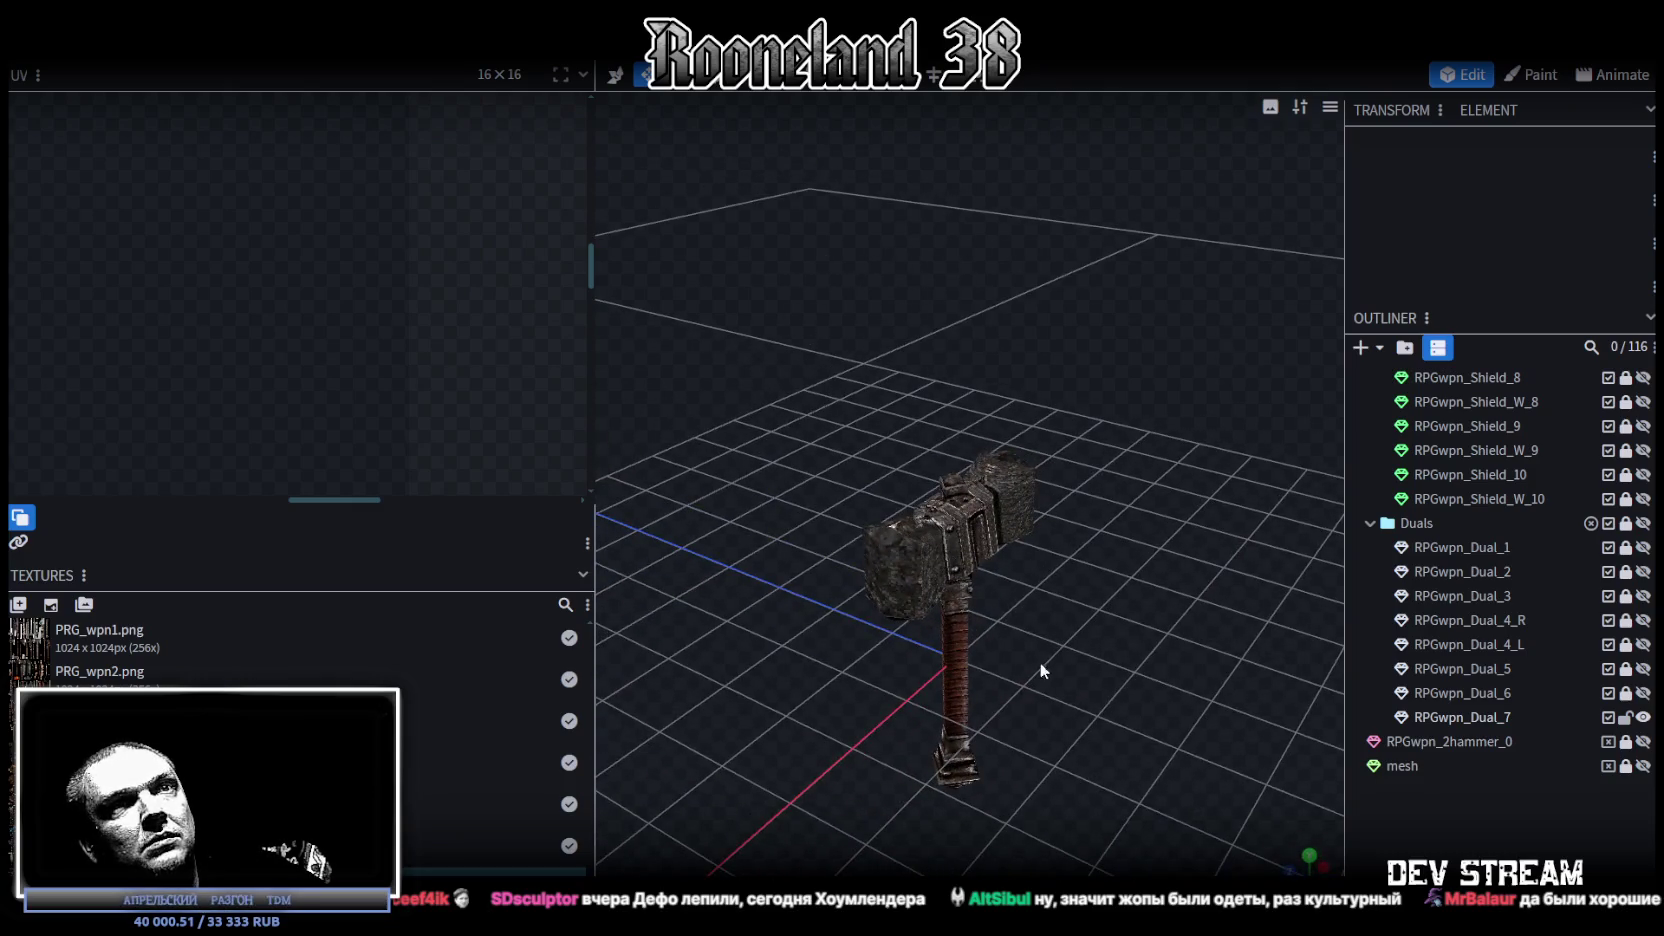
pyautogui.click(930, 540)
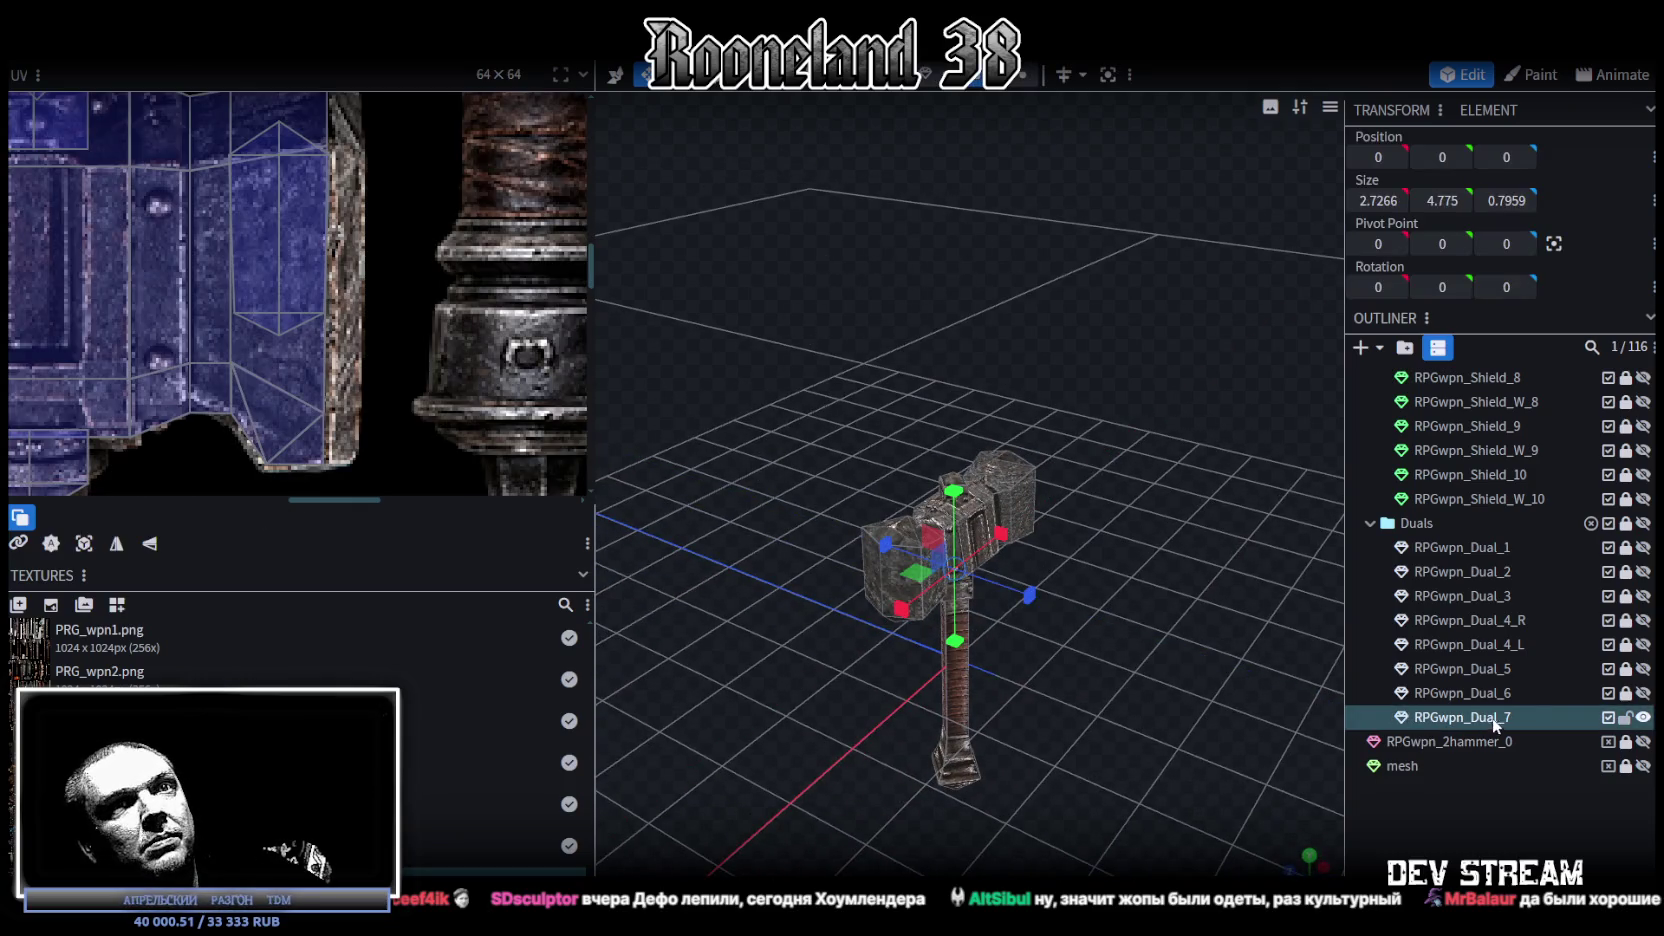
# Step: In vertex mode, lower the hammer 1 unit onto its ghost outline
pyautogui.click(1030, 76)
pyautogui.moveTo(1115, 411); pyautogui.dragTo(1086, 516)
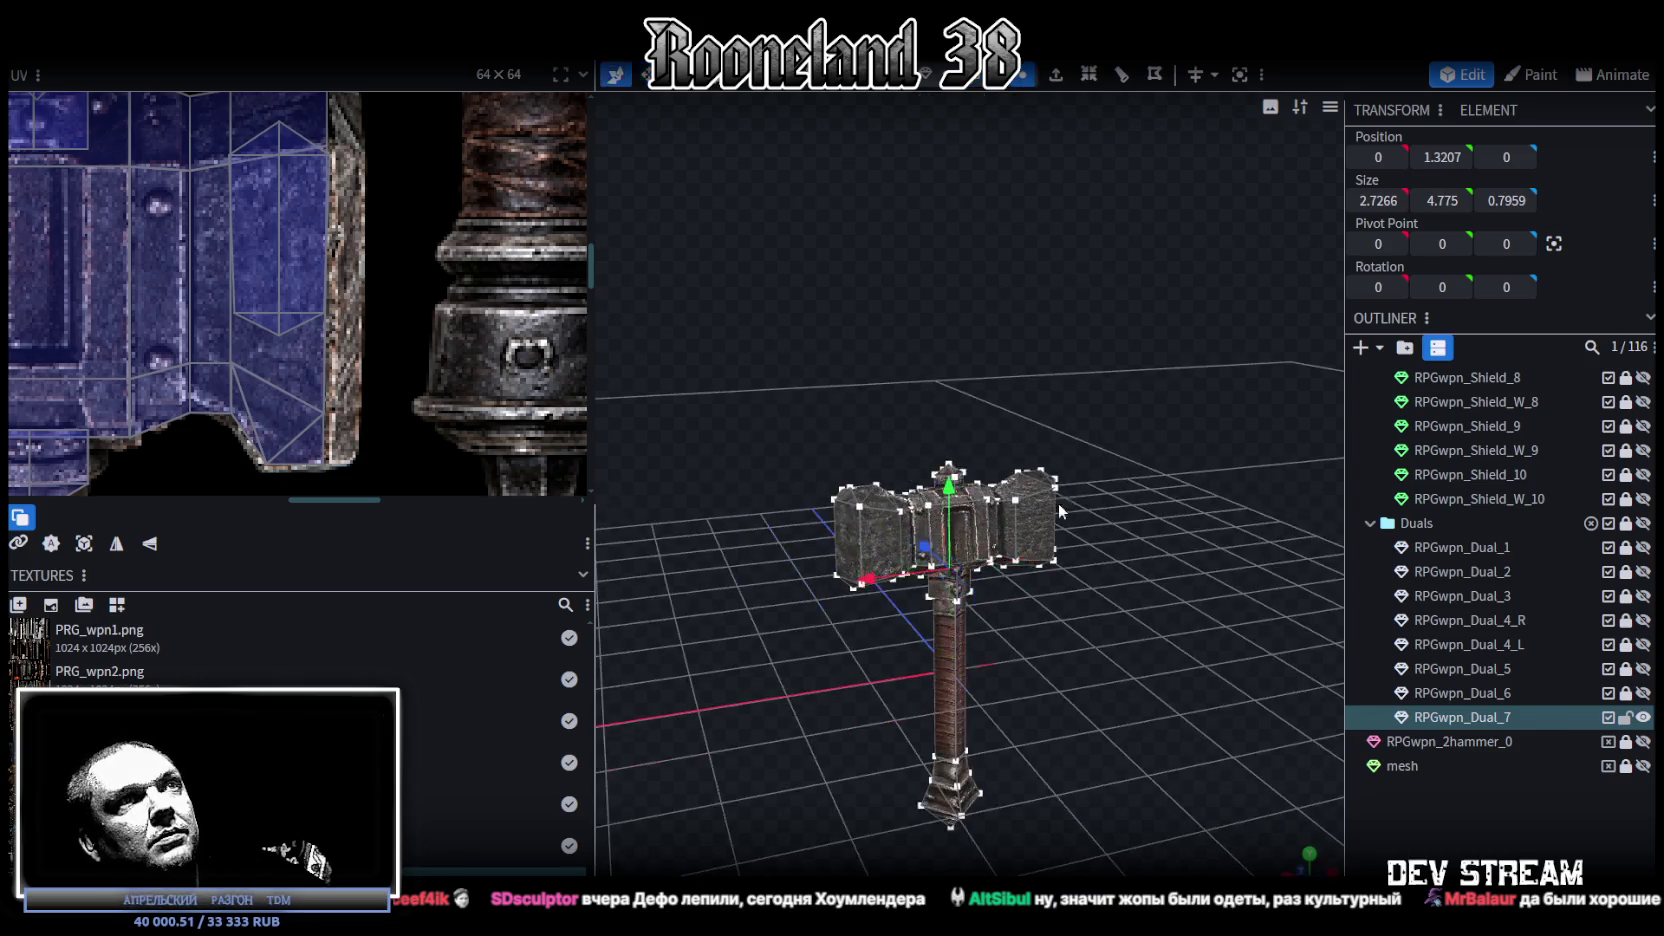
pyautogui.moveTo(952, 435); pyautogui.dragTo(953, 478)
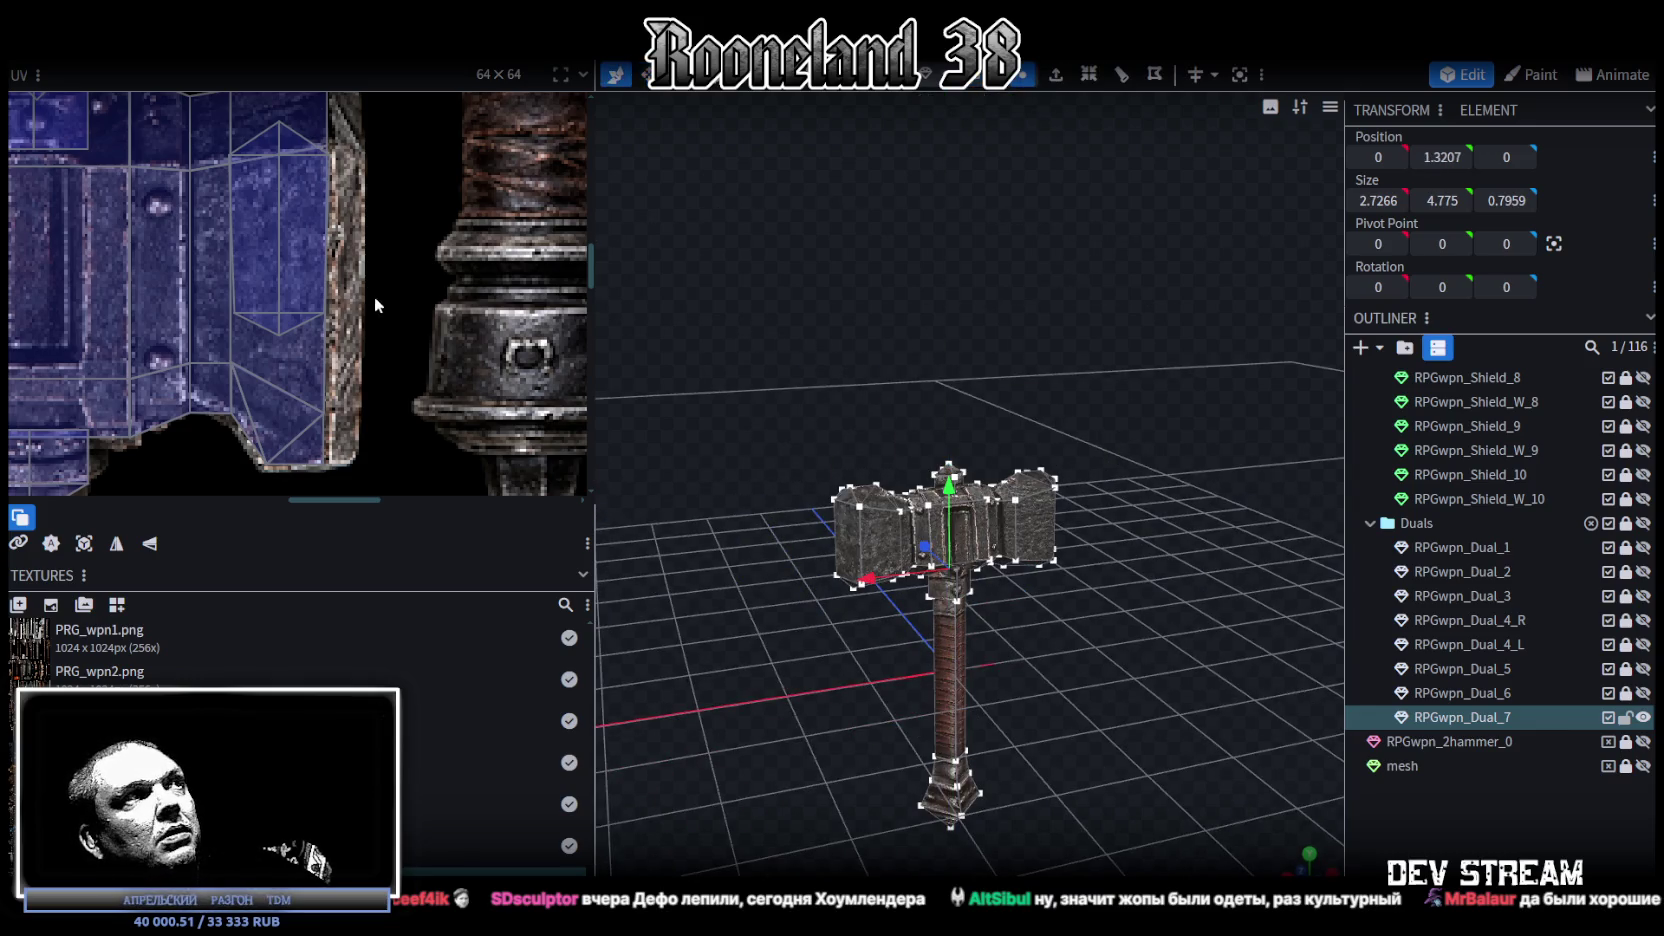
# Step: Save the model as RPGweapon.bbmodel and switch to the Unity editor
pyautogui.scroll(-5, 377, 305)
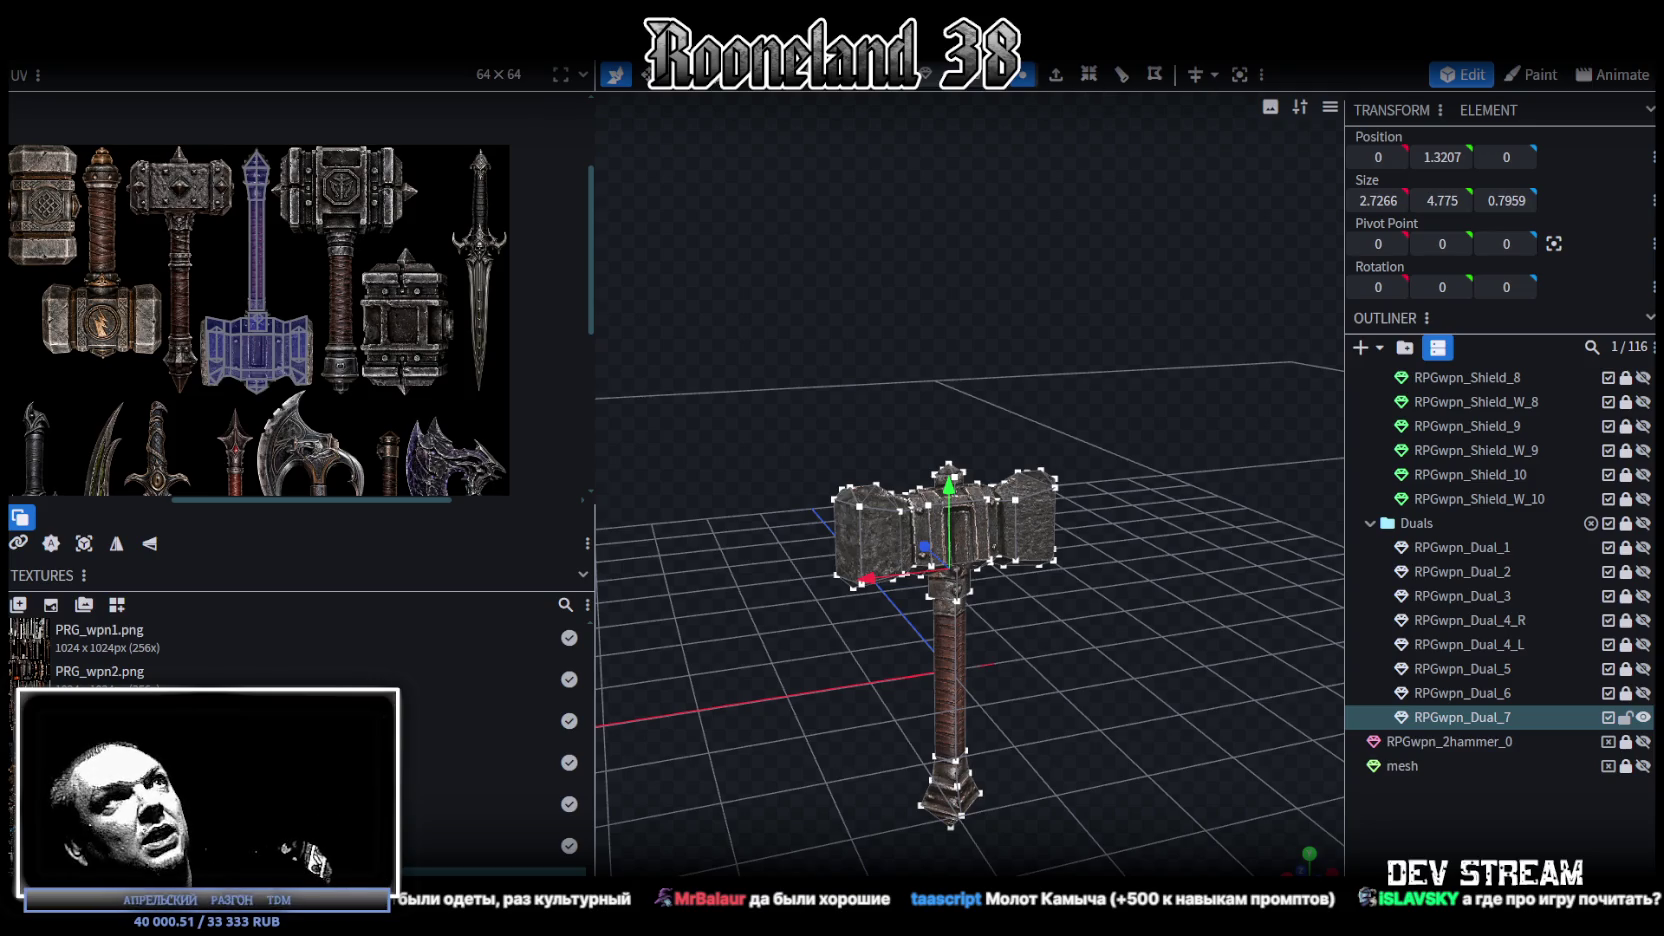
pyautogui.hotkey('ctrl', 's')
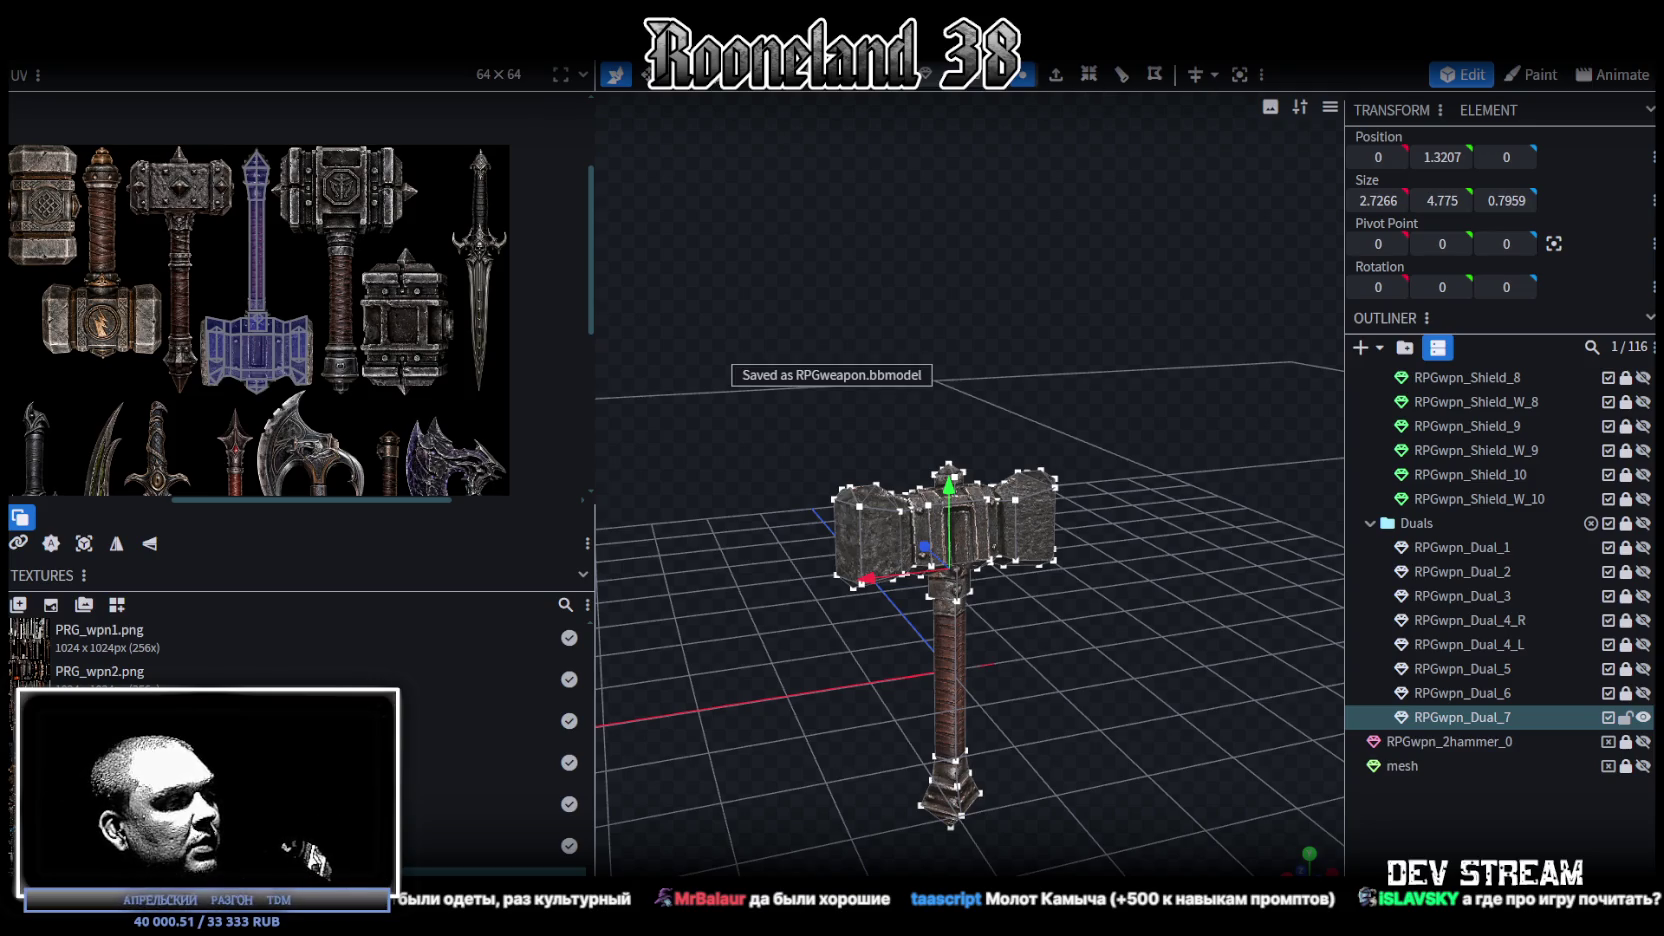
pyautogui.hotkey('alt', 'Tab')
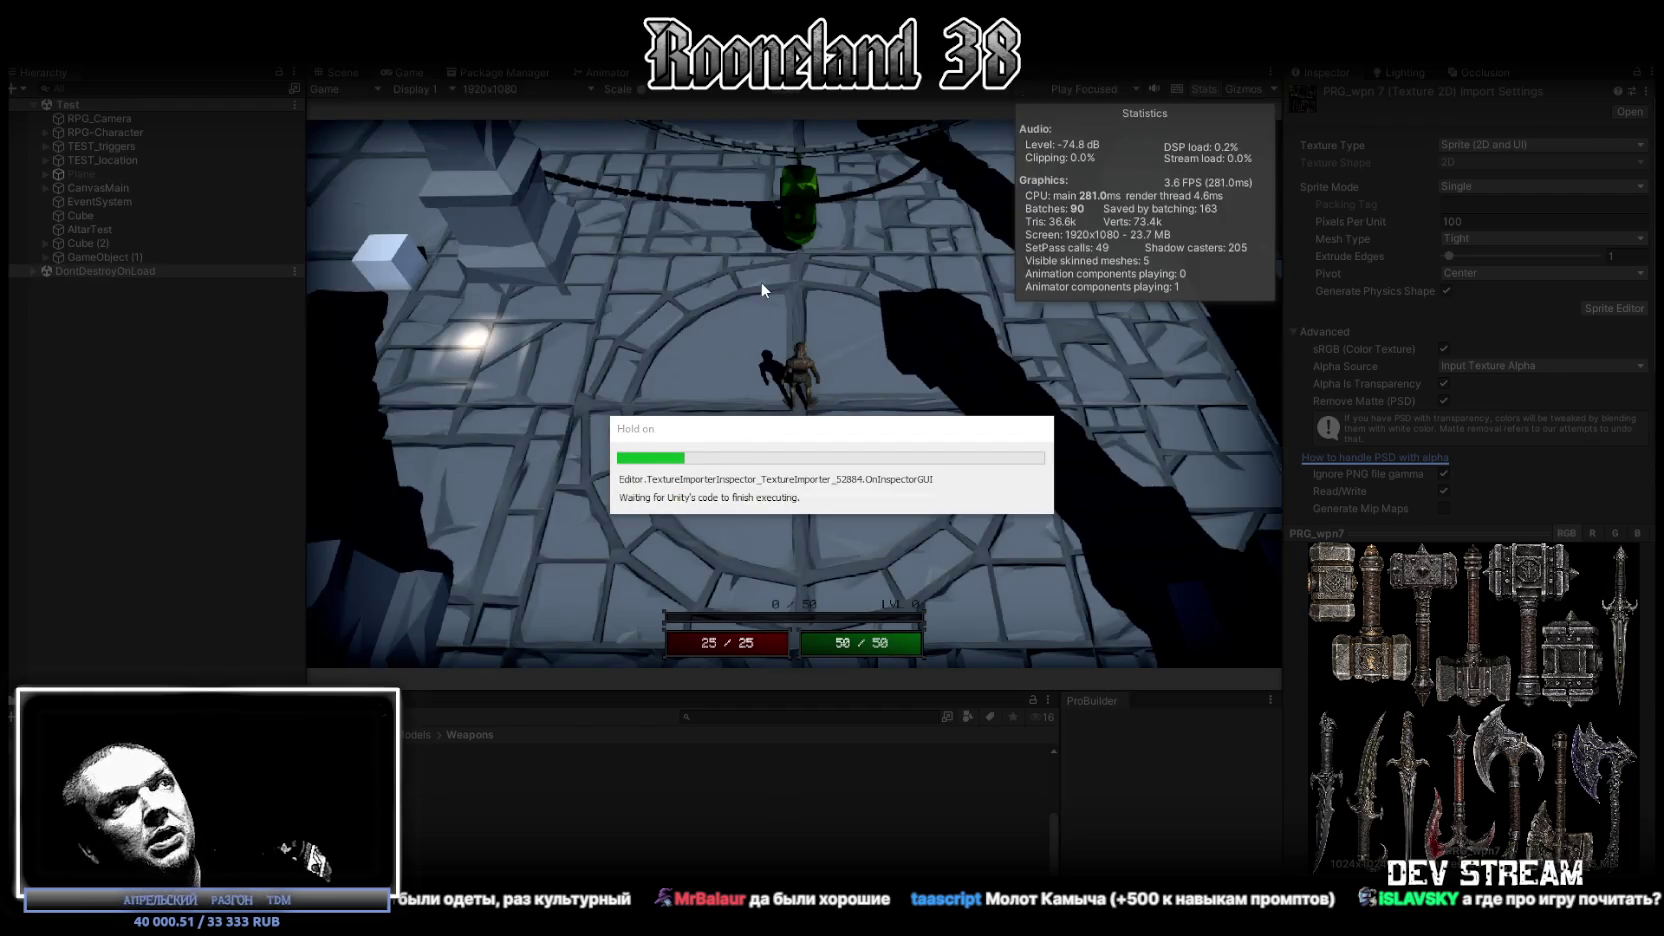
# Step: Run the game maximized and walk the character around the dungeon floor
pyautogui.hotkey('shift', 'space')
pyautogui.press('s')
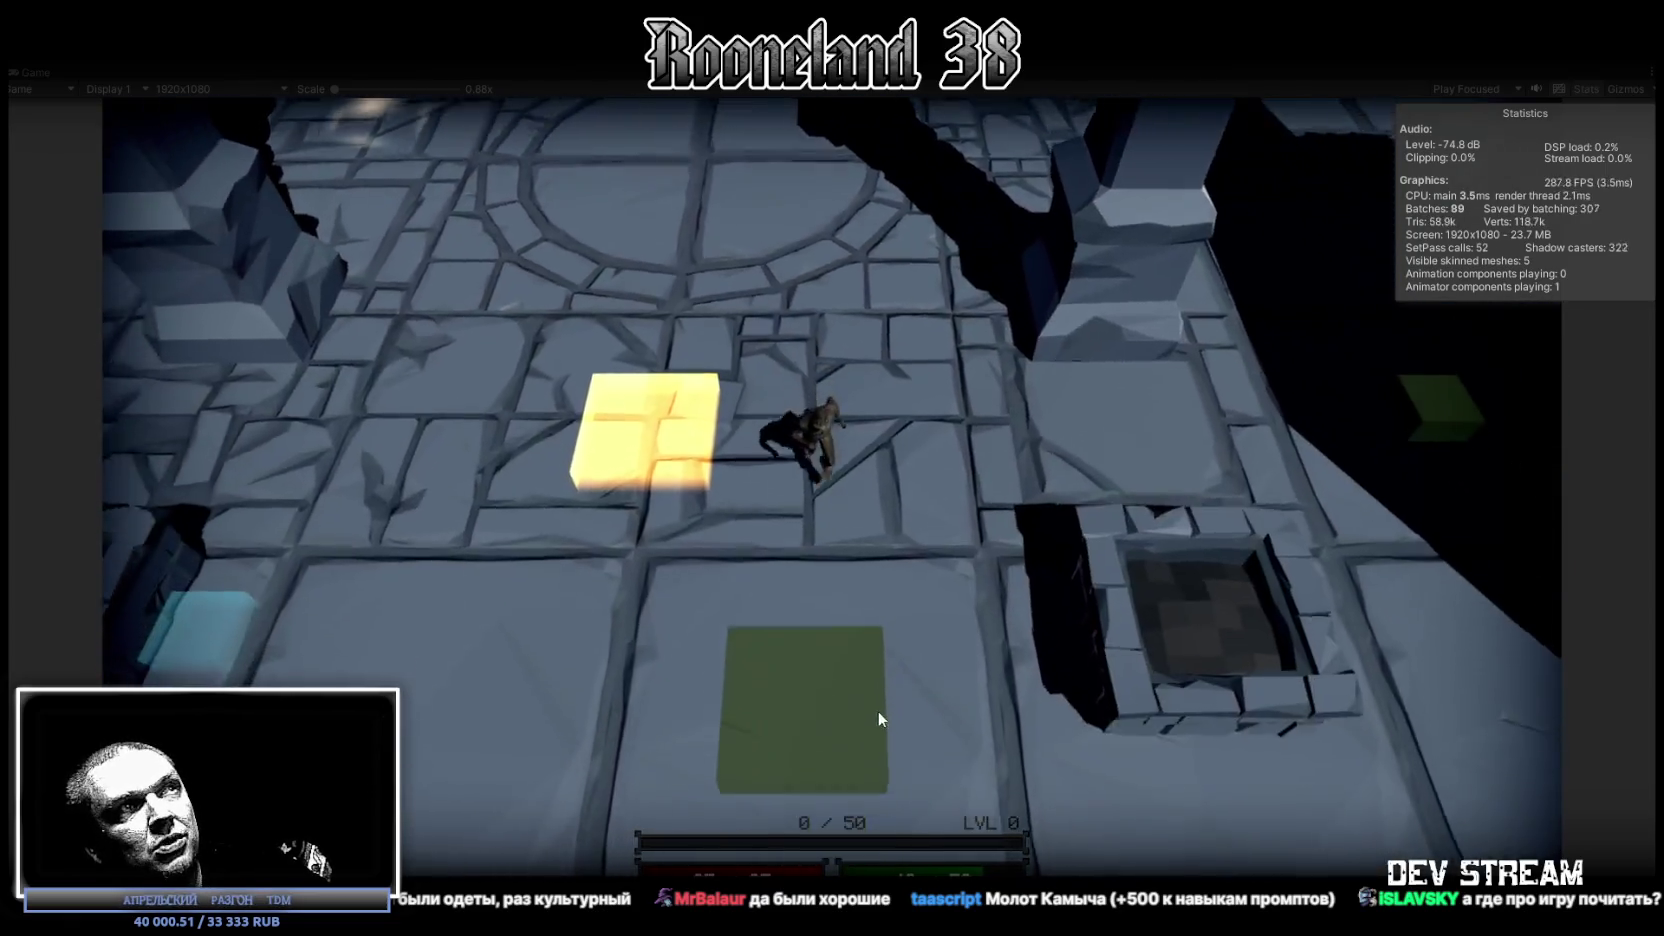
pyautogui.click(800, 452)
pyautogui.press('a')
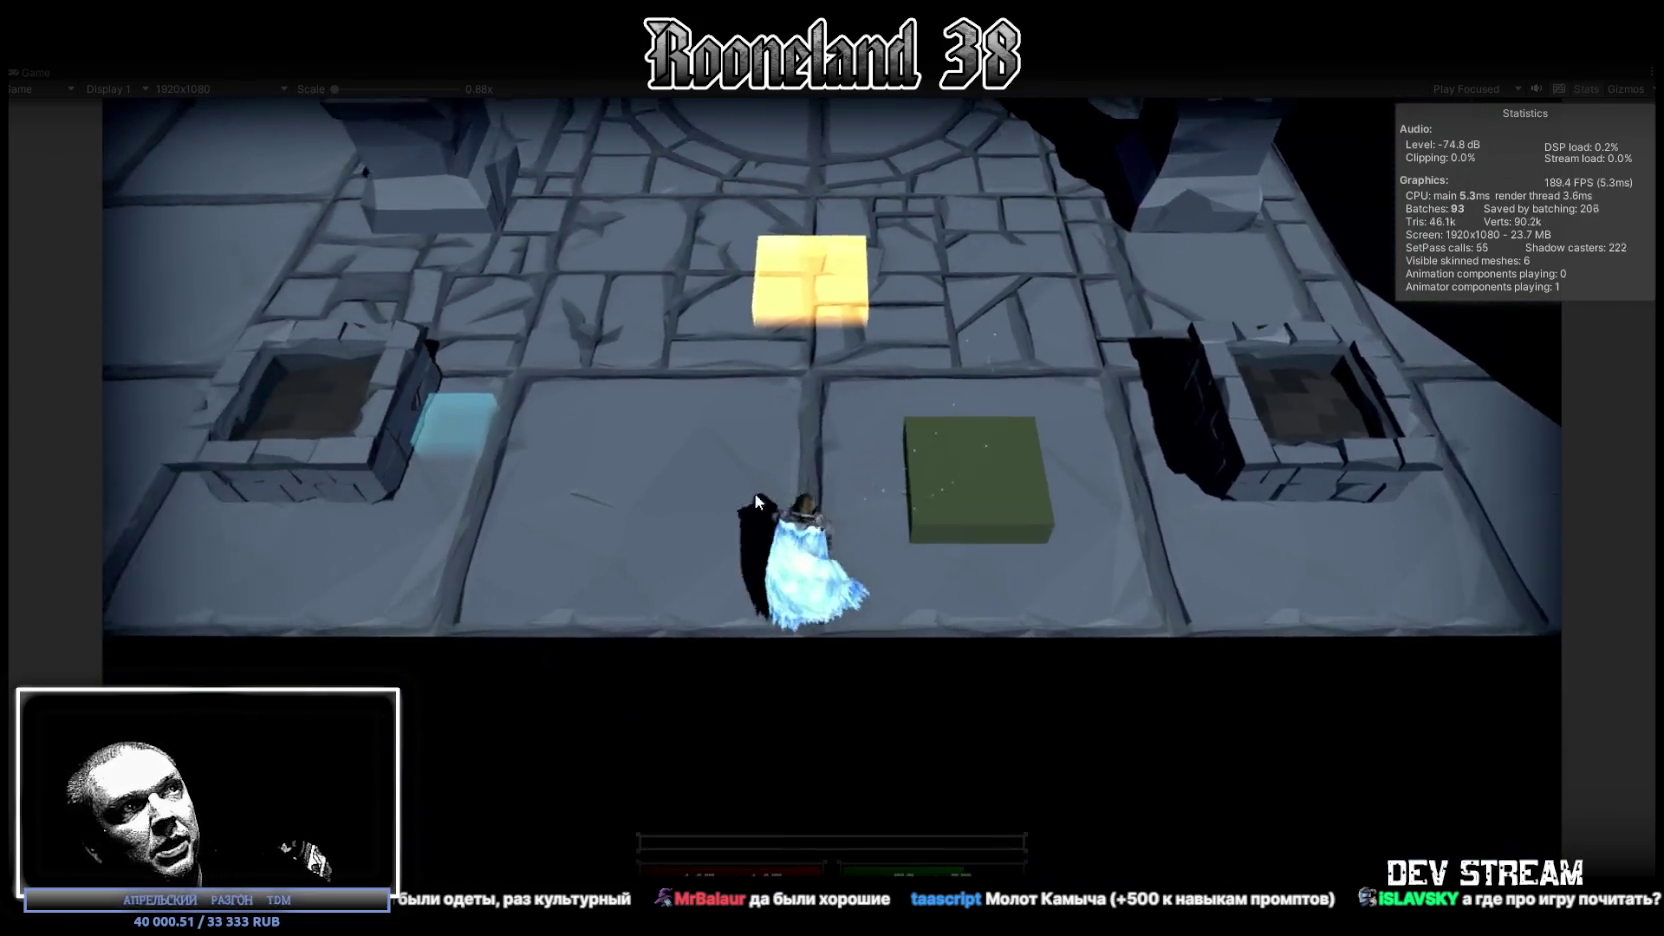
pyautogui.click(645, 440)
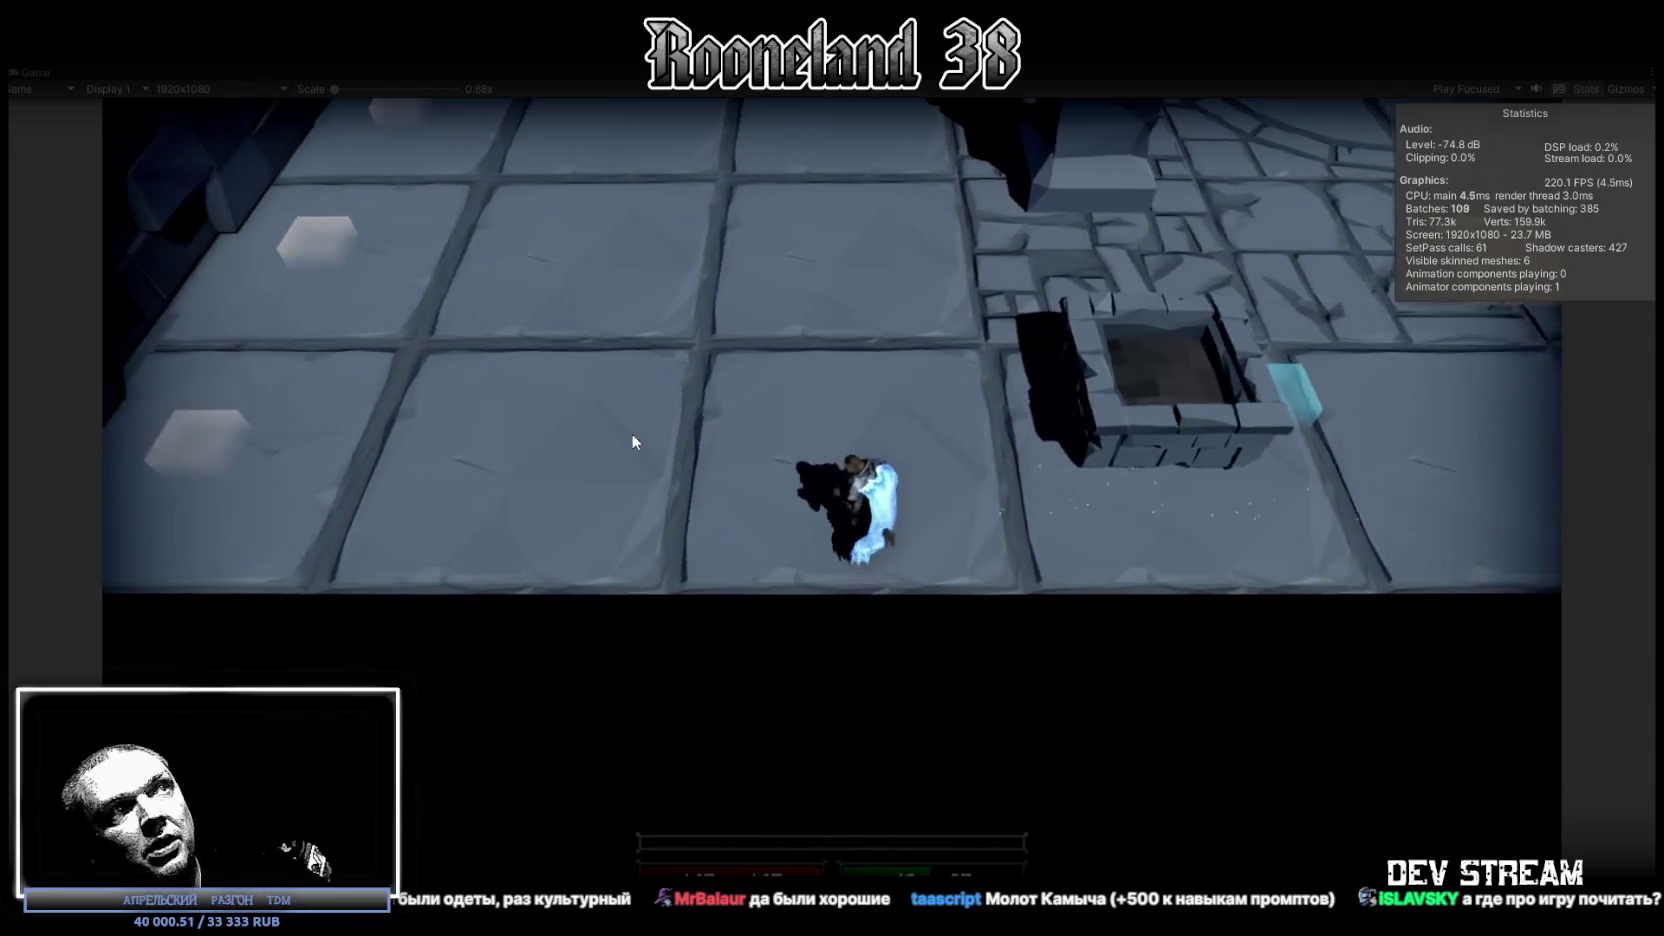
pyautogui.click(1147, 393)
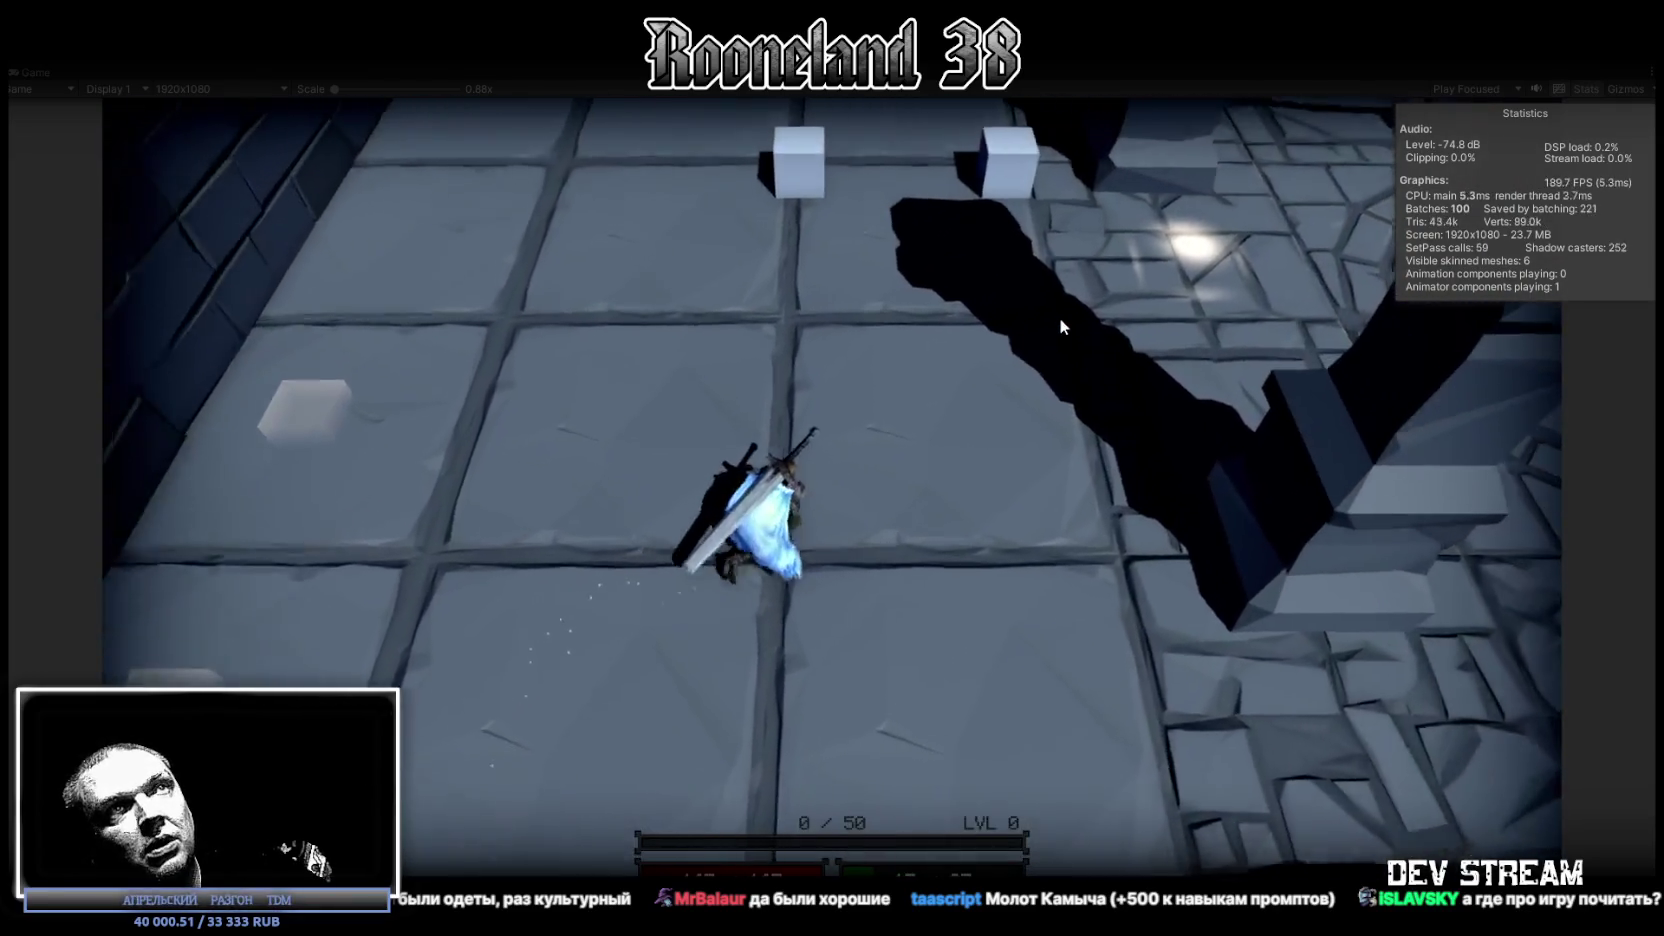
pyautogui.click(1060, 317)
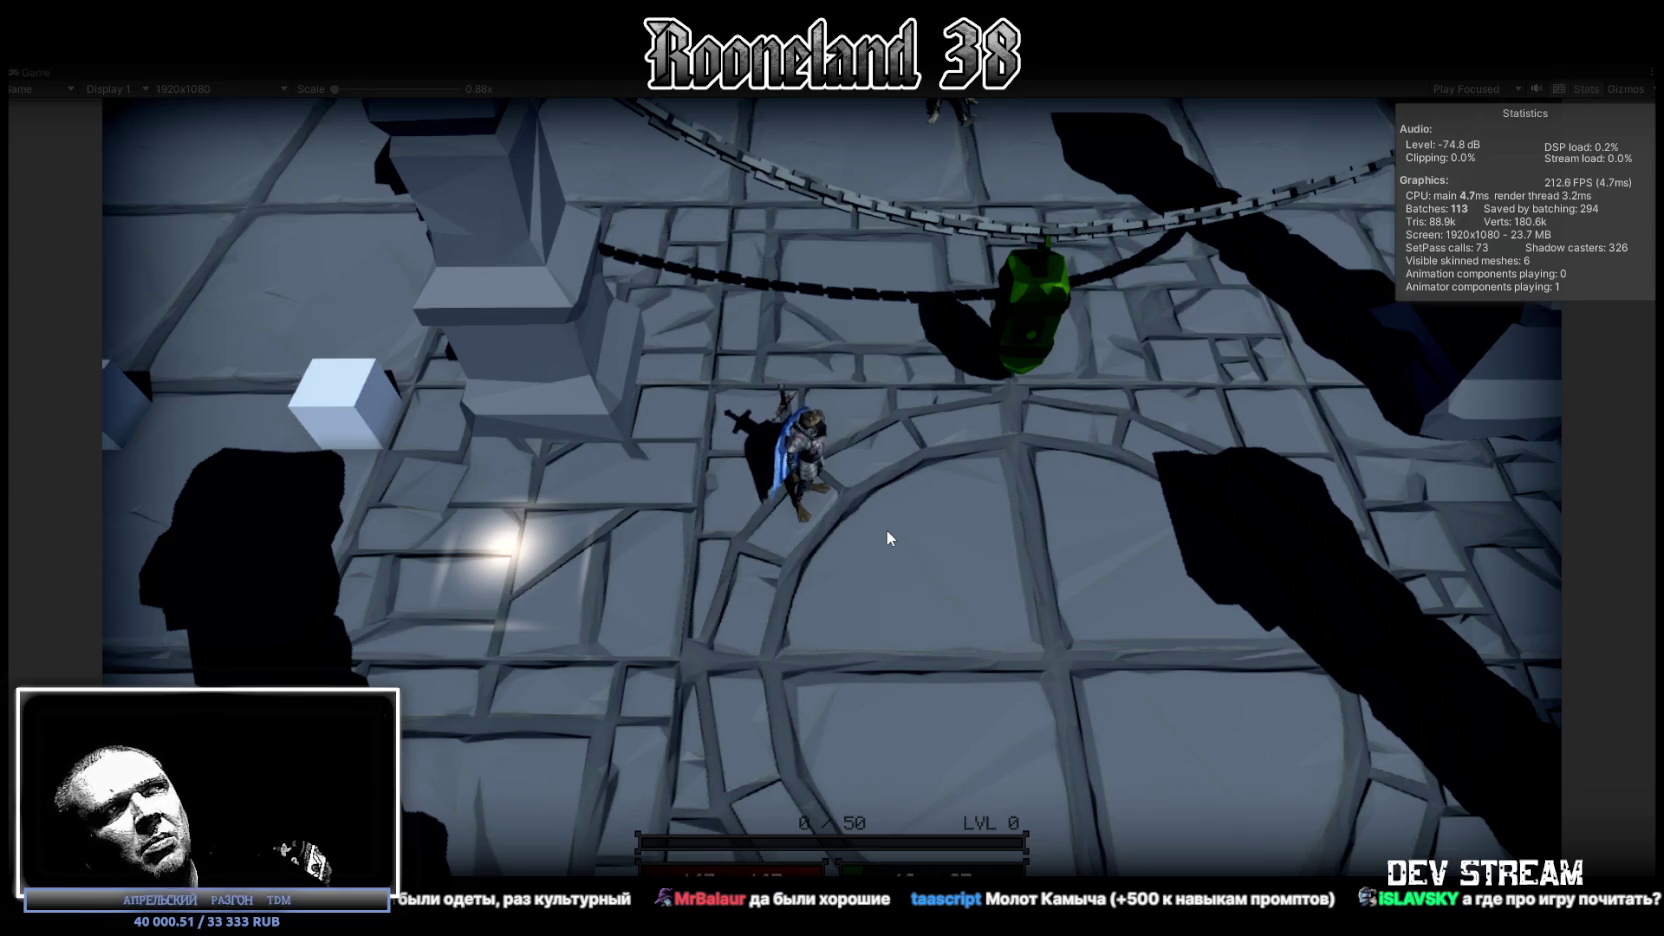
# Step: Attack the hanging green lantern repeatedly, then restore the full editor layout
pyautogui.click(905, 500)
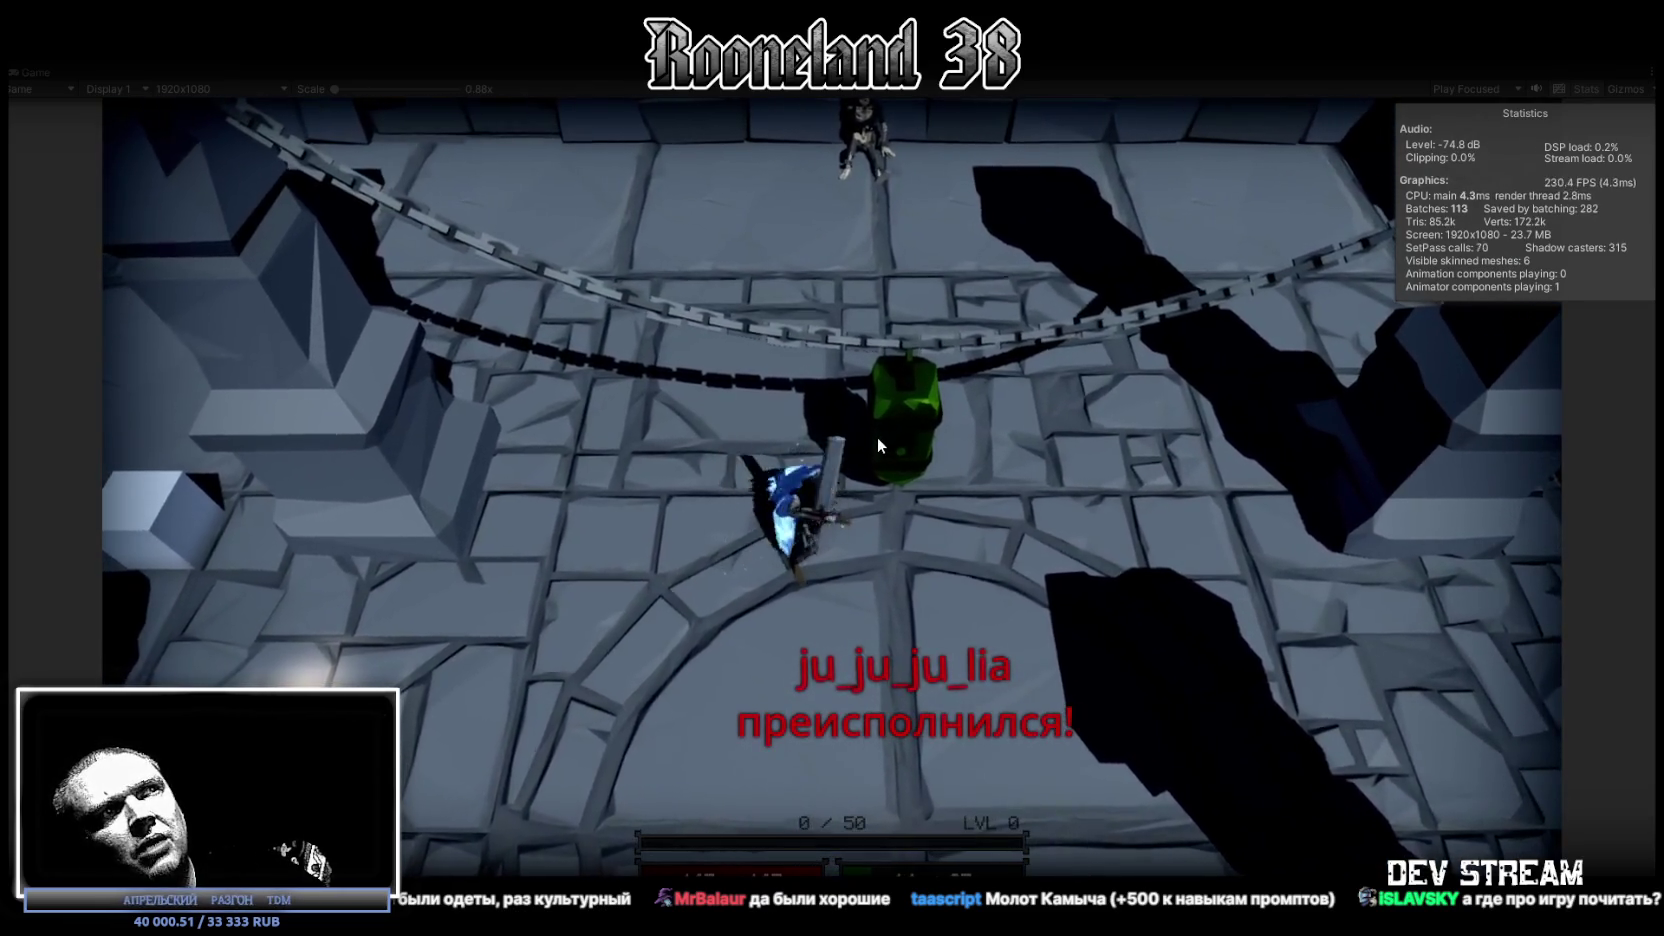
pyautogui.click(878, 437)
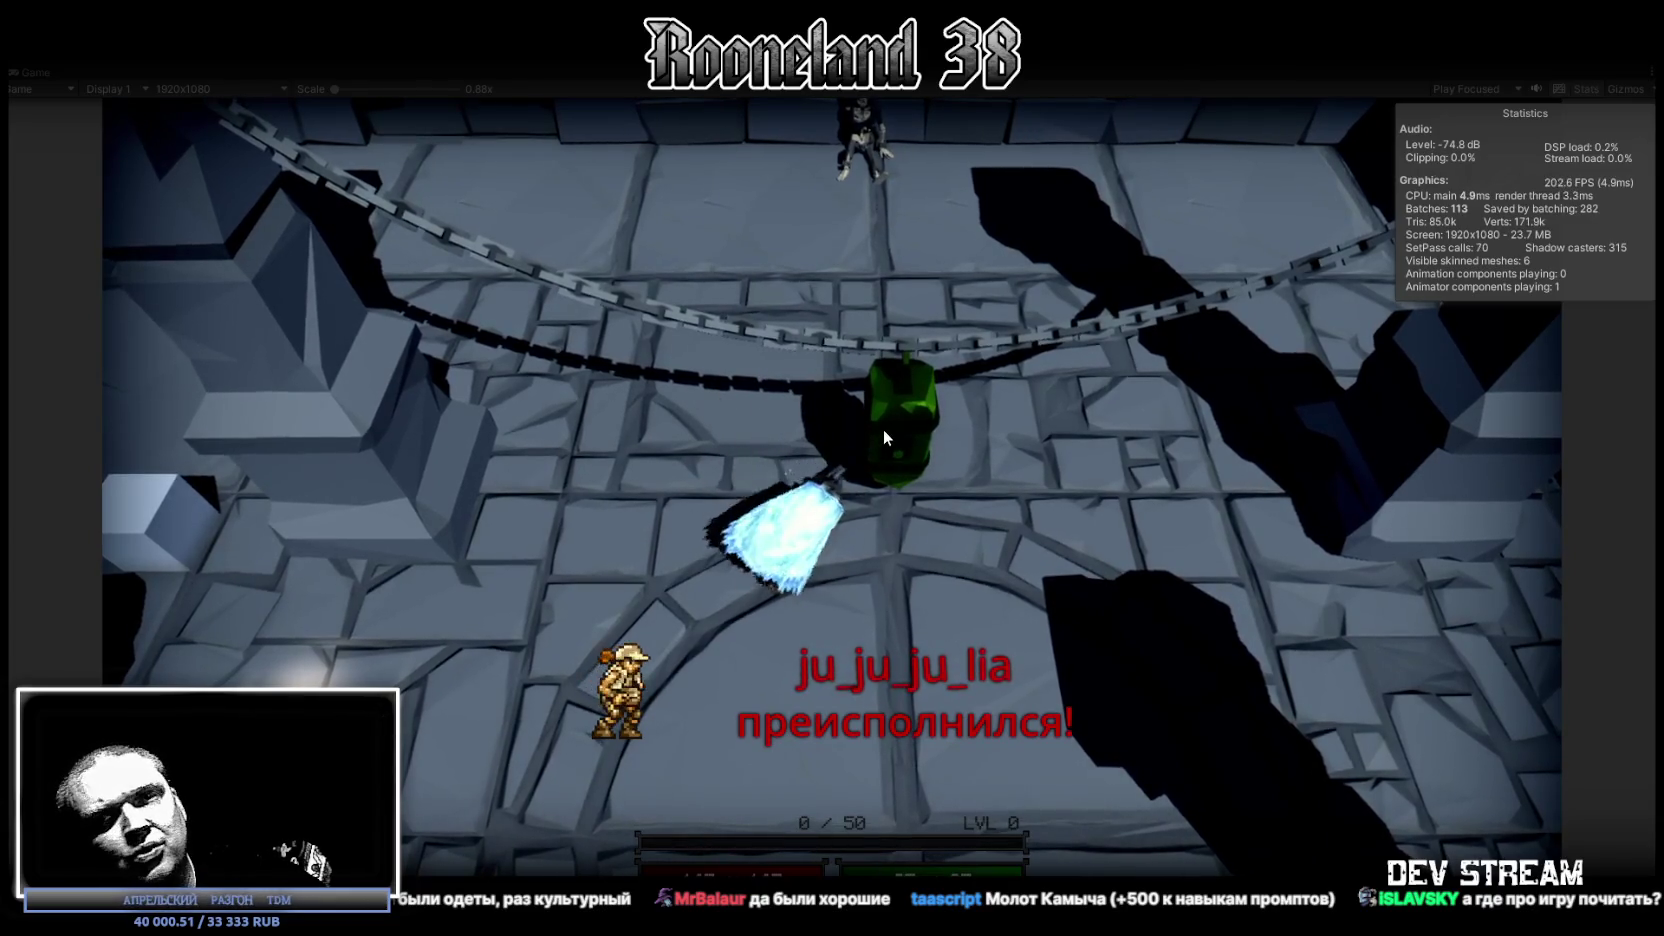
pyautogui.click(883, 429)
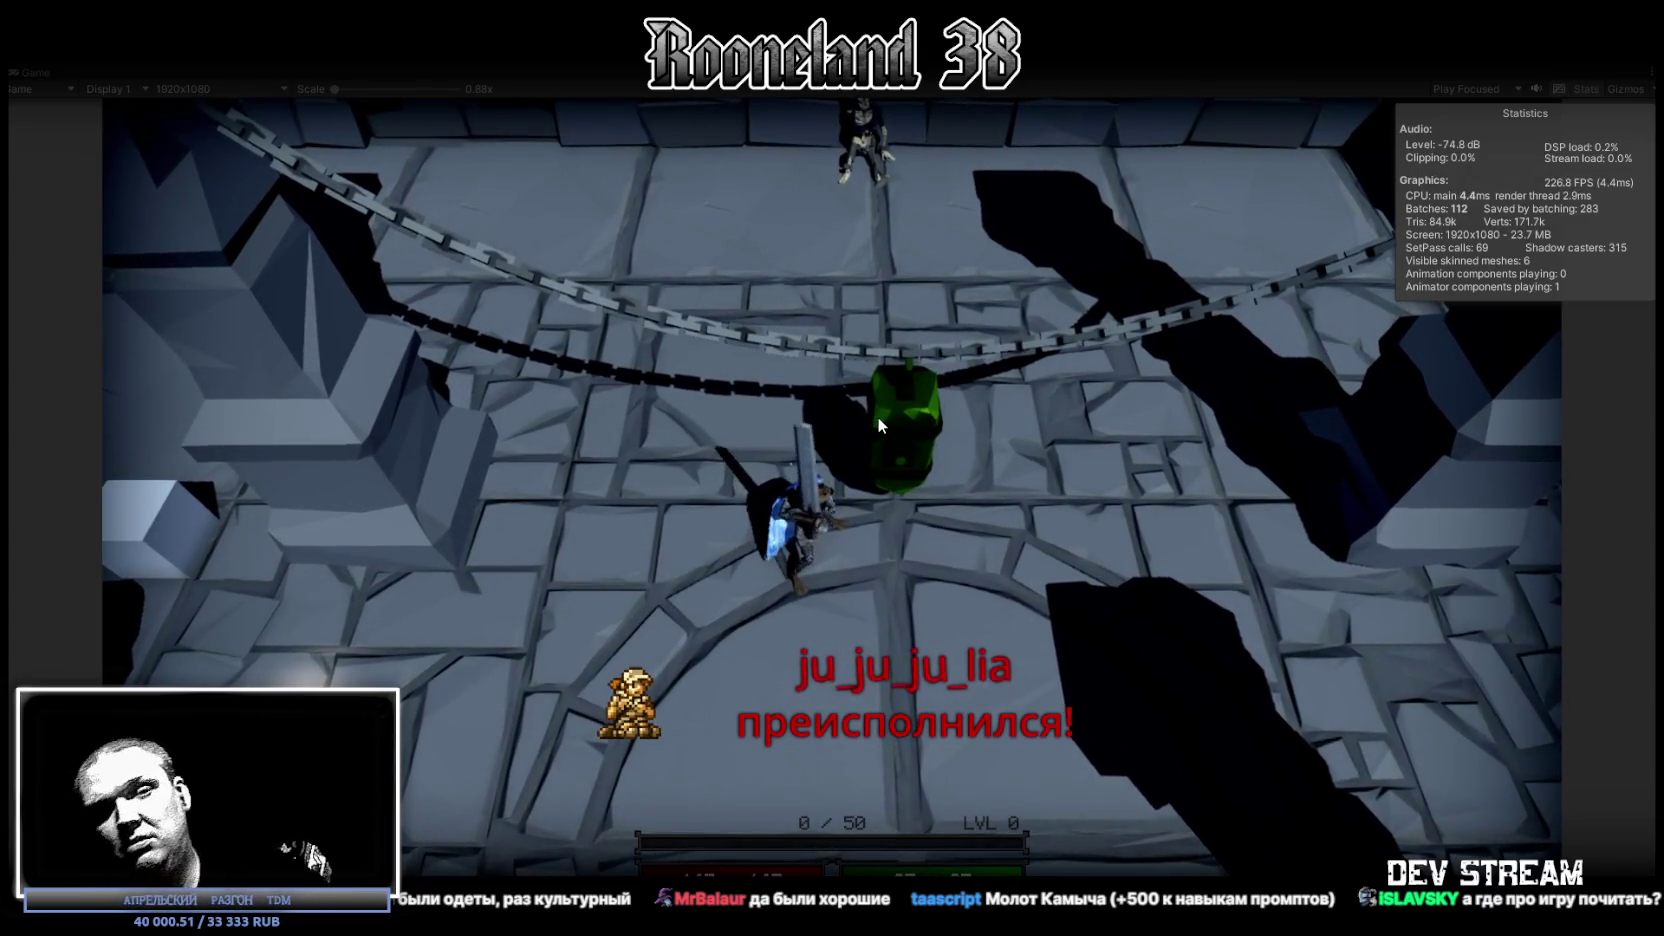
pyautogui.click(866, 426)
pyautogui.press('s')
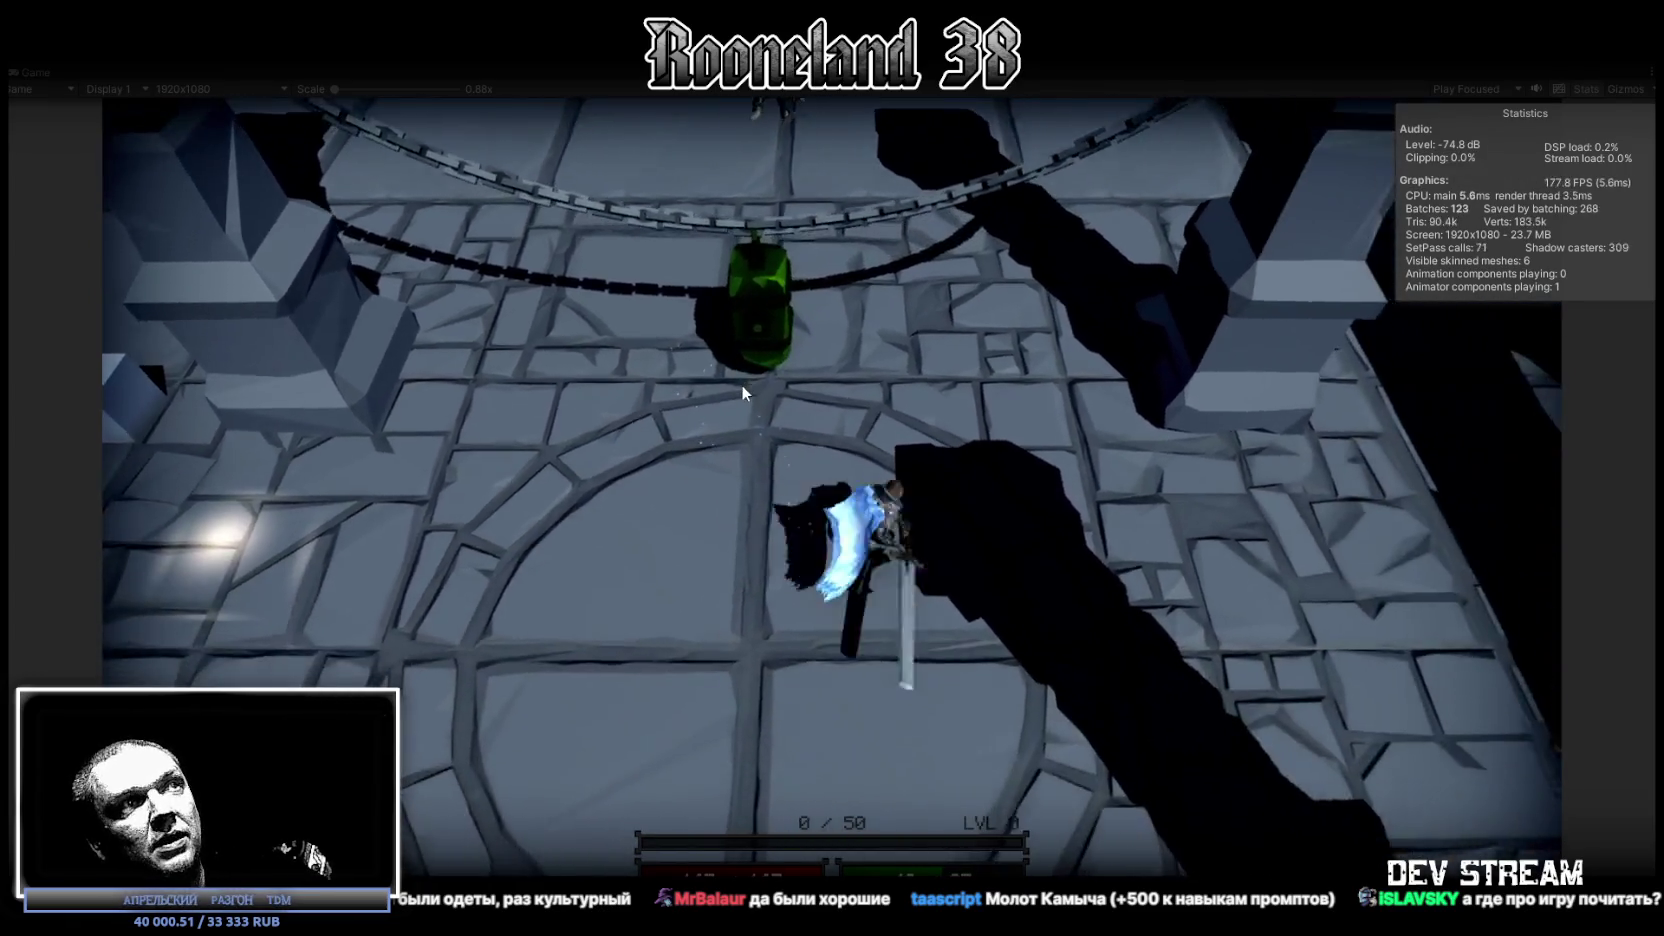
pyautogui.press('w')
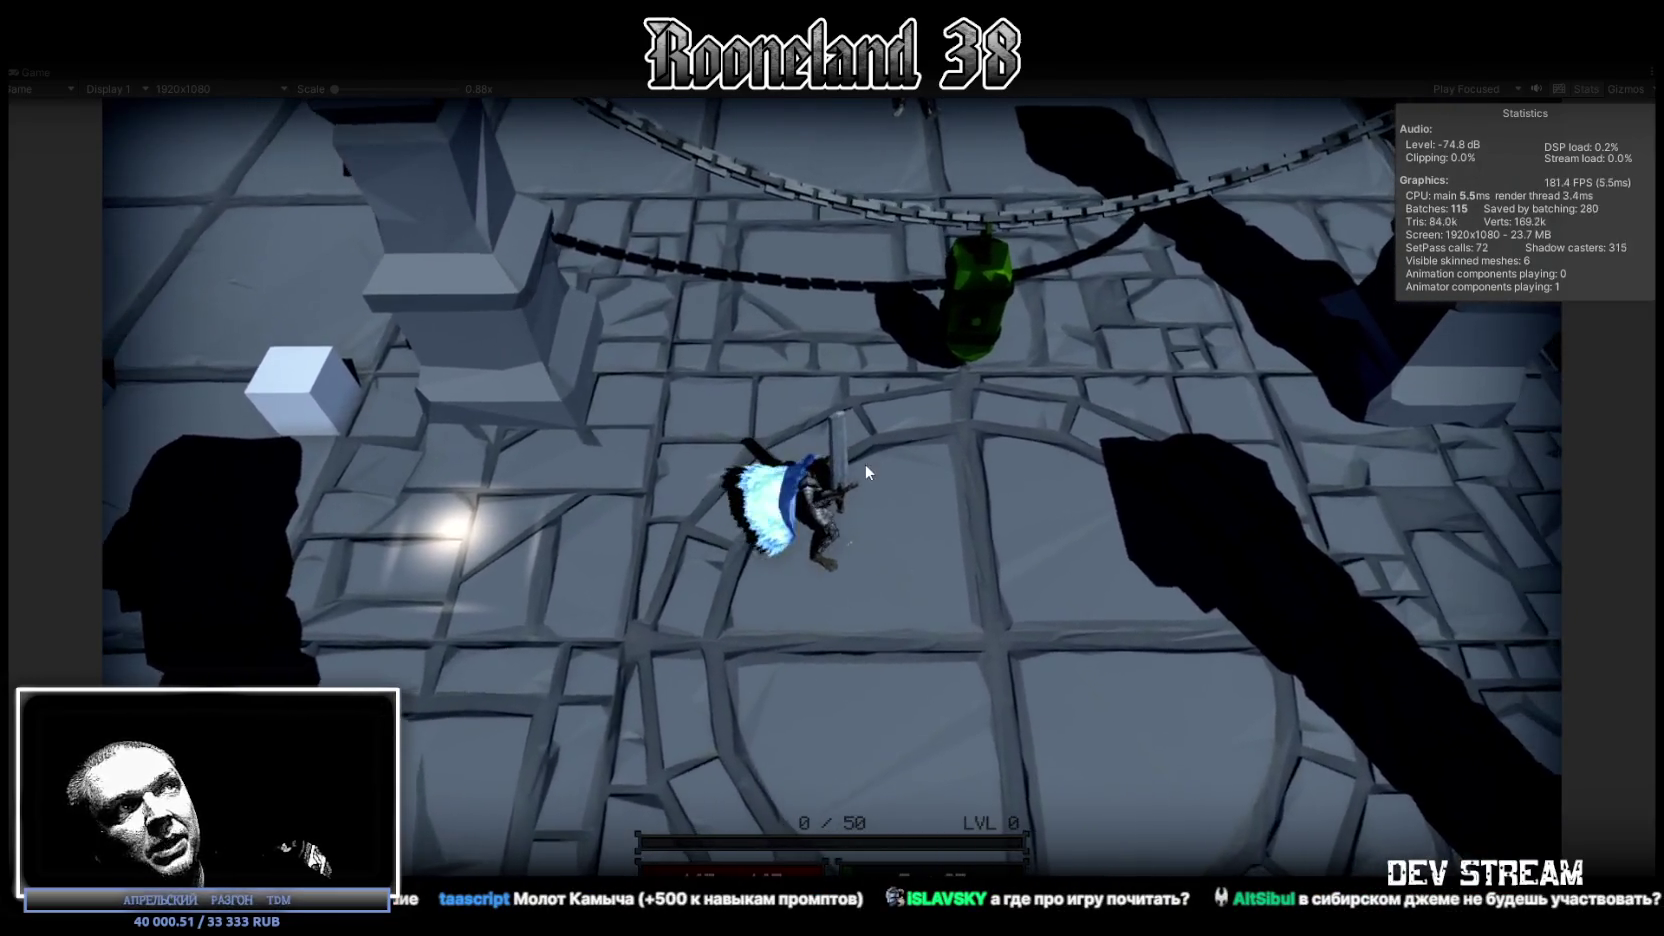
pyautogui.click(850, 492)
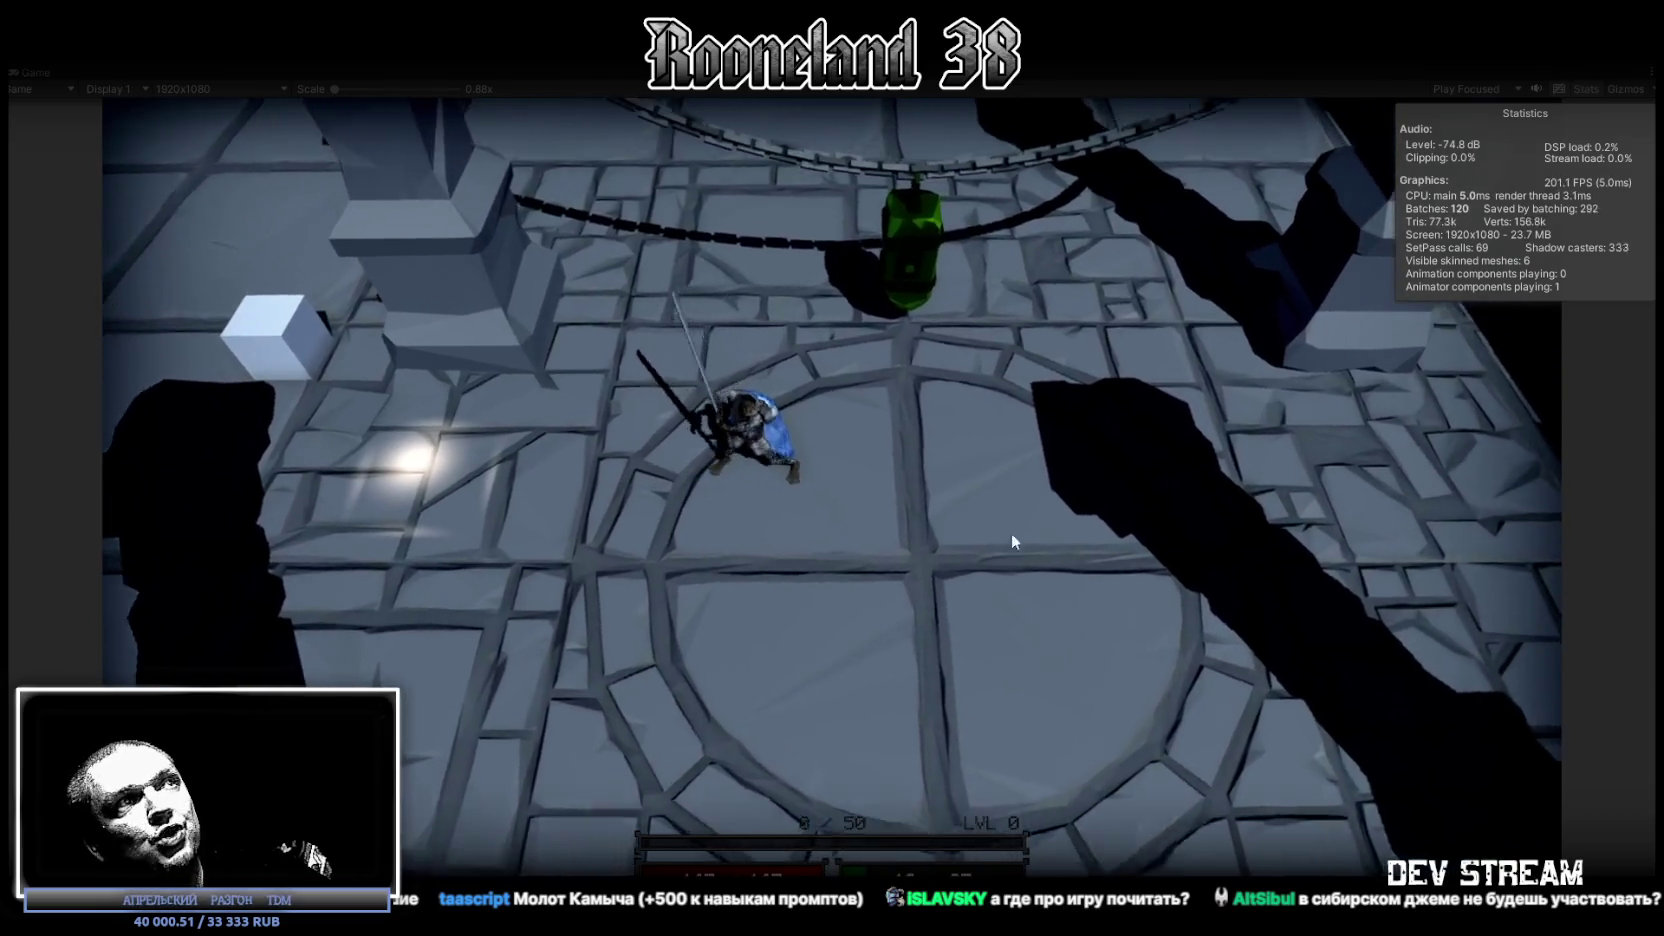
pyautogui.click(1011, 541)
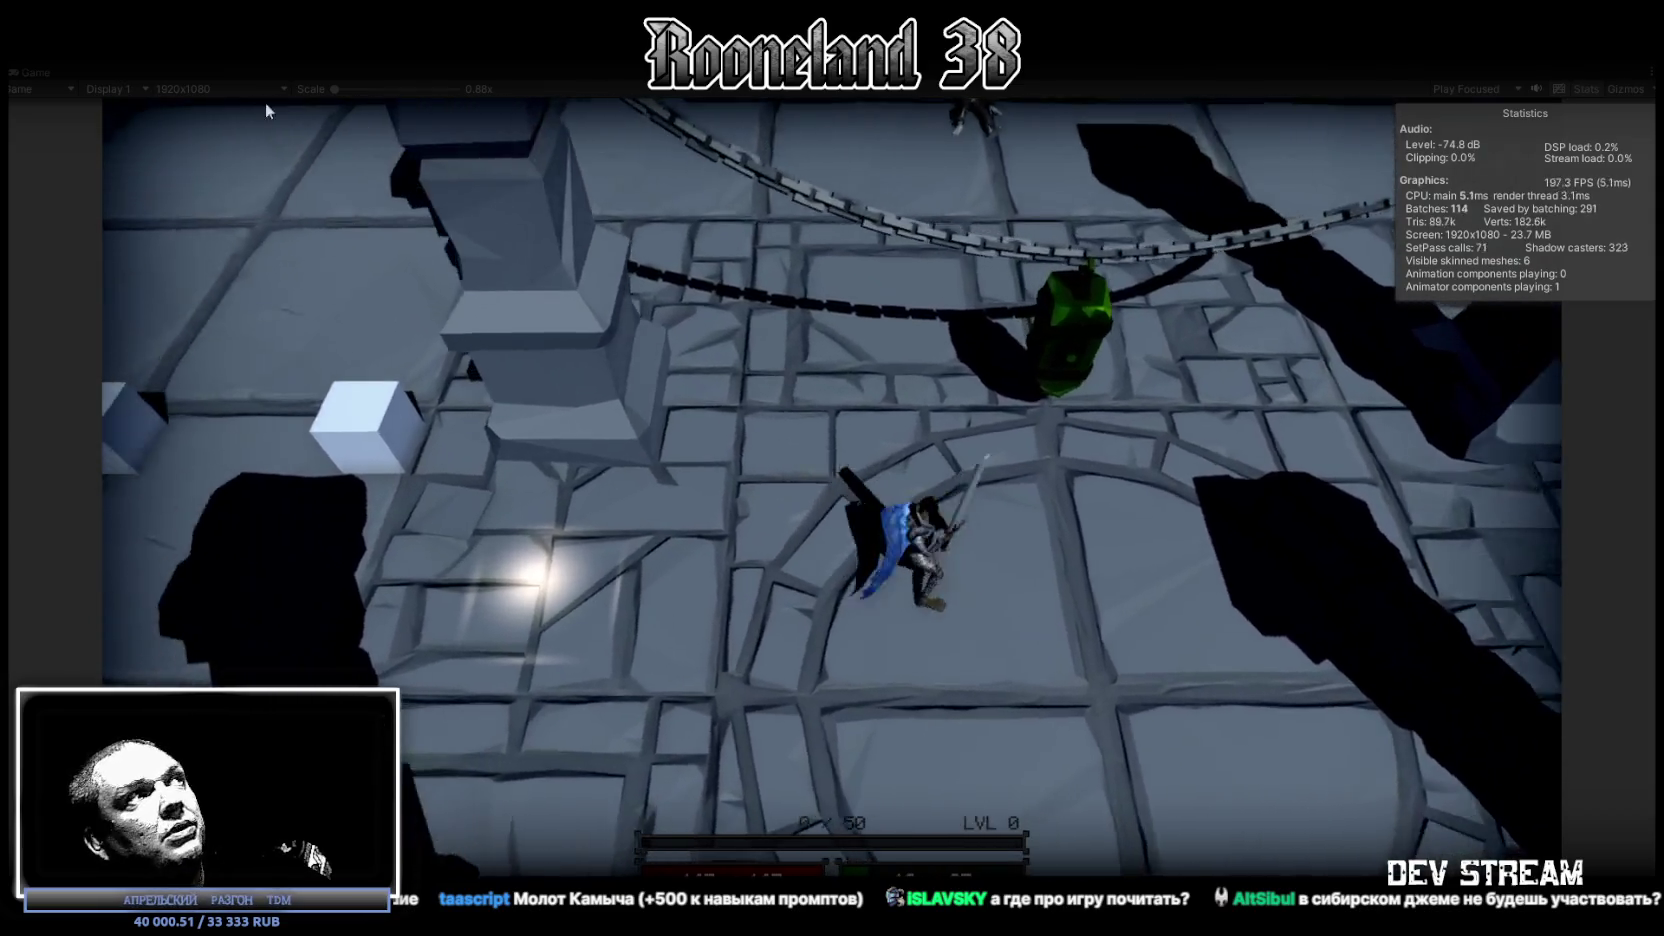
pyautogui.doubleClick(55, 69)
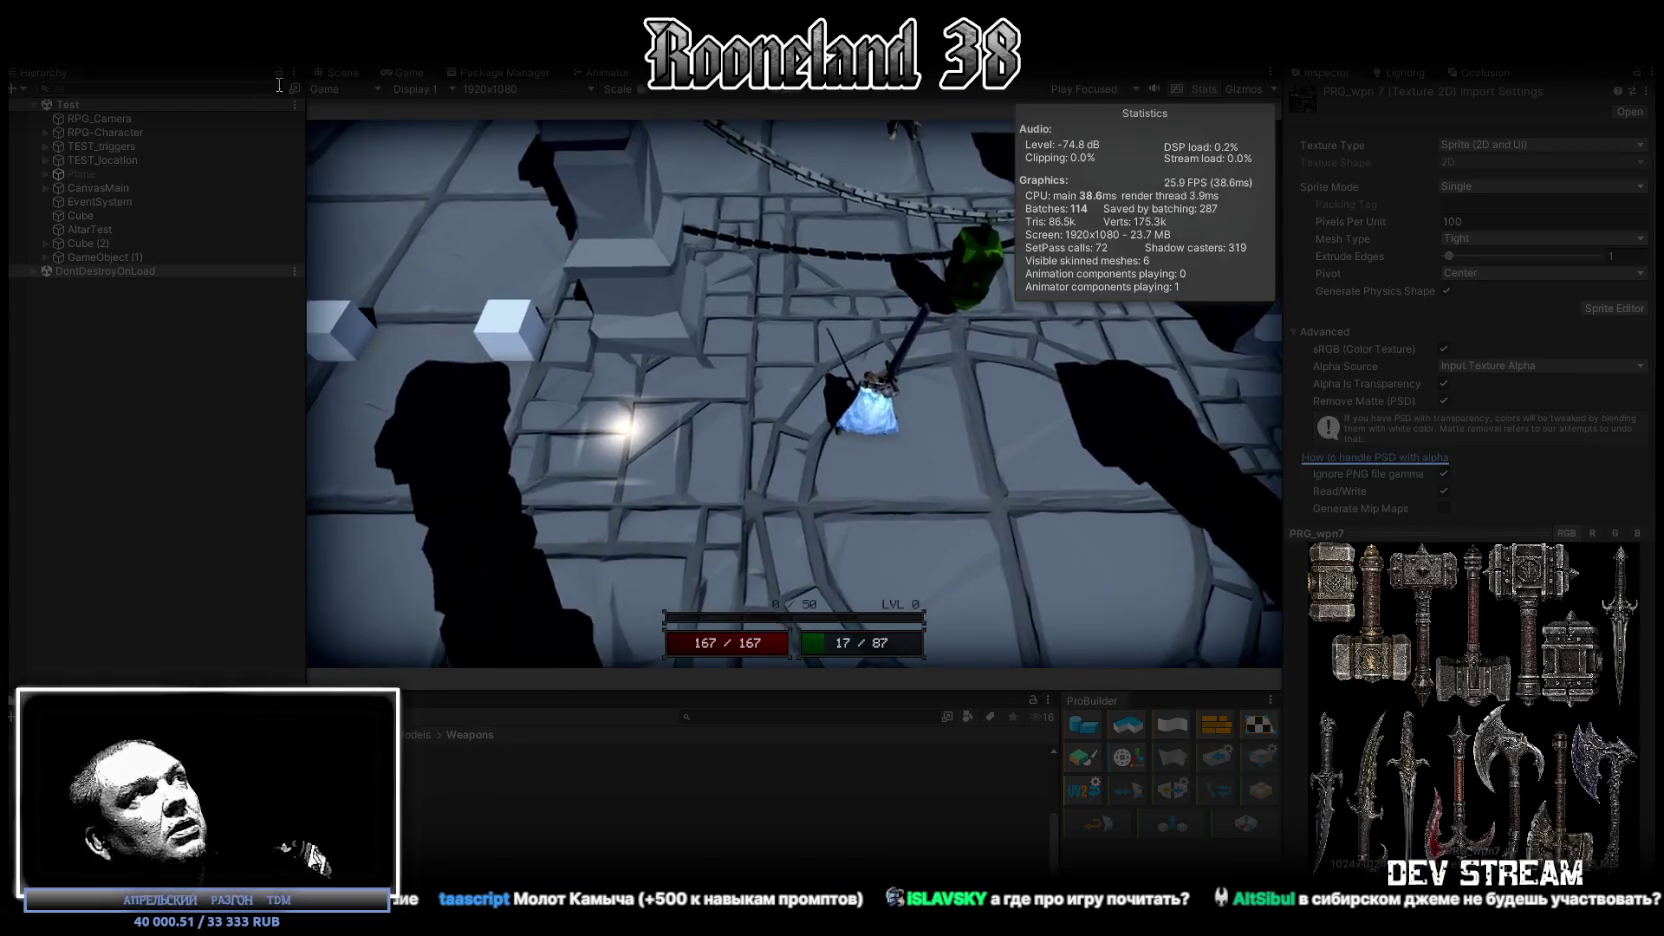
# Step: Fly around the character and its sword in the Scene view, then return to the running game
pyautogui.click(341, 72)
pyautogui.keyDown('alt'); pyautogui.moveTo(900, 420); pyautogui.dragTo(953, 397); pyautogui.keyUp('alt')
pyautogui.moveTo(953, 397)
pyautogui.mouseDown(button='right')
pyautogui.moveTo(971, 318)
pyautogui.moveTo(840, 322)
pyautogui.mouseUp(button='right')
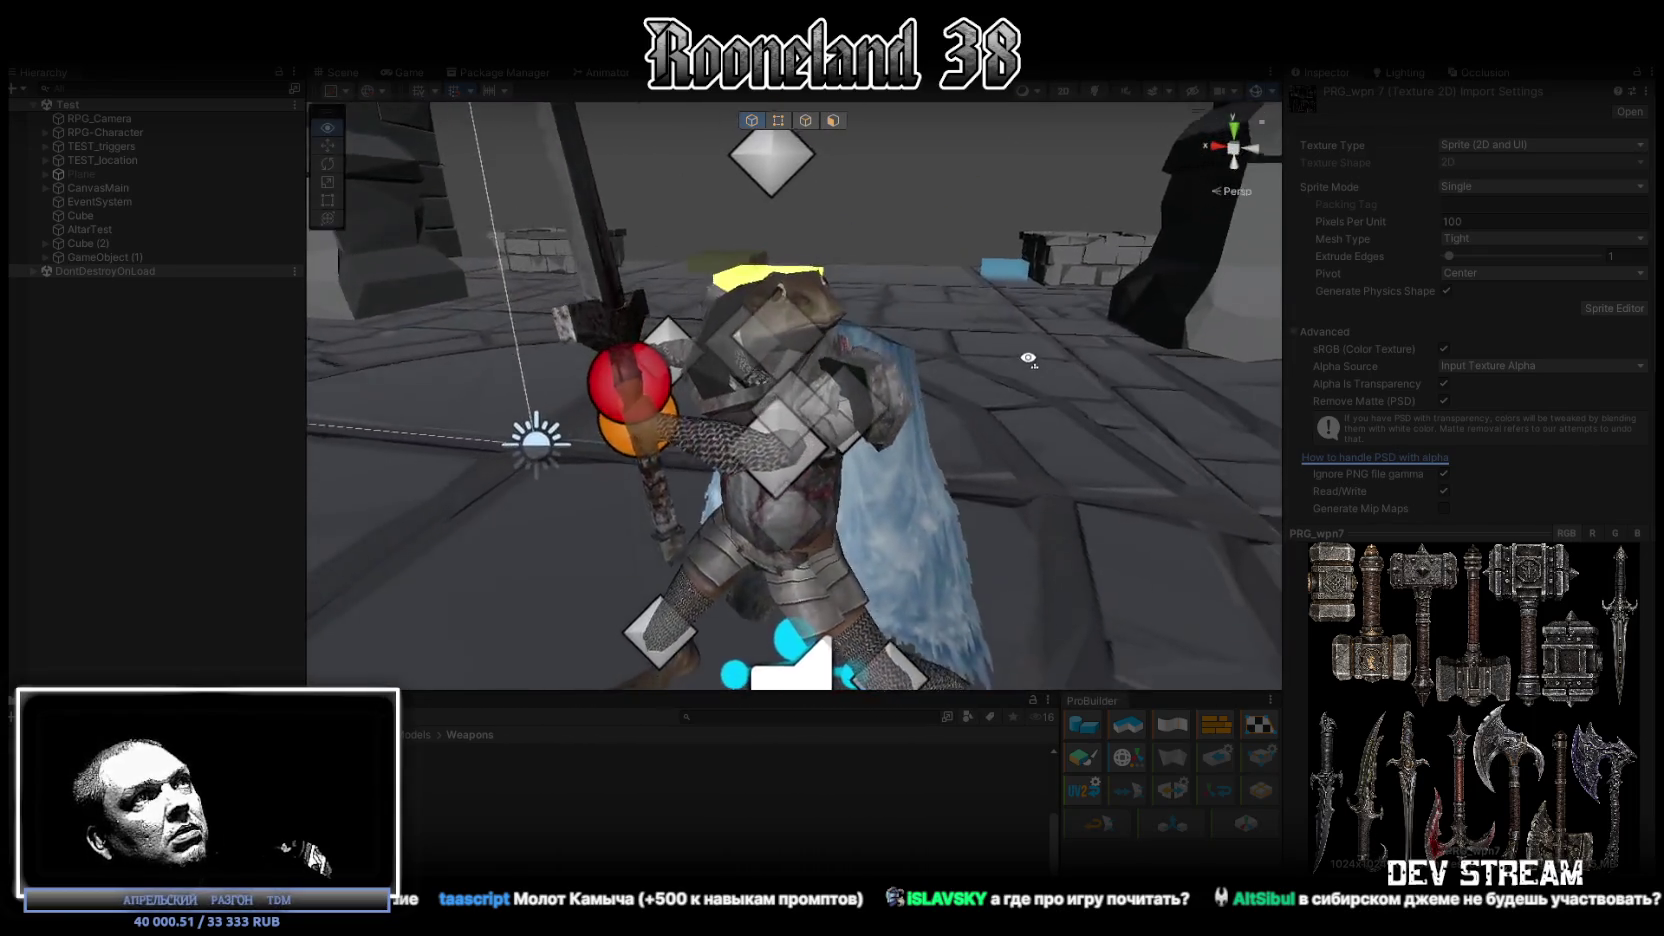
pyautogui.keyDown('alt'); pyautogui.moveTo(840, 322); pyautogui.dragTo(873, 390); pyautogui.keyUp('alt')
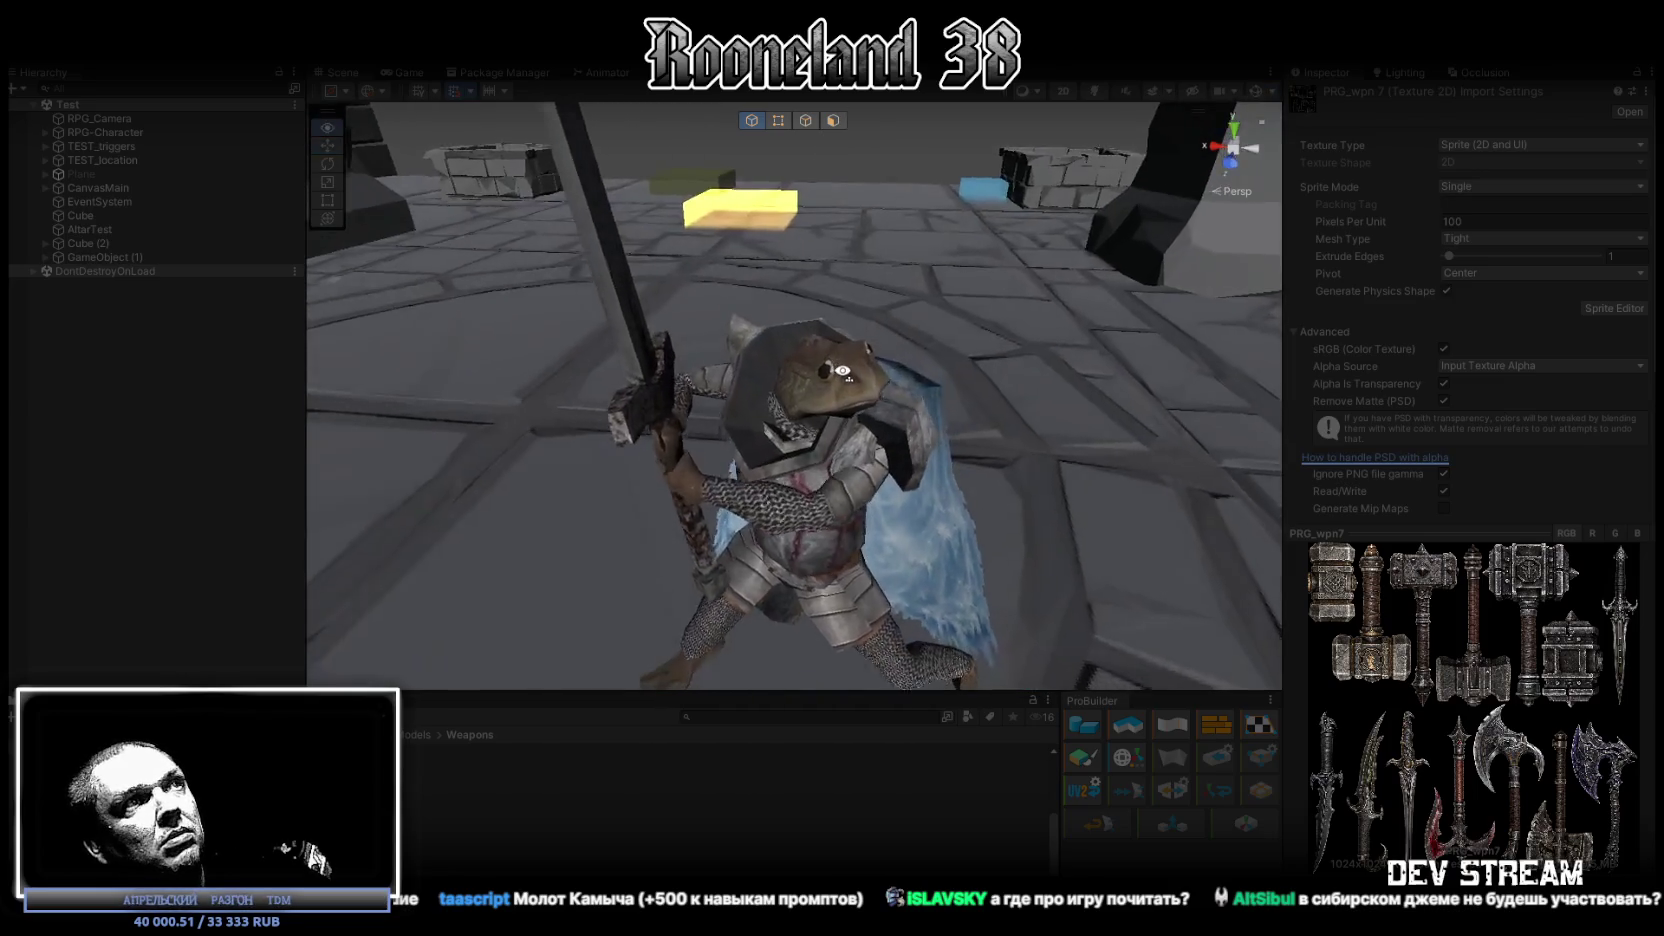
pyautogui.moveTo(873, 390); pyautogui.dragTo(1084, 326, button='right')
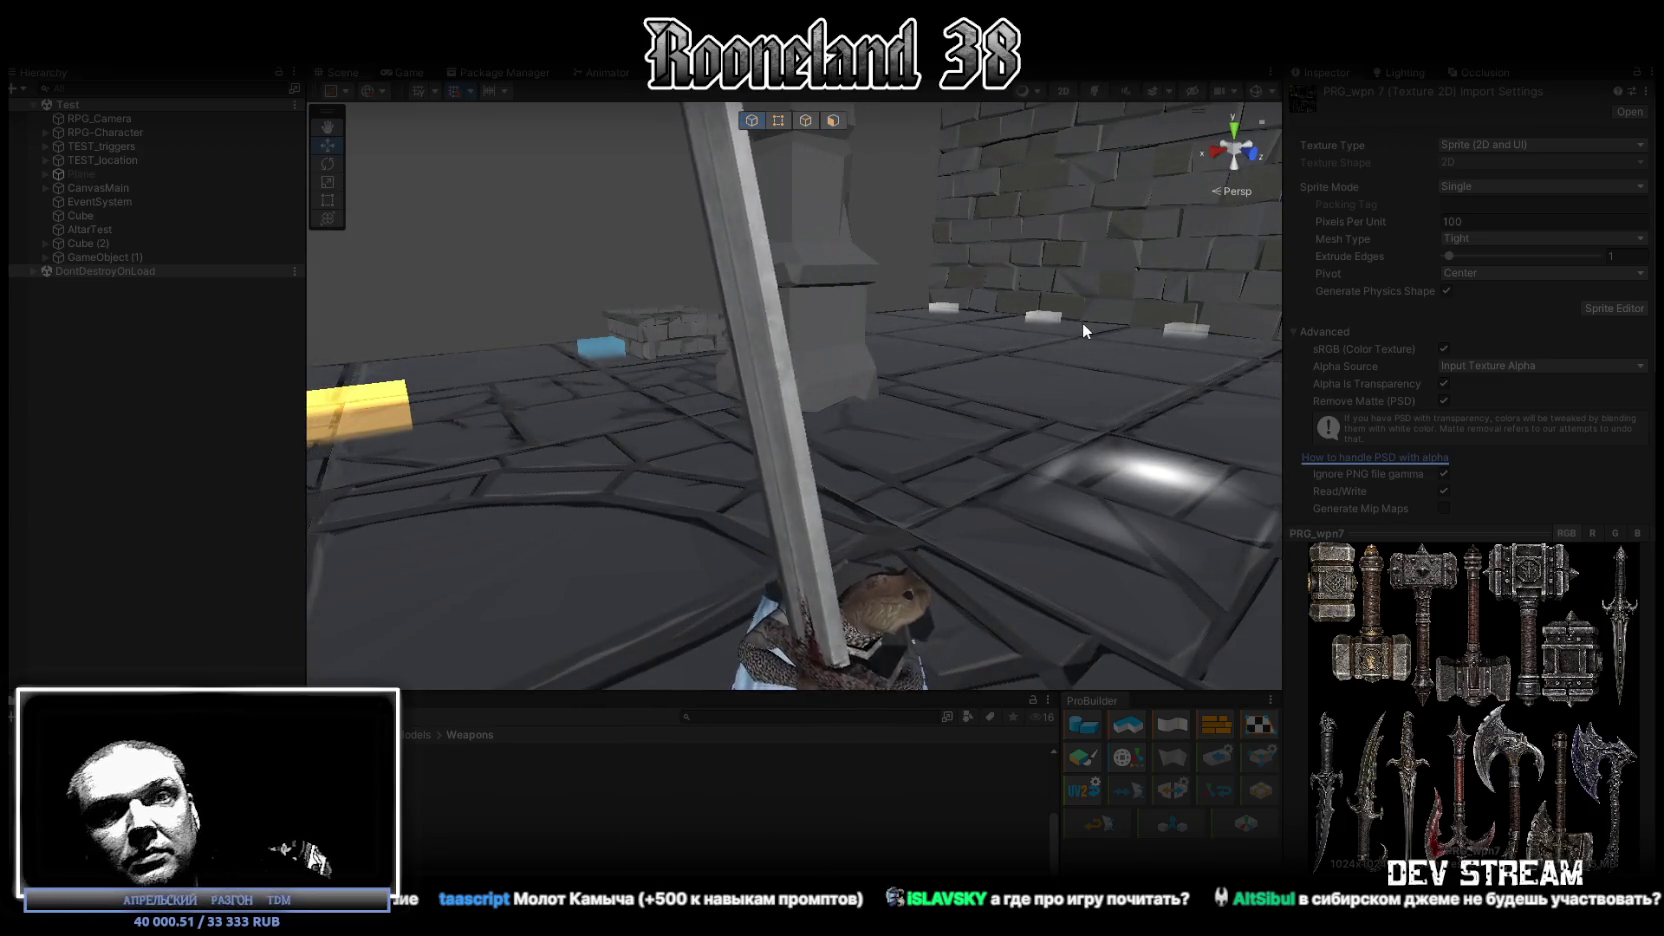
pyautogui.moveTo(924, 335)
pyautogui.mouseDown(button='right')
pyautogui.moveTo(877, 364)
pyautogui.moveTo(759, 365)
pyautogui.mouseUp(button='right')
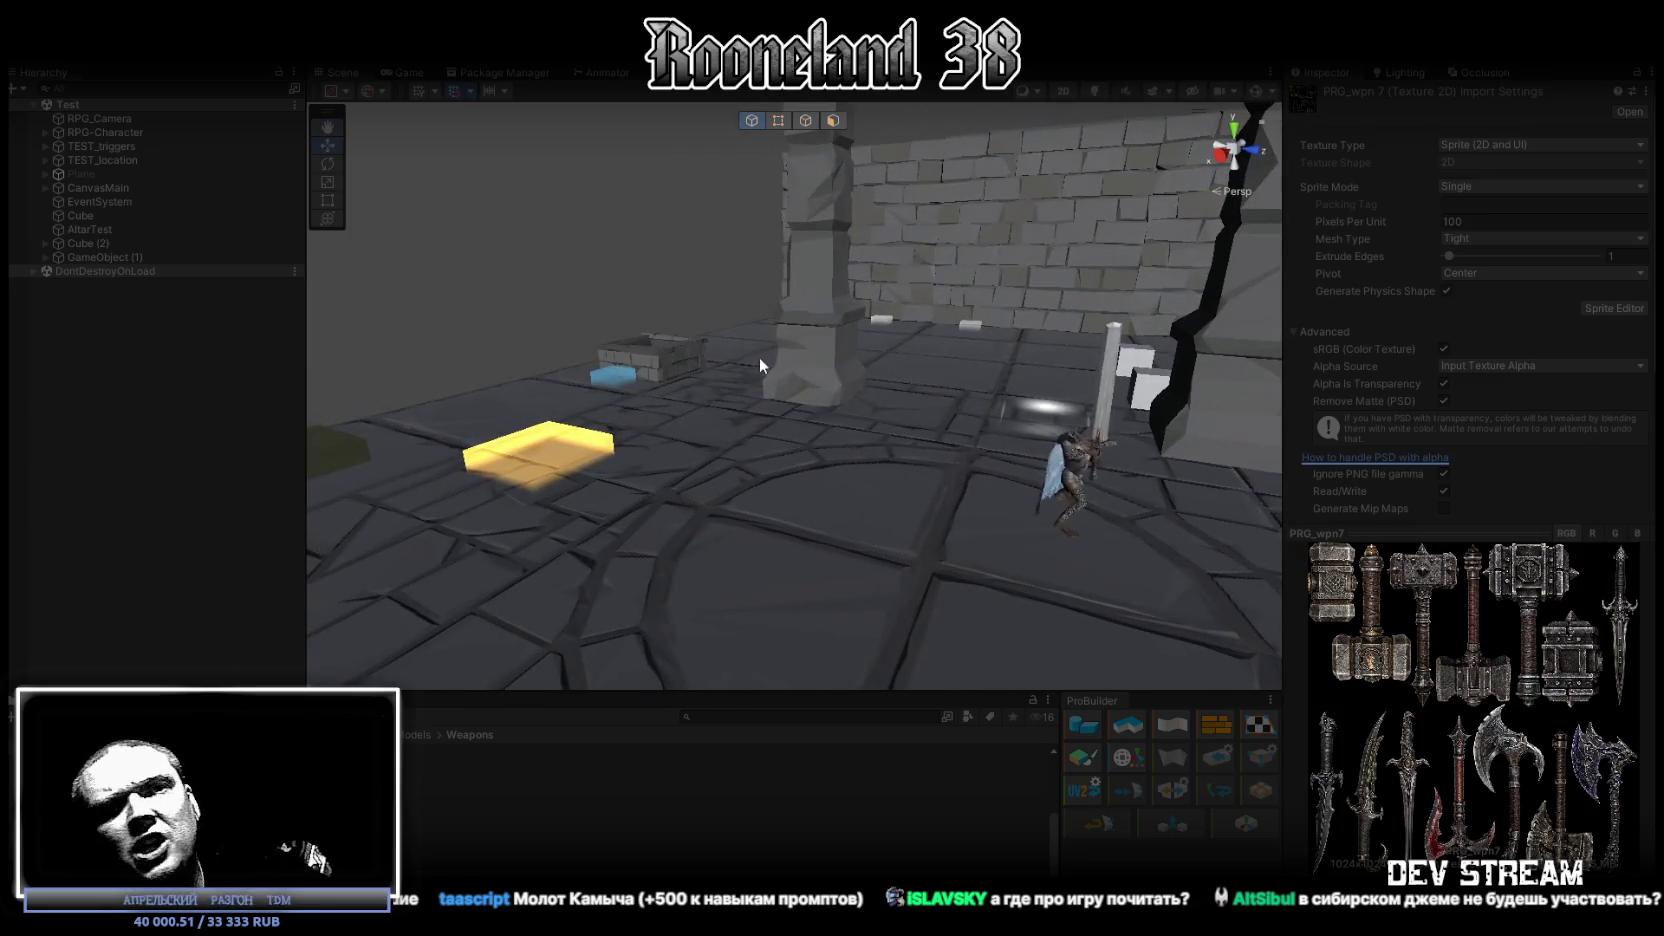
pyautogui.moveTo(671, 323); pyautogui.dragTo(748, 315, button='right')
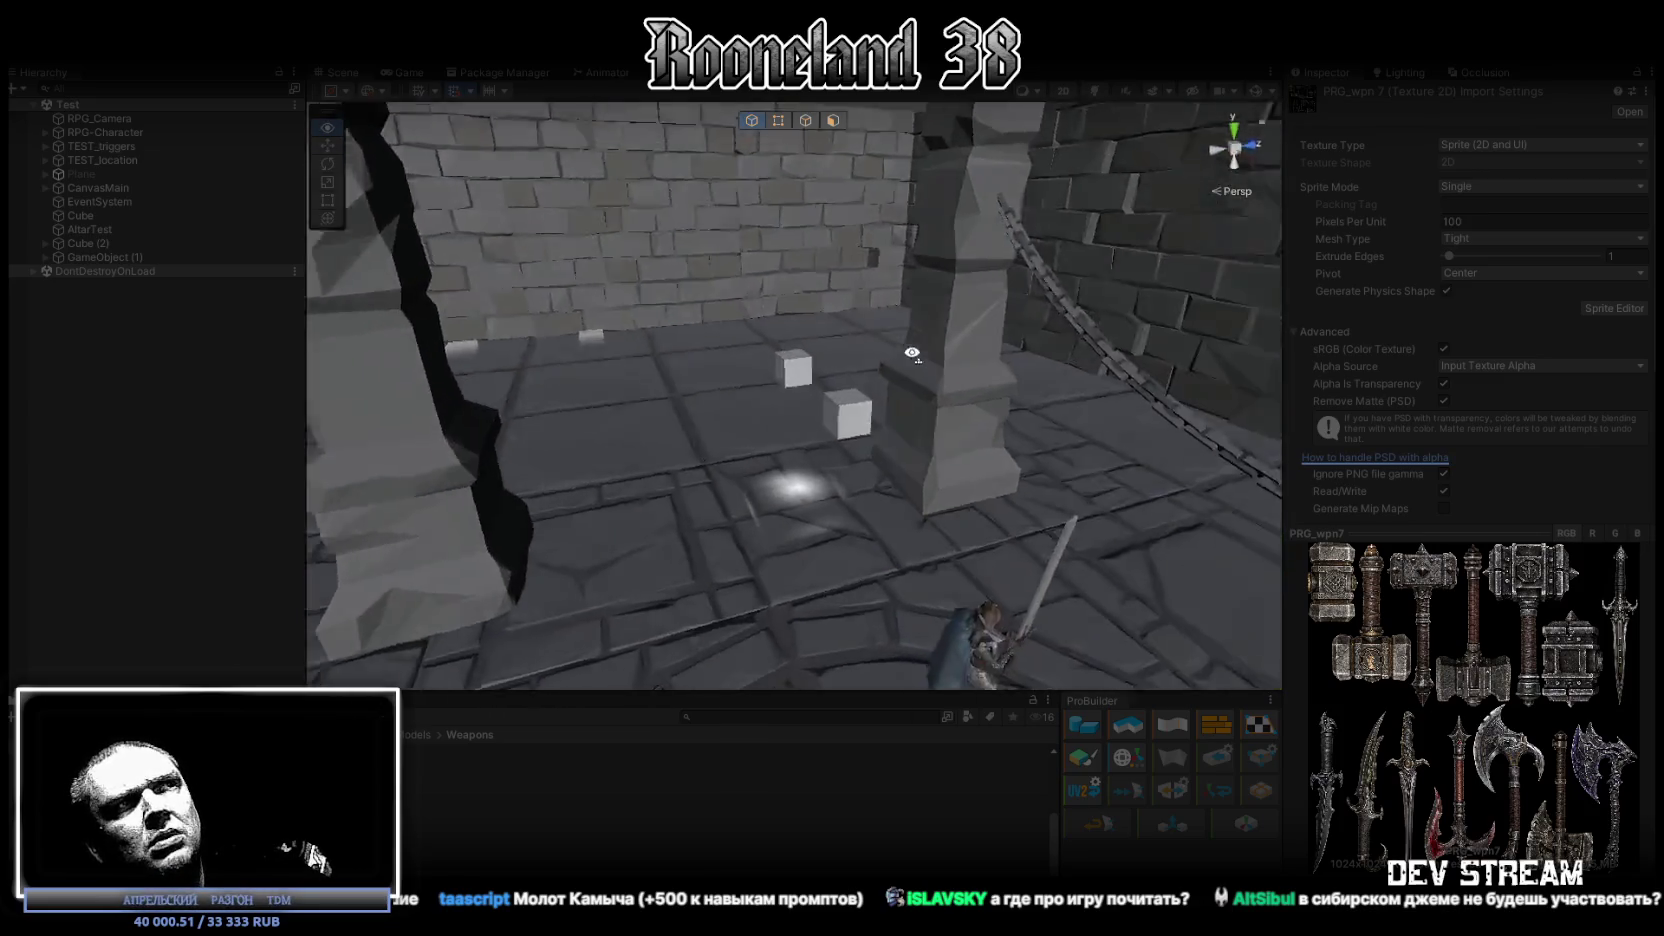
pyautogui.moveTo(749, 312)
pyautogui.mouseDown(button='right')
pyautogui.moveTo(1157, 395)
pyautogui.moveTo(1158, 380)
pyautogui.mouseUp(button='right')
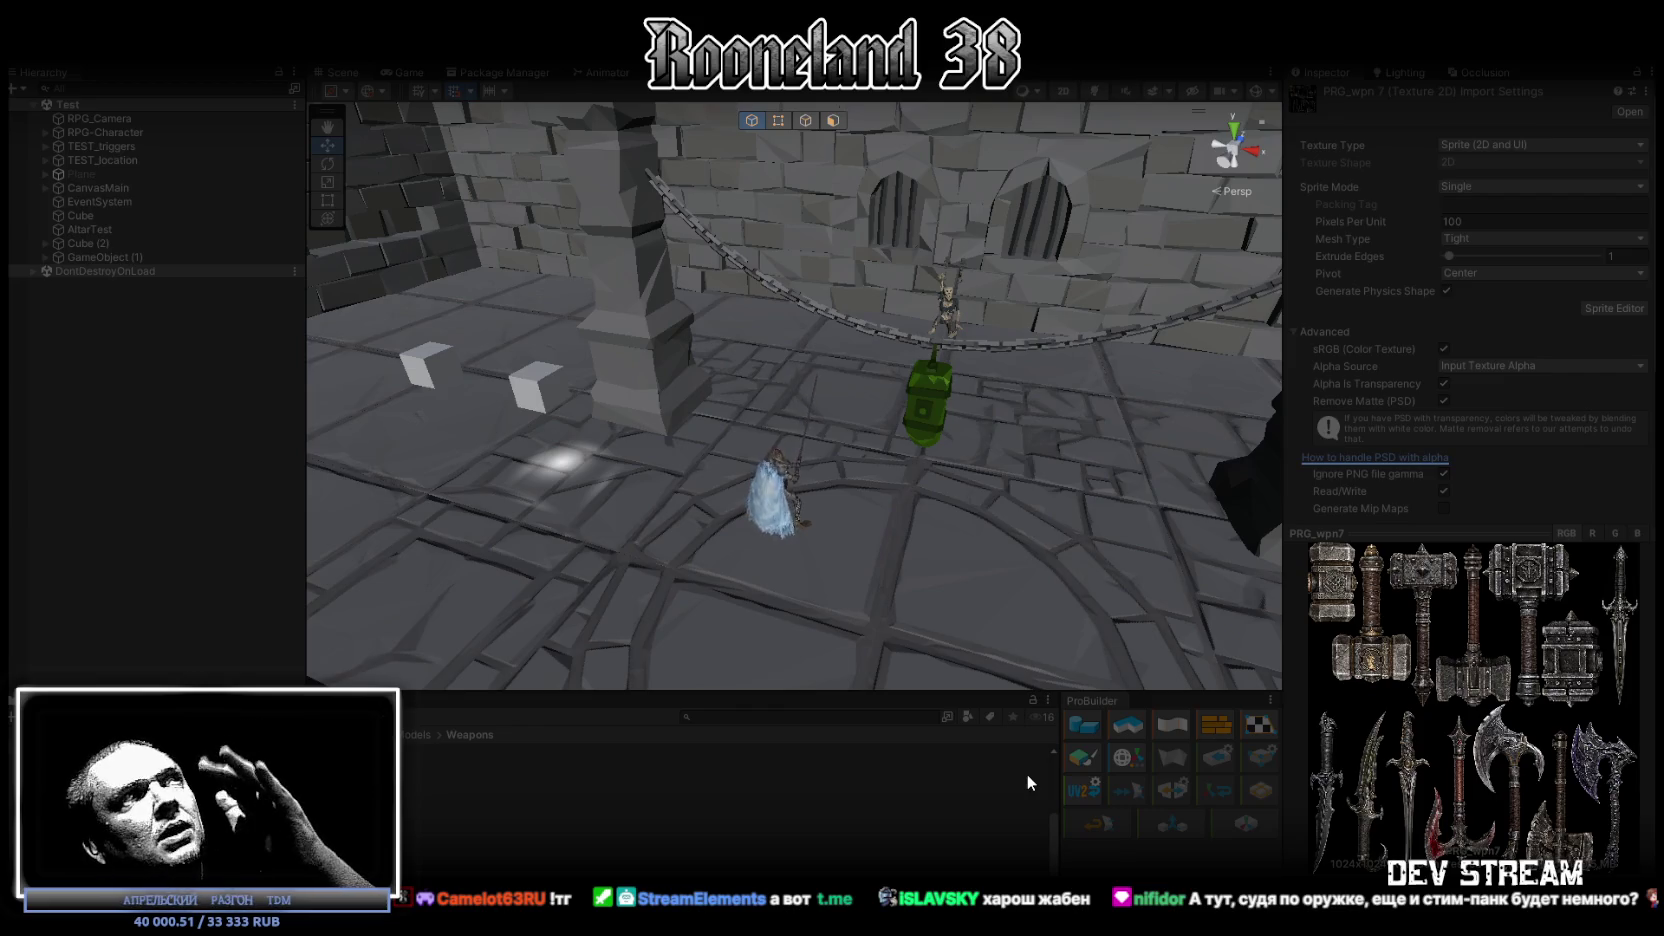
pyautogui.doubleClick(405, 71)
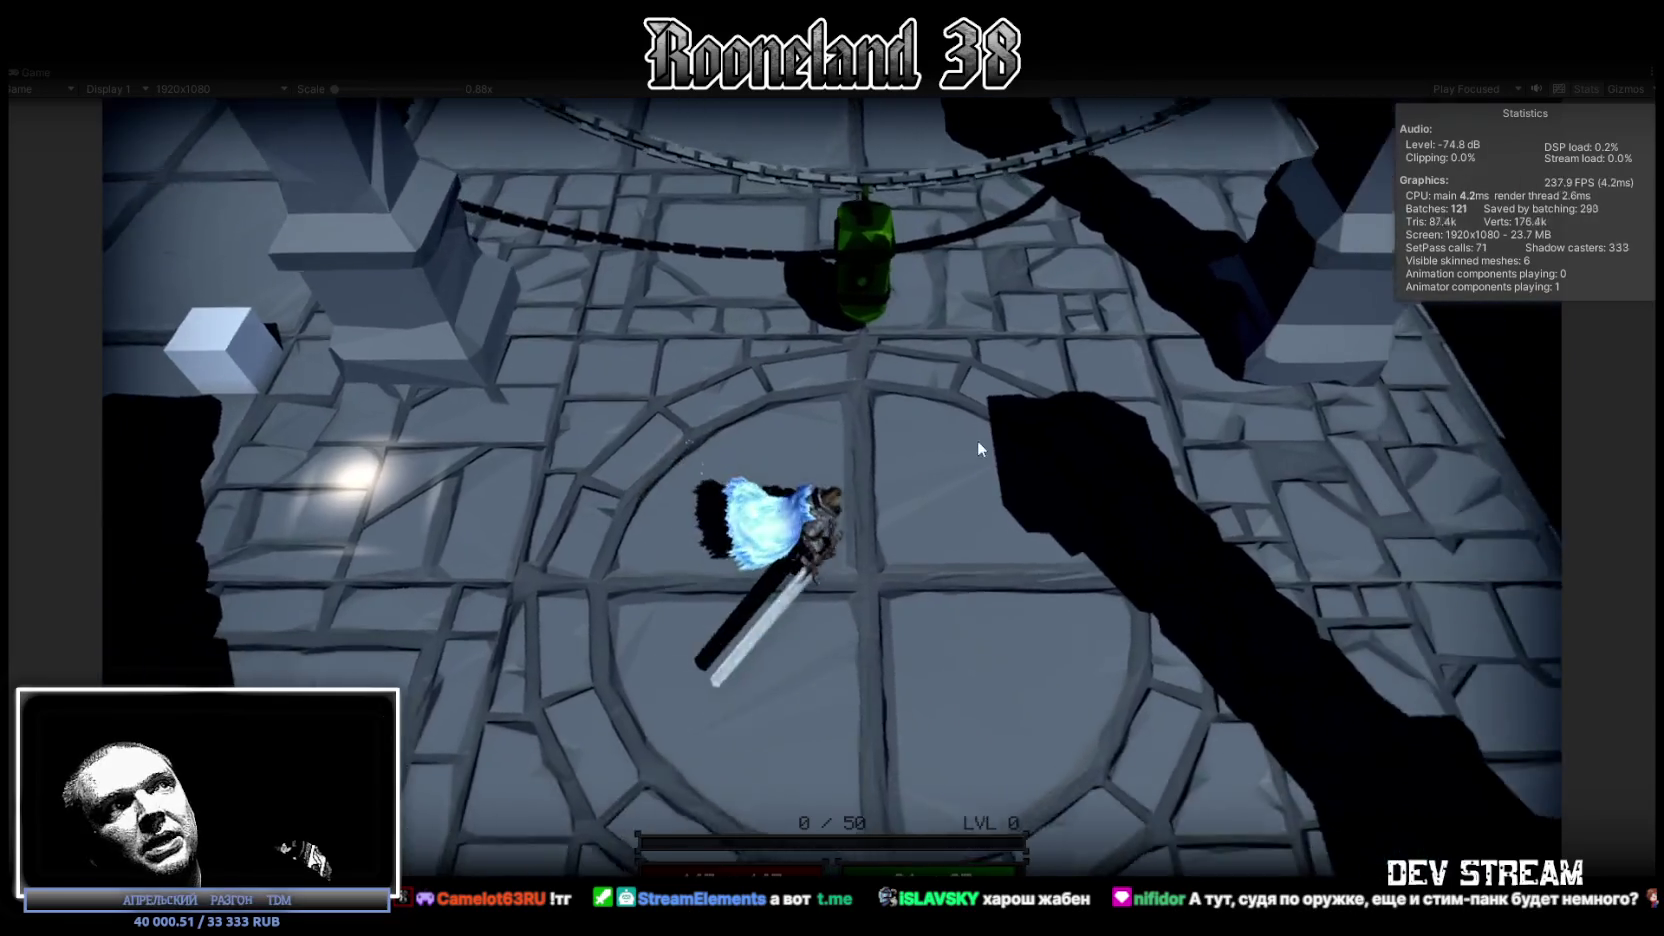
# Step: Walk the character through the rooms around the orange cube
pyautogui.press('d')
pyautogui.click(1193, 567)
pyautogui.press('w')
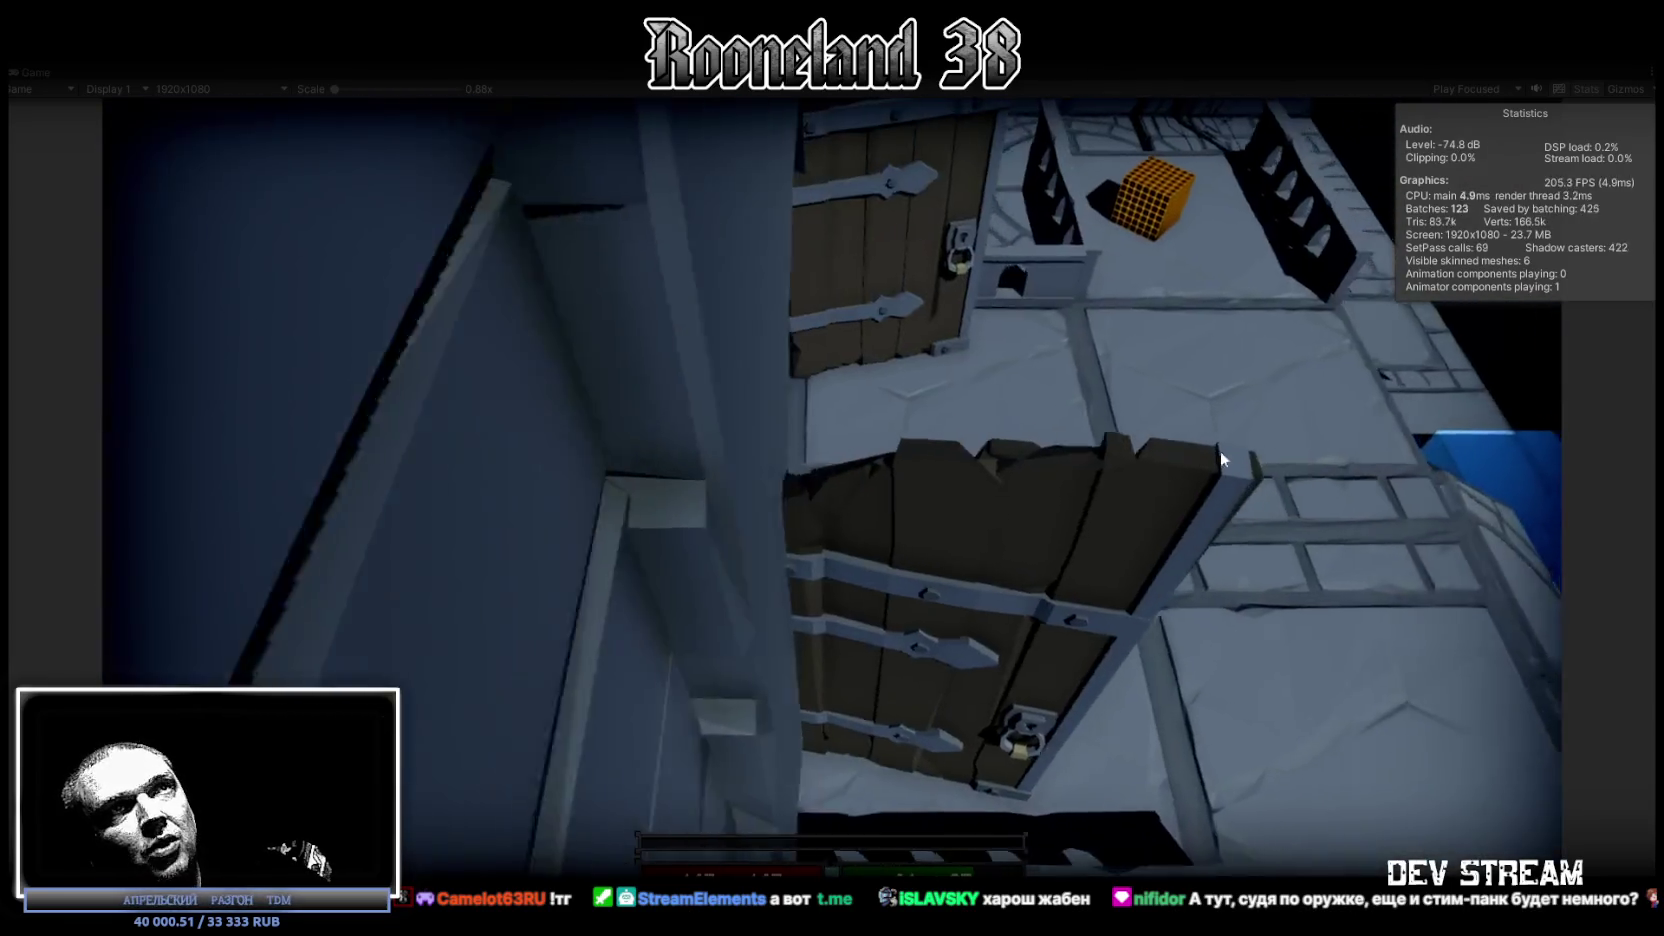
pyautogui.press('w')
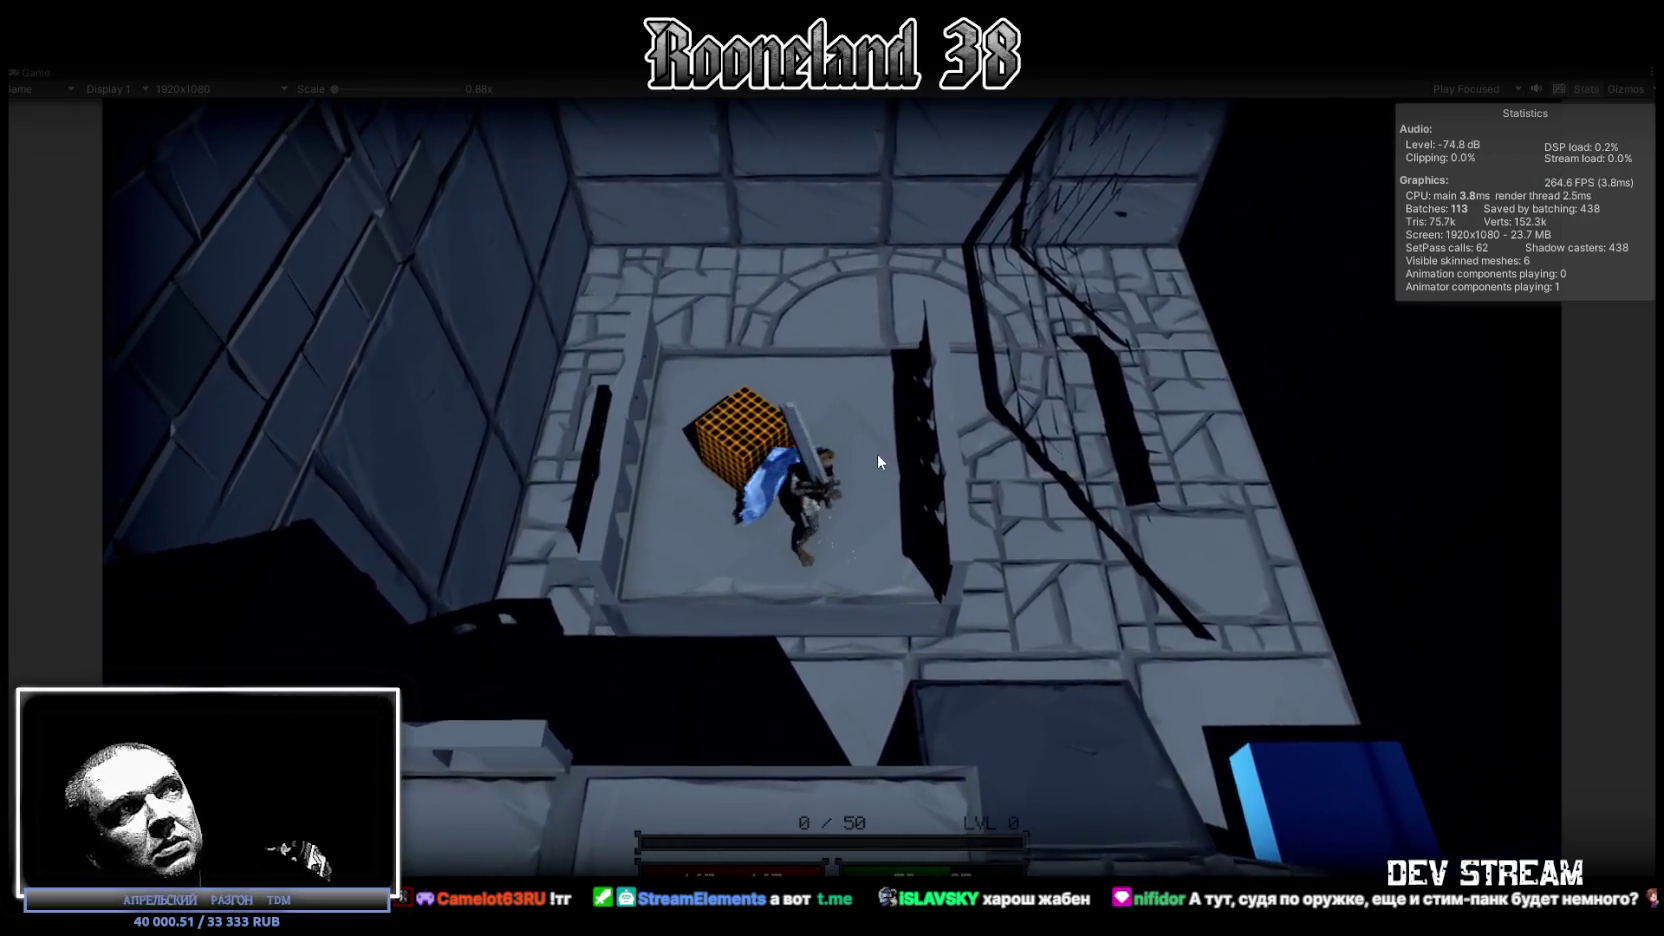
pyautogui.press('w')
pyautogui.press('w')
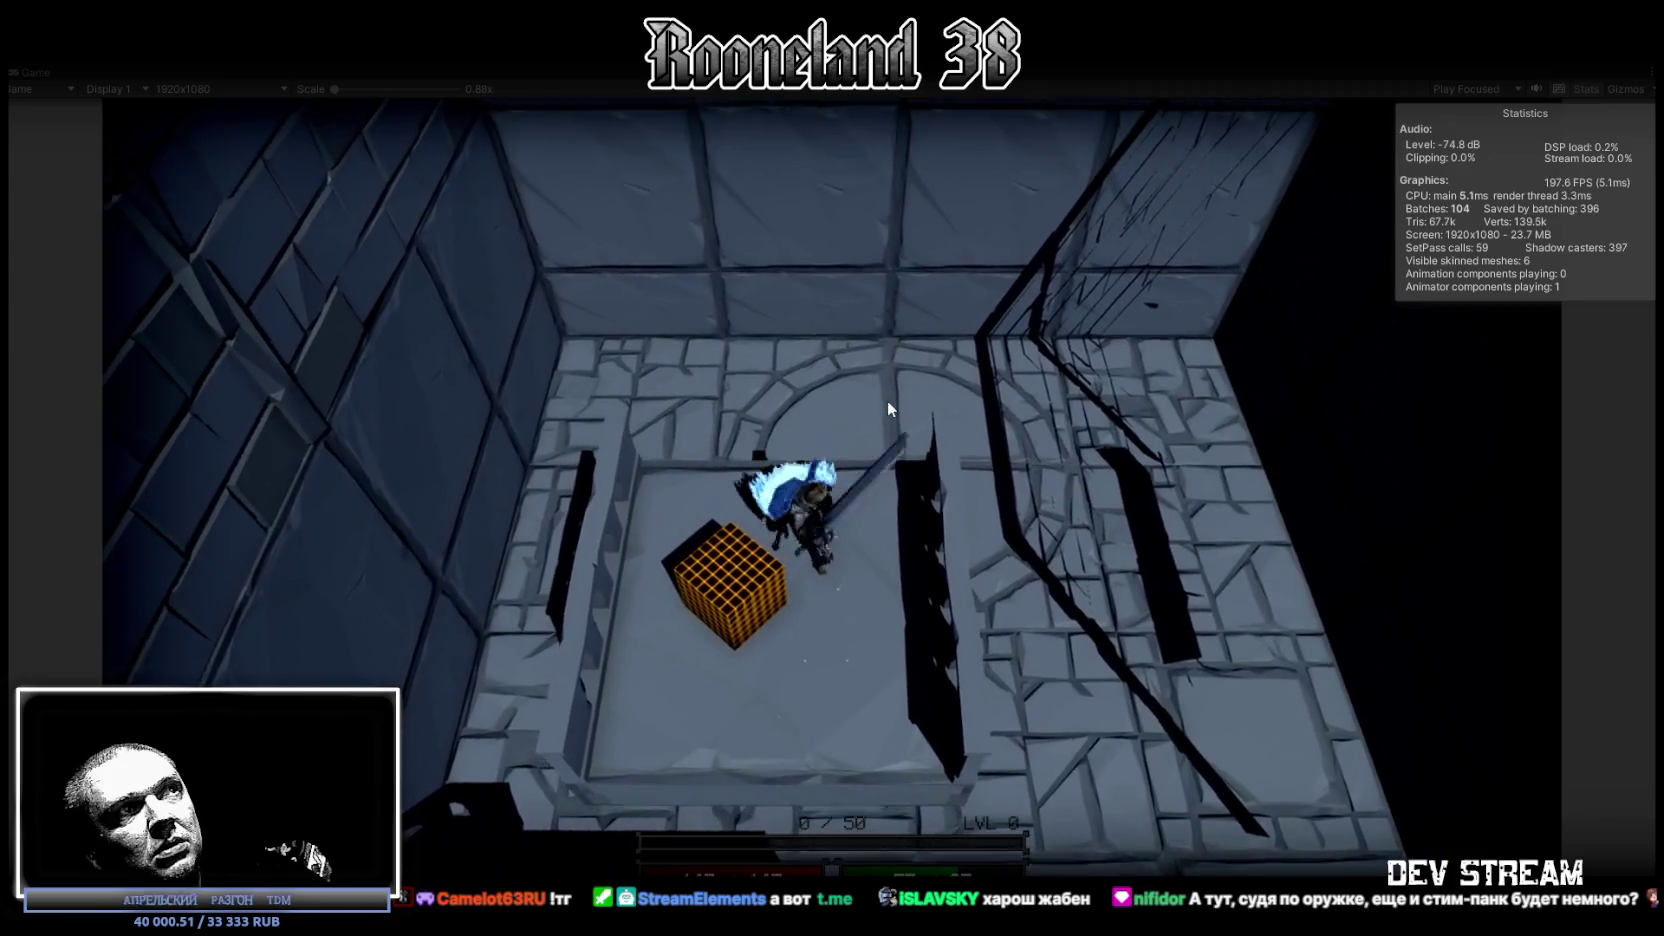
pyautogui.press('s')
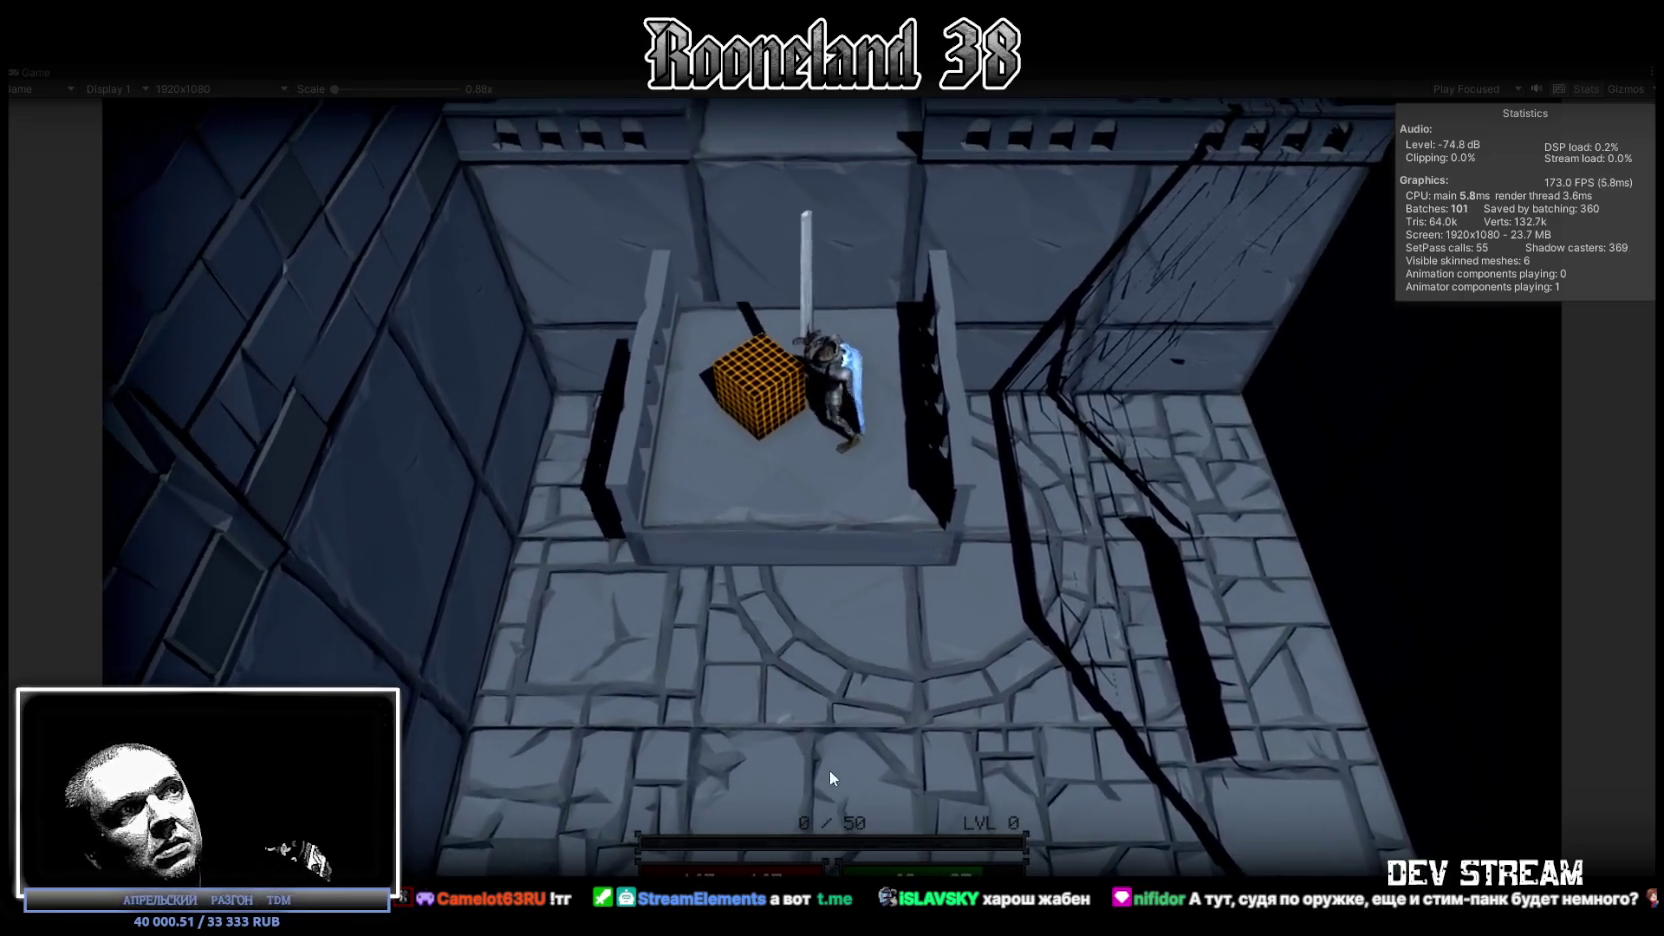
pyautogui.press('w')
pyautogui.press('w')
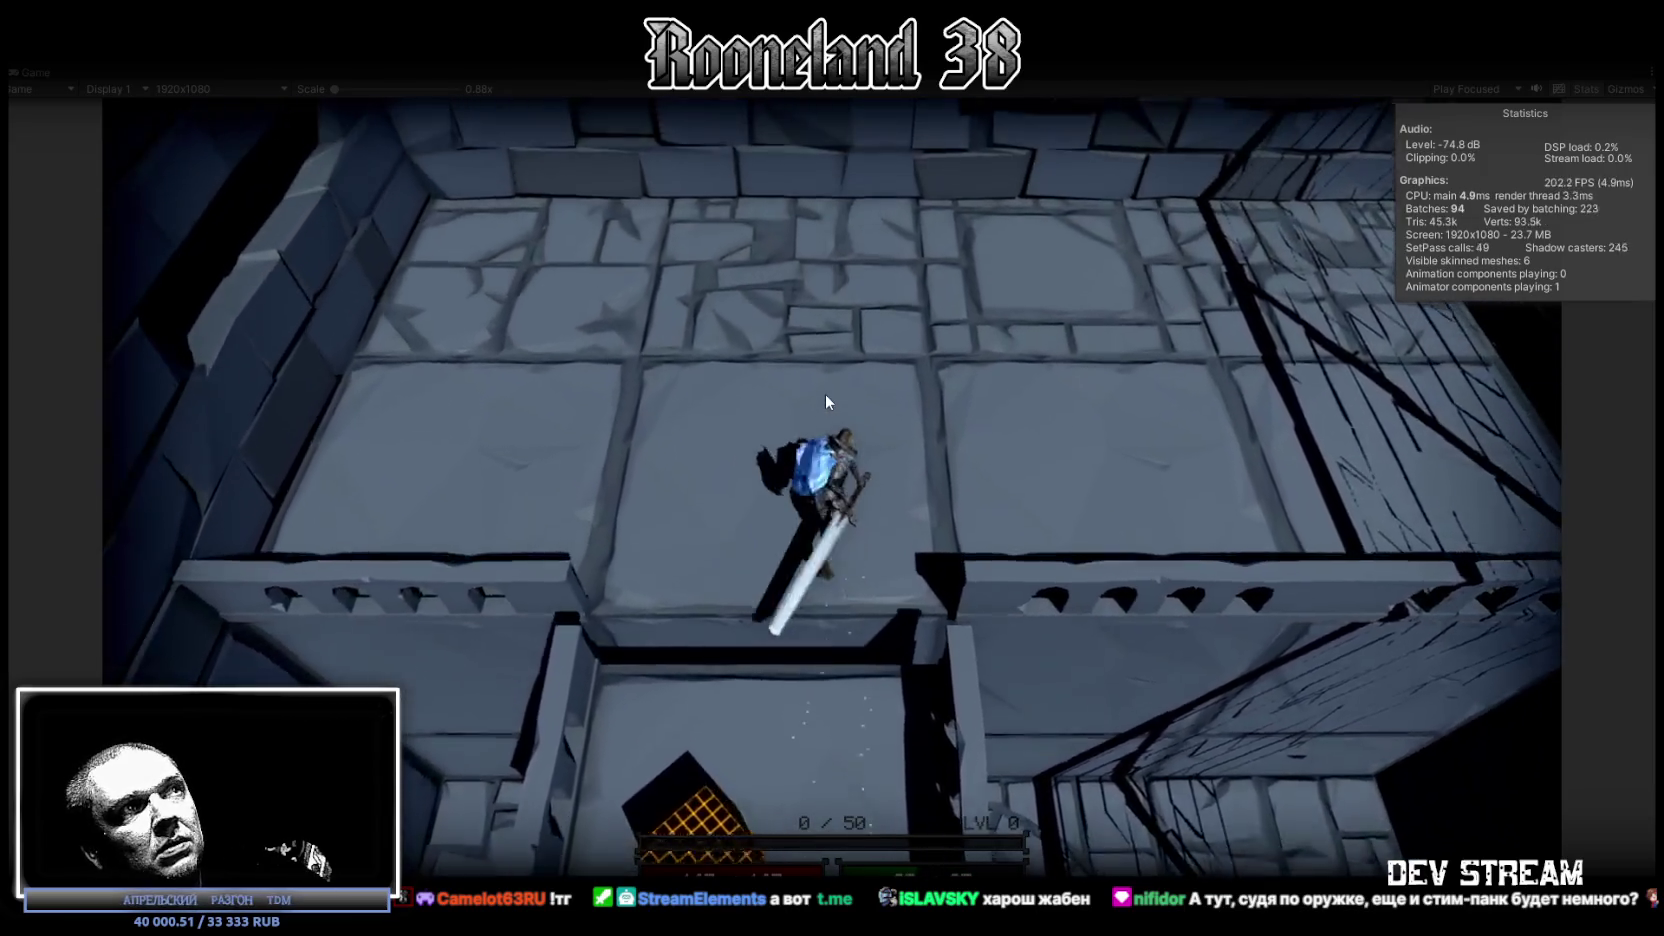
pyautogui.press('w')
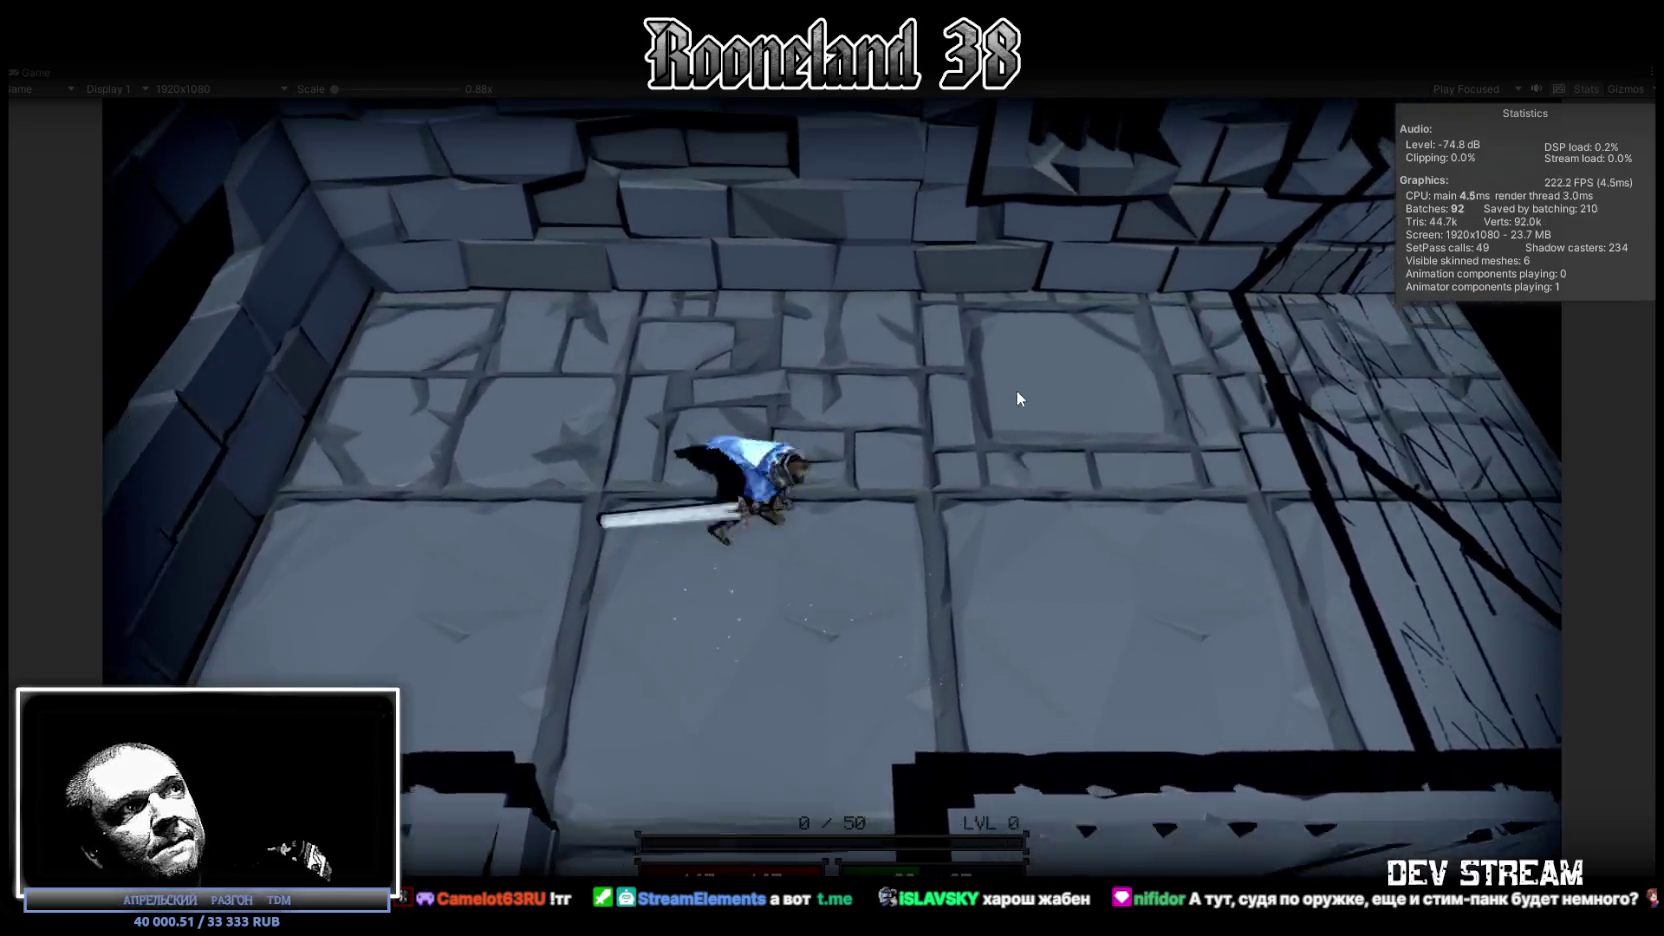
pyautogui.press('s')
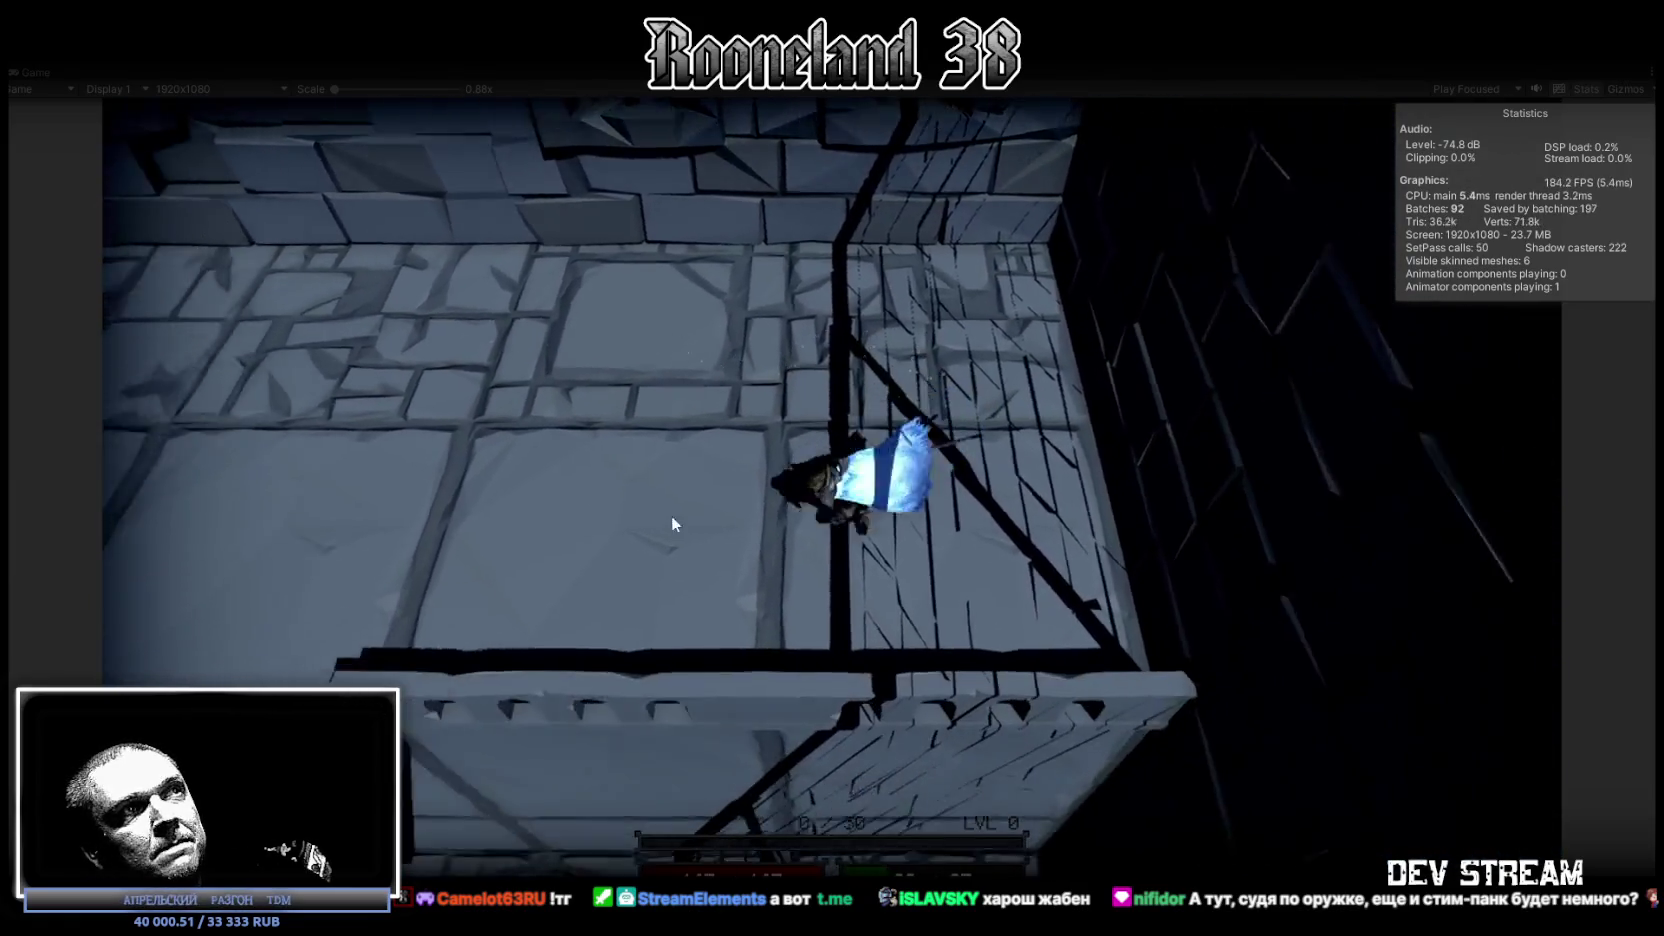
pyautogui.press('s')
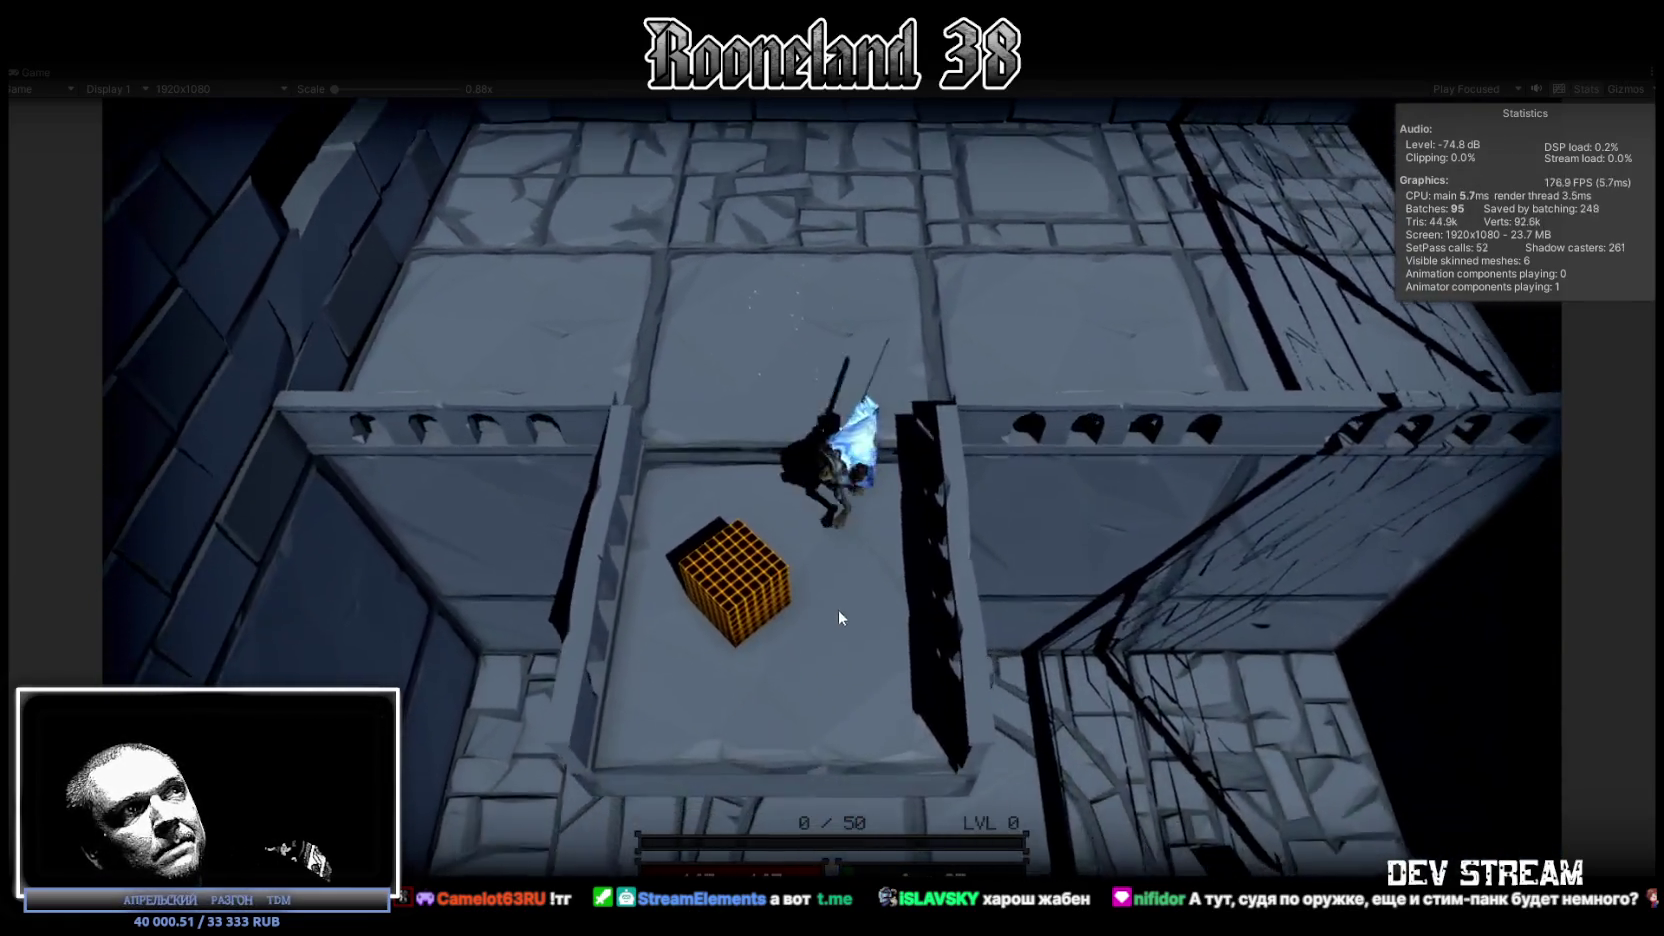
pyautogui.press('w')
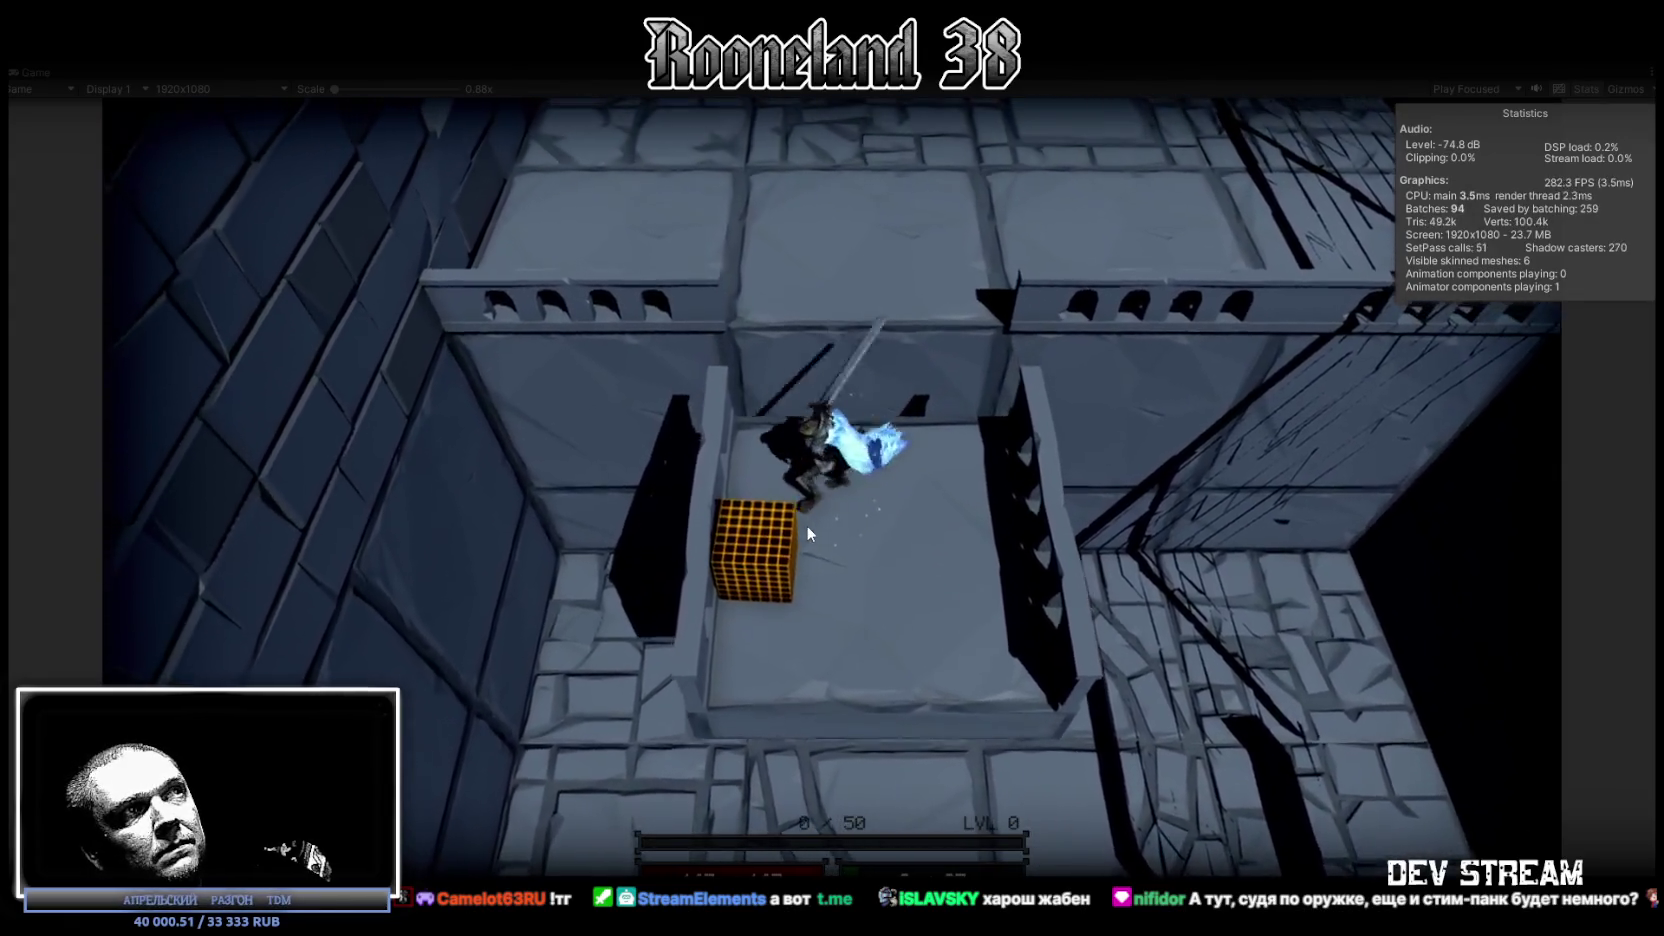
pyautogui.press('w')
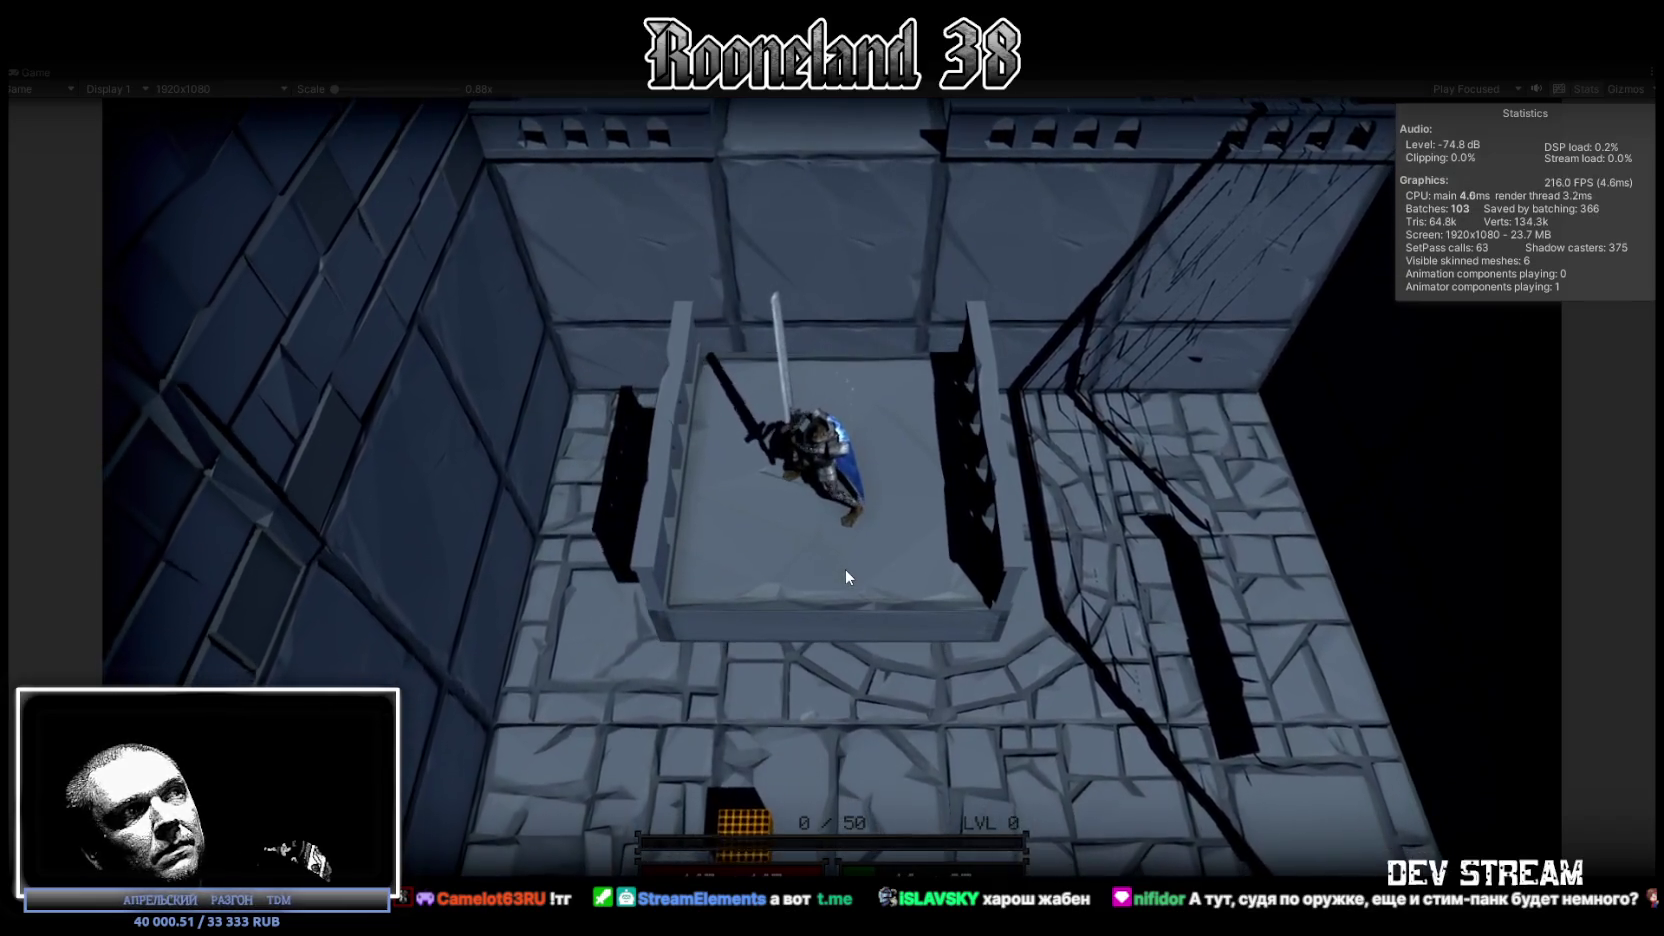
# Step: Walk the character down the room and left toward the green lantern
pyautogui.press('s')
pyautogui.press('s')
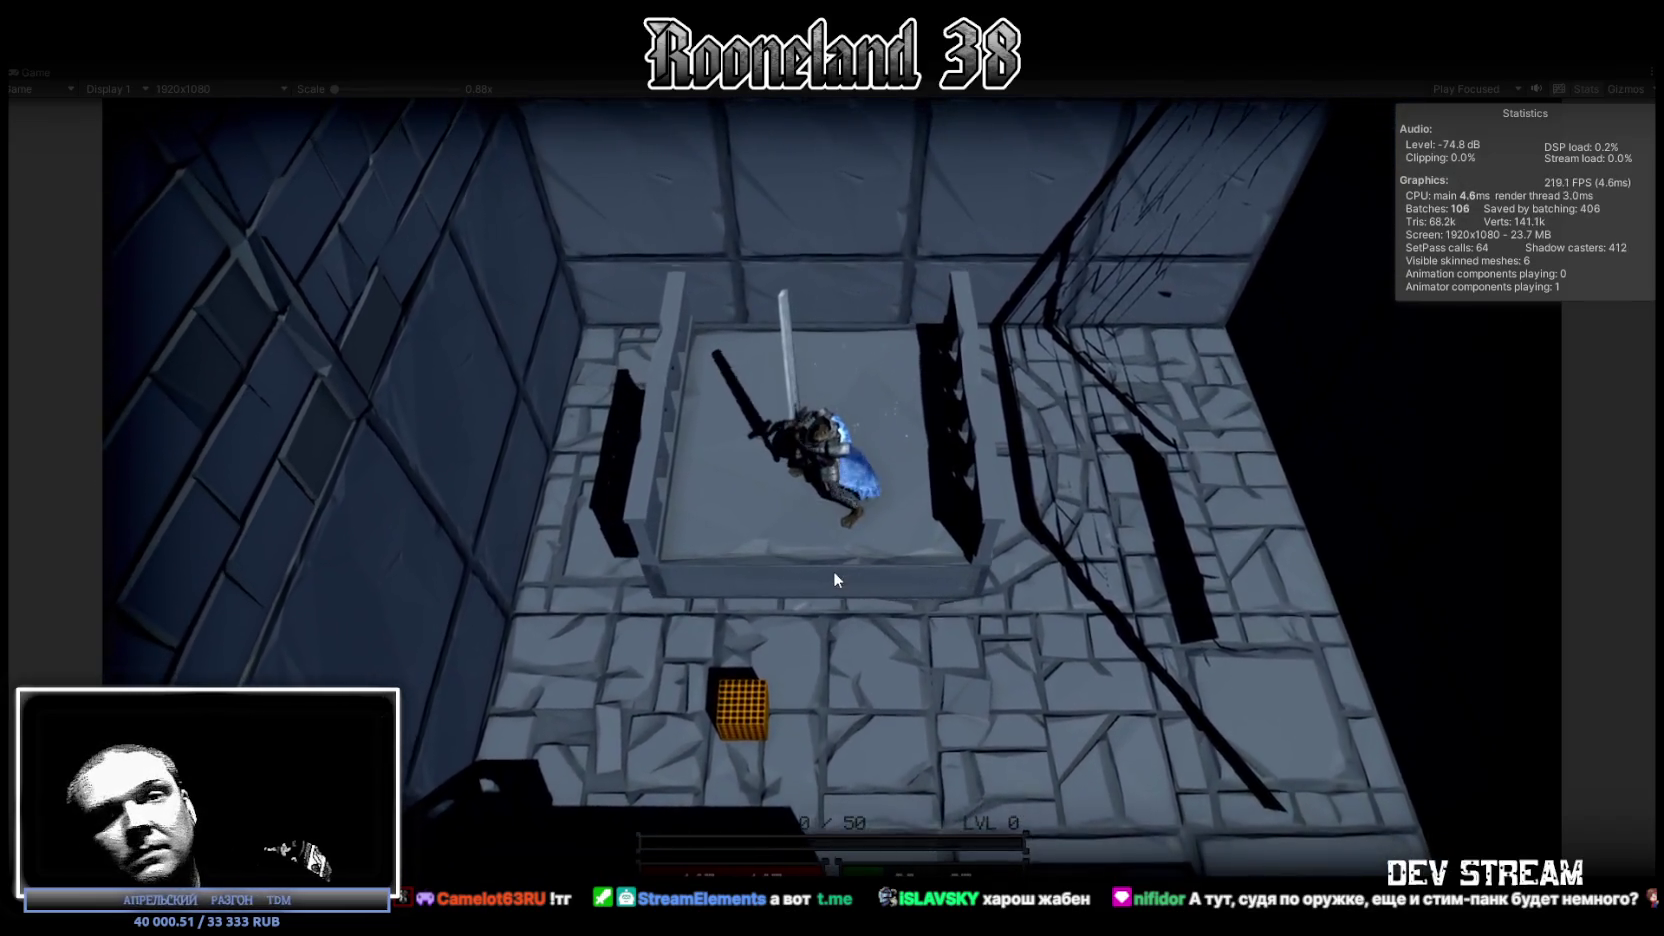
pyautogui.press('s')
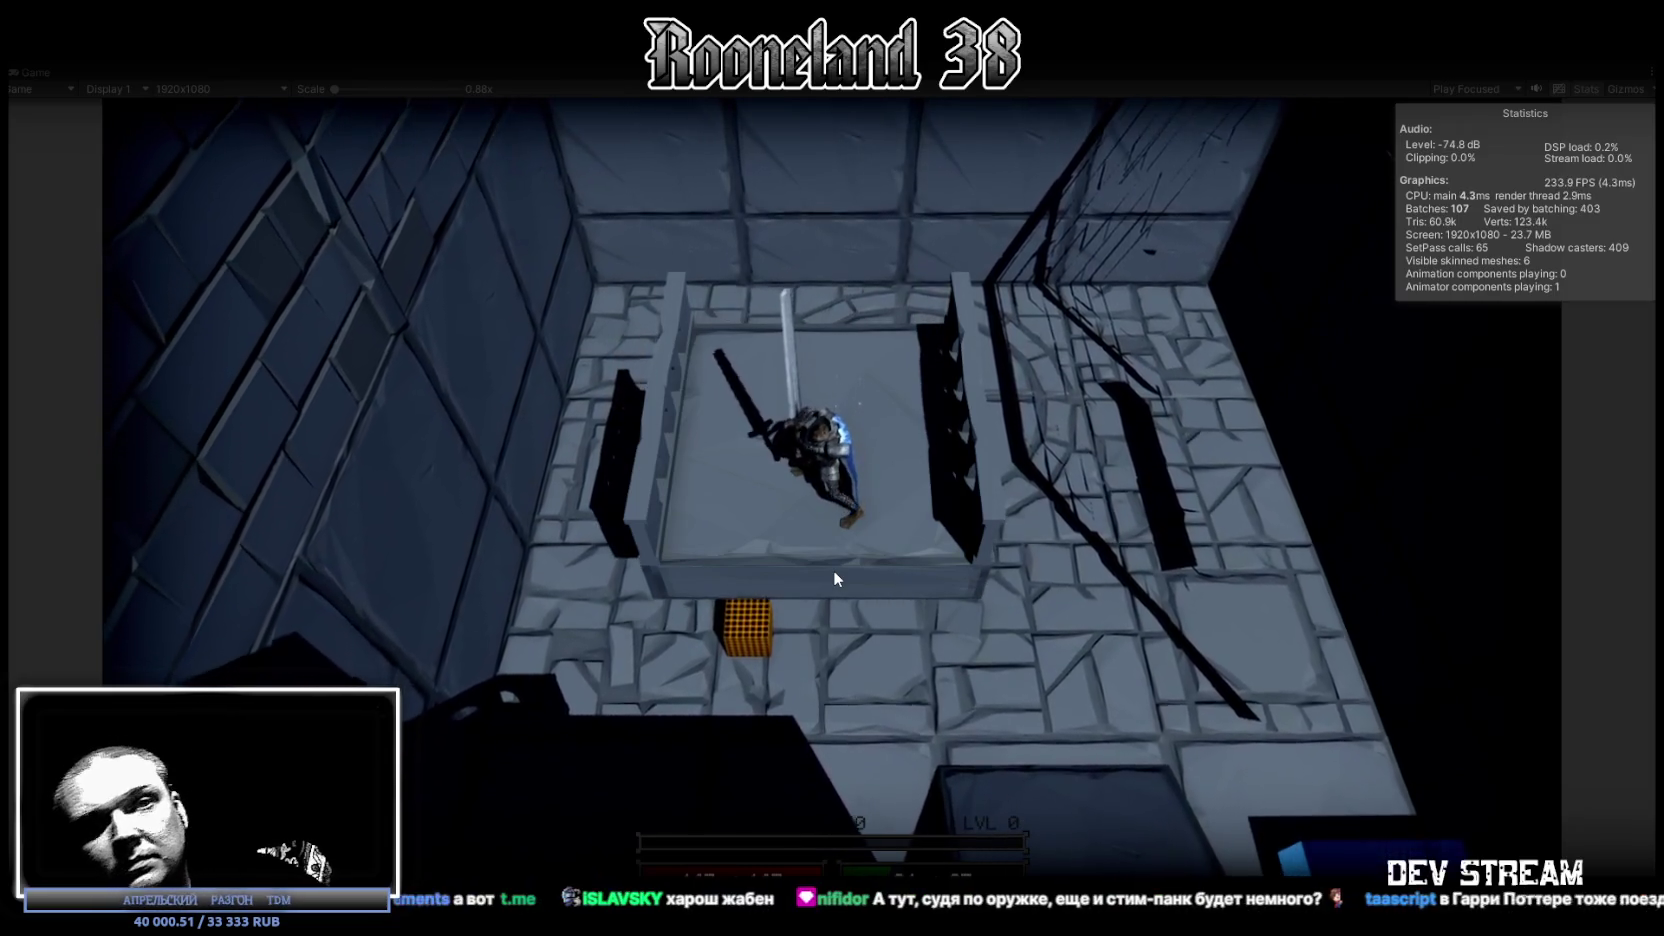
pyautogui.press('s')
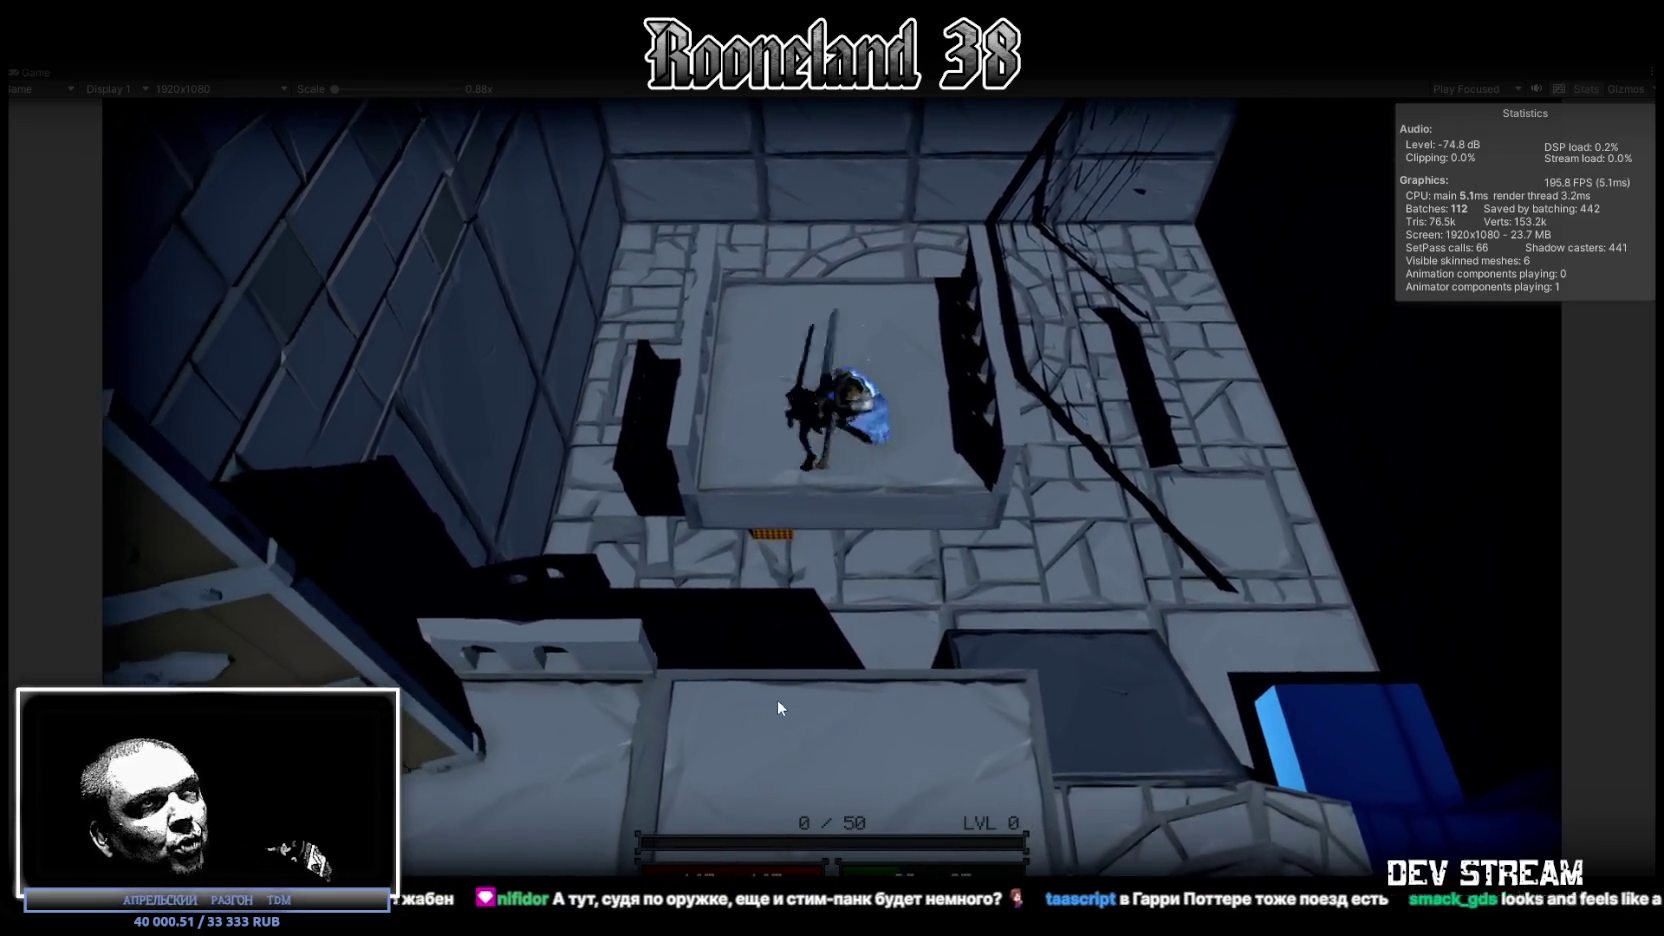
pyautogui.press('a')
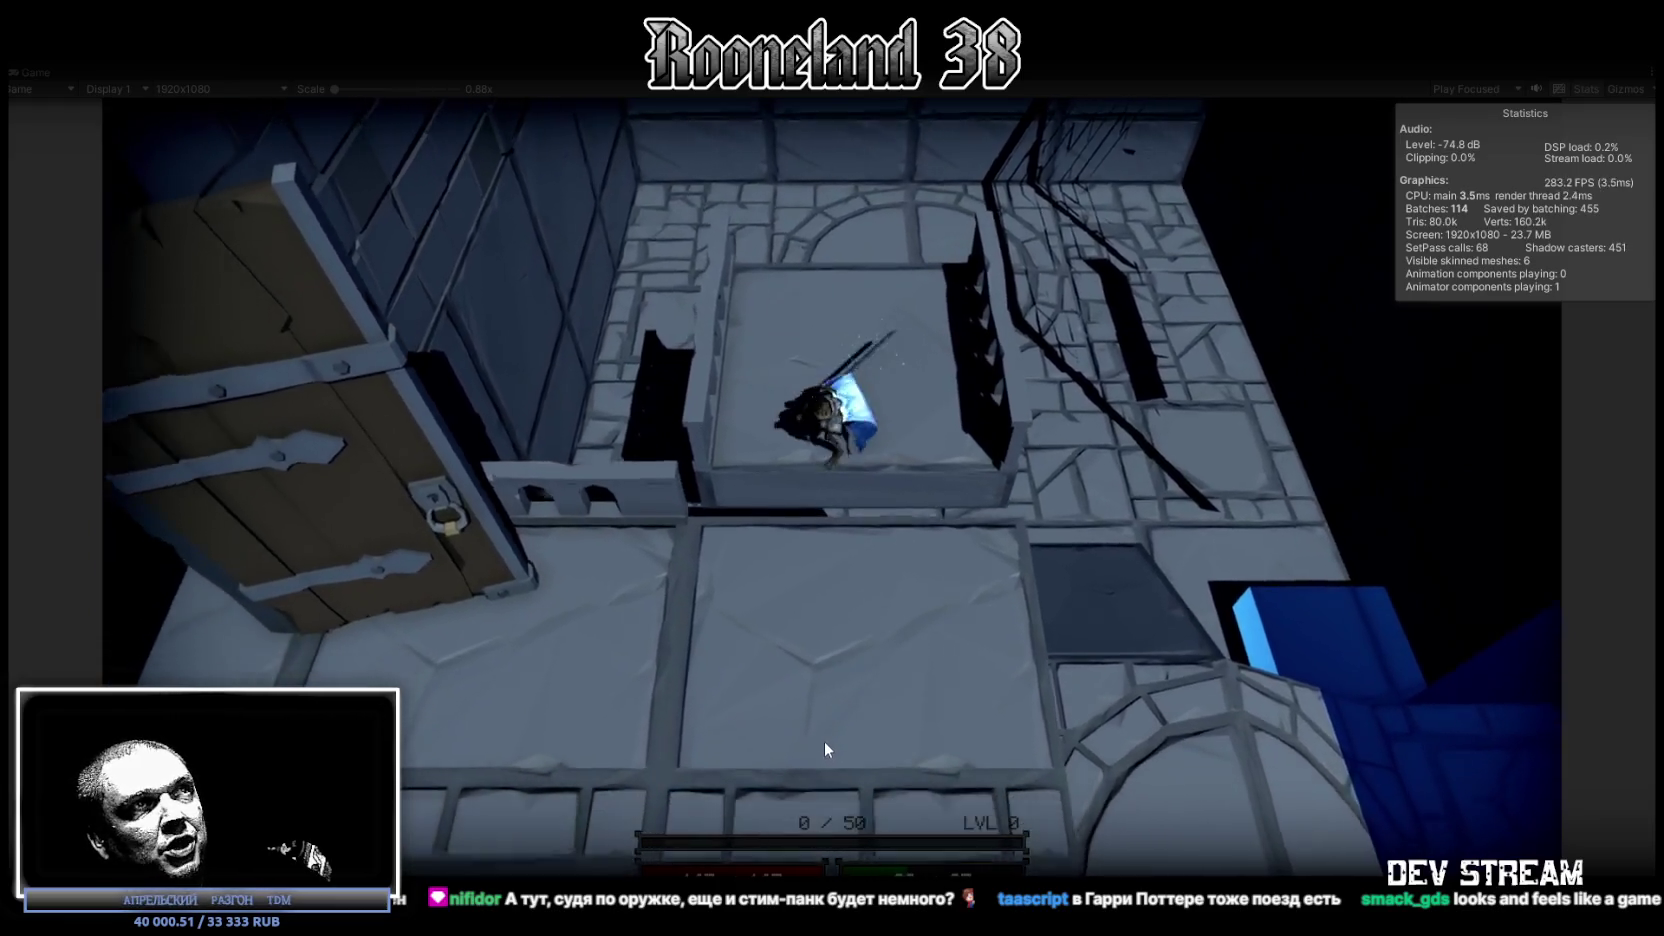
pyautogui.press('a')
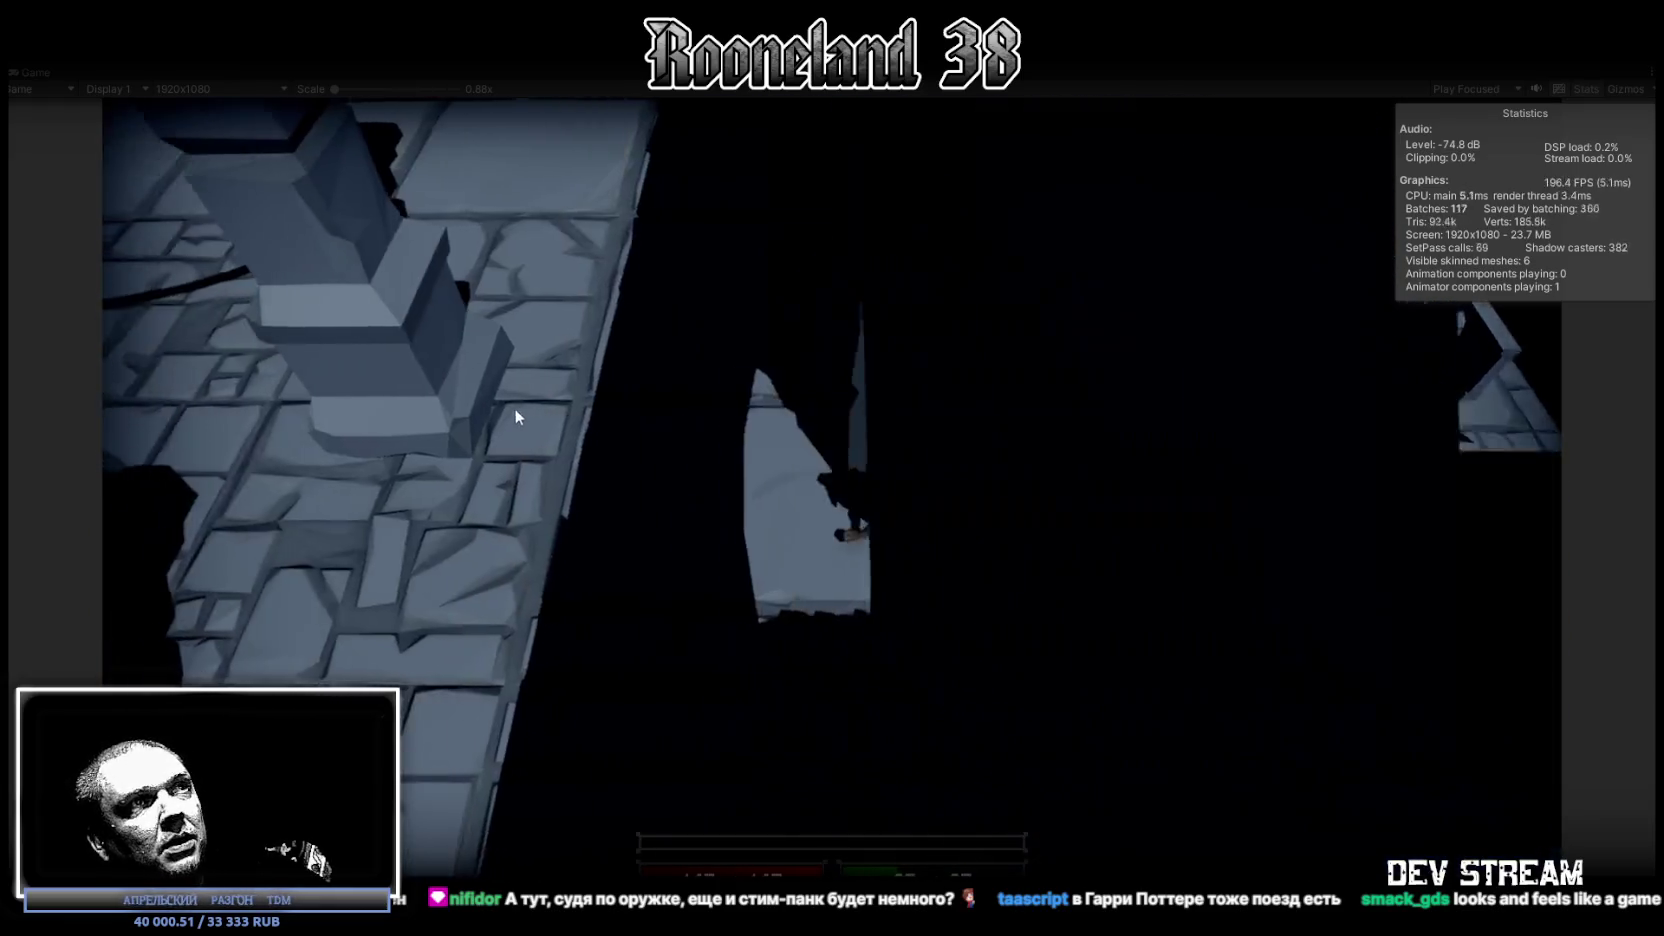
pyautogui.press('a')
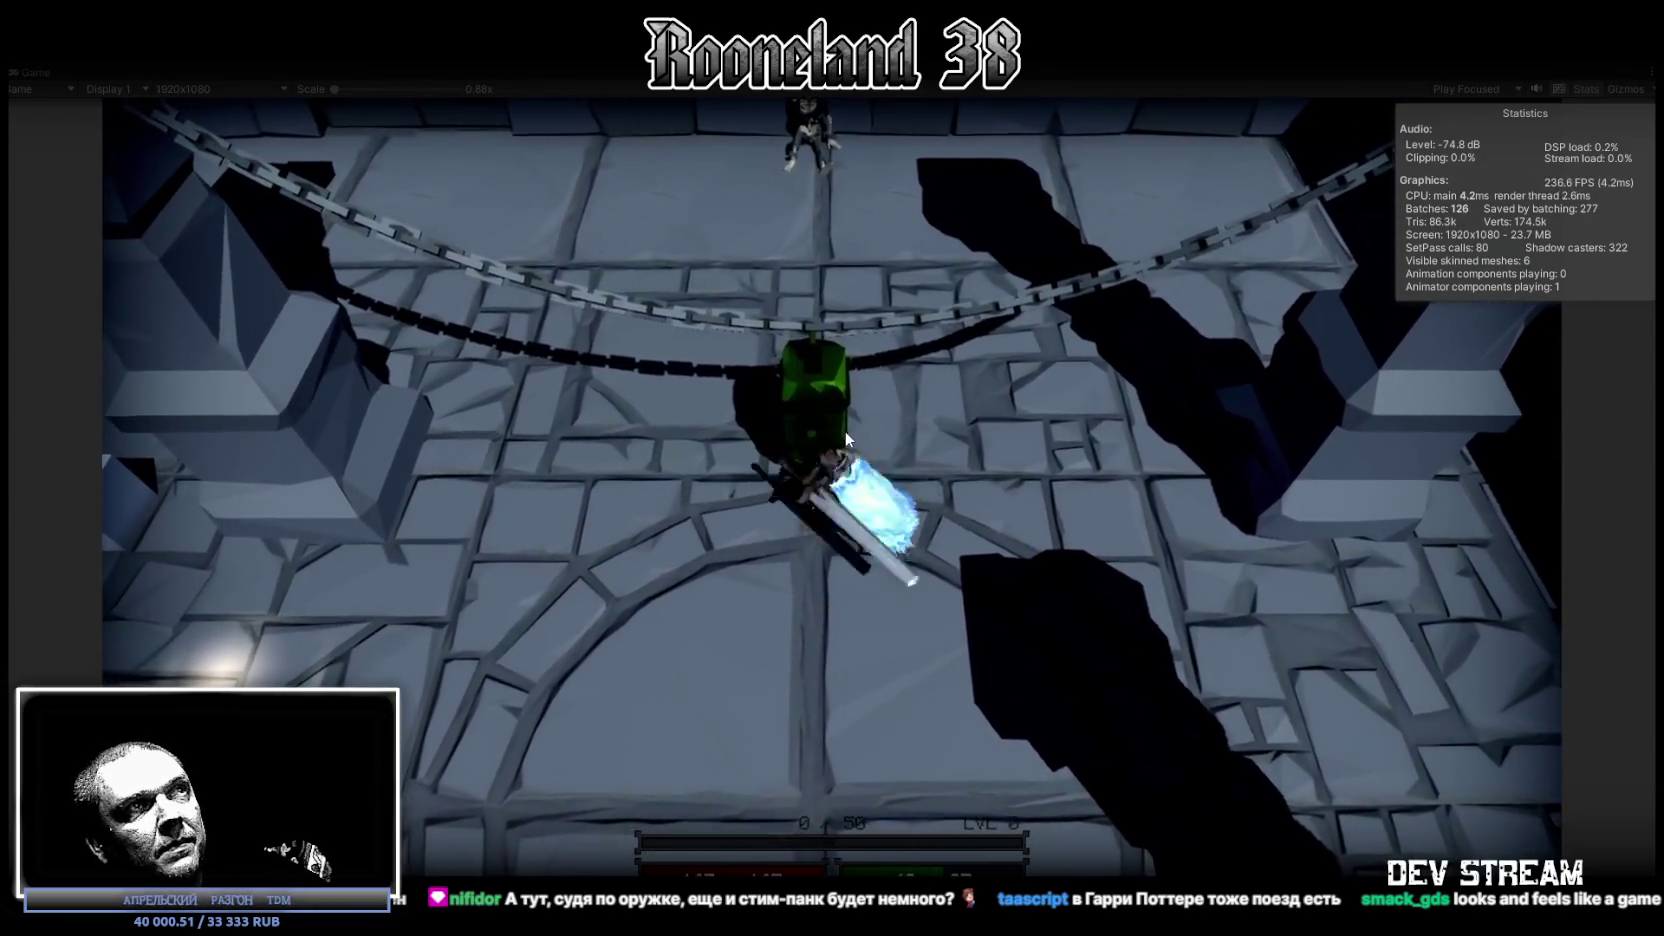
# Step: Stop the play test, return to Blockbench, and deselect the Dual_7 hammer
pyautogui.hotkey('ctrl', 'p')
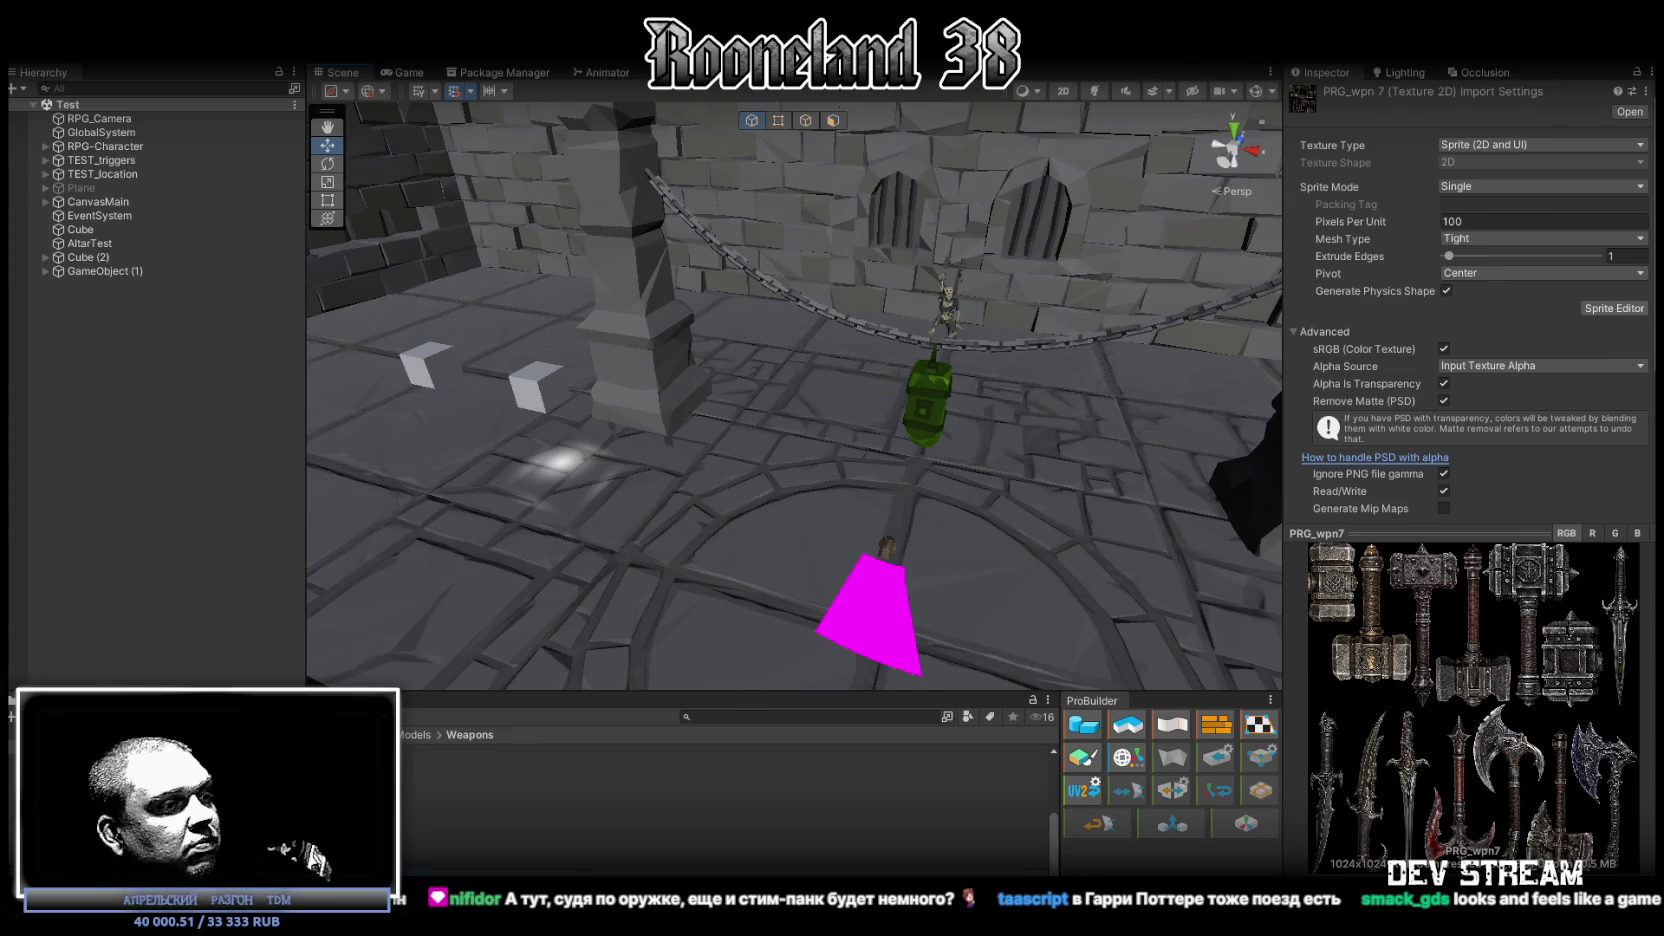
pyautogui.hotkey('alt', 'Tab')
pyautogui.click(1642, 720)
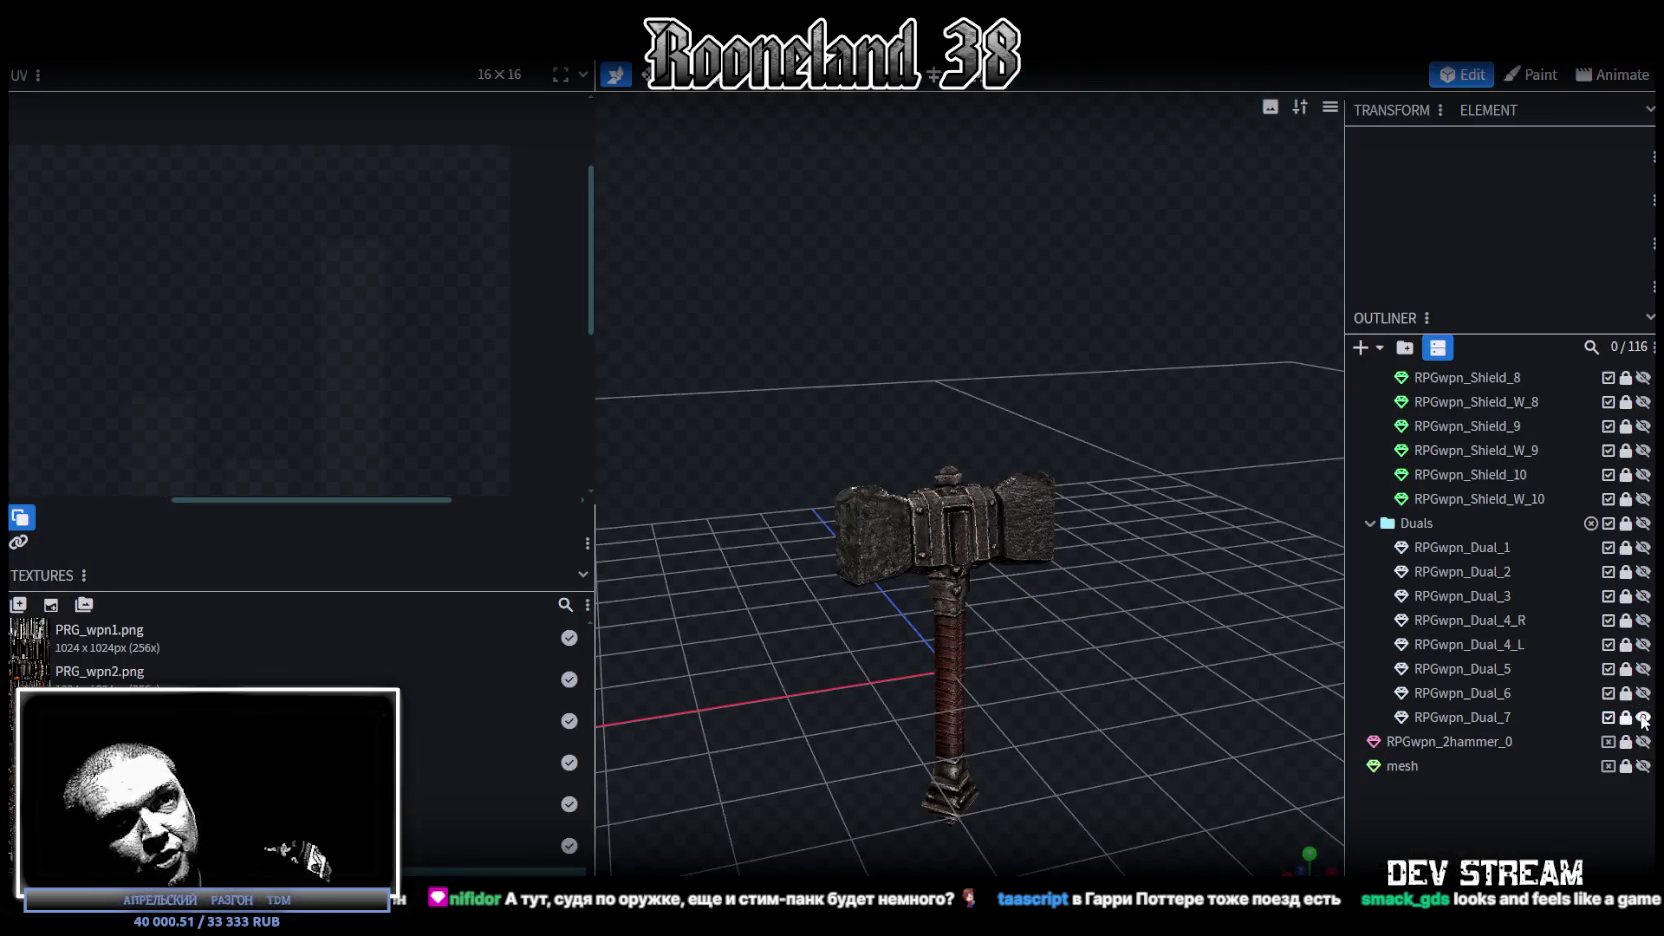
# Step: Show the Dual_1 saber, then the Dual_2 straight sword, and inspect its blade
pyautogui.click(1643, 548)
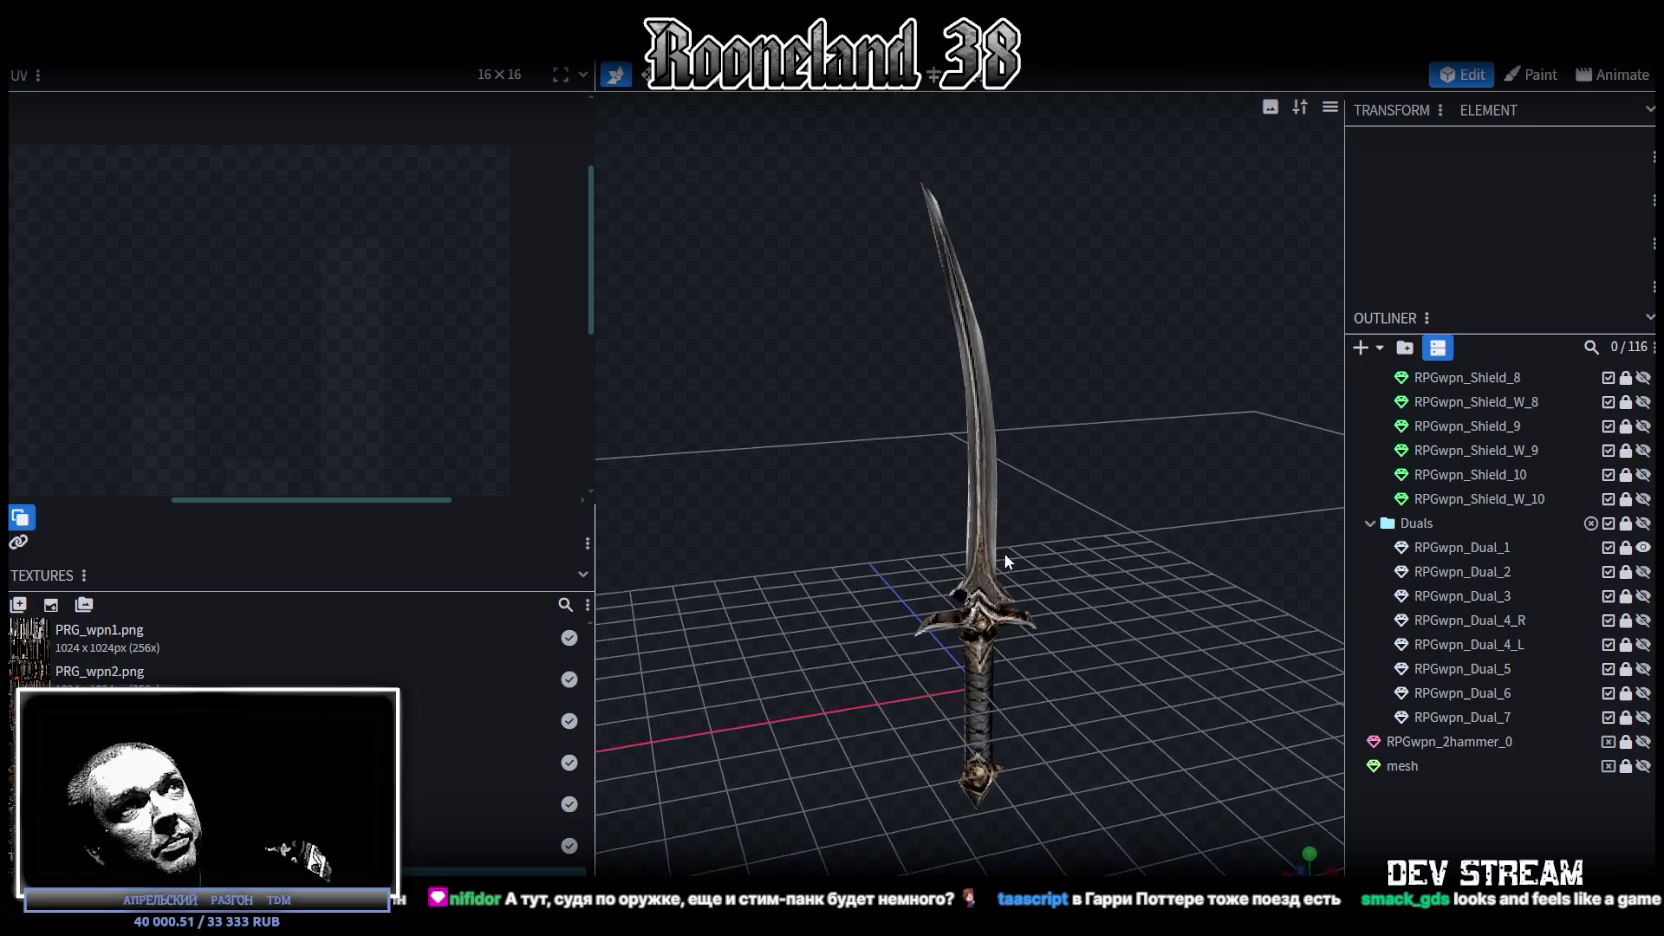
pyautogui.click(1643, 572)
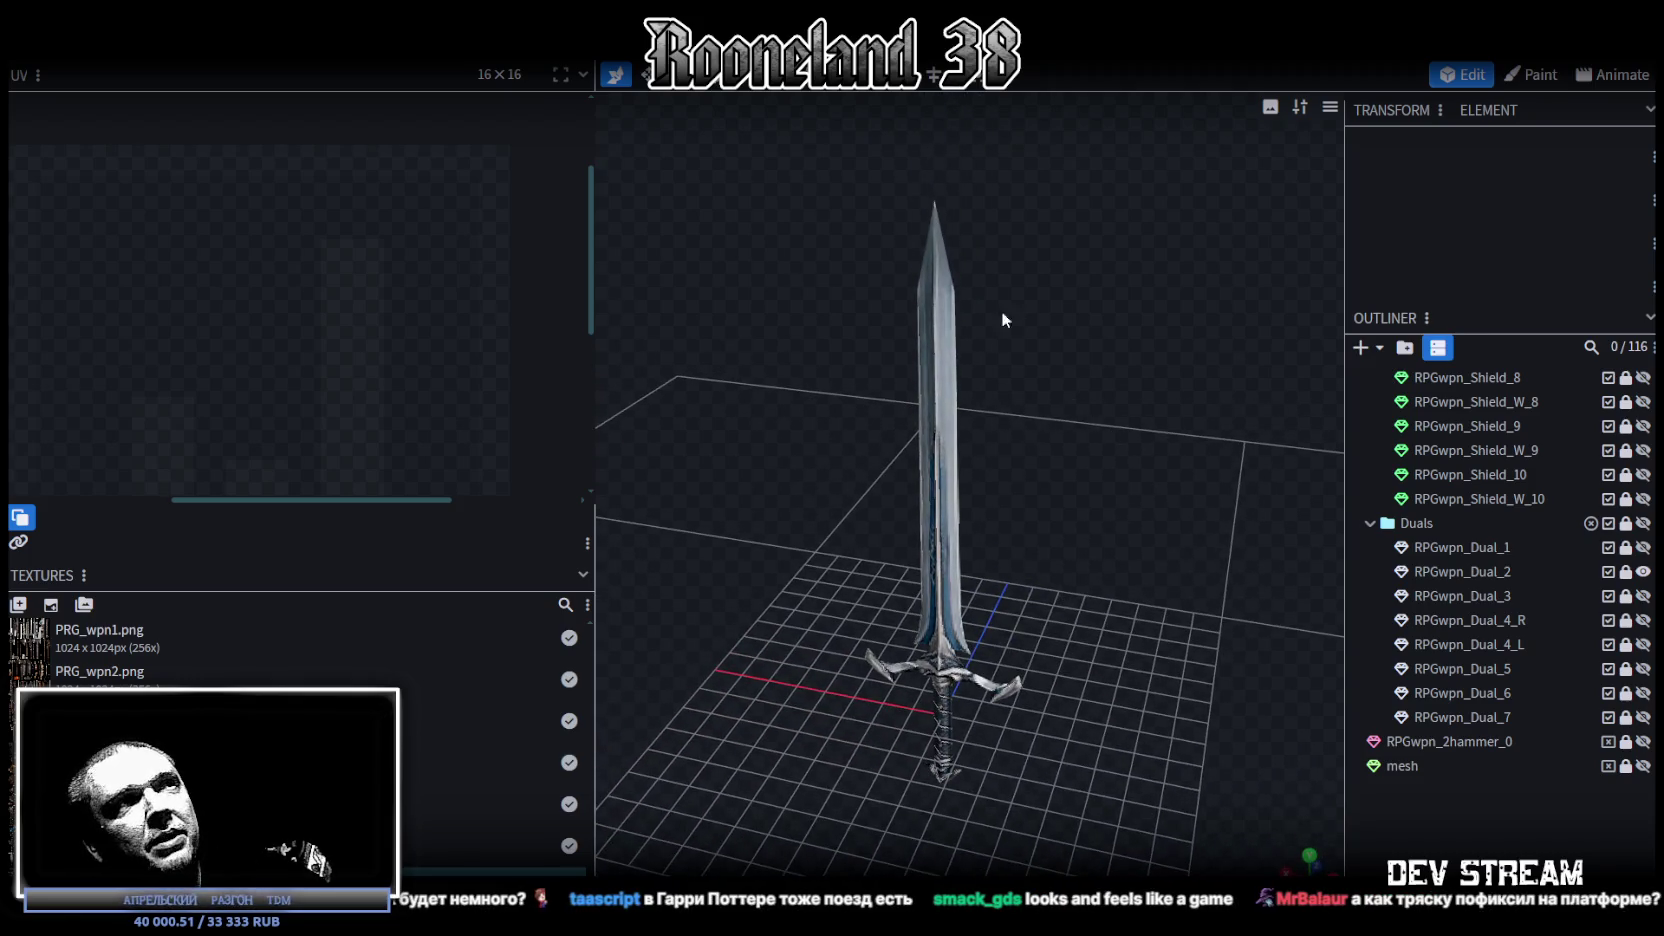
pyautogui.moveTo(1119, 624); pyautogui.dragTo(1130, 590)
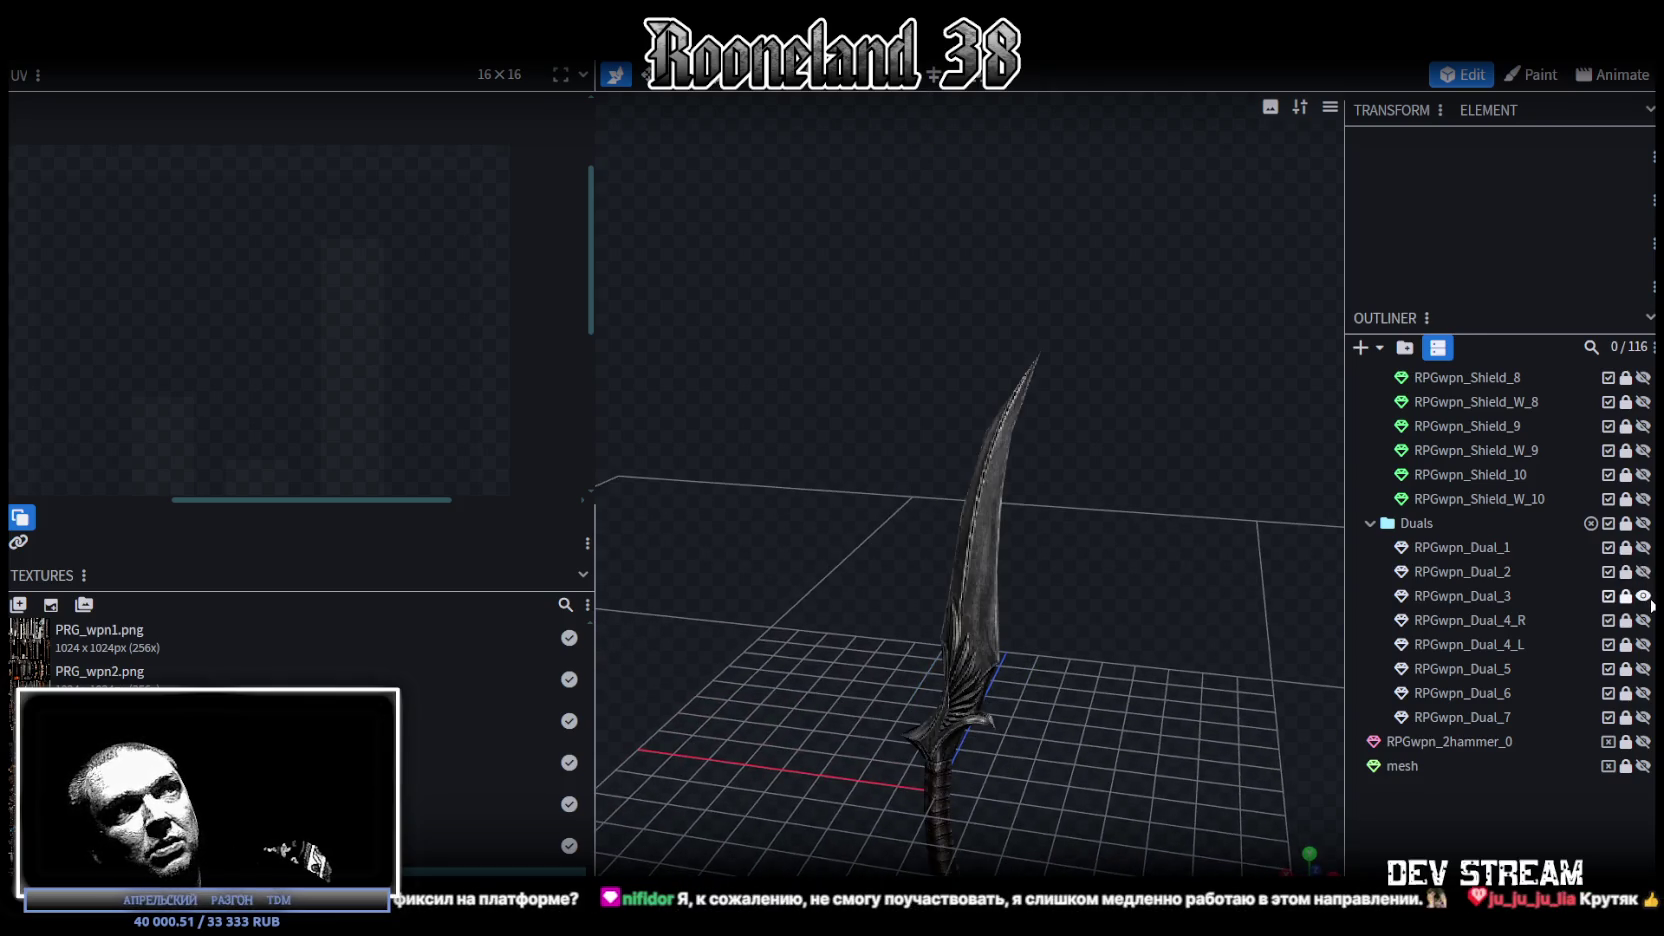
pyautogui.moveTo(1199, 614); pyautogui.dragTo(1136, 504)
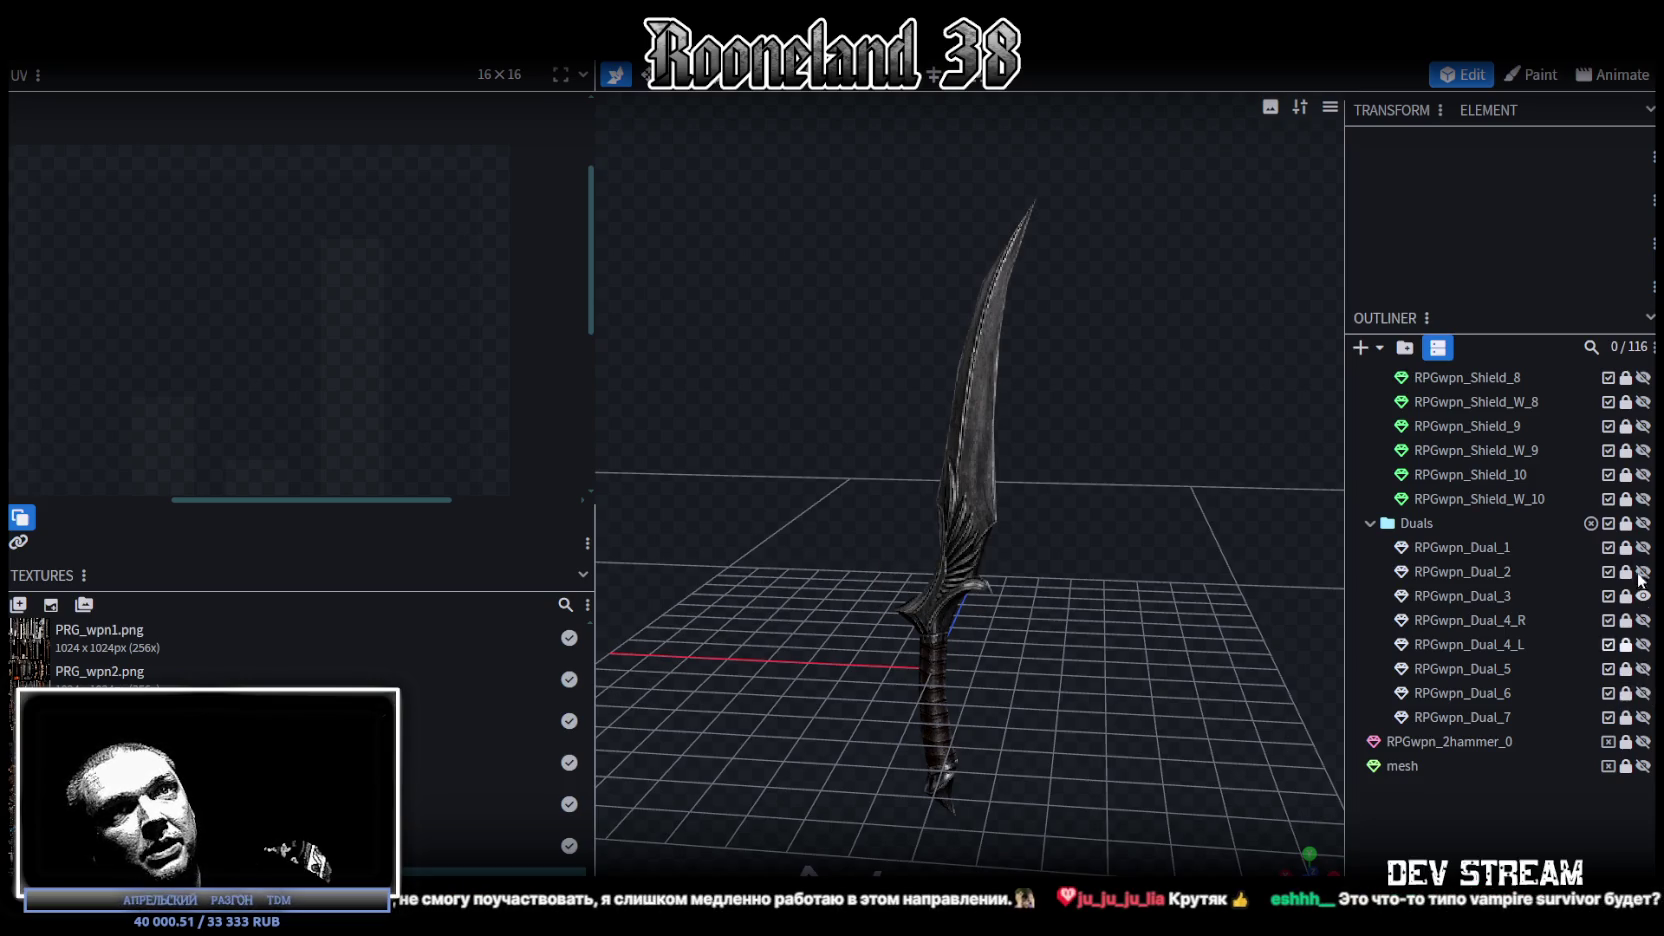
pyautogui.moveTo(1128, 540); pyautogui.dragTo(1078, 548)
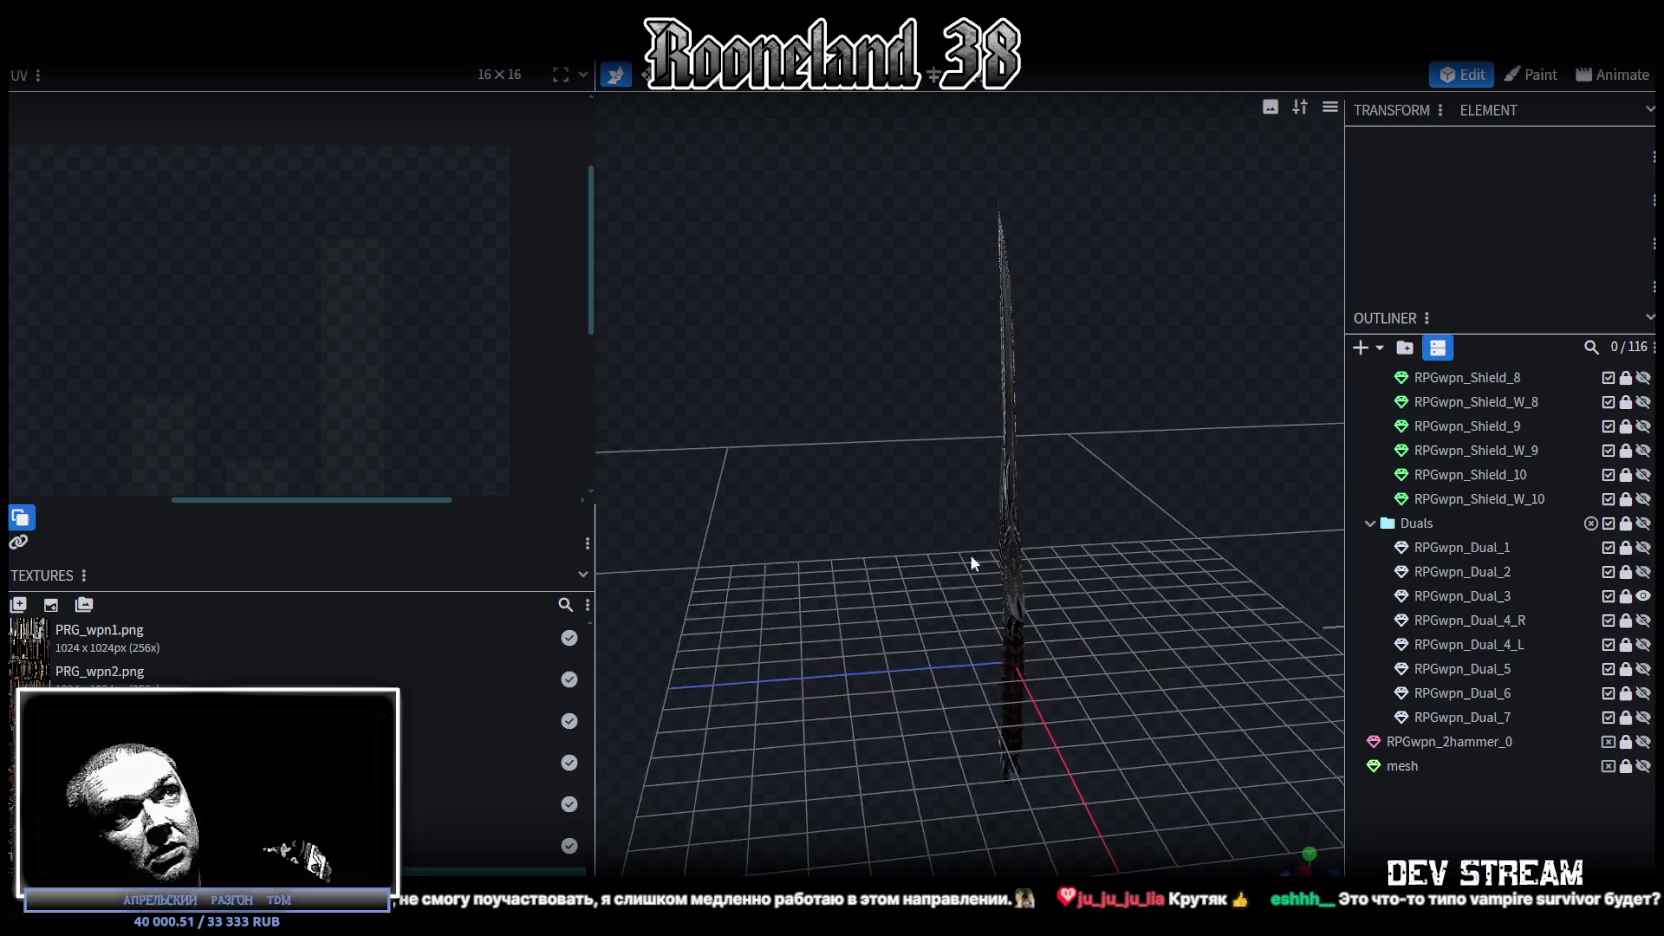
pyautogui.scroll(5, 1200, 440)
pyautogui.moveTo(1200, 440)
pyautogui.mouseDown()
pyautogui.moveTo(655, 495)
pyautogui.moveTo(1453, 620)
pyautogui.mouseUp()
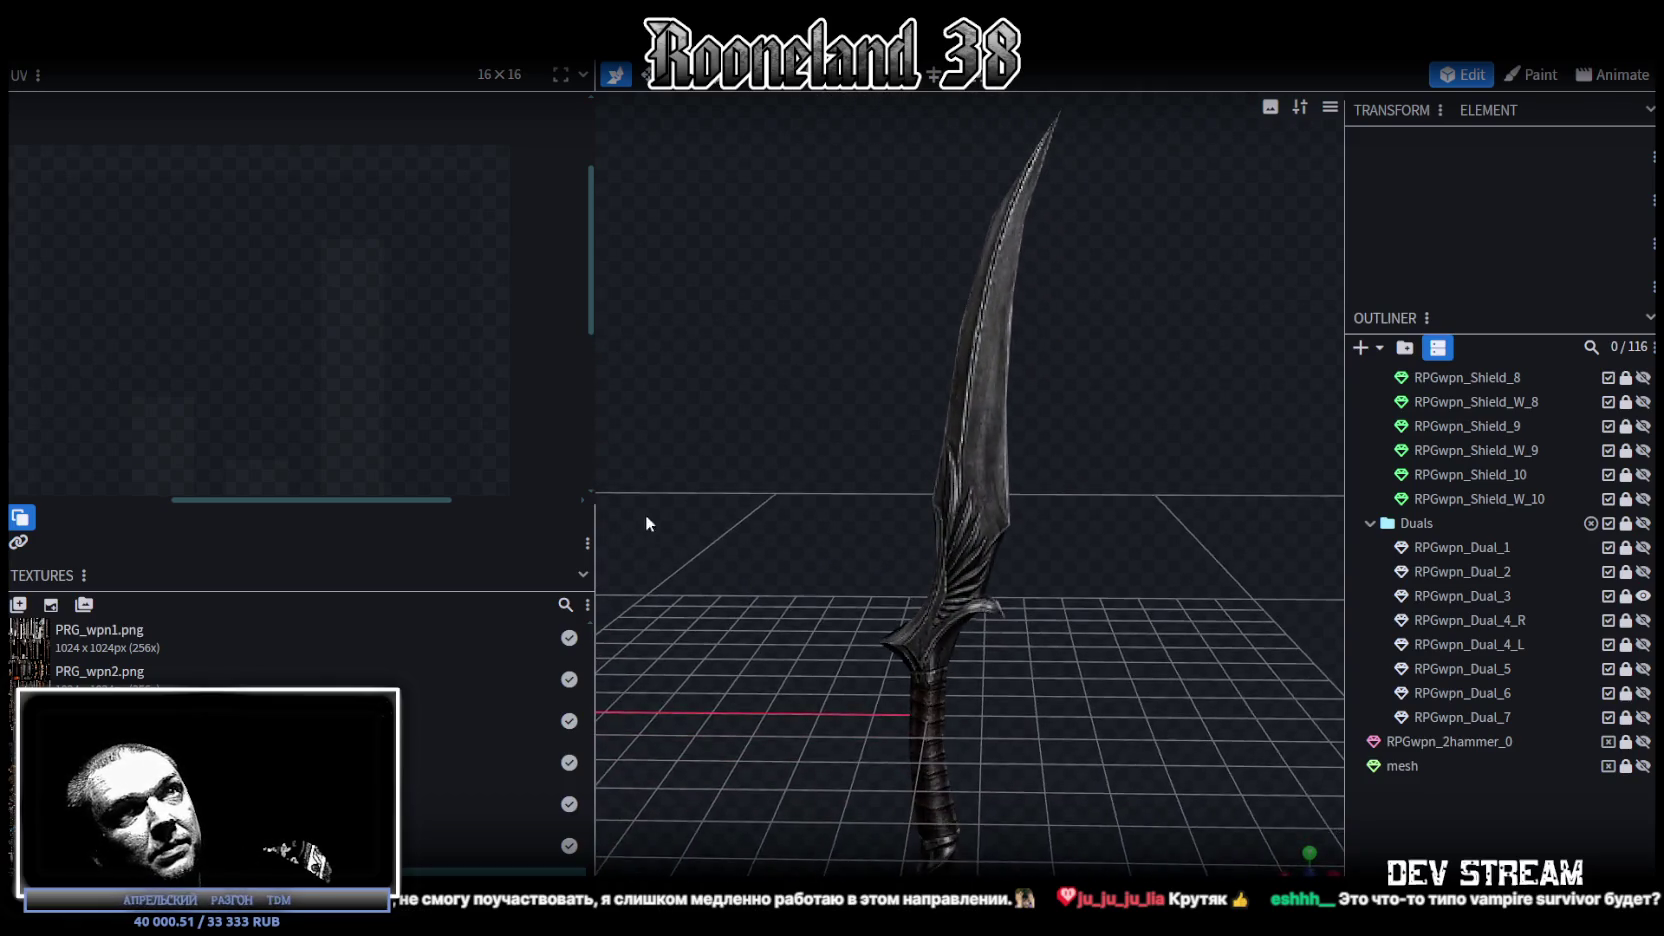
# Step: Show Dual_4_R and slide the Dual_4_L sword sideways along X
pyautogui.click(1643, 620)
pyautogui.scroll(-2, 1340, 578)
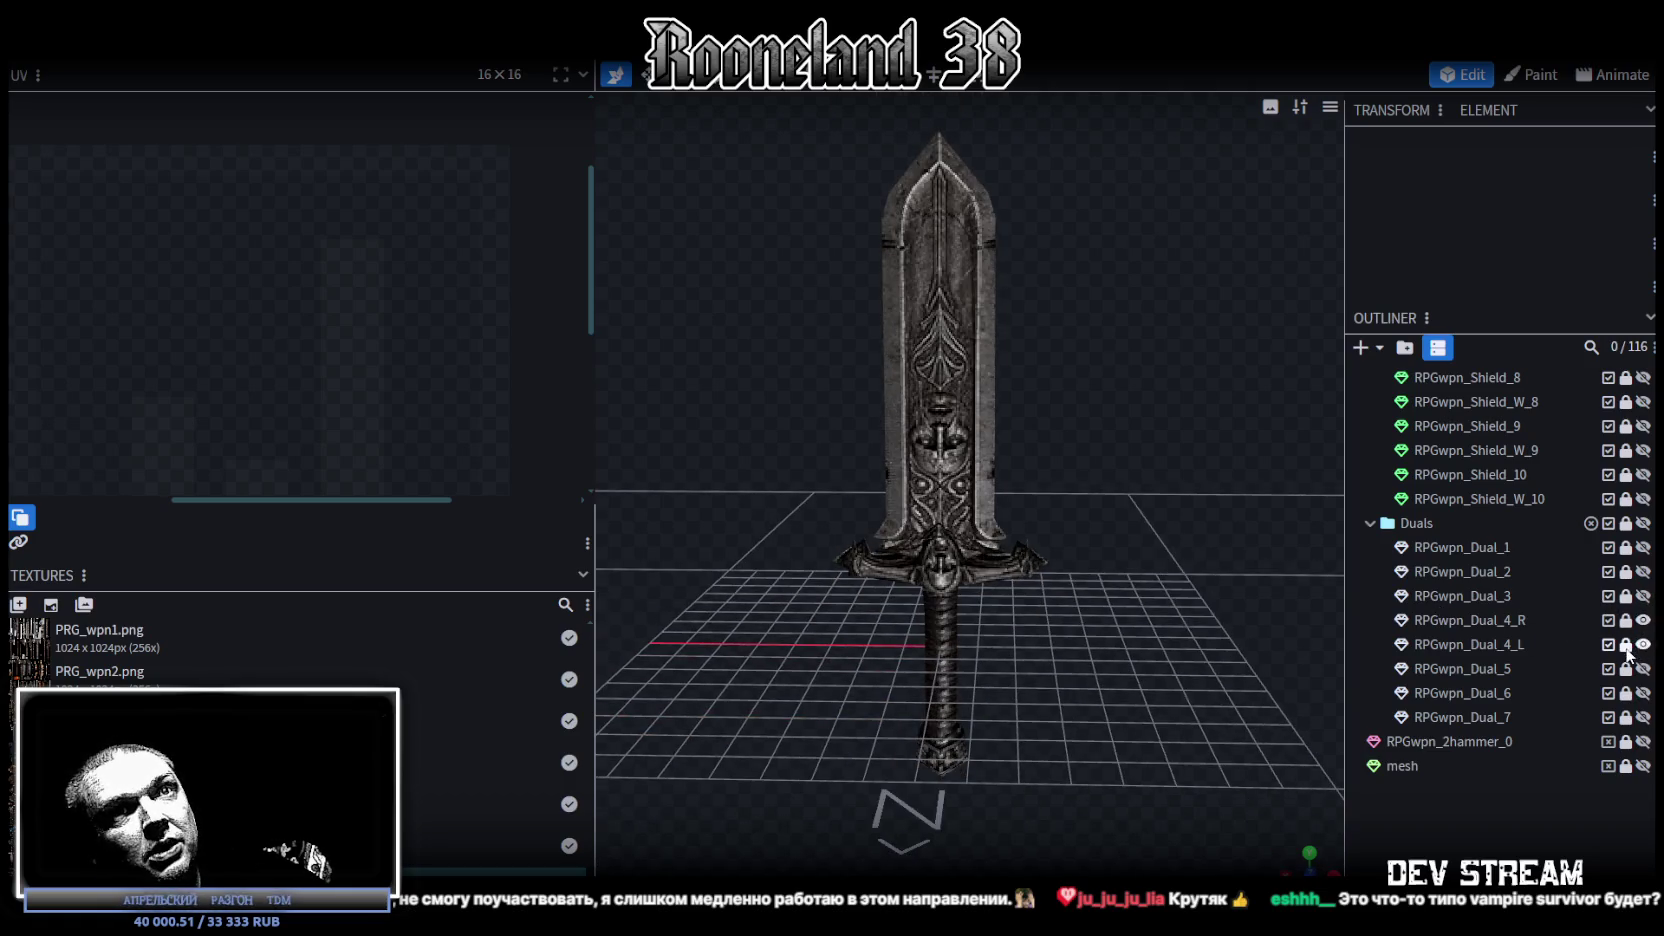
pyautogui.click(1476, 650)
pyautogui.scroll(2, 845, 510)
pyautogui.moveTo(845, 507); pyautogui.dragTo(576, 507)
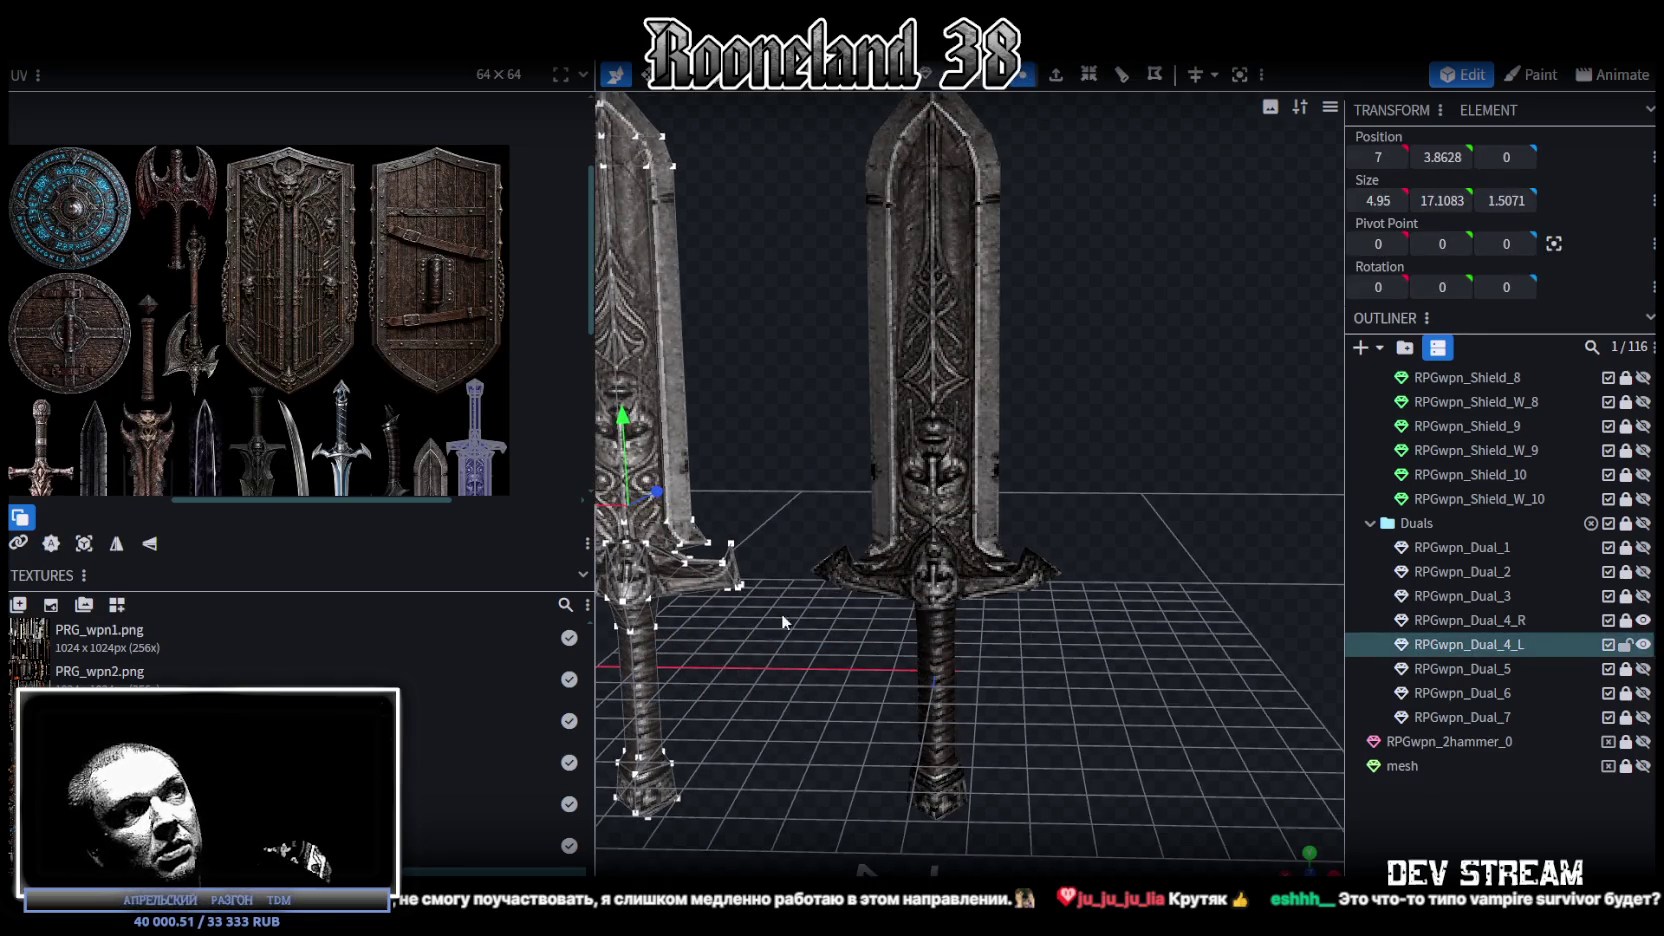
pyautogui.scroll(2, 939, 643)
pyautogui.scroll(2, 933, 643)
# Step: Compare both swords, undo the Dual_4_L move, and hide Dual_4_R
pyautogui.click(1342, 767)
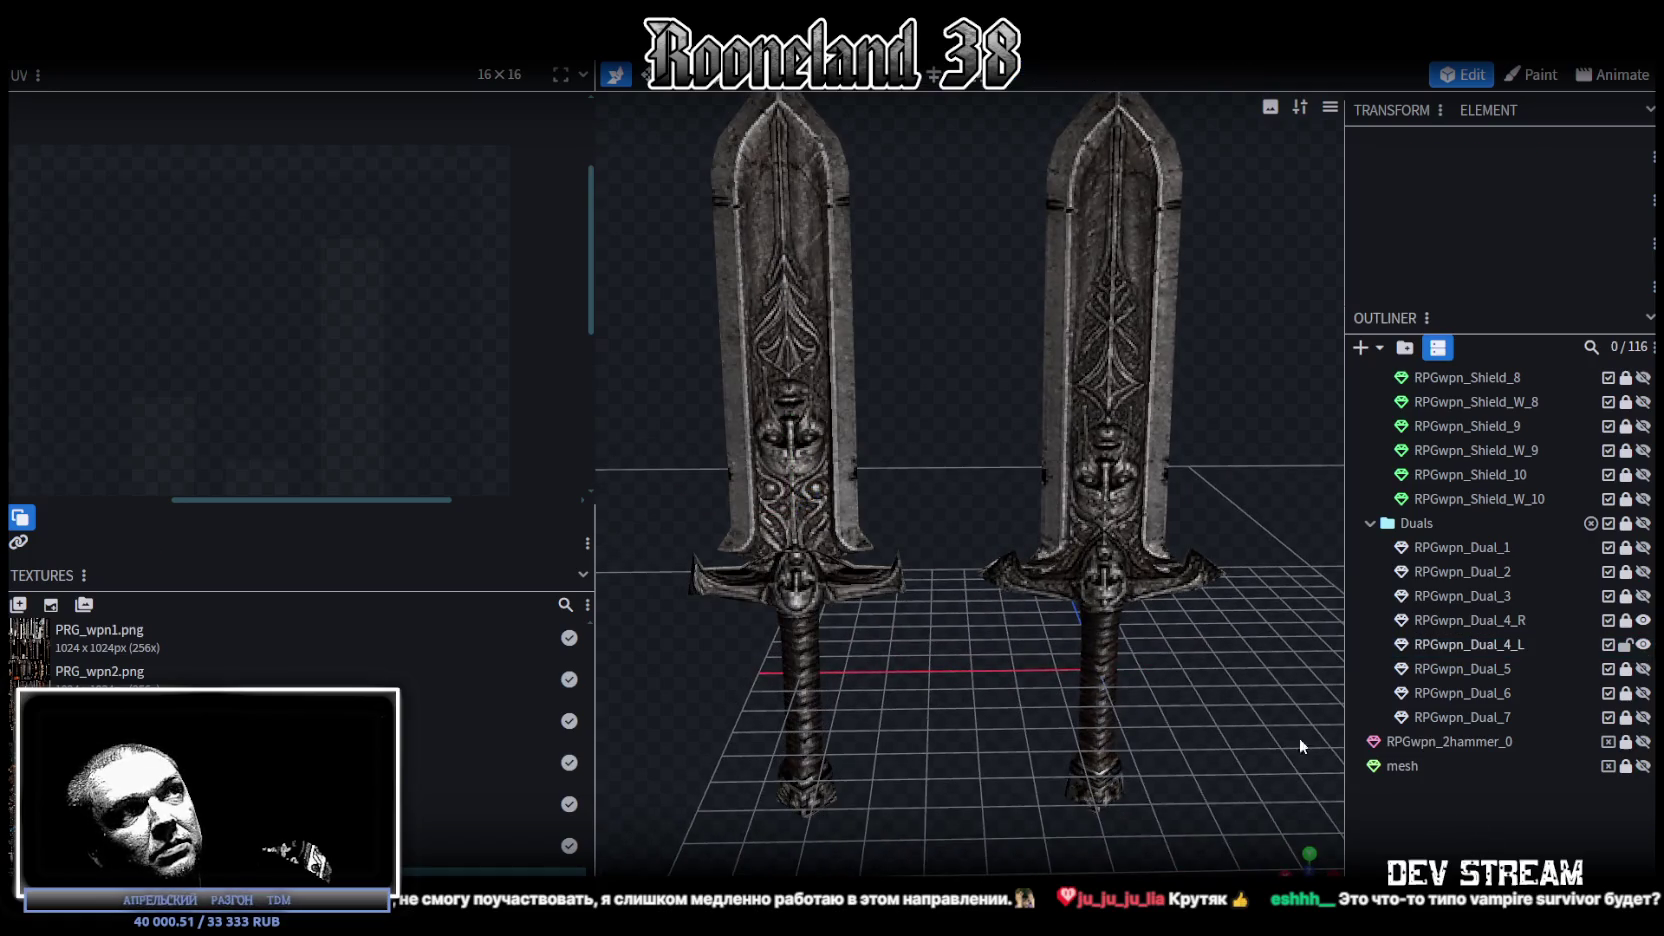
pyautogui.moveTo(978, 672); pyautogui.dragTo(1177, 664)
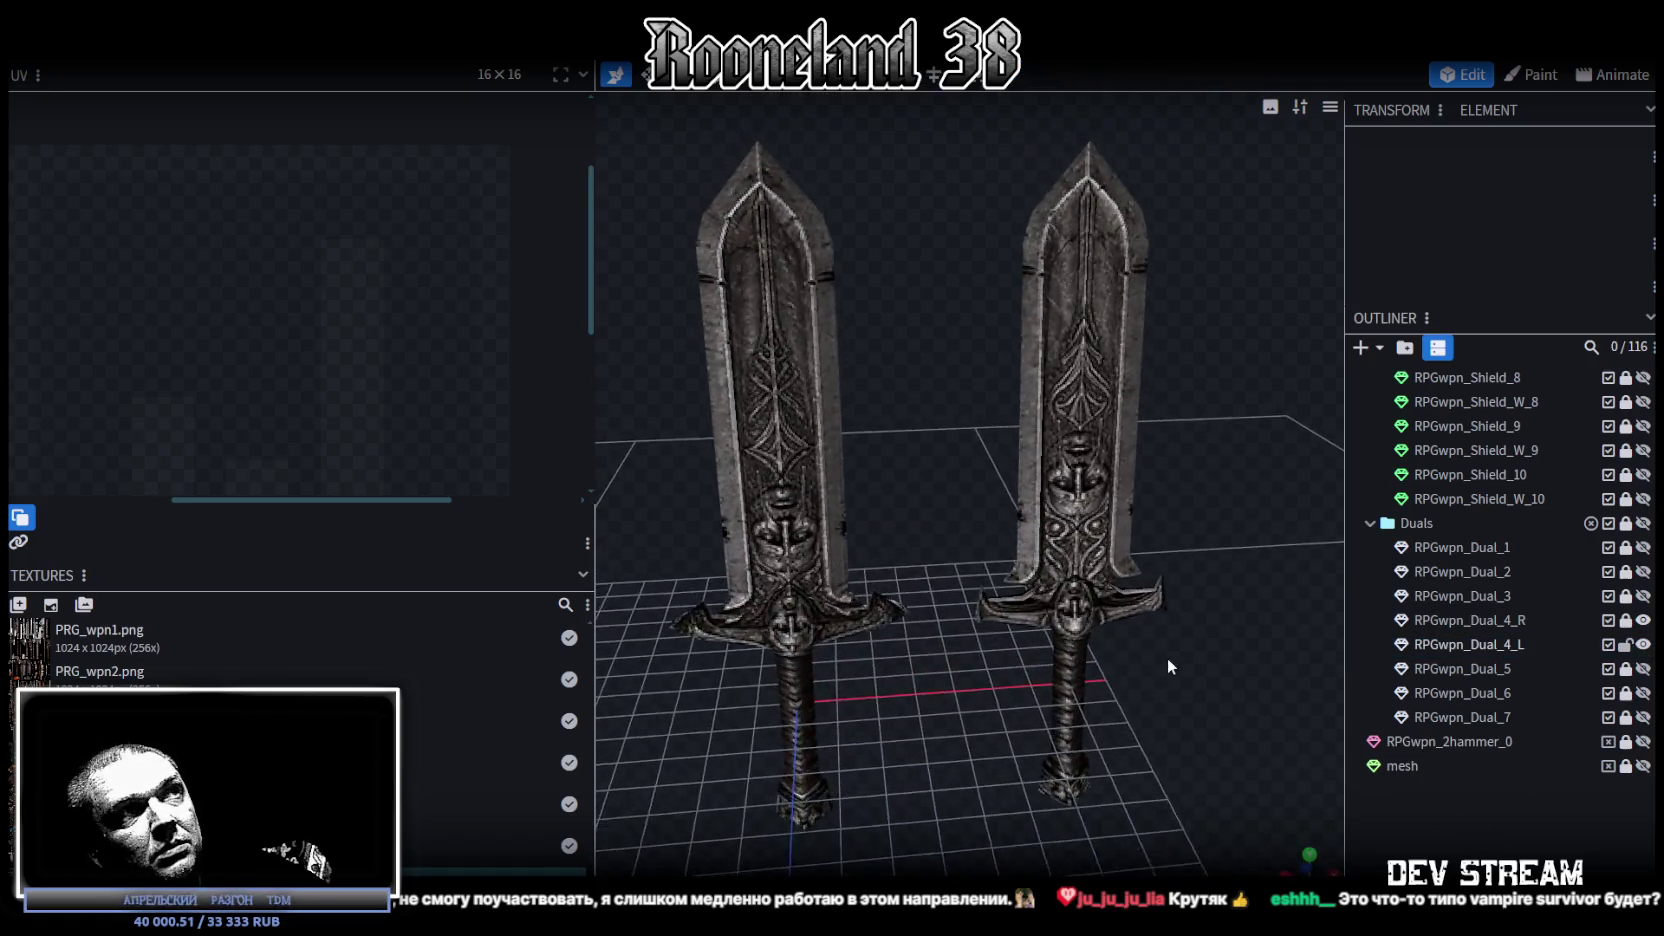
pyautogui.moveTo(1227, 638); pyautogui.dragTo(1212, 596)
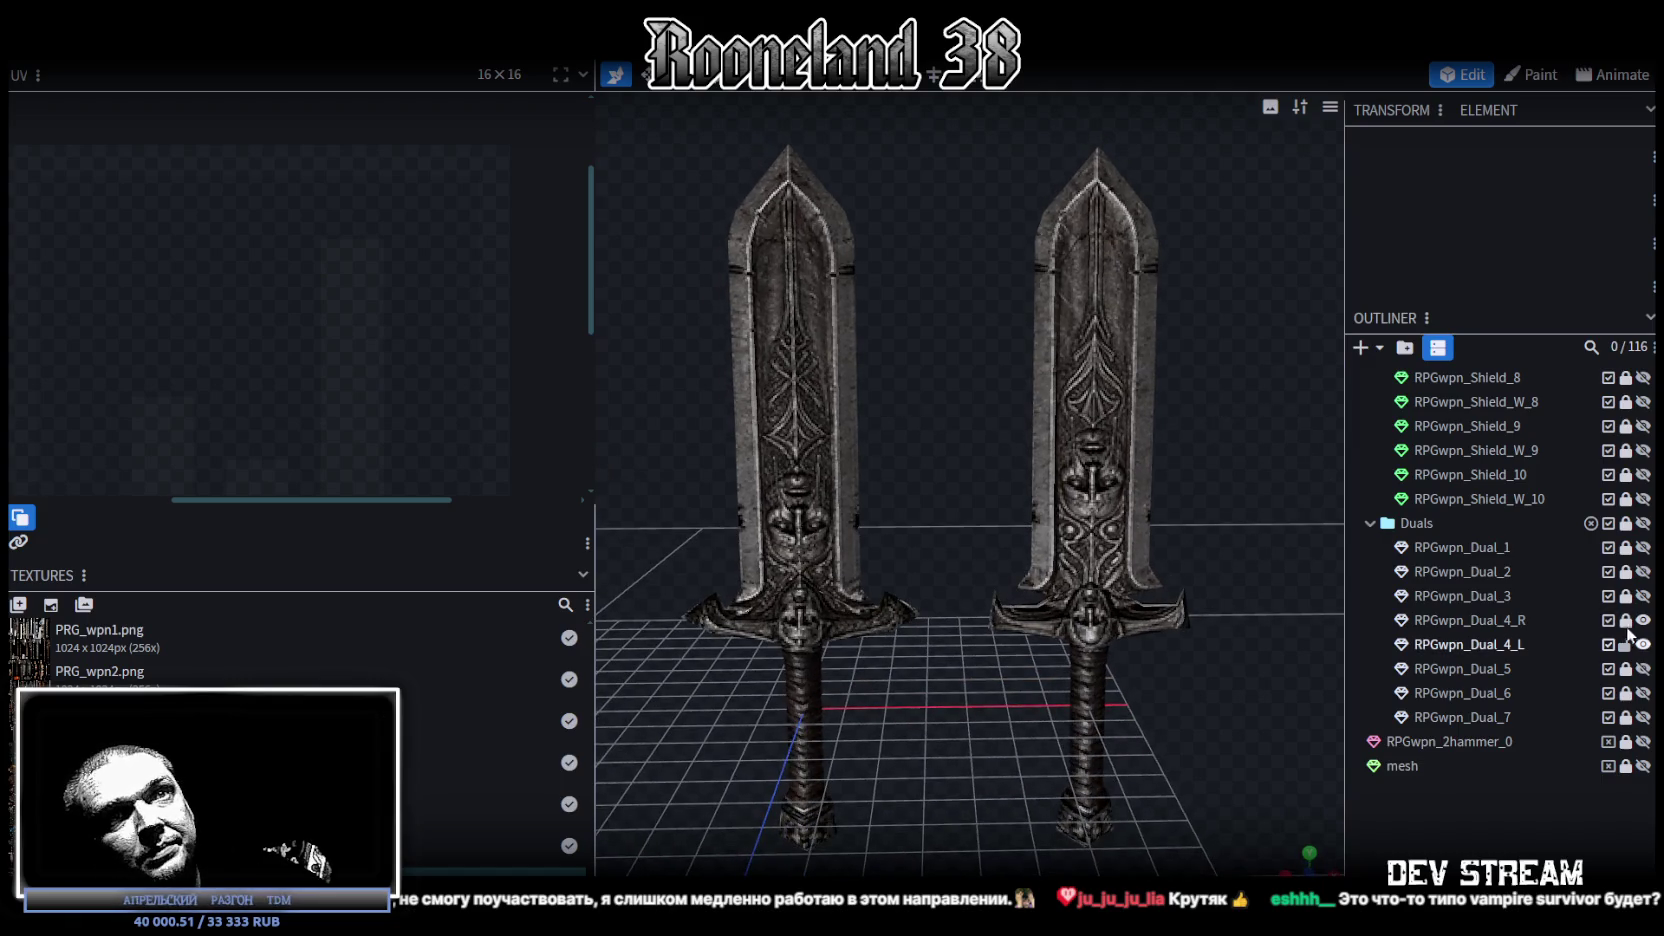
pyautogui.hotkey('ctrl', 'z')
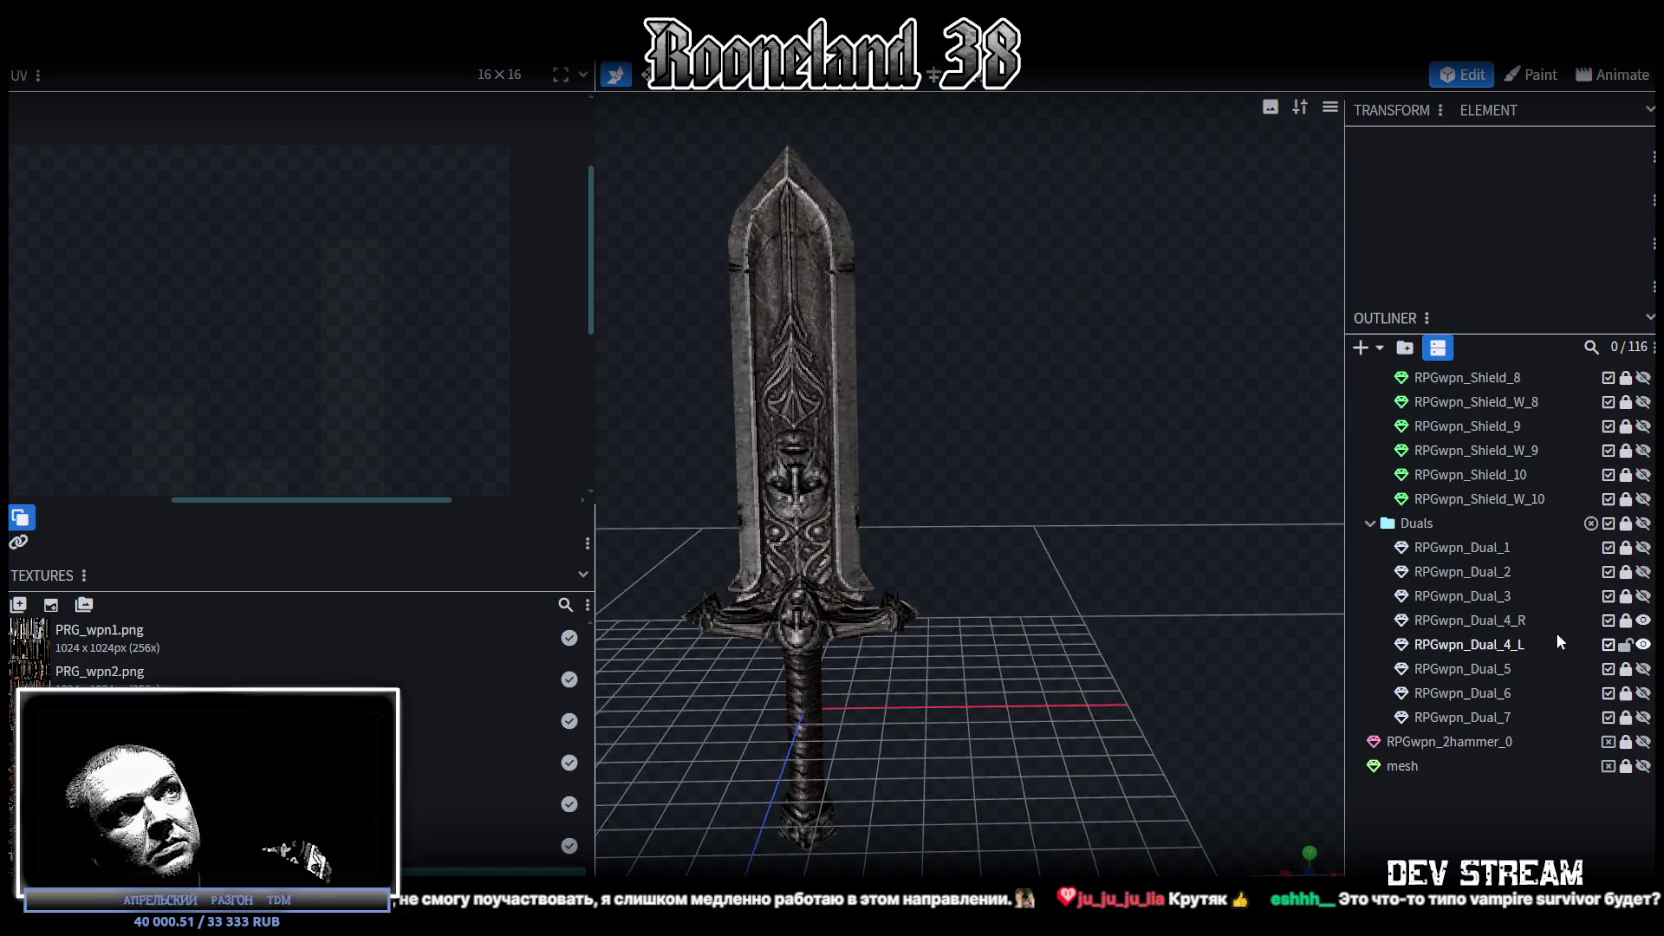
pyautogui.click(1643, 621)
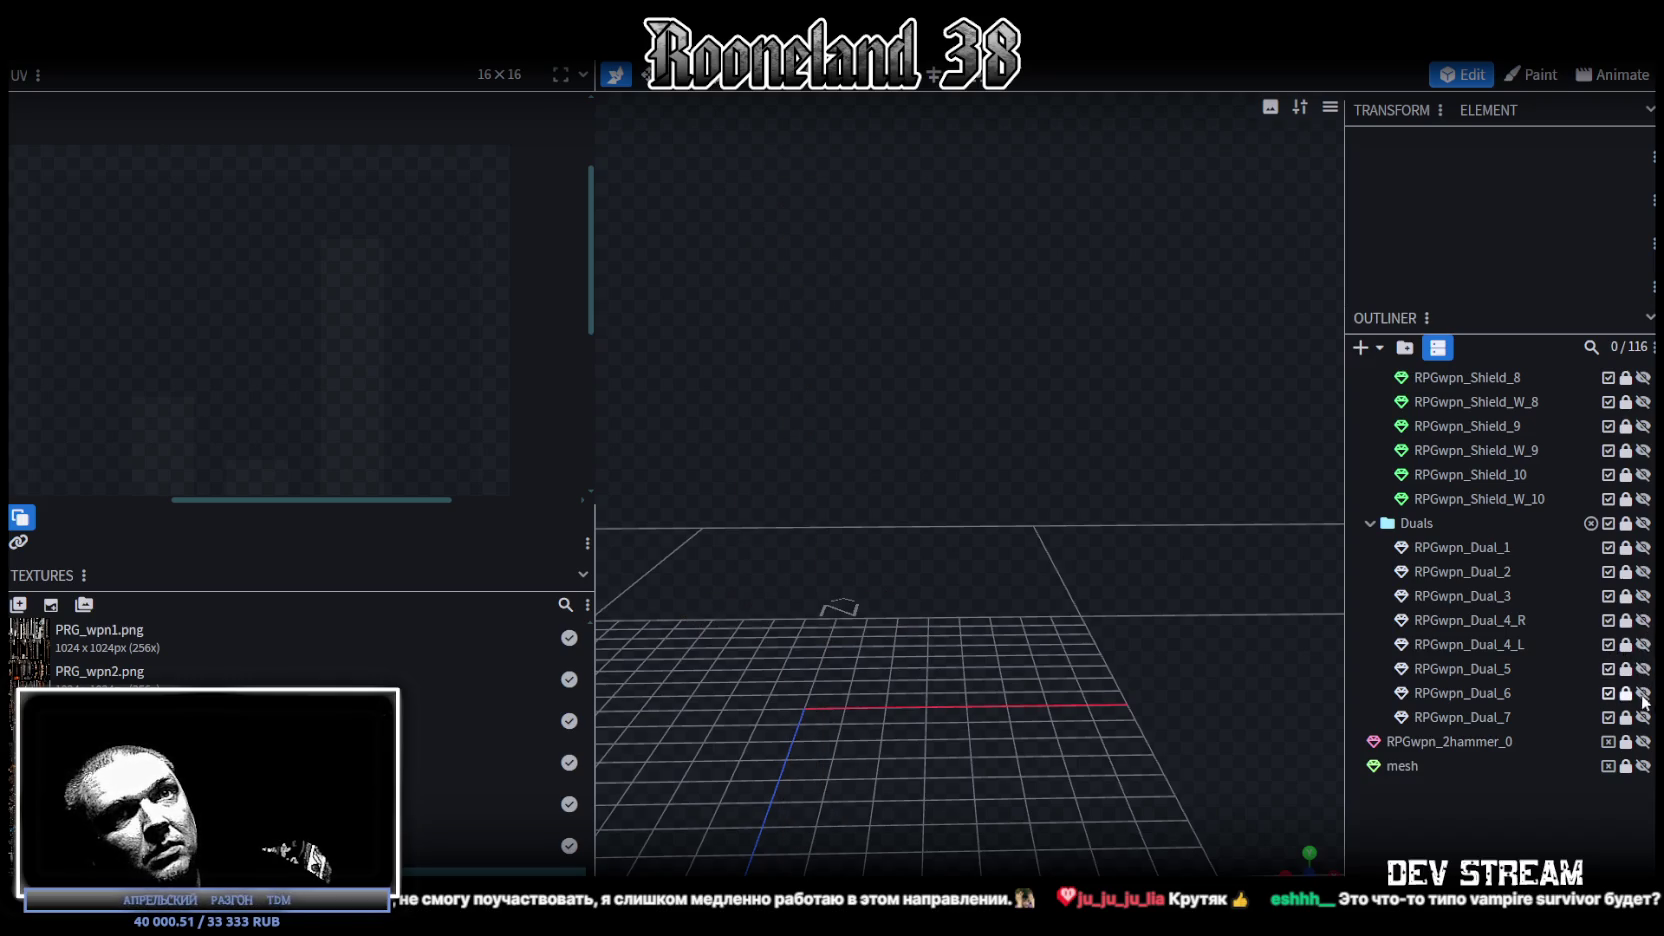
pyautogui.scroll(5, 998, 605)
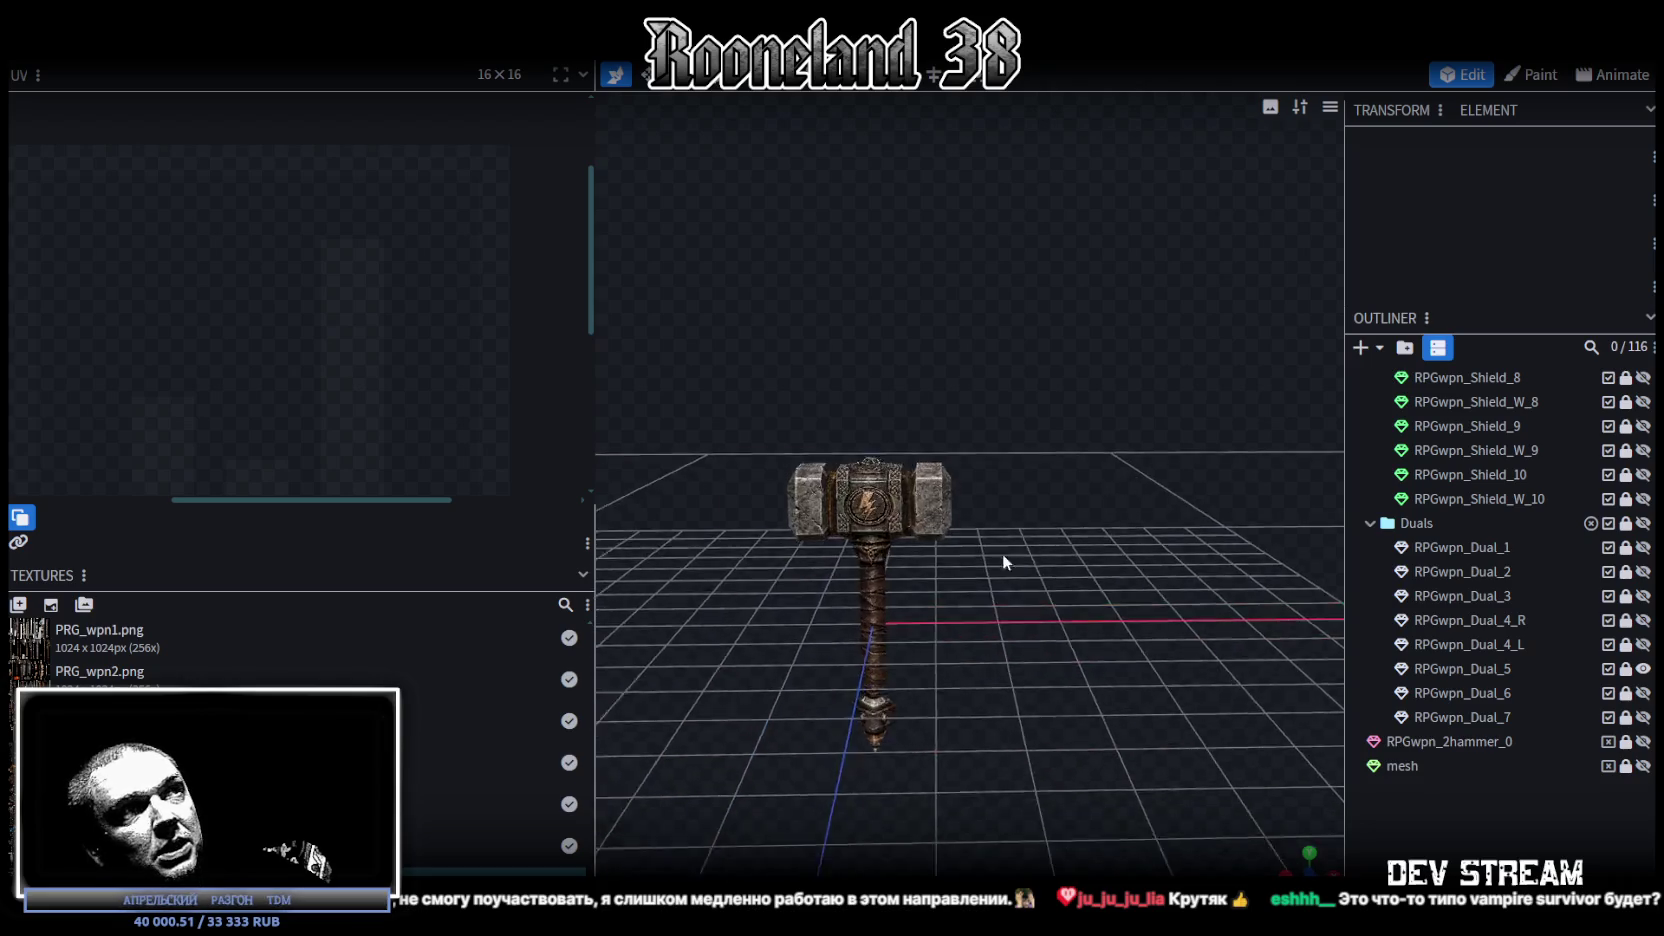
# Step: Hide Dual_5, briefly preview the spiked Dual_6, then display only the block-headed Dual_7 hammer
pyautogui.moveTo(1134, 590); pyautogui.dragTo(1112, 500, button='right')
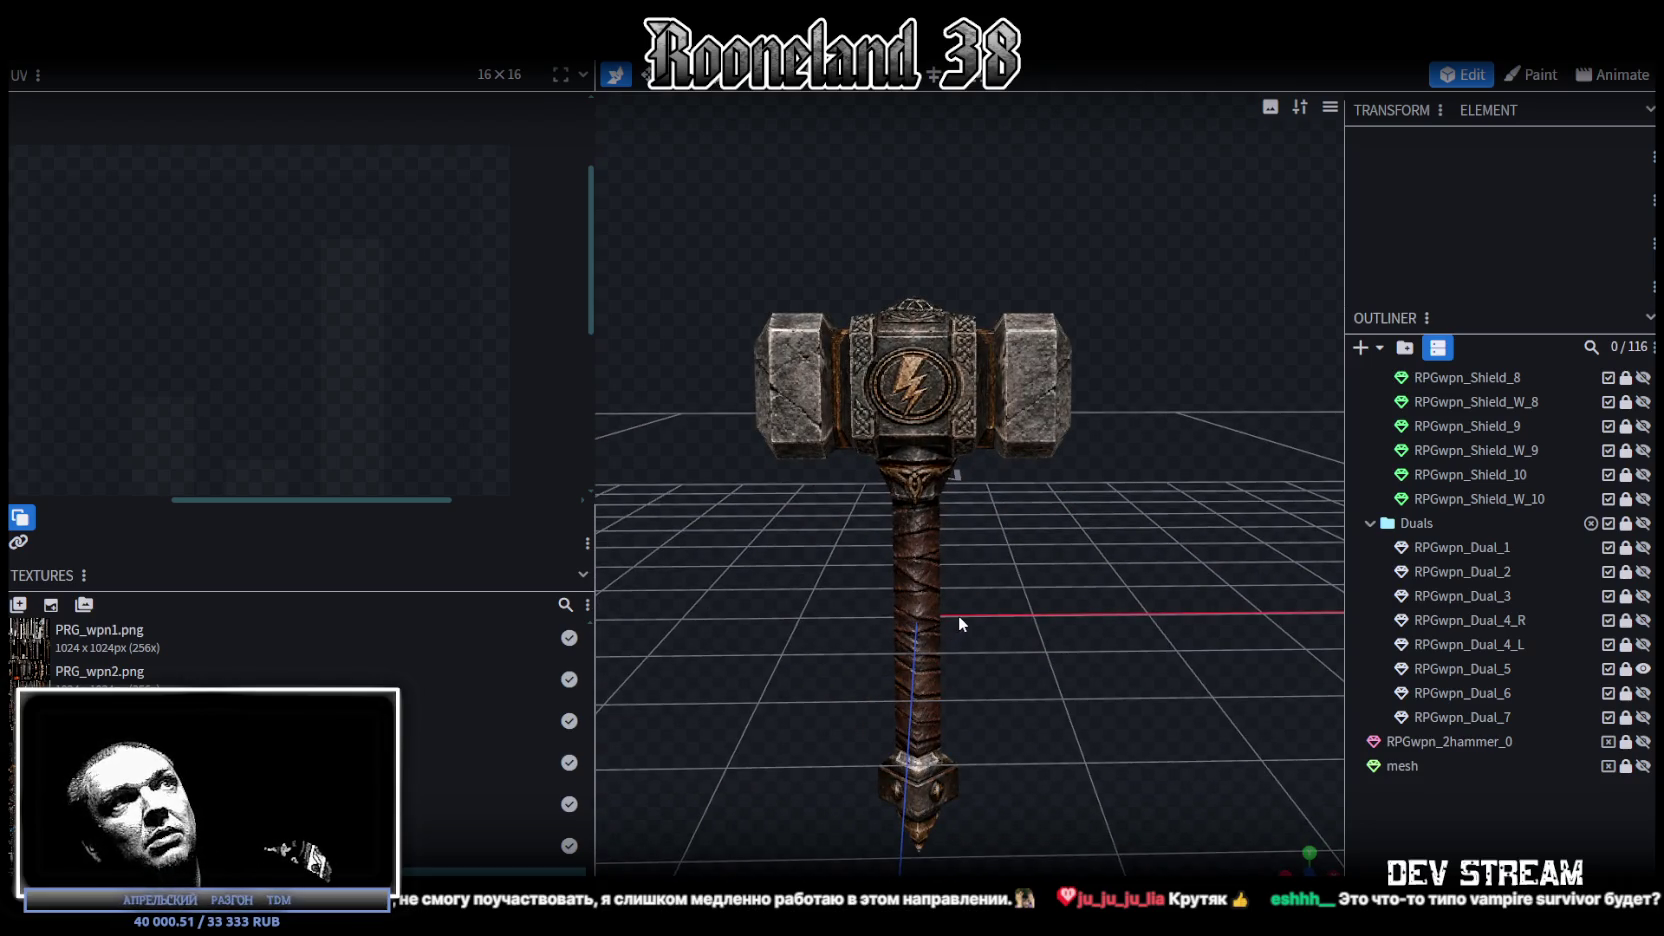
pyautogui.click(1643, 669)
pyautogui.click(1643, 693)
pyautogui.moveTo(1114, 511); pyautogui.dragTo(1598, 676)
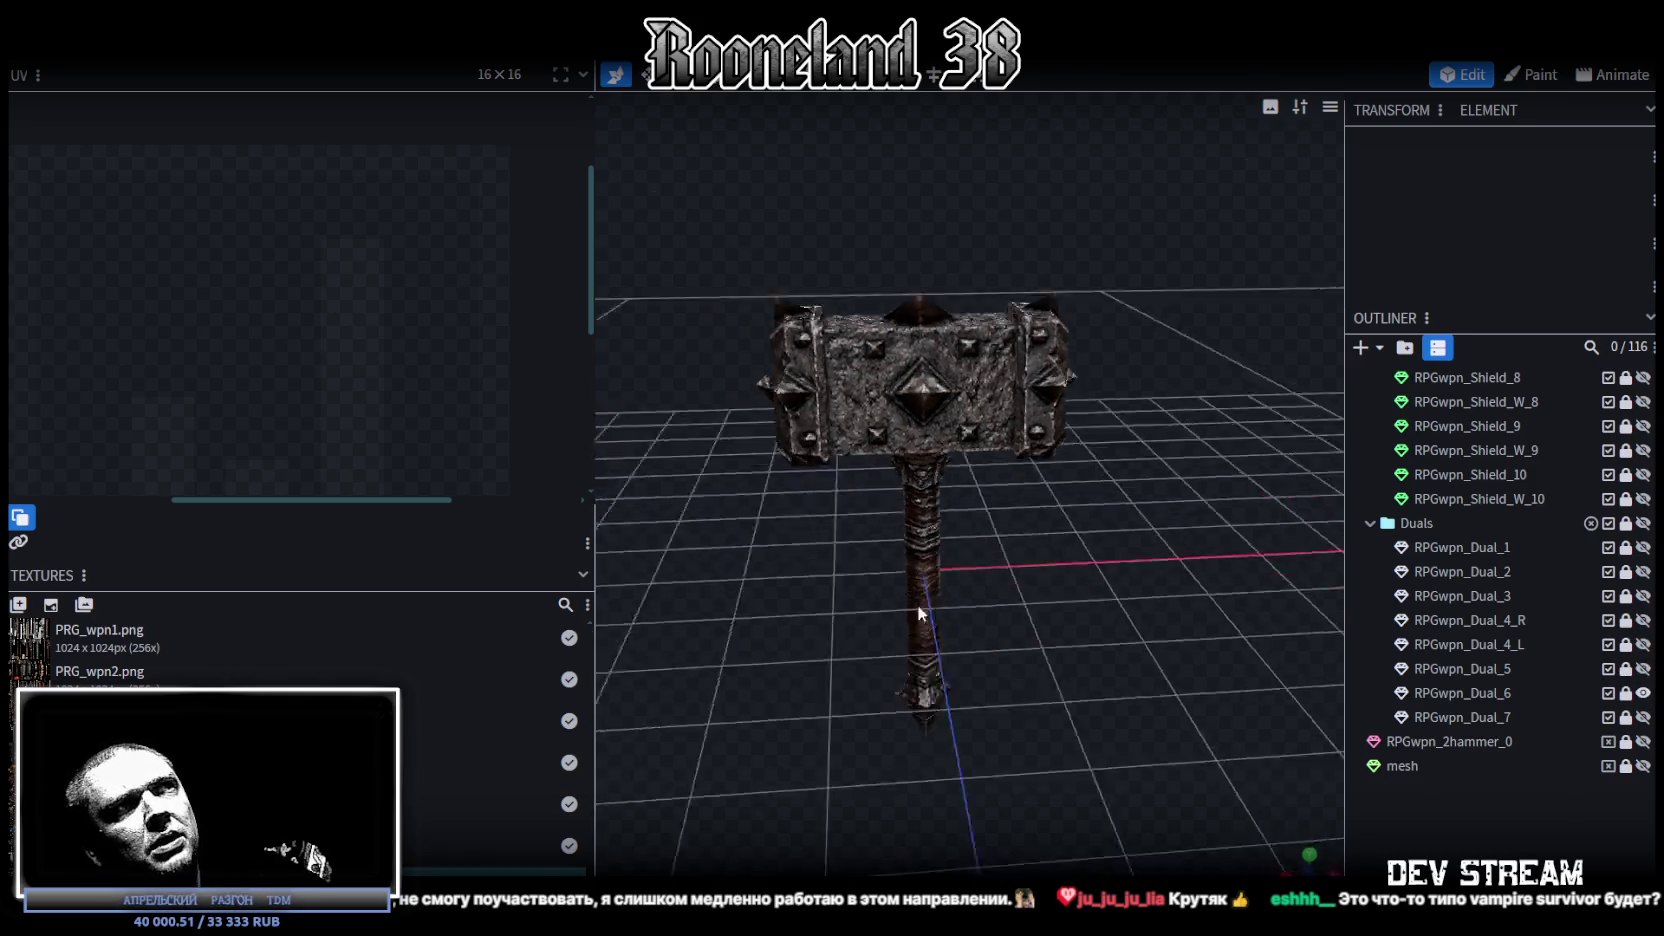
pyautogui.click(1643, 693)
pyautogui.click(1643, 717)
pyautogui.moveTo(1088, 587)
pyautogui.mouseDown()
pyautogui.moveTo(1030, 520)
pyautogui.moveTo(936, 523)
pyautogui.moveTo(1135, 528)
pyautogui.mouseUp()
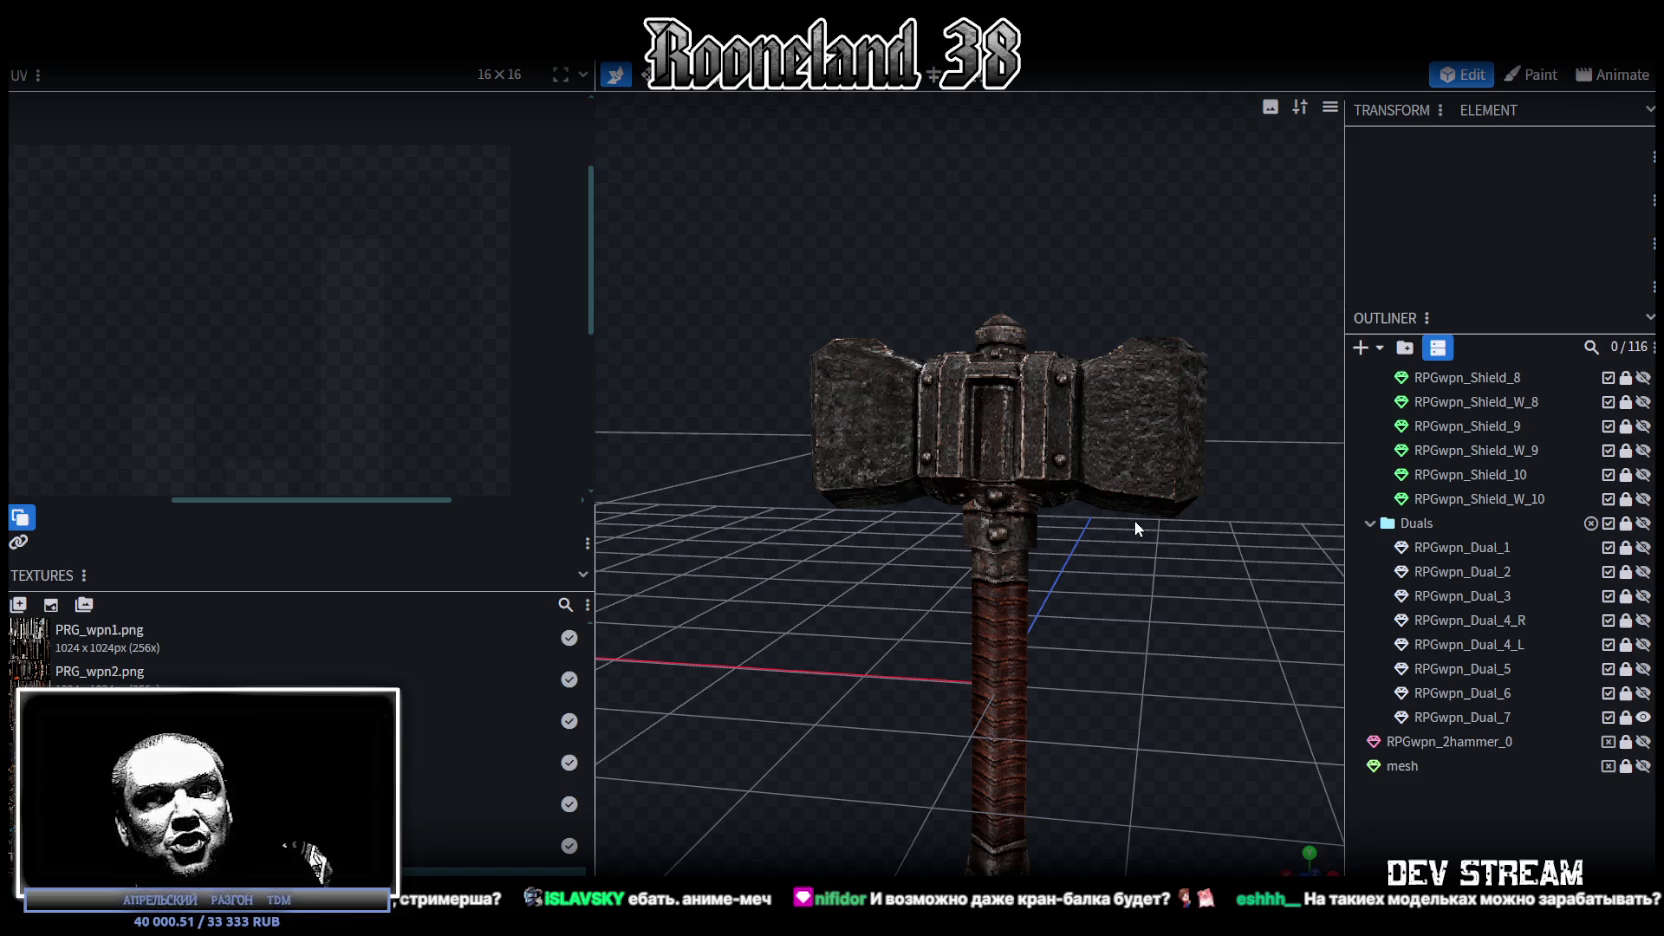
# Step: Hide the Dual_7 hammer, expand Swords and preview RPGwpn_2sword_13 from above
pyautogui.click(1641, 717)
pyautogui.scroll(5, 1543, 507)
pyautogui.scroll(2, 1543, 500)
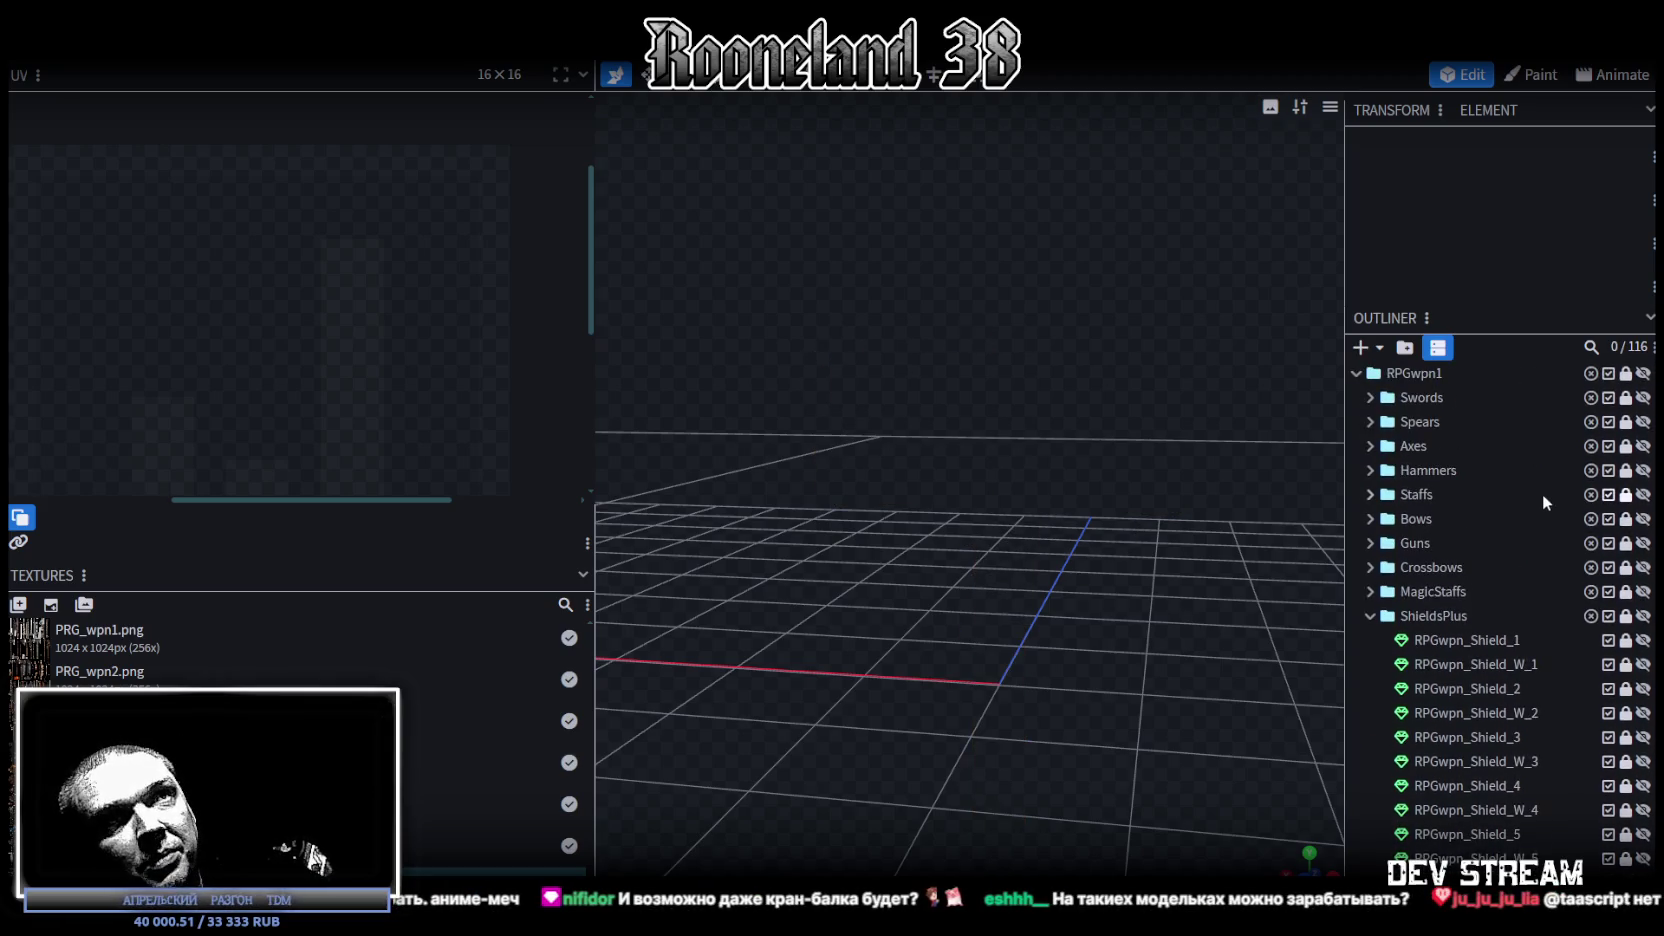
pyautogui.click(1370, 397)
pyautogui.click(1641, 712)
pyautogui.scroll(-2, 1043, 489)
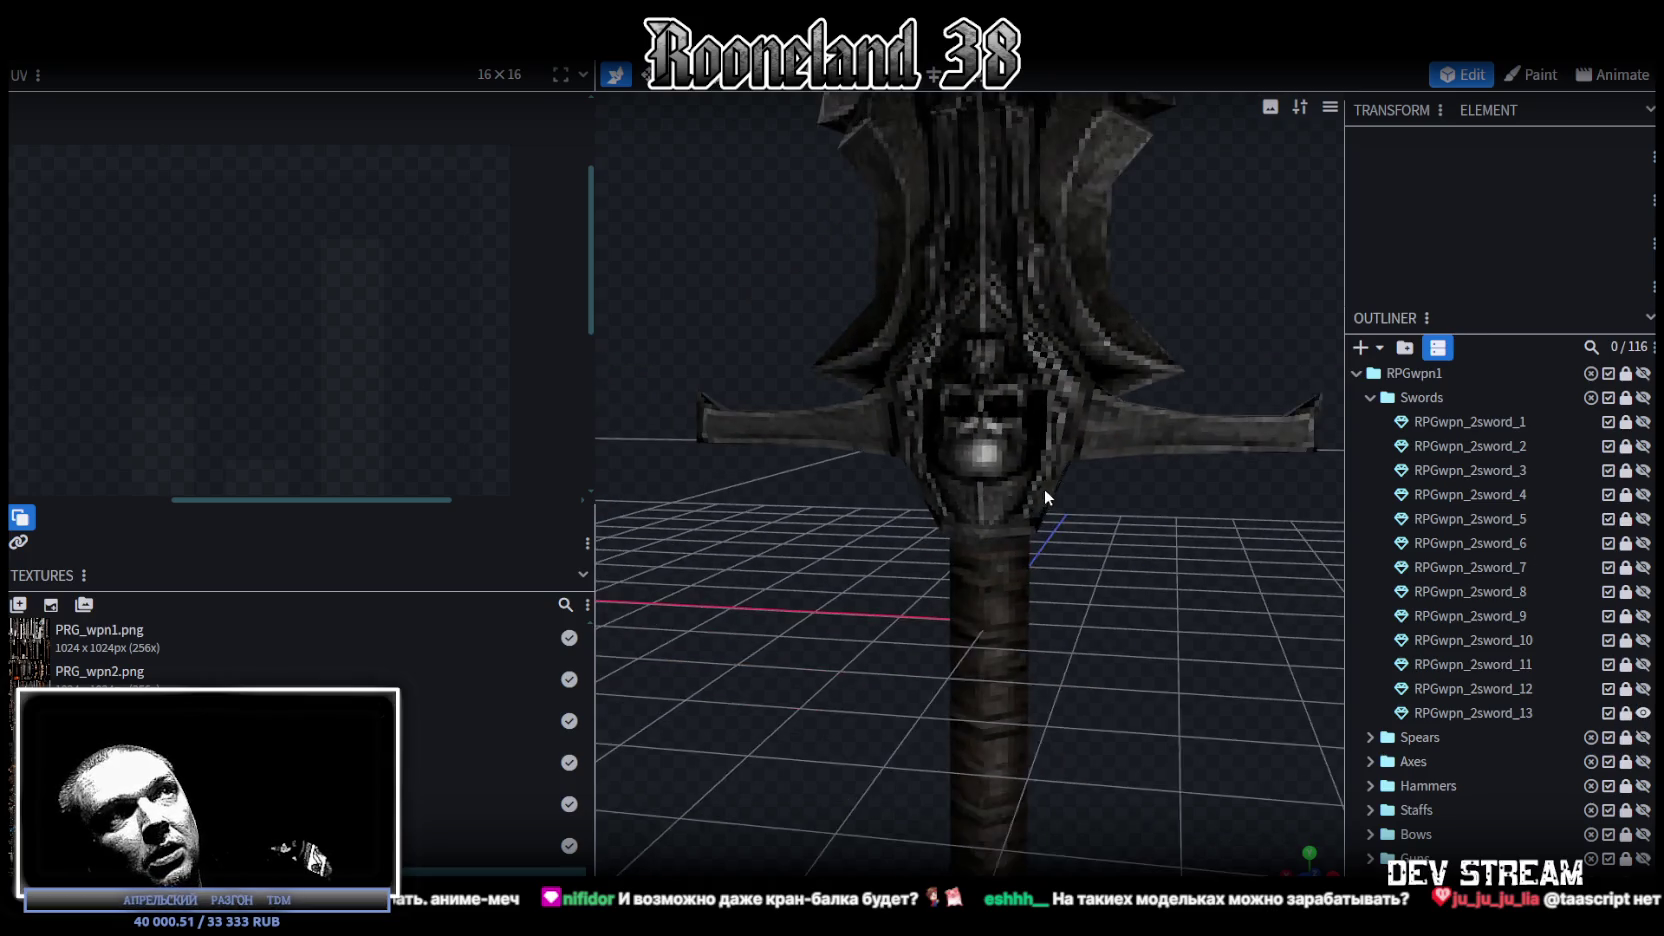
pyautogui.scroll(-2, 1060, 480)
pyautogui.scroll(-2, 1100, 540)
pyautogui.scroll(-2, 1108, 550)
pyautogui.moveTo(1104, 517)
pyautogui.mouseDown()
pyautogui.moveTo(1092, 506)
pyautogui.moveTo(1100, 546)
pyautogui.mouseUp()
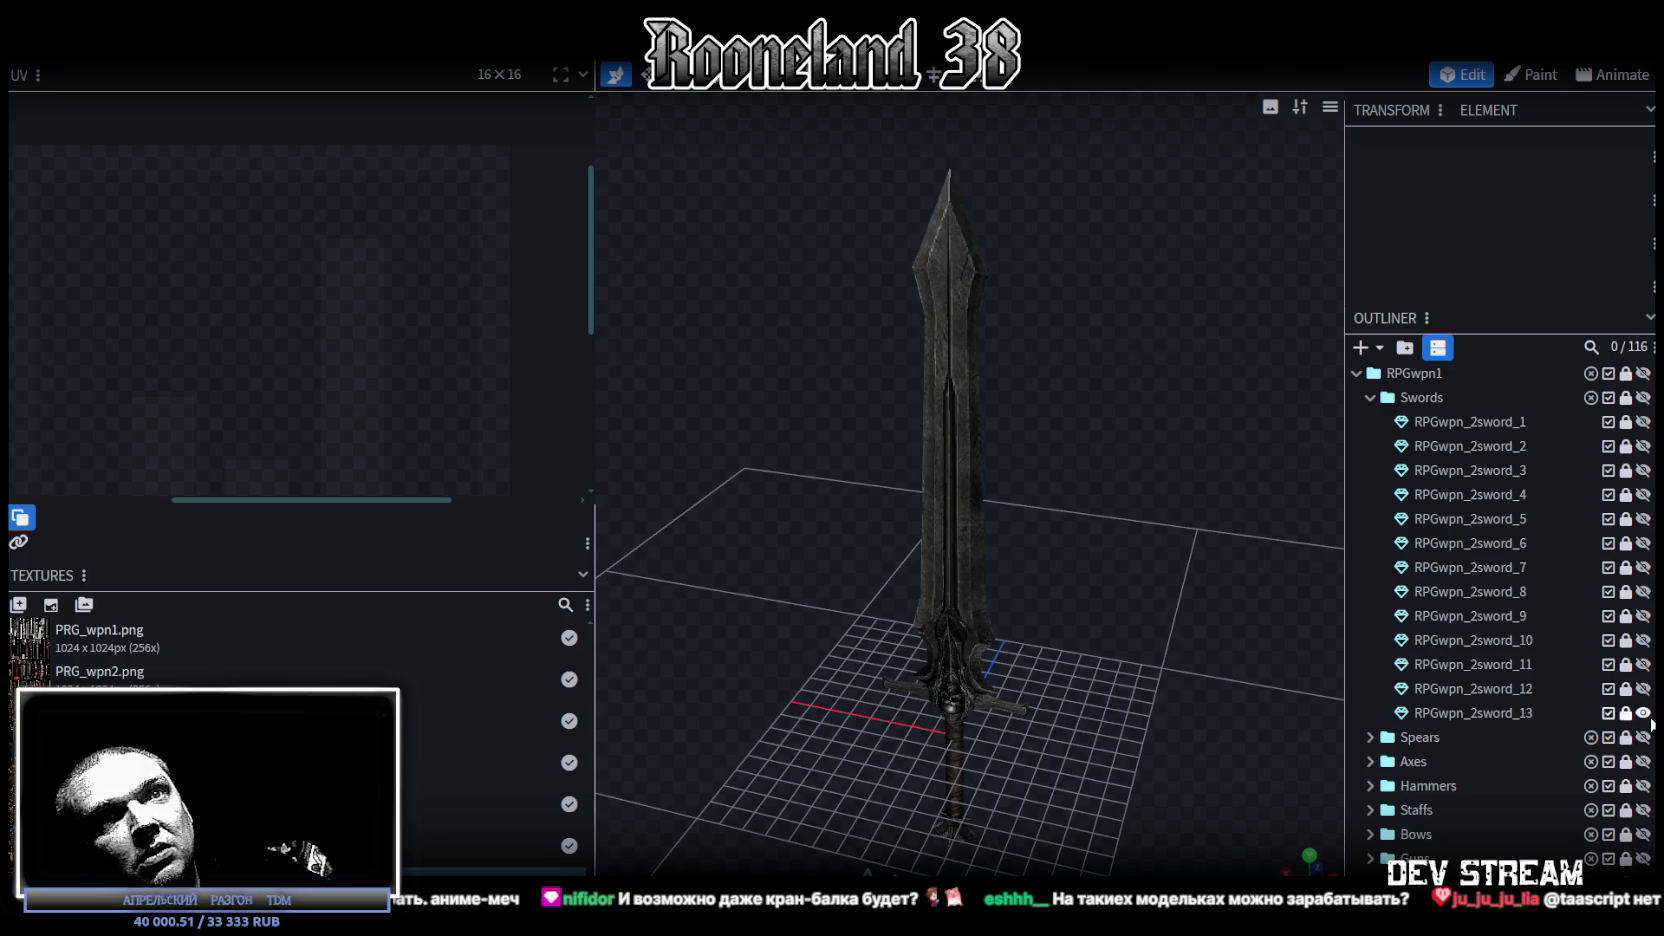
# Step: Swap the preview to RPGwpn_2sword_12 and inspect it from a new angle
pyautogui.click(1642, 712)
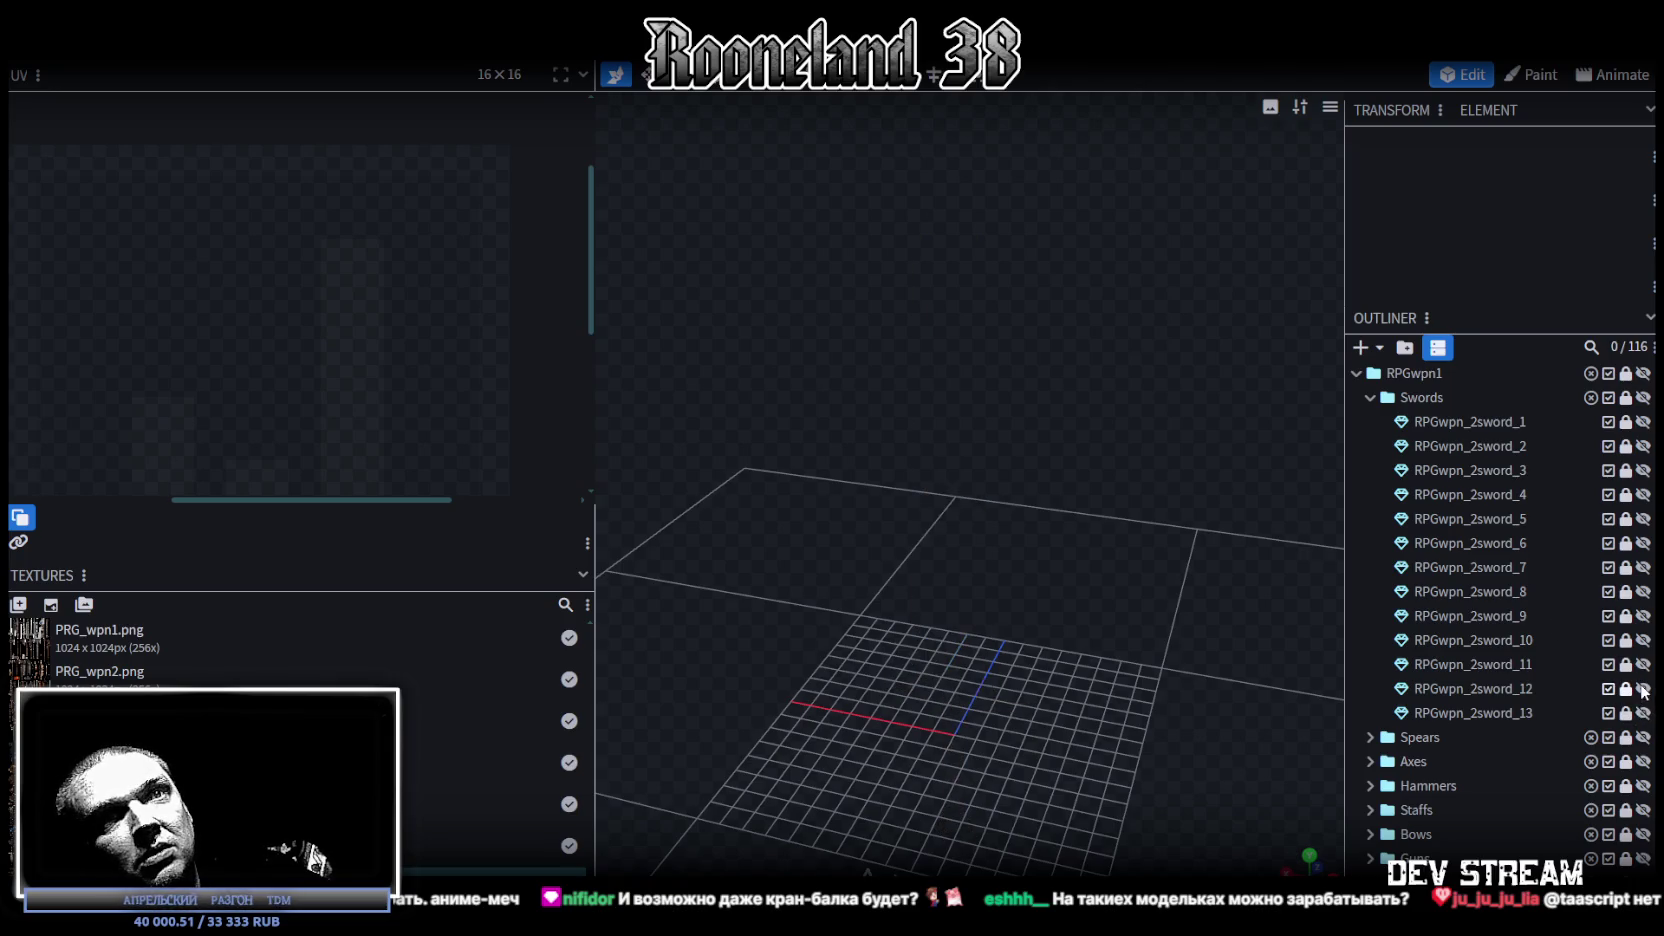
pyautogui.click(1642, 688)
pyautogui.moveTo(1108, 510)
pyautogui.mouseDown()
pyautogui.moveTo(1112, 484)
pyautogui.moveTo(1071, 474)
pyautogui.mouseUp()
pyautogui.scroll(3, 1087, 382)
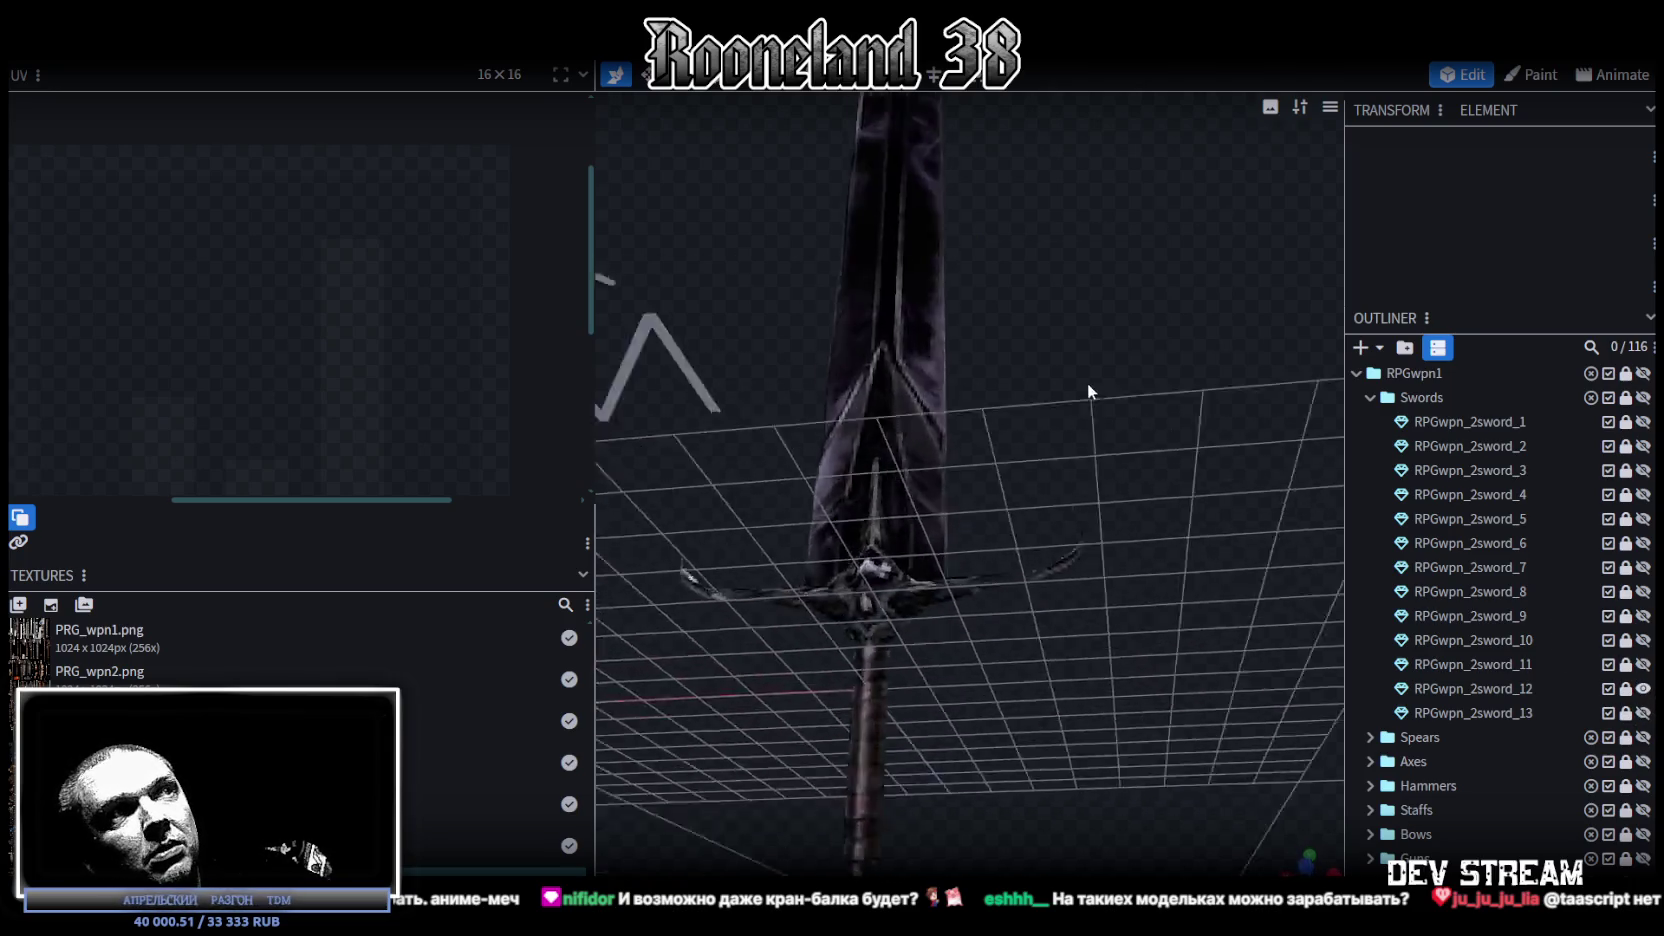
pyautogui.scroll(3, 1161, 394)
pyautogui.scroll(2, 1190, 465)
pyautogui.scroll(-5, 975, 530)
pyautogui.scroll(-2, 982, 533)
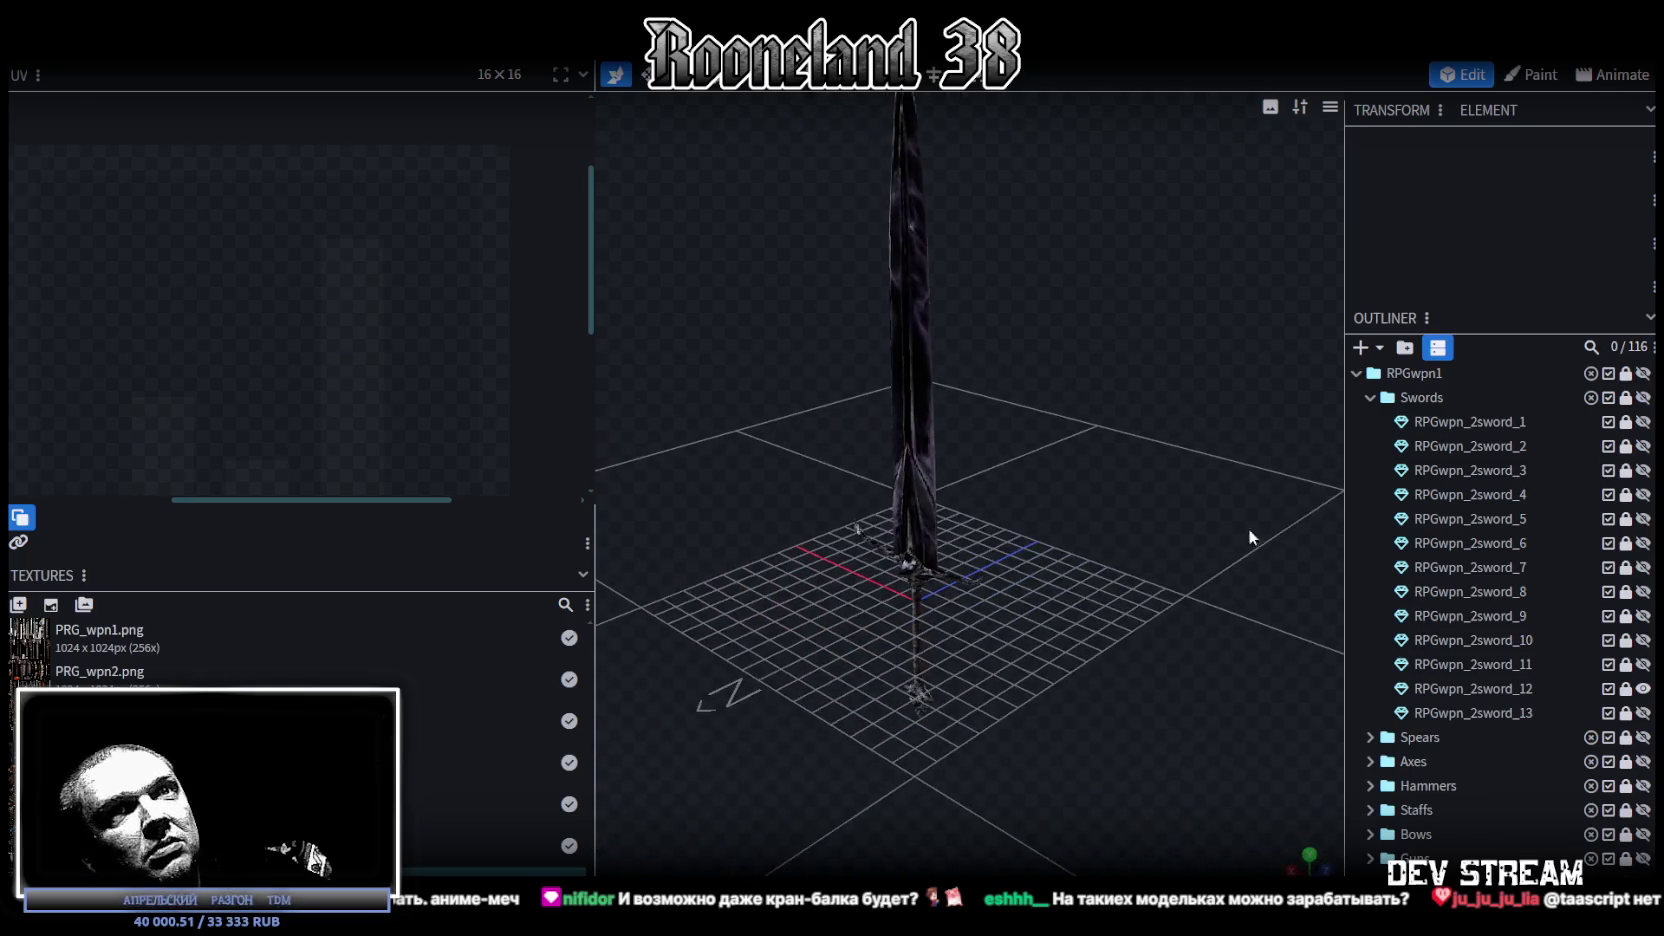
# Step: Preview swords 10, 4 and 6 one at a time, orbiting around each
pyautogui.click(1642, 688)
pyautogui.click(1642, 640)
pyautogui.moveTo(1037, 370)
pyautogui.mouseDown()
pyautogui.moveTo(1028, 436)
pyautogui.moveTo(1152, 384)
pyautogui.moveTo(1126, 344)
pyautogui.moveTo(1559, 634)
pyautogui.mouseUp()
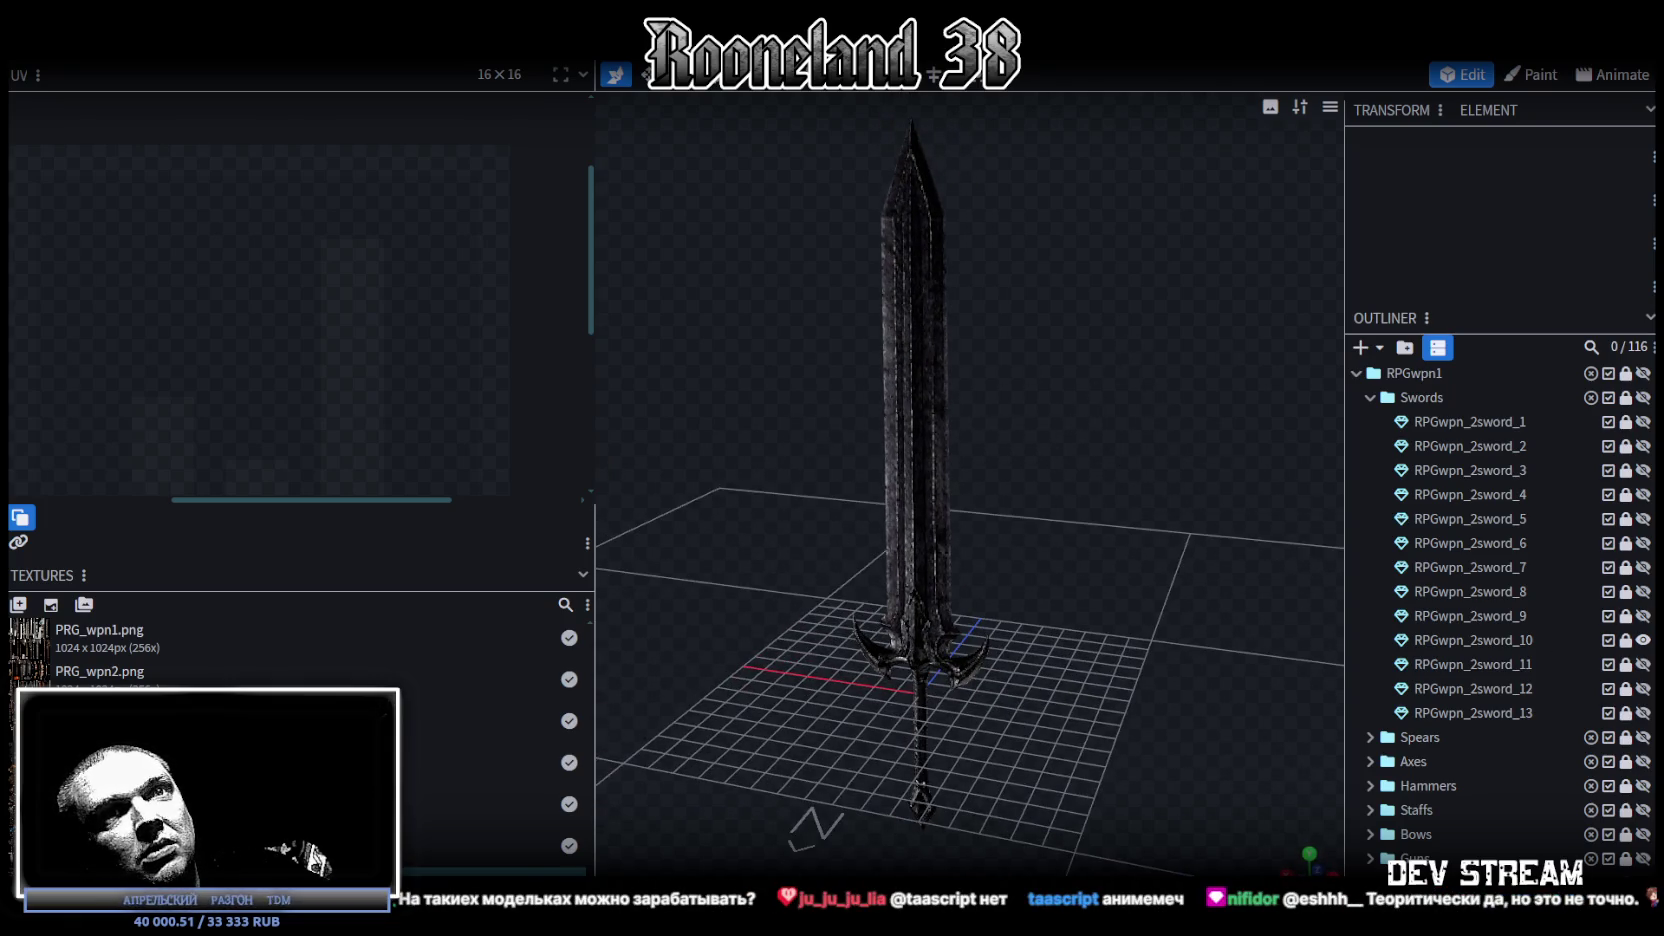
pyautogui.click(1643, 640)
pyautogui.click(1643, 494)
pyautogui.scroll(5, 1196, 526)
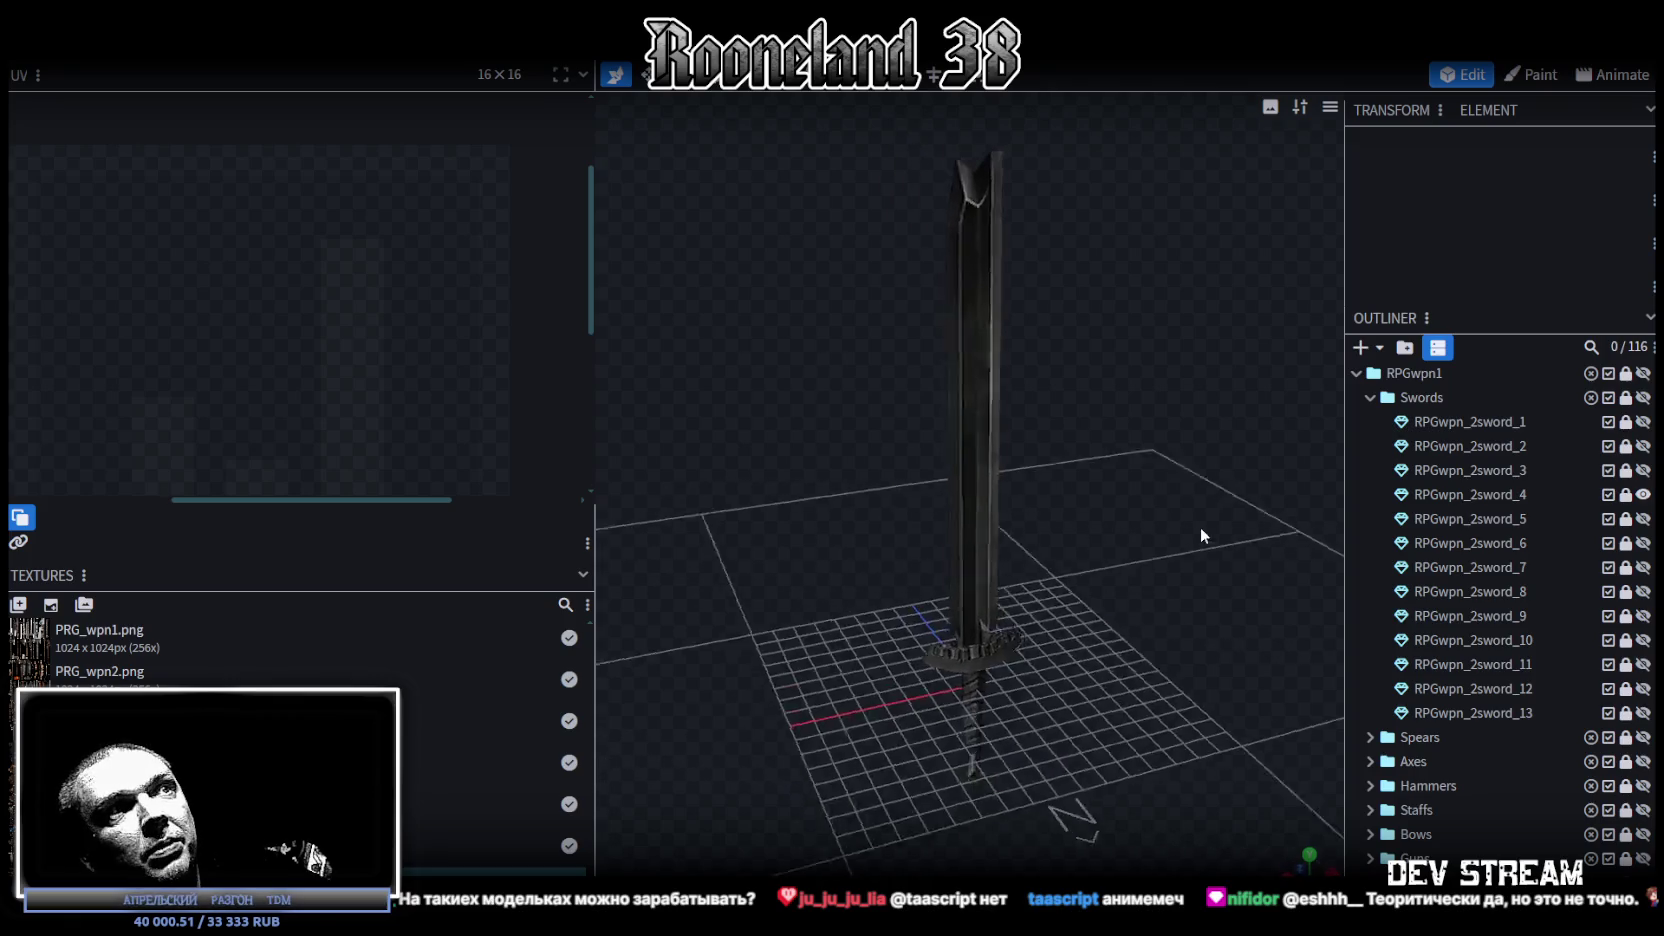
pyautogui.scroll(3, 1082, 433)
pyautogui.moveTo(641, 462)
pyautogui.mouseDown()
pyautogui.moveTo(1020, 422)
pyautogui.moveTo(1060, 738)
pyautogui.moveTo(1162, 582)
pyautogui.moveTo(994, 655)
pyautogui.moveTo(644, 636)
pyautogui.moveTo(1250, 560)
pyautogui.moveTo(1130, 536)
pyautogui.moveTo(996, 430)
pyautogui.moveTo(774, 408)
pyautogui.moveTo(1091, 556)
pyautogui.moveTo(1066, 503)
pyautogui.moveTo(1100, 520)
pyautogui.mouseUp()
pyautogui.click(1643, 494)
pyautogui.click(1643, 543)
pyautogui.click(1643, 543)
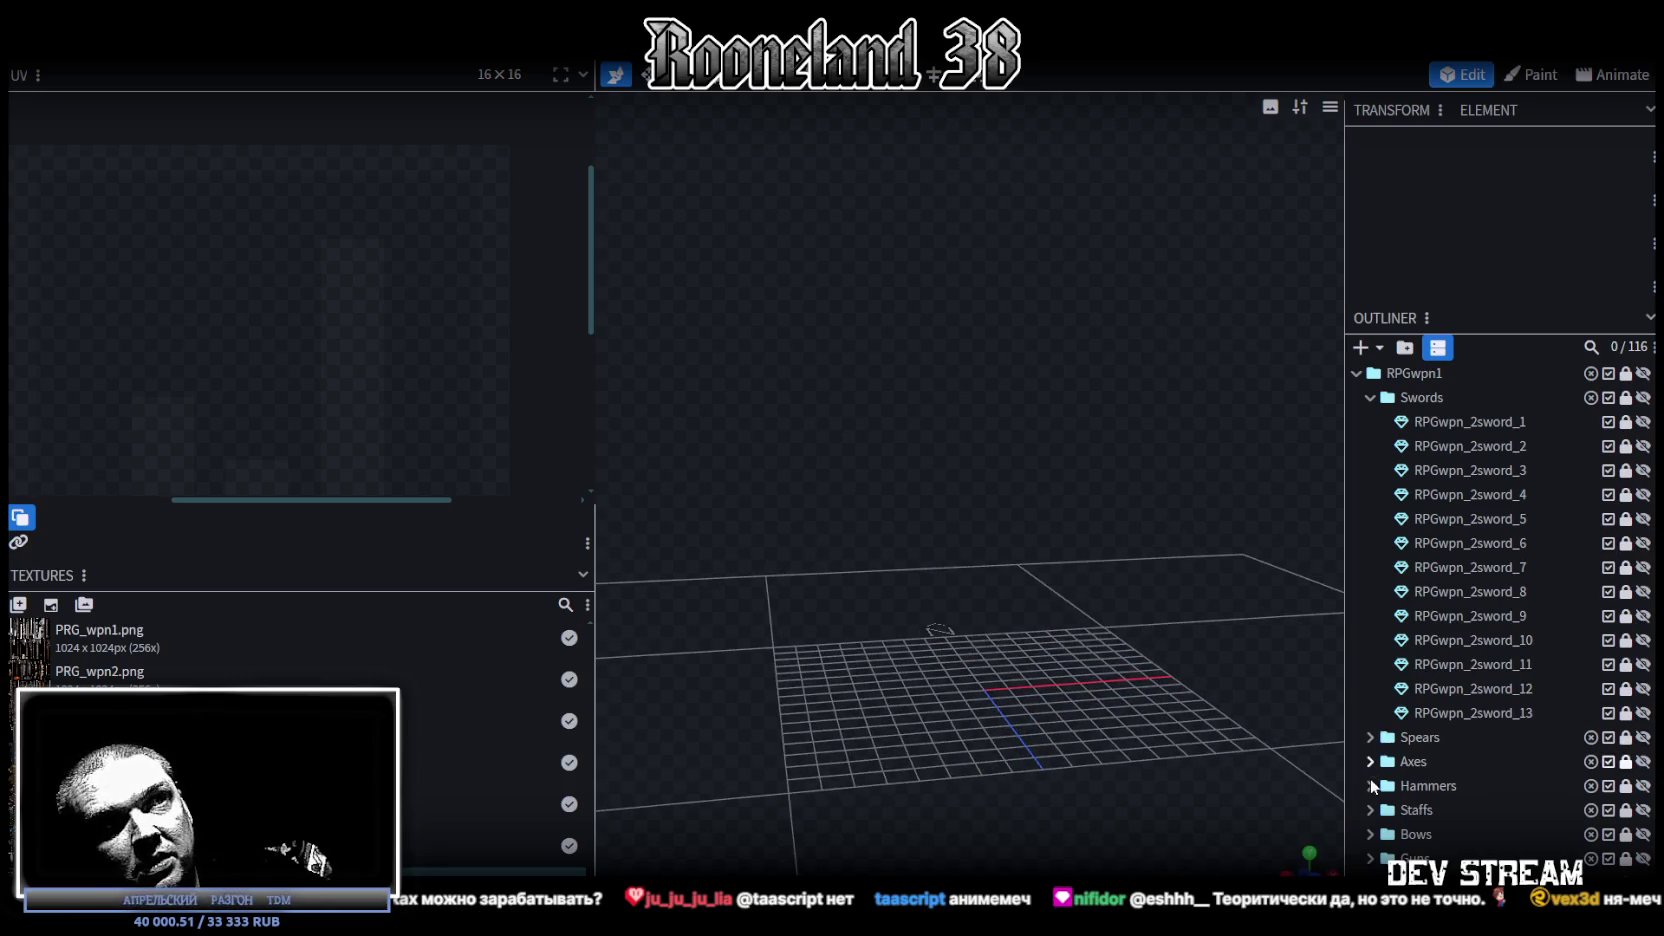
# Step: Expand the Axes folder, preview RPGwpn_2axe_3, then leave RPGwpn_2axe_6 shown and orbit it
pyautogui.click(1372, 761)
pyautogui.scroll(-3, 1533, 762)
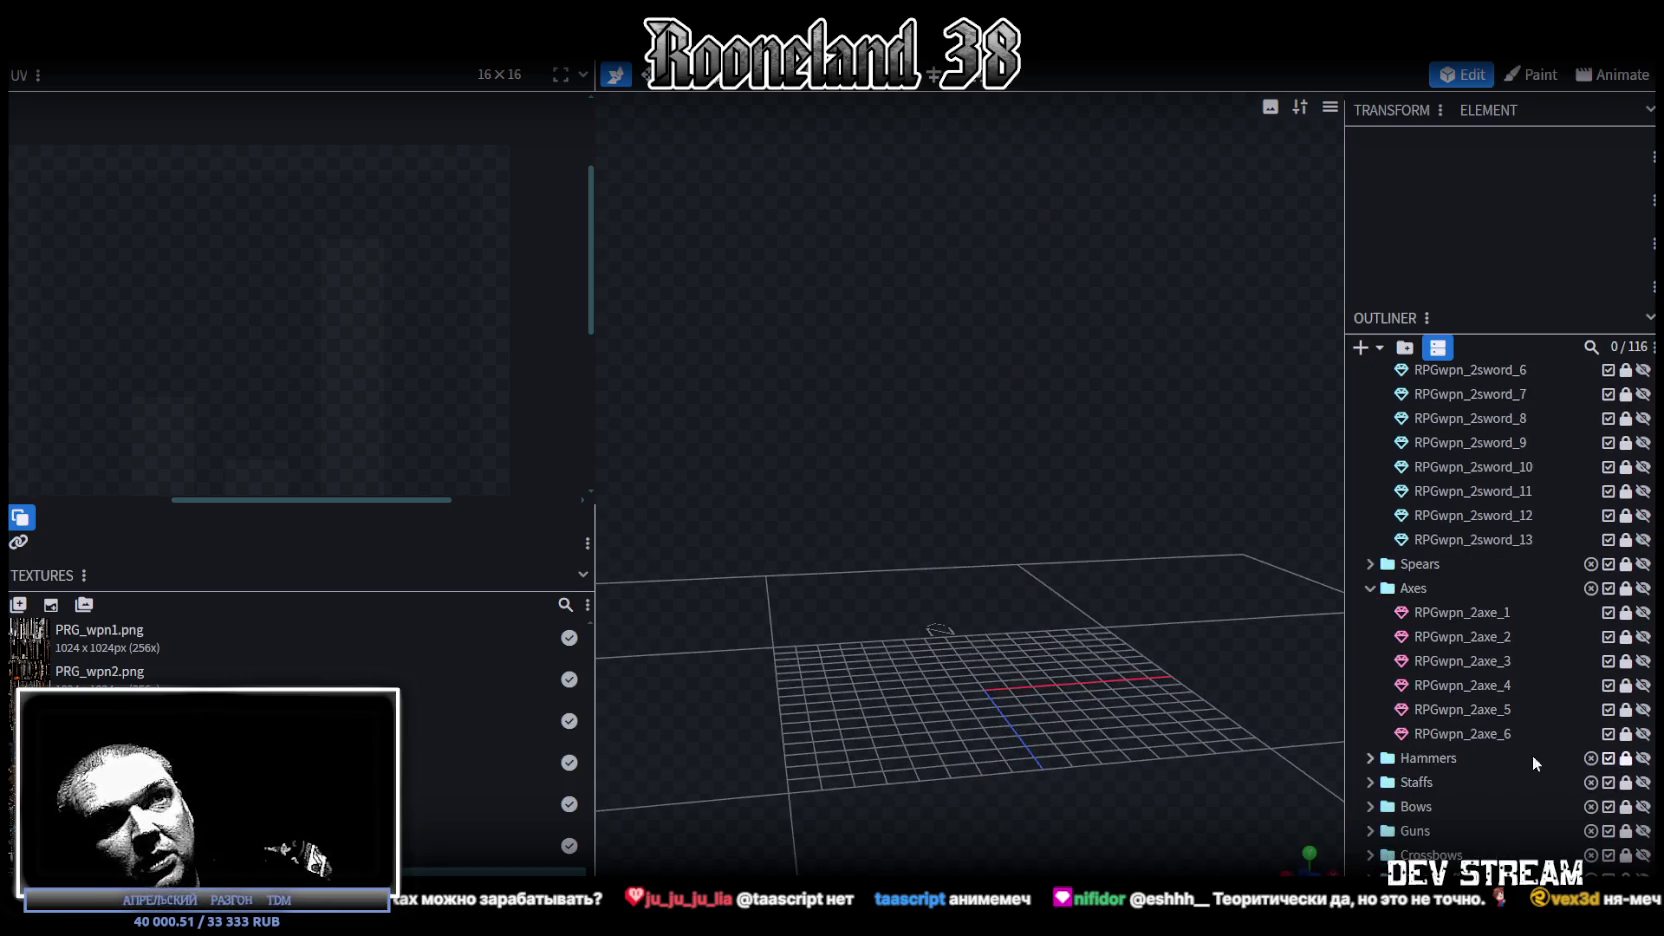
pyautogui.click(1643, 661)
pyautogui.moveTo(1135, 566)
pyautogui.mouseDown()
pyautogui.moveTo(852, 595)
pyautogui.moveTo(884, 542)
pyautogui.mouseUp()
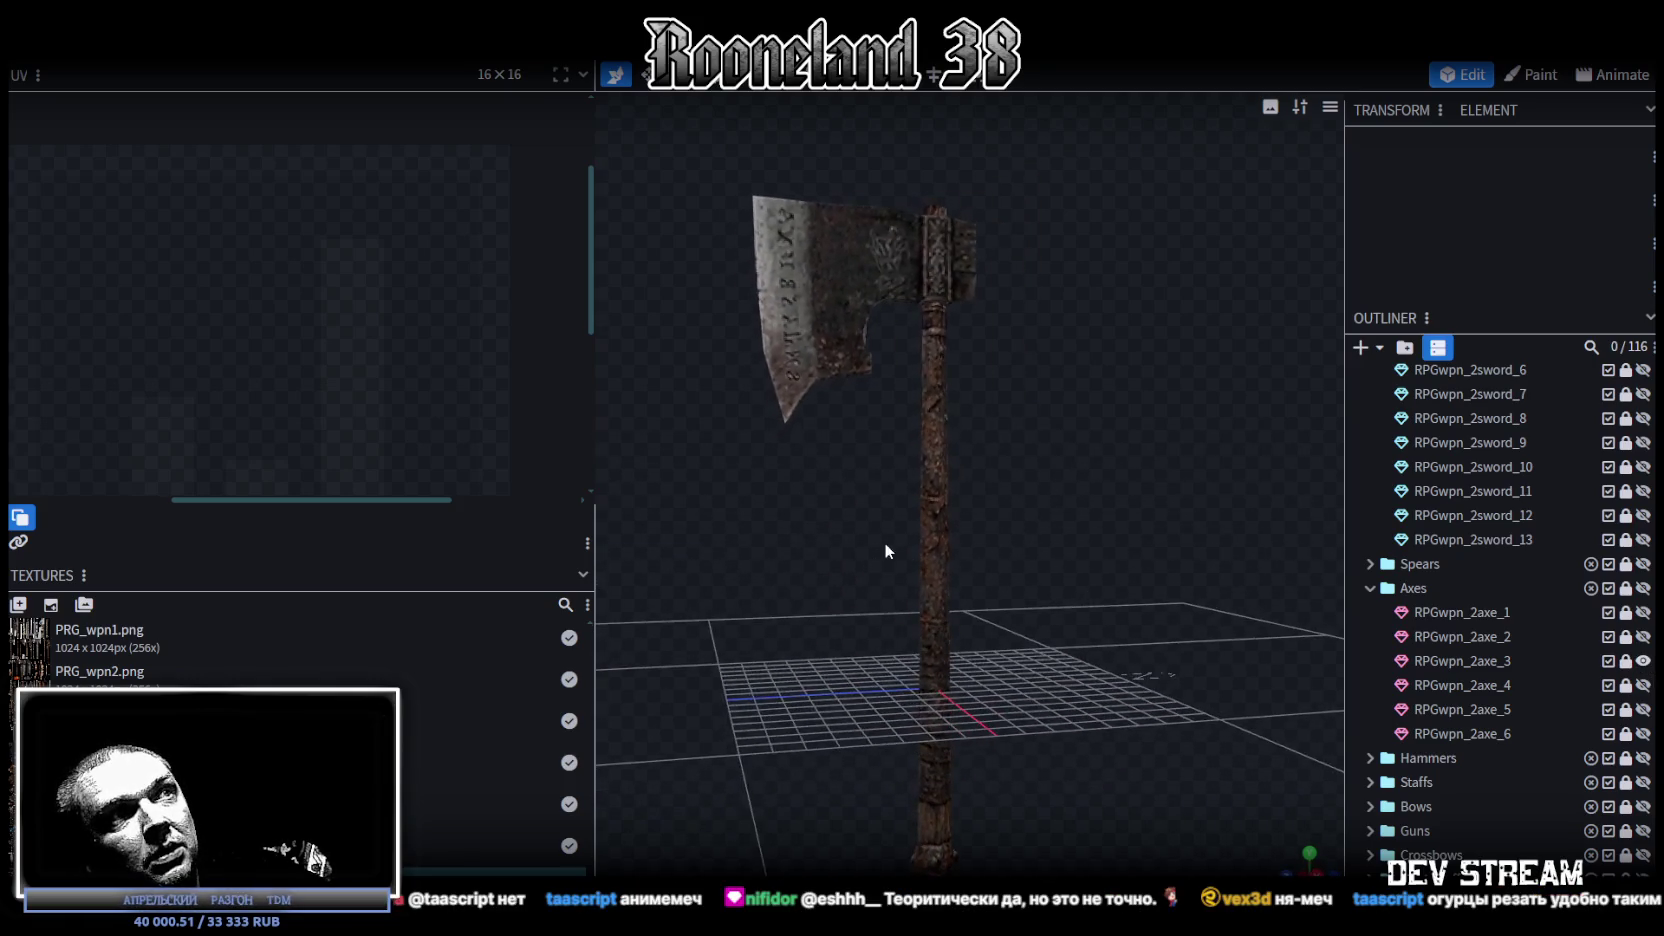
pyautogui.click(1643, 661)
pyautogui.click(1643, 733)
pyautogui.moveTo(1150, 628)
pyautogui.mouseDown()
pyautogui.moveTo(1112, 521)
pyautogui.moveTo(1110, 602)
pyautogui.moveTo(1173, 614)
pyautogui.moveTo(711, 616)
pyautogui.moveTo(1031, 630)
pyautogui.moveTo(897, 659)
pyautogui.moveTo(904, 618)
pyautogui.mouseUp()
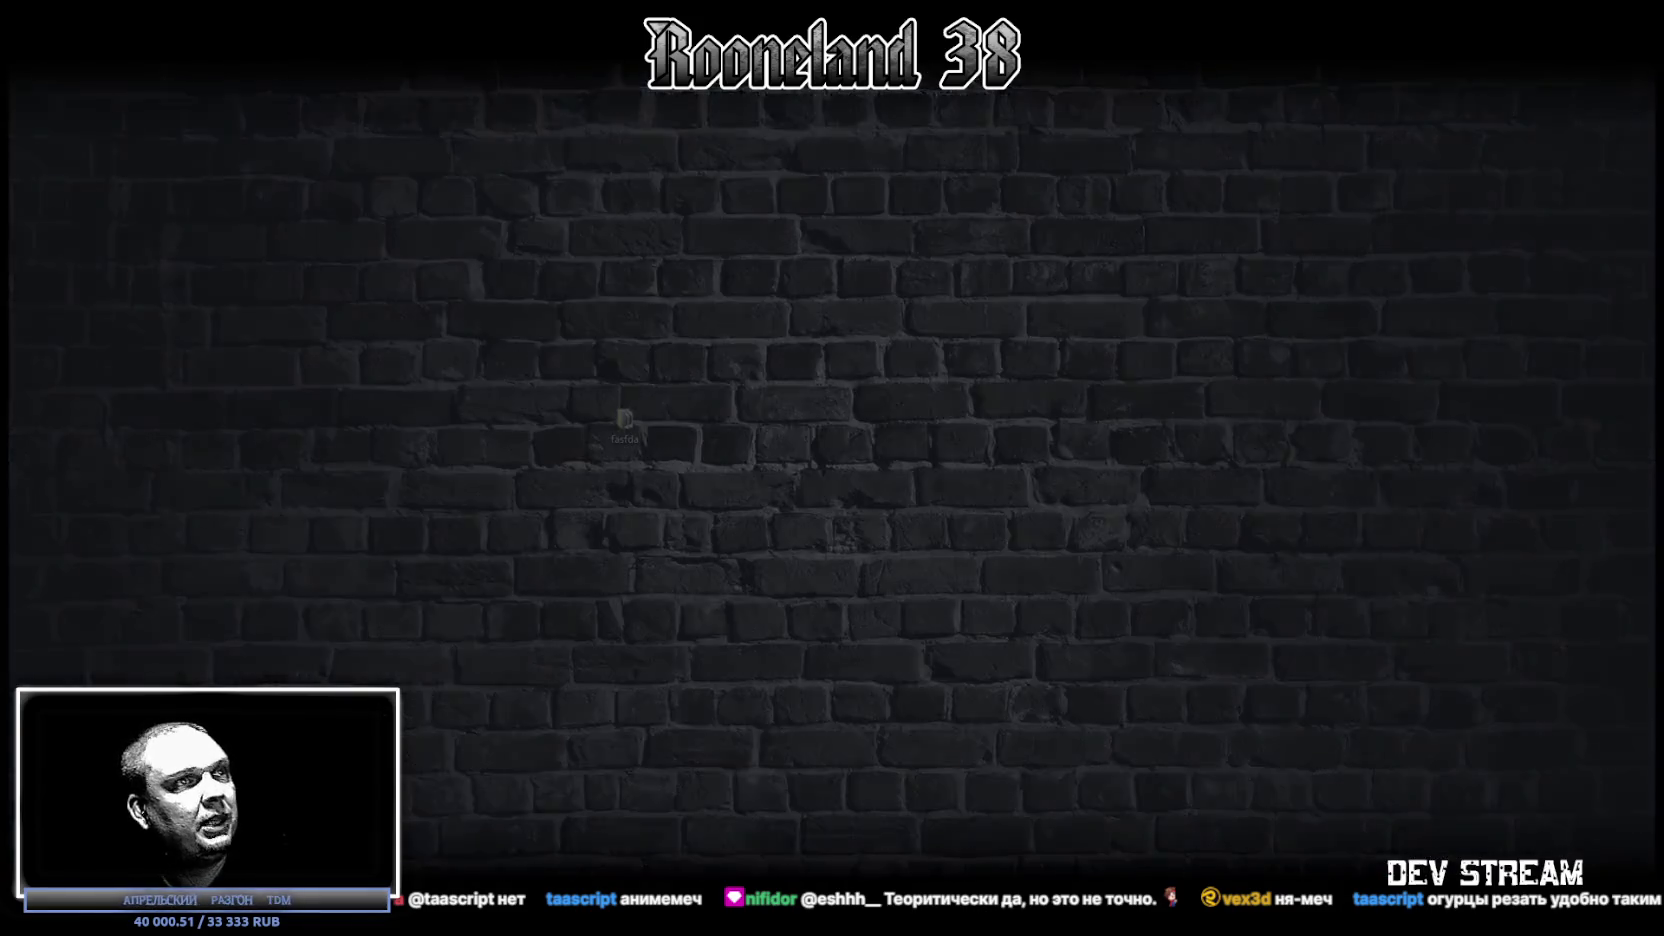
# Step: In the RPG_WW_ZAVOZ sheet, read the COUNTIFS formulas in A2, B2, A5:B5 and A4
pyautogui.hotkey('alt', 'Tab')
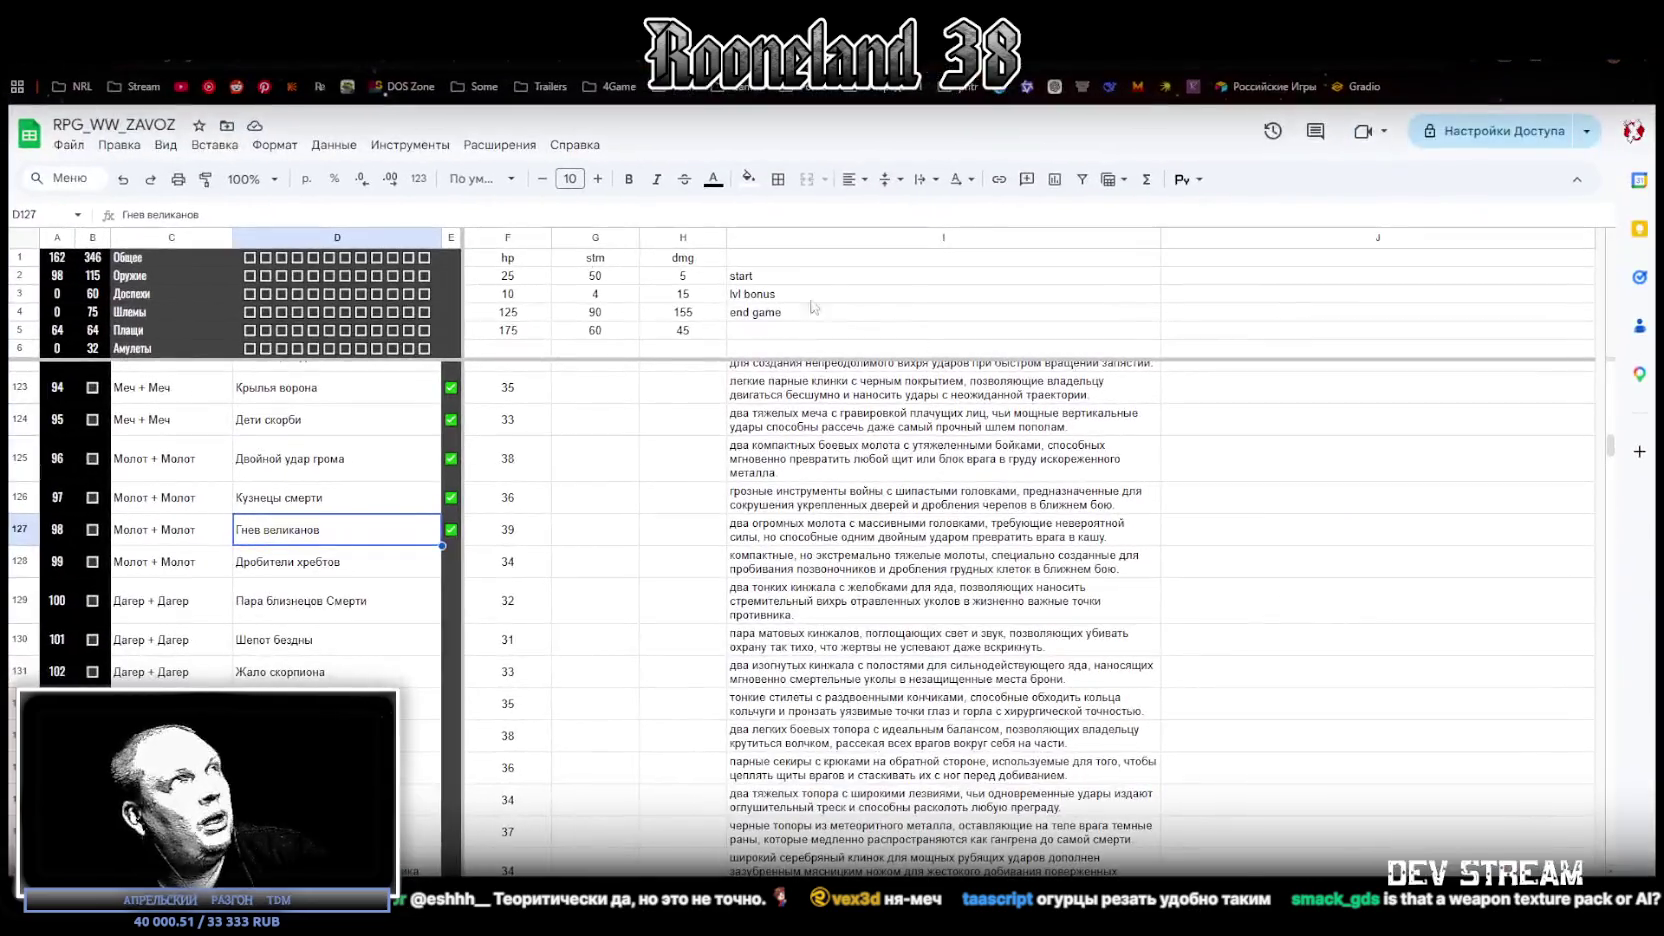
pyautogui.click(57, 280)
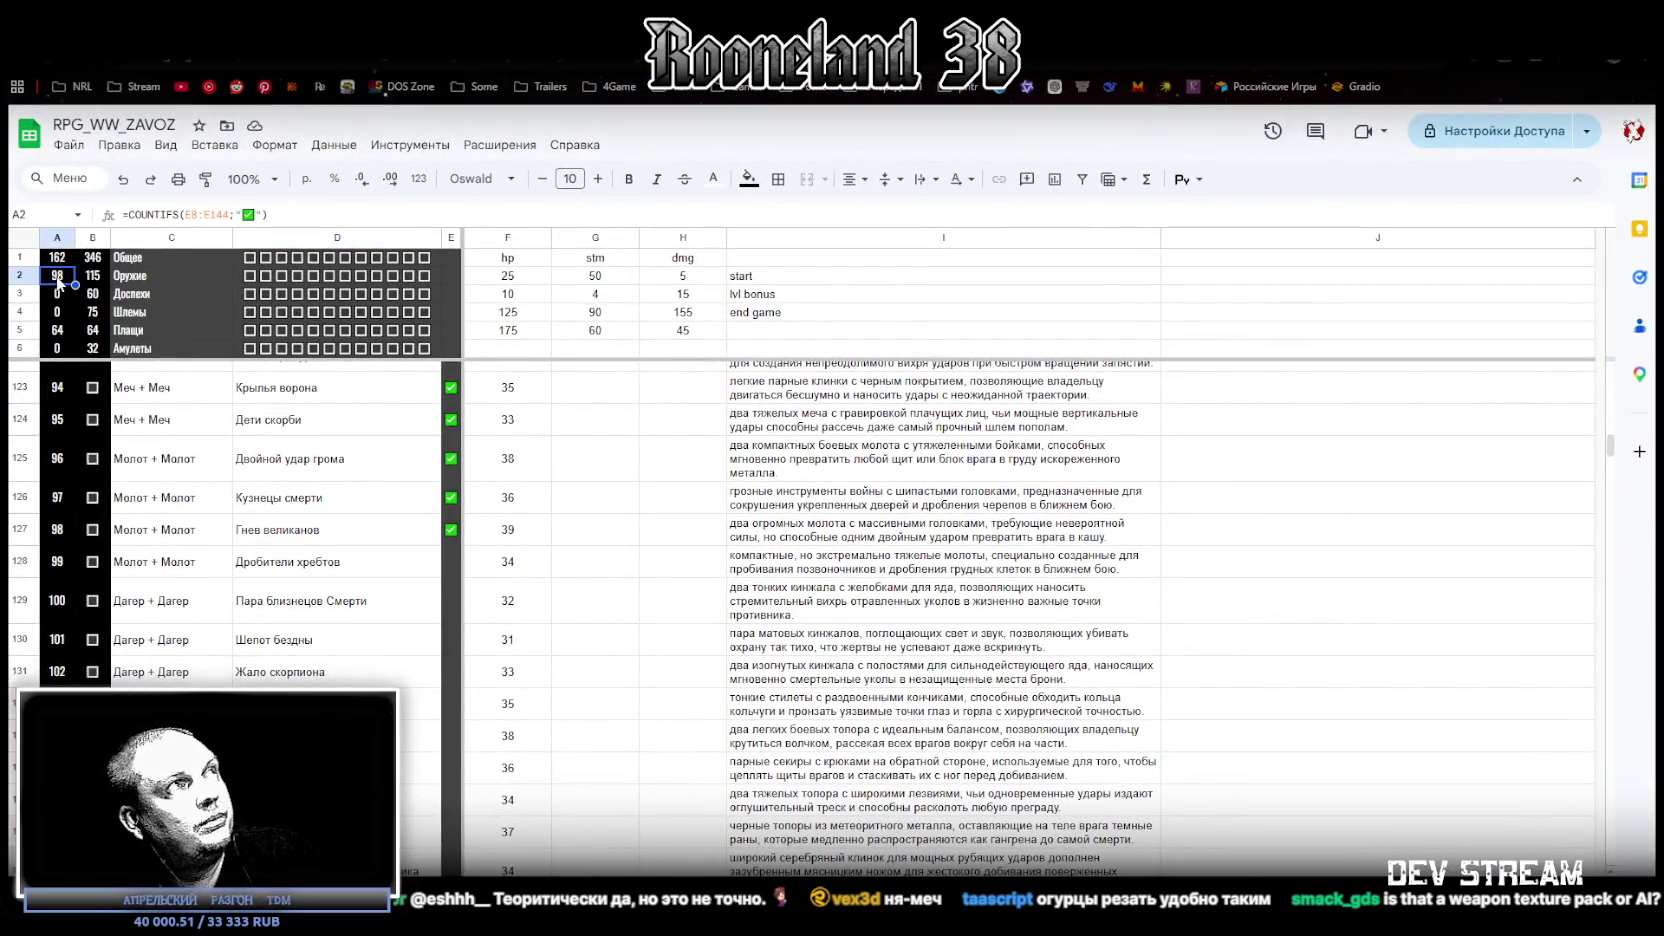
pyautogui.click(93, 278)
pyautogui.click(57, 278)
pyautogui.click(93, 278)
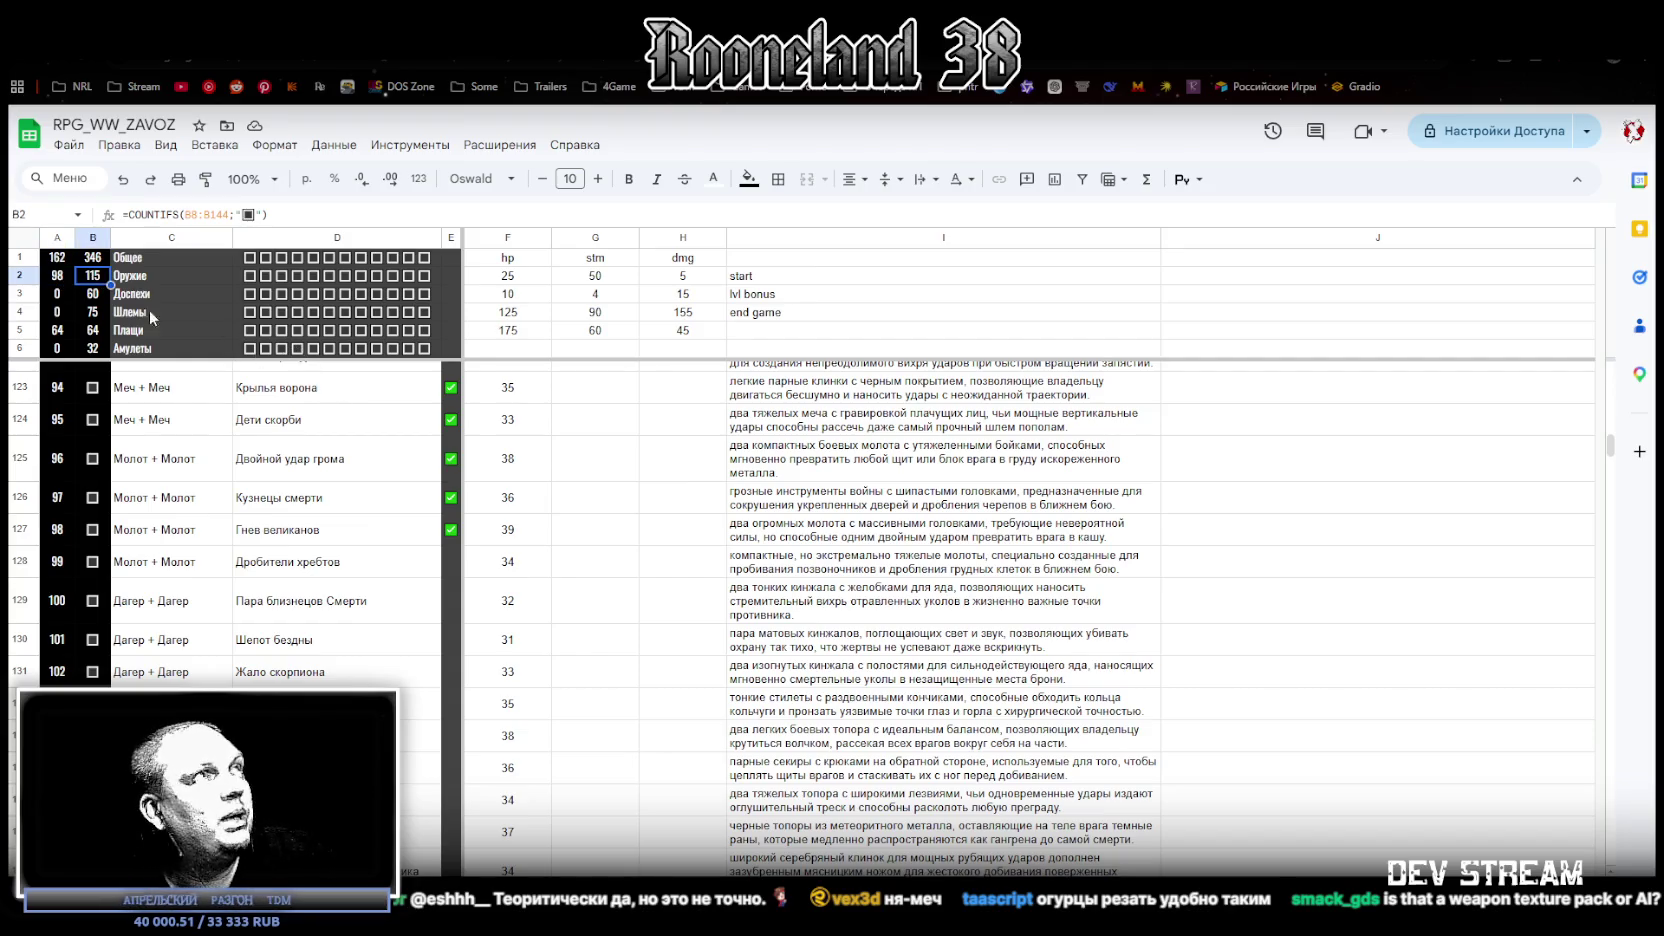
pyautogui.moveTo(70, 331); pyautogui.dragTo(89, 332)
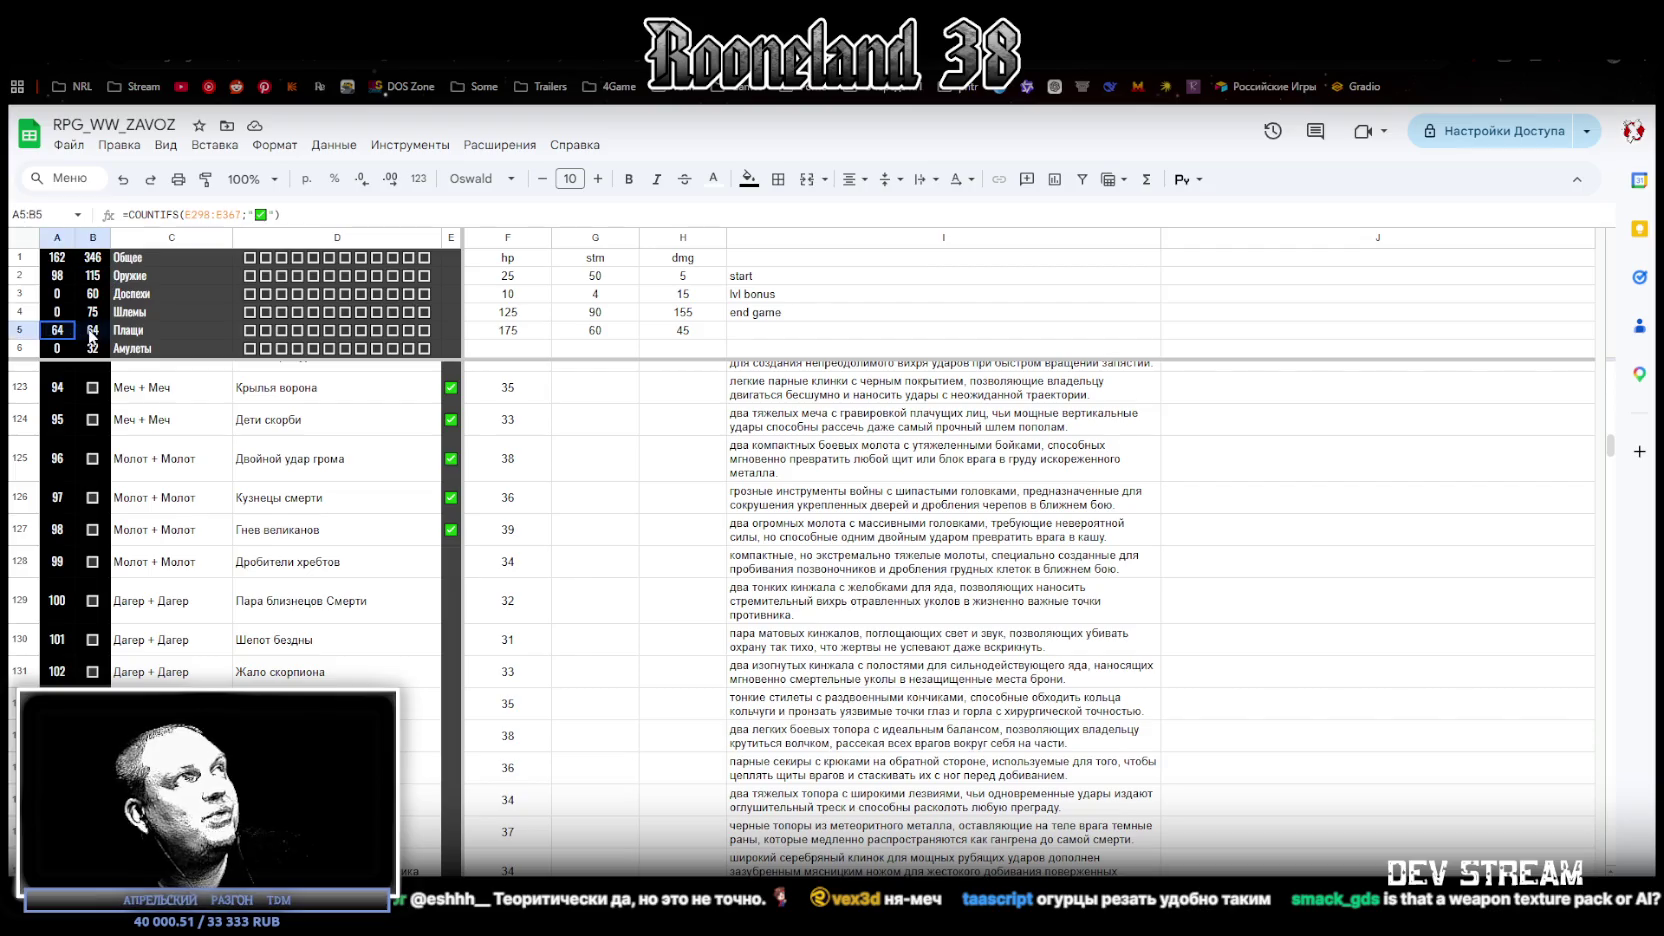
pyautogui.click(62, 315)
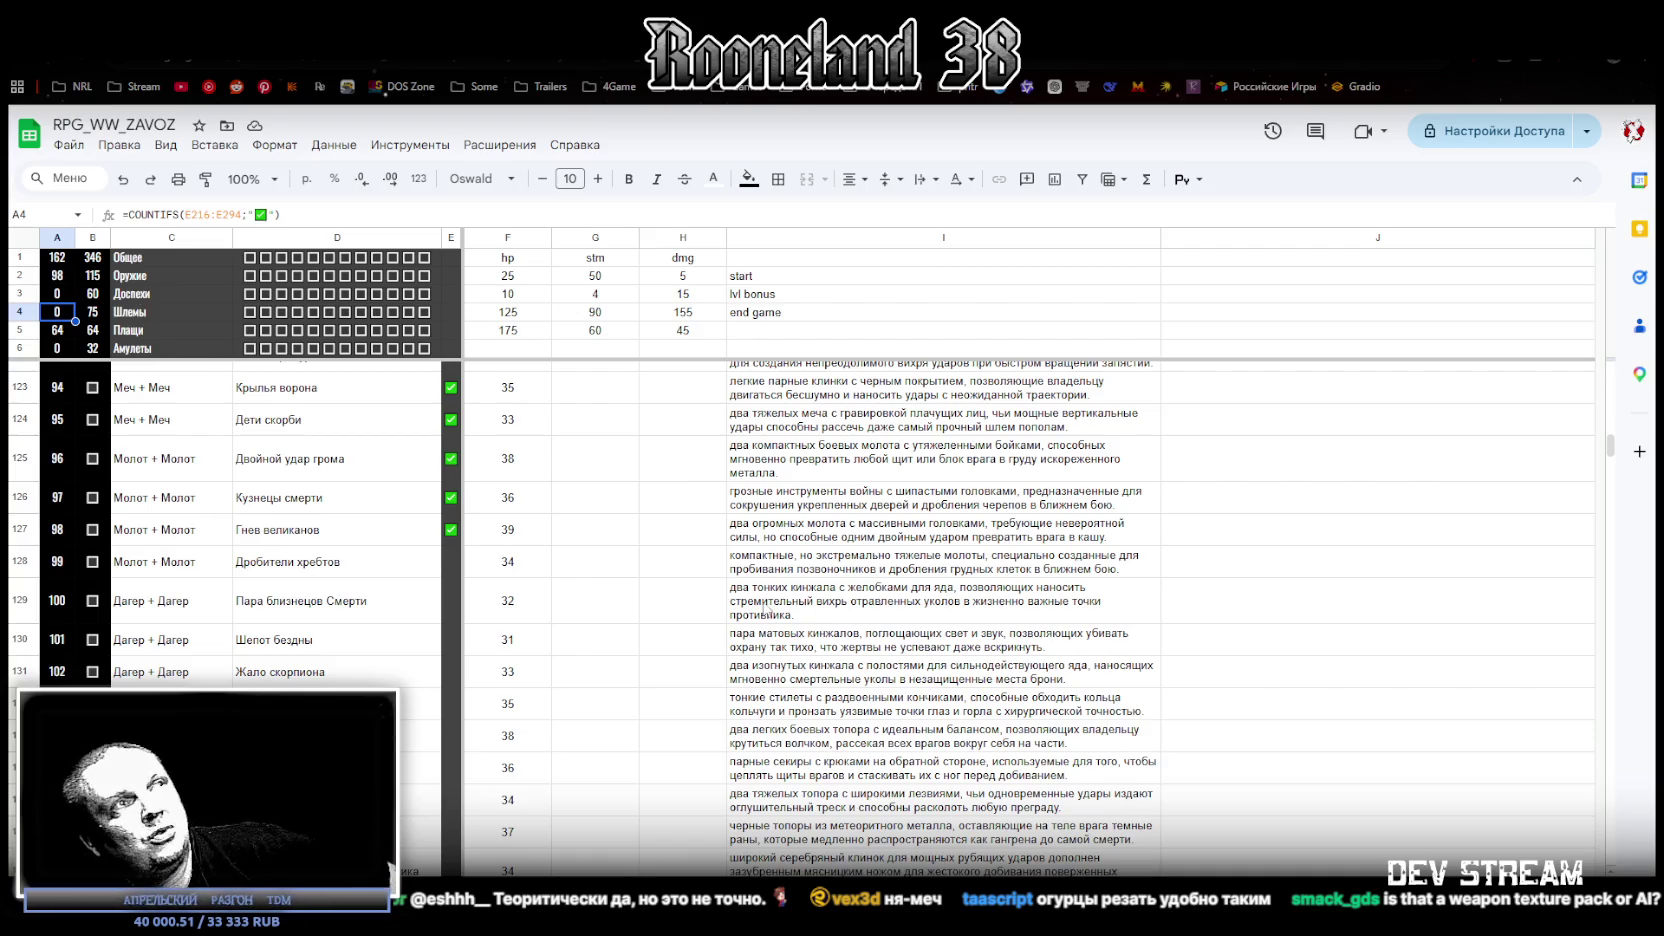
# Step: Scroll to the Два оружия rows and read the A3 and B3 totals before returning
pyautogui.scroll(-5, 535, 524)
pyautogui.scroll(-5, 535, 524)
pyautogui.scroll(-5, 535, 524)
pyautogui.scroll(4, 535, 524)
pyautogui.scroll(4, 525, 560)
pyautogui.scroll(4, 520, 590)
pyautogui.scroll(4, 519, 592)
pyautogui.scroll(4, 519, 590)
pyautogui.scroll(4, 517, 580)
pyautogui.scroll(4, 516, 570)
pyautogui.scroll(4, 515, 566)
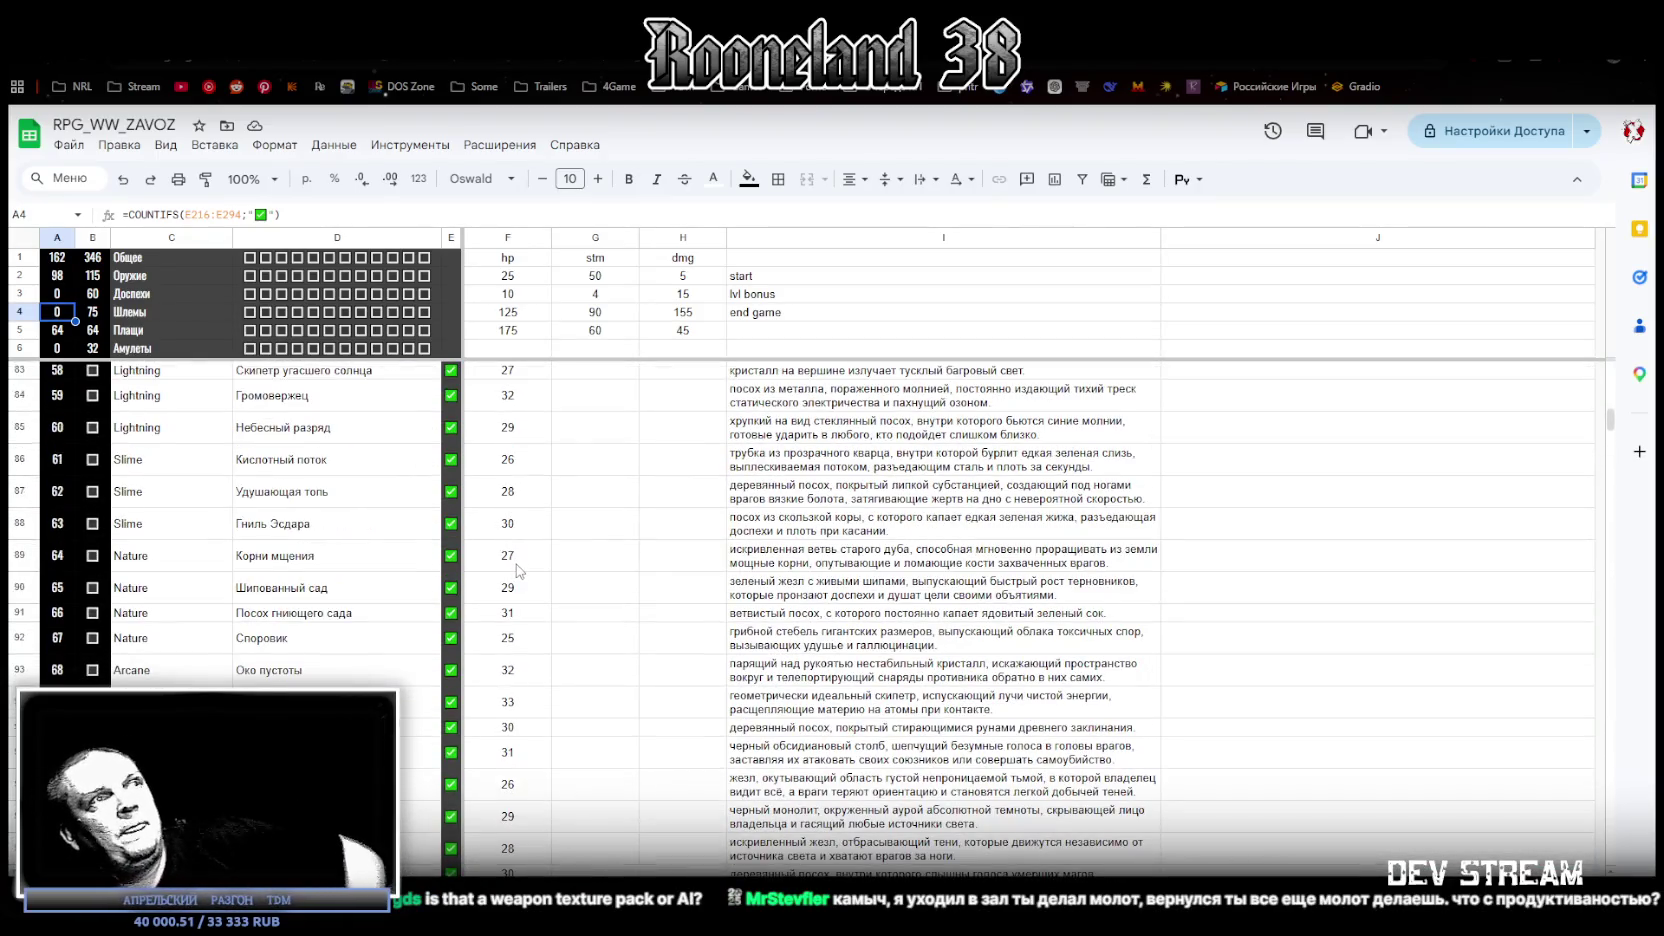
pyautogui.scroll(-10, 519, 571)
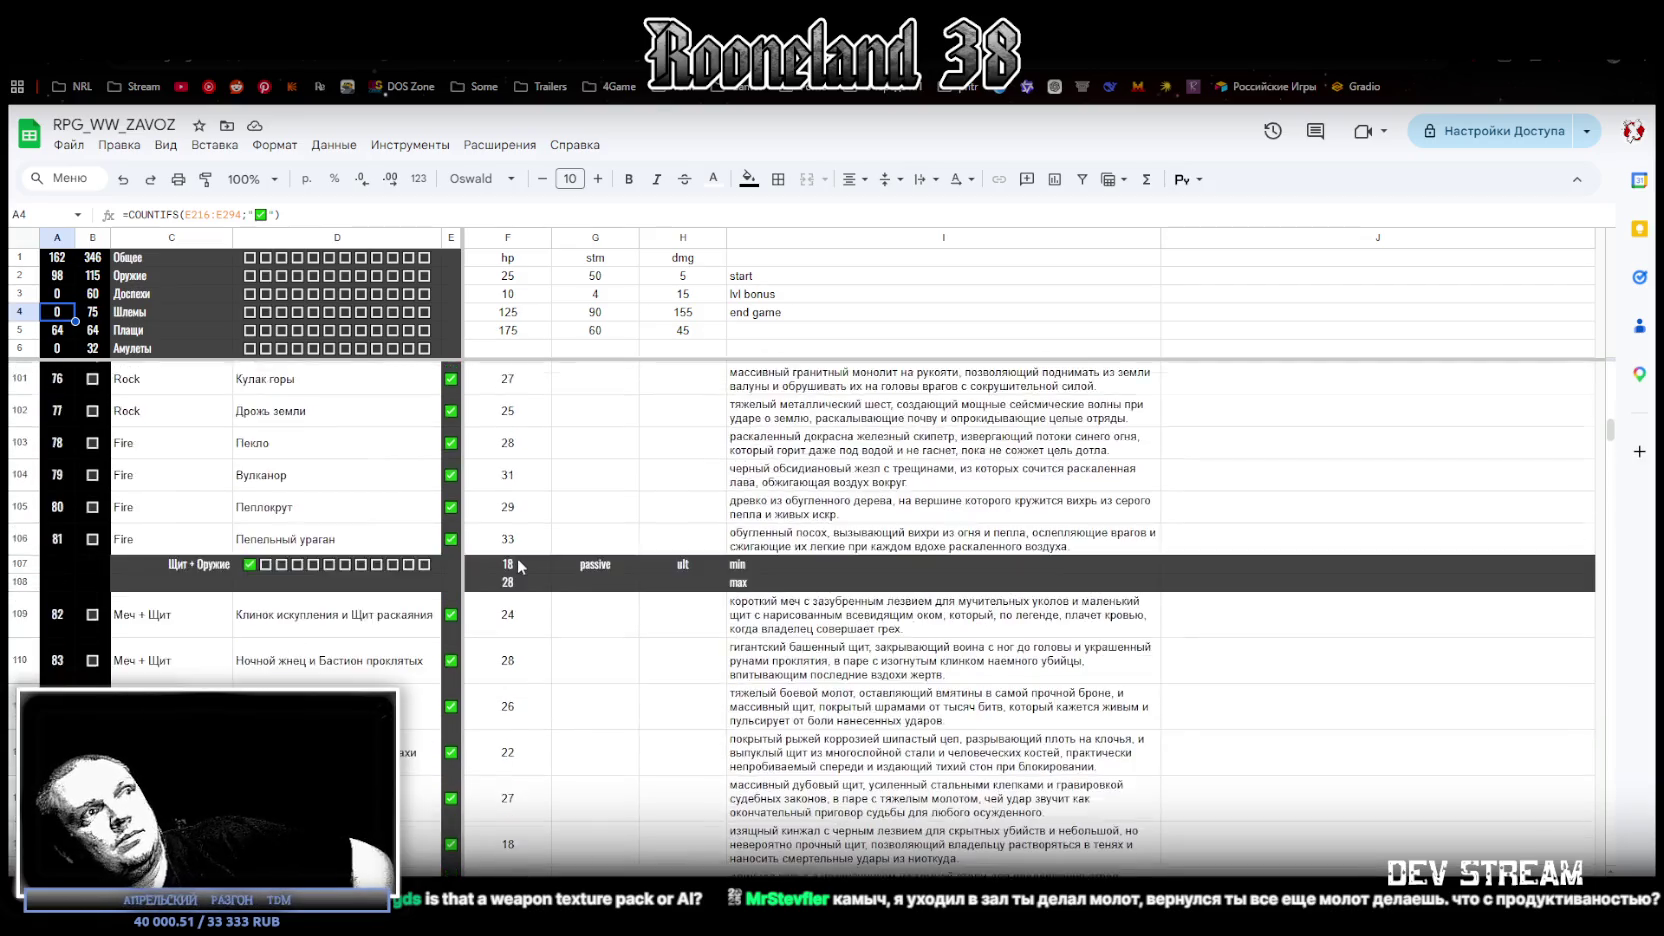
pyautogui.scroll(-2, 519, 571)
pyautogui.moveTo(59, 295); pyautogui.dragTo(100, 297)
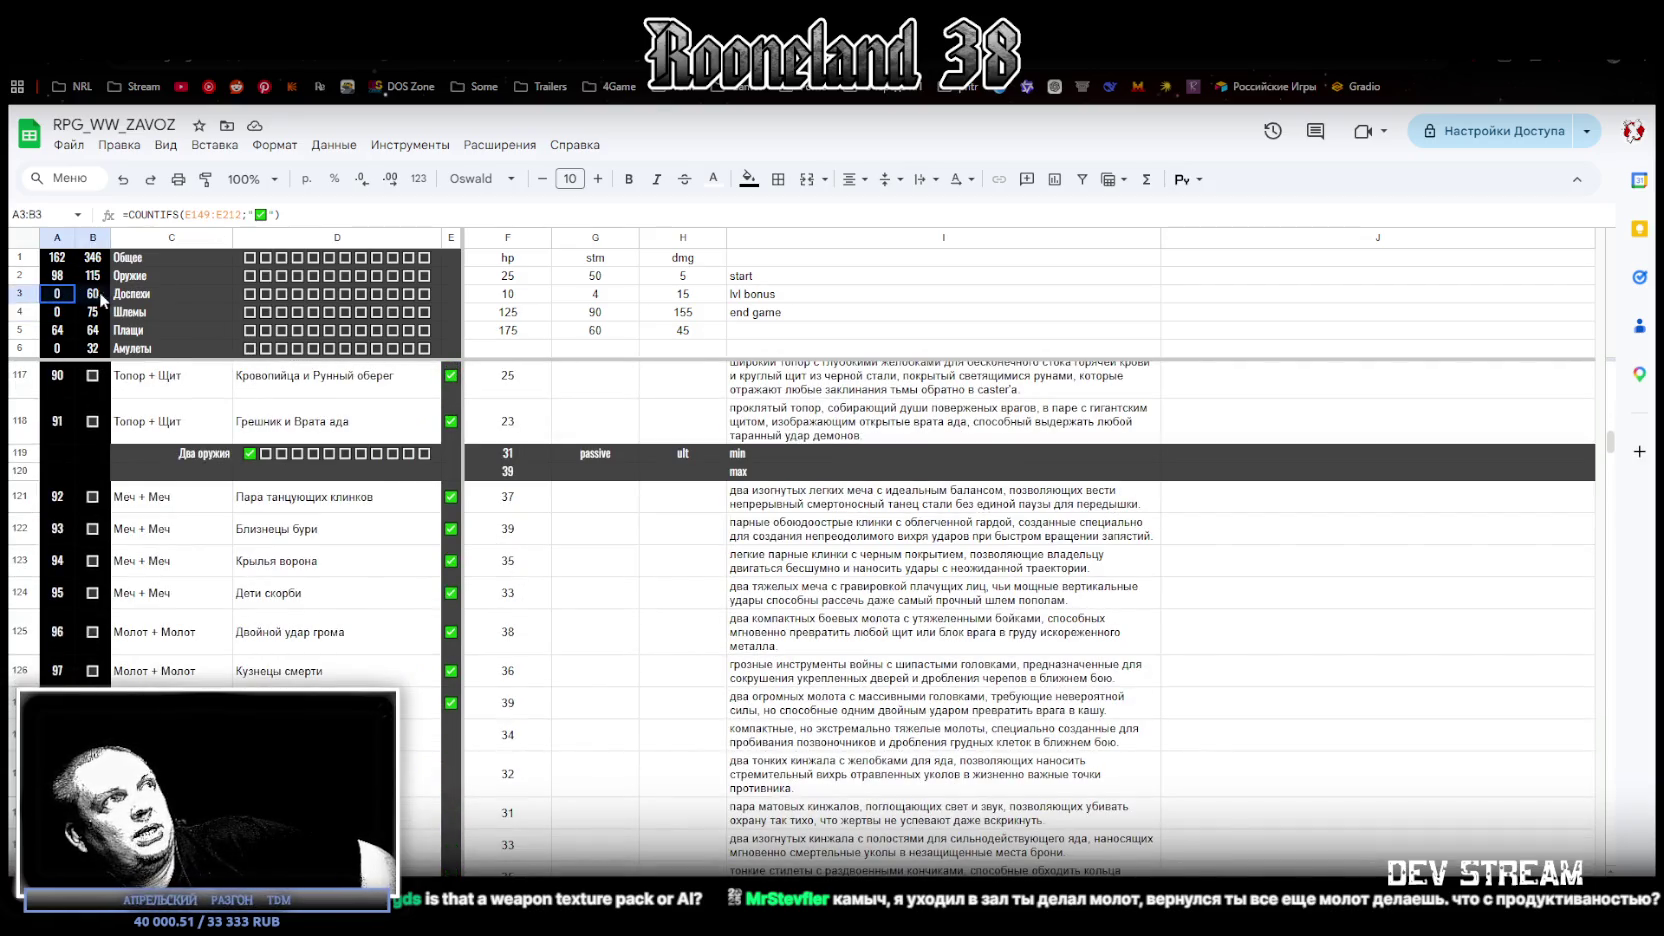
pyautogui.click(57, 292)
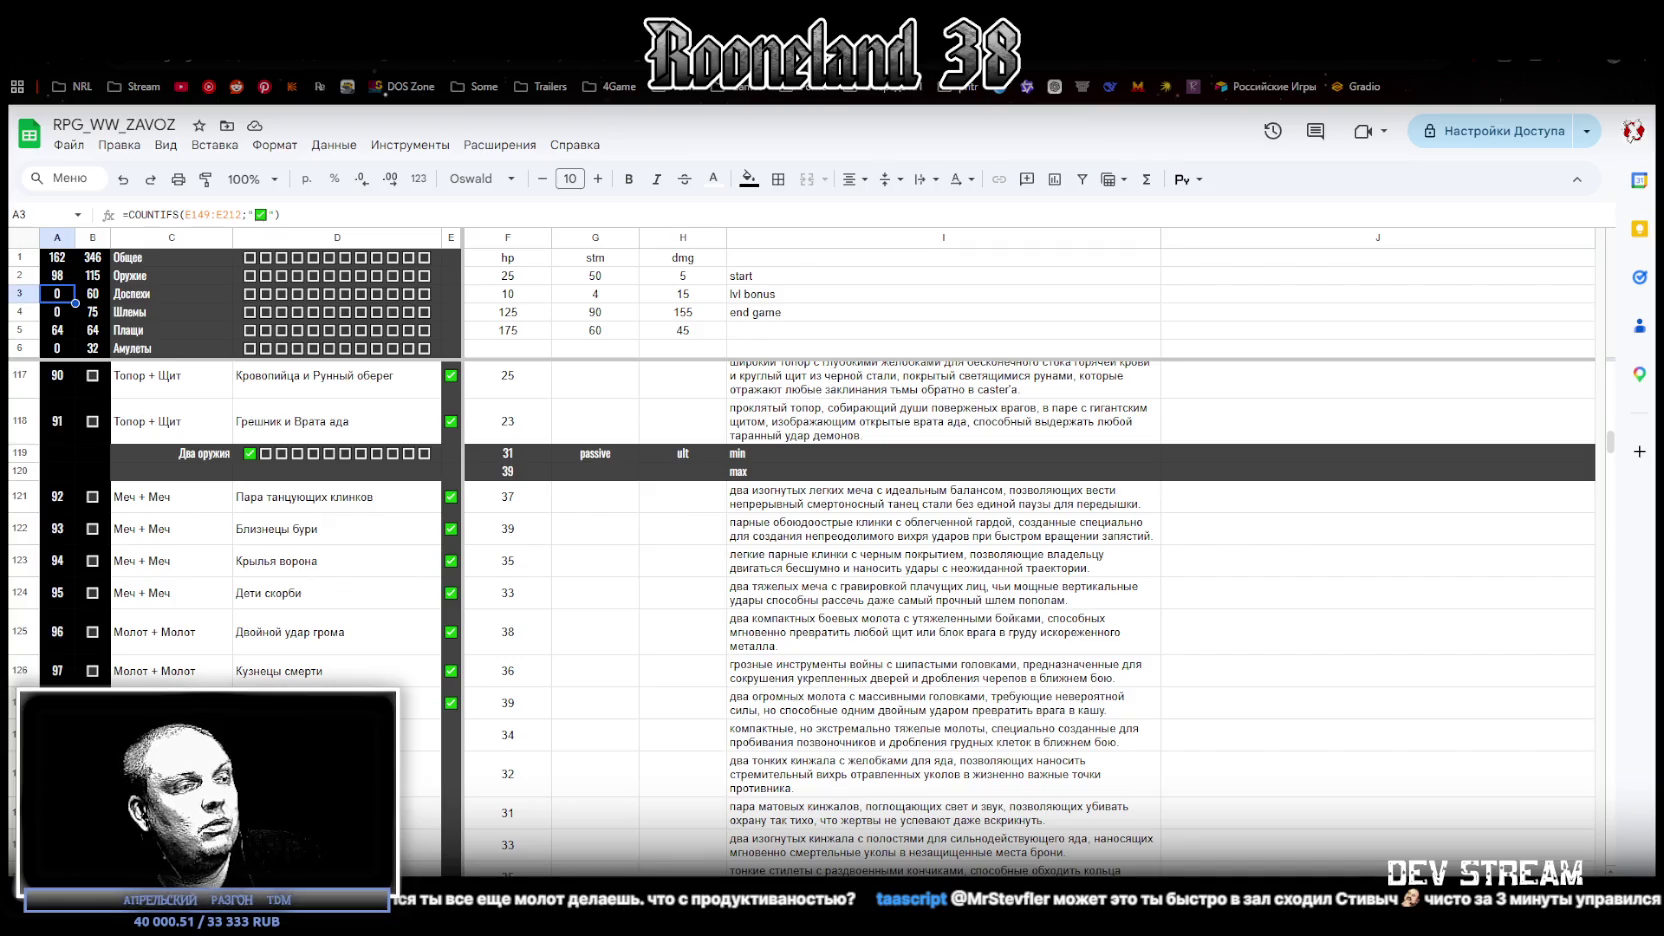
pyautogui.hotkey('alt', 'Tab')
# Step: Collapse the Swords, Axes and ShieldsPlus folders, hide the axe, and briefly preview a Duals hammer
pyautogui.scroll(4, 1560, 516)
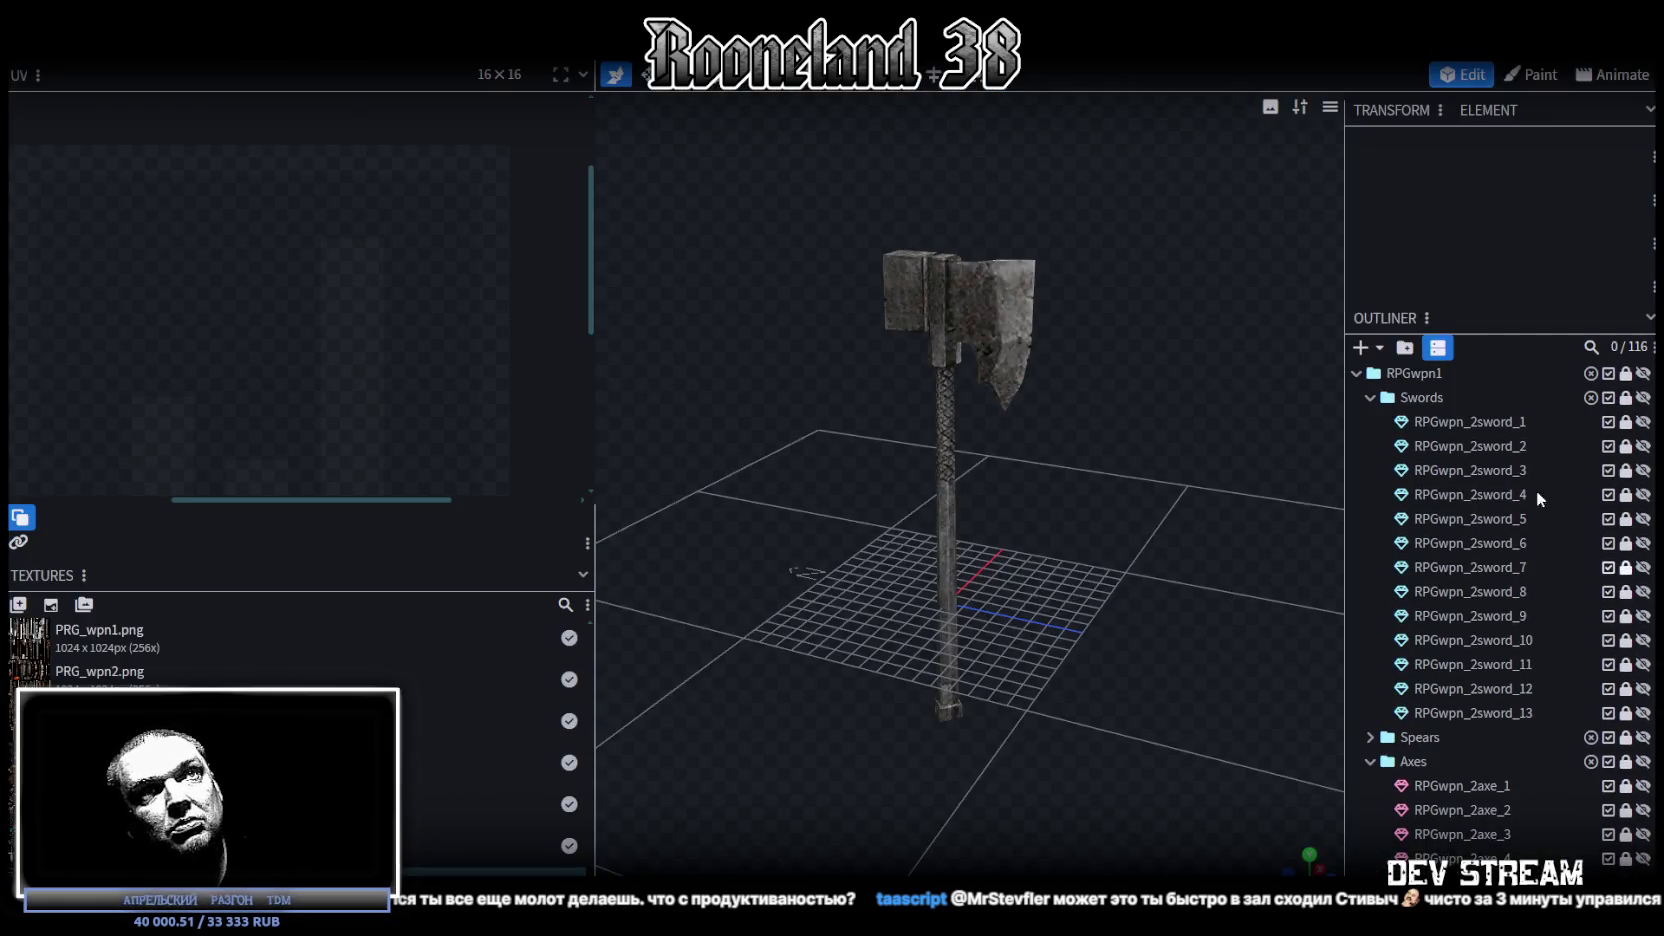
pyautogui.click(1364, 375)
pyautogui.click(1360, 377)
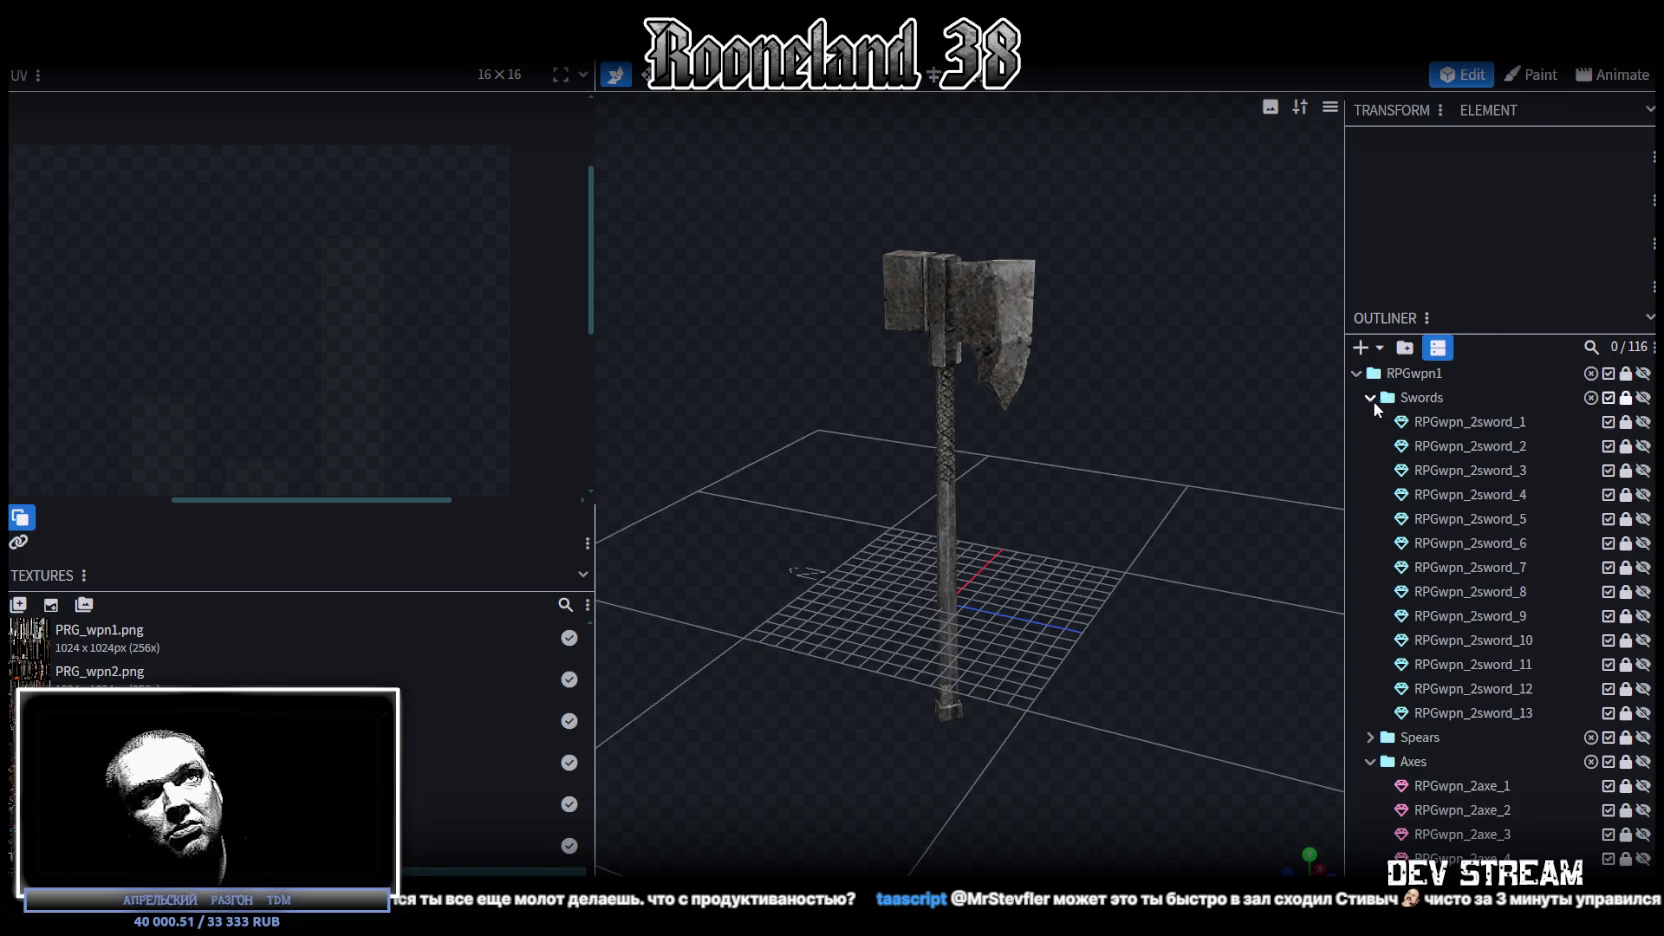
pyautogui.click(1371, 398)
pyautogui.click(1370, 446)
pyautogui.click(1371, 616)
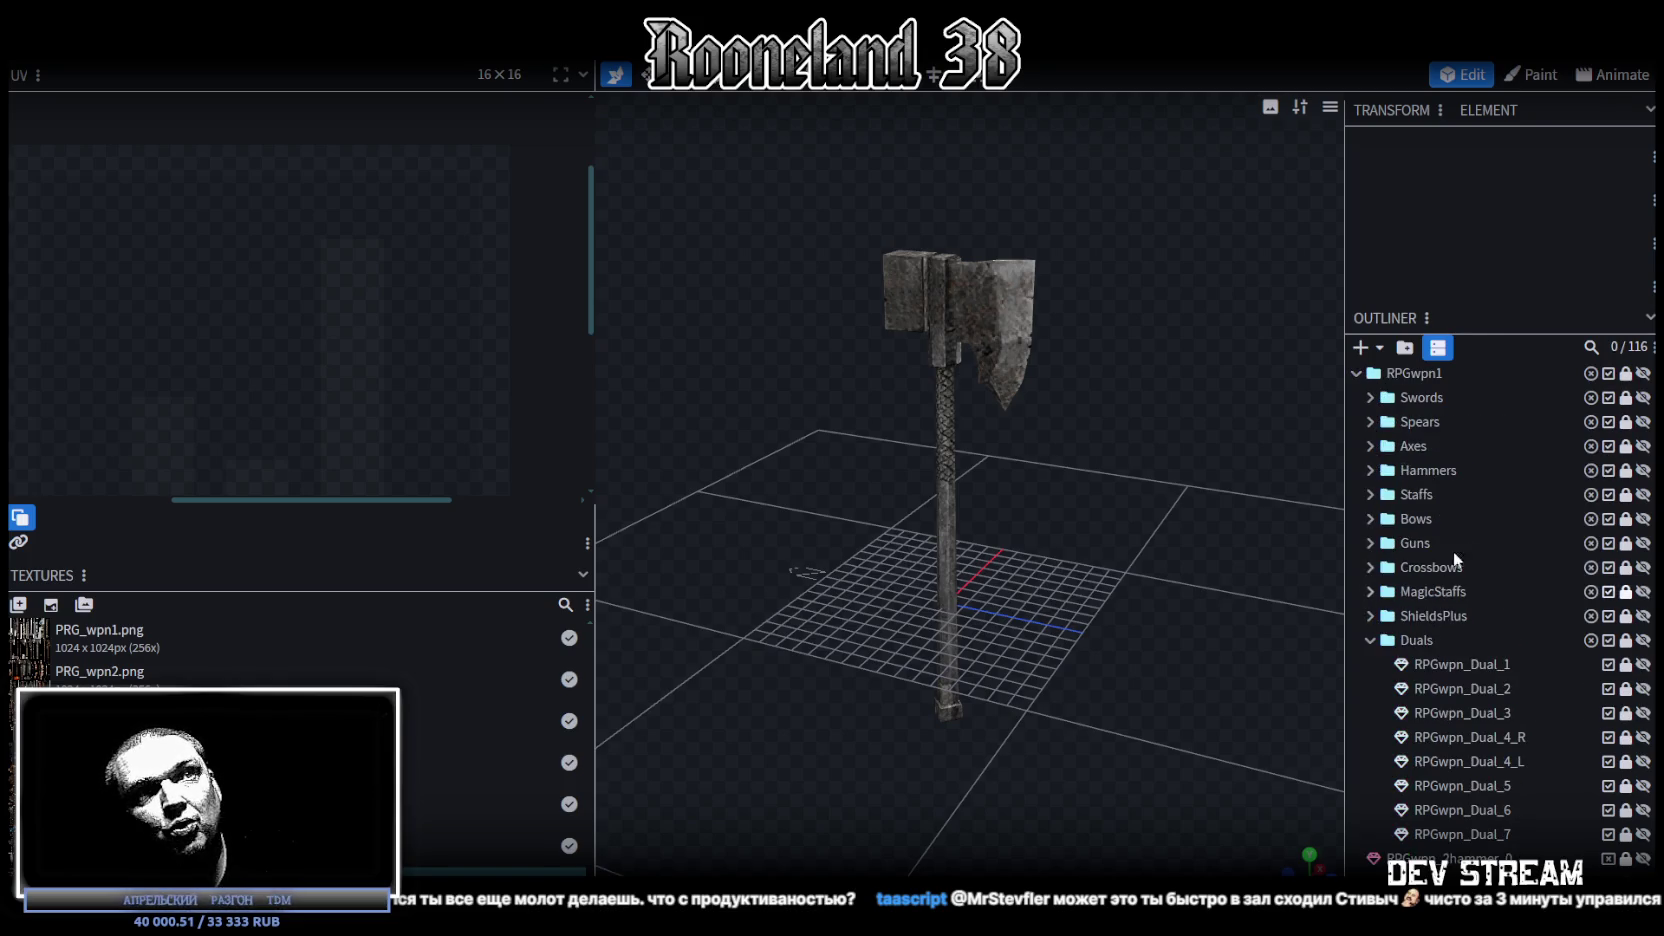
pyautogui.click(1643, 374)
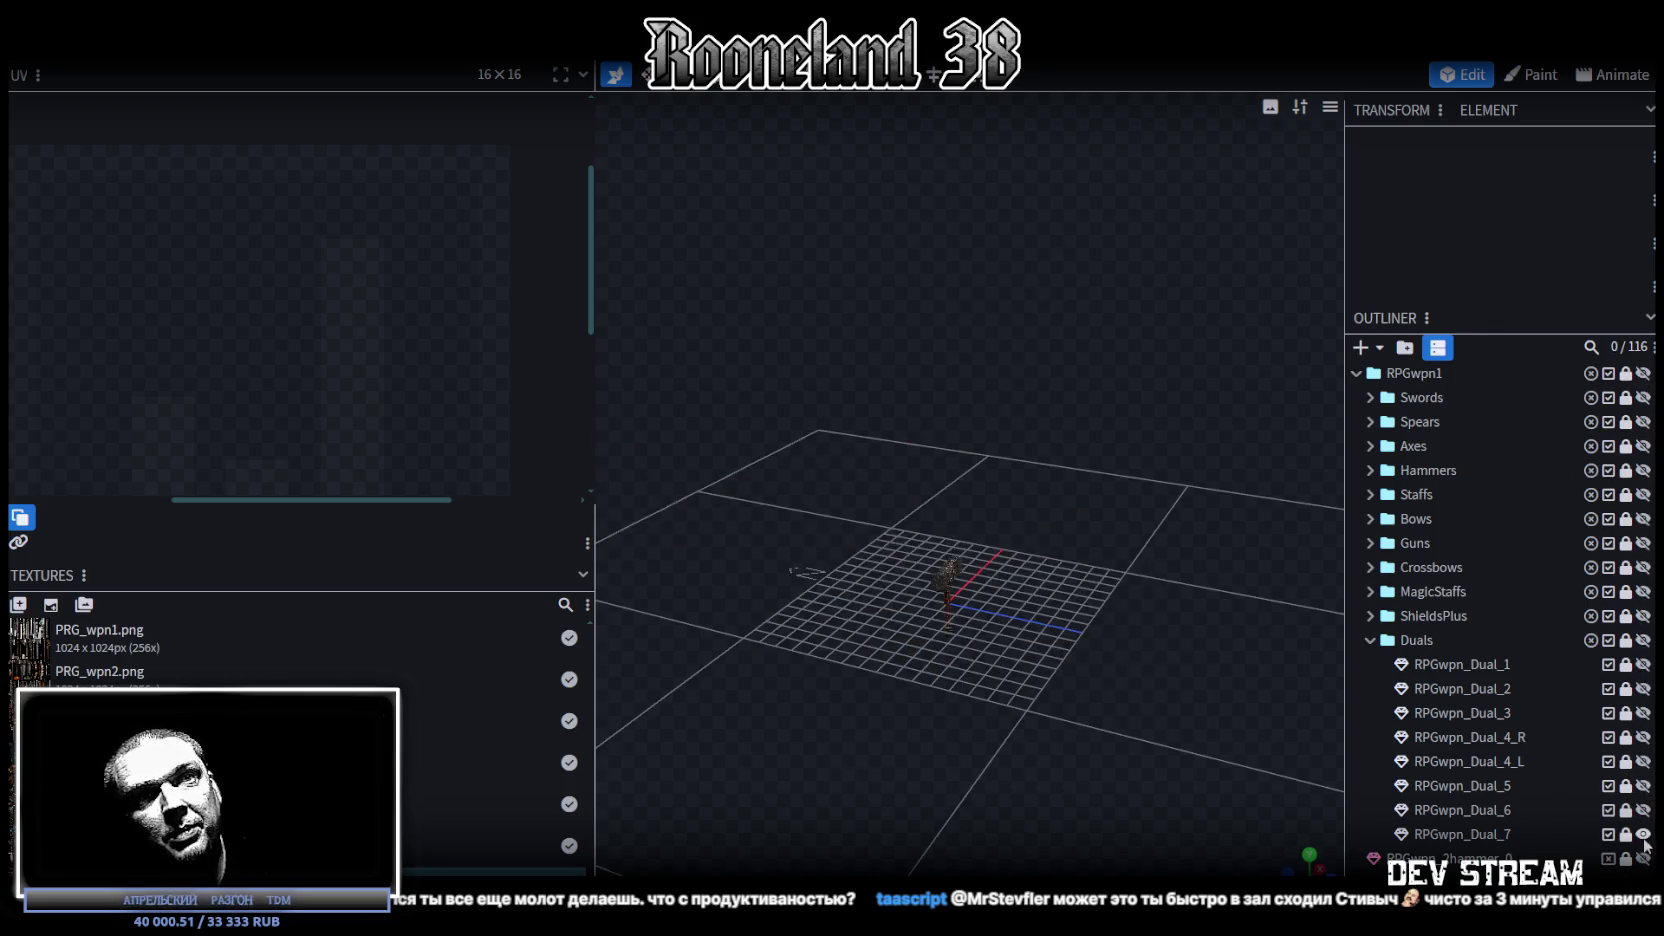
pyautogui.click(1643, 858)
pyautogui.click(1643, 858)
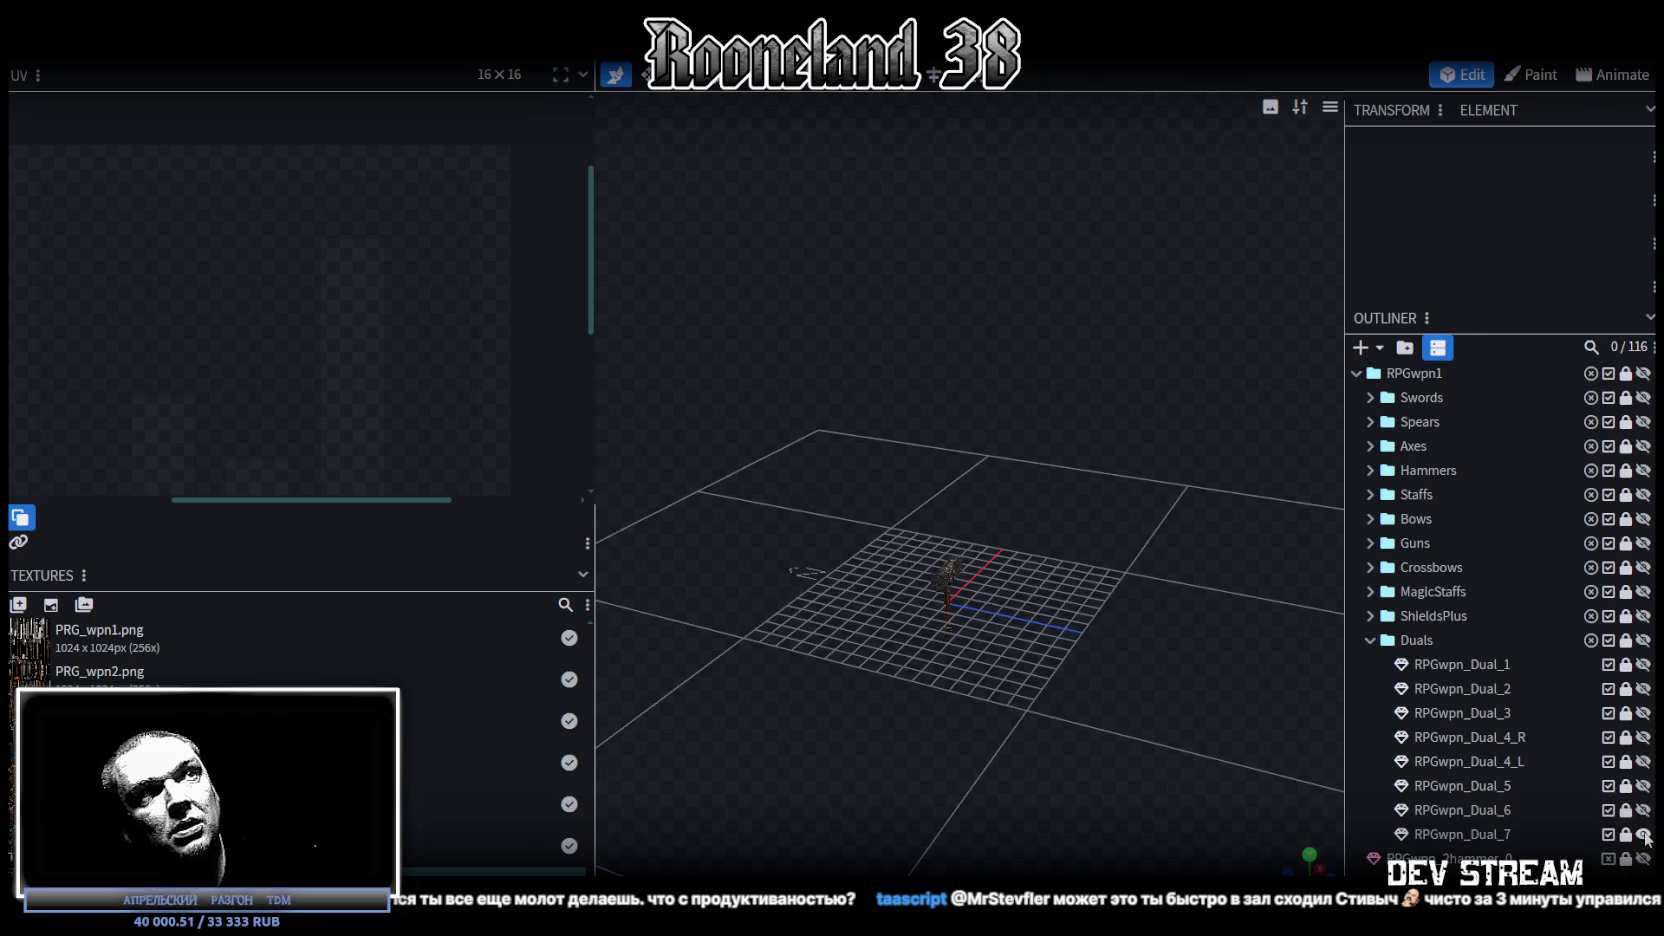
# Step: Preview RPGwpn_Dual_5 and Dual_6 in turn, ending with Dual_7 shown
pyautogui.click(1643, 858)
pyautogui.scroll(2, 1040, 642)
pyautogui.scroll(3, 1069, 510)
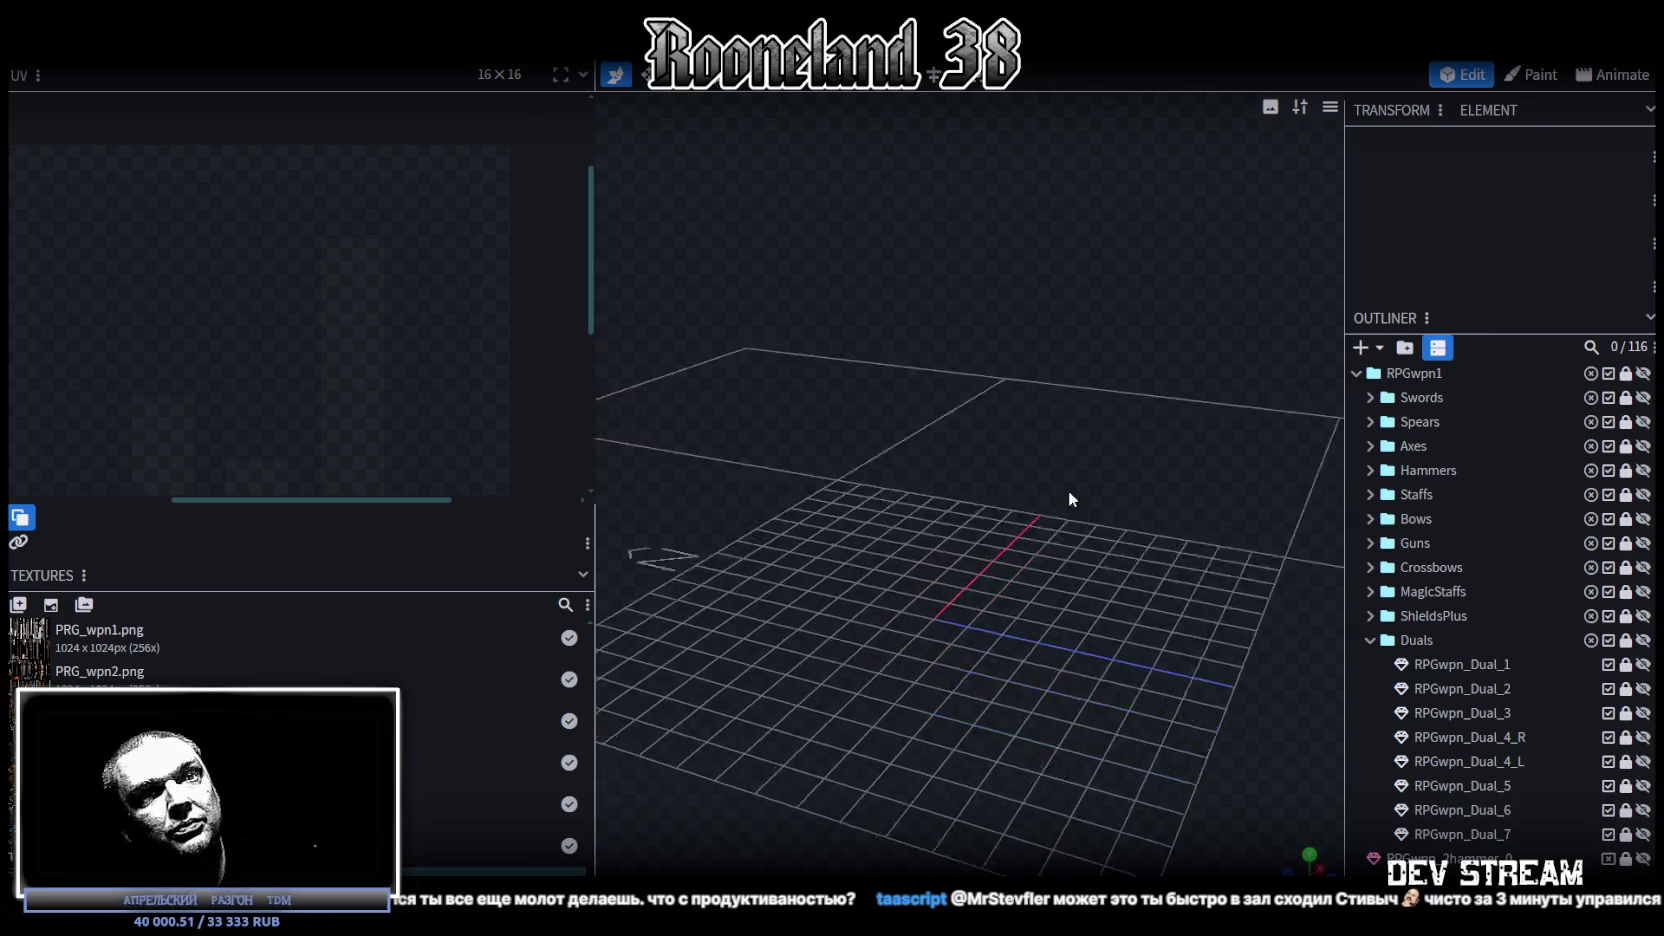
pyautogui.click(1642, 786)
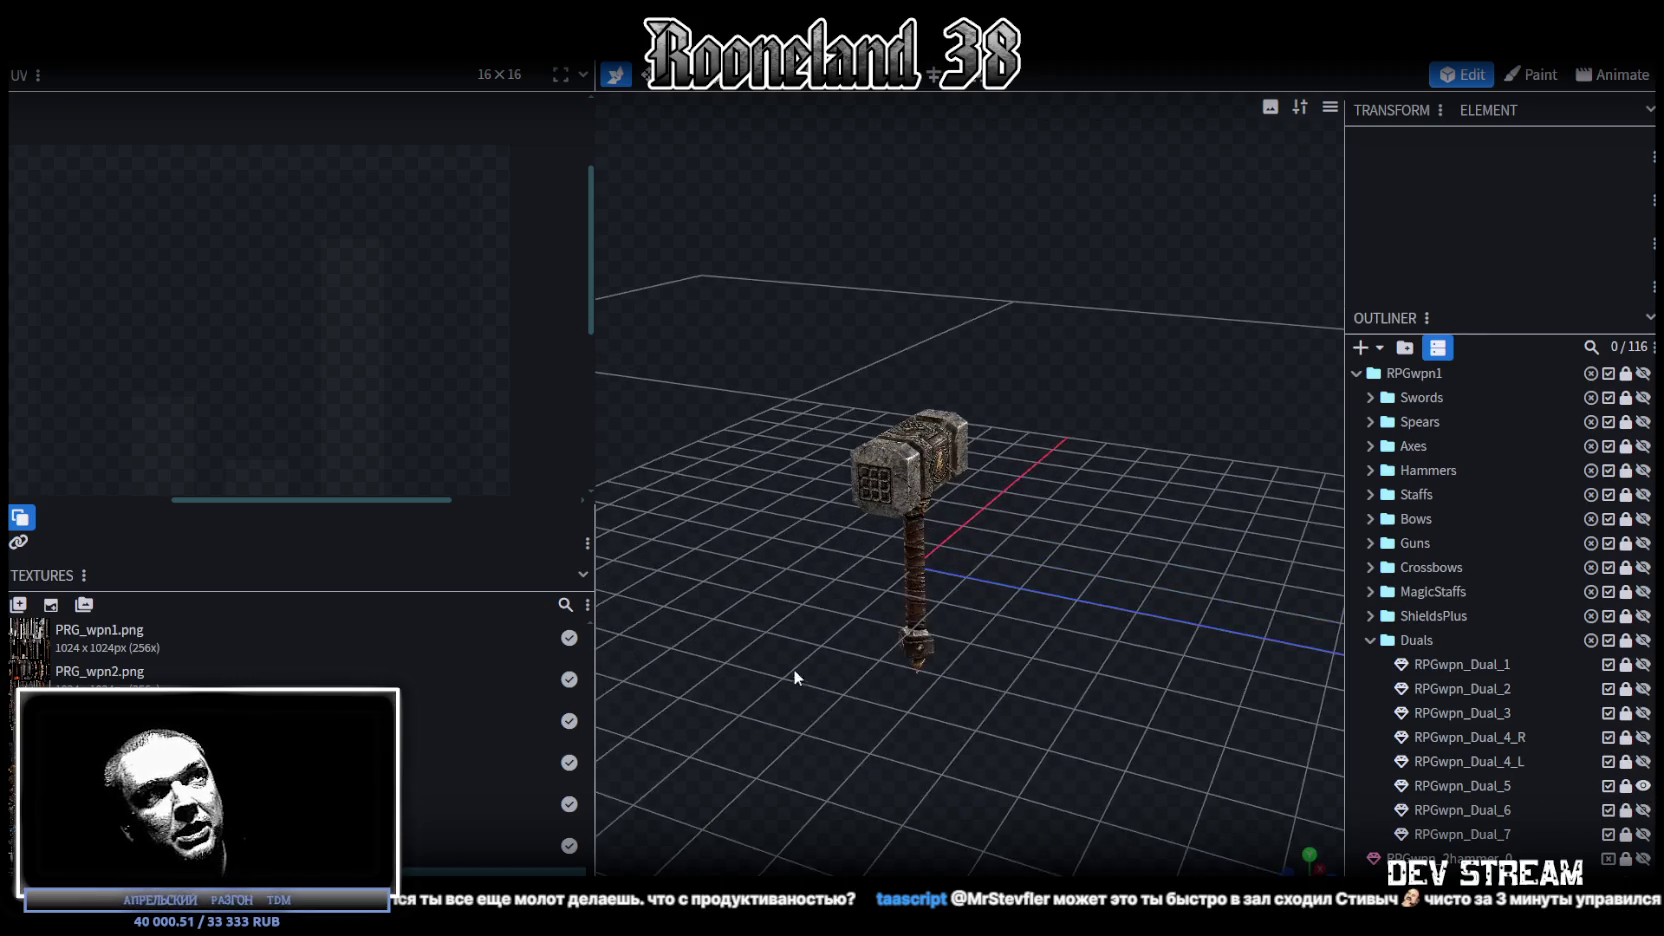
pyautogui.scroll(2, 1060, 688)
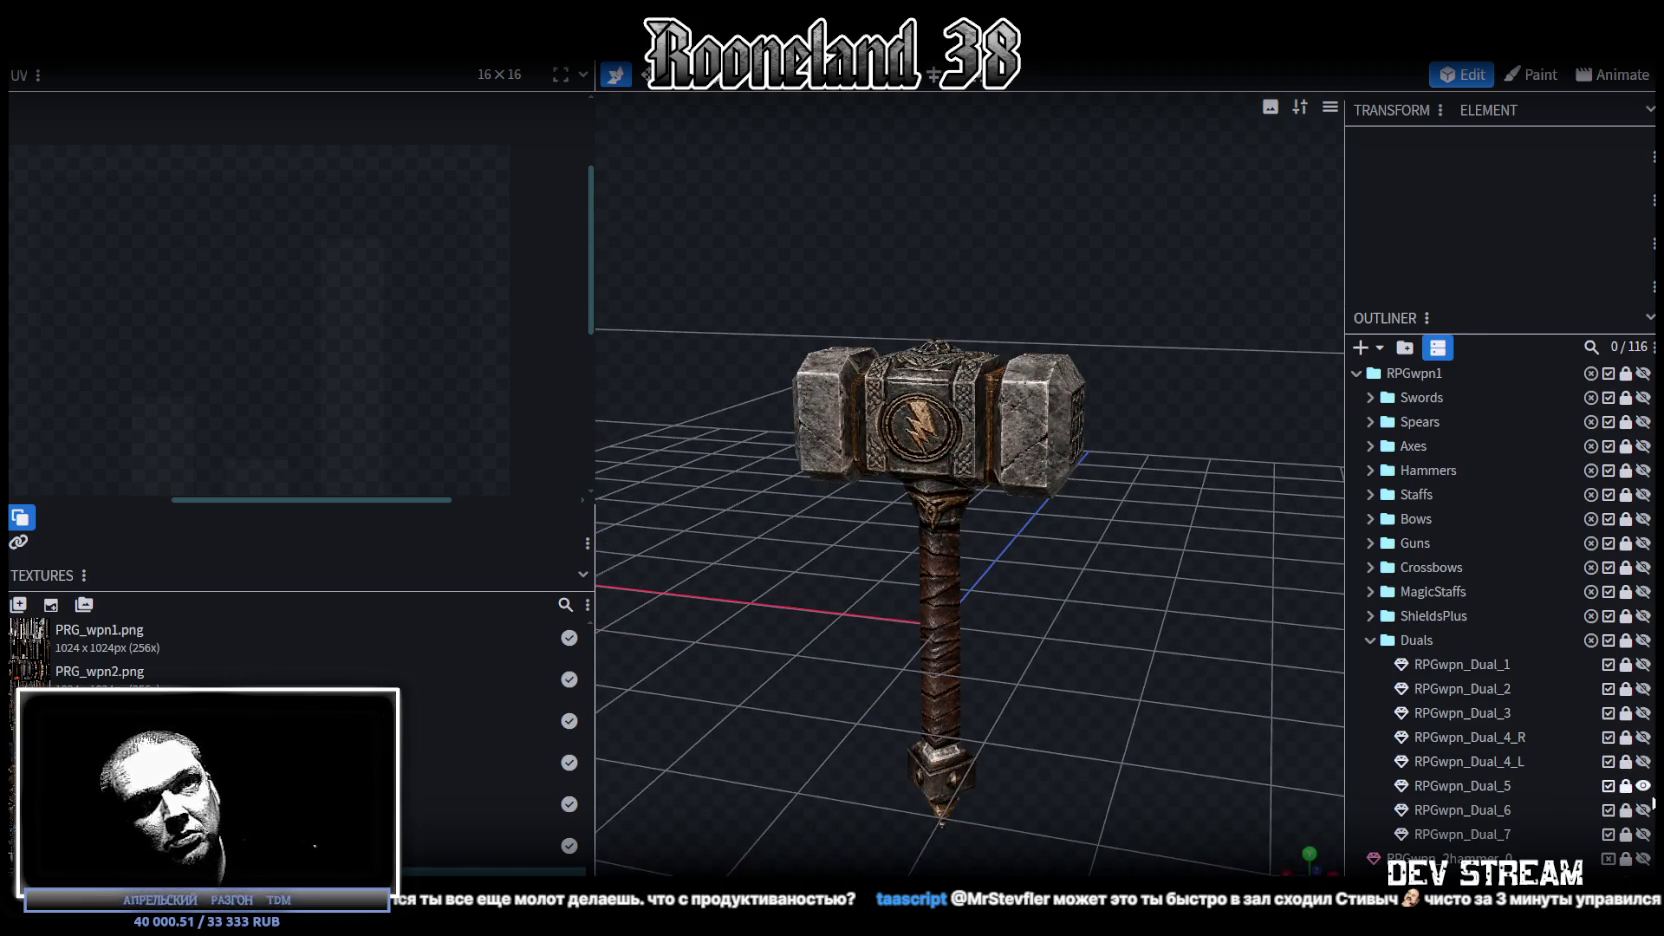
pyautogui.click(1643, 786)
pyautogui.click(1643, 810)
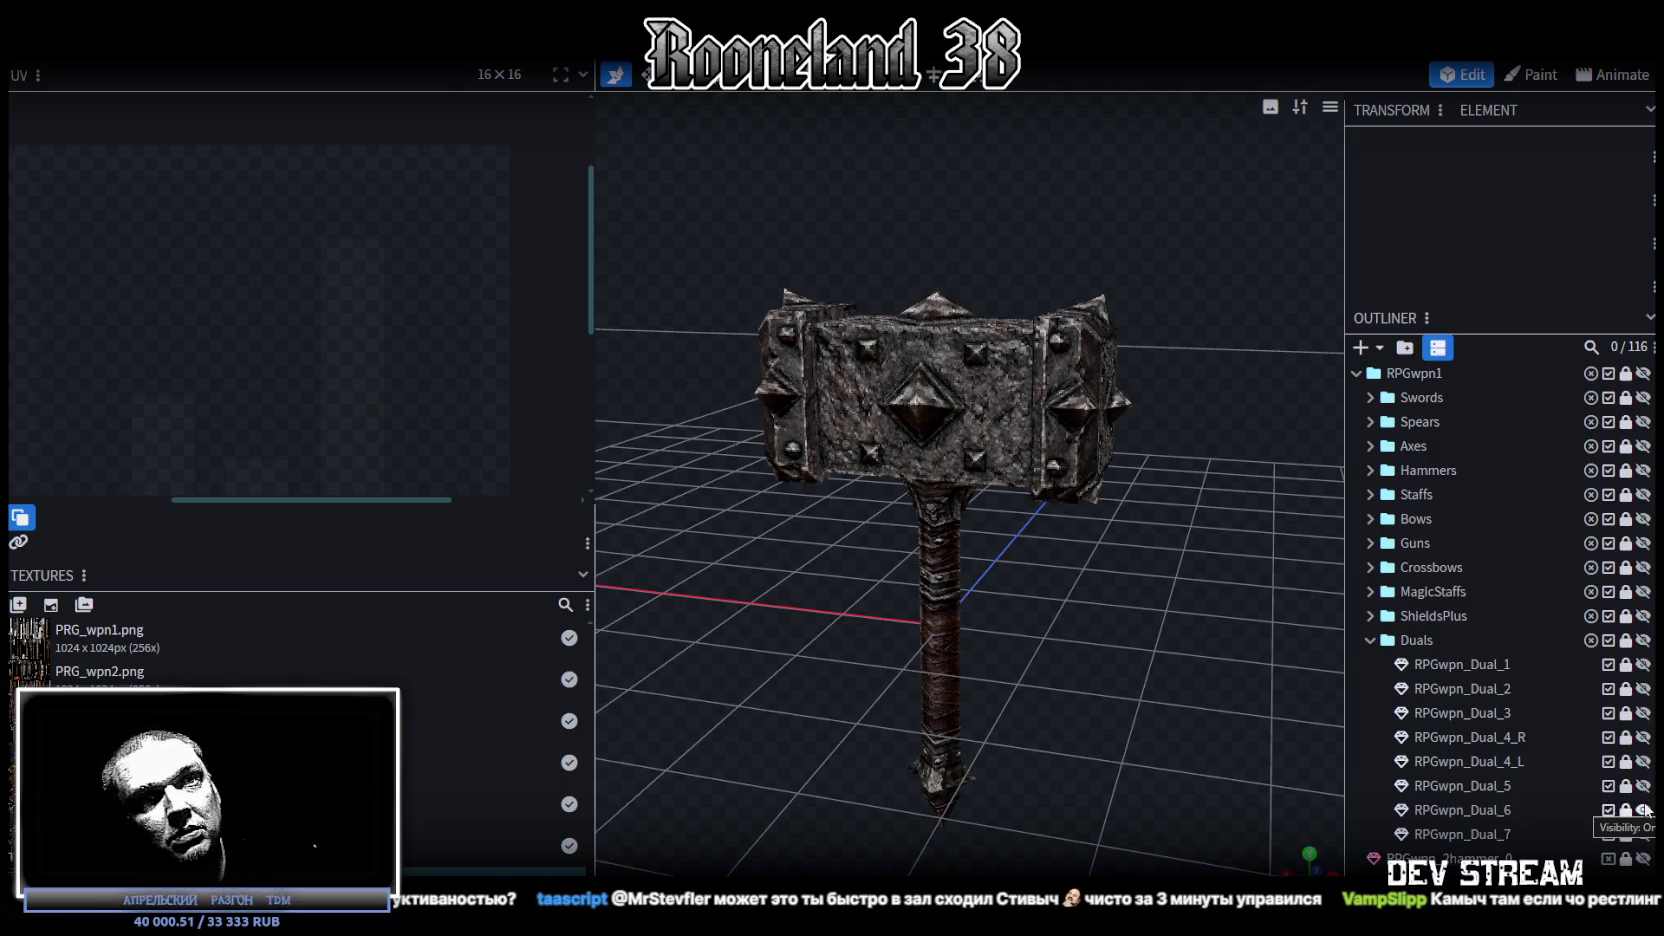
pyautogui.click(1643, 810)
pyautogui.click(1643, 834)
# Step: Orbit around the Dual_7 hammer and save the project as RPGweapon.bbmodel
pyautogui.moveTo(1330, 682)
pyautogui.mouseDown()
pyautogui.moveTo(1157, 624)
pyautogui.moveTo(963, 630)
pyautogui.moveTo(988, 685)
pyautogui.moveTo(1199, 602)
pyautogui.mouseUp()
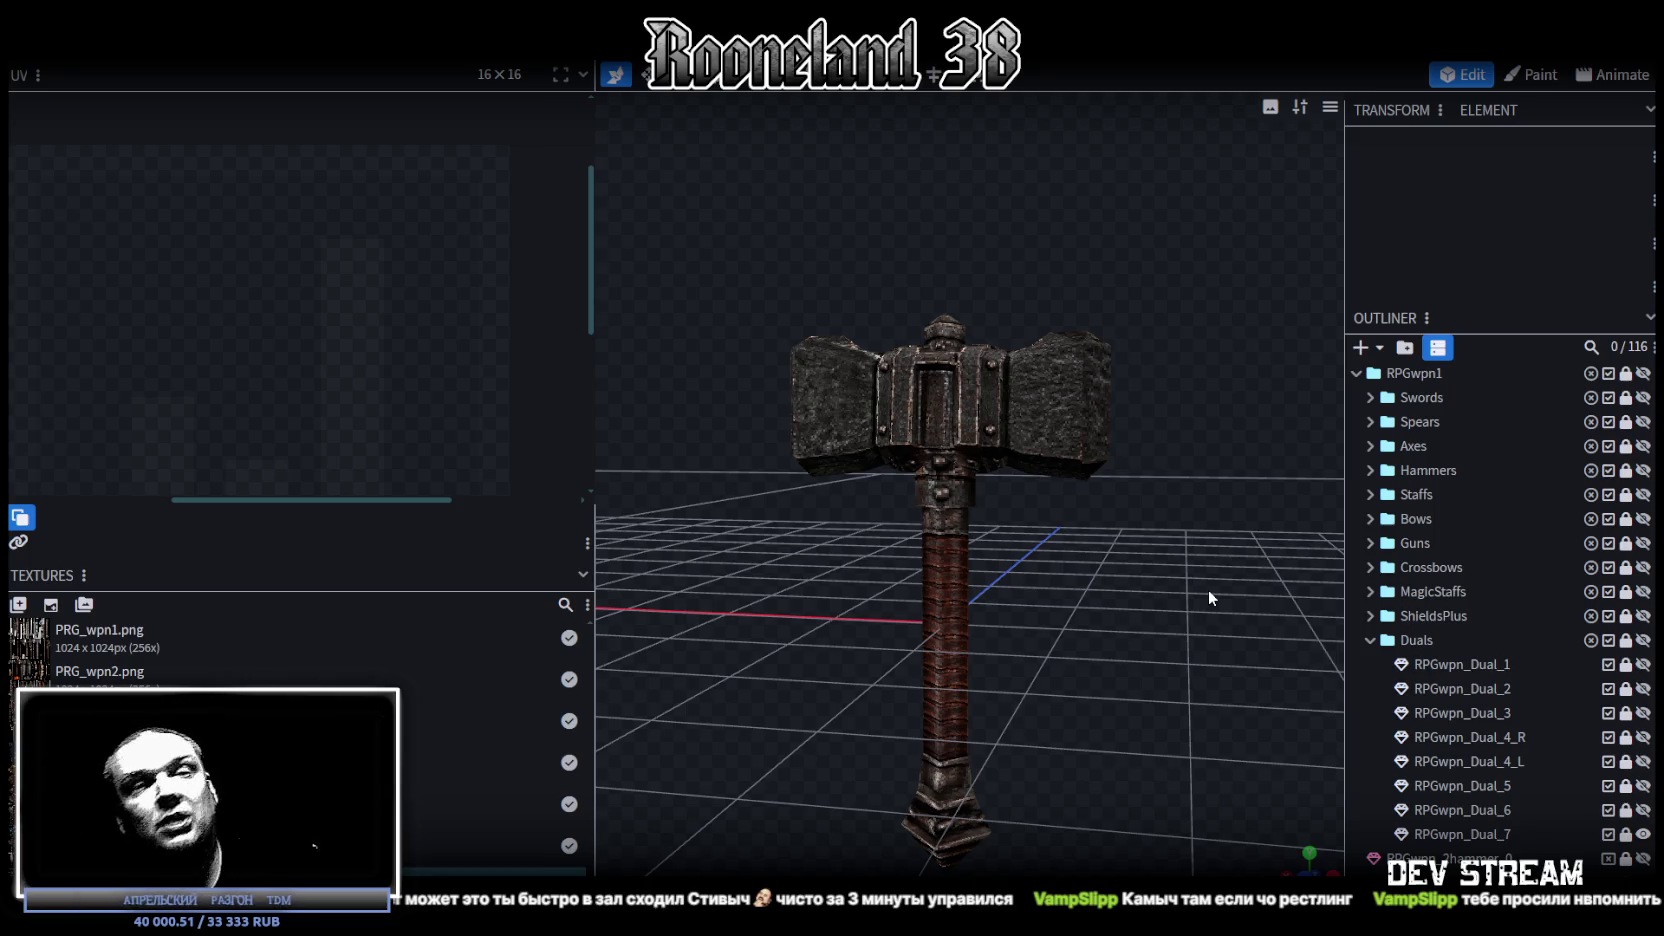
pyautogui.scroll(-3, 1045, 566)
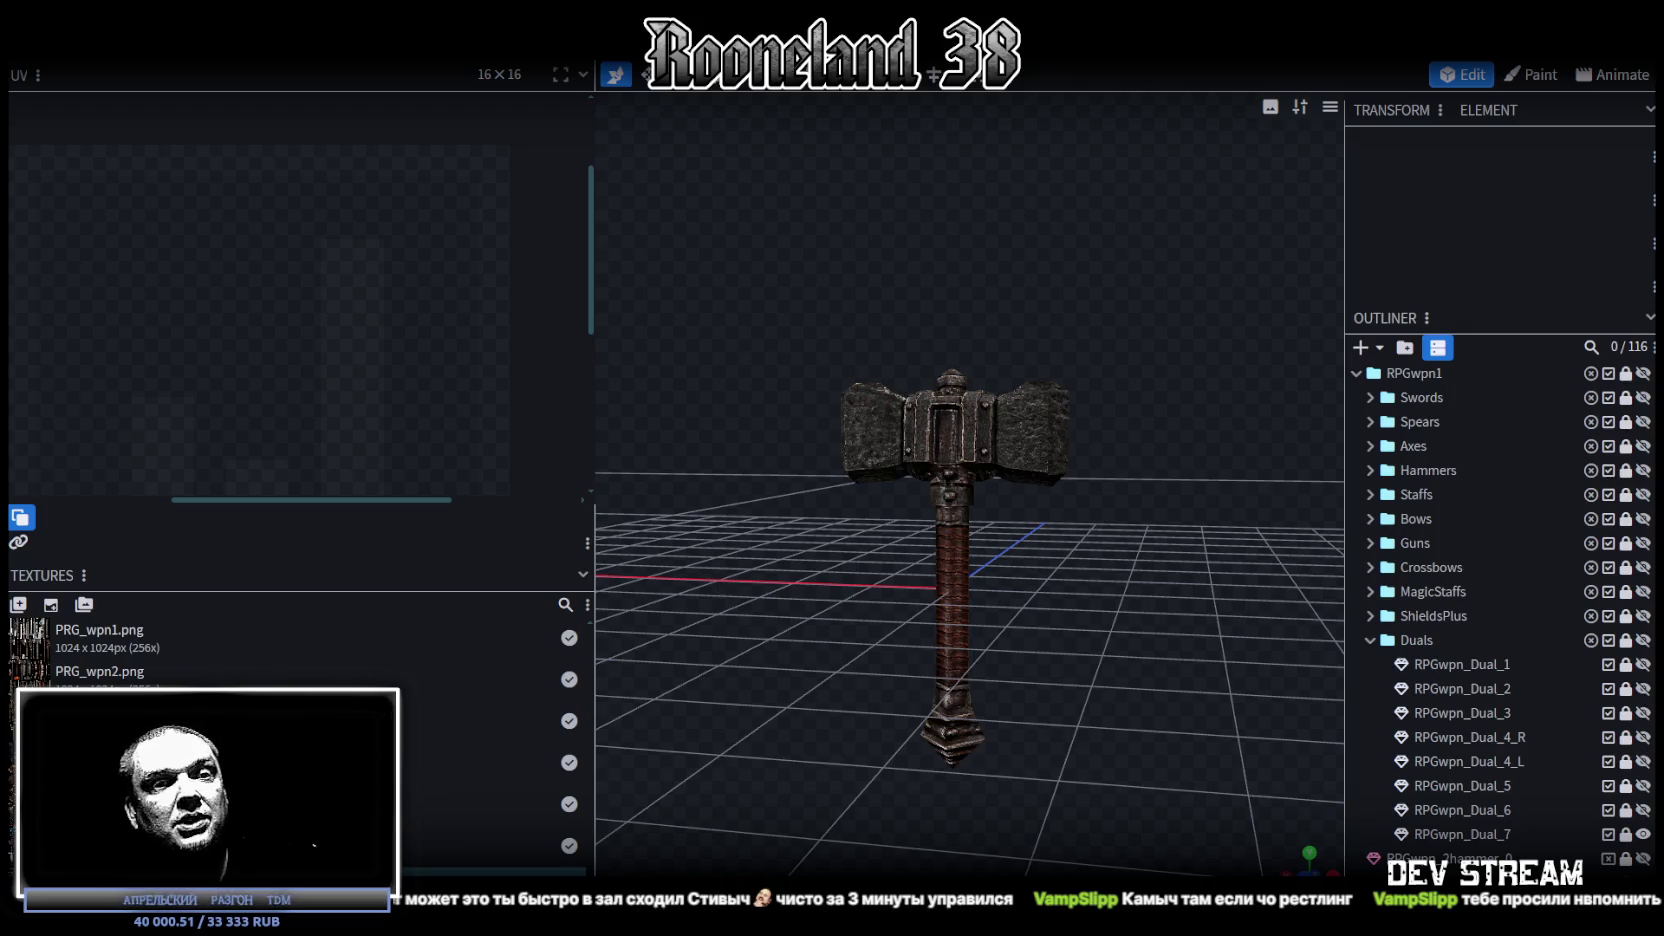
pyautogui.moveTo(919, 702)
pyautogui.mouseDown()
pyautogui.moveTo(1013, 582)
pyautogui.moveTo(930, 538)
pyautogui.moveTo(857, 359)
pyautogui.moveTo(982, 550)
pyautogui.moveTo(1049, 503)
pyautogui.moveTo(1022, 477)
pyautogui.moveTo(1169, 545)
pyautogui.moveTo(1148, 651)
pyautogui.moveTo(978, 690)
pyautogui.moveTo(840, 480)
pyautogui.moveTo(987, 515)
pyautogui.moveTo(989, 465)
pyautogui.mouseUp()
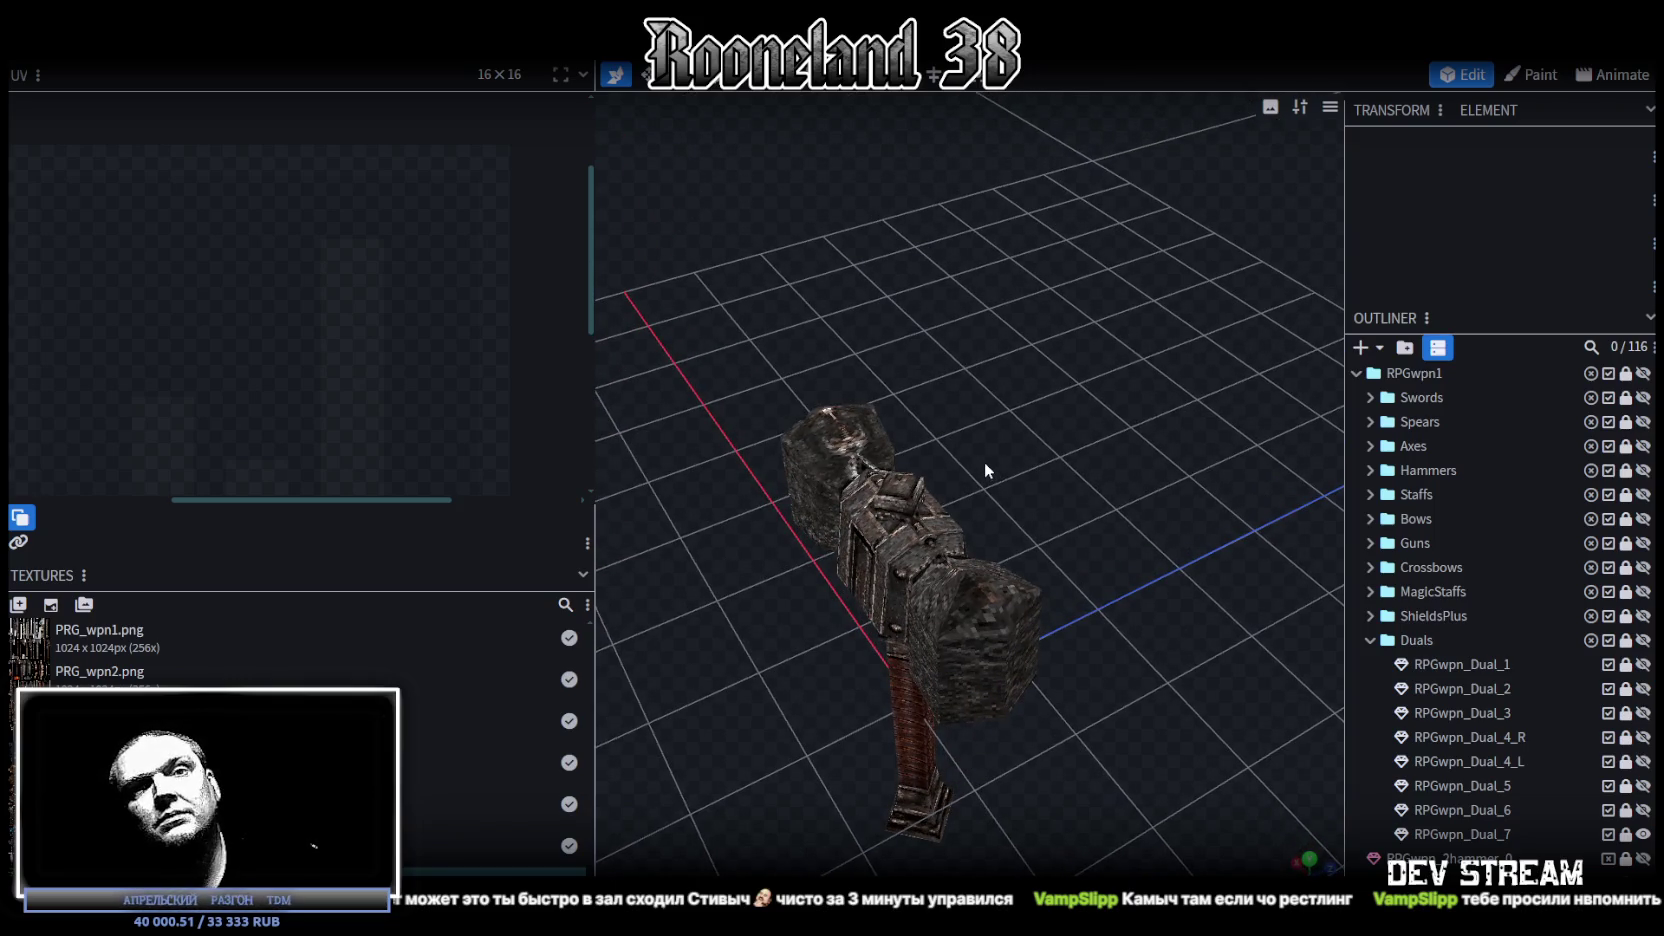
pyautogui.moveTo(1004, 507)
pyautogui.mouseDown()
pyautogui.moveTo(1060, 517)
pyautogui.moveTo(1004, 421)
pyautogui.moveTo(1086, 456)
pyautogui.moveTo(1277, 490)
pyautogui.moveTo(1209, 594)
pyautogui.moveTo(954, 538)
pyautogui.moveTo(761, 576)
pyautogui.moveTo(1013, 621)
pyautogui.moveTo(942, 540)
pyautogui.mouseUp()
pyautogui.hotkey('ctrl', 's')
# Step: Hide Dual_7 and select it in the outliner to show its UVs on the atlas
pyautogui.moveTo(1136, 530)
pyautogui.mouseDown()
pyautogui.moveTo(972, 500)
pyautogui.moveTo(943, 518)
pyautogui.moveTo(947, 537)
pyautogui.moveTo(1071, 593)
pyautogui.moveTo(1208, 597)
pyautogui.moveTo(897, 516)
pyautogui.moveTo(943, 589)
pyautogui.moveTo(1262, 659)
pyautogui.mouseUp()
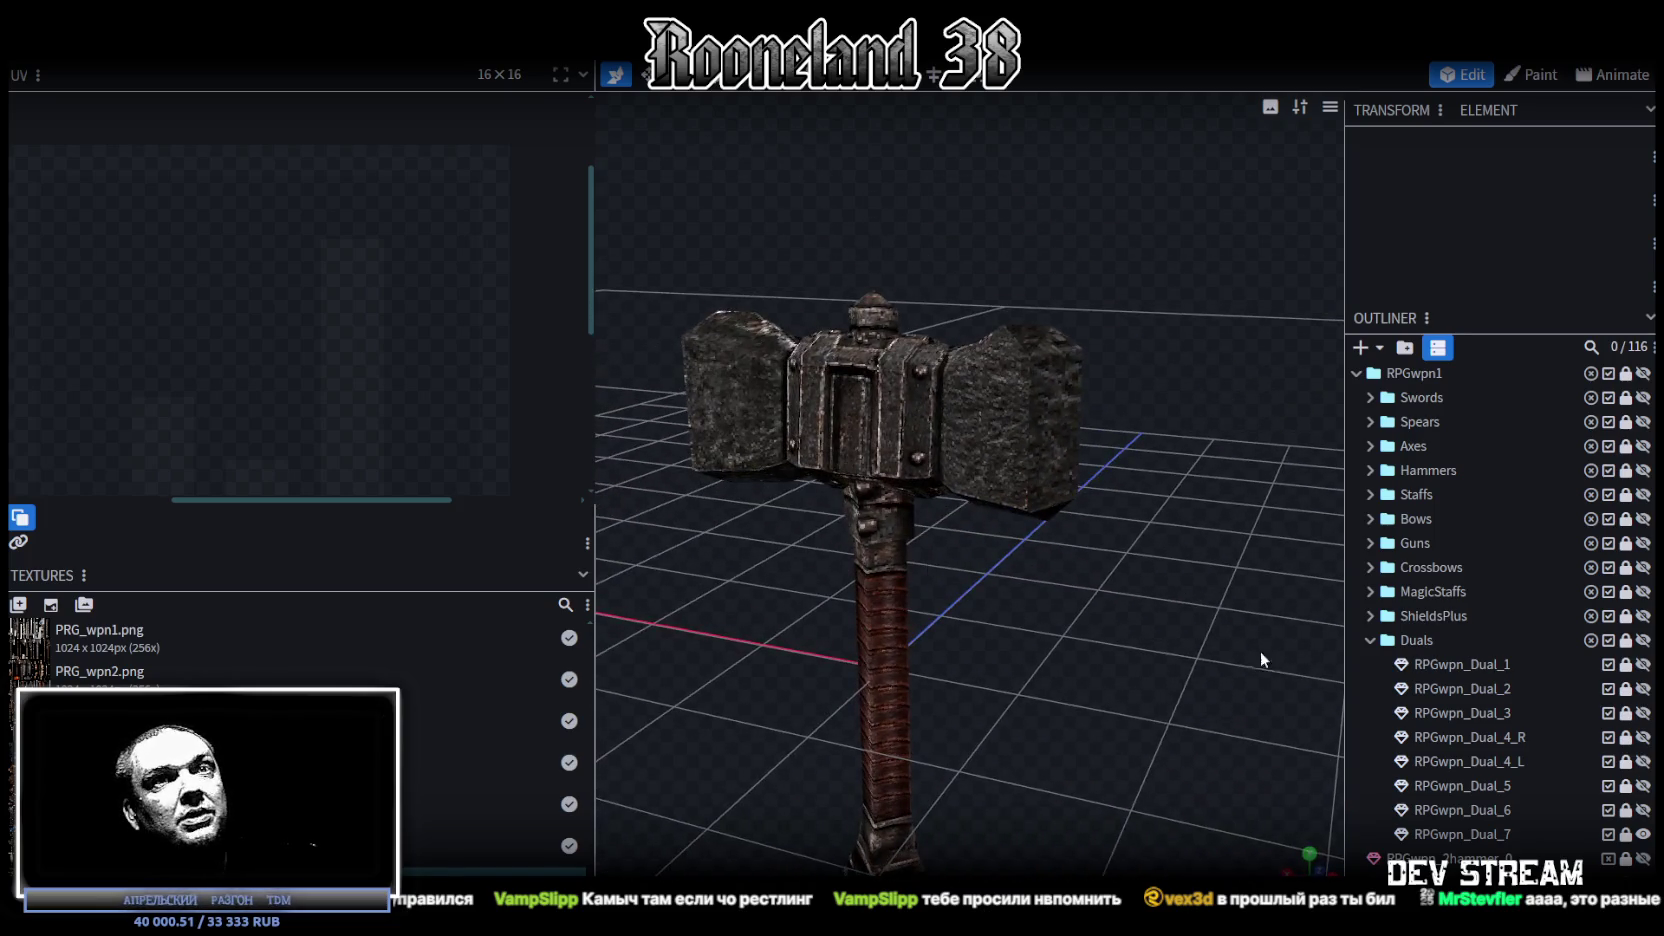
pyautogui.click(1643, 857)
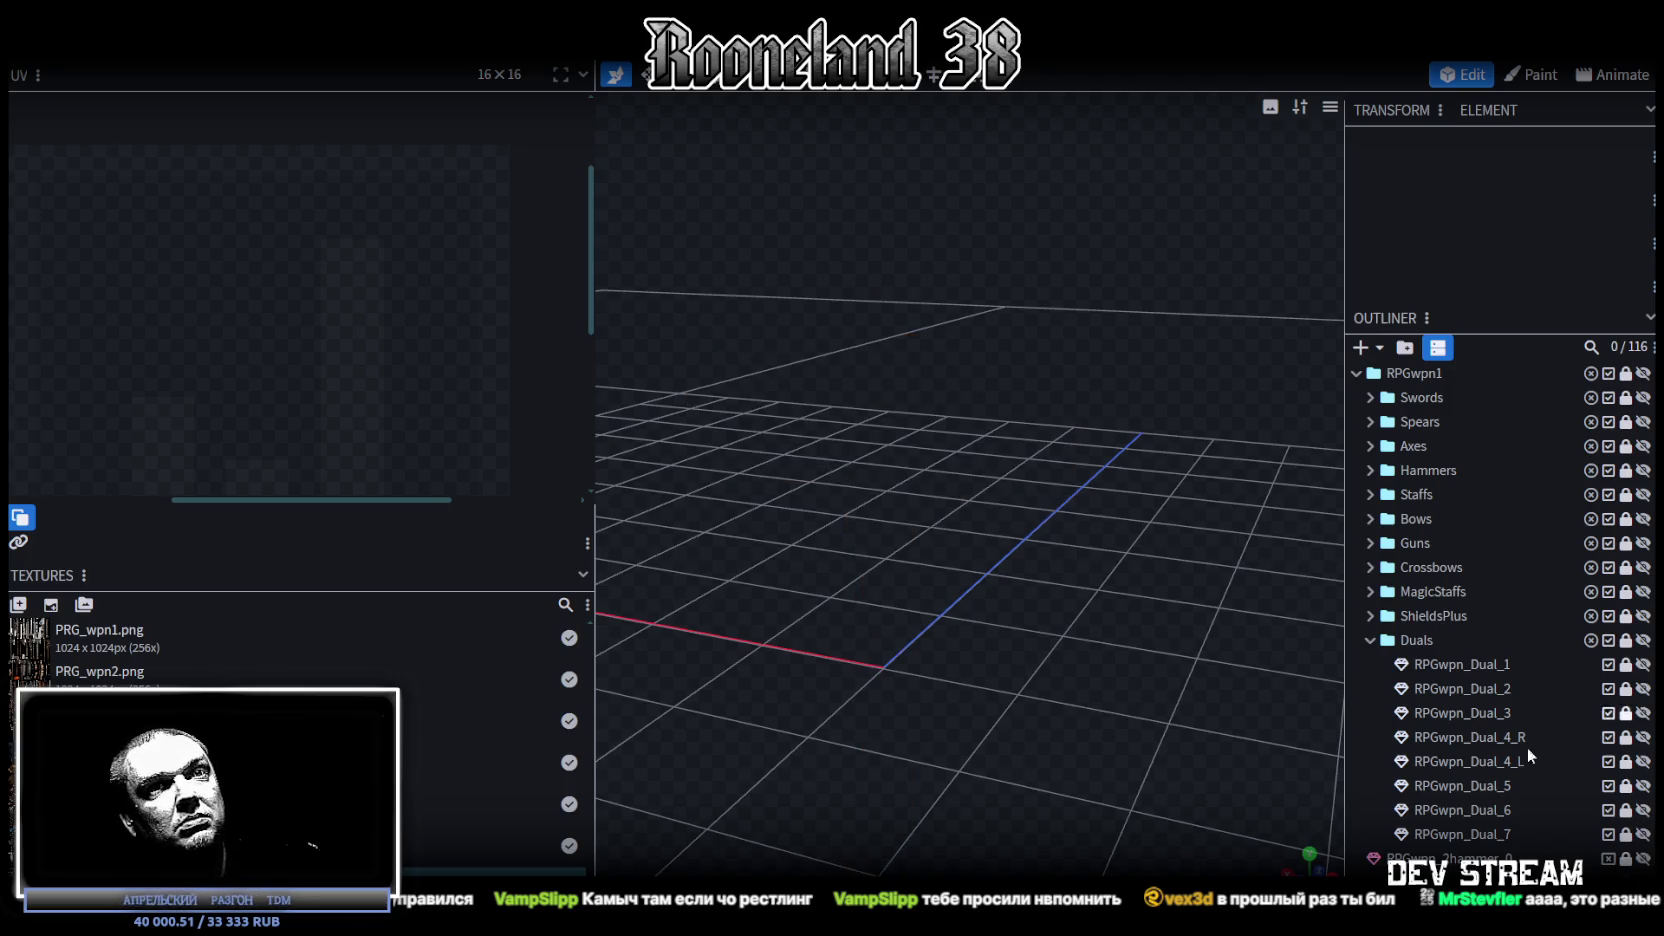
pyautogui.click(1467, 833)
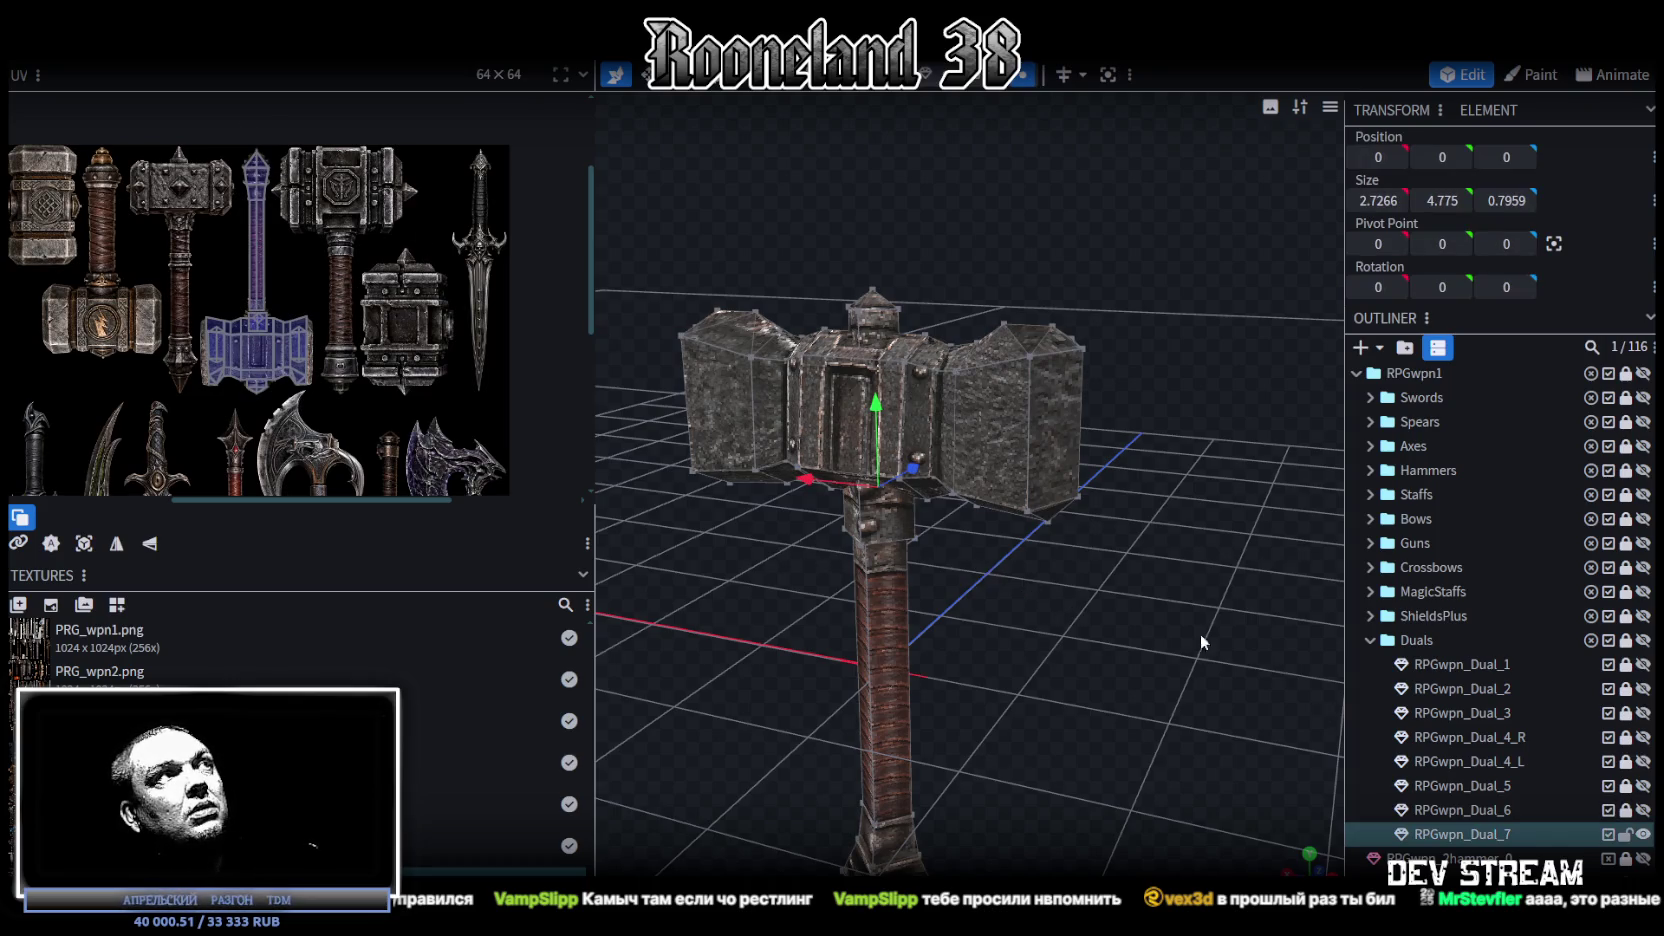
# Step: Duplicate RPGwpn_Dual_6, move the copy to the bottom of the Duals group, and show it
pyautogui.click(1640, 834)
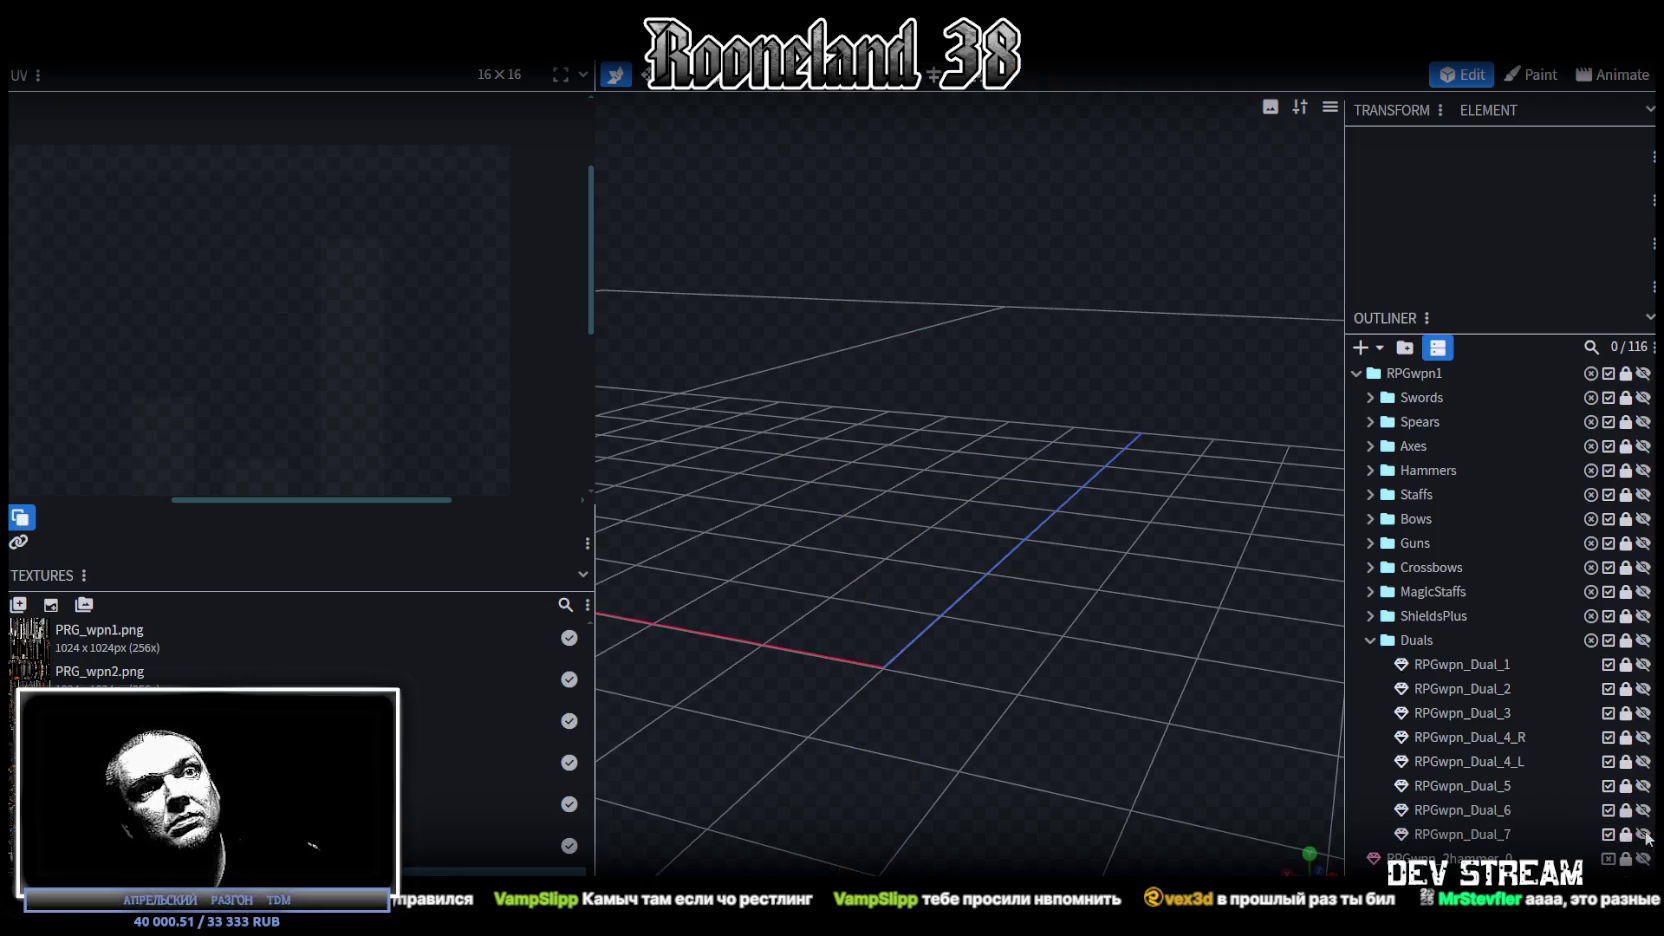
pyautogui.click(1492, 786)
pyautogui.hotkey('ctrl', 'd')
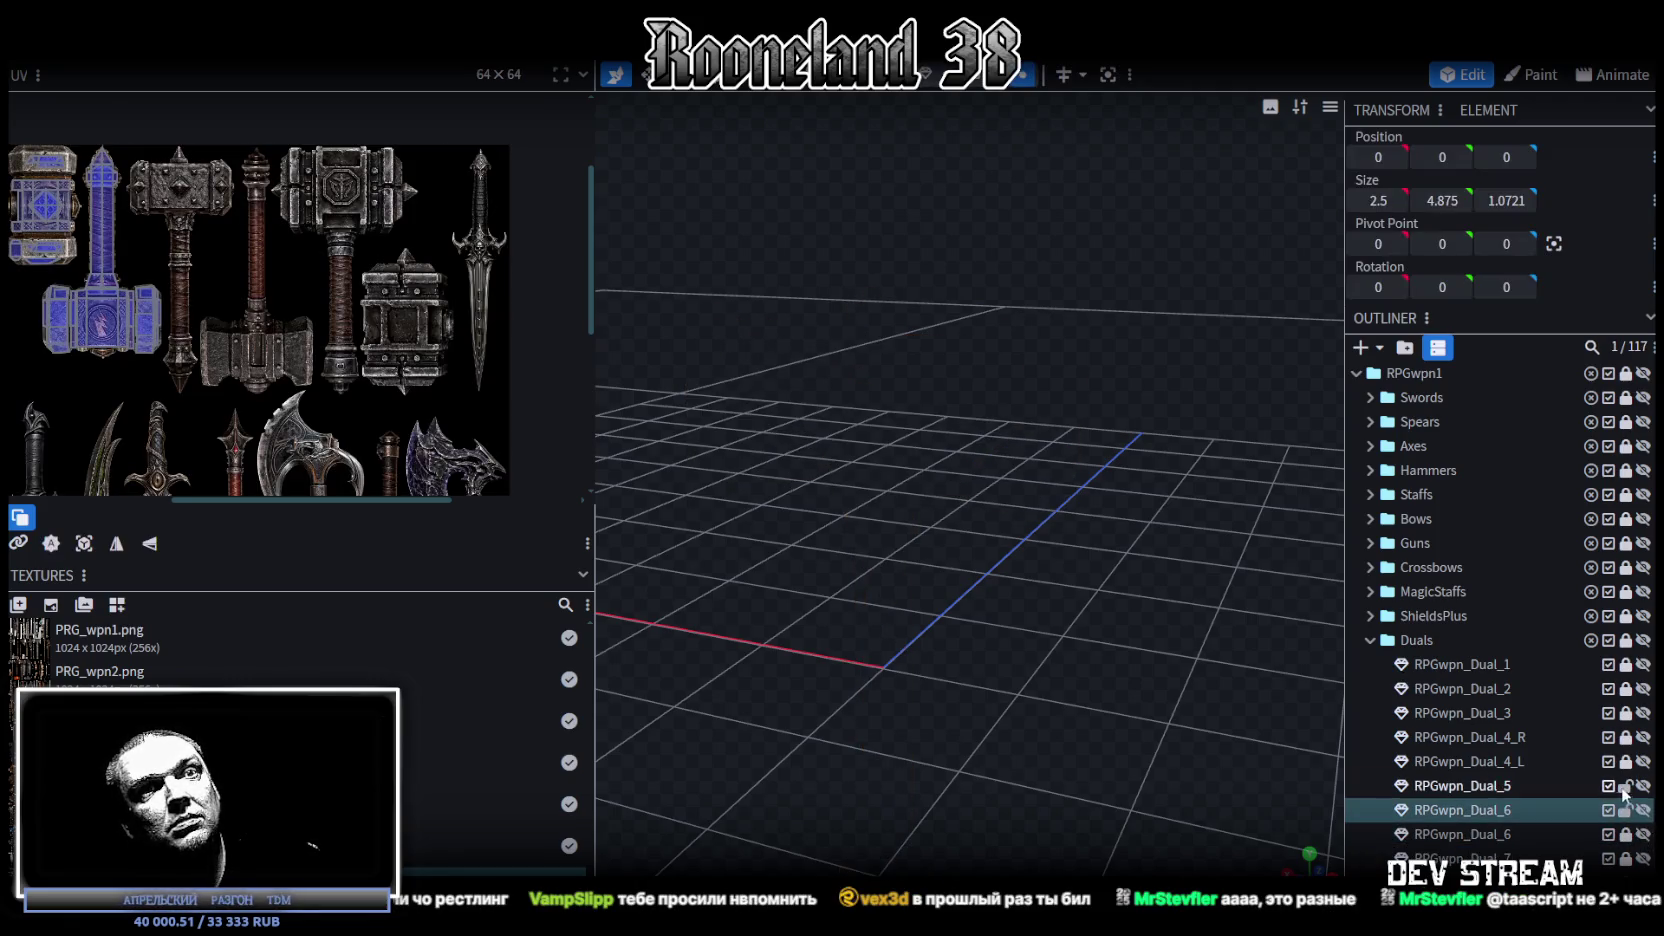
pyautogui.moveTo(1505, 810); pyautogui.dragTo(1507, 851)
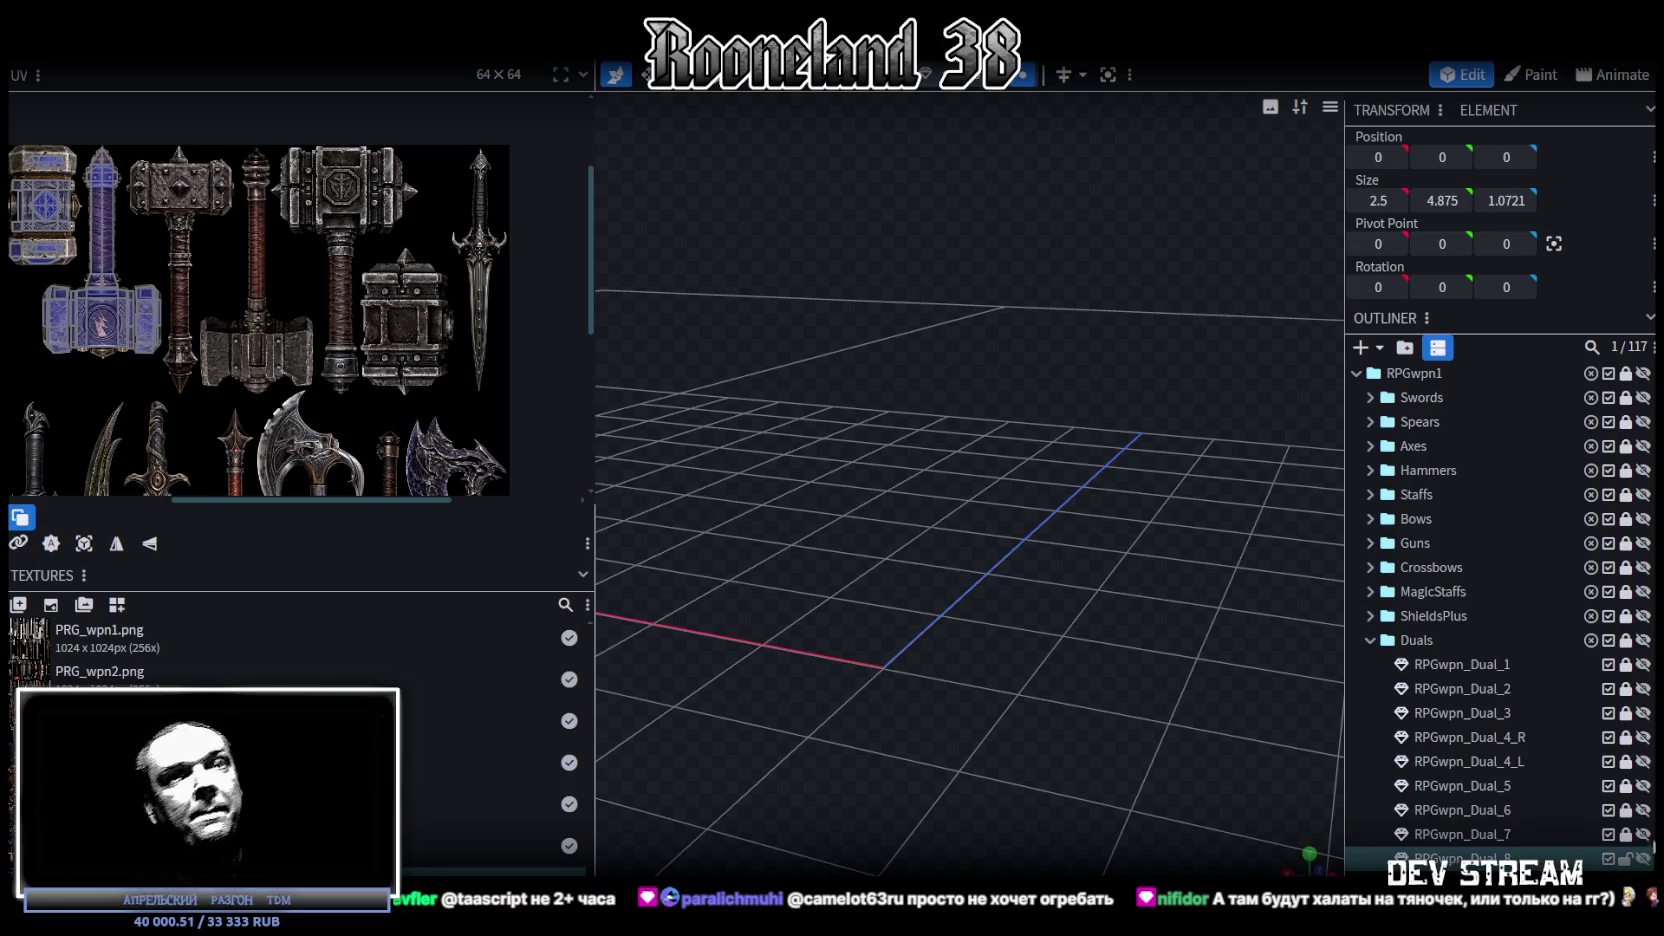
pyautogui.click(1643, 858)
# Step: With the Move tool, select the small cube at the hammer's neck
pyautogui.moveTo(702, 523)
pyautogui.mouseDown()
pyautogui.moveTo(1114, 620)
pyautogui.moveTo(1086, 627)
pyautogui.moveTo(1066, 590)
pyautogui.moveTo(1062, 549)
pyautogui.moveTo(1087, 559)
pyautogui.moveTo(1106, 514)
pyautogui.moveTo(970, 88)
pyautogui.mouseUp()
pyautogui.click(970, 86)
pyautogui.click(914, 403)
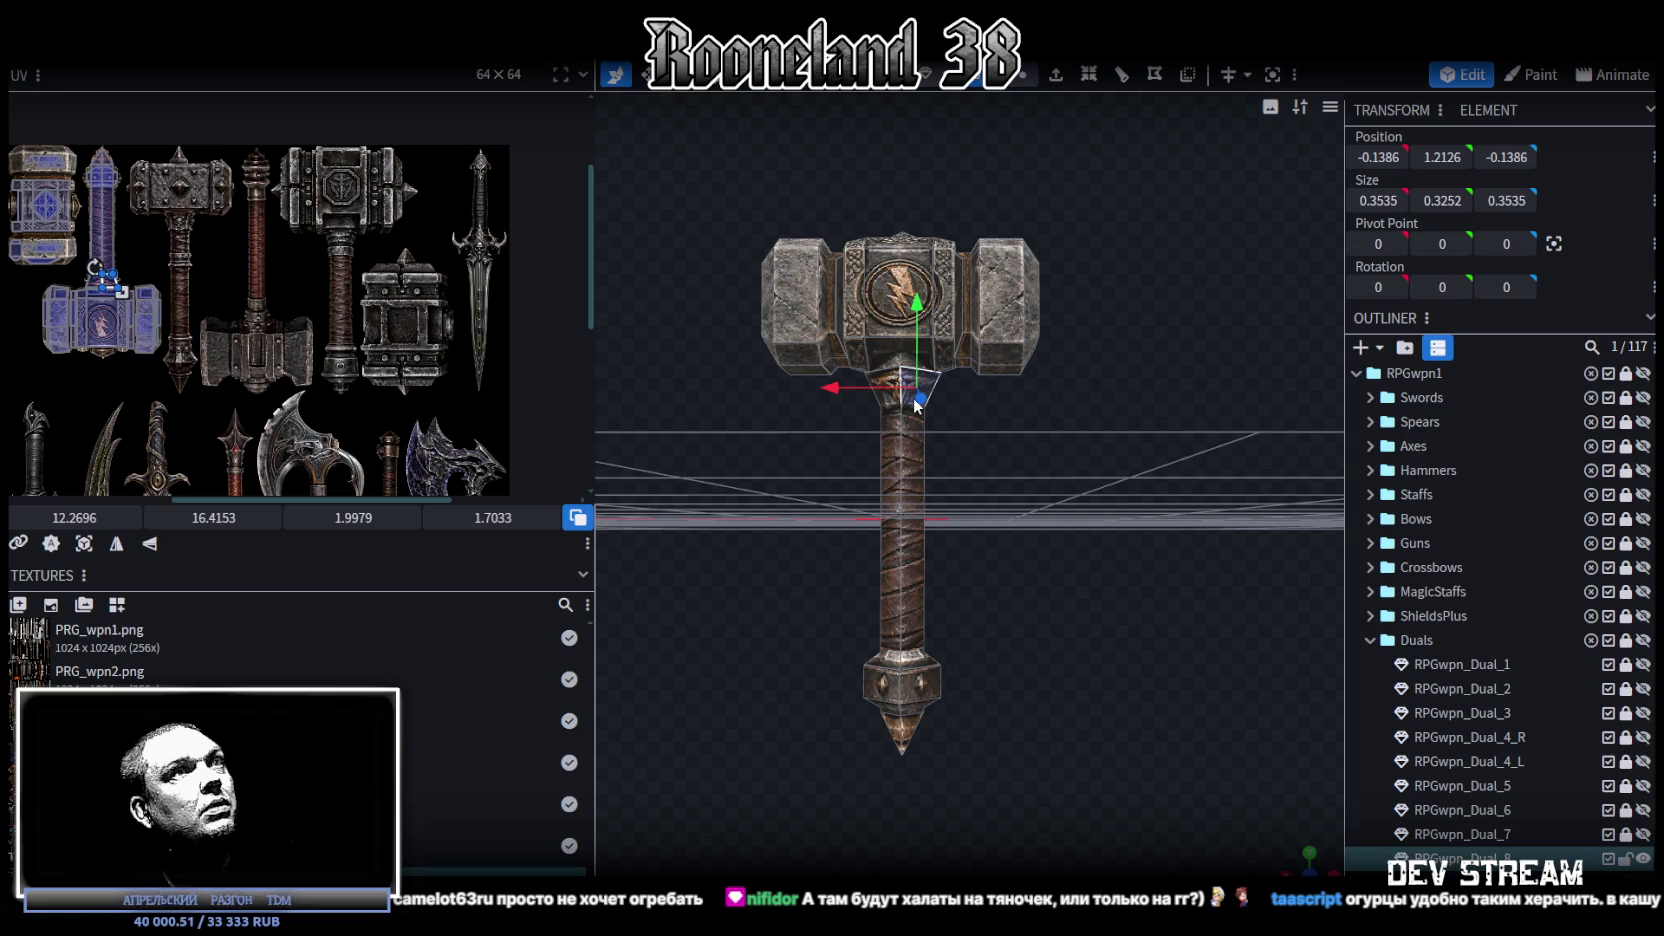
# Step: Place the handle cube's UV on the straight handle strip, testing Mirror X and reverting it
pyautogui.click(898, 548)
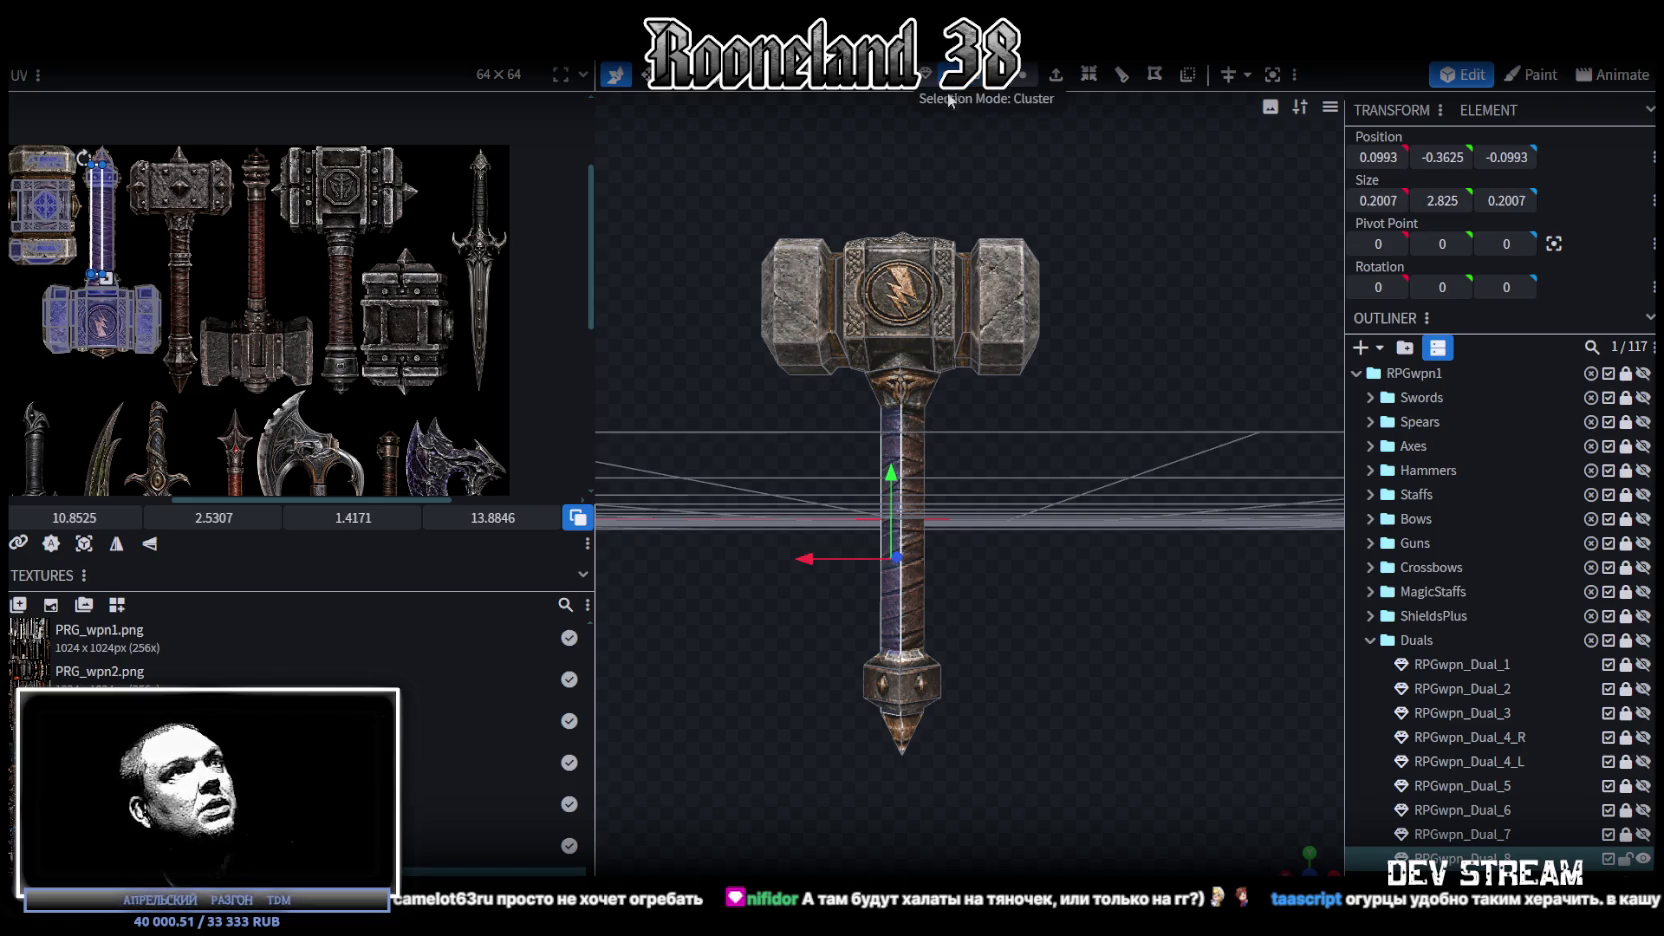
pyautogui.click(923, 390)
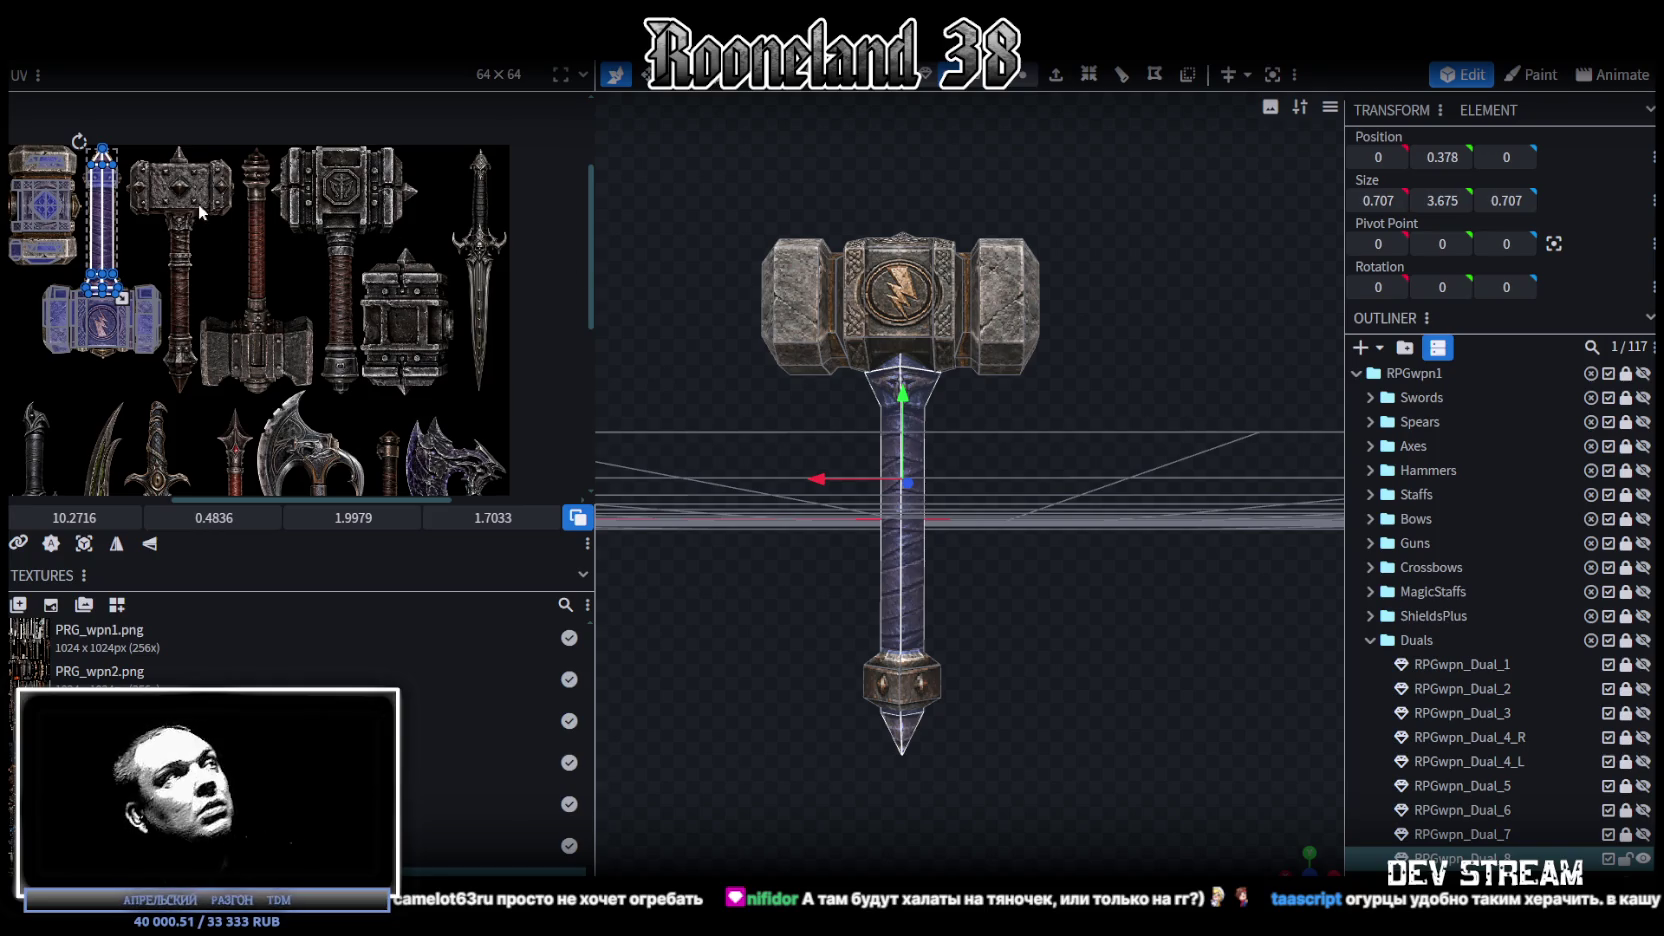
pyautogui.moveTo(113, 213); pyautogui.dragTo(350, 278)
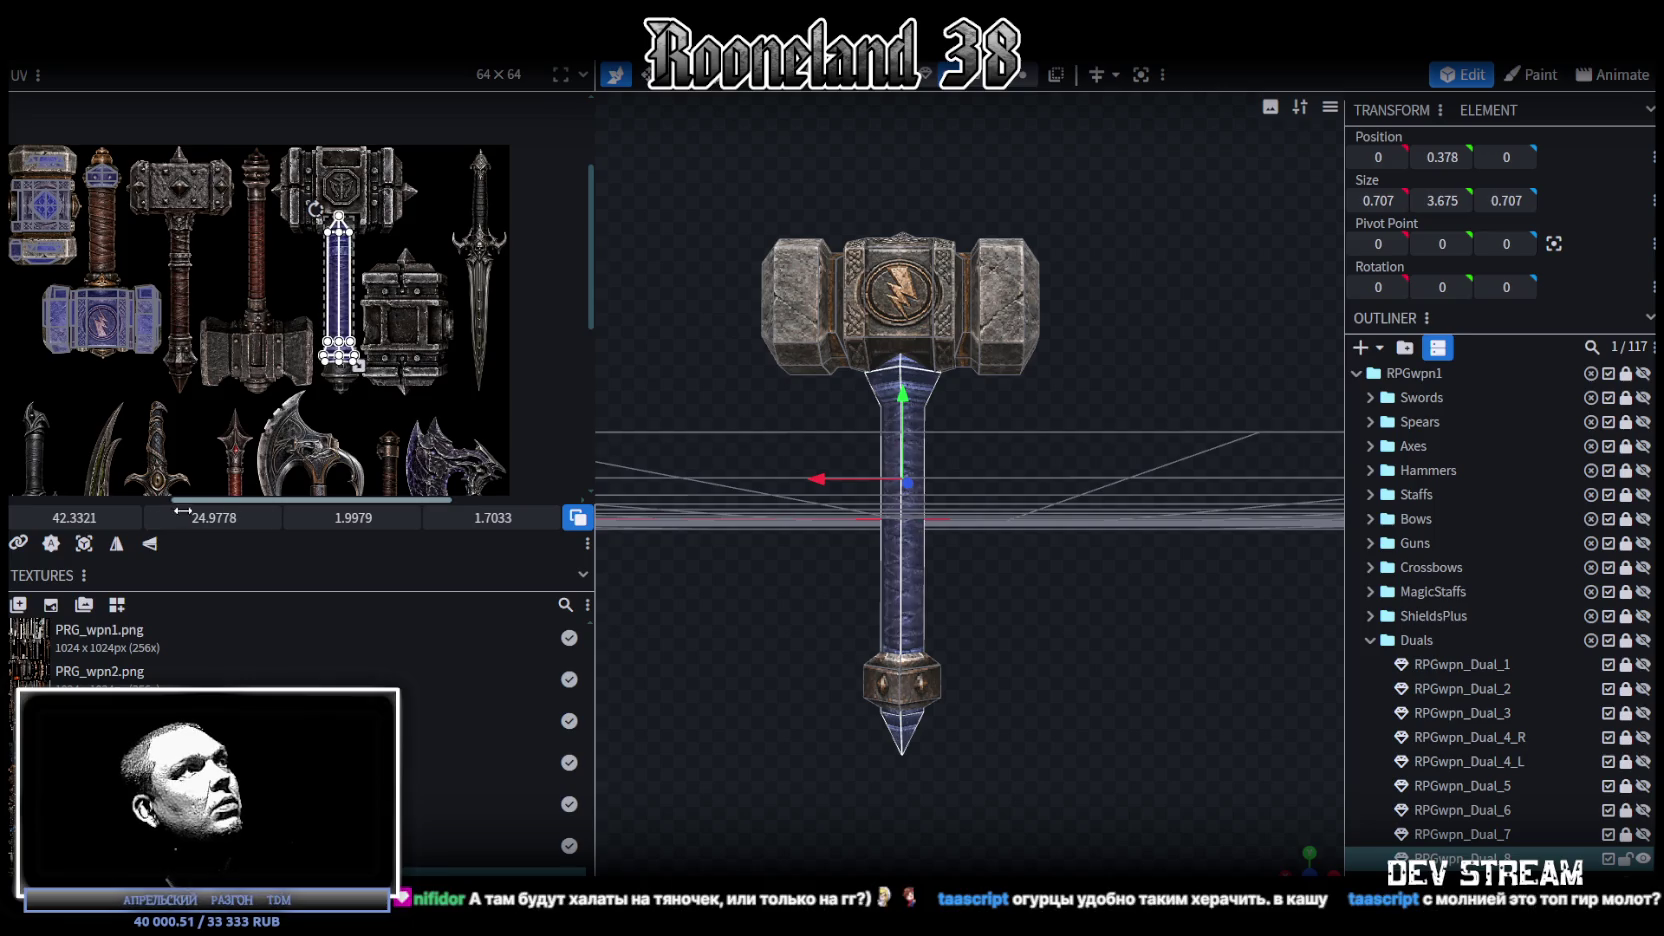
pyautogui.click(150, 545)
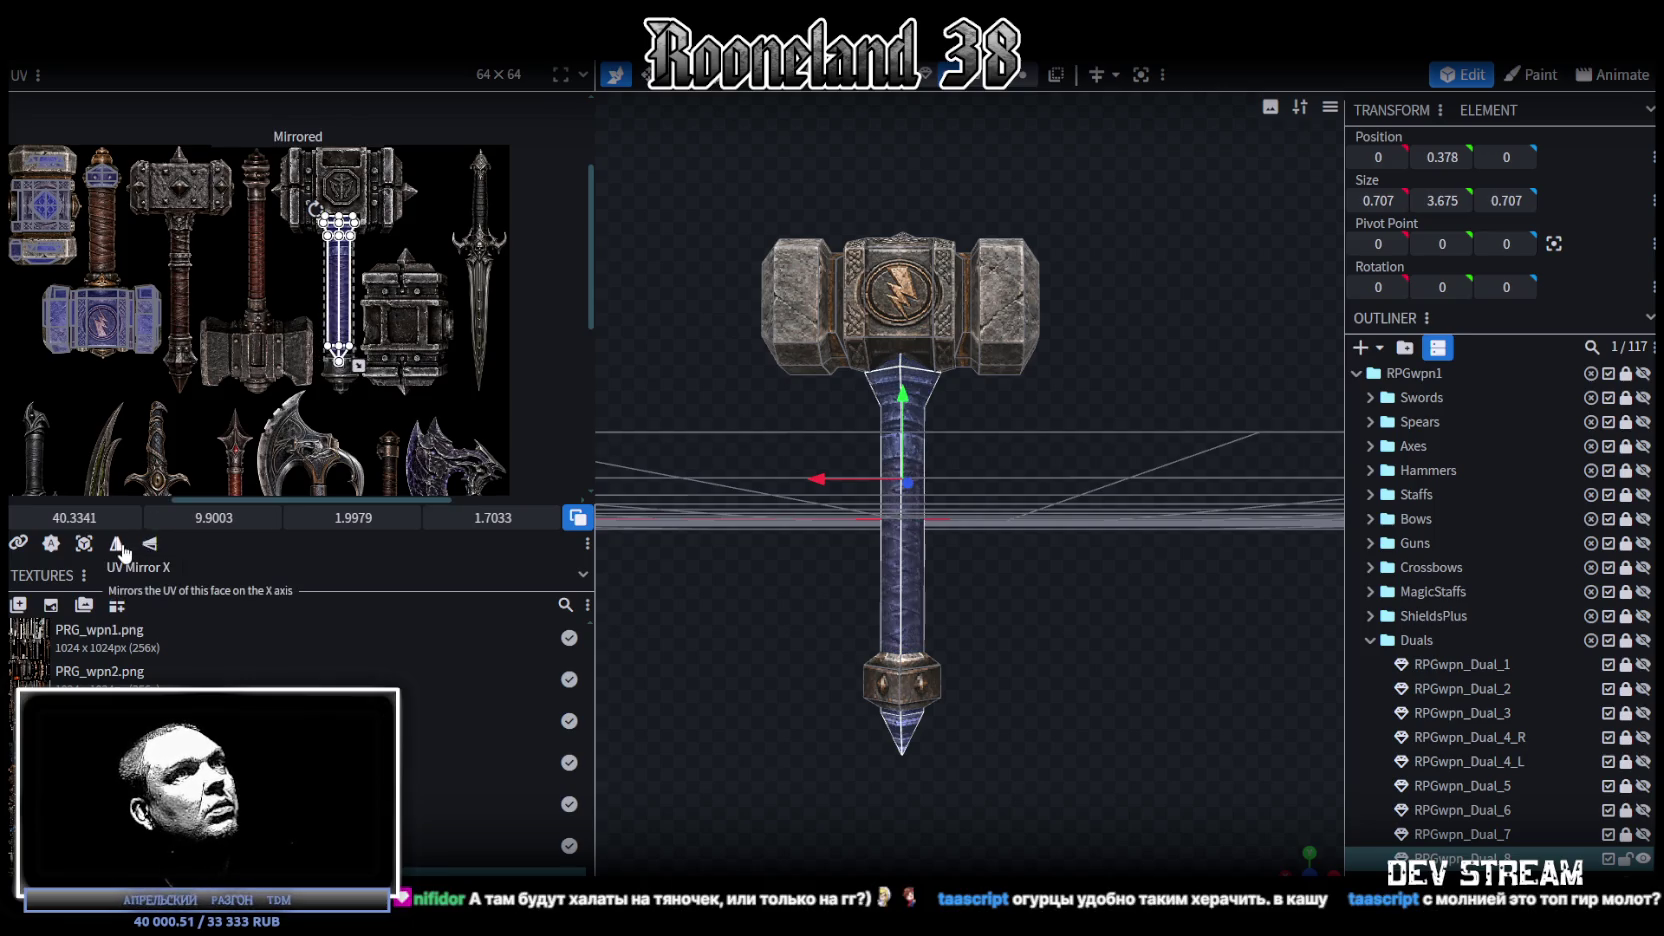
pyautogui.click(116, 543)
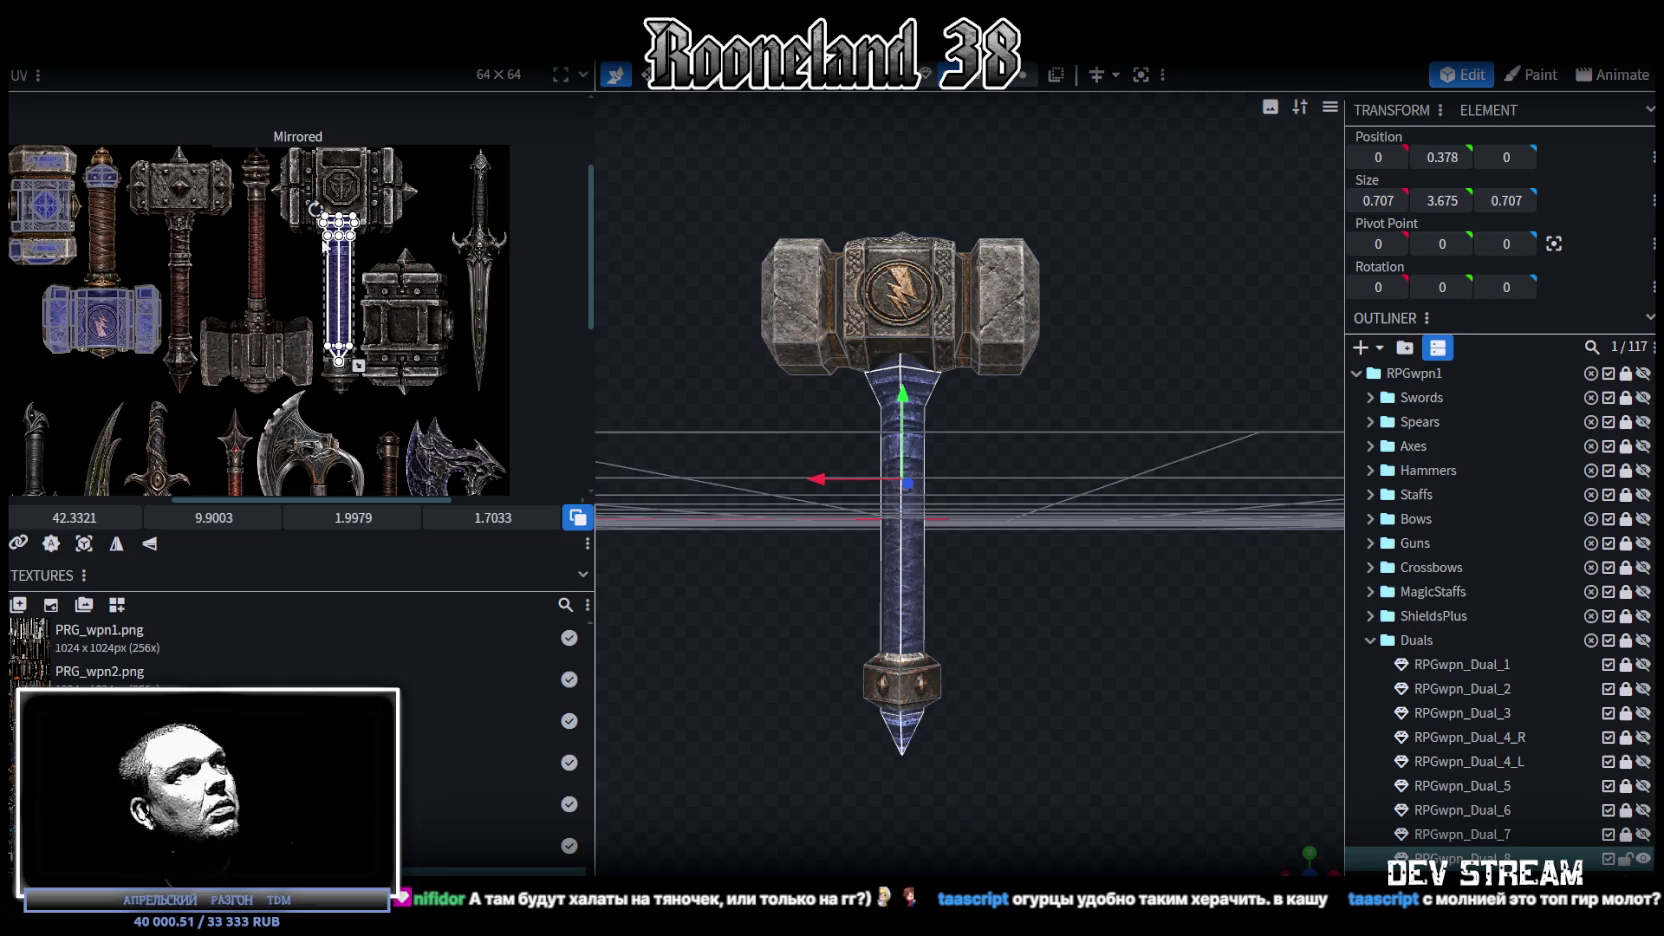
# Step: Nudge the handle UV into alignment and stretch its tip down to the strip's point
pyautogui.scroll(5, 340, 250)
pyautogui.click(289, 312)
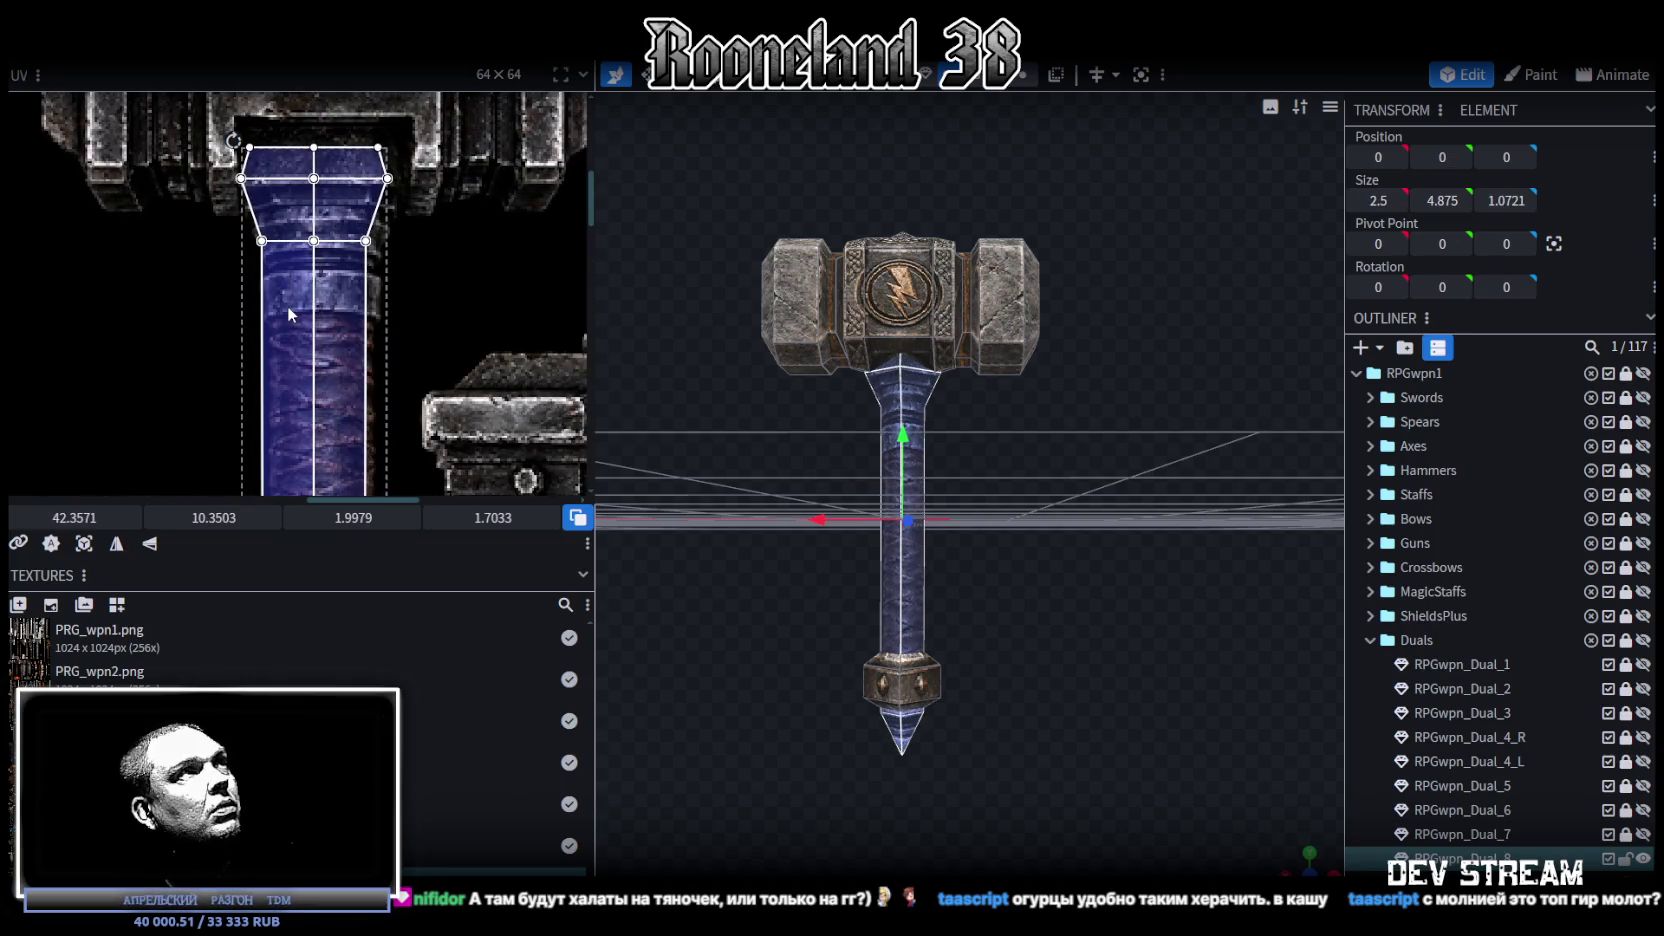
pyautogui.moveTo(288, 308); pyautogui.dragTo(292, 309)
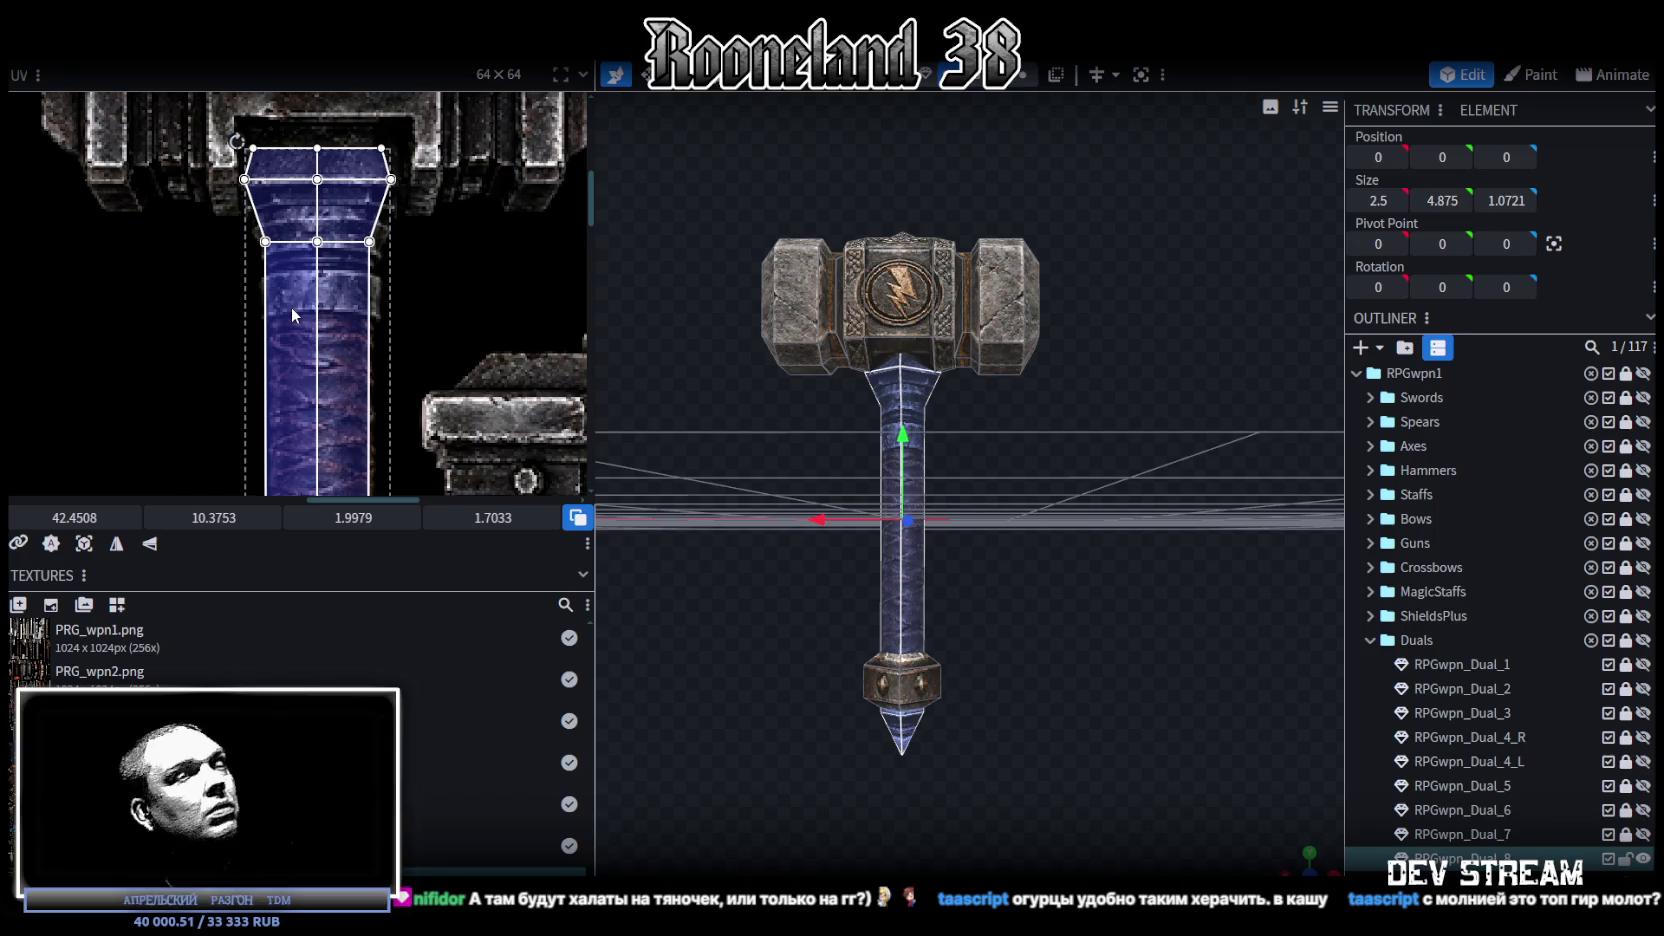
pyautogui.scroll(1, 290, 305)
pyautogui.moveTo(289, 303); pyautogui.dragTo(292, 325)
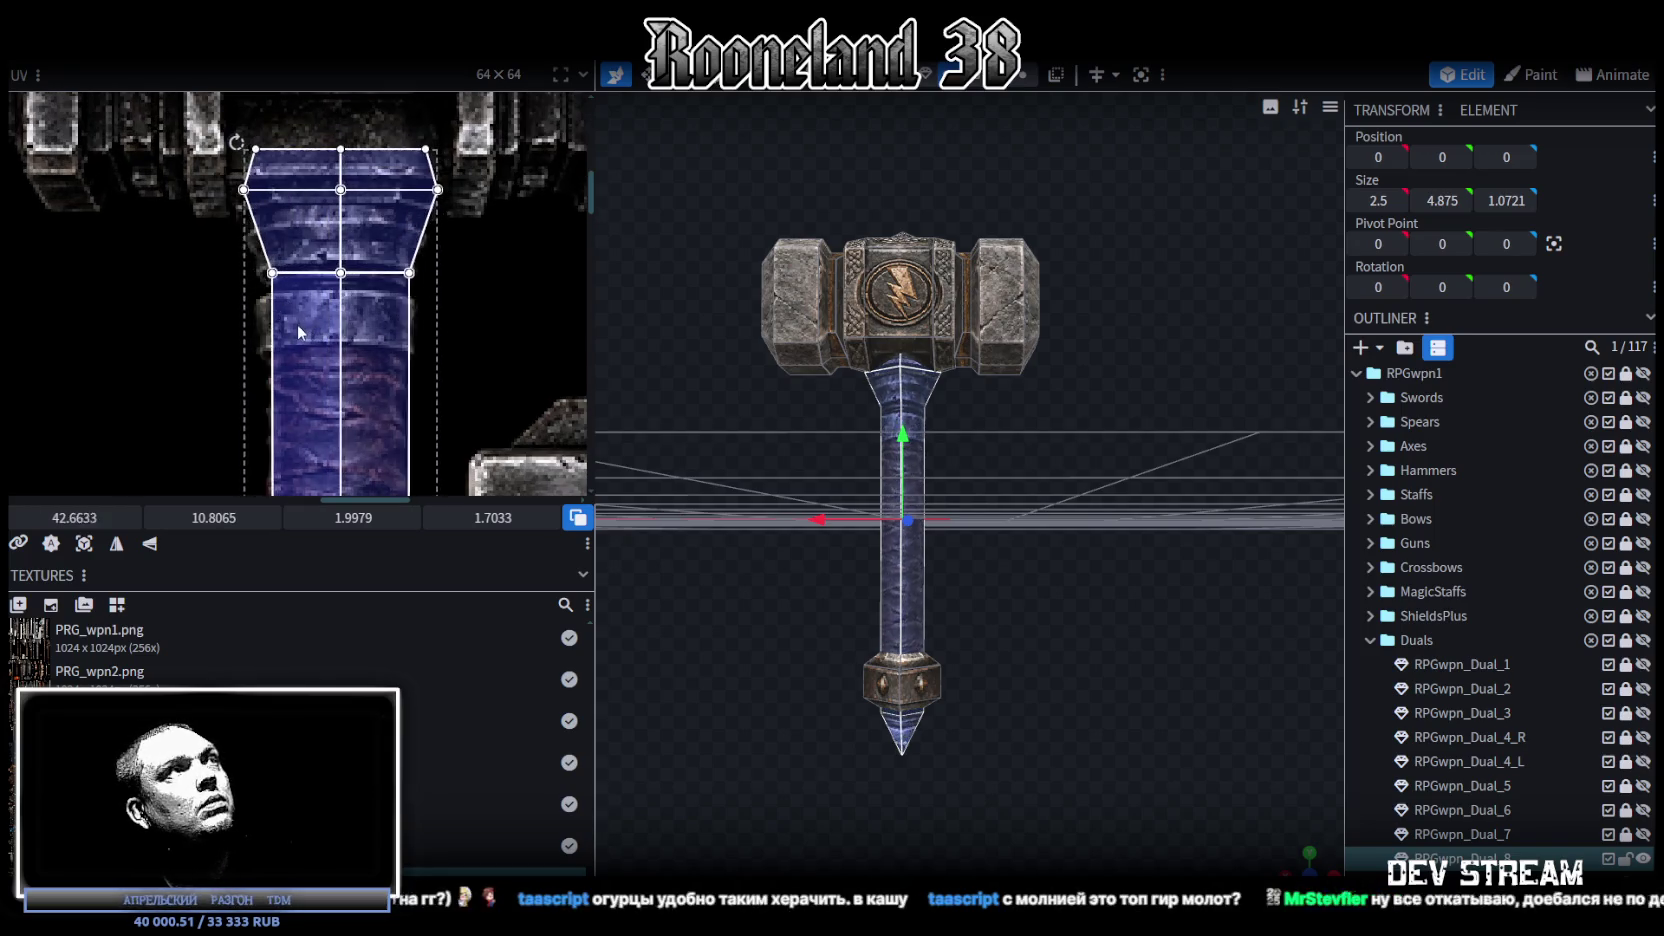
pyautogui.scroll(-2, 335, 245)
pyautogui.scroll(-2, 393, 250)
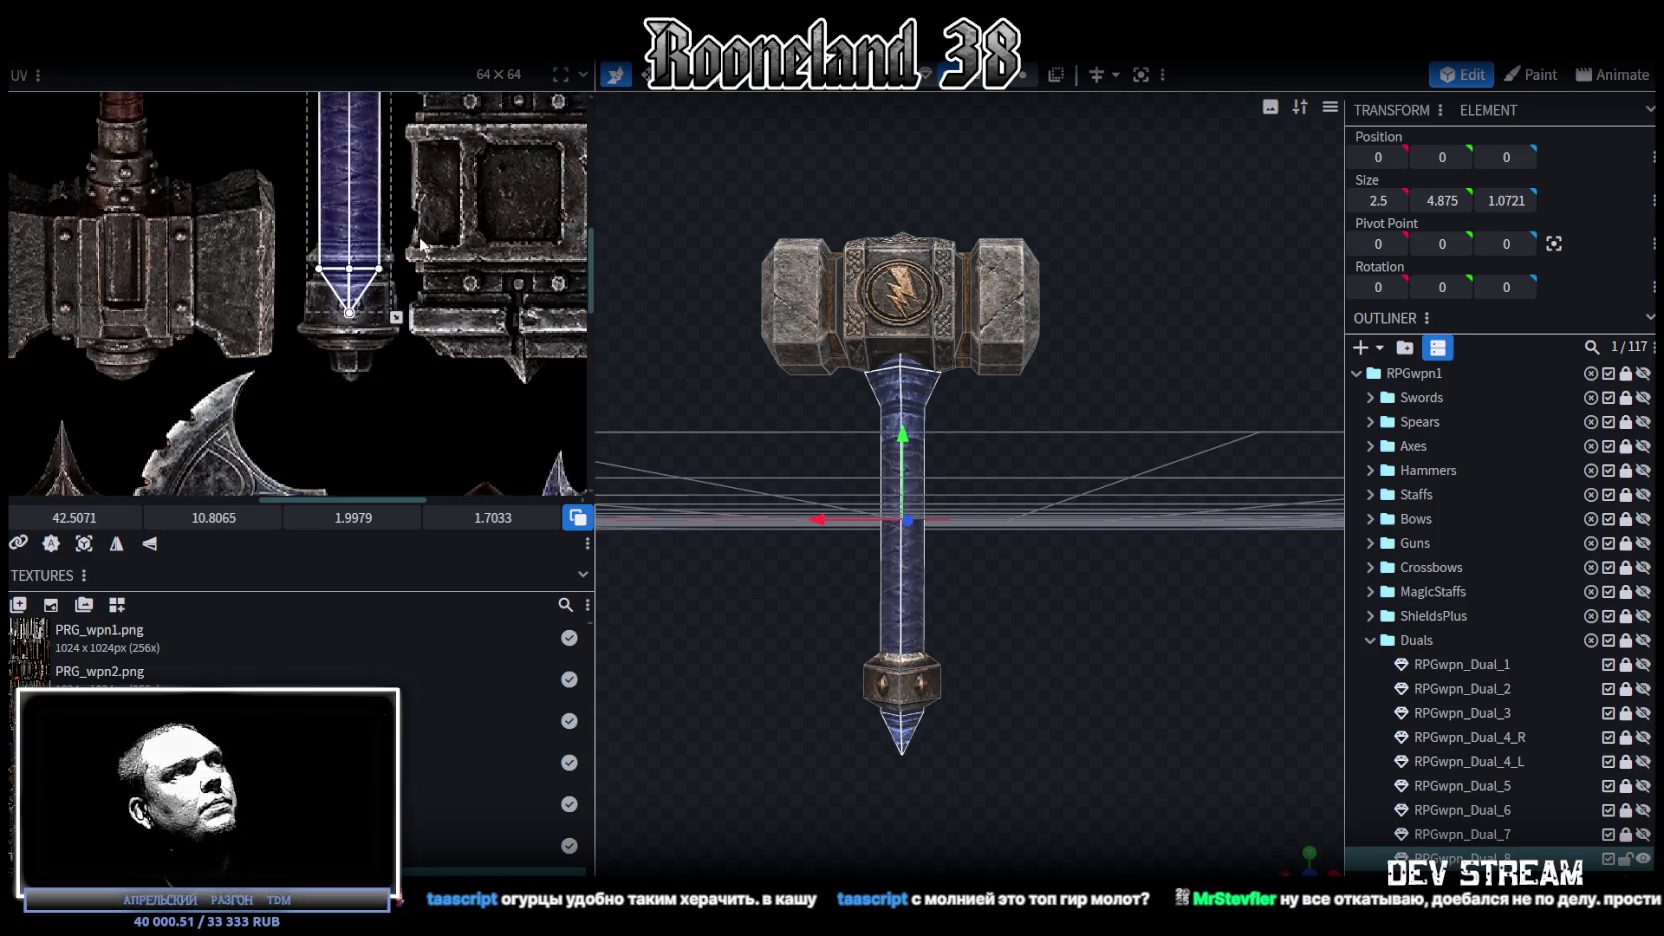
pyautogui.scroll(2, 378, 298)
pyautogui.scroll(1, 447, 347)
pyautogui.scroll(-1, 445, 345)
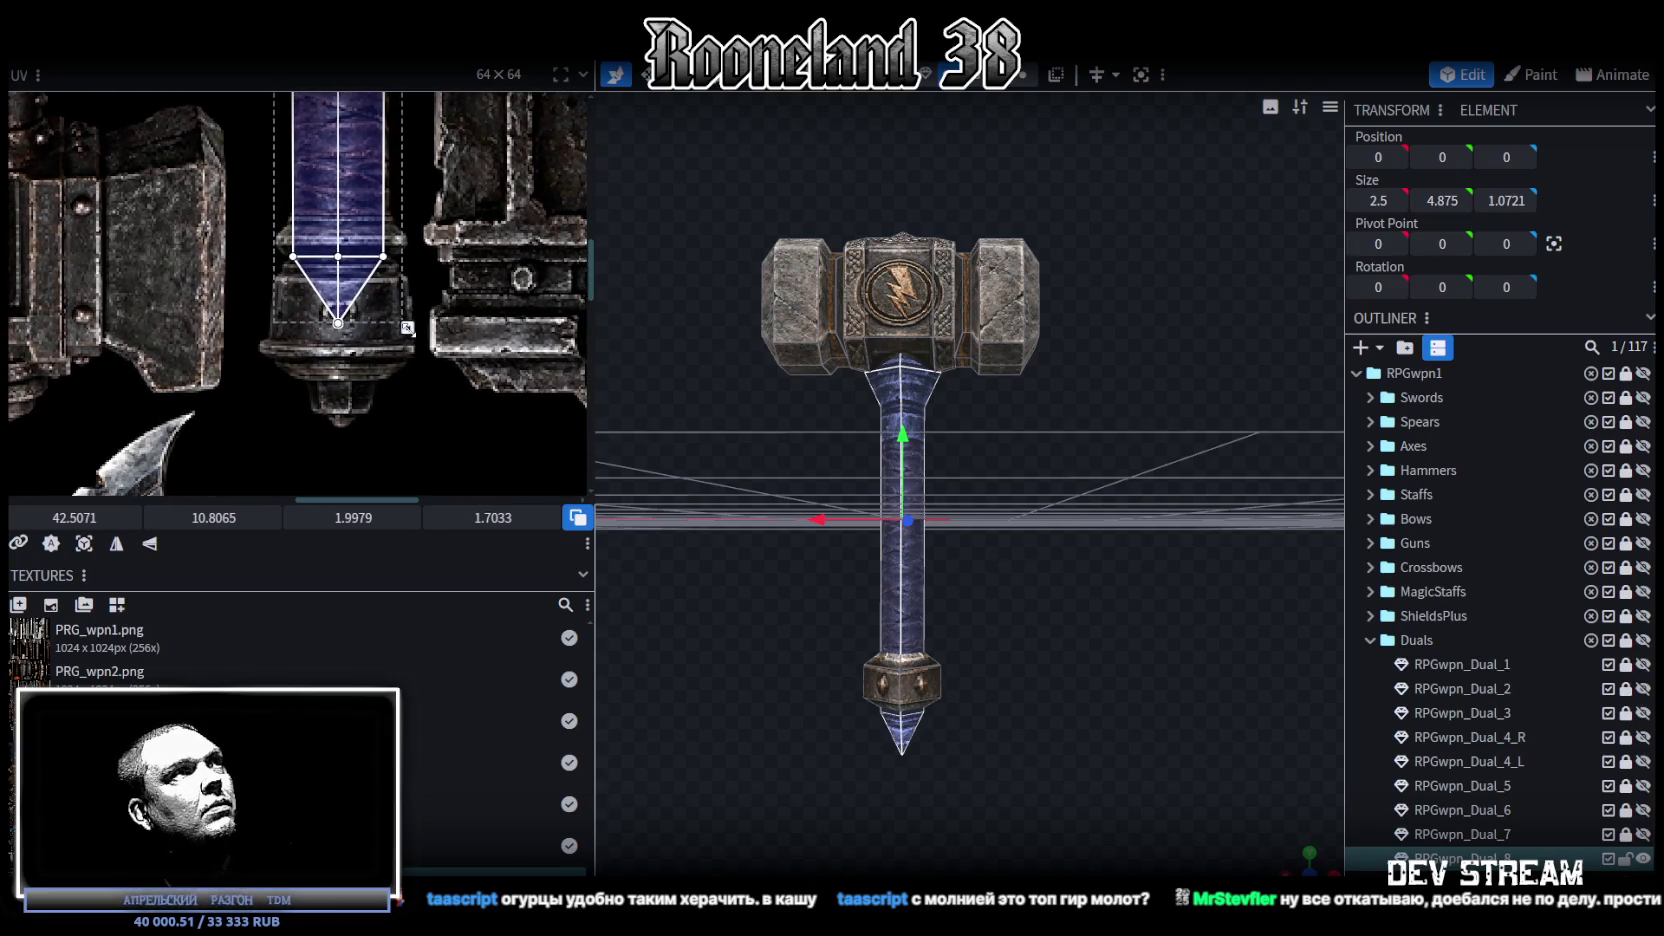
pyautogui.moveTo(407, 327); pyautogui.dragTo(410, 426)
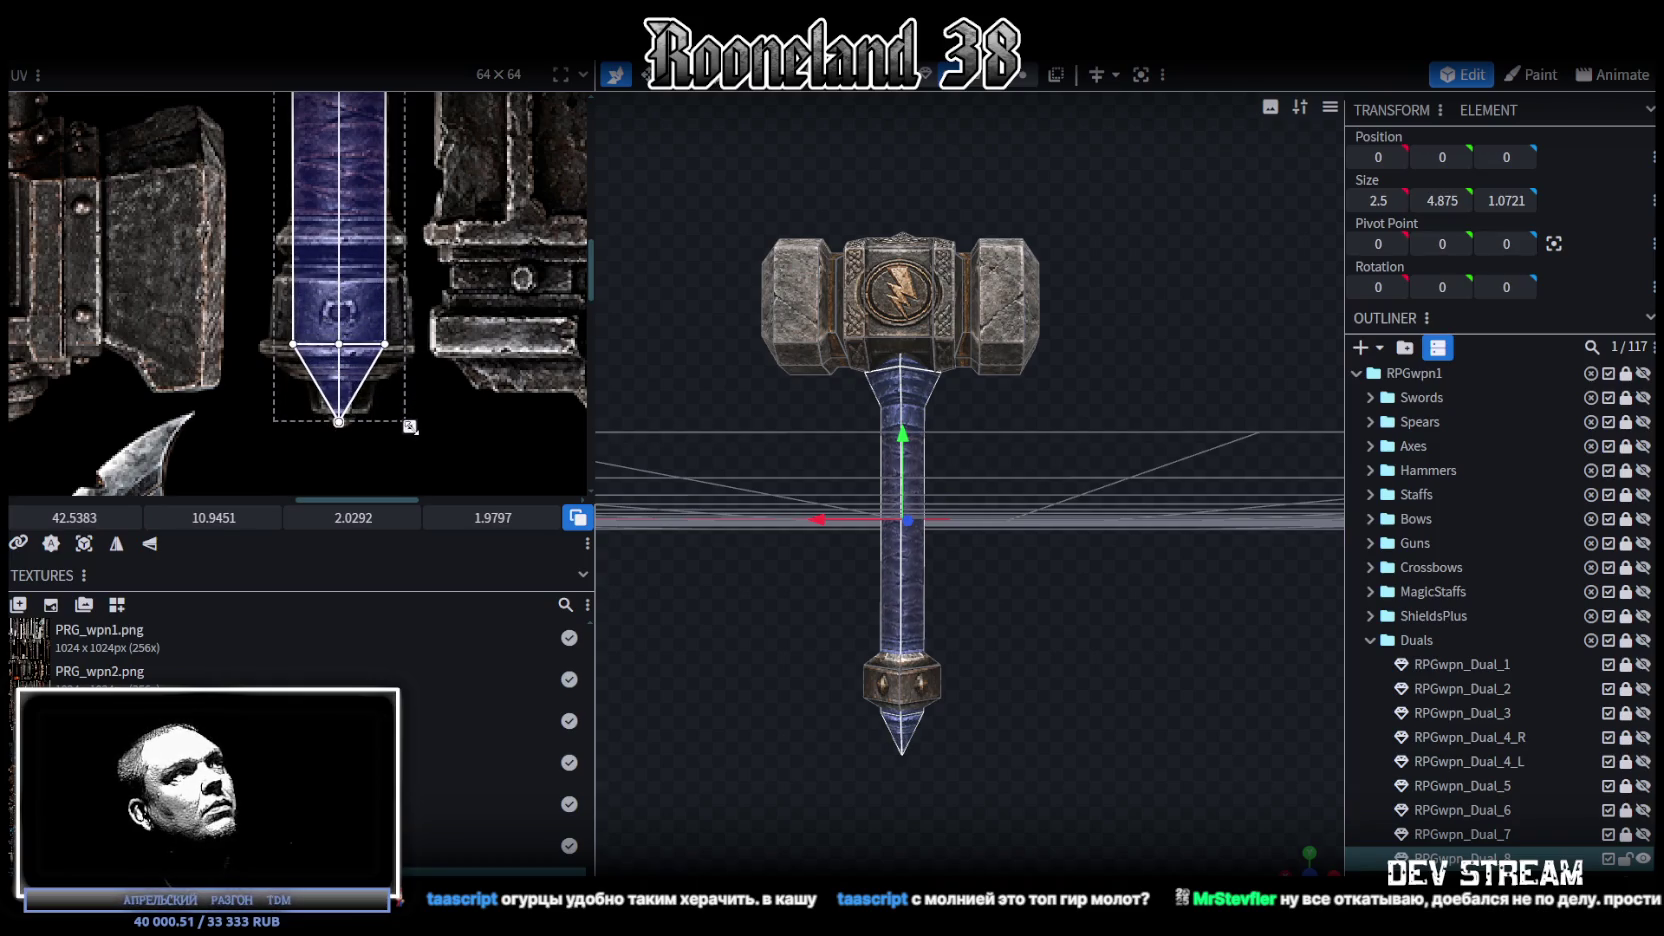
pyautogui.moveTo(287, 344); pyautogui.dragTo(413, 365)
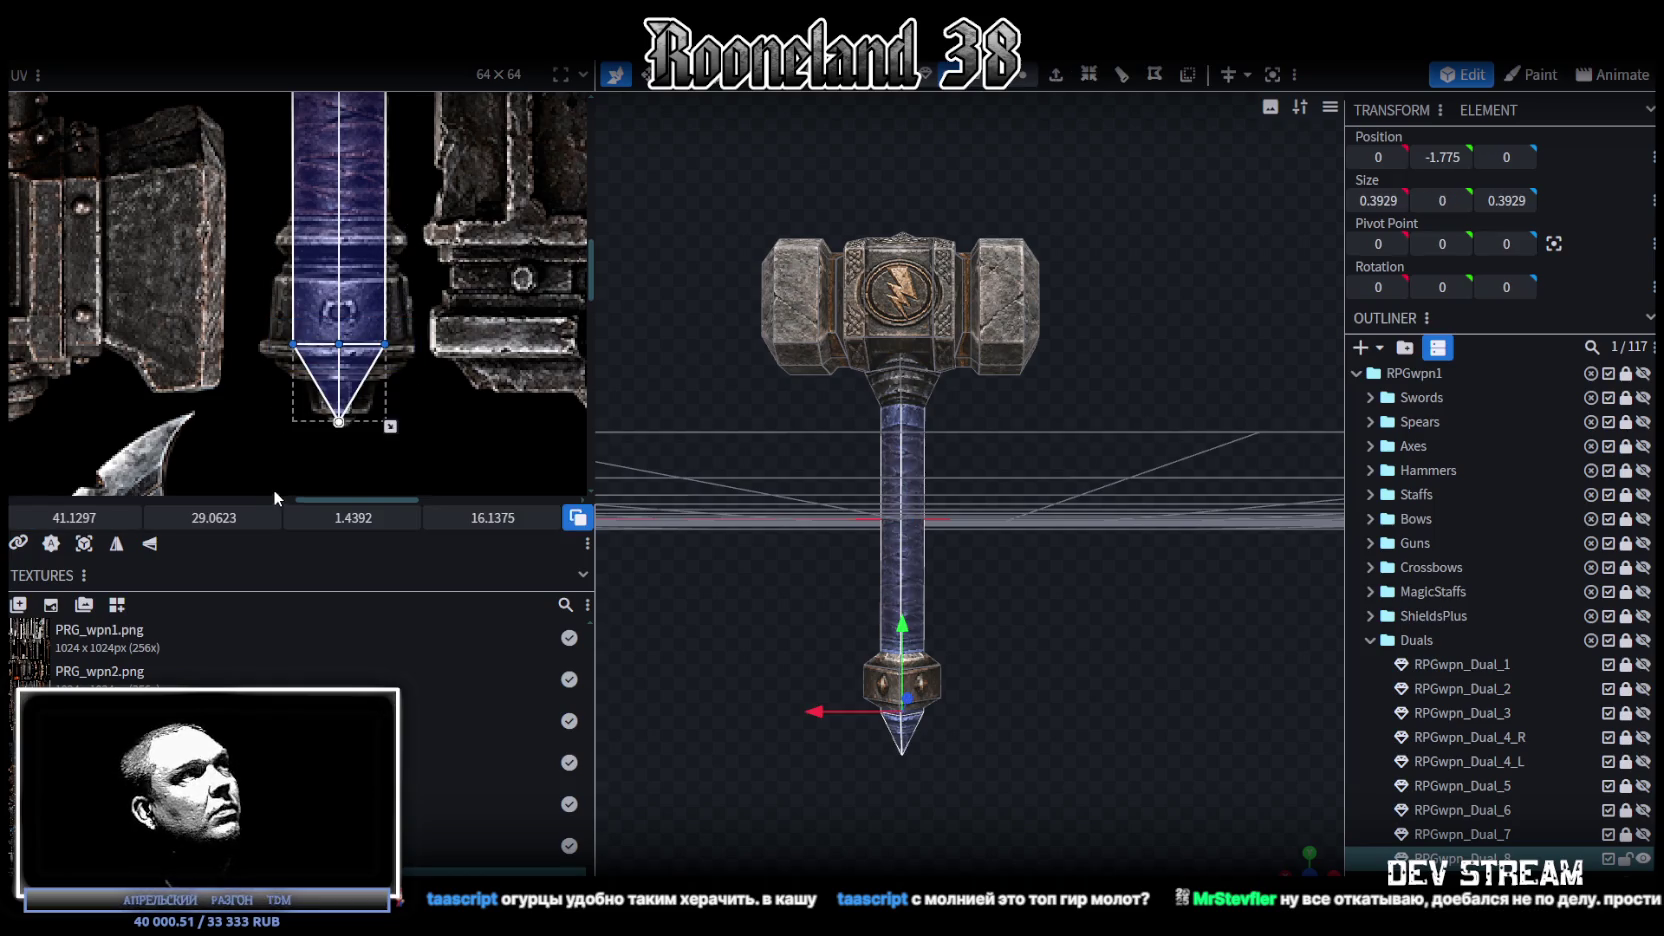
# Step: Move the pommel block's UV onto the collar below the blue handle strip
pyautogui.scroll(3, 364, 413)
pyautogui.scroll(-2, 329, 382)
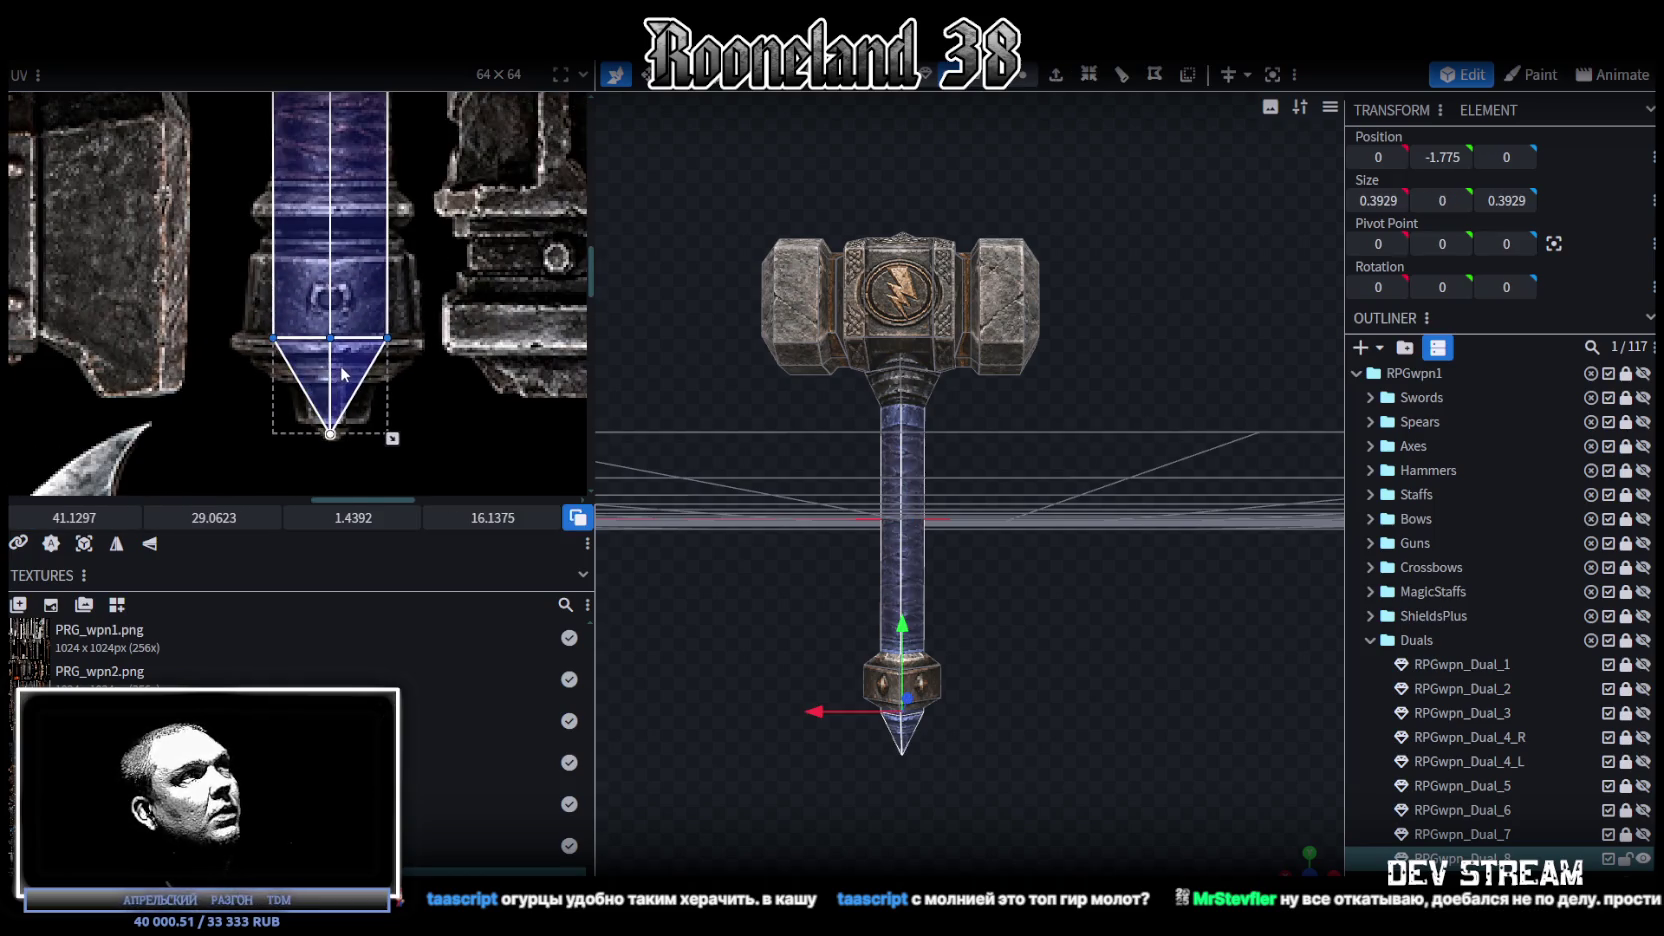
pyautogui.scroll(2, 1014, 748)
pyautogui.moveTo(1014, 748); pyautogui.dragTo(1008, 514, button='right')
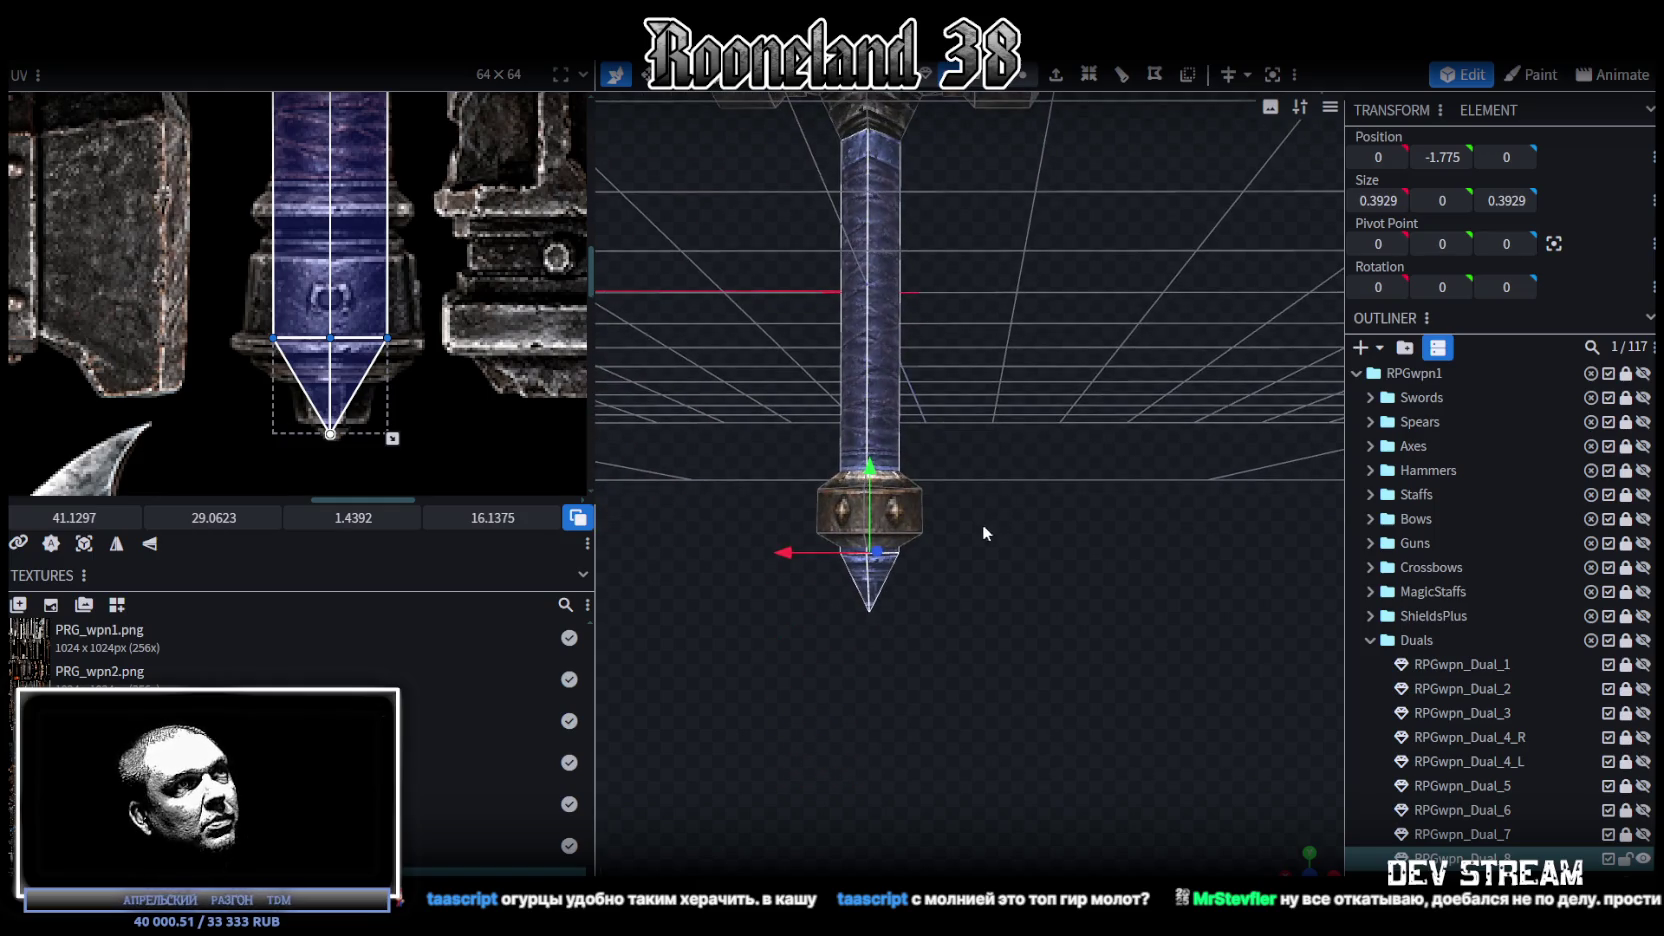
pyautogui.click(915, 503)
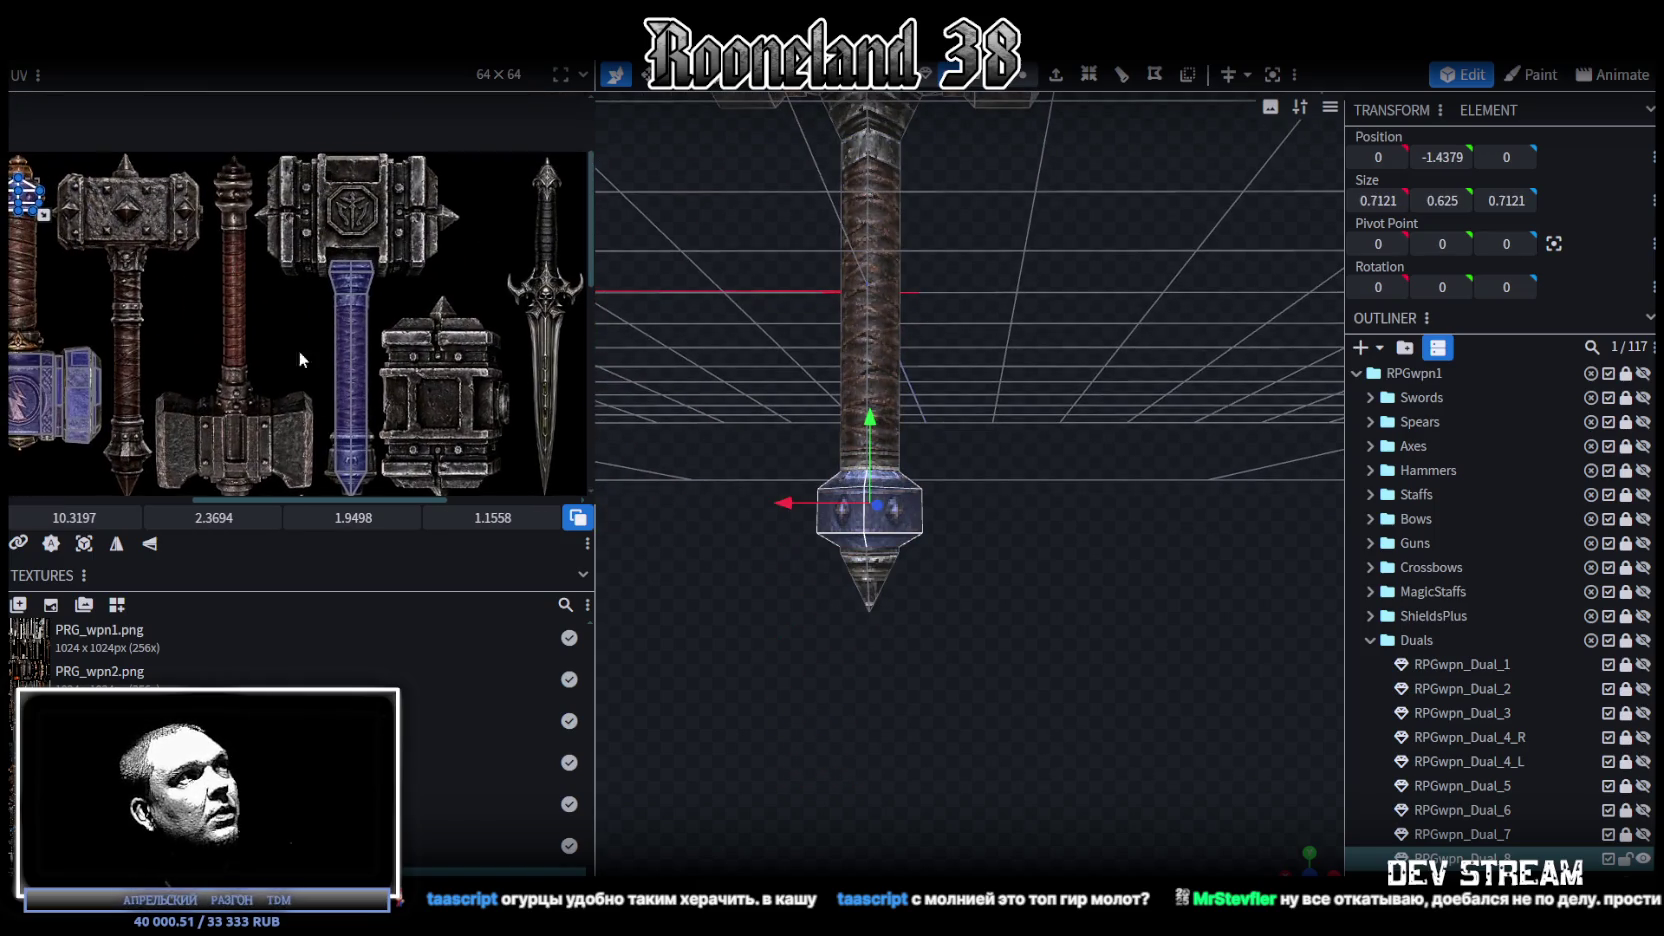
pyautogui.moveTo(29, 203); pyautogui.dragTo(316, 416)
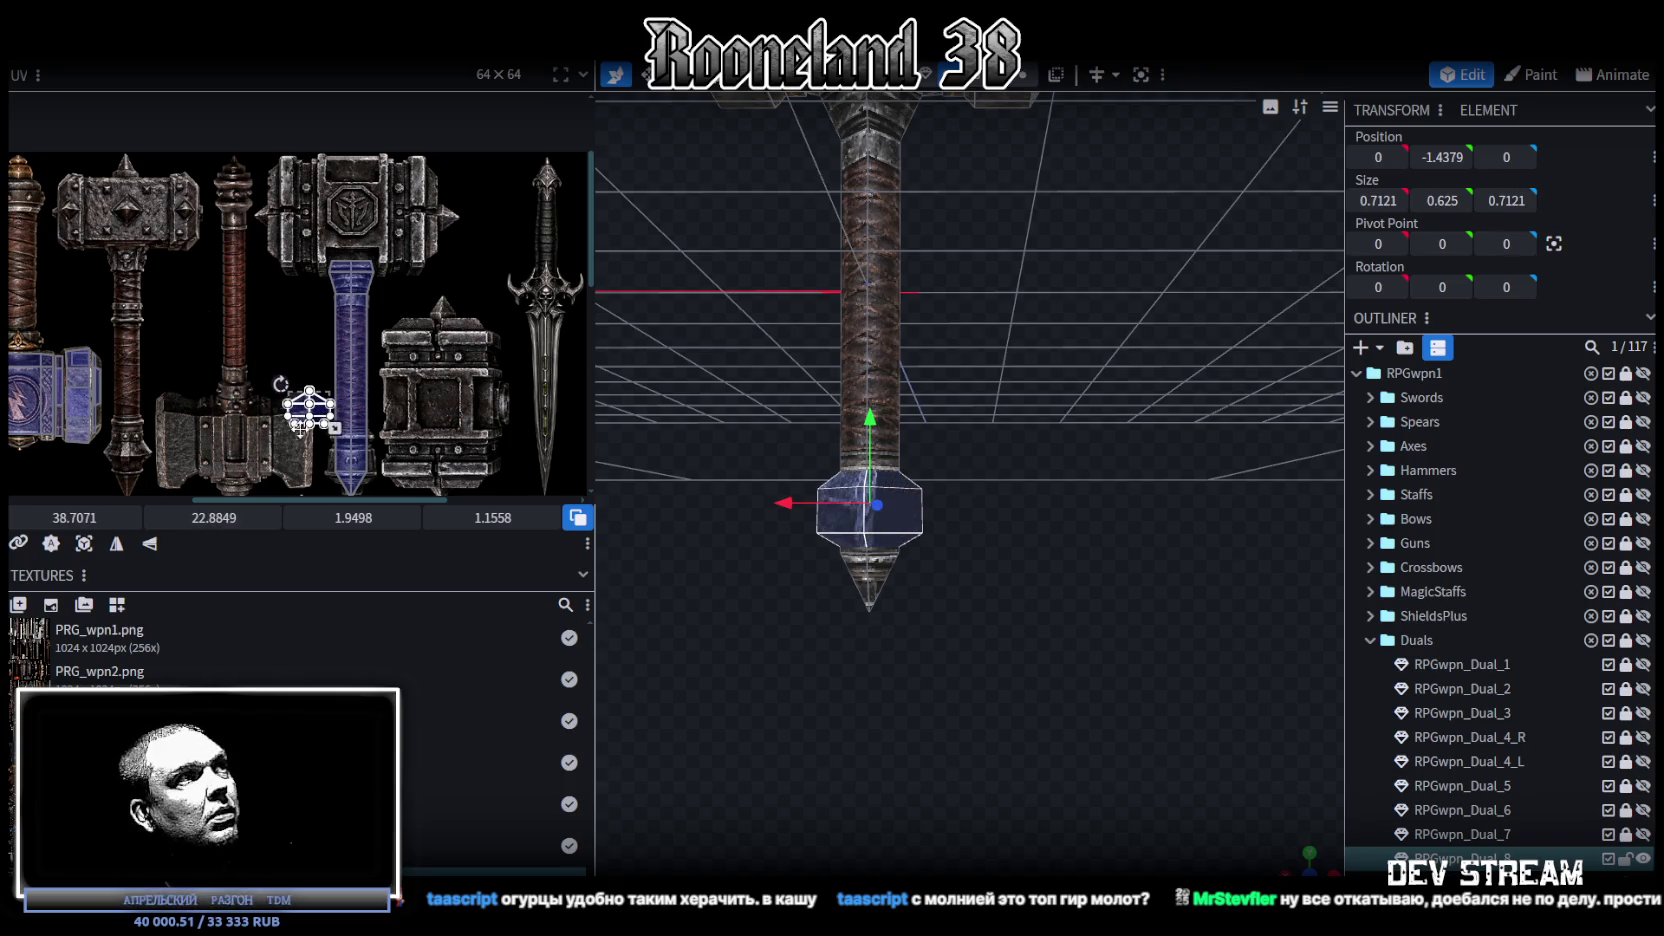
pyautogui.scroll(2, 400, 396)
pyautogui.scroll(2, 410, 370)
pyautogui.scroll(2, 422, 334)
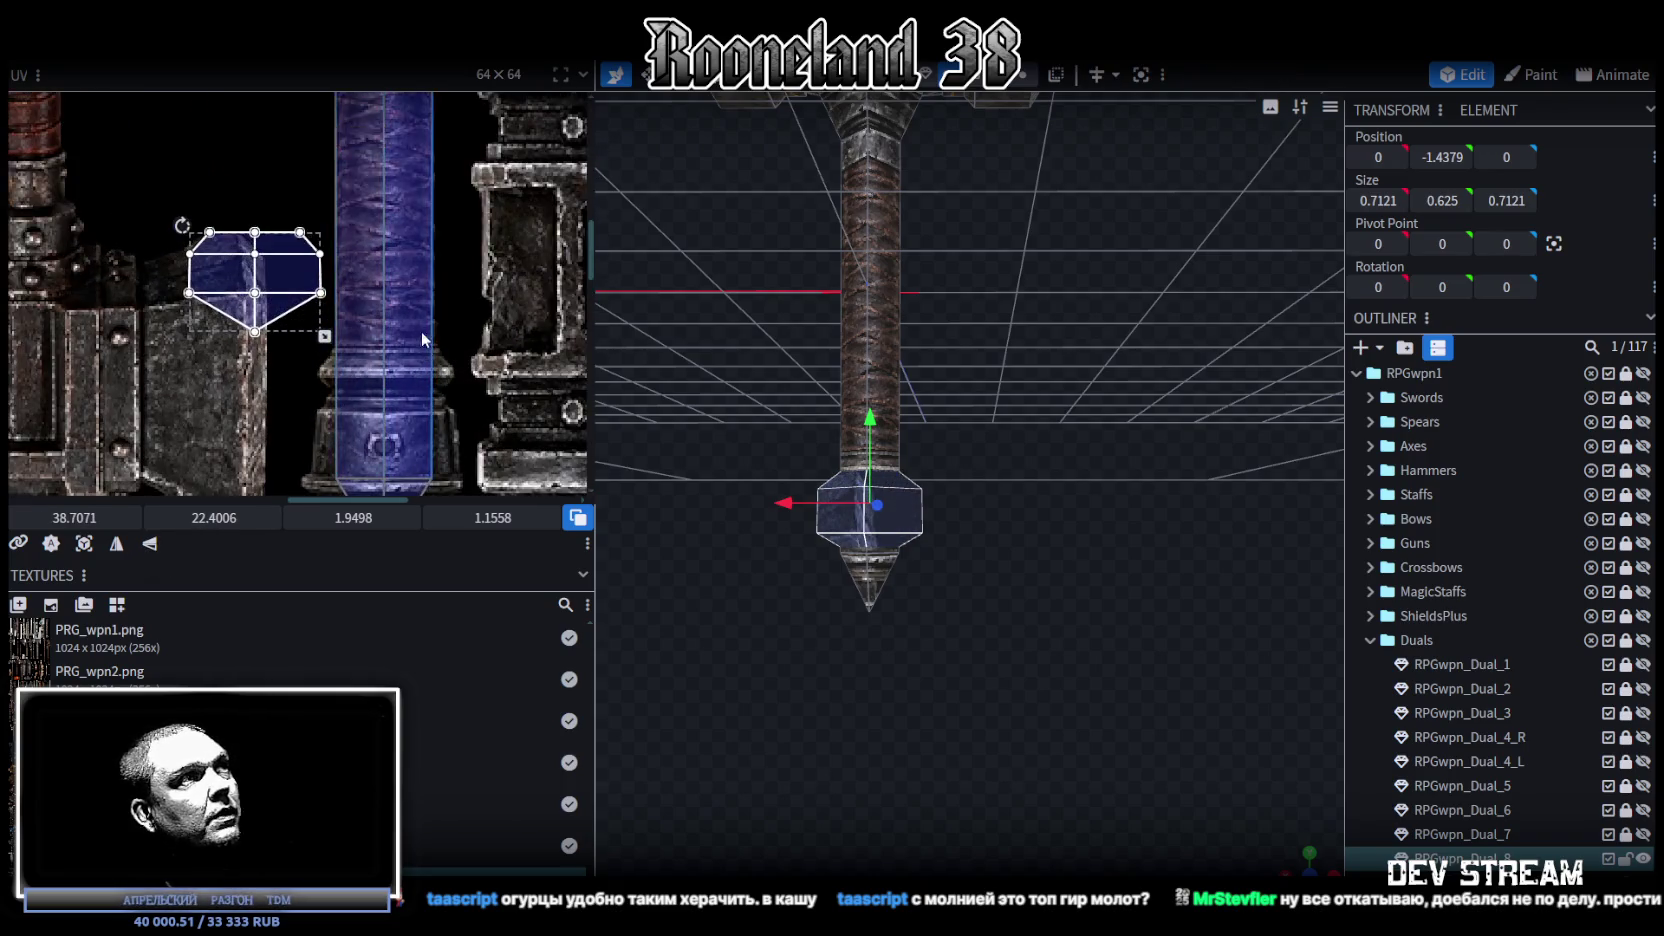
pyautogui.scroll(1, 348, 222)
pyautogui.moveTo(348, 220); pyautogui.dragTo(380, 350)
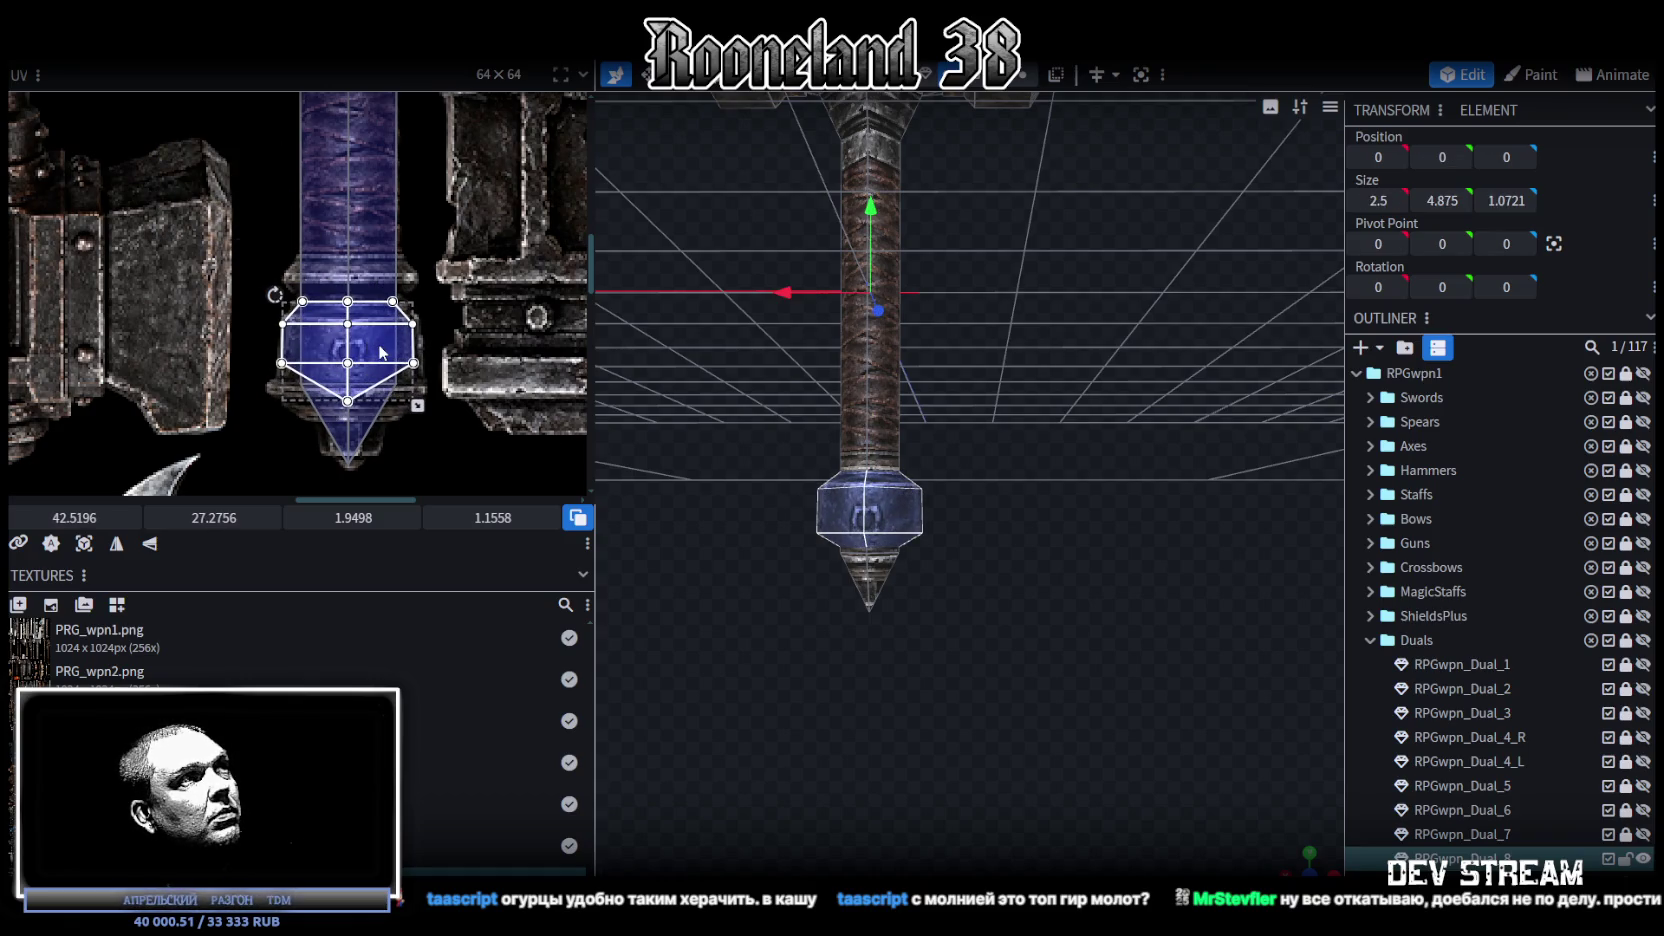
# Step: Enlarge the pommel UV box to 2.0123 × 1.8409 and shift it up to fit
pyautogui.scroll(2, 432, 392)
pyautogui.scroll(1, 448, 354)
pyautogui.scroll(1, 448, 354)
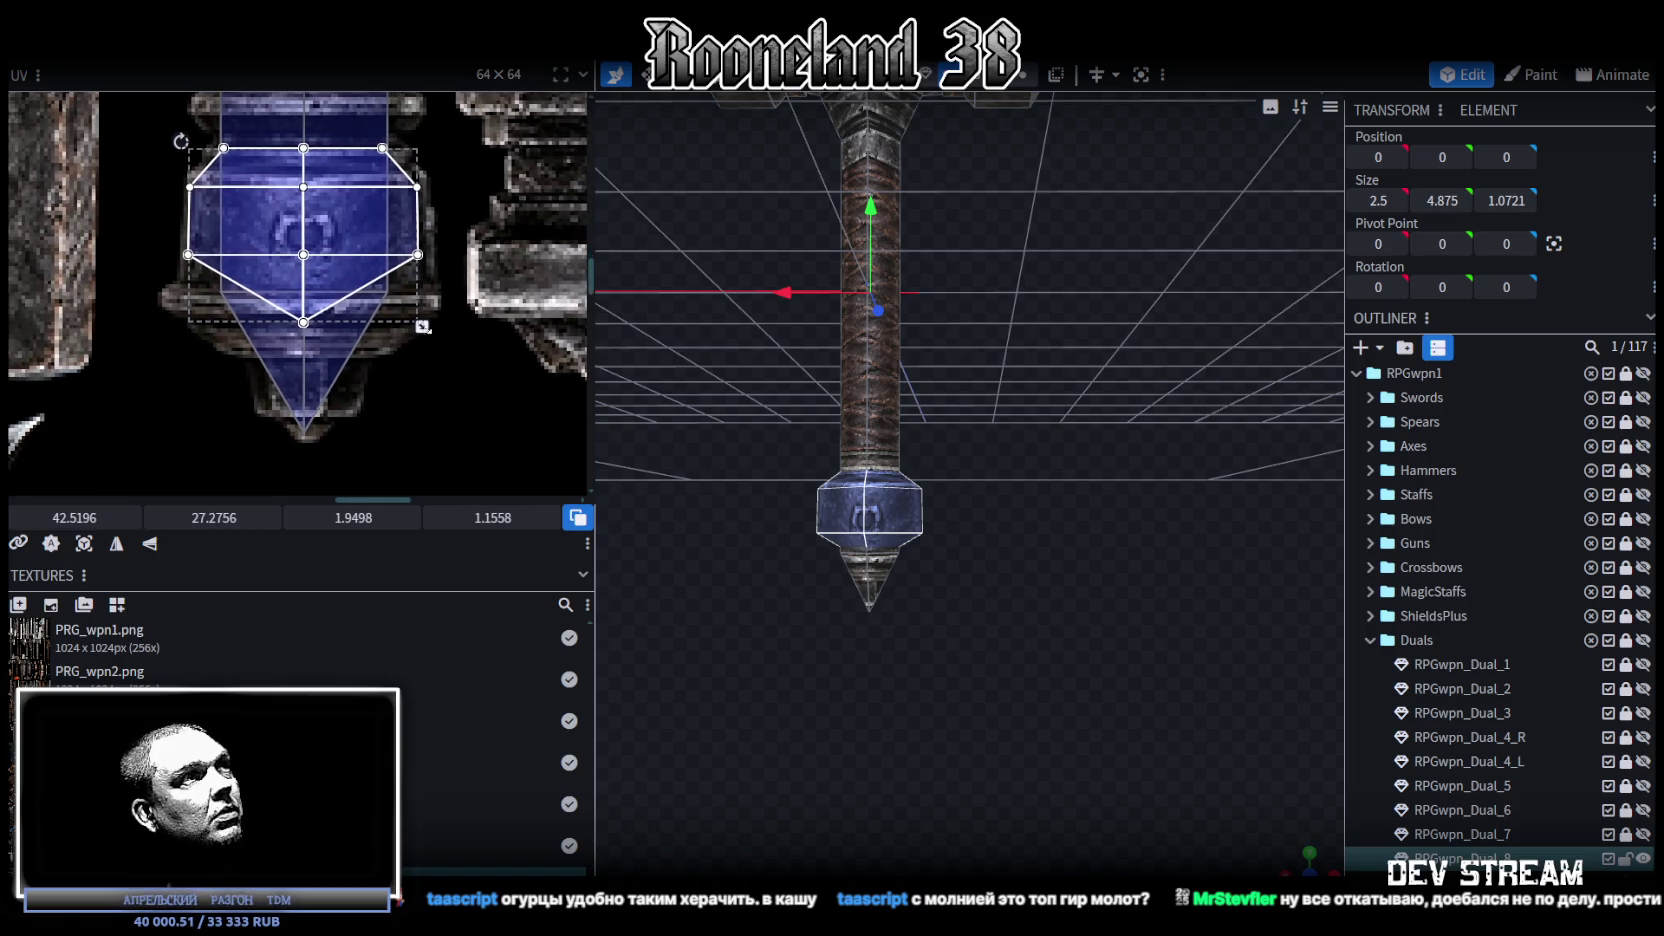
pyautogui.moveTo(421, 327); pyautogui.dragTo(433, 416)
pyautogui.moveTo(364, 295); pyautogui.dragTo(379, 251)
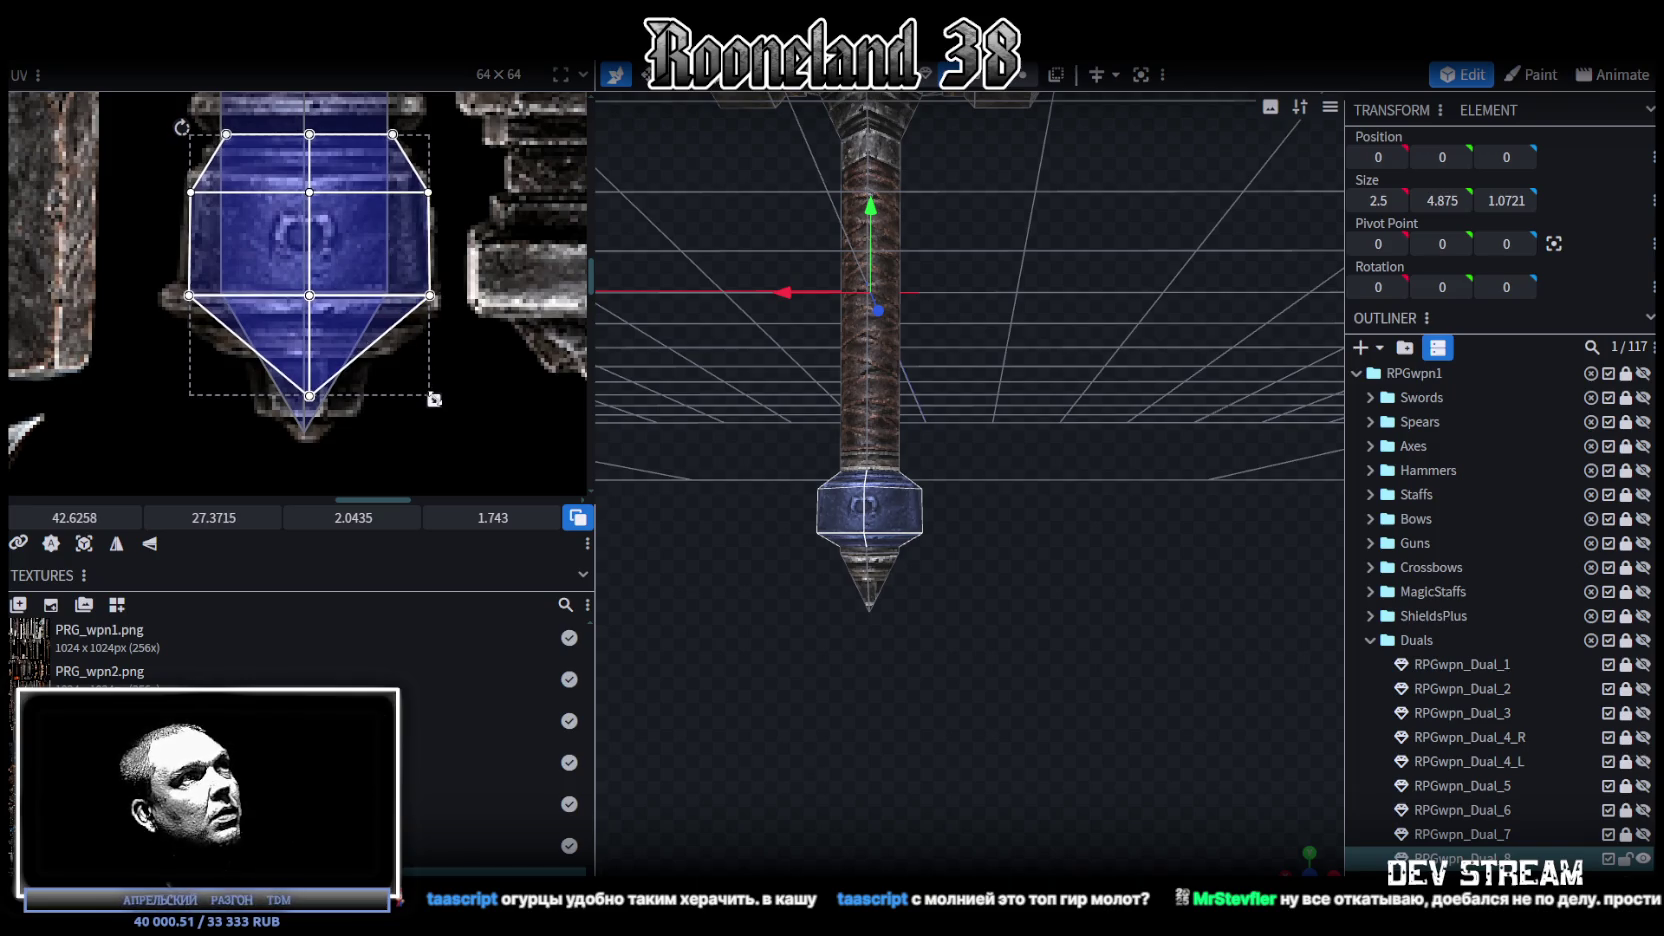
pyautogui.moveTo(435, 403); pyautogui.dragTo(431, 417)
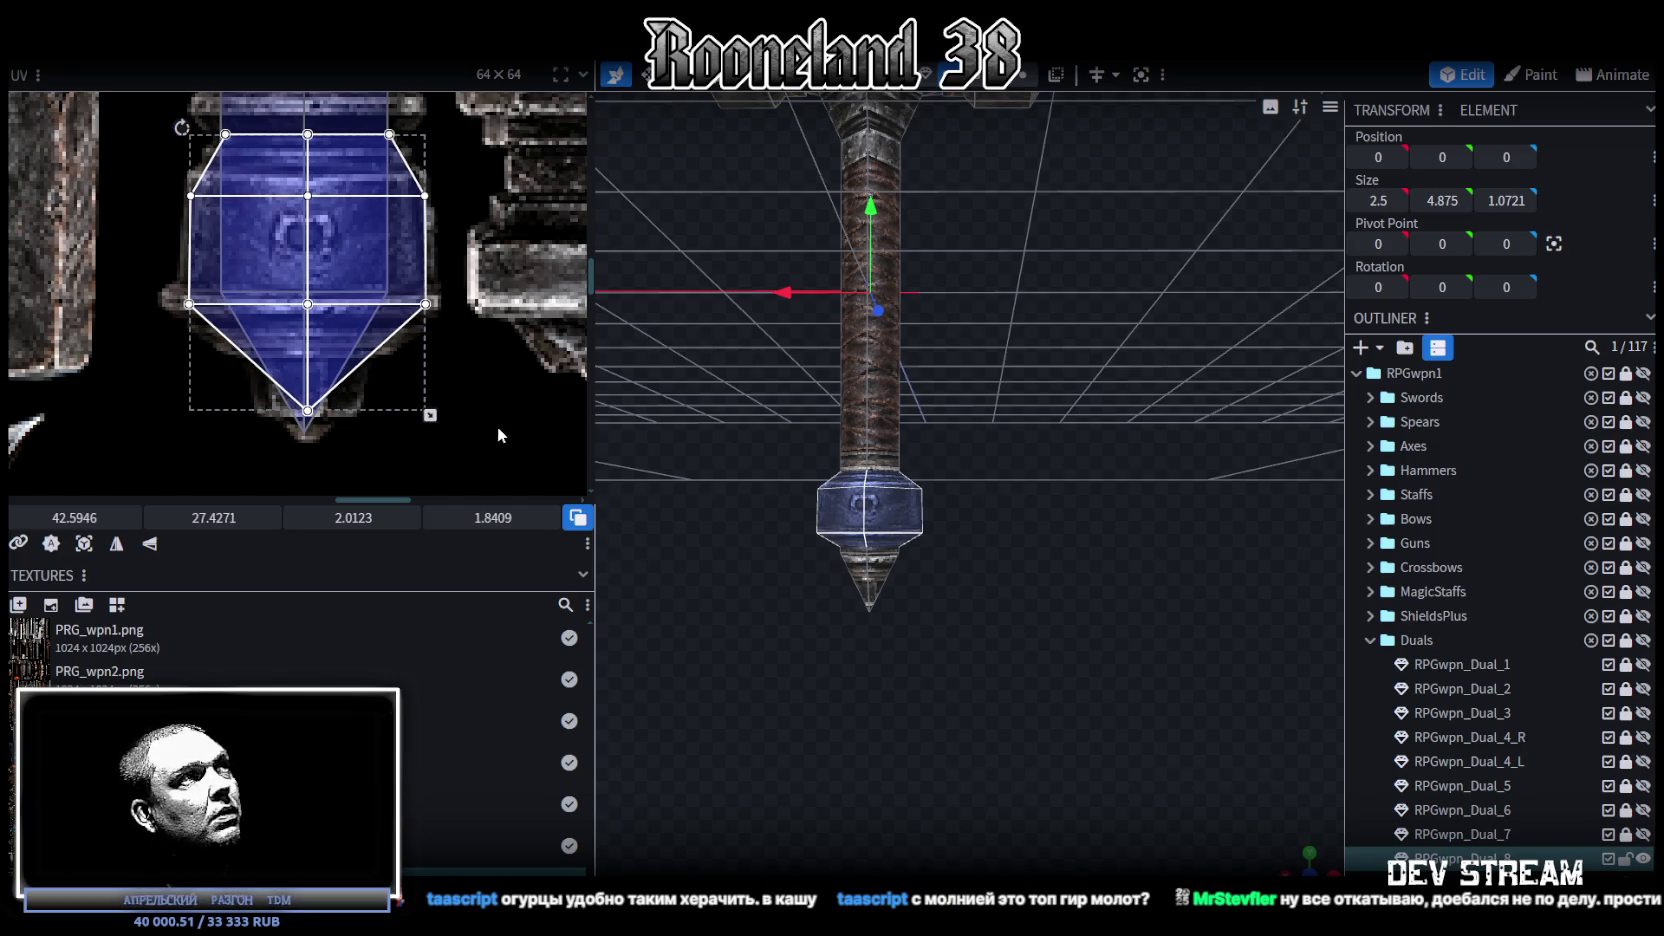
pyautogui.scroll(2, 1004, 637)
pyautogui.scroll(3, 1000, 560)
pyautogui.scroll(1, 1005, 550)
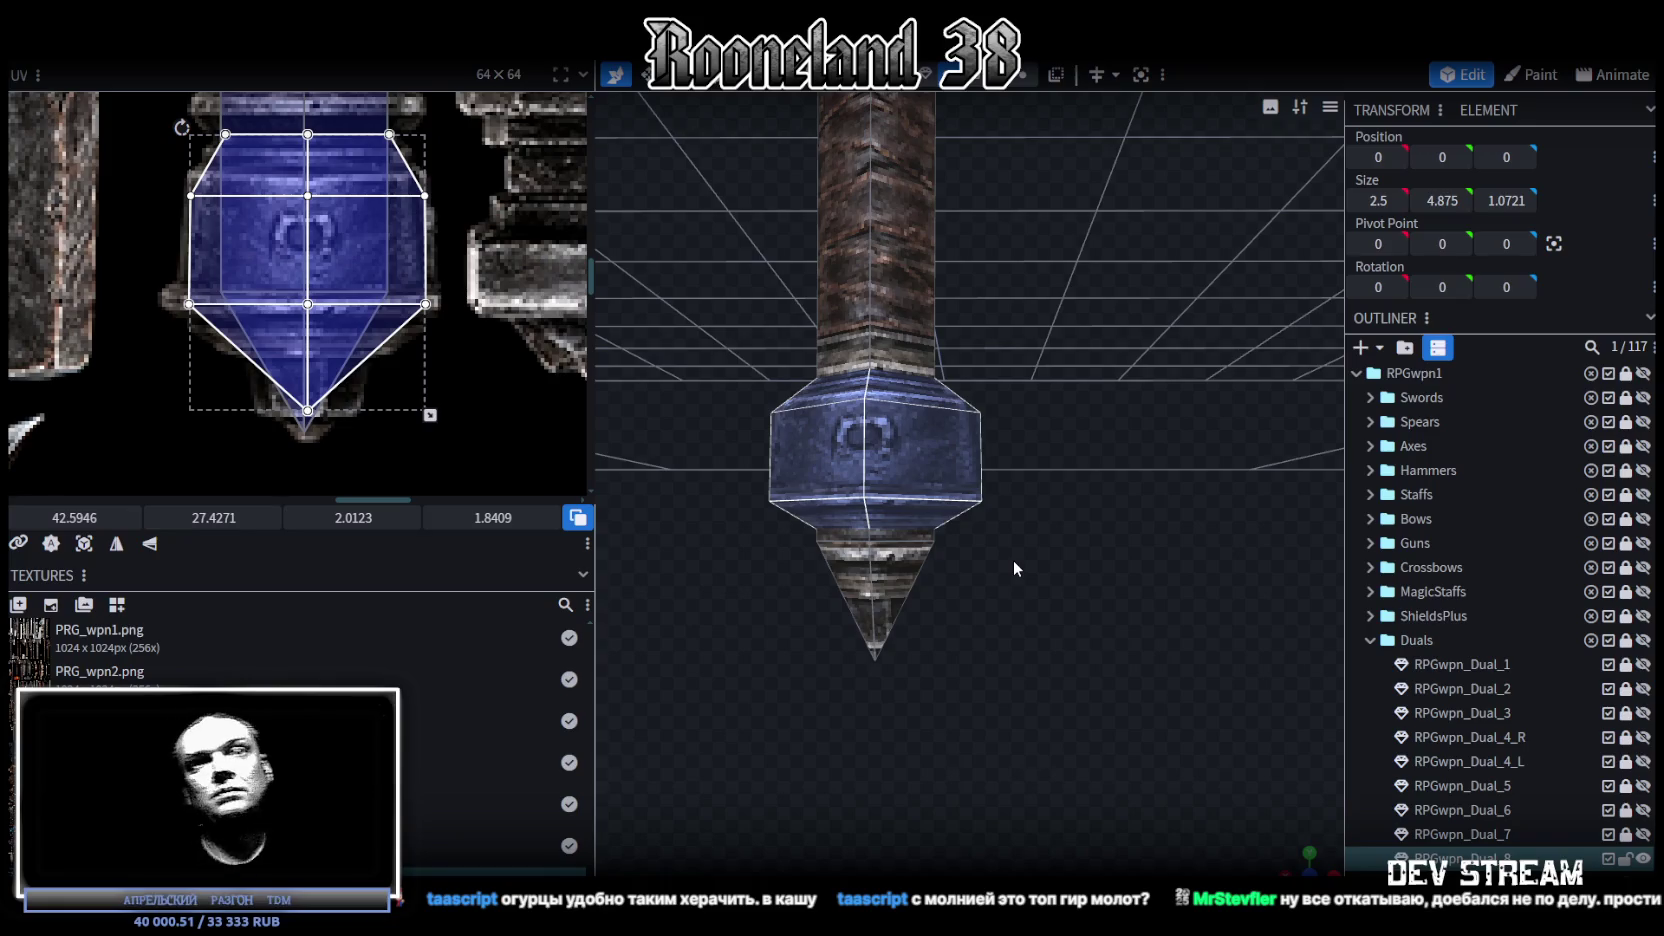
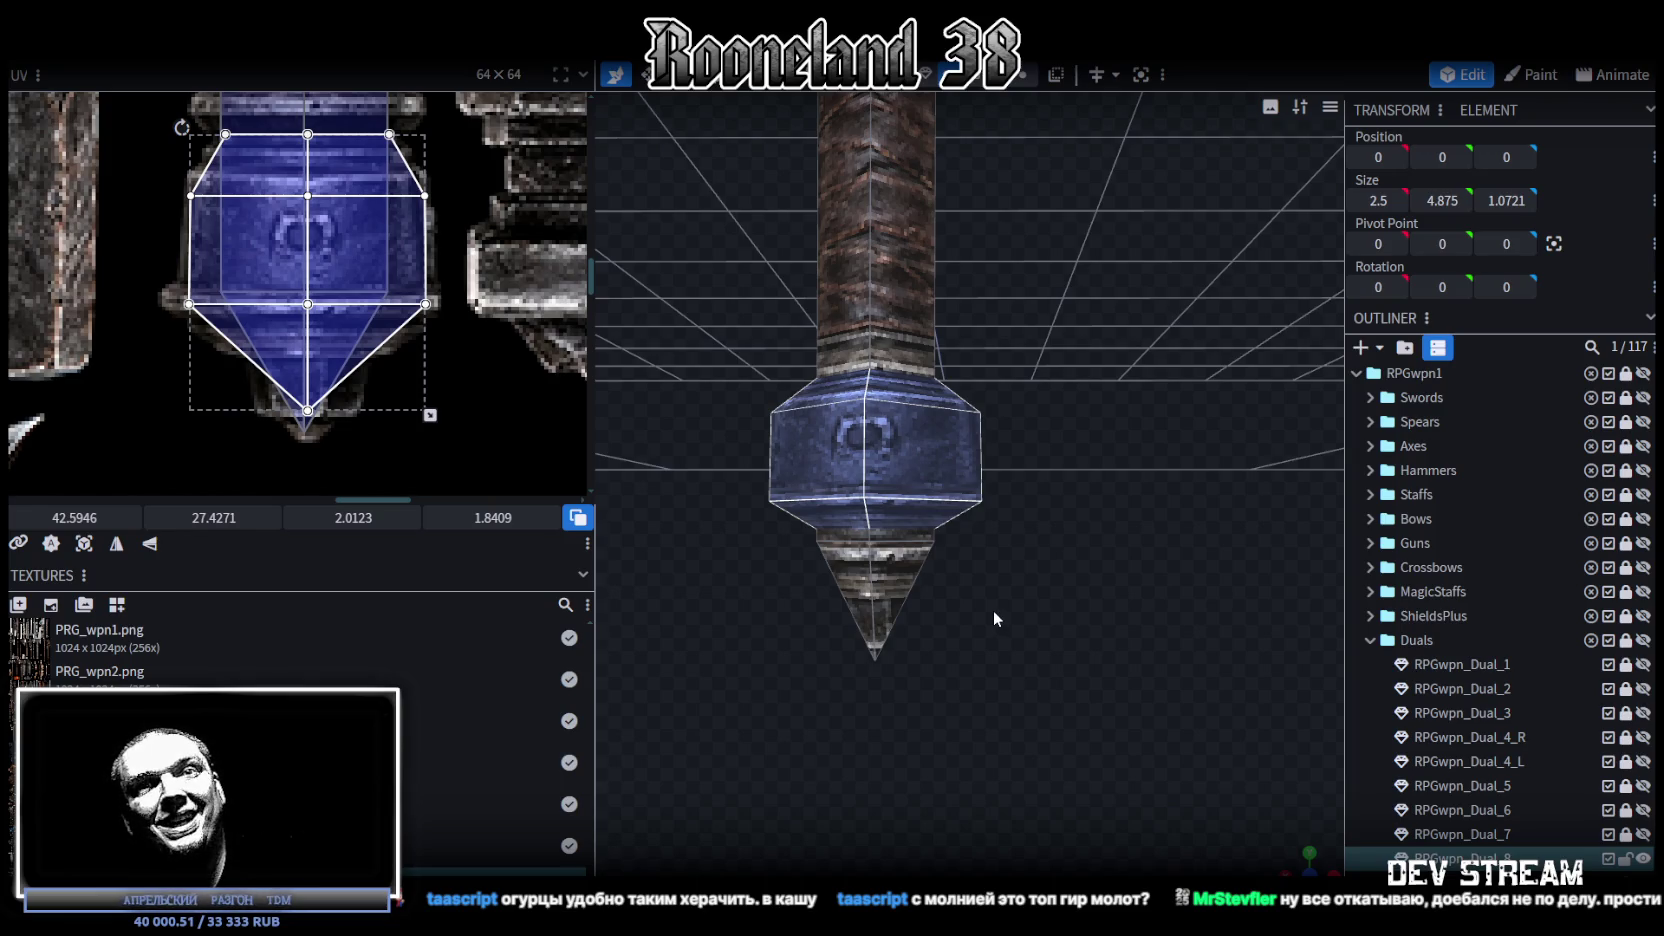
# Step: Select the blue end-cap block below the handle
pyautogui.scroll(2, 1050, 568)
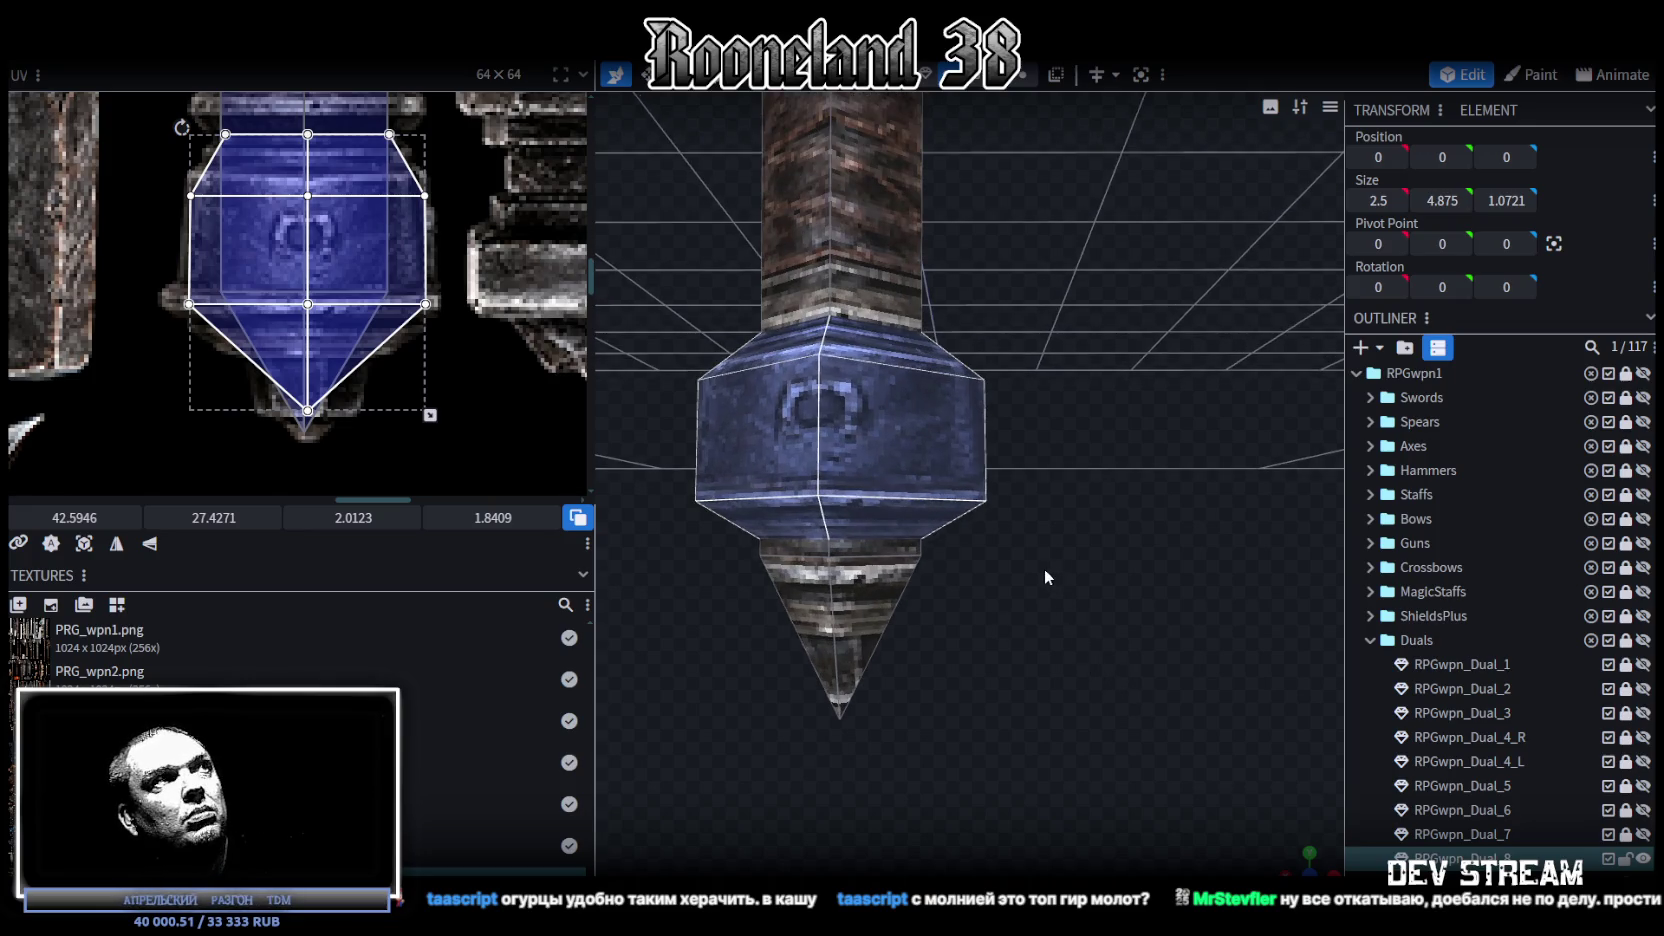
pyautogui.moveTo(1054, 542); pyautogui.dragTo(1034, 562)
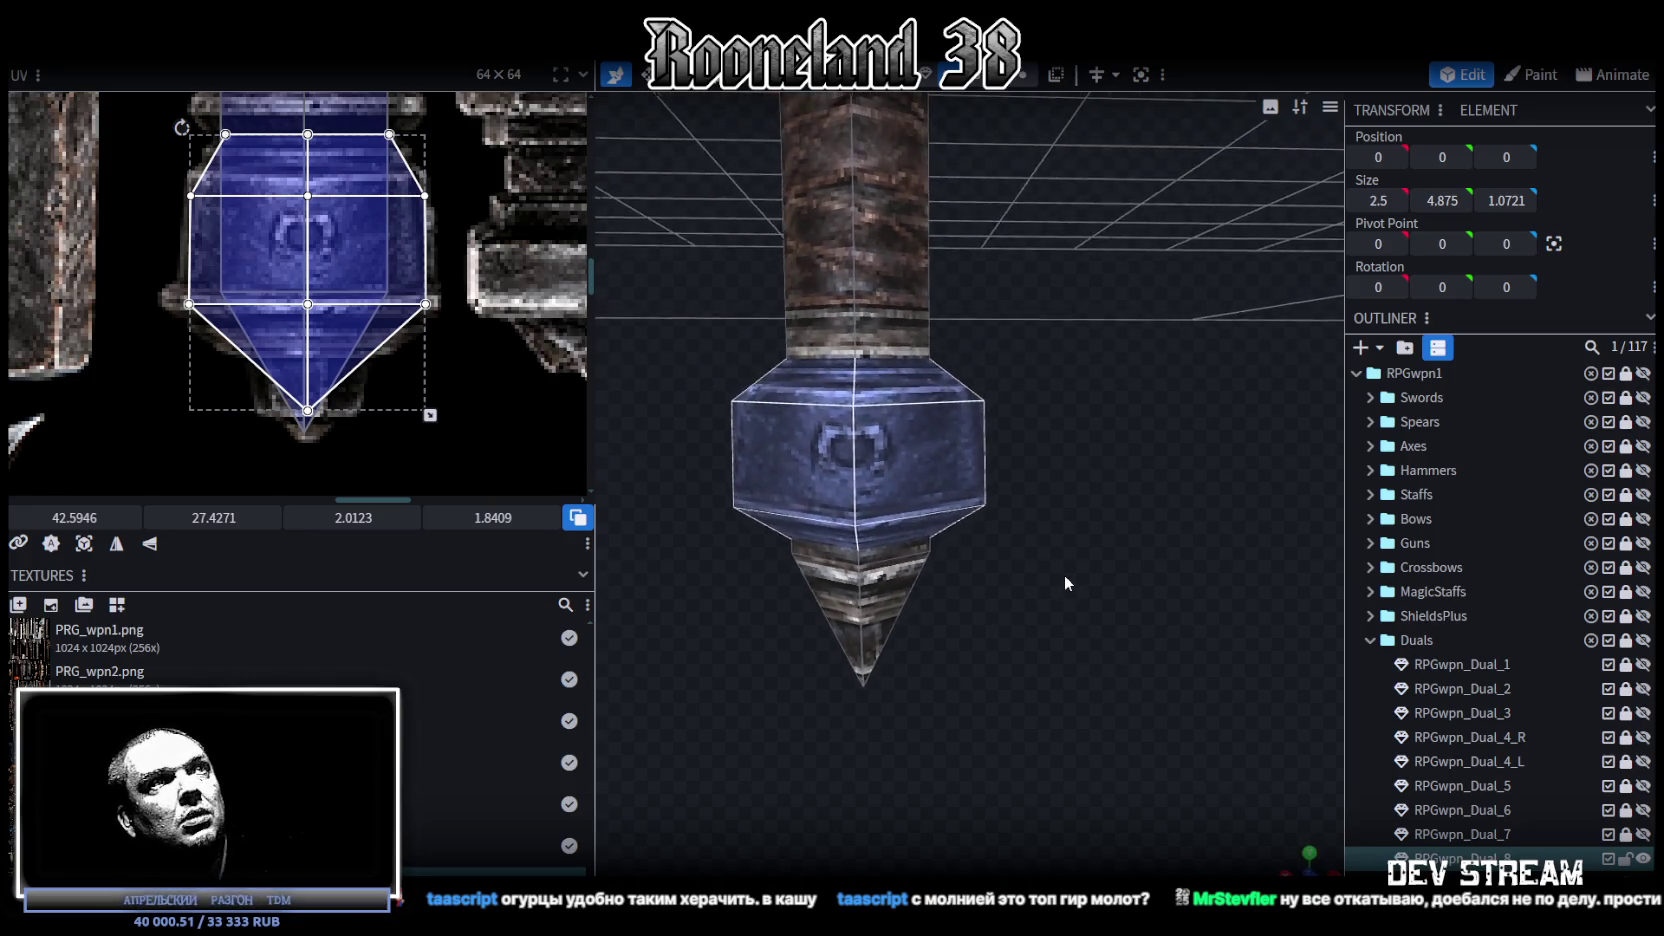
pyautogui.click(875, 431)
pyautogui.moveTo(1098, 497)
pyautogui.mouseDown()
pyautogui.moveTo(1052, 474)
pyautogui.moveTo(1087, 471)
pyautogui.mouseUp()
# Step: Set the end-cap block's height to 0.625 and seat it beneath the handle at Y -1.5379
pyautogui.press('s')
pyautogui.moveTo(905, 385)
pyautogui.mouseDown()
pyautogui.moveTo(909, 342)
pyautogui.moveTo(900, 412)
pyautogui.mouseUp()
pyautogui.press('v')
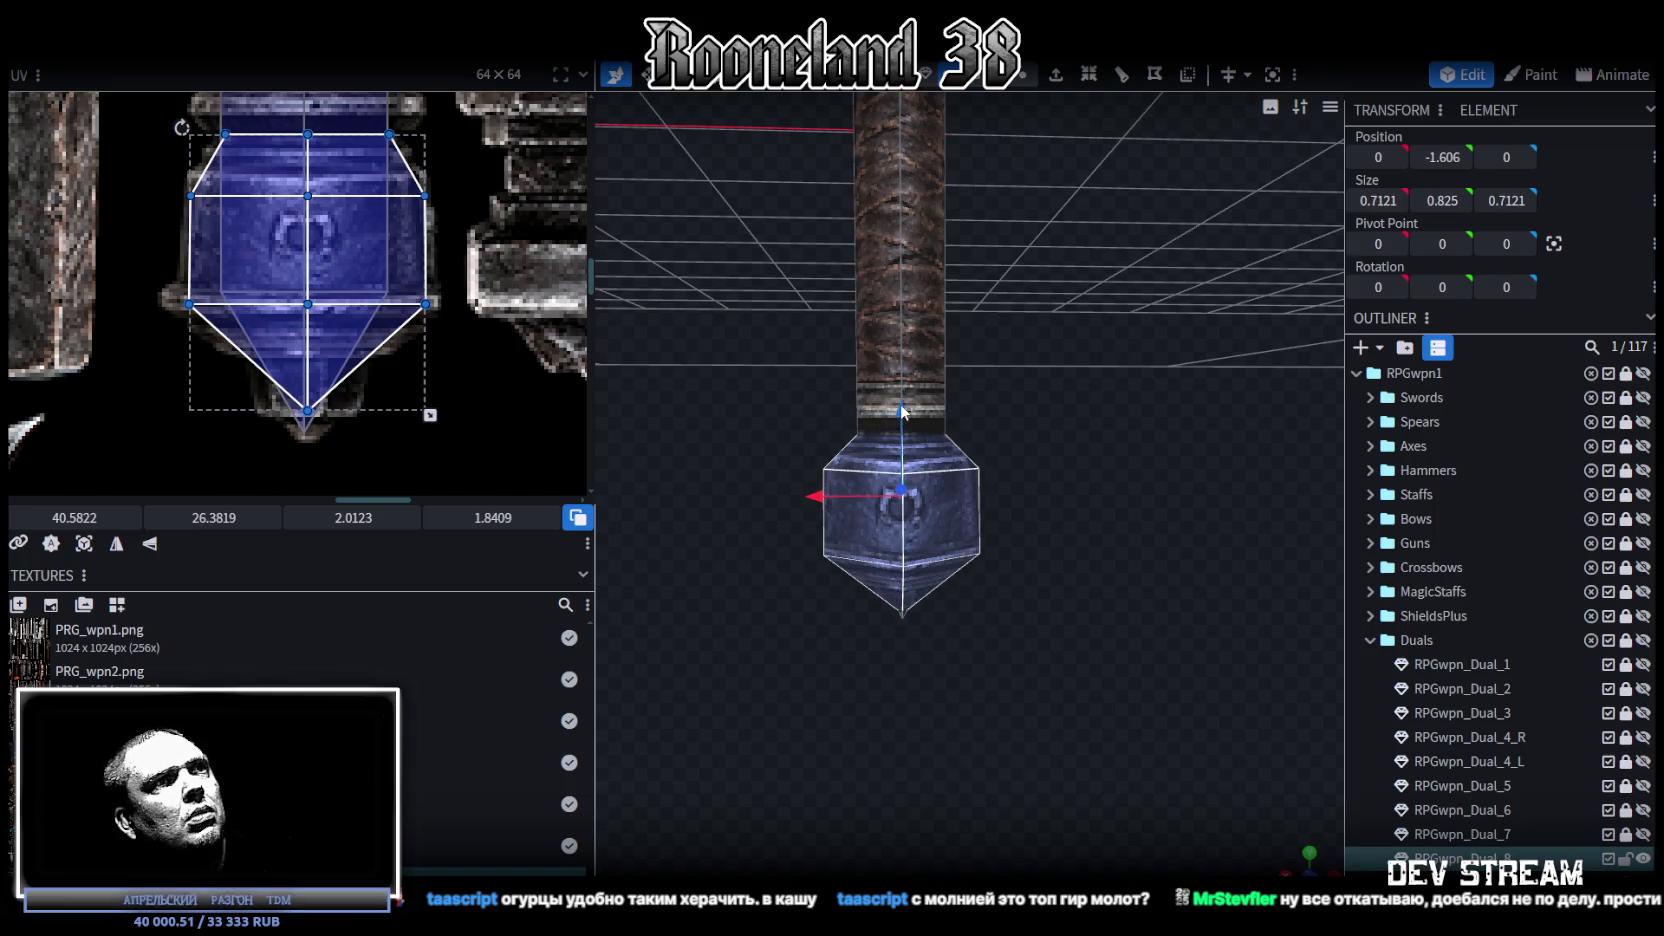
pyautogui.press('s')
pyautogui.moveTo(903, 421); pyautogui.dragTo(905, 466)
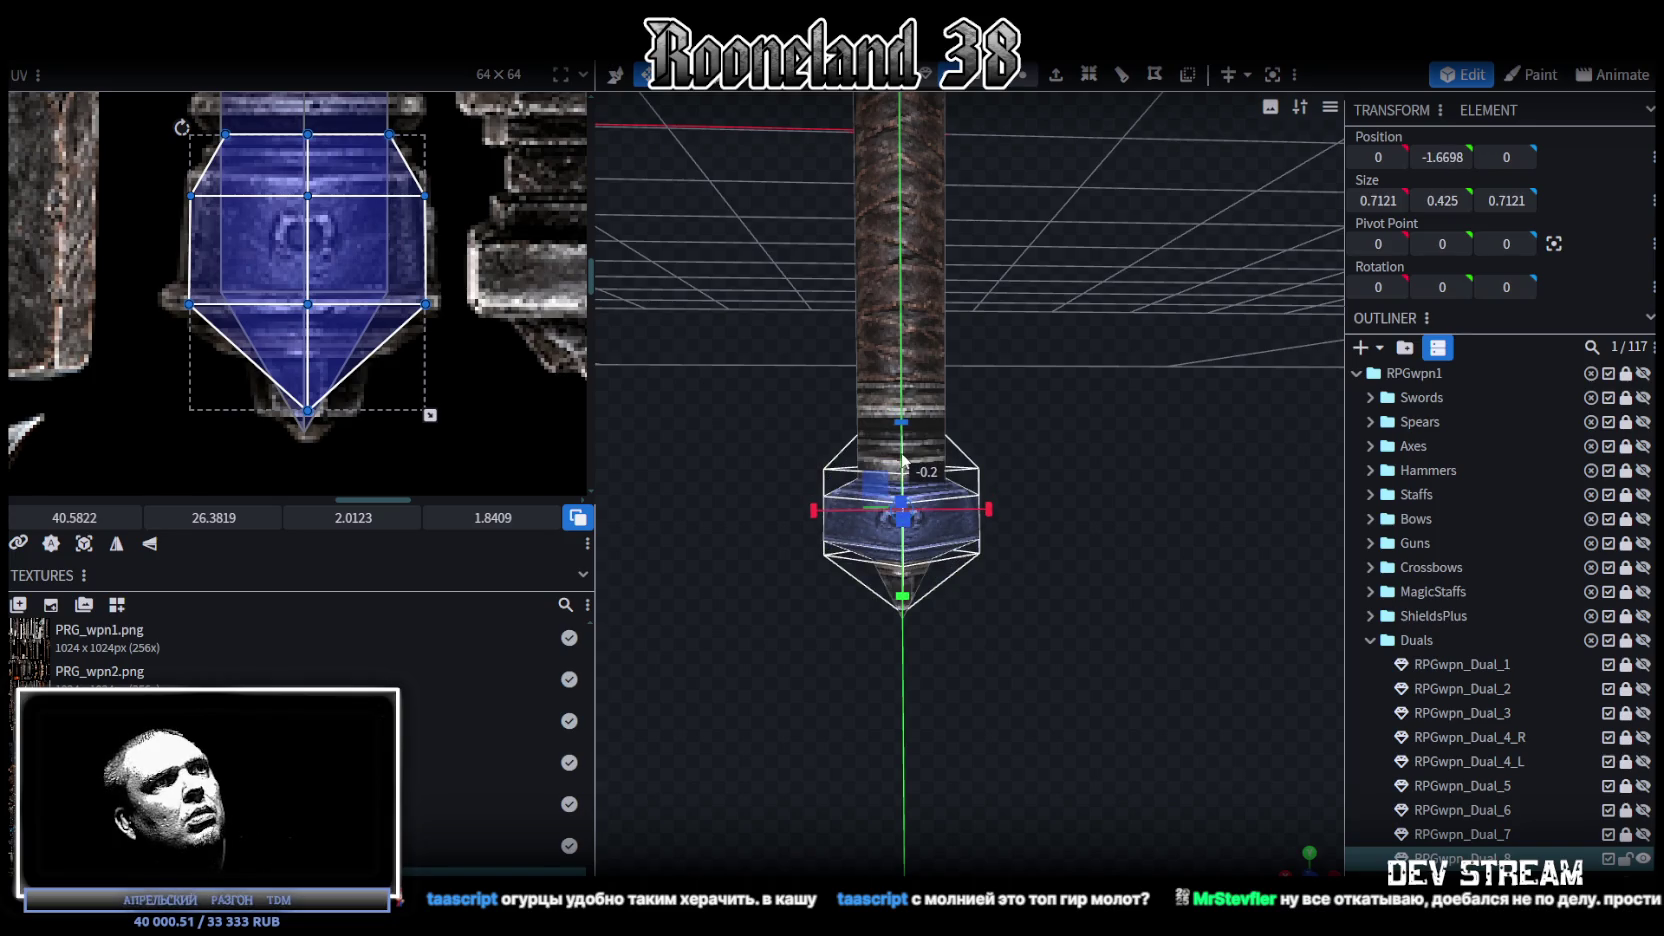
pyautogui.scroll(3, 1072, 482)
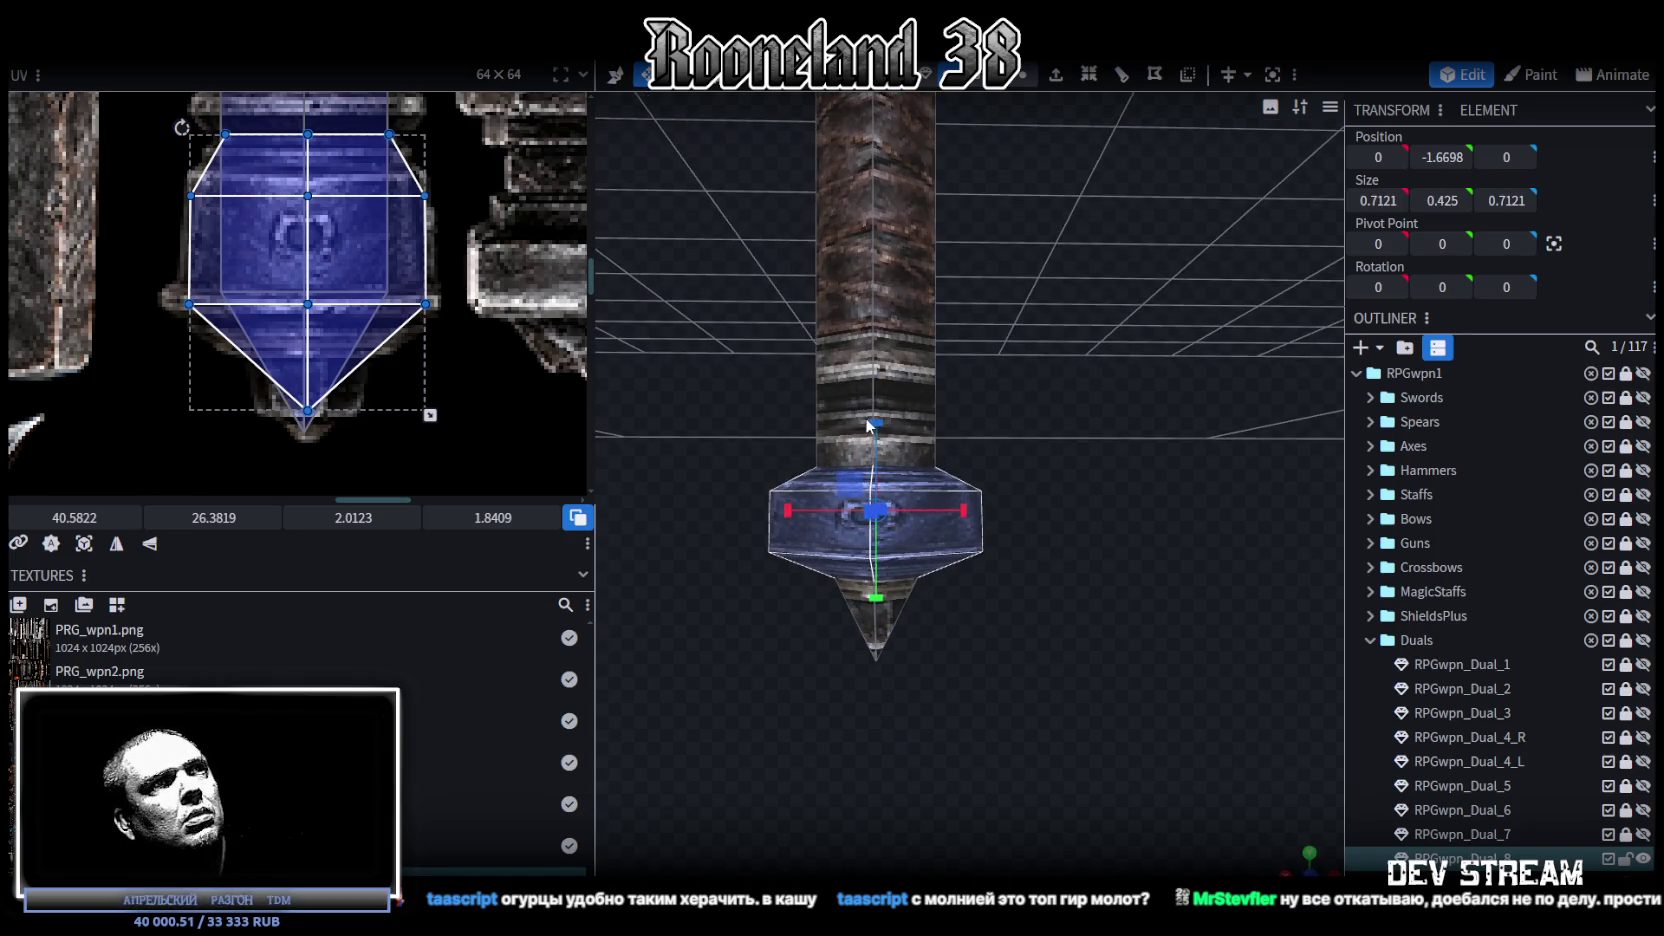
pyautogui.moveTo(869, 425); pyautogui.dragTo(876, 406)
pyautogui.press('v')
pyautogui.moveTo(900, 497)
pyautogui.mouseDown()
pyautogui.moveTo(920, 562)
pyautogui.moveTo(920, 373)
pyautogui.mouseUp()
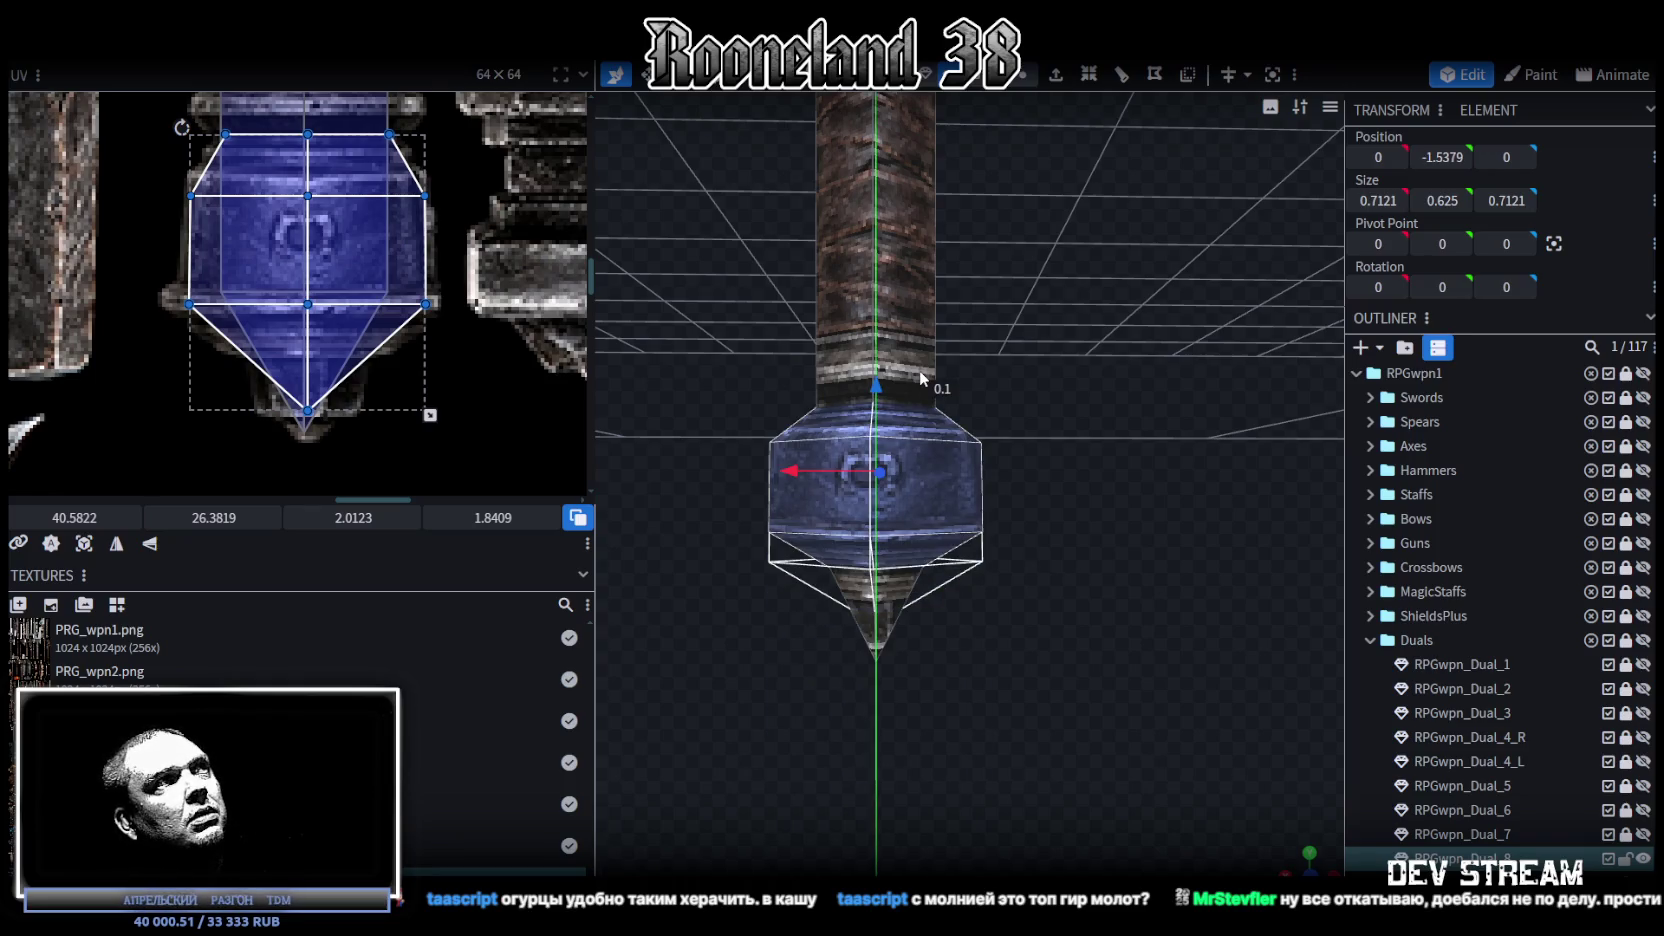
# Step: Narrow the end-cap block's width and depth to 0.6121
pyautogui.moveTo(990, 395)
pyautogui.mouseDown()
pyautogui.moveTo(1124, 463)
pyautogui.moveTo(1074, 413)
pyautogui.mouseUp()
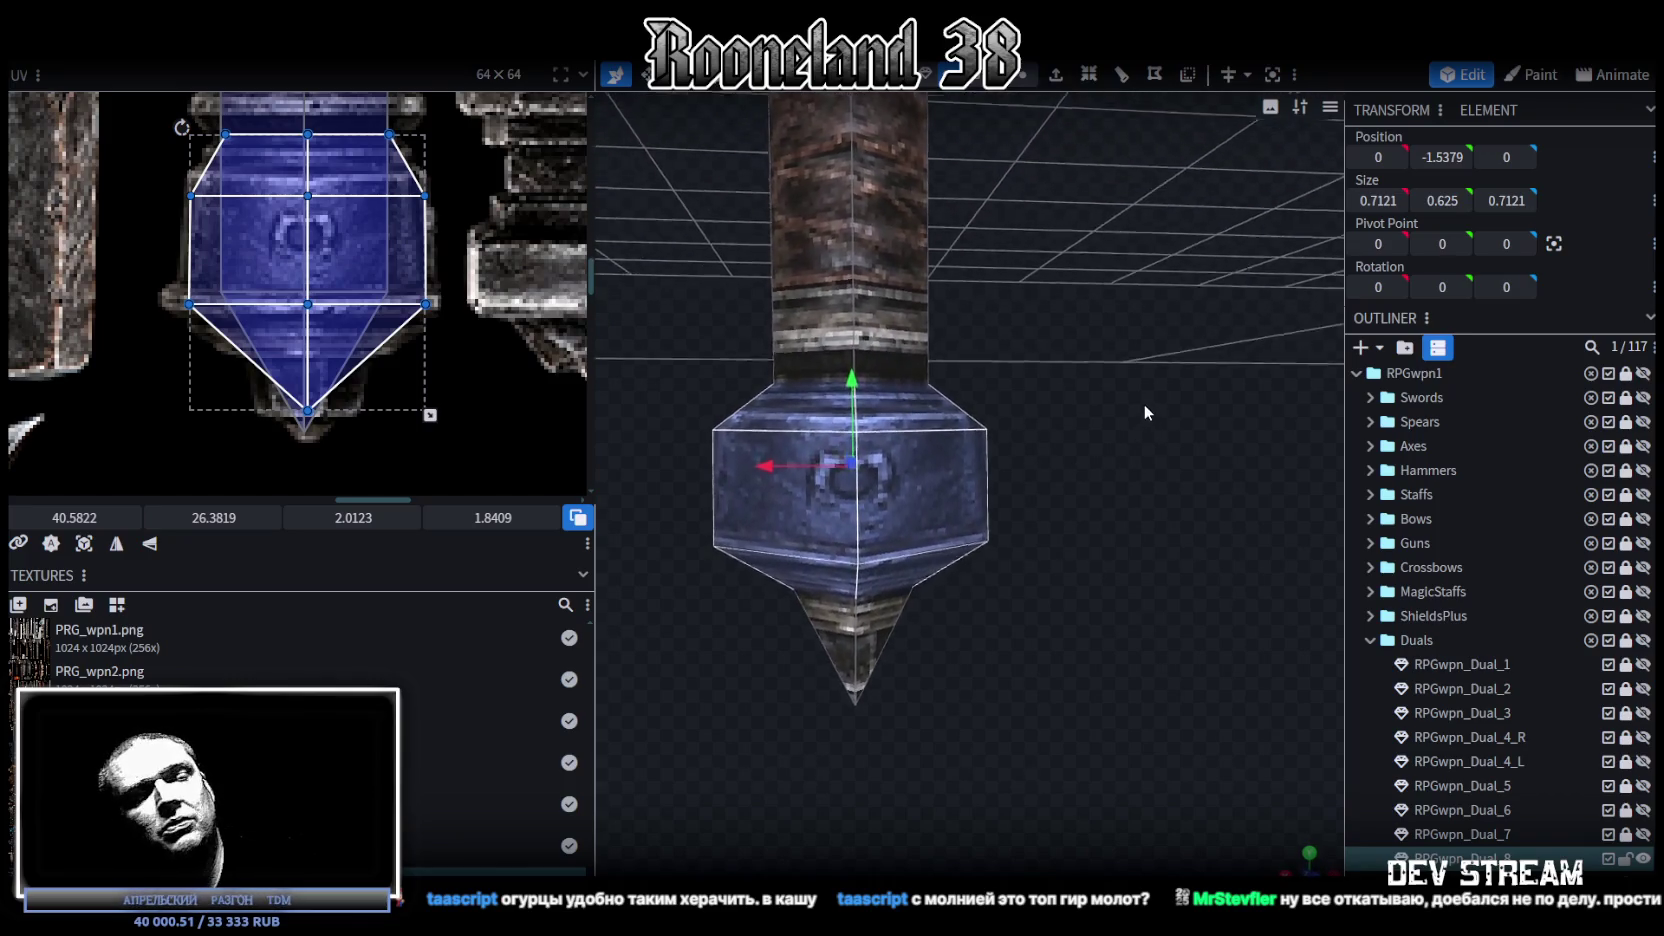
pyautogui.moveTo(1074, 413)
pyautogui.mouseDown()
pyautogui.moveTo(1135, 378)
pyautogui.moveTo(1053, 514)
pyautogui.moveTo(1023, 618)
pyautogui.moveTo(1045, 552)
pyautogui.moveTo(1021, 528)
pyautogui.moveTo(1095, 630)
pyautogui.moveTo(942, 514)
pyautogui.moveTo(760, 504)
pyautogui.moveTo(770, 546)
pyautogui.moveTo(835, 578)
pyautogui.moveTo(845, 538)
pyautogui.moveTo(810, 545)
pyautogui.moveTo(838, 612)
pyautogui.mouseUp()
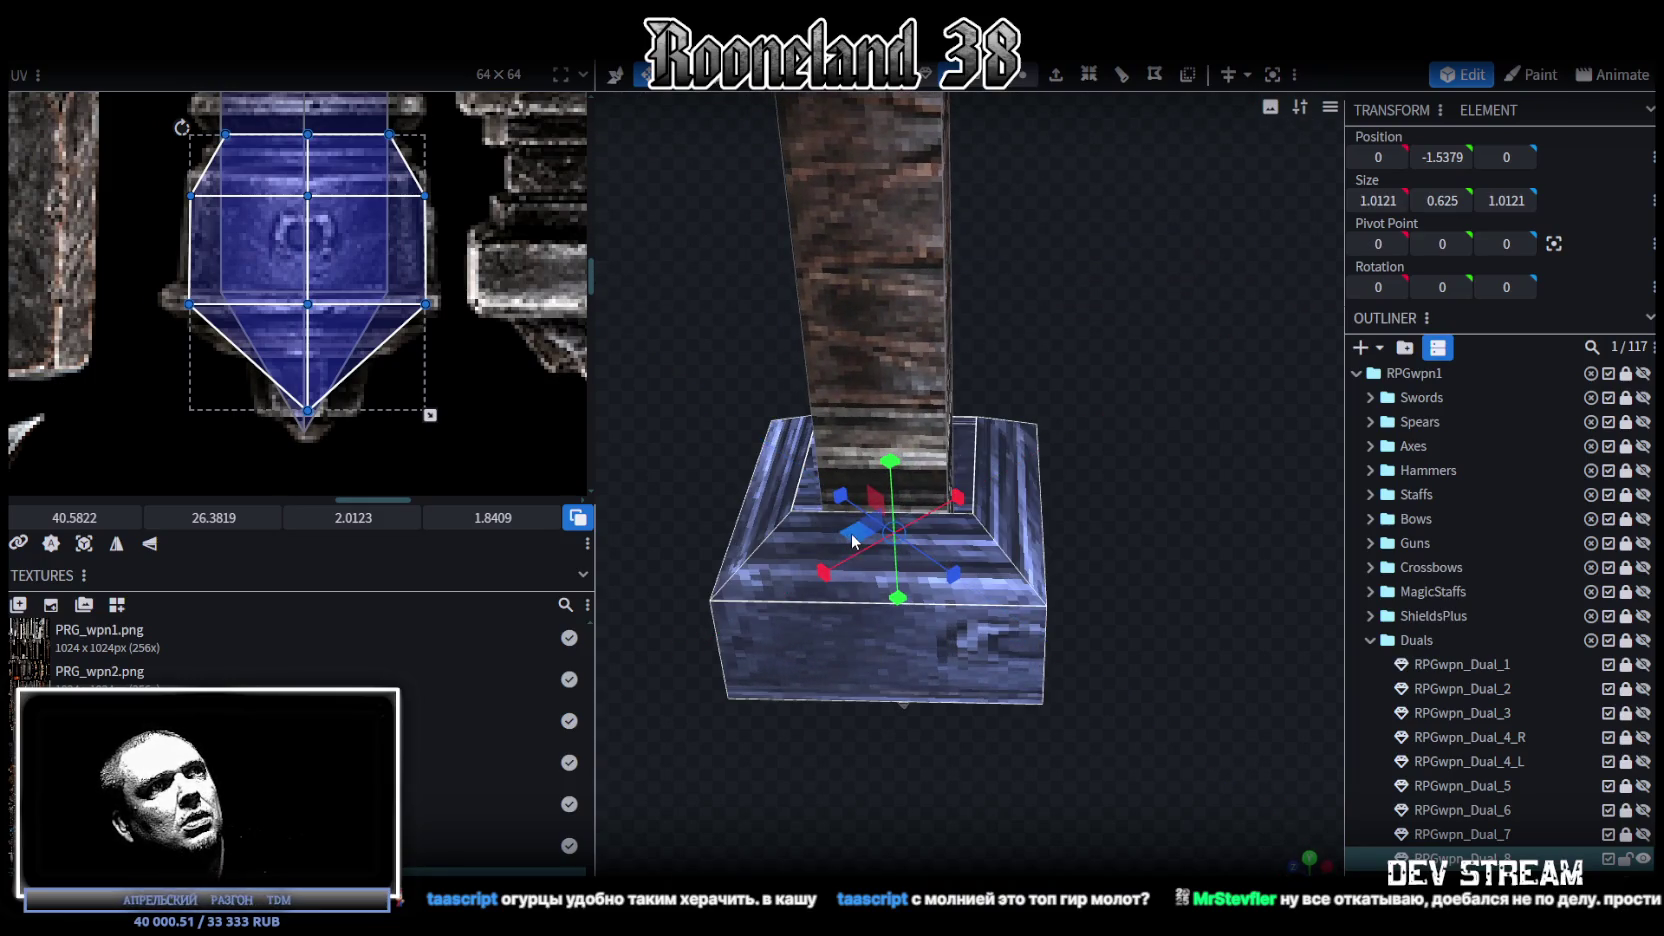
pyautogui.moveTo(852, 540); pyautogui.dragTo(837, 452)
pyautogui.press('KP_1')
pyautogui.moveTo(988, 478); pyautogui.dragTo(992, 452)
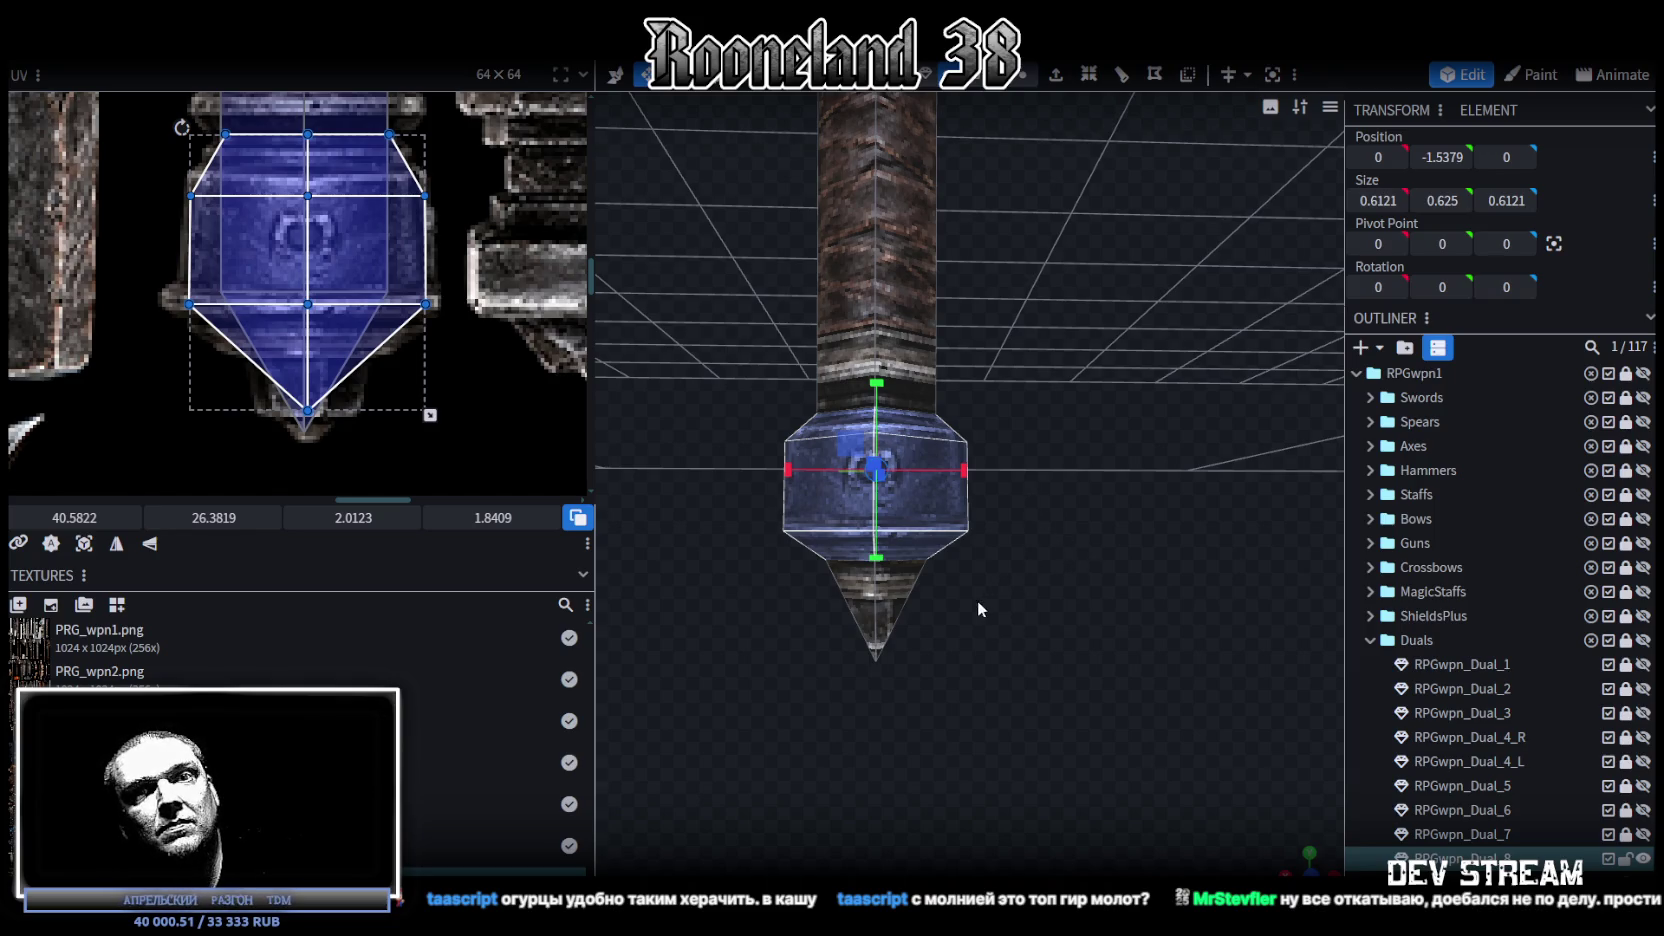
pyautogui.scroll(-3, 978, 601)
pyautogui.moveTo(924, 593)
pyautogui.mouseDown()
pyautogui.moveTo(858, 615)
pyautogui.moveTo(907, 576)
pyautogui.moveTo(993, 640)
pyautogui.moveTo(1004, 624)
pyautogui.moveTo(1054, 647)
pyautogui.moveTo(1014, 607)
pyautogui.moveTo(1024, 586)
pyautogui.moveTo(514, 364)
pyautogui.mouseUp()
# Step: Save the model as RPGweapon.bbmodel
pyautogui.hotkey('ctrl', 's')
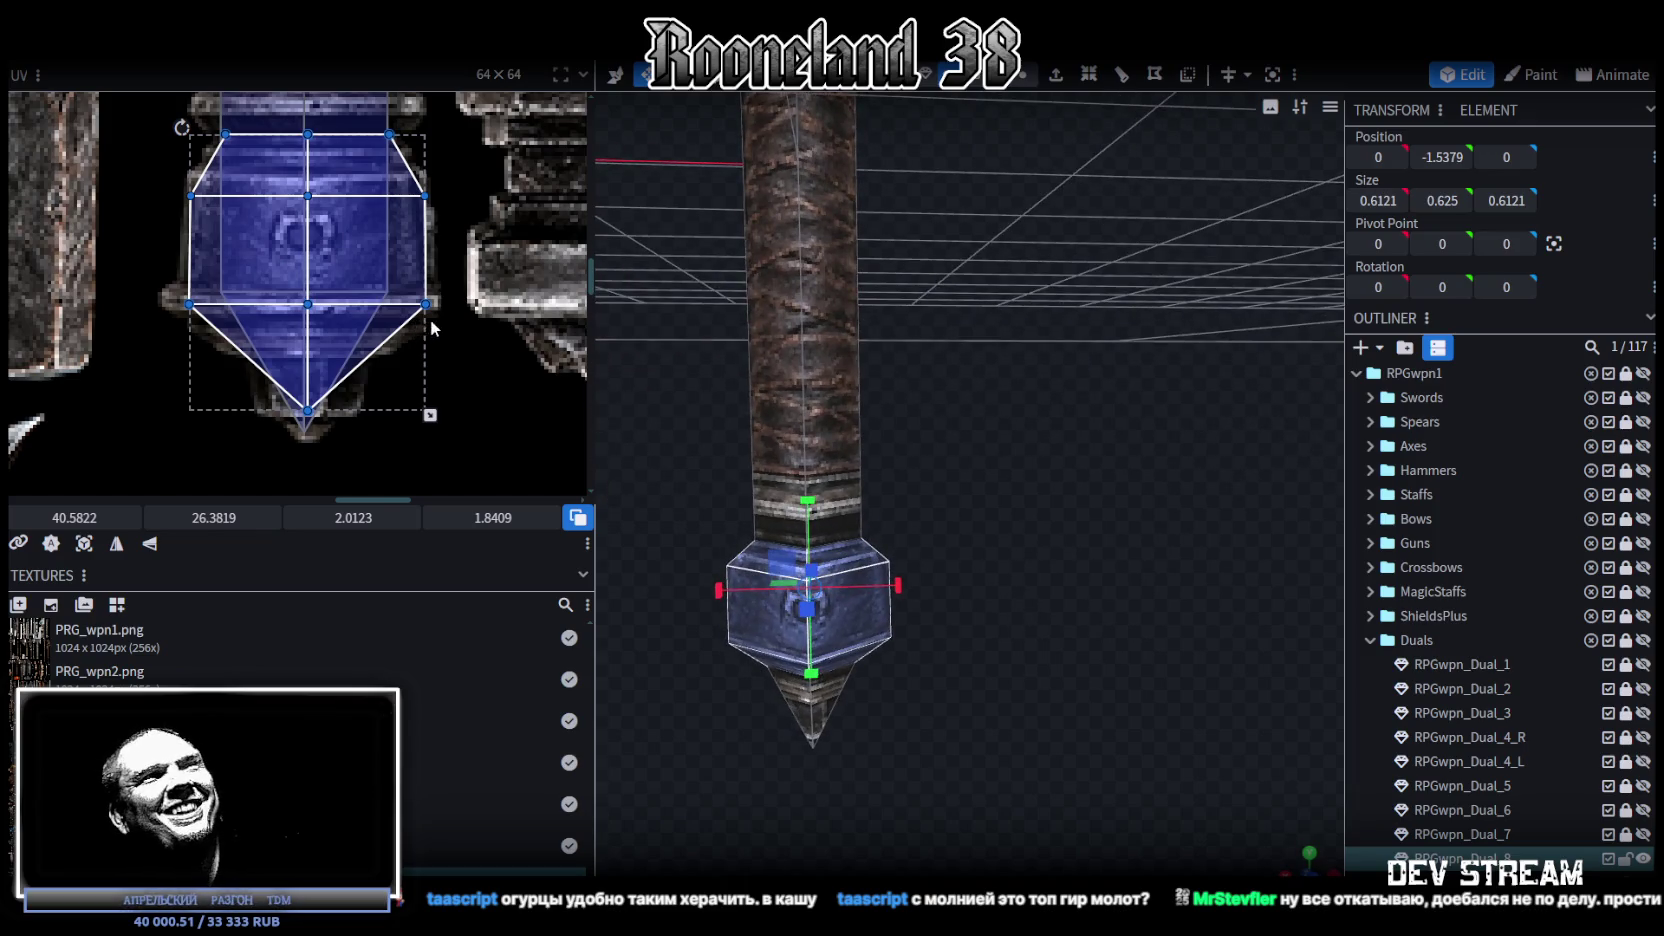
pyautogui.scroll(-1, 430, 318)
pyautogui.scroll(-2, 430, 318)
pyautogui.moveTo(960, 515); pyautogui.dragTo(1031, 511)
# Step: Adjust the view to frame the hammer head level on screen
pyautogui.scroll(-1, 507, 305)
pyautogui.scroll(-2, 507, 305)
pyautogui.scroll(-1, 507, 305)
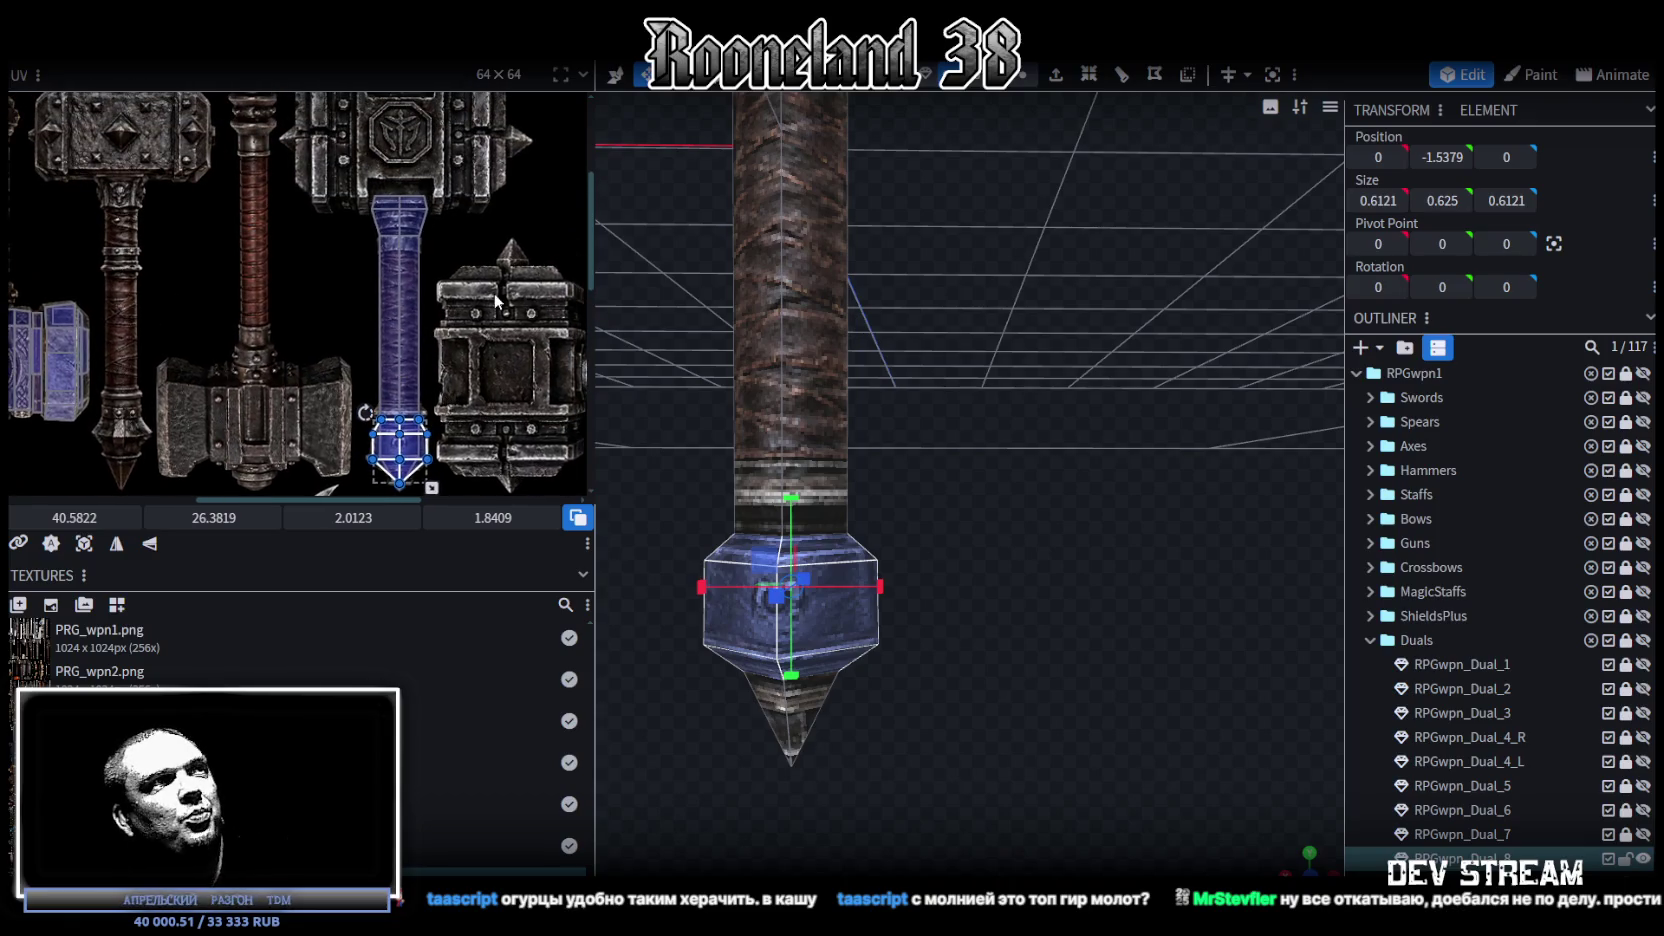
pyautogui.scroll(2, 482, 328)
pyautogui.scroll(1, 475, 327)
pyautogui.scroll(1, 468, 326)
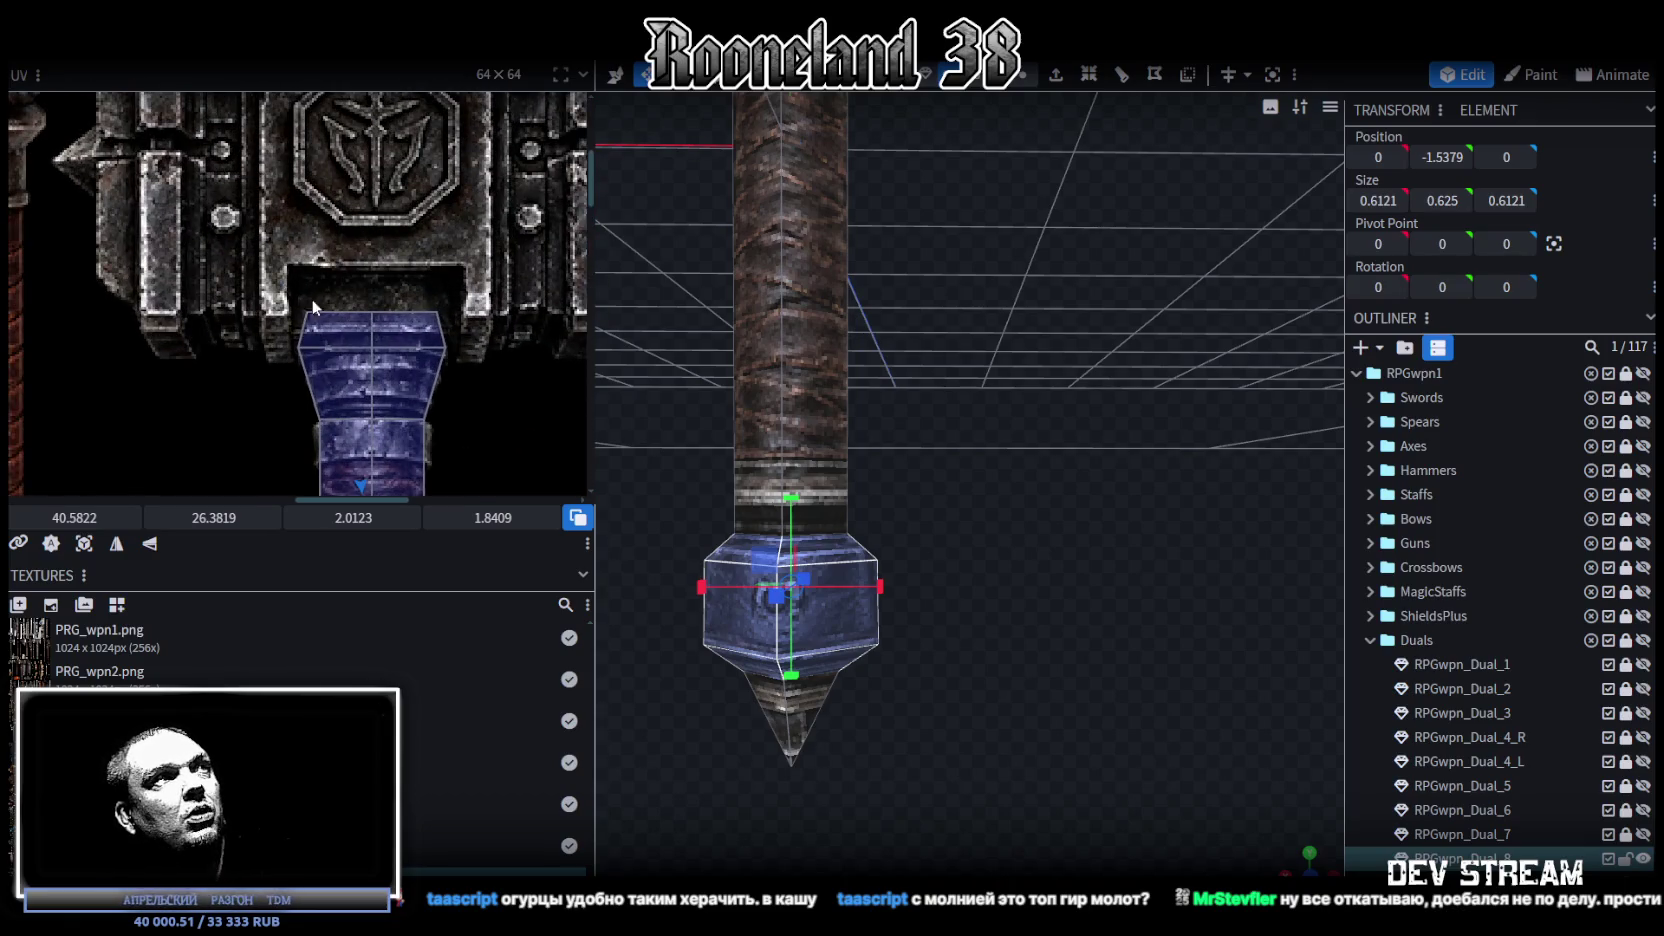
pyautogui.click(462, 325)
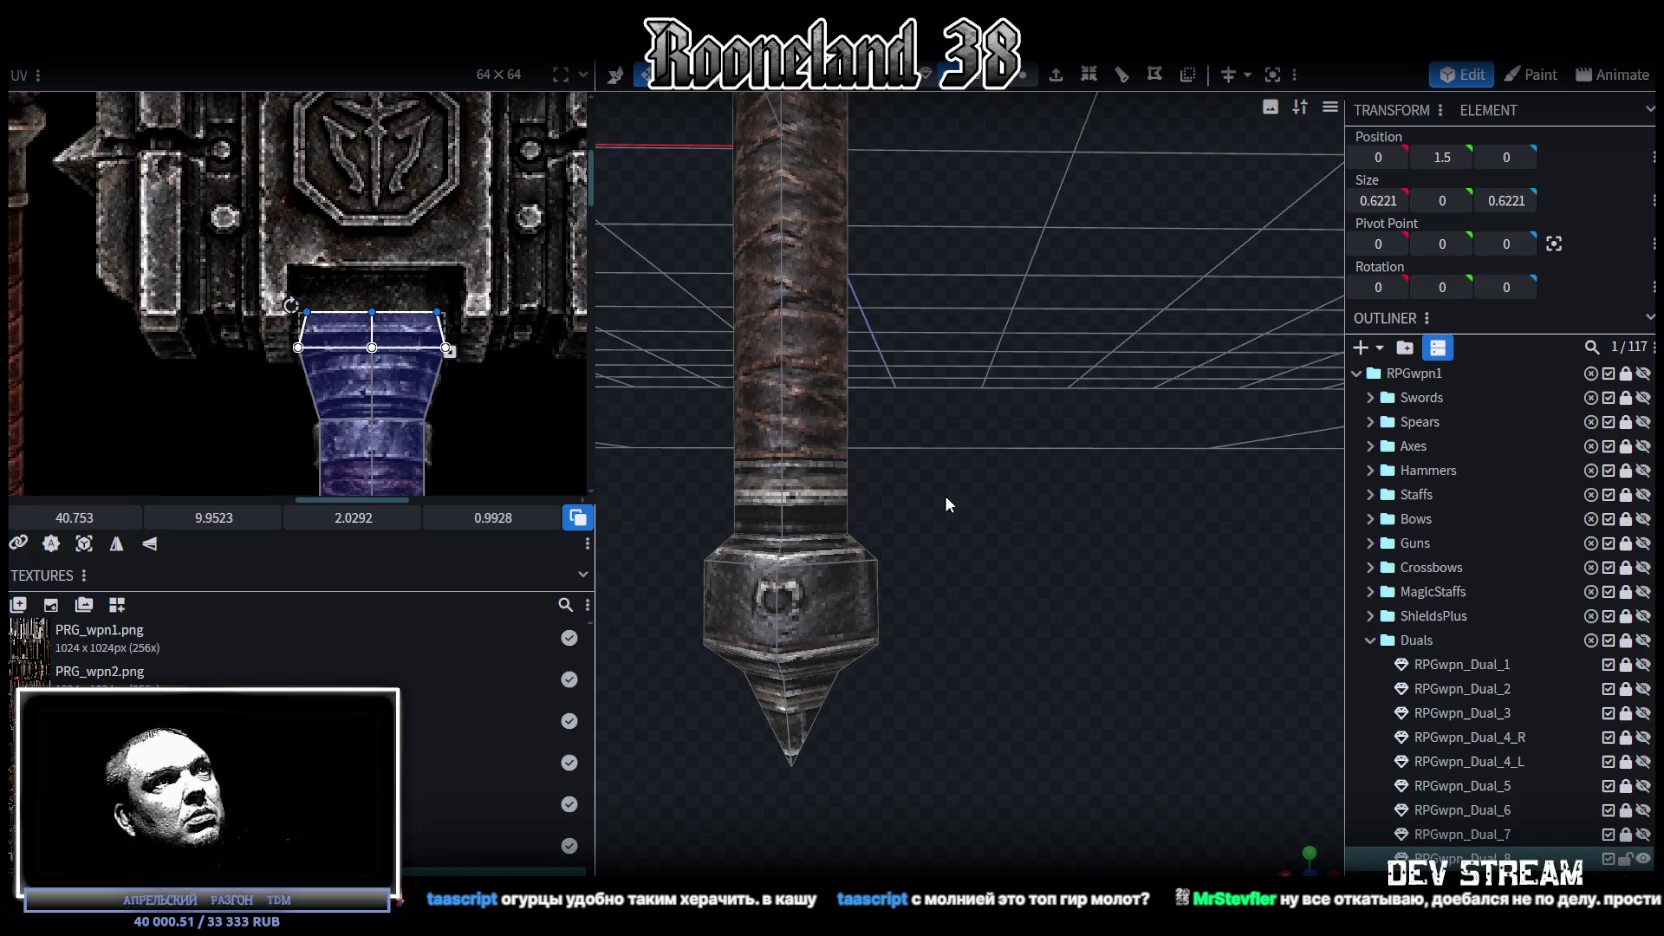
pyautogui.scroll(-3, 954, 470)
pyautogui.moveTo(963, 445)
pyautogui.mouseDown()
pyautogui.moveTo(972, 672)
pyautogui.moveTo(933, 566)
pyautogui.mouseUp()
pyautogui.scroll(3, 946, 529)
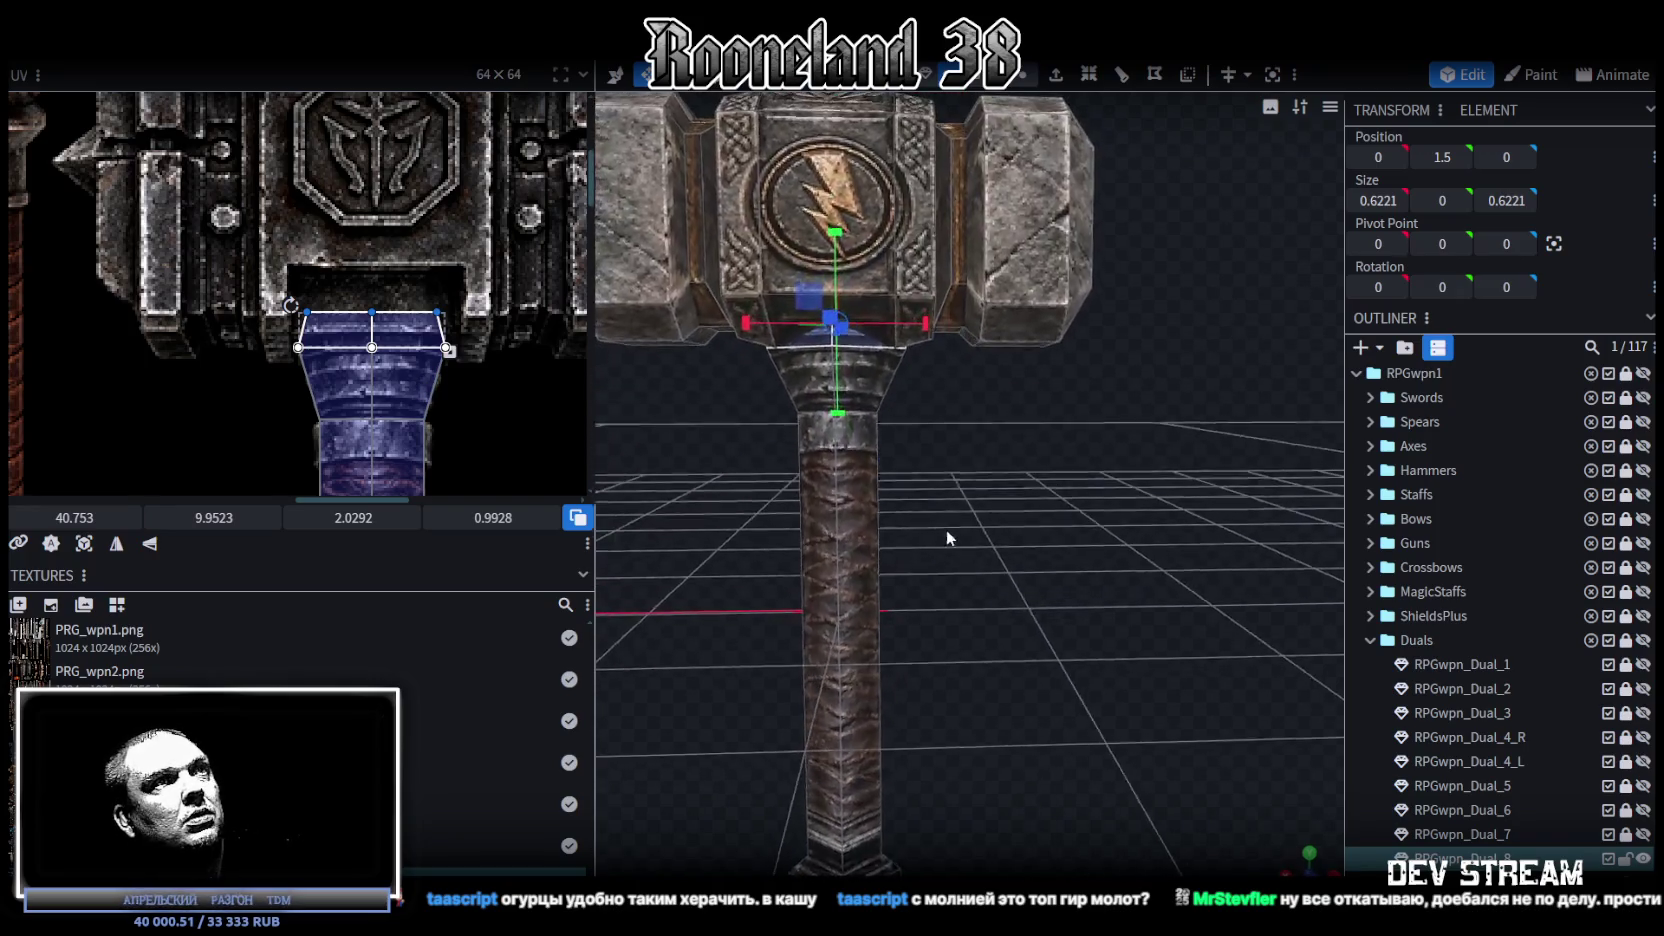
pyautogui.scroll(-3, 946, 529)
pyautogui.moveTo(1002, 627); pyautogui.dragTo(1017, 532)
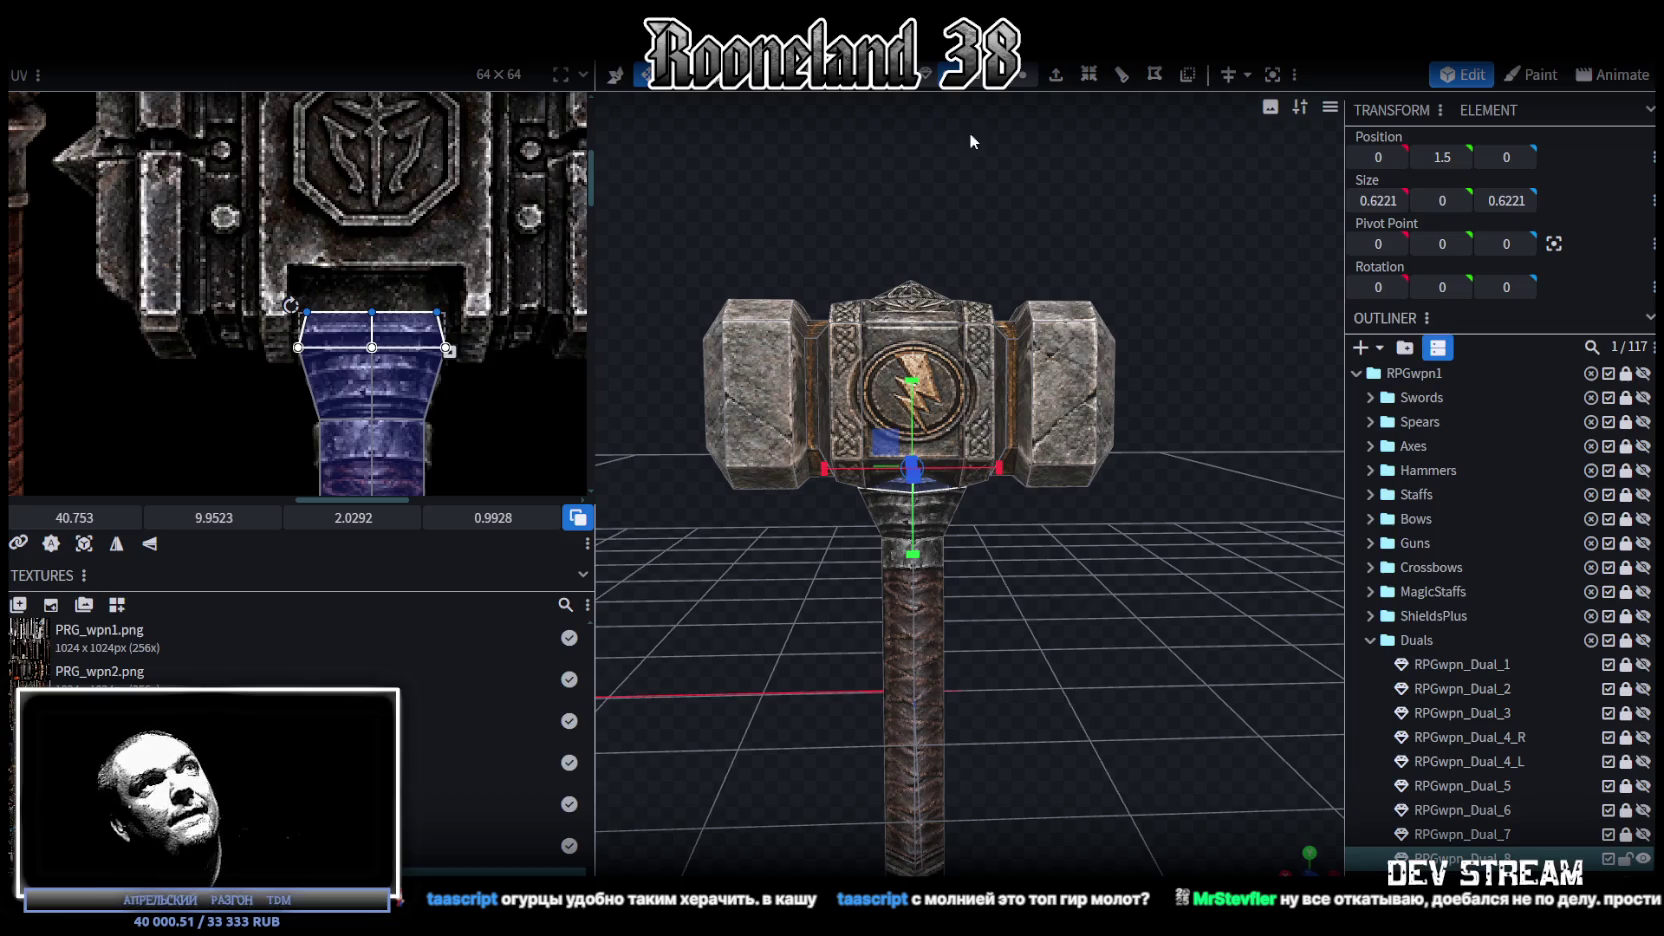
# Step: Select the centre, right and left head blocks and raise them to Y 3.0056
pyautogui.click(997, 396)
pyautogui.keyDown('shift'); pyautogui.click(1057, 400); pyautogui.keyUp('shift')
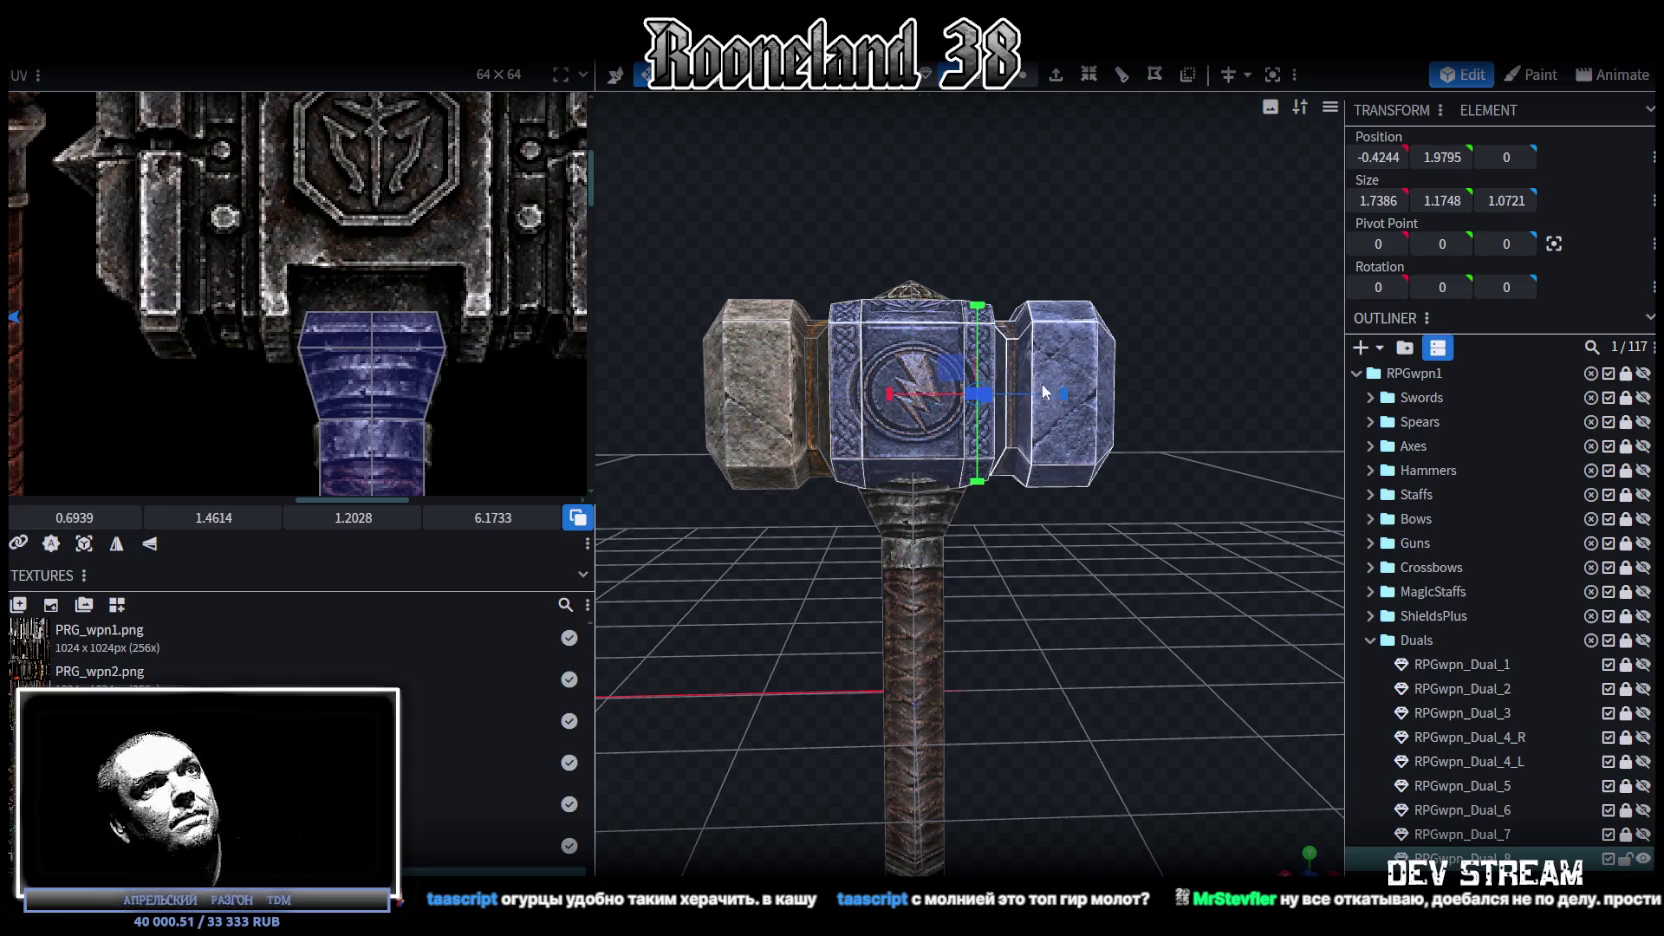
pyautogui.keyDown('shift'); pyautogui.click(738, 386); pyautogui.keyUp('shift')
pyautogui.press('v')
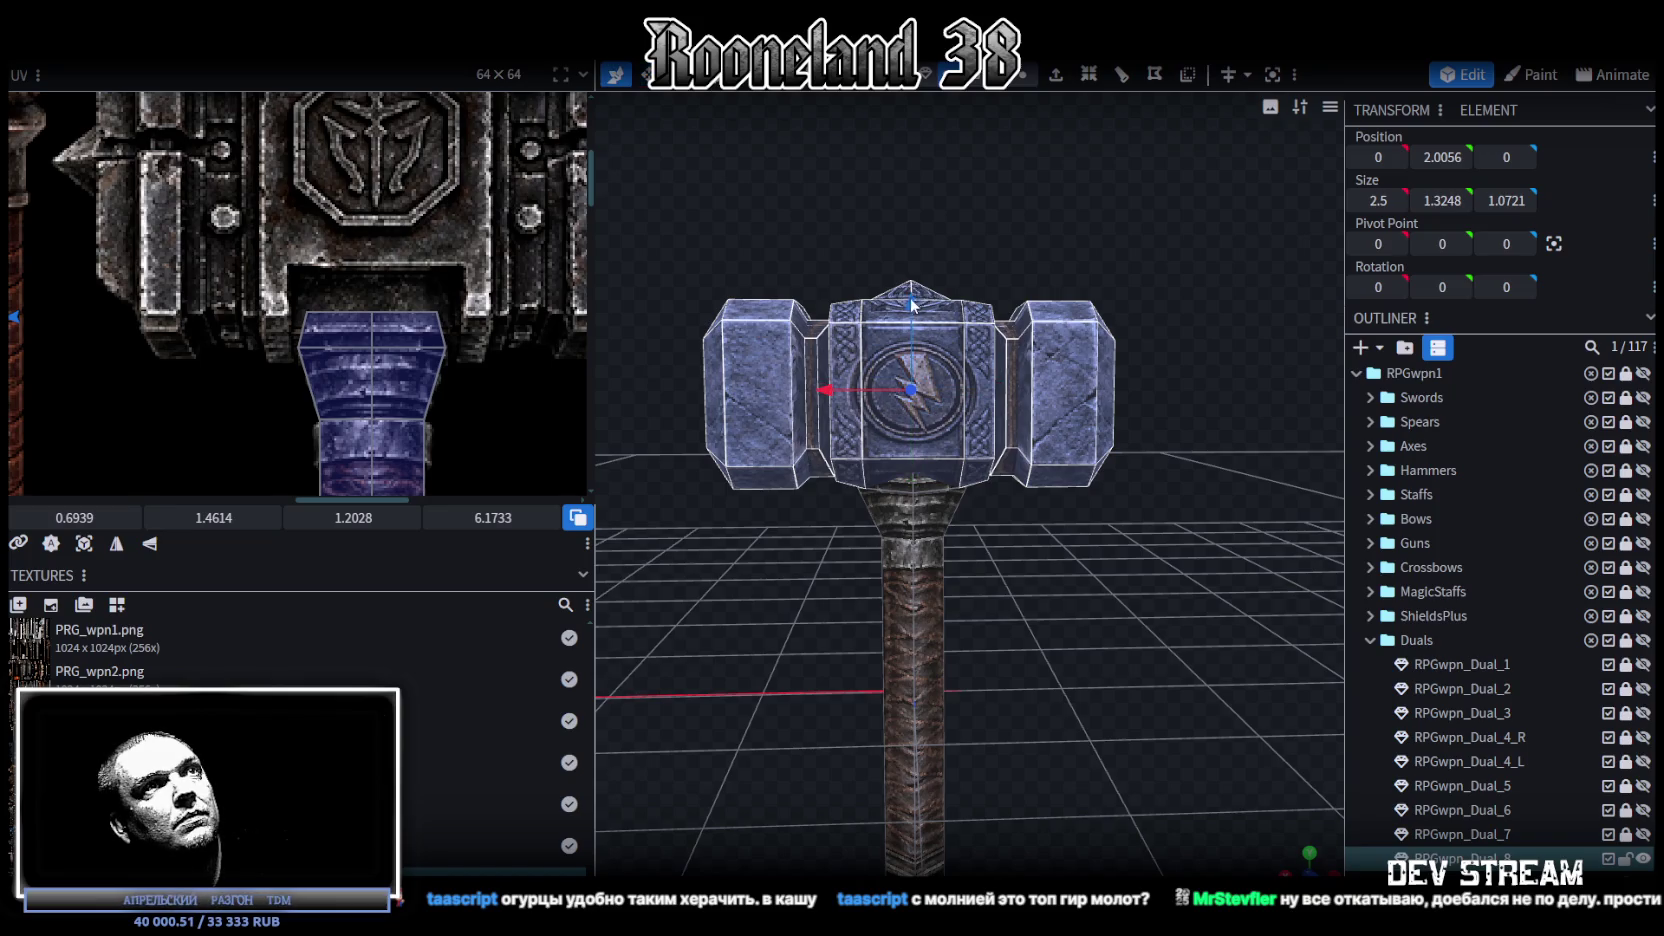
pyautogui.moveTo(911, 300); pyautogui.dragTo(901, 213)
pyautogui.rightClick(881, 259)
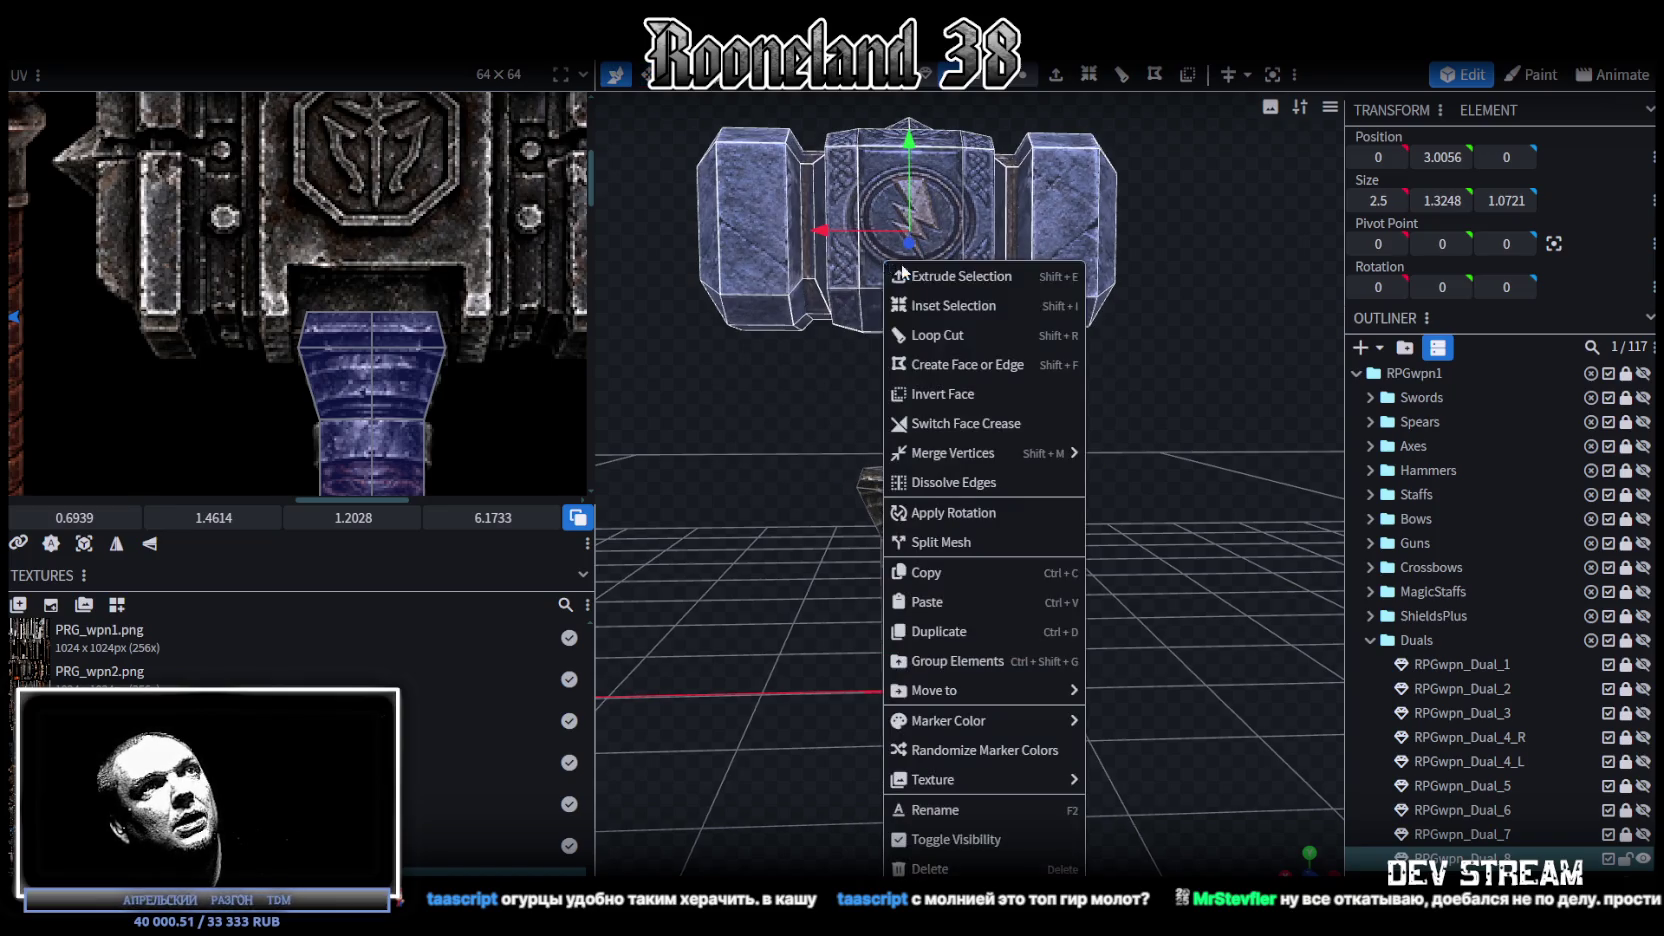
# Step: Split the head parts into their own separate mesh
pyautogui.click(952, 540)
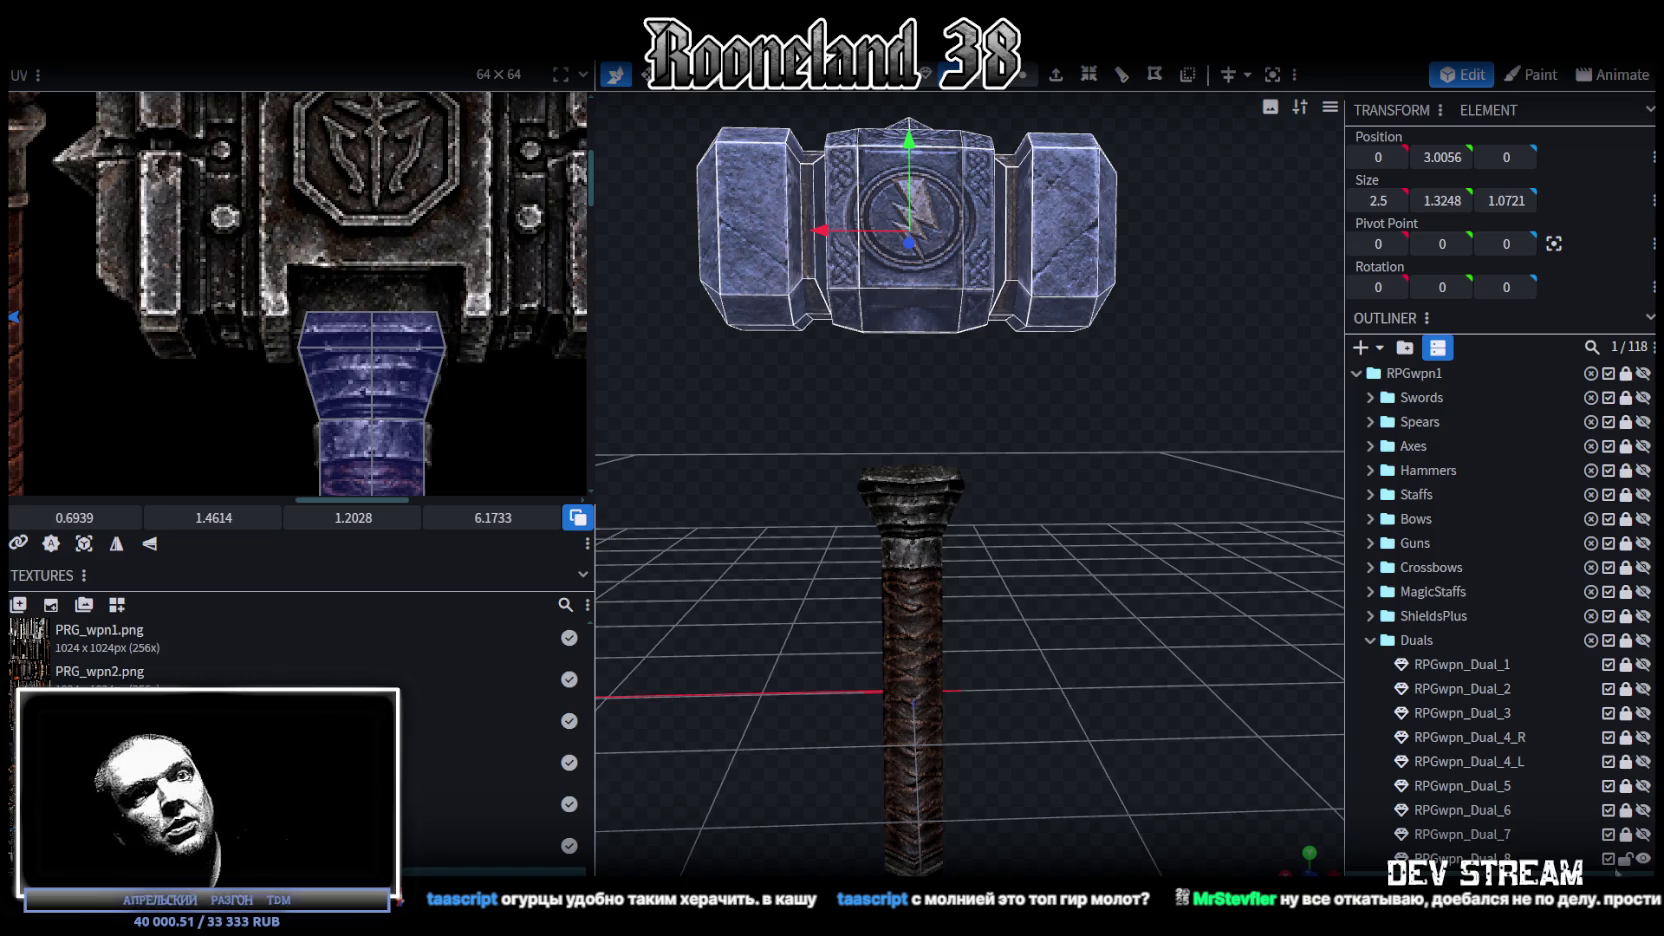
pyautogui.moveTo(892, 292)
pyautogui.mouseDown()
pyautogui.moveTo(1023, 542)
pyautogui.moveTo(1028, 528)
pyautogui.moveTo(1019, 566)
pyautogui.mouseUp()
pyautogui.scroll(-2, 317, 264)
pyautogui.moveTo(317, 264); pyautogui.dragTo(312, 390, button='middle')
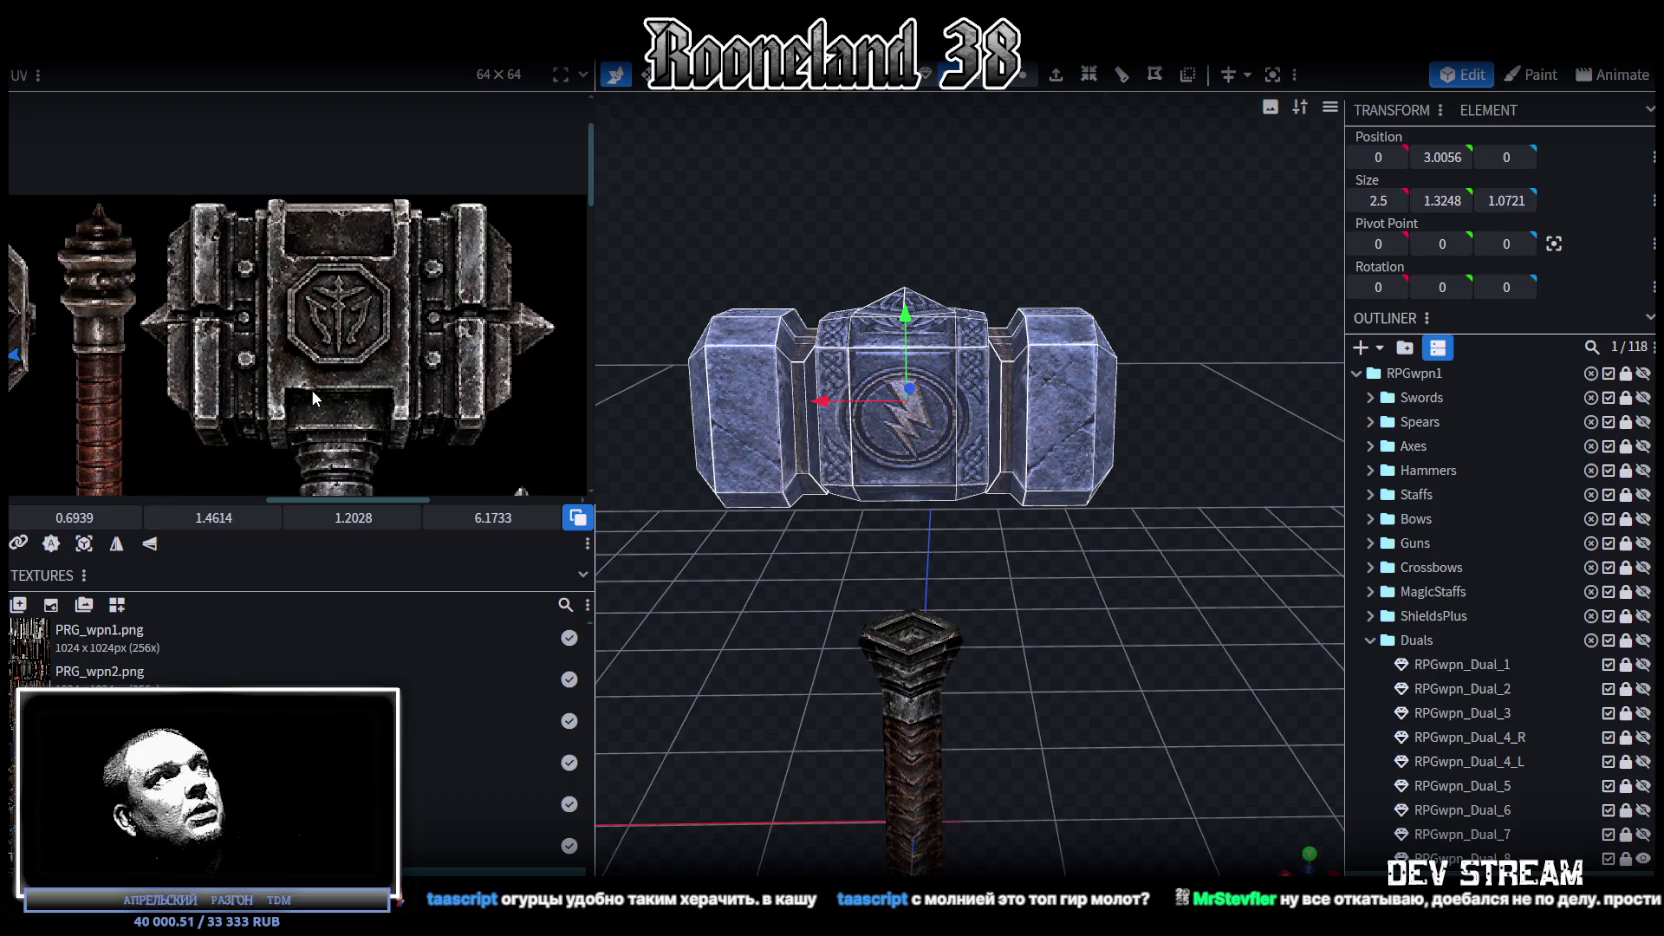
# Step: Raise the small top pyramid one unit to Y 4.58
pyautogui.click(903, 296)
pyautogui.moveTo(907, 240); pyautogui.dragTo(905, 100)
pyautogui.scroll(-2, 920, 274)
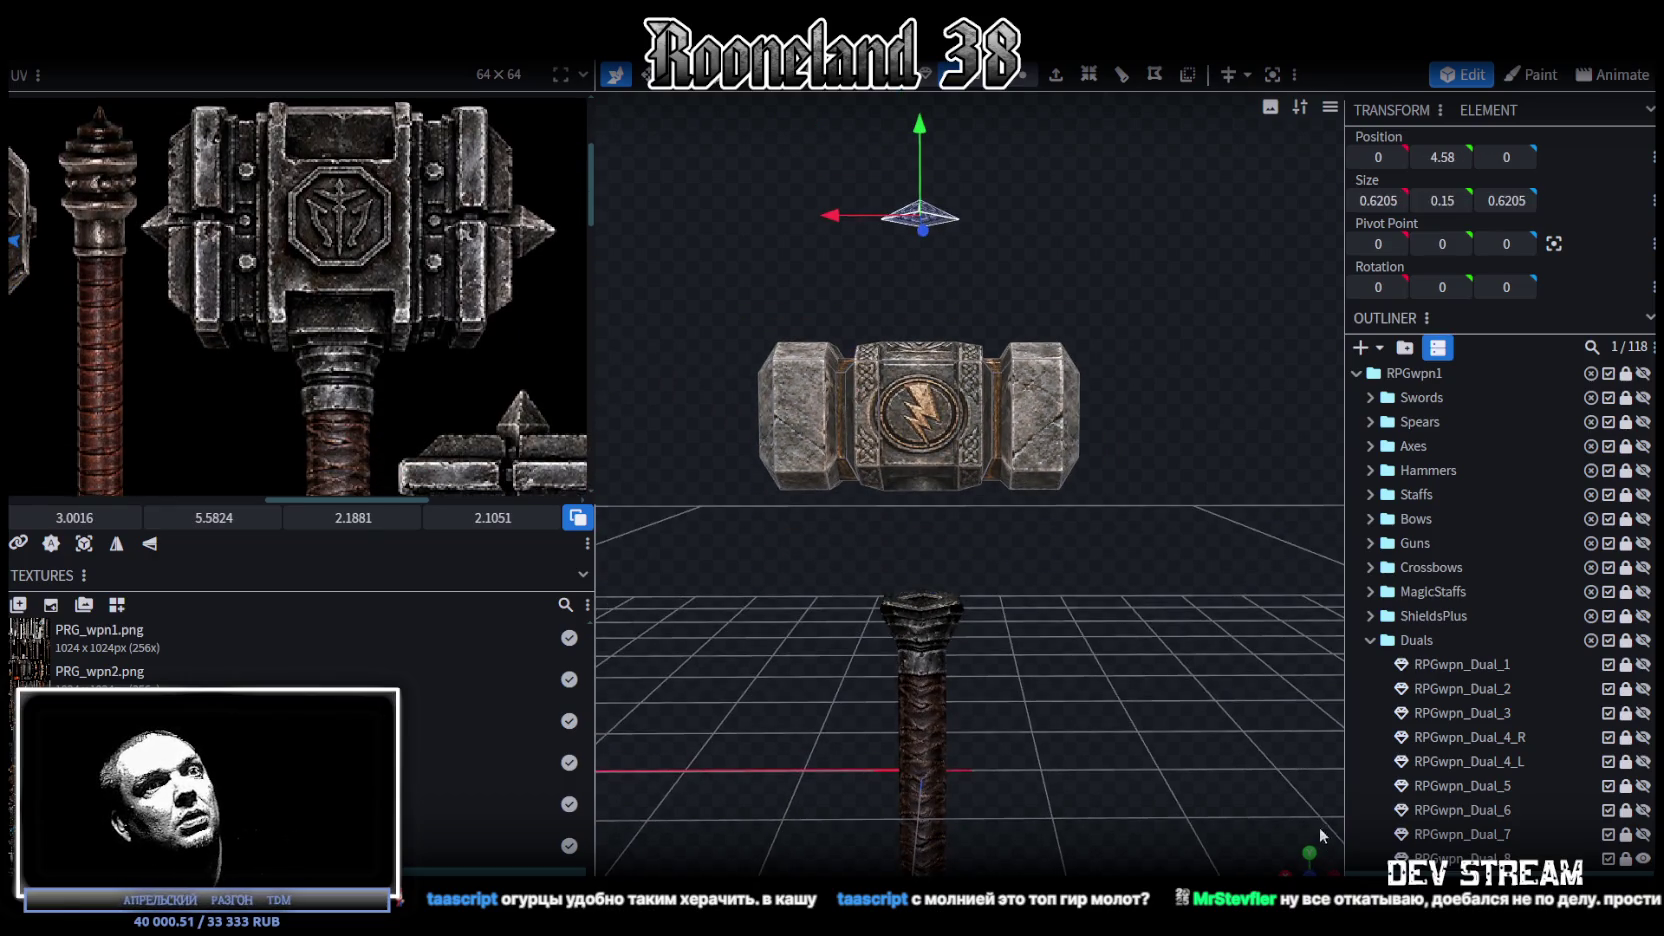
# Step: In front view, delete the centre and right head blocks
pyautogui.click(1310, 866)
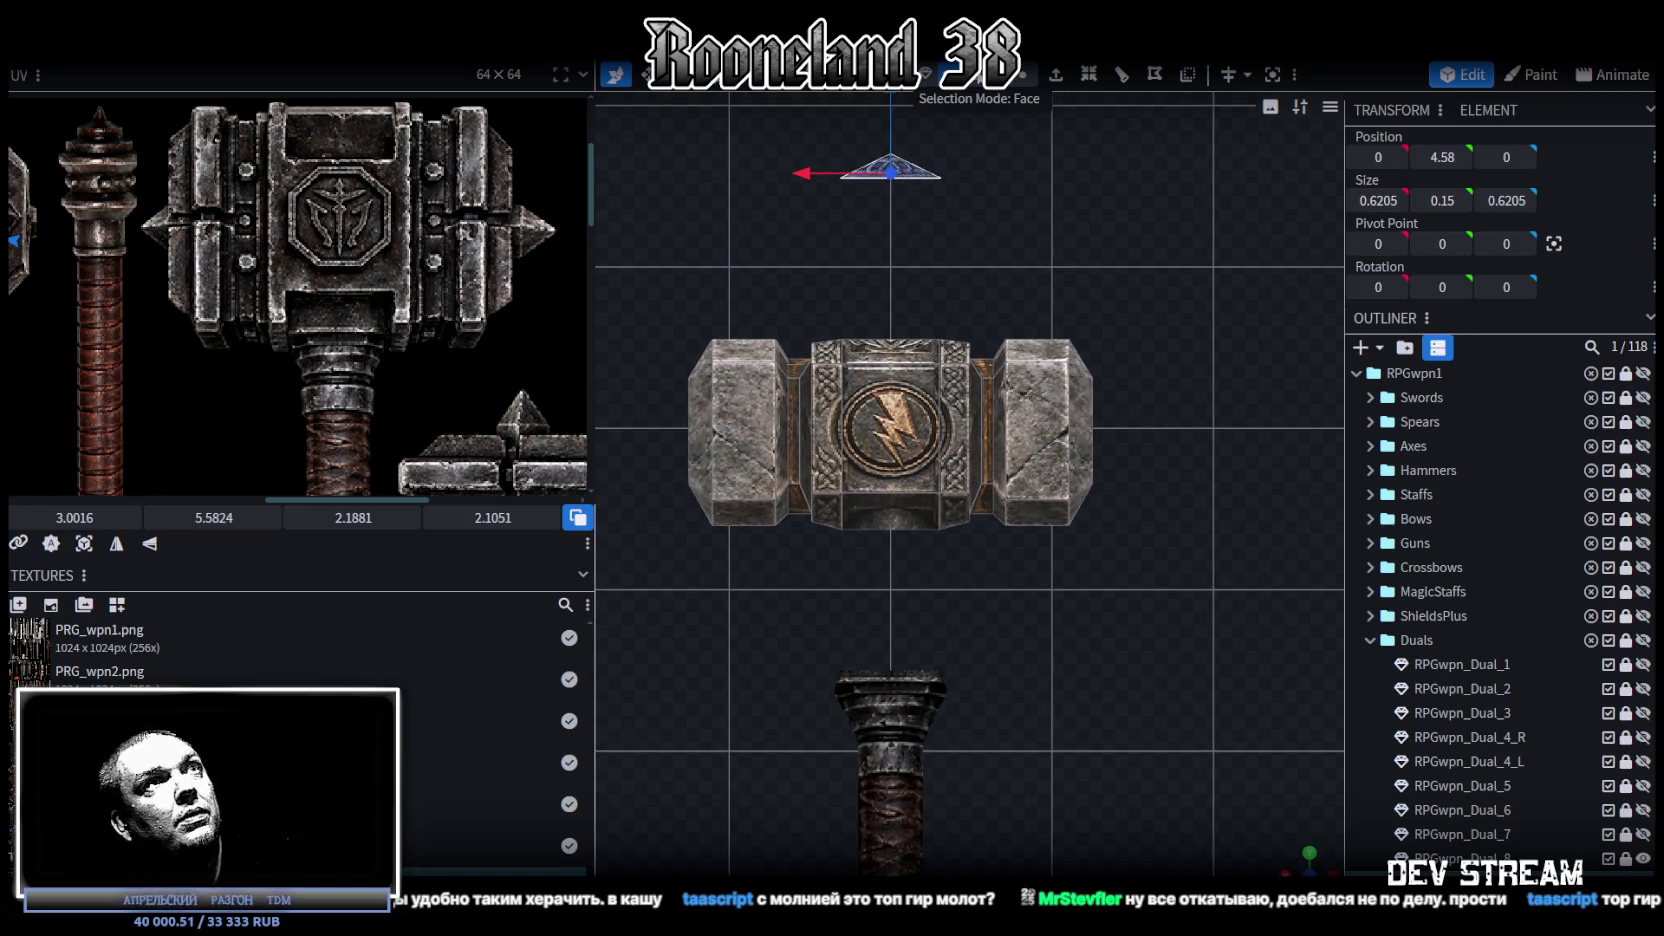
pyautogui.moveTo(777, 339); pyautogui.dragTo(1053, 557)
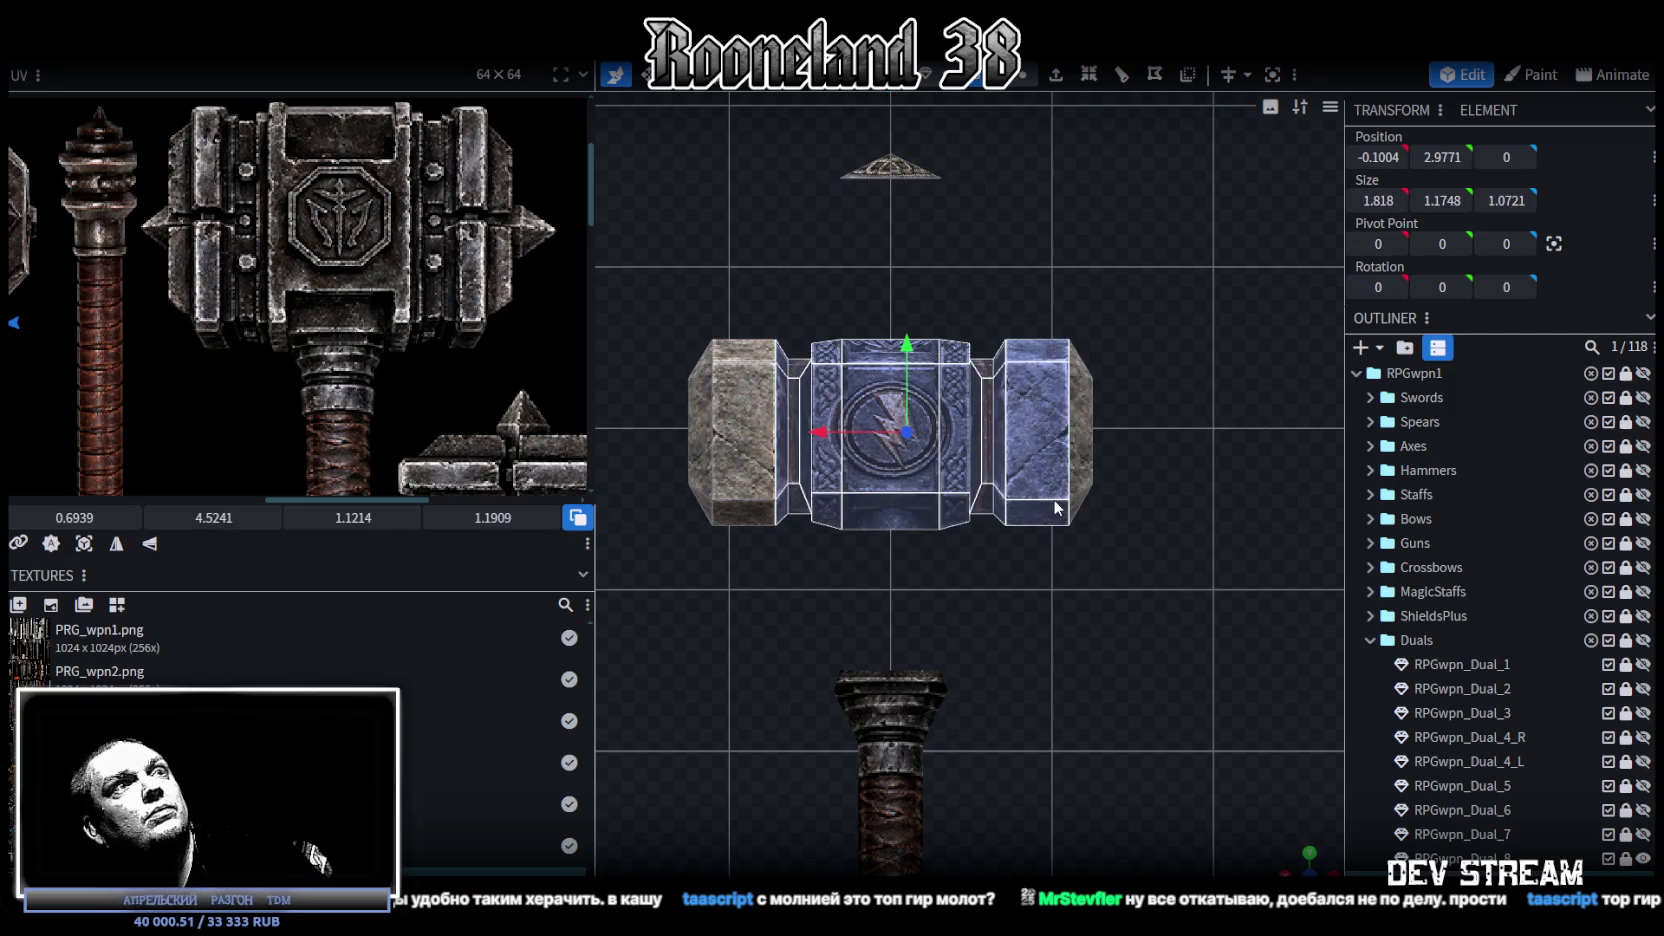
pyautogui.press('Delete')
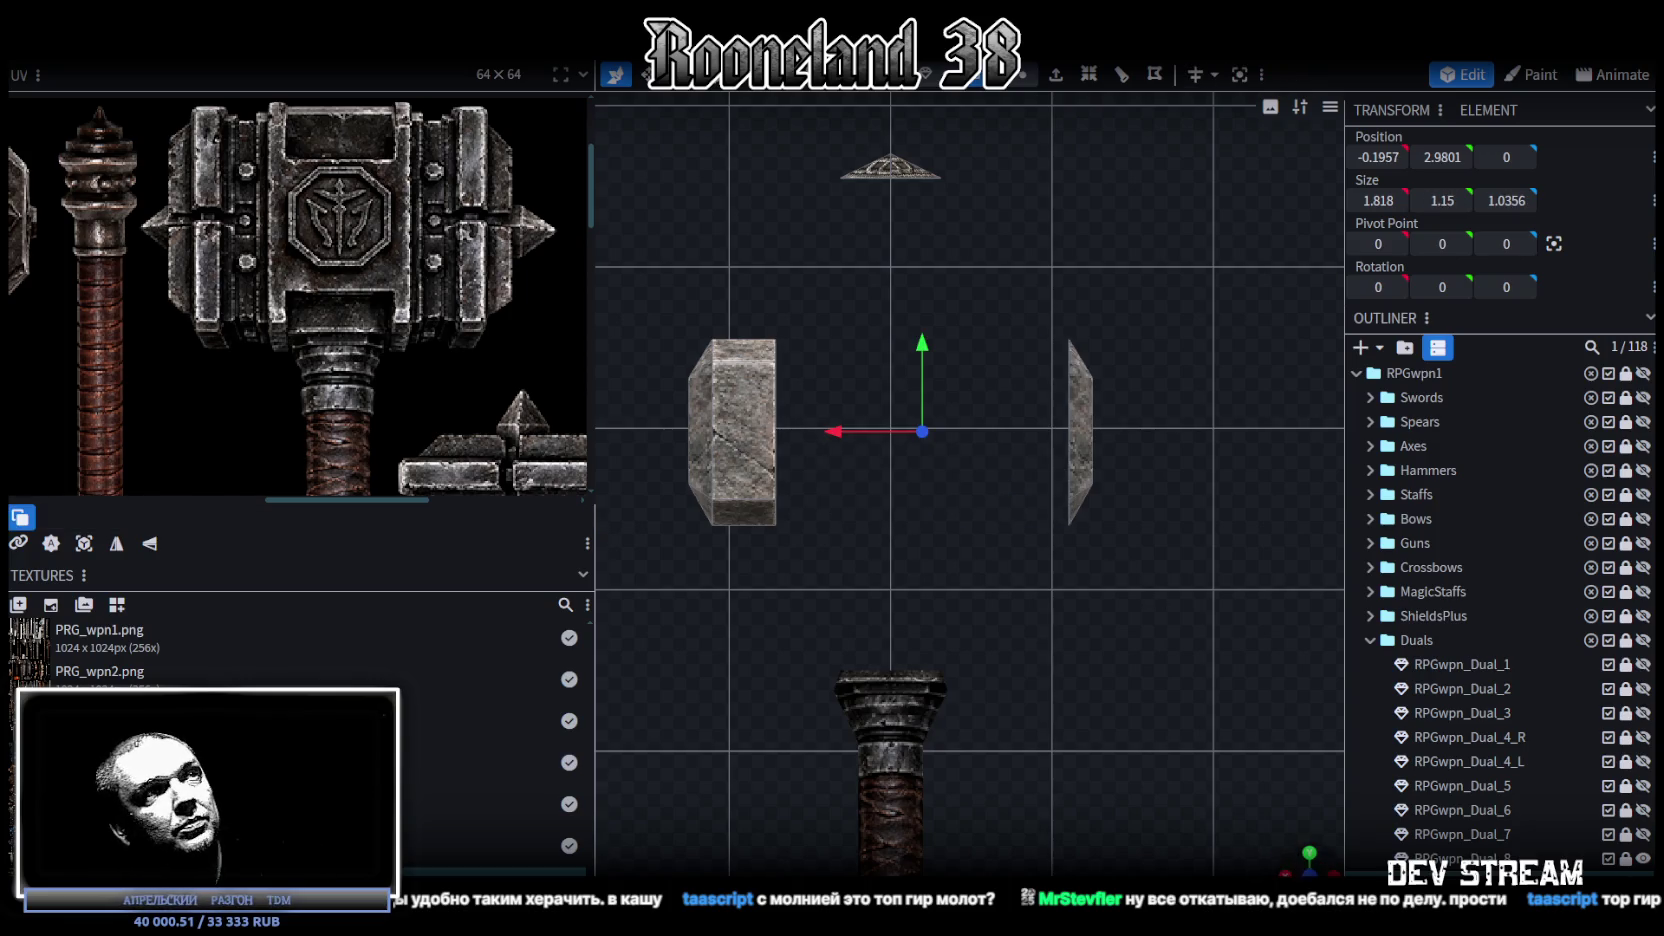
# Step: Select the right edge of the left head block to edit its X position
pyautogui.moveTo(1000, 600); pyautogui.dragTo(1124, 711)
pyautogui.moveTo(708, 432)
pyautogui.mouseDown()
pyautogui.moveTo(738, 543)
pyautogui.moveTo(1014, 480)
pyautogui.moveTo(831, 528)
pyautogui.moveTo(998, 228)
pyautogui.mouseUp()
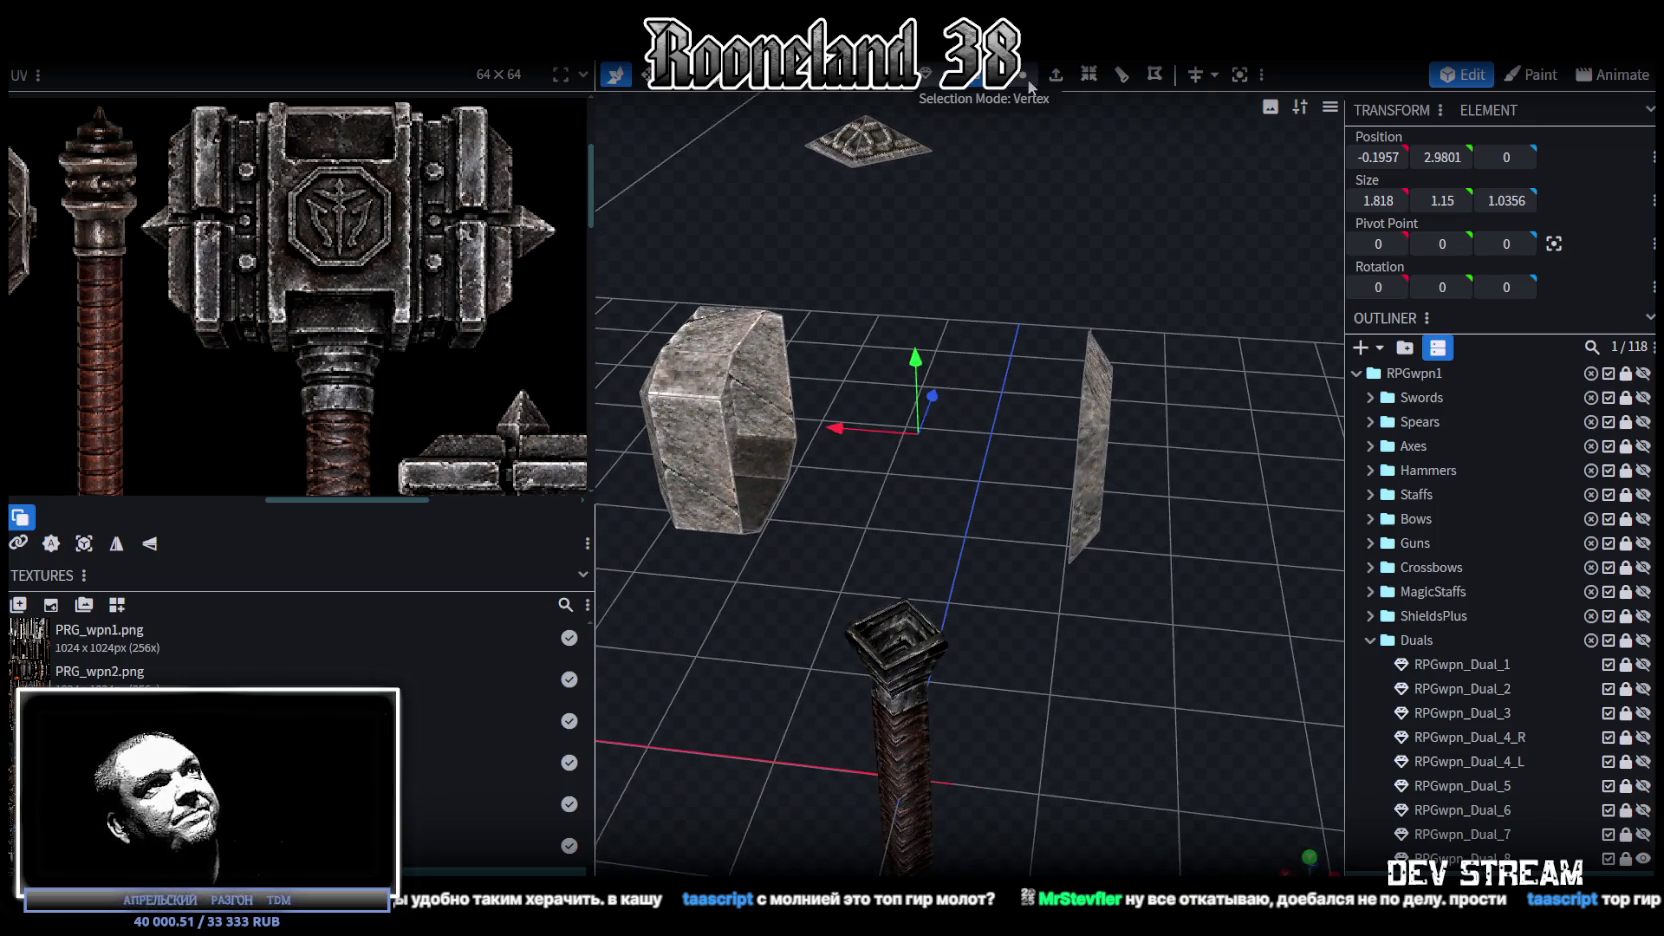
pyautogui.click(1083, 426)
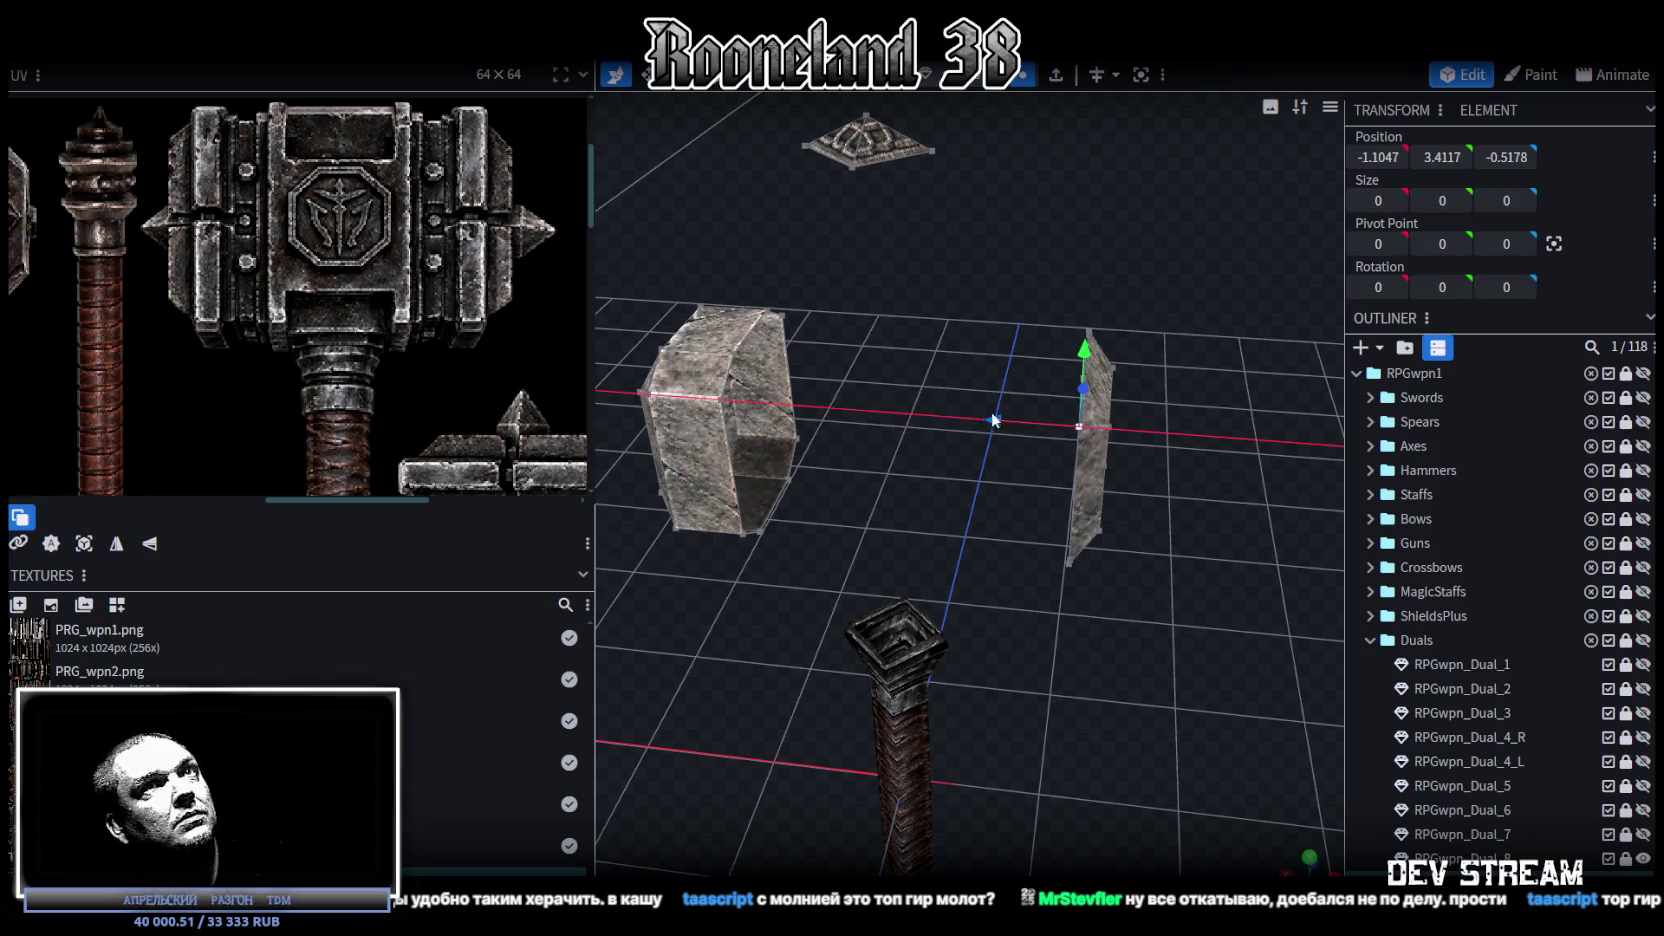
pyautogui.press('KP_1')
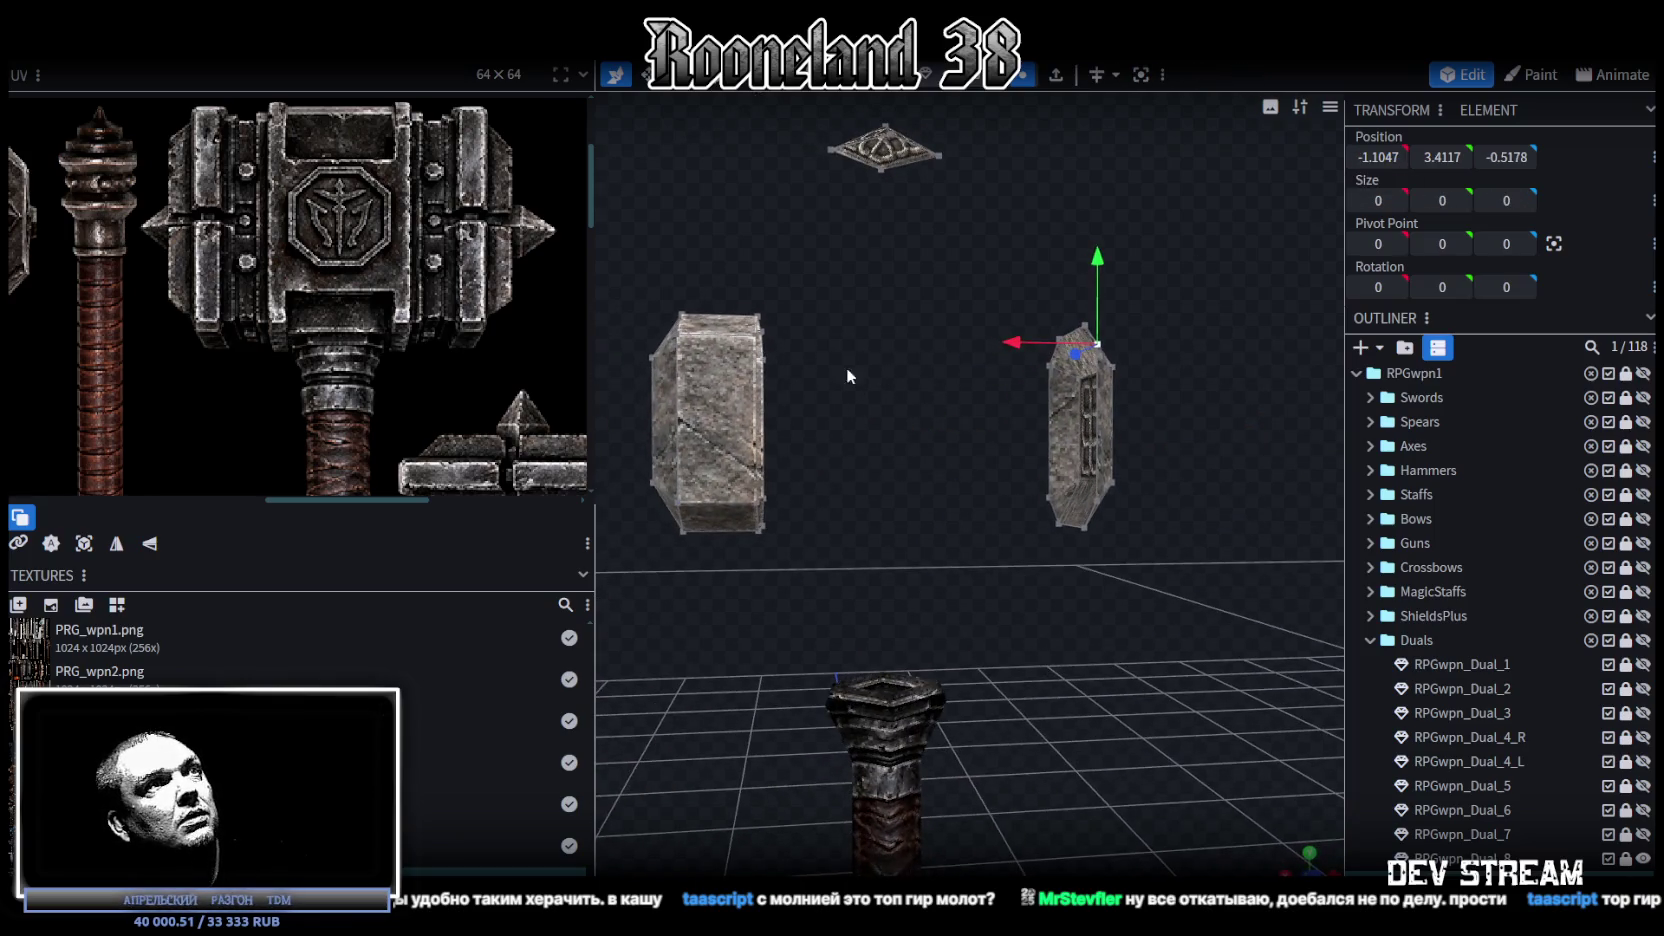
pyautogui.moveTo(837, 250); pyautogui.dragTo(751, 538)
pyautogui.click(1379, 157)
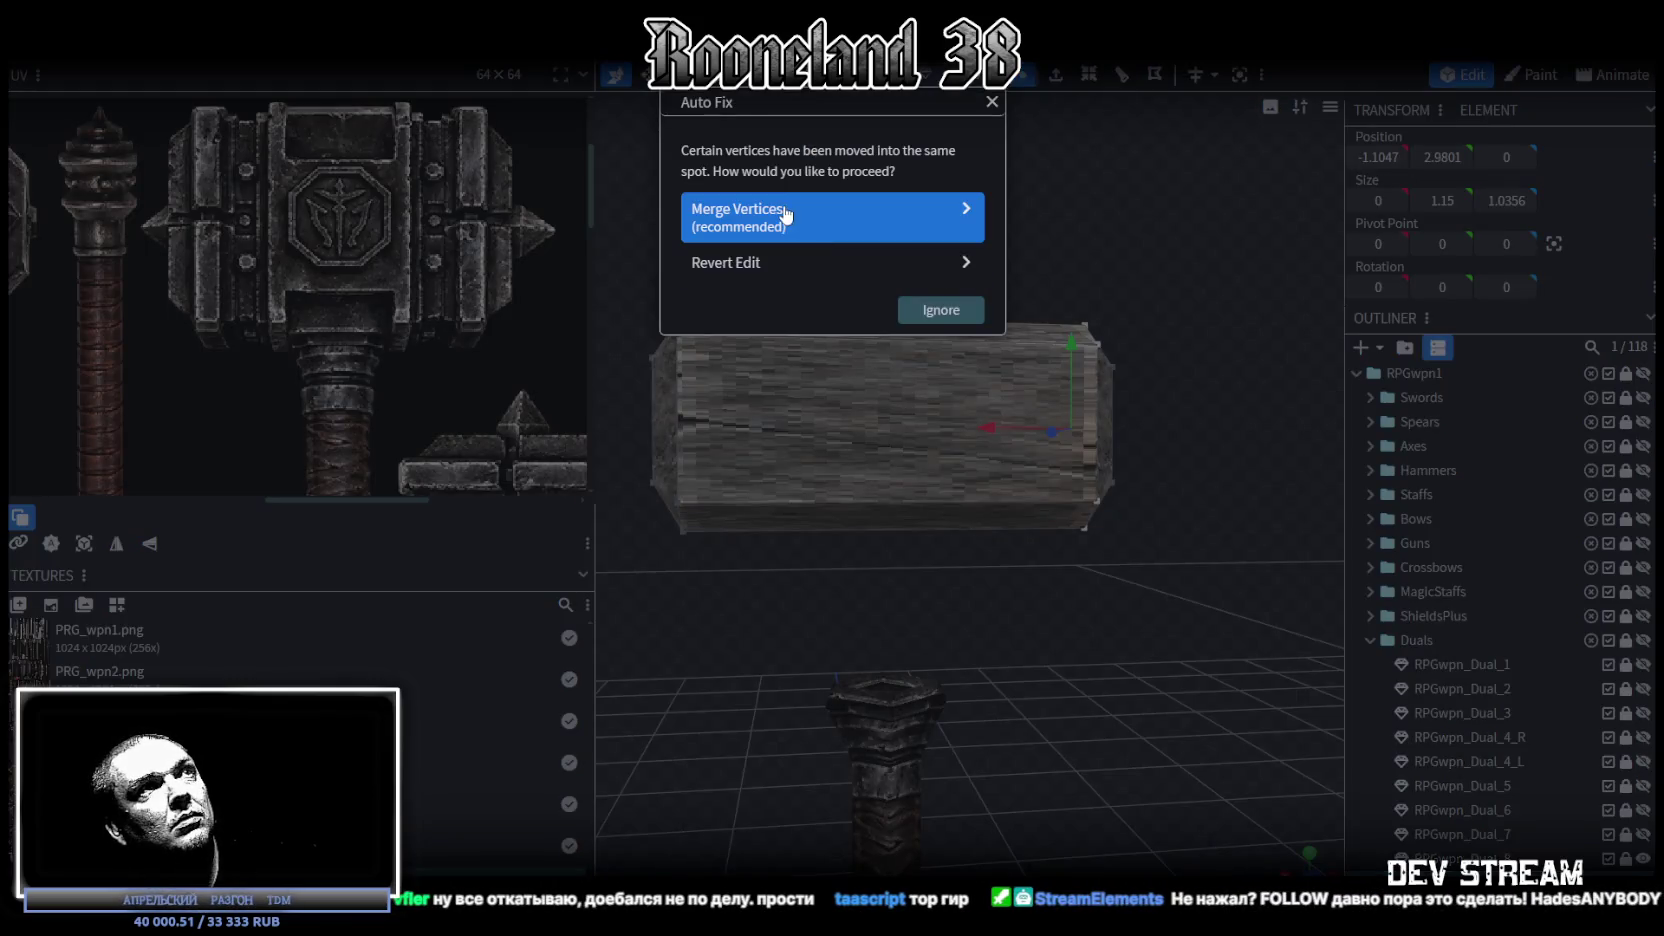
# Step: Merge the overlapping vertices and reduce the head block's depth to 0.8356
pyautogui.click(800, 213)
pyautogui.moveTo(1206, 280)
pyautogui.mouseDown()
pyautogui.moveTo(998, 352)
pyautogui.moveTo(1210, 281)
pyautogui.mouseUp()
pyautogui.moveTo(1053, 434); pyautogui.dragTo(1044, 434)
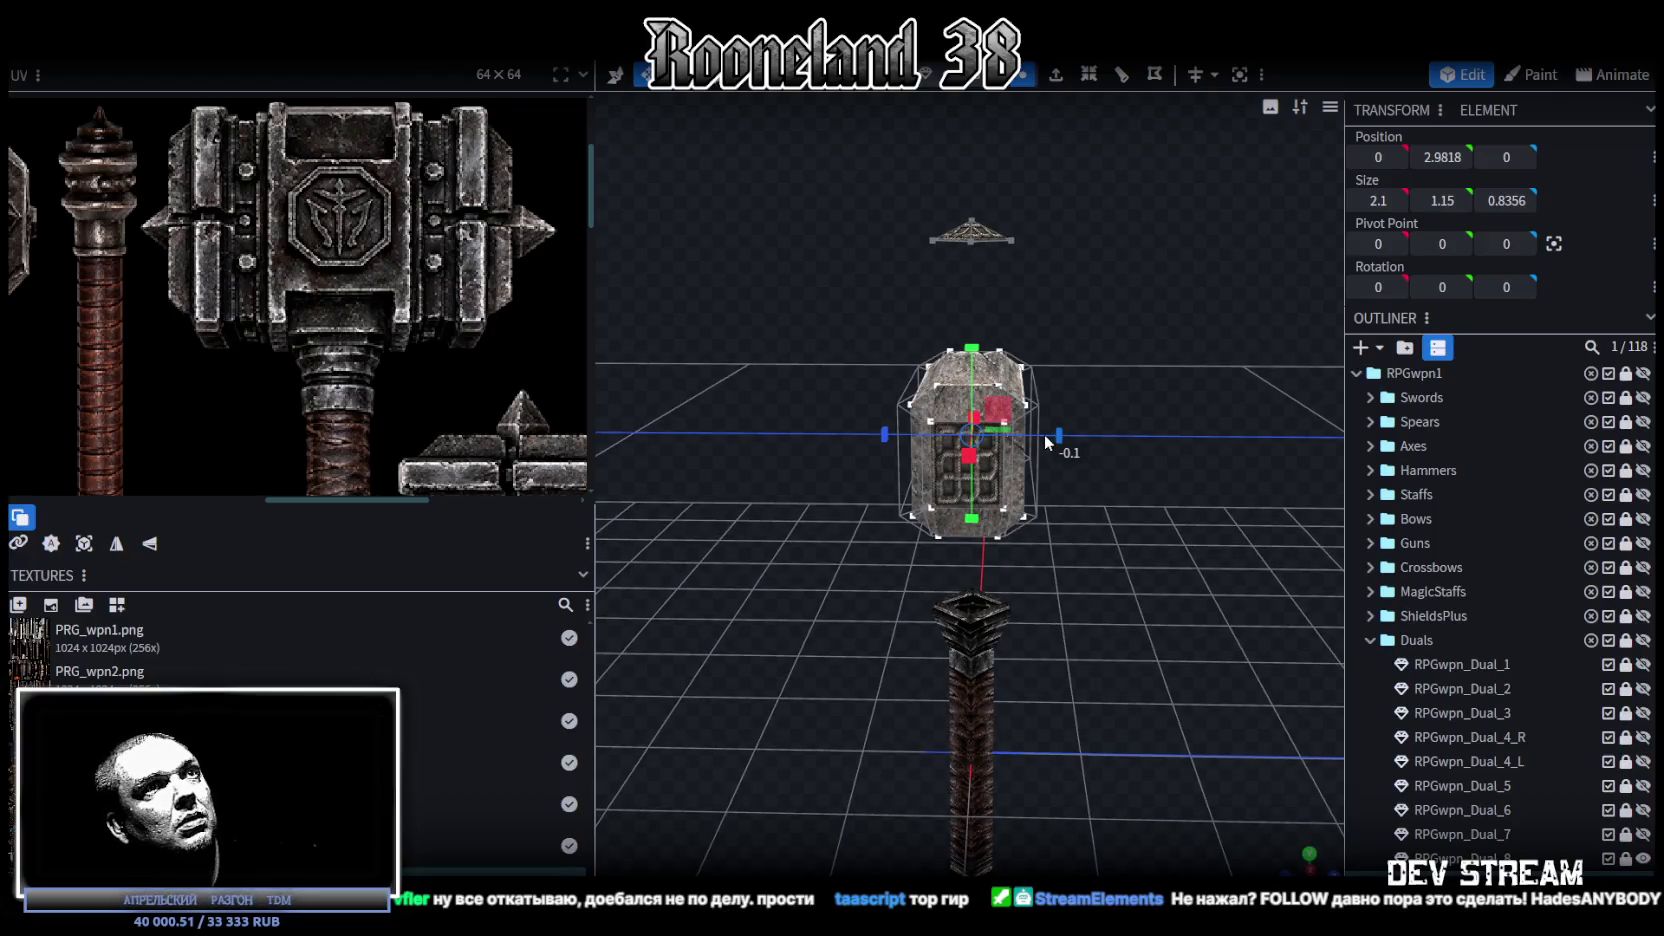
pyautogui.moveTo(809, 443)
pyautogui.mouseDown()
pyautogui.moveTo(1072, 400)
pyautogui.moveTo(982, 471)
pyautogui.mouseUp()
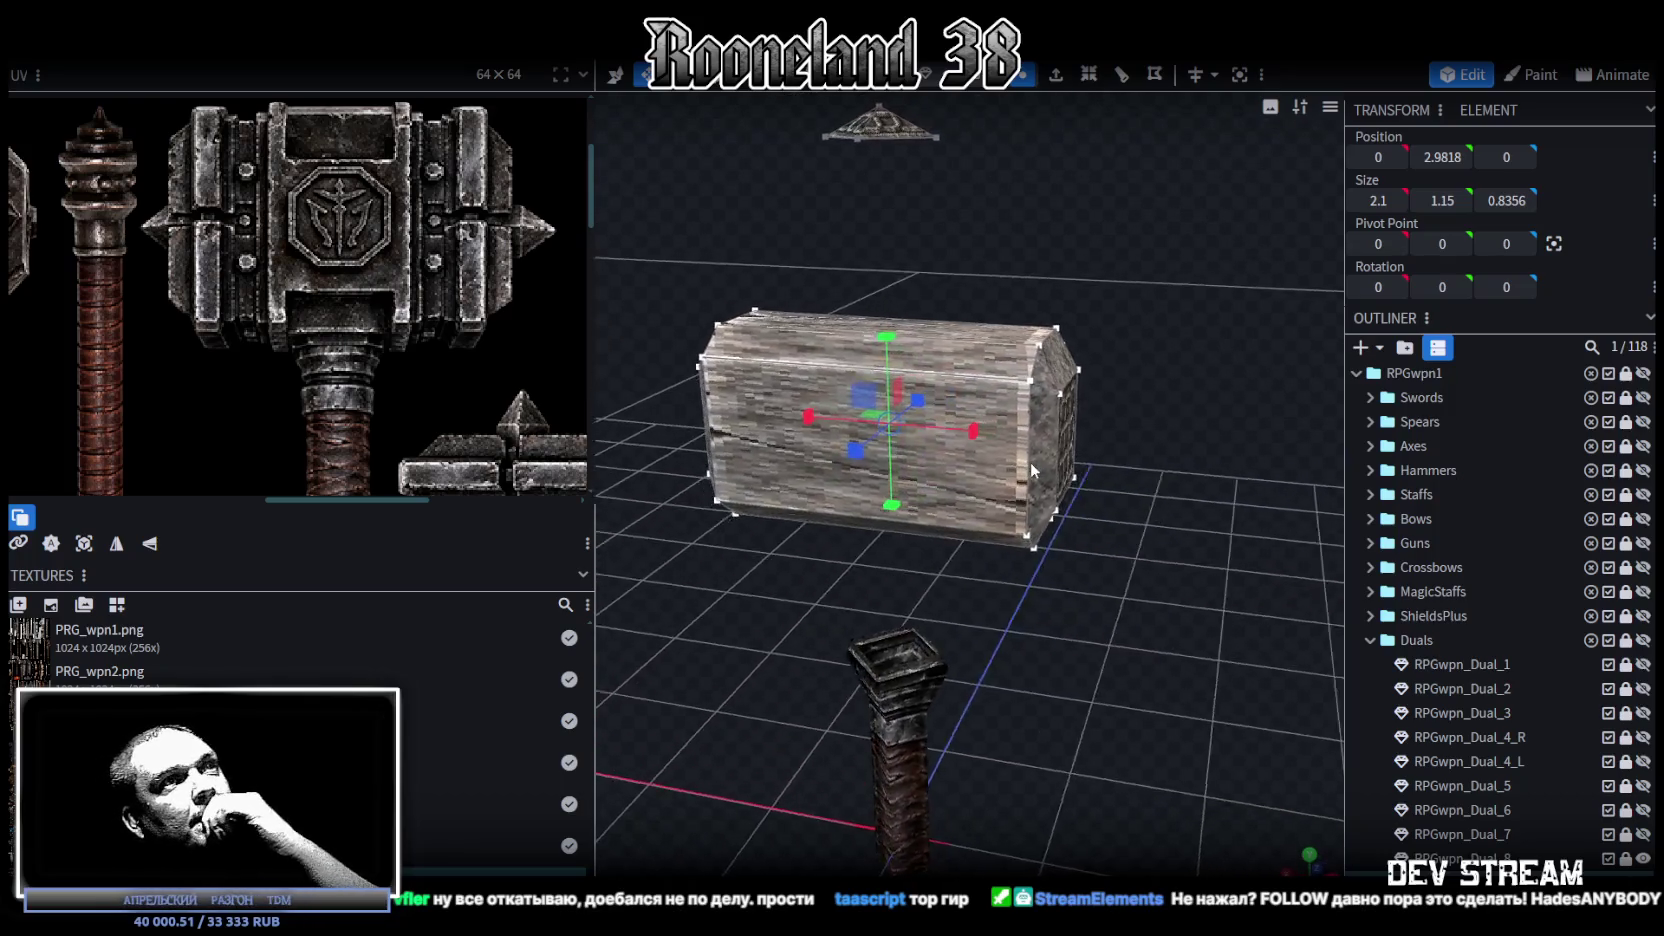
pyautogui.moveTo(982, 471); pyautogui.dragTo(1084, 417)
pyautogui.click(977, 77)
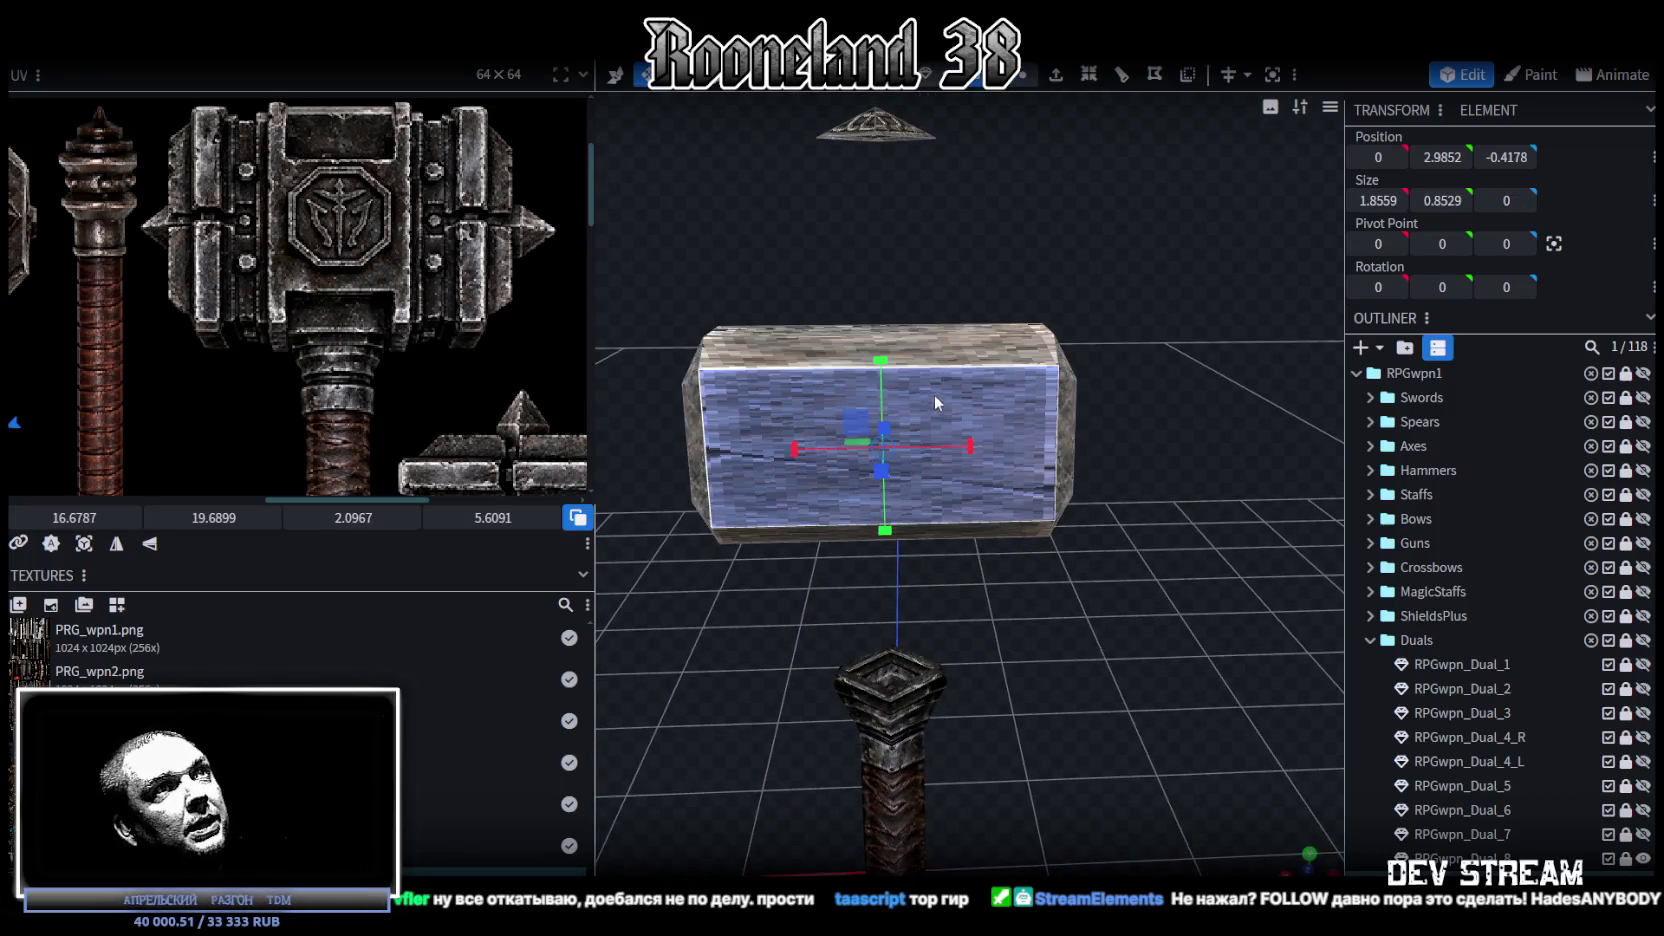
pyautogui.moveTo(932, 396); pyautogui.dragTo(975, 259)
# Step: Copy the eight head faces, paste them as a new piece, and resize it to 0.7559 × 1.25 × 0.9356
pyautogui.hotkey('ctrl', 'c')
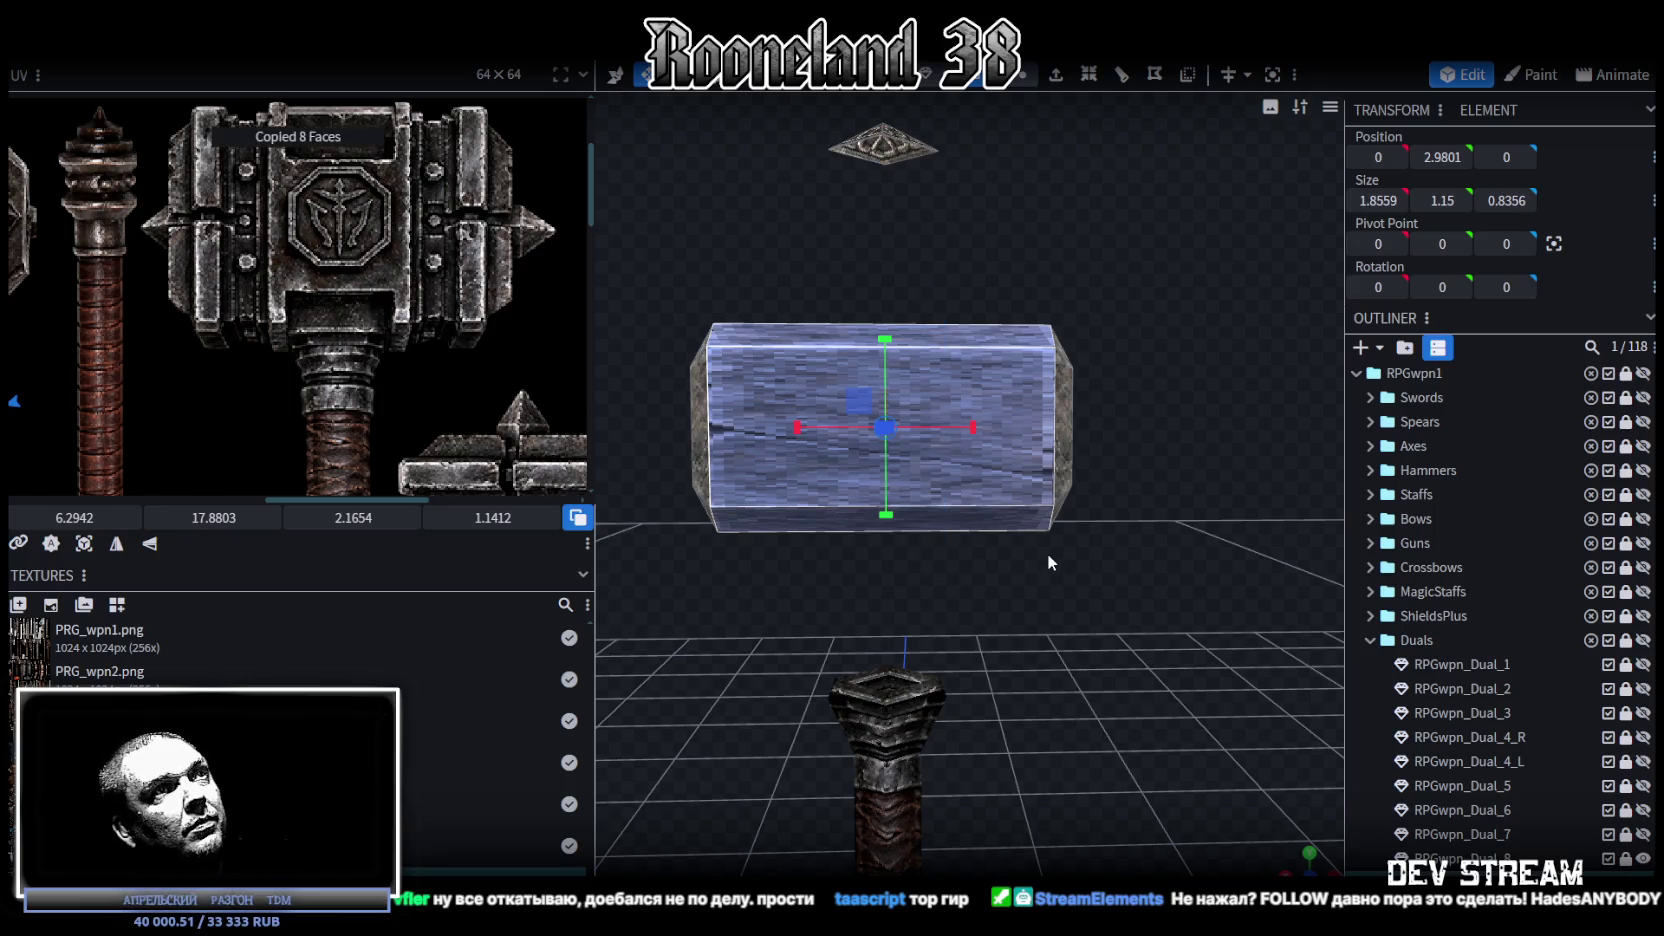
pyautogui.hotkey('ctrl', 'v')
pyautogui.moveTo(1182, 451)
pyautogui.mouseDown()
pyautogui.moveTo(994, 560)
pyautogui.moveTo(975, 355)
pyautogui.moveTo(1231, 560)
pyautogui.moveTo(1046, 383)
pyautogui.mouseUp()
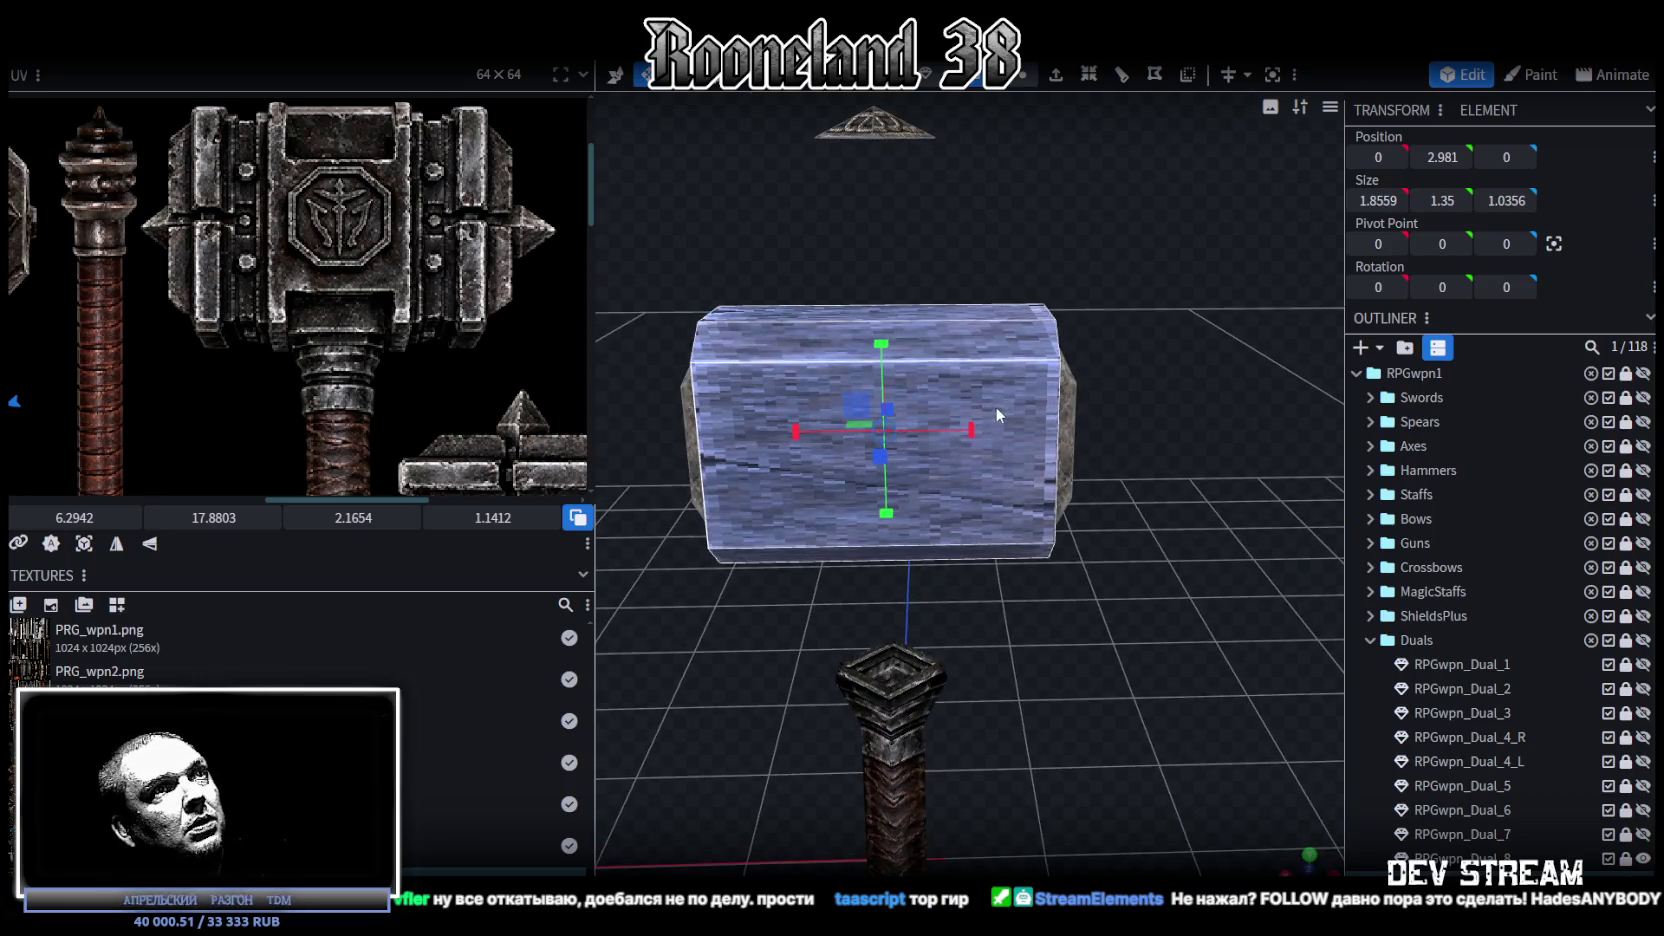
pyautogui.moveTo(961, 432); pyautogui.dragTo(887, 440)
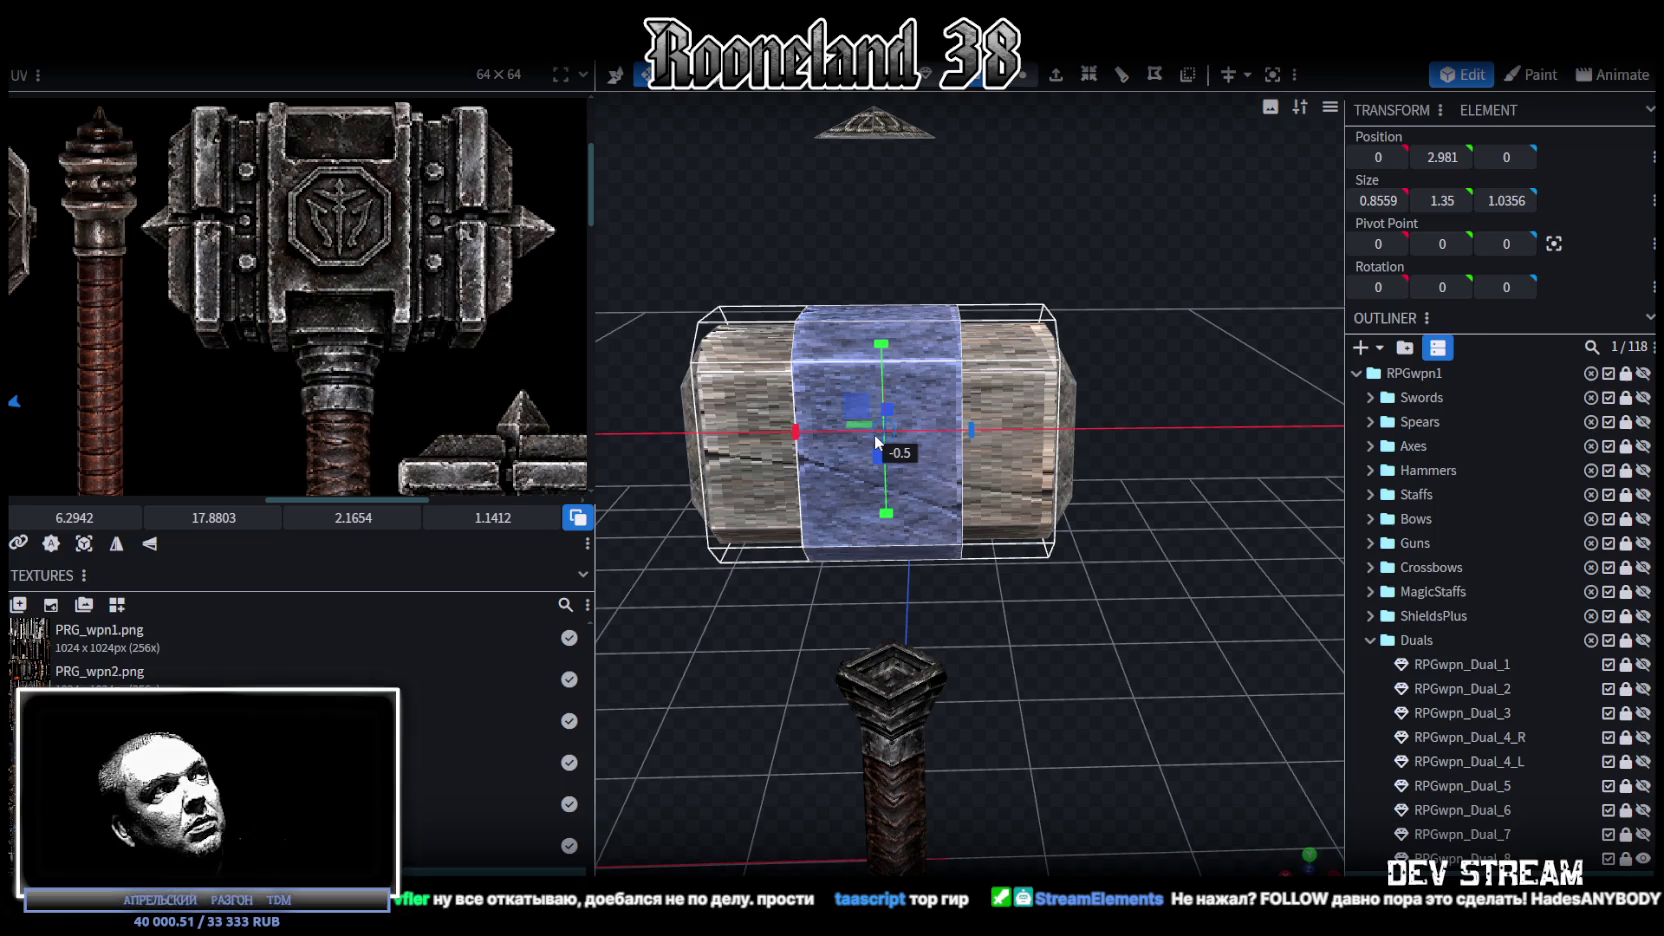
pyautogui.moveTo(874, 434)
pyautogui.mouseDown()
pyautogui.moveTo(968, 557)
pyautogui.moveTo(855, 588)
pyautogui.moveTo(968, 656)
pyautogui.moveTo(905, 672)
pyautogui.moveTo(968, 515)
pyautogui.mouseUp()
pyautogui.moveTo(981, 366)
pyautogui.mouseDown()
pyautogui.moveTo(734, 582)
pyautogui.moveTo(744, 507)
pyautogui.moveTo(972, 499)
pyautogui.moveTo(940, 520)
pyautogui.moveTo(1022, 429)
pyautogui.moveTo(910, 427)
pyautogui.mouseUp()
pyautogui.moveTo(1030, 570)
pyautogui.mouseDown()
pyautogui.moveTo(1048, 584)
pyautogui.moveTo(1008, 604)
pyautogui.moveTo(1057, 575)
pyautogui.moveTo(1112, 637)
pyautogui.mouseUp()
pyautogui.press('KP_1')
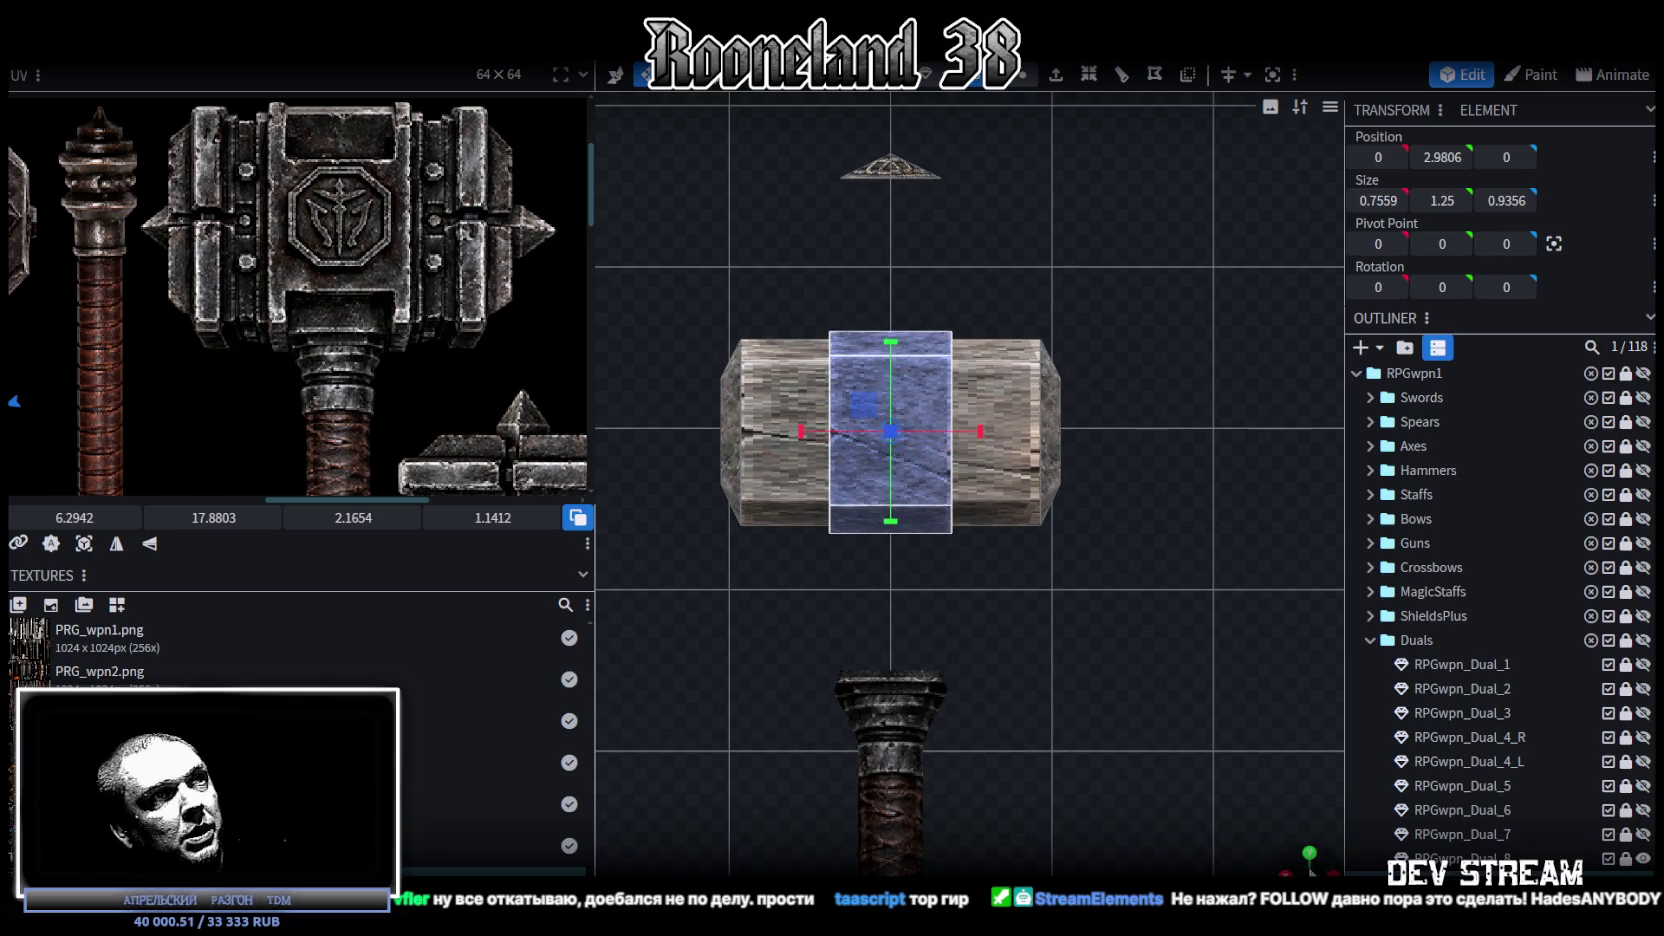
# Step: Widen the hammer head to 2 units along X
pyautogui.moveTo(1296, 860)
pyautogui.mouseDown()
pyautogui.moveTo(985, 424)
pyautogui.moveTo(774, 354)
pyautogui.moveTo(1043, 488)
pyautogui.moveTo(1138, 559)
pyautogui.mouseUp()
pyautogui.moveTo(997, 451)
pyautogui.mouseDown()
pyautogui.moveTo(978, 450)
pyautogui.moveTo(1122, 533)
pyautogui.moveTo(1115, 511)
pyautogui.moveTo(1071, 608)
pyautogui.mouseUp()
pyautogui.moveTo(1071, 608); pyautogui.dragTo(1013, 179, button='middle')
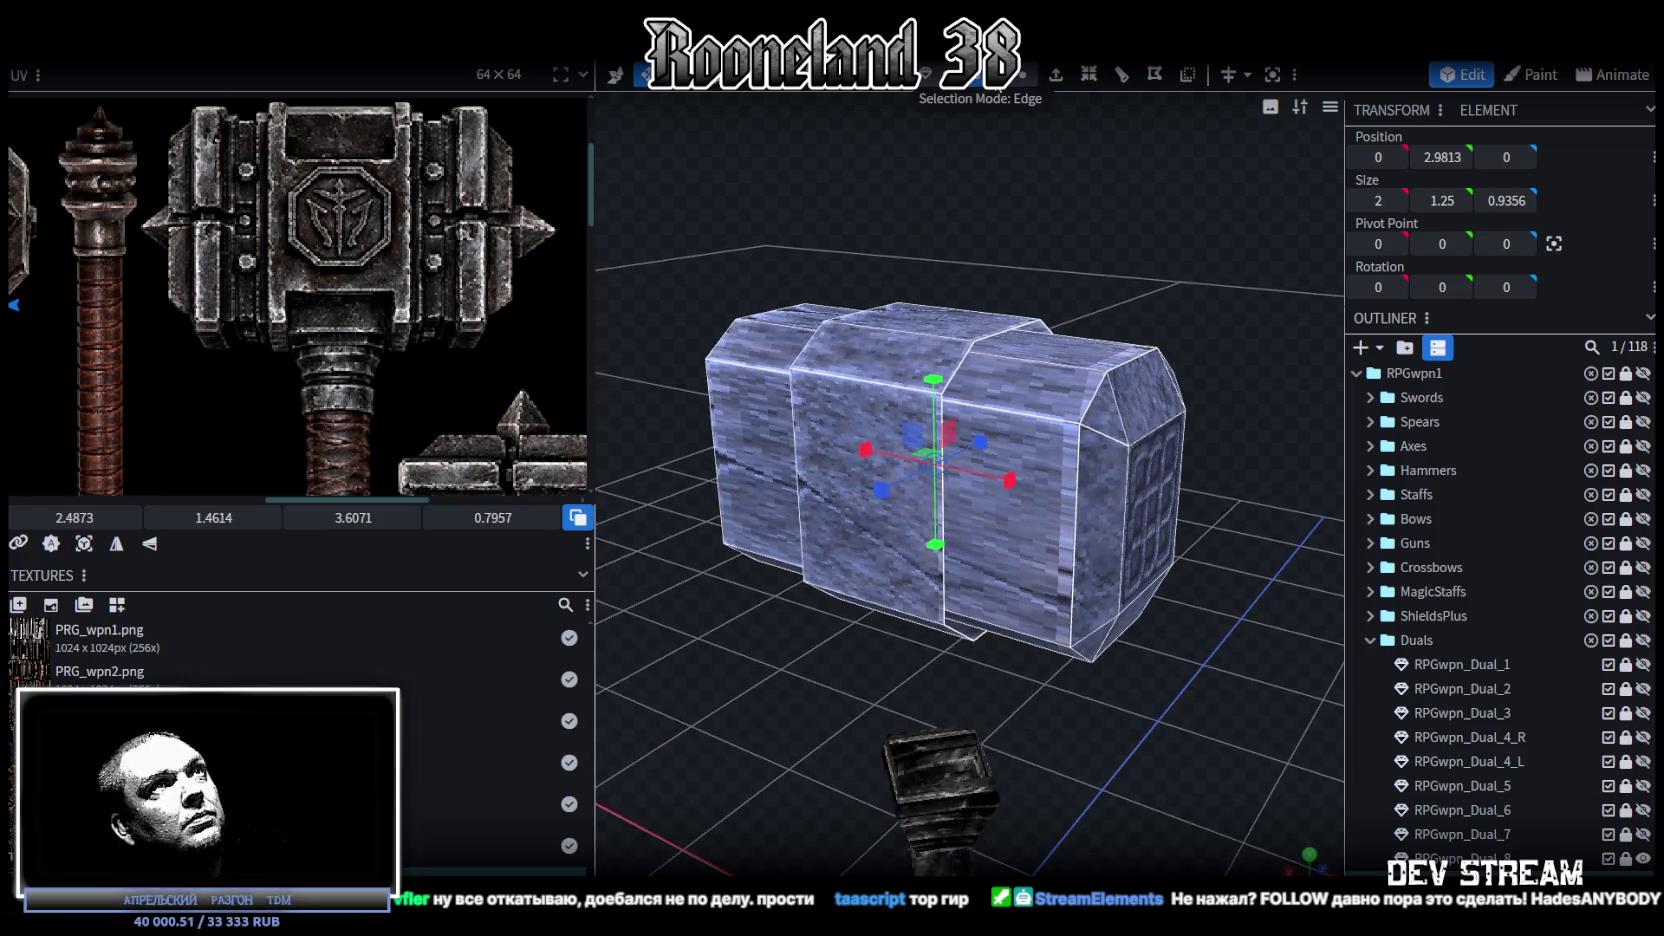
pyautogui.scroll(2, 948, 330)
# Step: Inspect the head's sections and top cubes from several angles
pyautogui.click(948, 330)
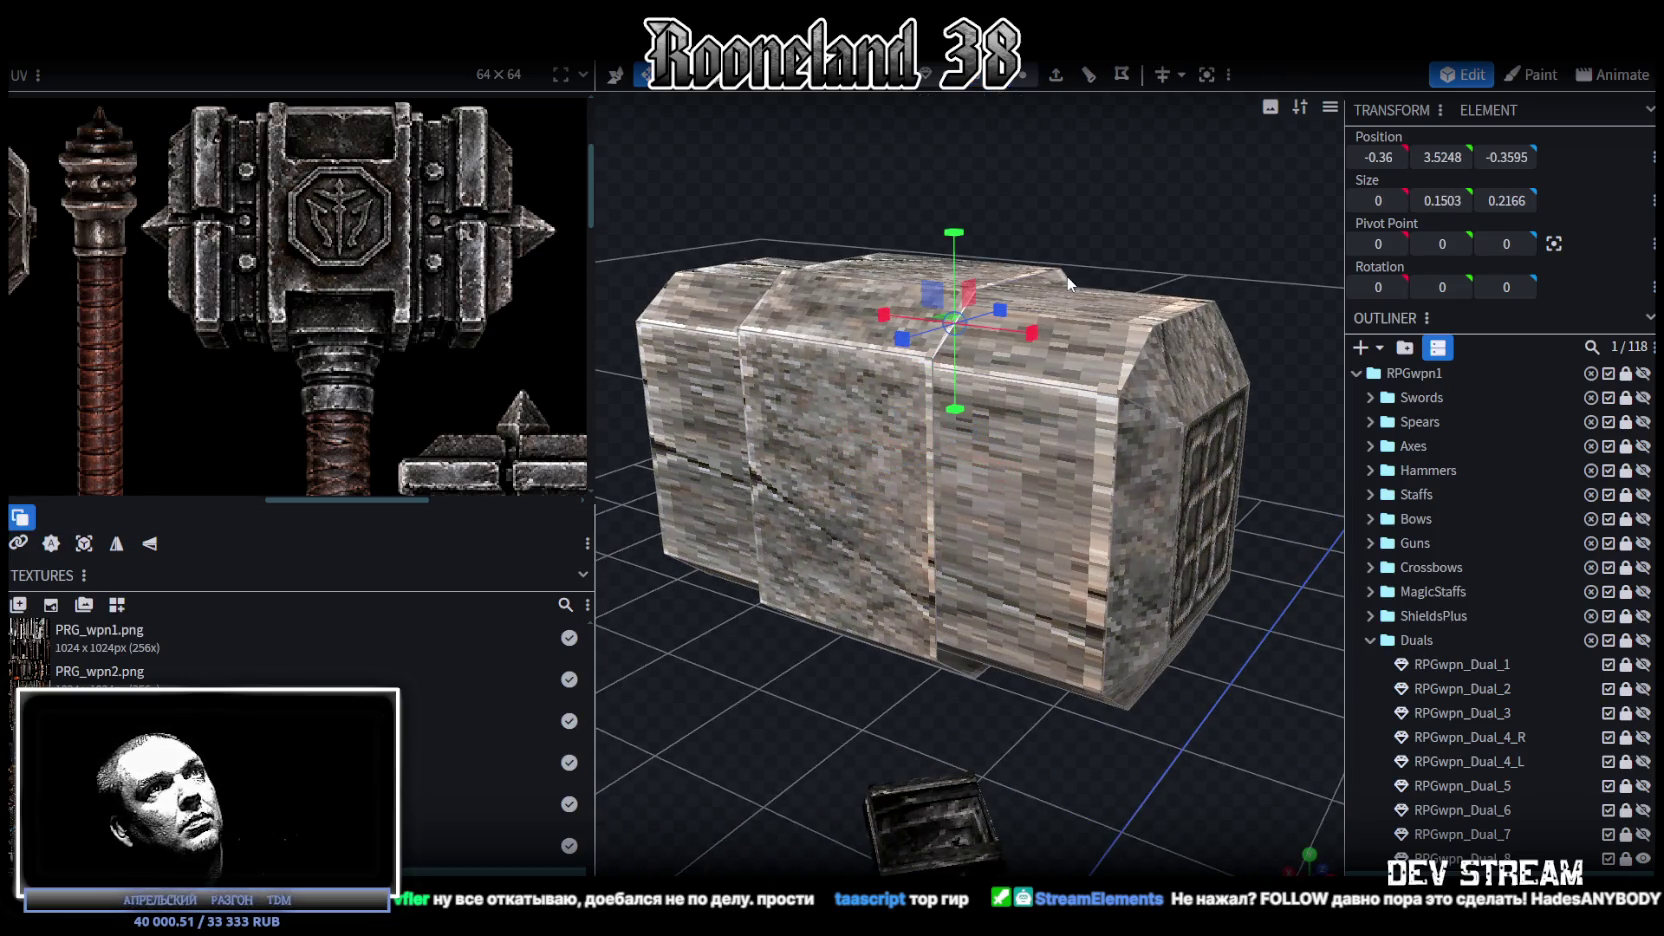
pyautogui.click(1048, 300)
pyautogui.click(926, 470)
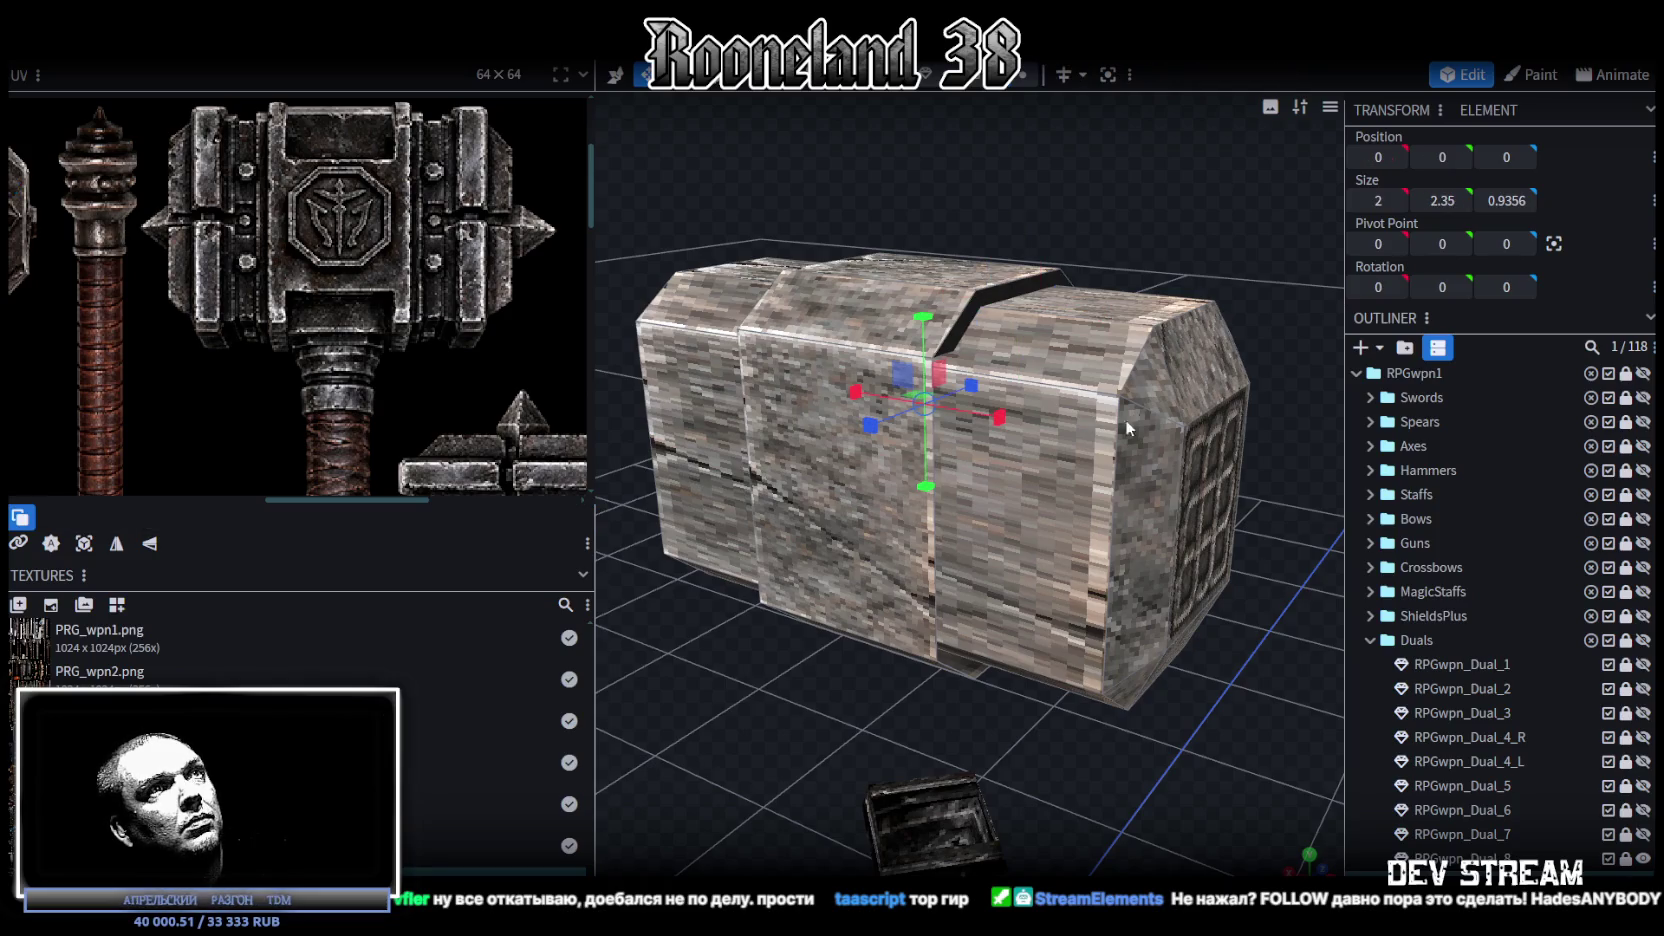
pyautogui.moveTo(1300, 500); pyautogui.dragTo(1076, 495)
pyautogui.click(1000, 420)
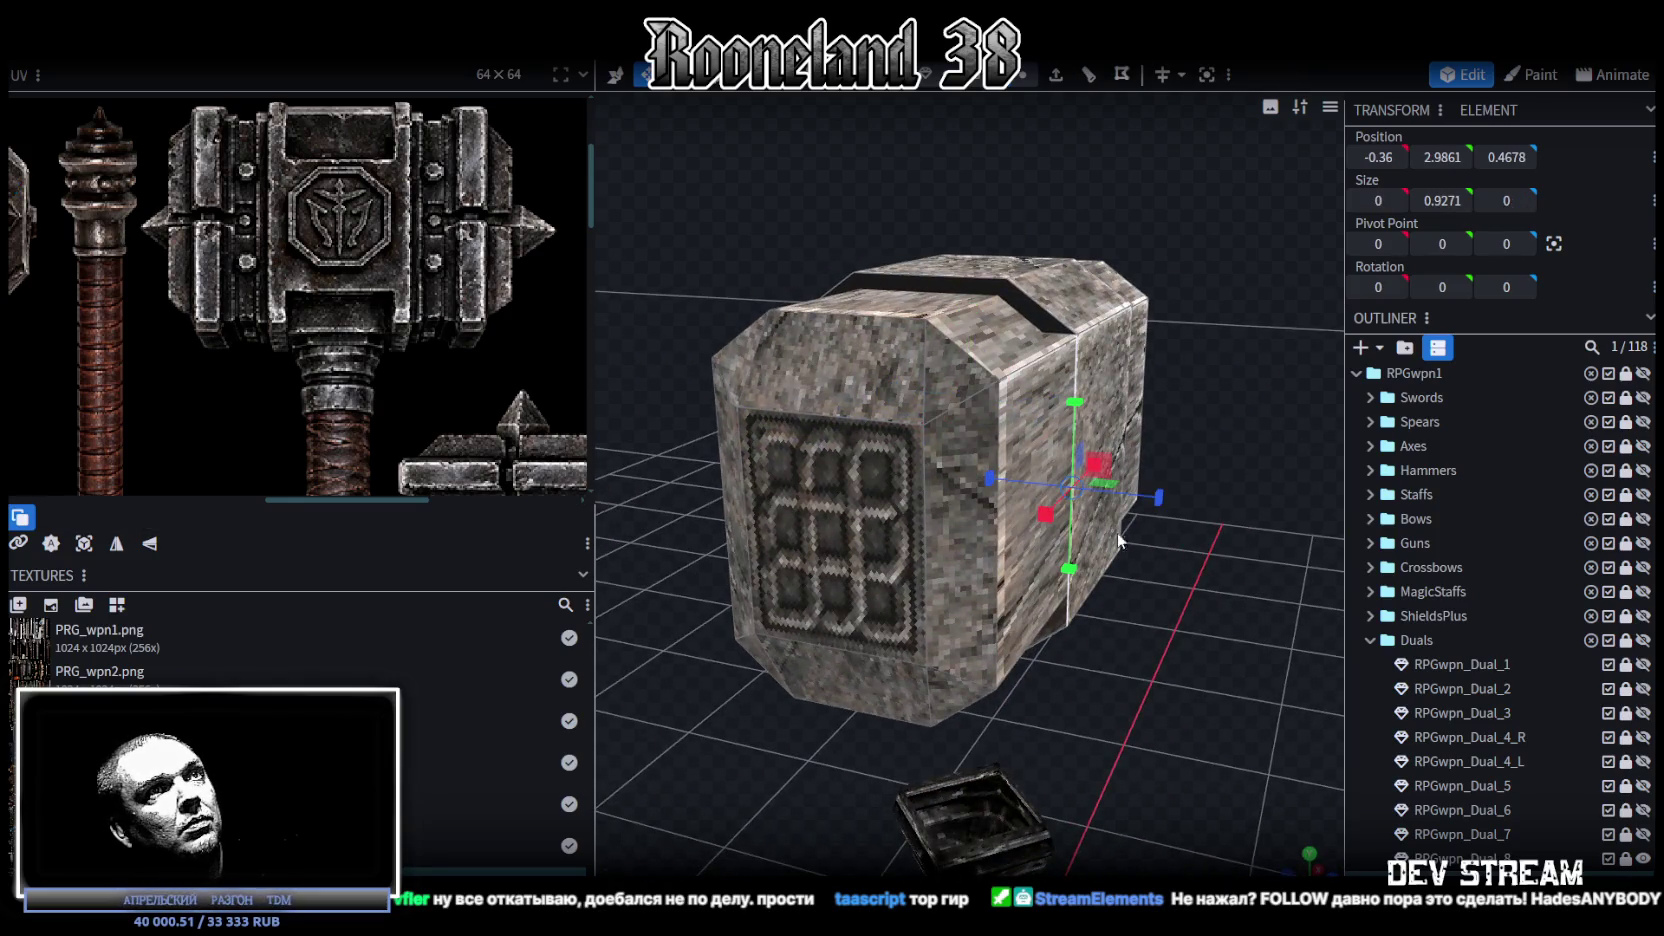
pyautogui.moveTo(1000, 420); pyautogui.dragTo(1201, 541)
pyautogui.click(1061, 604)
pyautogui.moveTo(1061, 604)
pyautogui.mouseDown()
pyautogui.moveTo(831, 666)
pyautogui.moveTo(972, 628)
pyautogui.mouseUp()
pyautogui.click(928, 524)
pyautogui.moveTo(916, 514)
pyautogui.mouseDown()
pyautogui.moveTo(803, 463)
pyautogui.moveTo(1100, 618)
pyautogui.moveTo(1061, 592)
pyautogui.moveTo(1225, 569)
pyautogui.moveTo(1245, 607)
pyautogui.moveTo(1245, 585)
pyautogui.mouseUp()
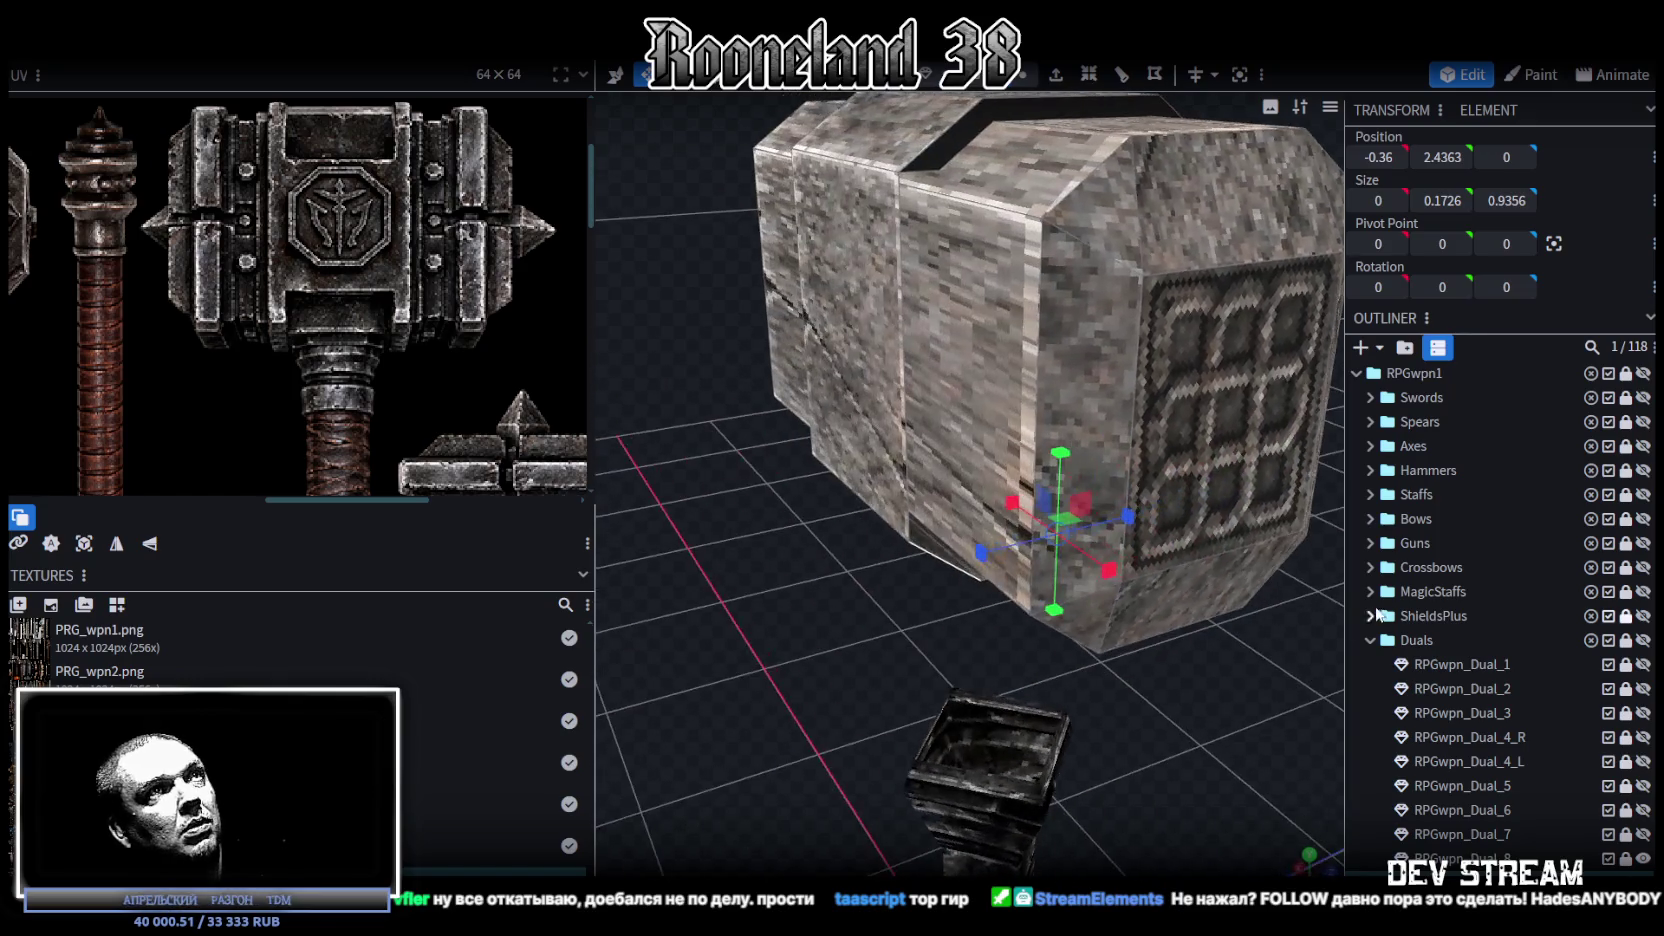
pyautogui.click(914, 148)
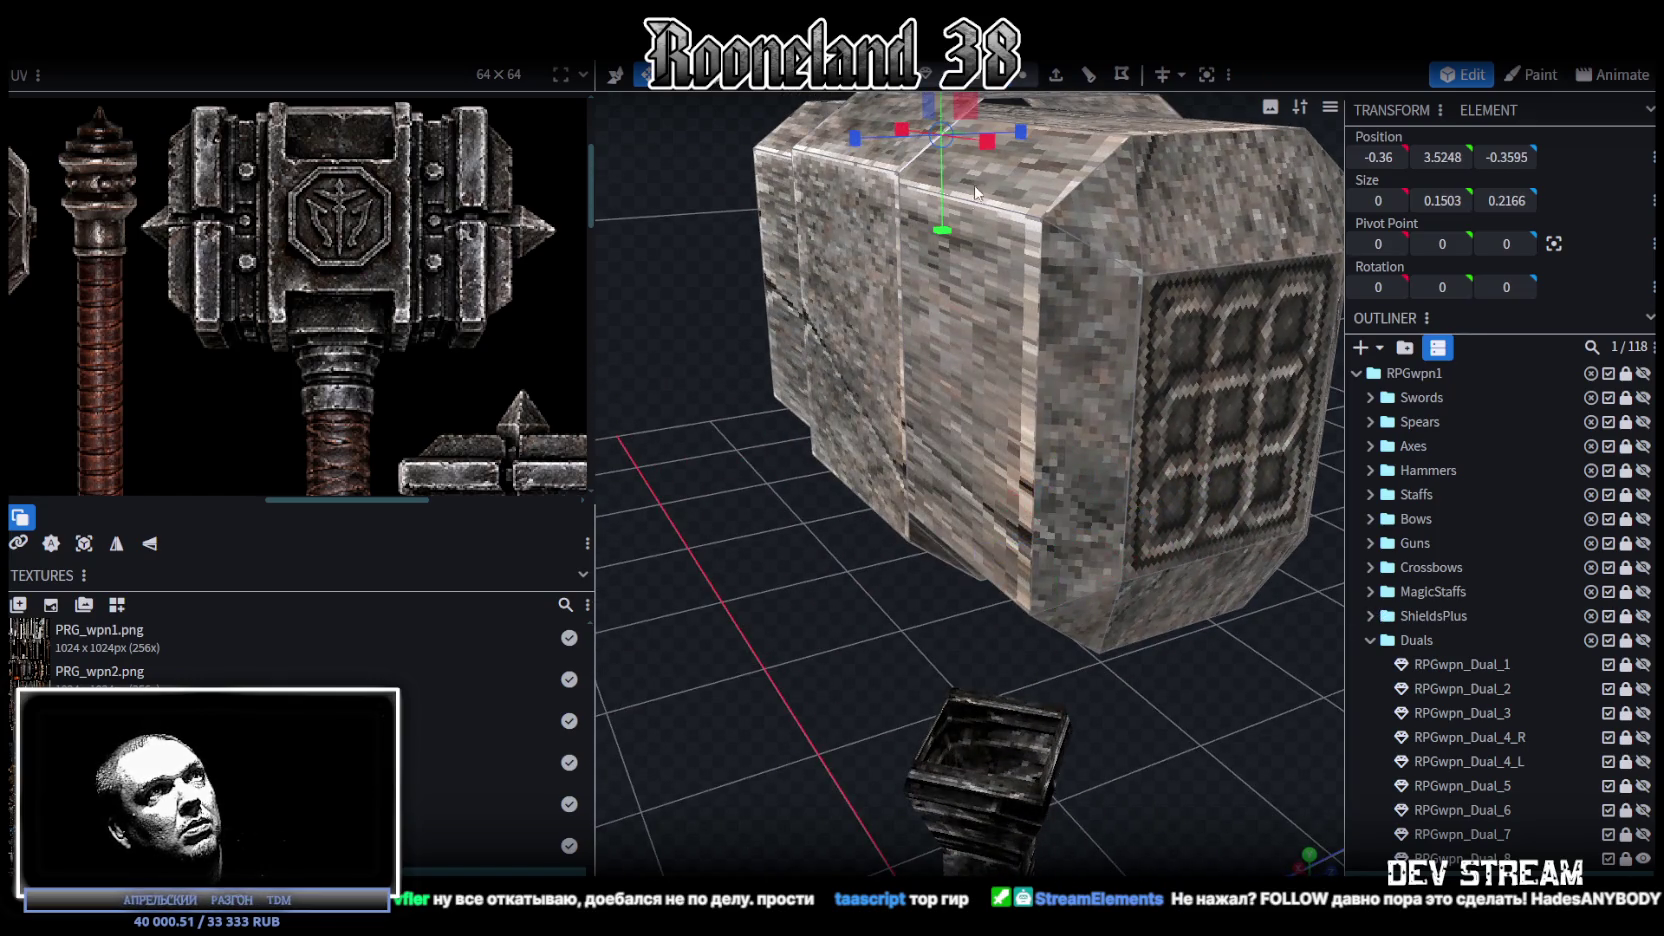
pyautogui.moveTo(914, 148); pyautogui.dragTo(1086, 224)
pyautogui.click(1092, 232)
# Step: Inspect the underside cubes, the thin divider plane and the top strip of the head
pyautogui.moveTo(853, 604)
pyautogui.mouseDown()
pyautogui.moveTo(820, 420)
pyautogui.moveTo(774, 497)
pyautogui.mouseUp()
pyautogui.click(887, 452)
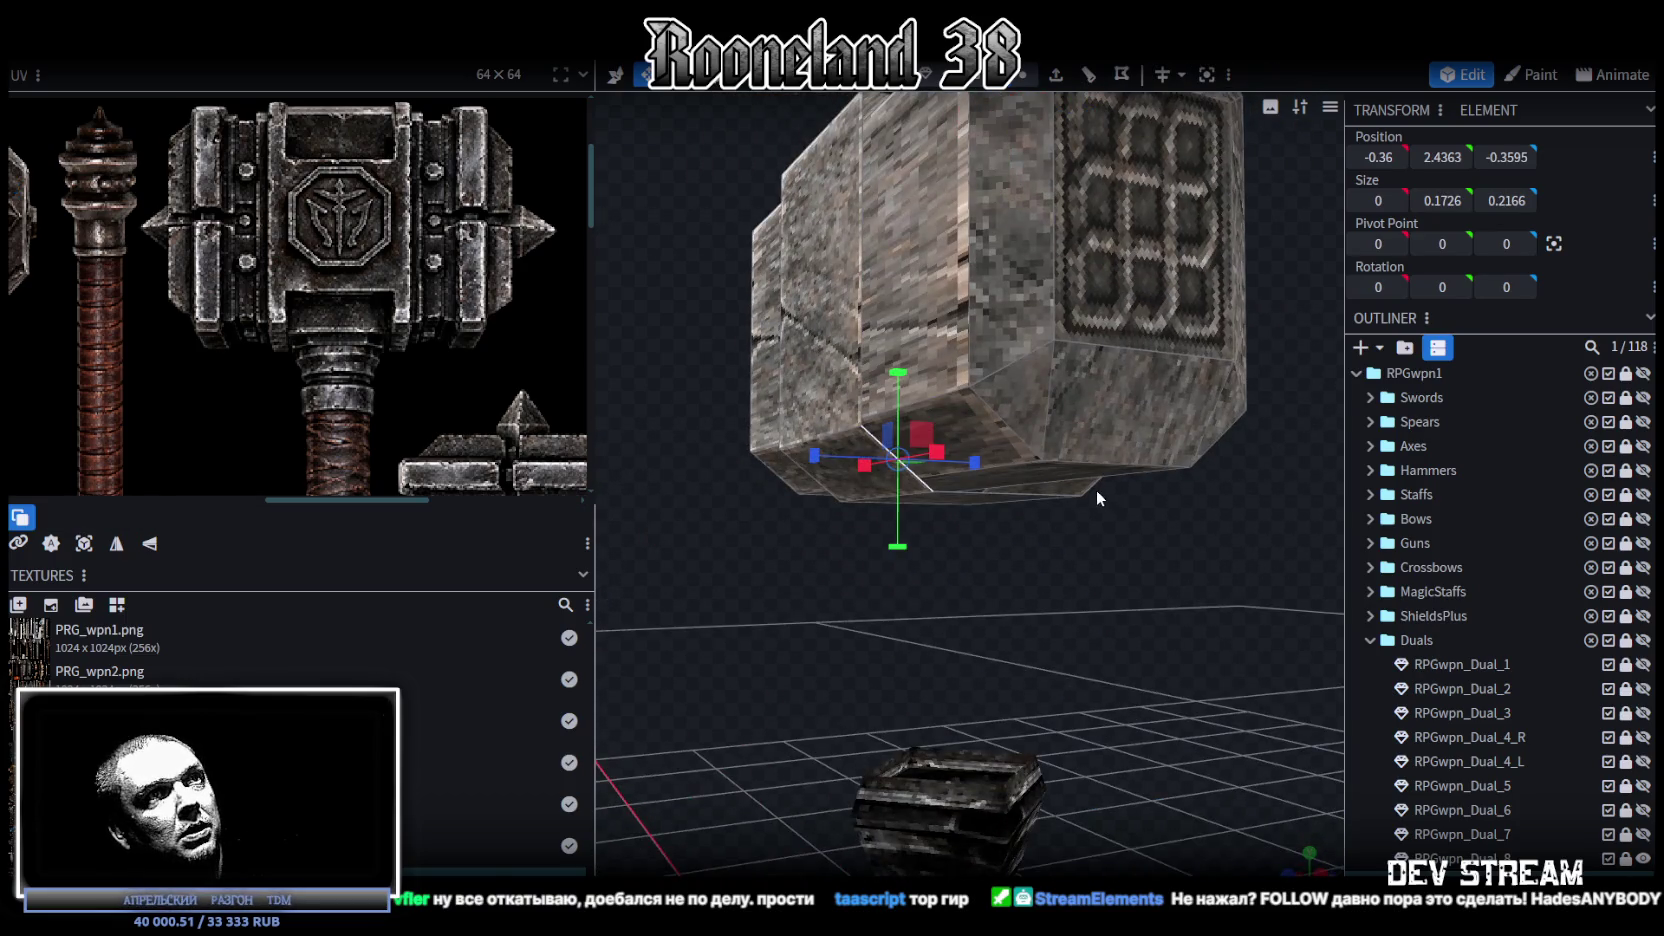
pyautogui.click(1098, 500)
pyautogui.moveTo(1100, 504)
pyautogui.mouseDown()
pyautogui.moveTo(1156, 582)
pyautogui.moveTo(1098, 757)
pyautogui.moveTo(1004, 370)
pyautogui.mouseUp()
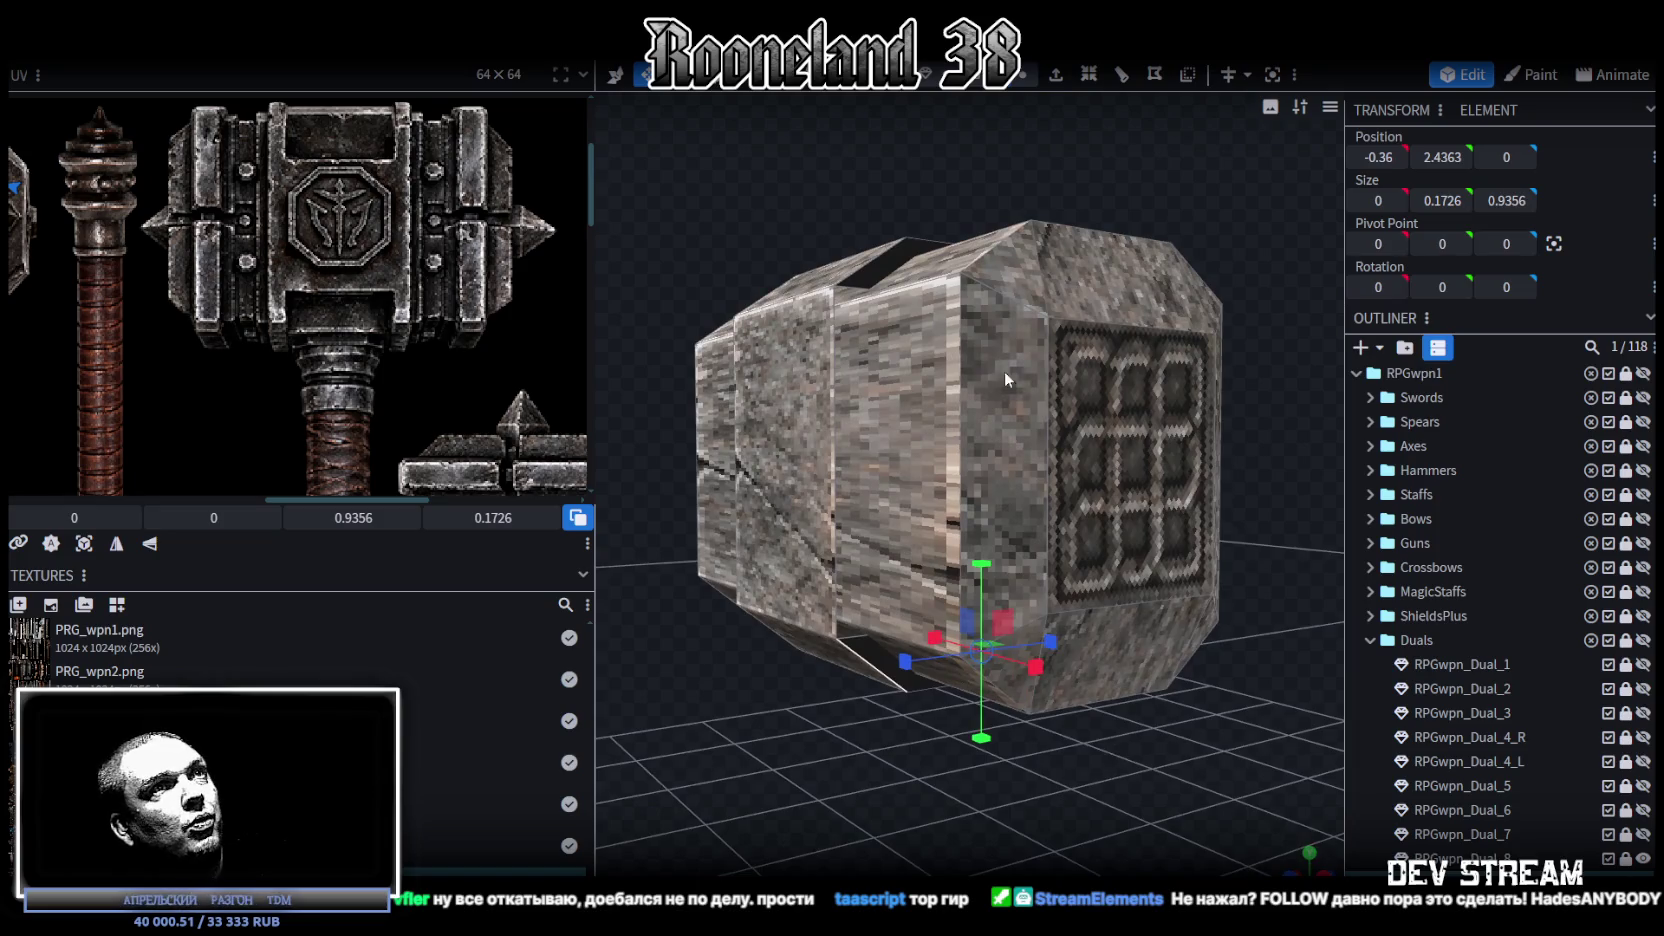
pyautogui.click(846, 363)
pyautogui.moveTo(1173, 210); pyautogui.dragTo(983, 256)
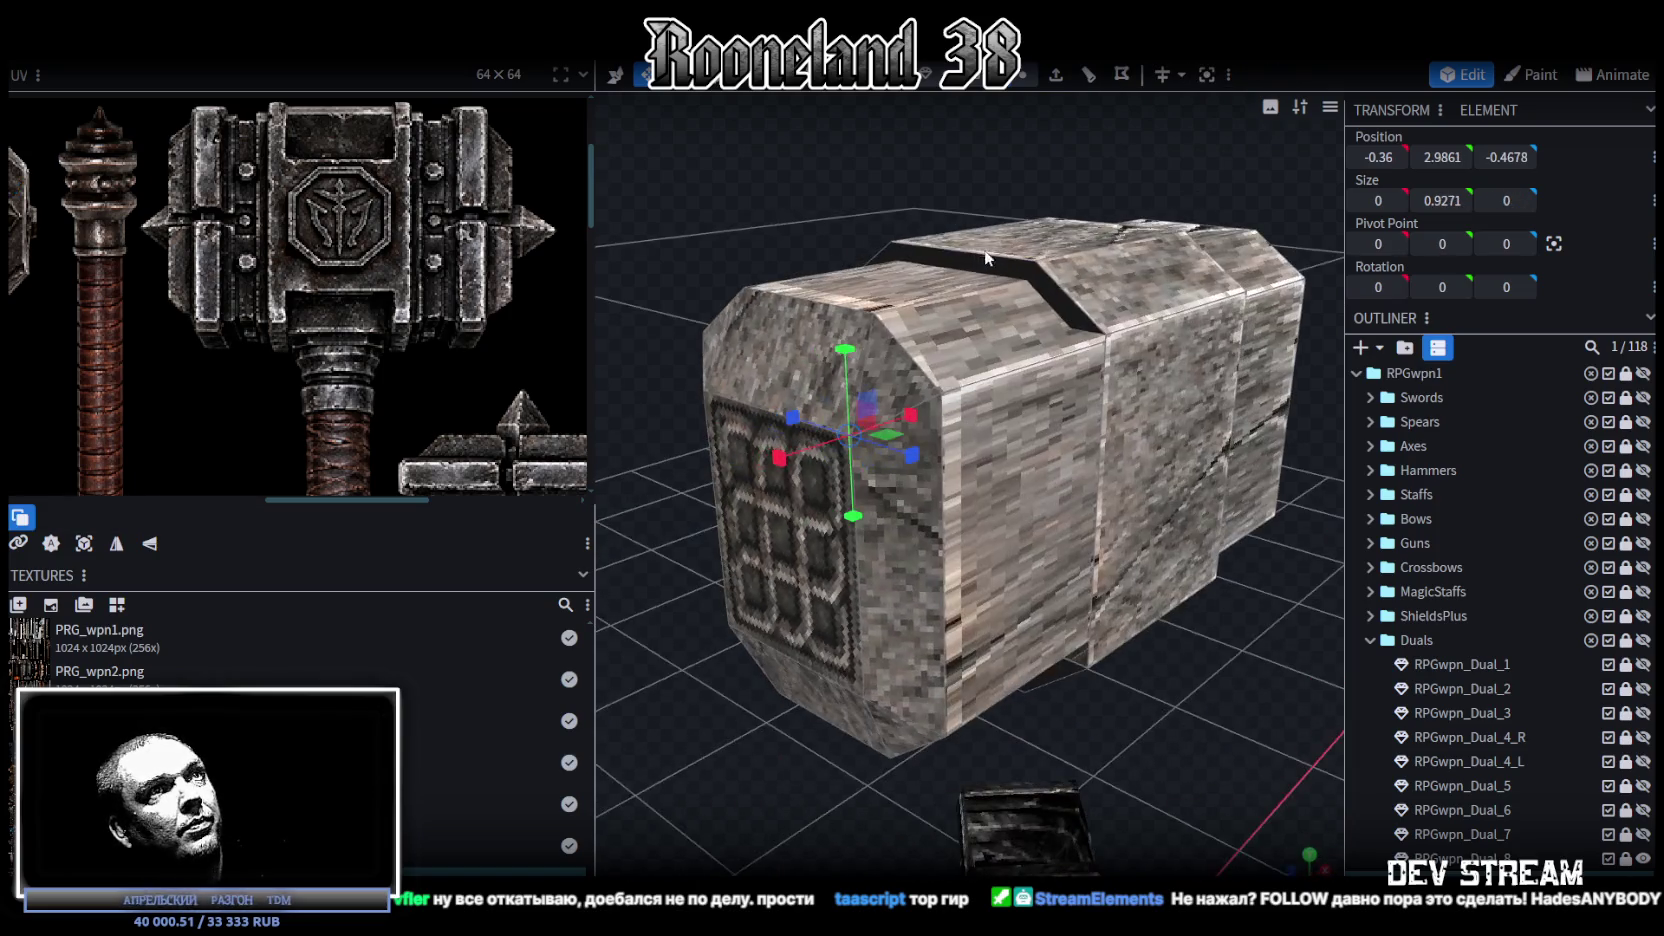
pyautogui.click(1100, 438)
pyautogui.moveTo(1084, 430)
pyautogui.mouseDown()
pyautogui.moveTo(812, 211)
pyautogui.moveTo(1018, 109)
pyautogui.mouseUp()
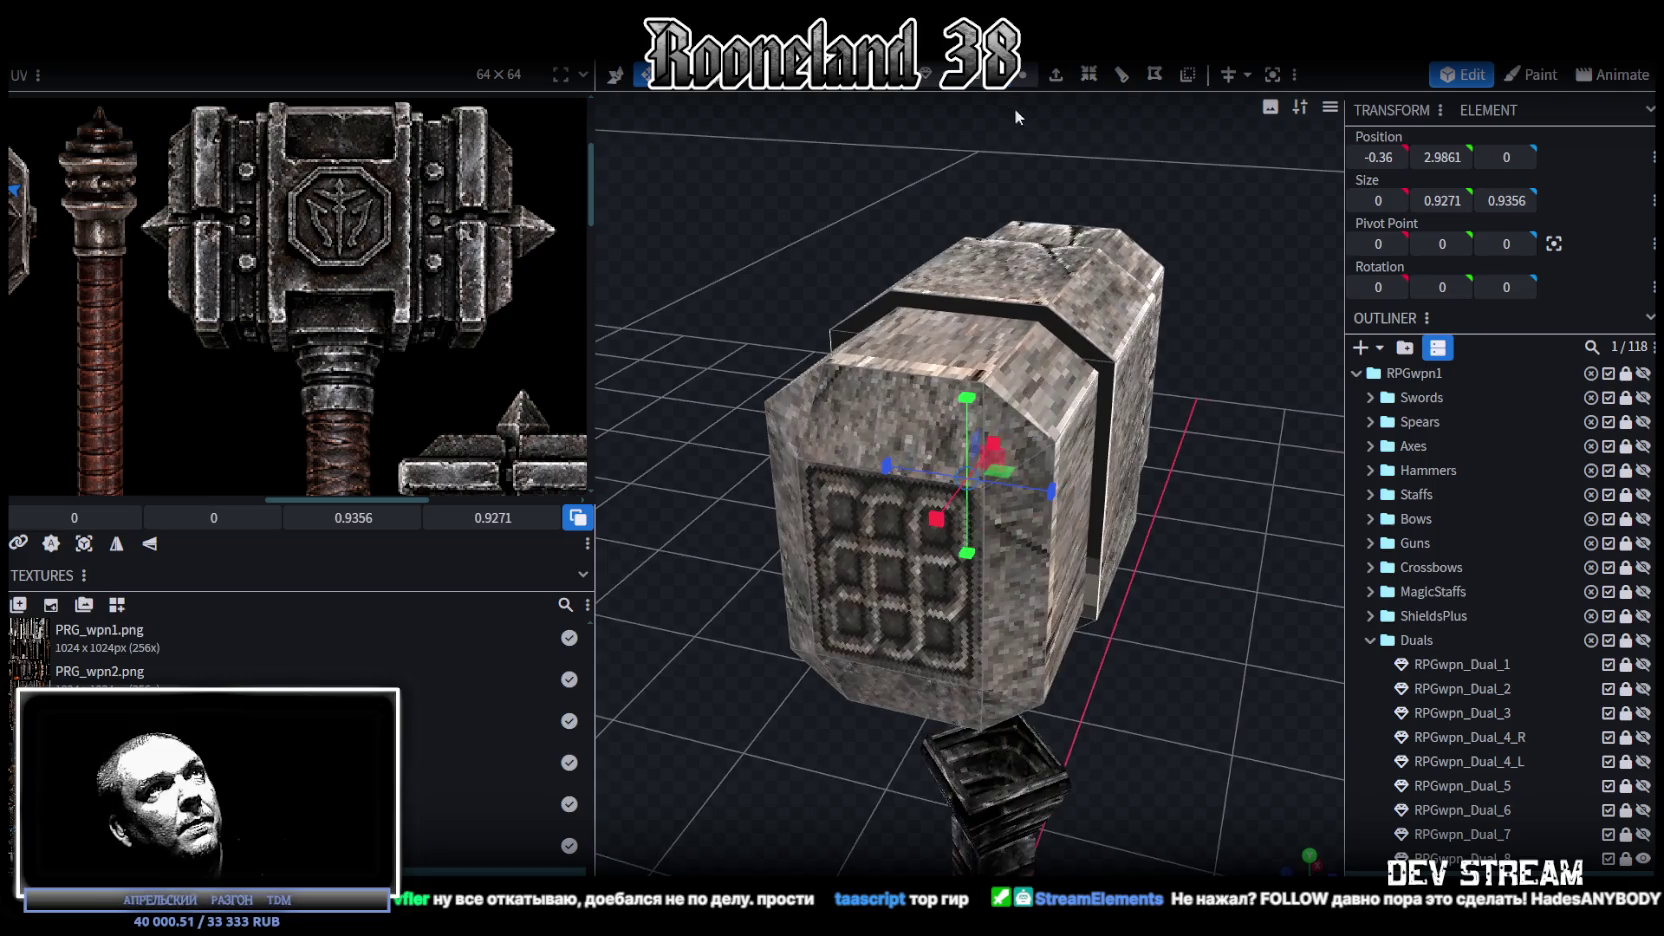
pyautogui.click(1086, 384)
pyautogui.moveTo(1086, 384)
pyautogui.mouseDown()
pyautogui.moveTo(1154, 555)
pyautogui.moveTo(1093, 606)
pyautogui.mouseUp()
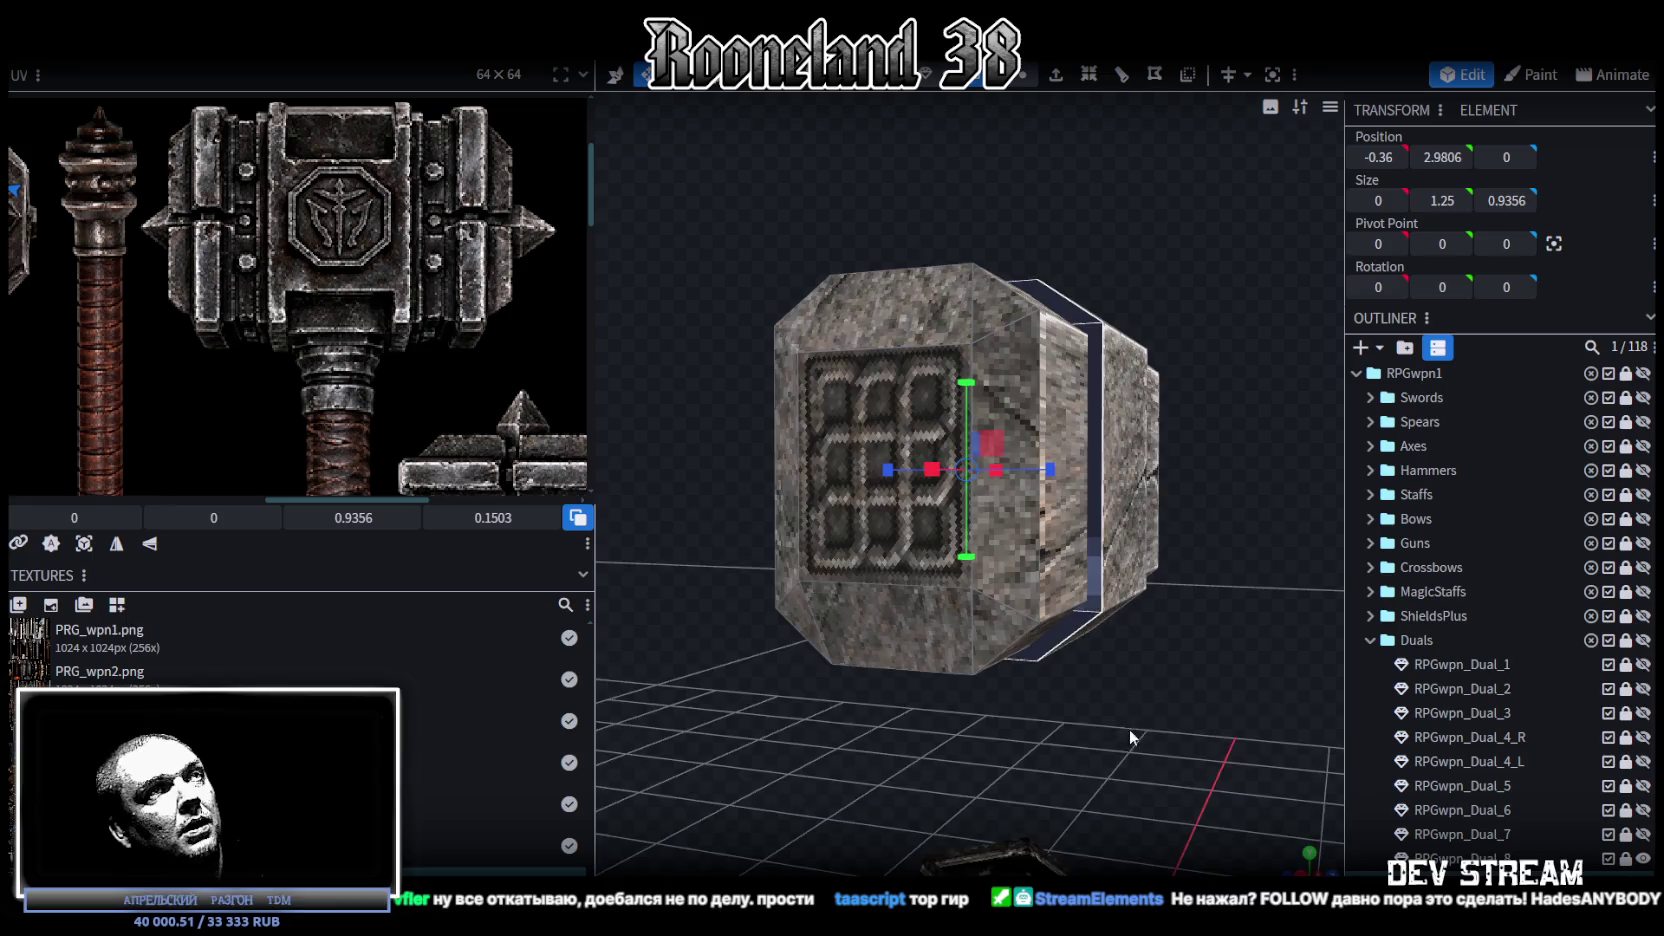
pyautogui.moveTo(1128, 725); pyautogui.dragTo(1138, 662)
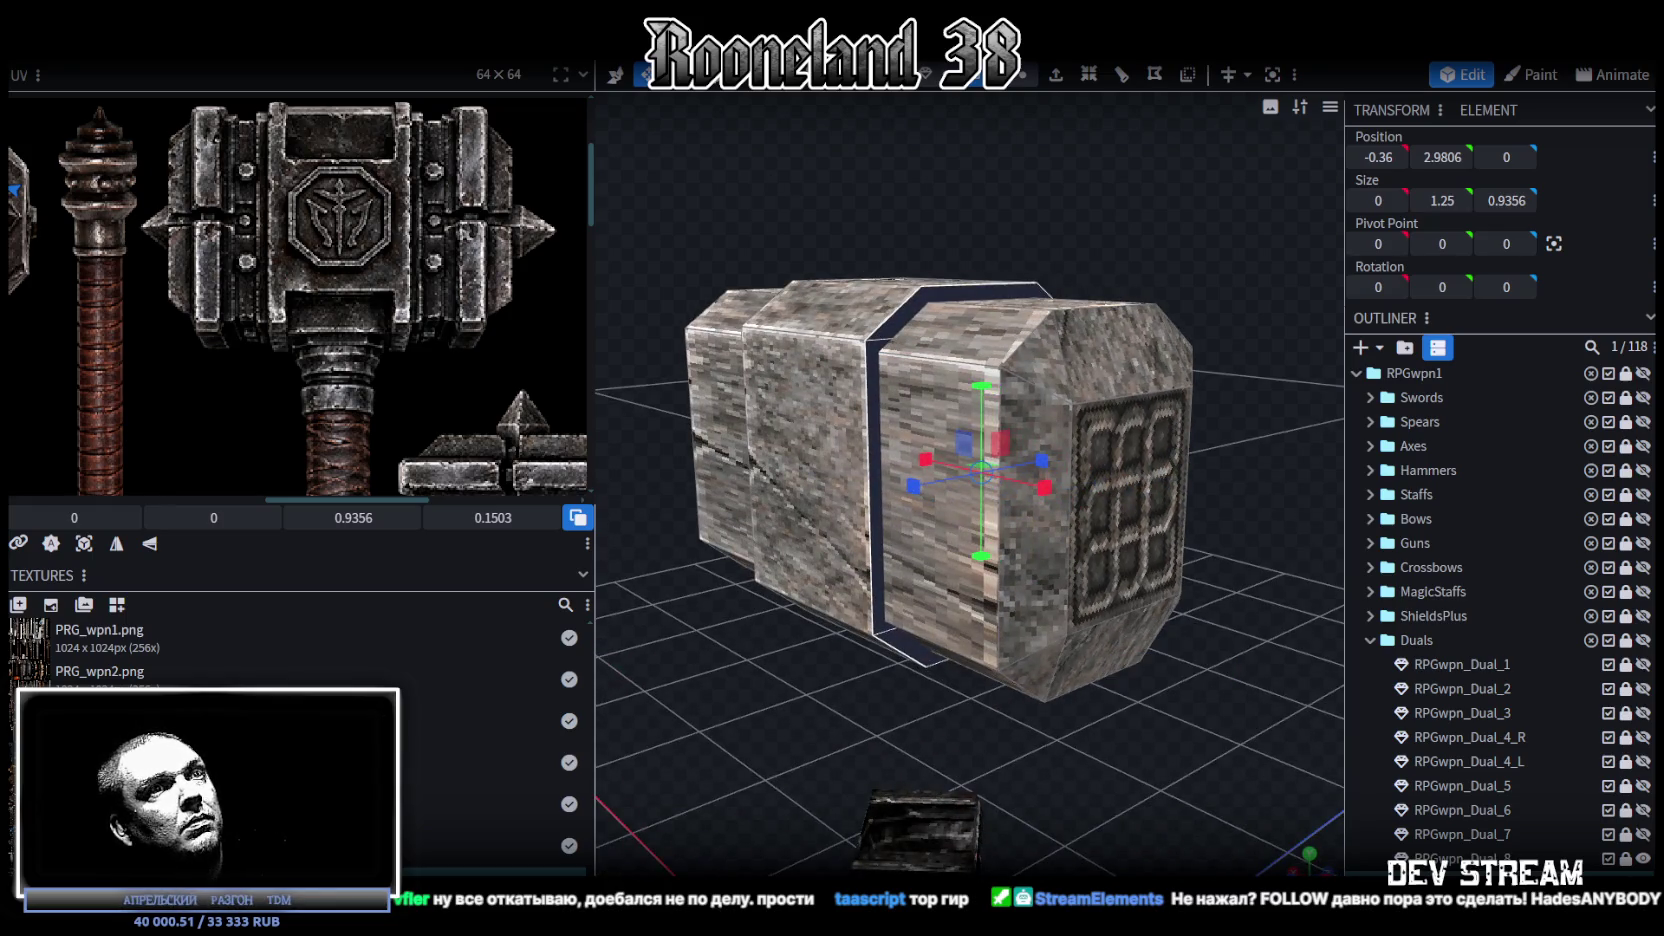
pyautogui.rightClick(208, 62)
pyautogui.moveTo(266, 99)
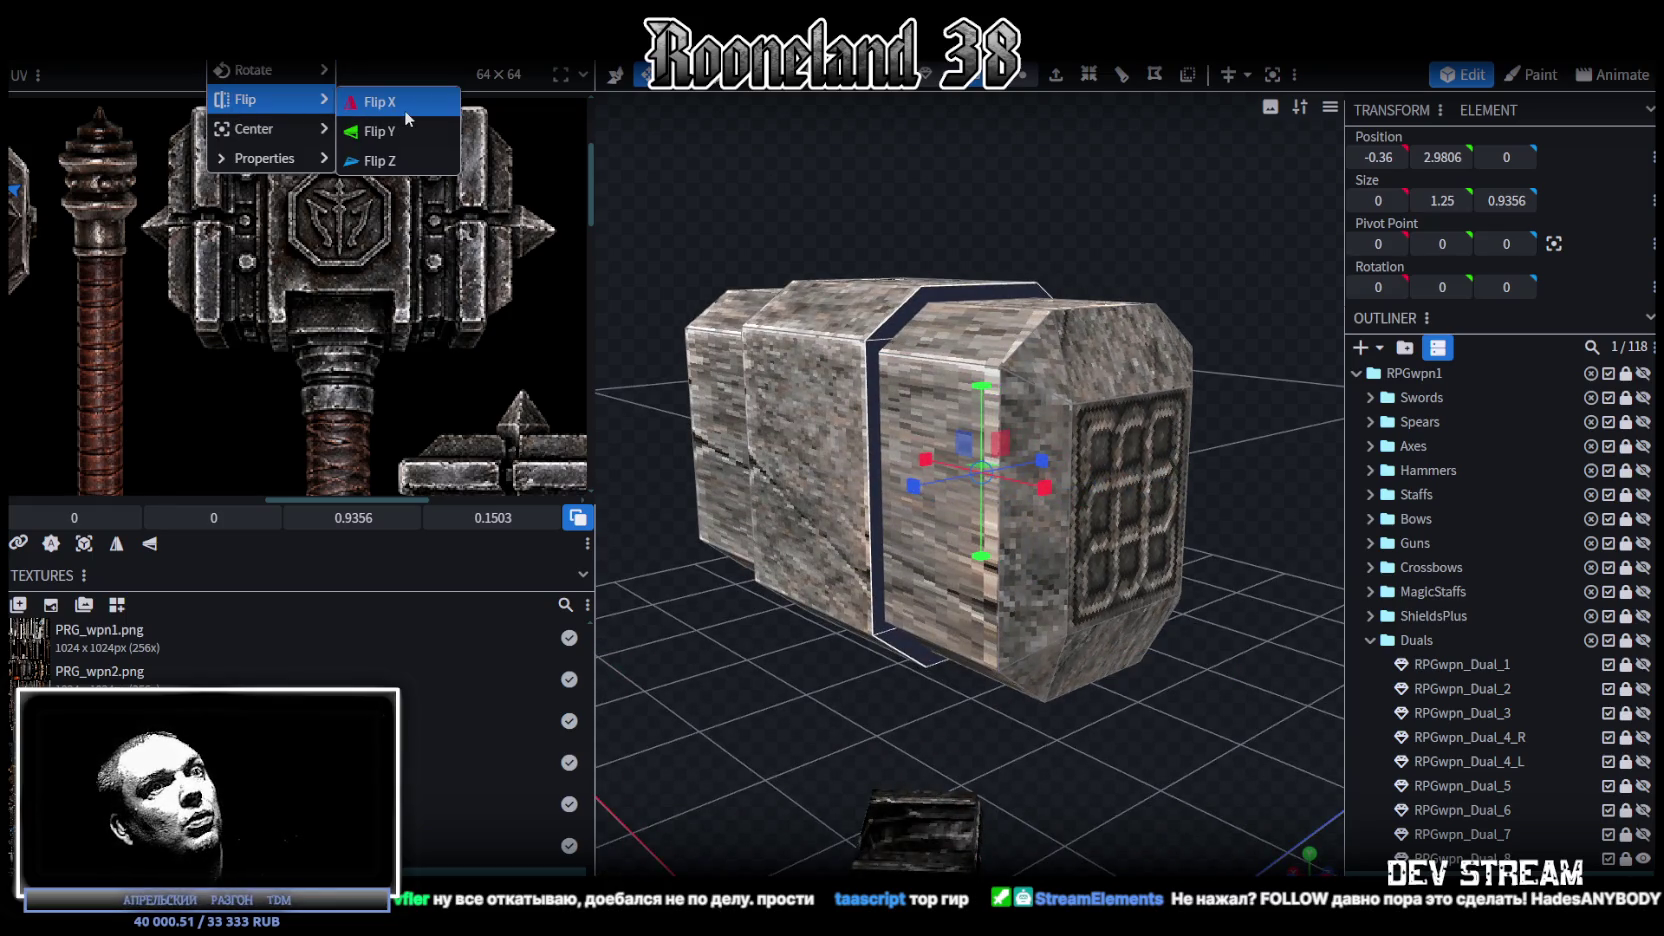
# Step: Mirror the divider plane across X to X 0.36 and merge its 8 overlapping vertices
pyautogui.click(404, 110)
pyautogui.click(790, 217)
pyautogui.moveTo(800, 666); pyautogui.dragTo(941, 686)
pyautogui.press('z')
pyautogui.press('z')
pyautogui.press('z')
# Step: Check the spike tip RPGwpn_Dual_8 and the hammer head's centre face
pyautogui.moveTo(1108, 656)
pyautogui.mouseDown()
pyautogui.moveTo(1110, 696)
pyautogui.moveTo(819, 595)
pyautogui.moveTo(1037, 432)
pyautogui.moveTo(1020, 276)
pyautogui.moveTo(855, 578)
pyautogui.moveTo(1027, 439)
pyautogui.moveTo(1323, 728)
pyautogui.mouseUp()
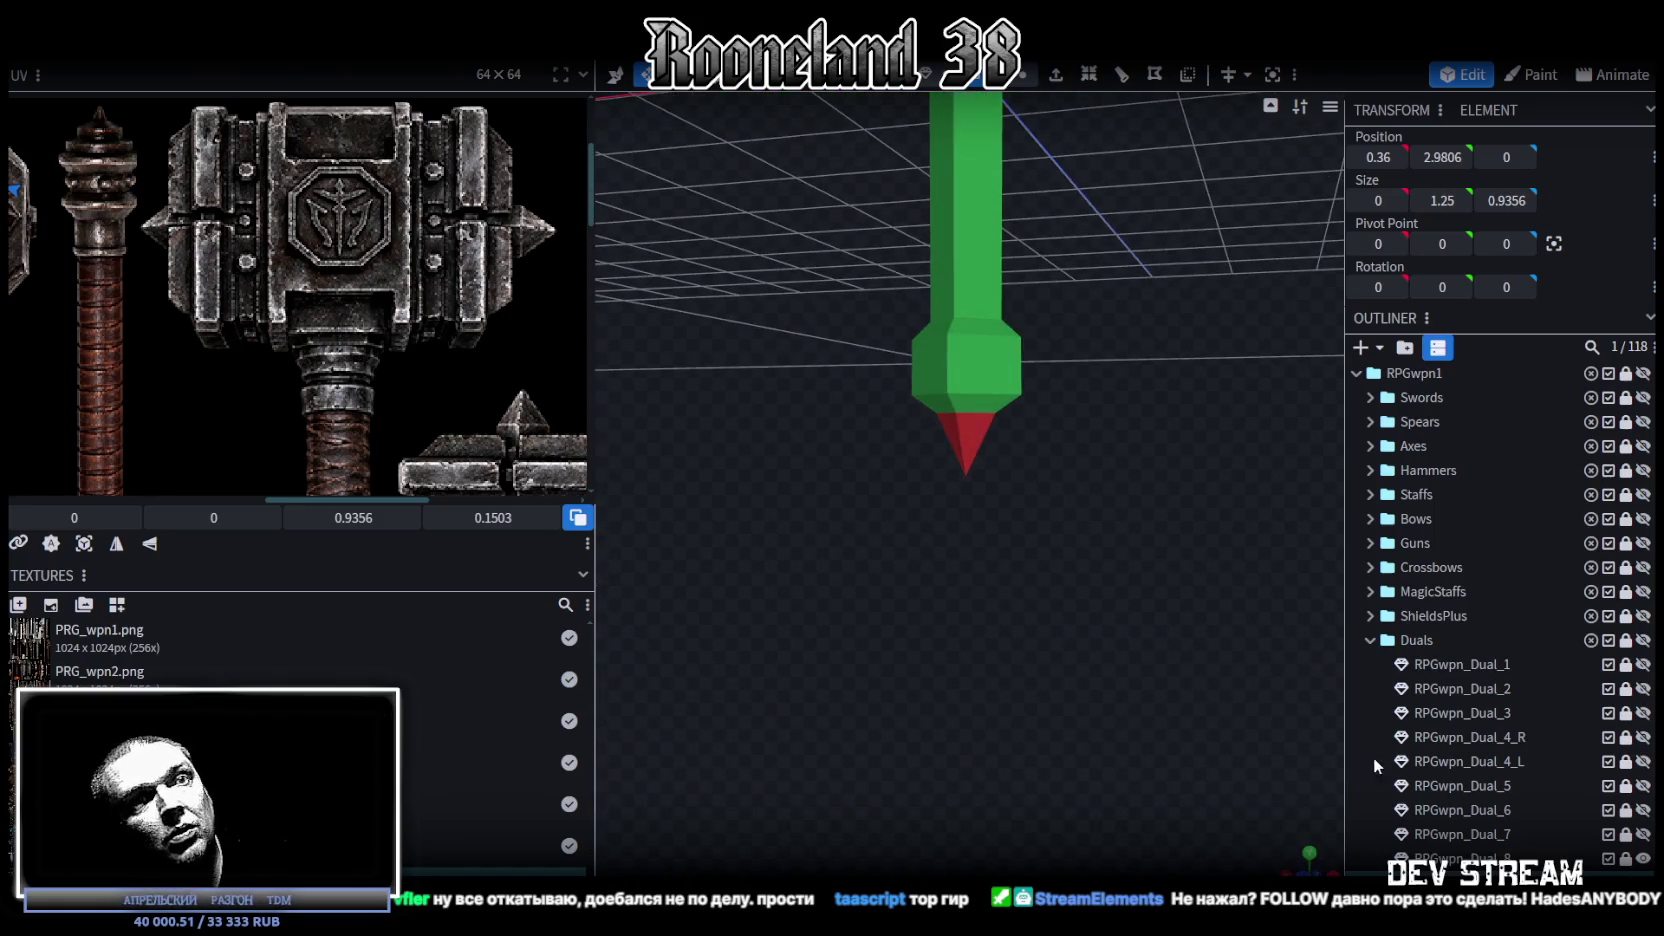
pyautogui.click(1604, 860)
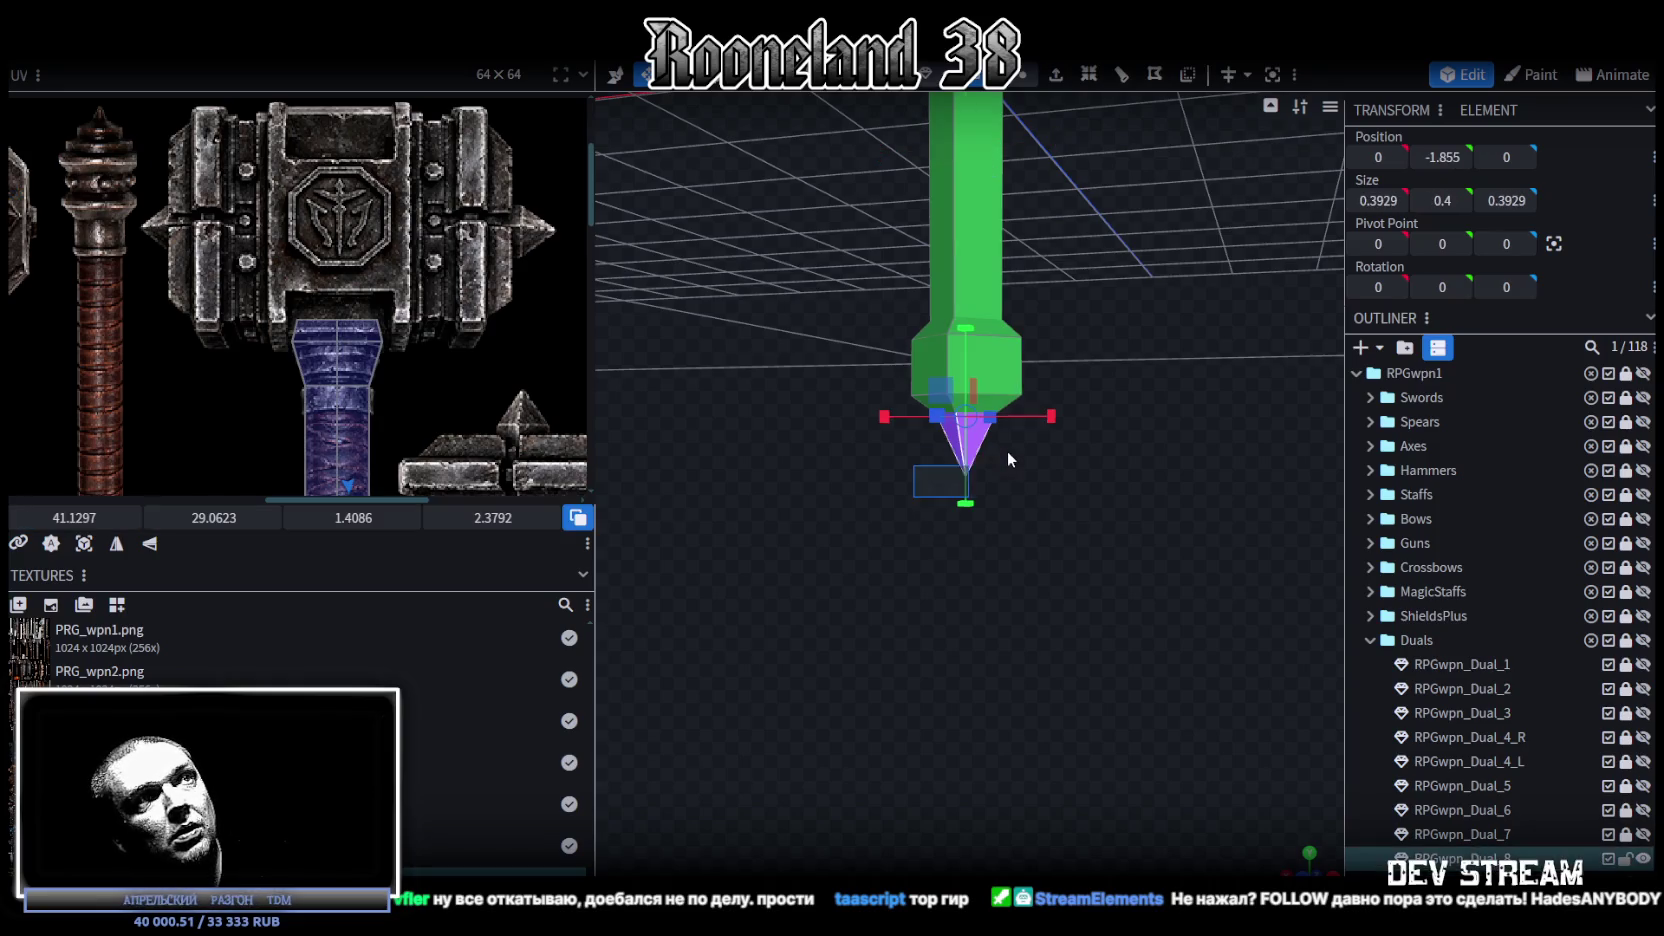
pyautogui.moveTo(1180, 600); pyautogui.dragTo(1170, 803)
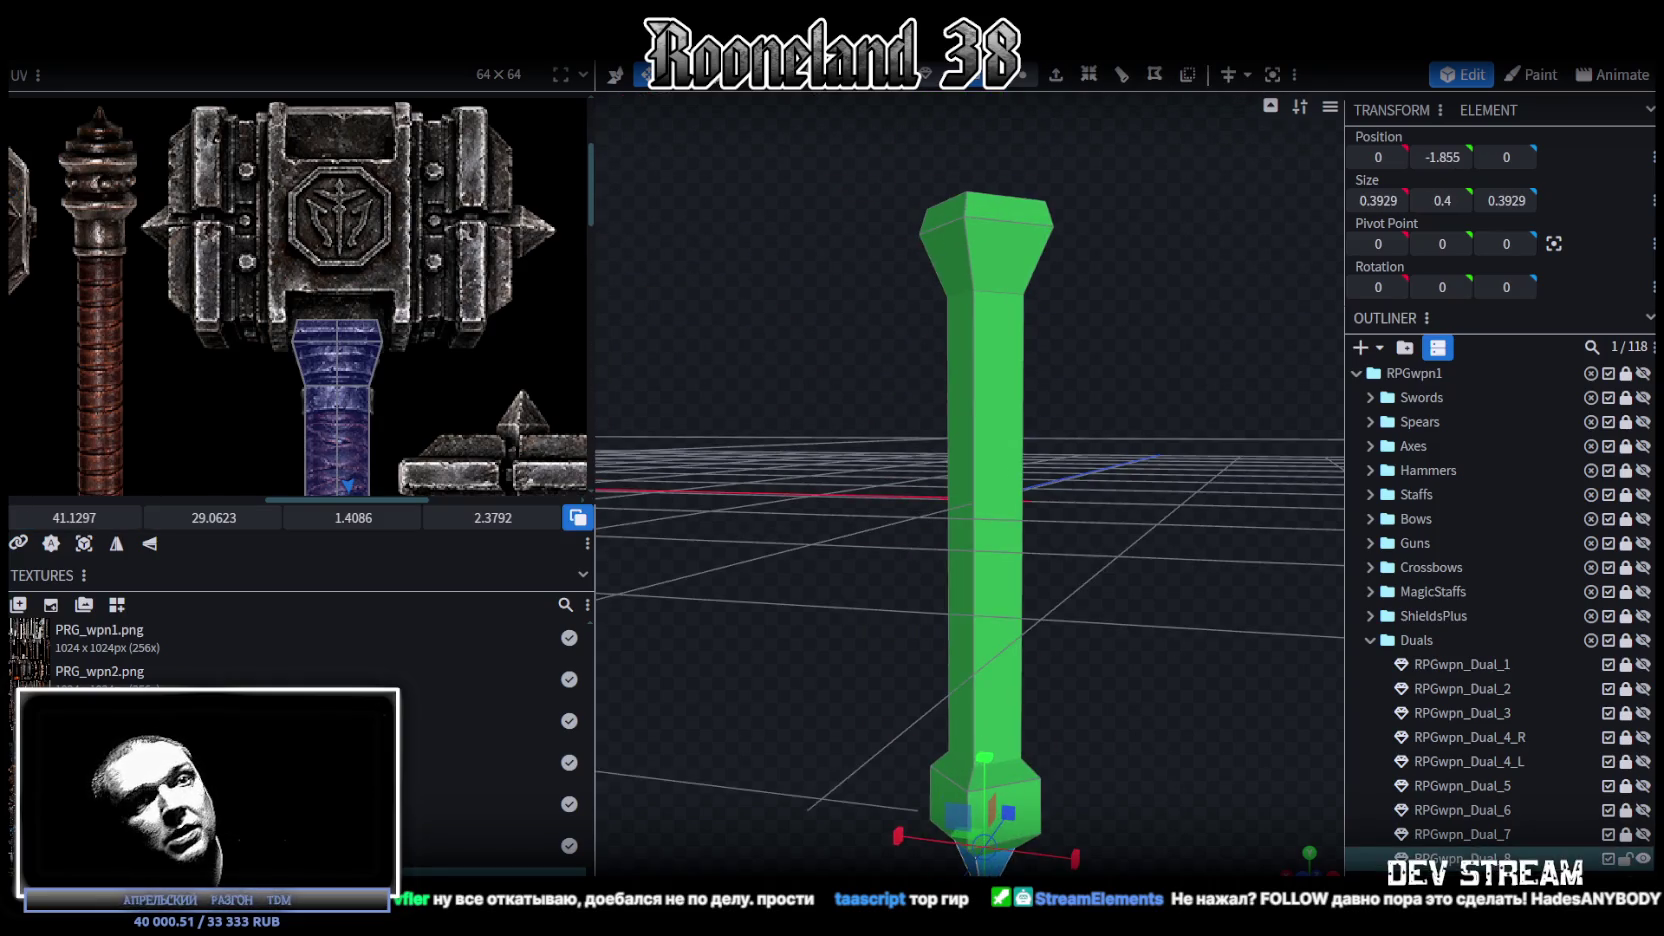
pyautogui.keyDown('ctrl'); pyautogui.click(1627, 860); pyautogui.keyUp('ctrl')
pyautogui.click(985, 230)
pyautogui.moveTo(1105, 552)
pyautogui.mouseDown()
pyautogui.moveTo(996, 352)
pyautogui.moveTo(1102, 738)
pyautogui.moveTo(1127, 667)
pyautogui.mouseUp()
pyautogui.click(999, 546)
# Step: Box-select the whole hammer head and view it from the front
pyautogui.scroll(2, 1127, 667)
pyautogui.moveTo(1145, 740); pyautogui.dragTo(985, 155)
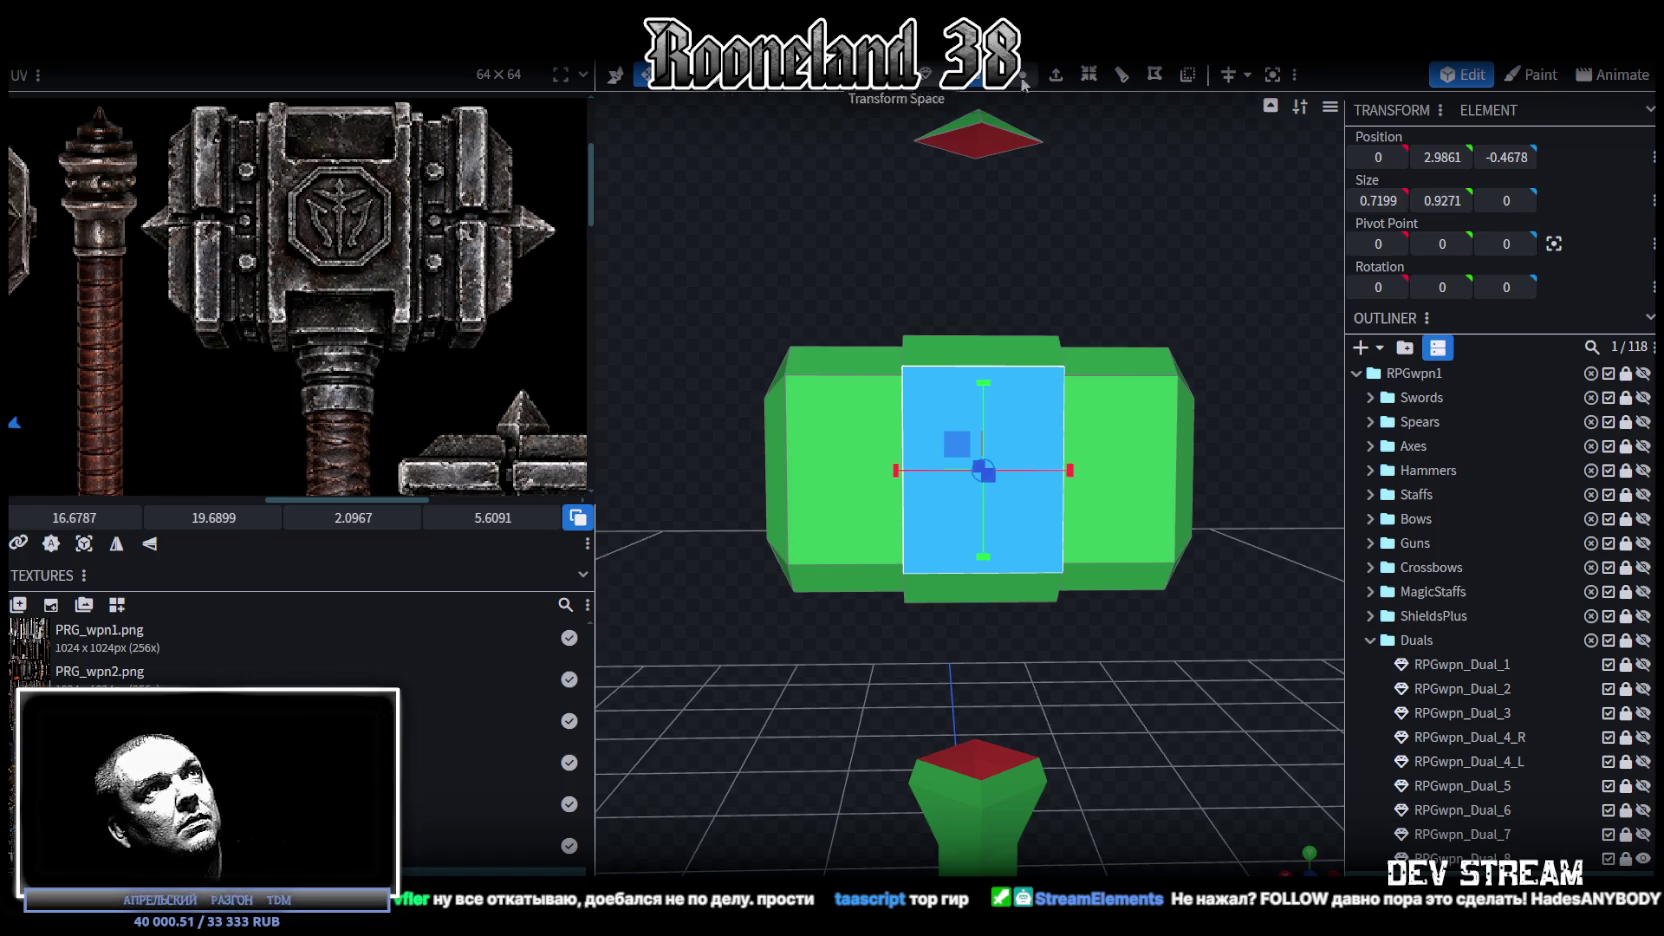
pyautogui.scroll(-2, 1084, 468)
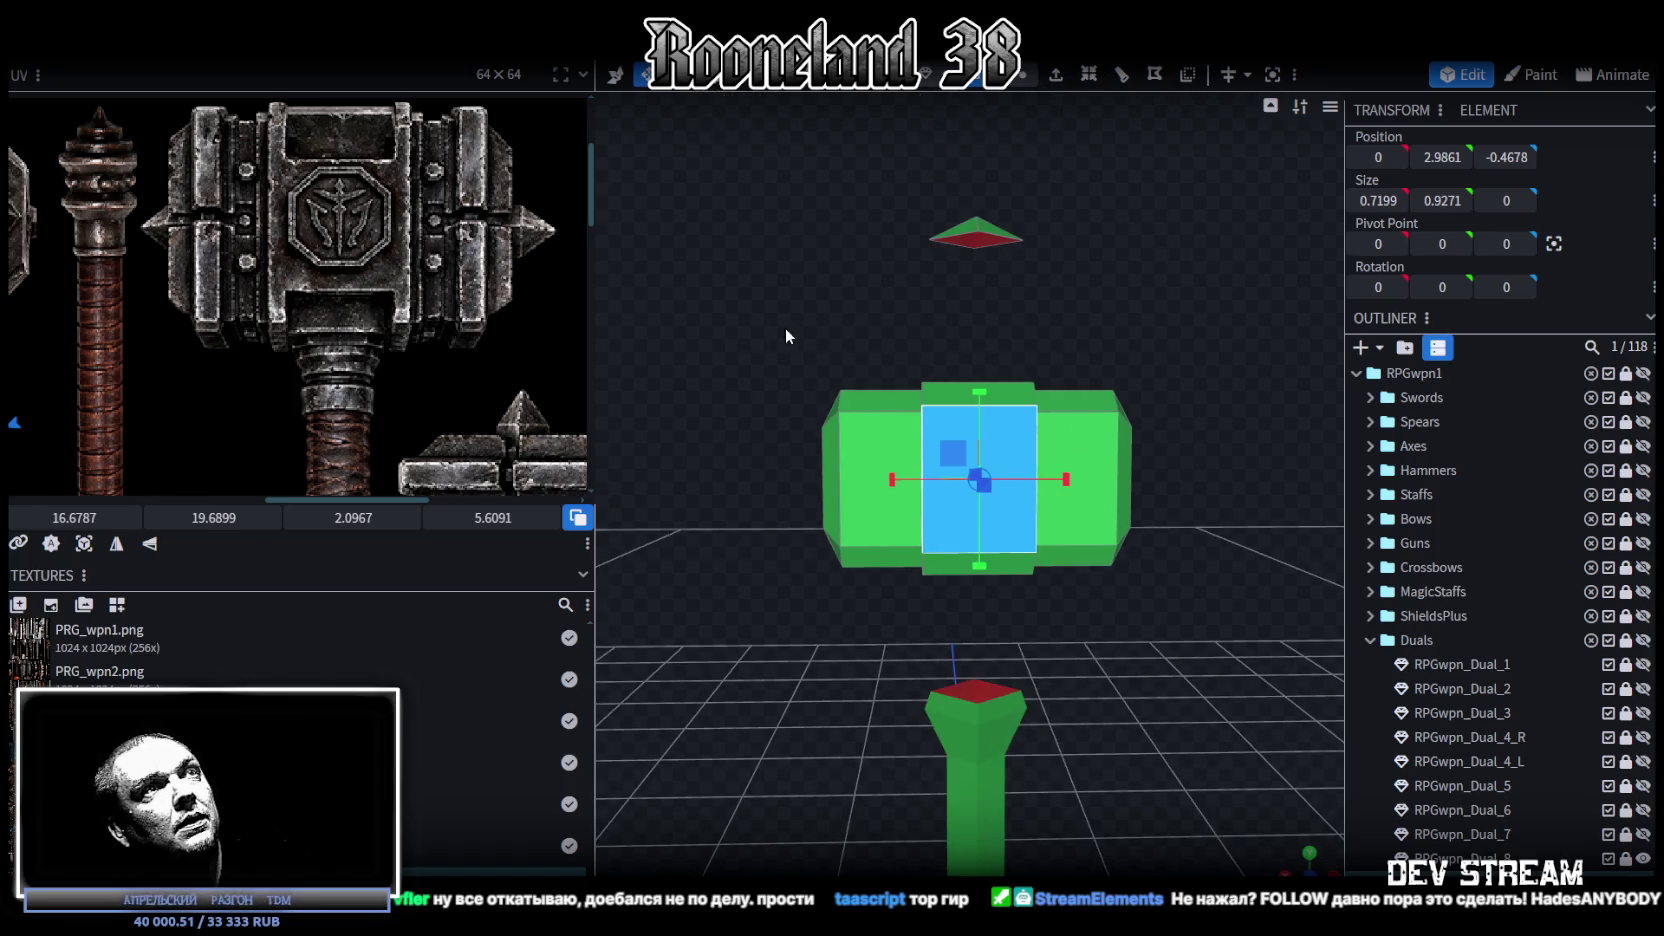
pyautogui.moveTo(679, 320); pyautogui.dragTo(1258, 616)
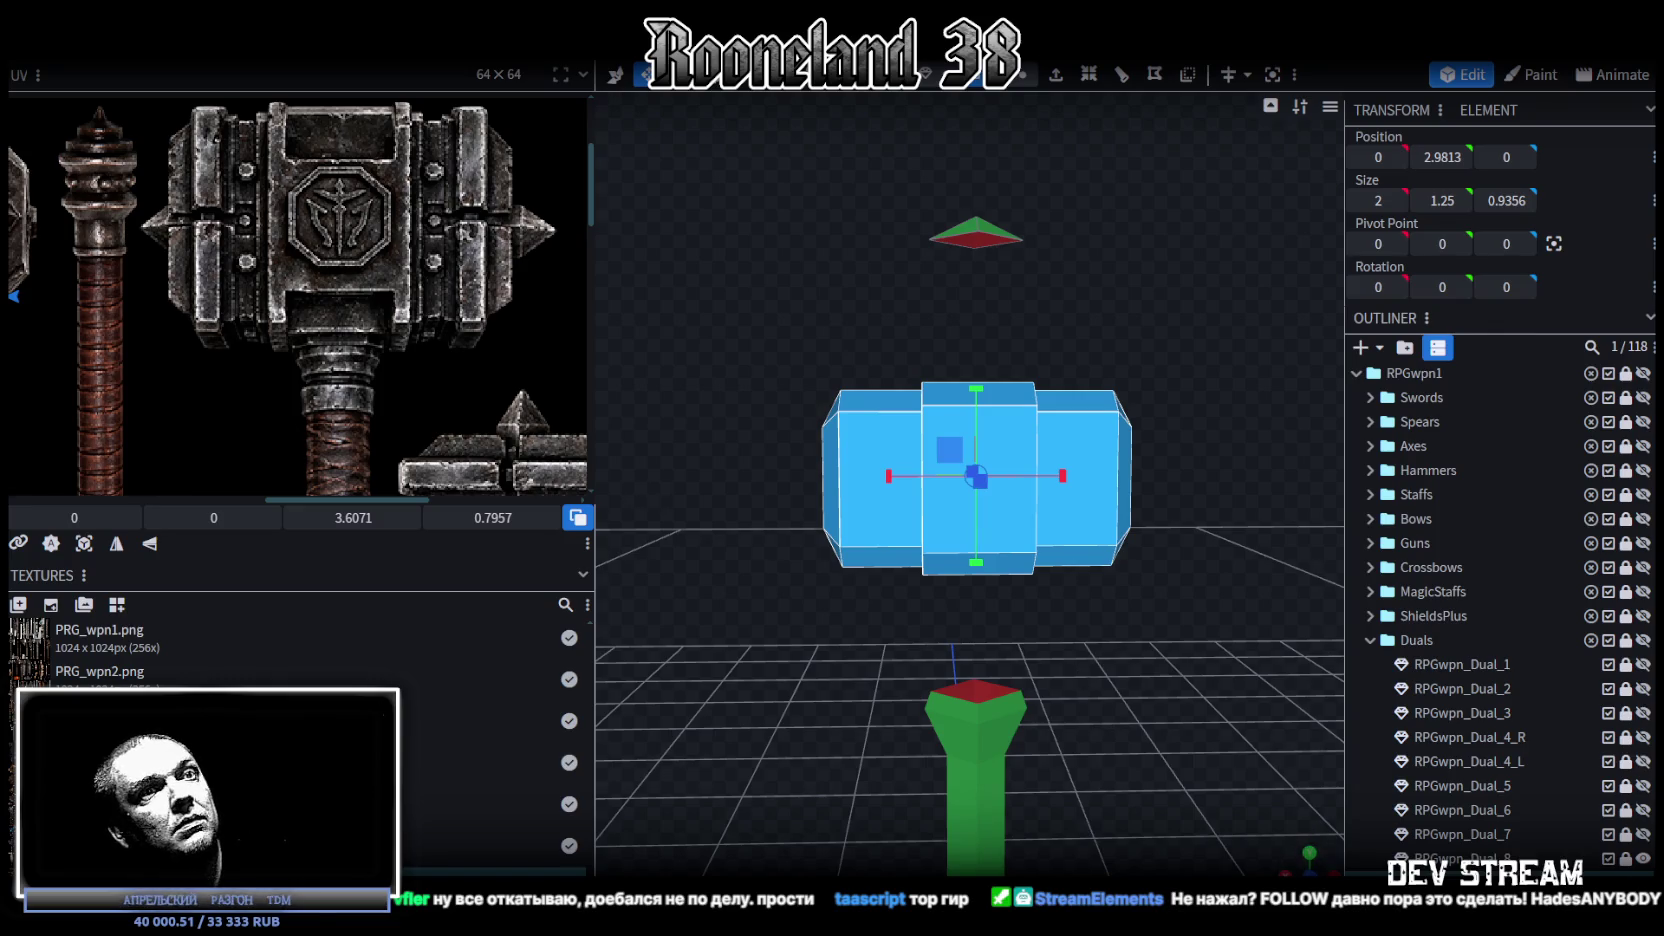
pyautogui.press('KP_1')
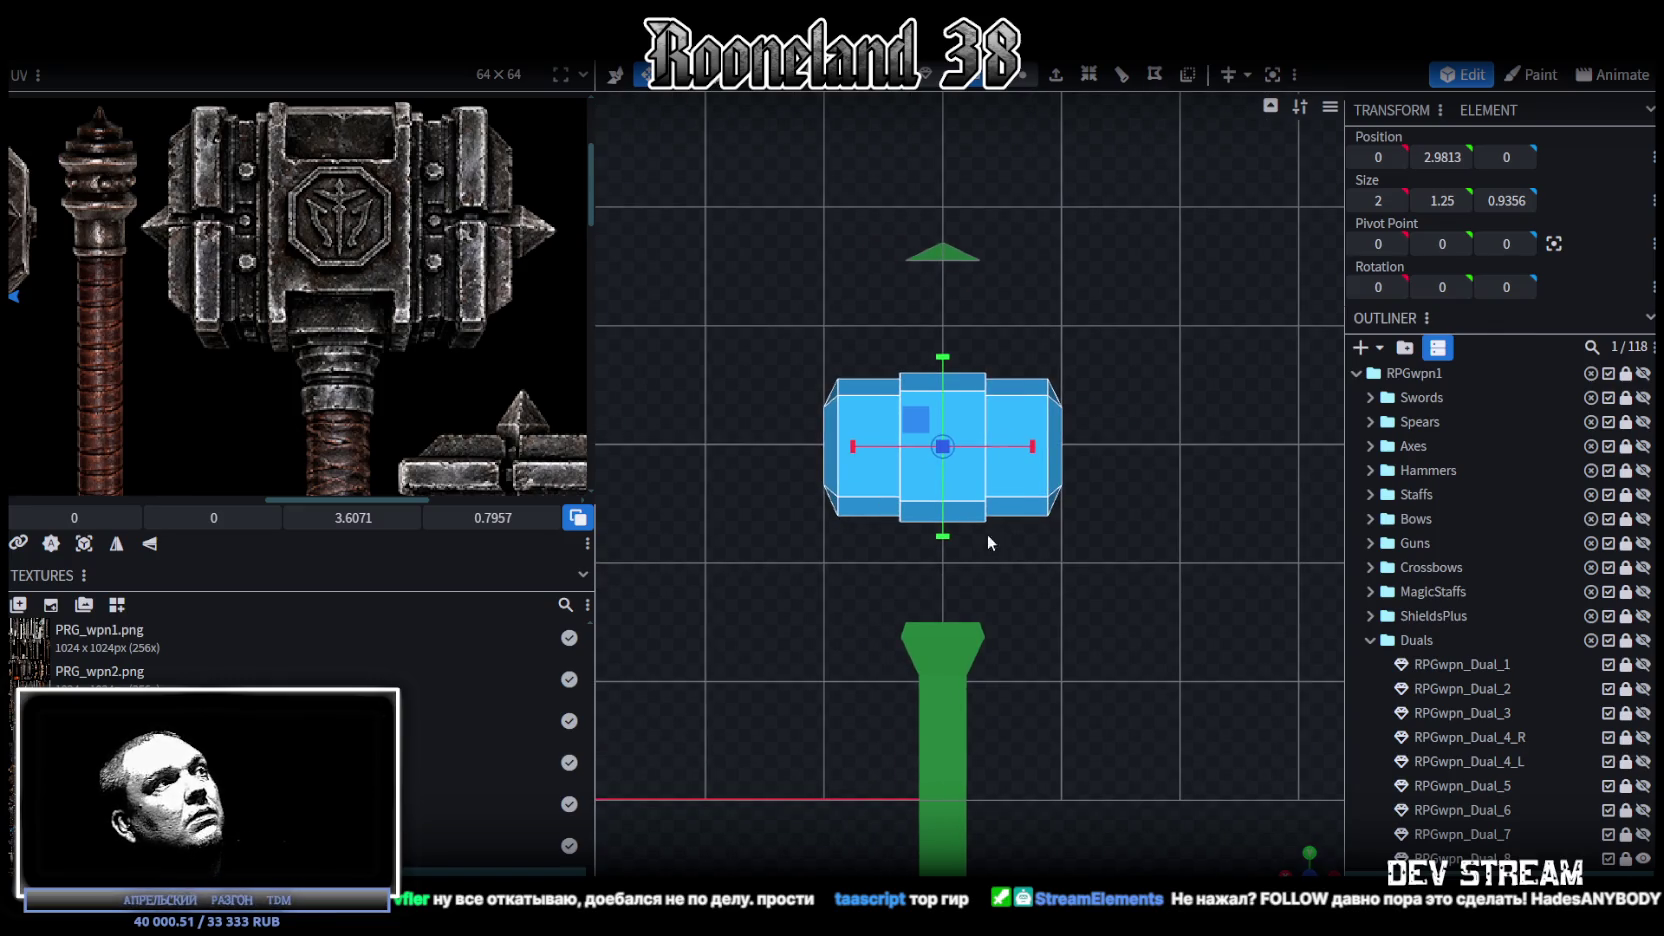
# Step: Project the head face's UV from view, then move and enlarge it over the emblem hammer head
pyautogui.click(84, 545)
pyautogui.scroll(-2, 209, 380)
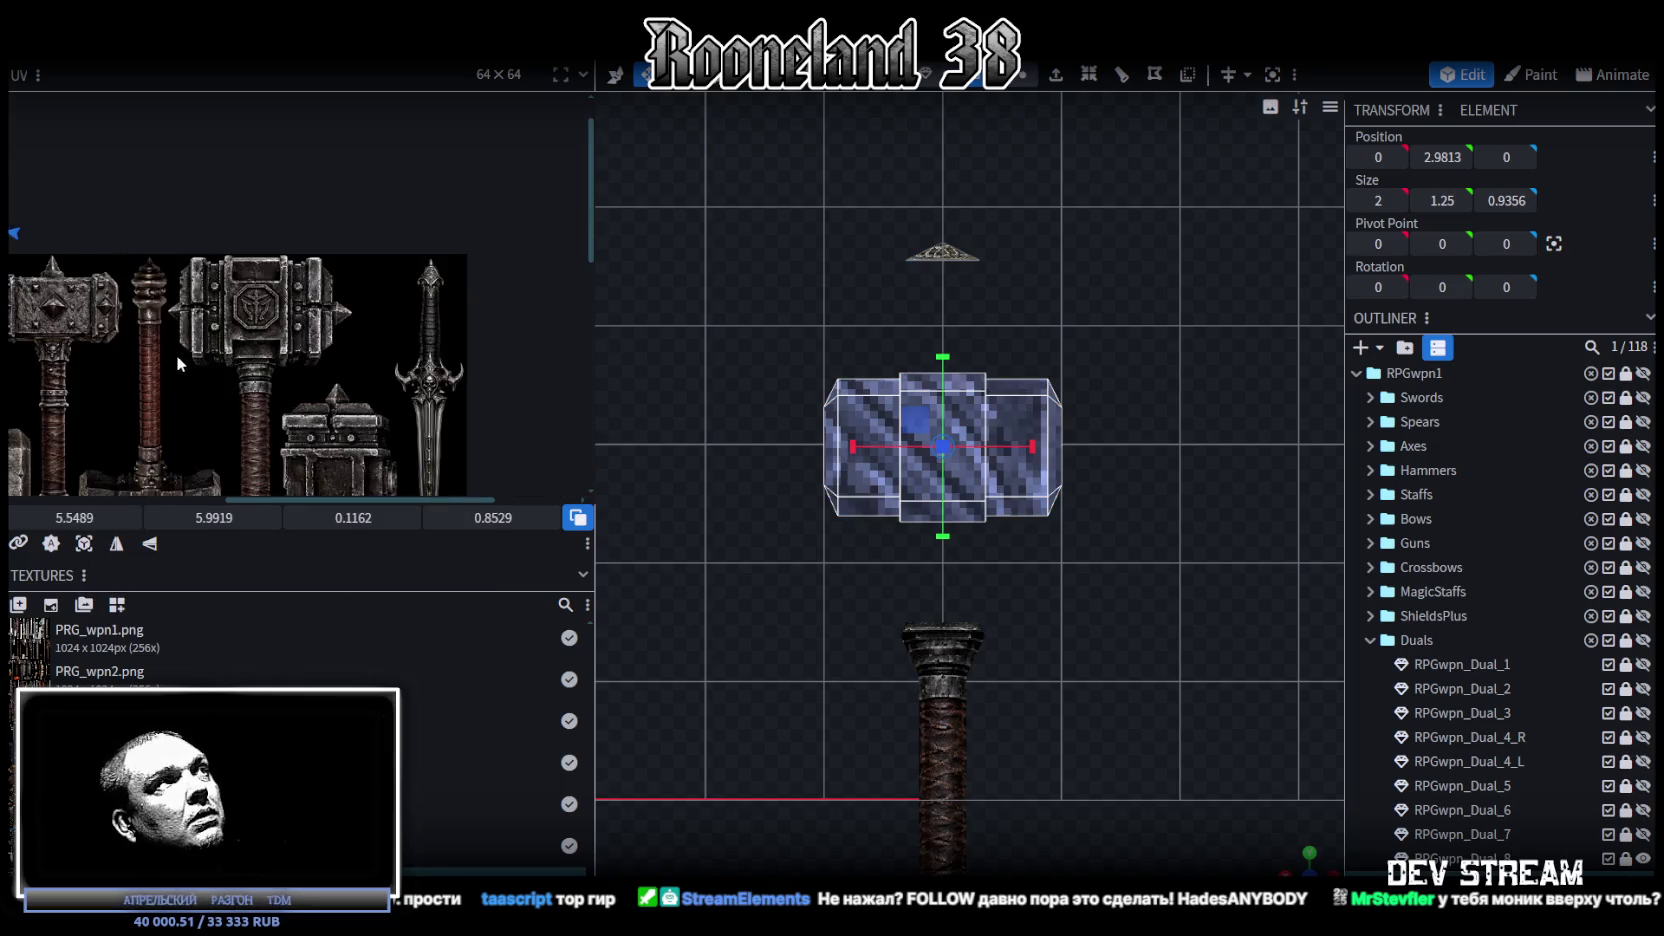
pyautogui.scroll(-1, 176, 355)
pyautogui.scroll(-1, 231, 384)
pyautogui.moveTo(172, 372)
pyautogui.mouseDown()
pyautogui.moveTo(274, 410)
pyautogui.moveTo(485, 337)
pyautogui.mouseUp()
pyautogui.scroll(2, 432, 311)
pyautogui.scroll(2, 430, 309)
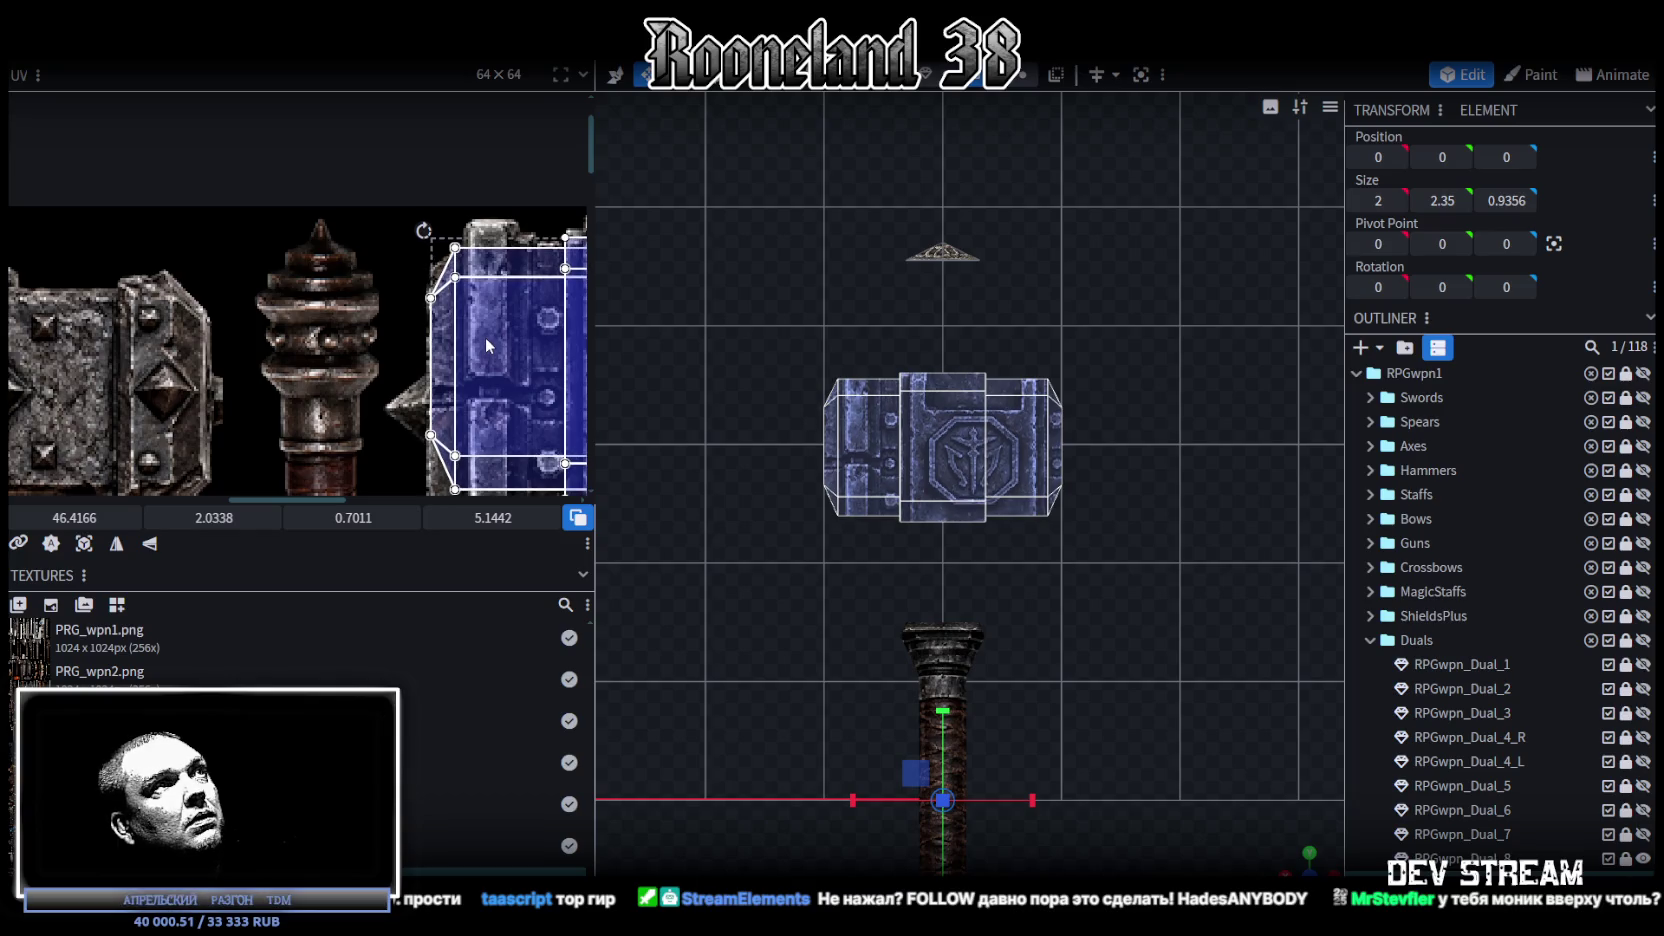
pyautogui.scroll(-2, 485, 337)
pyautogui.scroll(1, 400, 320)
pyautogui.scroll(1, 301, 300)
pyautogui.scroll(1, 301, 300)
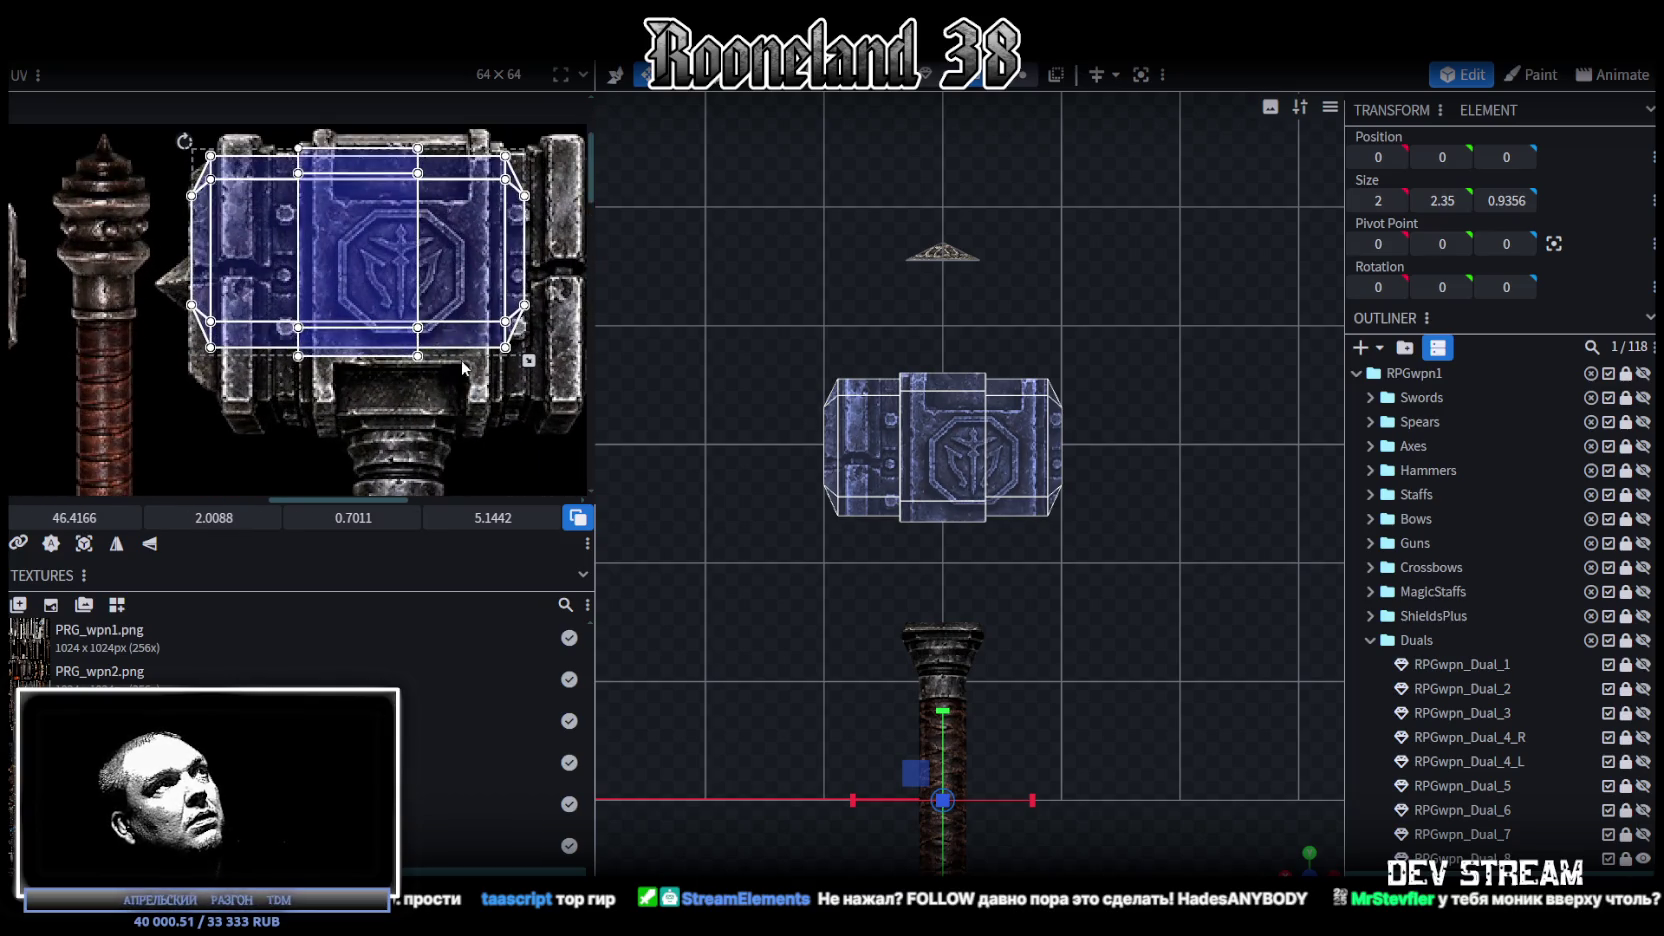
pyautogui.scroll(1, 455, 350)
pyautogui.moveTo(433, 332); pyautogui.dragTo(515, 376)
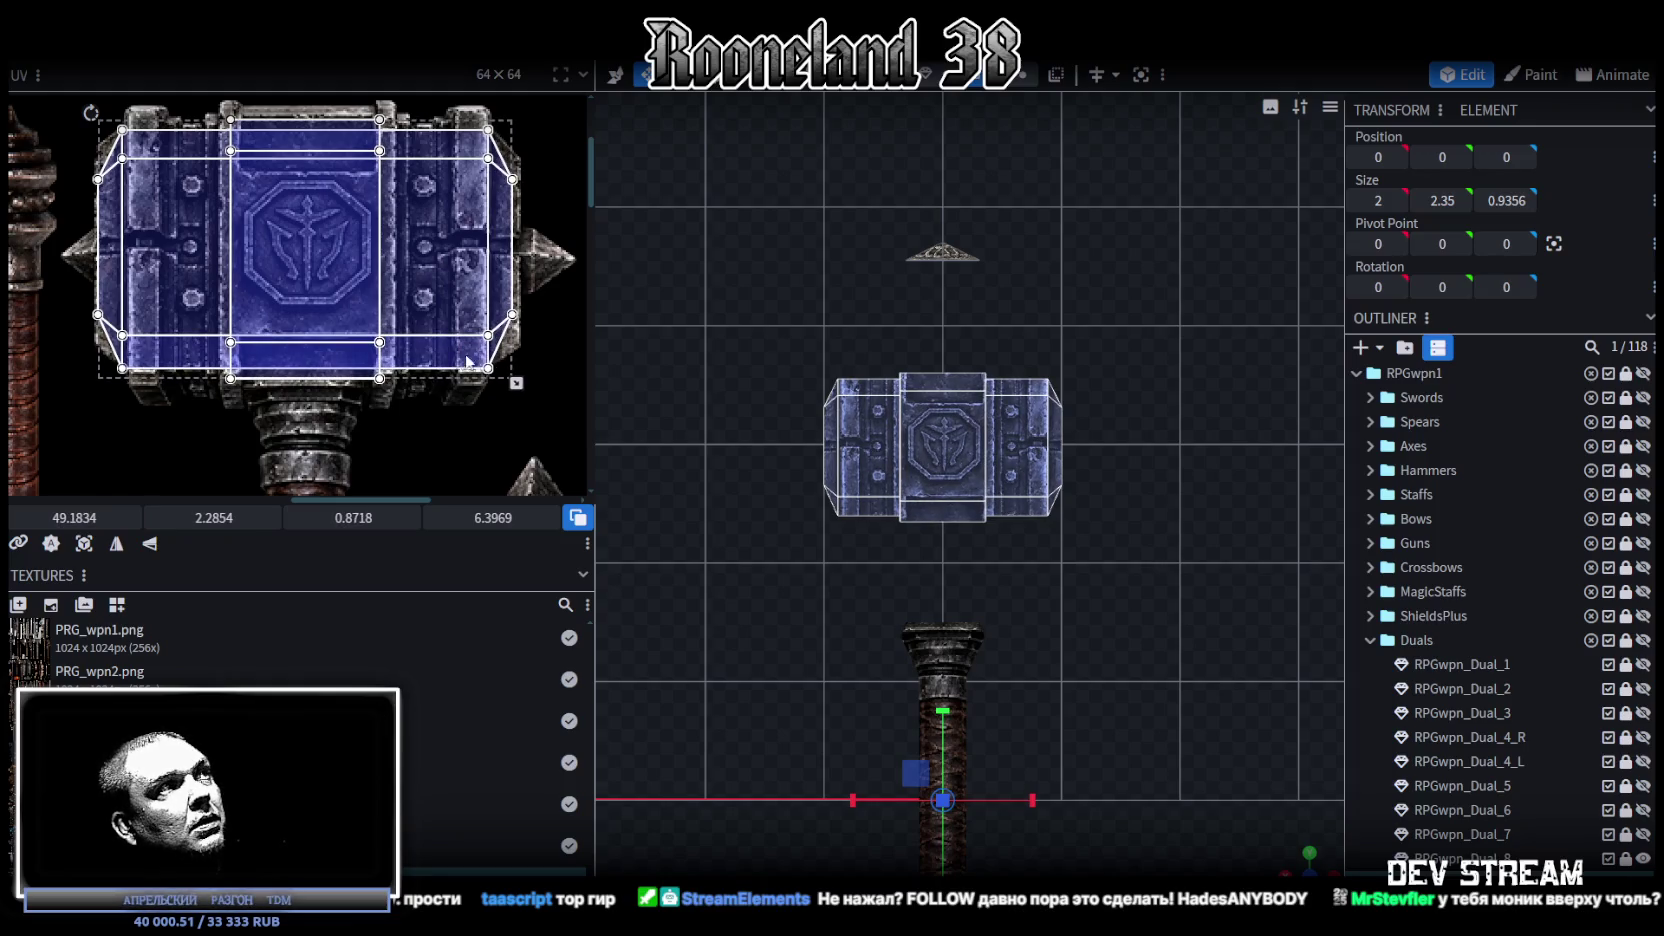
# Step: Fine-tune the UV area's alignment on the emblem with small drags and arrow-key nudges
pyautogui.moveTo(314, 292); pyautogui.dragTo(322, 318, button='middle')
pyautogui.moveTo(321, 320); pyautogui.dragTo(323, 321)
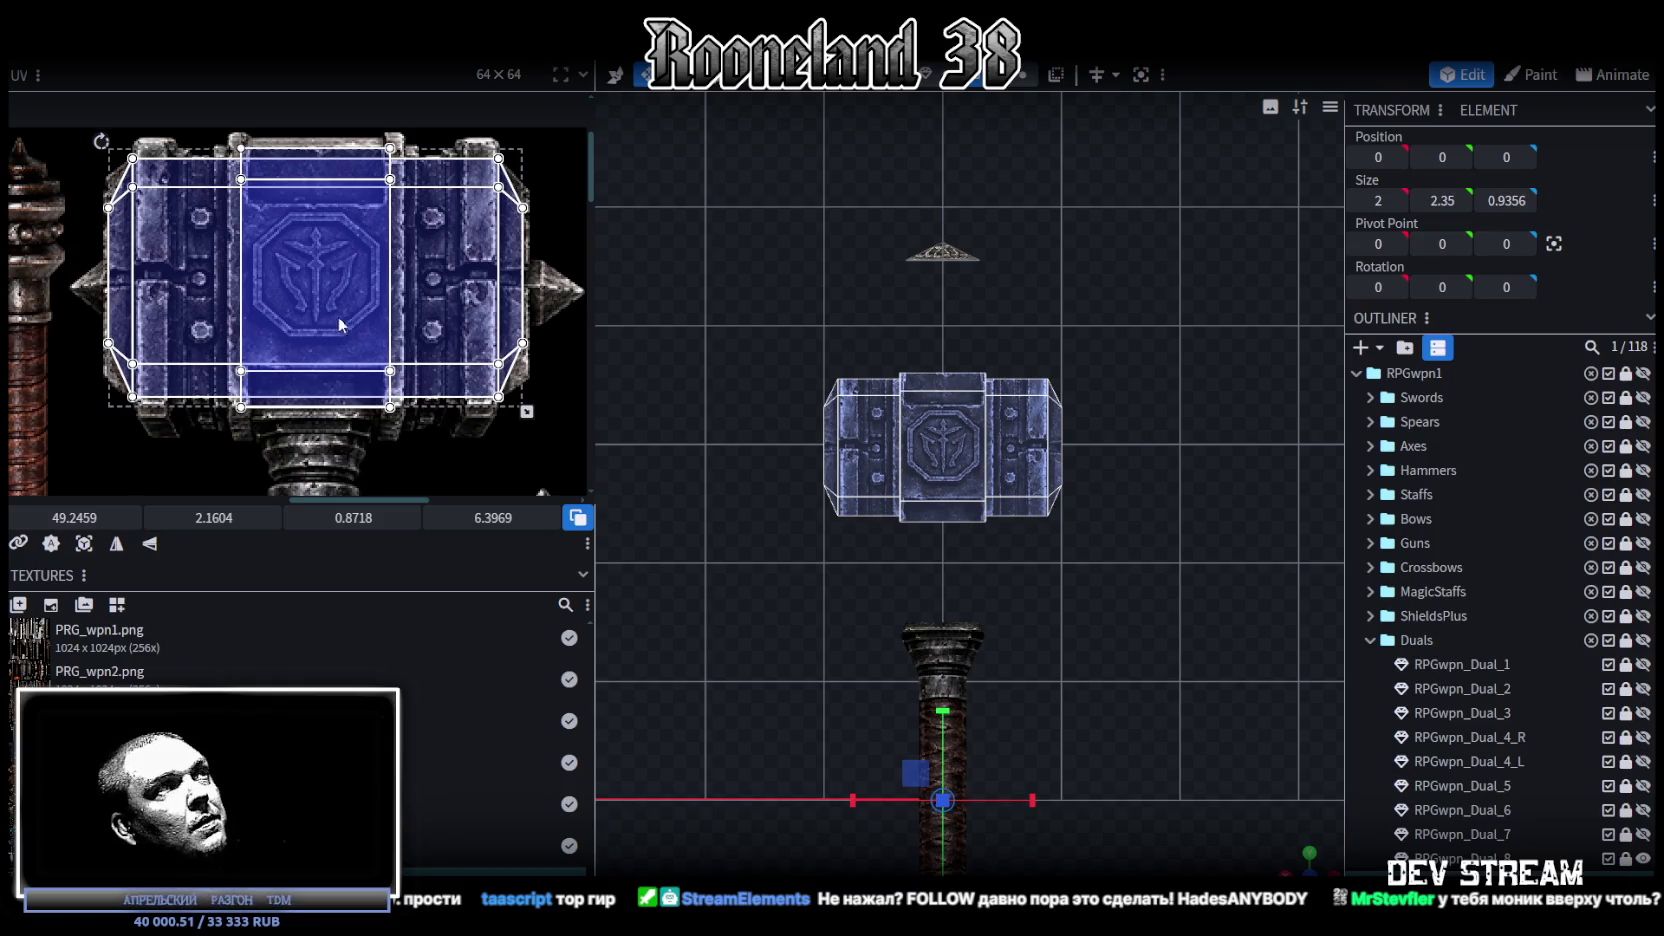
pyautogui.press('Left')
pyautogui.press('Up')
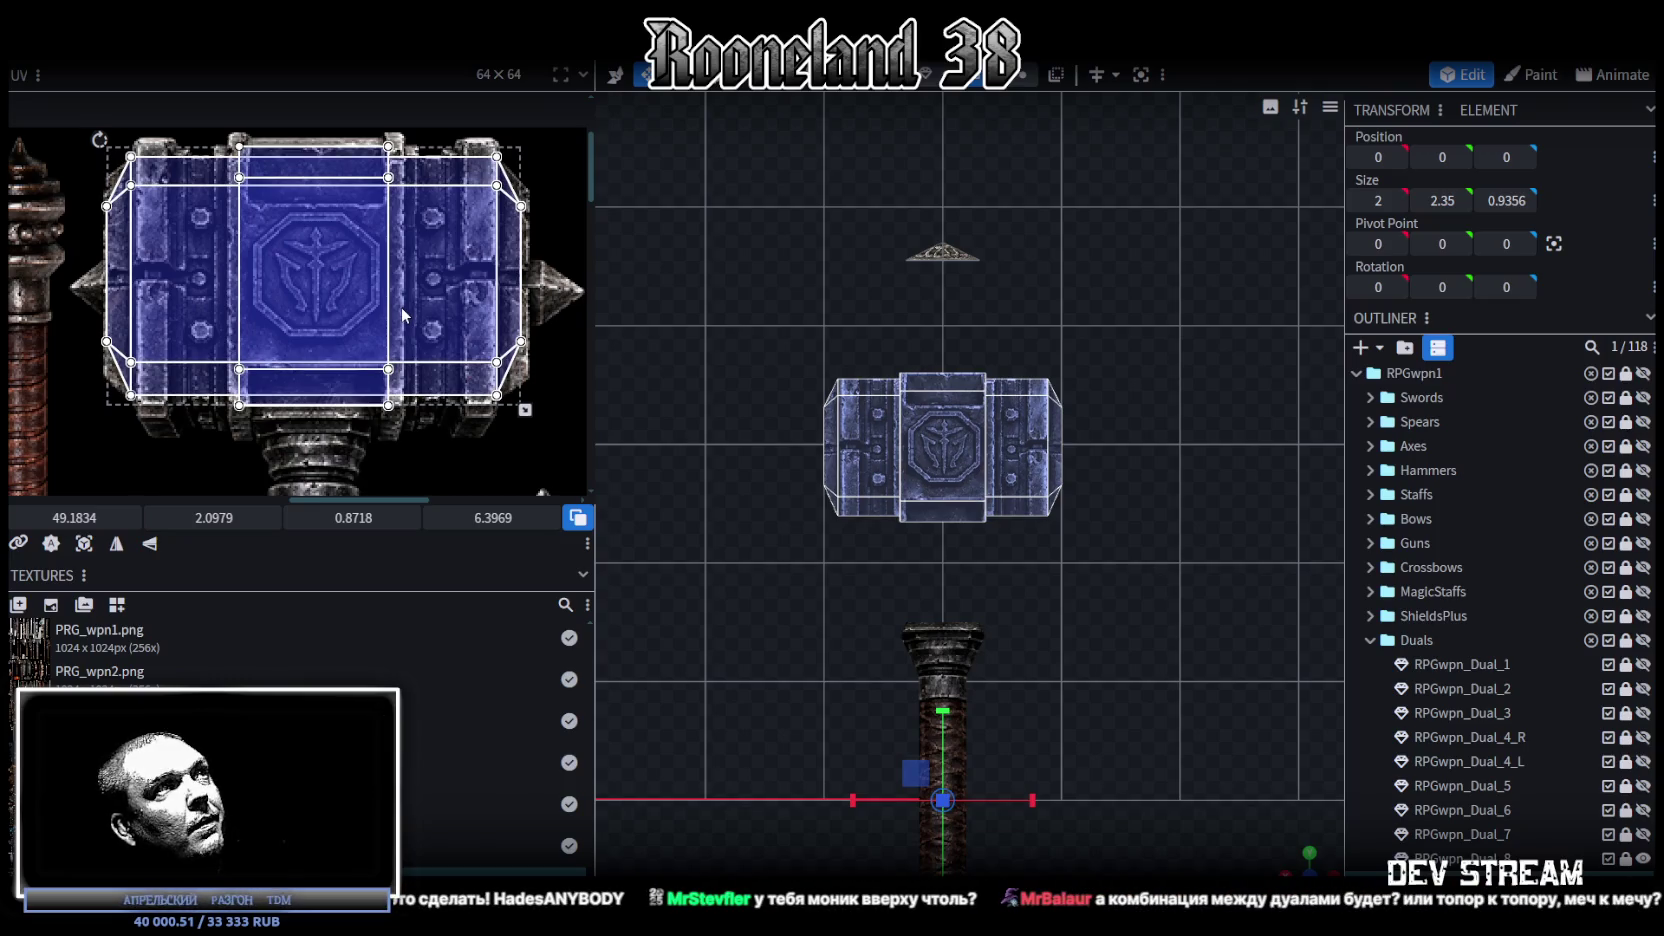
pyautogui.moveTo(400, 307); pyautogui.dragTo(400, 309)
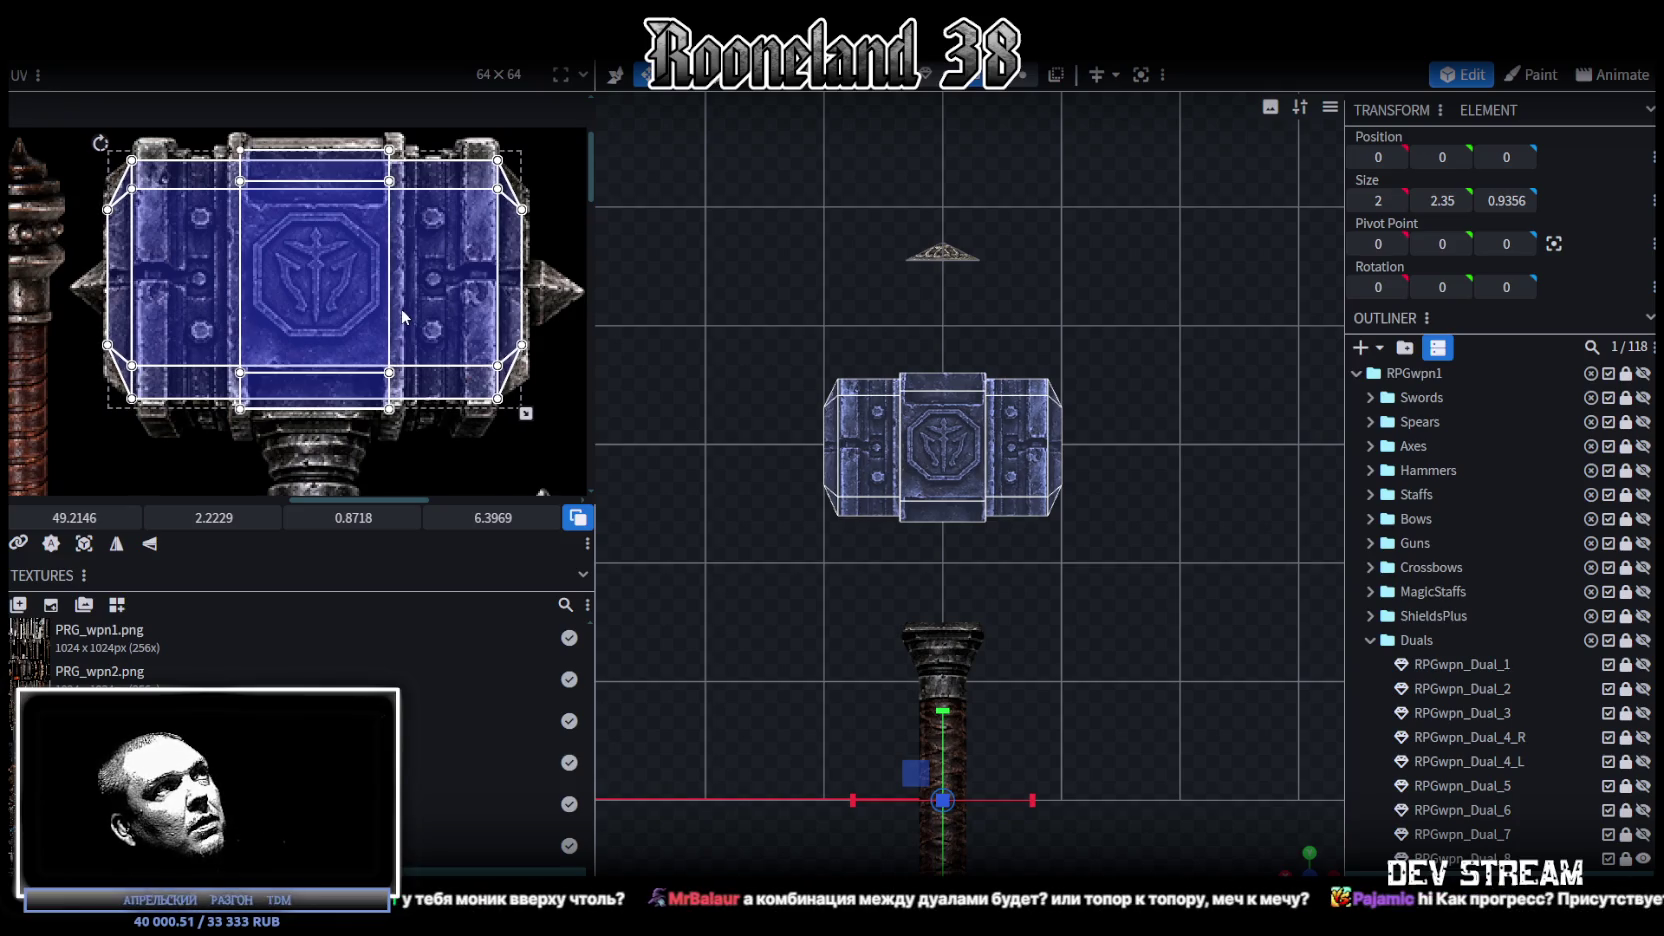
pyautogui.moveTo(401, 311); pyautogui.dragTo(401, 309)
pyautogui.scroll(2, 1019, 523)
pyautogui.scroll(1, 1019, 523)
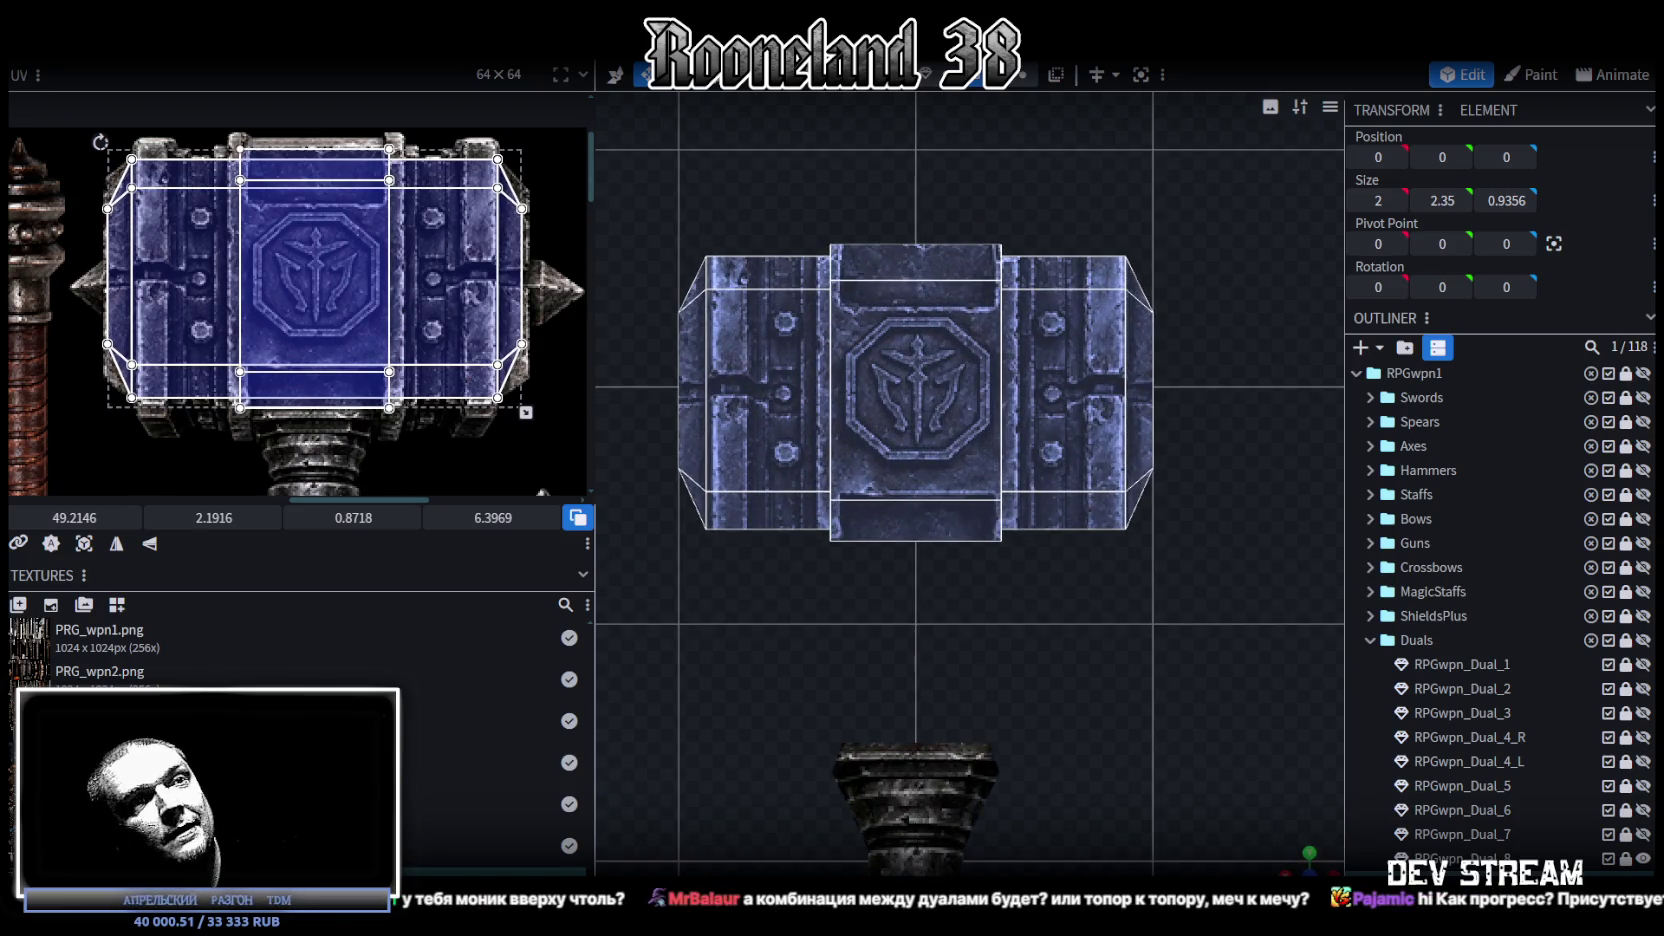
pyautogui.moveTo(1306, 862)
pyautogui.mouseDown()
pyautogui.moveTo(1216, 759)
pyautogui.moveTo(1098, 673)
pyautogui.mouseUp()
pyautogui.click(916, 355)
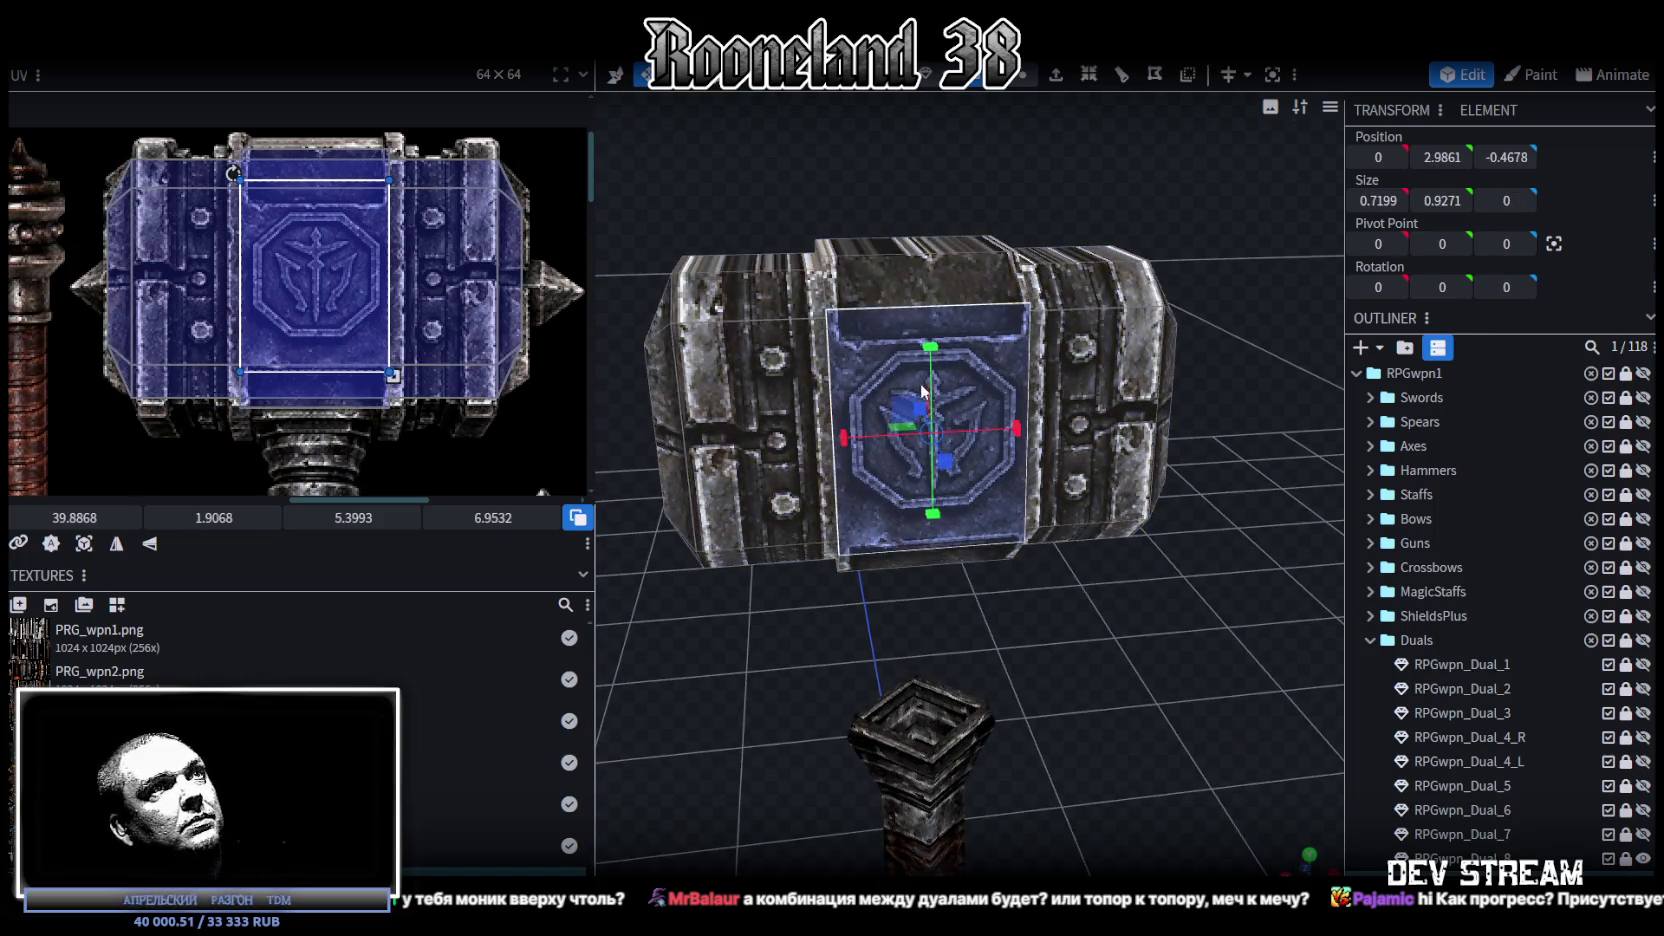
# Step: Widen the hammer head's central block to 0.8199 in front view
pyautogui.click(947, 260)
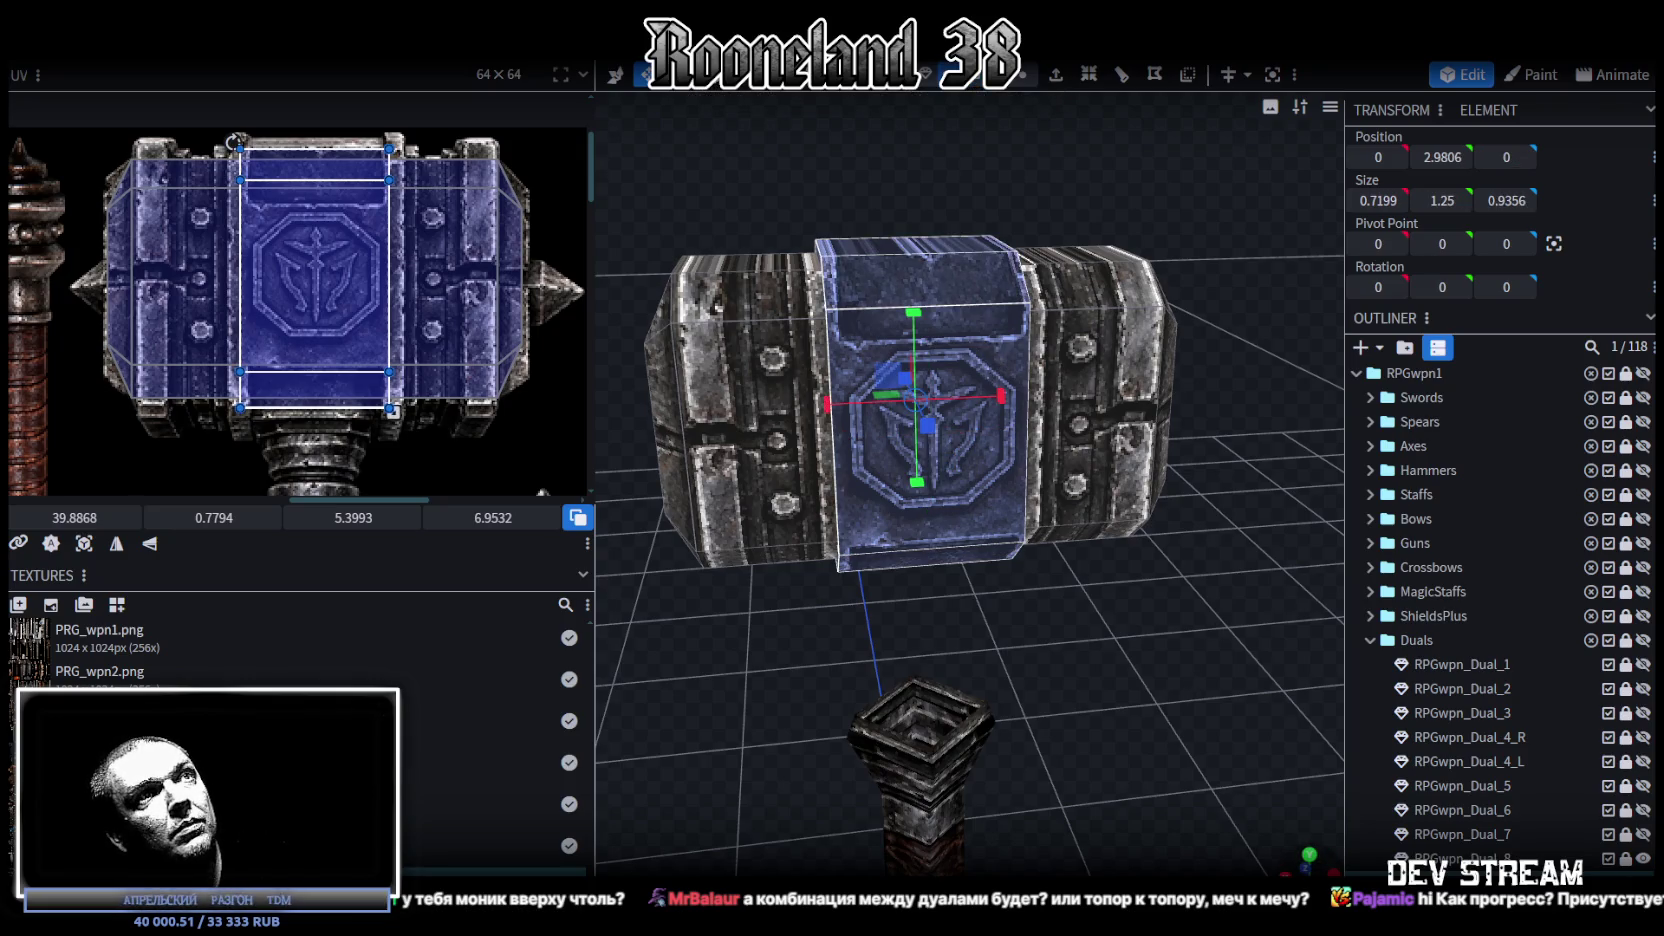
pyautogui.click(1306, 860)
pyautogui.moveTo(997, 363)
pyautogui.mouseDown()
pyautogui.moveTo(1029, 365)
pyautogui.moveTo(931, 367)
pyautogui.mouseUp()
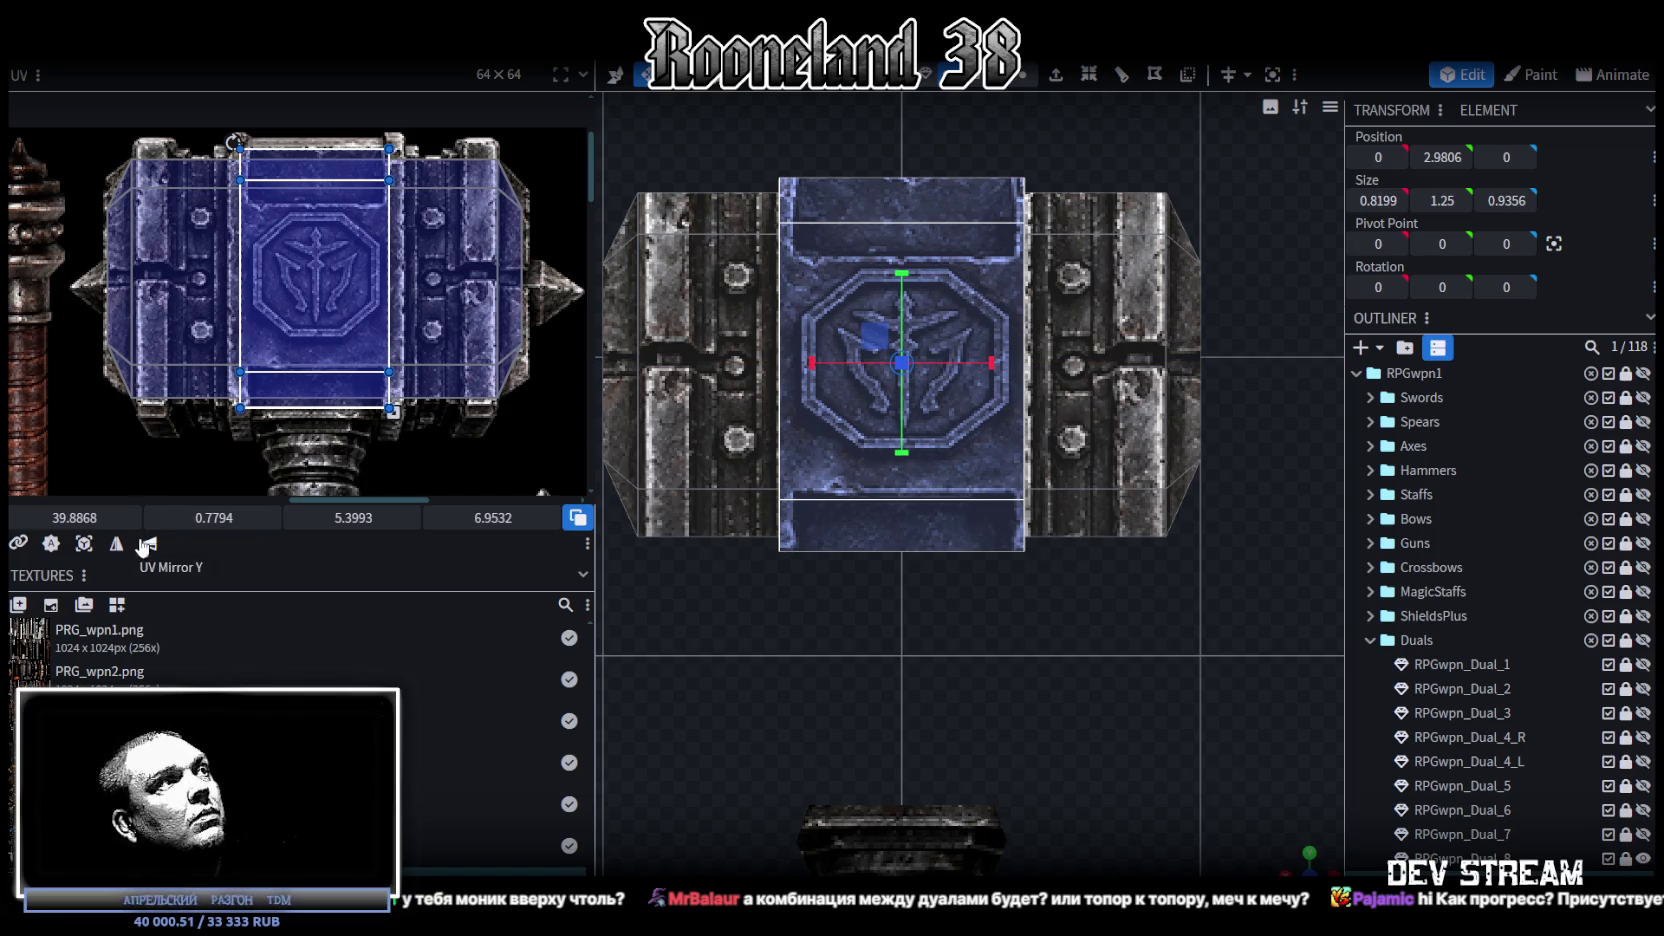
# Step: Project the block's front UV from view, then move and enlarge it over the octagonal emblem
pyautogui.click(83, 547)
pyautogui.scroll(-5, 179, 294)
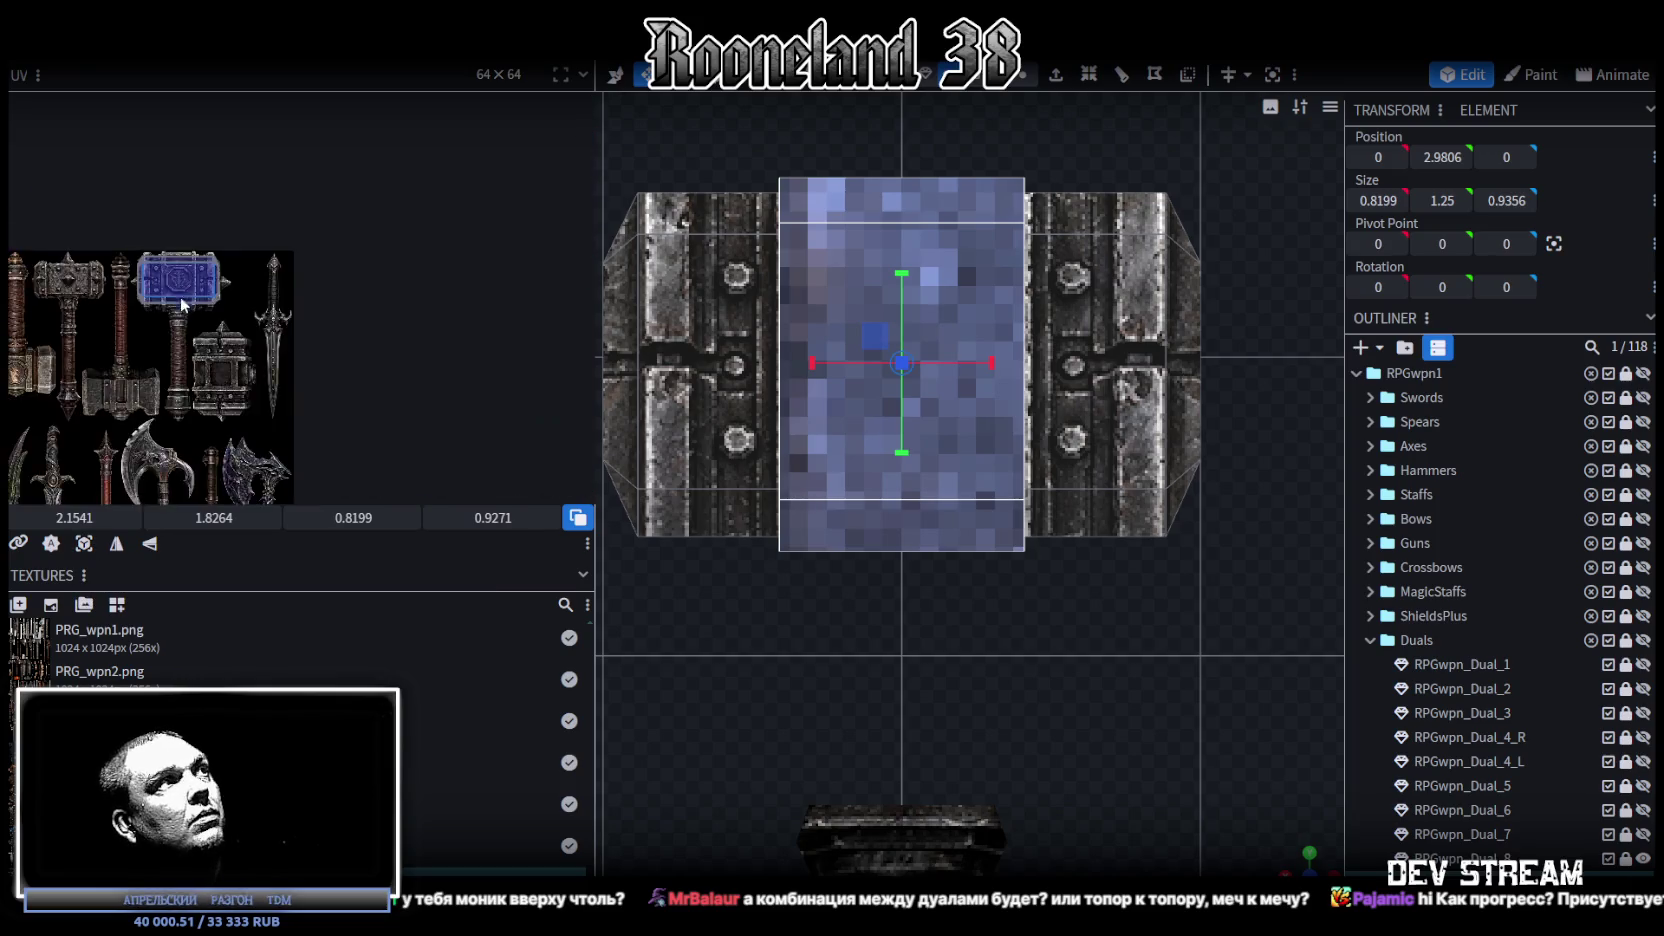
pyautogui.scroll(3, 215, 292)
pyautogui.moveTo(108, 284); pyautogui.dragTo(475, 290)
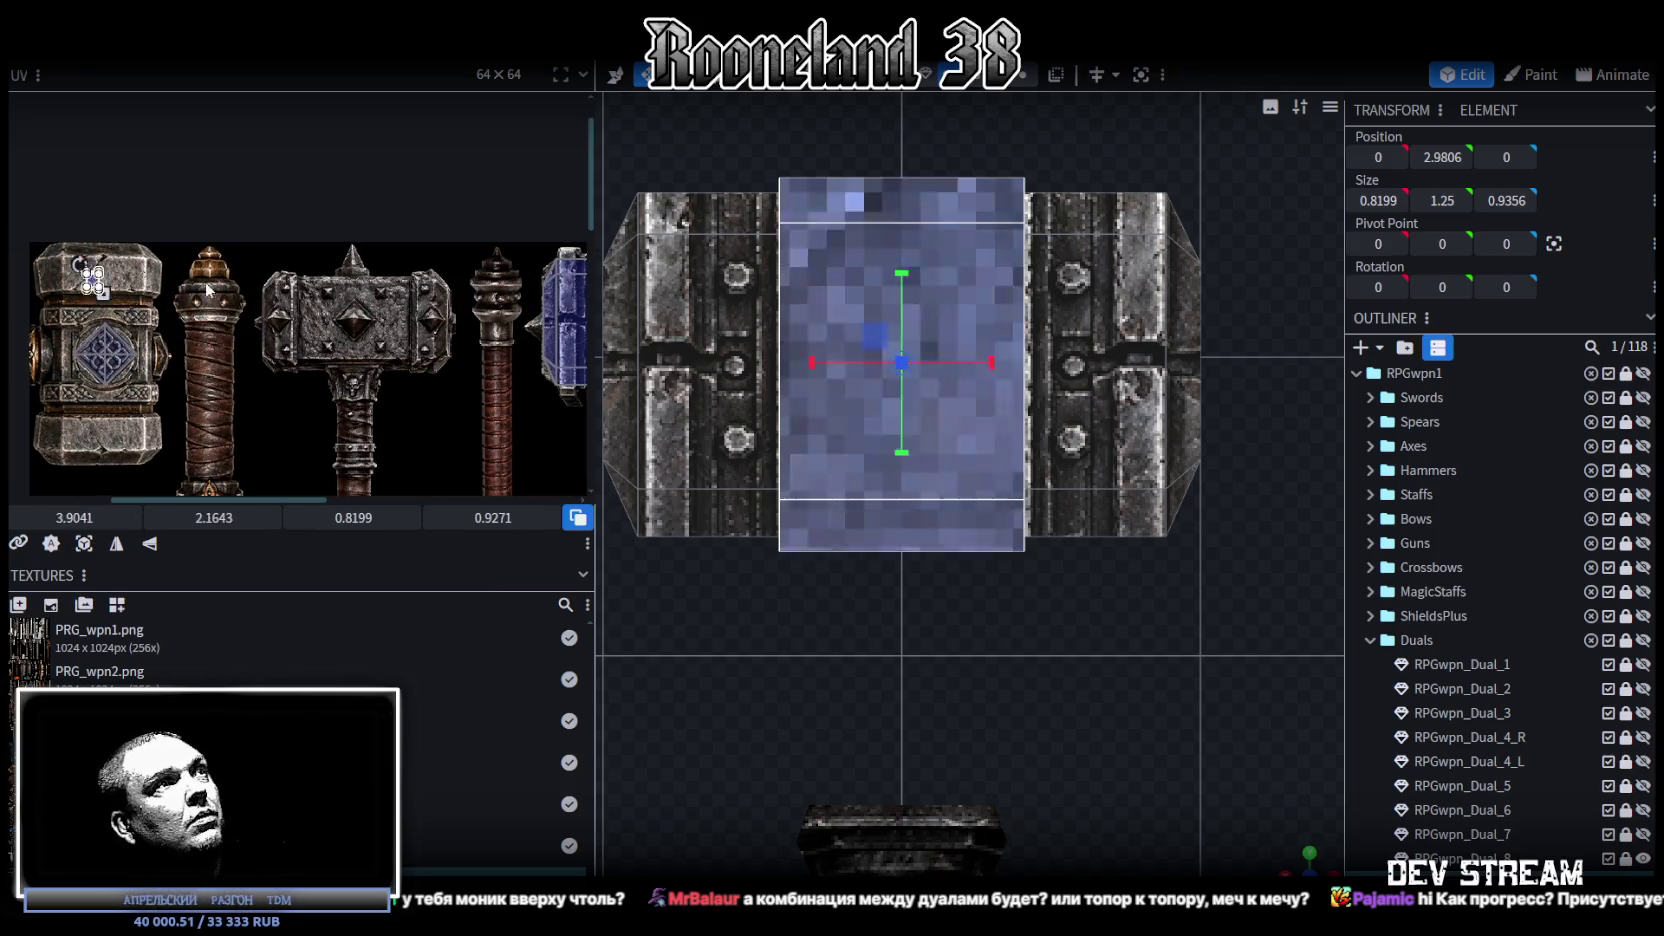
pyautogui.scroll(2, 131, 382)
pyautogui.scroll(2, 131, 382)
pyautogui.scroll(1, 157, 280)
pyautogui.moveTo(157, 280)
pyautogui.mouseDown()
pyautogui.moveTo(337, 272)
pyautogui.moveTo(332, 227)
pyautogui.mouseUp()
pyautogui.scroll(3, 337, 271)
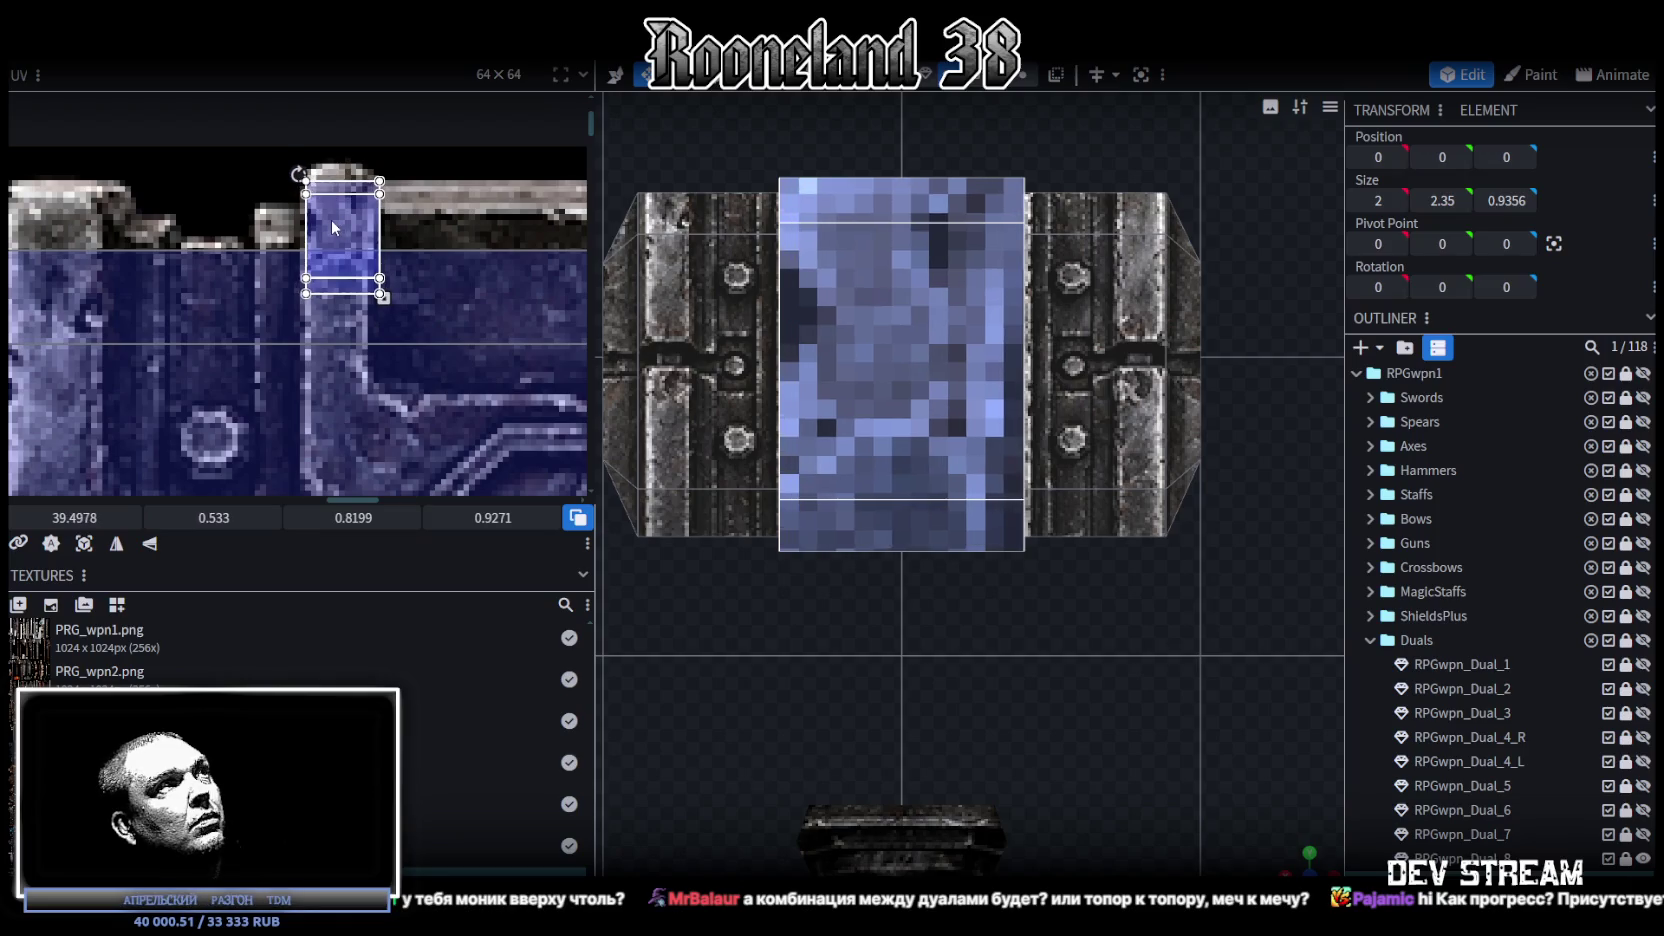
pyautogui.scroll(-2, 377, 309)
pyautogui.scroll(-2, 358, 250)
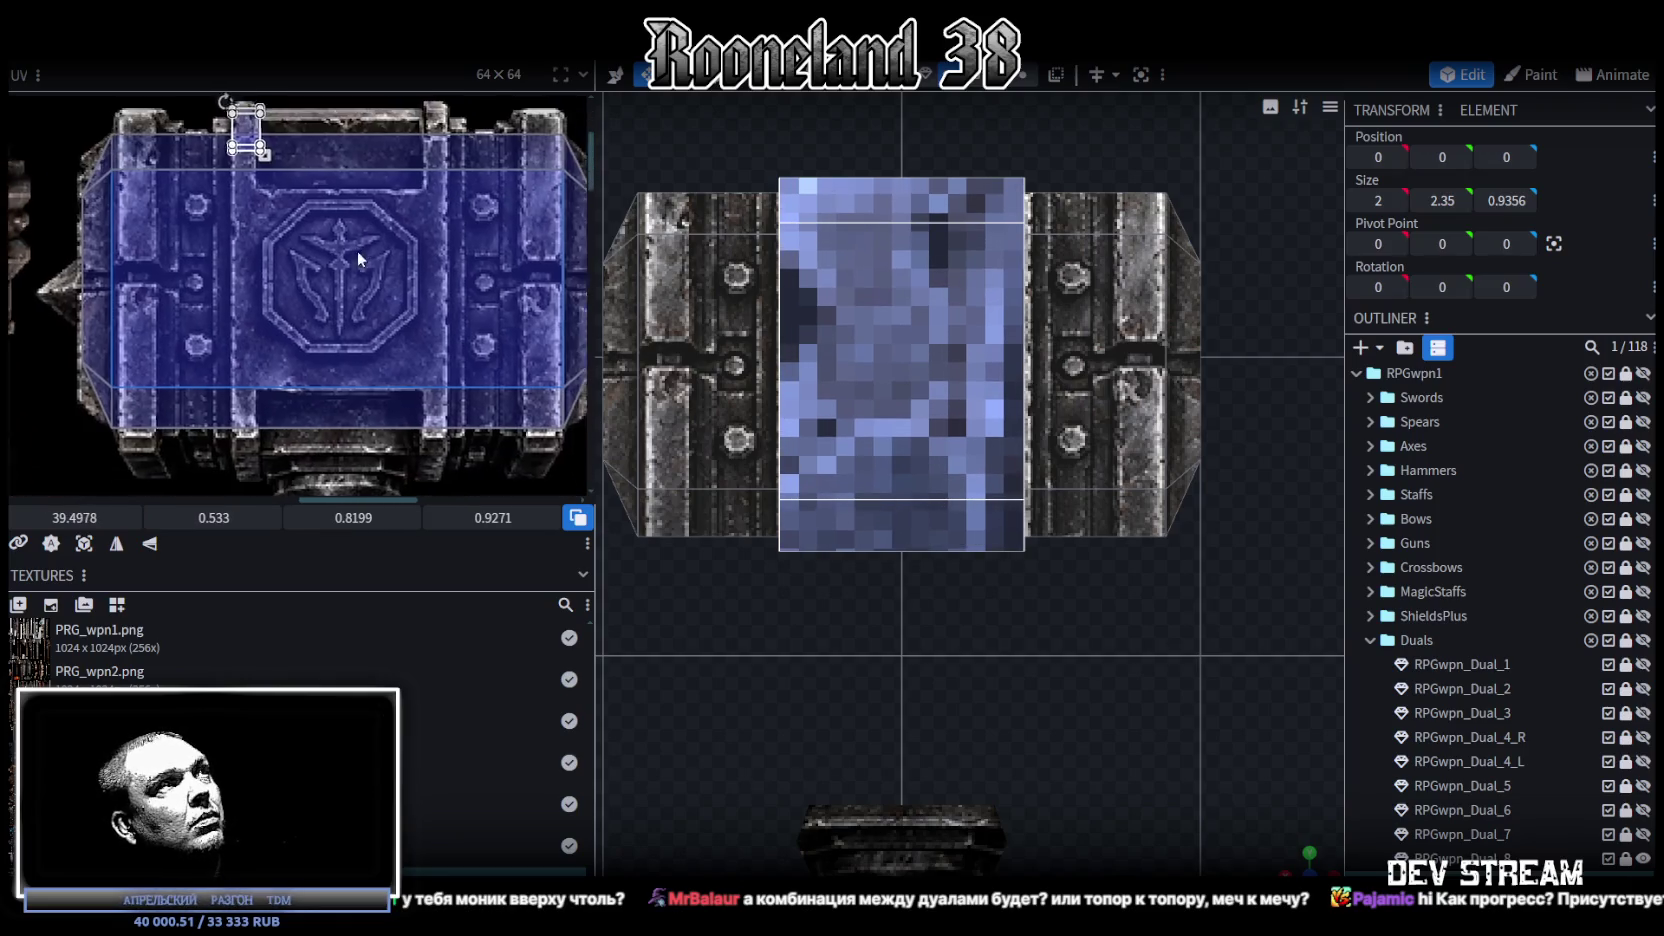
pyautogui.scroll(-1, 270, 155)
pyautogui.moveTo(244, 132); pyautogui.dragTo(430, 460)
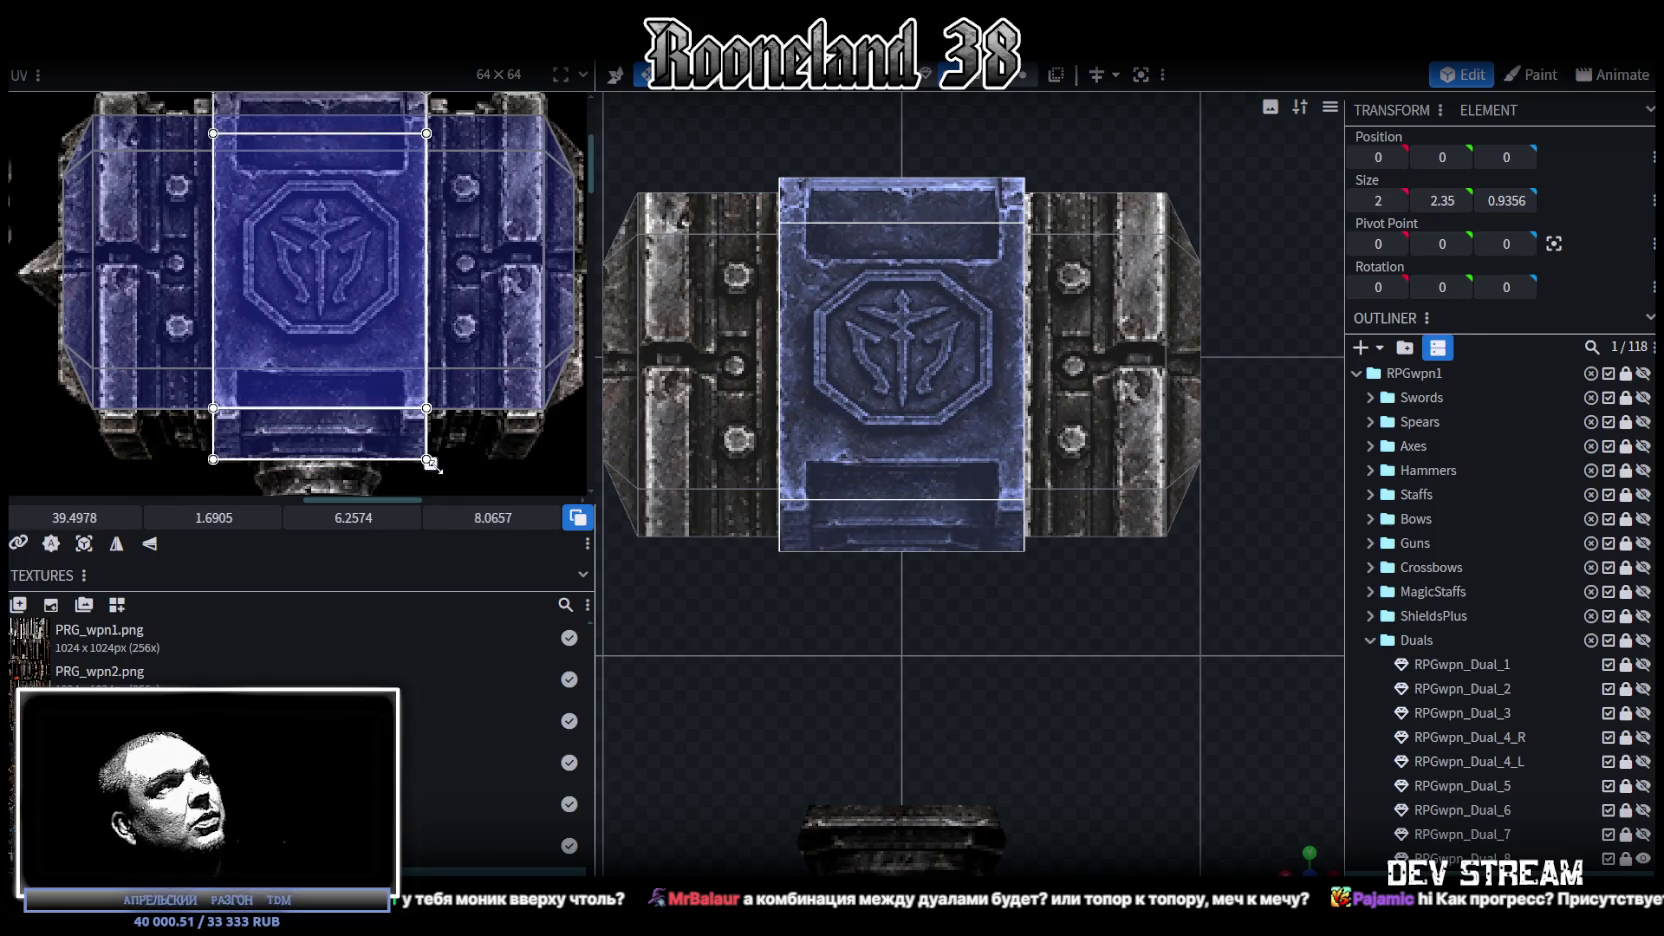
# Step: Orbit to look down on the head and select the central emblem block
pyautogui.scroll(1, 425, 425)
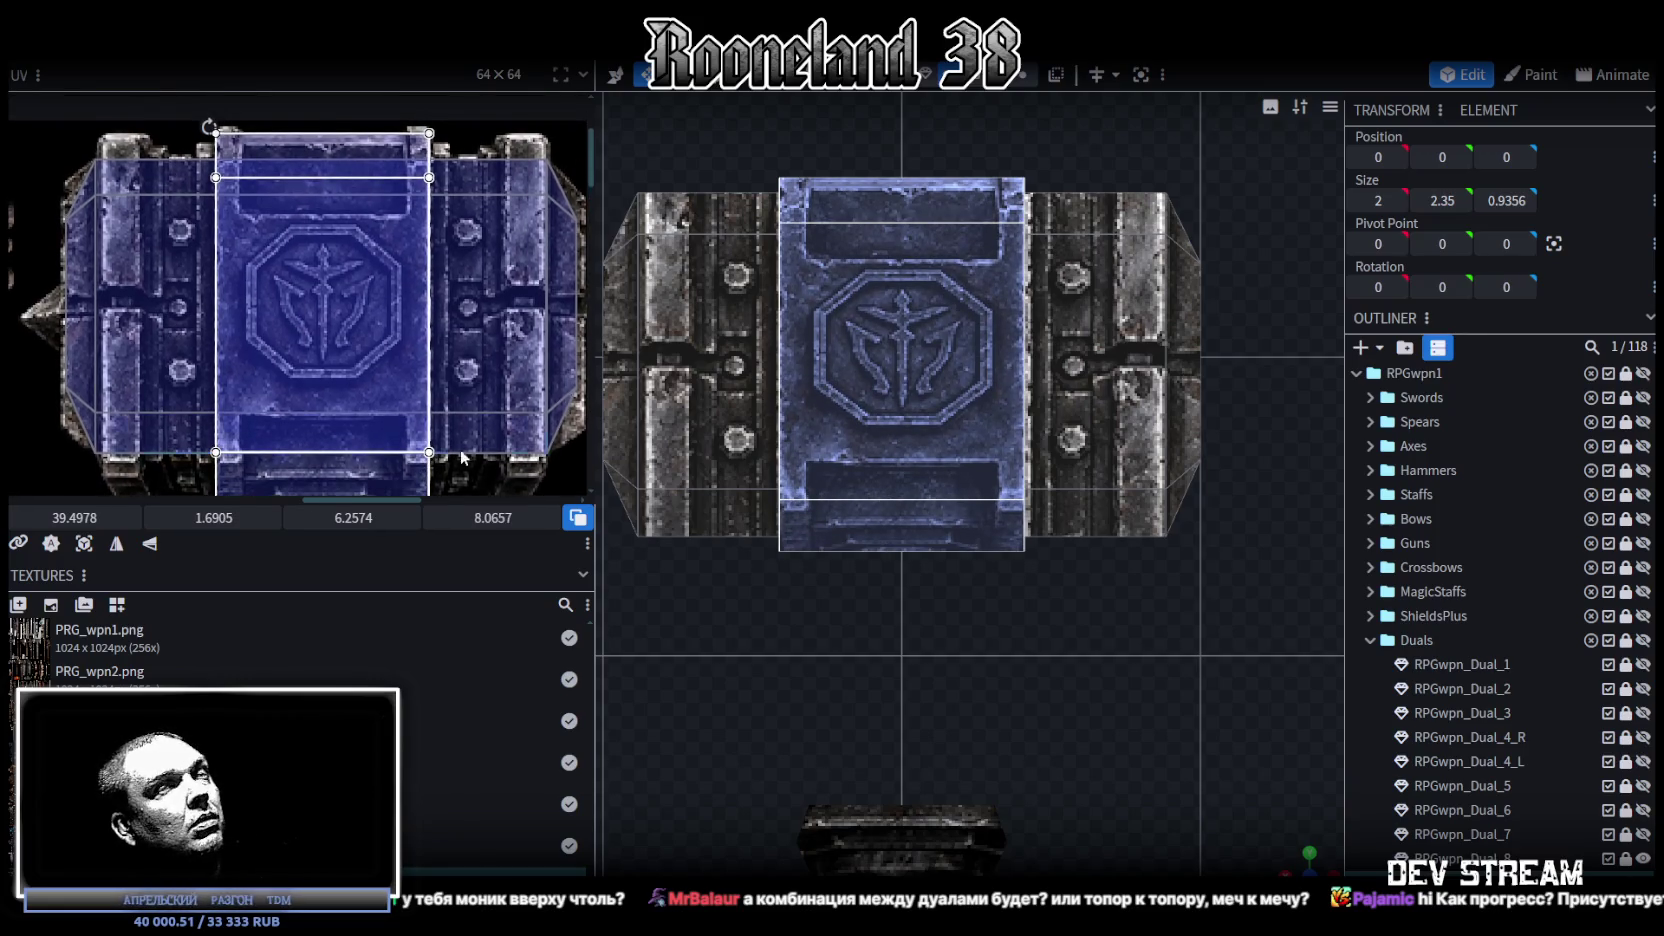
pyautogui.moveTo(1312, 855); pyautogui.dragTo(1250, 840)
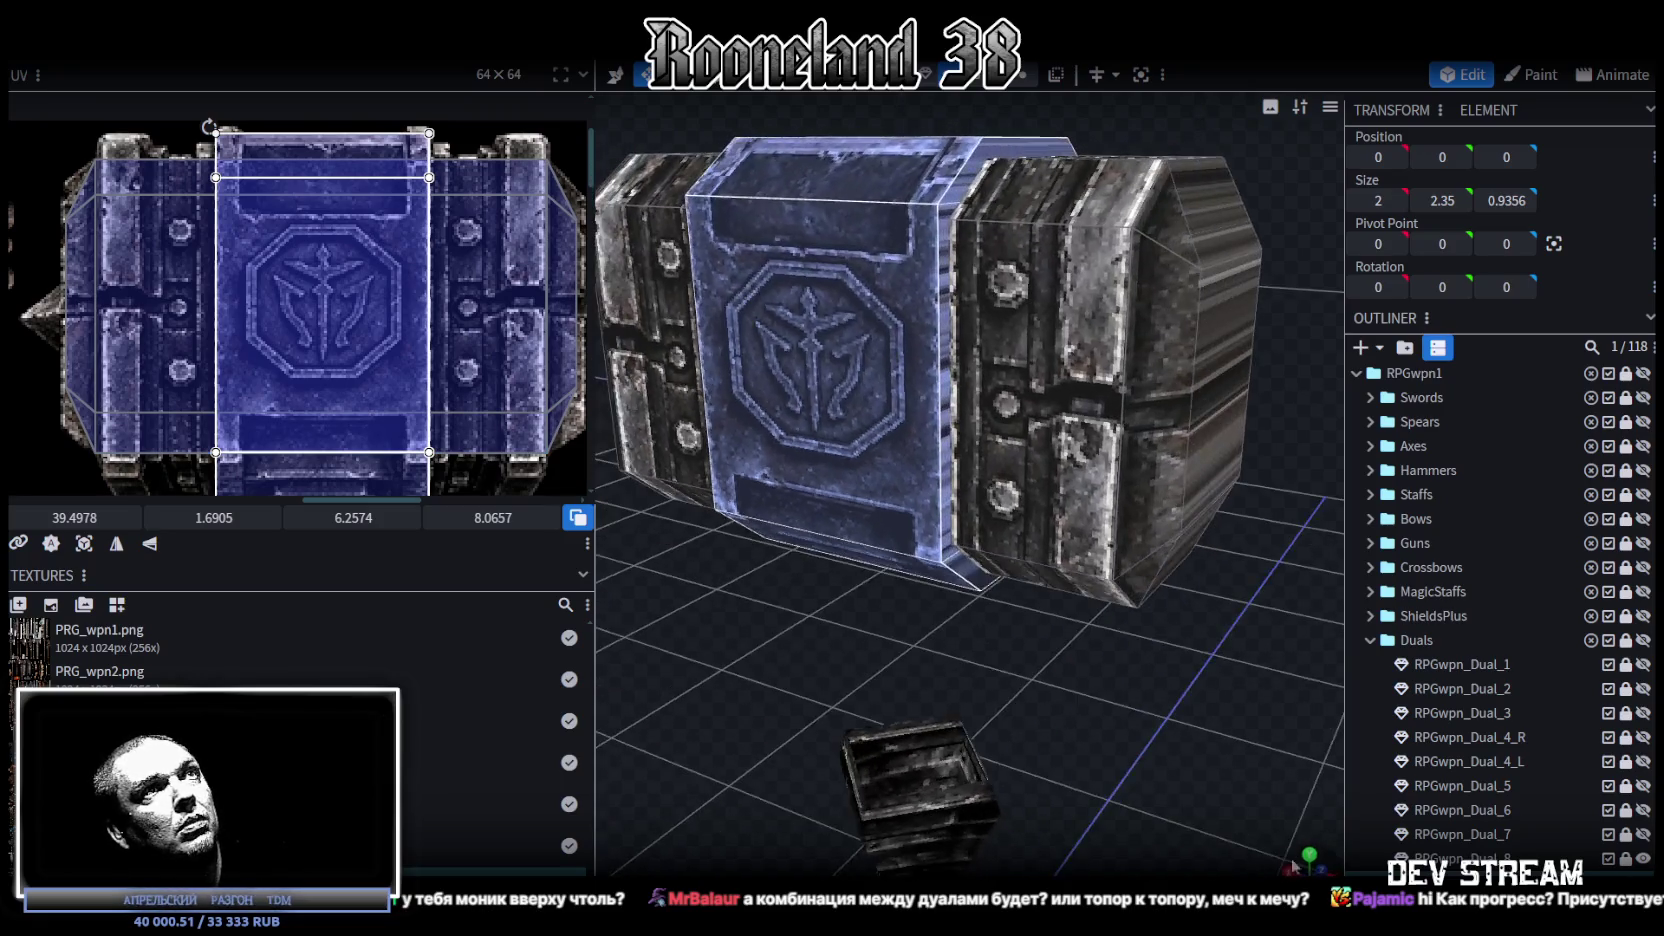
pyautogui.moveTo(834, 663)
pyautogui.mouseDown()
pyautogui.moveTo(1210, 570)
pyautogui.moveTo(1310, 571)
pyautogui.moveTo(1134, 495)
pyautogui.moveTo(979, 516)
pyautogui.moveTo(924, 590)
pyautogui.moveTo(862, 604)
pyautogui.moveTo(878, 689)
pyautogui.moveTo(966, 690)
pyautogui.moveTo(982, 666)
pyautogui.moveTo(975, 633)
pyautogui.moveTo(932, 611)
pyautogui.moveTo(969, 468)
pyautogui.mouseUp()
pyautogui.click(908, 388)
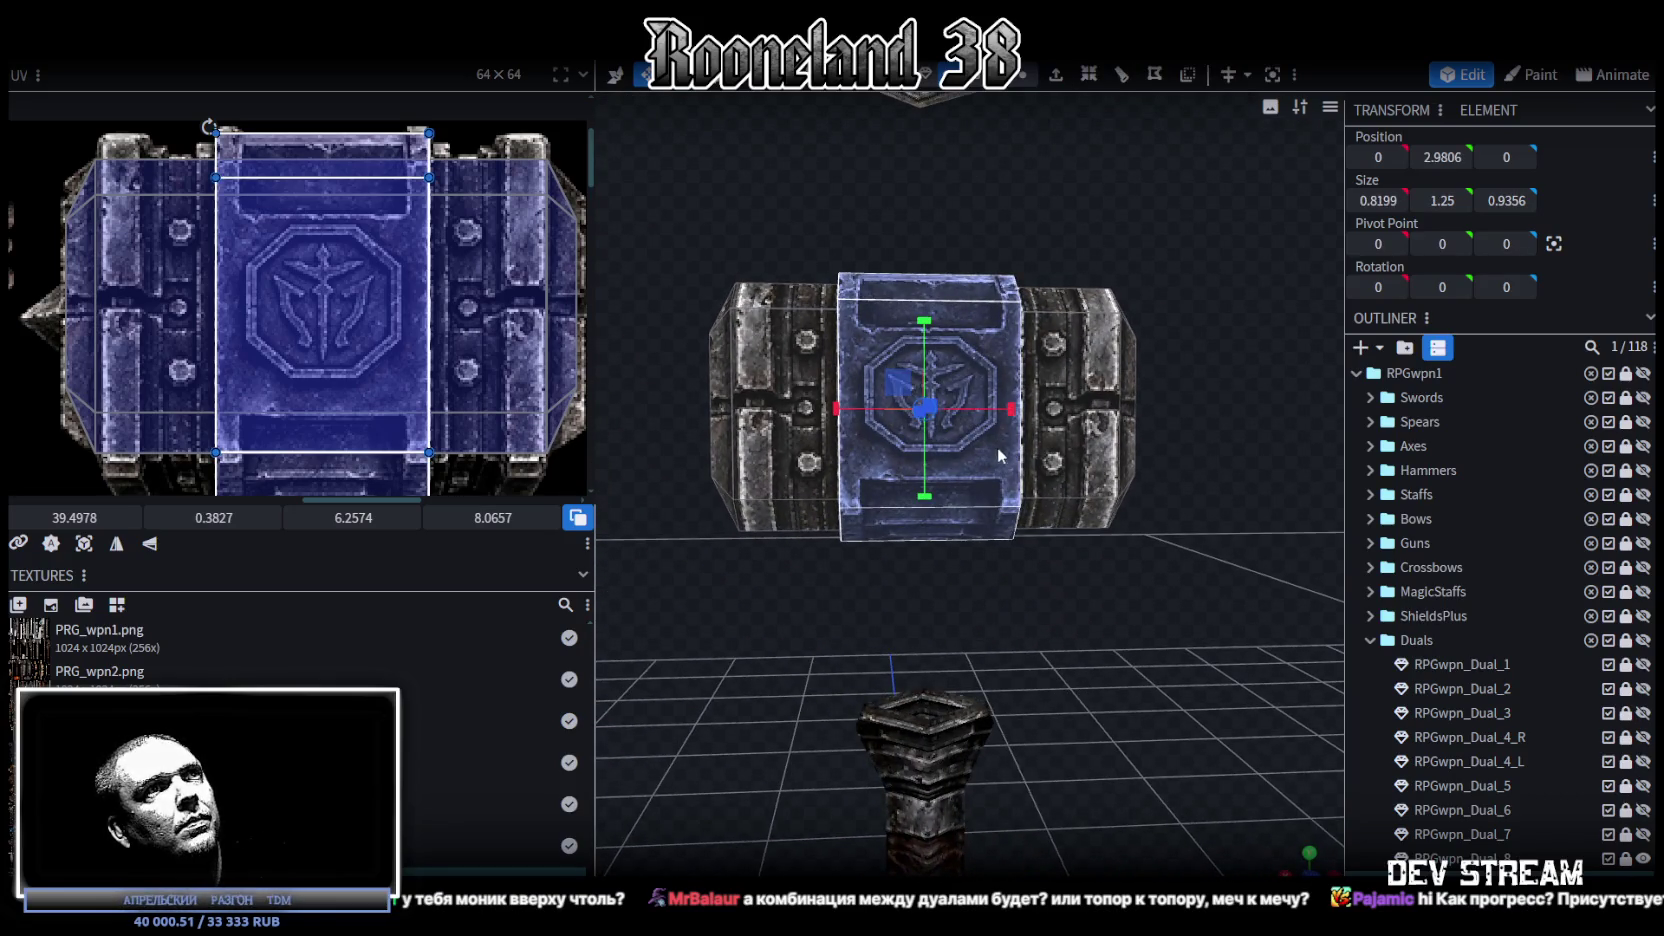
# Step: Duplicate the centre block, narrow it to 0.2199 wide and place it at X 0.8
pyautogui.hotkey('ctrl', 'c')
pyautogui.rightClick(1002, 454)
pyautogui.click(1057, 483)
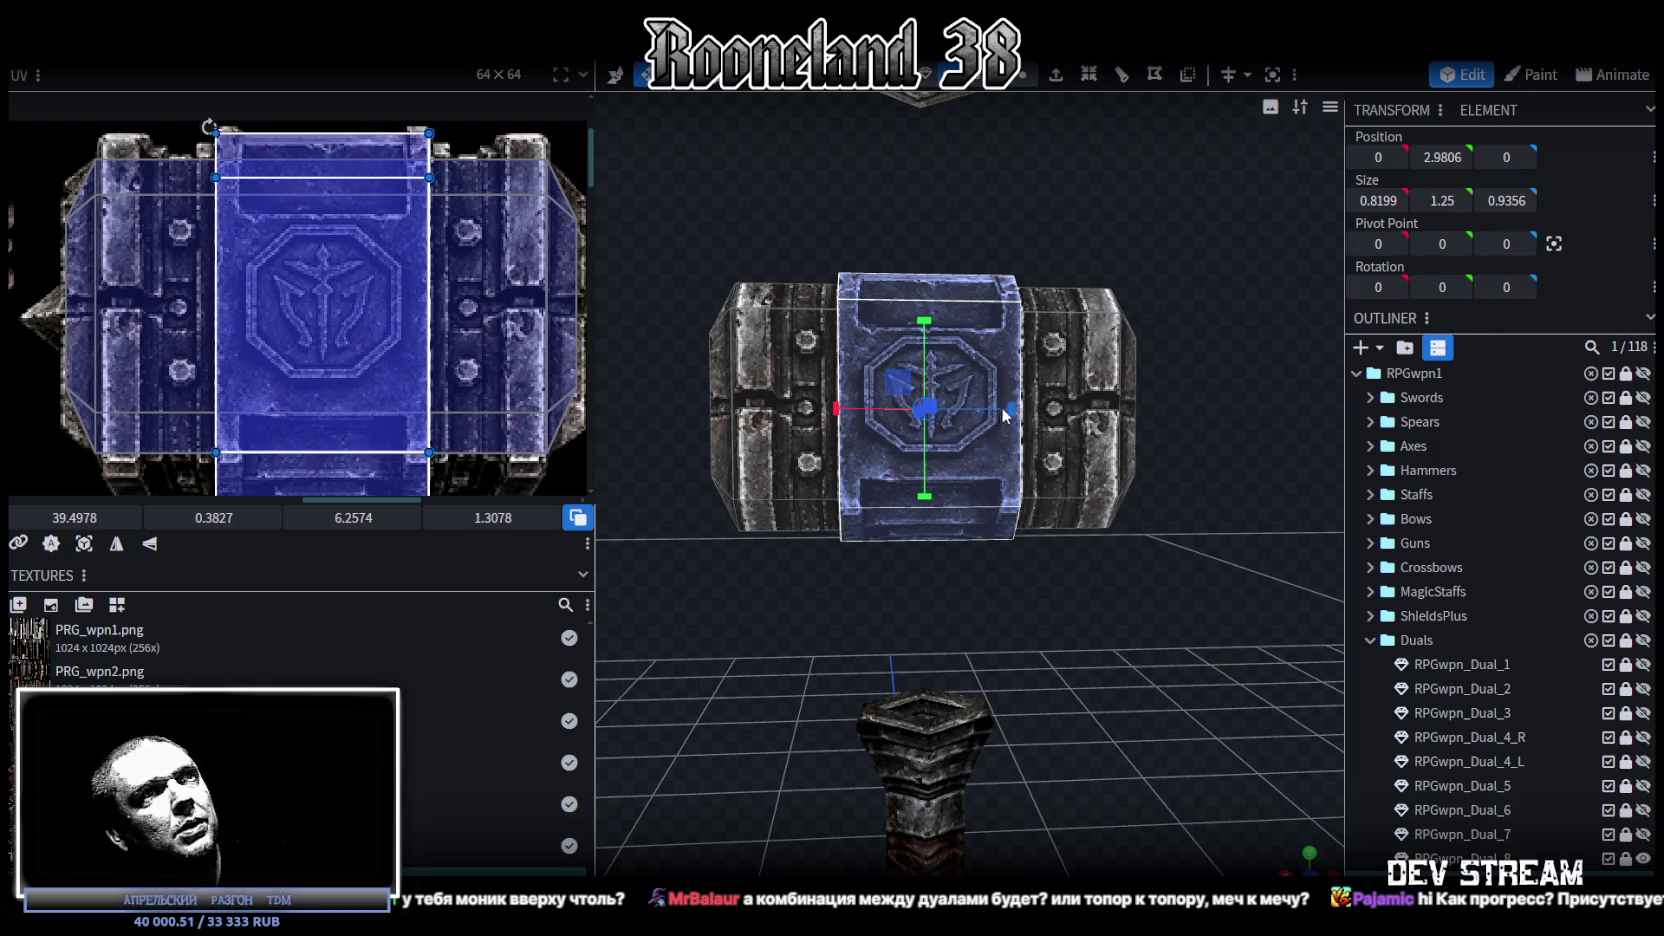
pyautogui.moveTo(1010, 409); pyautogui.dragTo(936, 409)
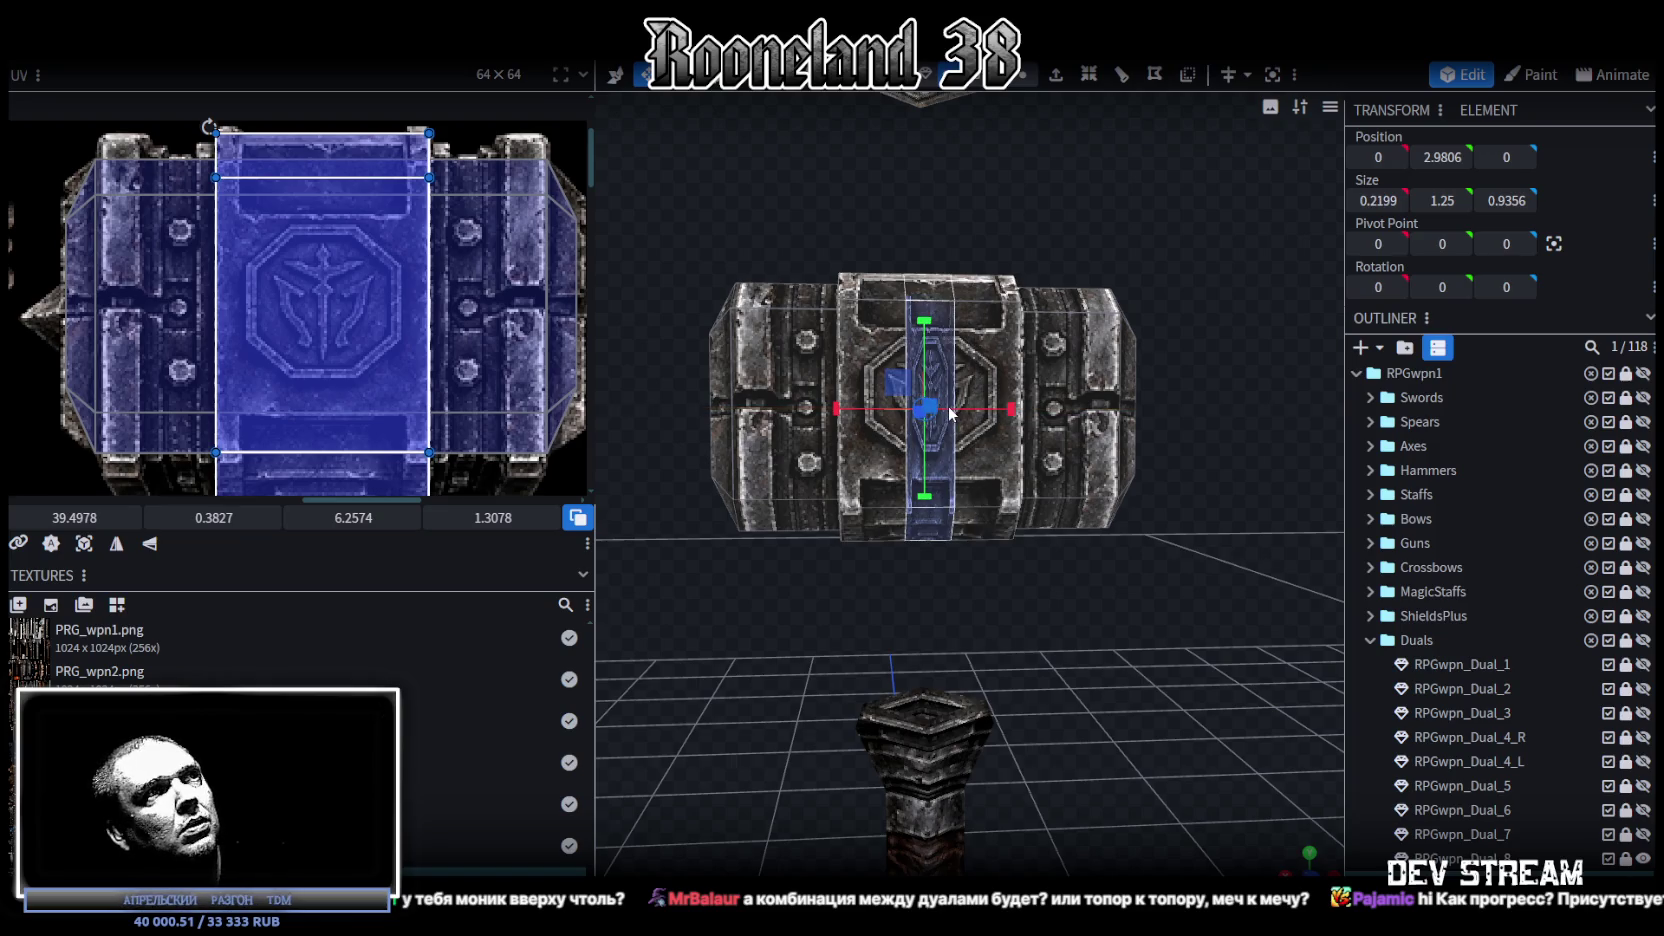
pyautogui.press('v')
pyautogui.moveTo(846, 412); pyautogui.dragTo(690, 410)
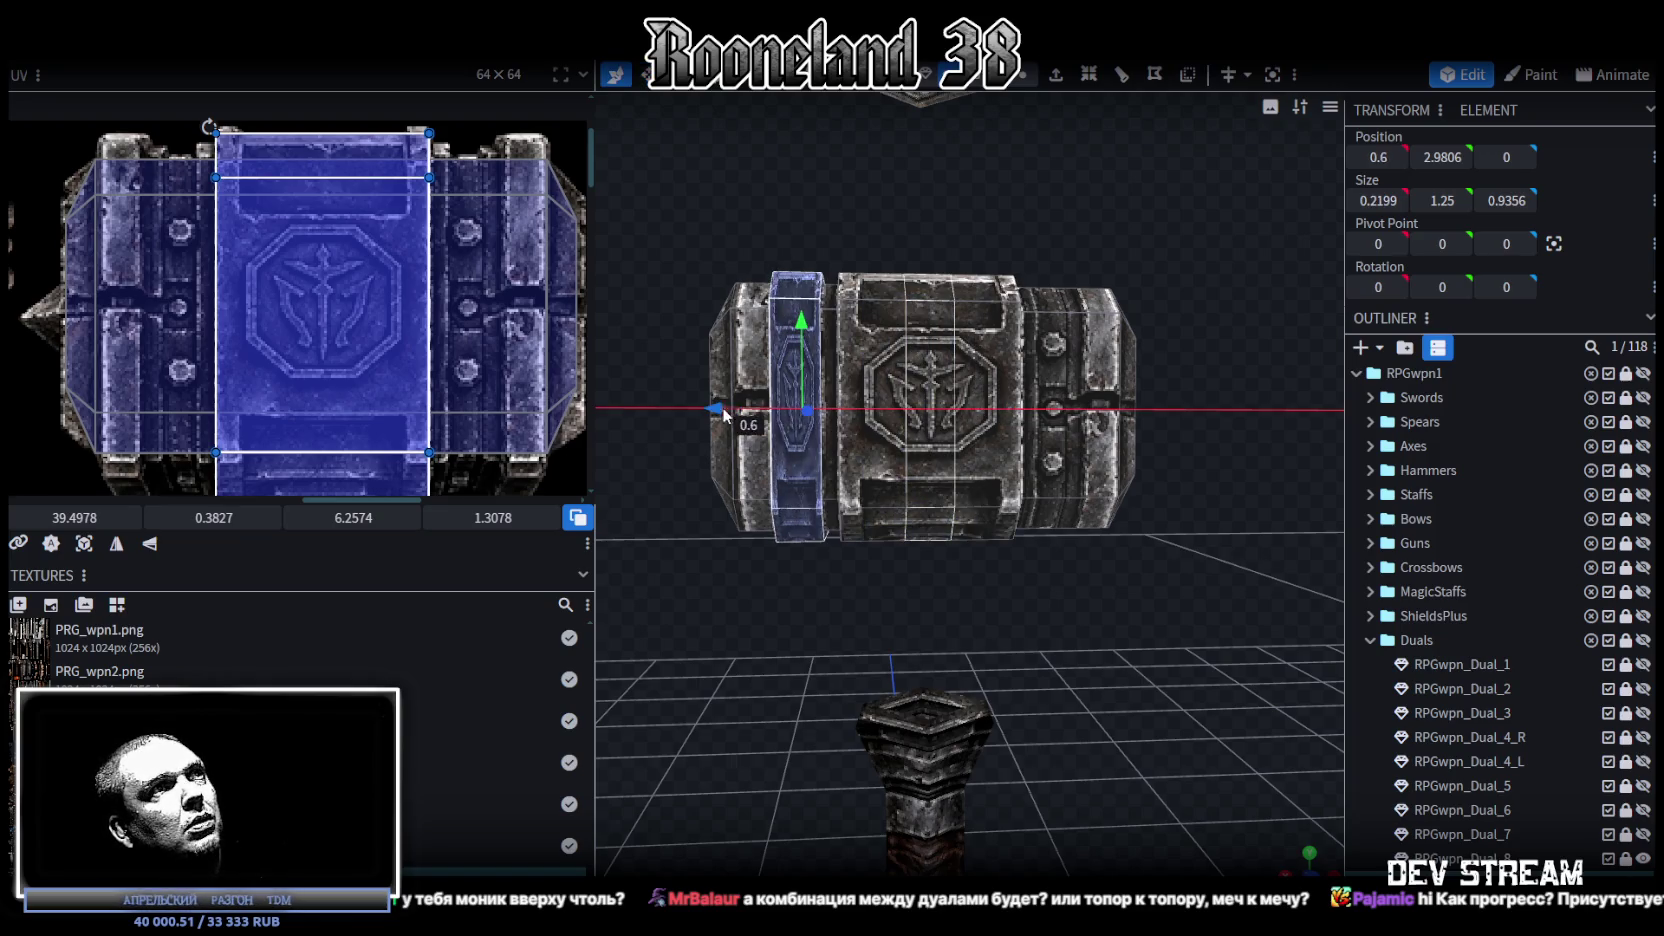
pyautogui.moveTo(760, 620)
pyautogui.mouseDown()
pyautogui.moveTo(836, 646)
pyautogui.moveTo(812, 672)
pyautogui.moveTo(790, 660)
pyautogui.mouseUp()
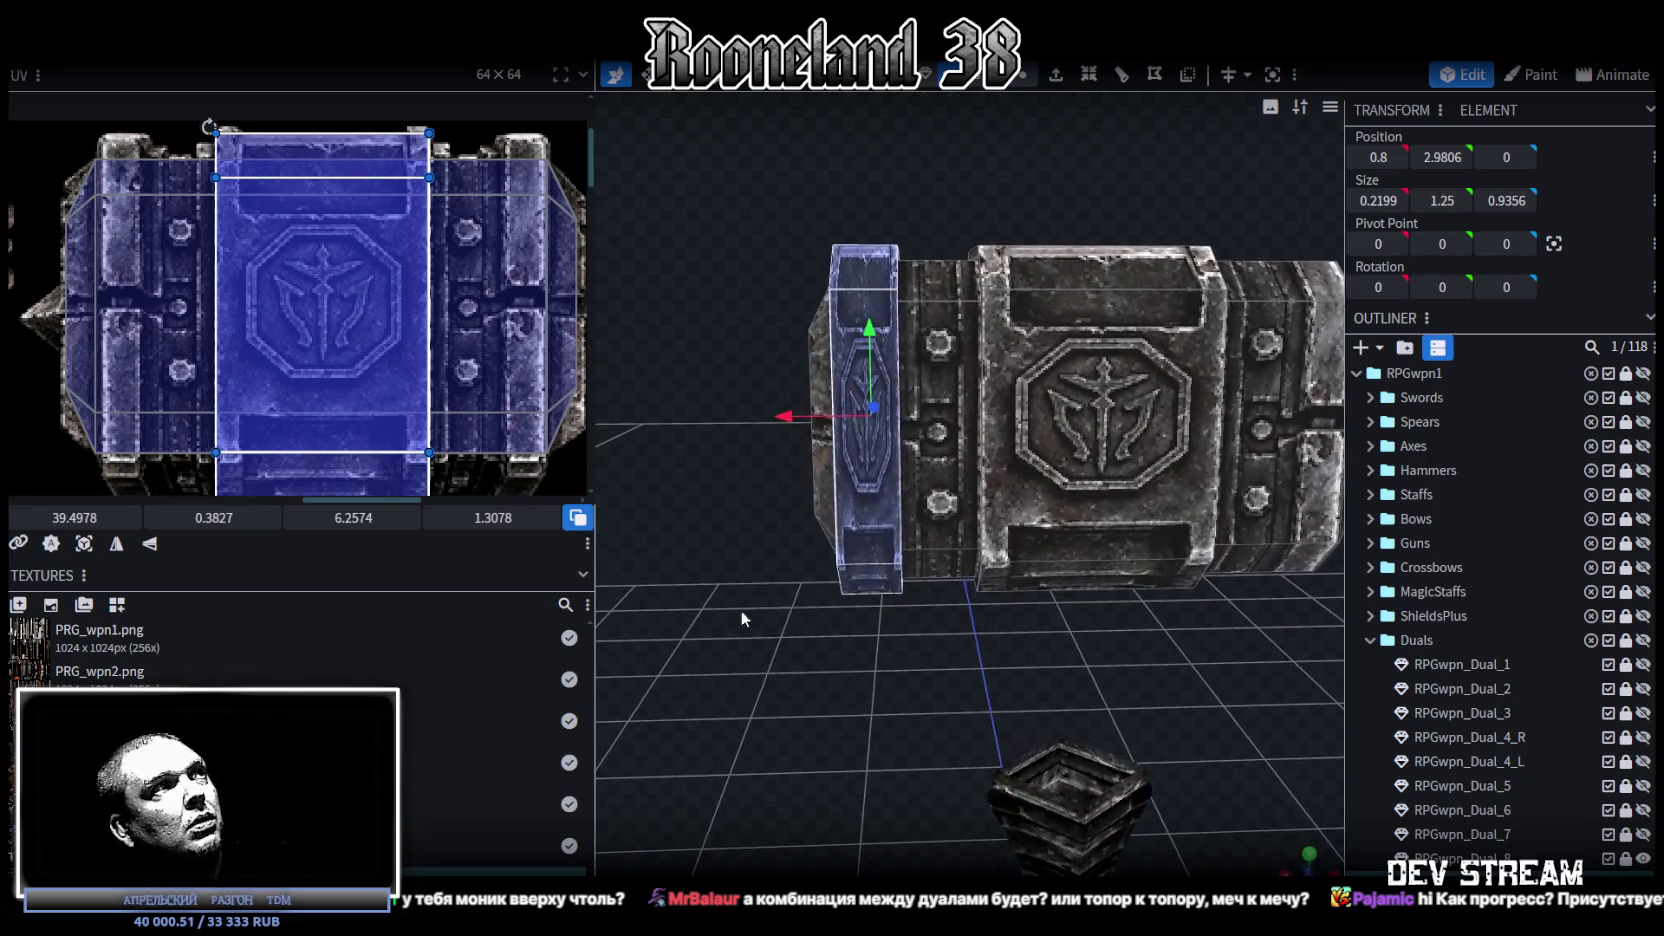
# Step: Slide the strip's UV area left across the texture and shrink it
pyautogui.scroll(1, 335, 390)
pyautogui.scroll(1, 343, 328)
pyautogui.scroll(-1, 343, 328)
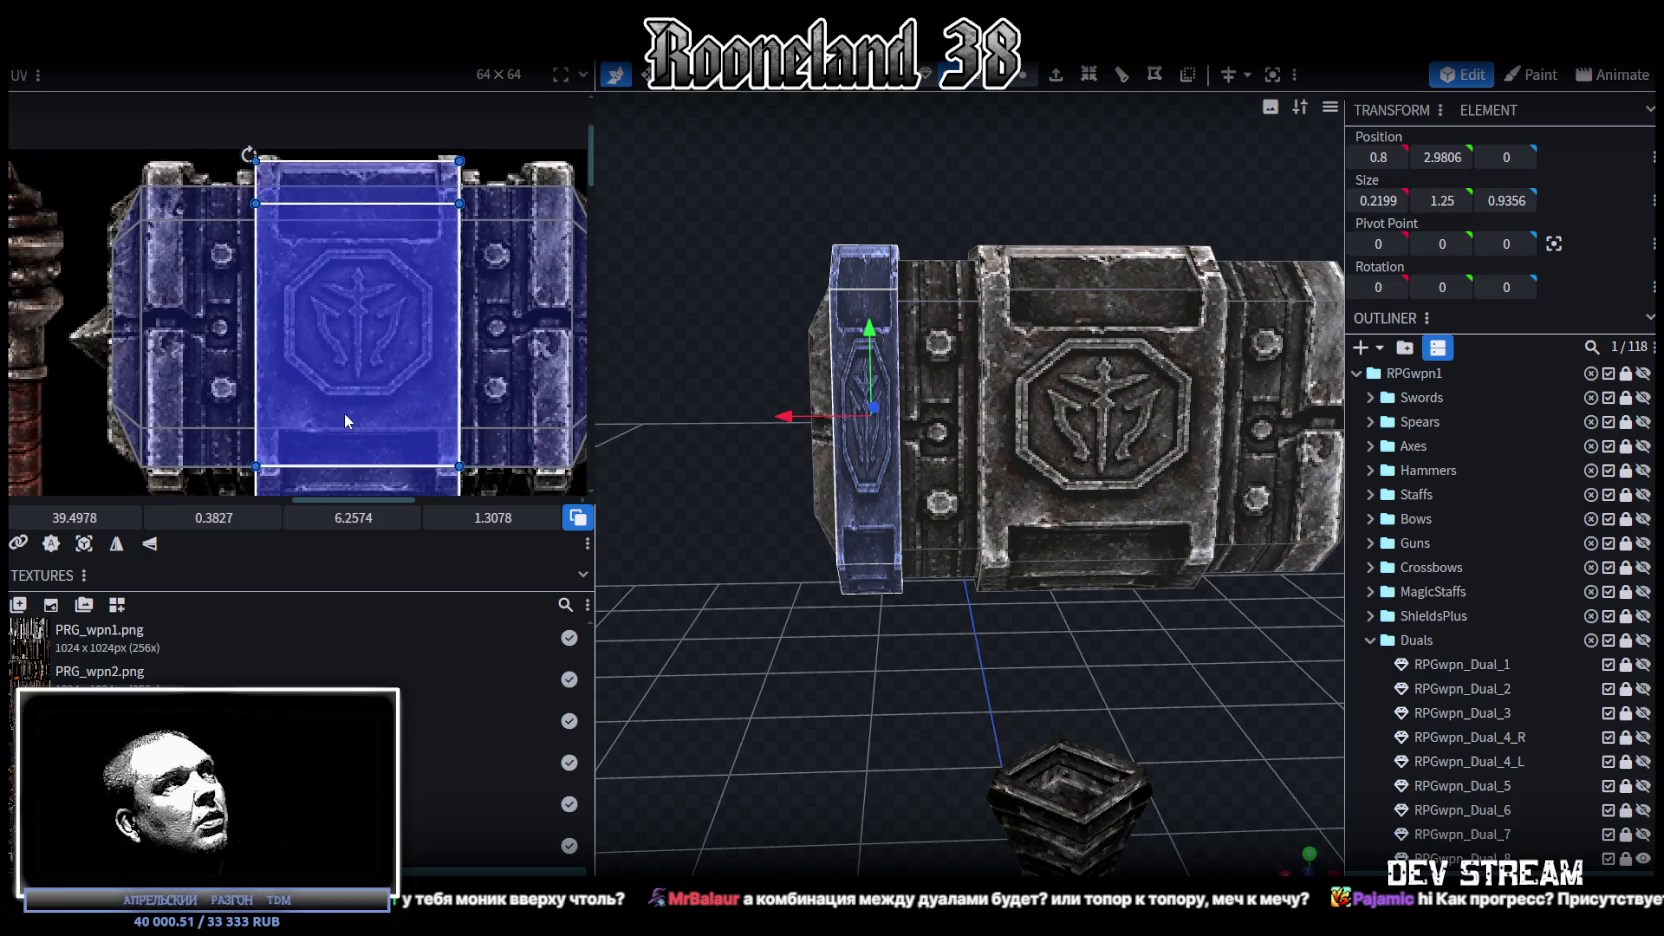
pyautogui.scroll(-1, 350, 418)
pyautogui.scroll(-1, 370, 410)
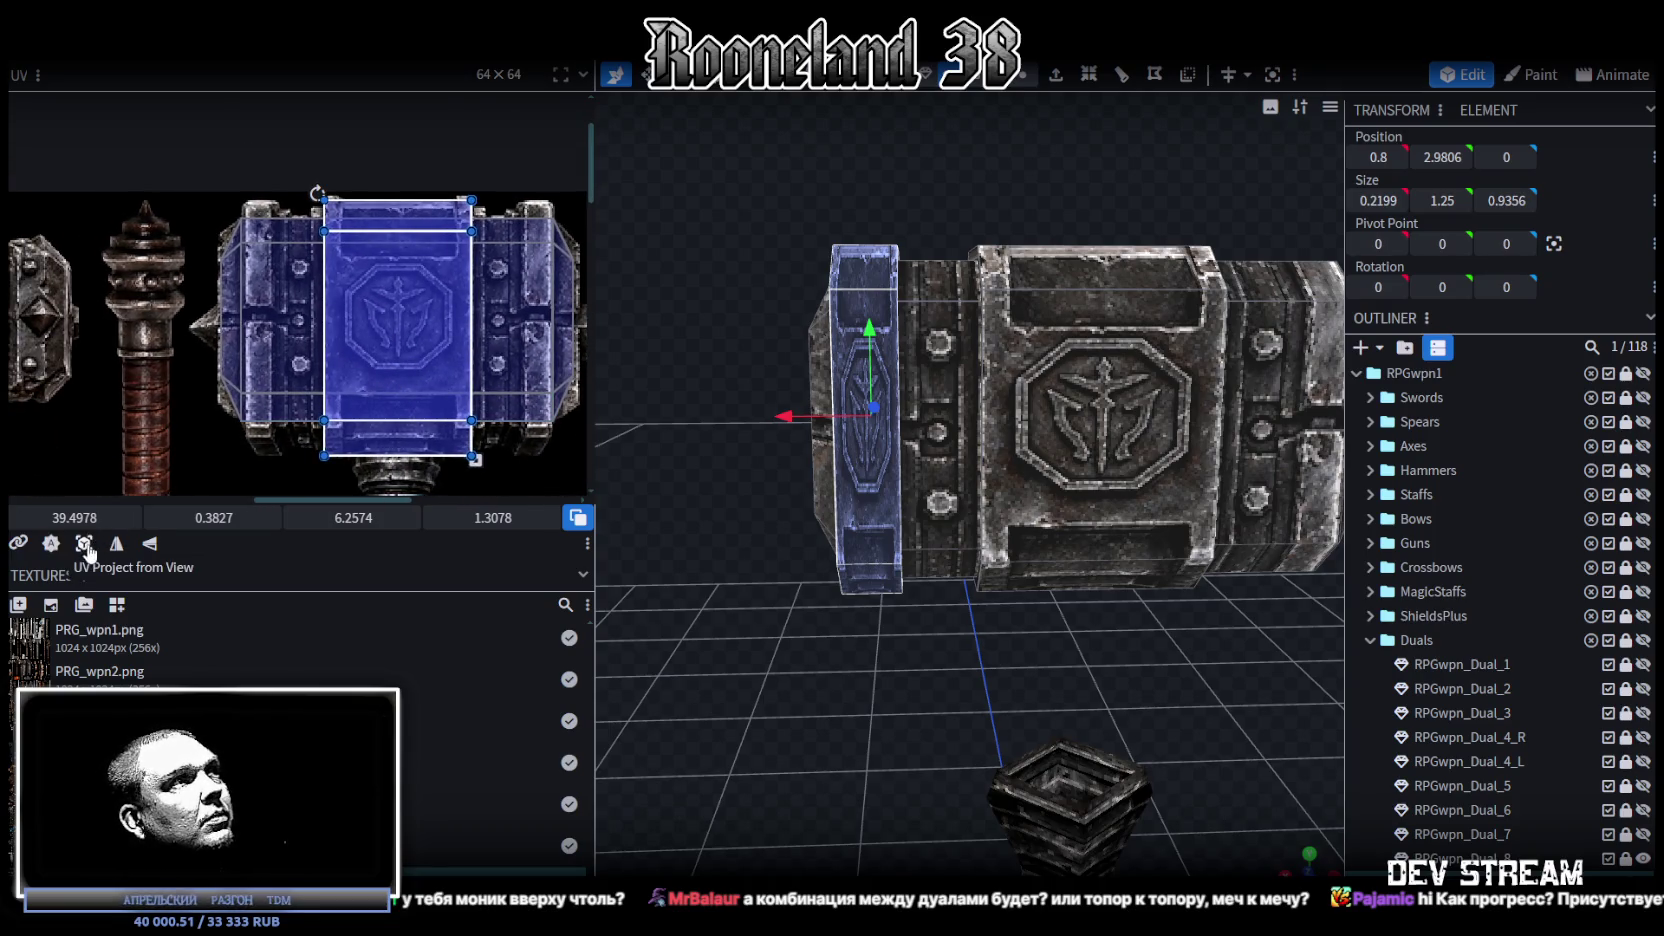
pyautogui.moveTo(68, 517); pyautogui.dragTo(41, 517)
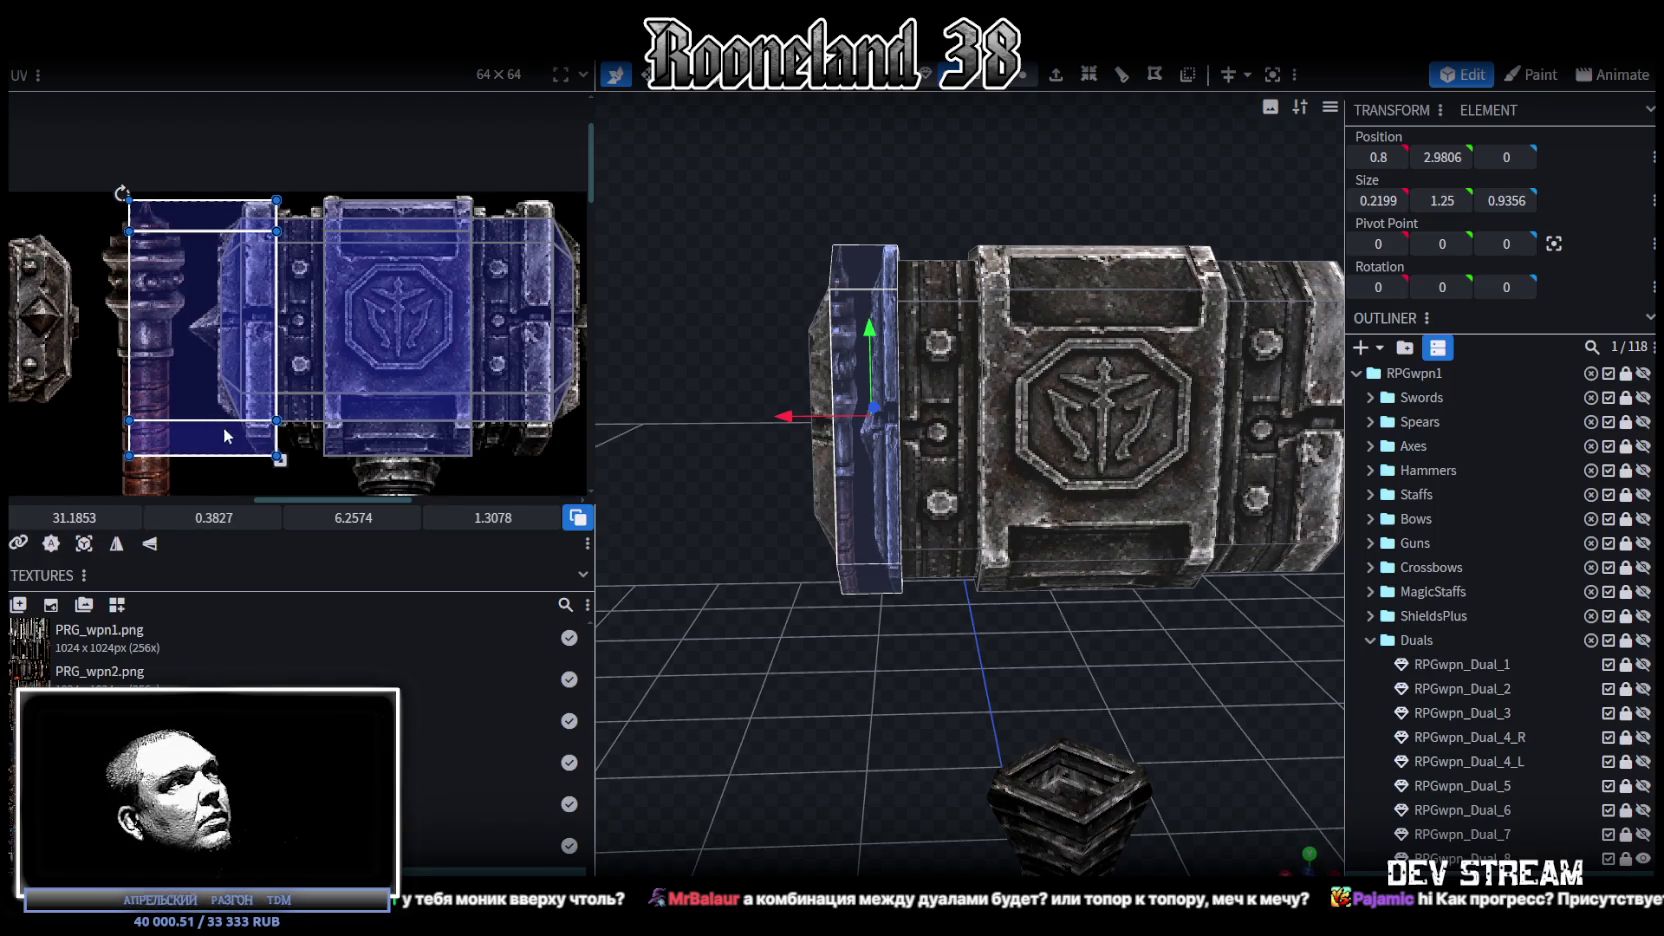
pyautogui.scroll(2, 325, 450)
pyautogui.scroll(2, 330, 447)
pyautogui.moveTo(325, 447); pyautogui.dragTo(313, 446)
pyautogui.moveTo(75, 517); pyautogui.dragTo(88, 517)
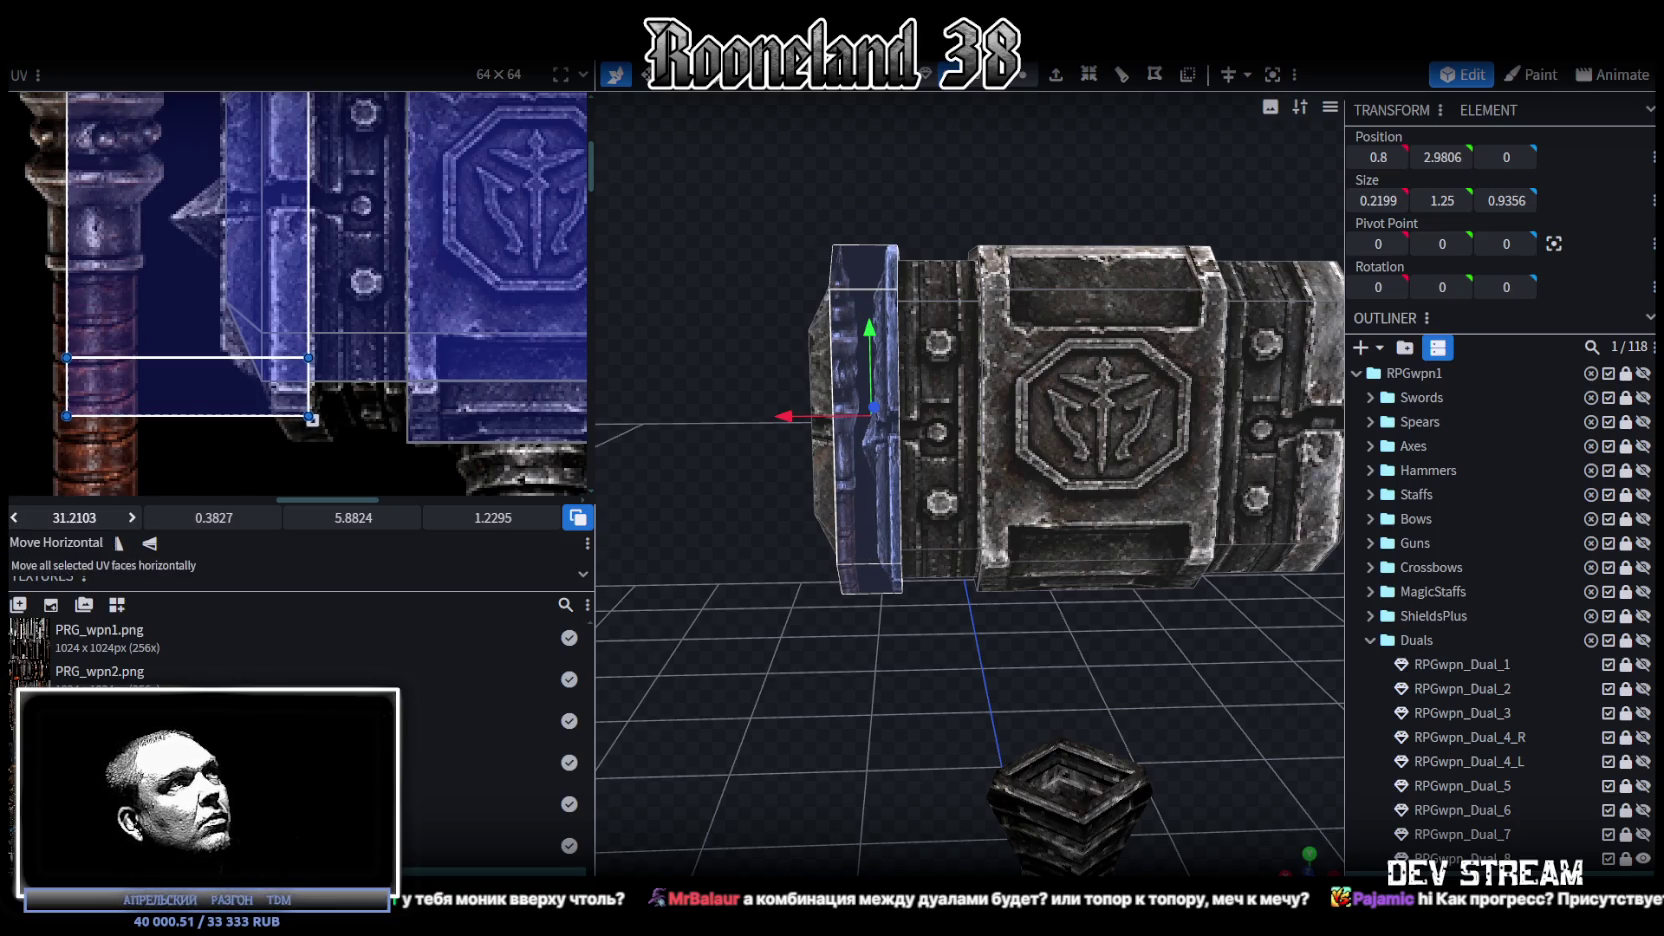
# Step: Narrow the strip's UV area to a thin band by trimming its left edge
pyautogui.scroll(-2, 215, 362)
pyautogui.hscroll(-2, 215, 362)
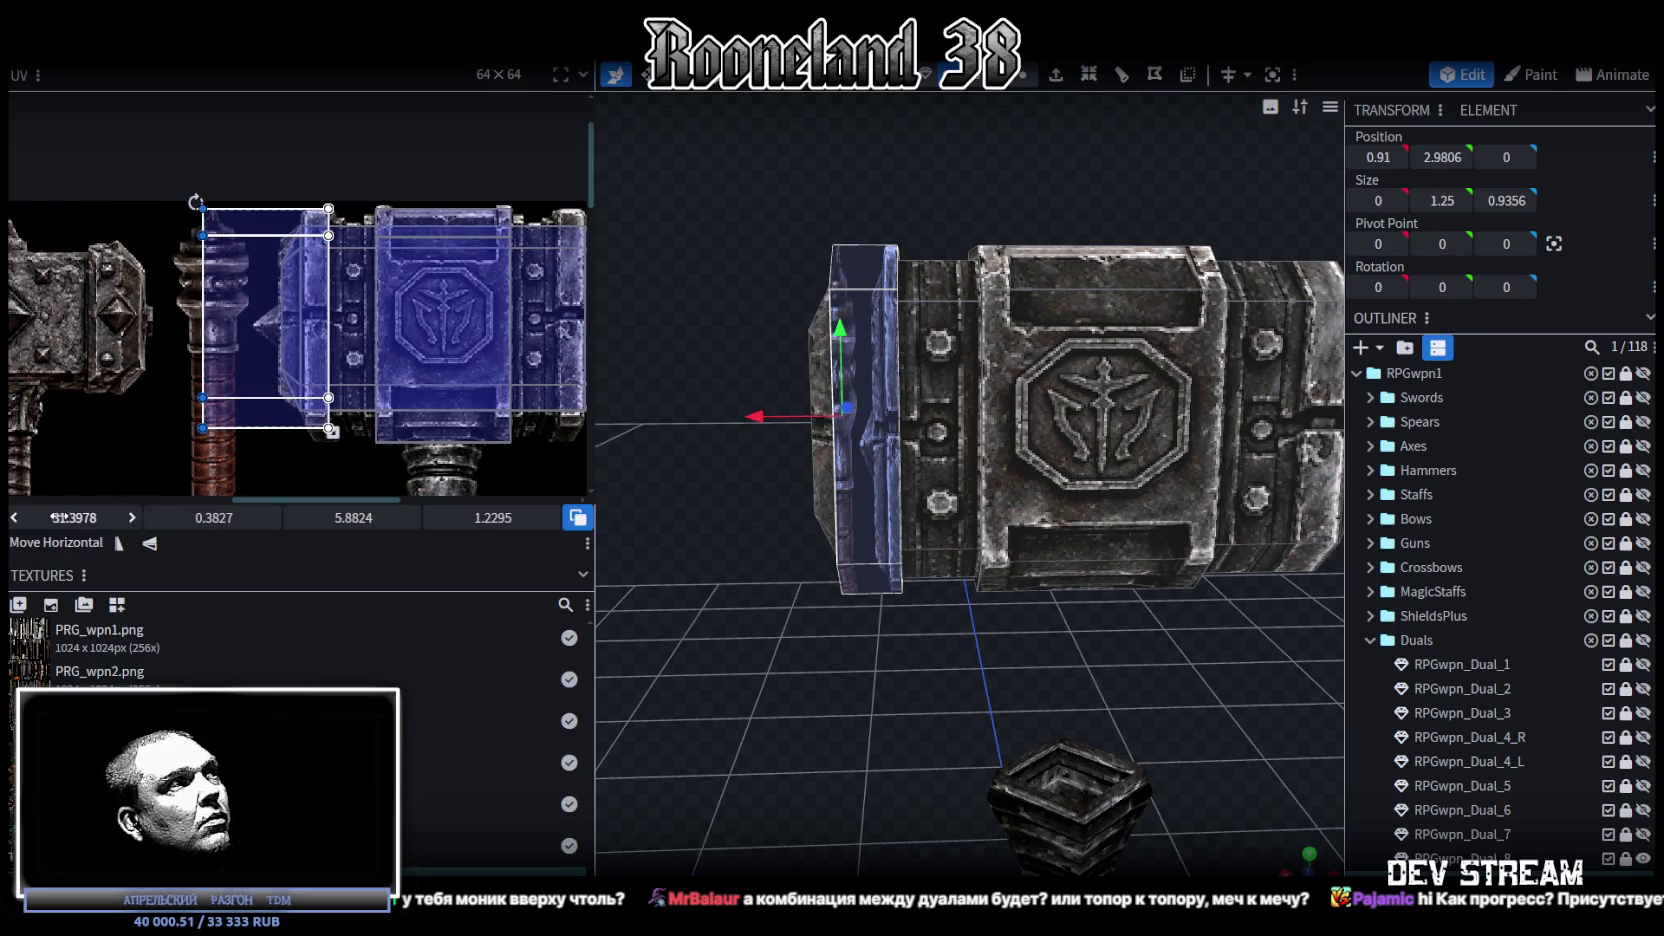
pyautogui.moveTo(75, 517); pyautogui.dragTo(113, 517)
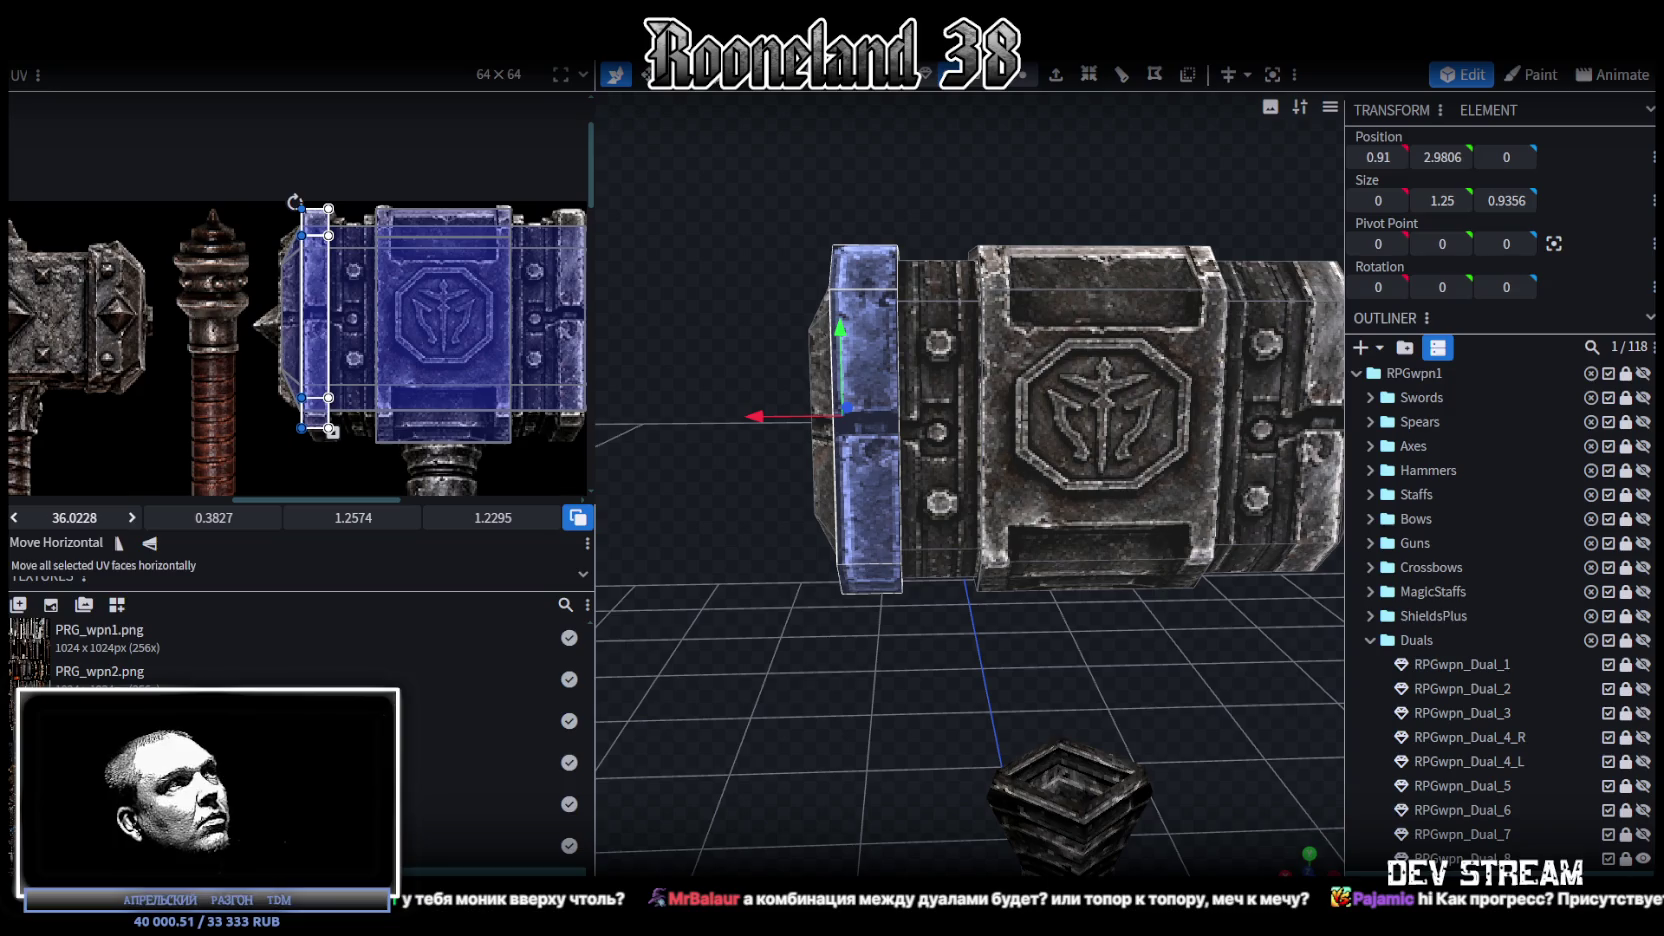
pyautogui.scroll(2, 354, 374)
pyautogui.scroll(3, 182, 465)
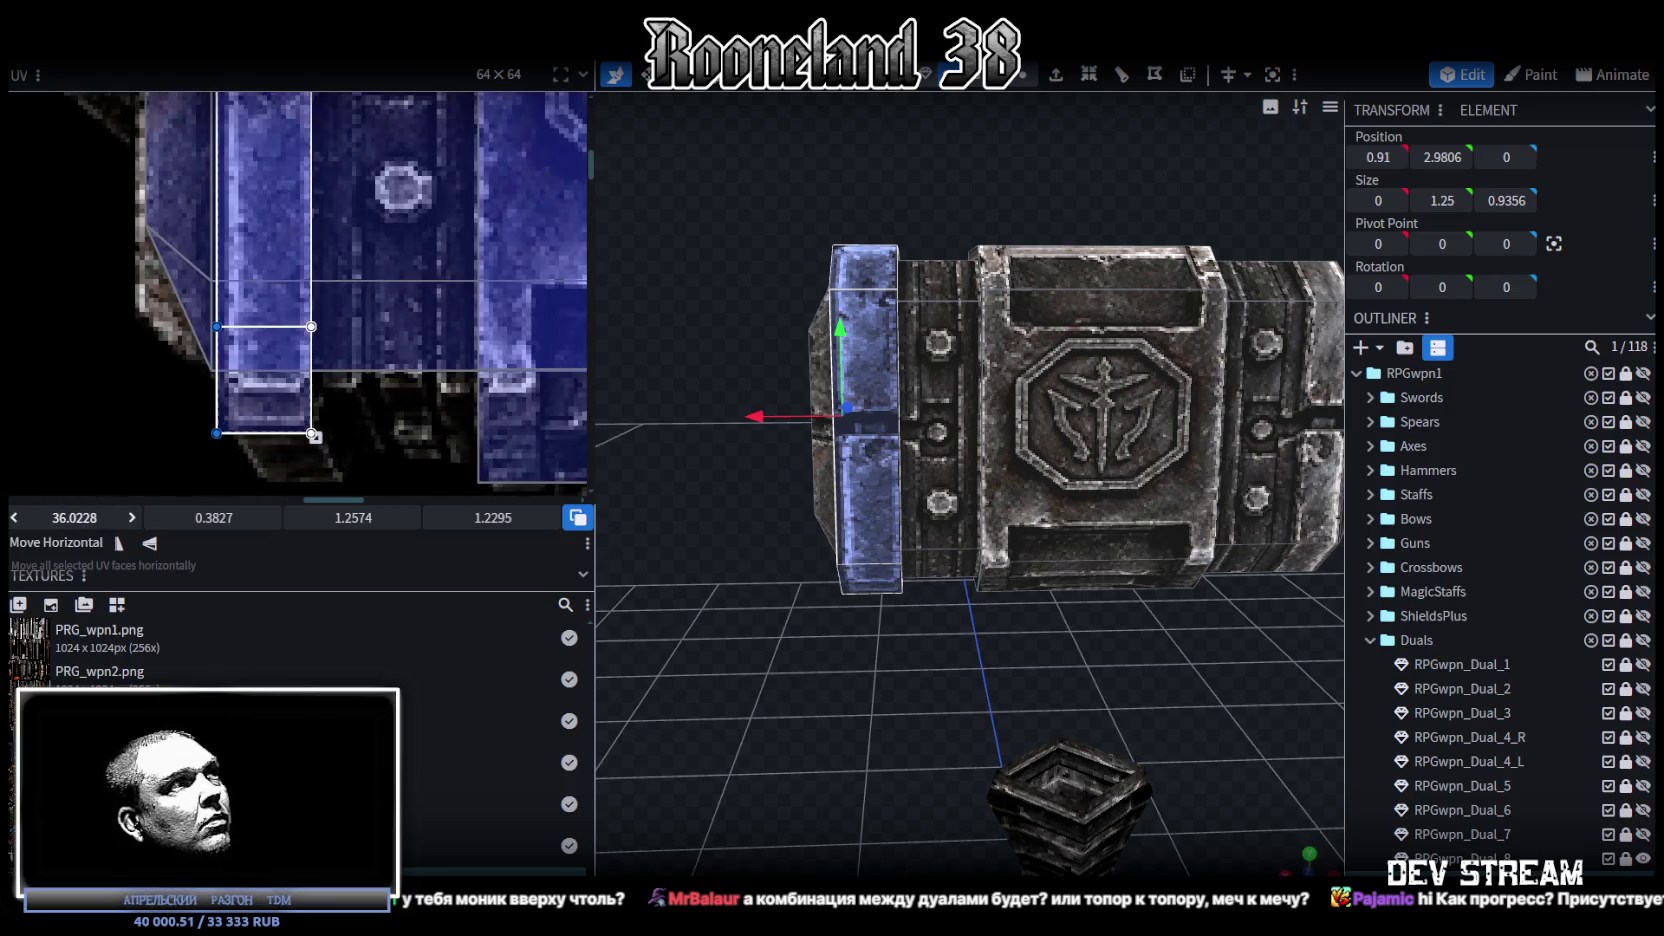
pyautogui.moveTo(47, 518); pyautogui.dragTo(58, 518)
pyautogui.scroll(-5, 240, 437)
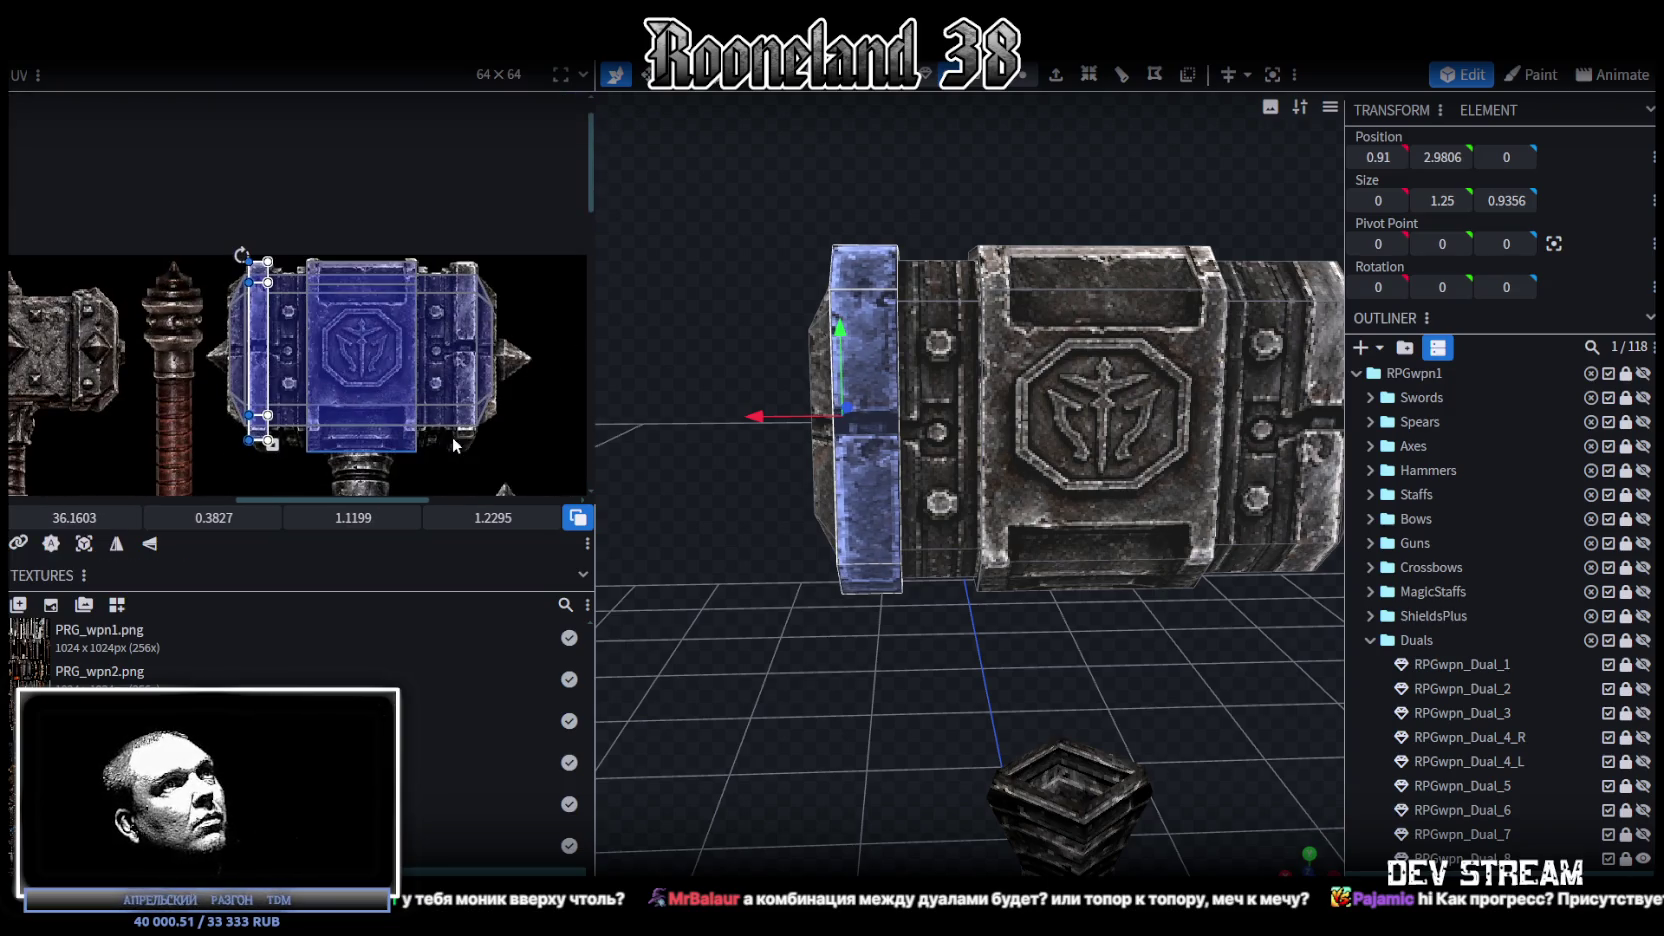
pyautogui.moveTo(907, 613)
pyautogui.mouseDown()
pyautogui.moveTo(912, 768)
pyautogui.moveTo(869, 299)
pyautogui.mouseUp()
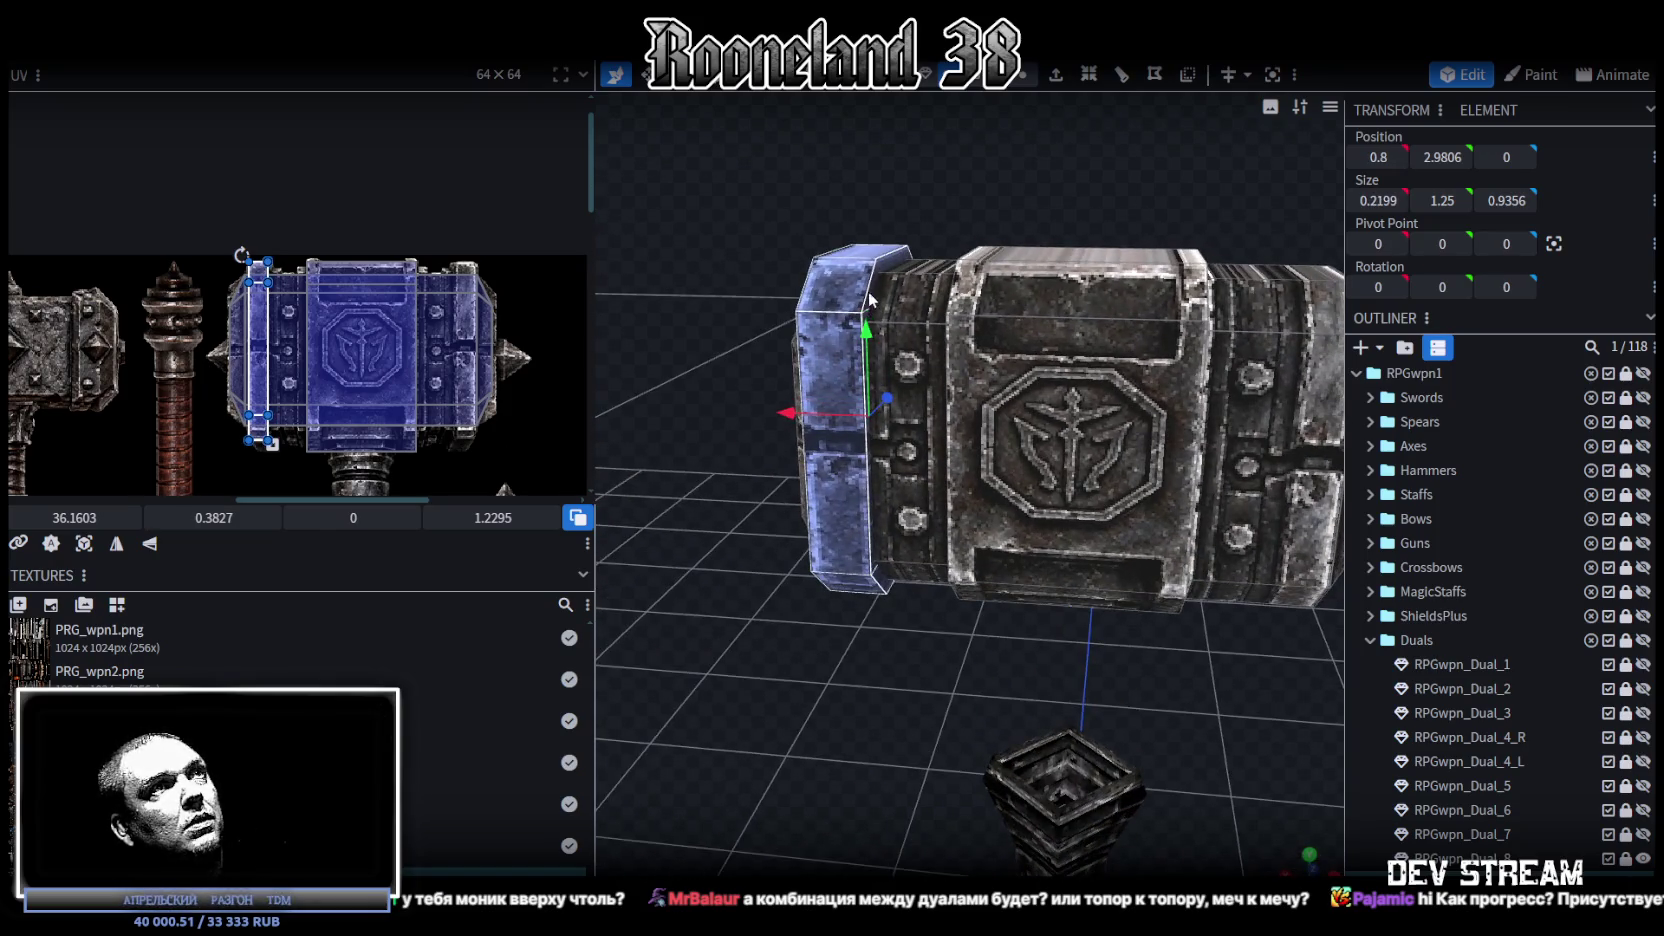
pyautogui.moveTo(862, 304); pyautogui.dragTo(858, 213)
# Step: Move the flat end plate out to X 0.85, flush with the head's left end
pyautogui.moveTo(792, 424)
pyautogui.mouseDown()
pyautogui.moveTo(748, 418)
pyautogui.moveTo(783, 430)
pyautogui.moveTo(905, 293)
pyautogui.mouseUp()
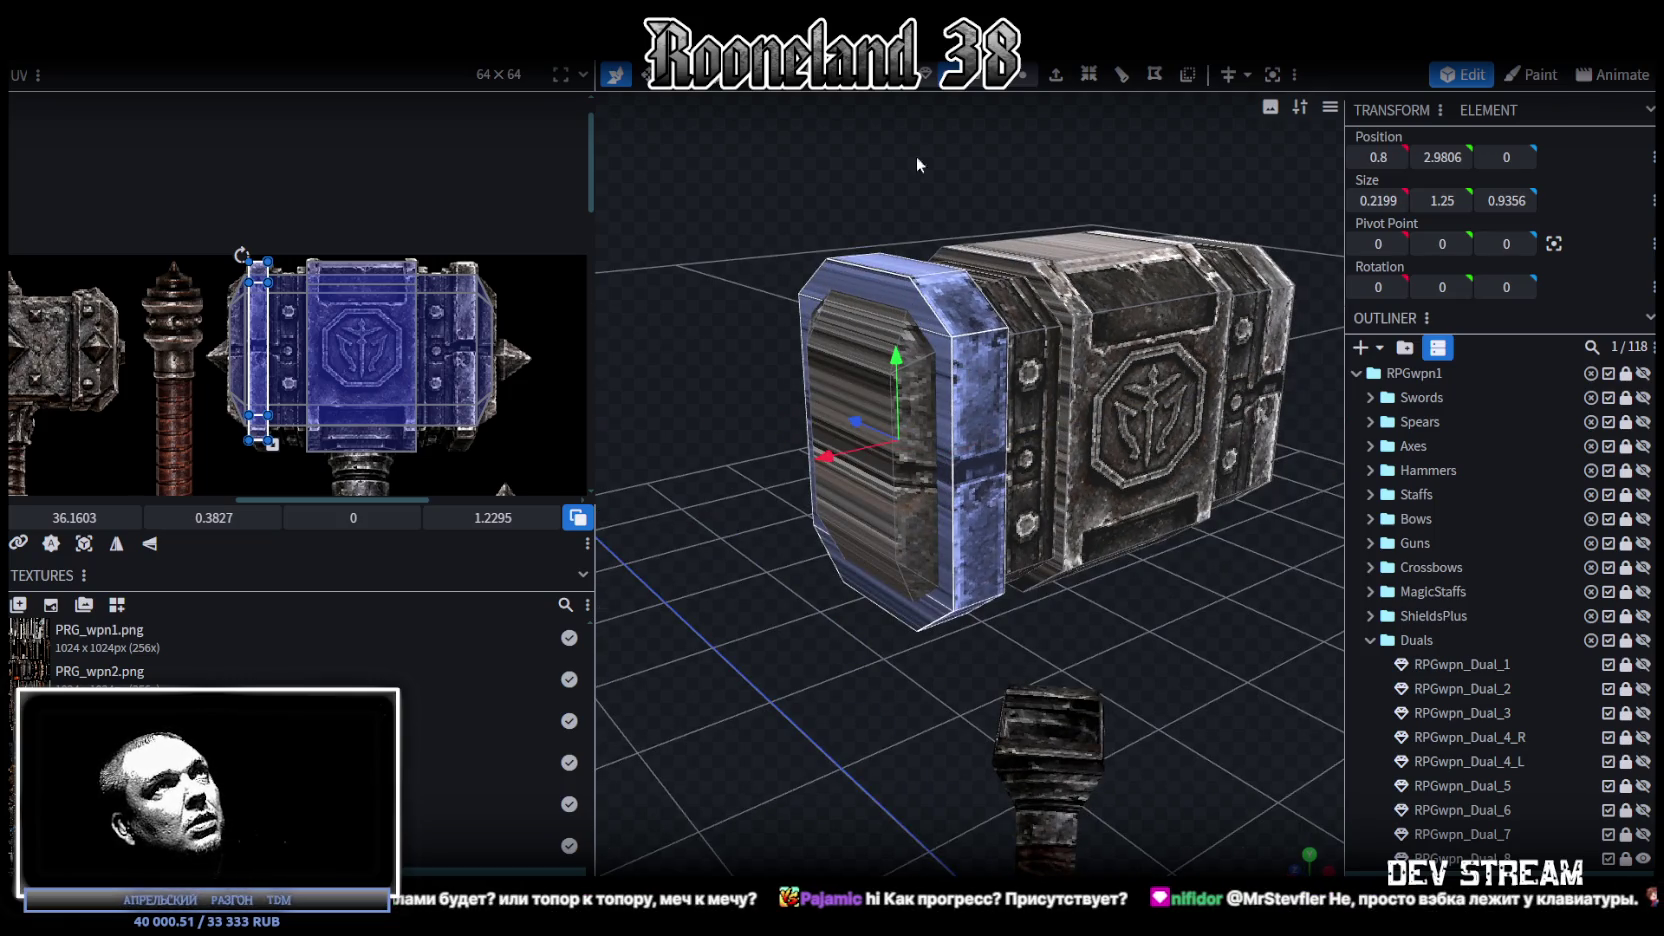
pyautogui.click(946, 326)
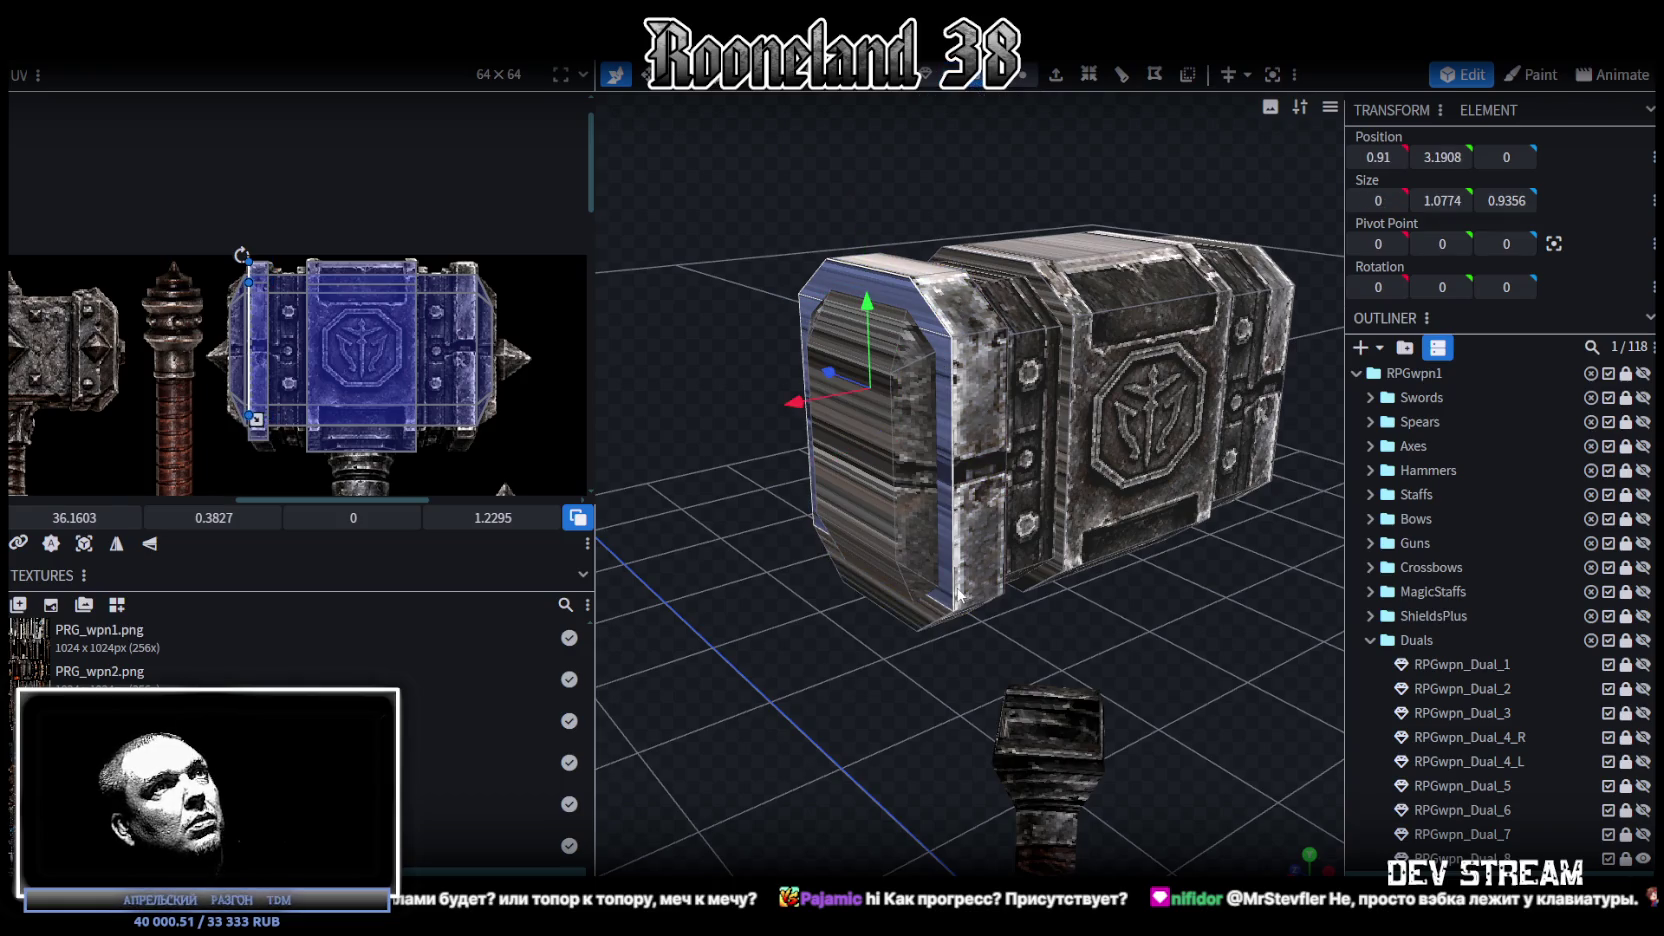
pyautogui.moveTo(1178, 642); pyautogui.dragTo(1122, 655)
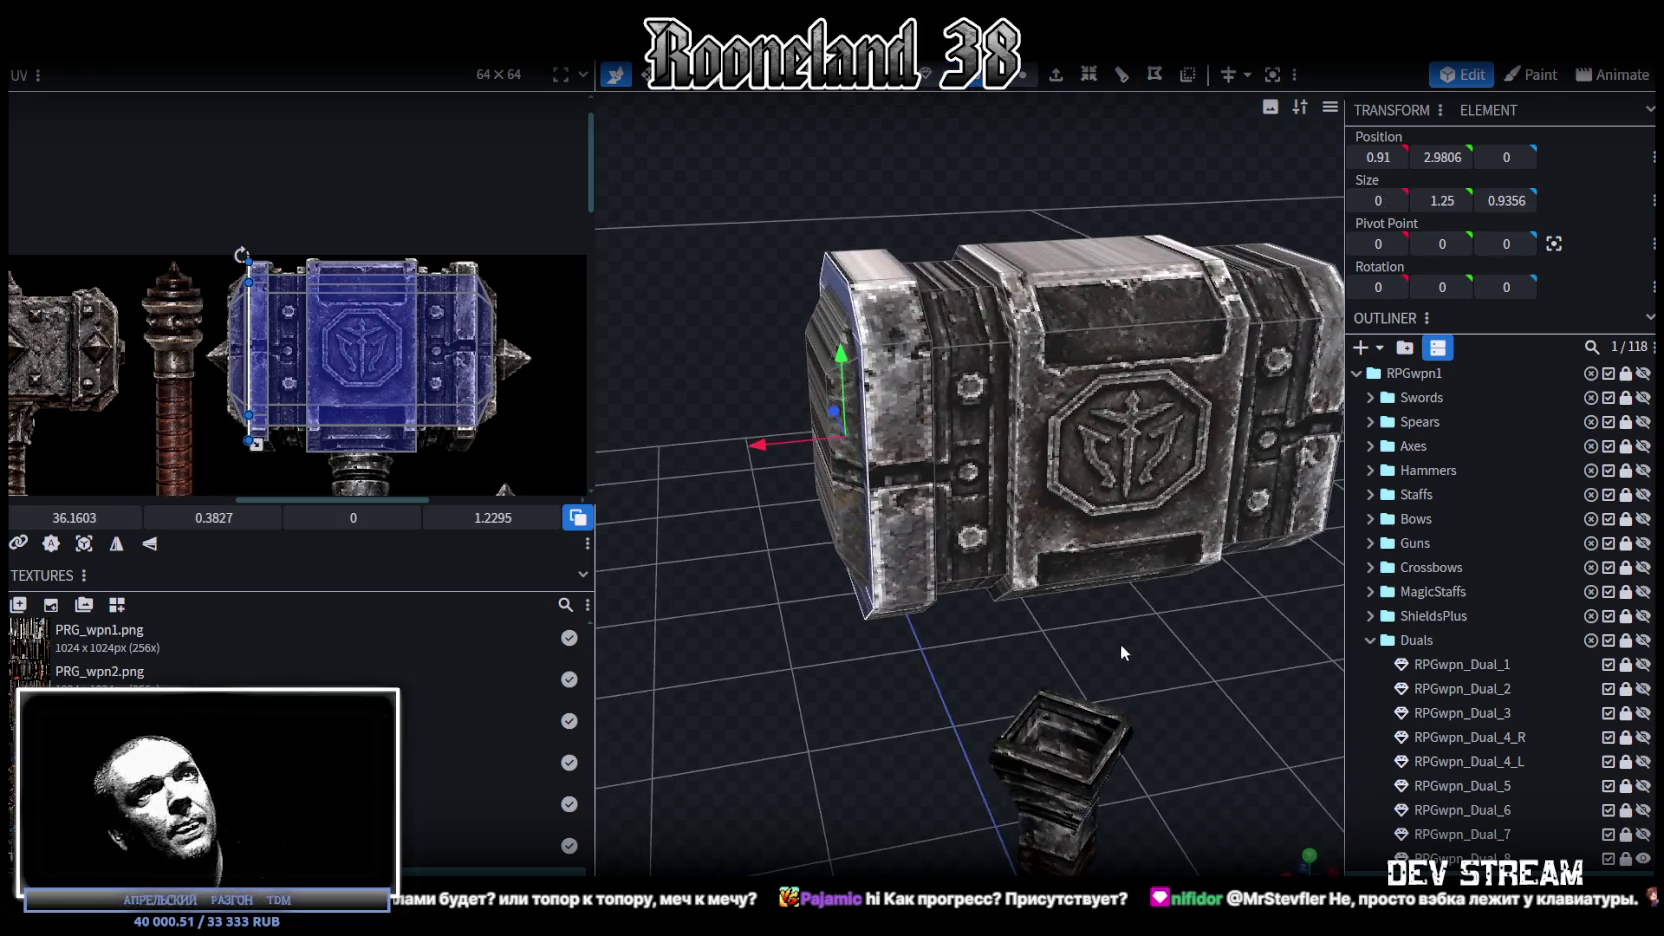
pyautogui.moveTo(757, 456); pyautogui.dragTo(779, 460)
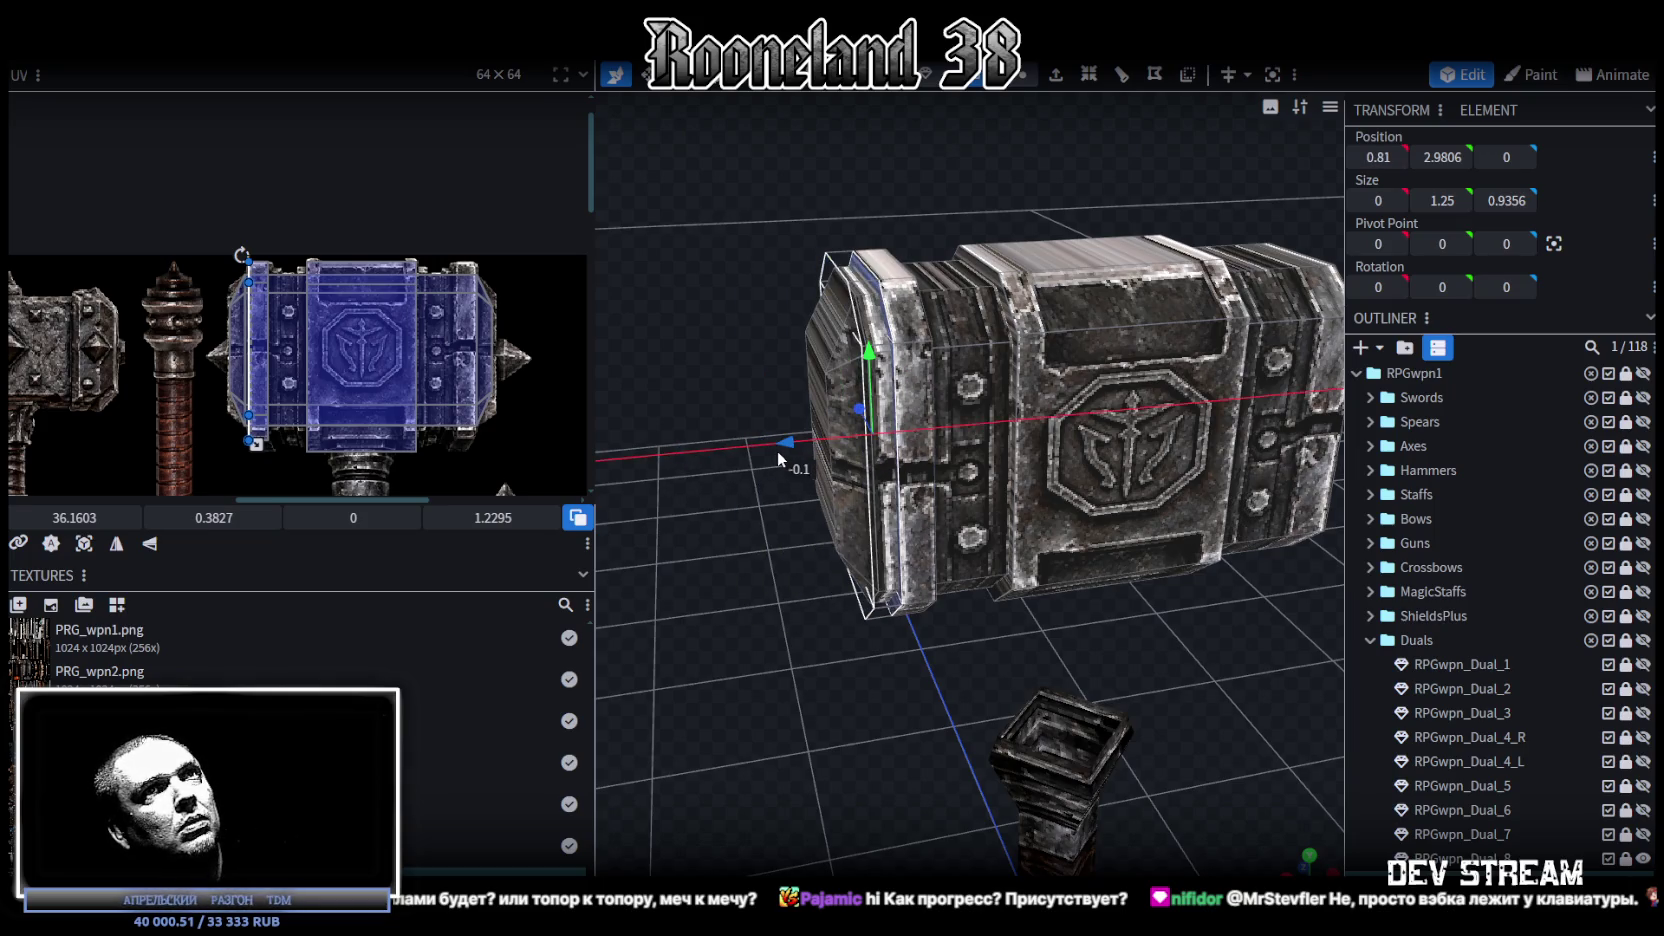
pyautogui.moveTo(781, 458); pyautogui.dragTo(764, 457)
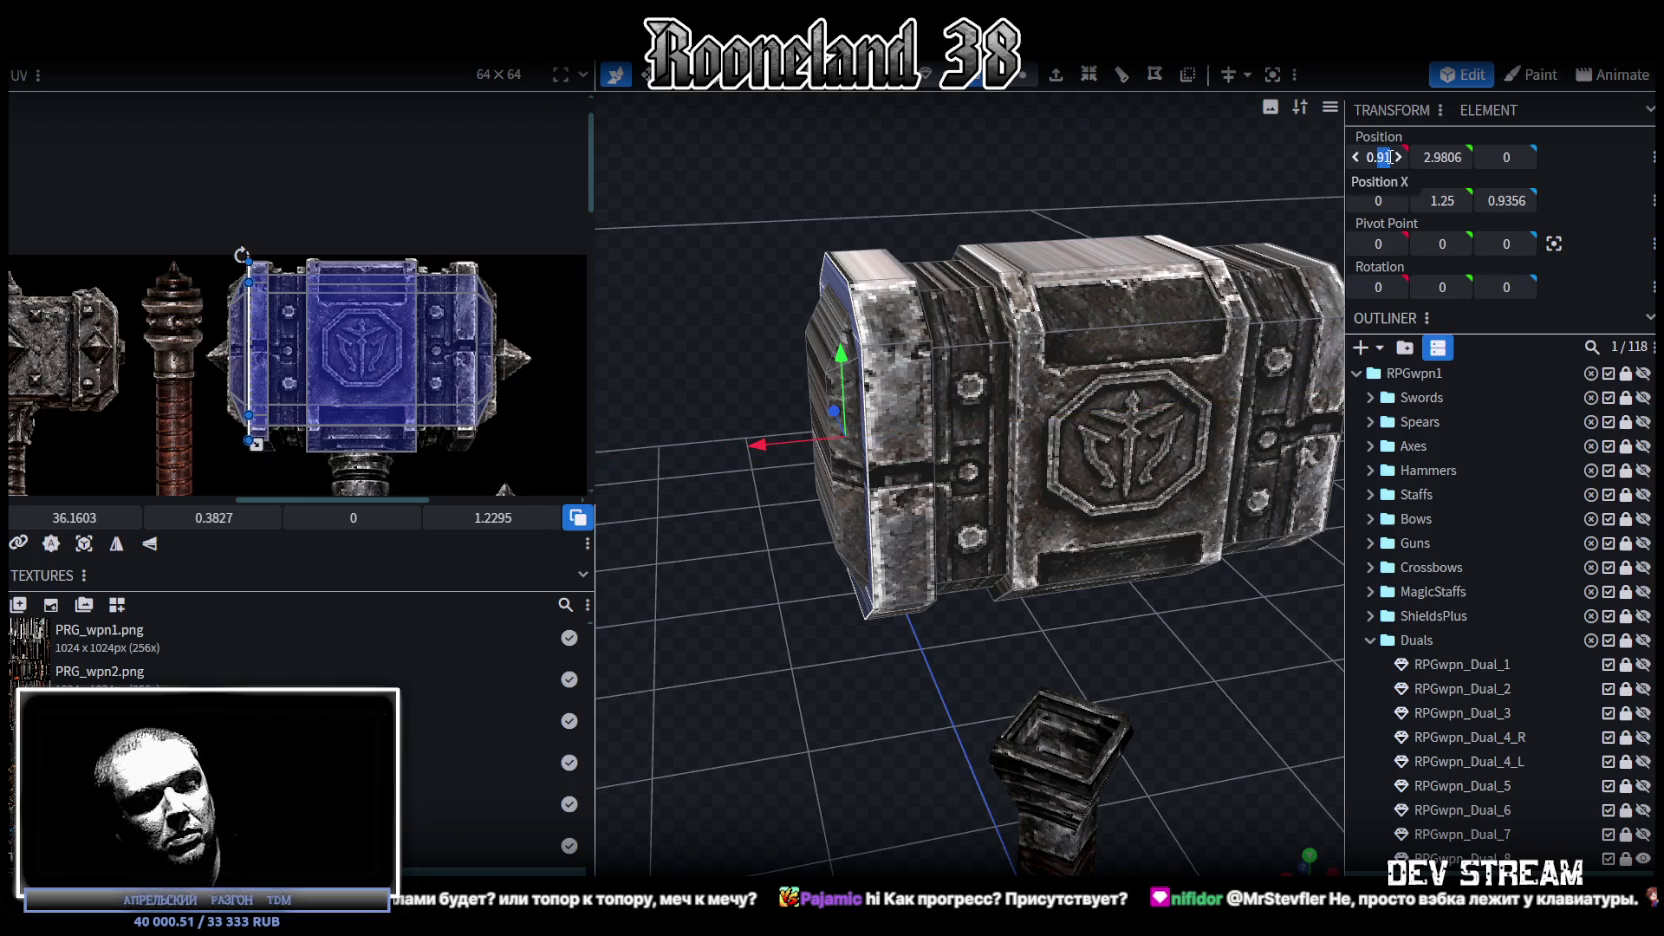
# Step: Orbit to a lower, more direct angle and select the left band of the head
pyautogui.moveTo(760, 640)
pyautogui.mouseDown()
pyautogui.moveTo(839, 664)
pyautogui.moveTo(758, 541)
pyautogui.mouseUp()
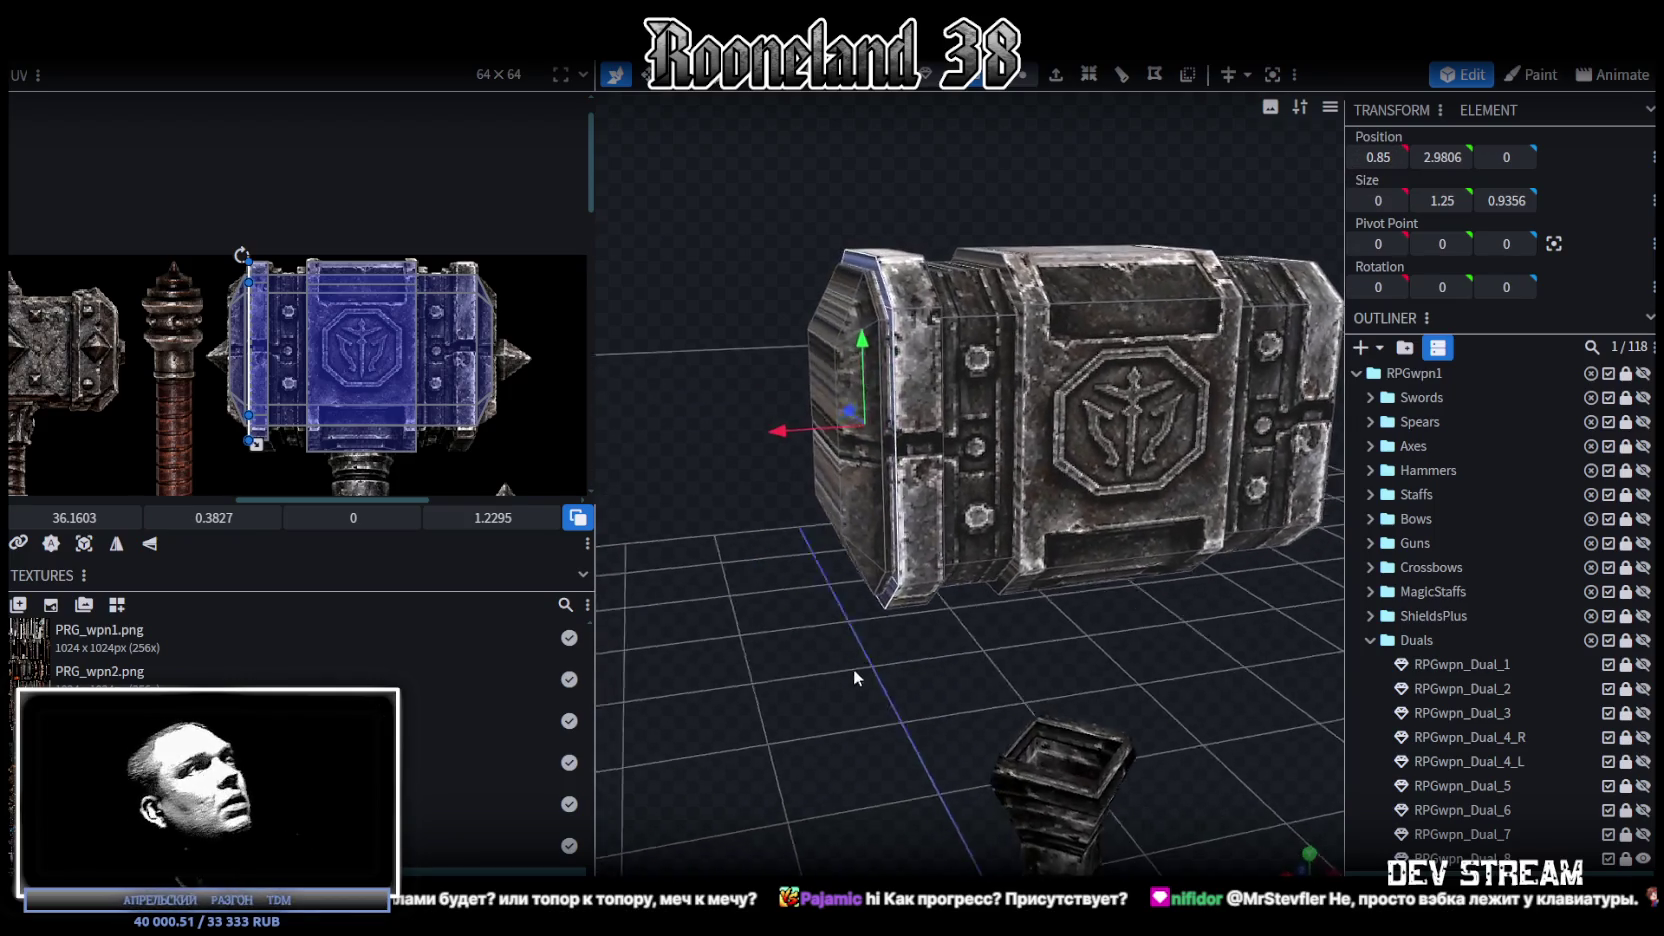
pyautogui.moveTo(740, 601); pyautogui.dragTo(700, 600)
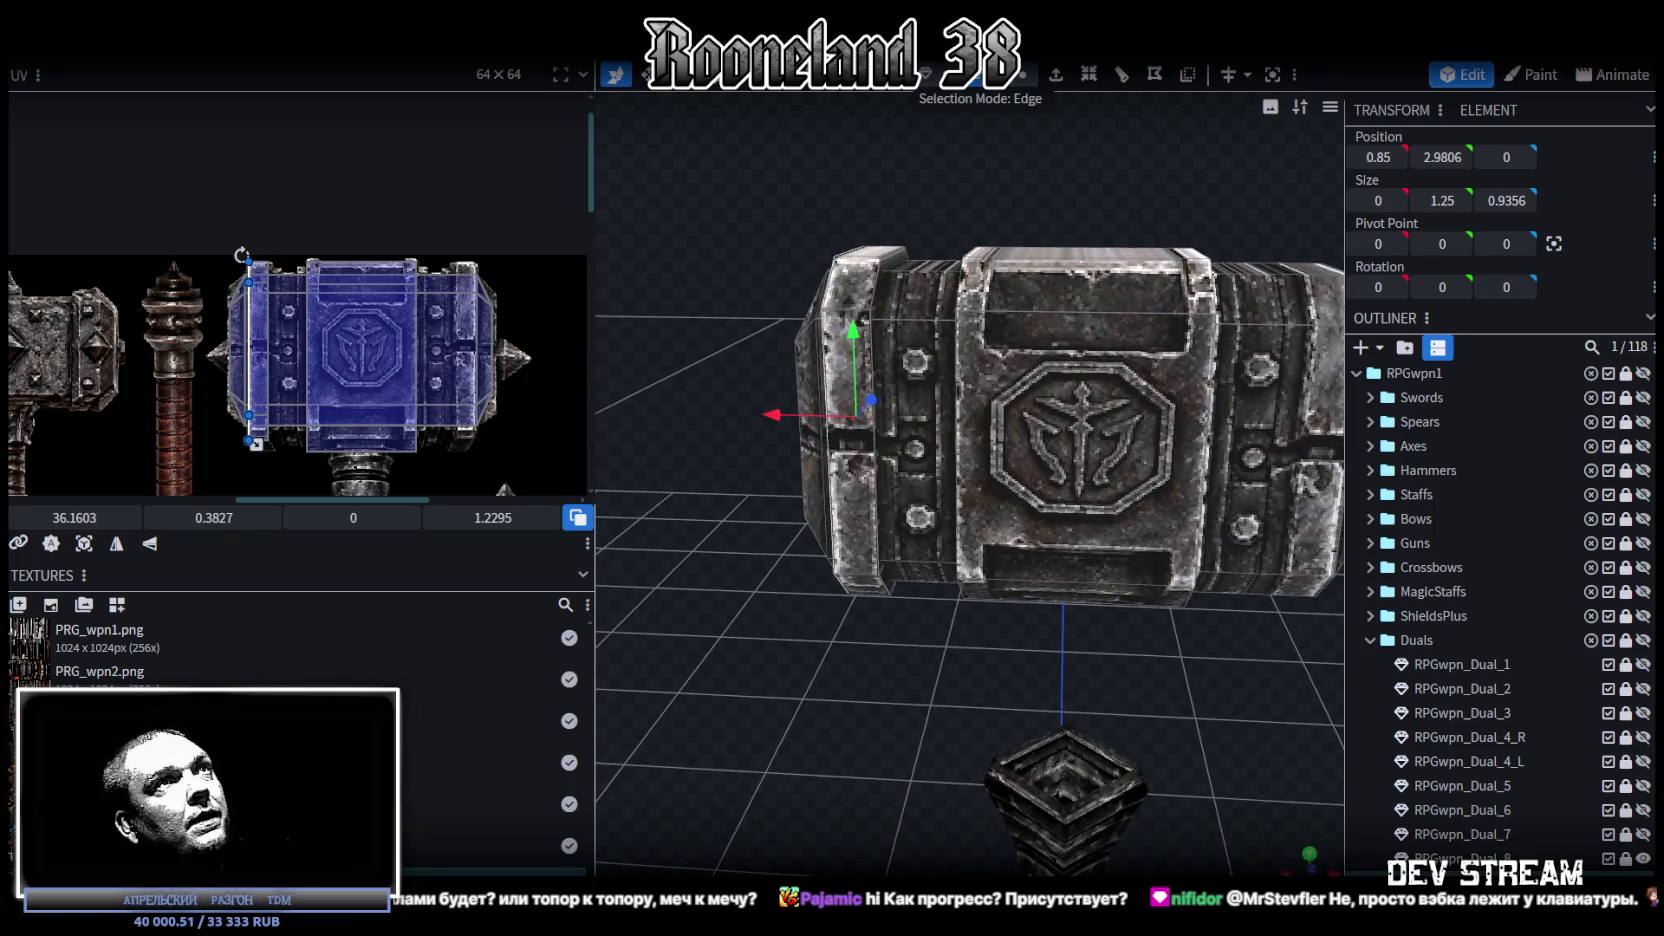
pyautogui.click(855, 531)
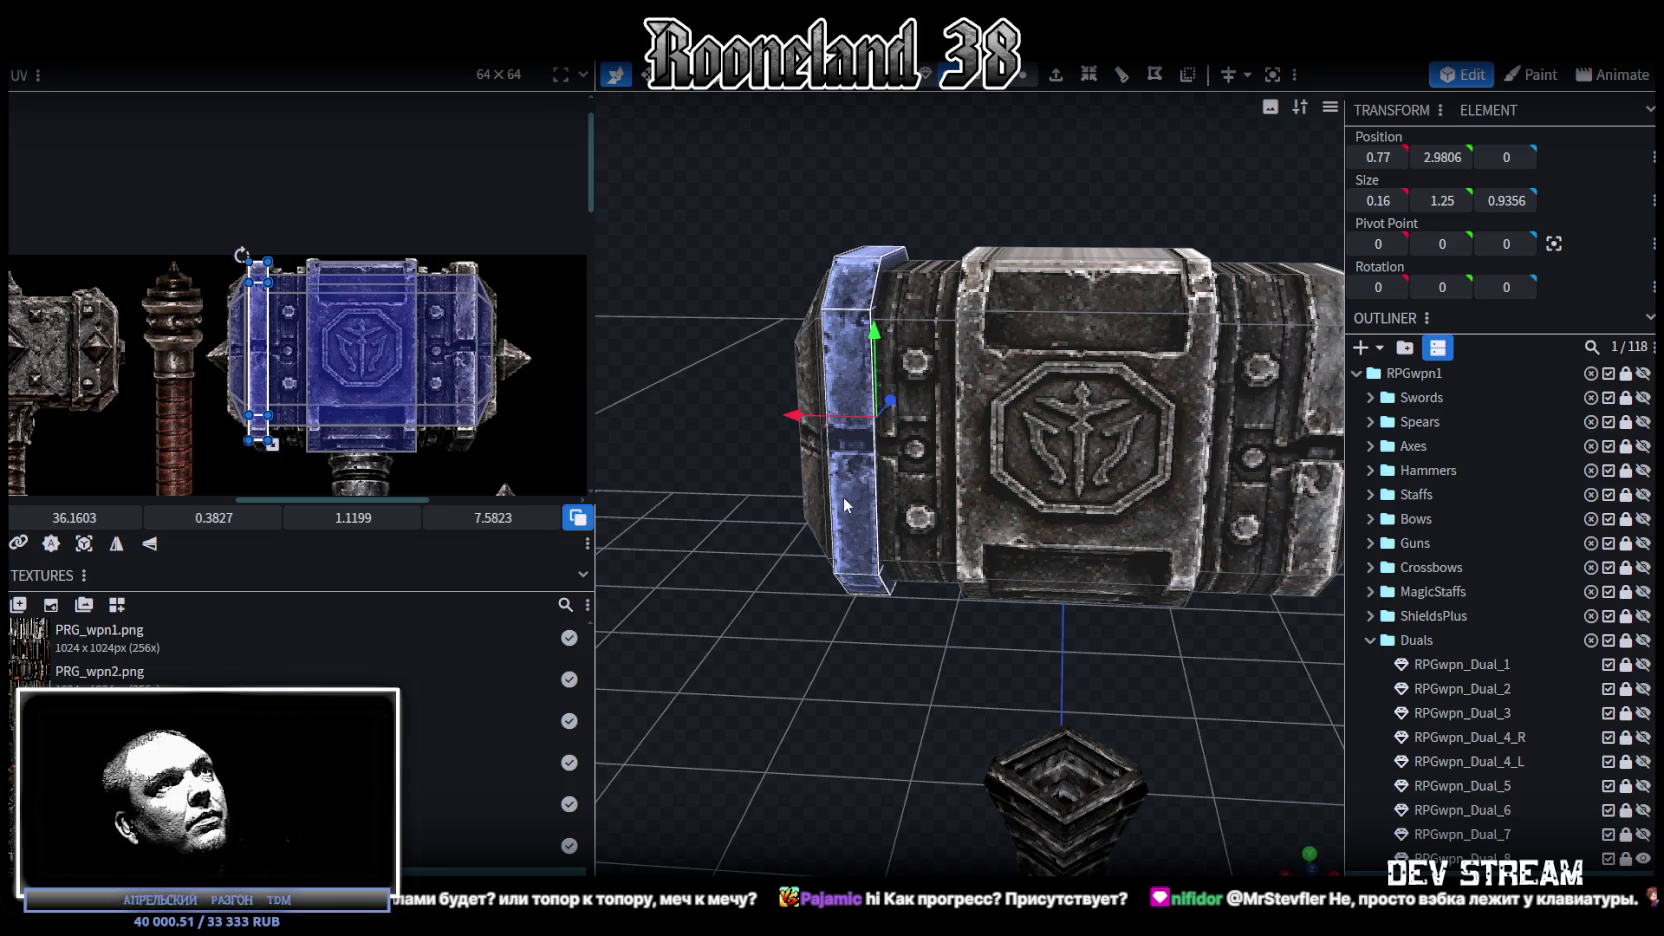
pyautogui.rightClick(851, 491)
# Step: Flip the band to the right end with Flip X, mirror its UV on X, and shift it right
pyautogui.click(935, 527)
pyautogui.click(230, 45)
pyautogui.click(372, 101)
pyautogui.moveTo(1000, 330); pyautogui.dragTo(826, 357)
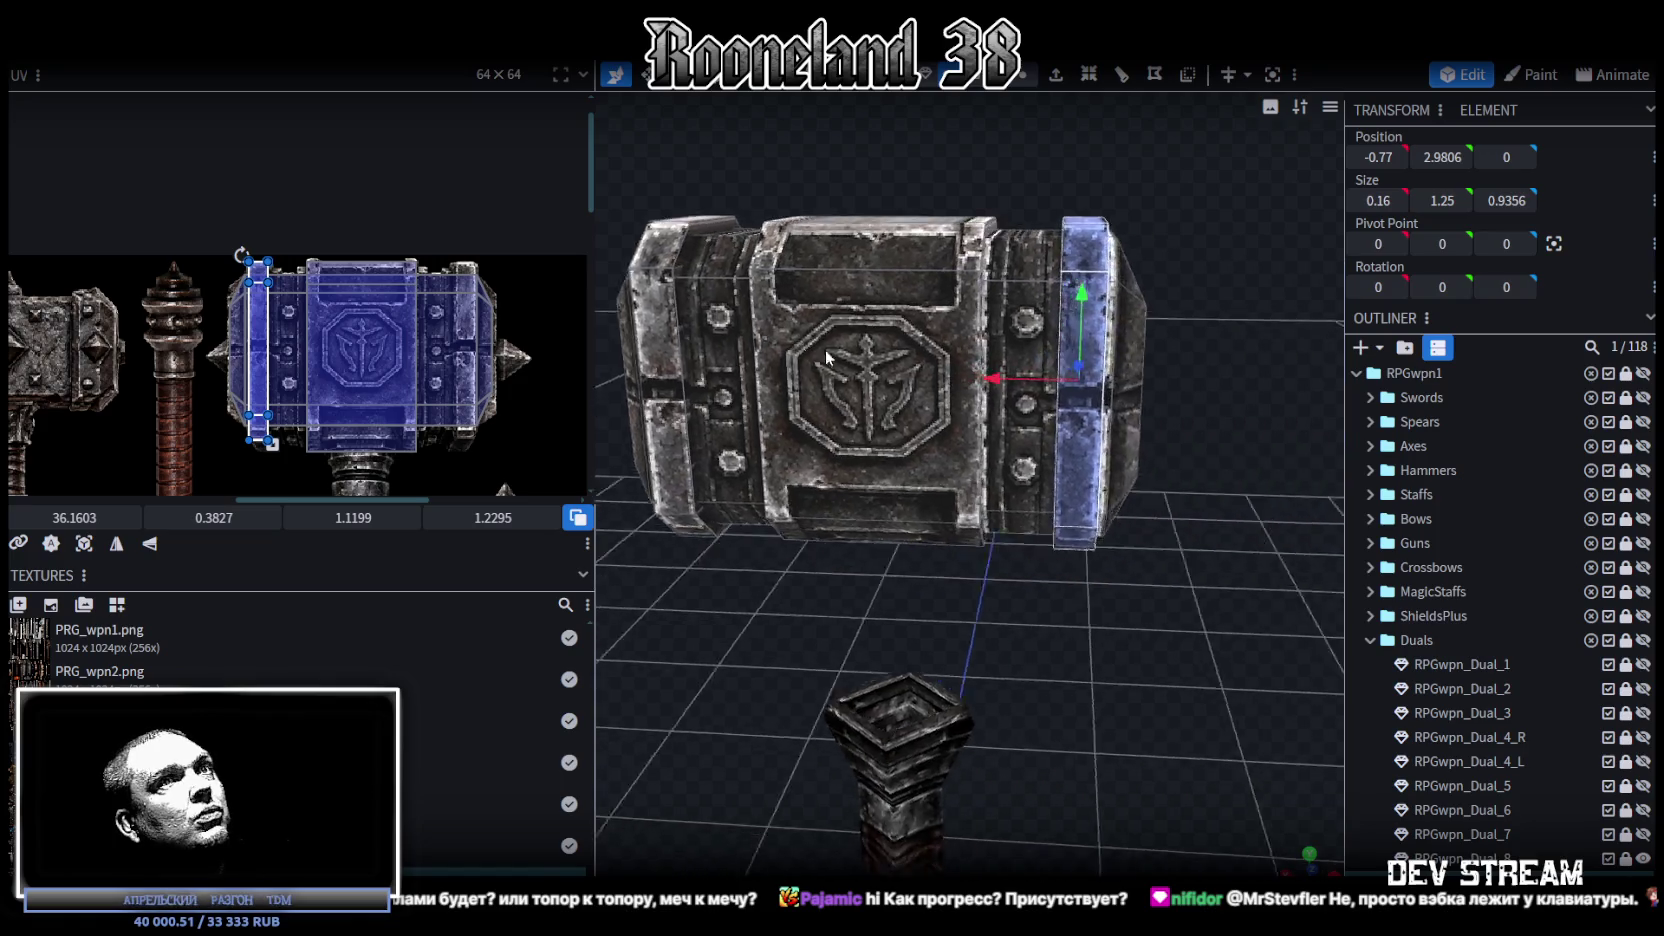
pyautogui.click(116, 543)
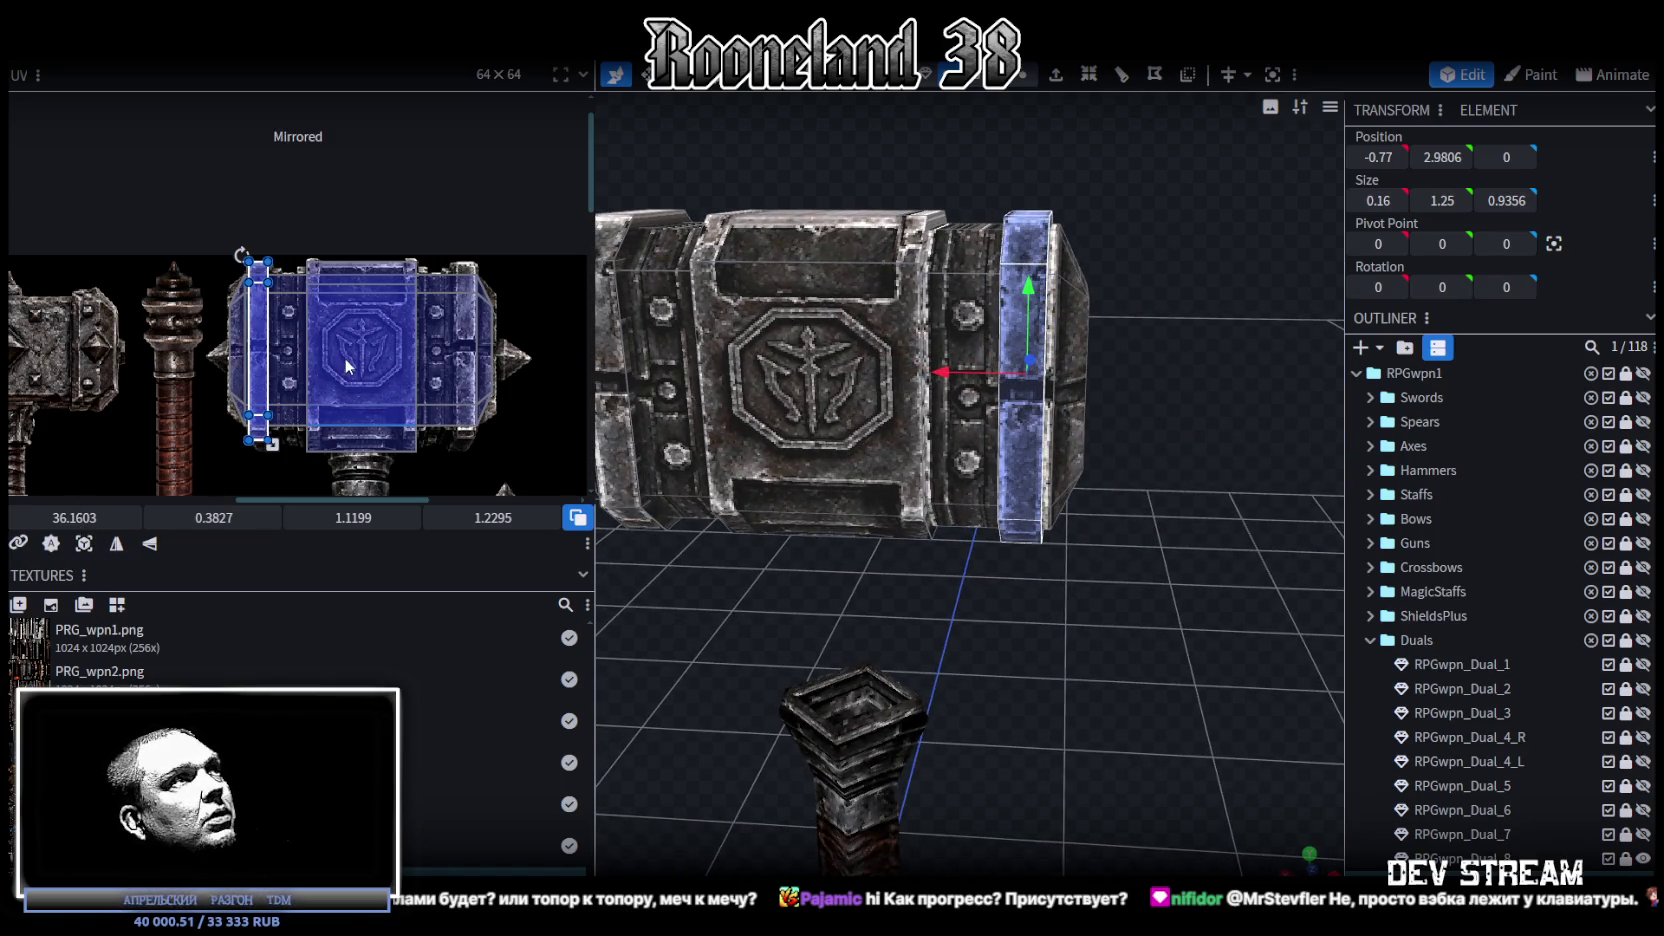
pyautogui.moveTo(72, 517)
pyautogui.mouseDown()
pyautogui.moveTo(120, 517)
pyautogui.moveTo(95, 517)
pyautogui.mouseUp()
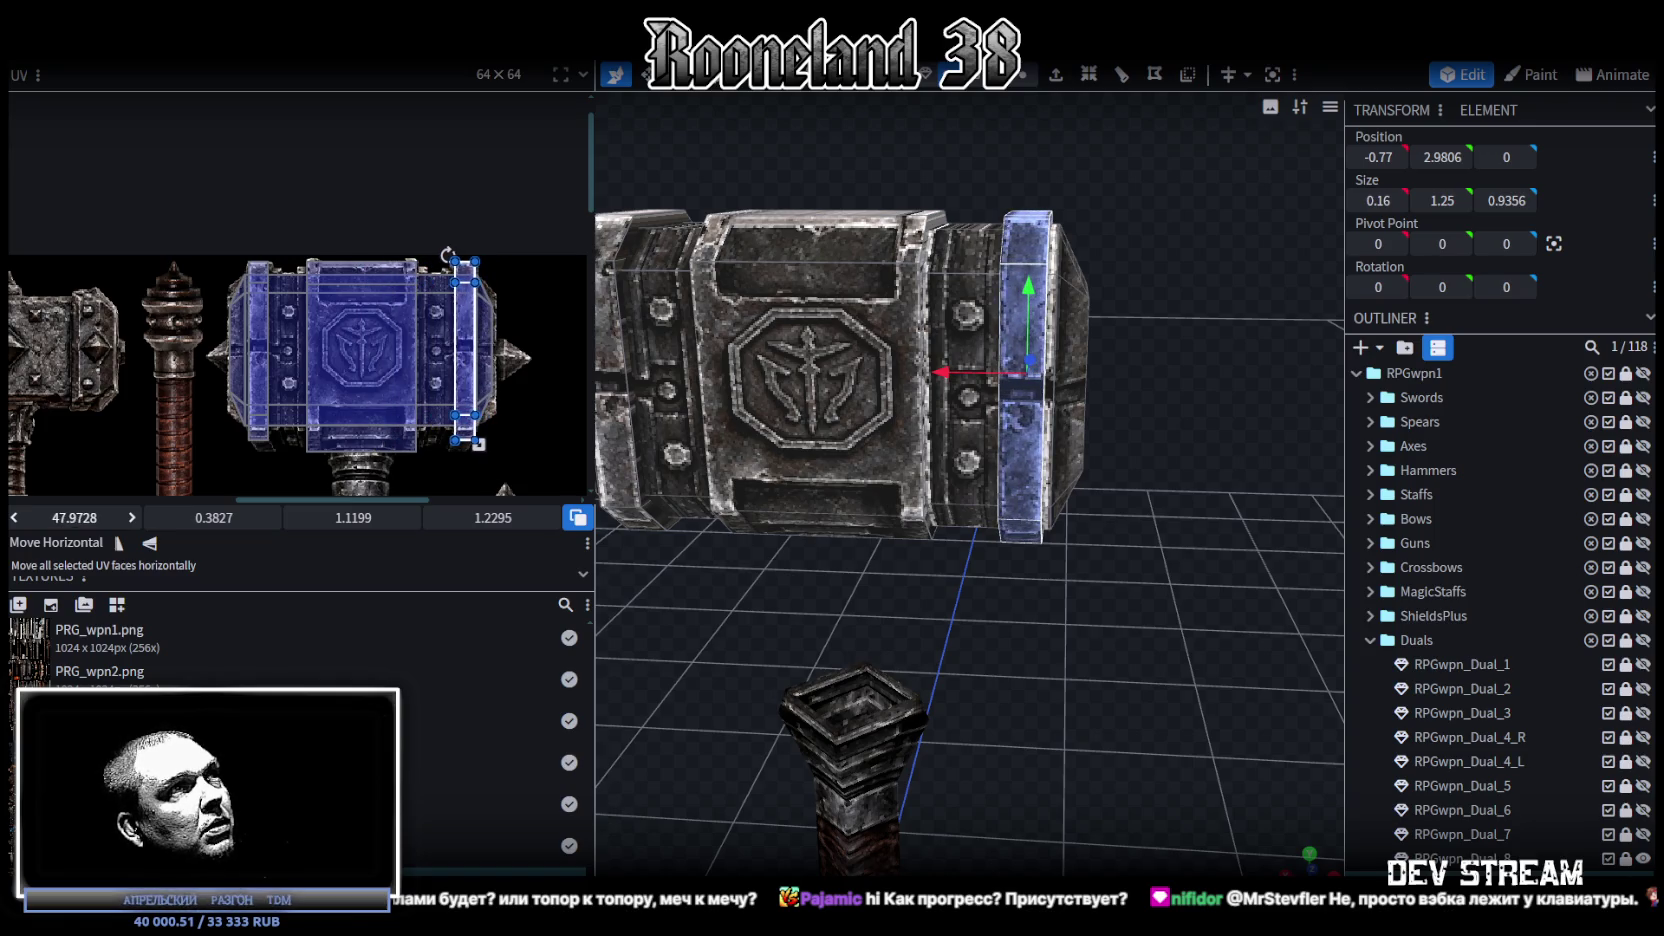
# Step: Resize the band's UV box from its corner to fit the band texture
pyautogui.moveTo(980, 690); pyautogui.dragTo(1030, 692)
pyautogui.scroll(2, 490, 403)
pyautogui.scroll(2, 490, 403)
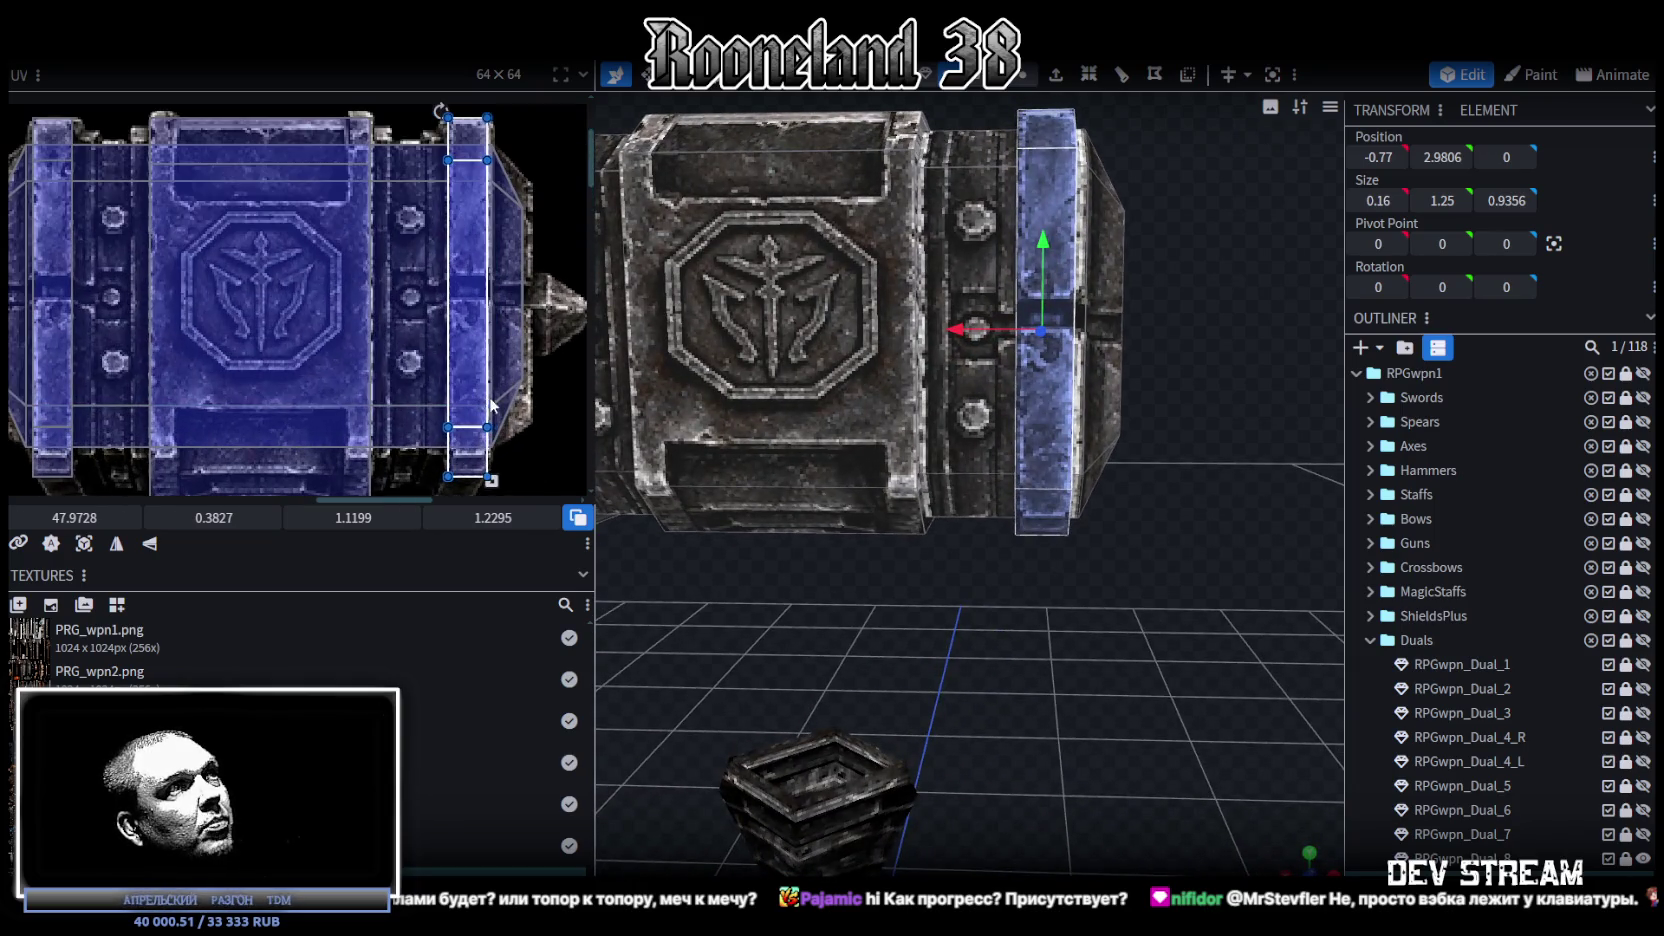
pyautogui.scroll(-3, 505, 412)
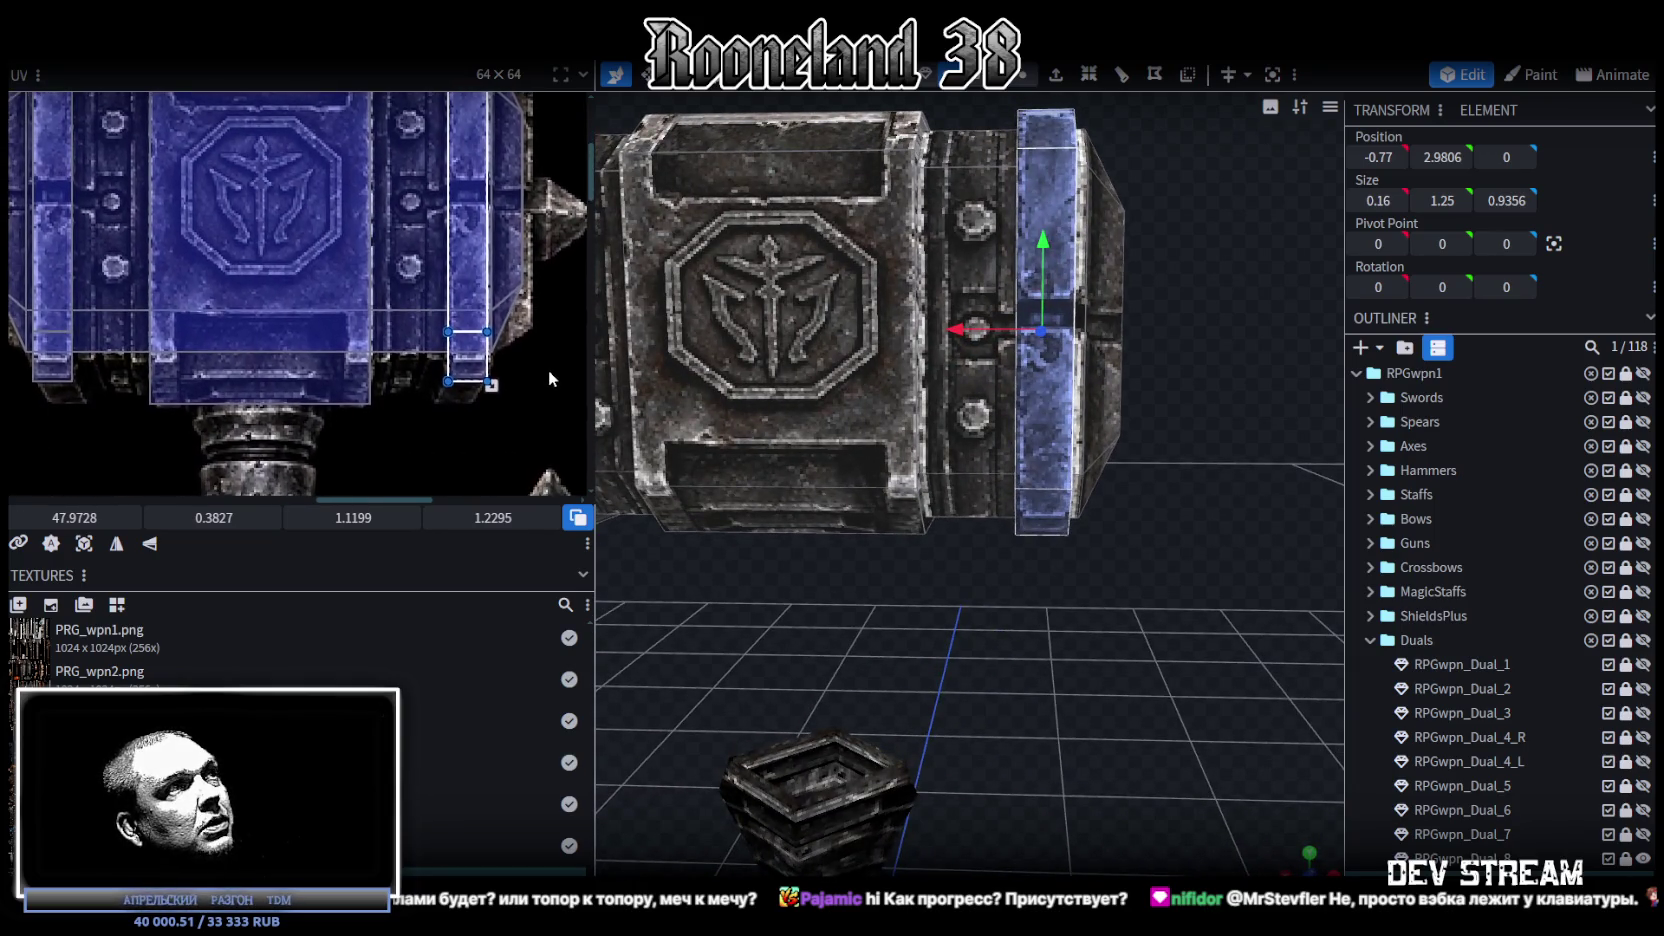
pyautogui.scroll(-2, 1022, 470)
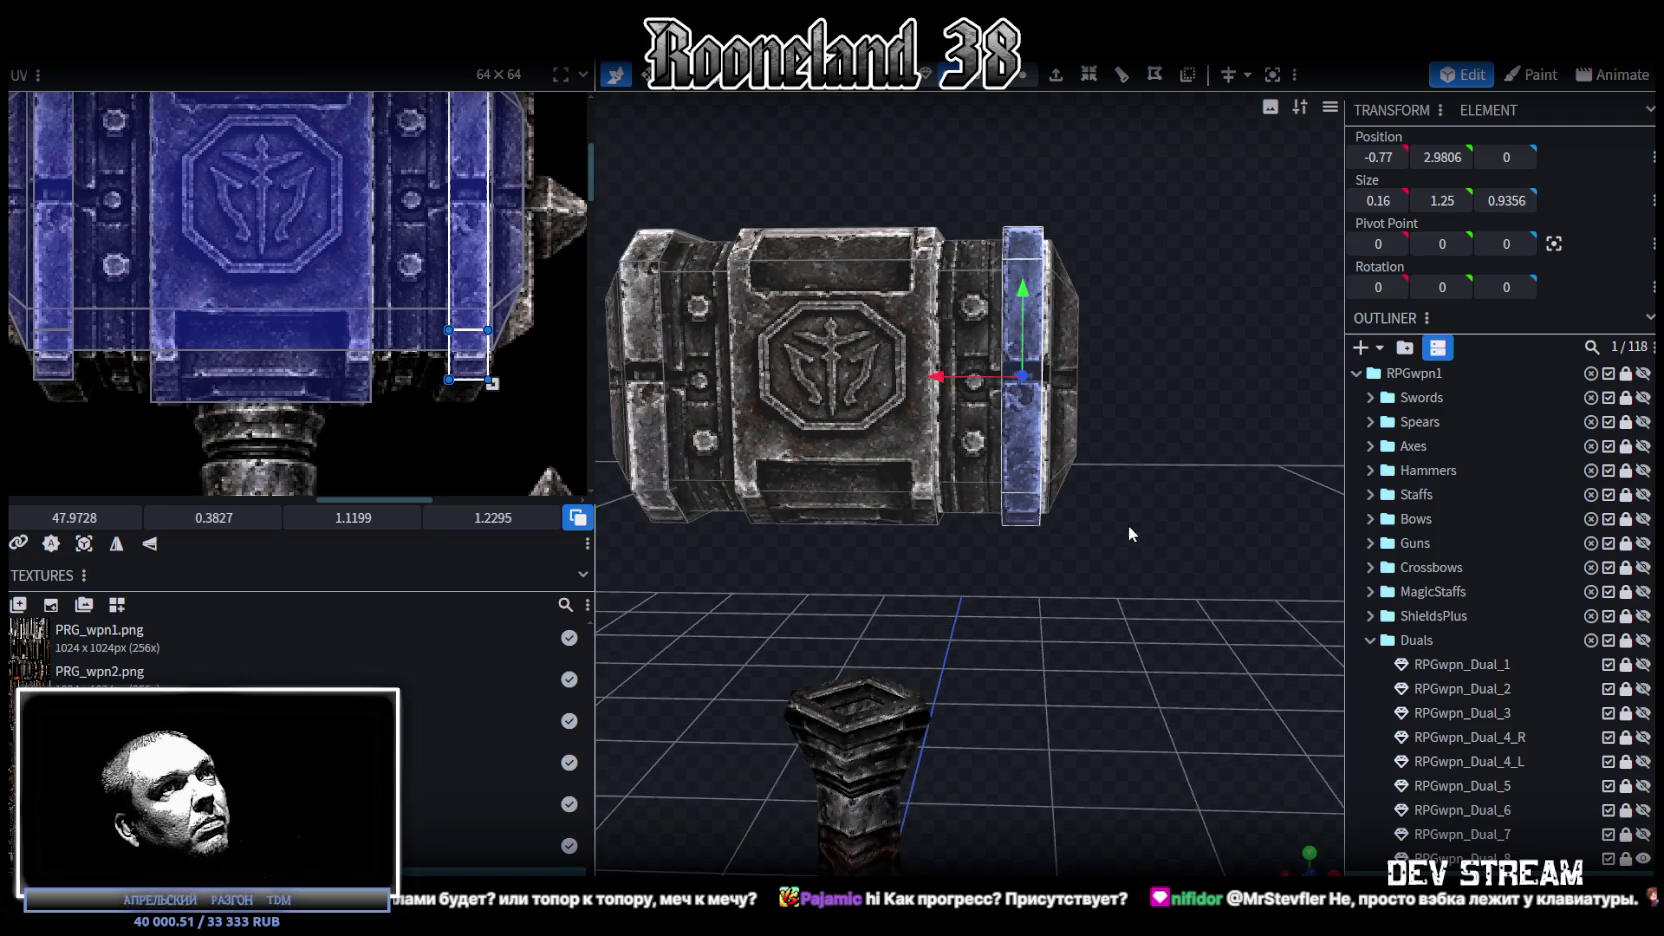
pyautogui.scroll(-2, 1022, 470)
pyautogui.scroll(2, 393, 434)
pyautogui.scroll(2, 405, 362)
pyautogui.scroll(2, 405, 362)
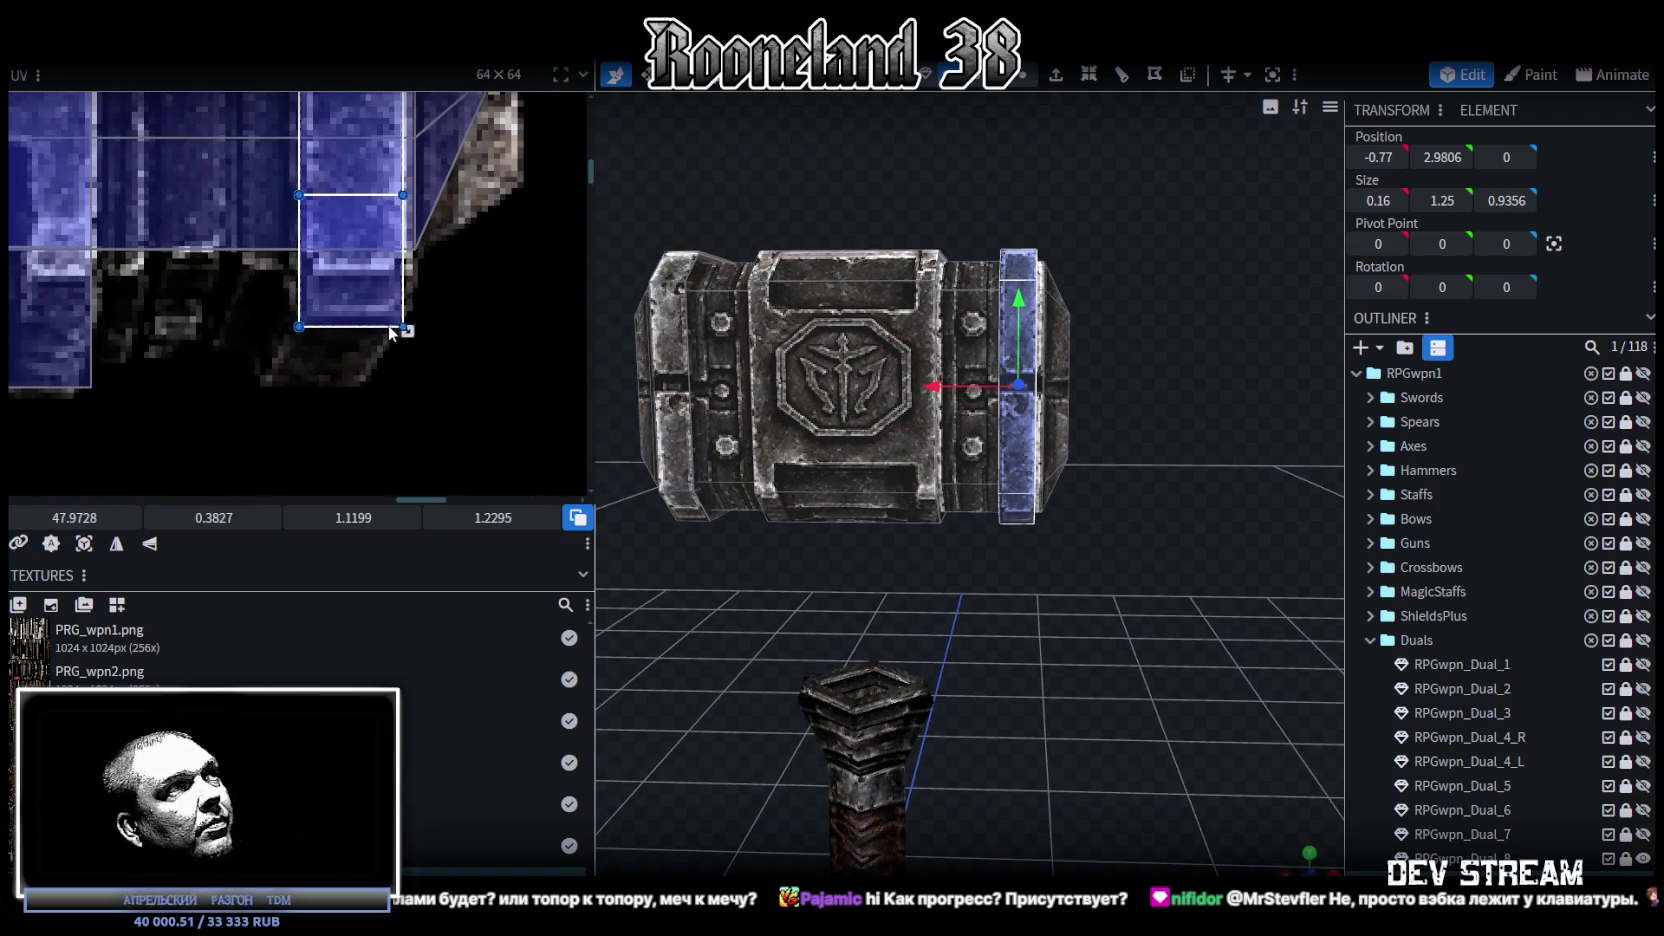
pyautogui.moveTo(405, 327); pyautogui.dragTo(396, 301)
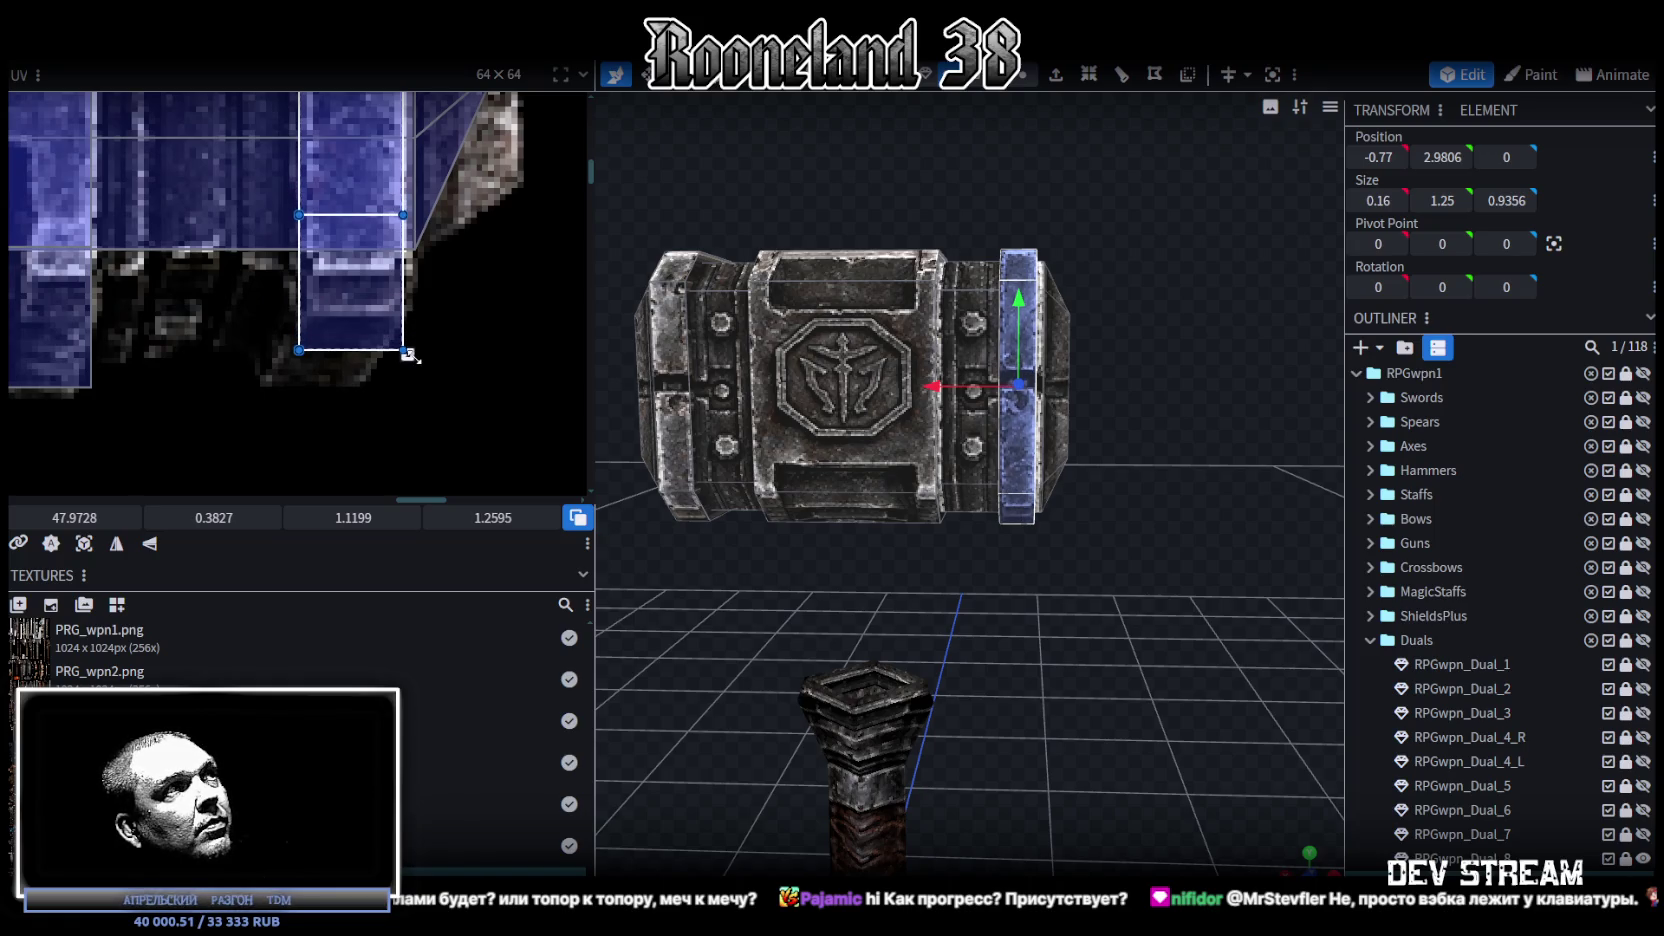
pyautogui.moveTo(397, 302)
pyautogui.mouseDown()
pyautogui.moveTo(406, 328)
pyautogui.moveTo(407, 281)
pyautogui.moveTo(407, 302)
pyautogui.mouseUp()
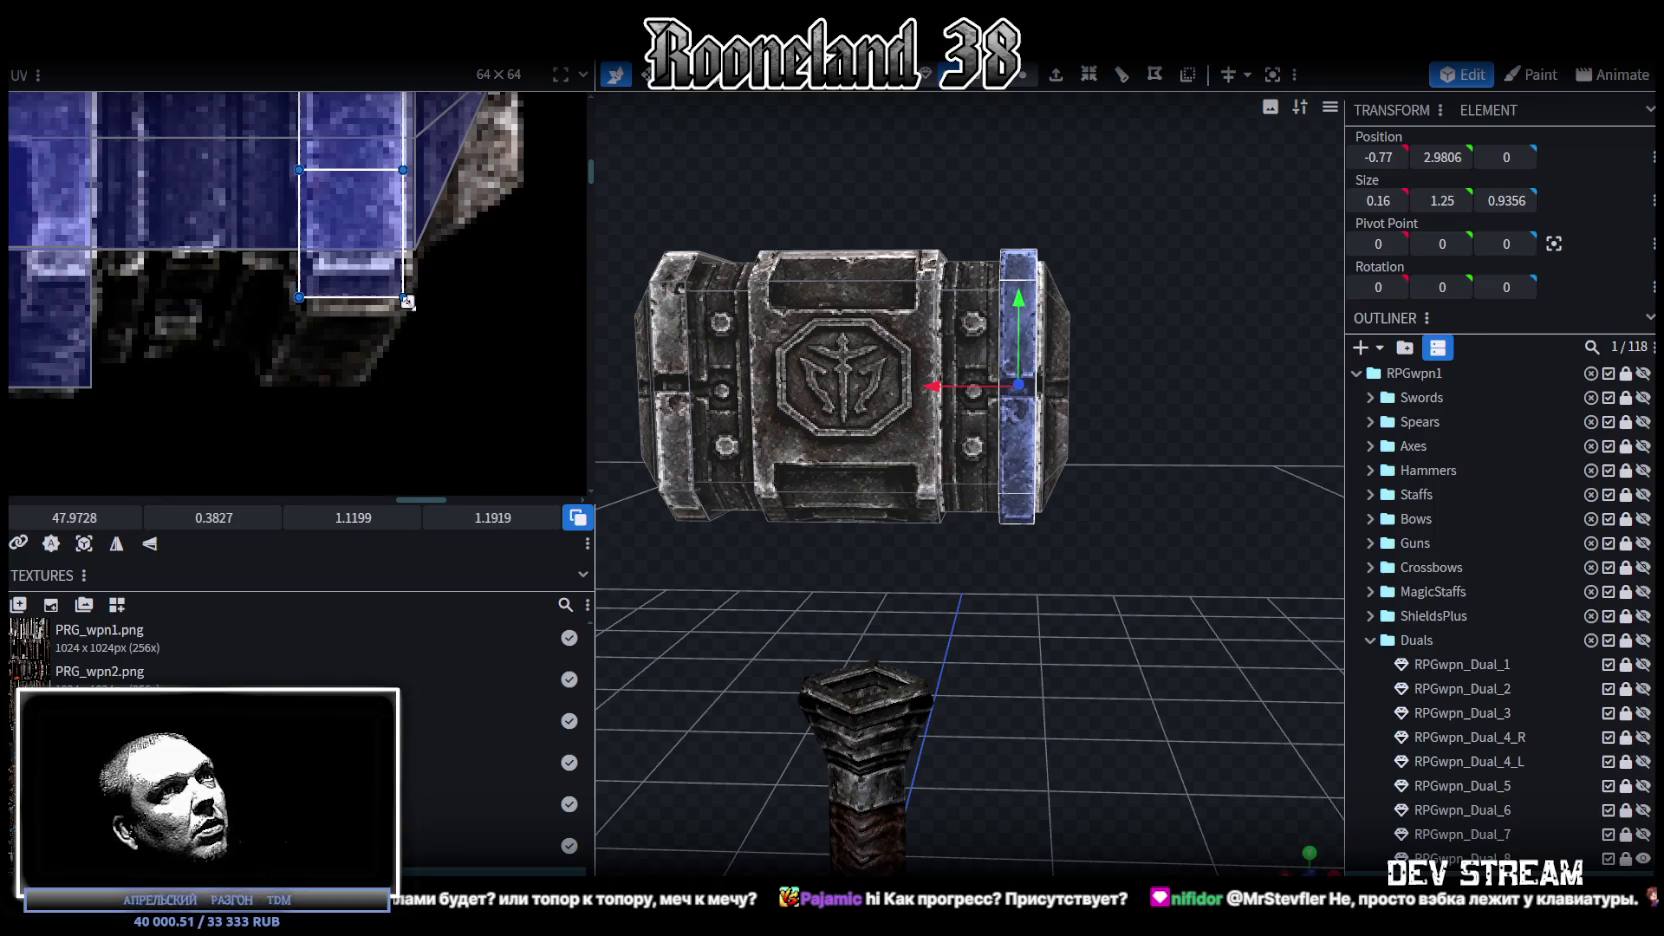
# Step: Trim the band's UV box height slightly to about 1.12 × 1.18
pyautogui.moveTo(1030, 637)
pyautogui.mouseDown()
pyautogui.moveTo(1254, 621)
pyautogui.moveTo(1097, 602)
pyautogui.mouseUp()
pyautogui.moveTo(409, 303); pyautogui.dragTo(409, 292)
pyautogui.scroll(-3, 399, 326)
pyautogui.scroll(-3, 976, 487)
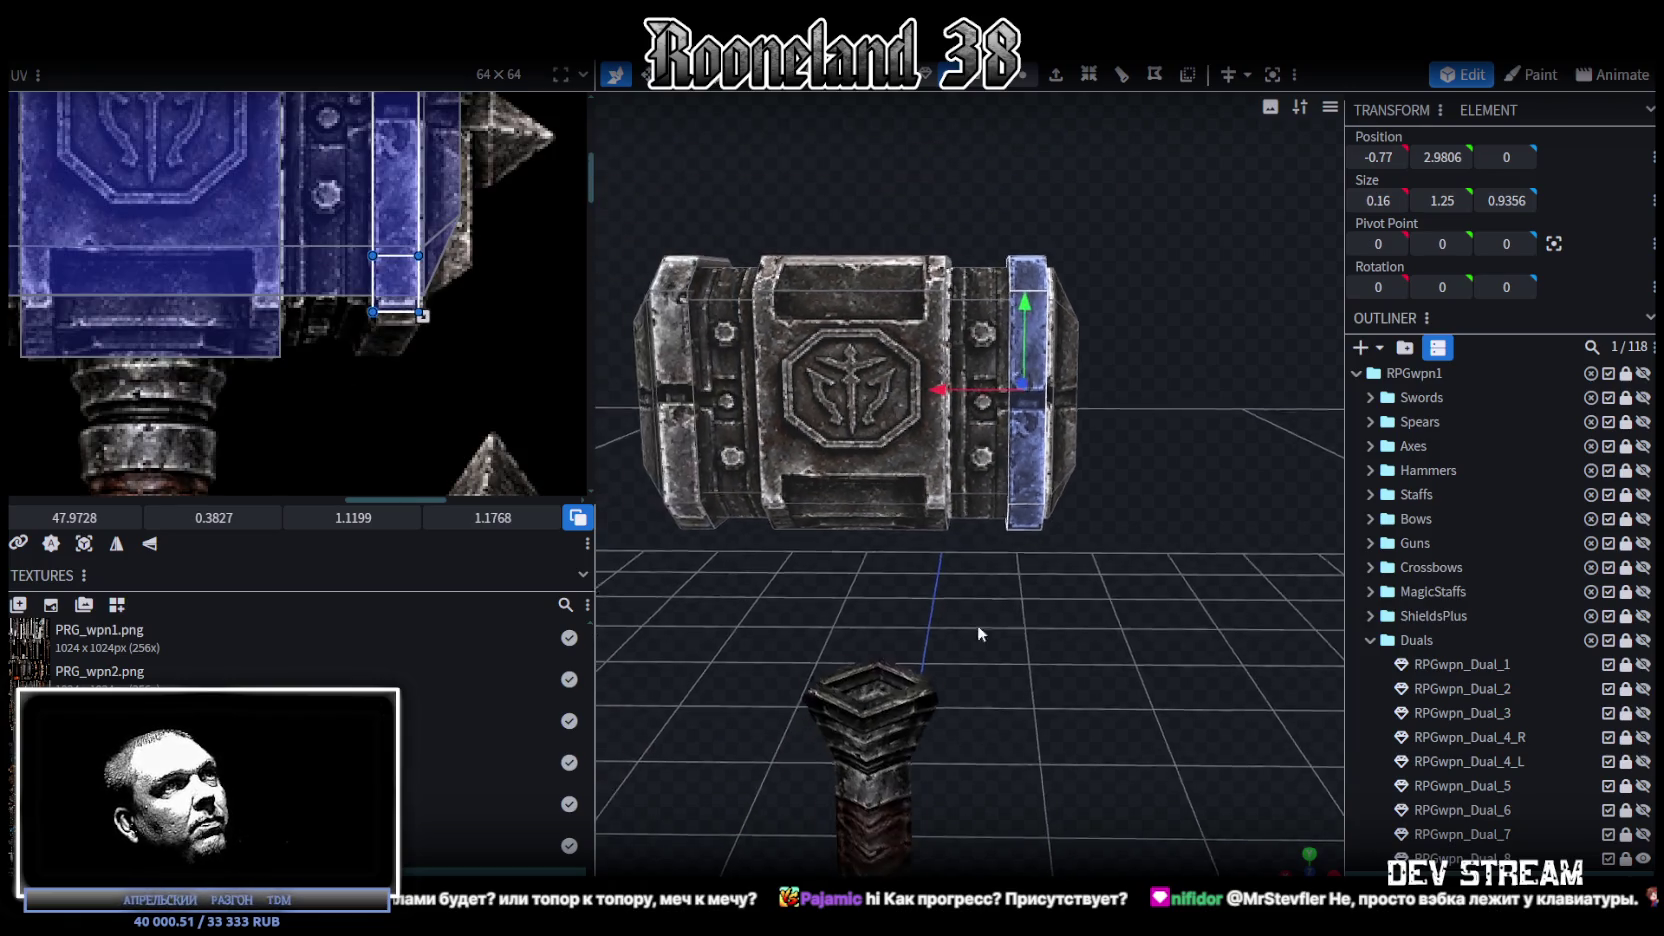
pyautogui.click(870, 365)
# Step: Resize the left band's UV box from its corner and extend its bottom edge slightly
pyautogui.scroll(-3, 214, 287)
pyautogui.scroll(3, 400, 360)
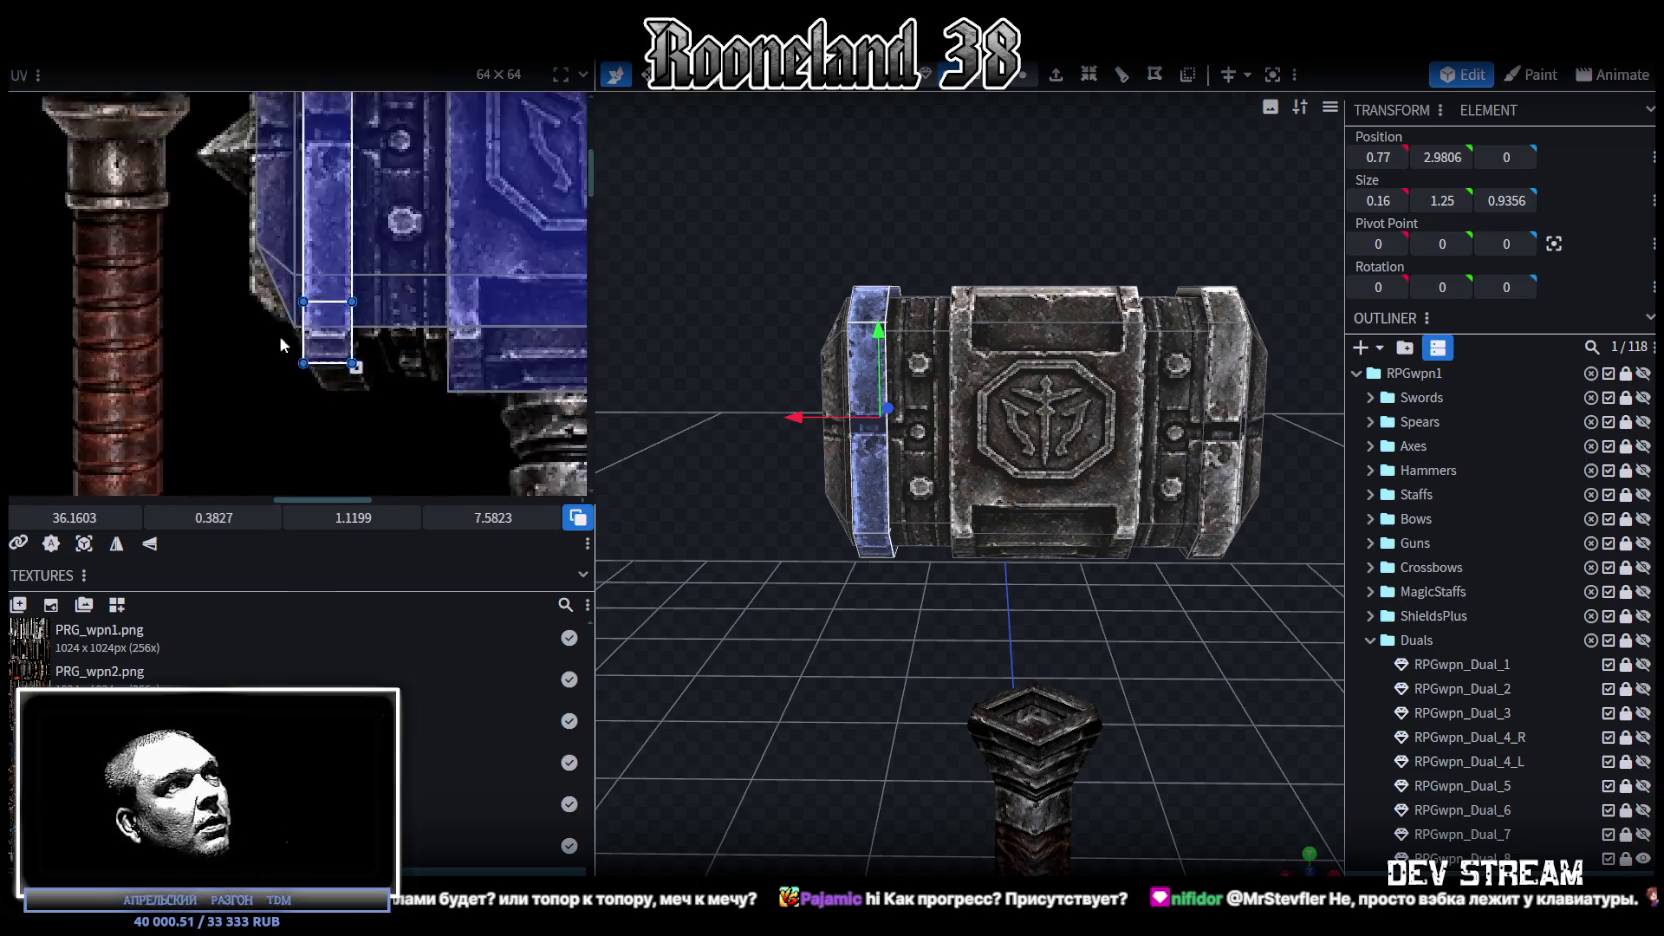
pyautogui.scroll(3, 419, 383)
pyautogui.scroll(3, 790, 620)
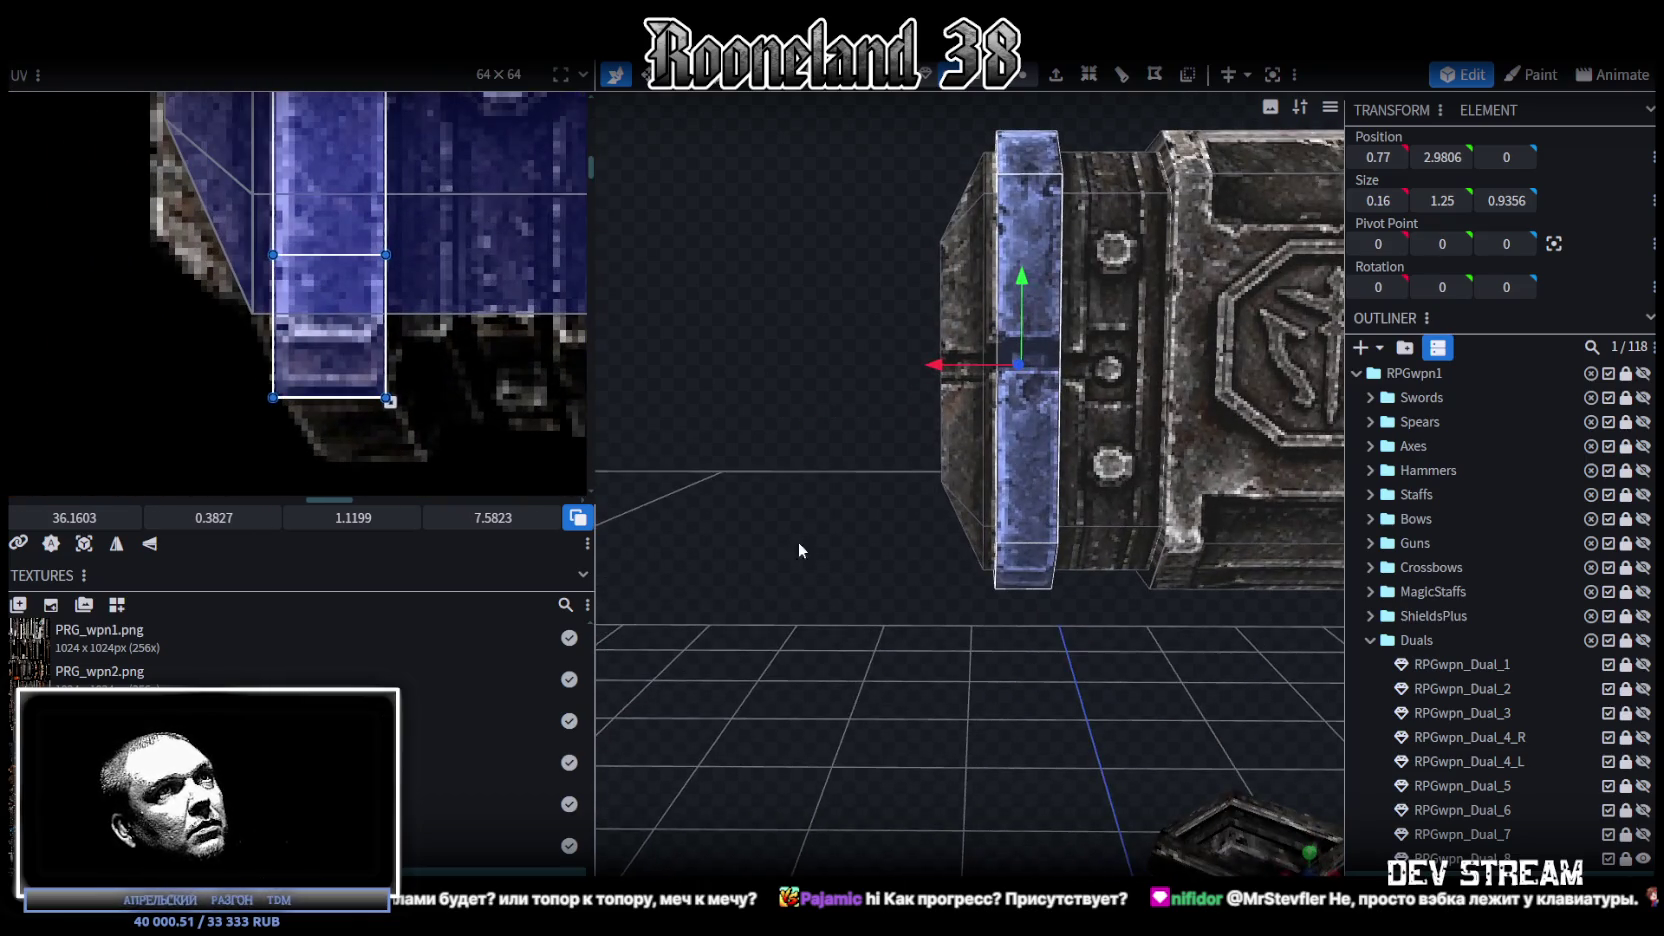
pyautogui.moveTo(390, 402); pyautogui.dragTo(396, 351)
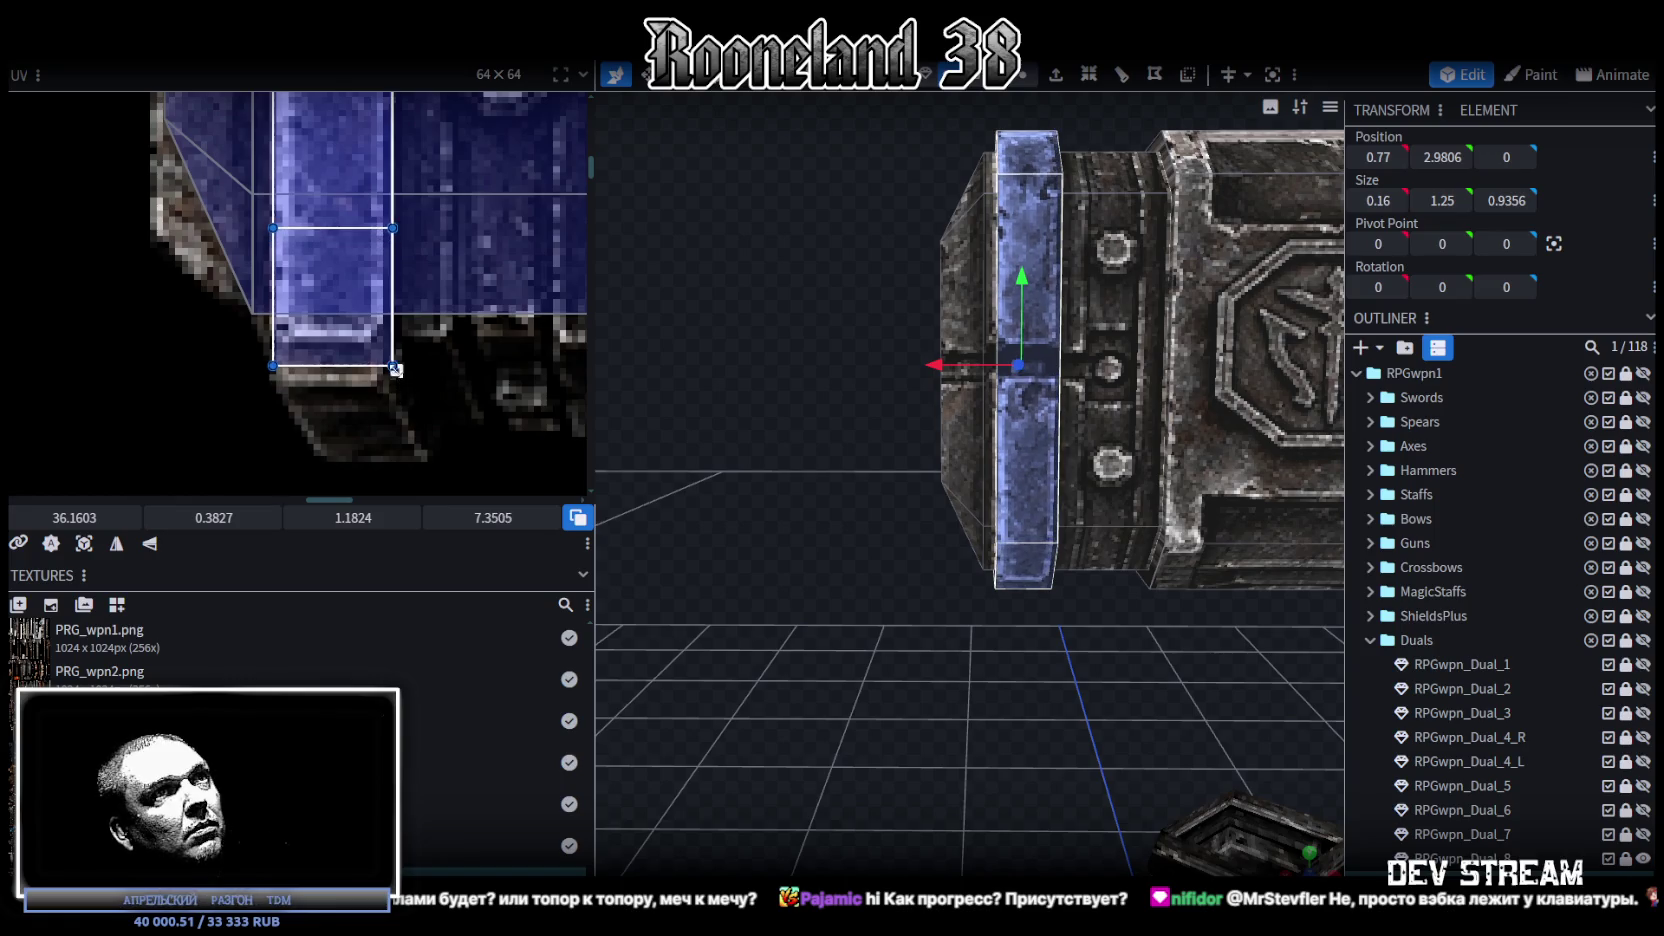
pyautogui.moveTo(396, 351); pyautogui.dragTo(396, 357)
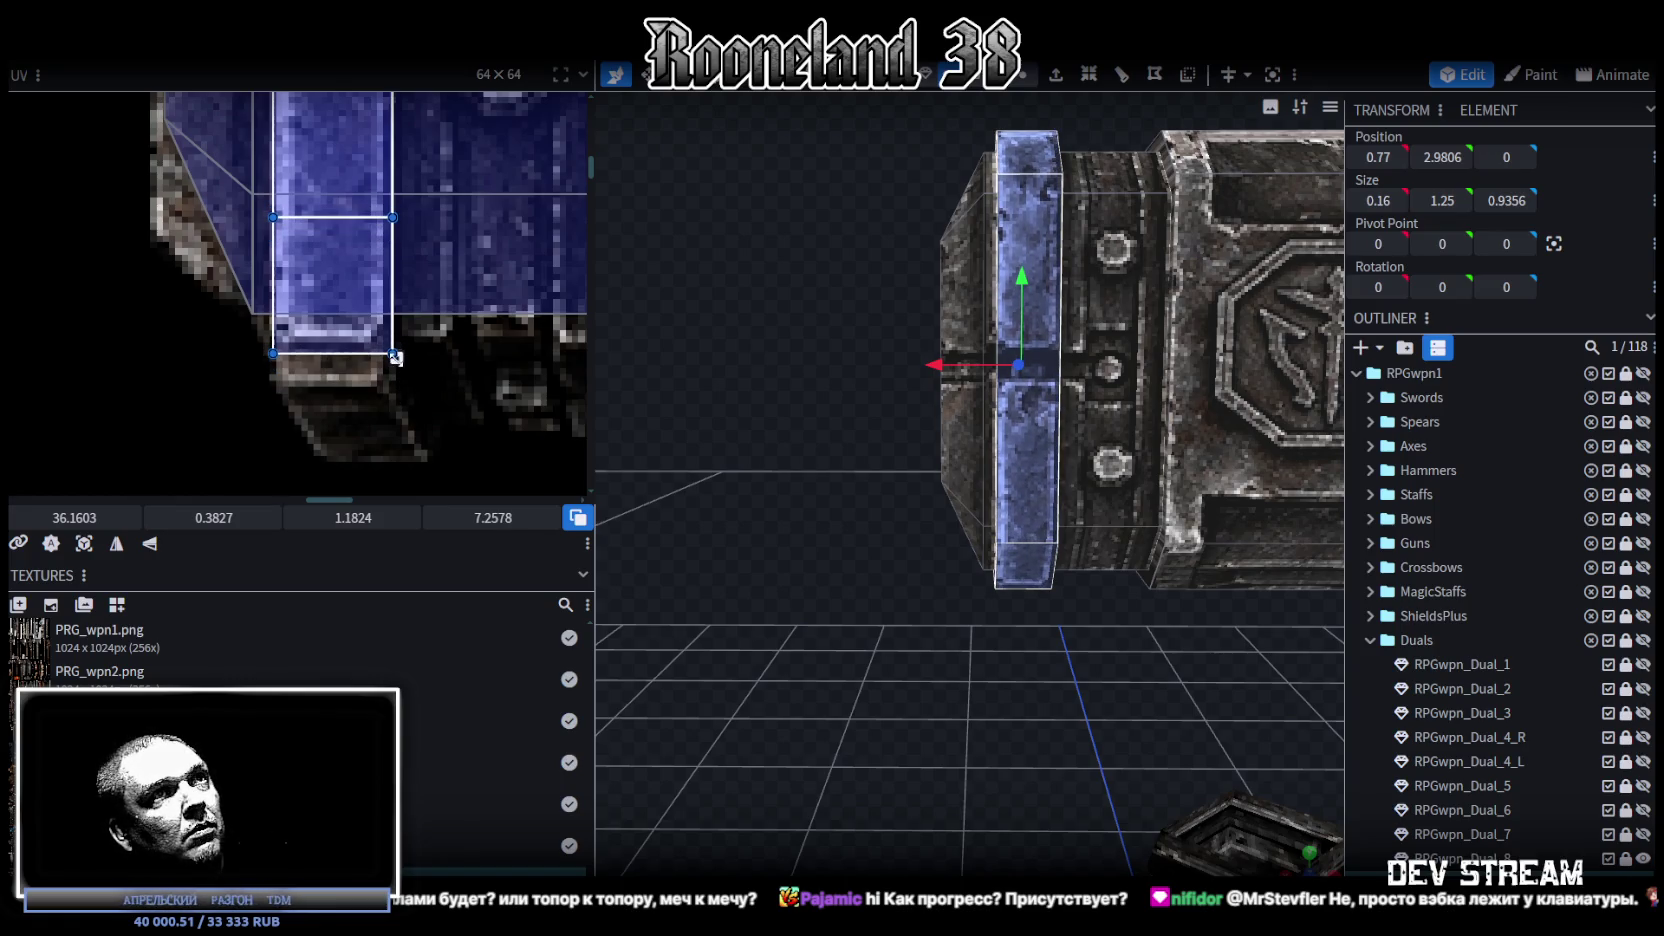
# Step: Snap to front view and switch to the RPG_WW_ZAVOZ weapon spreadsheet
pyautogui.scroll(-3, 1000, 600)
pyautogui.moveTo(1000, 600)
pyautogui.mouseDown()
pyautogui.moveTo(1085, 607)
pyautogui.moveTo(1019, 614)
pyautogui.mouseUp()
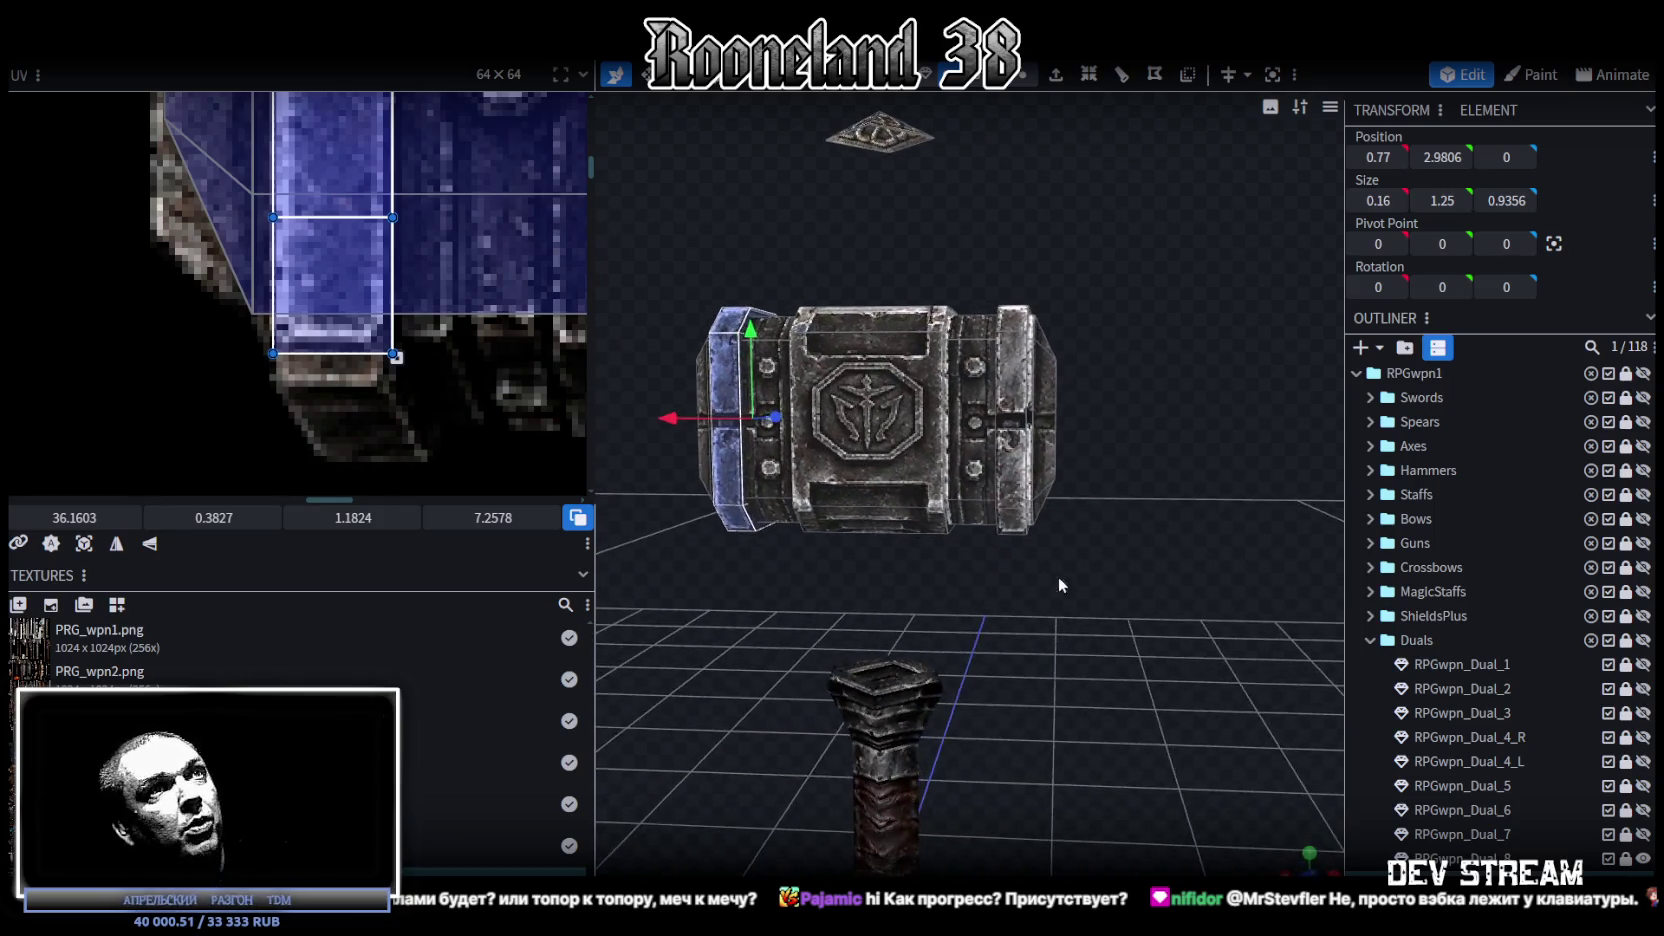
pyautogui.press('KP_1')
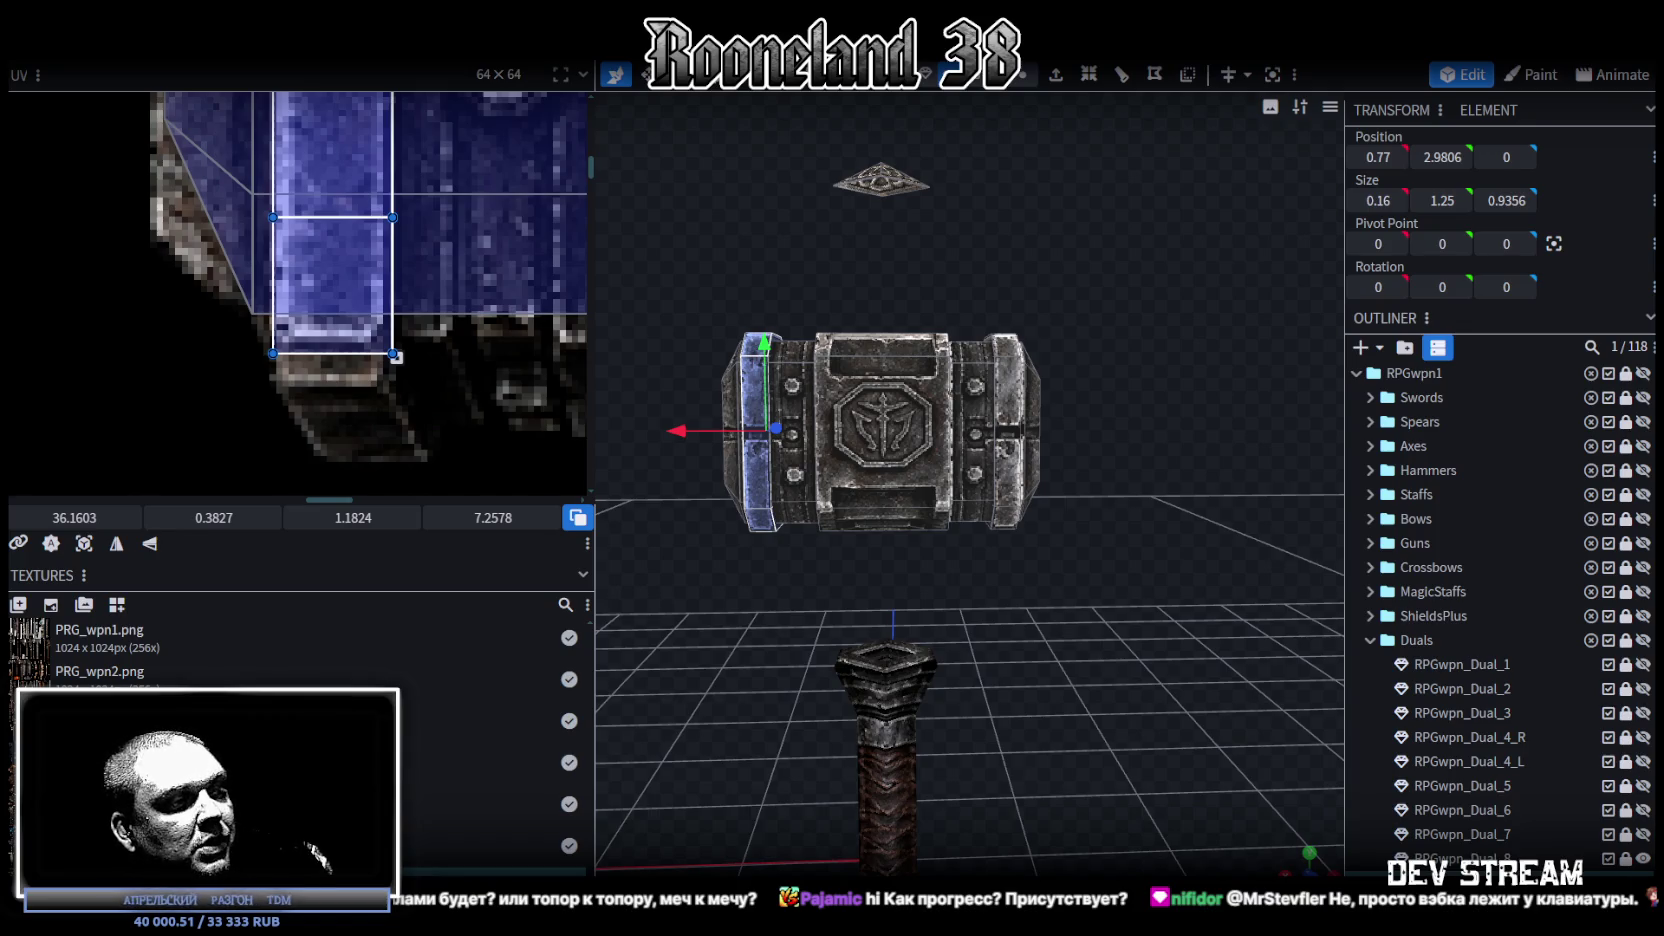
pyautogui.hotkey('alt', 'Tab')
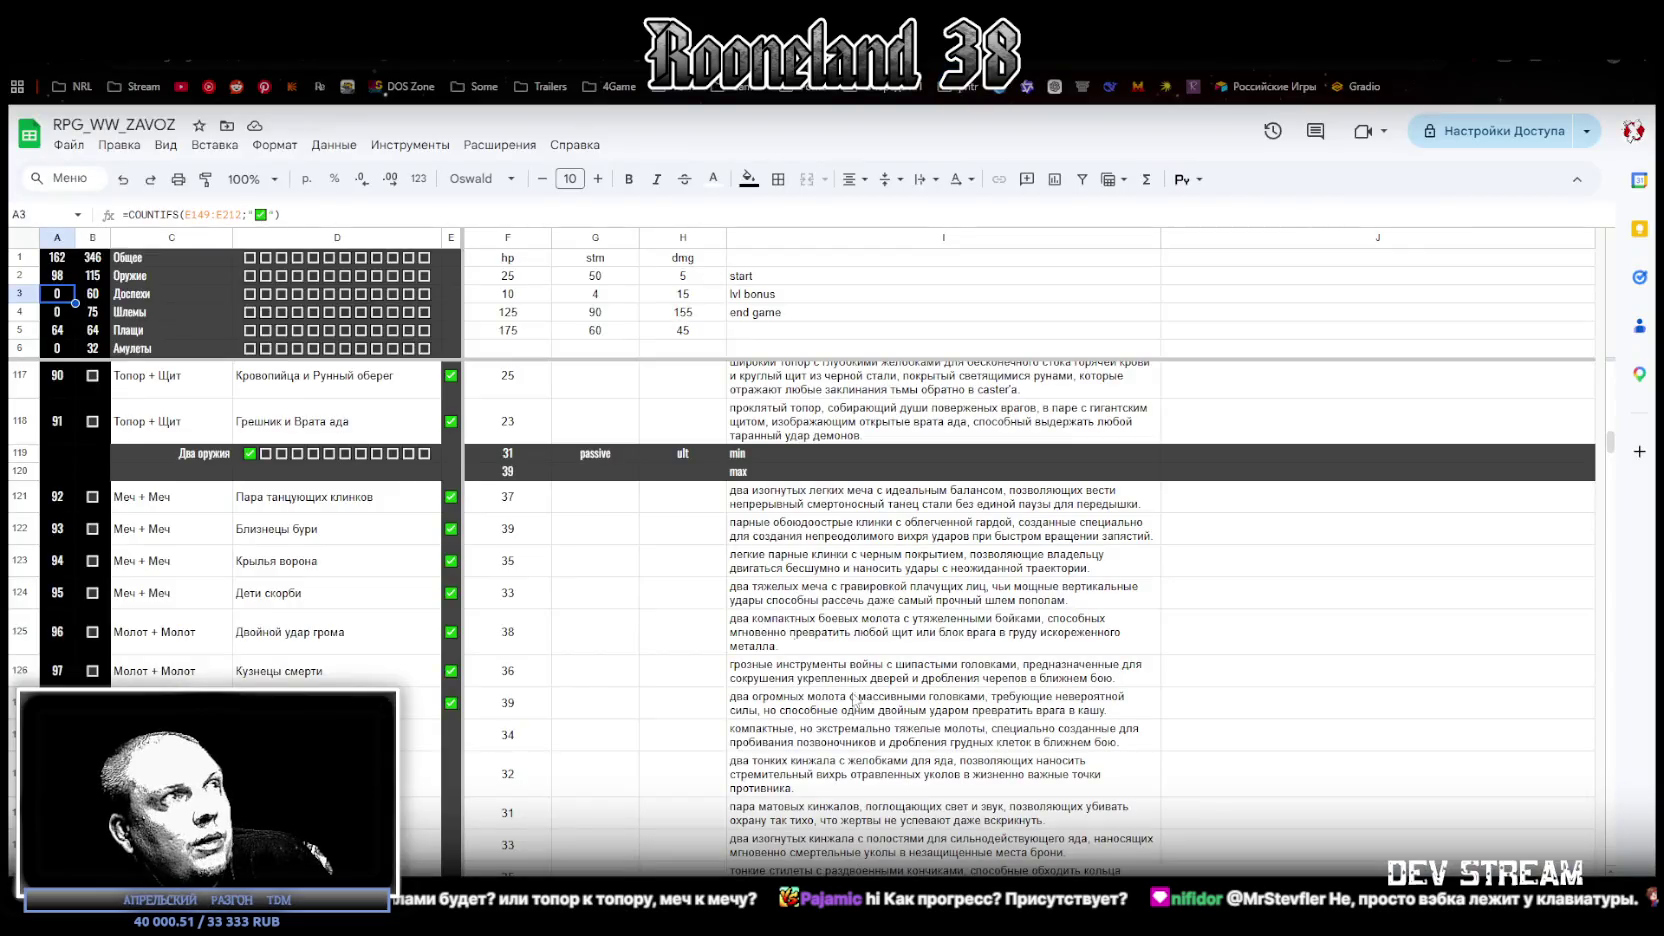
pyautogui.scroll(-5, 183, 600)
pyautogui.scroll(5, 180, 540)
pyautogui.moveTo(166, 497); pyautogui.dragTo(168, 590)
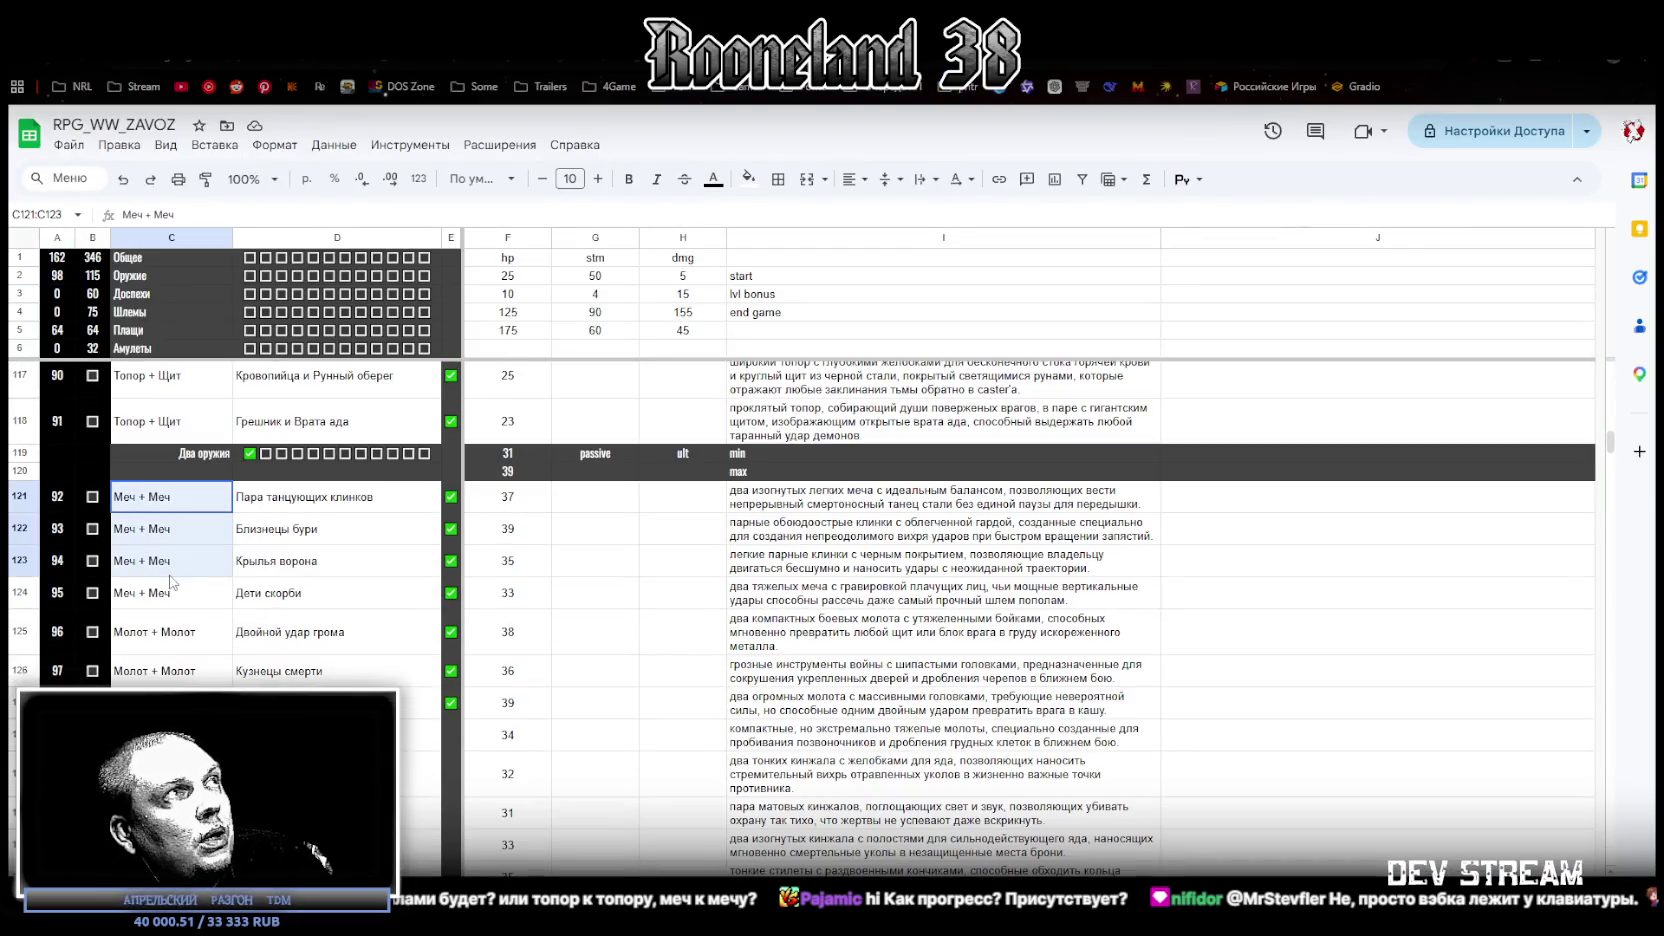
pyautogui.moveTo(189, 622); pyautogui.dragTo(170, 790)
pyautogui.scroll(-1, 189, 665)
pyautogui.click(170, 687)
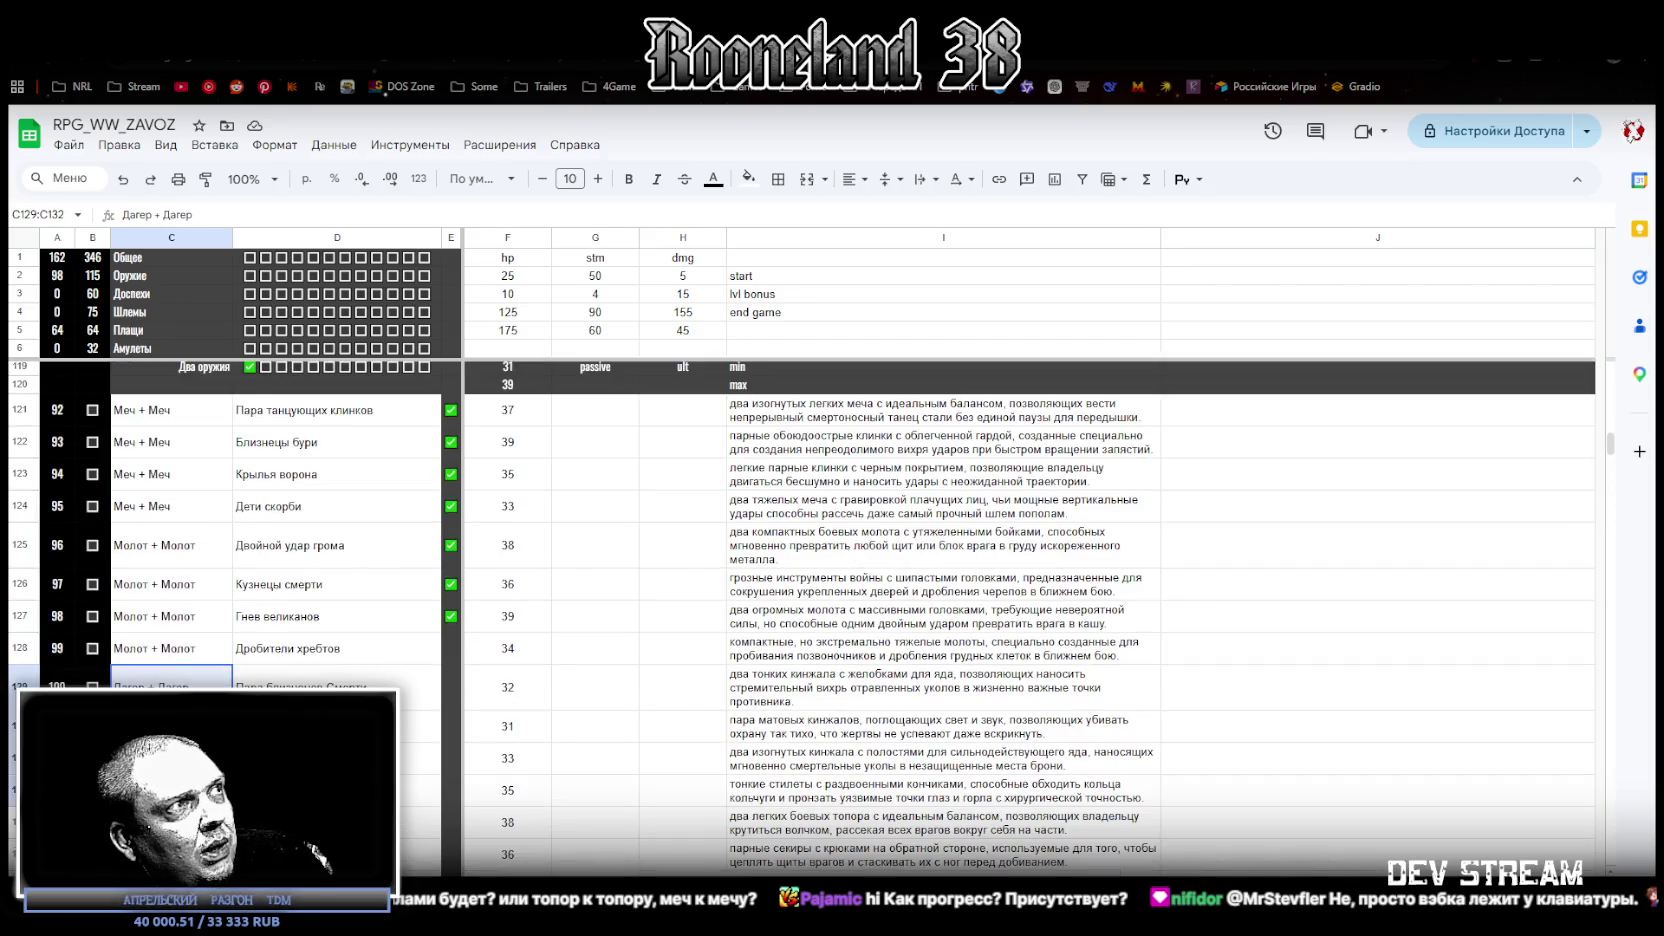
pyautogui.scroll(-3, 170, 790)
pyautogui.moveTo(187, 660); pyautogui.dragTo(187, 745)
pyautogui.scroll(-2, 187, 745)
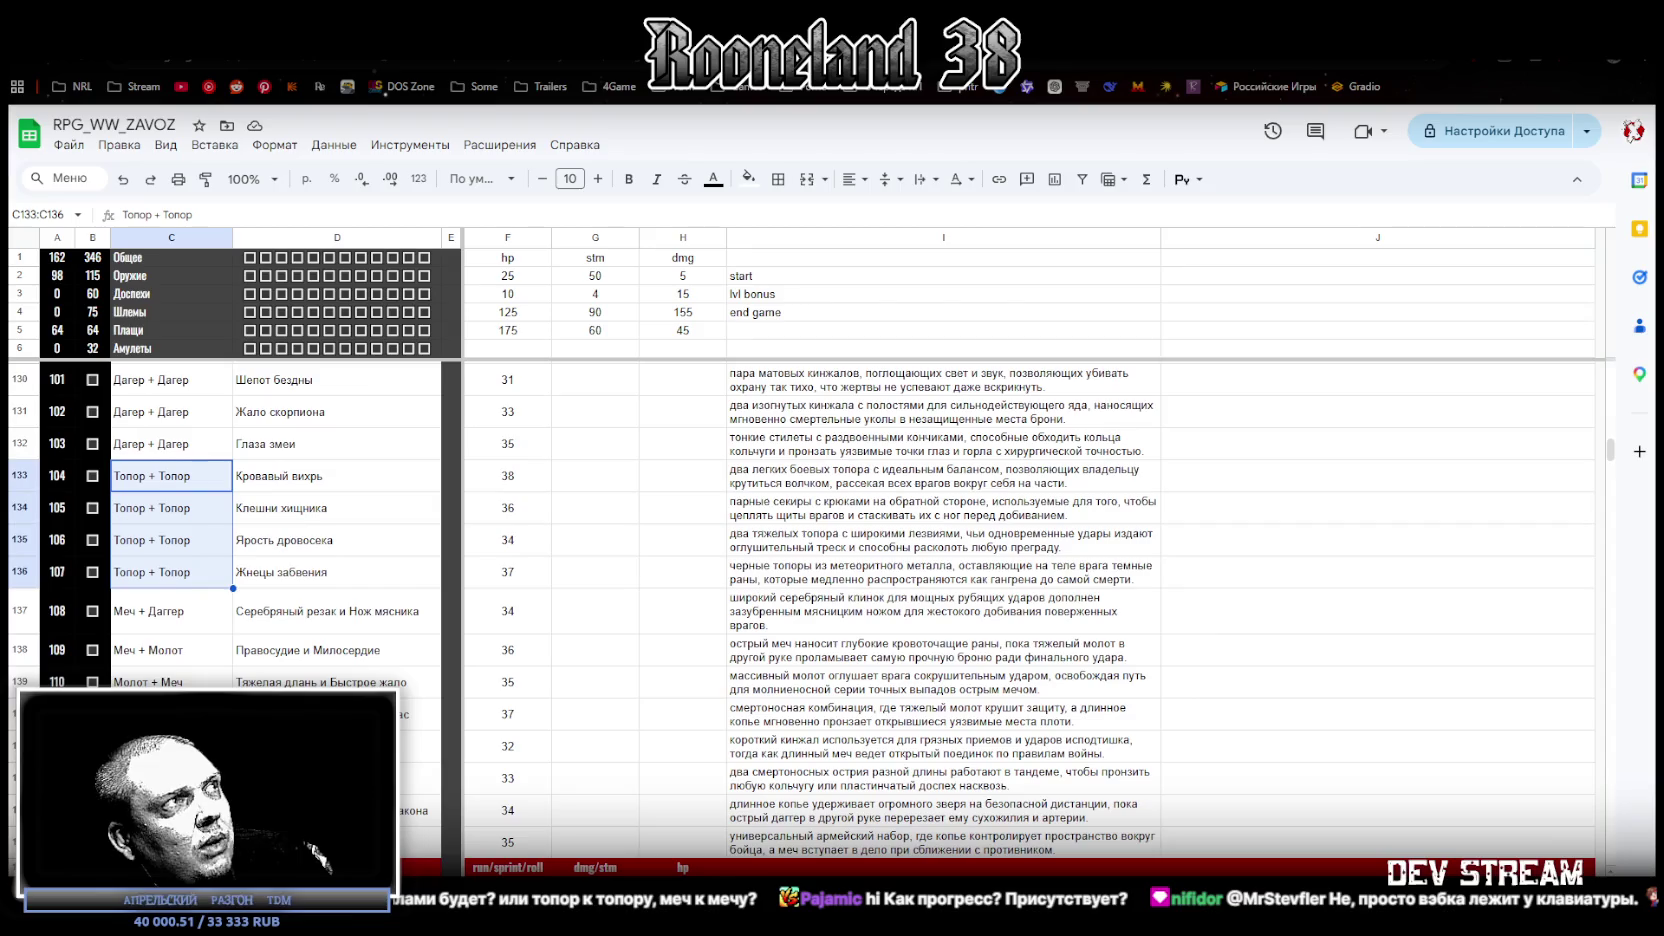
pyautogui.click(156, 621)
pyautogui.click(167, 660)
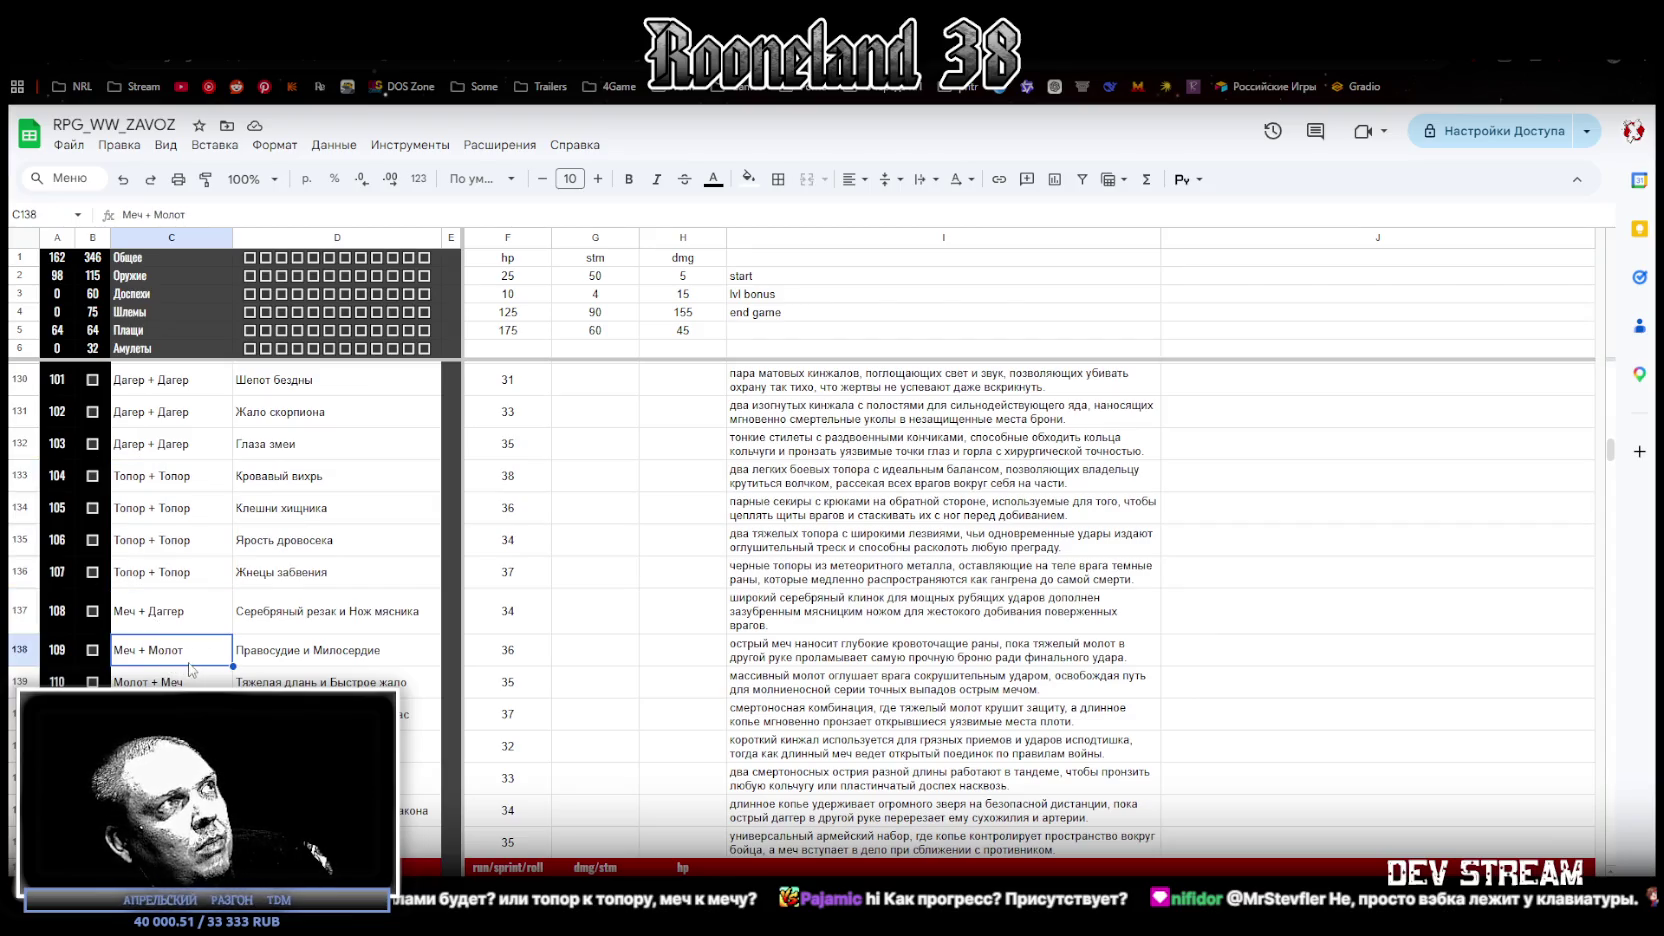
pyautogui.click(198, 680)
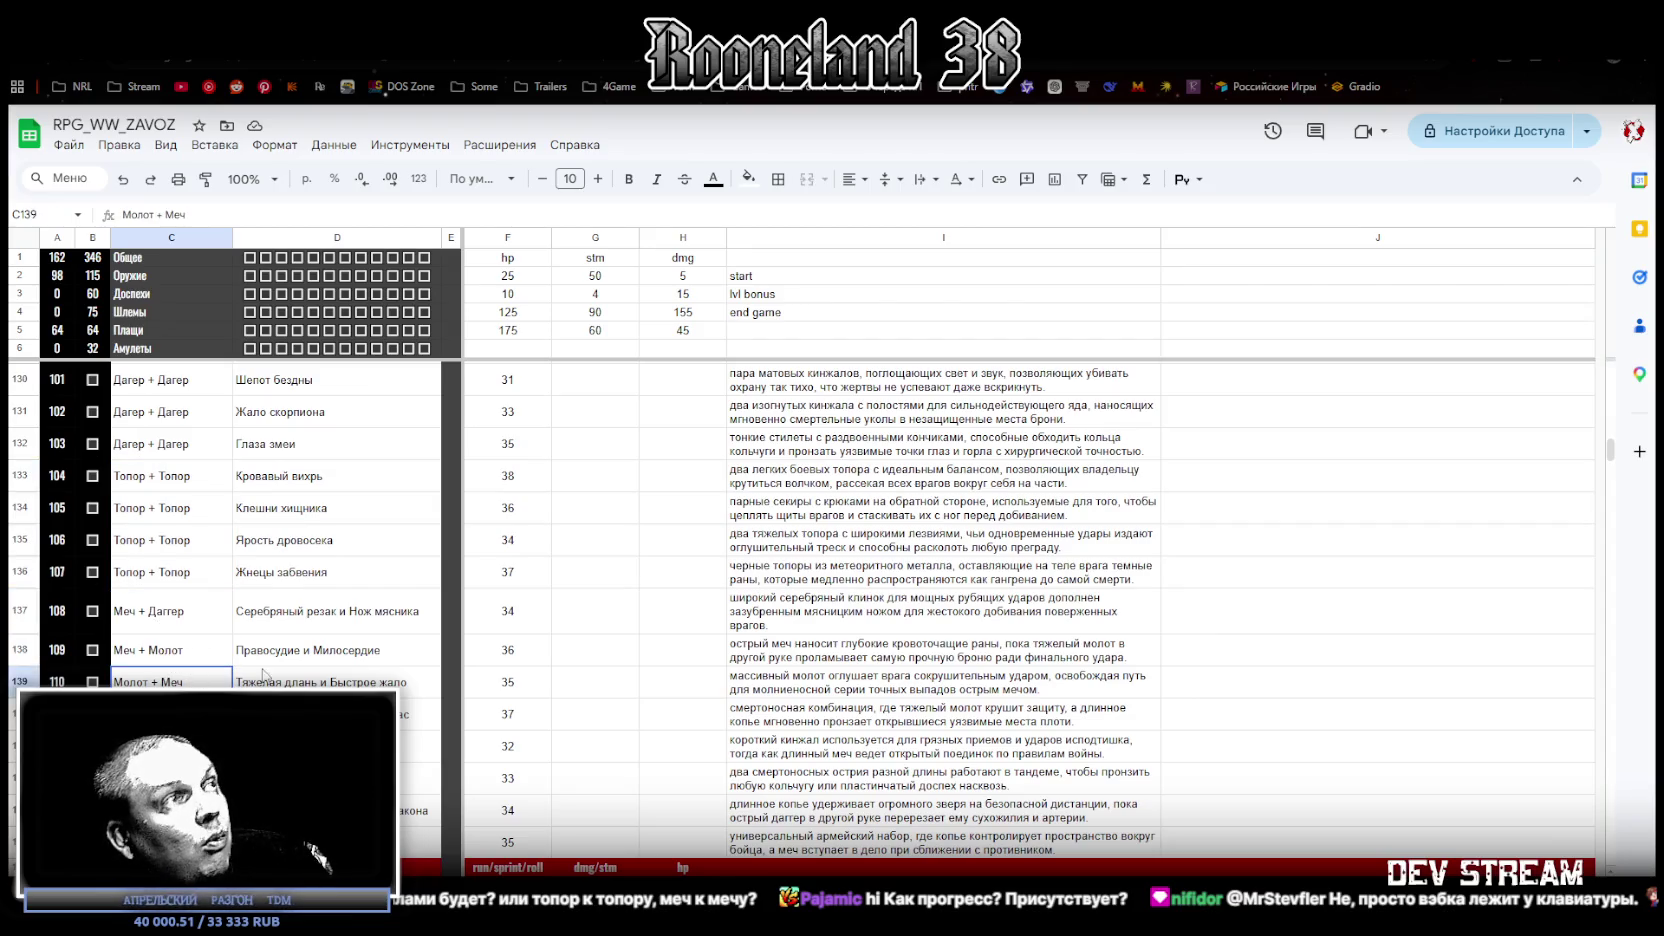
pyautogui.click(170, 714)
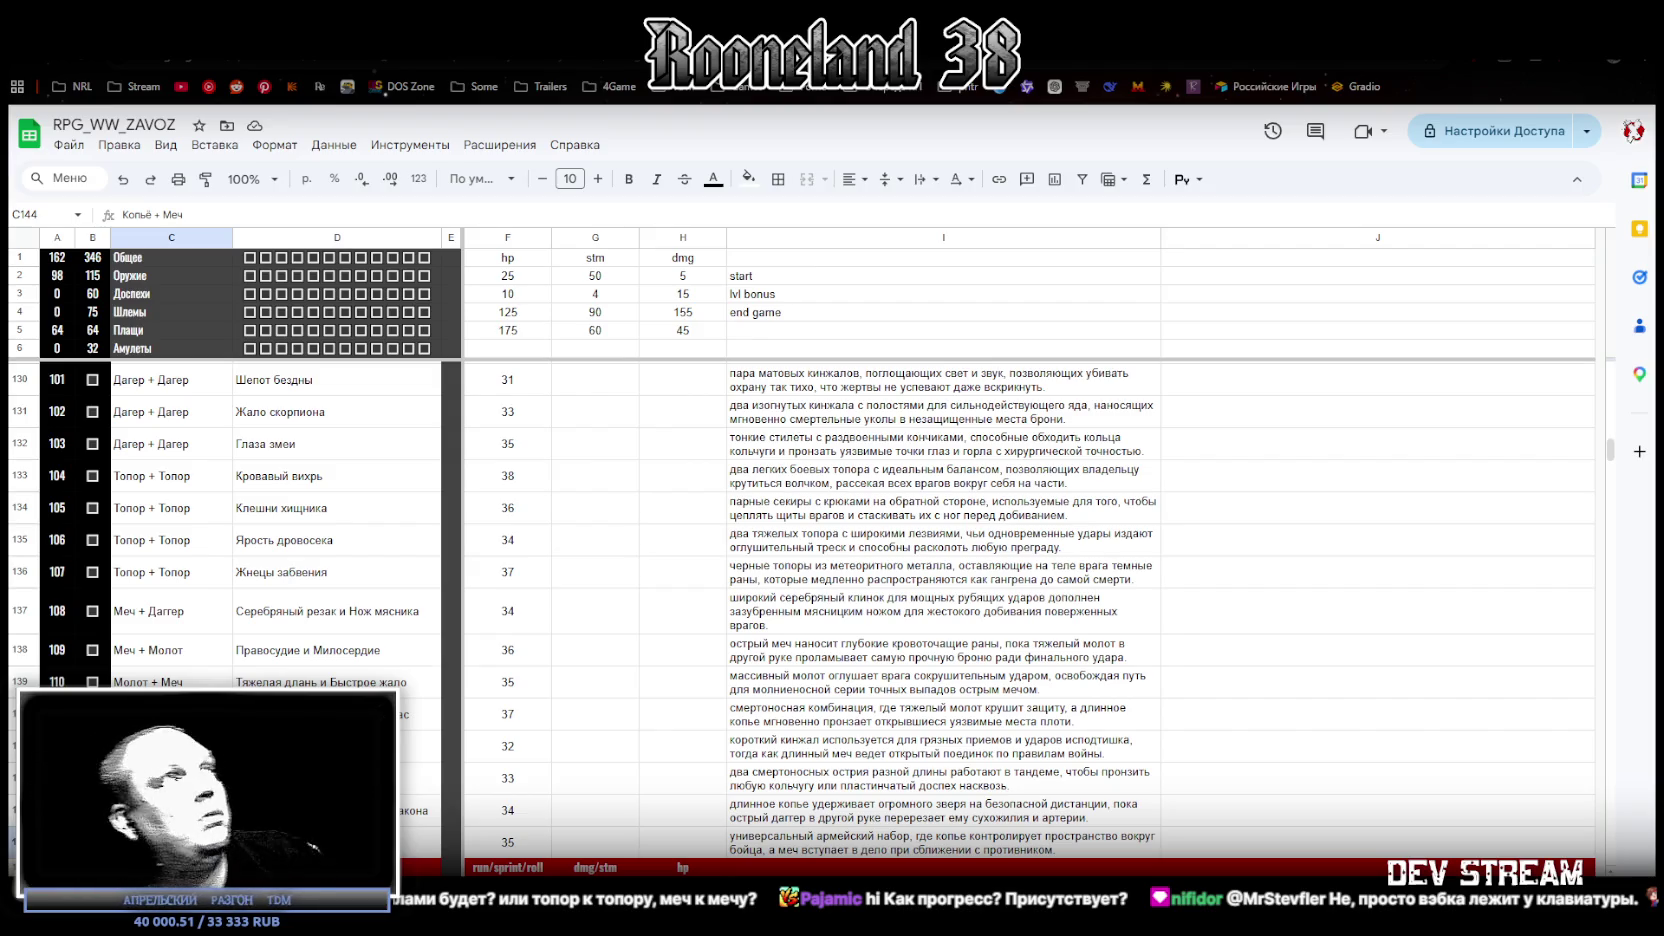
pyautogui.scroll(2, 70, 284)
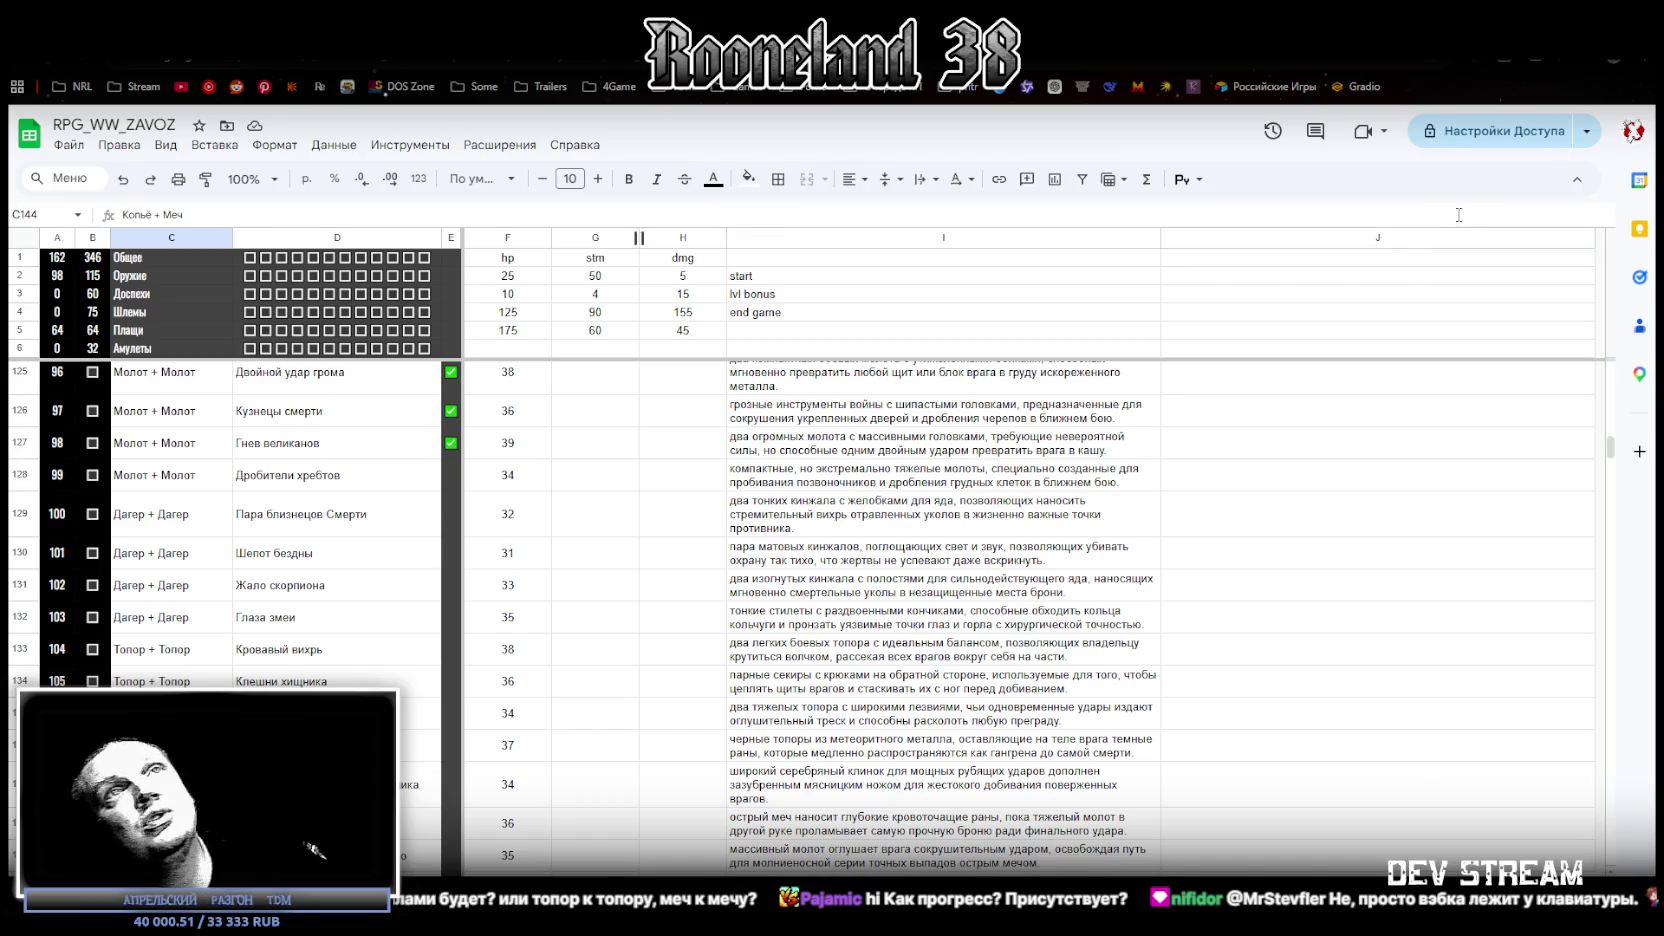
pyautogui.hotkey('alt', 'Tab')
# Step: Select the central hammer-head cube and show it in orthographic front view
pyautogui.moveTo(952, 541)
pyautogui.mouseDown()
pyautogui.moveTo(913, 540)
pyautogui.moveTo(1086, 537)
pyautogui.moveTo(1017, 556)
pyautogui.moveTo(1067, 512)
pyautogui.moveTo(1039, 526)
pyautogui.moveTo(1087, 569)
pyautogui.moveTo(1075, 552)
pyautogui.moveTo(1070, 653)
pyautogui.moveTo(866, 309)
pyautogui.mouseUp()
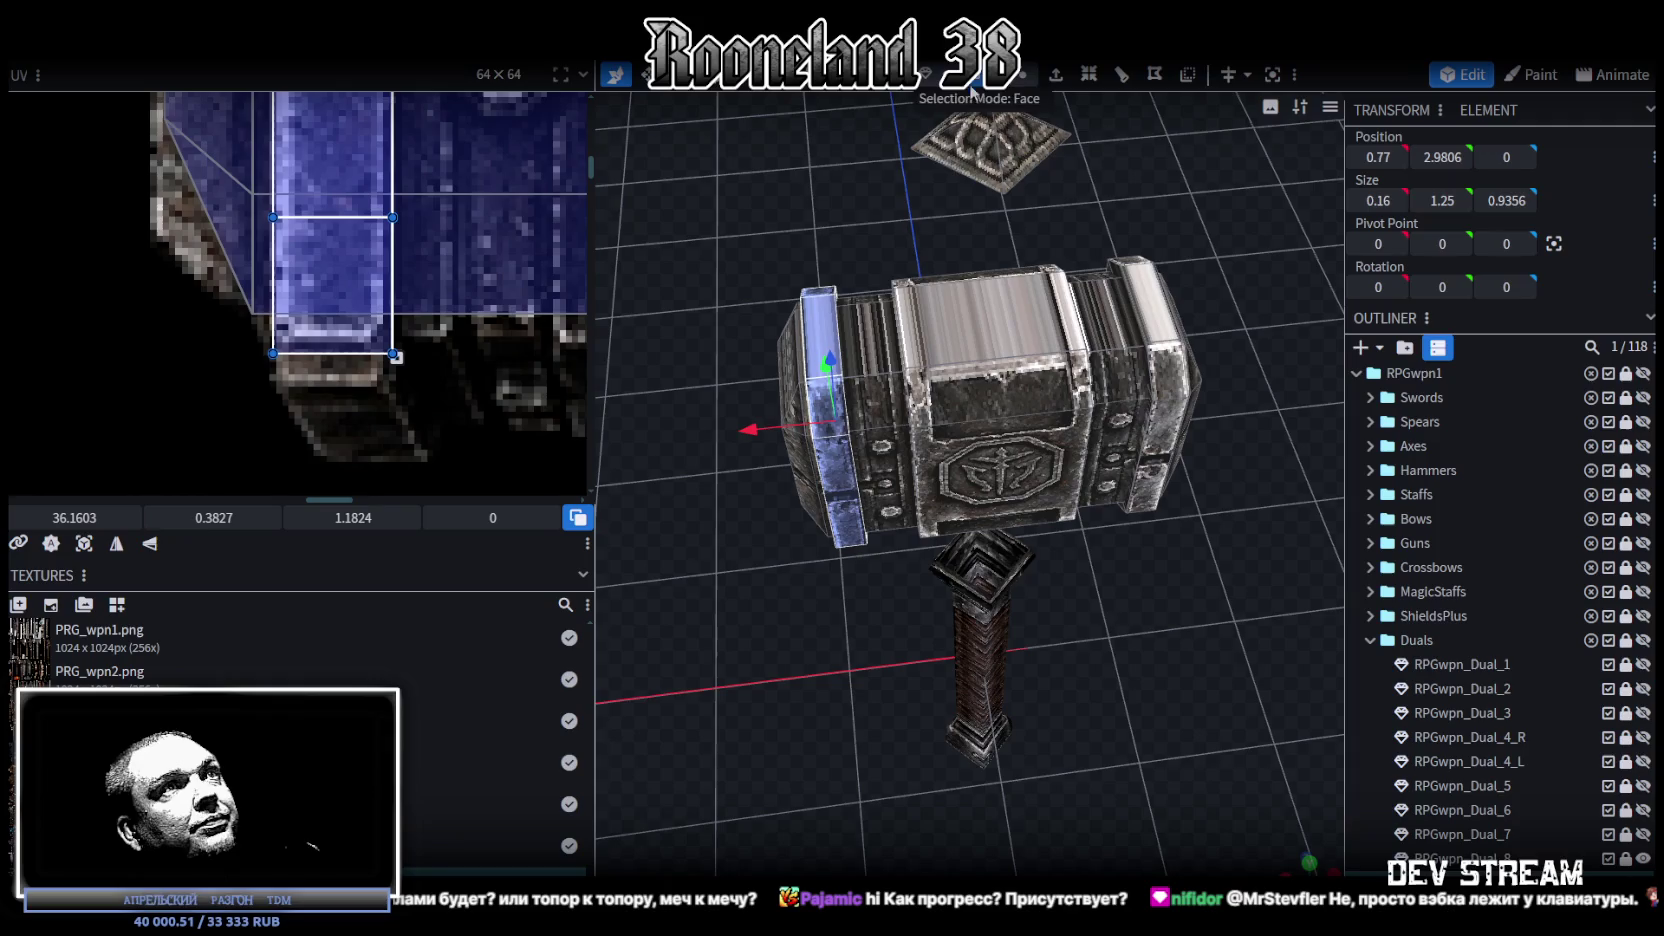
pyautogui.click(1079, 313)
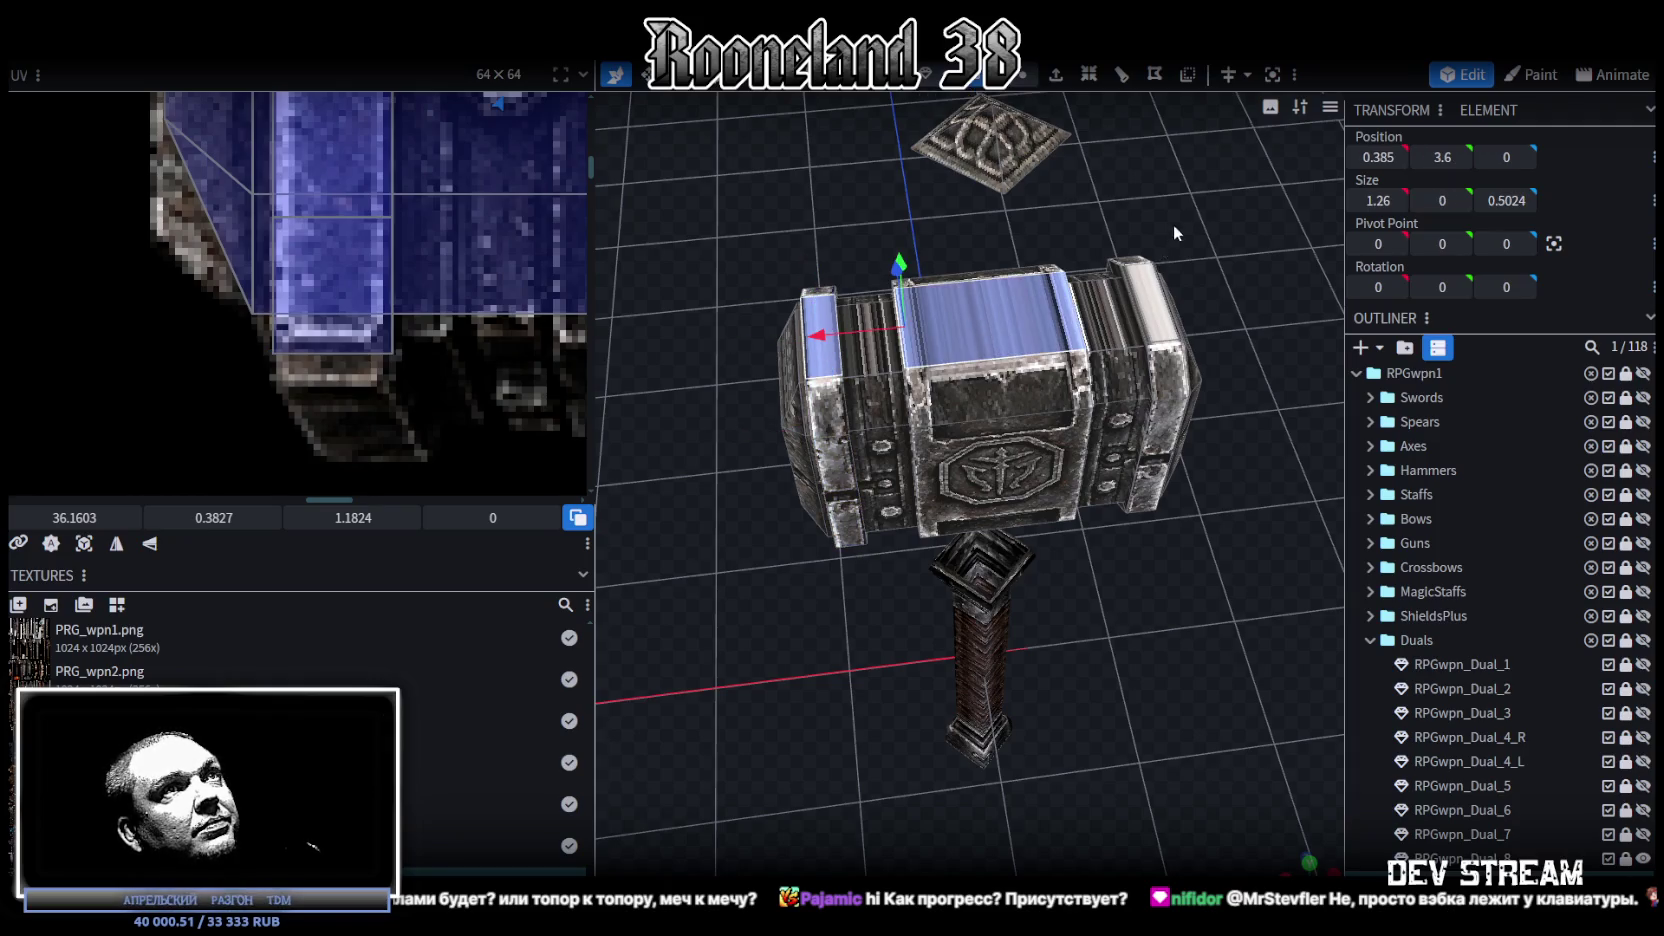
pyautogui.moveTo(1173, 224)
pyautogui.mouseDown()
pyautogui.moveTo(923, 328)
pyautogui.moveTo(1169, 441)
pyautogui.moveTo(1190, 300)
pyautogui.moveTo(1164, 248)
pyautogui.moveTo(1145, 254)
pyautogui.moveTo(1372, 360)
pyautogui.moveTo(1086, 246)
pyautogui.moveTo(1040, 323)
pyautogui.moveTo(1076, 419)
pyautogui.mouseUp()
pyautogui.click(866, 344)
pyautogui.click(1076, 419)
pyautogui.moveTo(1268, 458)
pyautogui.mouseDown()
pyautogui.moveTo(1089, 341)
pyautogui.moveTo(937, 410)
pyautogui.mouseUp()
pyautogui.click(955, 401)
pyautogui.press('KP_1')
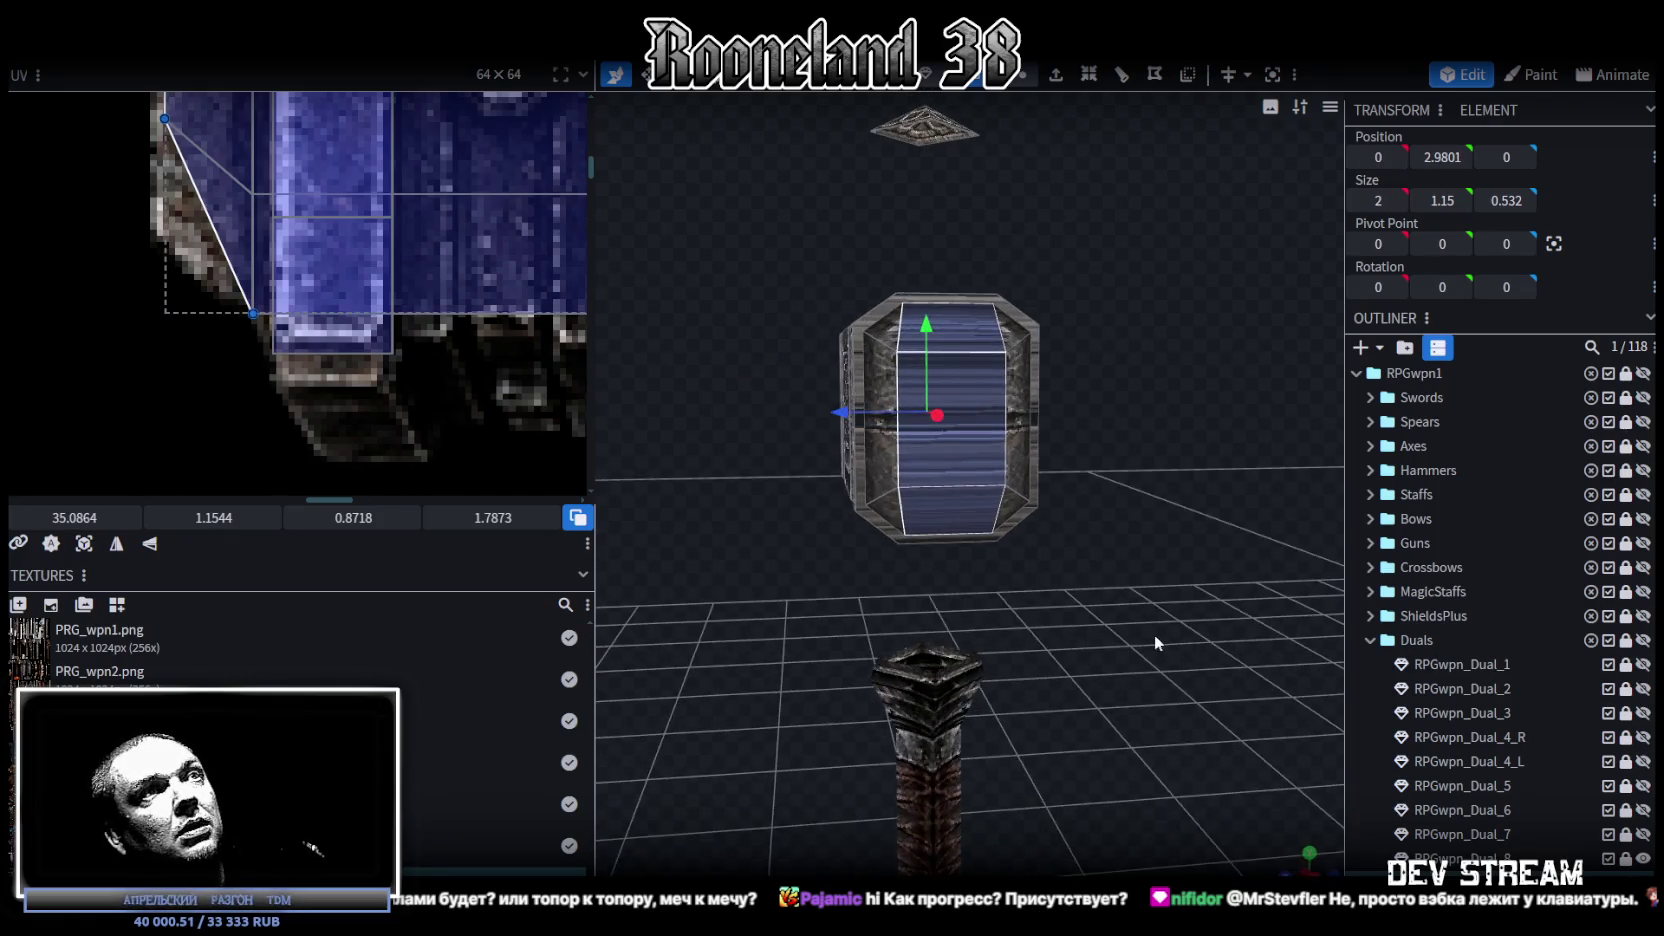
pyautogui.click(1294, 871)
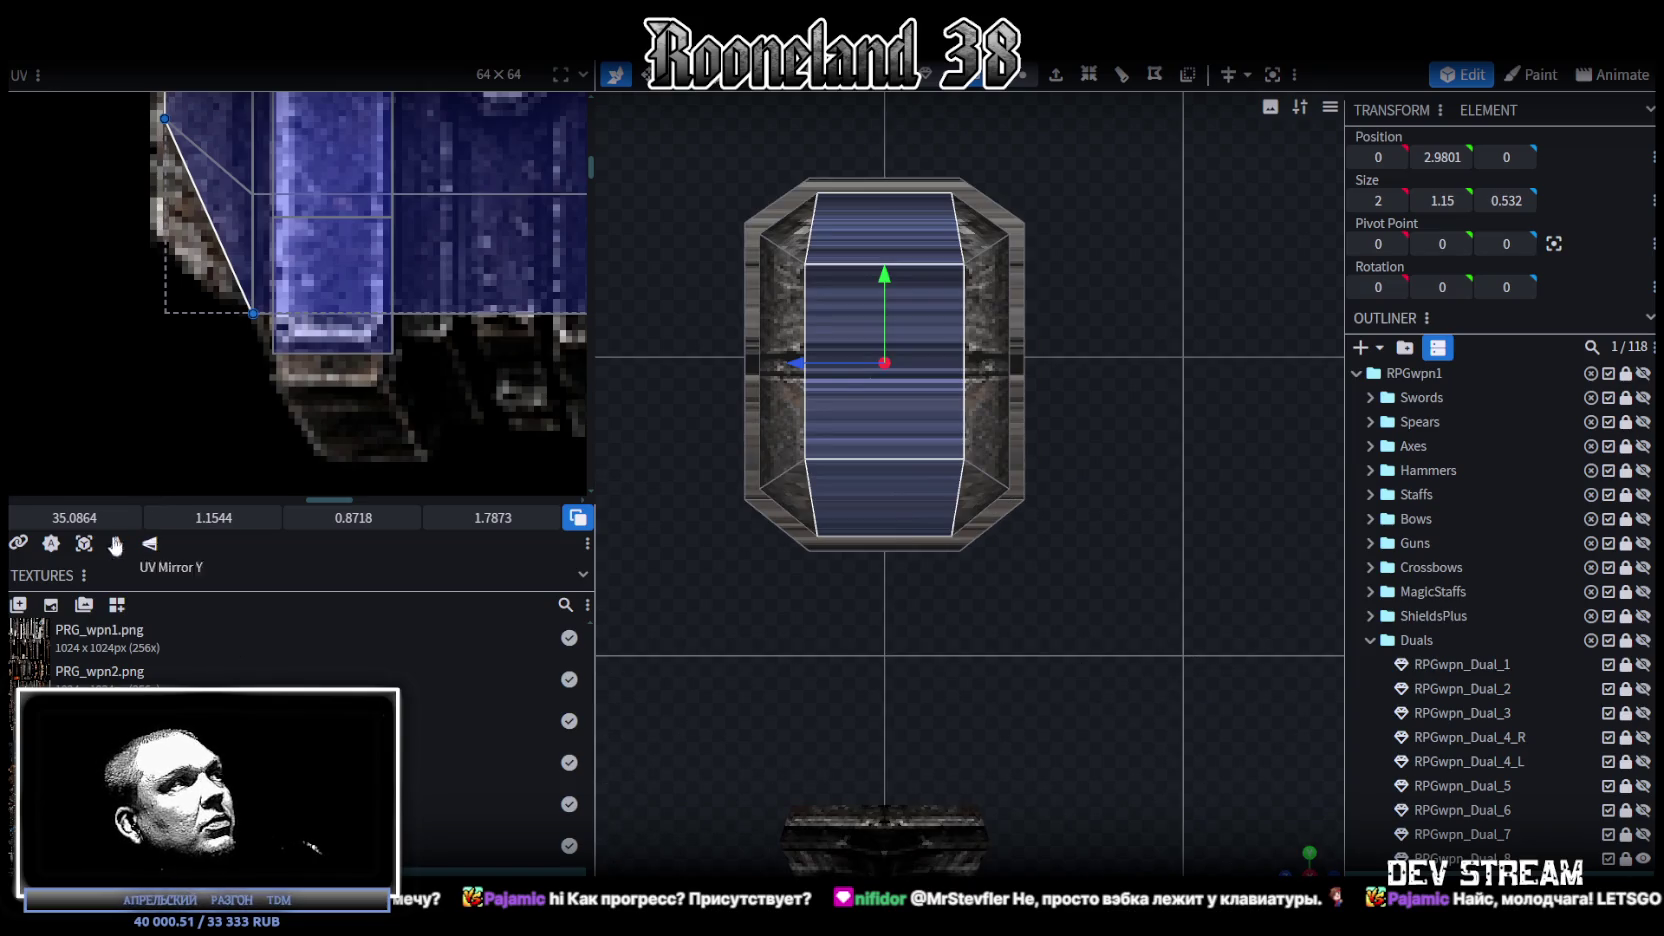
# Step: Project the face's UV from view and move it onto the panelled block area of the texture
pyautogui.click(84, 545)
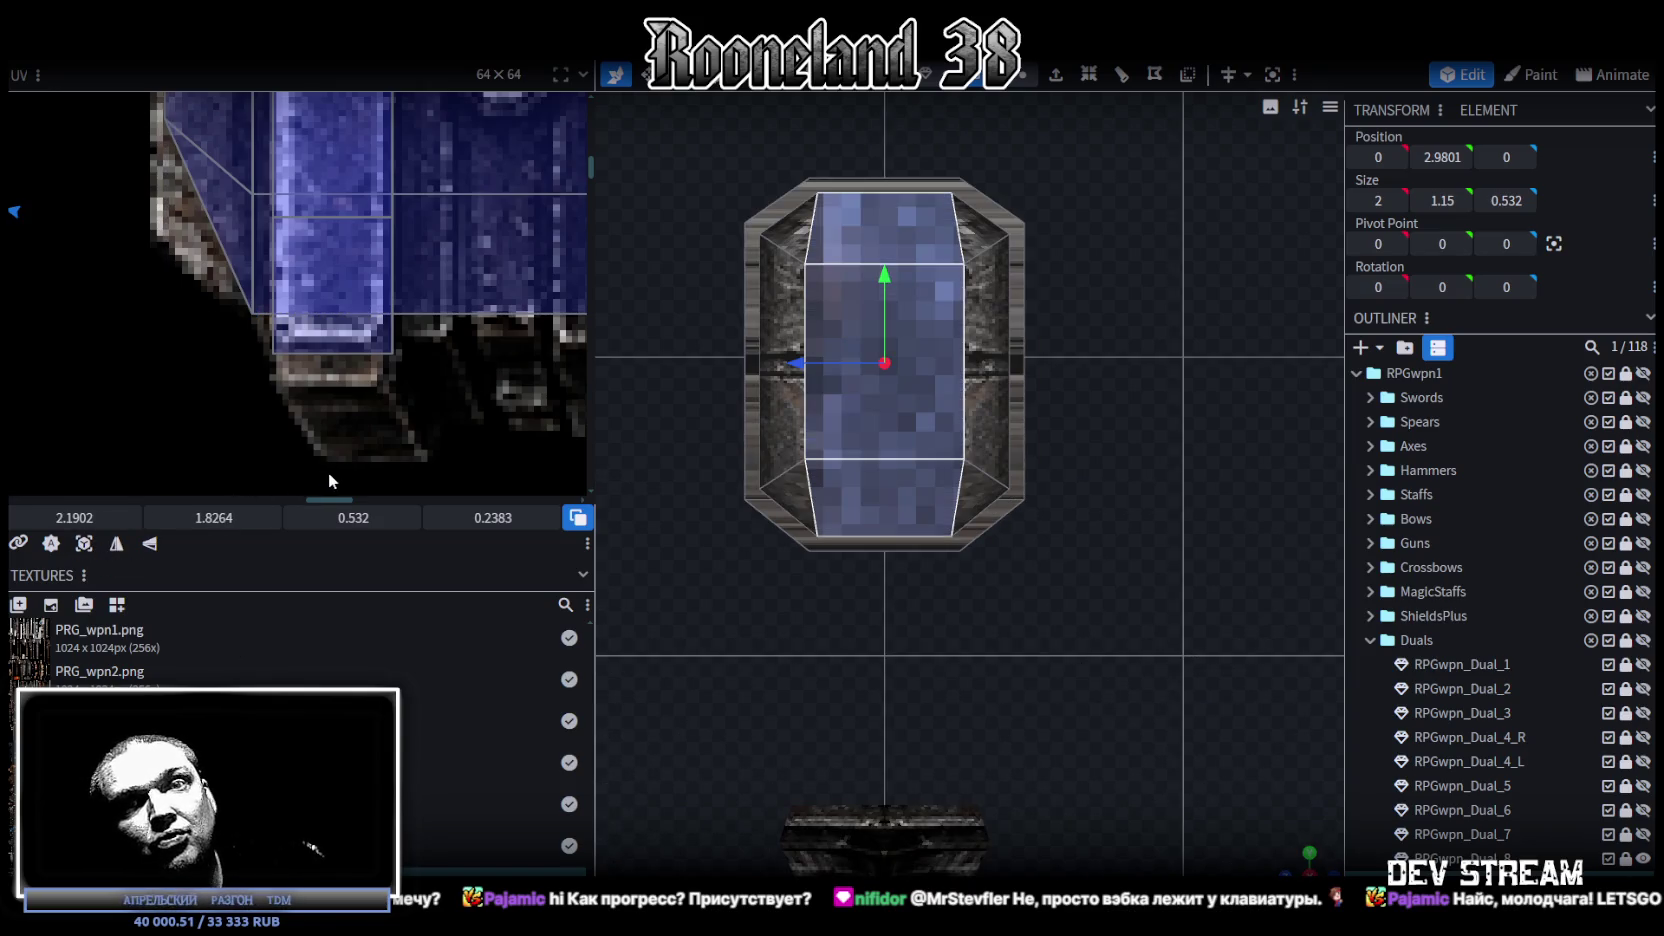
pyautogui.scroll(-3, 322, 471)
pyautogui.scroll(-3, 309, 458)
pyautogui.scroll(-1, 210, 390)
pyautogui.scroll(-2, 170, 343)
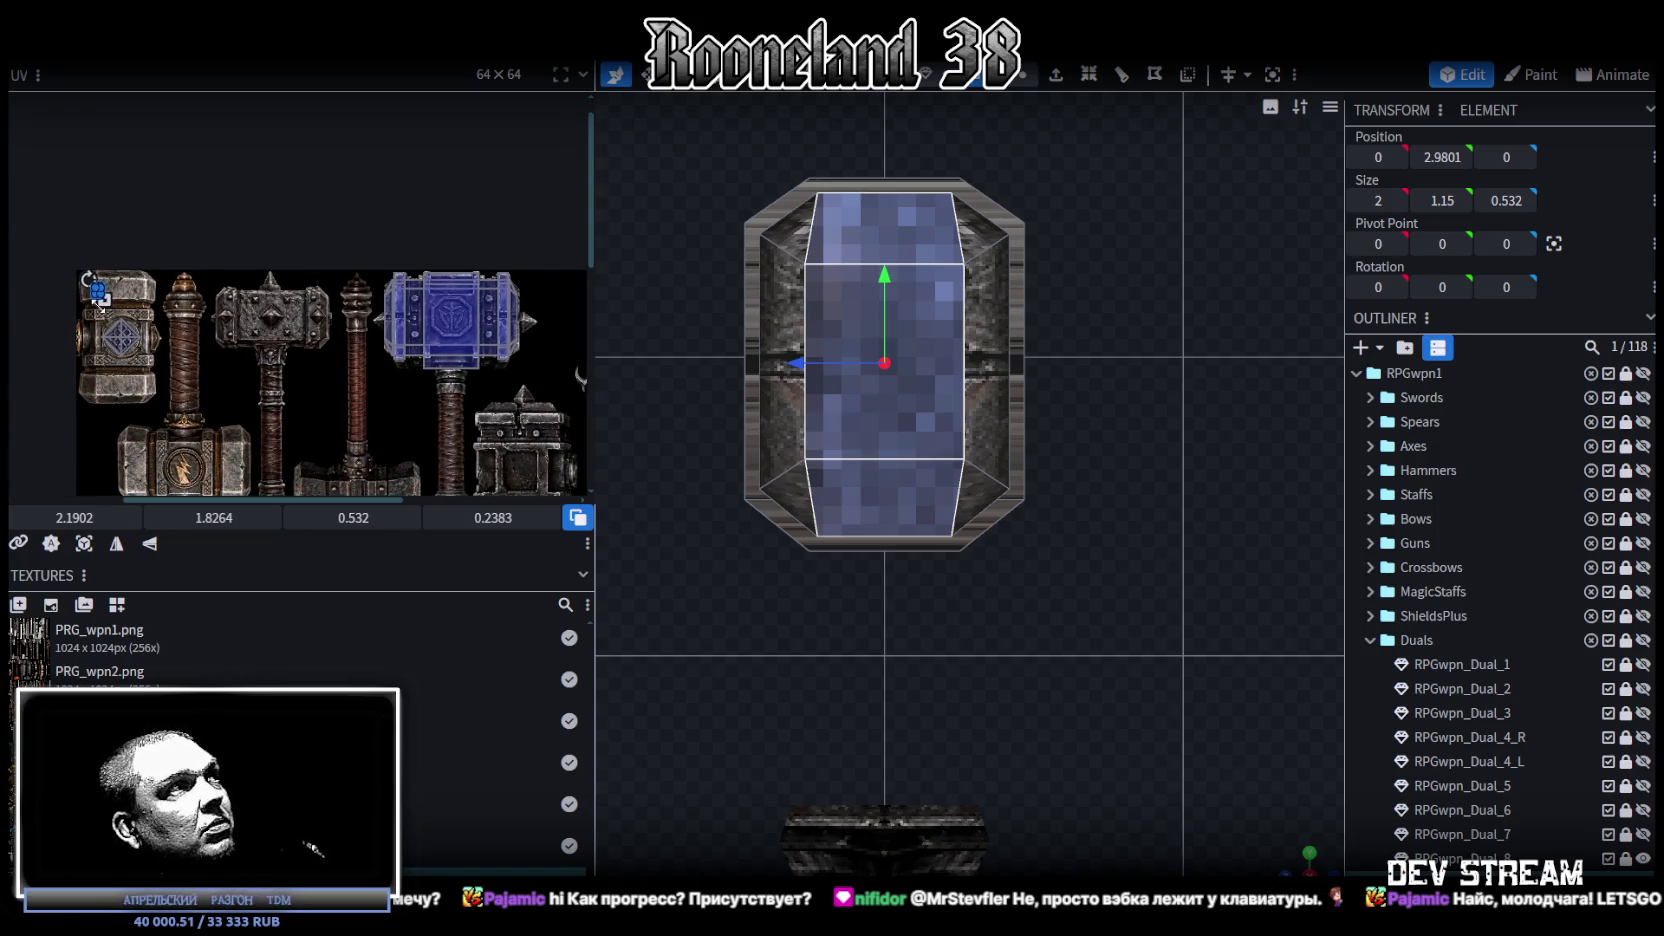
pyautogui.moveTo(98, 312)
pyautogui.mouseDown()
pyautogui.moveTo(150, 370)
pyautogui.moveTo(455, 345)
pyautogui.mouseUp()
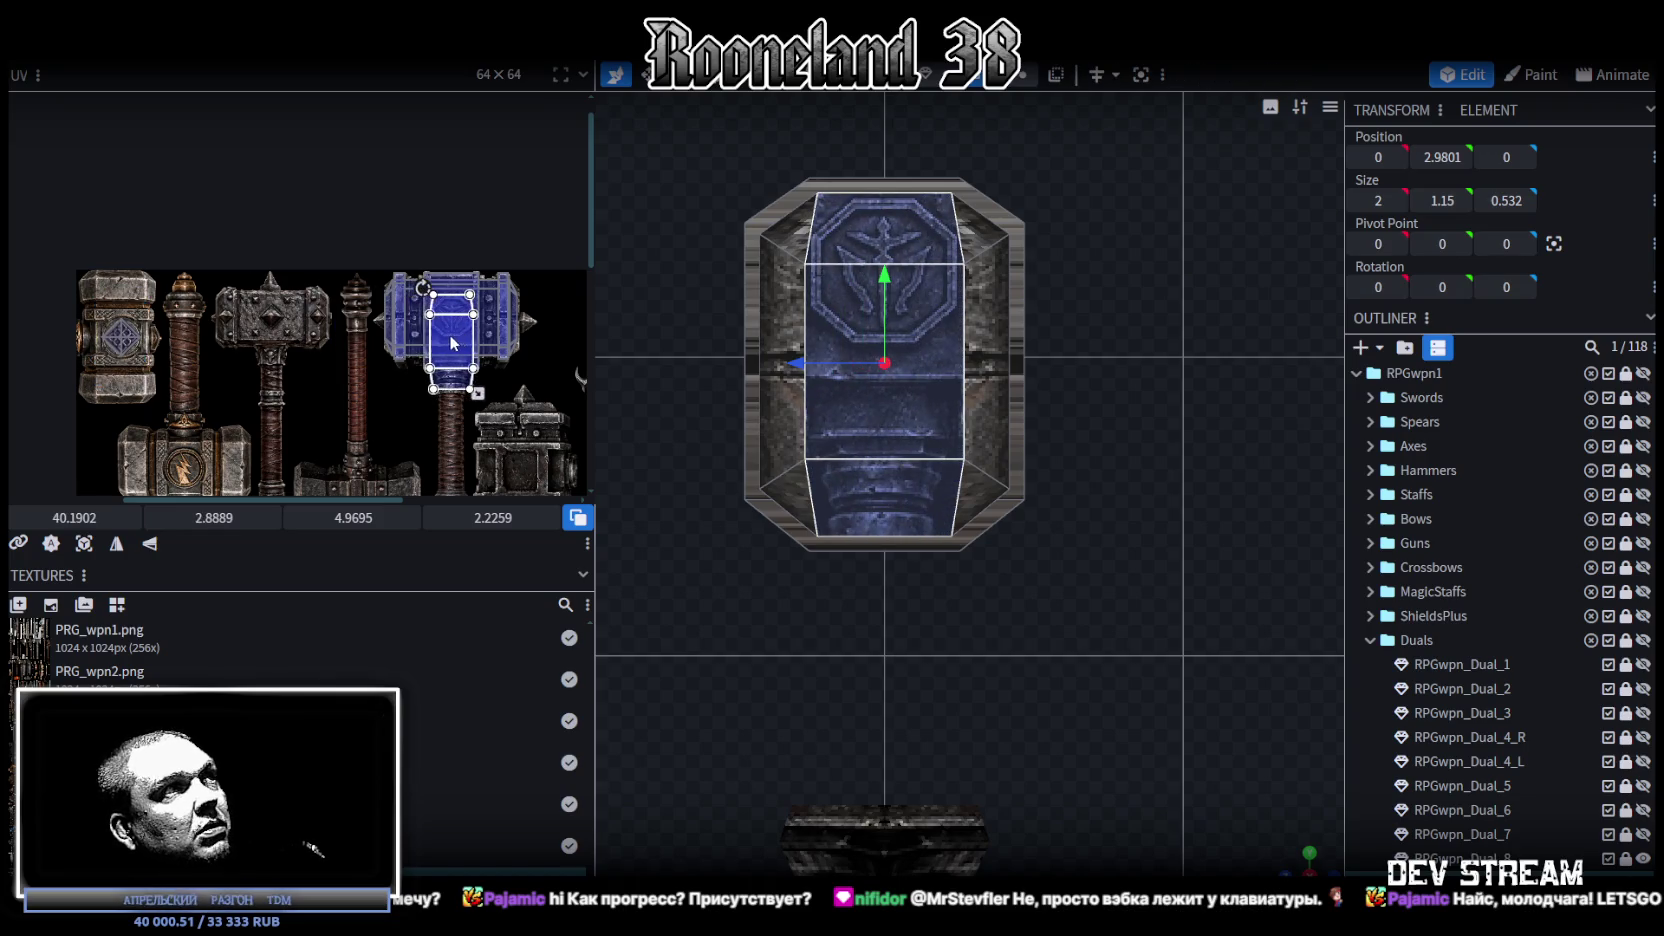
pyautogui.scroll(4, 453, 344)
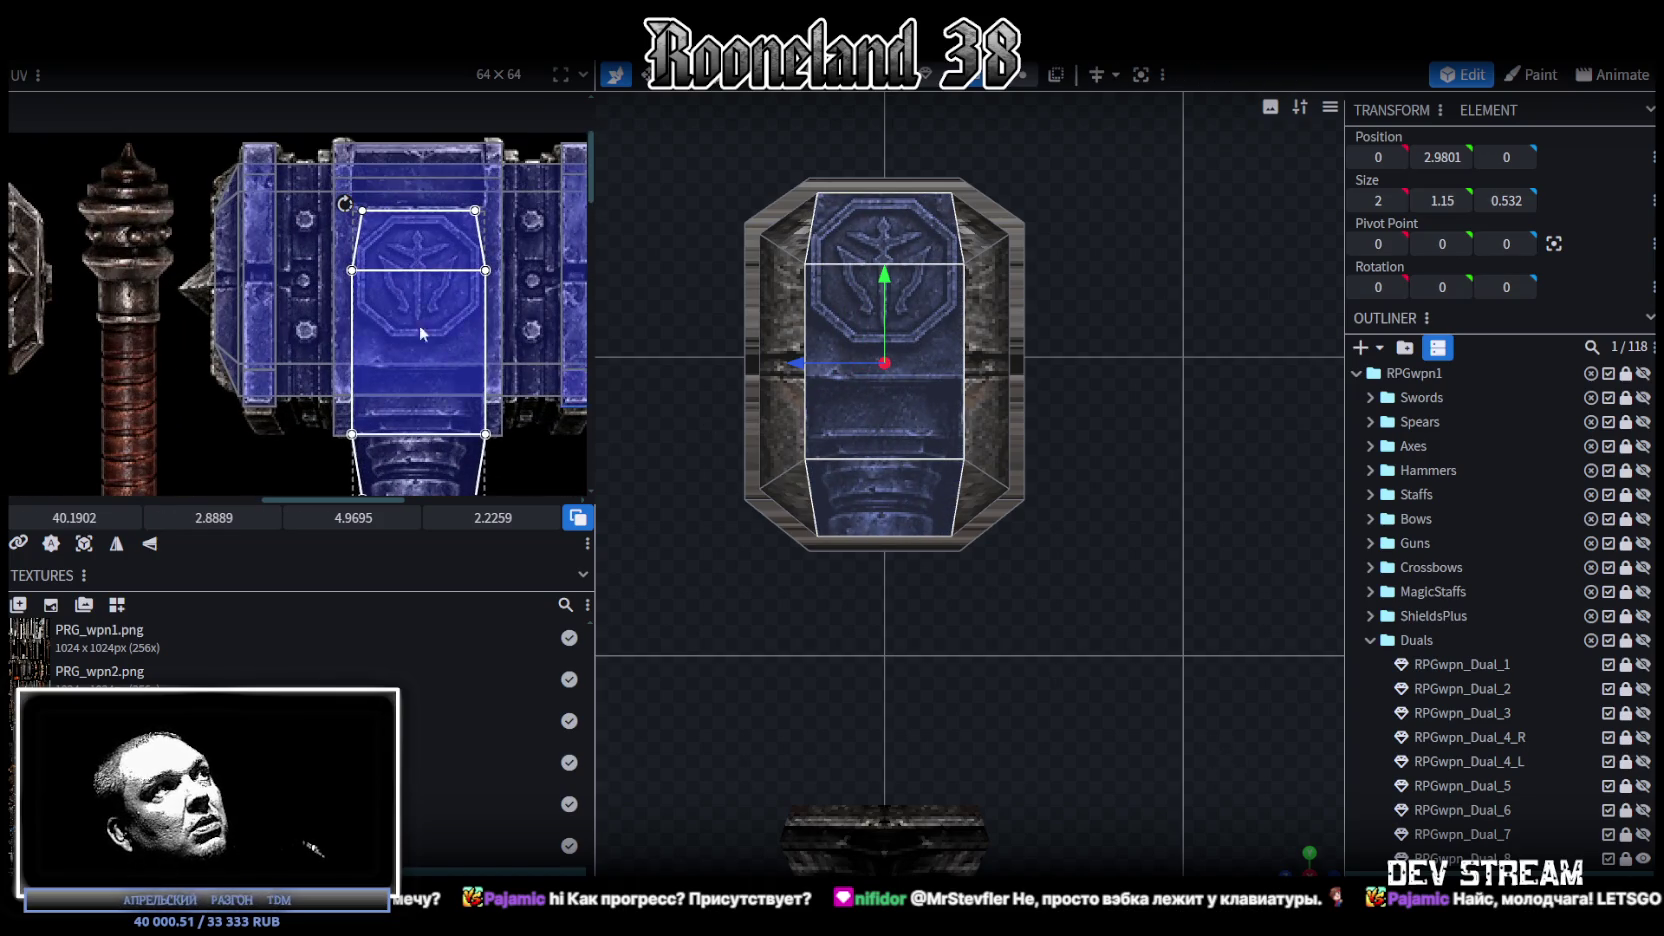
pyautogui.scroll(-2, 374, 316)
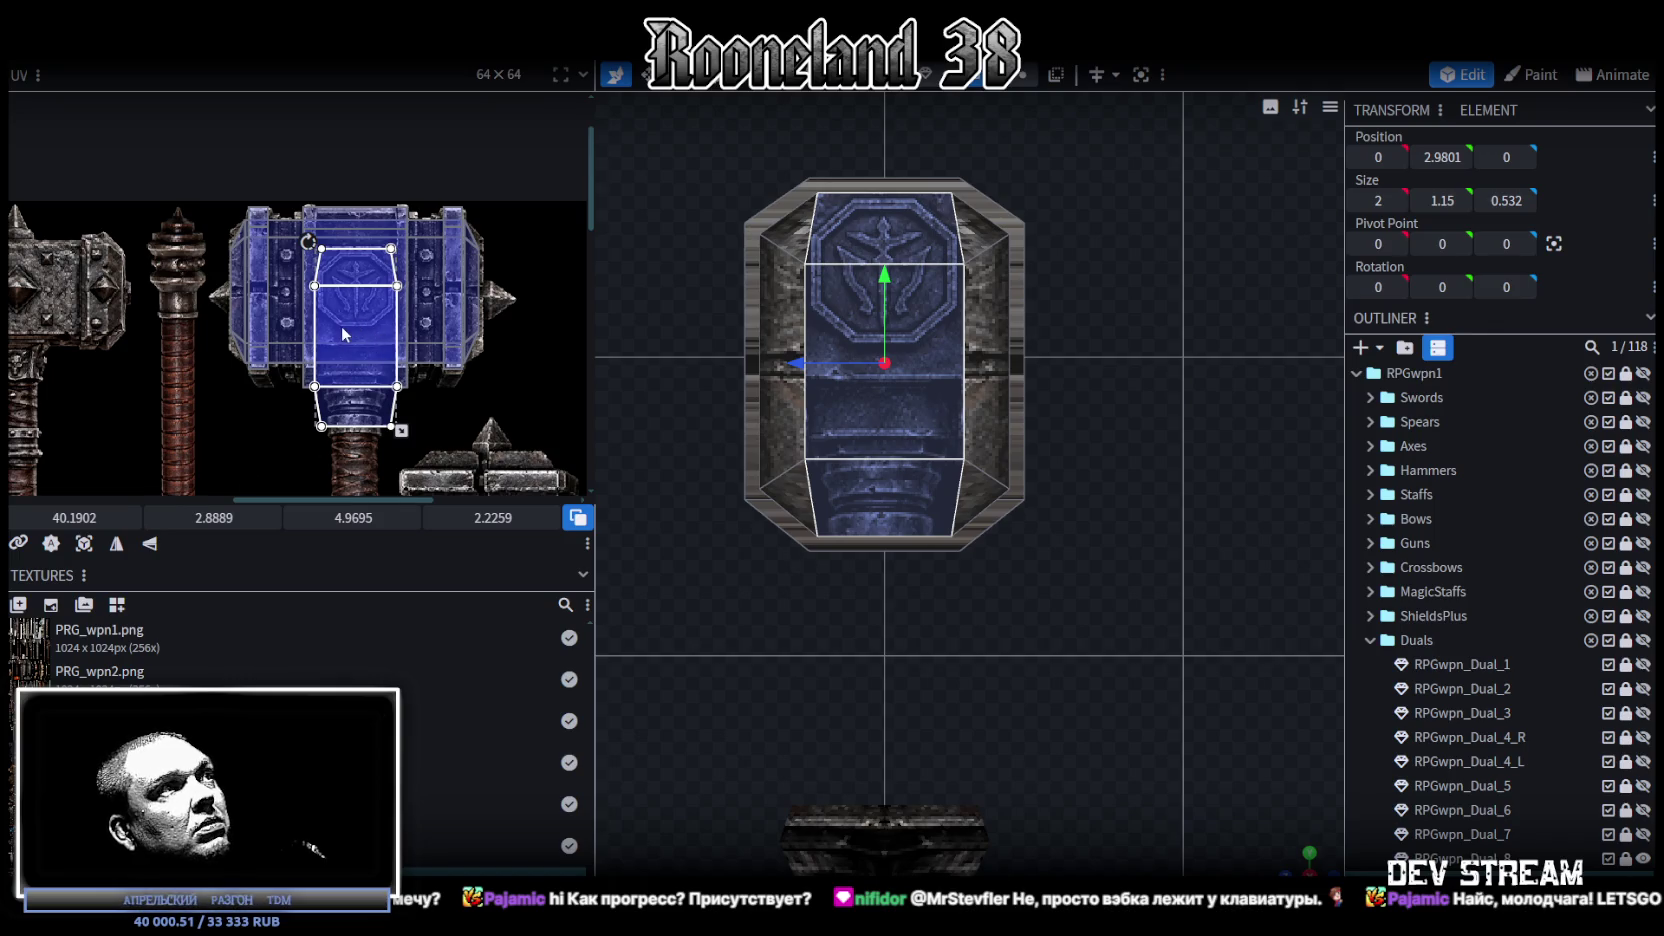
pyautogui.scroll(-3, 348, 325)
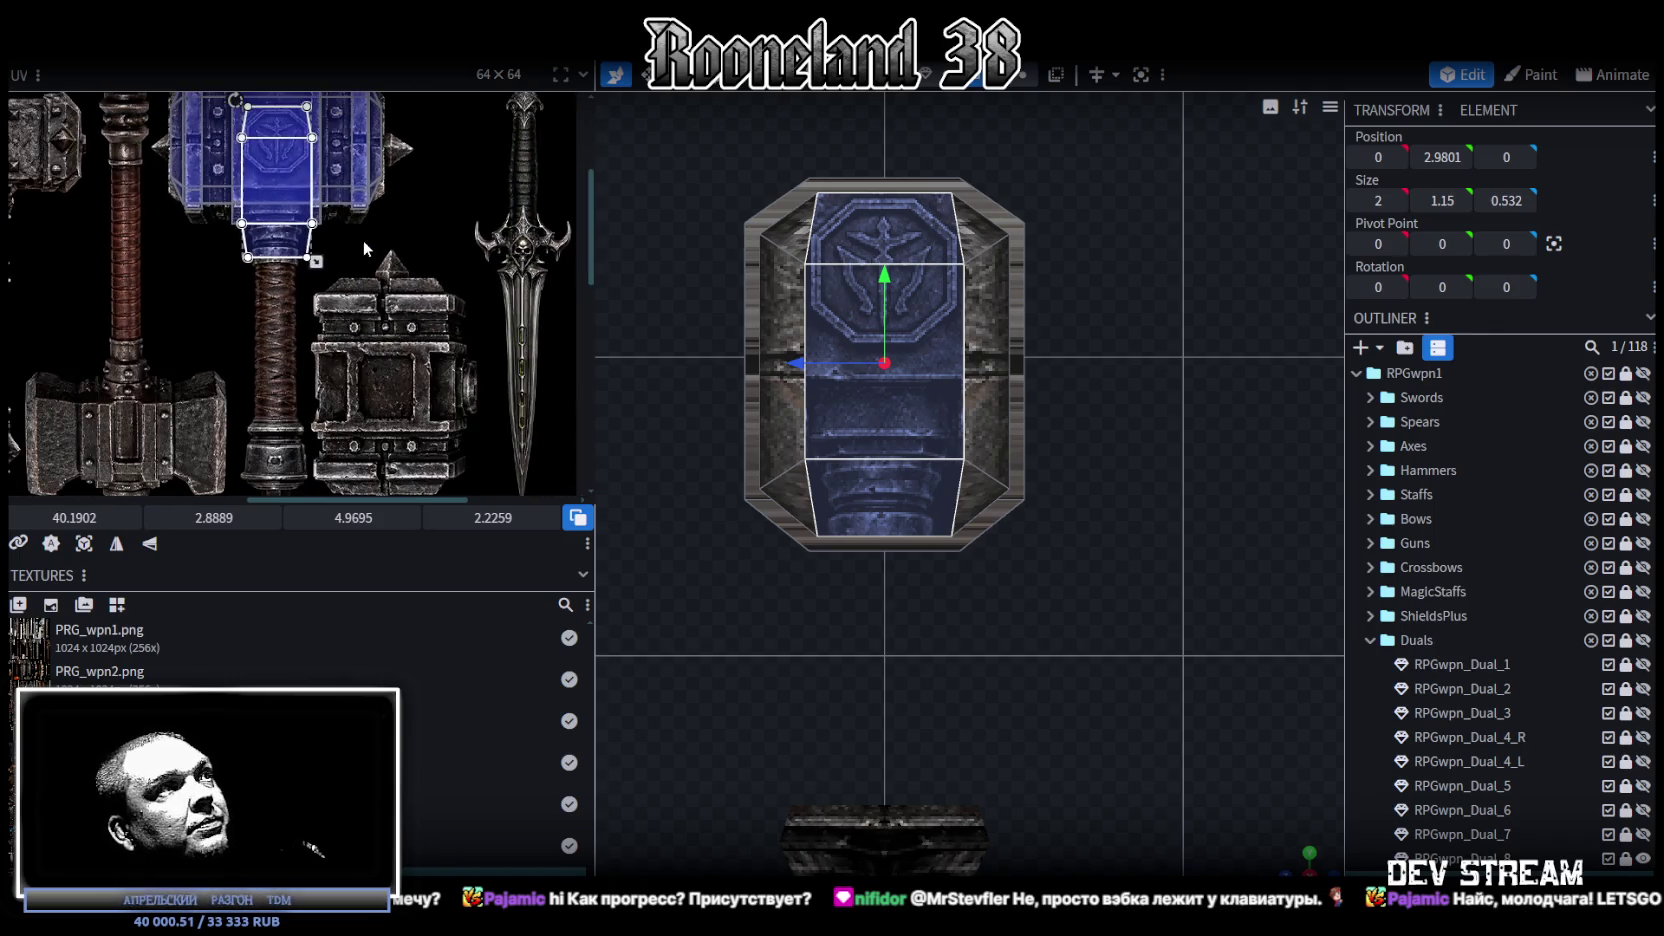
pyautogui.scroll(-2, 383, 268)
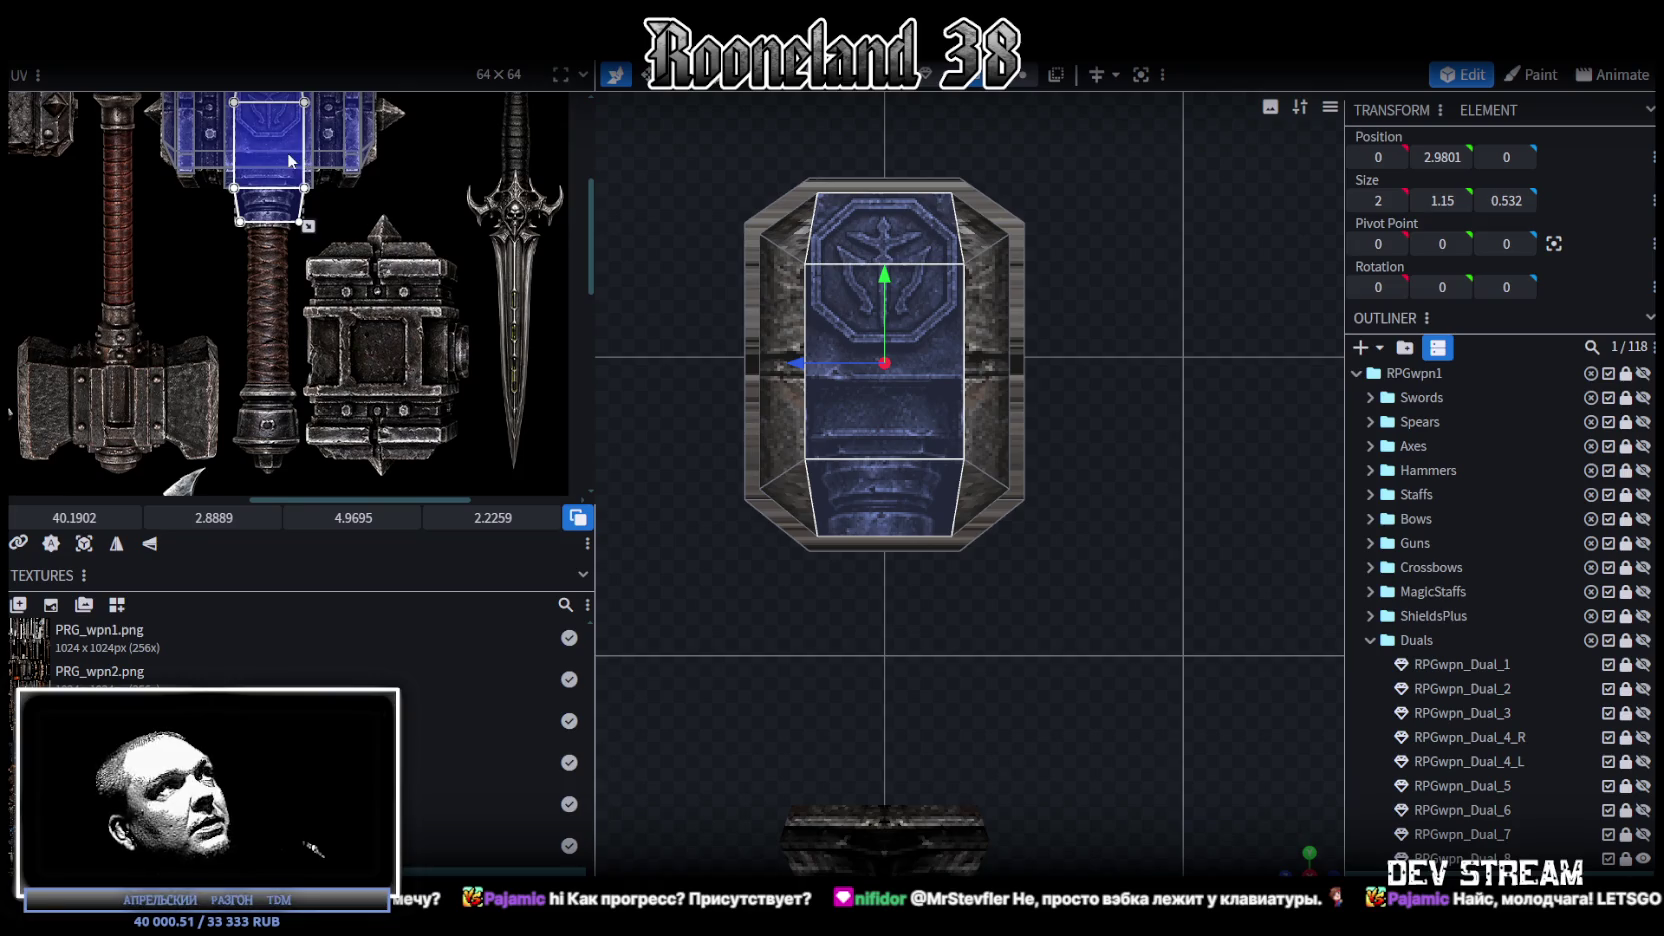
pyautogui.moveTo(292, 160); pyautogui.dragTo(389, 345)
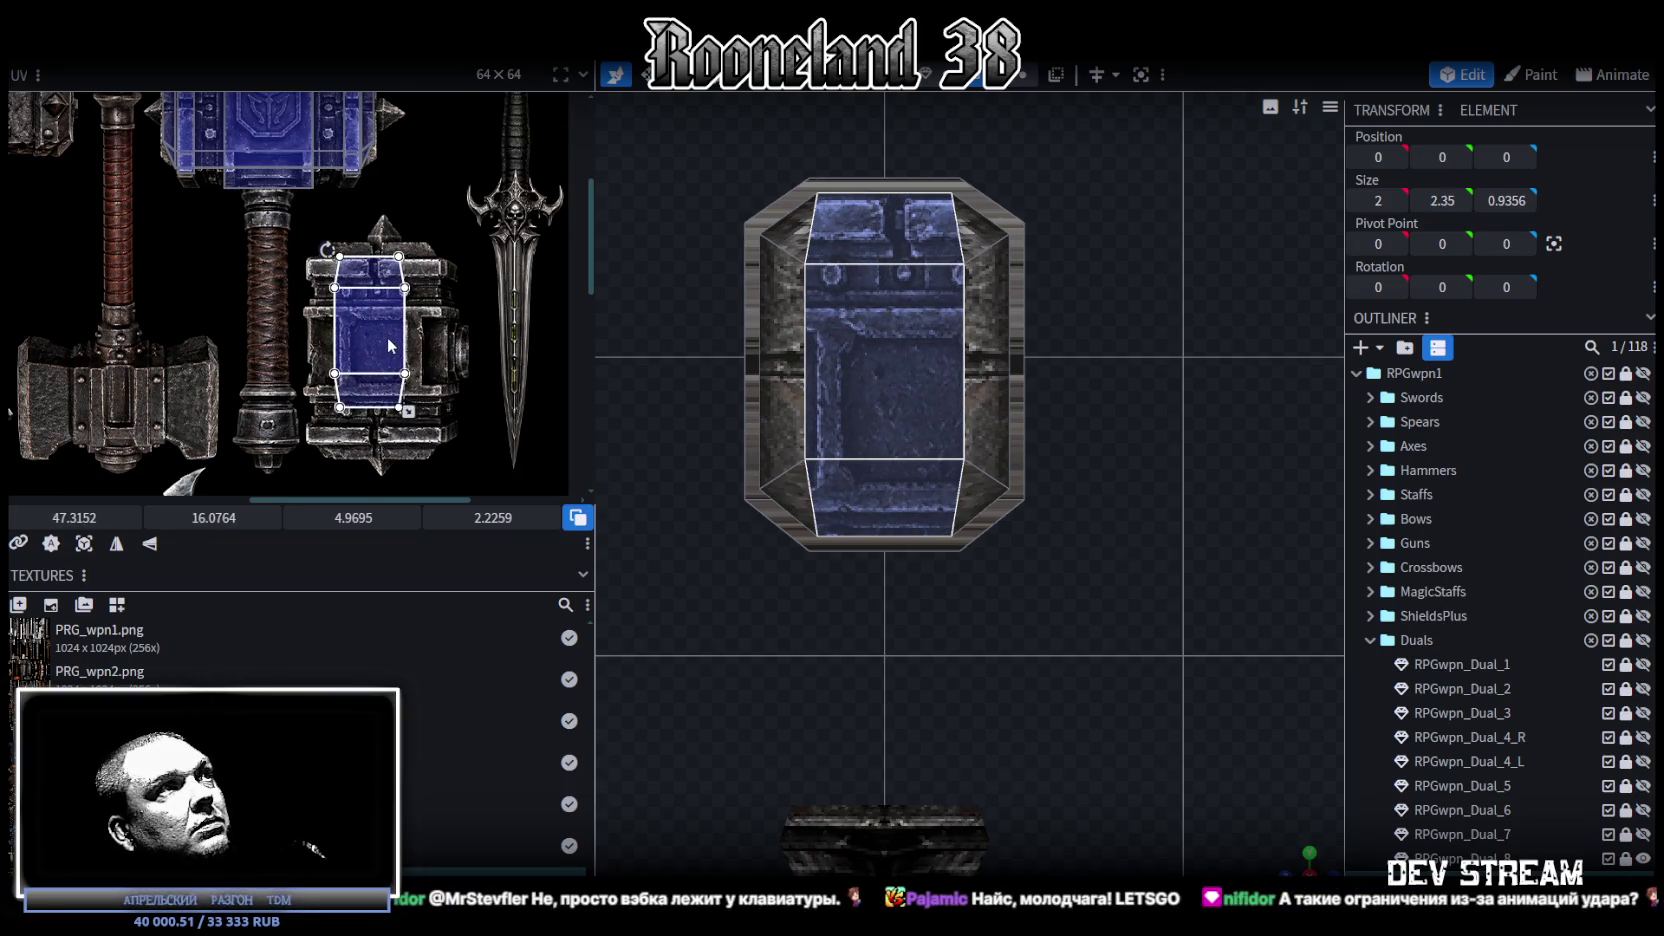
# Step: Enlarge and nudge the end face's UV box to cover more of the panelled block texture
pyautogui.moveTo(389, 343); pyautogui.dragTo(386, 324)
pyautogui.scroll(1, 386, 324)
pyautogui.scroll(2, 422, 315)
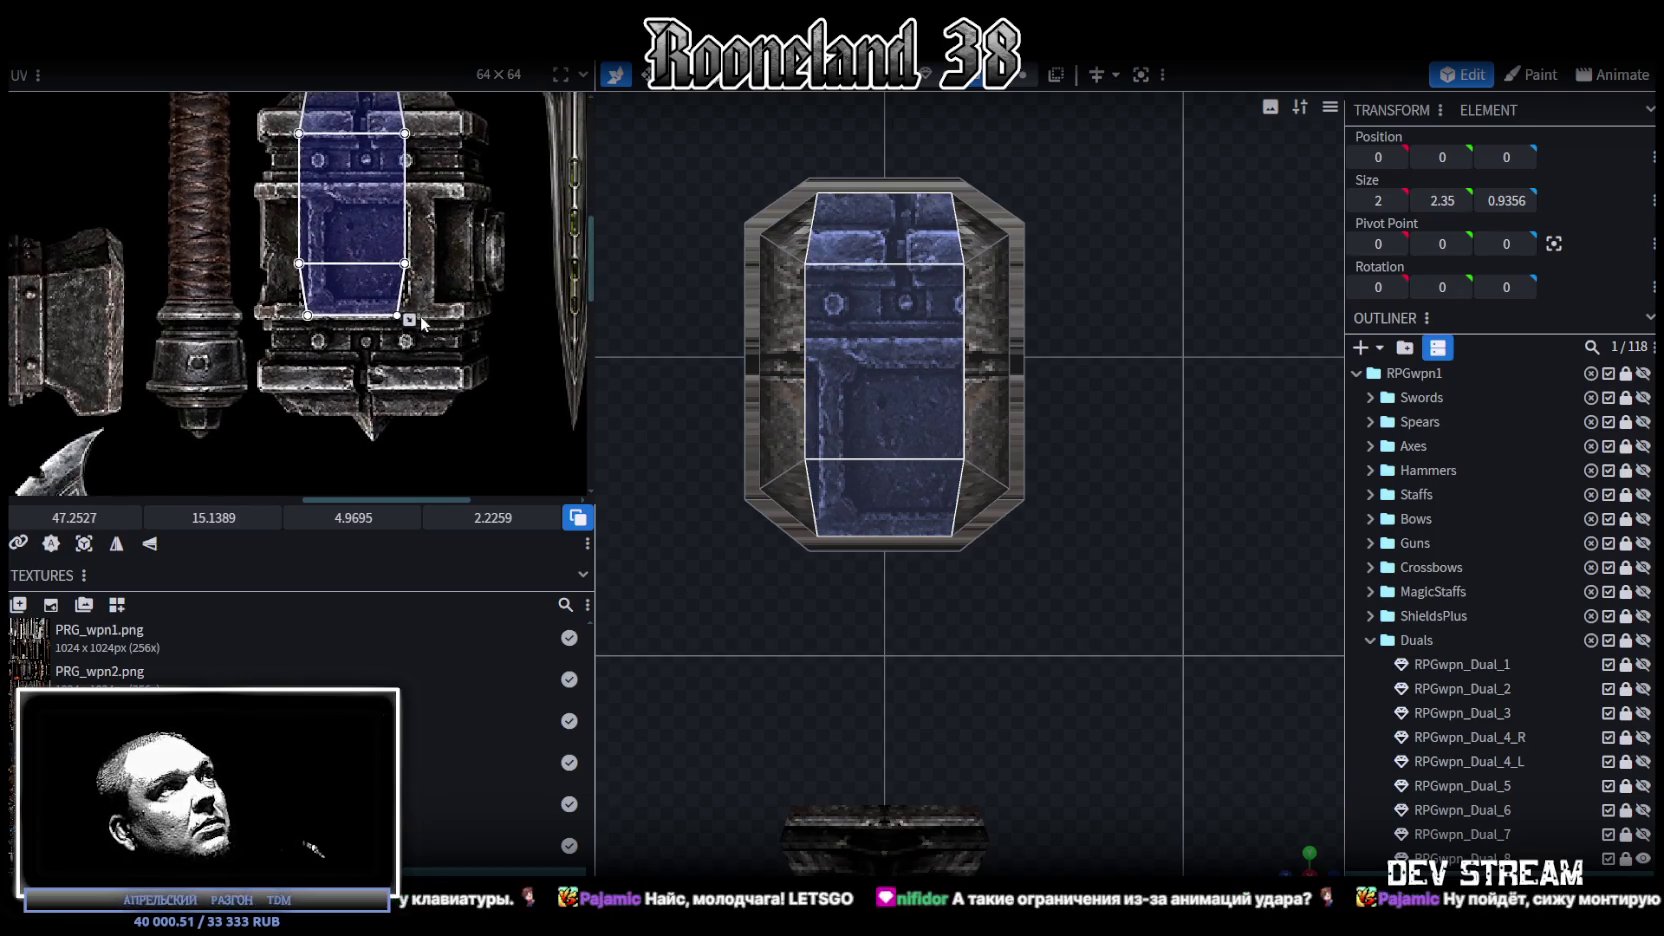
pyautogui.moveTo(410, 320); pyautogui.dragTo(452, 428)
pyautogui.scroll(1, 440, 390)
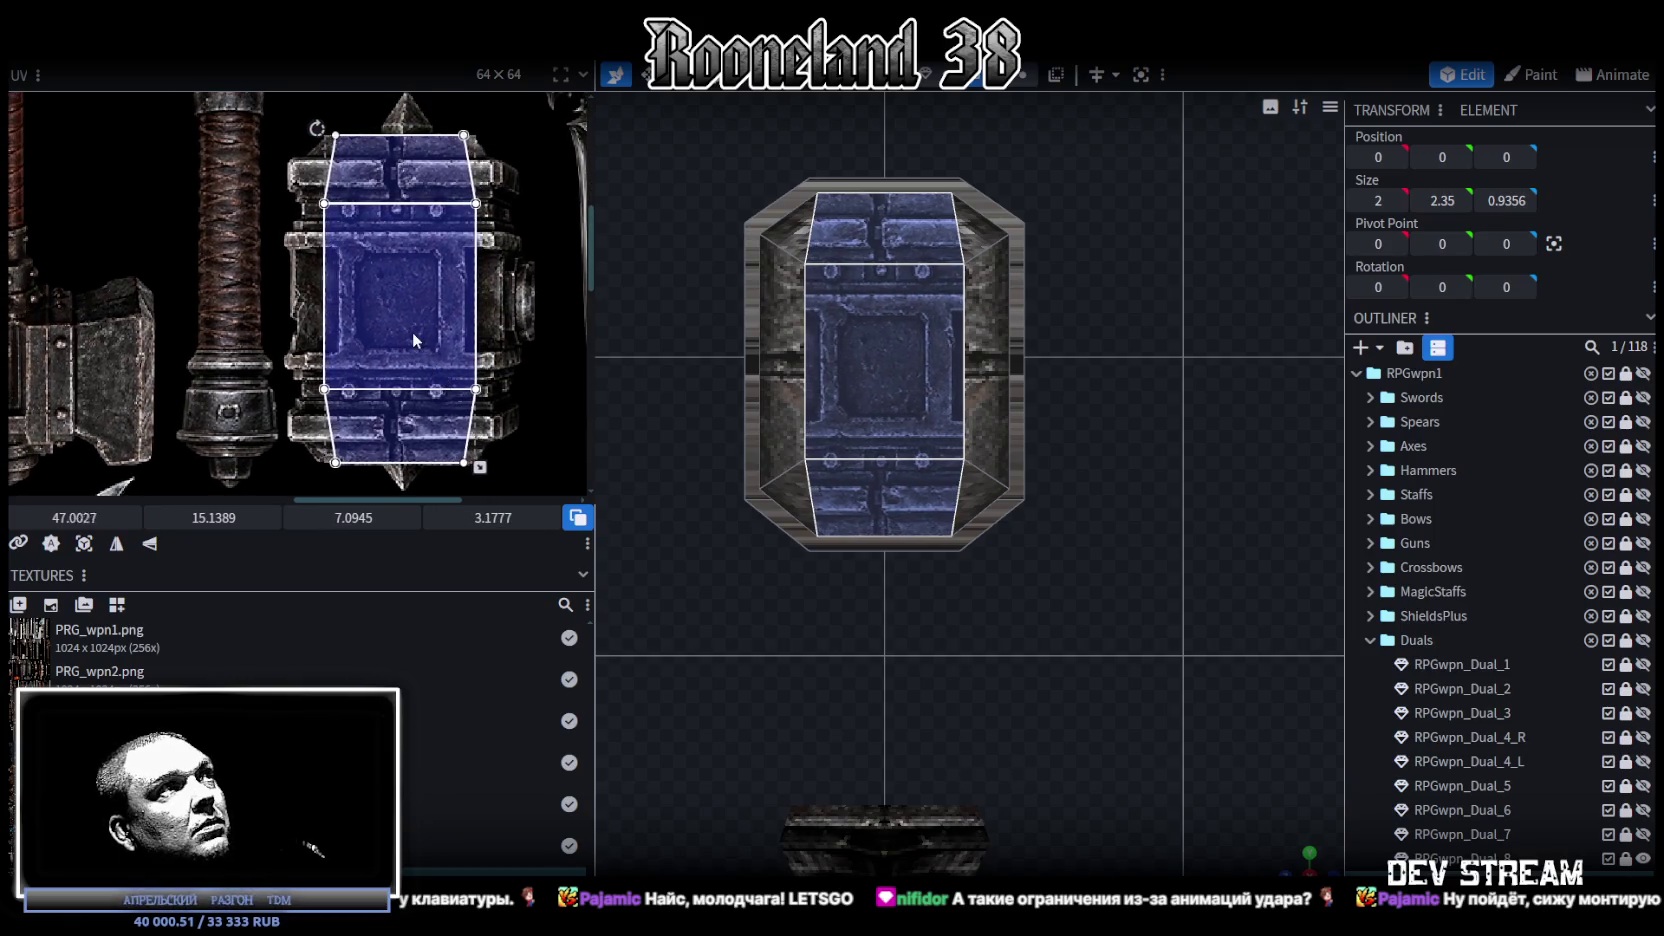
pyautogui.moveTo(410, 332); pyautogui.dragTo(408, 332)
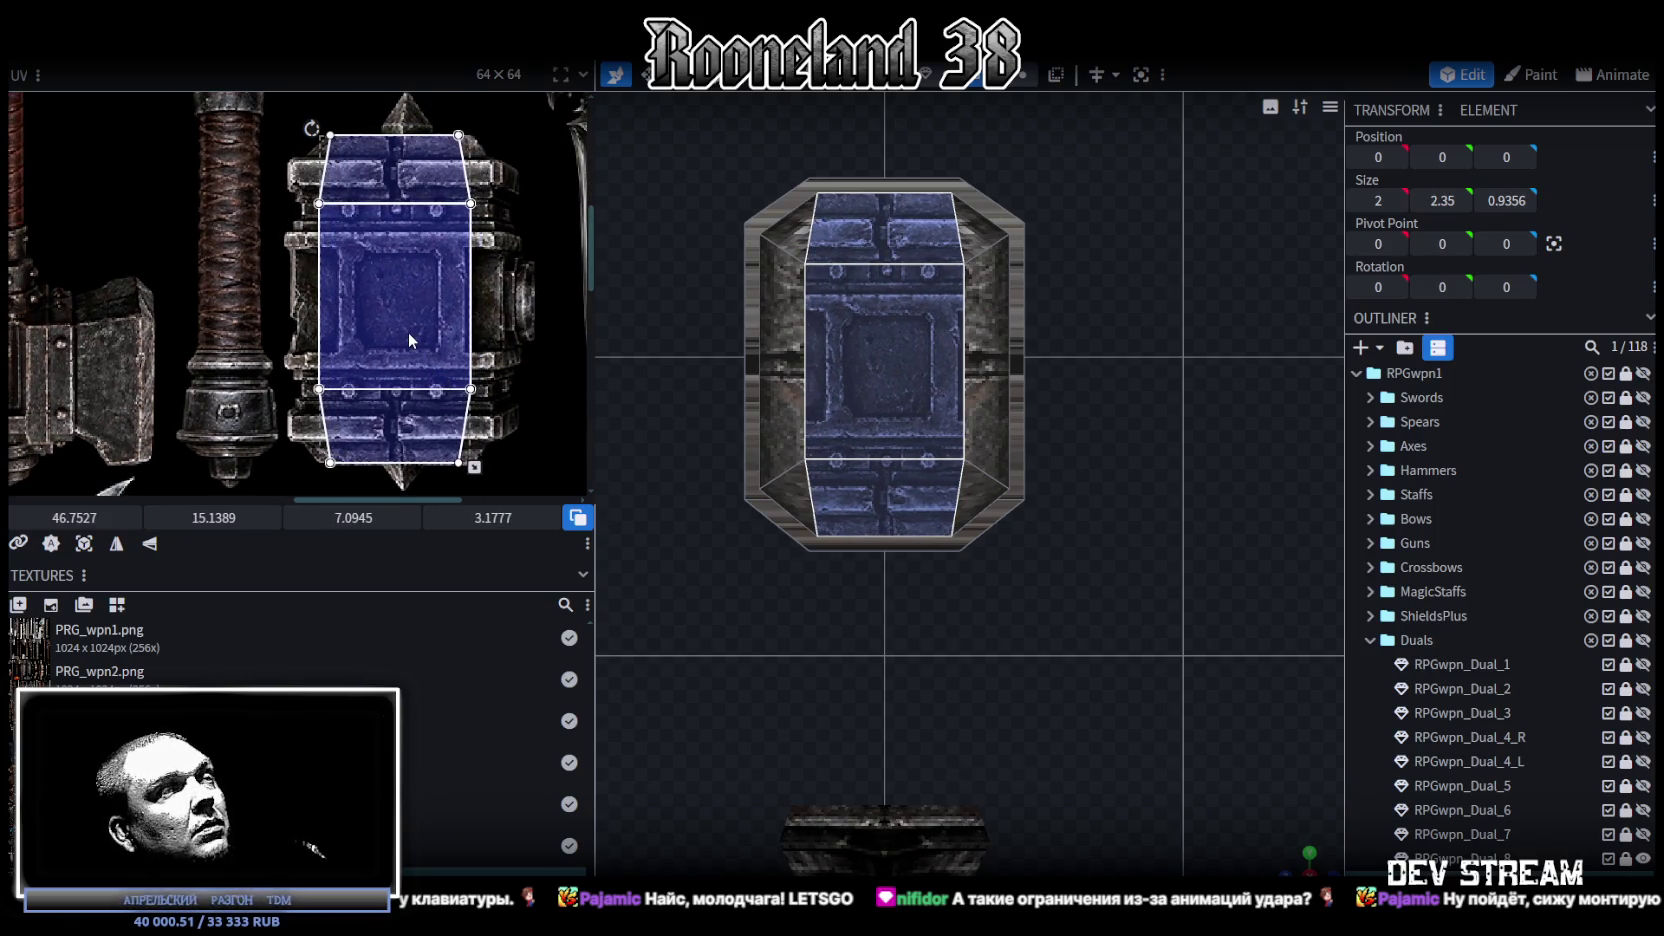
pyautogui.scroll(-2, 413, 322)
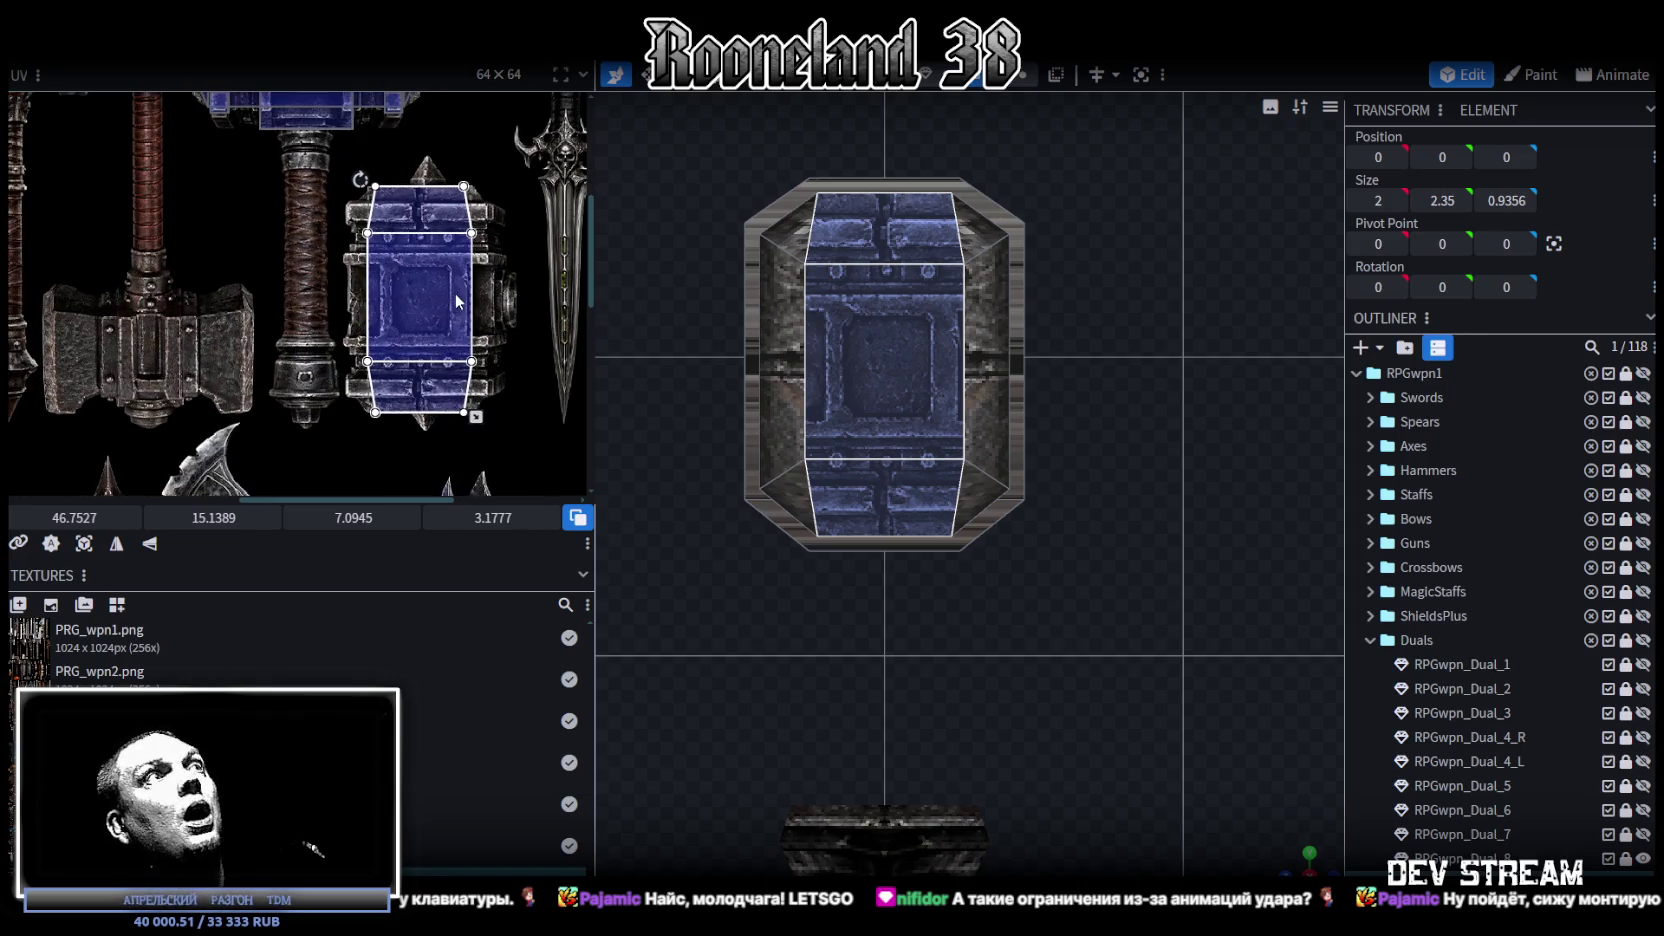
# Step: Rotate the face's UV right a quarter turn and shrink it to 1.9862 × 6.2195 at 45.4886, 19.7655
pyautogui.rightClick(438, 296)
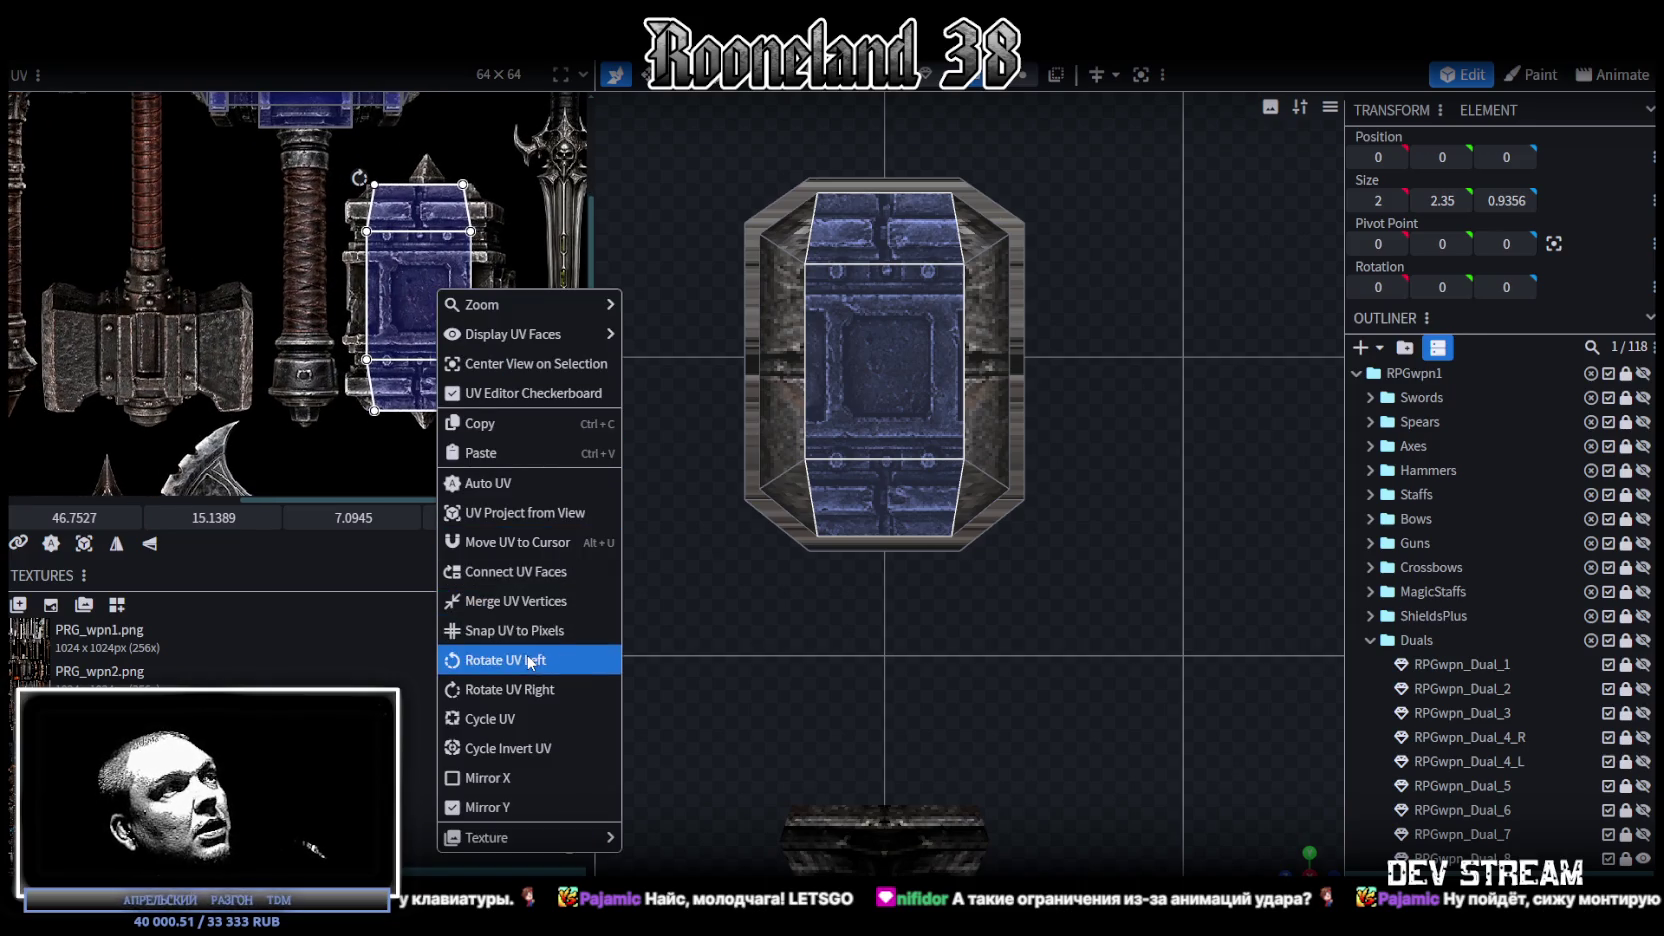
pyautogui.click(490, 656)
pyautogui.scroll(2, 381, 292)
pyautogui.moveTo(381, 292); pyautogui.dragTo(441, 299)
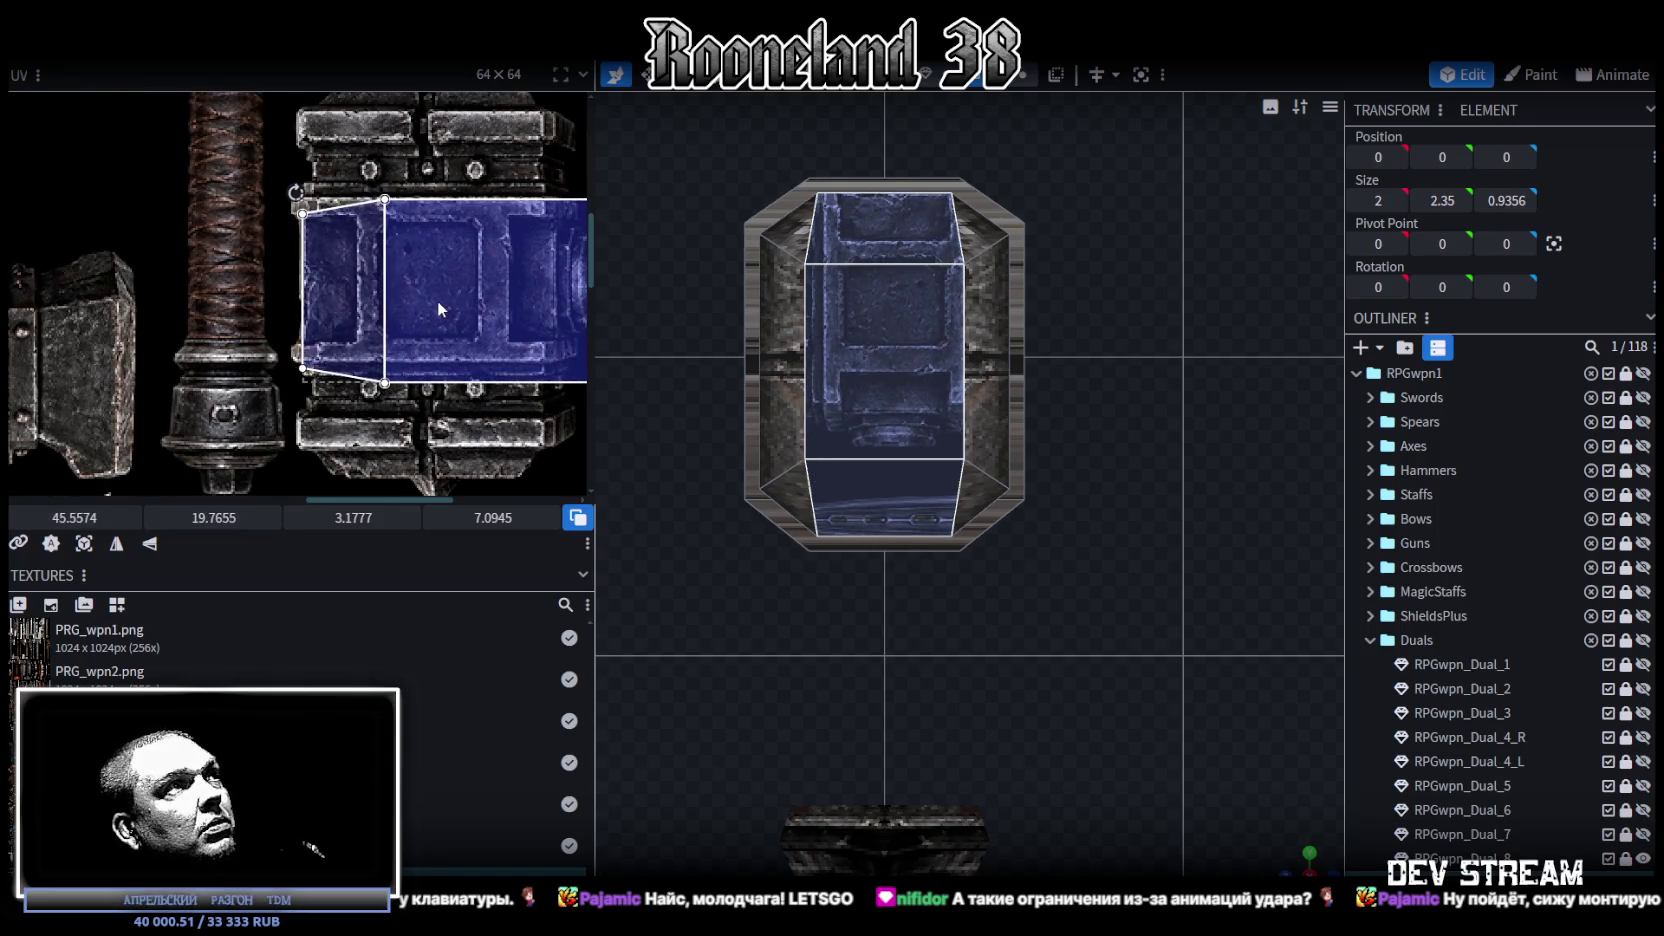
pyautogui.hscroll(3, 436, 300)
pyautogui.moveTo(549, 378); pyautogui.dragTo(397, 357)
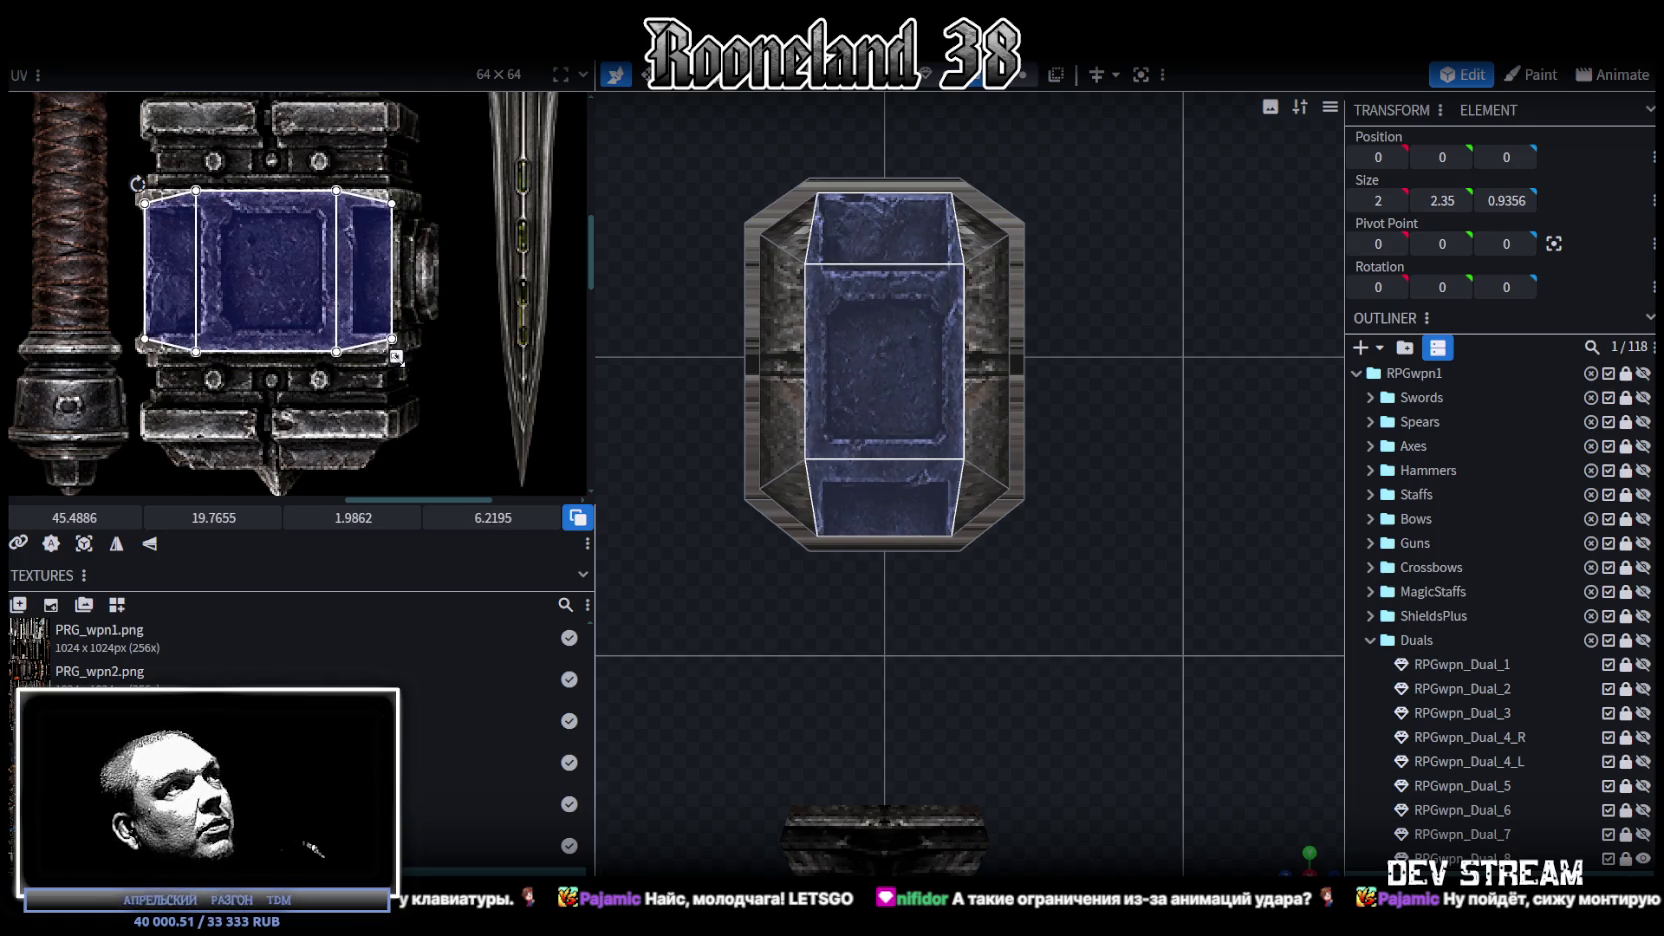
pyautogui.scroll(1, 845, 460)
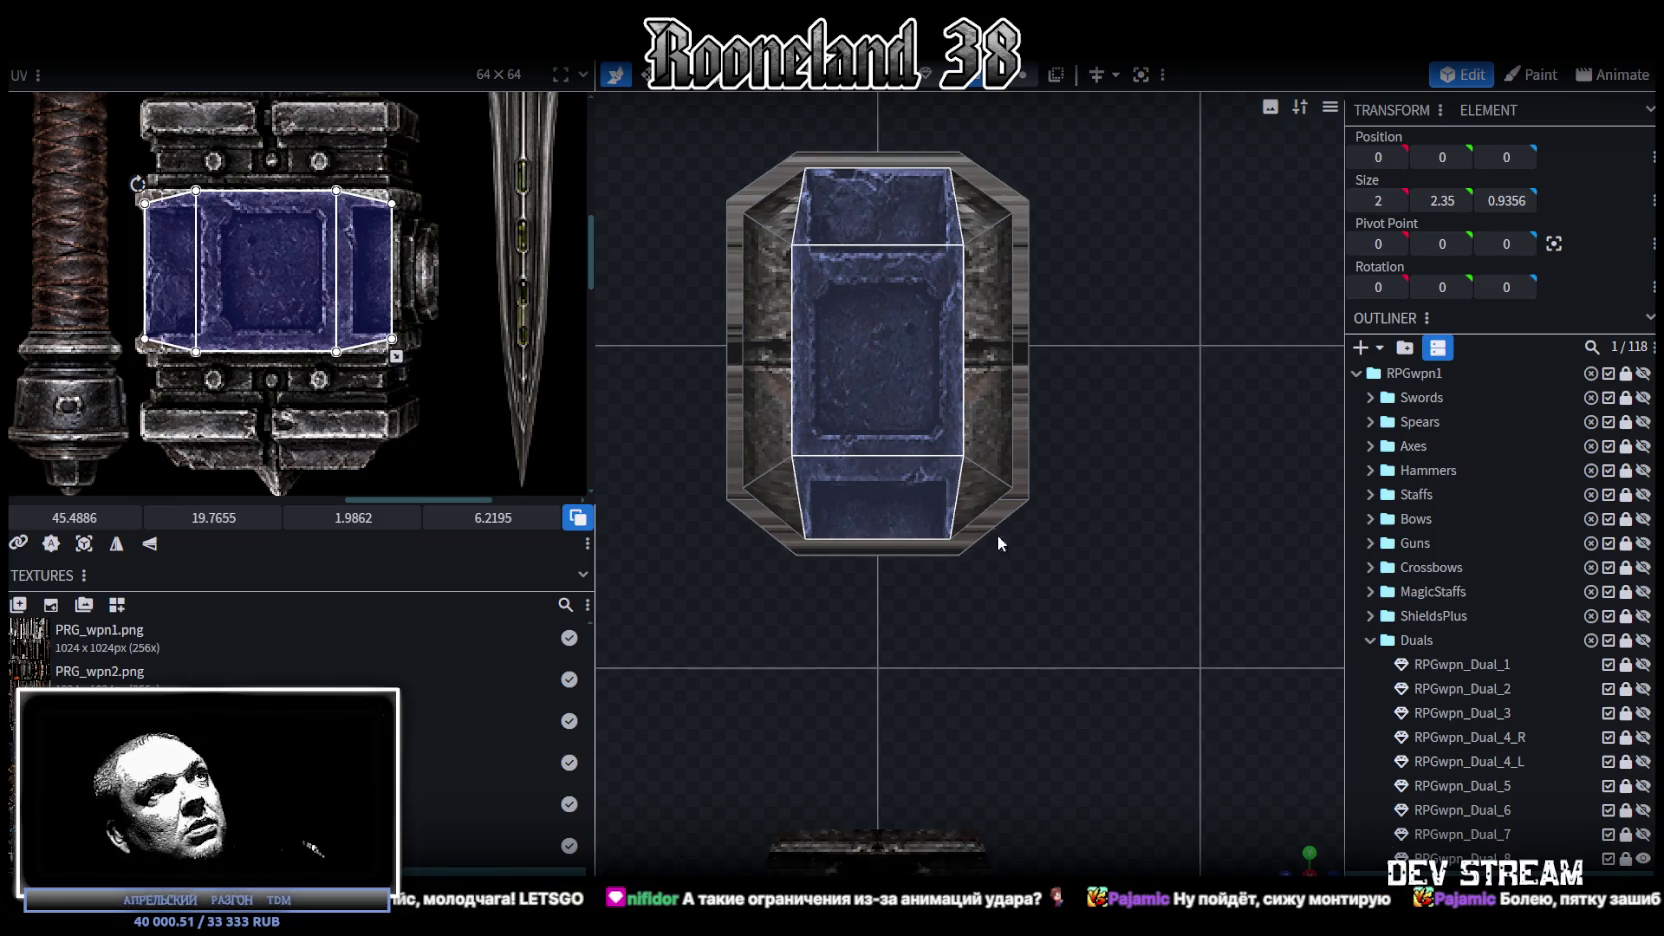
pyautogui.moveTo(1290, 858)
pyautogui.mouseDown()
pyautogui.moveTo(1164, 696)
pyautogui.moveTo(1095, 668)
pyautogui.mouseUp()
pyautogui.click(1164, 696)
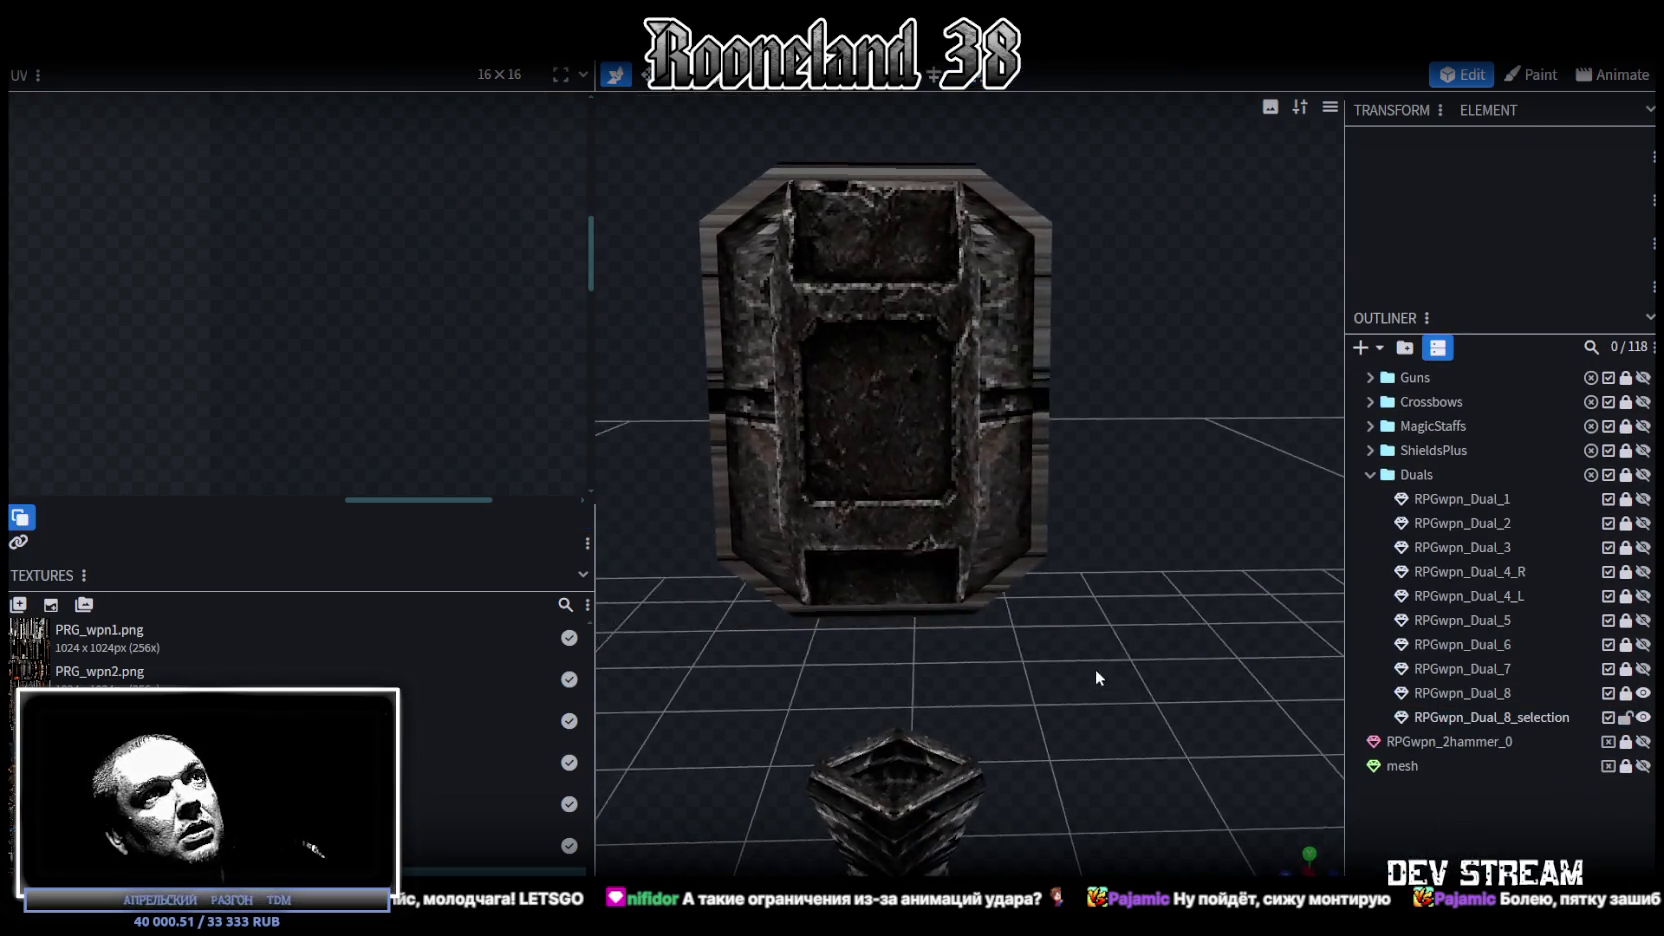
# Step: Select the head's front and lower bevel faces and step their UV Y offset, undoing the last shift
pyautogui.click(836, 273)
pyautogui.scroll(2, 408, 358)
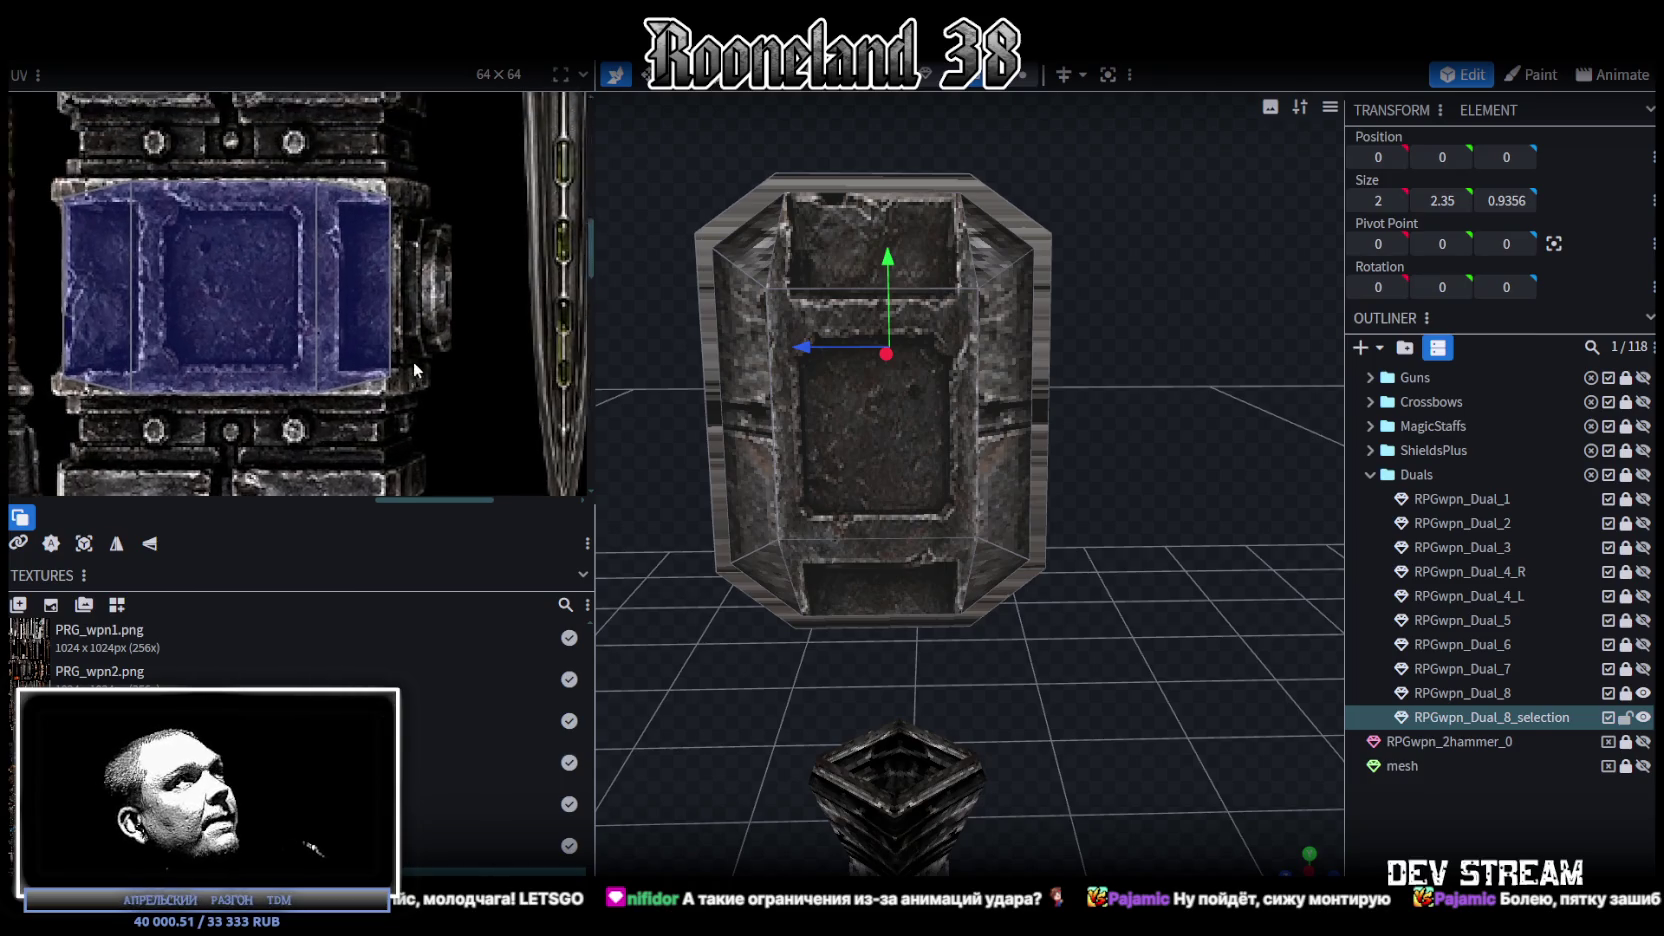
pyautogui.click(170, 211)
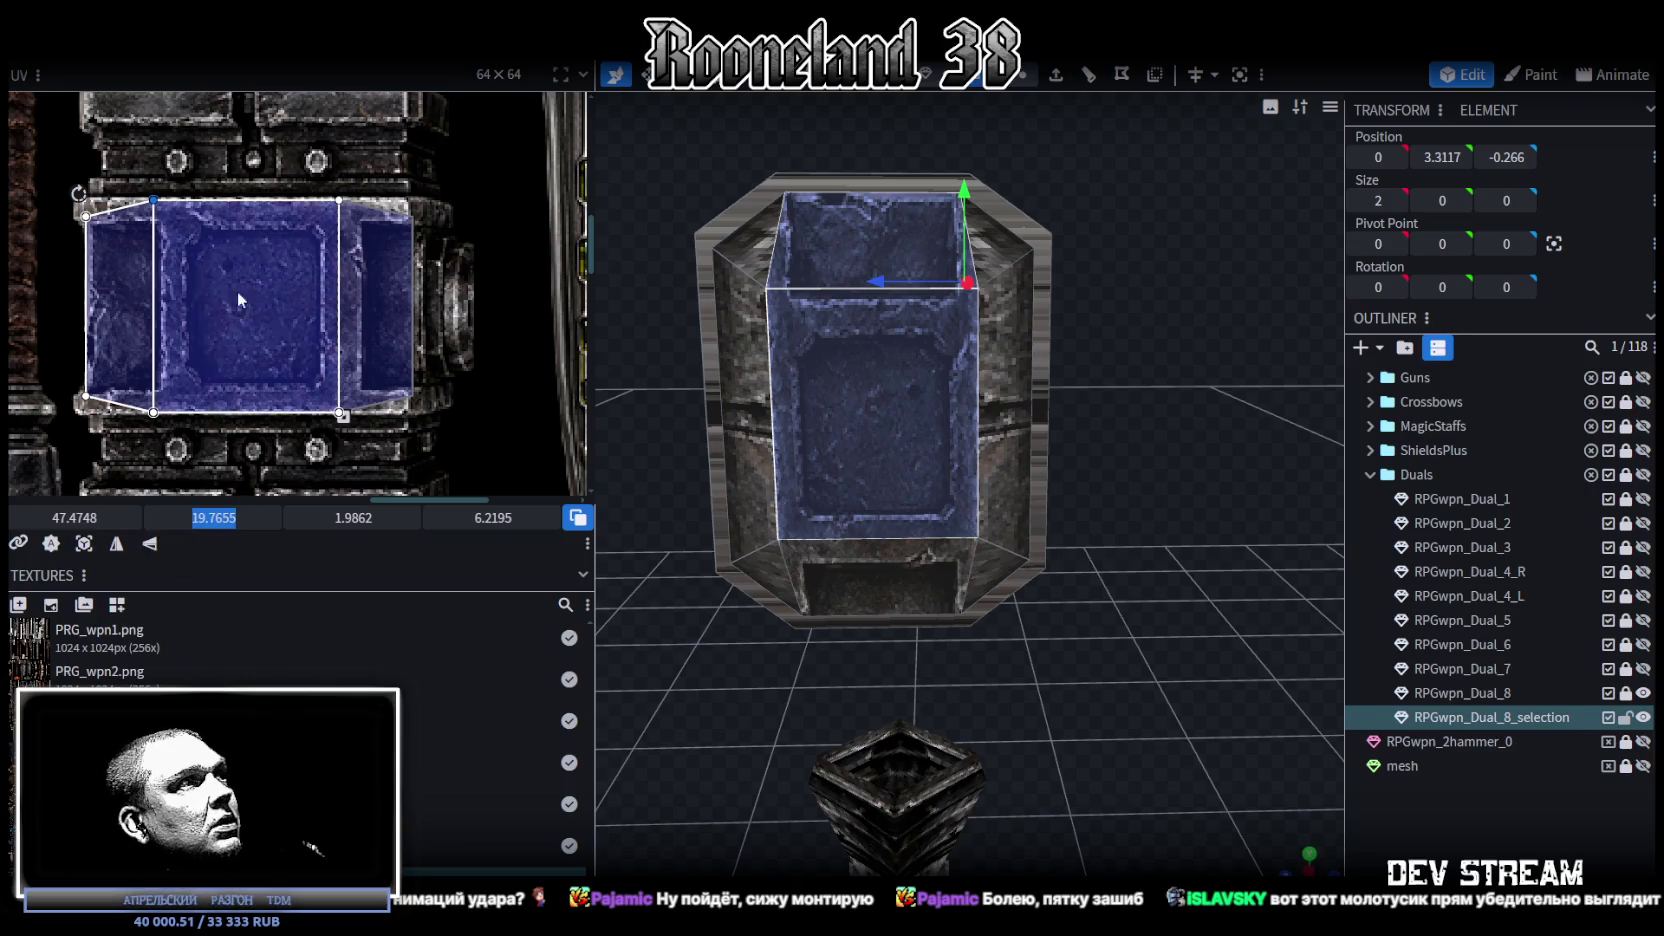
pyautogui.moveTo(45, 152); pyautogui.dragTo(474, 424)
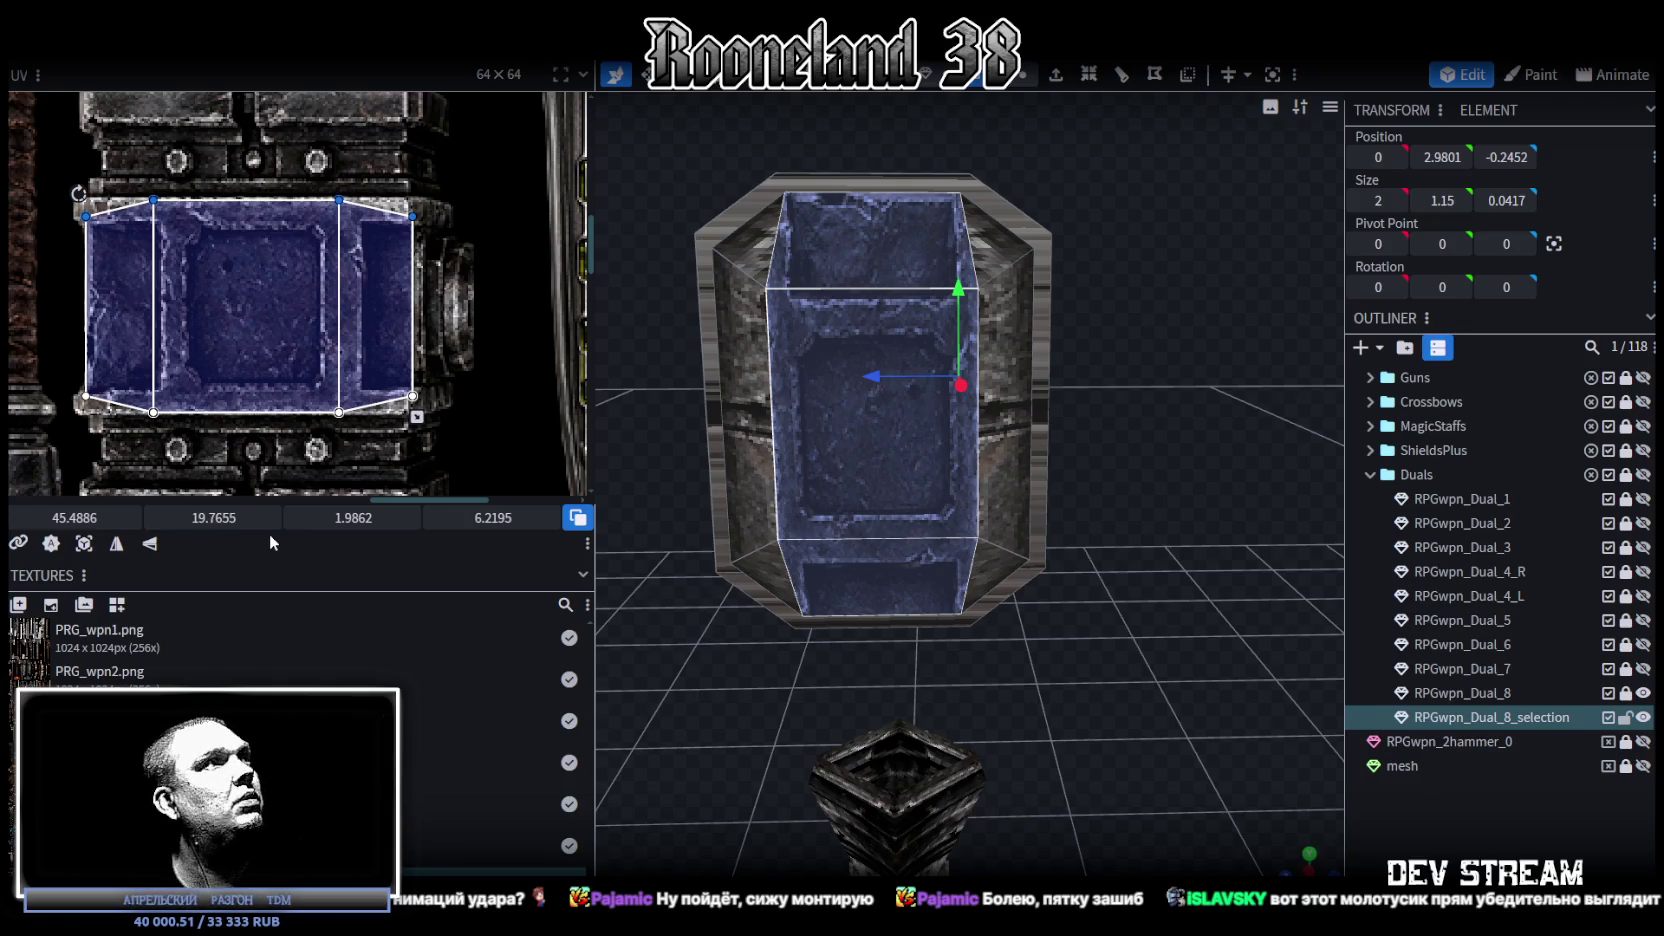
pyautogui.click(154, 517)
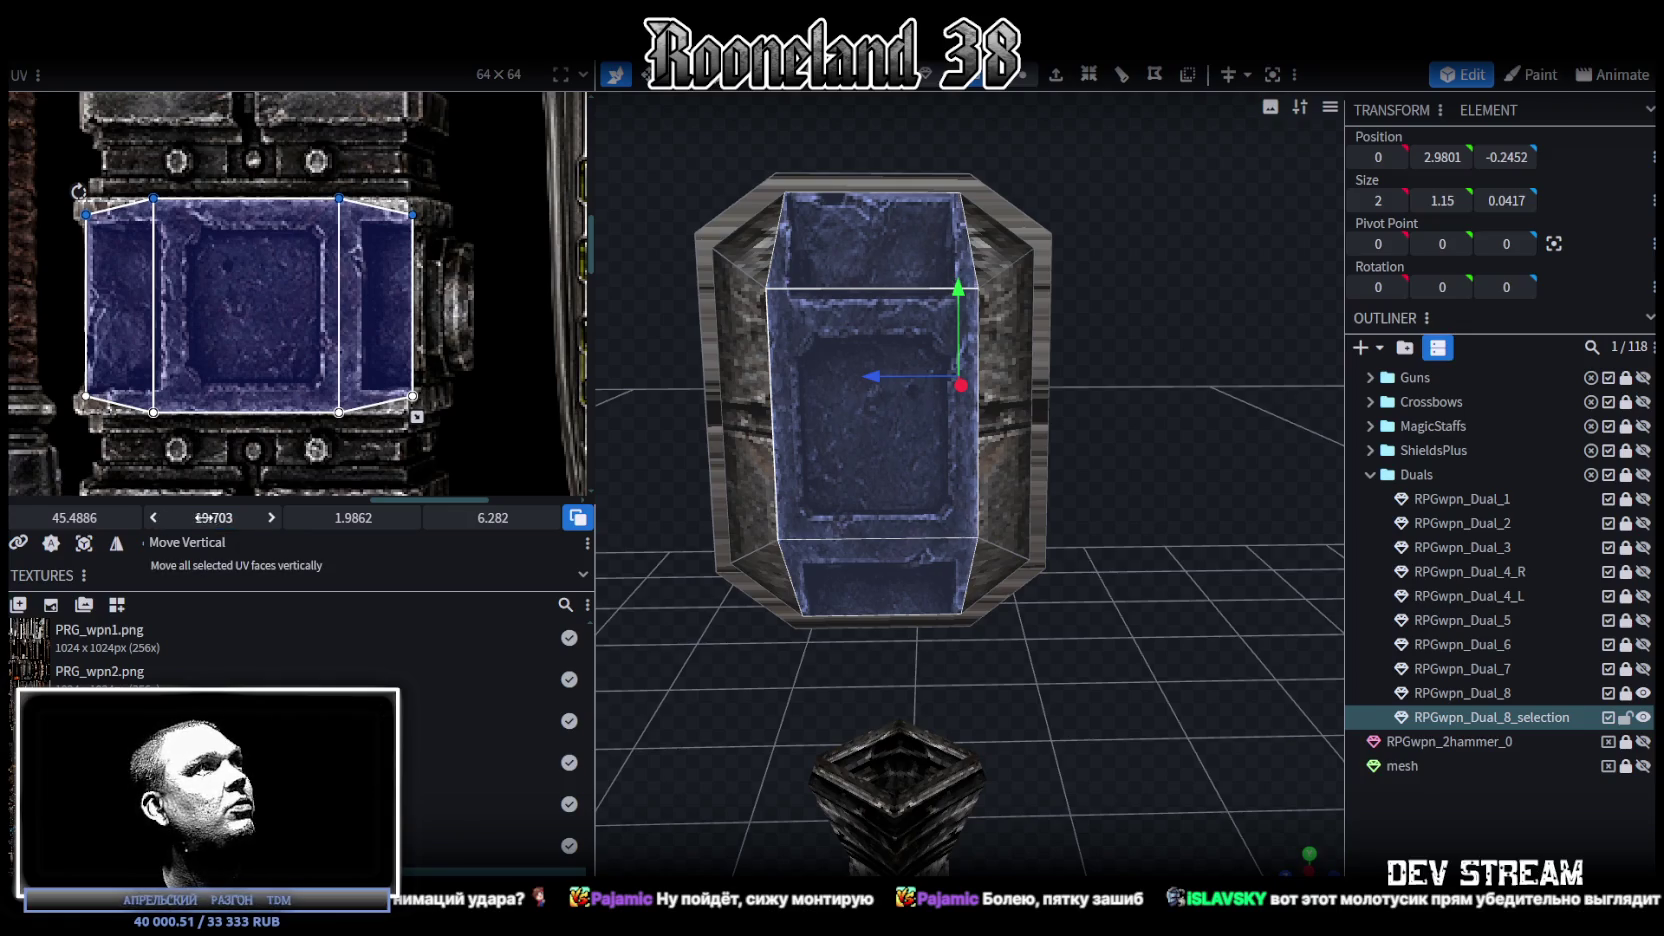
pyautogui.click(200, 517)
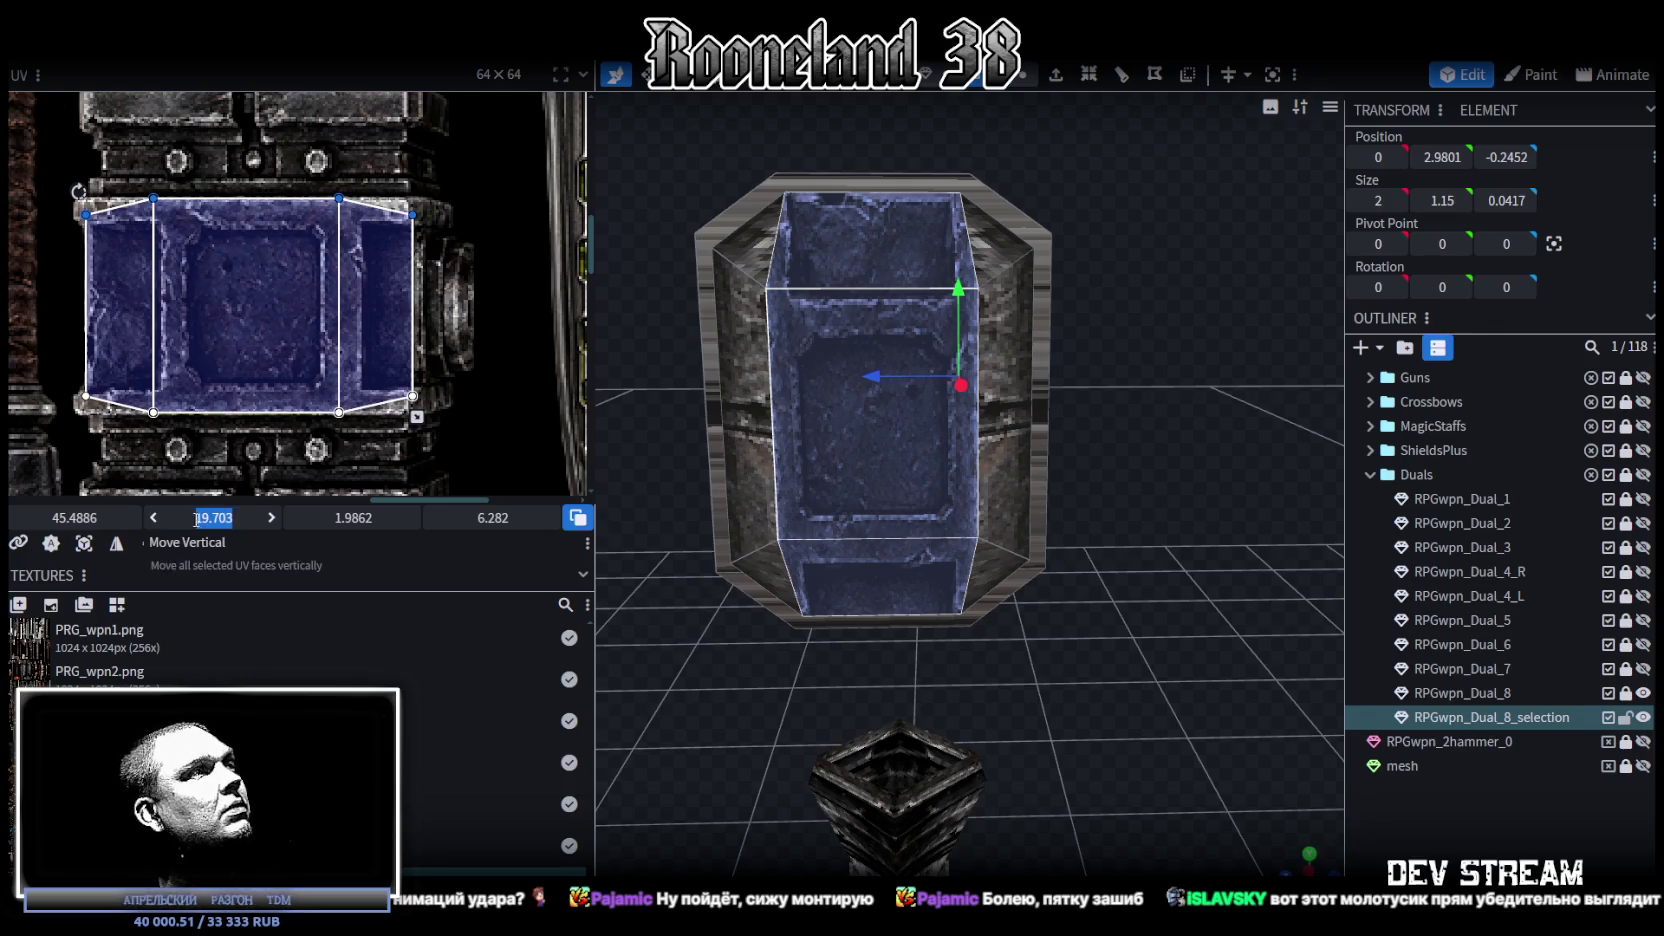
pyautogui.click(152, 517)
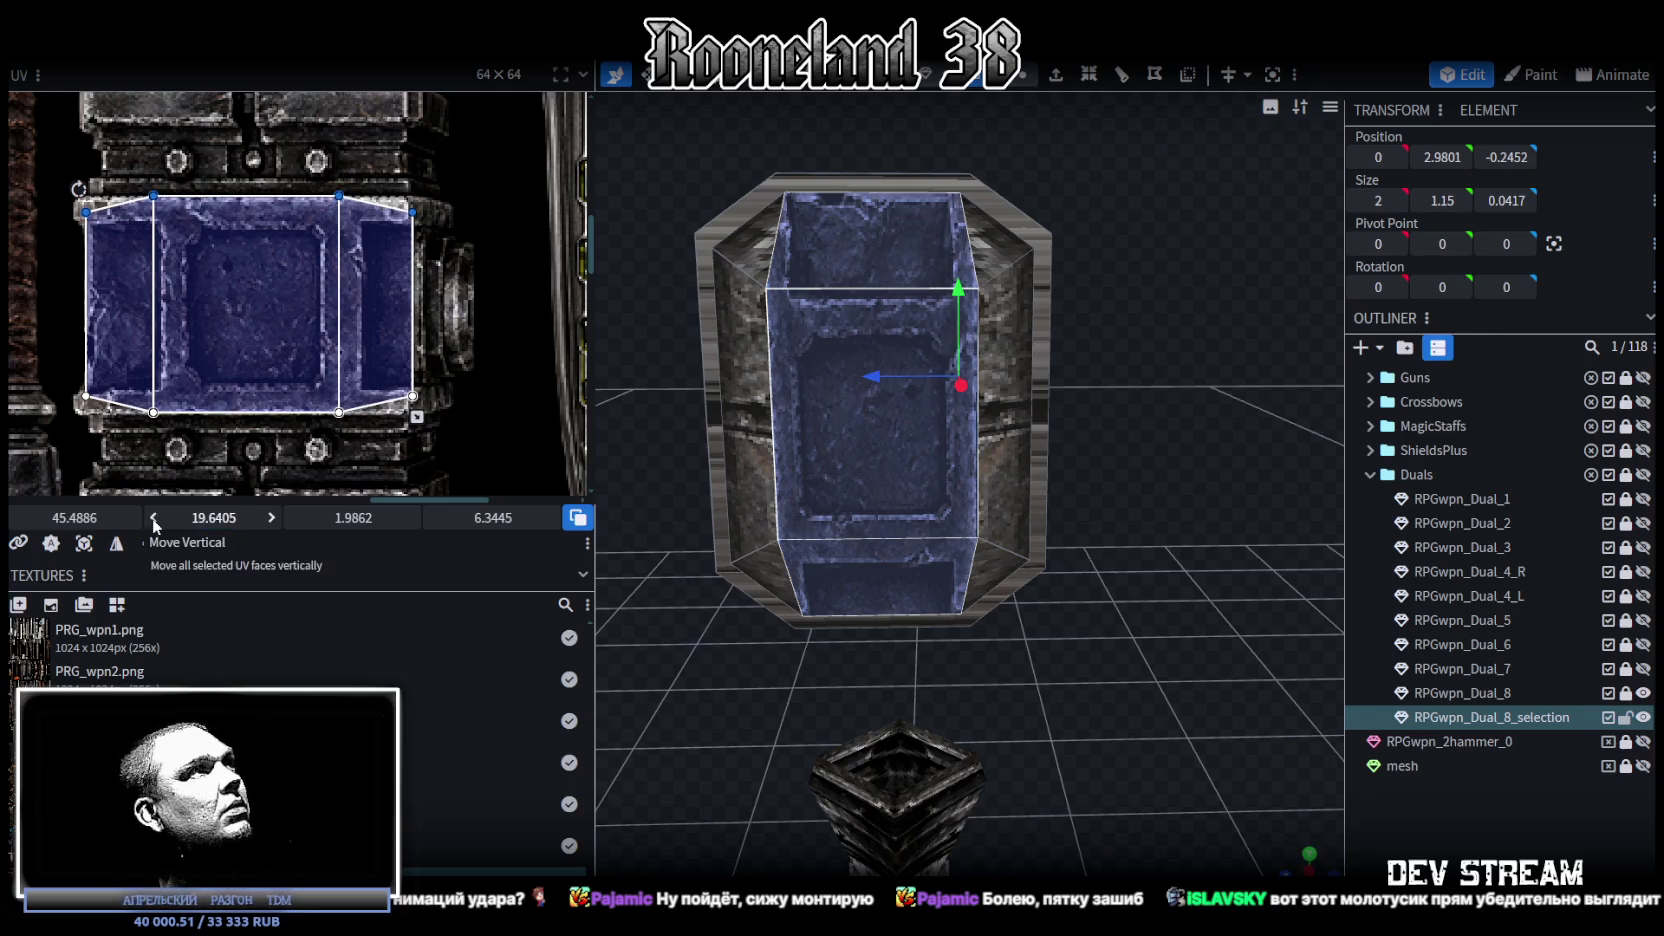
pyautogui.click(271, 519)
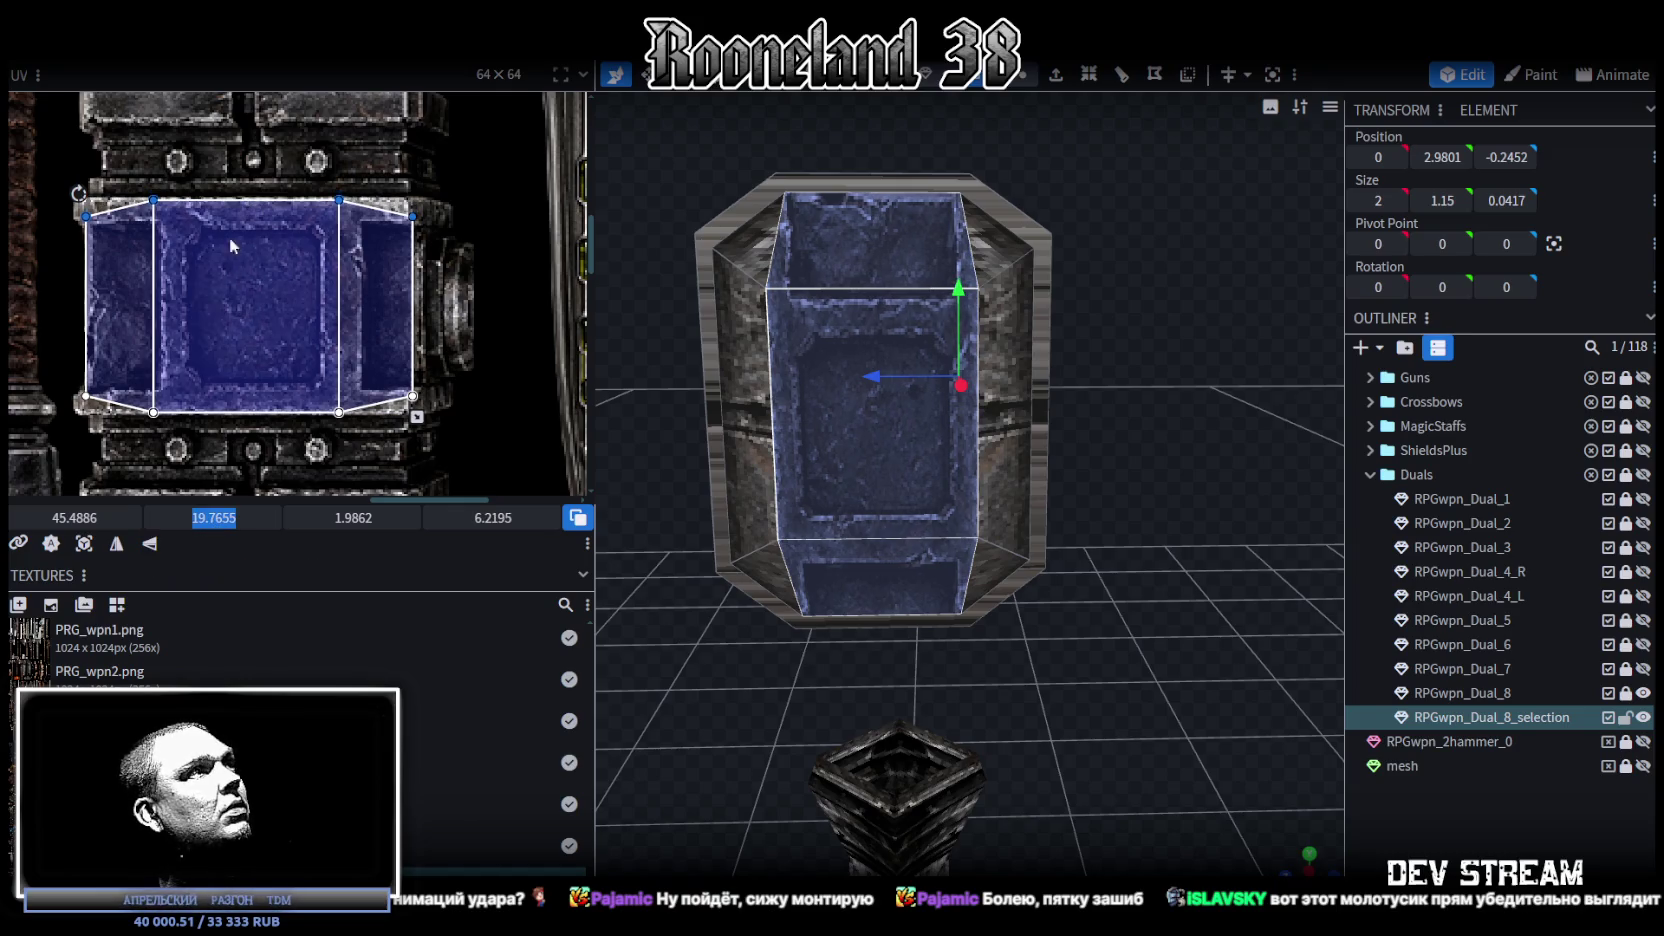
pyautogui.click(271, 519)
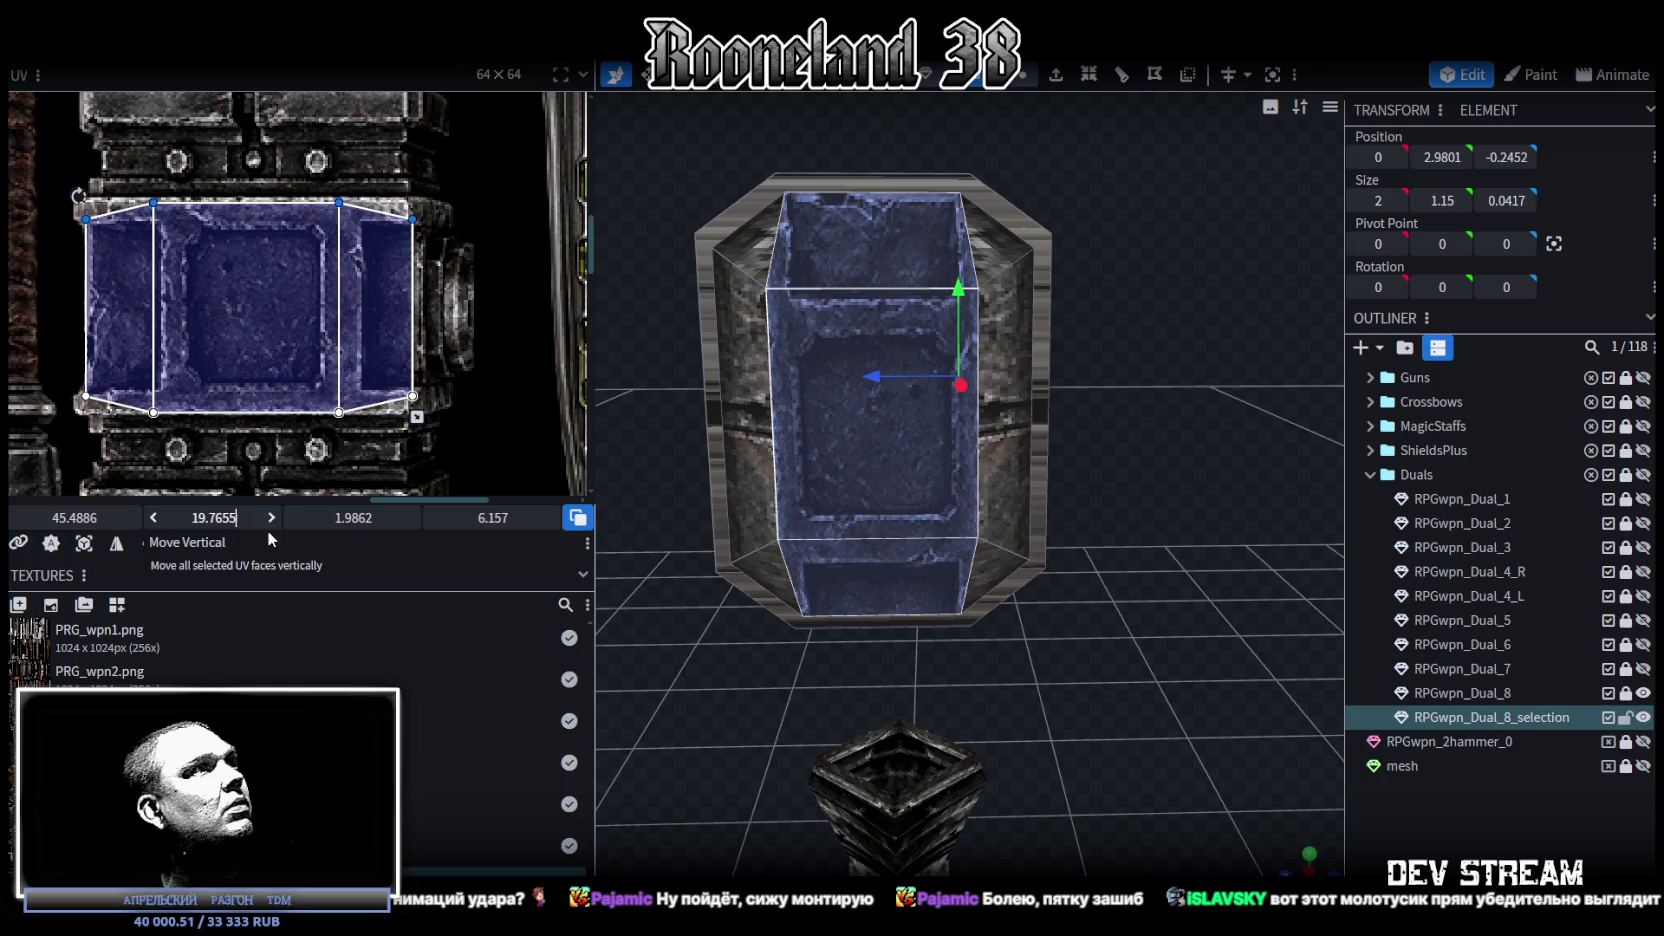
pyautogui.hotkey('ctrl', 'z')
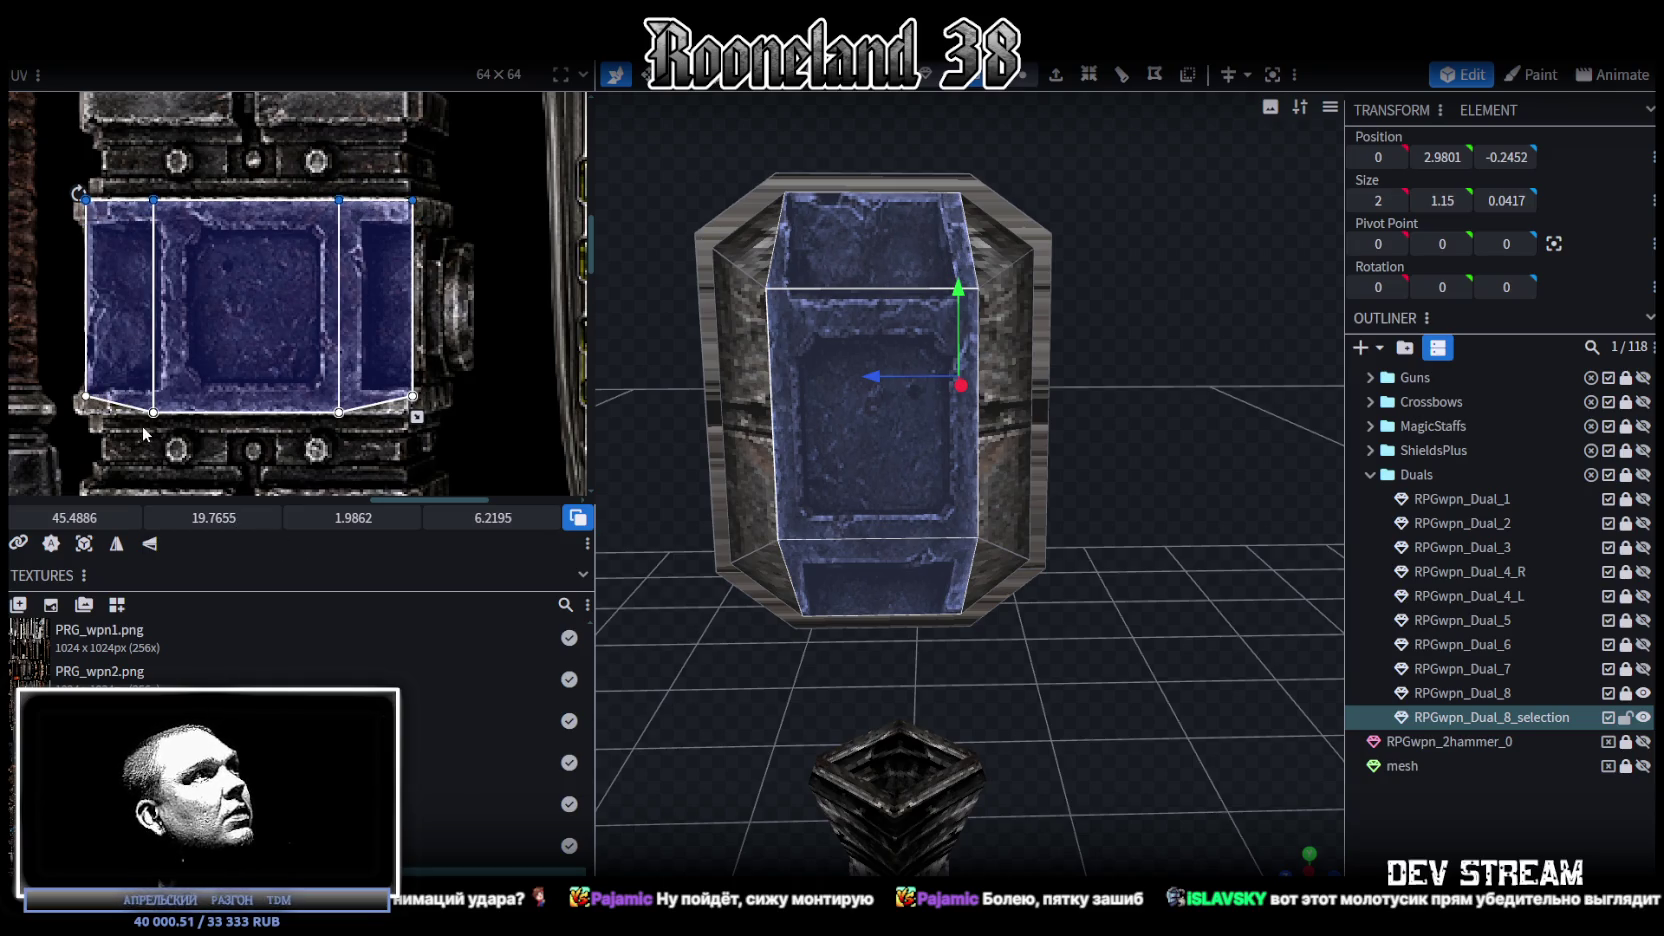
# Step: Select the bottom four UV vertices and straighten the bottom edge
pyautogui.click(172, 393)
pyautogui.write('25.985')
pyautogui.moveTo(40, 356); pyautogui.dragTo(406, 446)
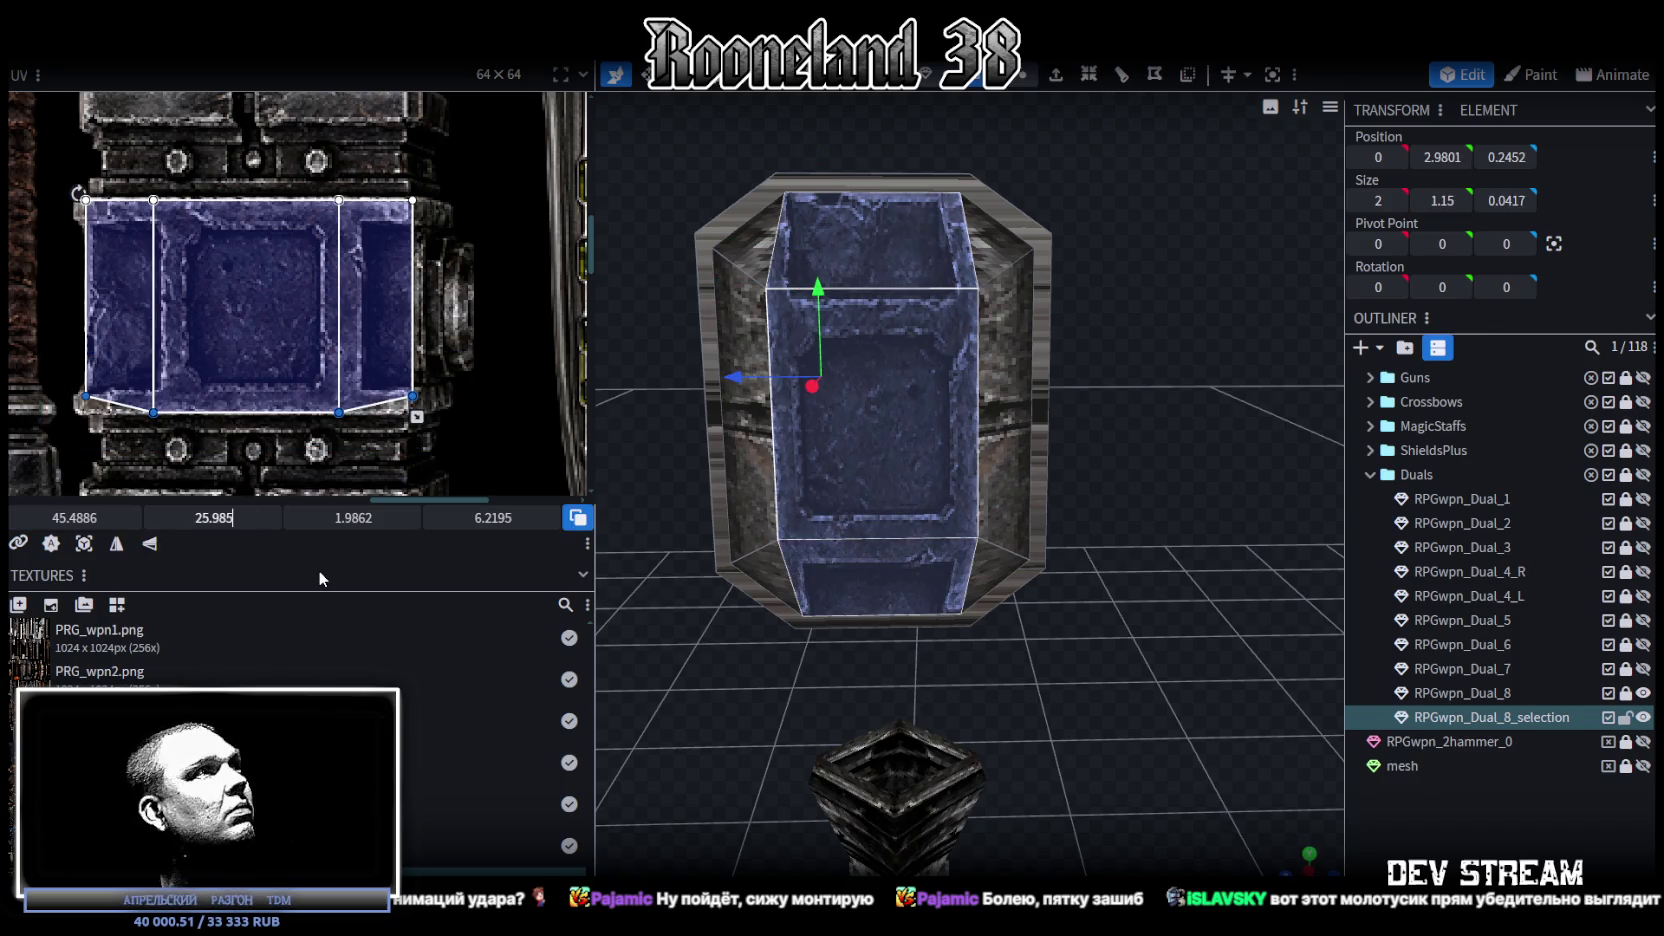
pyautogui.press('Return')
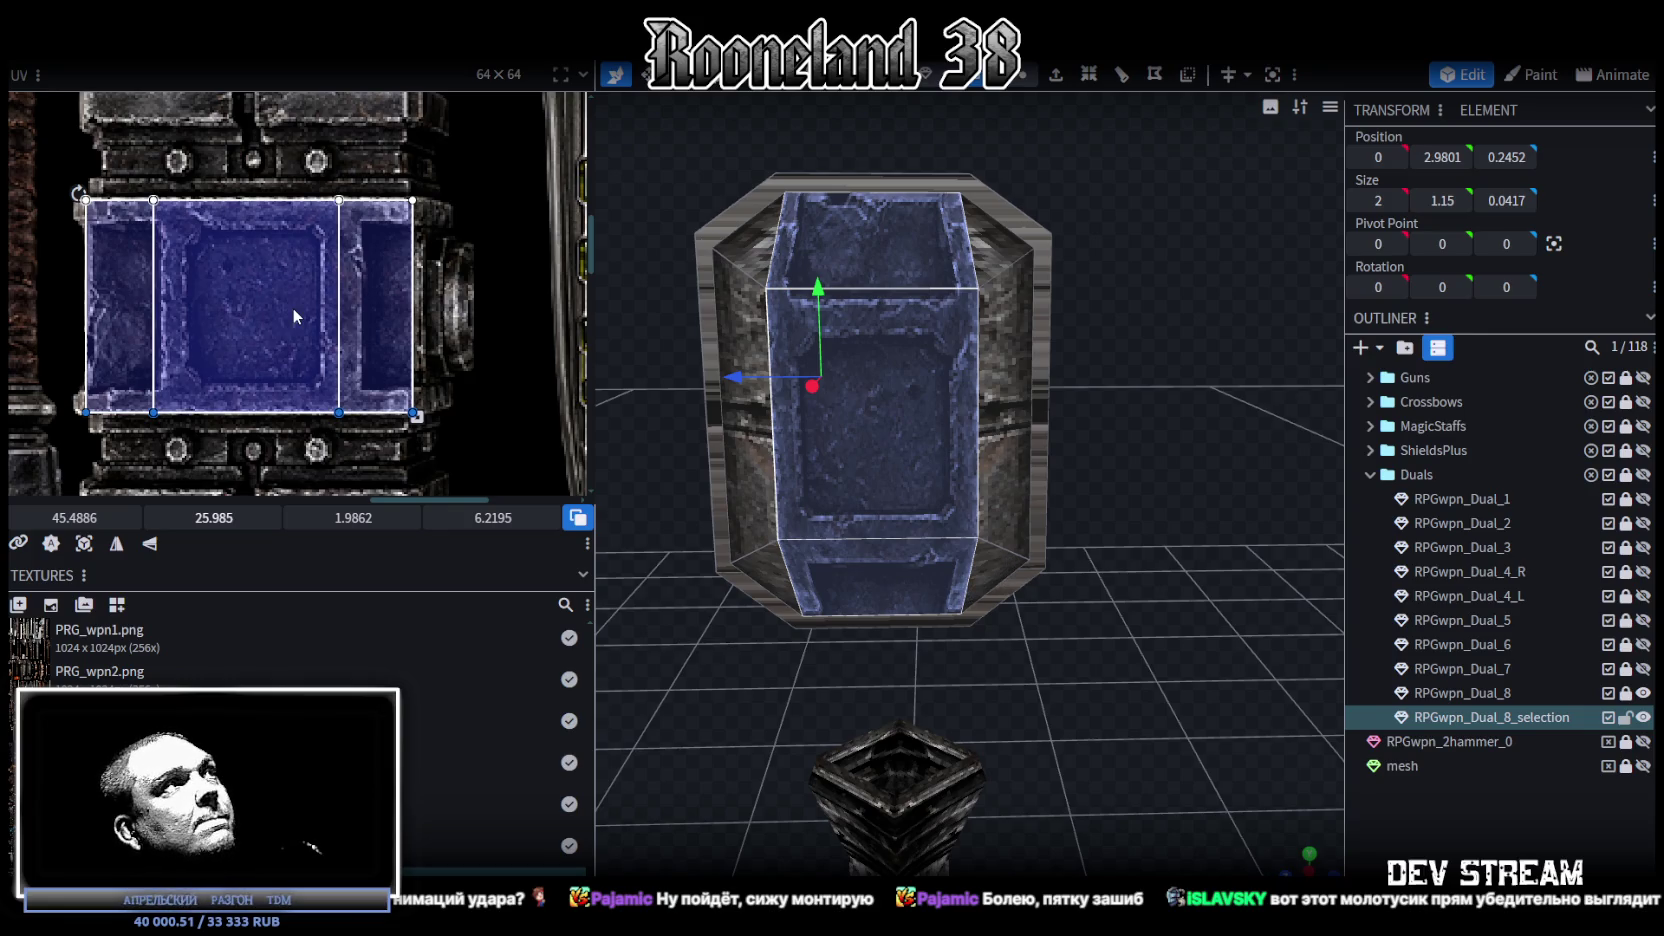
pyautogui.scroll(3, 72, 244)
pyautogui.scroll(-1, 390, 333)
pyautogui.moveTo(390, 333); pyautogui.dragTo(480, 327, button='middle')
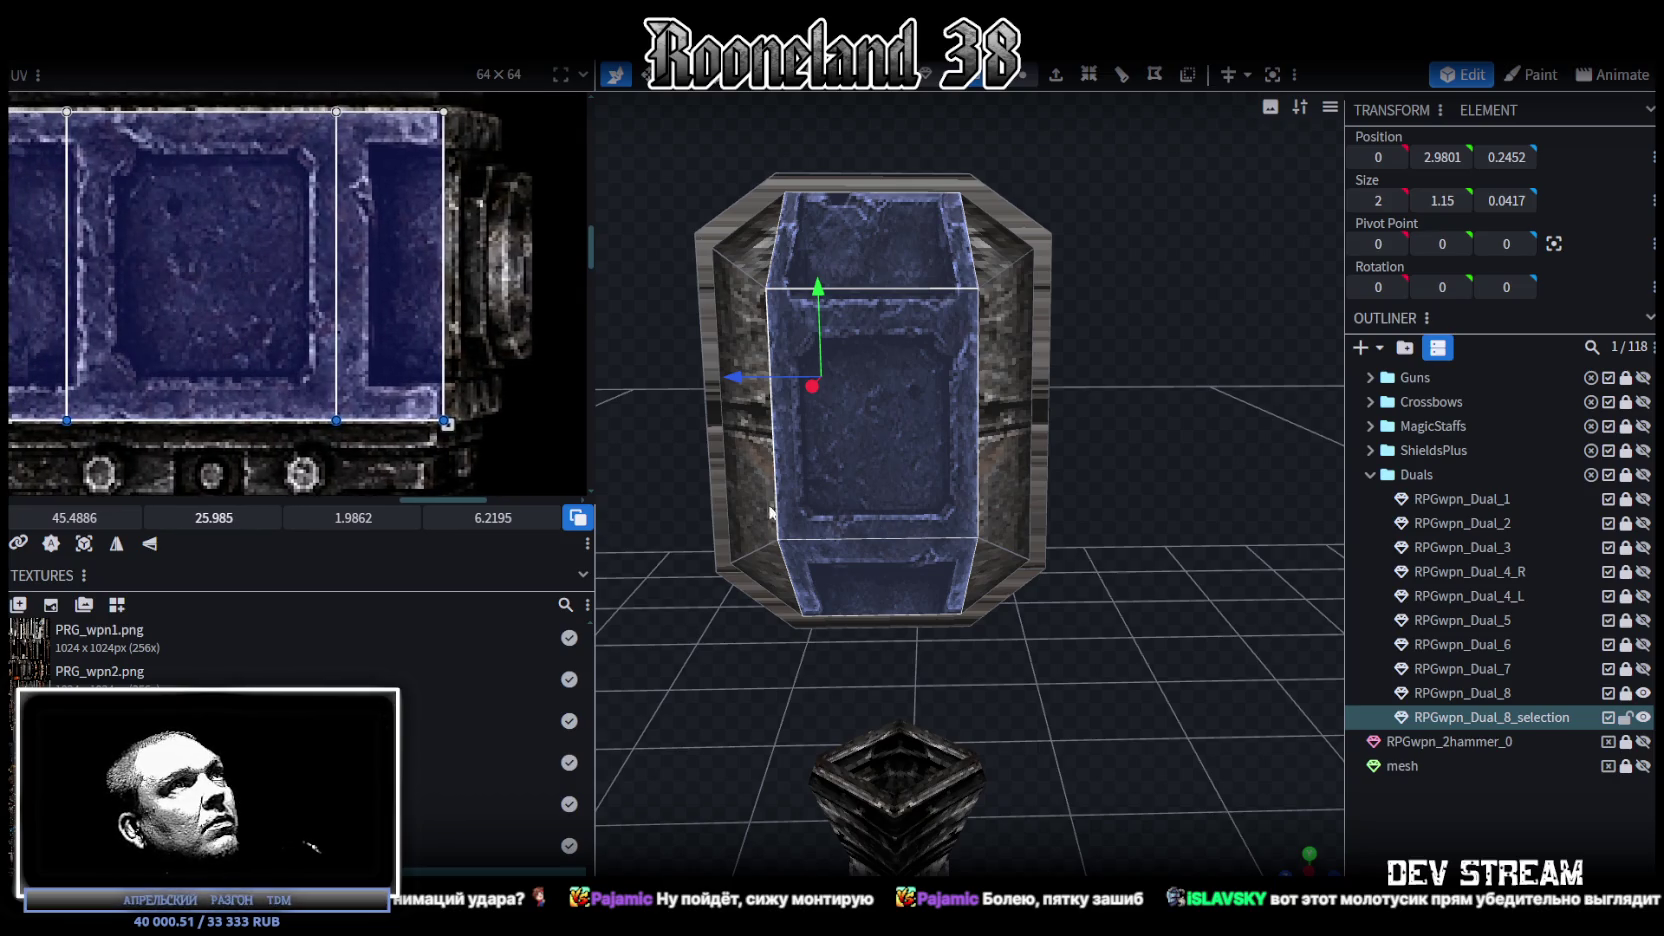
# Step: Drag the middle UV seam right, widening the area to 2.6112 × 6.2195 at 48.0998, 19.7655
pyautogui.click(274, 287)
pyautogui.click(265, 326)
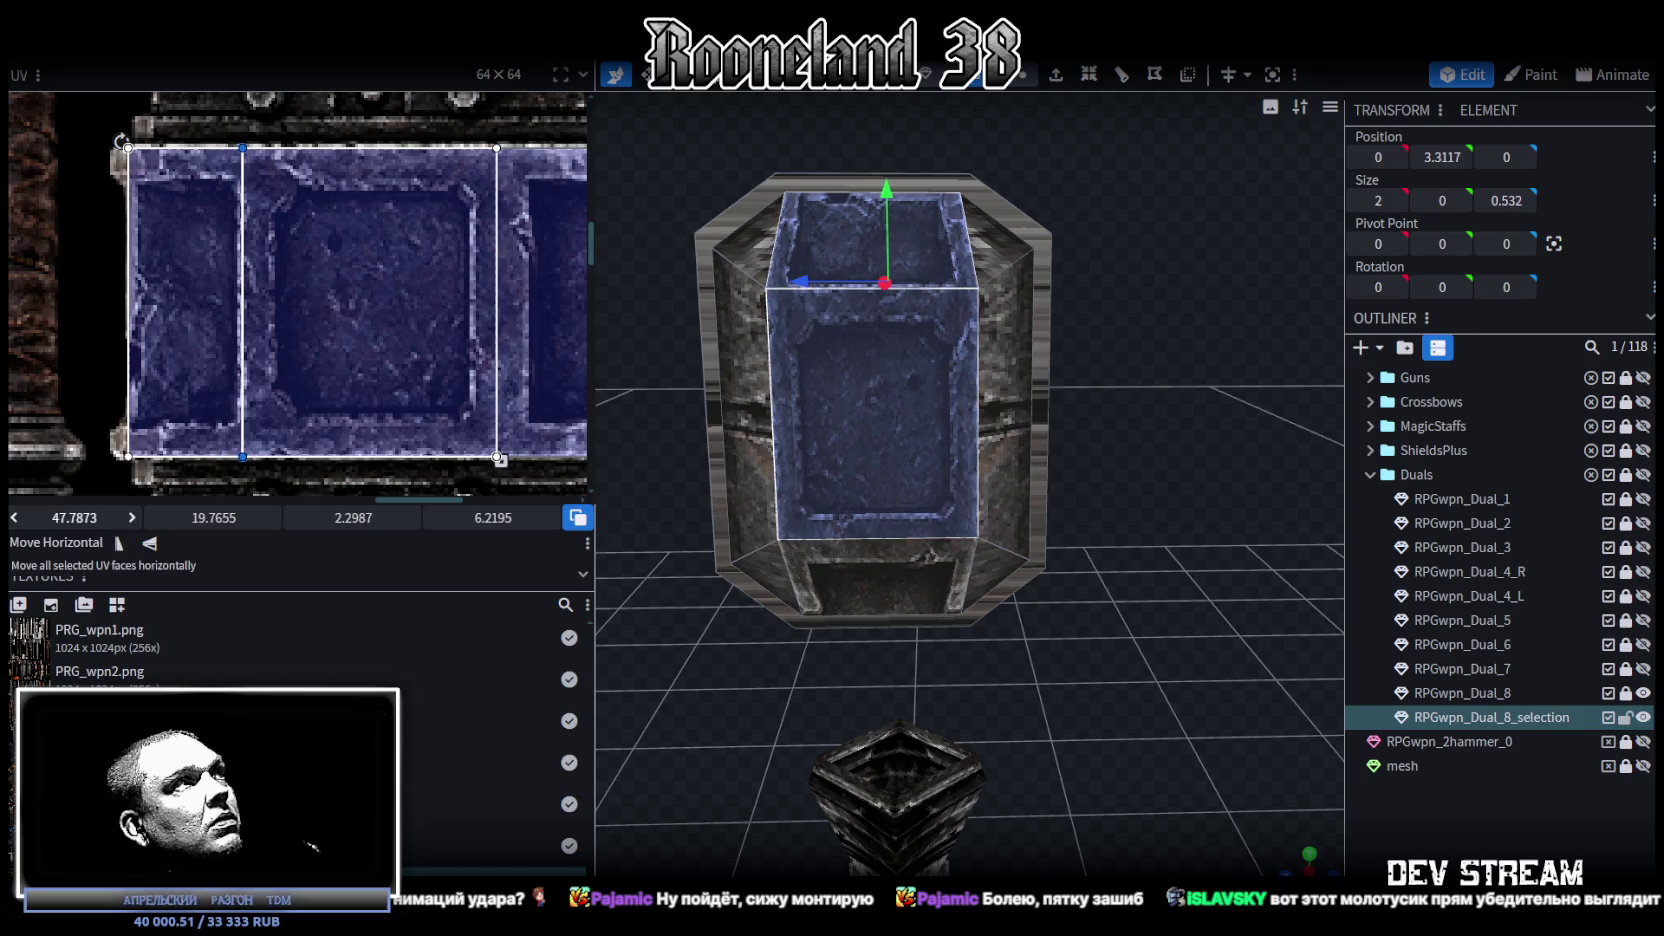
pyautogui.moveTo(242, 148); pyautogui.dragTo(254, 148)
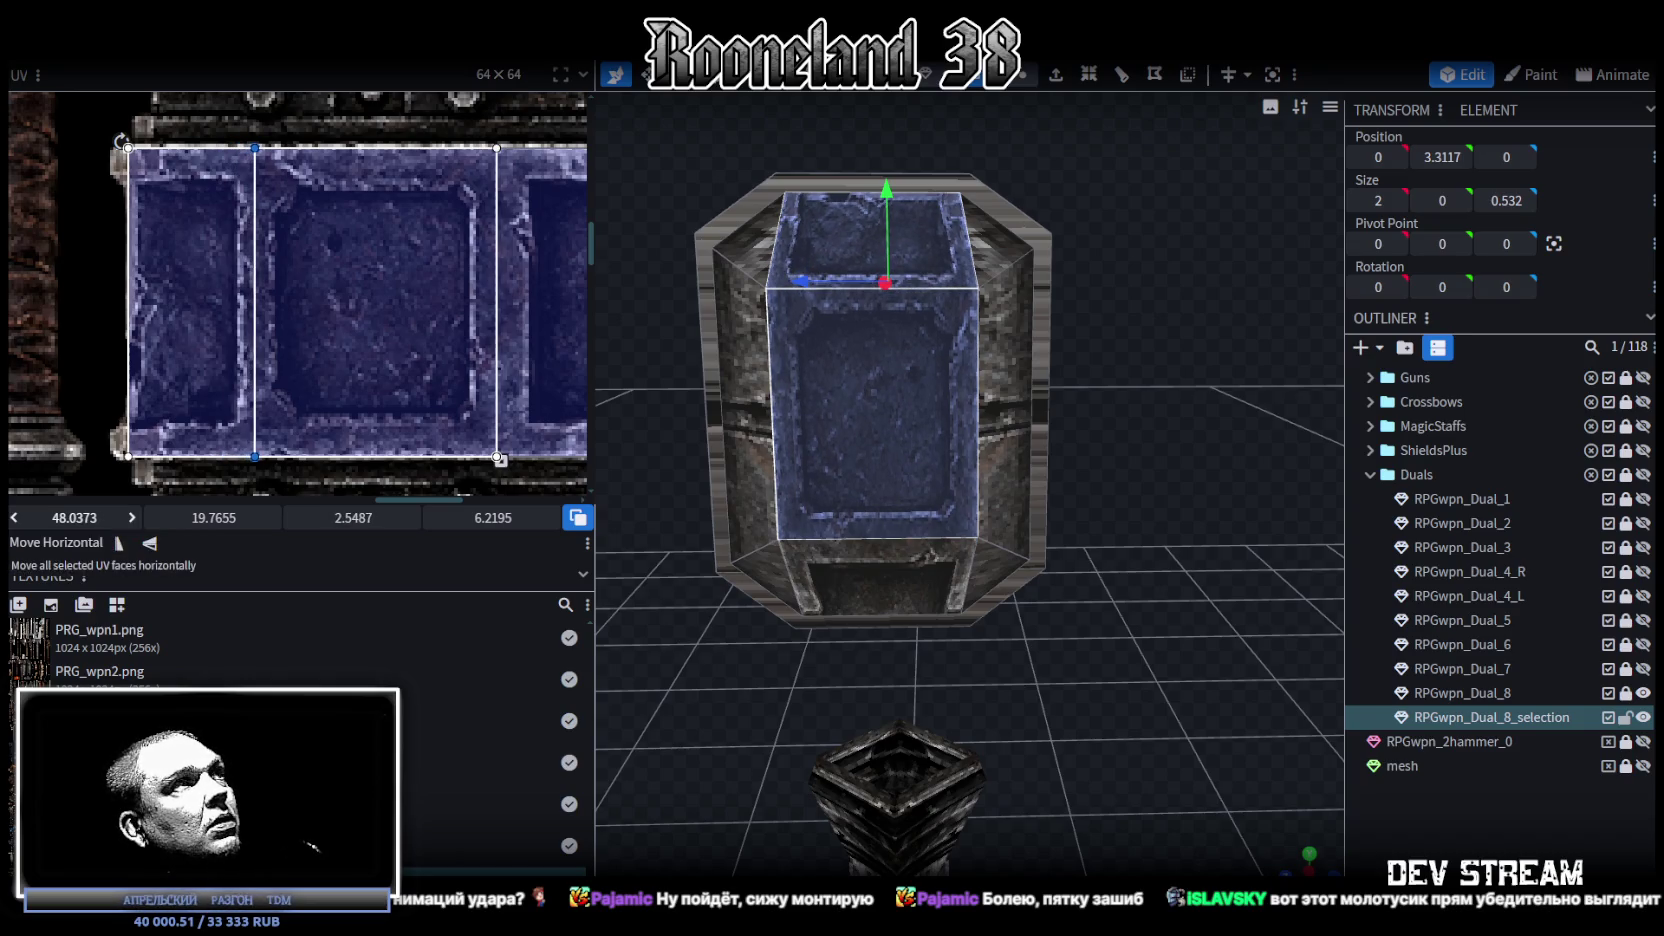
pyautogui.hscroll(2, 424, 257)
pyautogui.moveTo(1351, 803)
pyautogui.mouseDown()
pyautogui.moveTo(1092, 710)
pyautogui.moveTo(1089, 667)
pyautogui.moveTo(1186, 696)
pyautogui.moveTo(1060, 421)
pyautogui.mouseUp()
pyautogui.click(1060, 421)
pyautogui.moveTo(1187, 488); pyautogui.dragTo(1119, 488)
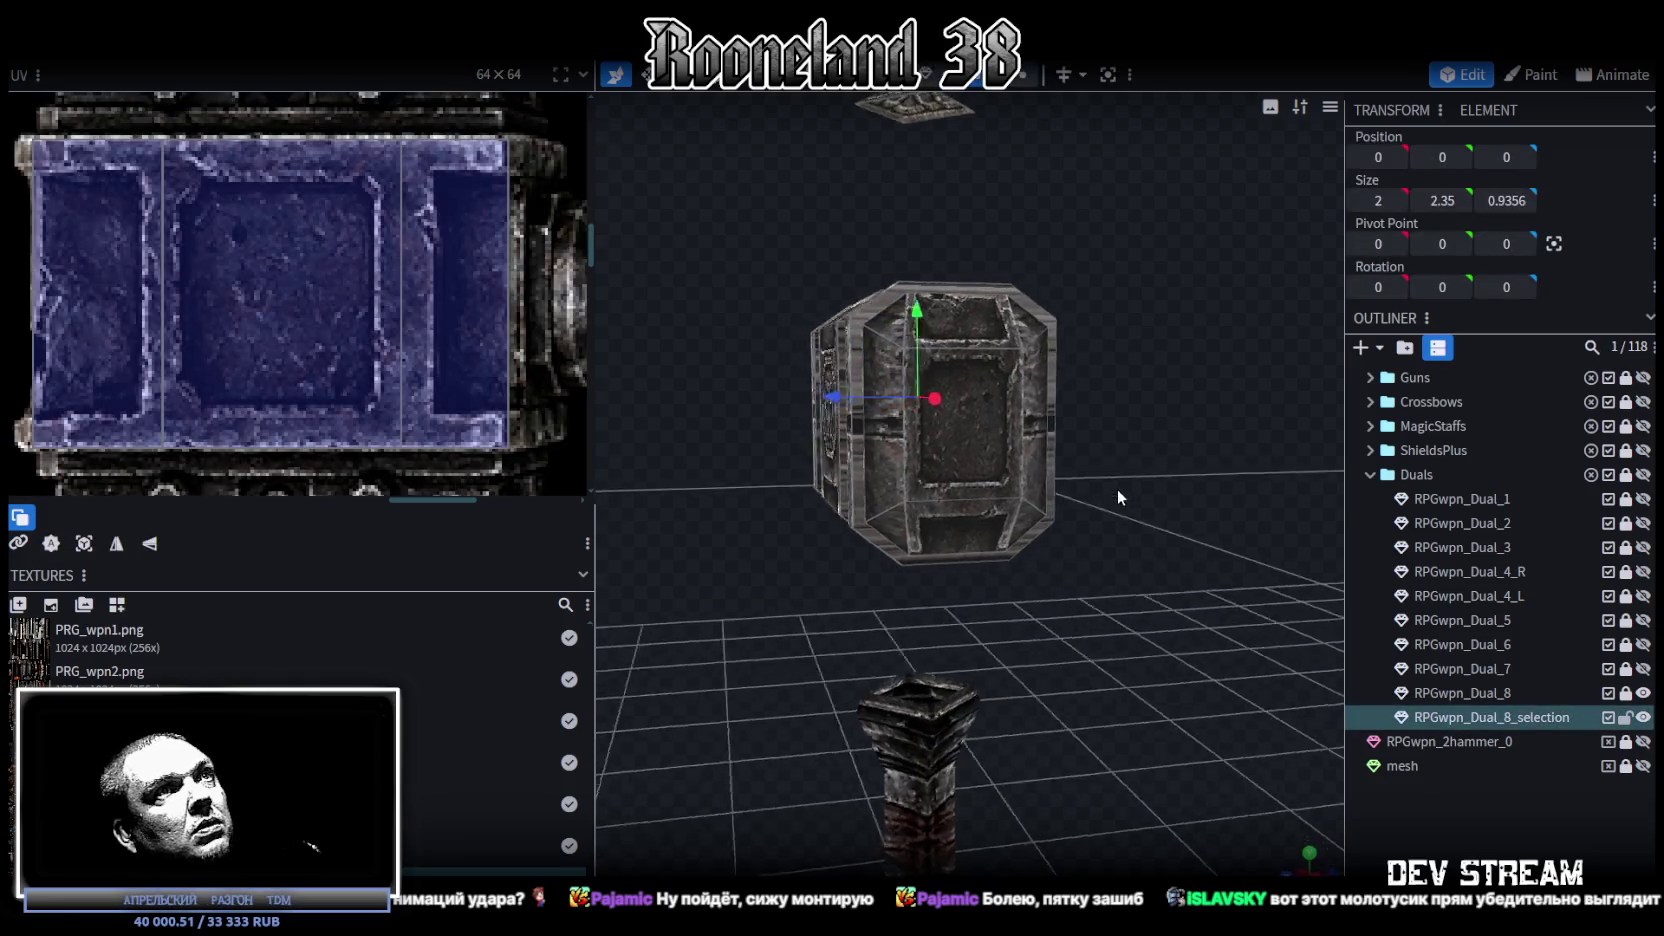
# Step: Mirror the panel face's UV on X and shift it right, narrowing it to 2.1112 × 6.2195 at 48.1457
pyautogui.click(963, 324)
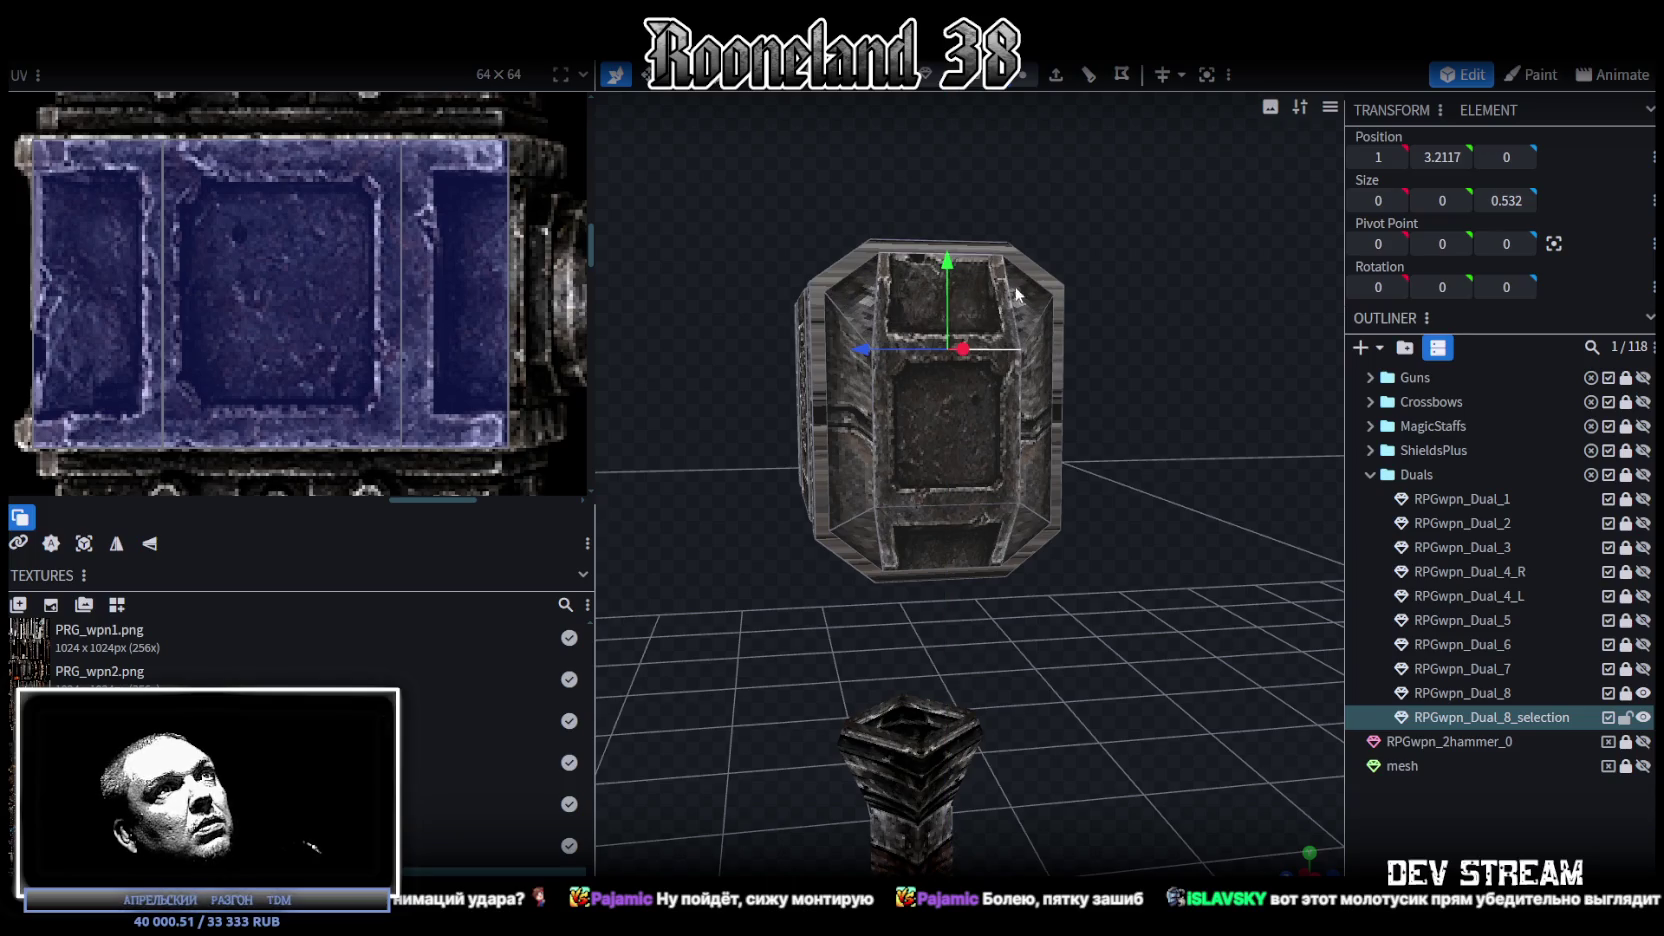
pyautogui.press('pageup')
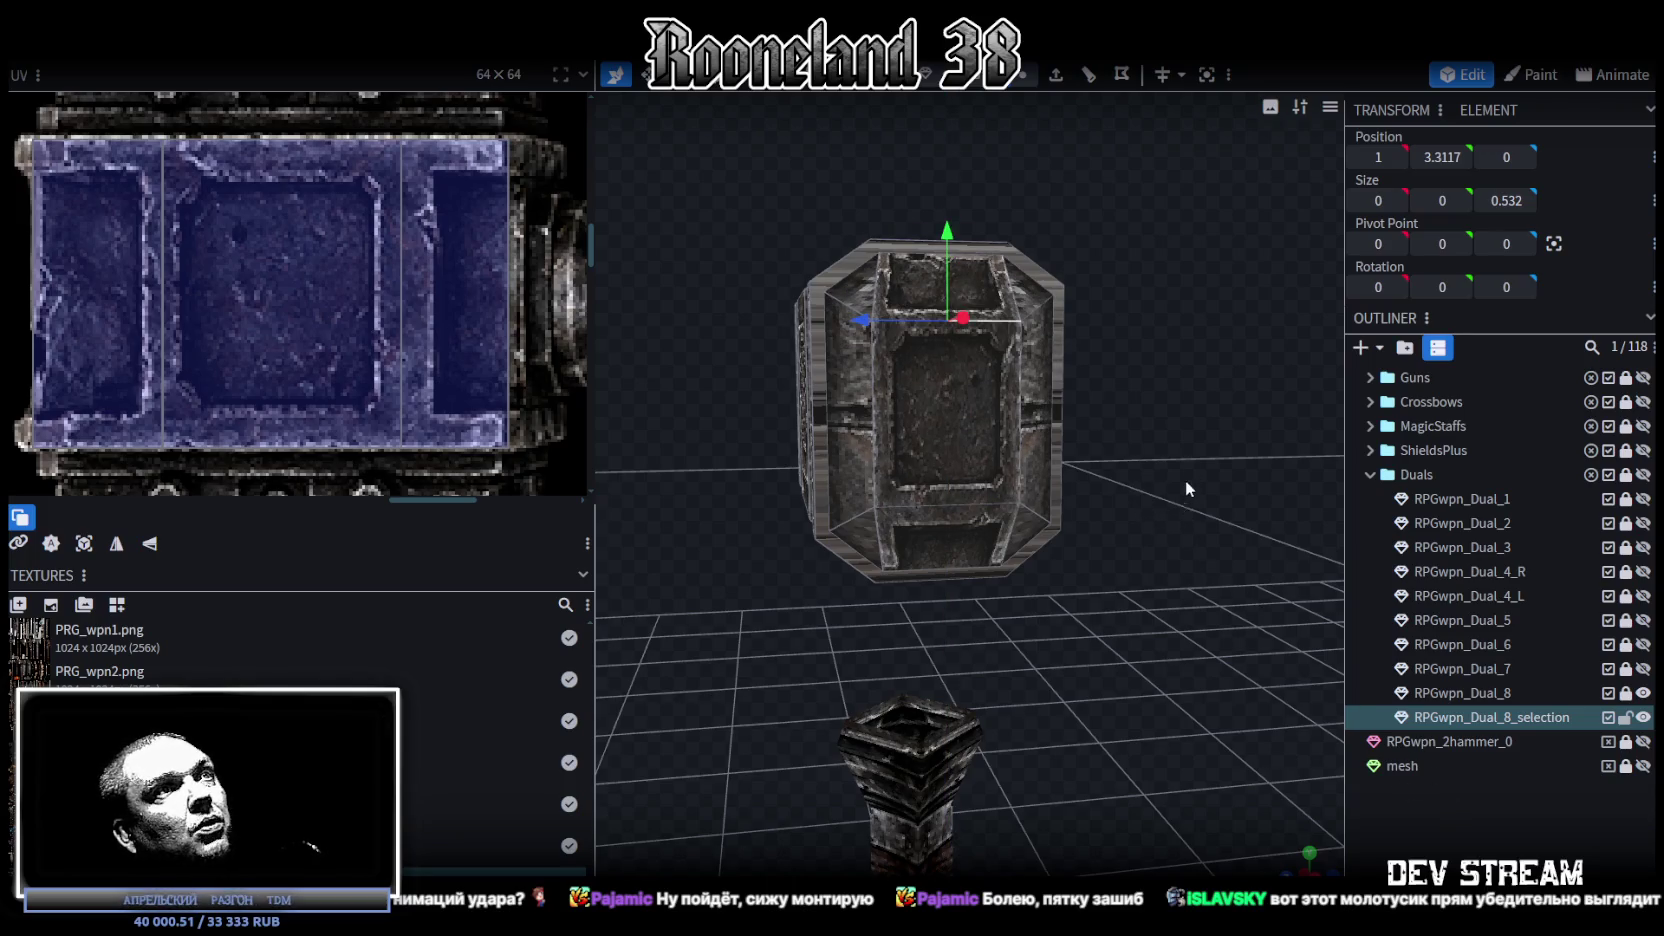
pyautogui.moveTo(1186, 484); pyautogui.dragTo(1141, 467)
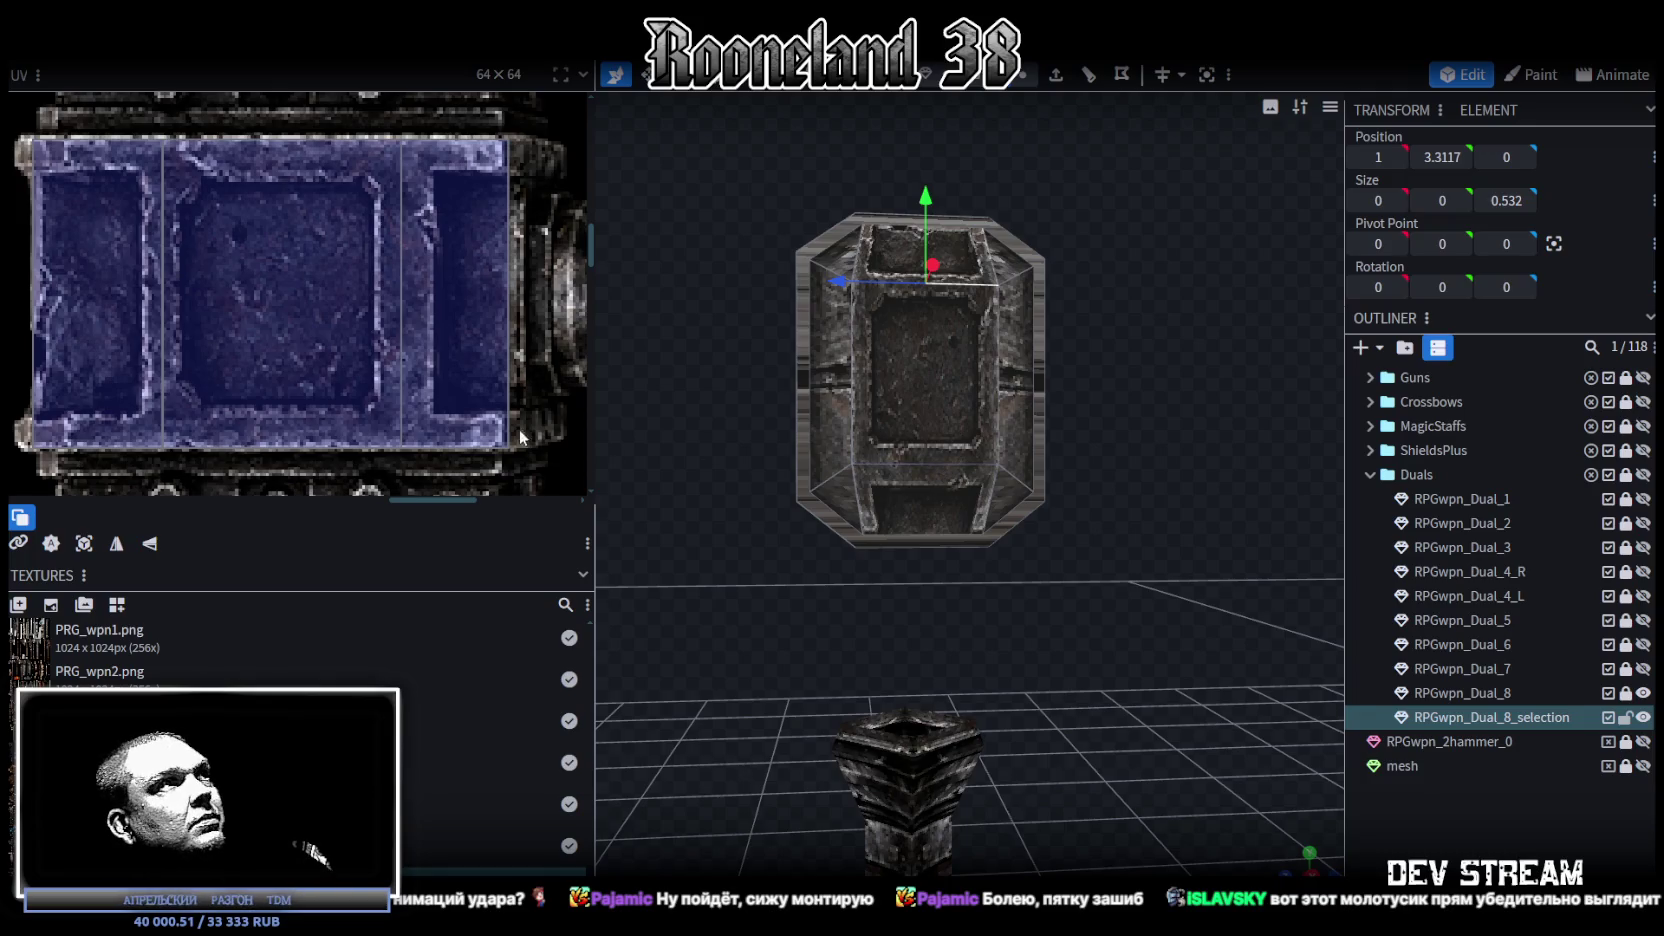
pyautogui.scroll(-3, 429, 369)
pyautogui.moveTo(157, 201); pyautogui.dragTo(515, 454)
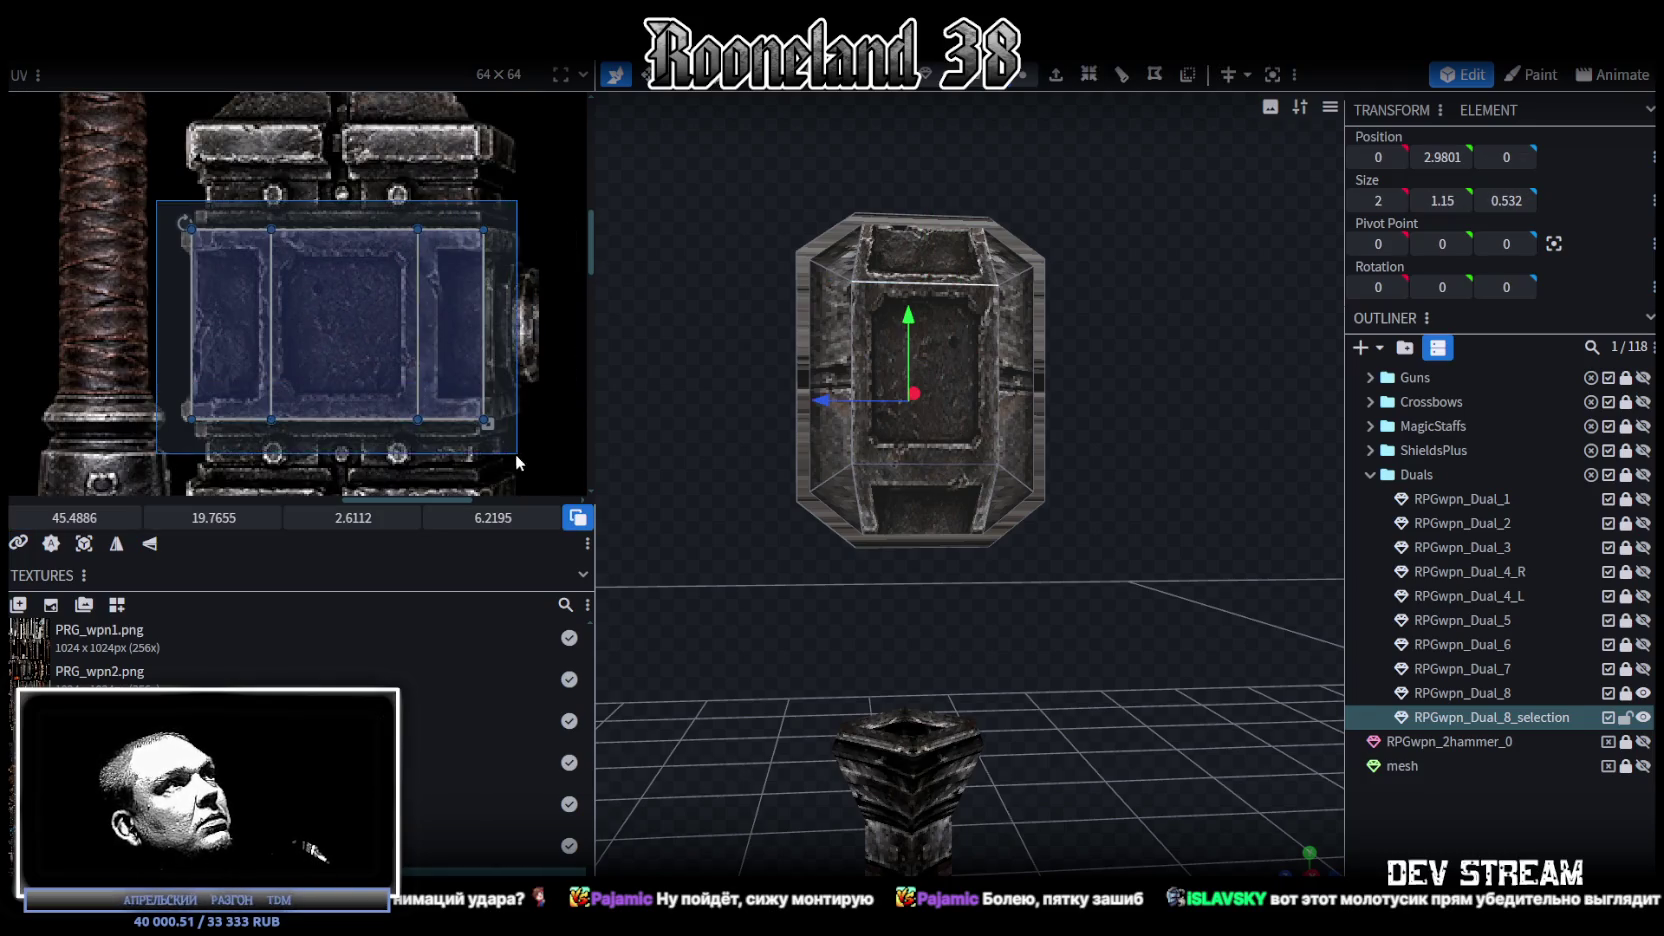
pyautogui.click(117, 545)
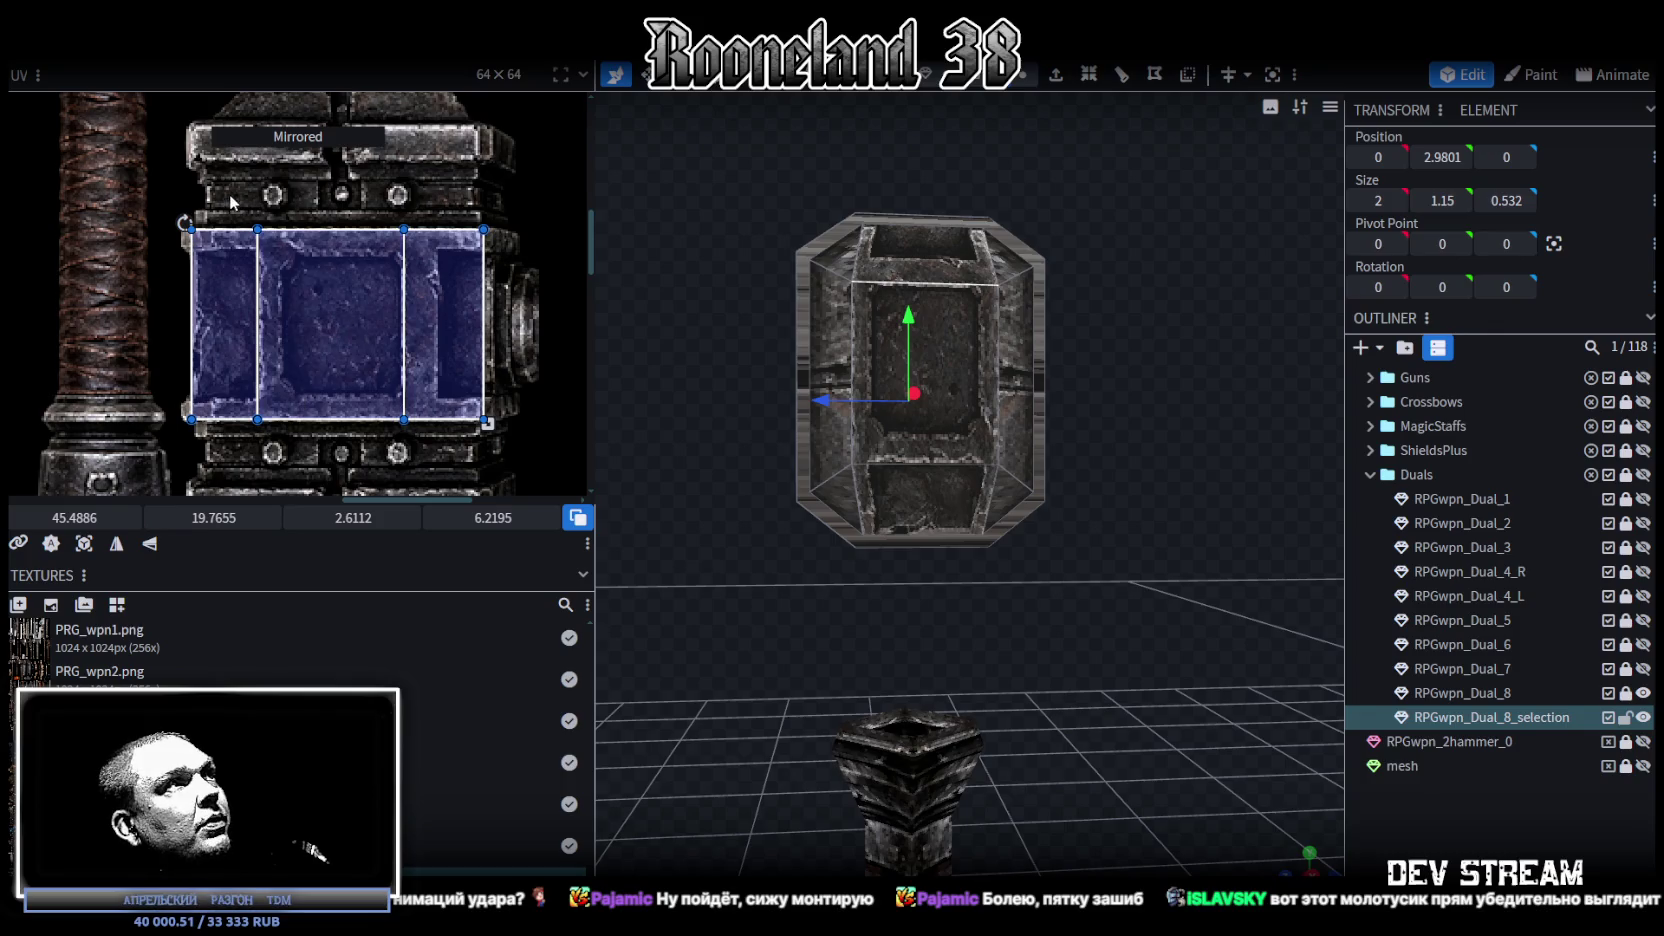
pyautogui.moveTo(230, 199); pyautogui.dragTo(420, 462)
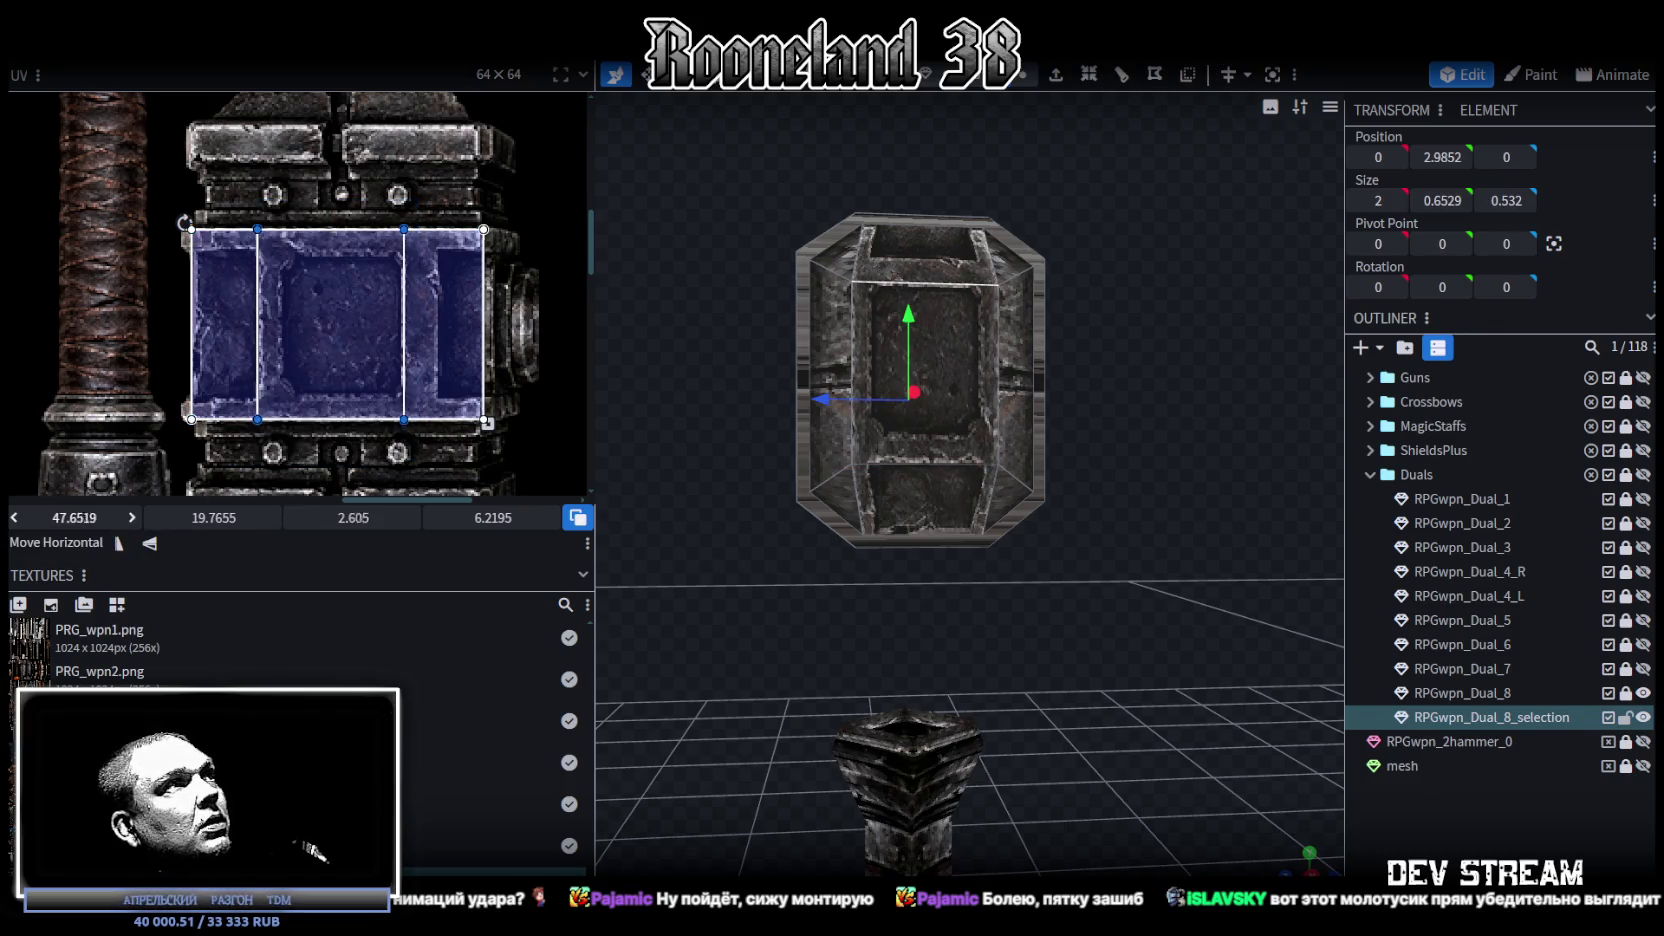
pyautogui.moveTo(149, 543); pyautogui.dragTo(160, 543)
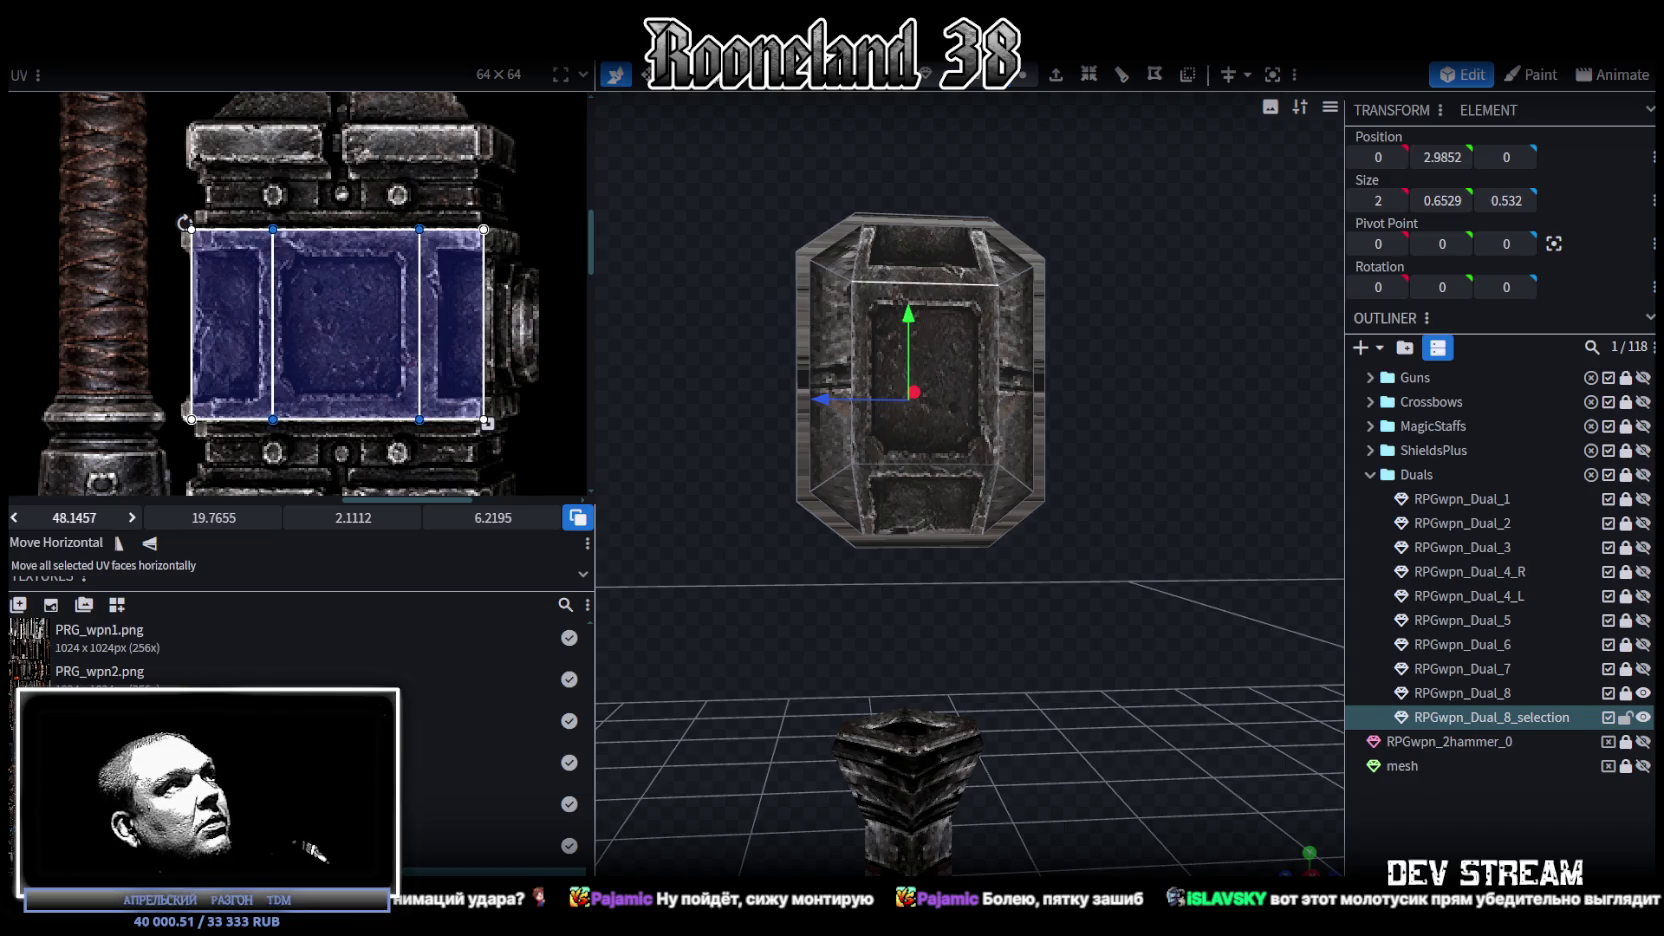
pyautogui.click(1490, 831)
pyautogui.moveTo(1162, 675)
pyautogui.mouseDown()
pyautogui.moveTo(1098, 651)
pyautogui.moveTo(1000, 663)
pyautogui.mouseUp()
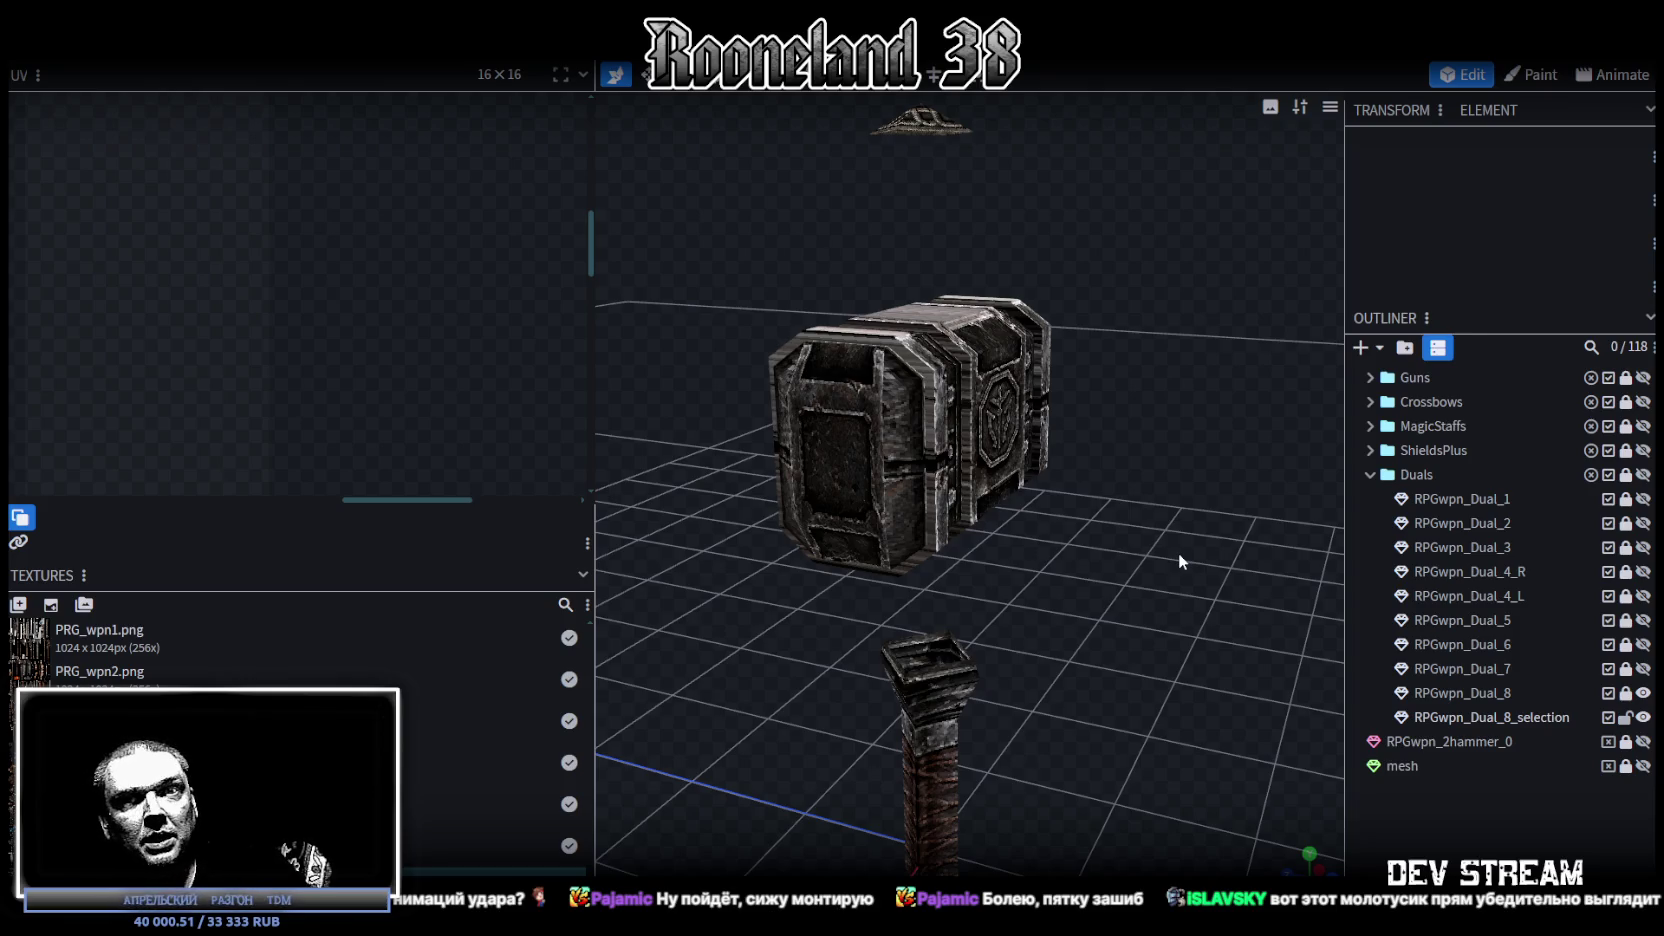
# Step: Select the hammer head and bring it to a level side view
pyautogui.moveTo(1178, 552); pyautogui.dragTo(1178, 552)
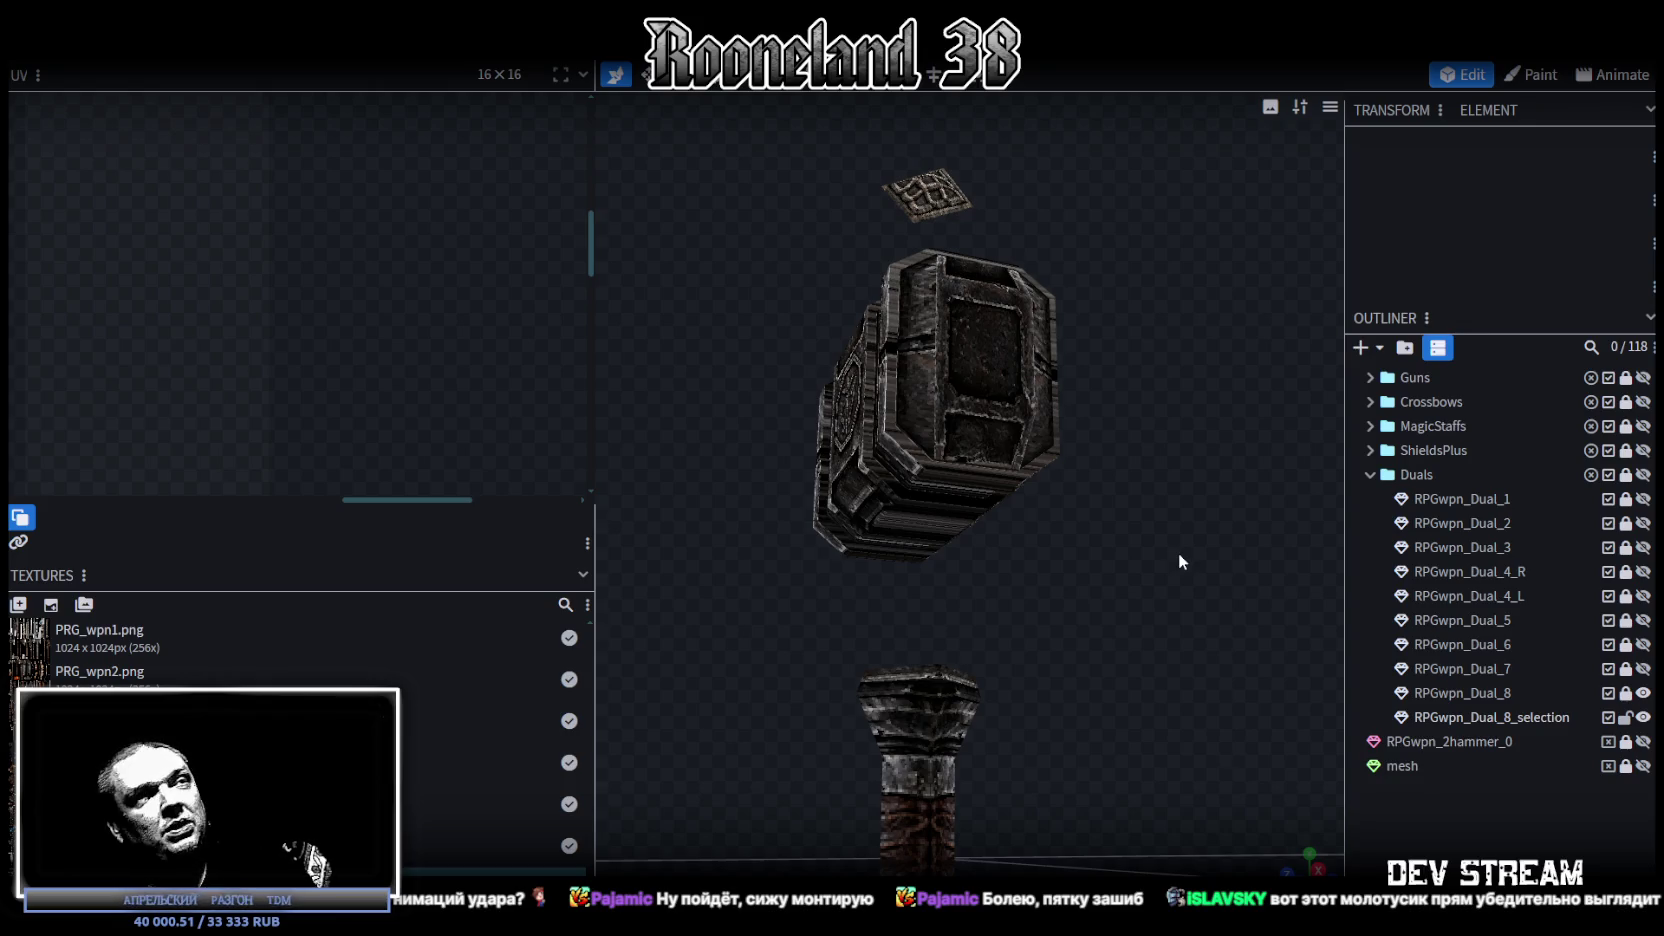
pyautogui.click(1010, 530)
pyautogui.moveTo(975, 590)
pyautogui.mouseDown()
pyautogui.moveTo(1008, 686)
pyautogui.moveTo(1030, 447)
pyautogui.mouseUp()
pyautogui.moveTo(822, 469)
pyautogui.mouseDown()
pyautogui.moveTo(696, 521)
pyautogui.moveTo(790, 460)
pyautogui.mouseUp()
pyautogui.click(1124, 413)
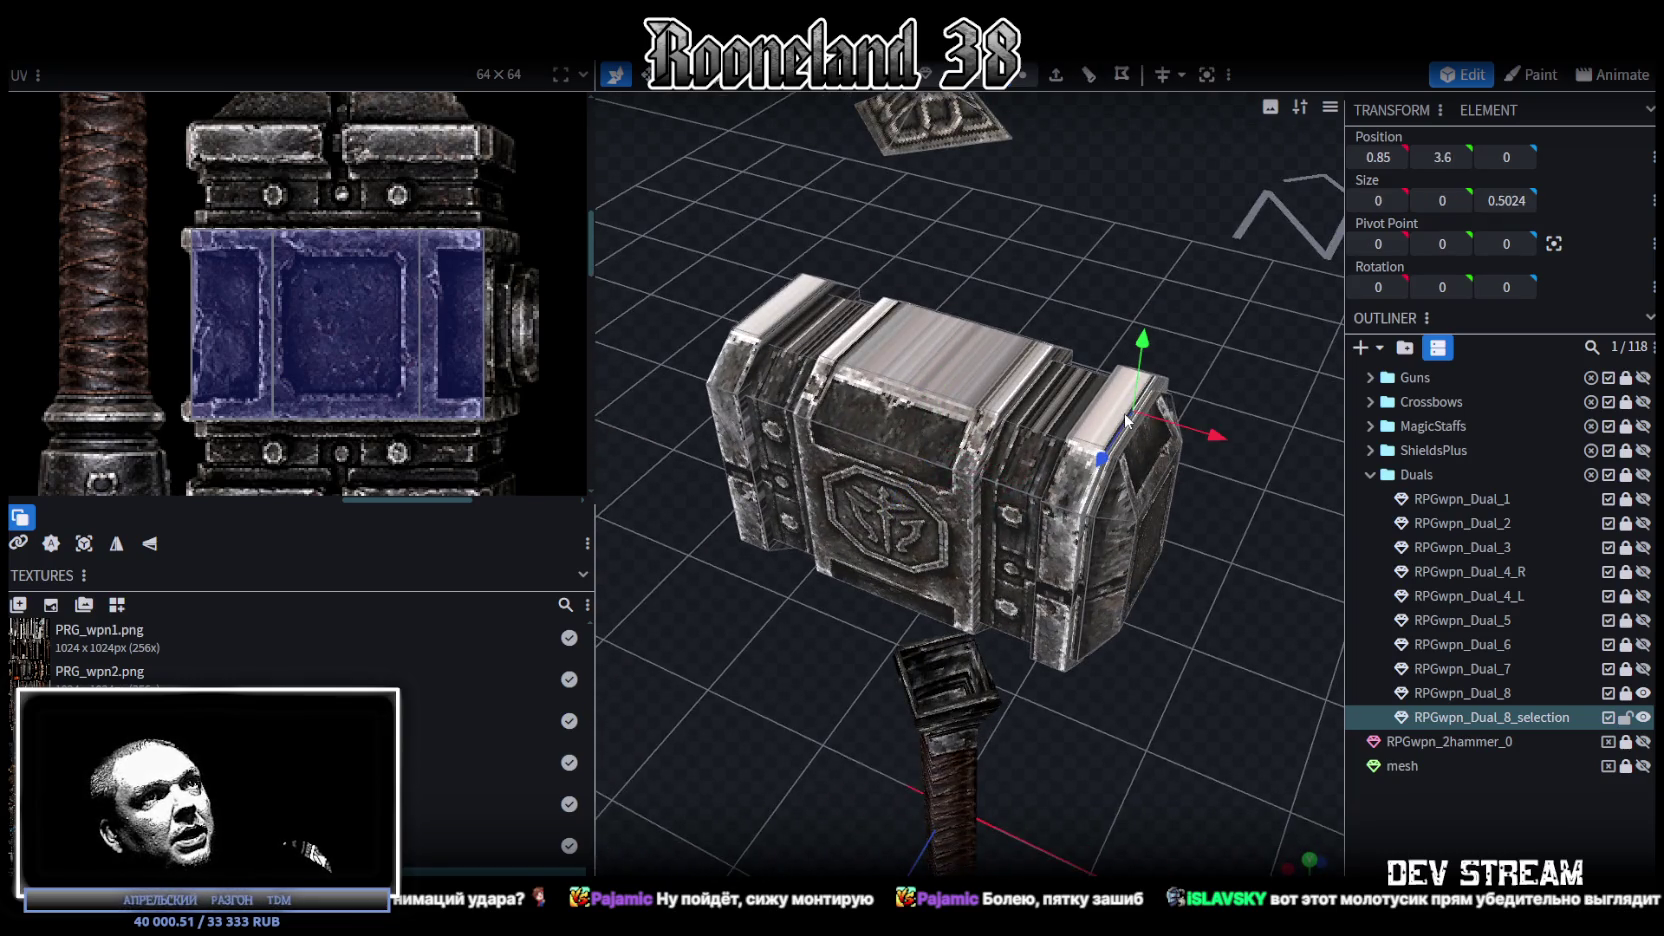
pyautogui.click(1144, 392)
pyautogui.moveTo(1144, 392)
pyautogui.mouseDown()
pyautogui.moveTo(1130, 597)
pyautogui.moveTo(1108, 542)
pyautogui.moveTo(970, 438)
pyautogui.mouseUp()
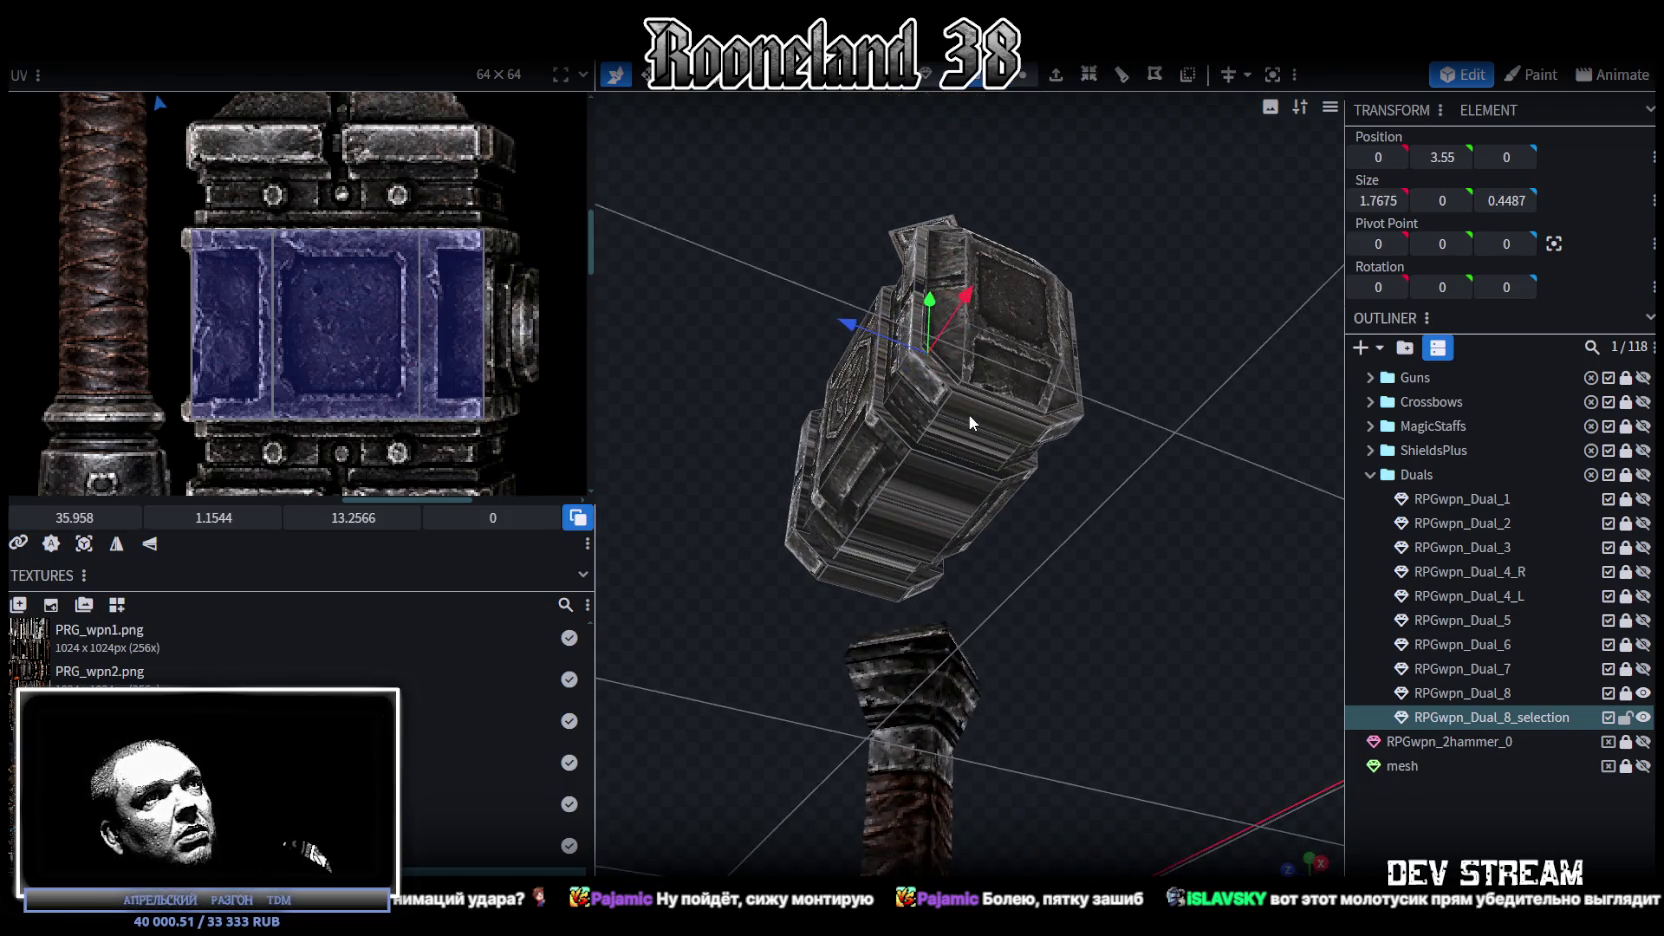
# Step: Select the middle strip faces, adding the lowest strip and the three top strips
pyautogui.click(950, 458)
pyautogui.keyDown('shift'); pyautogui.click(874, 581); pyautogui.keyUp('shift')
pyautogui.moveTo(971, 411)
pyautogui.mouseDown()
pyautogui.moveTo(1153, 472)
pyautogui.moveTo(1254, 786)
pyautogui.moveTo(1175, 472)
pyautogui.mouseUp()
pyautogui.keyDown('shift'); pyautogui.click(1140, 425); pyautogui.keyUp('shift')
pyautogui.keyDown('shift'); pyautogui.click(900, 415); pyautogui.keyUp('shift')
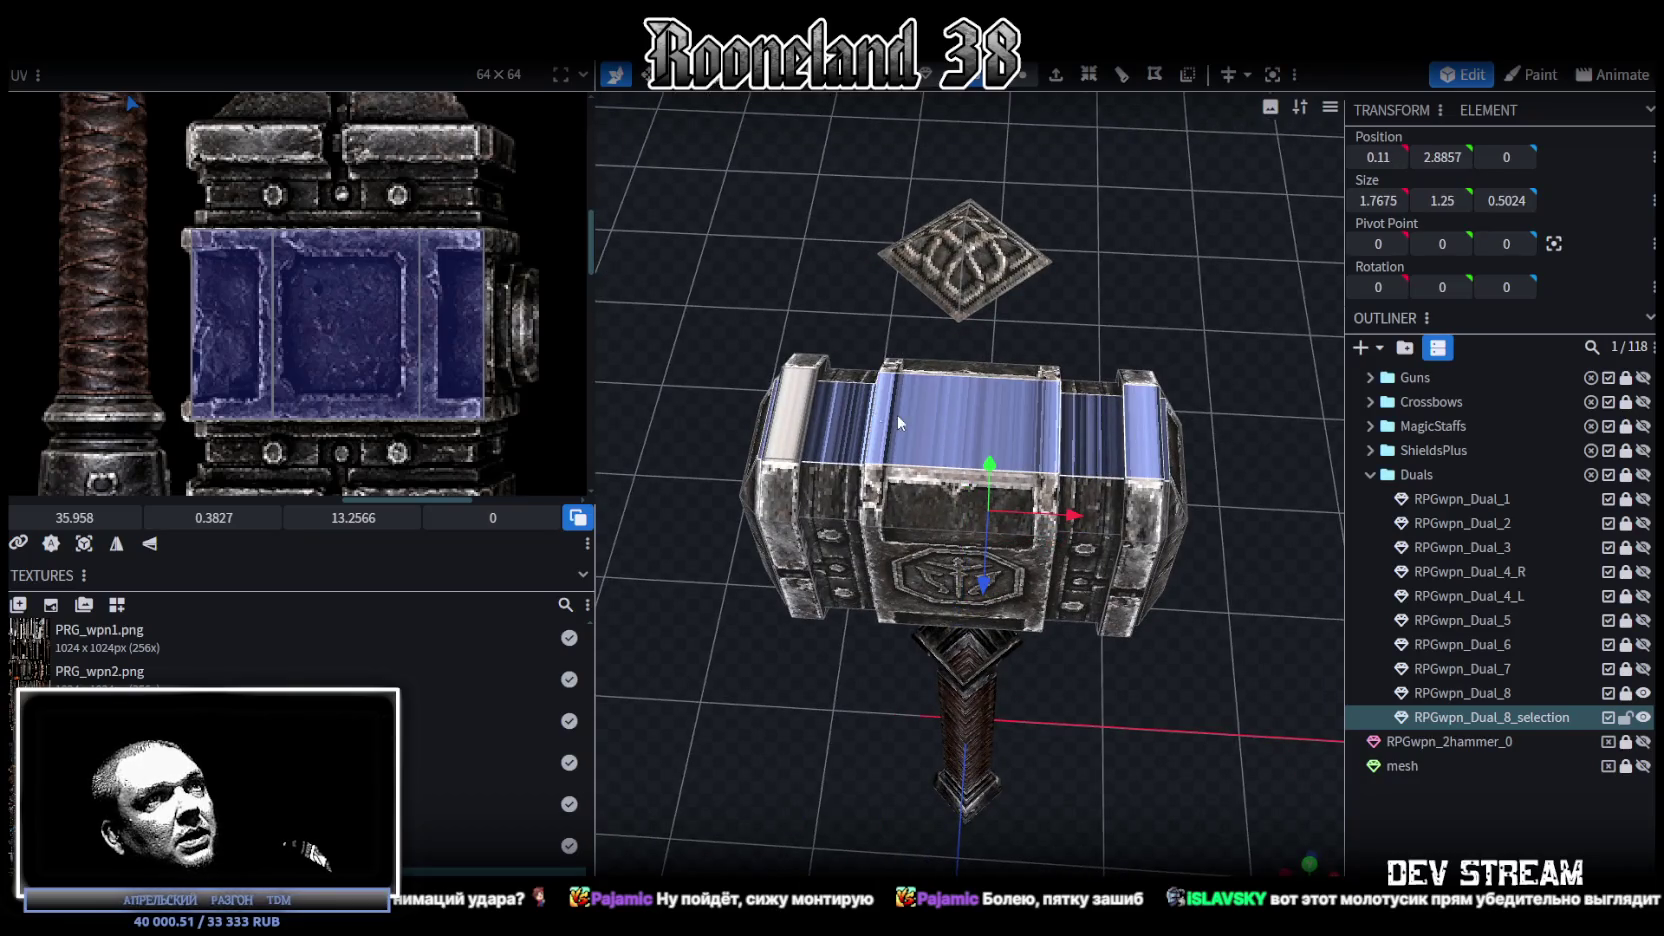
pyautogui.keyDown('shift'); pyautogui.click(795, 420); pyautogui.keyUp('shift')
pyautogui.moveTo(1190, 690)
pyautogui.mouseDown()
pyautogui.moveTo(1182, 740)
pyautogui.moveTo(1336, 647)
pyautogui.moveTo(1280, 563)
pyautogui.moveTo(962, 692)
pyautogui.moveTo(1119, 861)
pyautogui.mouseUp()
# Step: From the top view, reset the strips' UVs and move and enlarge the UV box onto a new texture region
pyautogui.click(1309, 866)
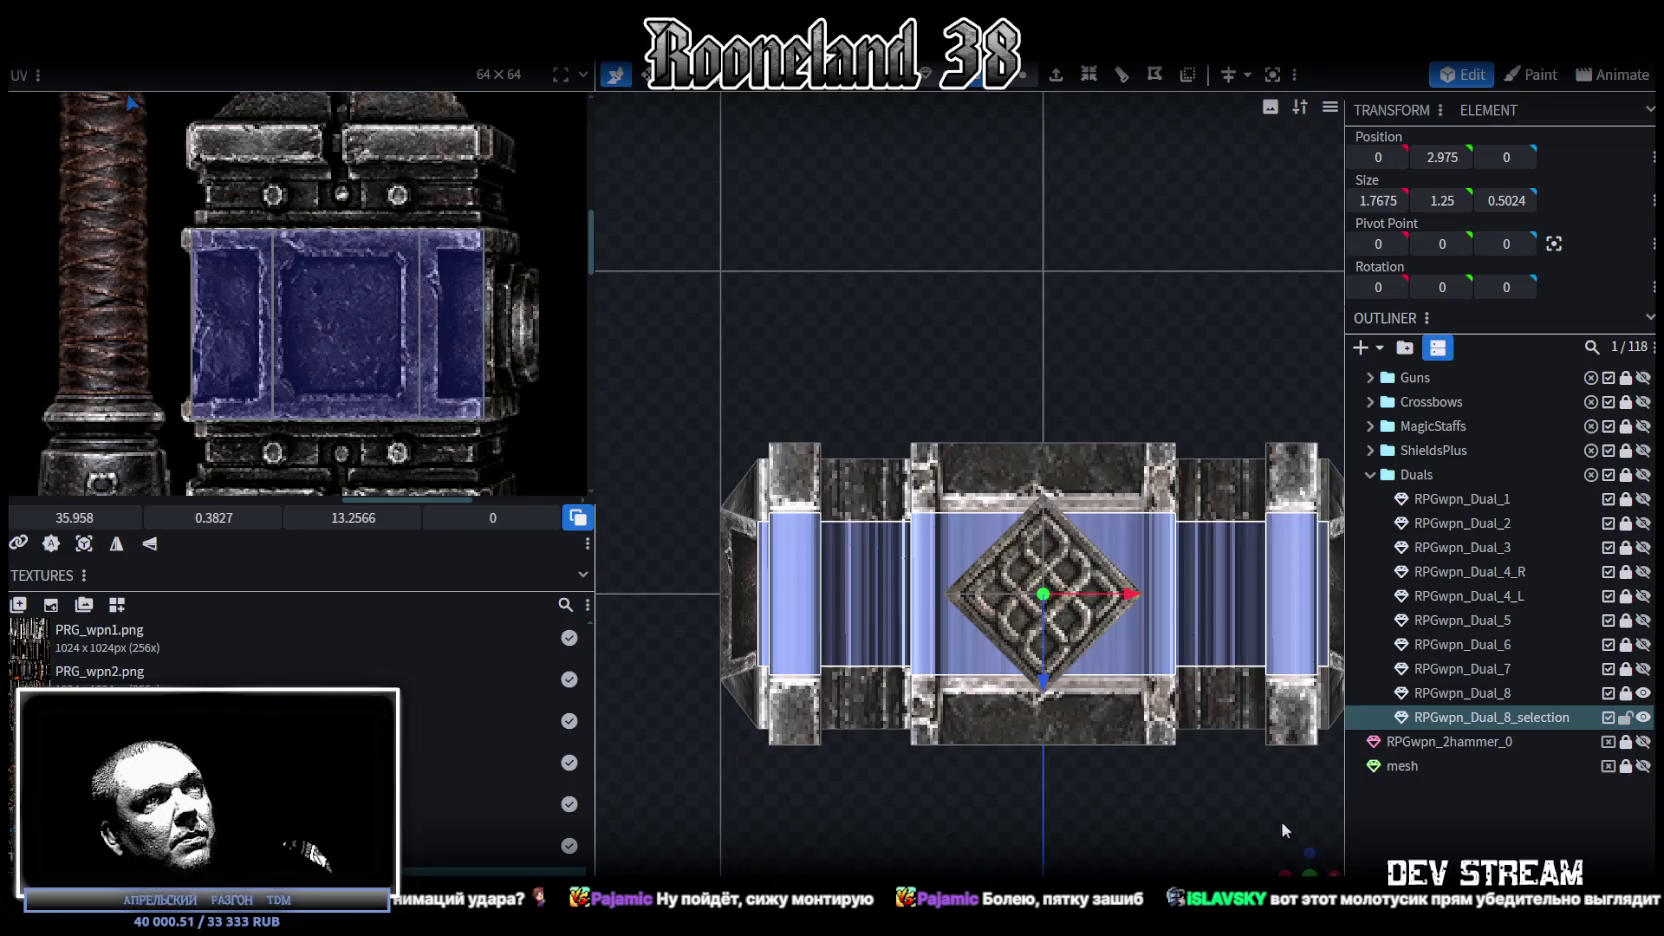
pyautogui.click(80, 543)
pyautogui.scroll(-2, 222, 289)
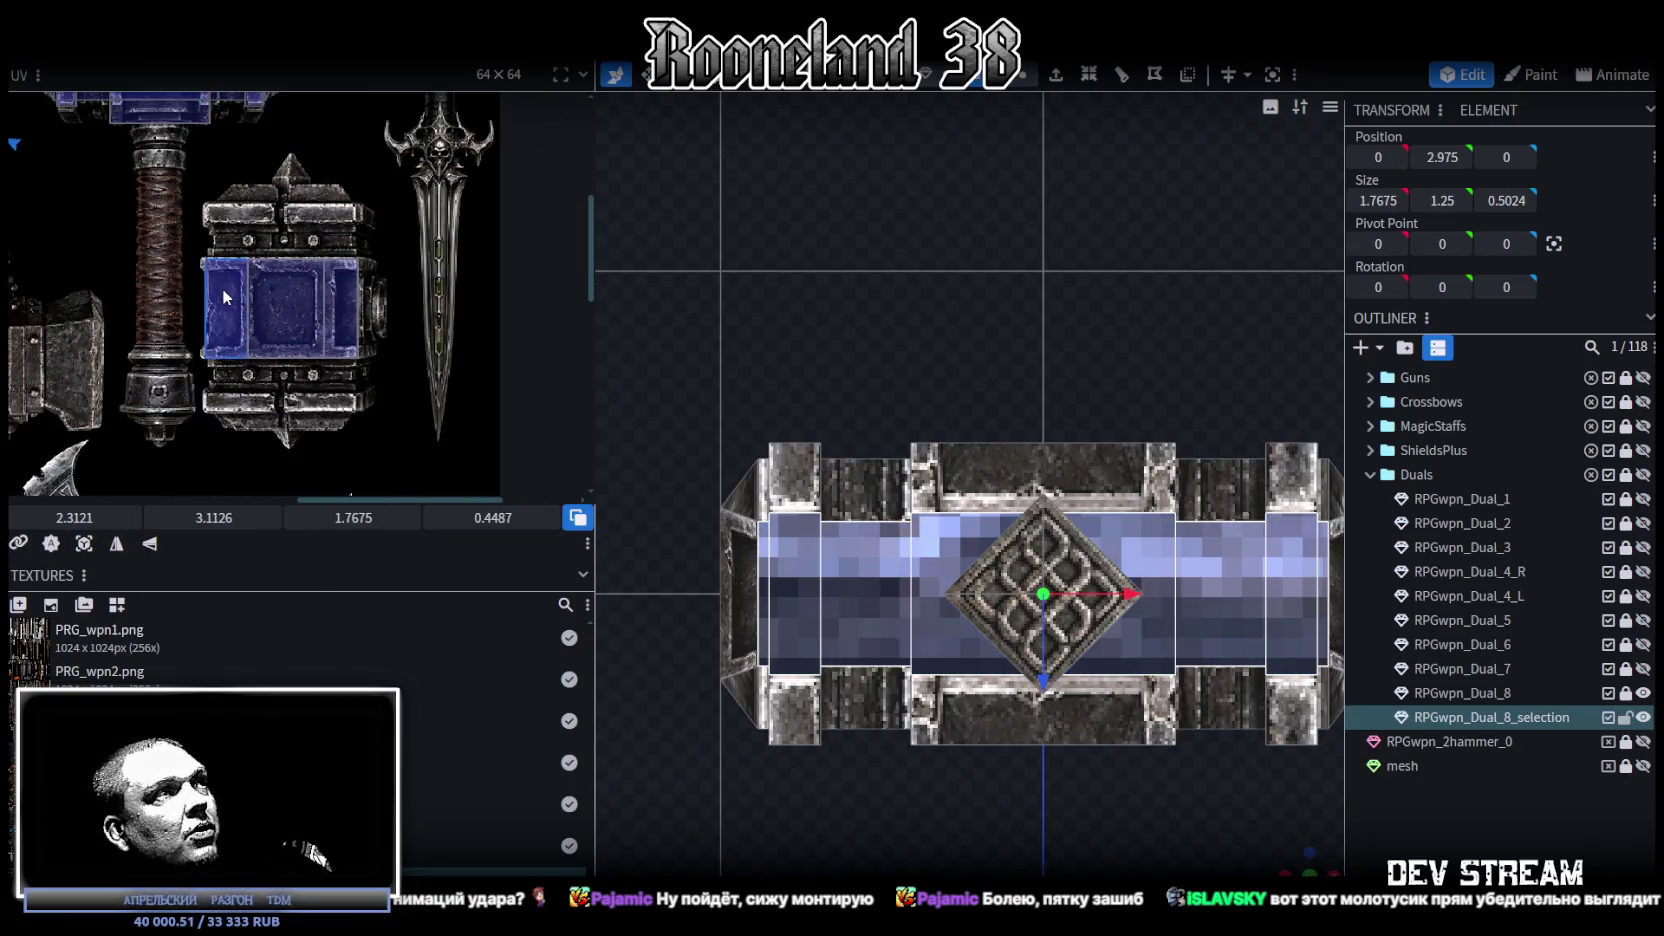
pyautogui.scroll(-2, 200, 270)
pyautogui.scroll(2, 170, 243)
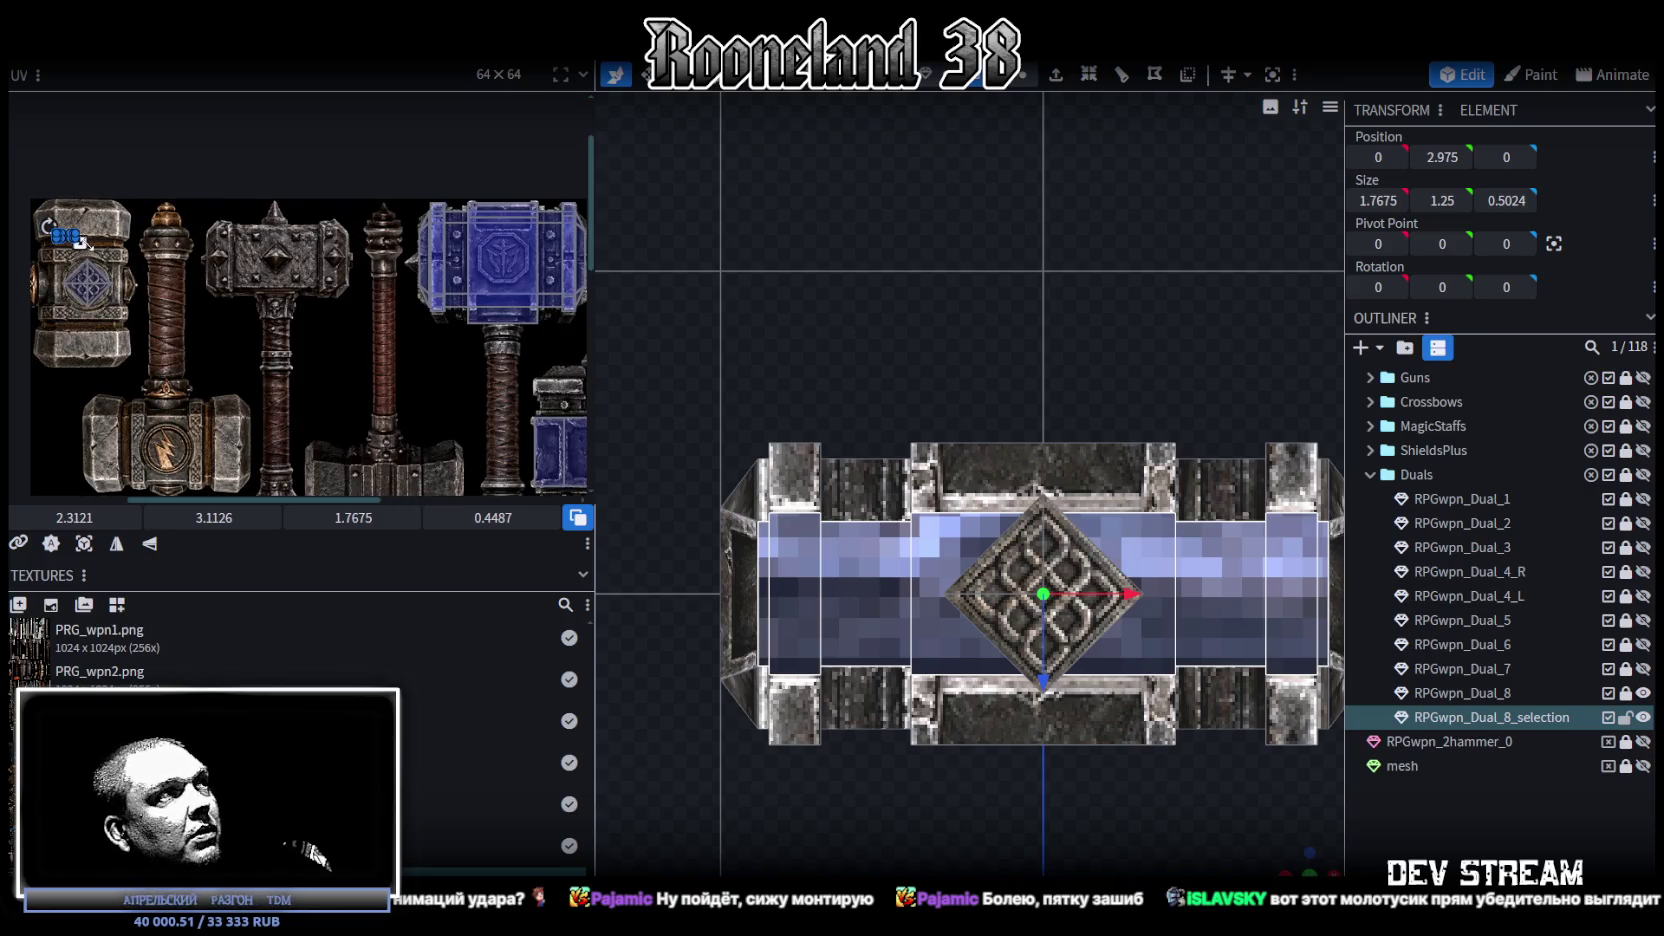
pyautogui.moveTo(83, 240); pyautogui.dragTo(516, 462)
pyautogui.moveTo(516, 462); pyautogui.dragTo(259, 330, button='middle')
pyautogui.rightClick(206, 293)
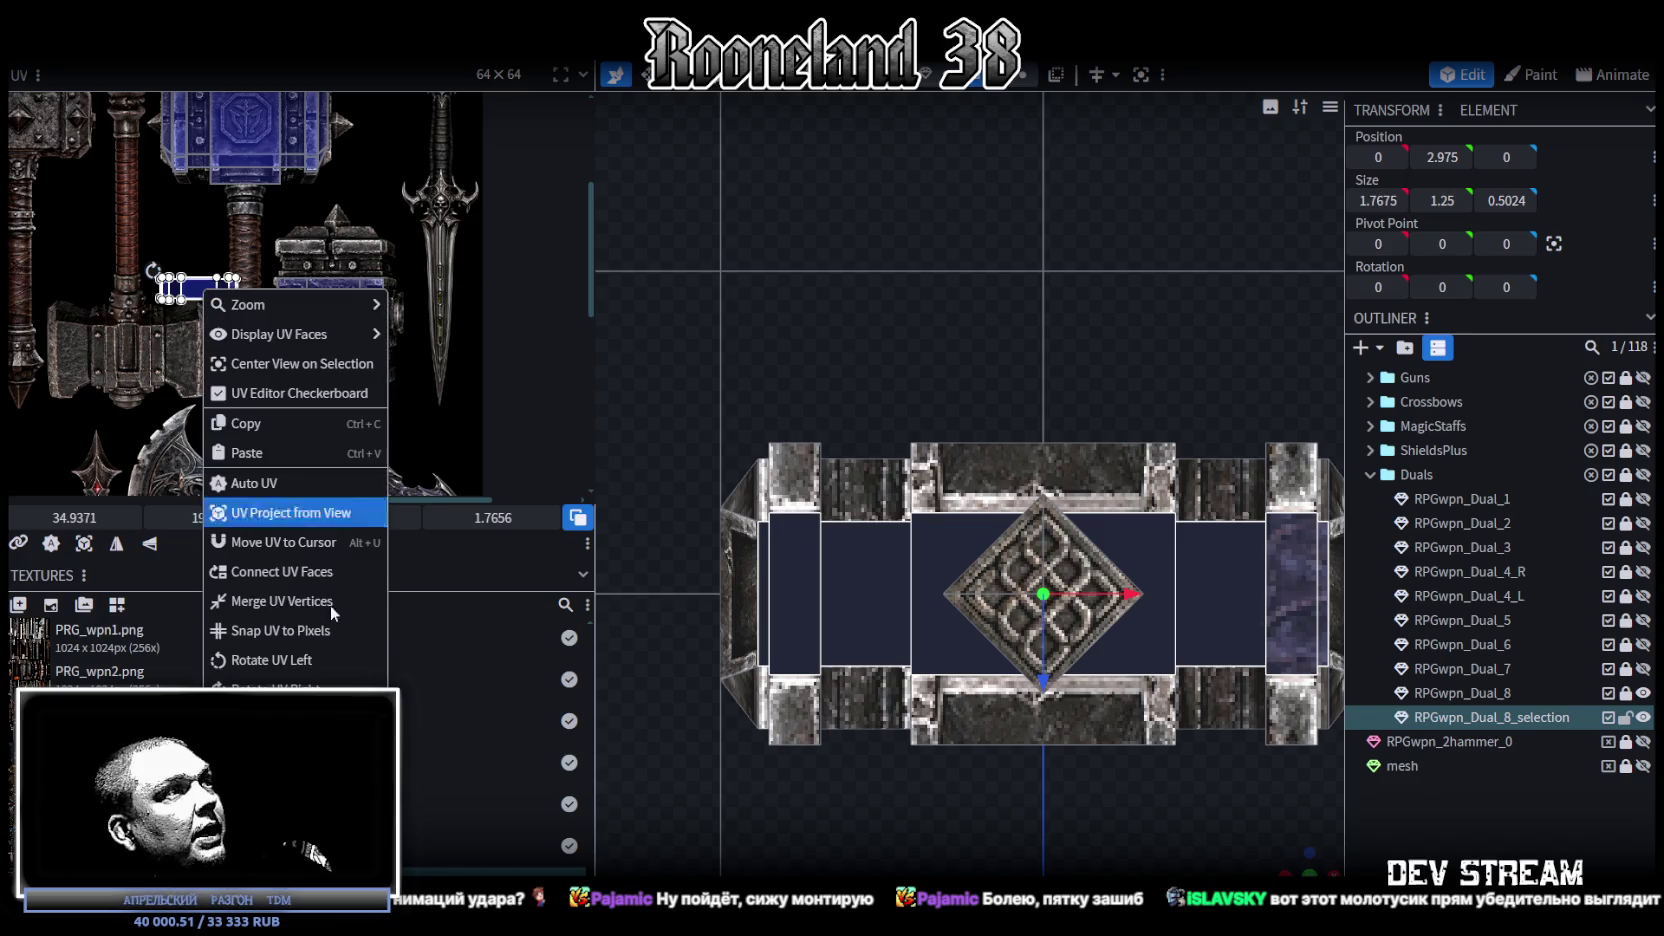
# Step: Project the strips' UVs from the top view and place the island over the head's top band
pyautogui.click(290, 684)
pyautogui.moveTo(196, 288); pyautogui.dragTo(322, 268)
pyautogui.scroll(5, 270, 131)
pyautogui.scroll(3, 470, 233)
pyautogui.moveTo(440, 297); pyautogui.dragTo(252, 282)
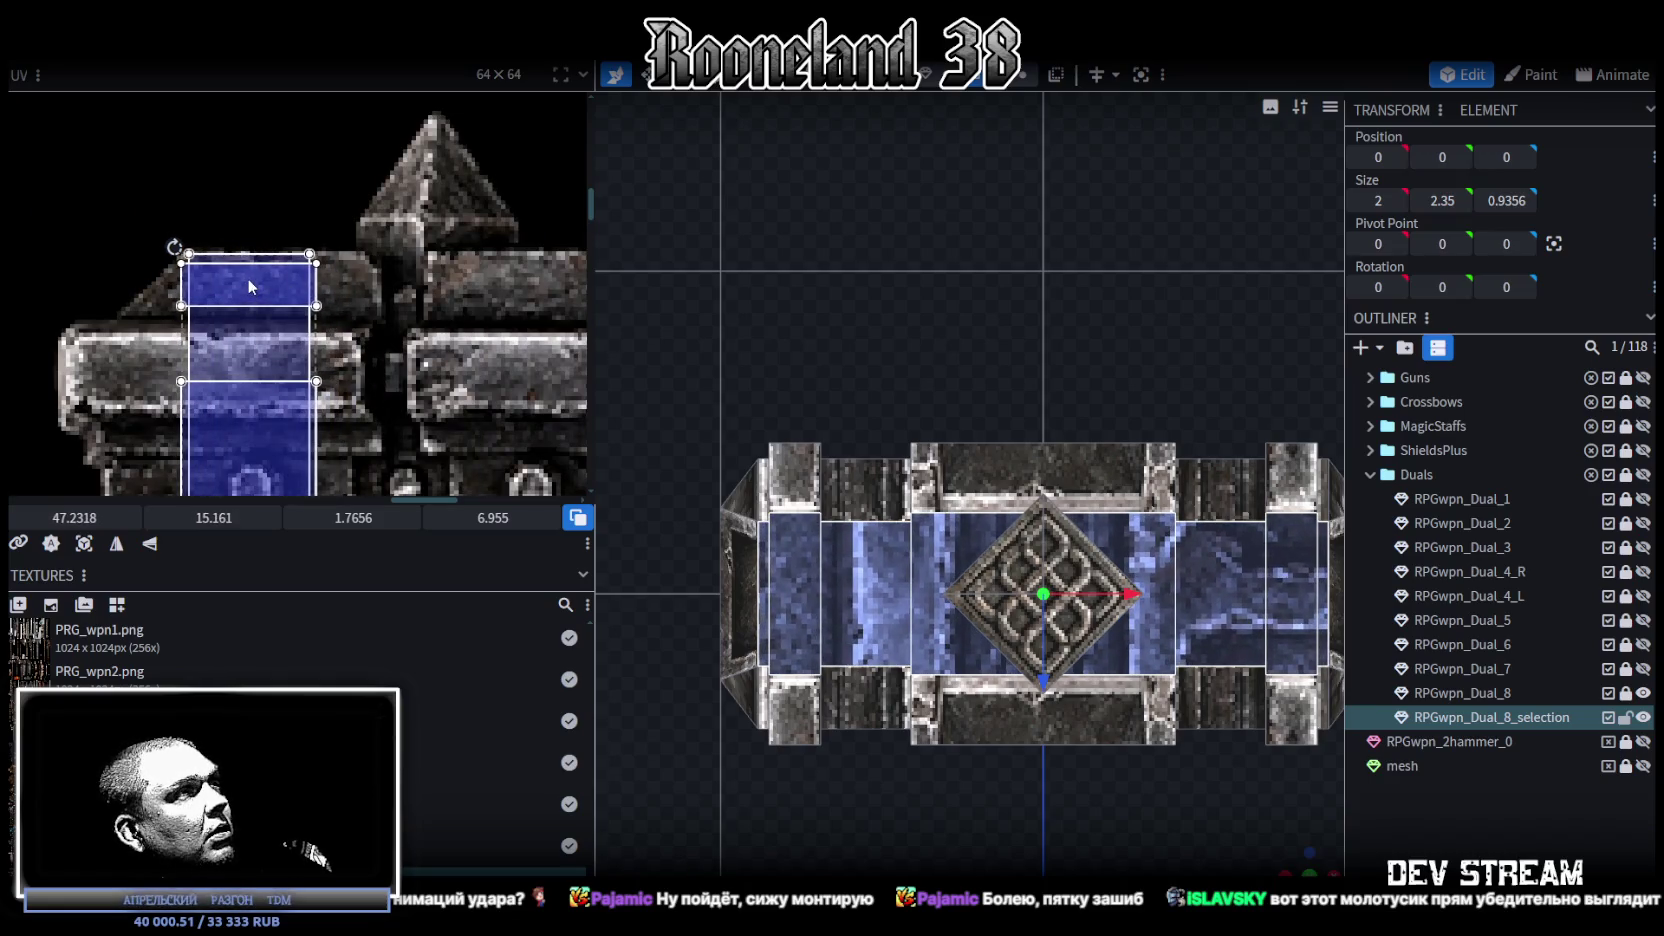
pyautogui.scroll(-5, 365, 290)
pyautogui.moveTo(365, 290); pyautogui.dragTo(282, 252, button='middle')
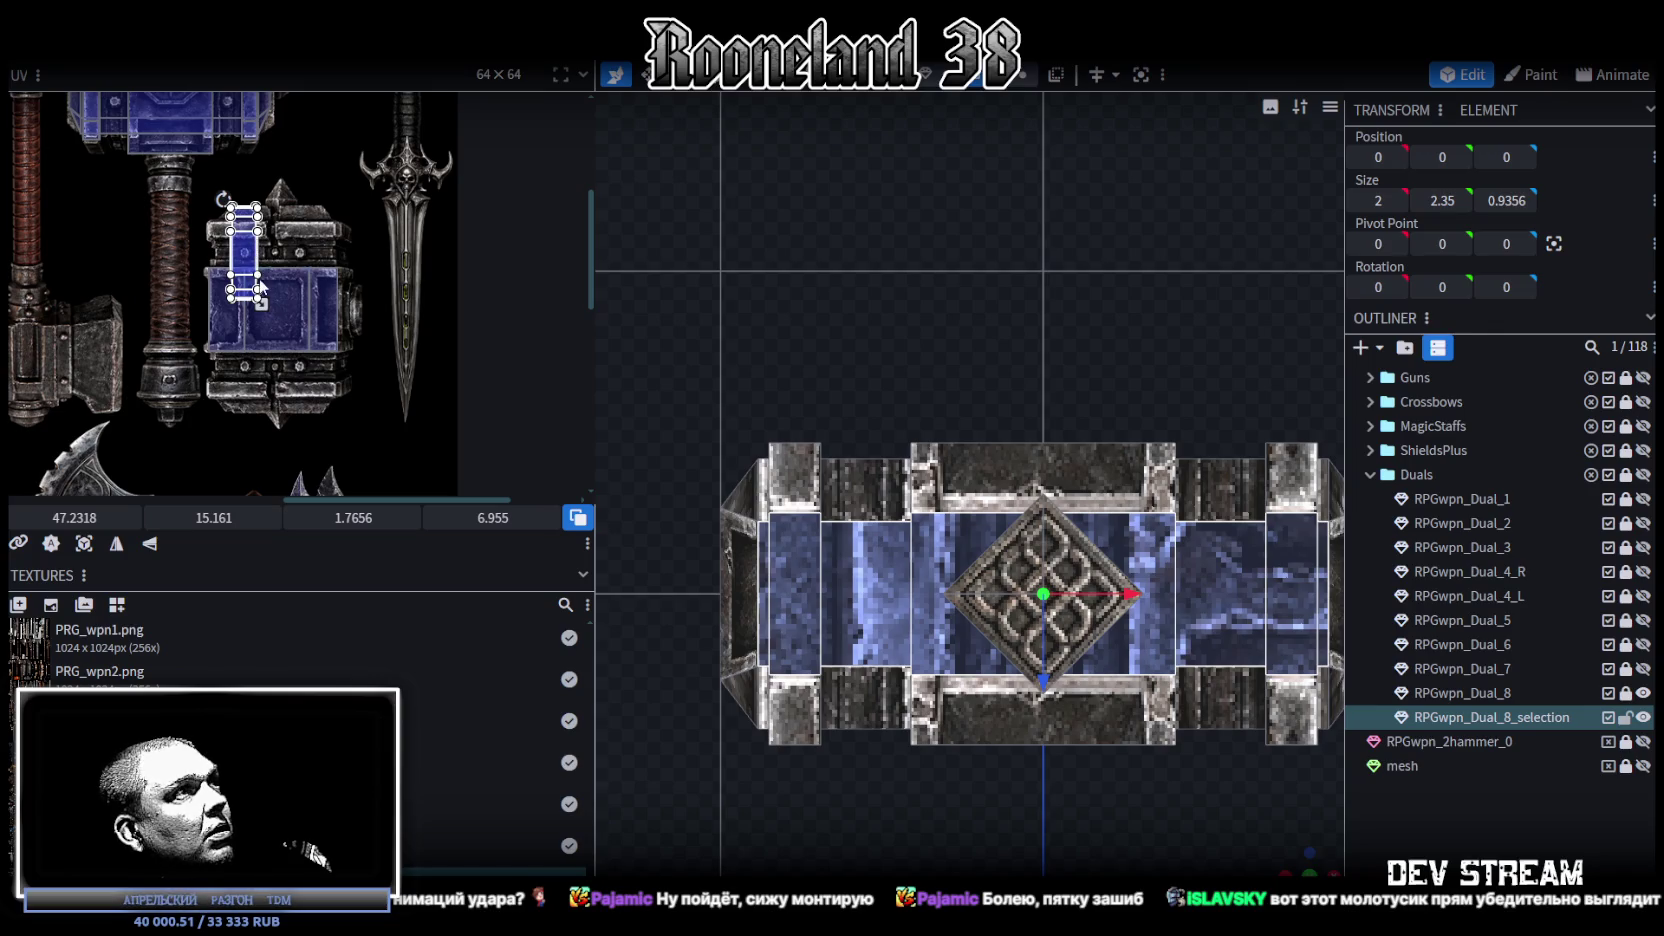
# Step: Try the UV box on the sword's dark strip, then settle it on the head's grey top rim at 51.8136, 16.6689
pyautogui.moveTo(252, 270); pyautogui.dragTo(394, 290)
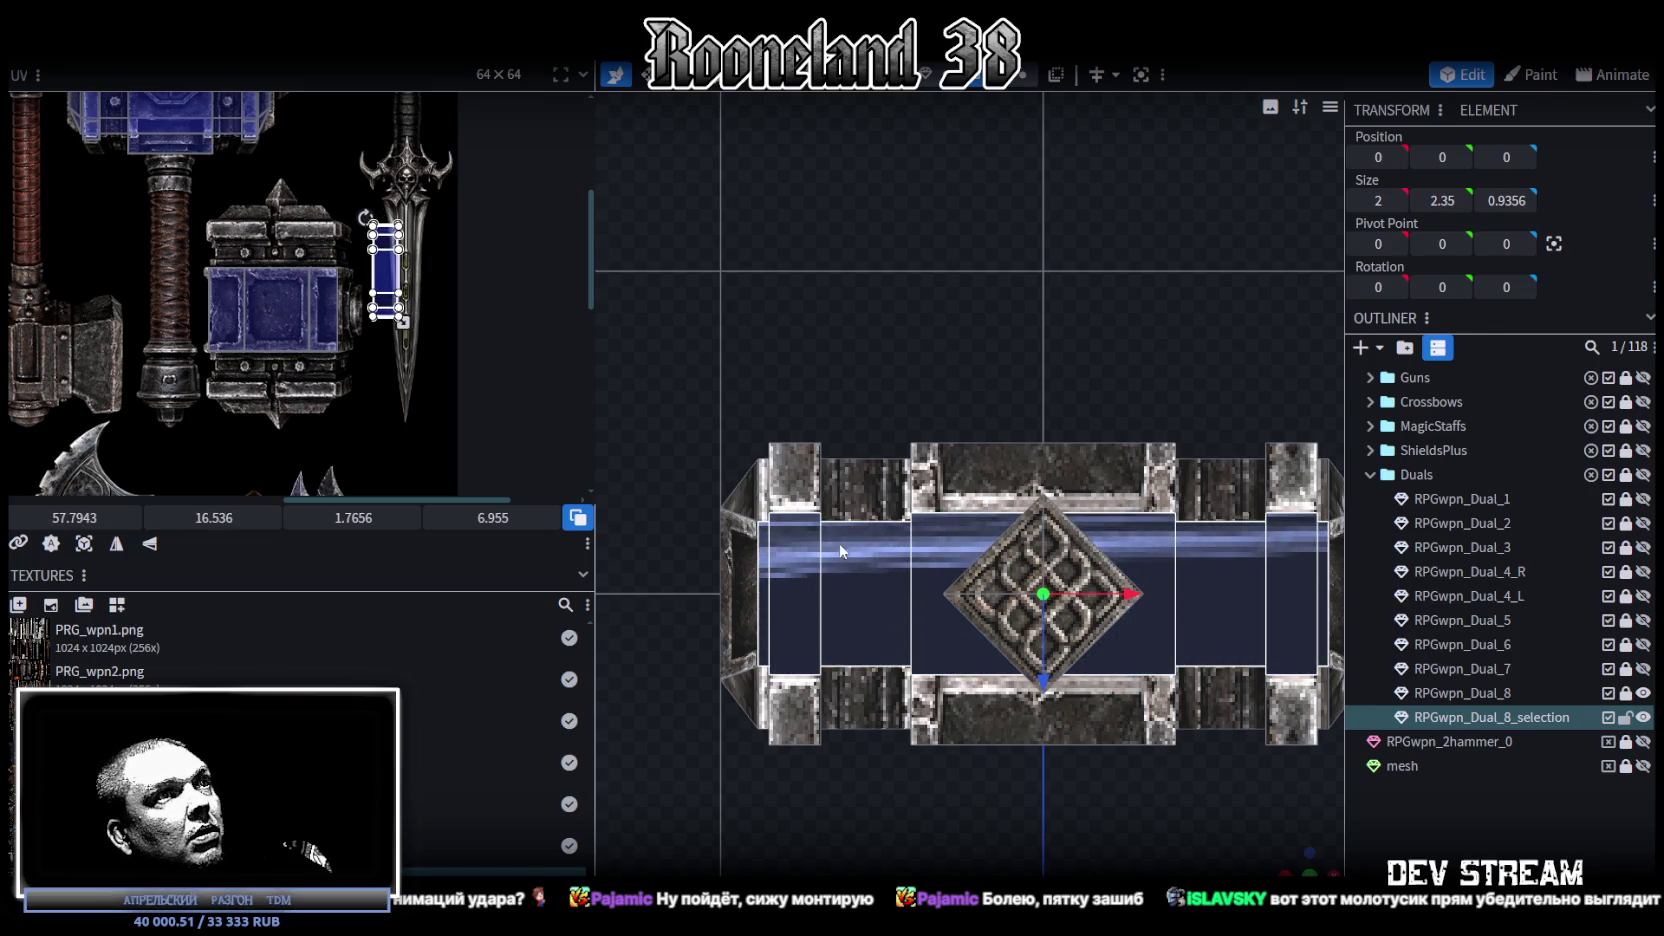
pyautogui.scroll(3, 385, 280)
pyautogui.scroll(3, 385, 270)
pyautogui.scroll(3, 289, 209)
pyautogui.moveTo(289, 209); pyautogui.dragTo(316, 245)
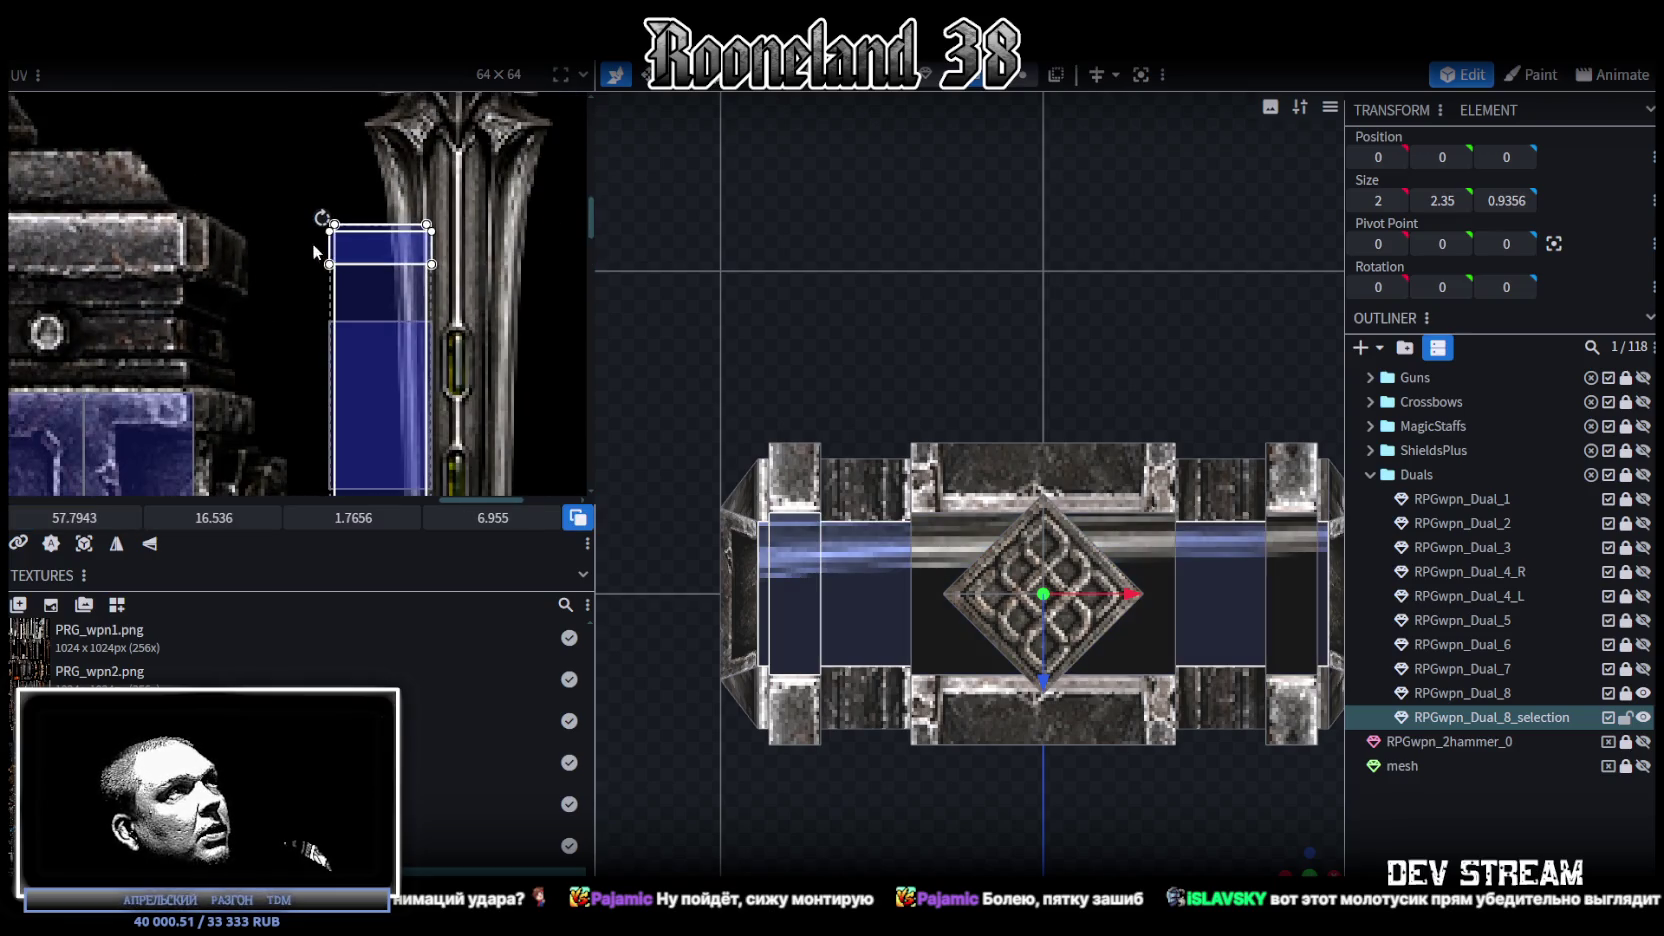
pyautogui.moveTo(330, 258); pyautogui.dragTo(68, 262)
pyautogui.moveTo(68, 262); pyautogui.dragTo(370, 302, button='middle')
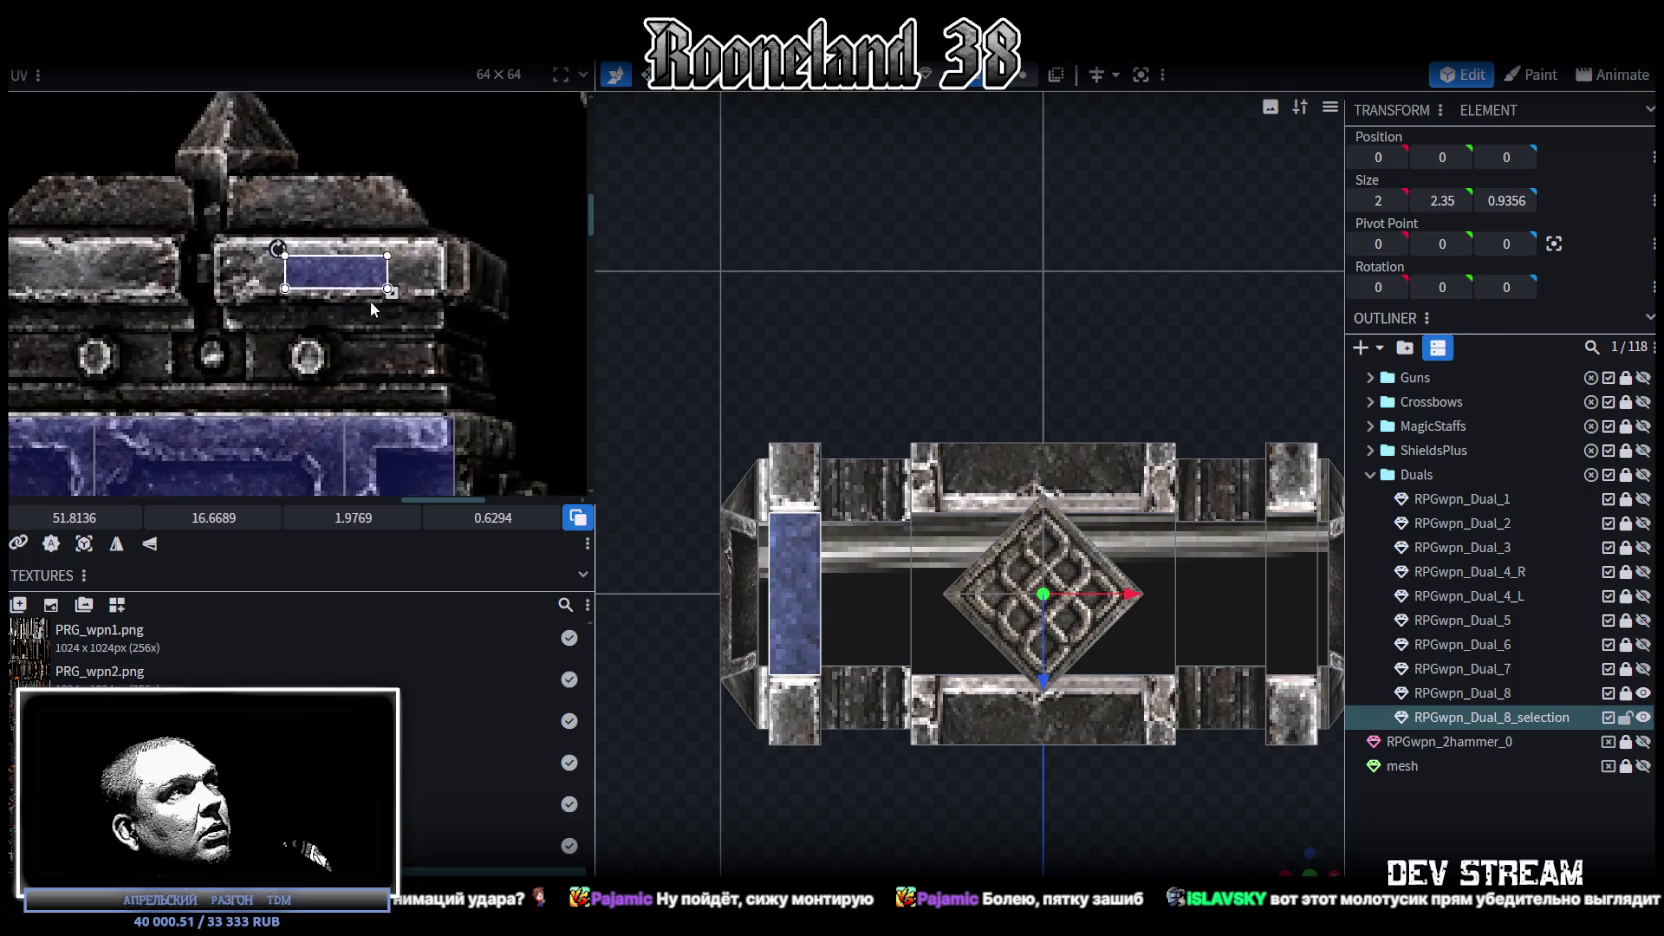
# Step: Move the strip UV box along the top rim and resize it to 3.7894 × 1.2064 at 50.7949, 16.2939
pyautogui.moveTo(306, 263); pyautogui.dragTo(59, 245)
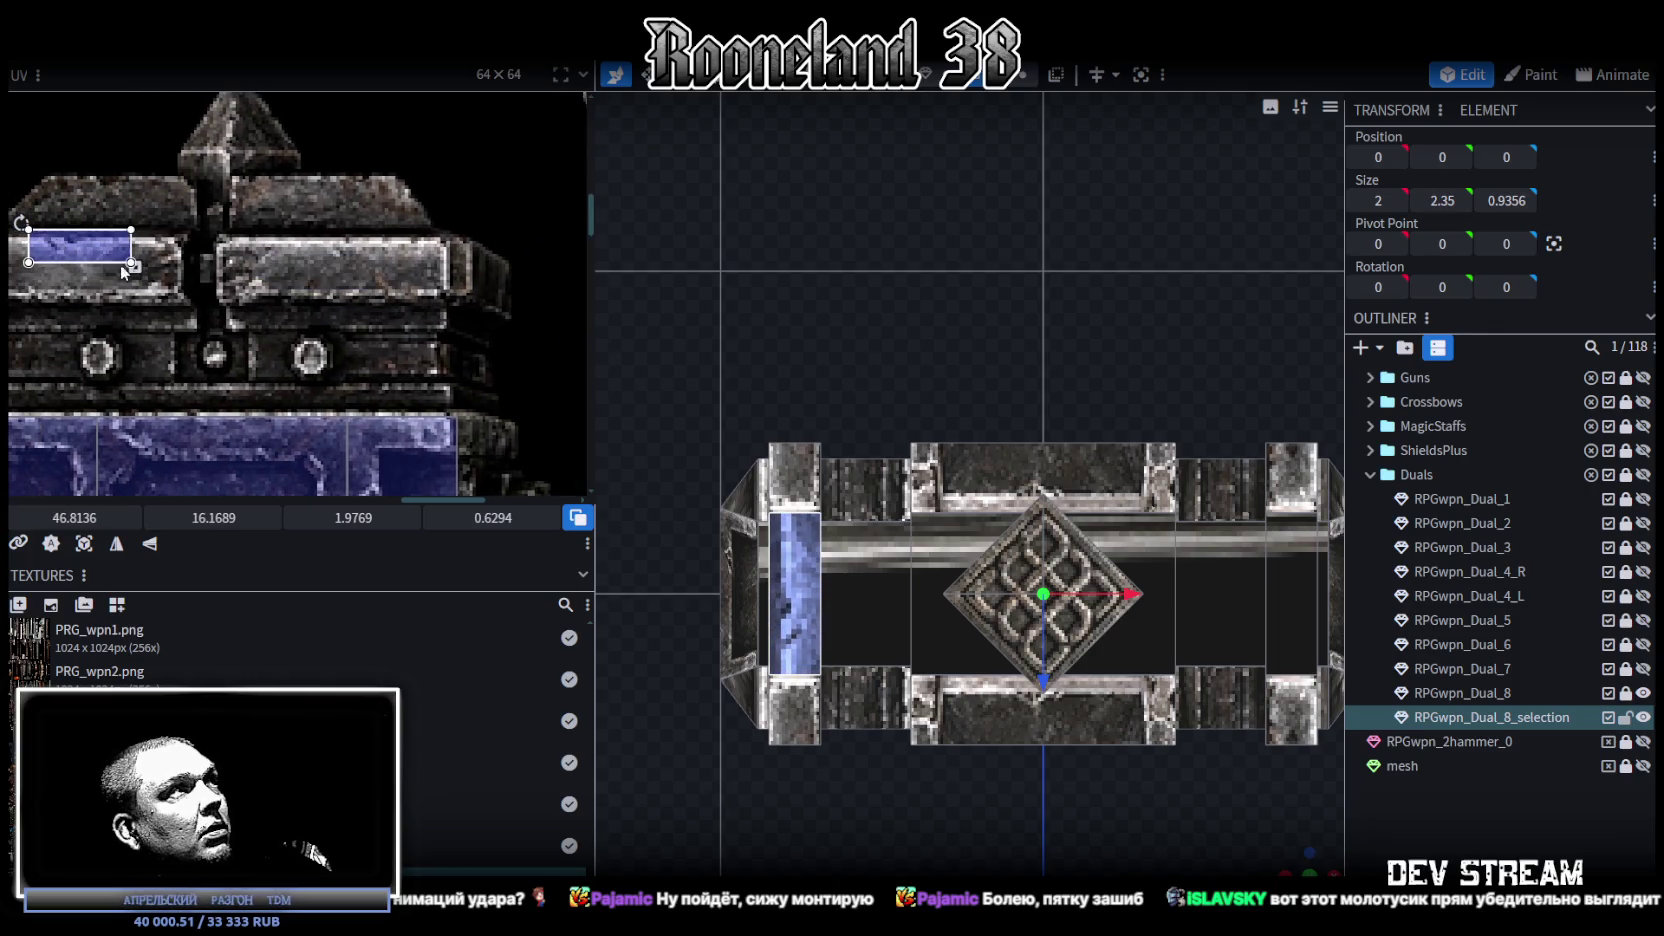
pyautogui.moveTo(62, 246); pyautogui.dragTo(211, 253, button='middle')
pyautogui.moveTo(302, 270)
pyautogui.mouseDown()
pyautogui.moveTo(411, 311)
pyautogui.moveTo(374, 283)
pyautogui.mouseUp()
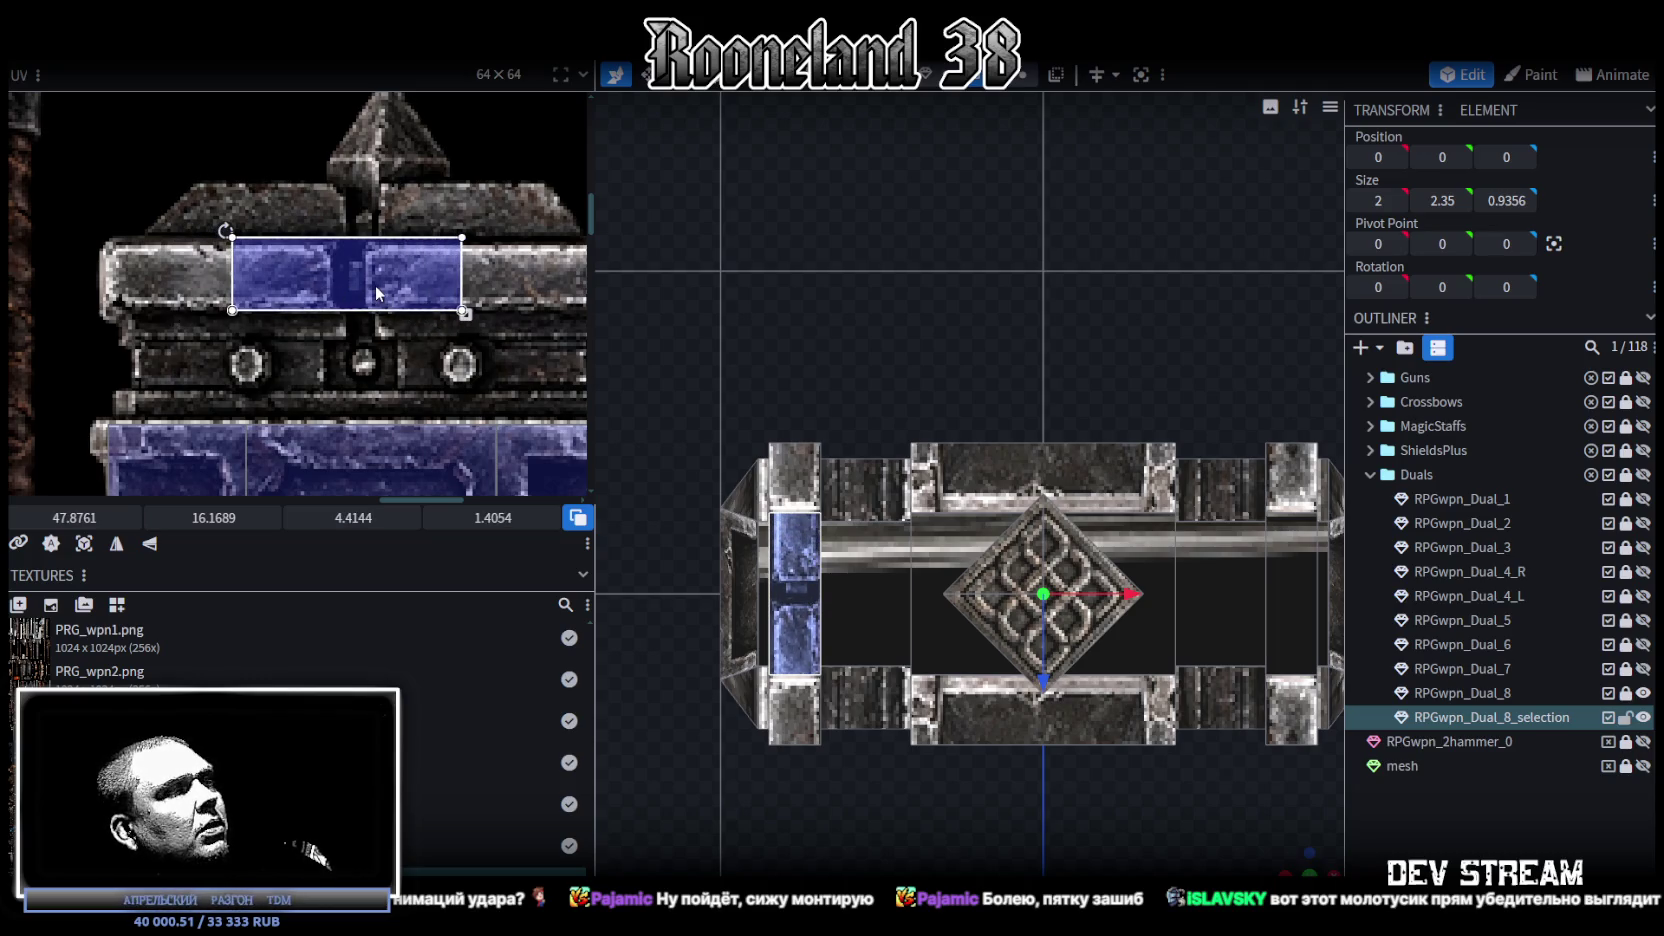
pyautogui.moveTo(376, 291); pyautogui.dragTo(376, 298)
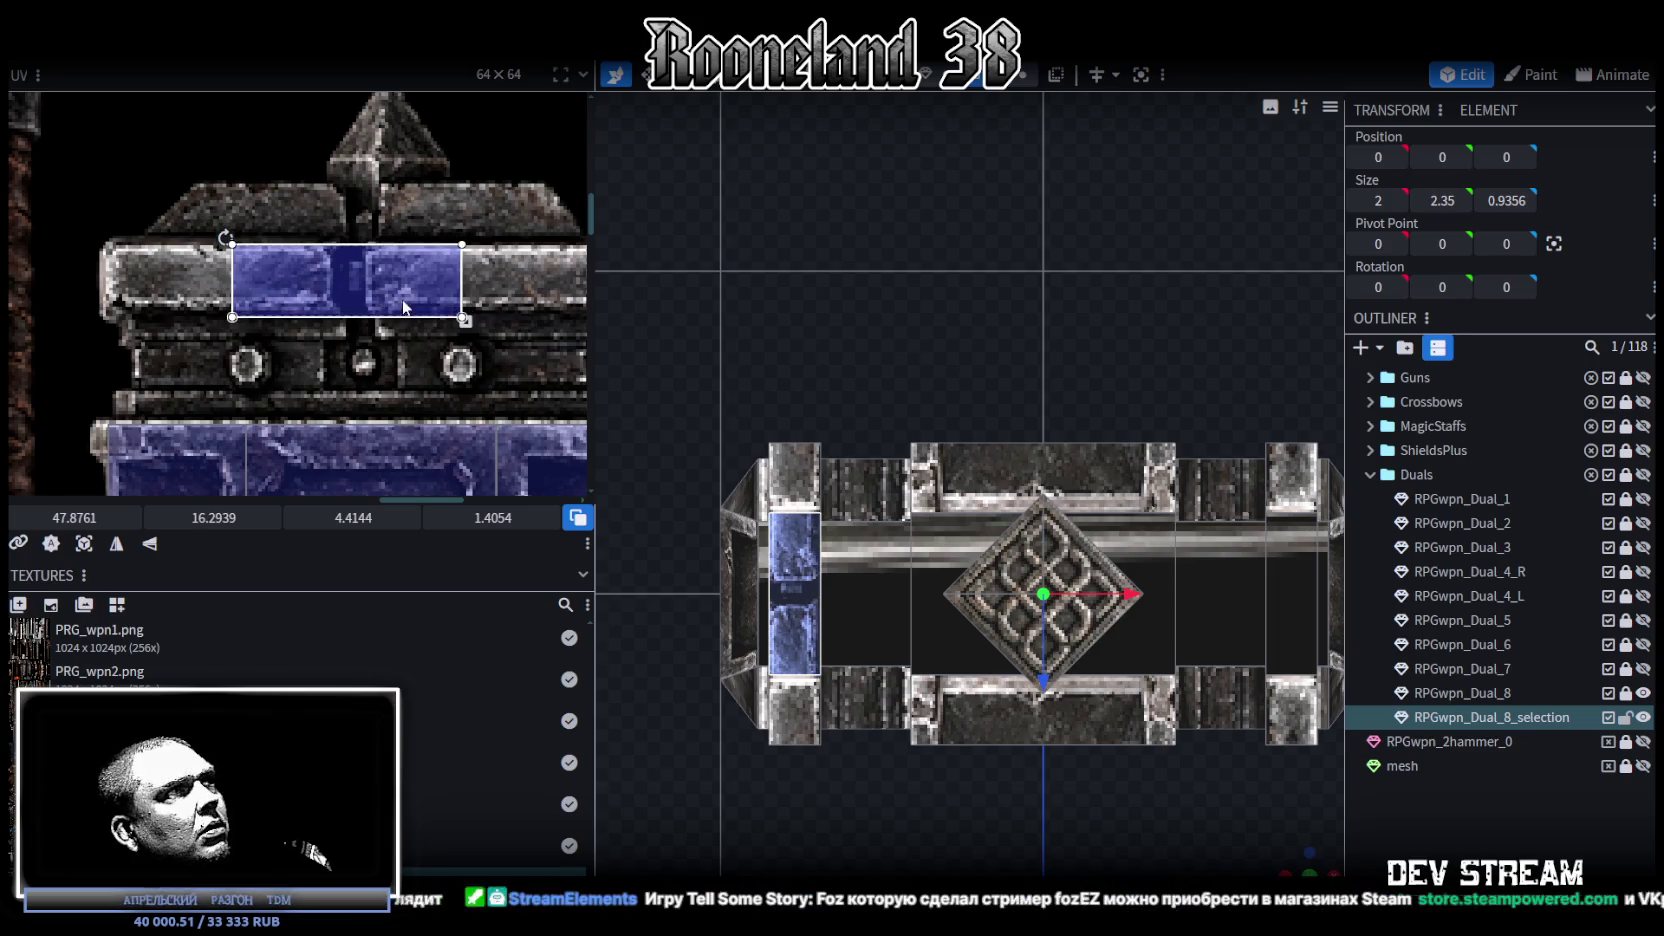
pyautogui.moveTo(462, 318); pyautogui.dragTo(397, 293)
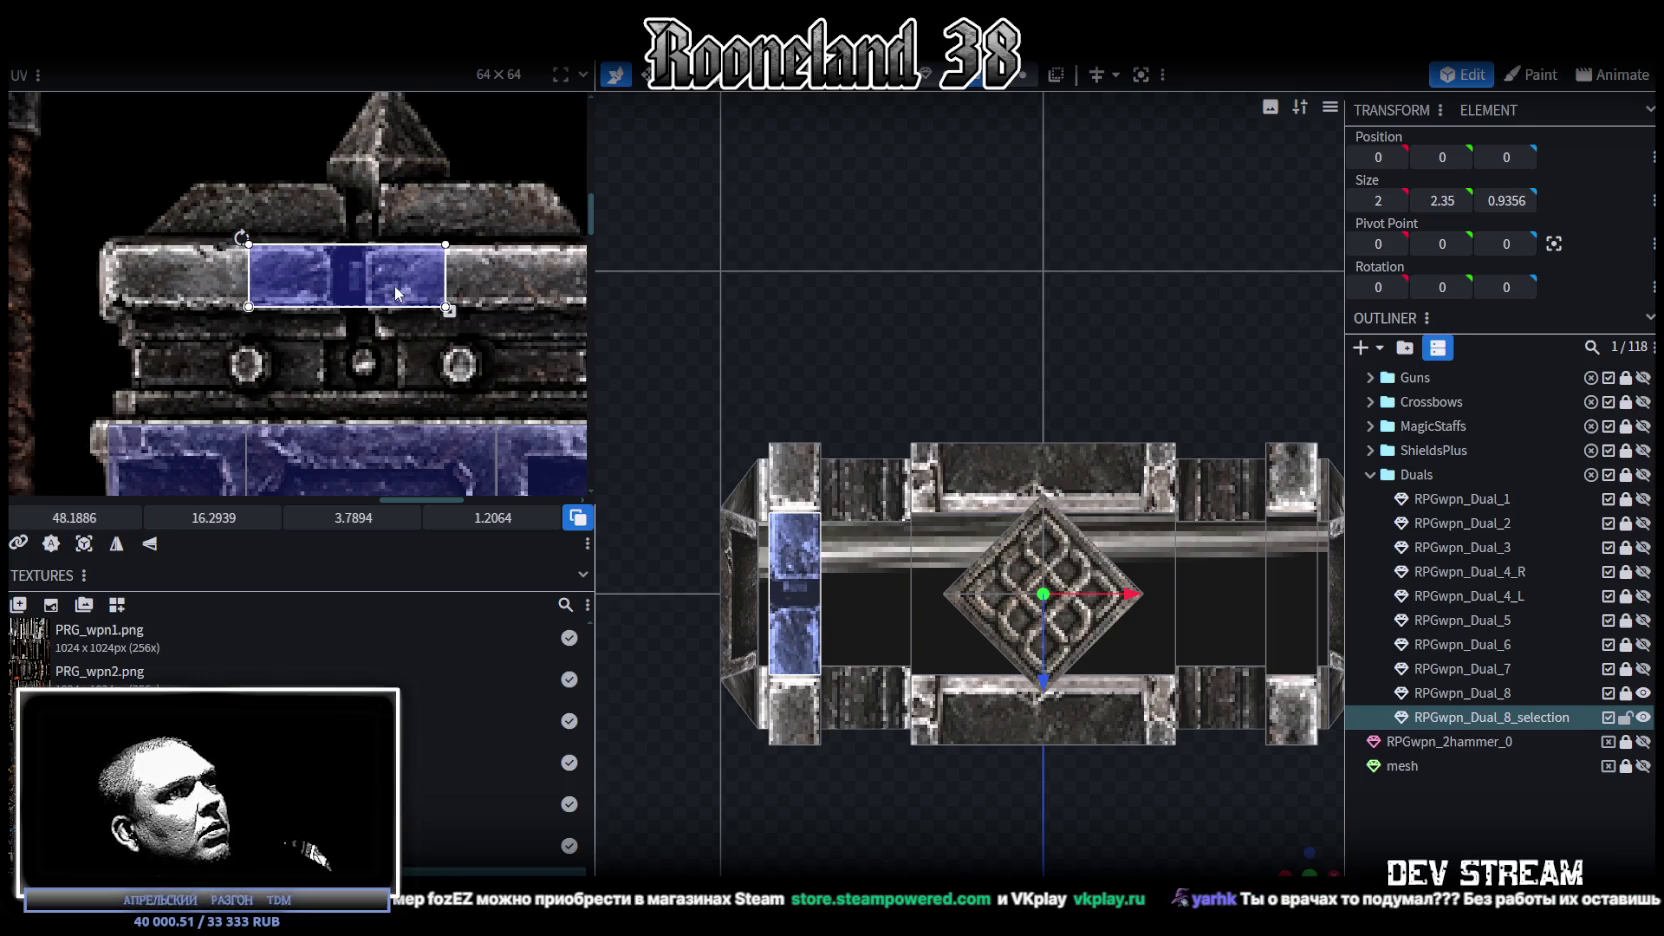
pyautogui.scroll(-3, 397, 293)
pyautogui.scroll(1, 411, 315)
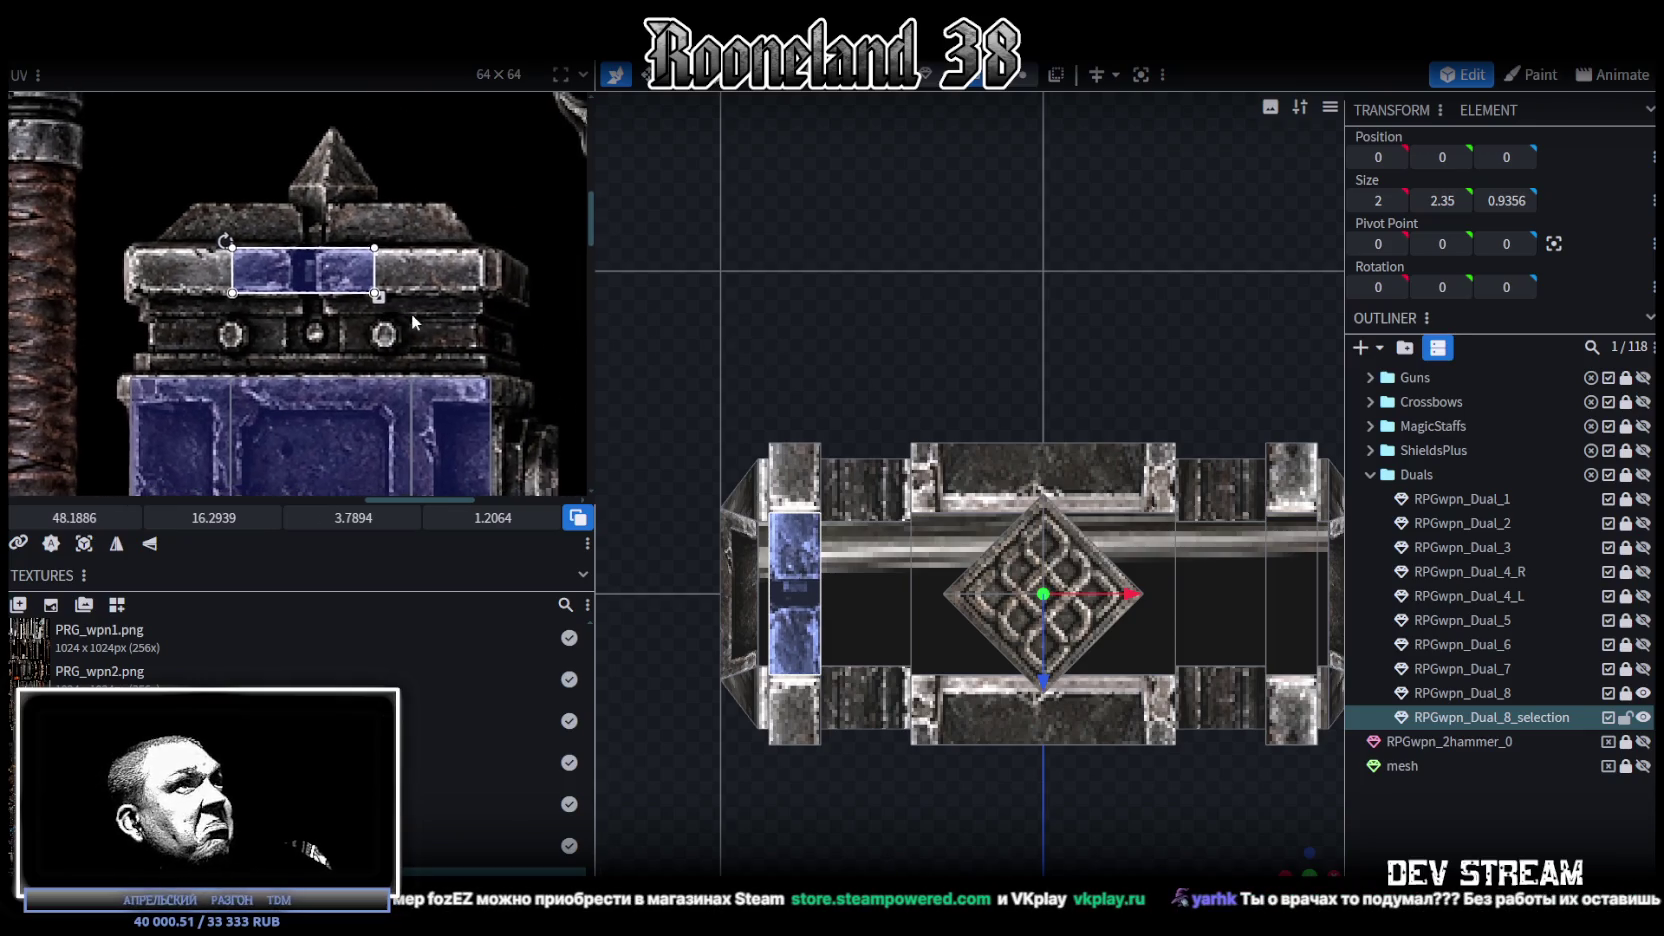
pyautogui.scroll(1, 480, 316)
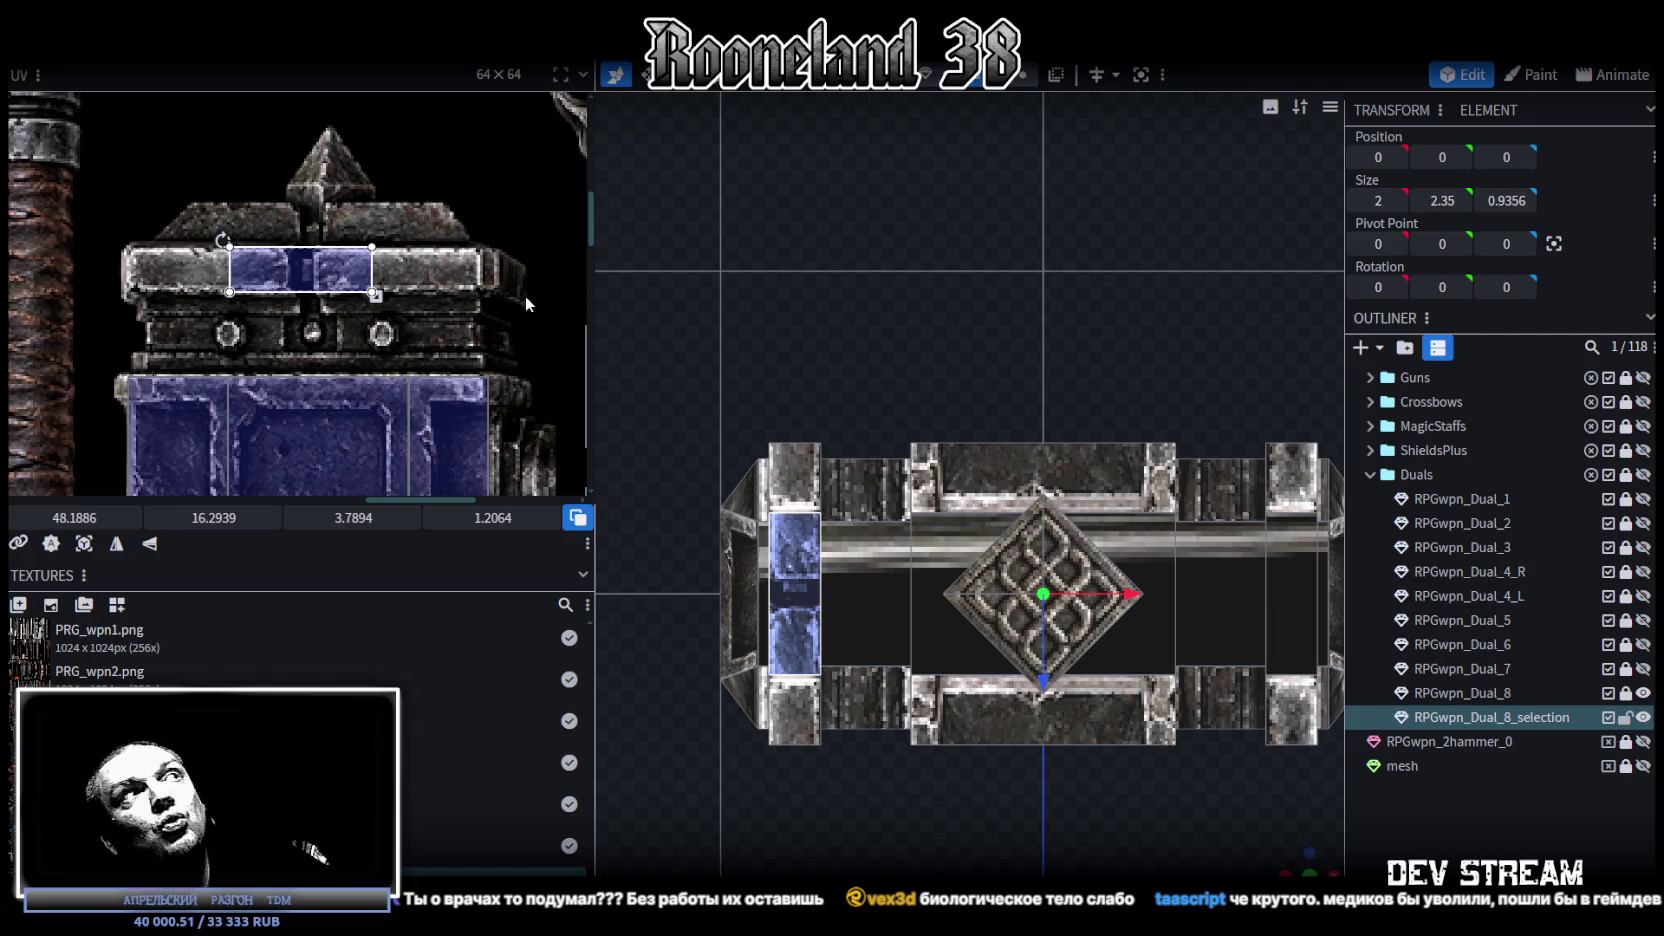
pyautogui.scroll(3, 426, 260)
pyautogui.moveTo(289, 218); pyautogui.dragTo(430, 223)
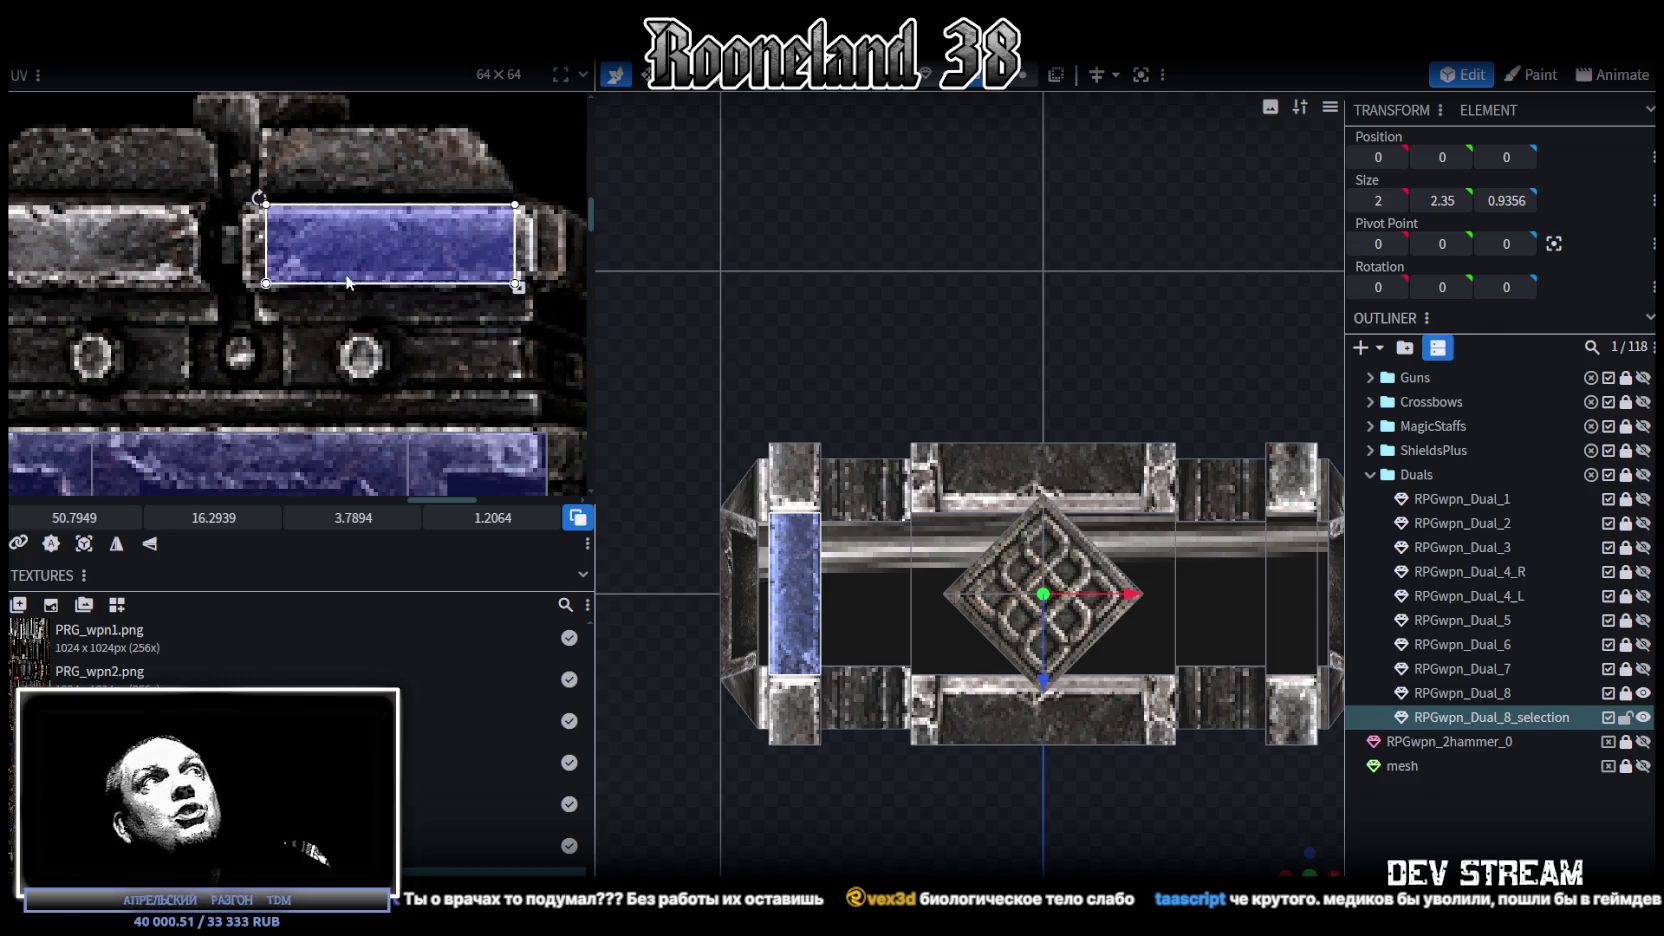
# Step: Move the central face's UV box beside the sword blade, to 1.9769 × 3.2262 at 55.6886, 20.0879
pyautogui.scroll(-2, 352, 315)
pyautogui.scroll(-2, 410, 320)
pyautogui.moveTo(410, 320); pyautogui.dragTo(268, 273, button='middle')
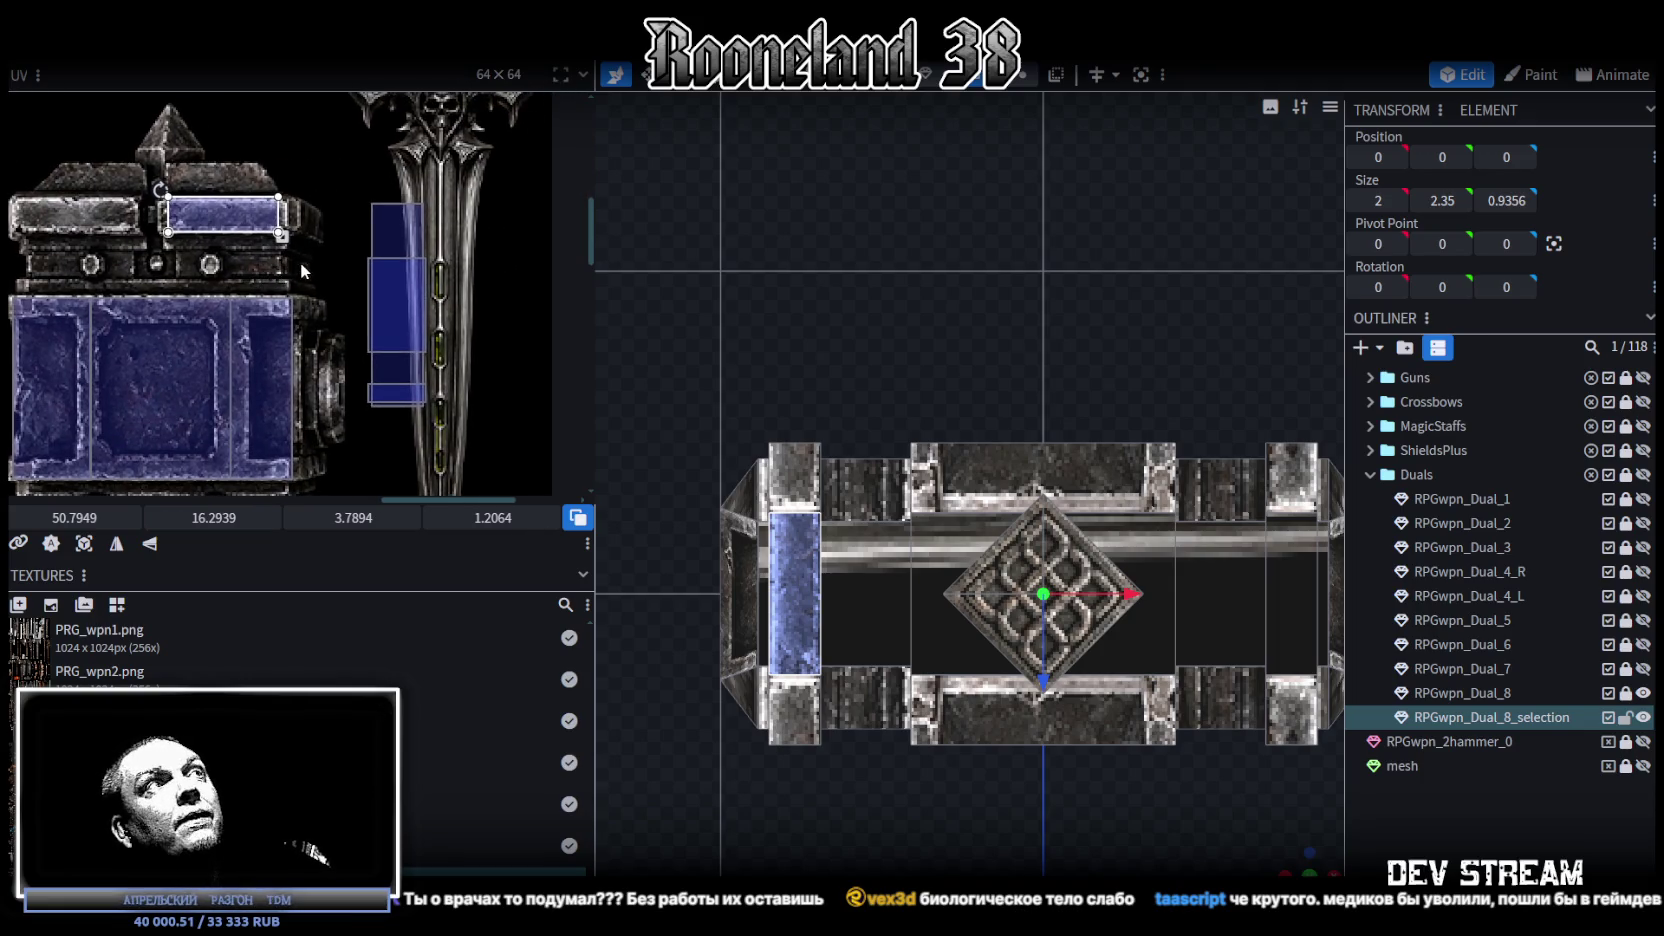
pyautogui.moveTo(287, 266)
pyautogui.mouseDown(button='middle')
pyautogui.moveTo(315, 265)
pyautogui.moveTo(300, 263)
pyautogui.mouseUp(button='middle')
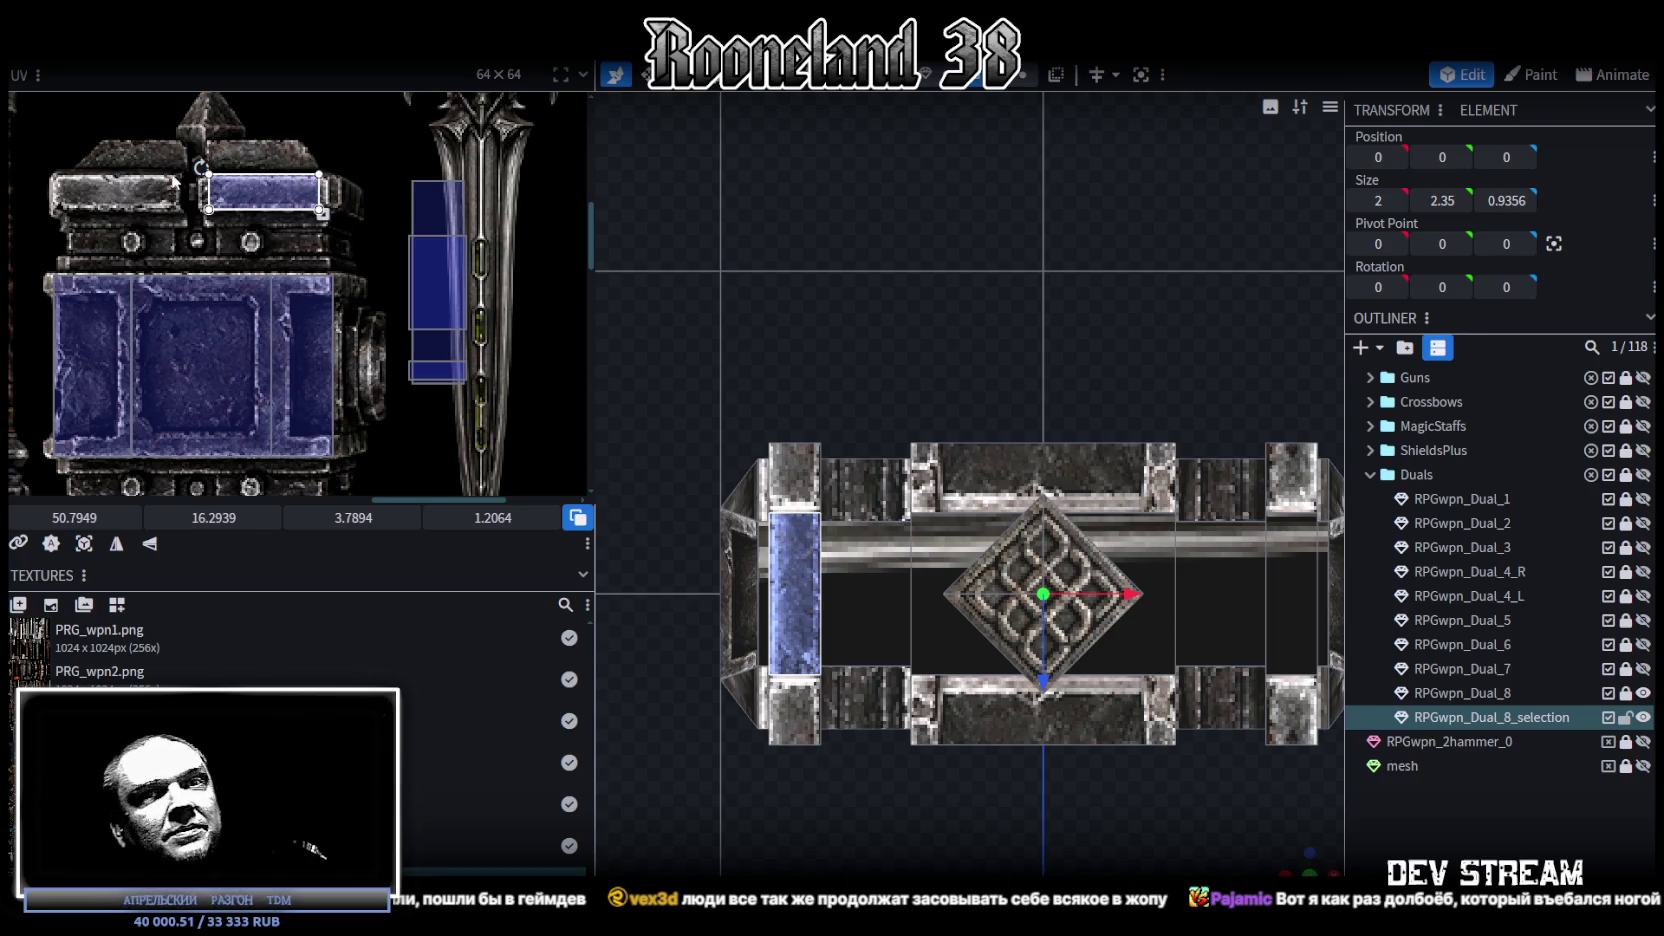
pyautogui.scroll(-1, 344, 304)
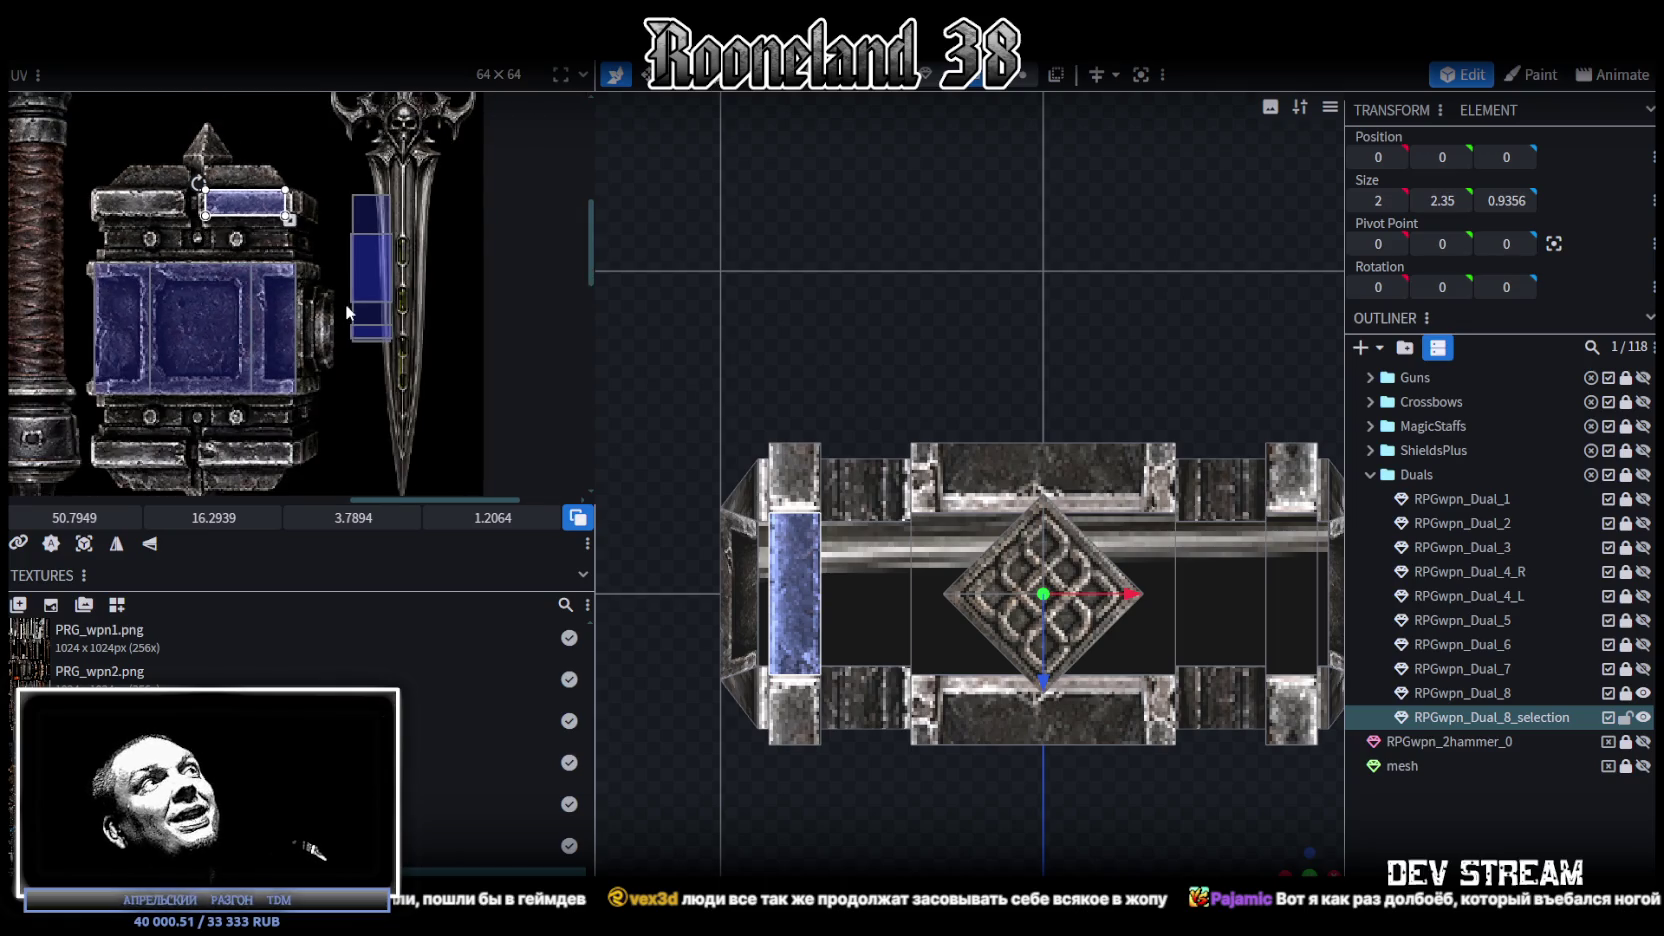
pyautogui.scroll(-1, 344, 304)
pyautogui.scroll(1, 345, 265)
pyautogui.scroll(1, 351, 250)
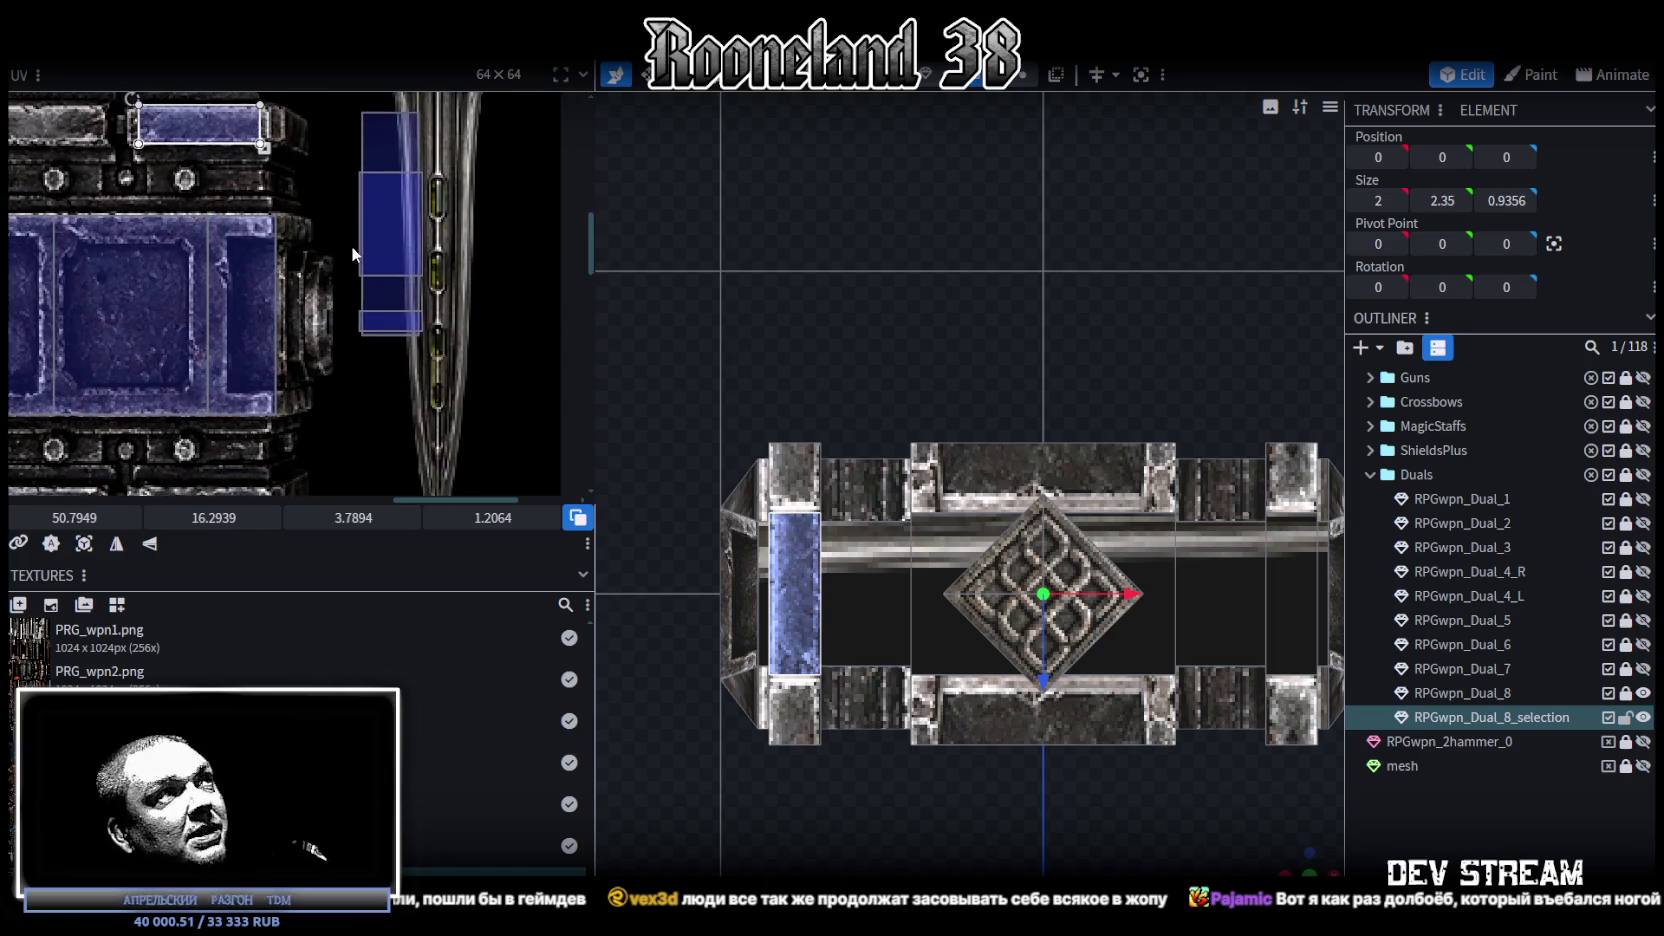
pyautogui.click(358, 202)
pyautogui.moveTo(380, 214)
pyautogui.mouseDown()
pyautogui.moveTo(322, 240)
pyautogui.moveTo(328, 277)
pyautogui.mouseUp()
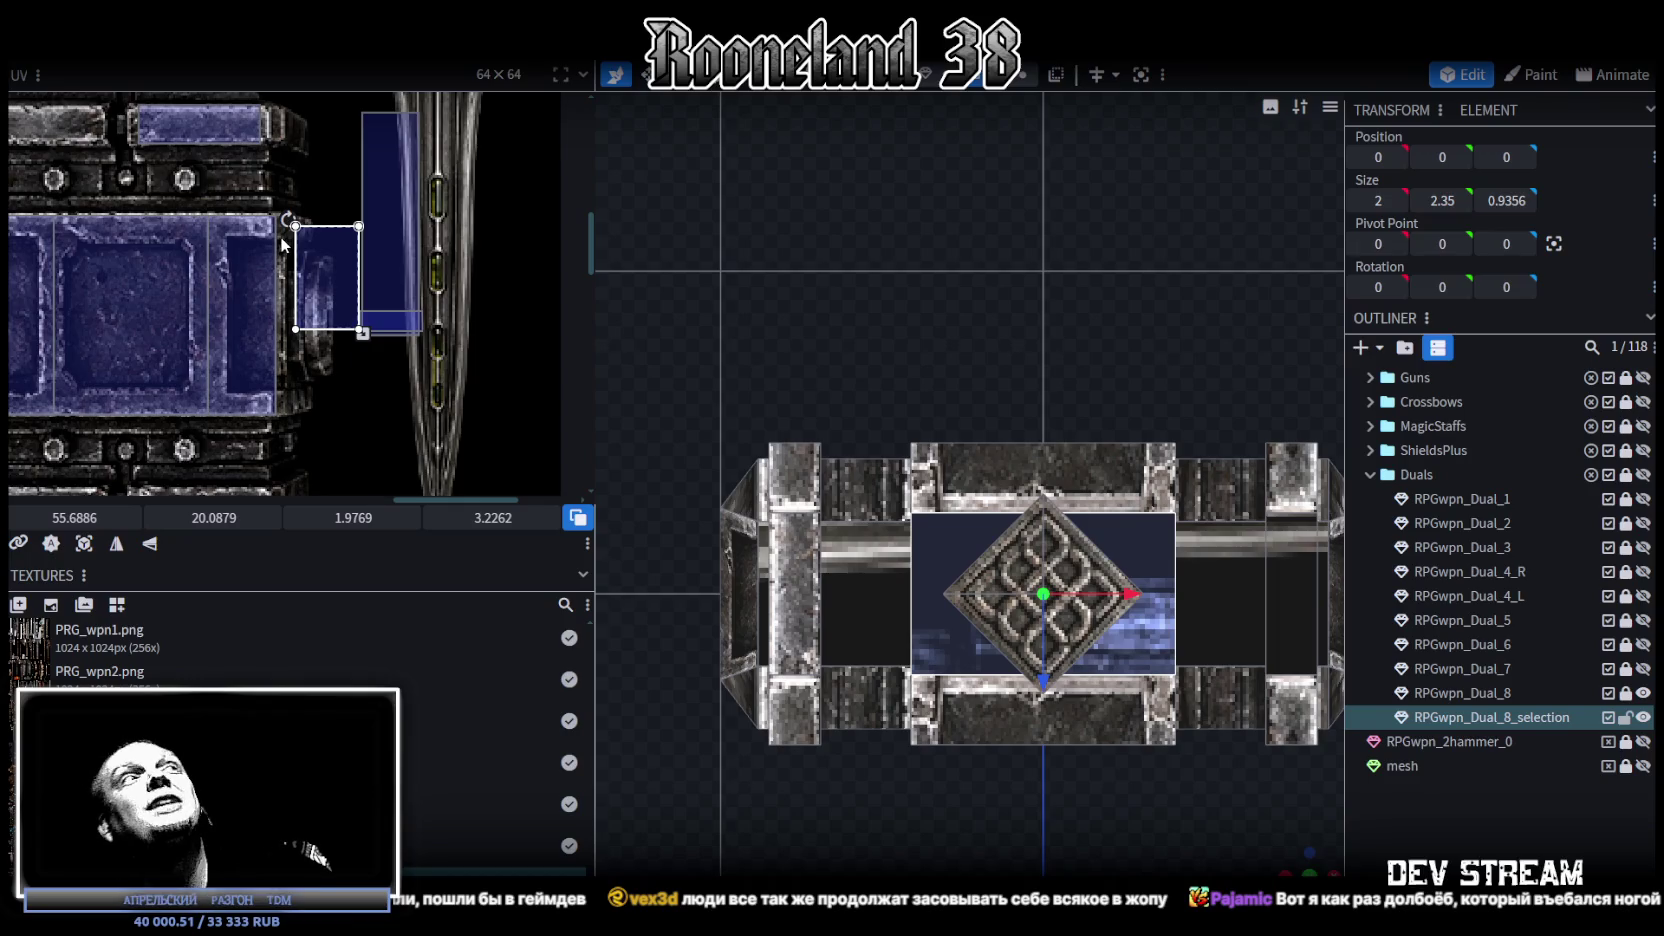
# Step: Place the central face's UV over the stone panel, rotate it a quarter turn and enlarge it
pyautogui.scroll(-2, 340, 255)
pyautogui.moveTo(347, 243); pyautogui.dragTo(448, 231, button='middle')
pyautogui.moveTo(419, 266); pyautogui.dragTo(313, 295)
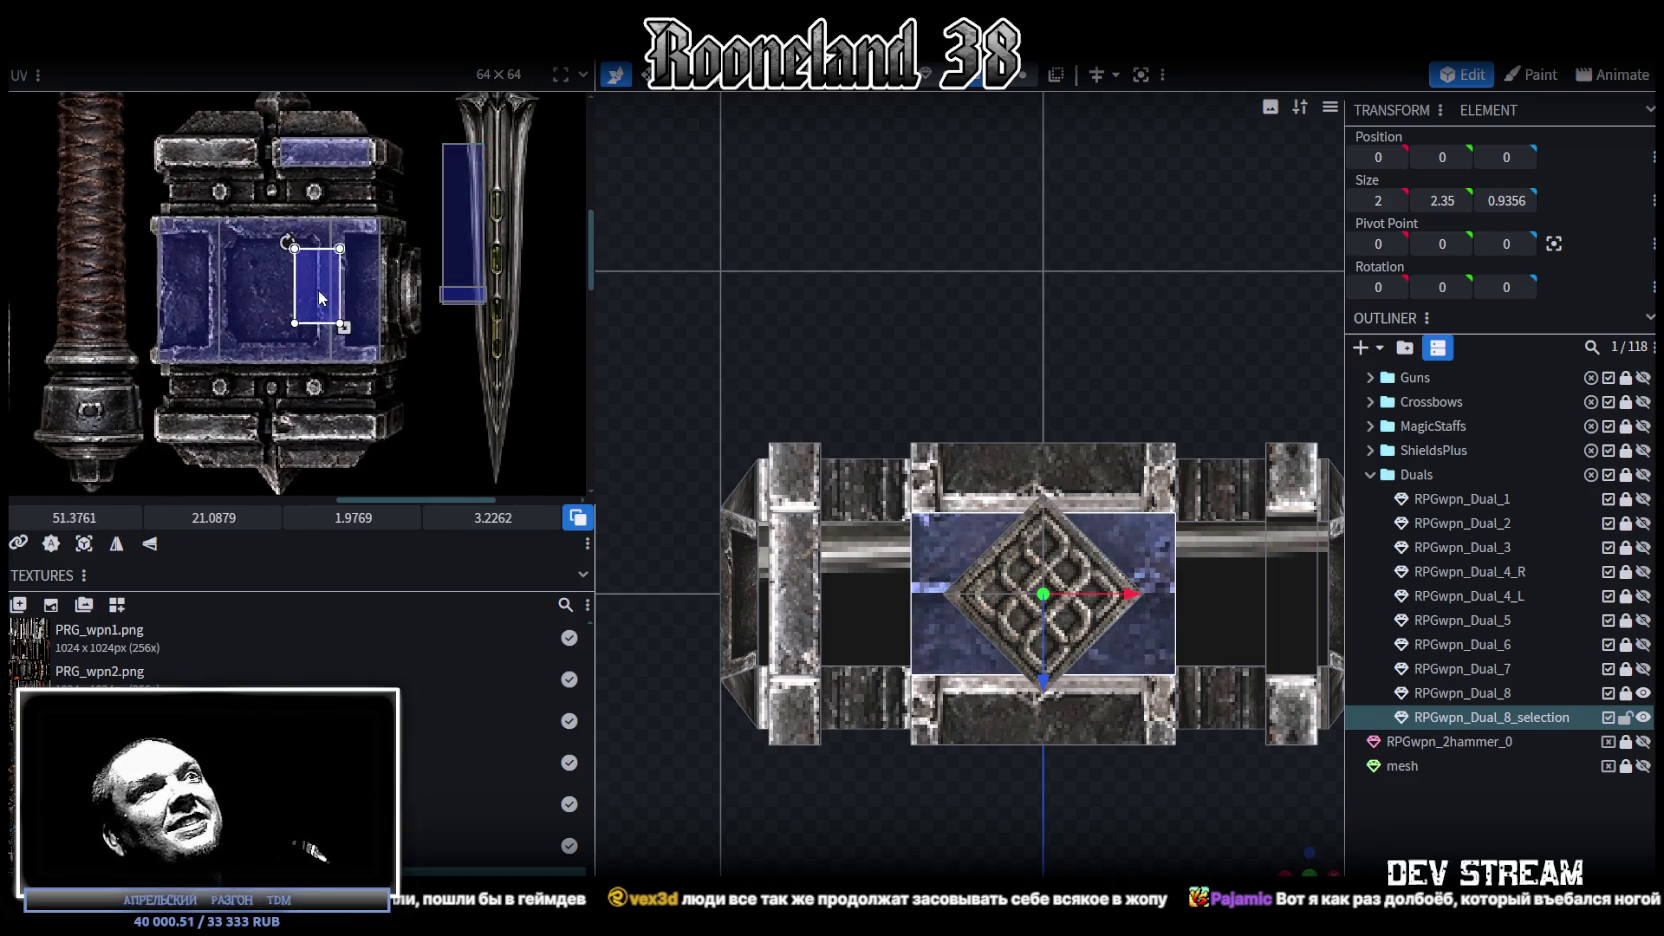
pyautogui.scroll(1, 283, 280)
pyautogui.rightClick(286, 275)
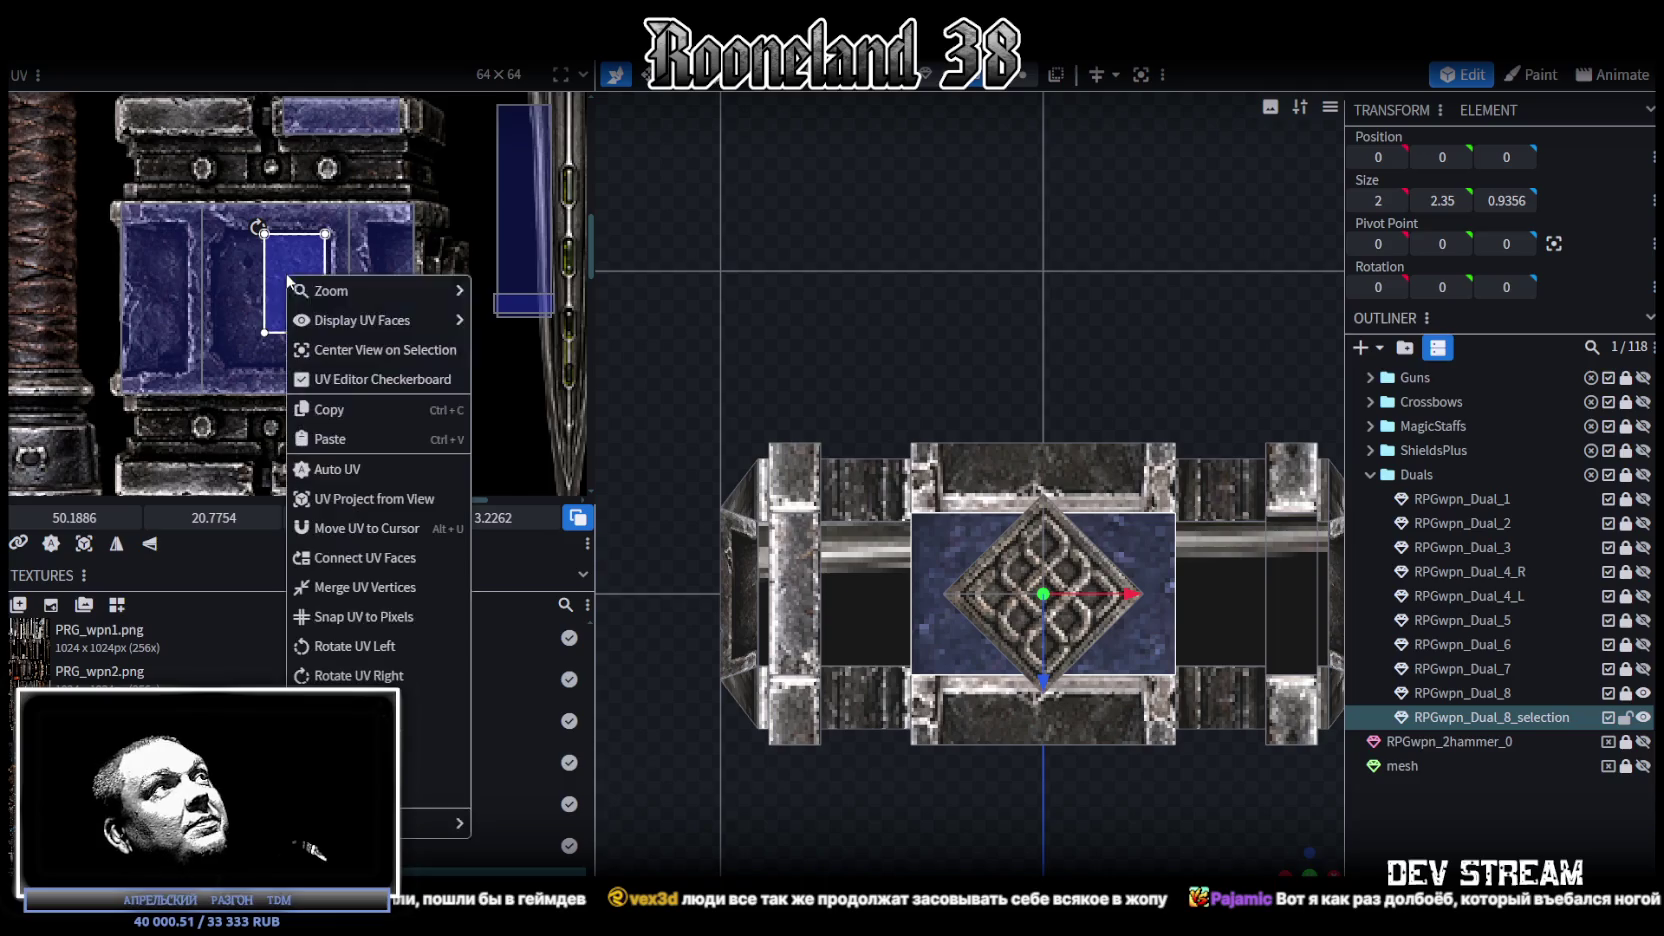
pyautogui.click(346, 646)
pyautogui.moveTo(293, 277); pyautogui.dragTo(150, 228)
pyautogui.scroll(2, 168, 225)
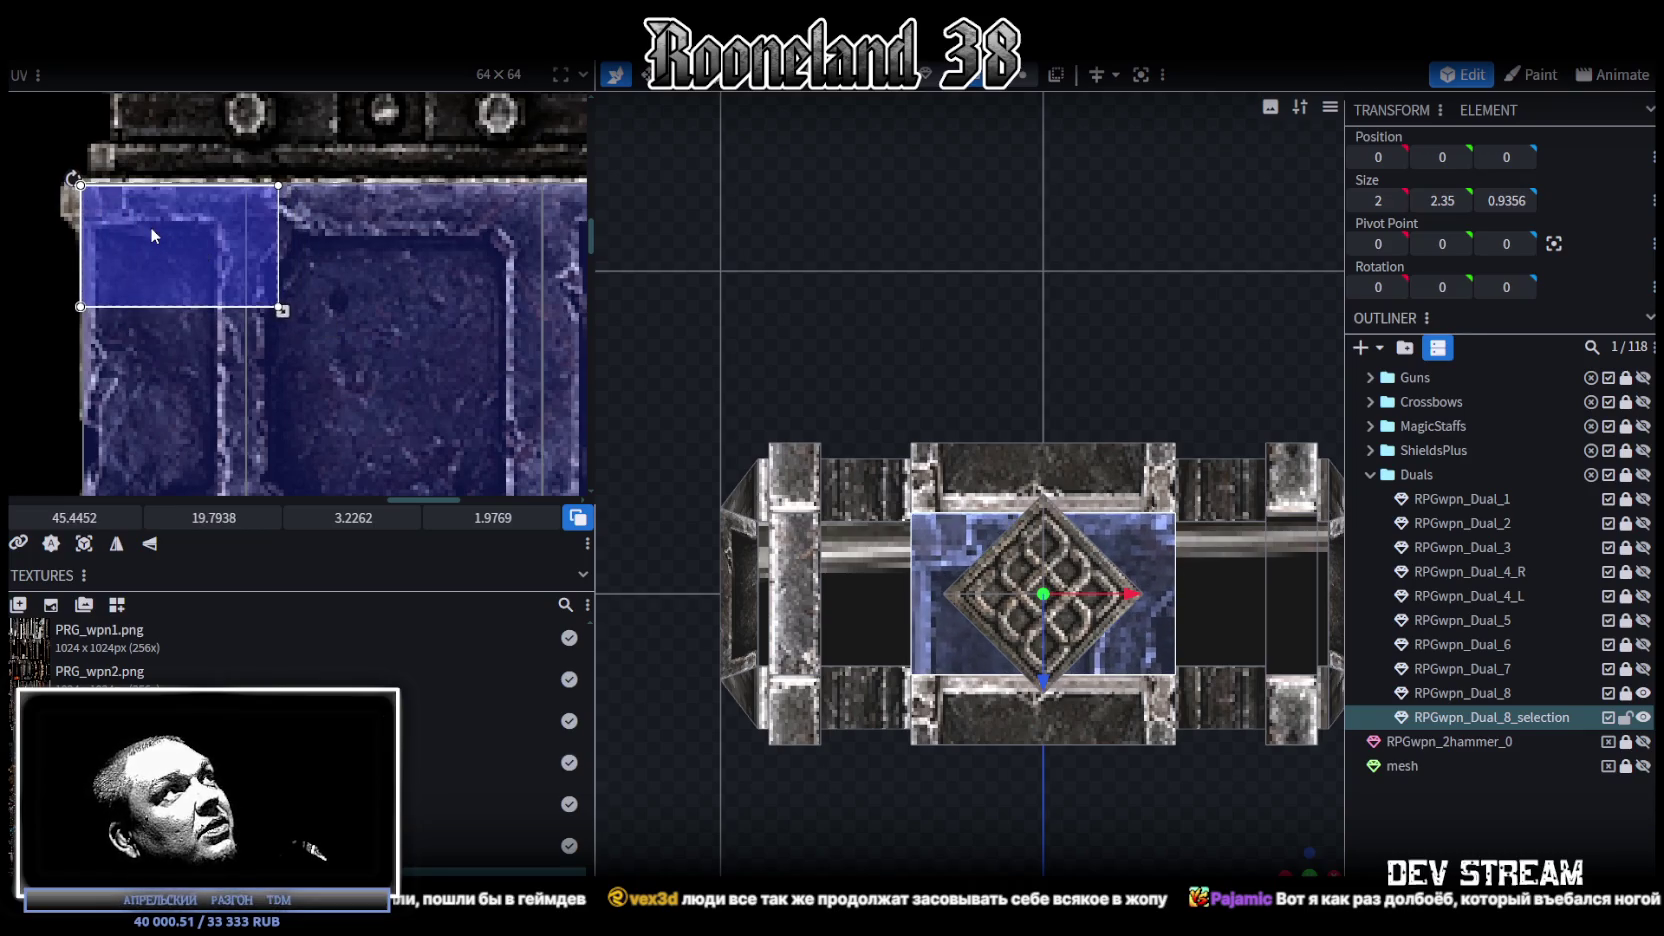
pyautogui.moveTo(150, 228); pyautogui.dragTo(150, 221)
pyautogui.scroll(-2, 150, 221)
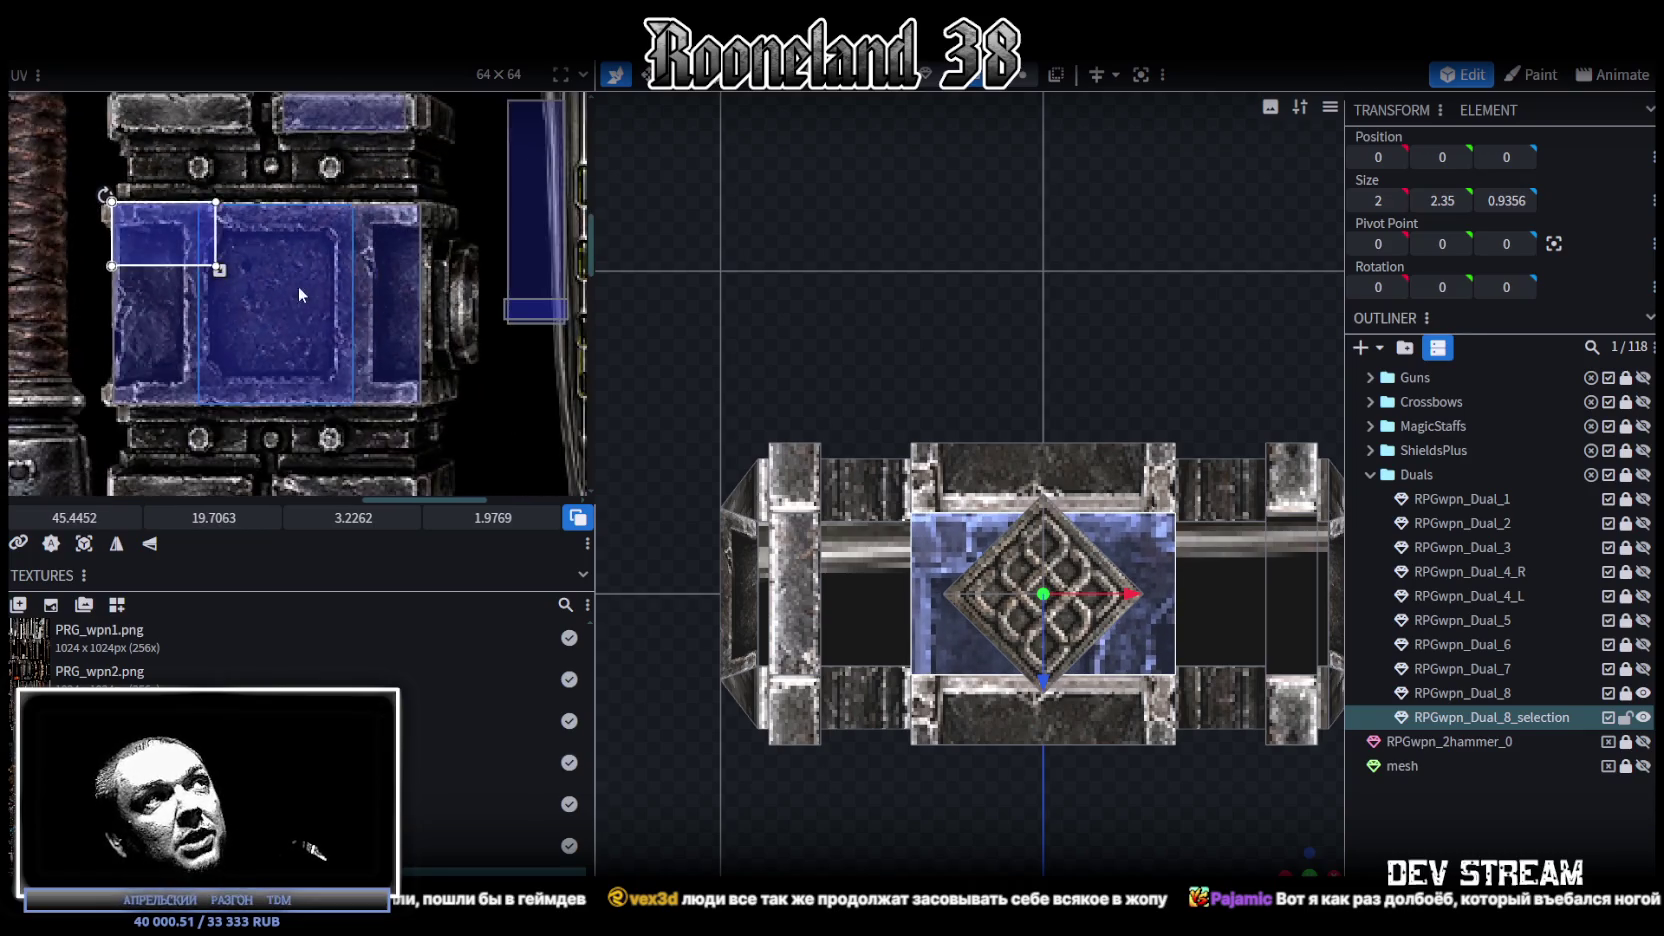
pyautogui.moveTo(271, 276); pyautogui.dragTo(211, 214, button='middle')
pyautogui.moveTo(160, 209)
pyautogui.mouseDown()
pyautogui.moveTo(297, 296)
pyautogui.moveTo(366, 374)
pyautogui.mouseUp()
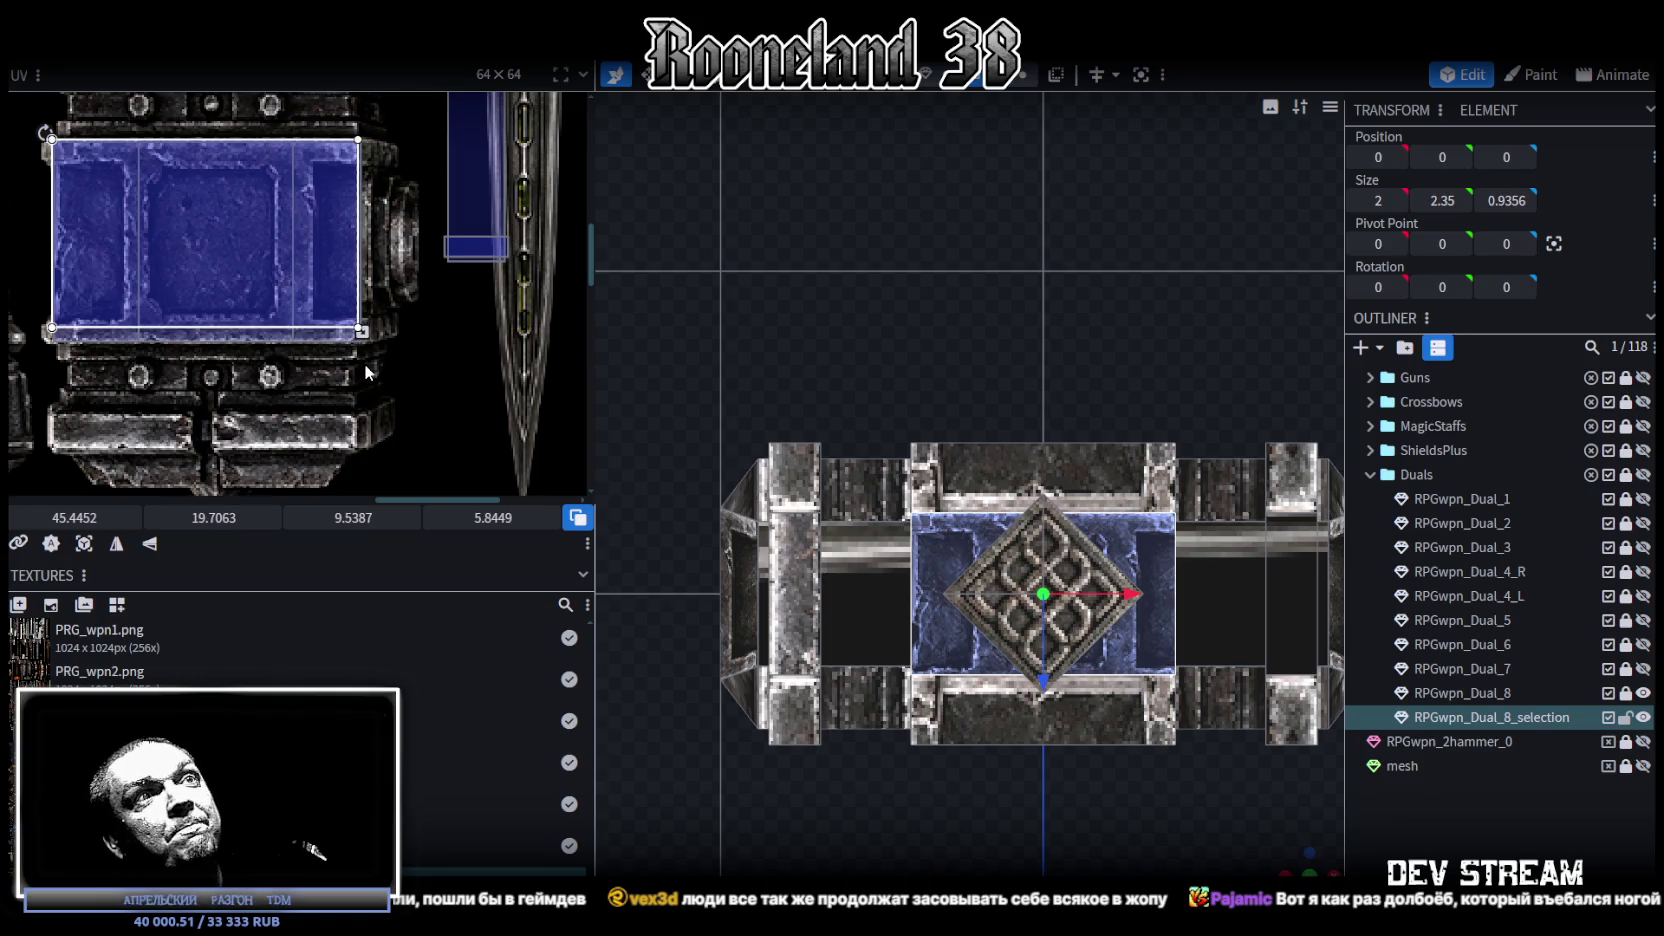
# Step: Rotate the UV another quarter turn and resize it to 5.0949 × 6.2748 at 47.8546, 19.7345
pyautogui.rightClick(217, 231)
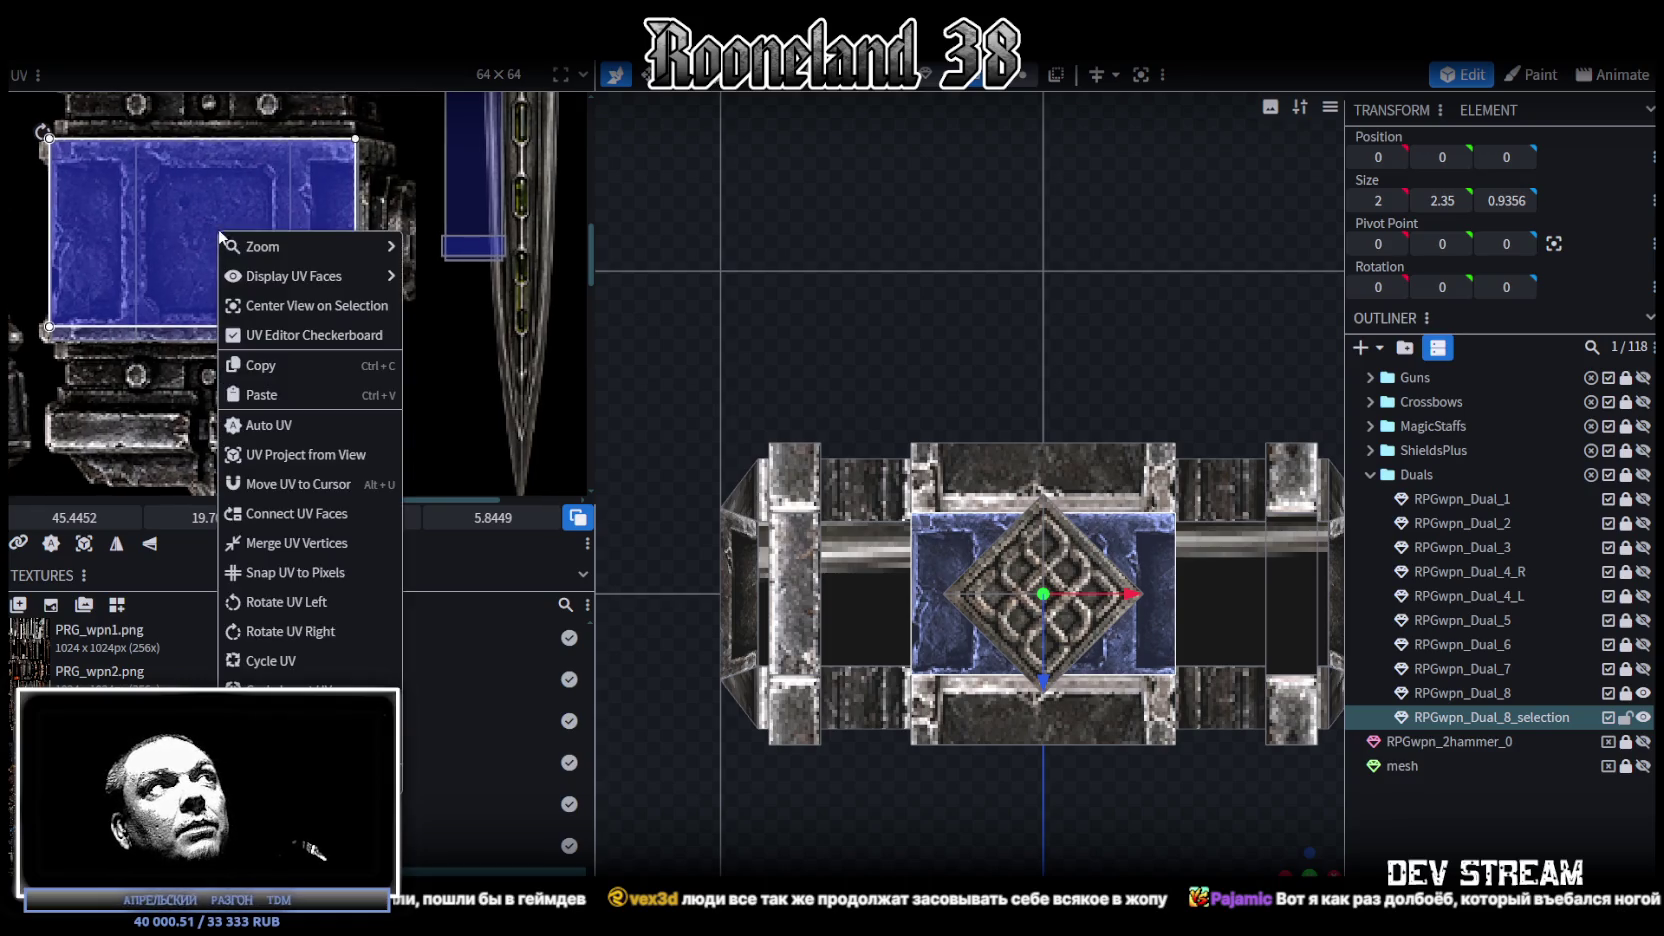
pyautogui.click(283, 602)
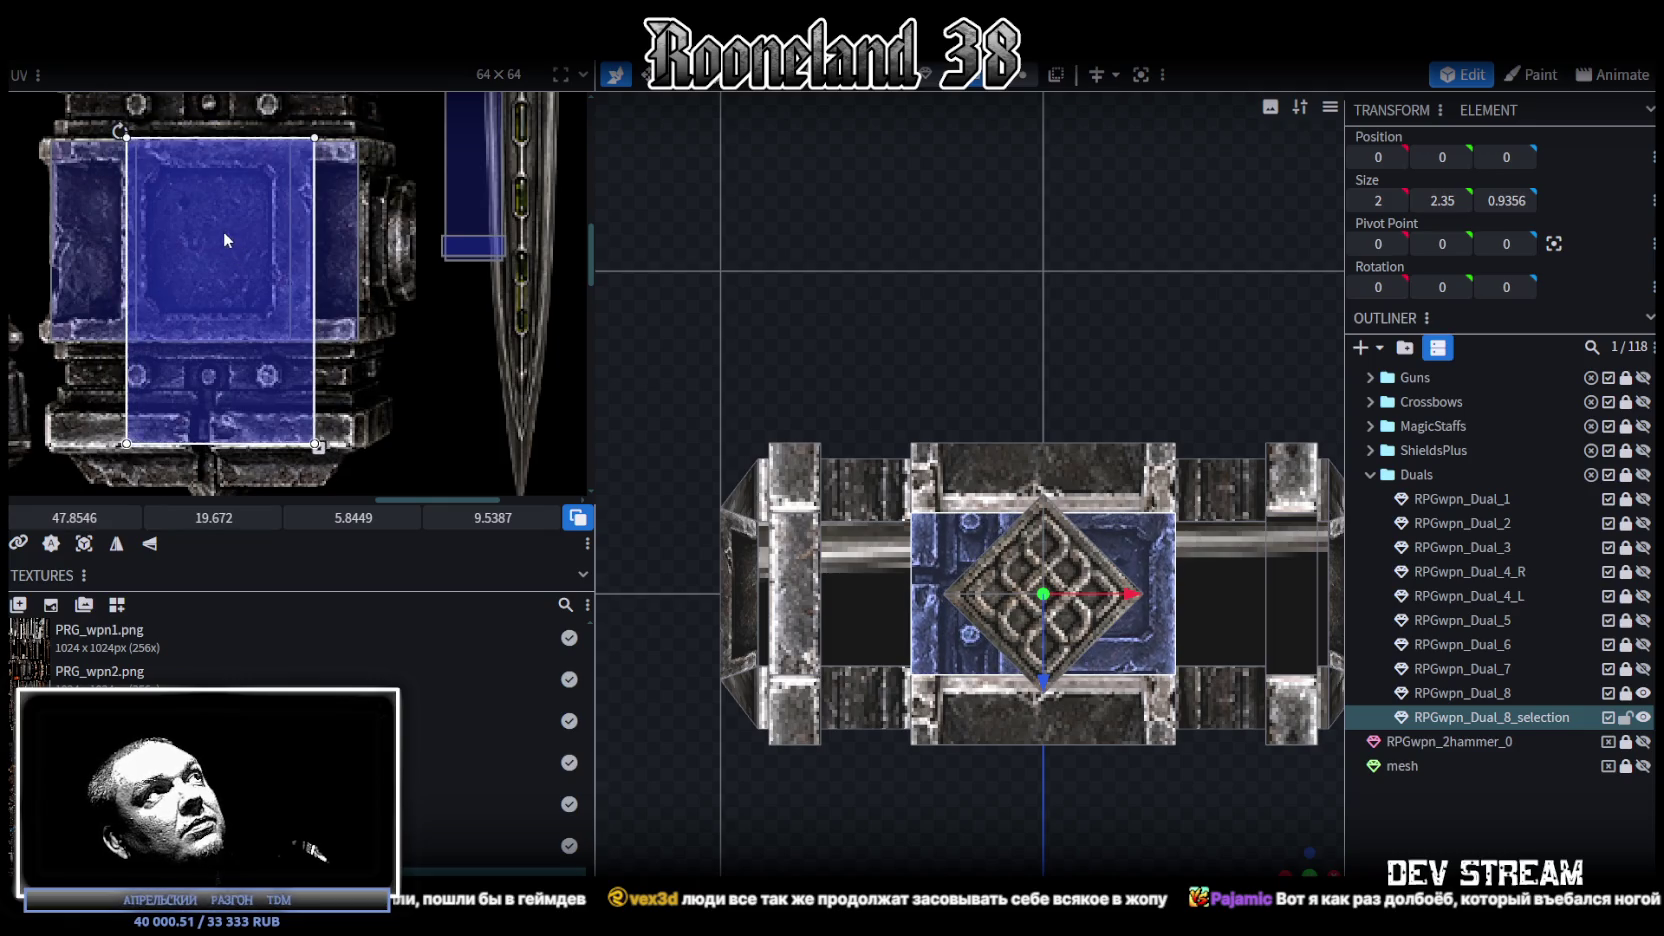
pyautogui.moveTo(316, 444); pyautogui.dragTo(260, 391)
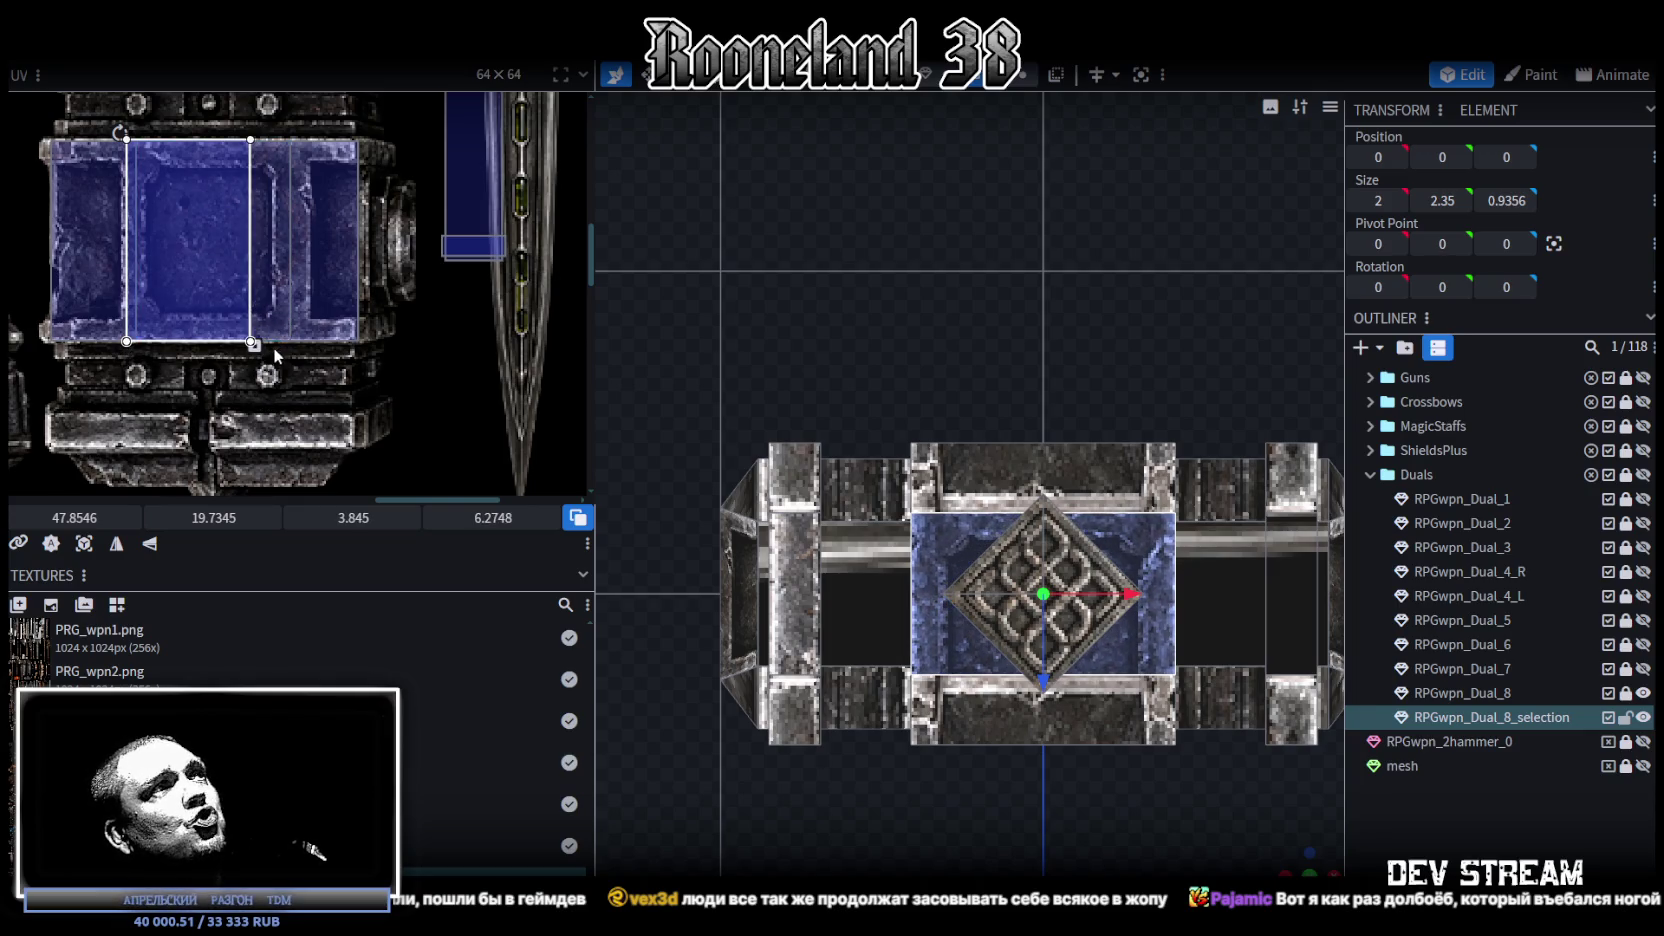
pyautogui.moveTo(253, 344); pyautogui.dragTo(294, 345)
pyautogui.scroll(2, 153, 234)
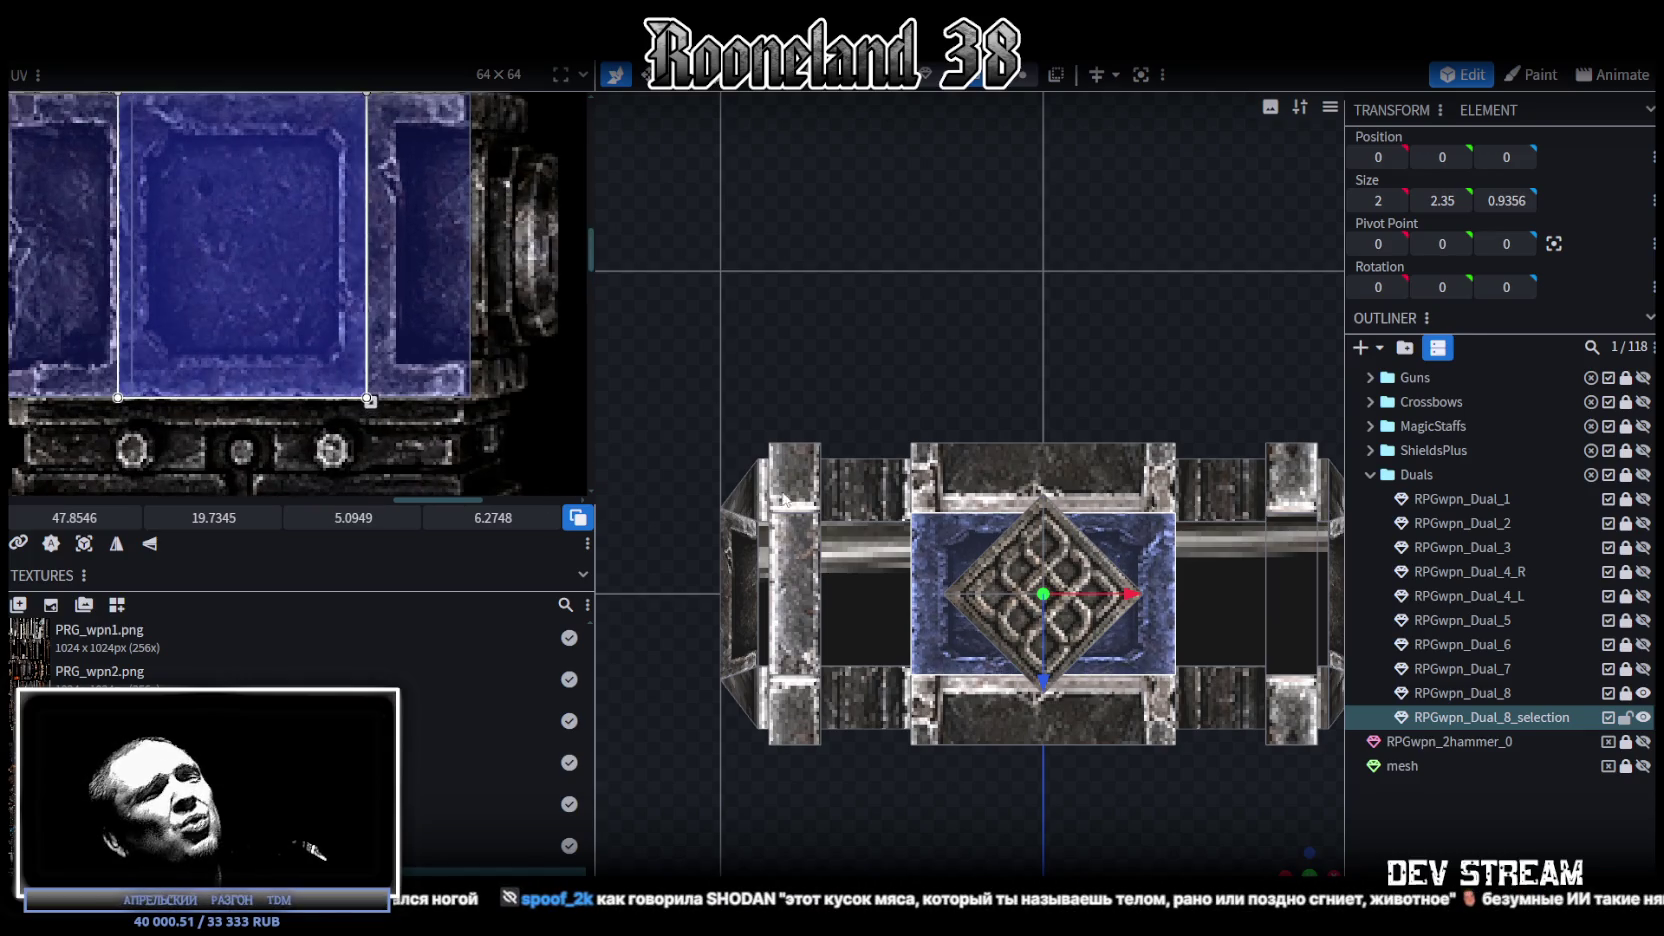
pyautogui.moveTo(1318, 845); pyautogui.dragTo(1066, 712)
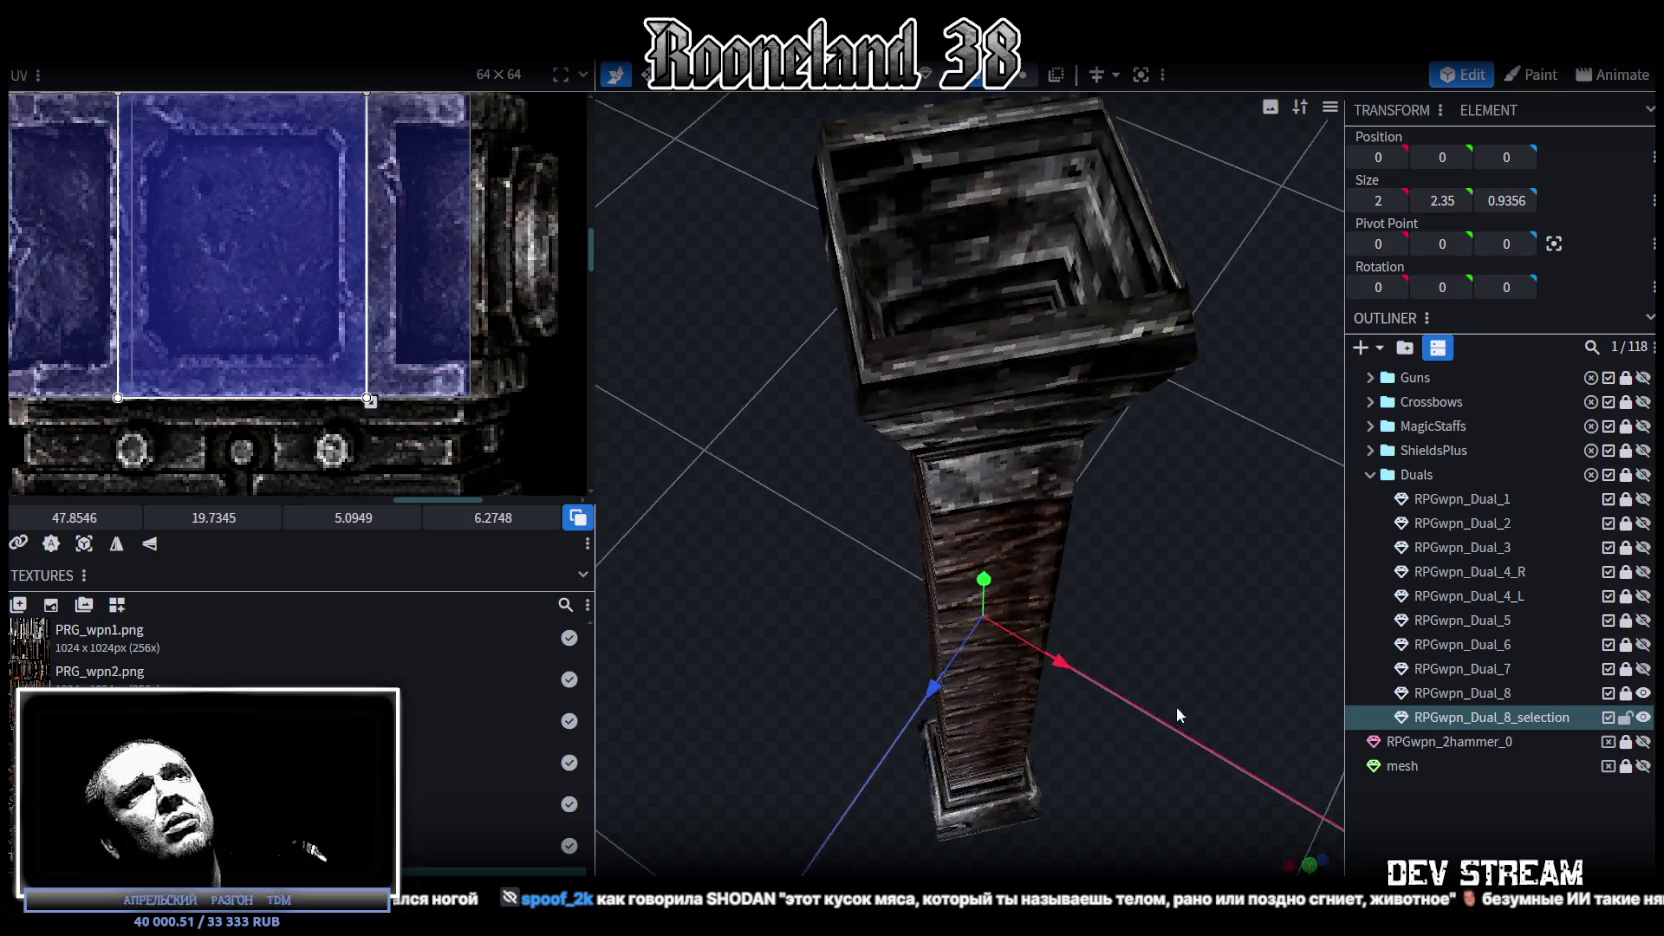
# Step: Map a narrow end face of the hammer head onto a metal strip area of the texture
pyautogui.click(1222, 699)
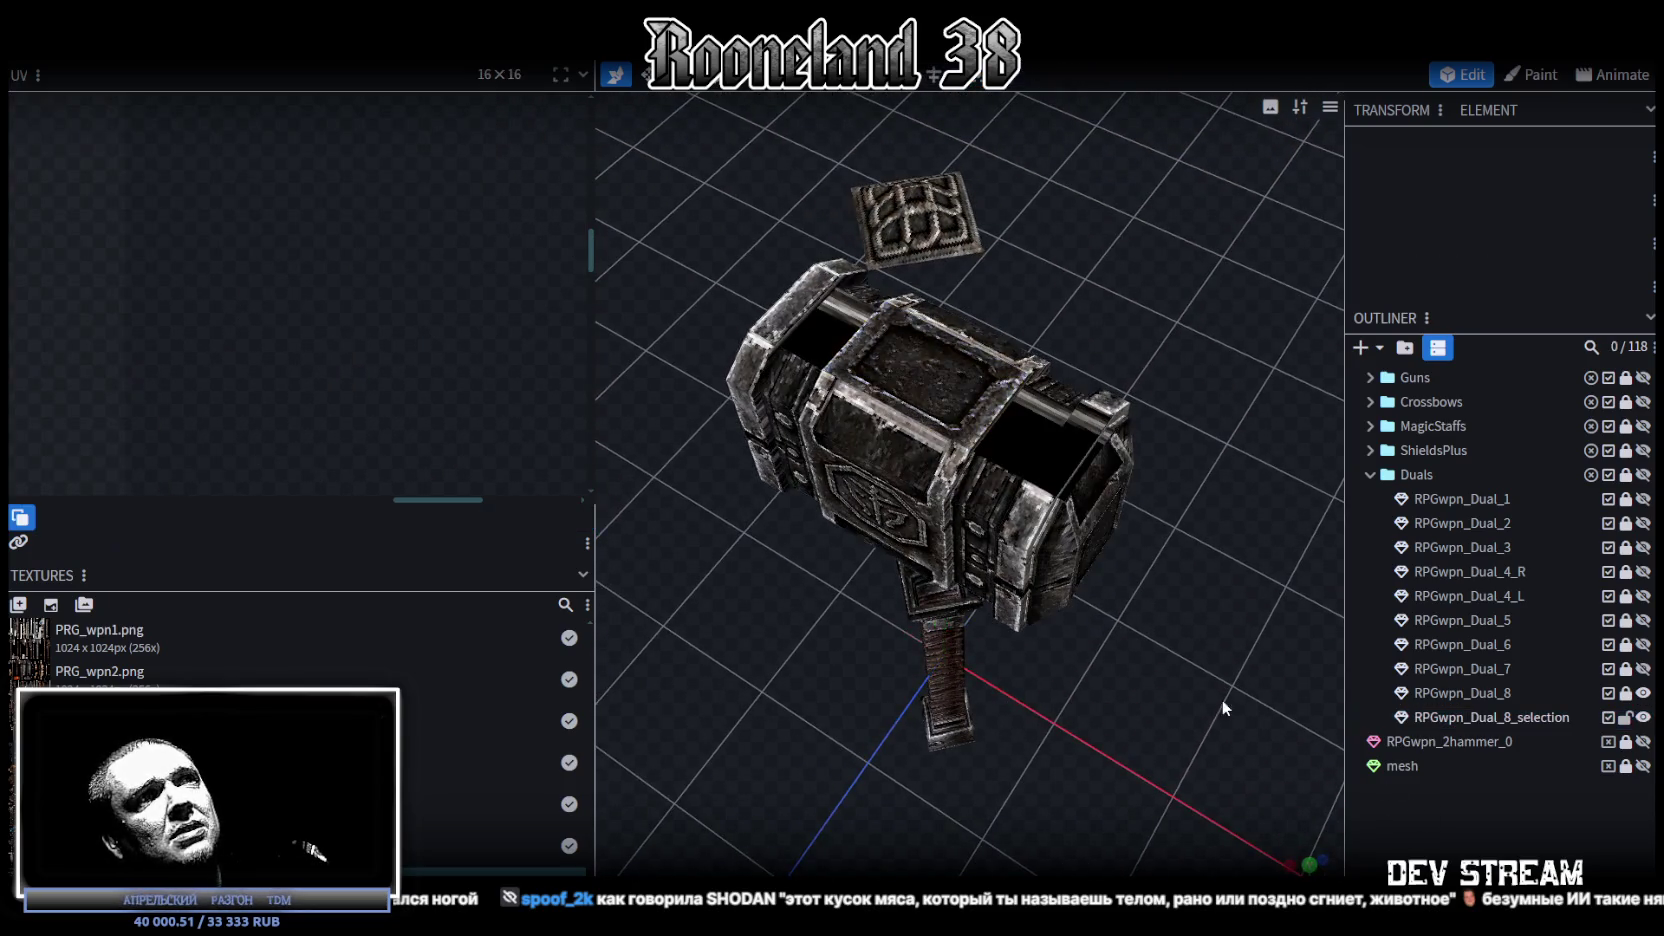
pyautogui.moveTo(1222, 699); pyautogui.dragTo(993, 526)
pyautogui.click(853, 380)
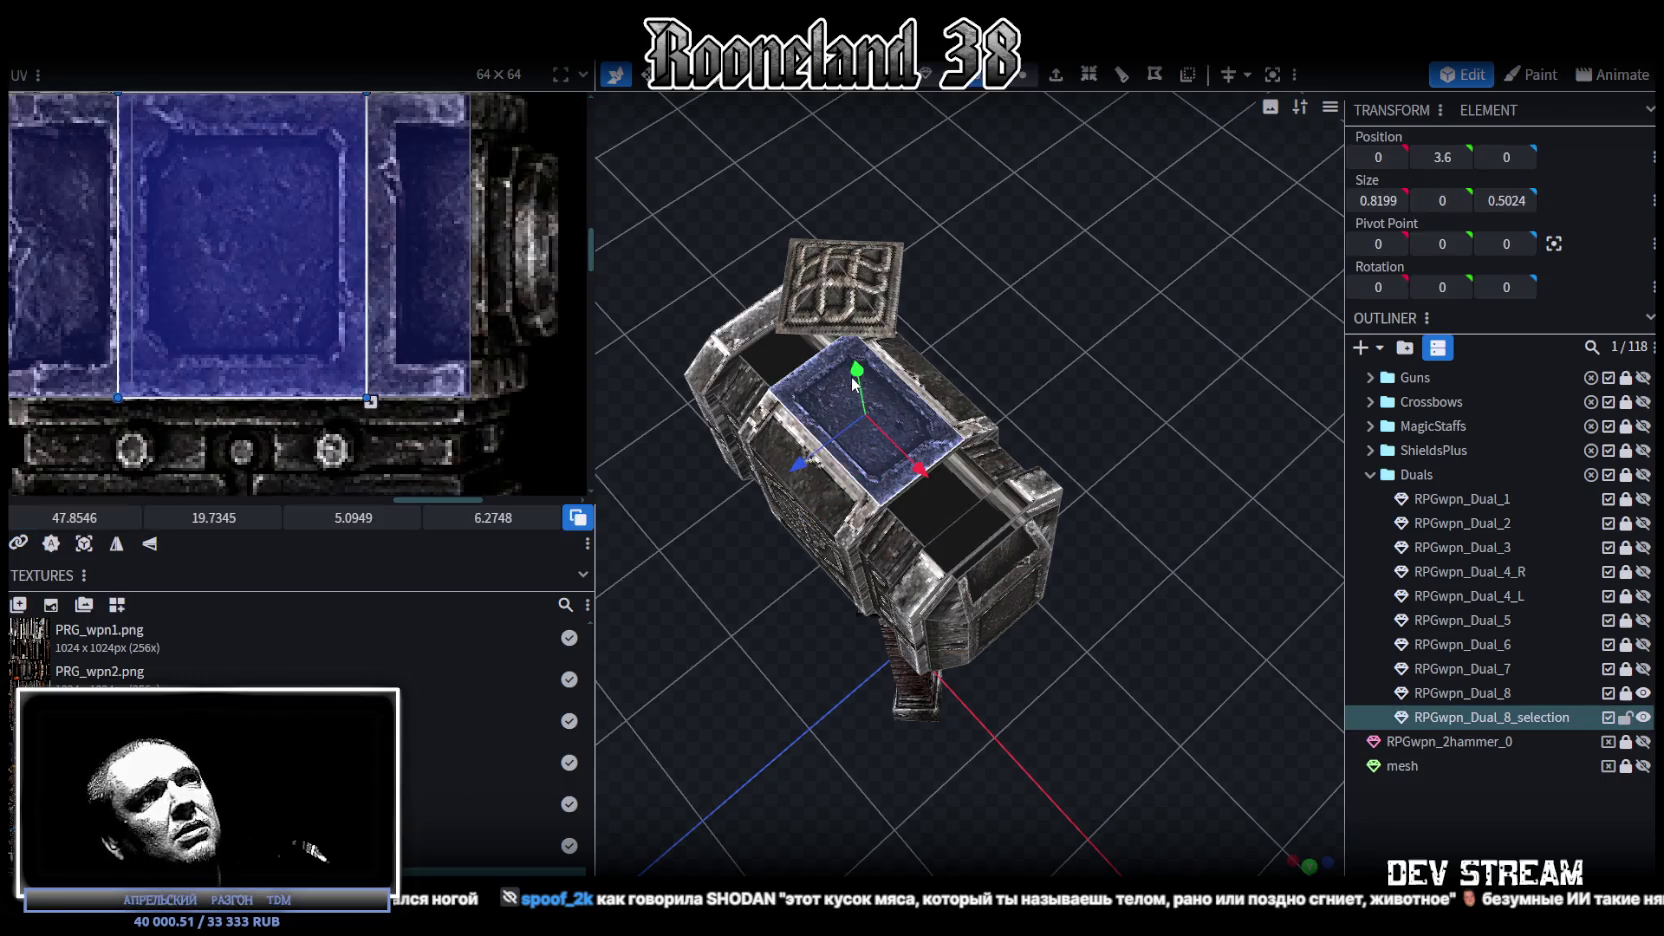
pyautogui.scroll(-3, 376, 349)
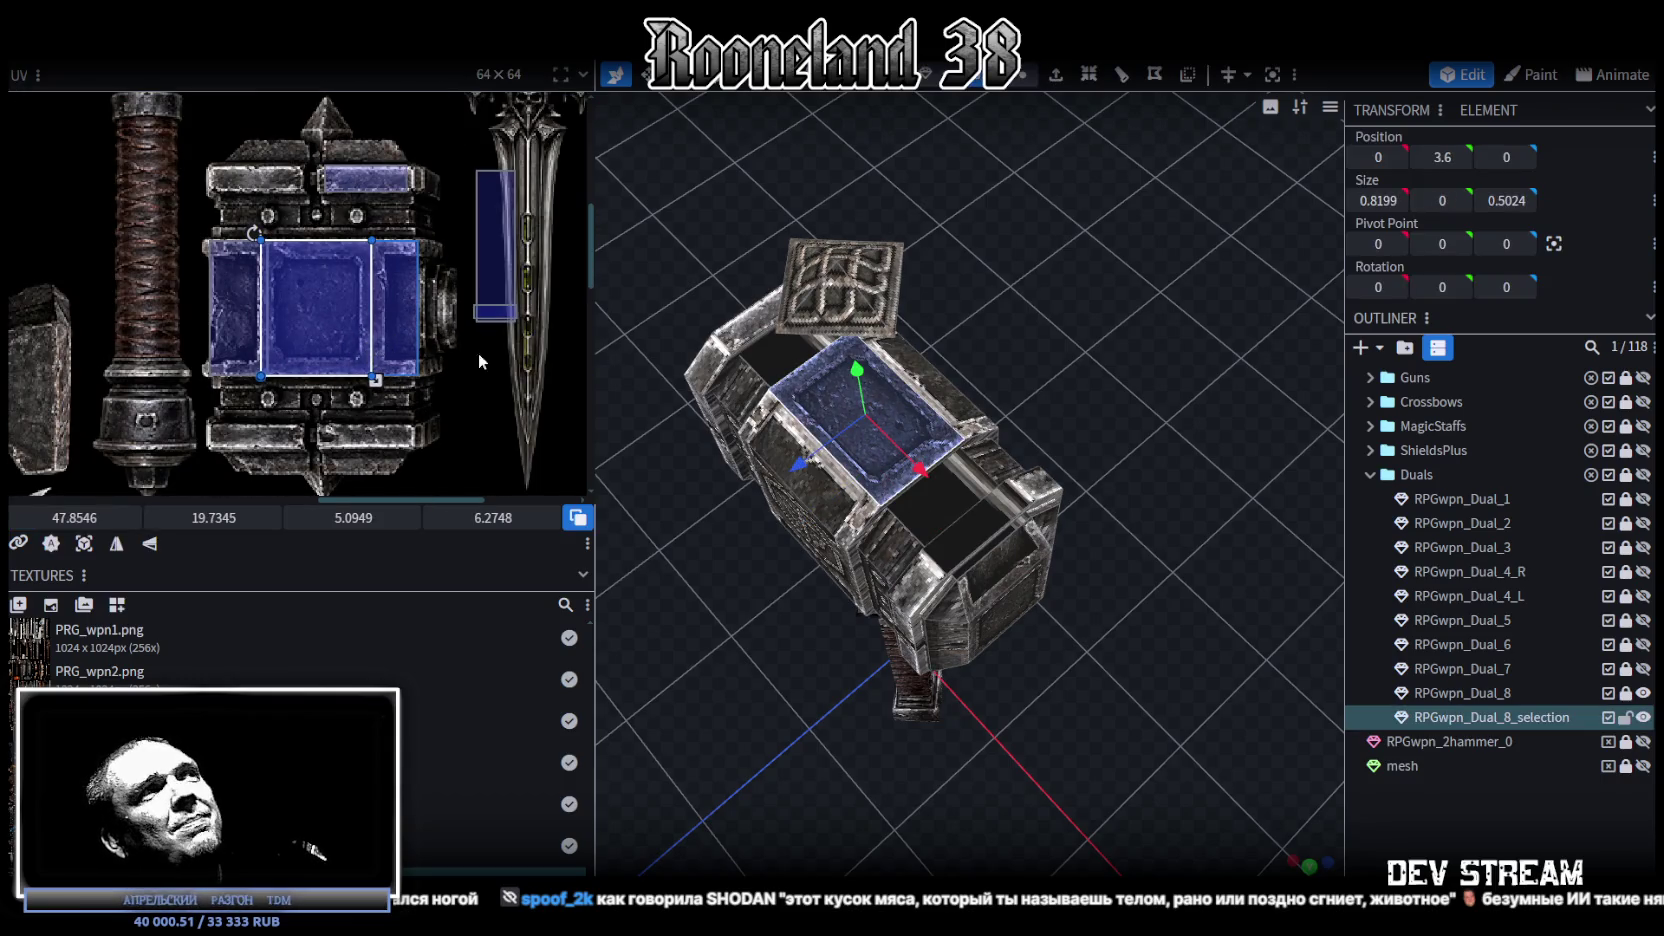
pyautogui.click(965, 543)
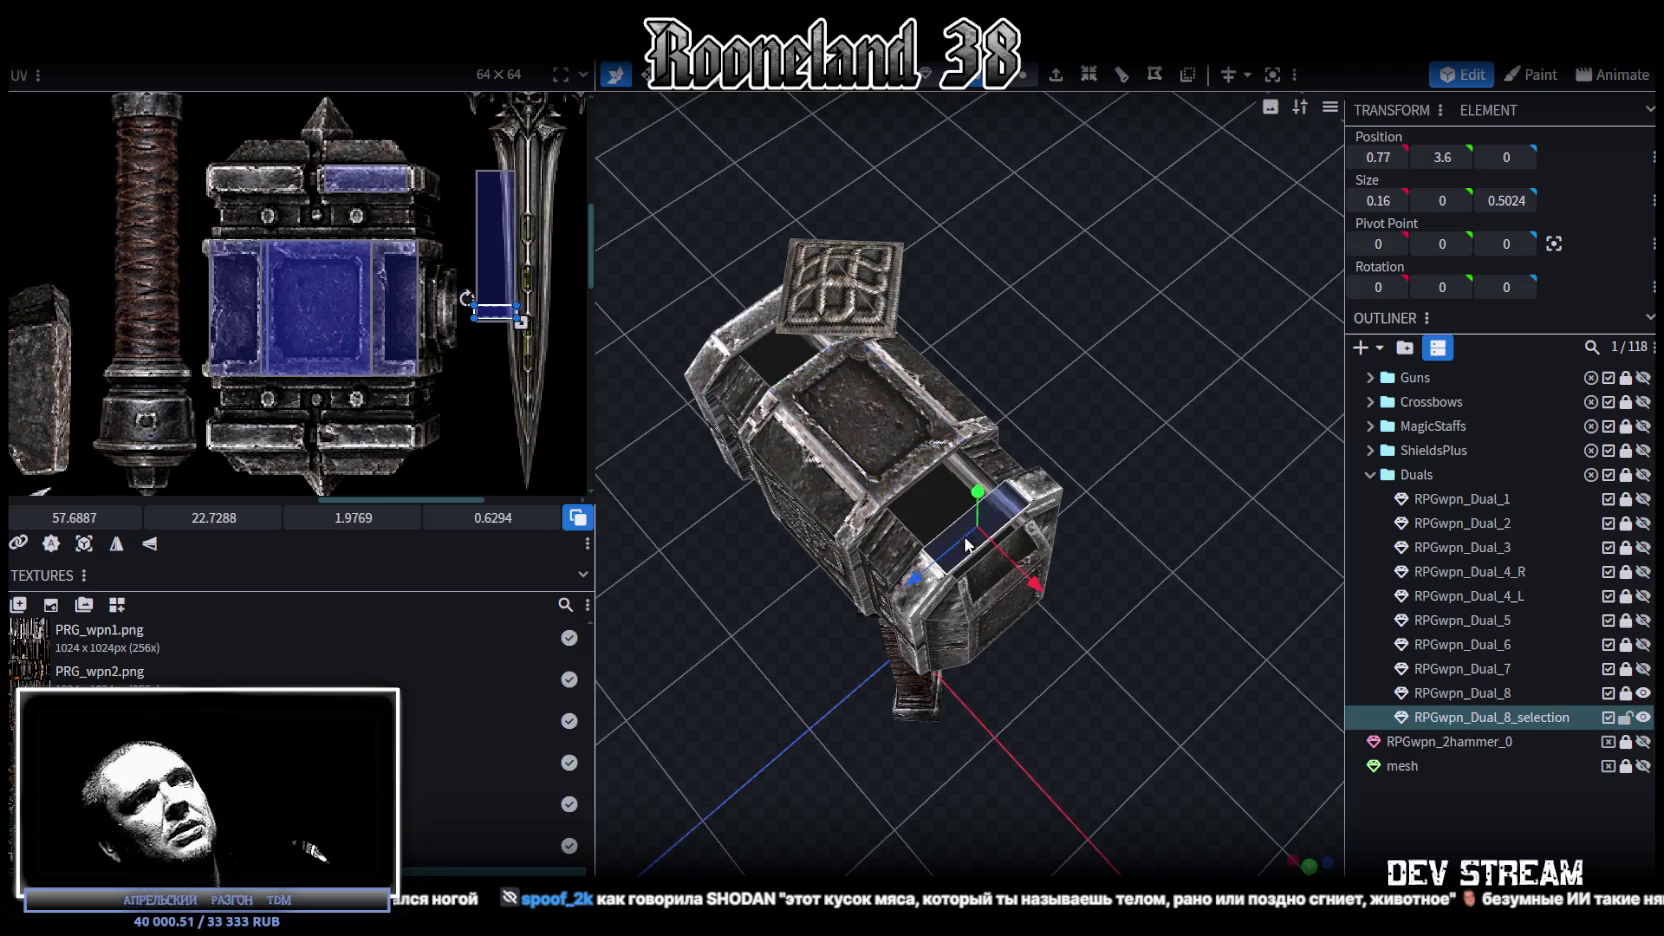
pyautogui.scroll(1, 440, 313)
pyautogui.scroll(4, 440, 313)
pyautogui.click(436, 316)
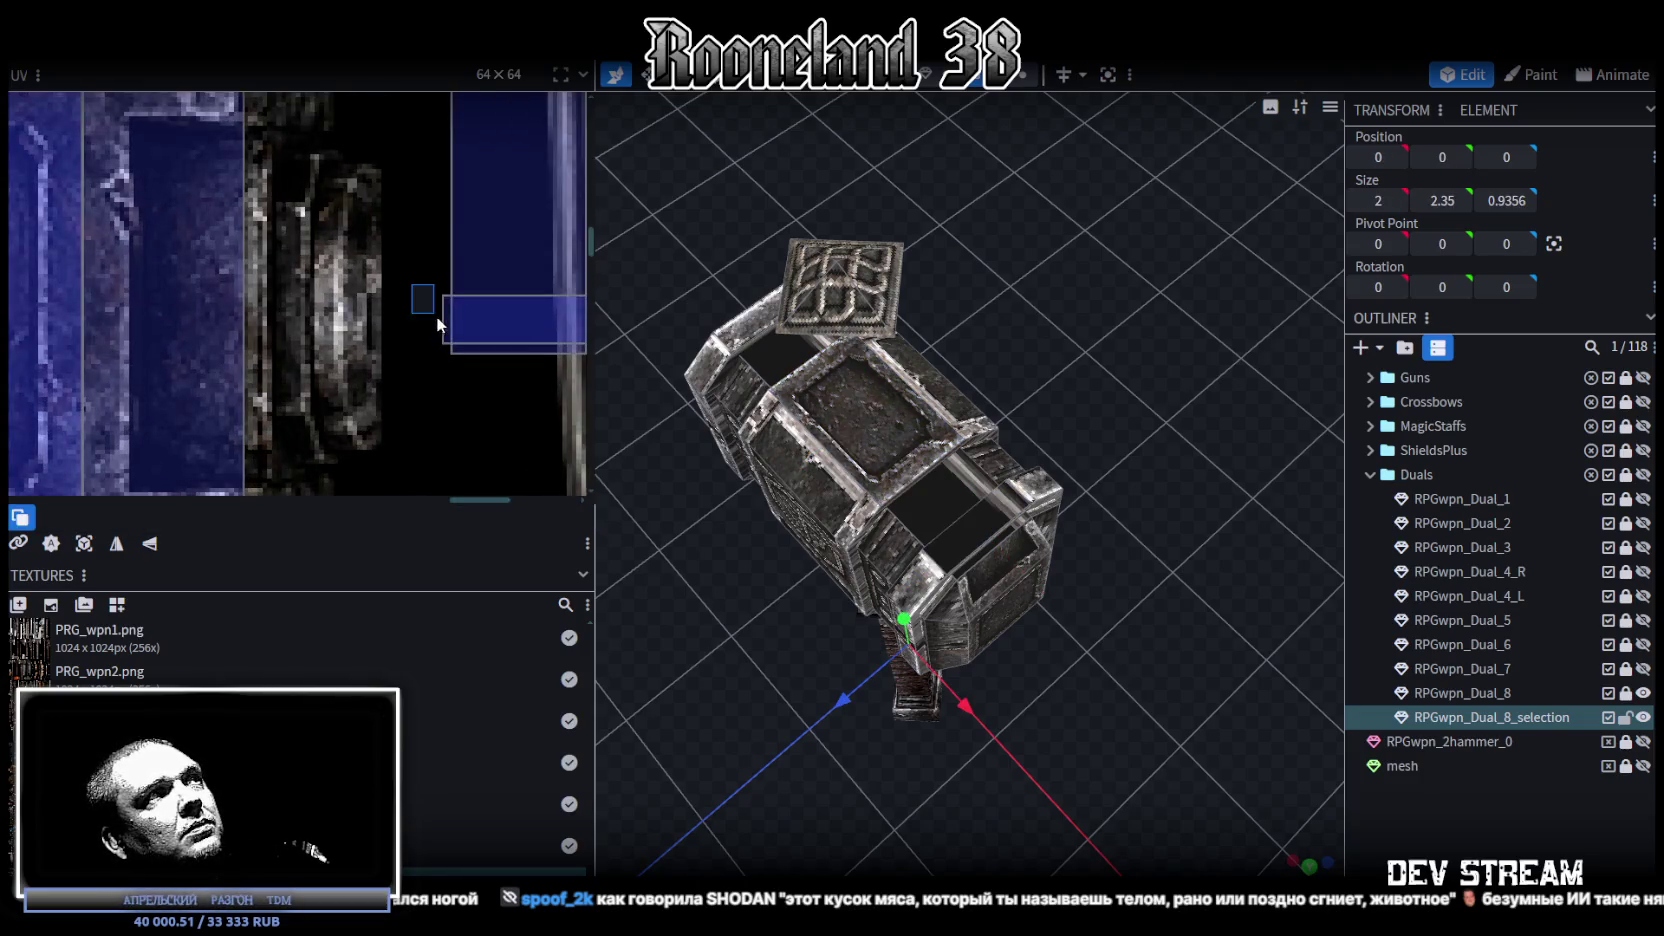
pyautogui.scroll(-2, 443, 325)
pyautogui.moveTo(480, 320); pyautogui.dragTo(230, 390)
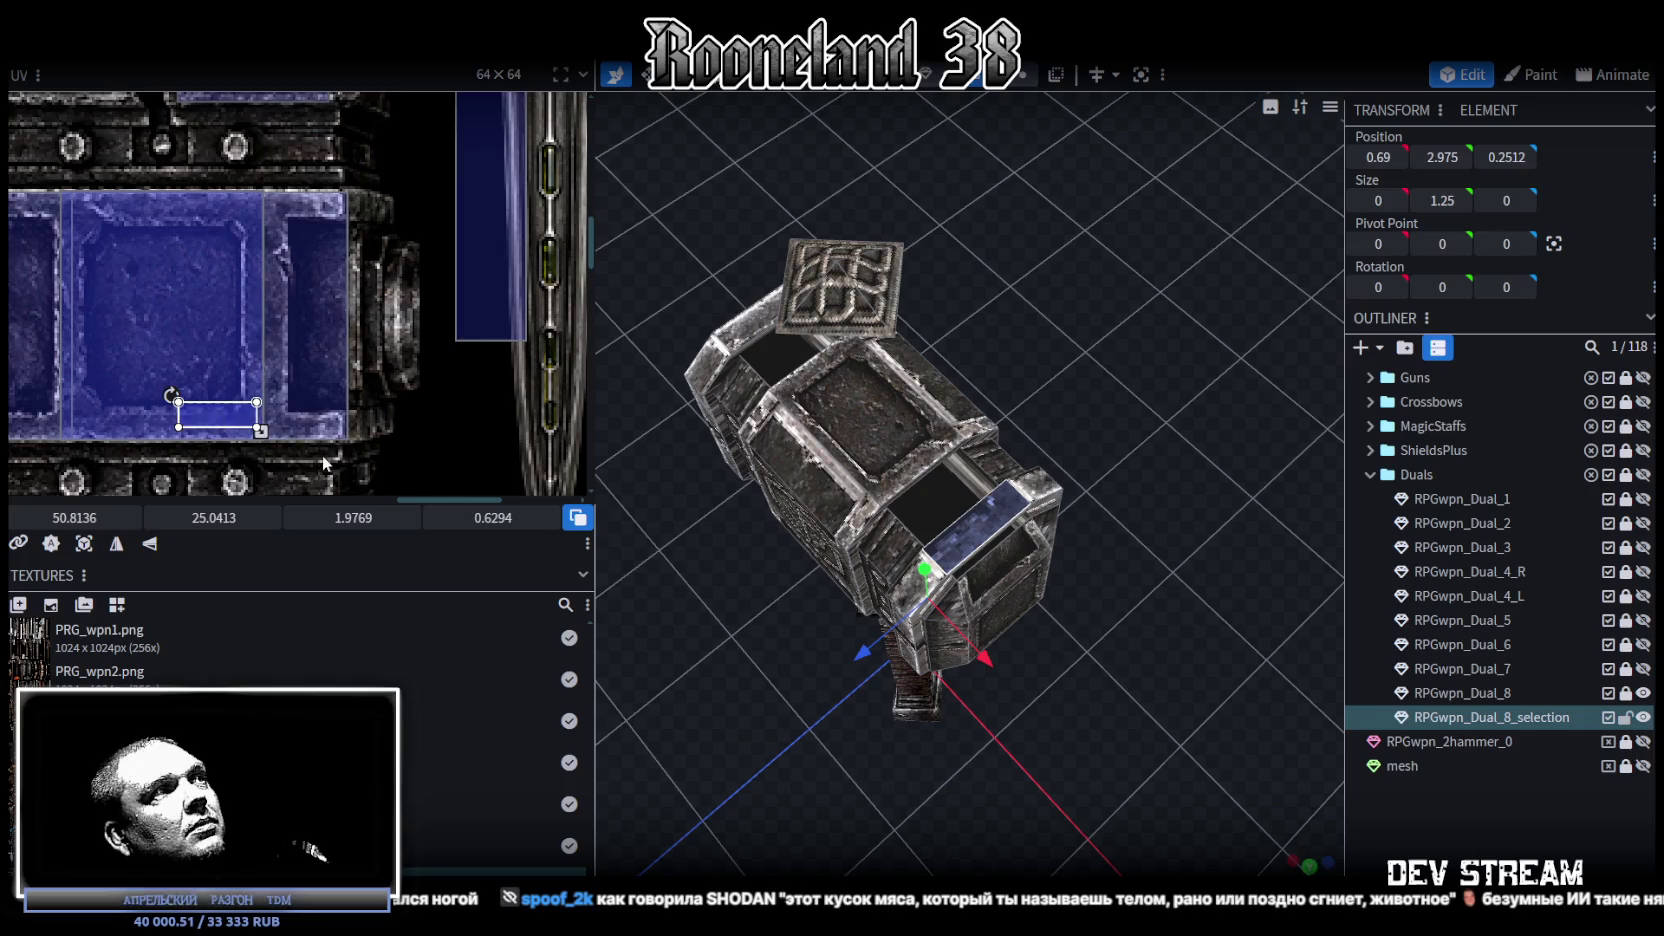
pyautogui.scroll(-1, 322, 455)
pyautogui.moveTo(305, 200)
pyautogui.mouseDown()
pyautogui.moveTo(118, 334)
pyautogui.moveTo(106, 303)
pyautogui.mouseUp()
pyautogui.scroll(2, 125, 329)
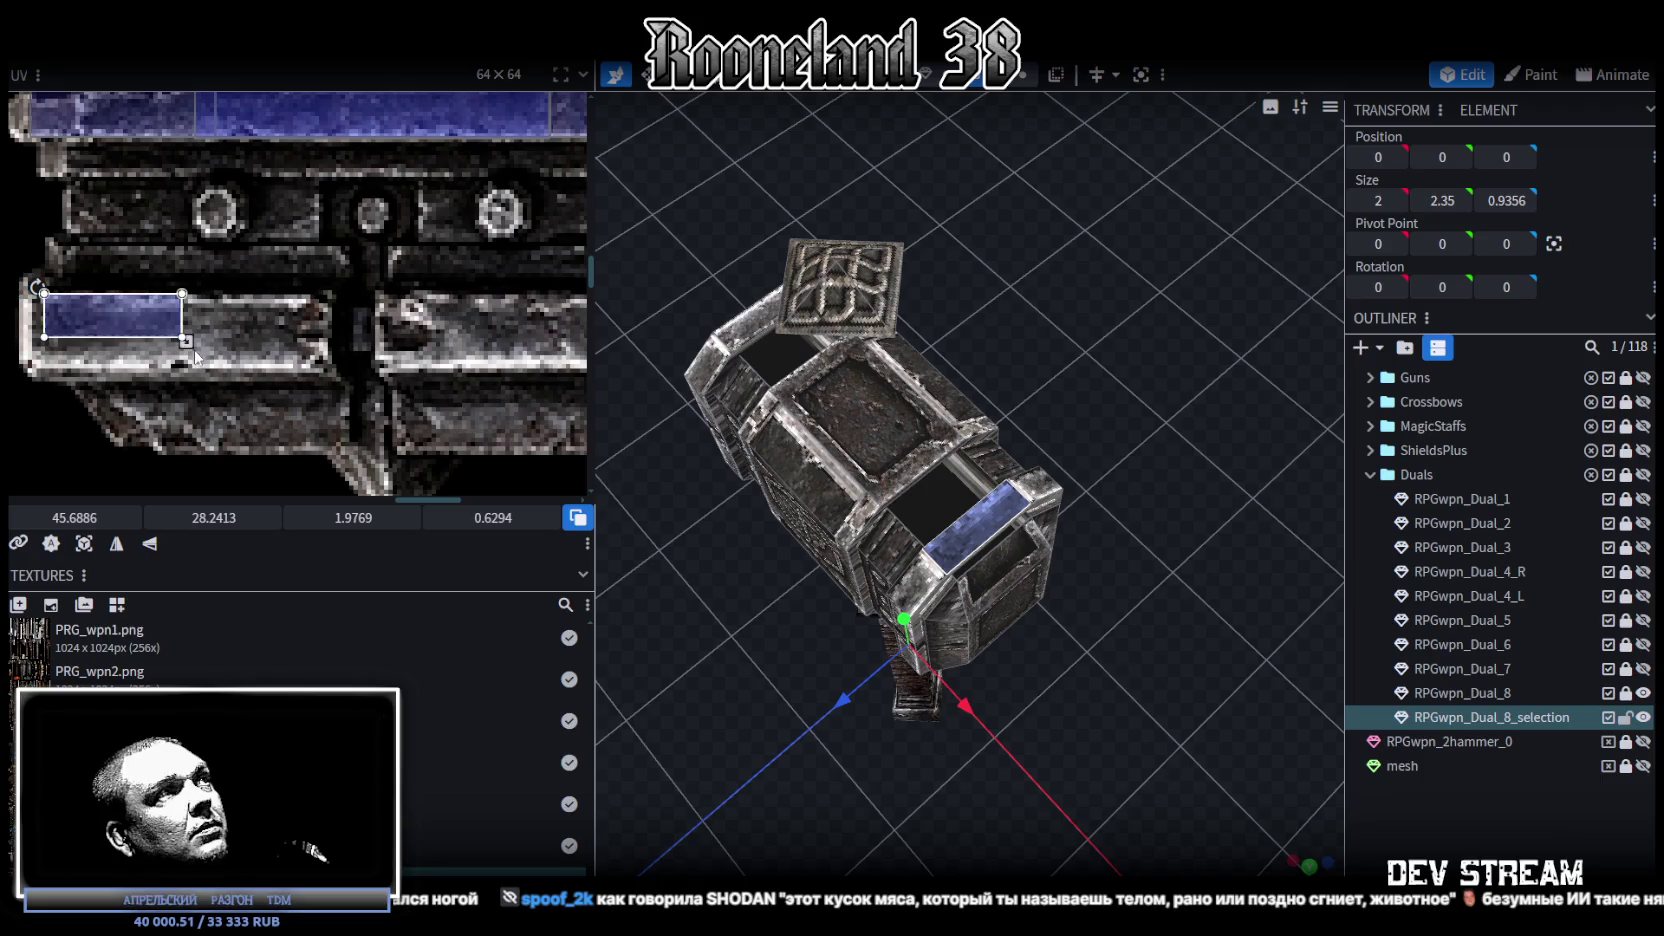
pyautogui.moveTo(185, 340); pyautogui.dragTo(304, 378)
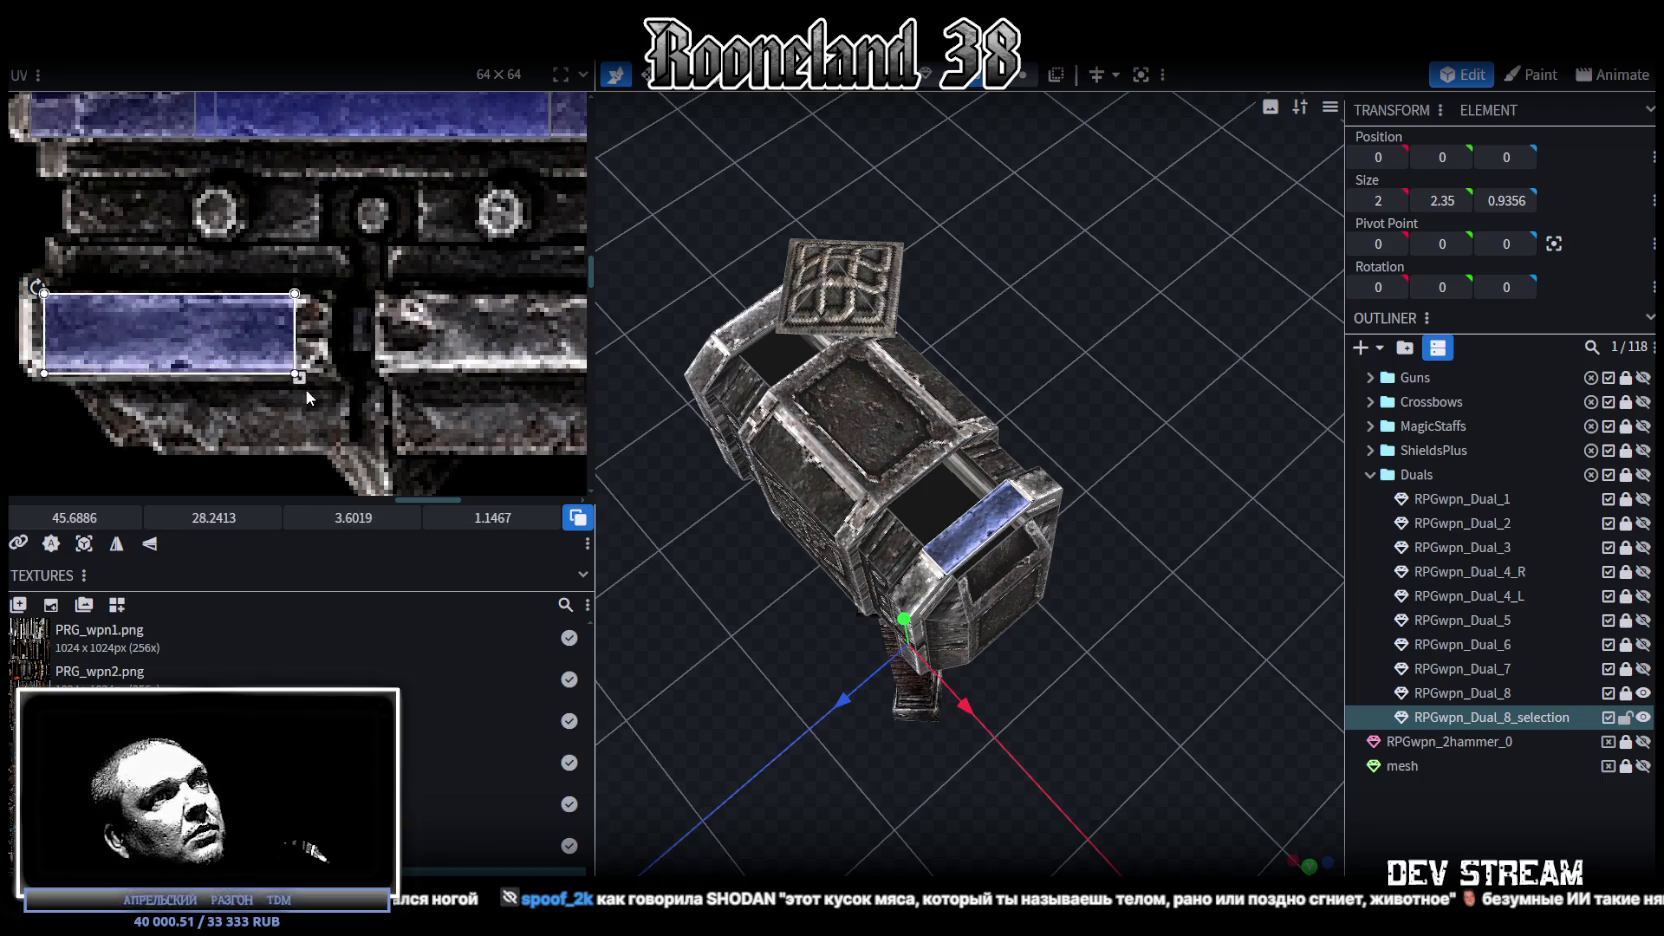
pyautogui.moveTo(228, 335); pyautogui.dragTo(230, 328)
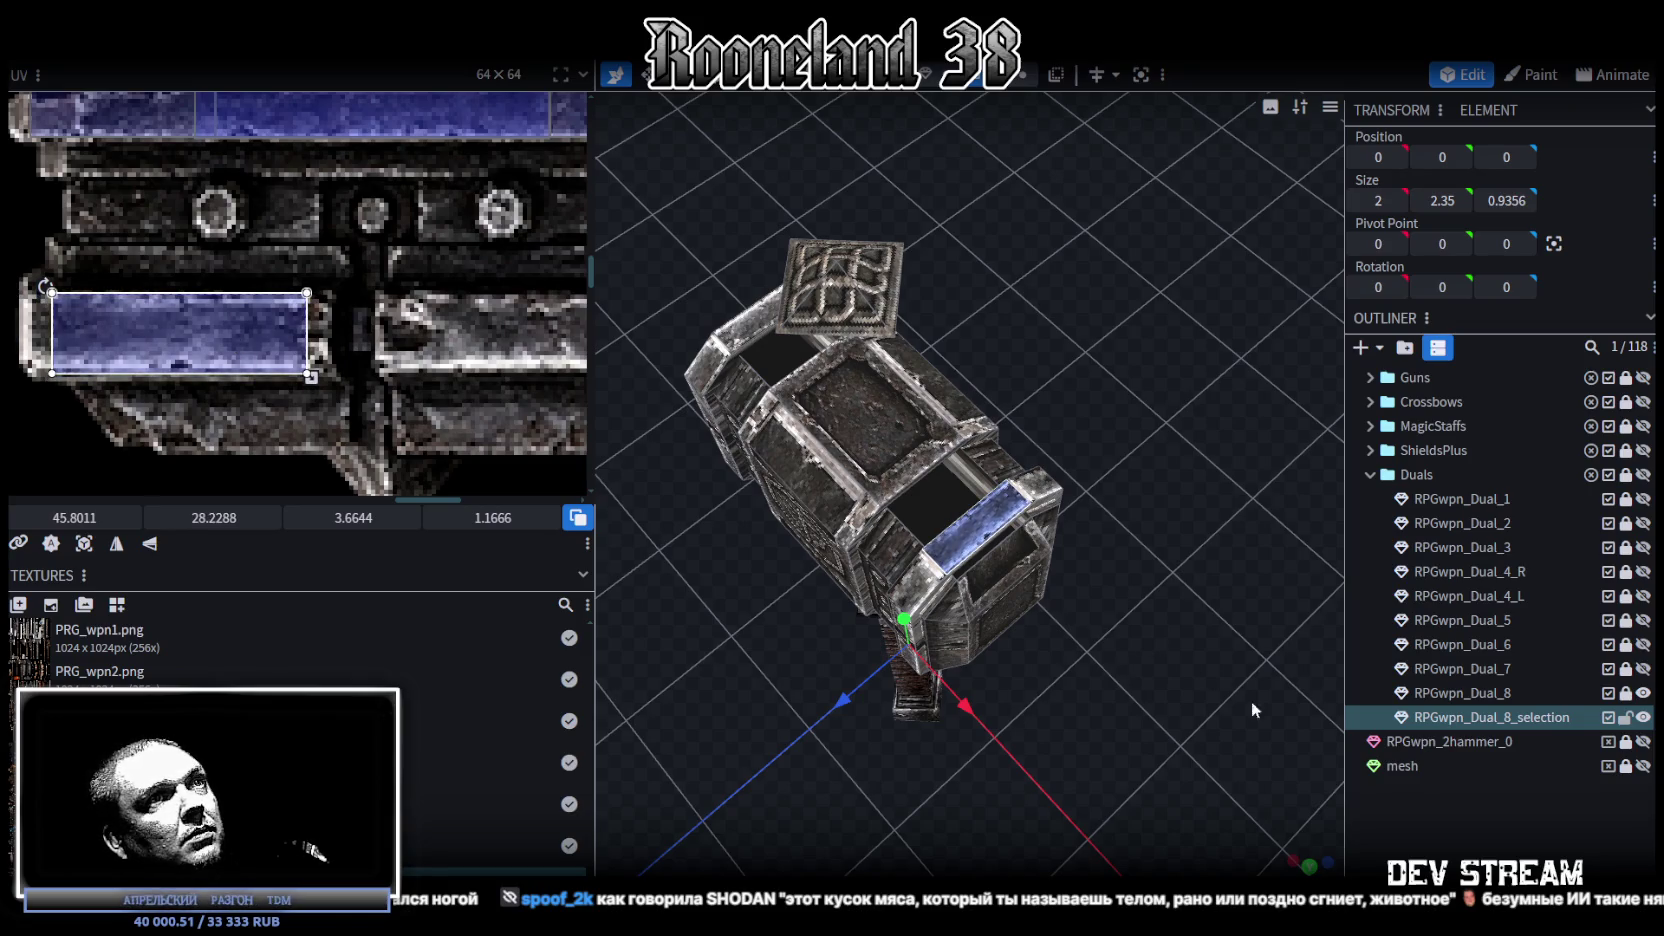
# Step: Select a side panel face and move its UV box left, stretching it right and down
pyautogui.click(1453, 820)
pyautogui.moveTo(1118, 708)
pyautogui.mouseDown()
pyautogui.moveTo(1186, 685)
pyautogui.moveTo(1131, 679)
pyautogui.moveTo(1063, 448)
pyautogui.mouseUp()
pyautogui.click(1063, 448)
pyautogui.moveTo(1238, 702)
pyautogui.mouseDown()
pyautogui.moveTo(1112, 705)
pyautogui.moveTo(1080, 736)
pyautogui.moveTo(1001, 438)
pyautogui.moveTo(1035, 528)
pyautogui.moveTo(855, 419)
pyautogui.mouseUp()
pyautogui.click(855, 419)
pyautogui.scroll(-3, 257, 429)
pyautogui.scroll(-2, 257, 429)
pyautogui.moveTo(430, 300)
pyautogui.mouseDown()
pyautogui.moveTo(238, 290)
pyautogui.moveTo(204, 255)
pyautogui.moveTo(187, 266)
pyautogui.mouseUp()
pyautogui.scroll(3, 204, 255)
pyautogui.moveTo(1053, 456)
pyautogui.mouseDown()
pyautogui.moveTo(1102, 664)
pyautogui.moveTo(1153, 766)
pyautogui.moveTo(1095, 692)
pyautogui.mouseUp()
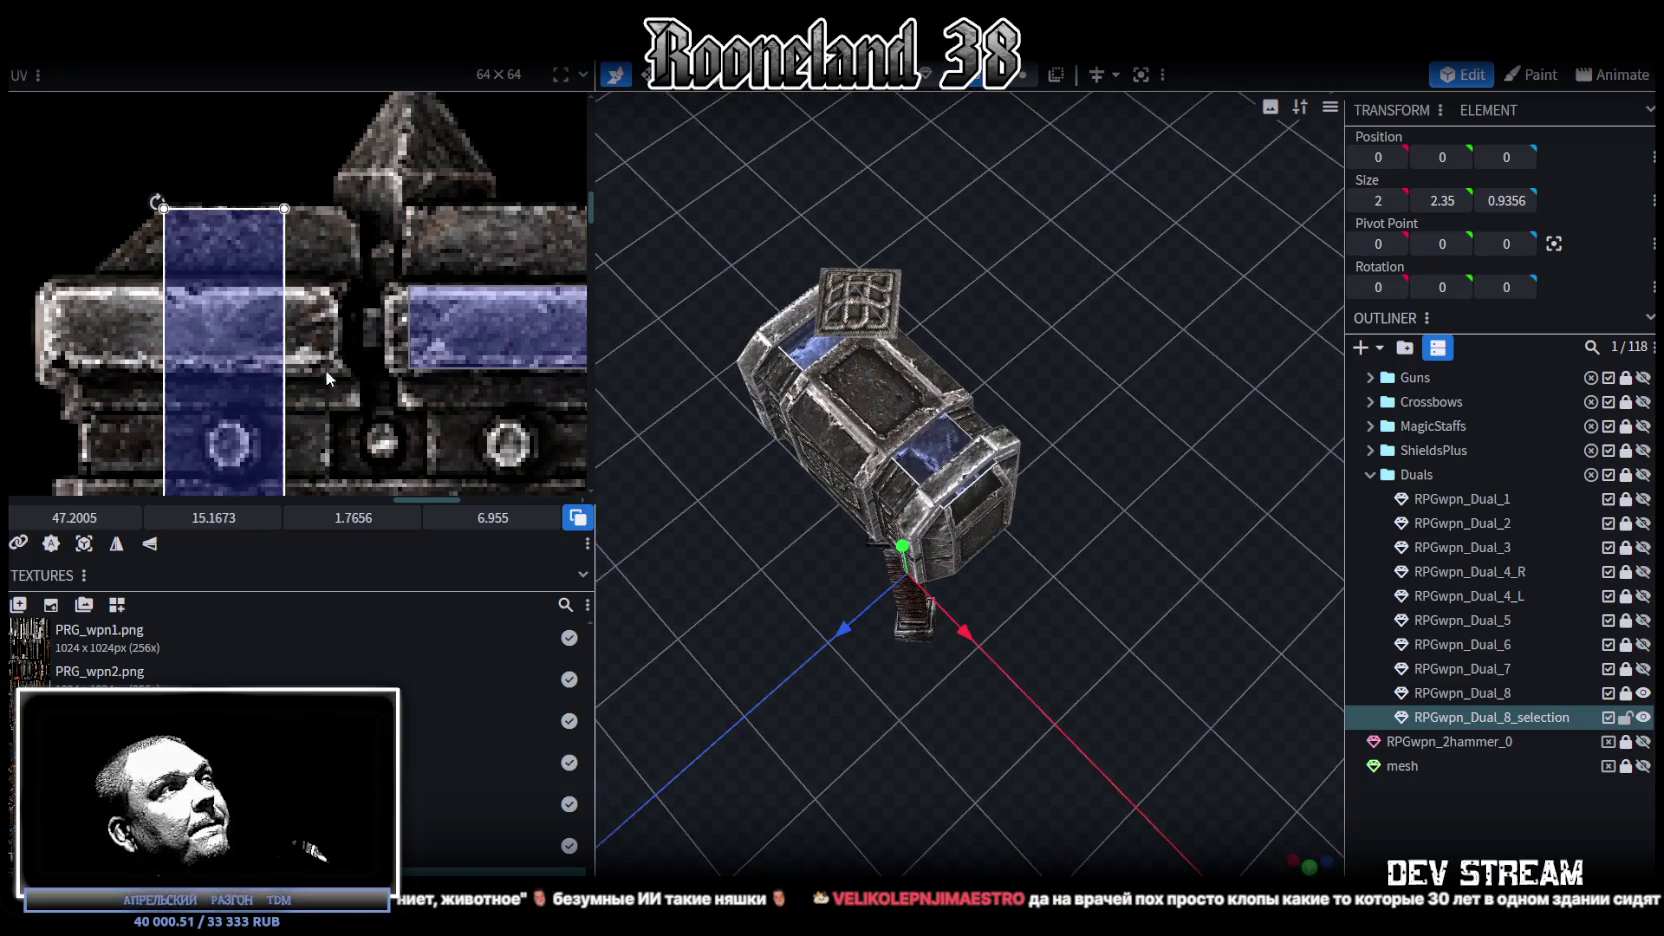
pyautogui.scroll(-2, 398, 406)
pyautogui.scroll(-2, 402, 406)
pyautogui.scroll(-2, 432, 380)
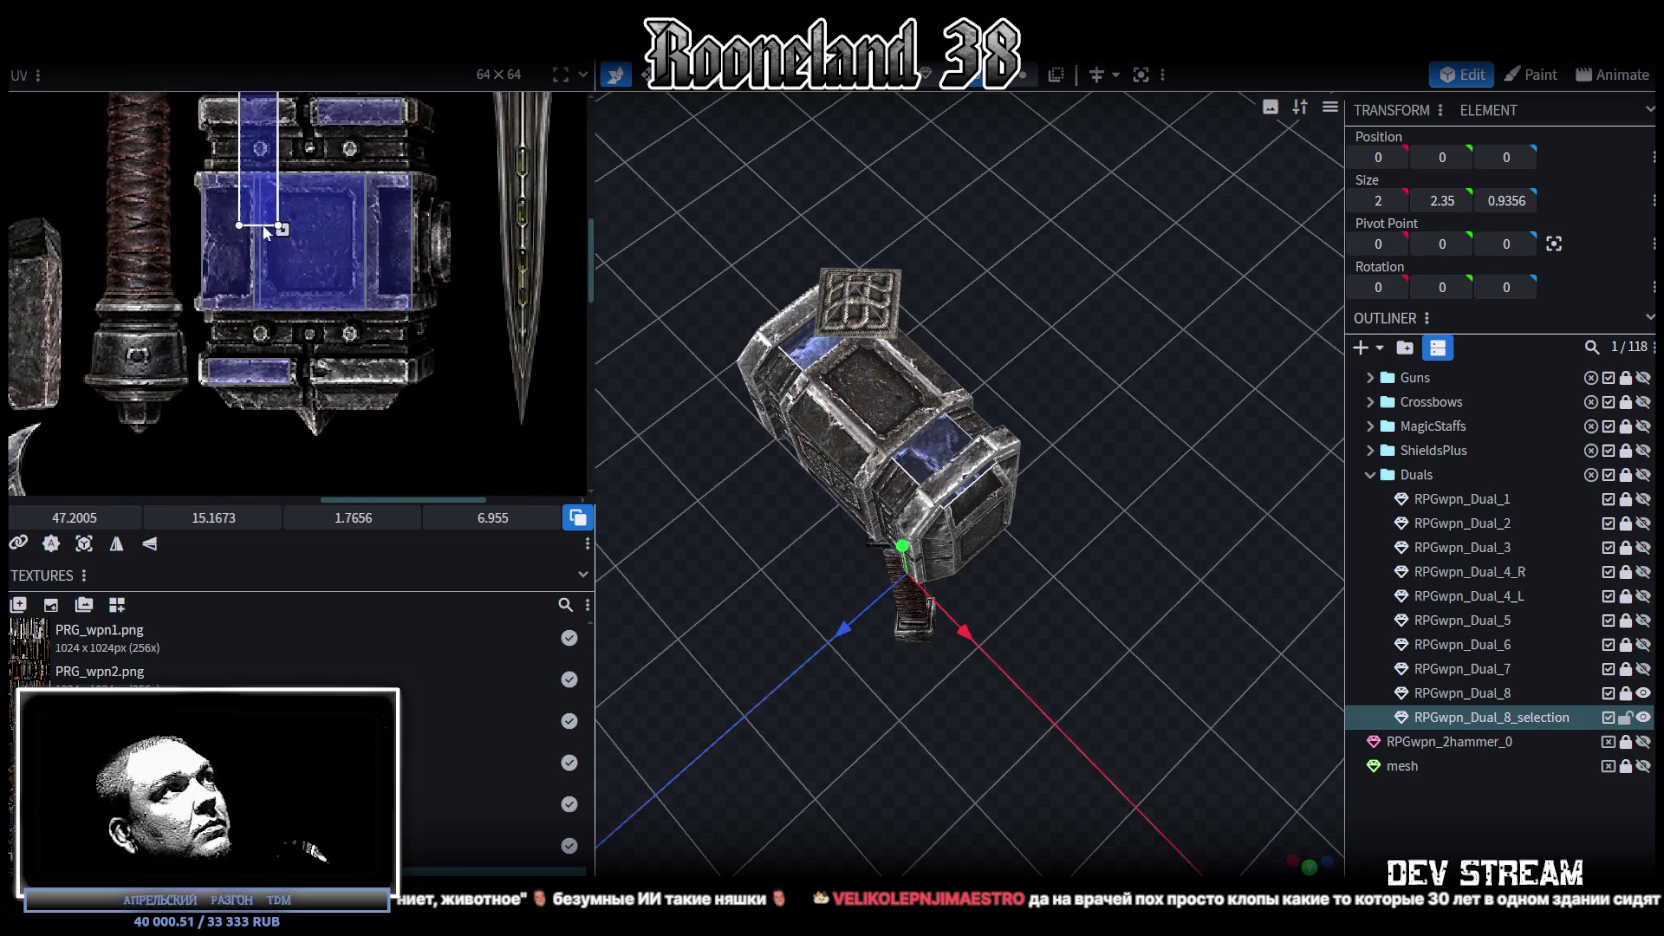
pyautogui.click(281, 229)
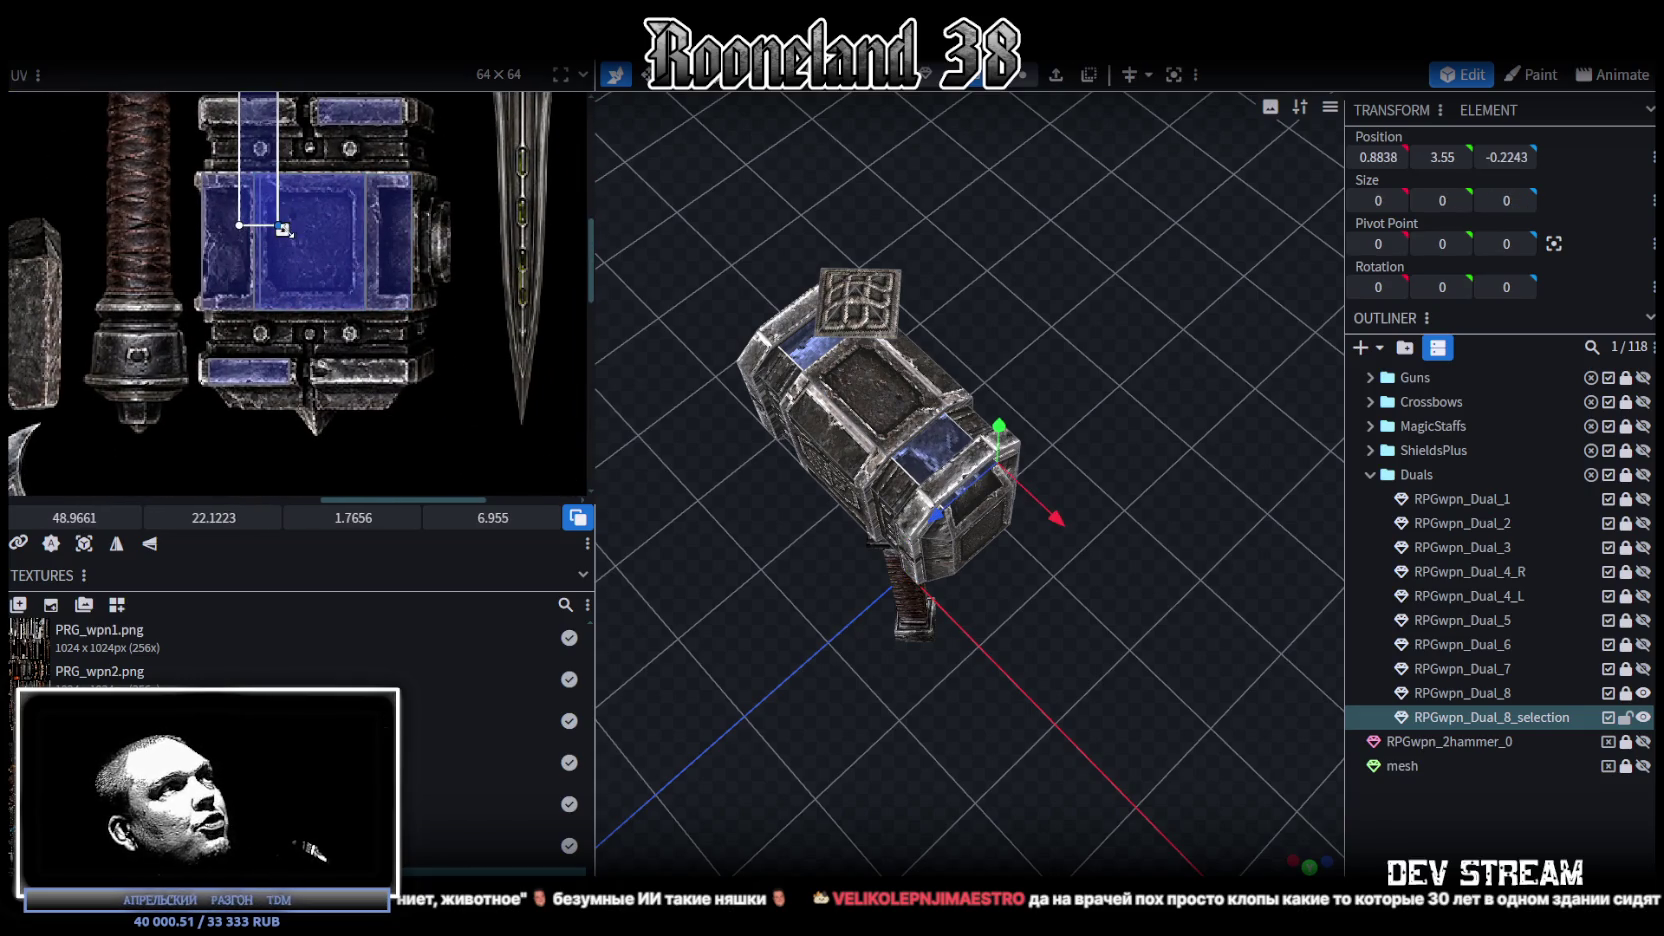
pyautogui.moveTo(283, 229); pyautogui.dragTo(328, 410)
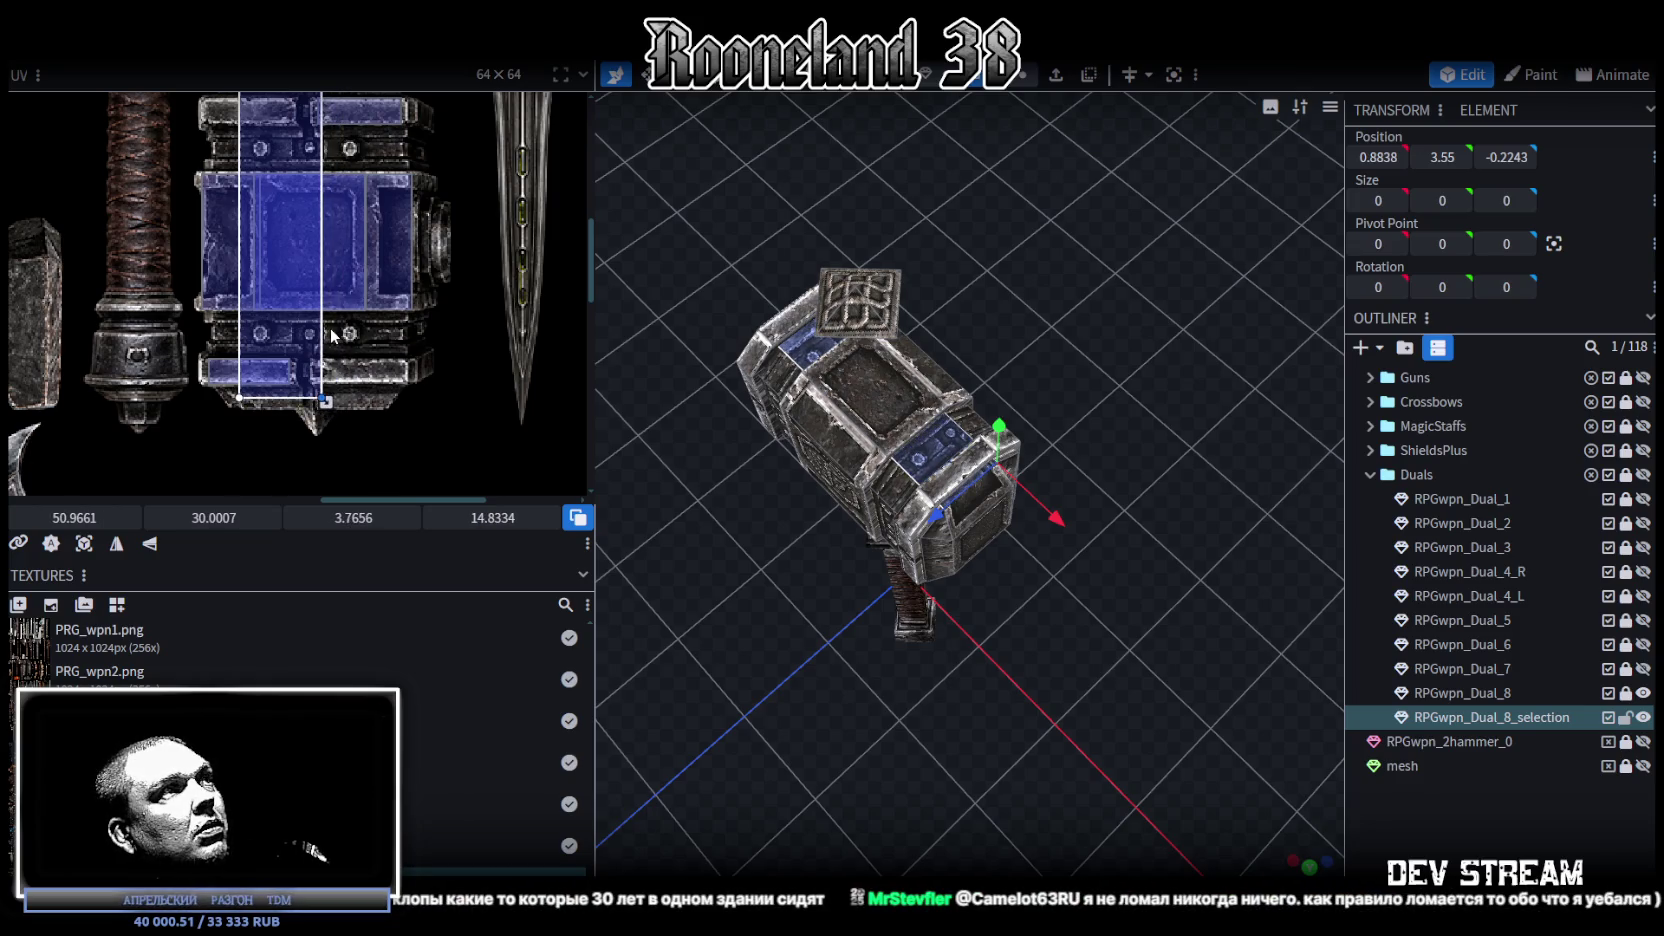
# Step: Fit the side panel UV to the 3.0781 × 15.3258 blue panel area at 48.763, 15.1673
pyautogui.scroll(2, 1069, 651)
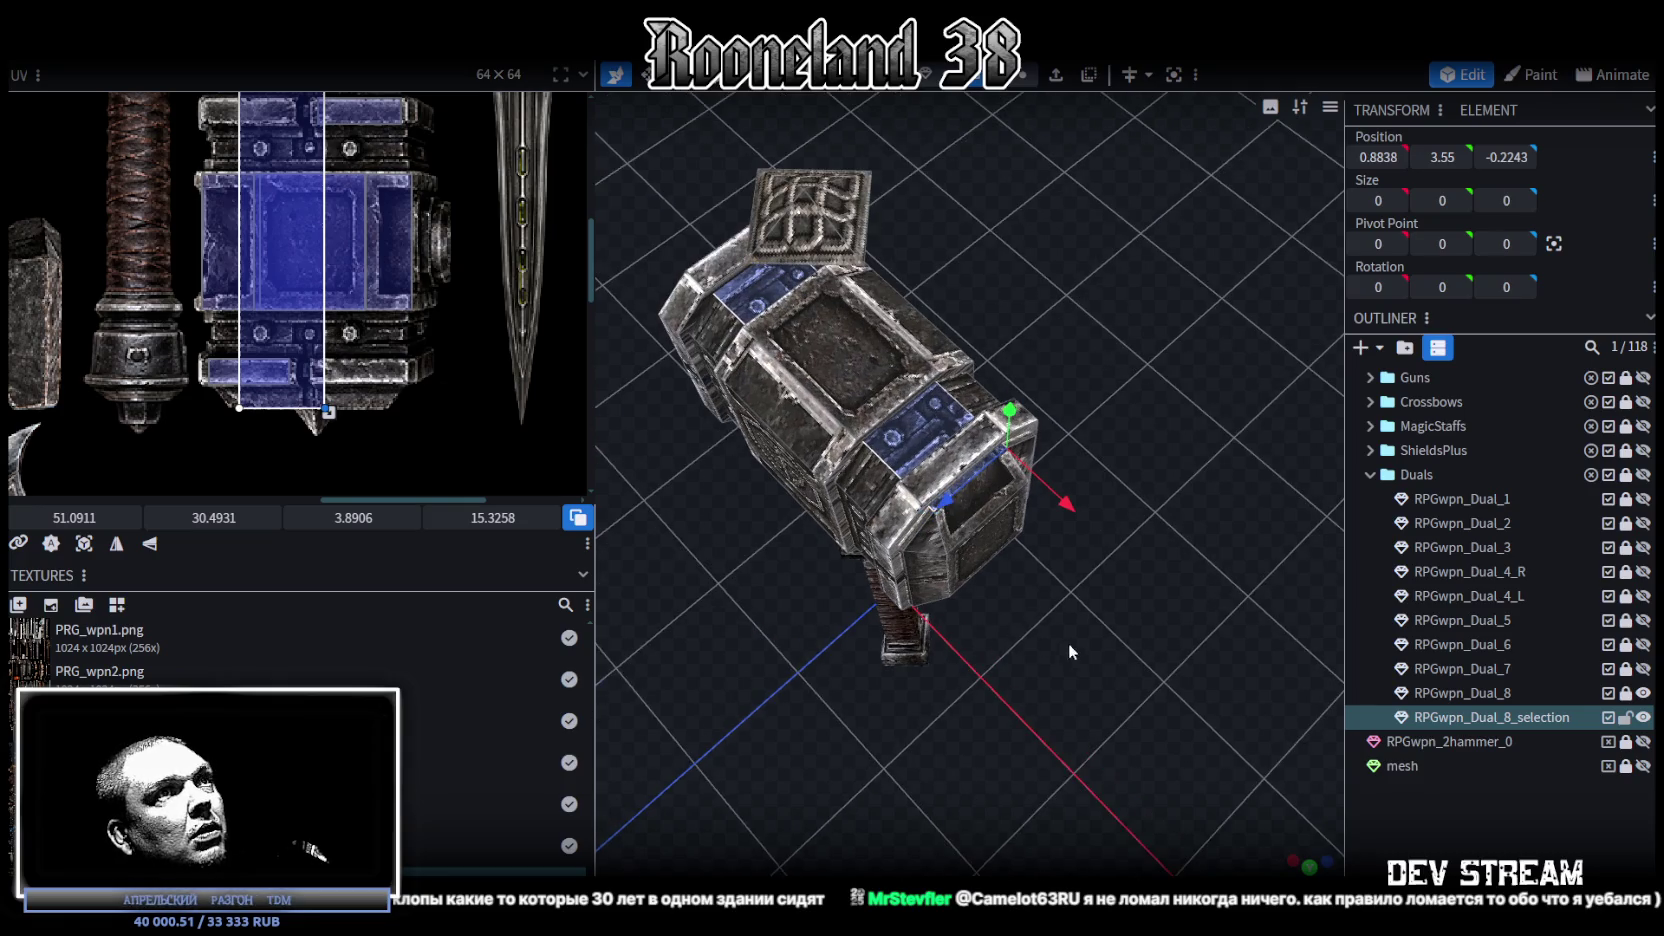
pyautogui.scroll(3, 470, 442)
pyautogui.moveTo(197, 363); pyautogui.dragTo(309, 365)
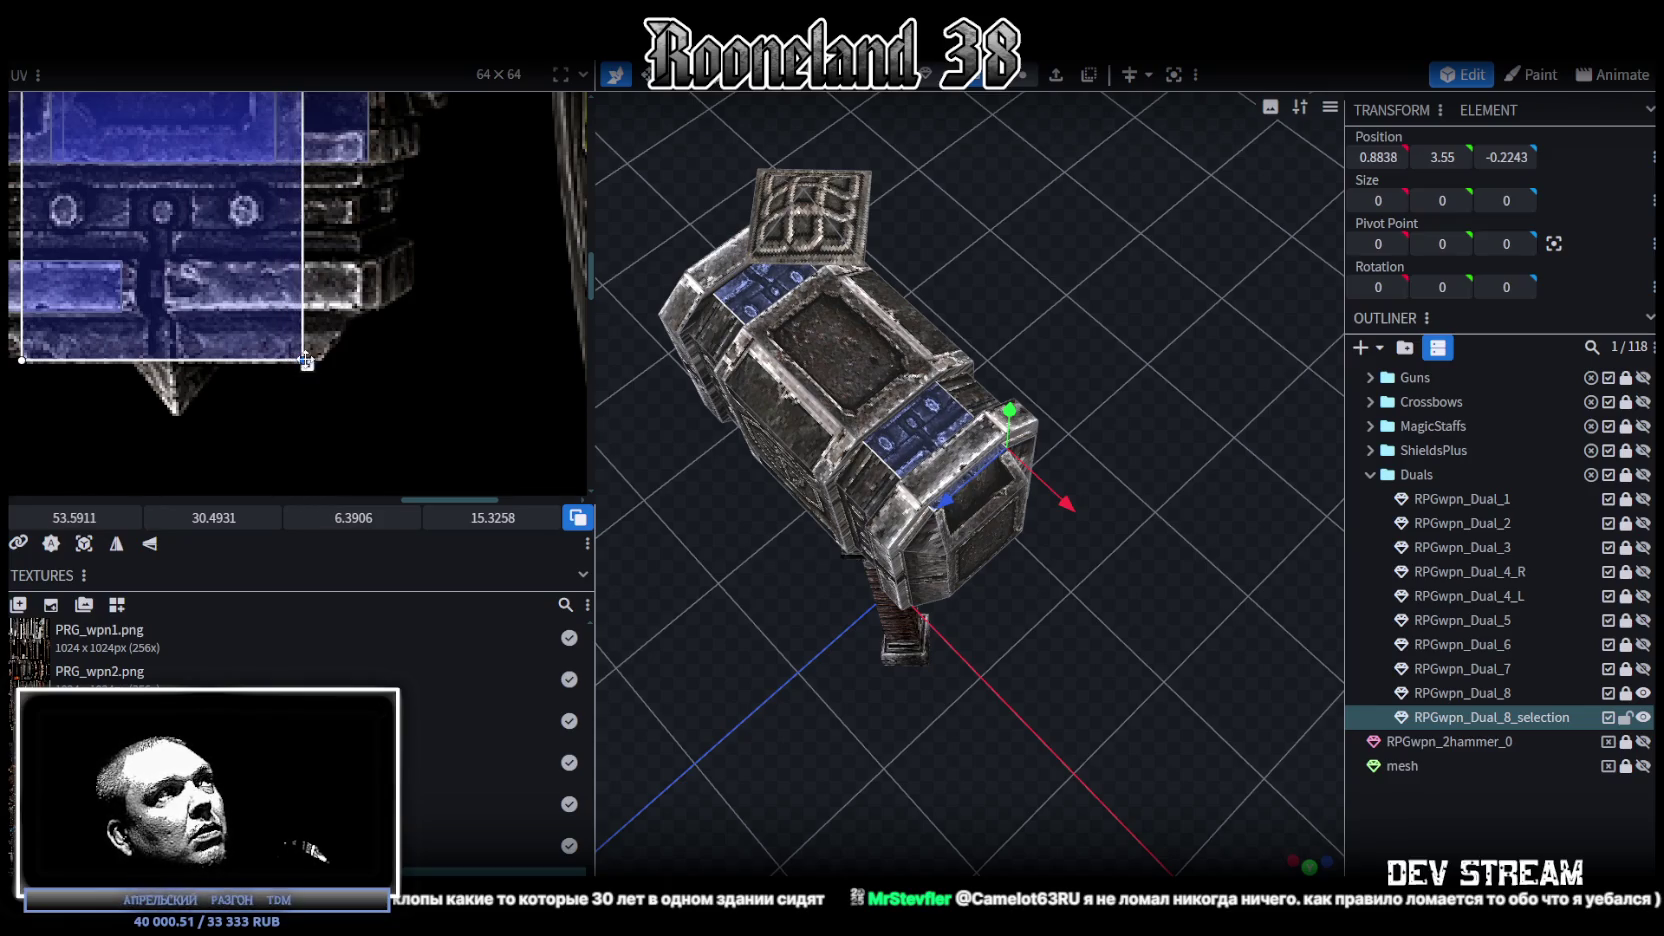
pyautogui.scroll(-3, 228, 302)
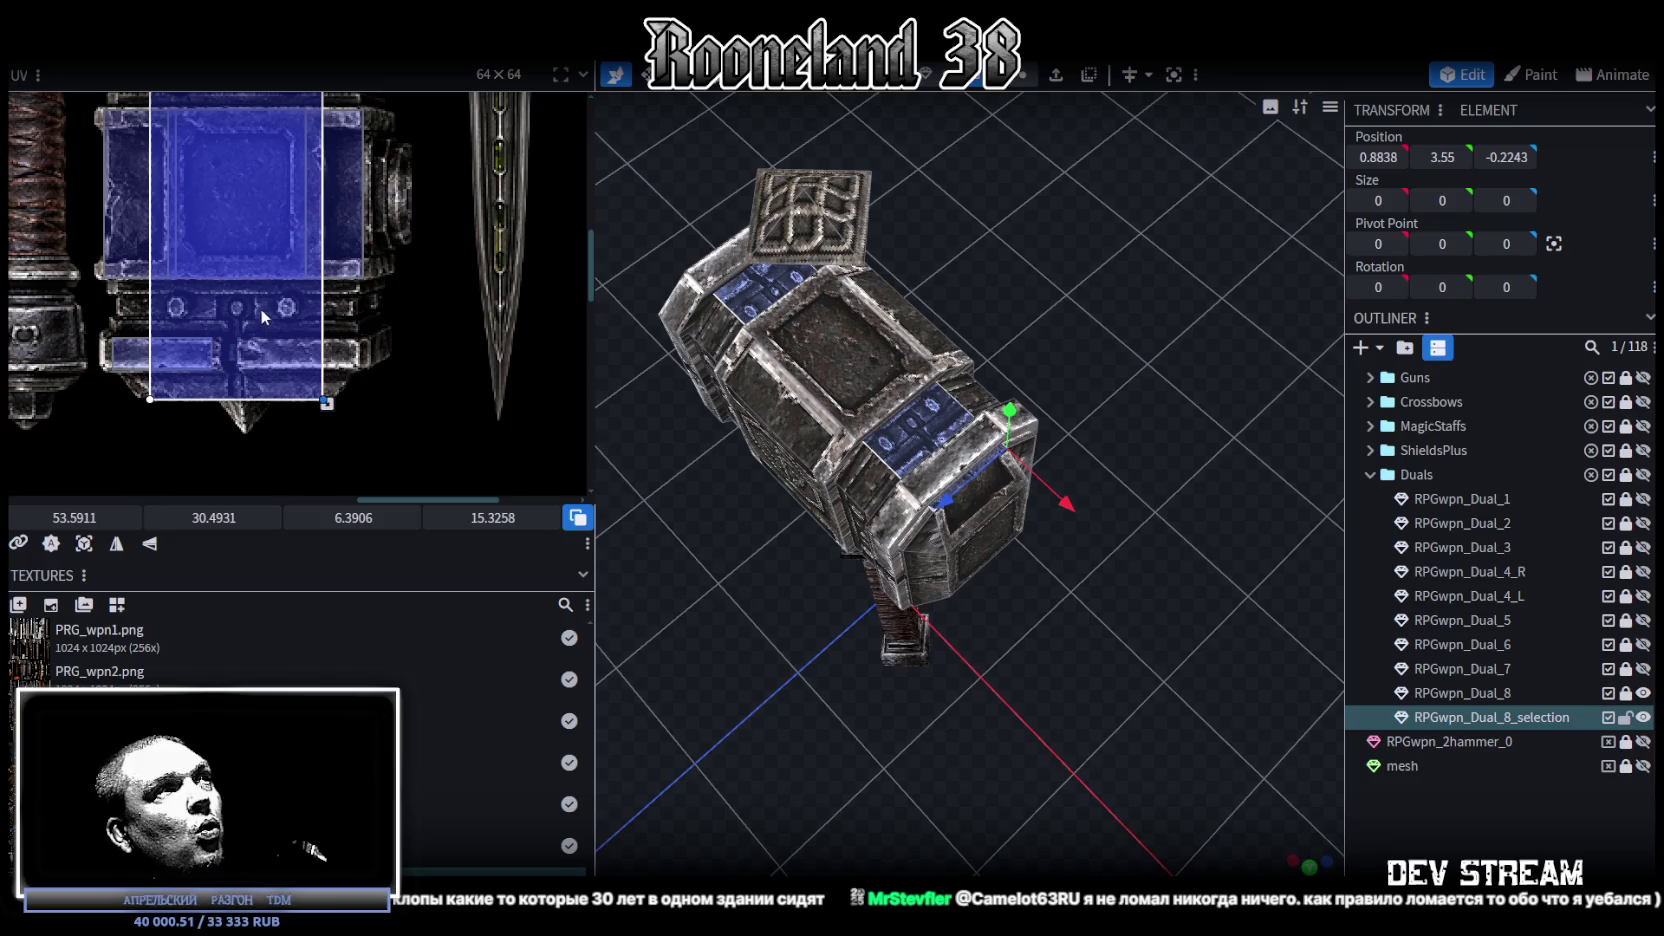
pyautogui.moveTo(242, 287); pyautogui.dragTo(282, 286)
pyautogui.scroll(1, 274, 257)
pyautogui.scroll(1, 219, 213)
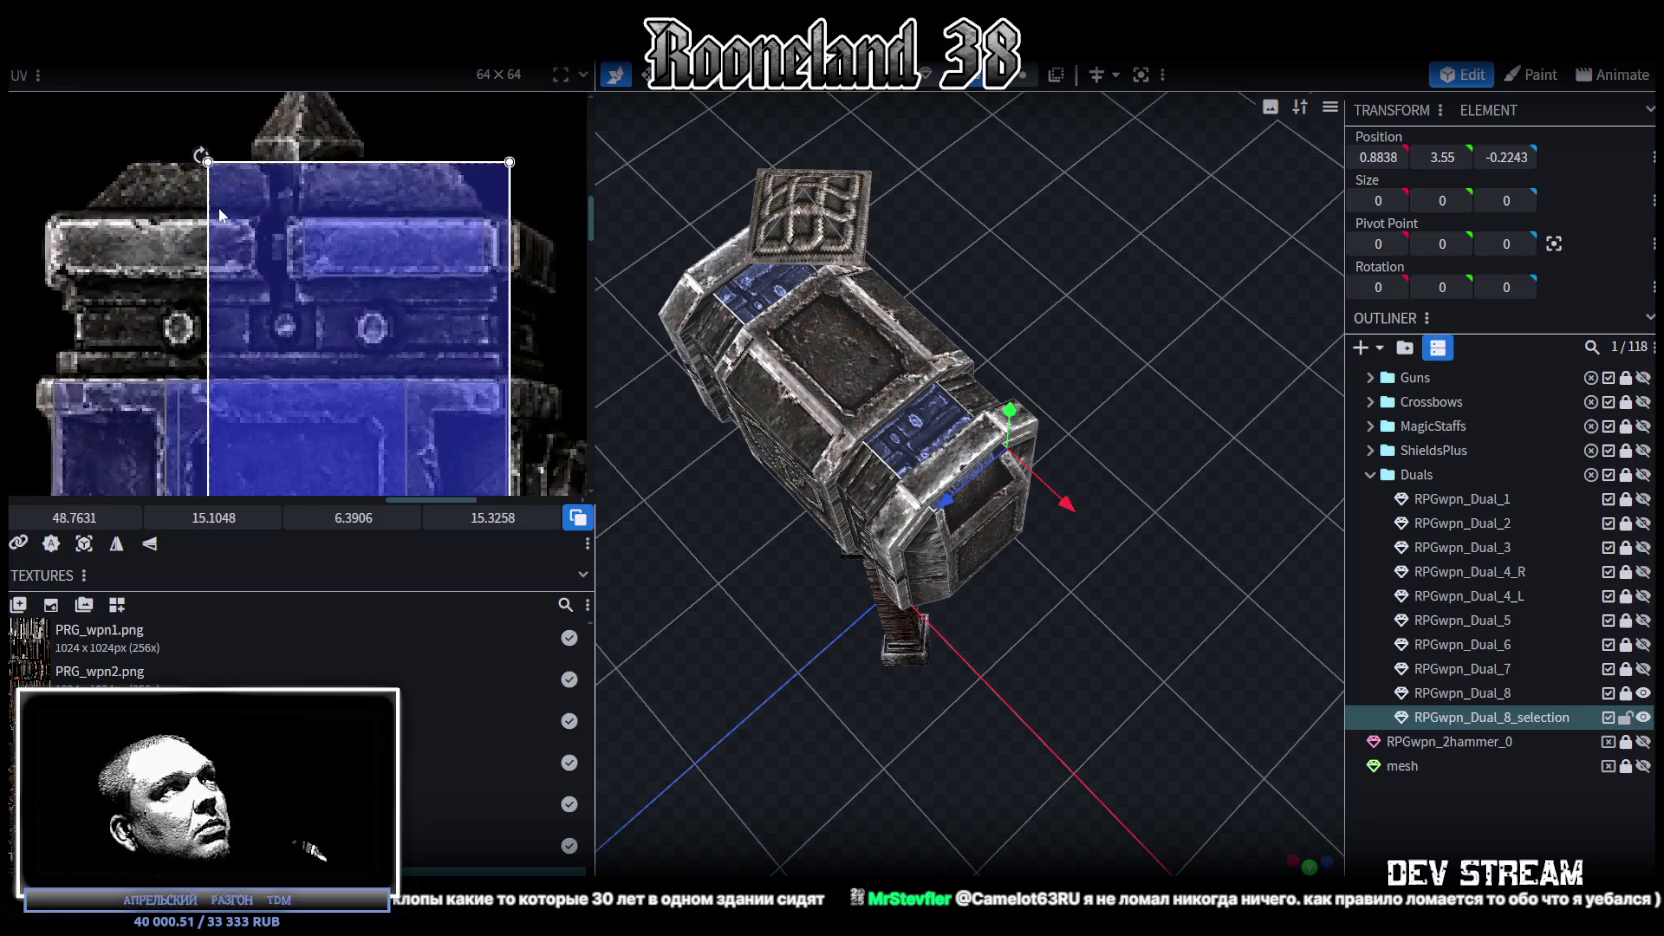
pyautogui.scroll(1, 221, 213)
pyautogui.hotkey('ctrl', 'z')
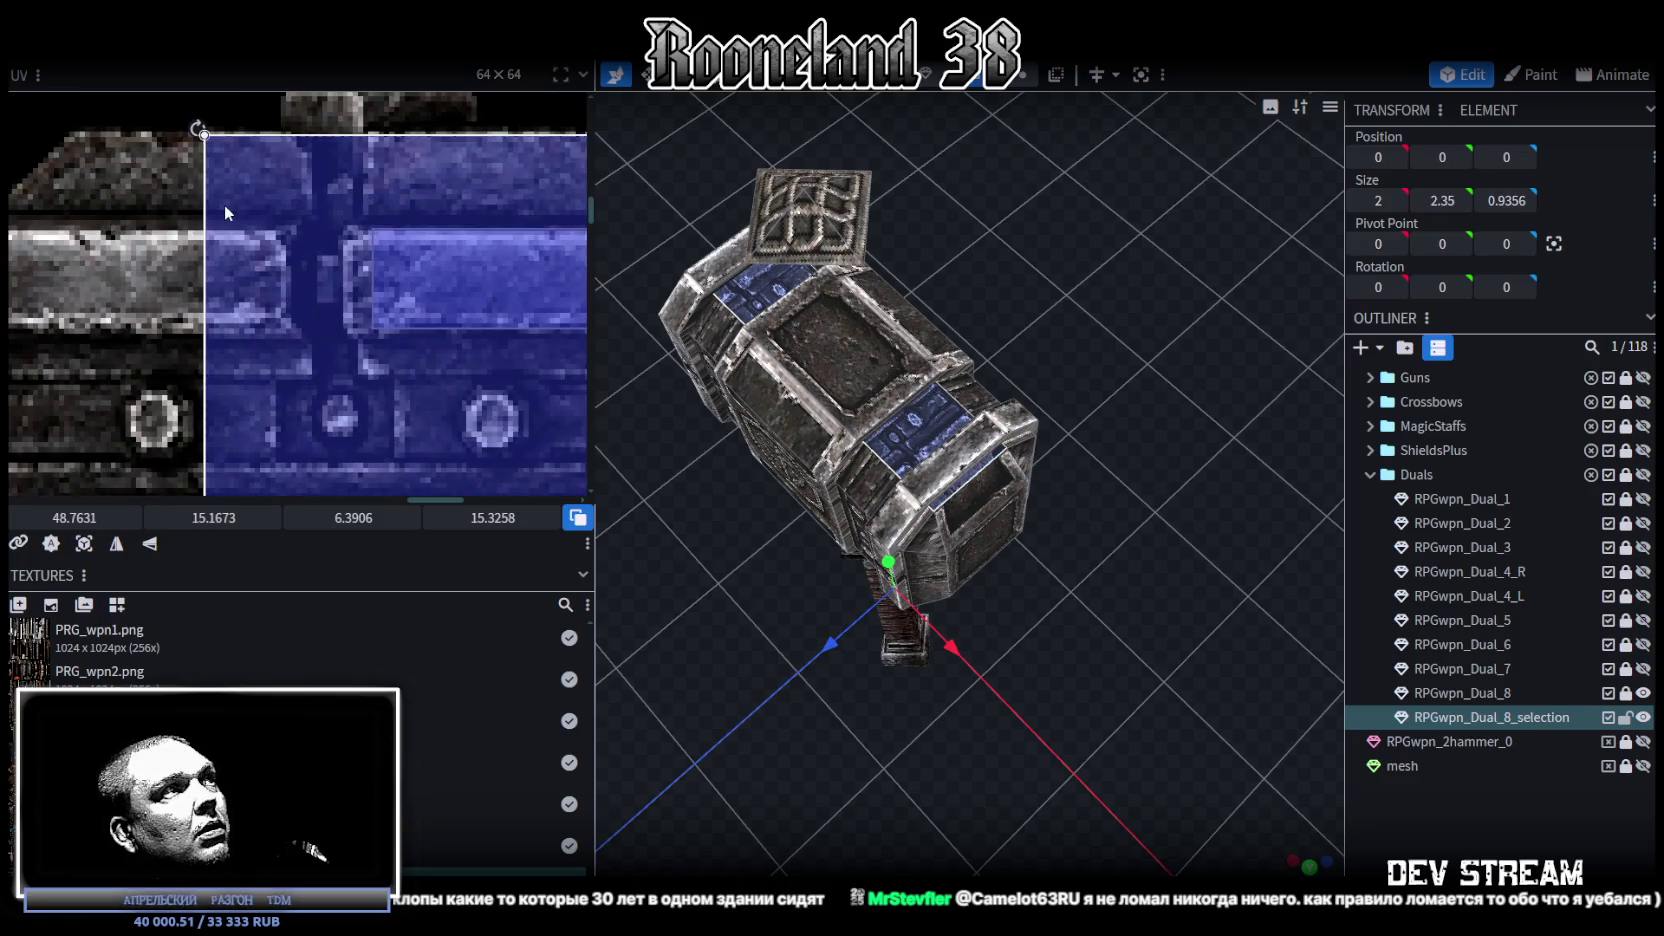
pyautogui.scroll(-3, 224, 208)
pyautogui.scroll(2, 337, 328)
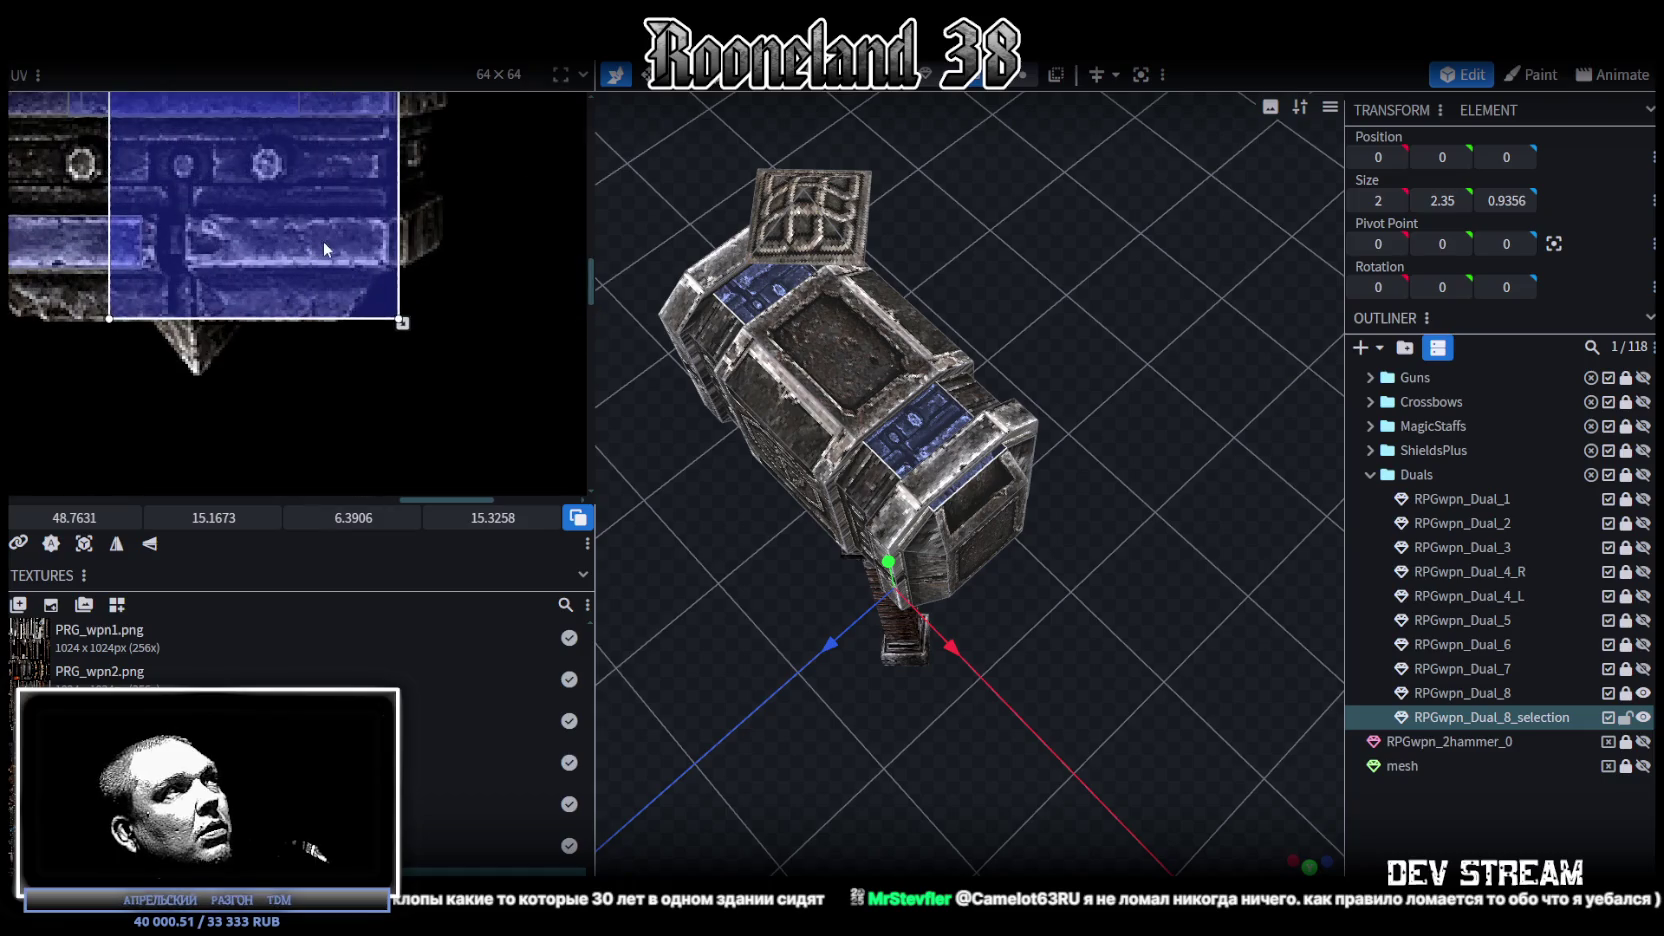
pyautogui.moveTo(324, 250); pyautogui.dragTo(360, 266, button='middle')
pyautogui.moveTo(438, 336); pyautogui.dragTo(290, 340)
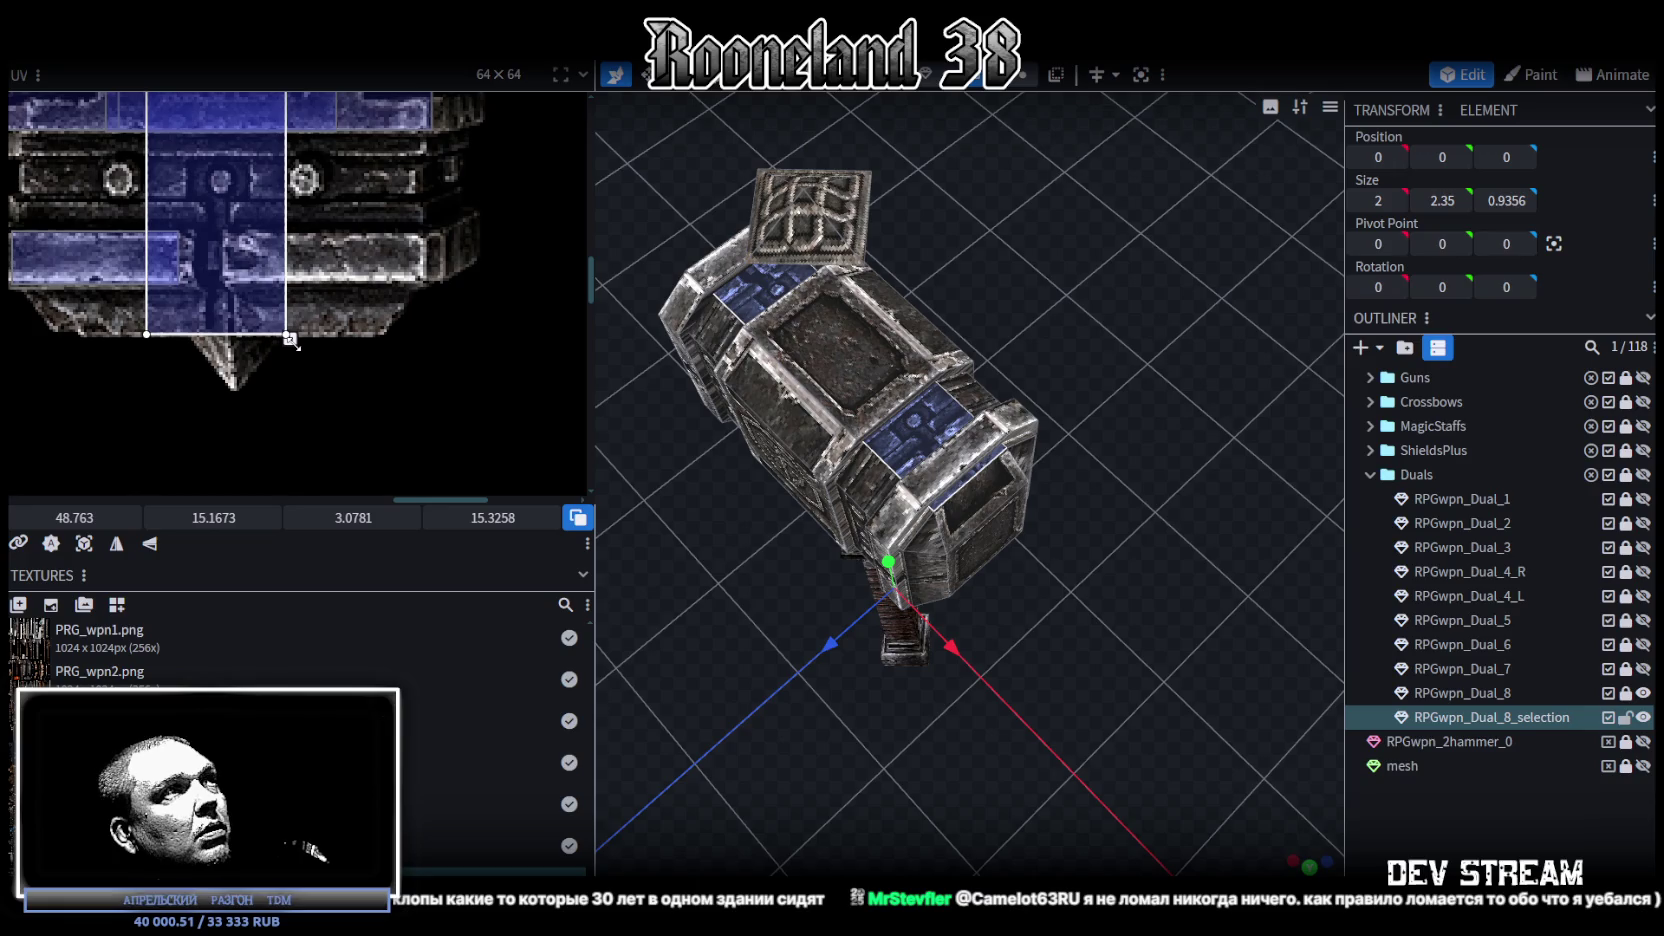
pyautogui.moveTo(744, 603)
pyautogui.mouseDown(button='middle')
pyautogui.moveTo(857, 604)
pyautogui.moveTo(868, 578)
pyautogui.mouseUp(button='middle')
pyautogui.scroll(-1, 369, 322)
pyautogui.moveTo(1034, 581)
pyautogui.mouseDown(button='middle')
pyautogui.moveTo(1124, 640)
pyautogui.moveTo(1128, 621)
pyautogui.moveTo(1061, 576)
pyautogui.moveTo(1078, 620)
pyautogui.moveTo(1079, 550)
pyautogui.mouseUp(button='middle')
pyautogui.scroll(-1, 265, 225)
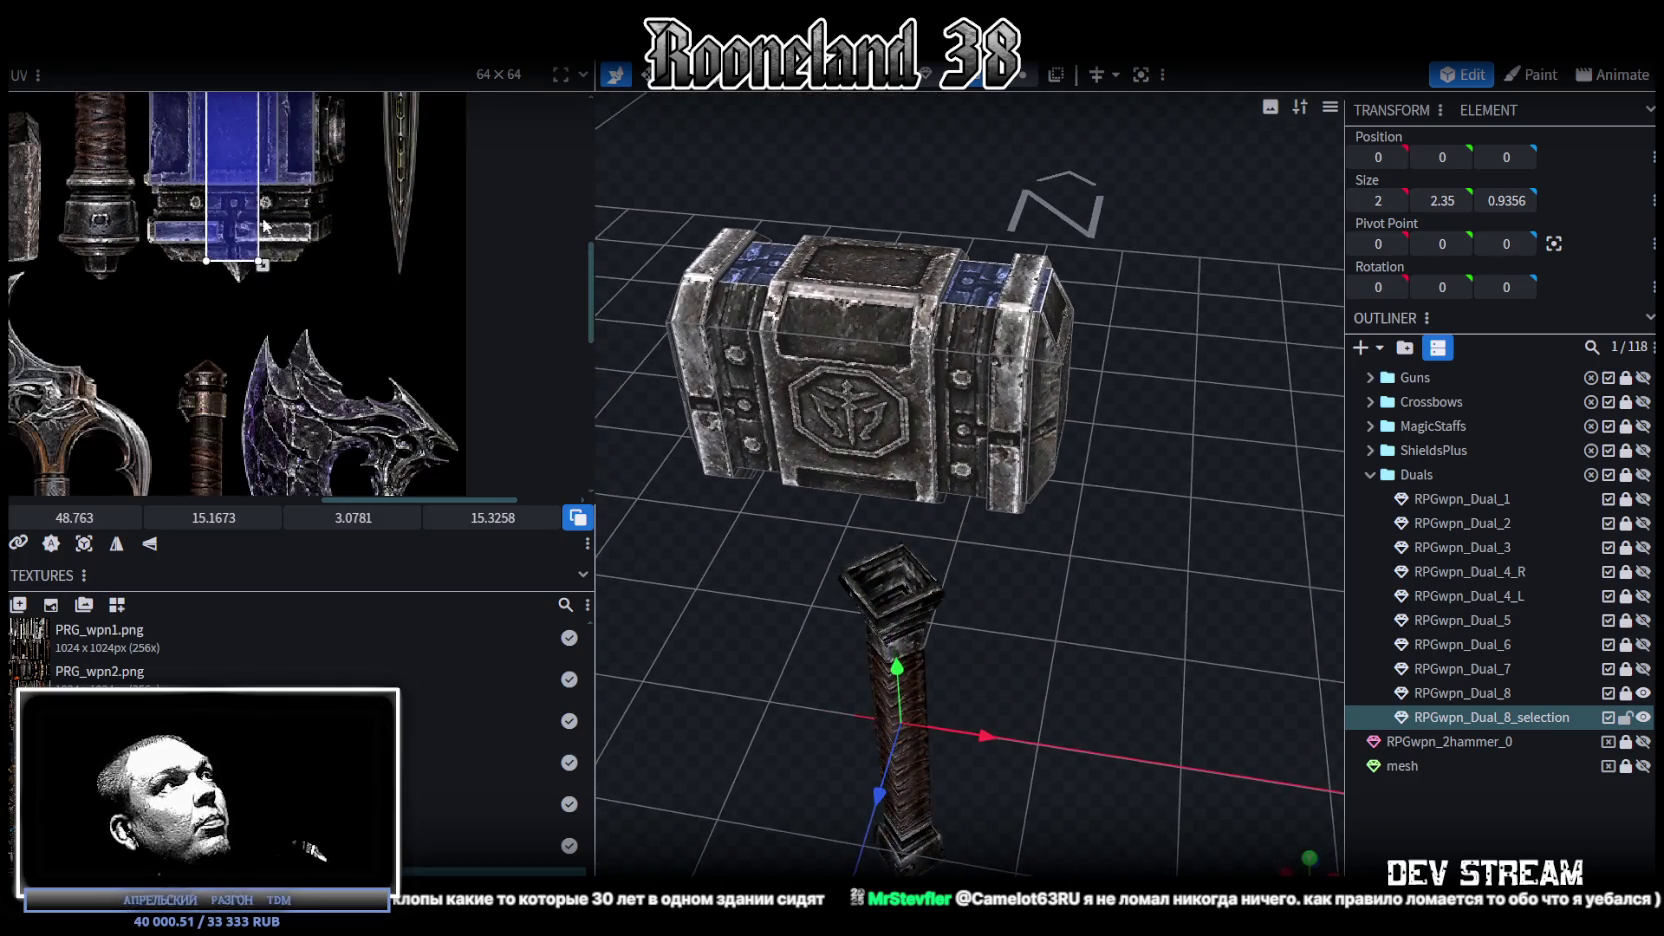
# Step: Bring the side panel face's UV box into view and shift it down slightly
pyautogui.scroll(3, 240, 214)
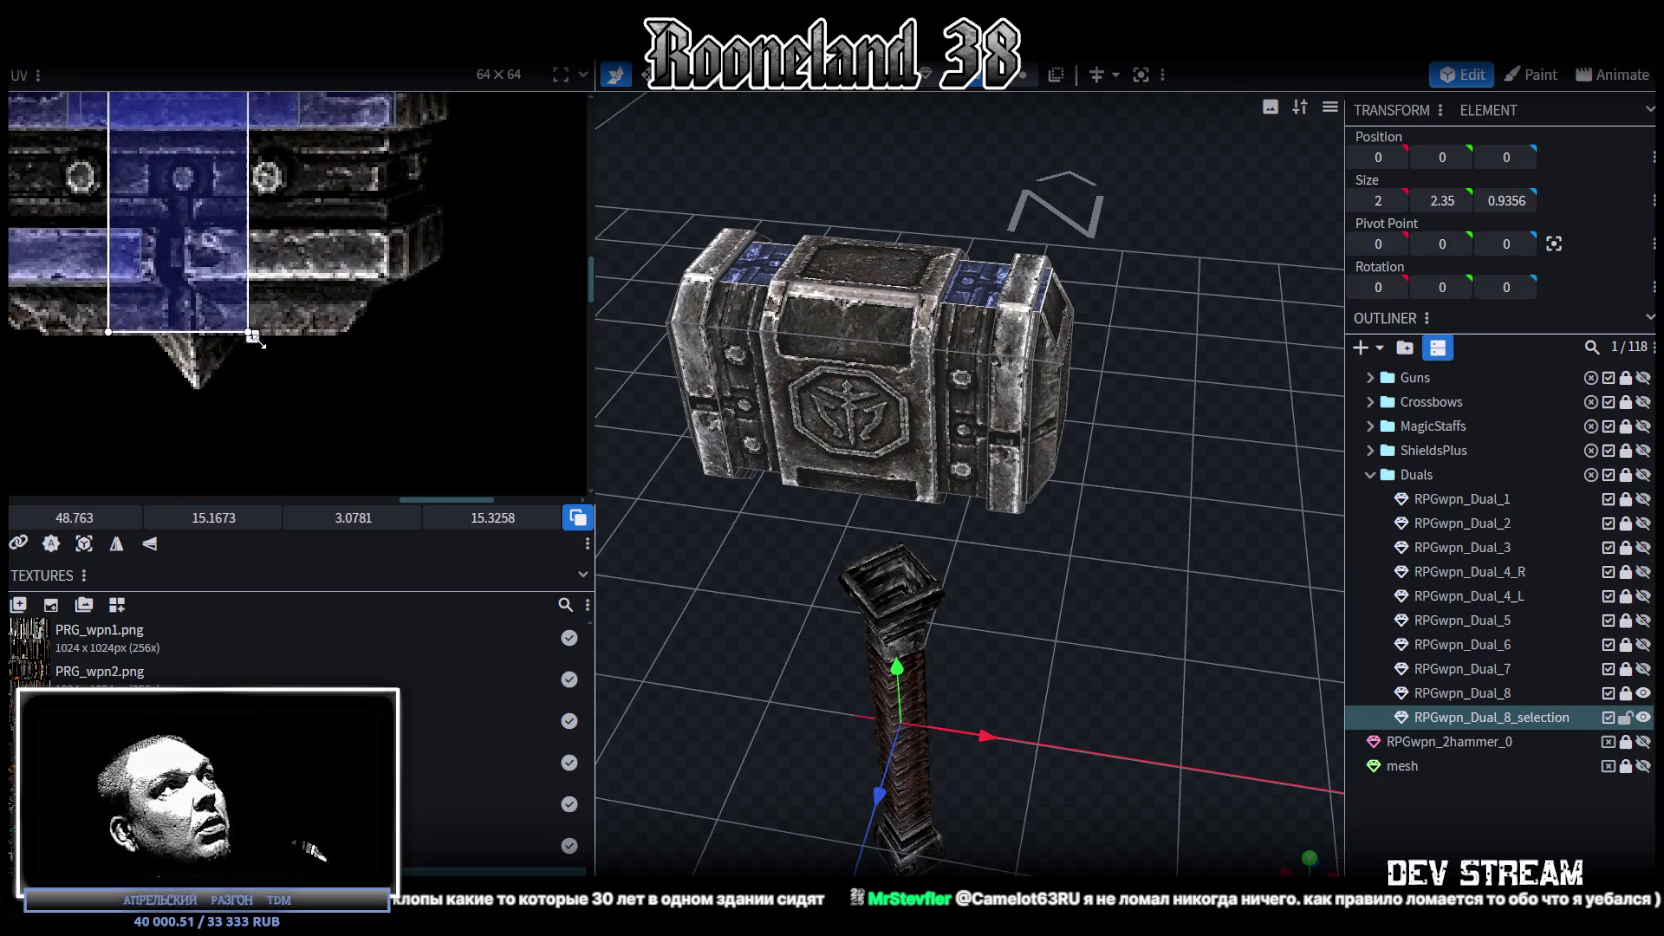
pyautogui.moveTo(303, 156)
pyautogui.mouseDown(button='middle')
pyautogui.moveTo(420, 402)
pyautogui.moveTo(429, 484)
pyautogui.moveTo(395, 337)
pyautogui.mouseUp(button='middle')
pyautogui.scroll(2, 393, 328)
pyautogui.moveTo(485, 437)
pyautogui.mouseDown(button='middle')
pyautogui.moveTo(529, 329)
pyautogui.moveTo(549, 322)
pyautogui.mouseUp(button='middle')
pyautogui.scroll(-3, 386, 358)
pyautogui.scroll(-2, 386, 358)
pyautogui.scroll(2, 396, 313)
pyautogui.scroll(4, 398, 270)
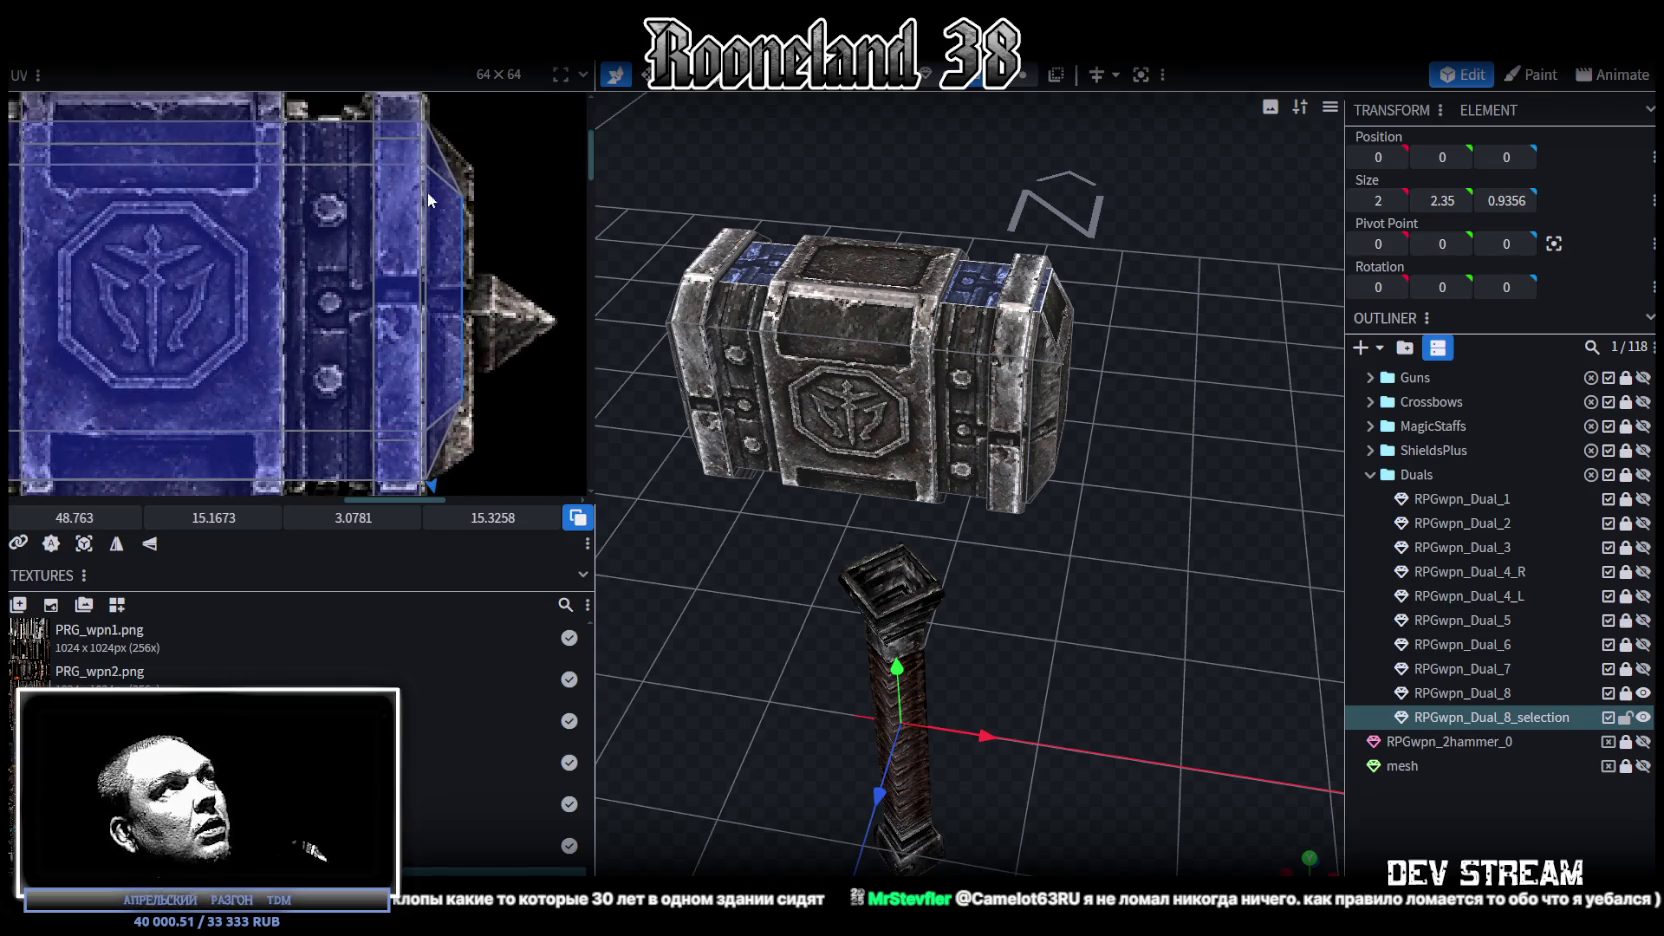
pyautogui.scroll(-3, 445, 415)
pyautogui.moveTo(445, 415); pyautogui.dragTo(400, 330, button='middle')
pyautogui.scroll(3, 367, 274)
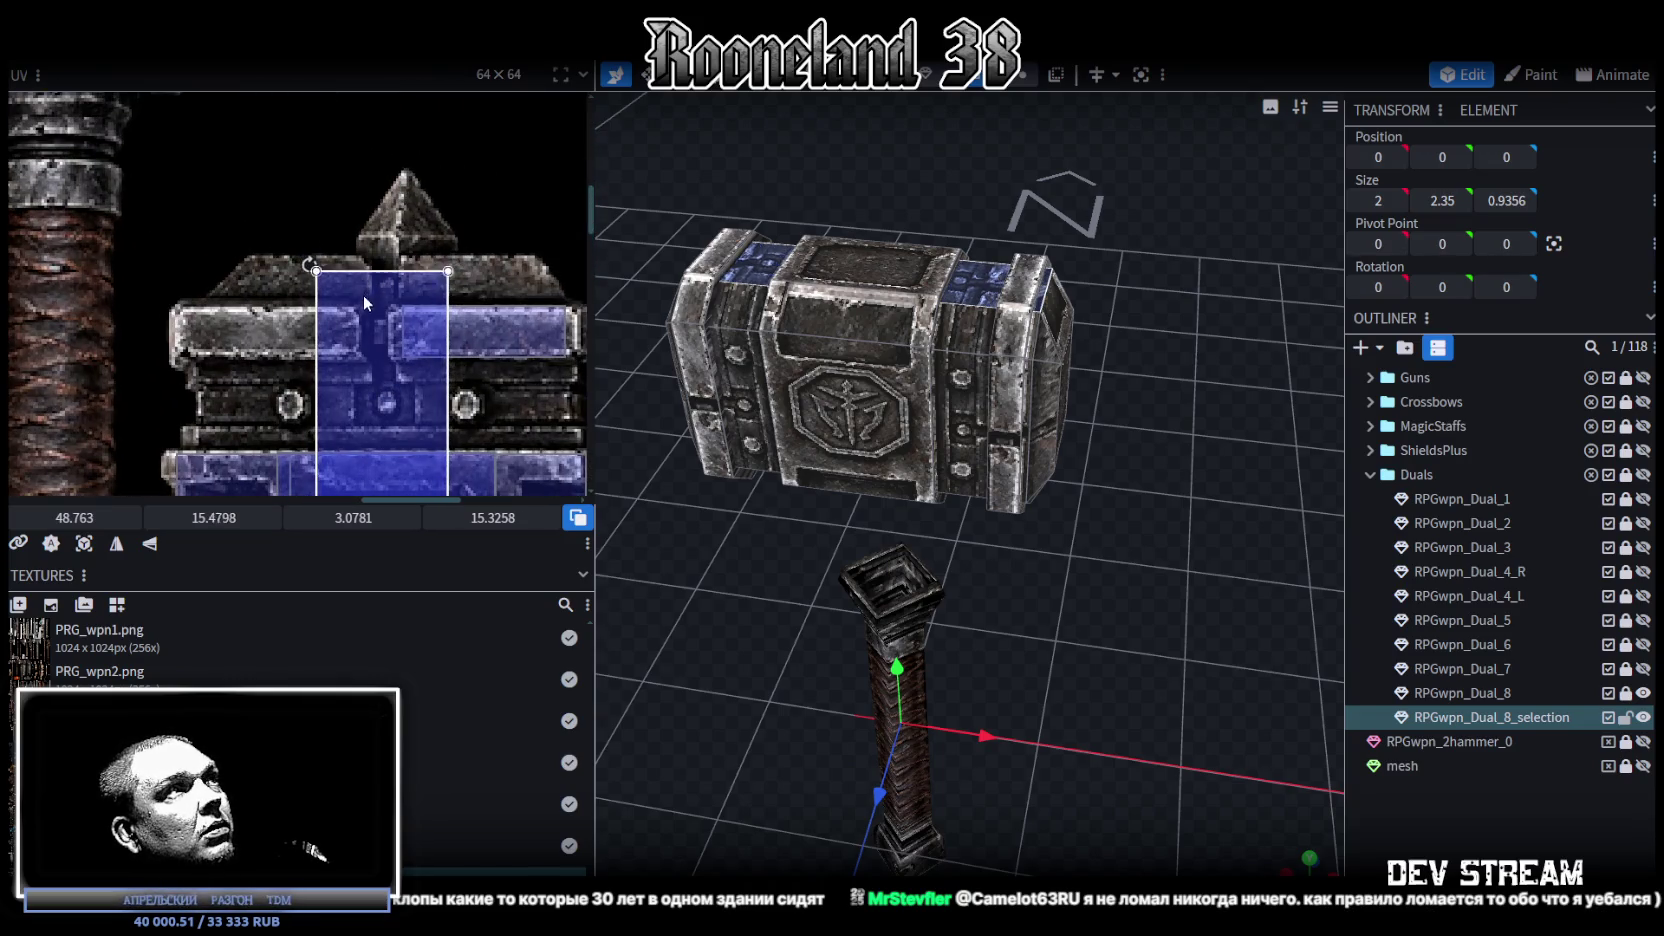
pyautogui.moveTo(365, 300); pyautogui.dragTo(365, 330)
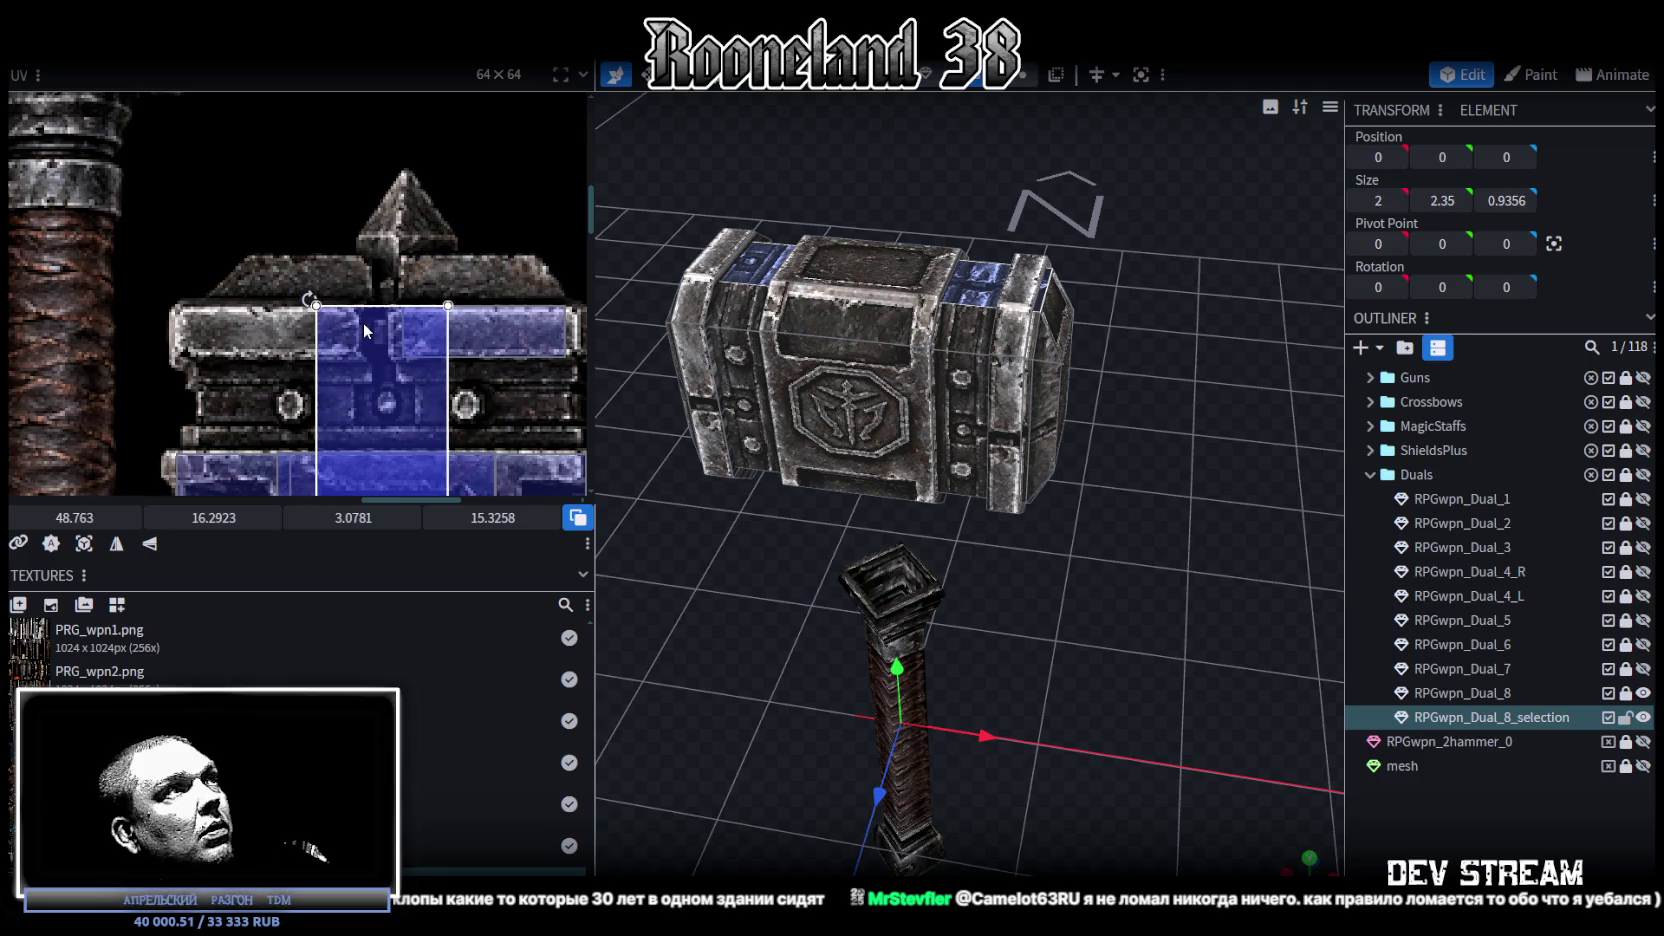
pyautogui.scroll(-3, 365, 315)
pyautogui.scroll(3, 389, 358)
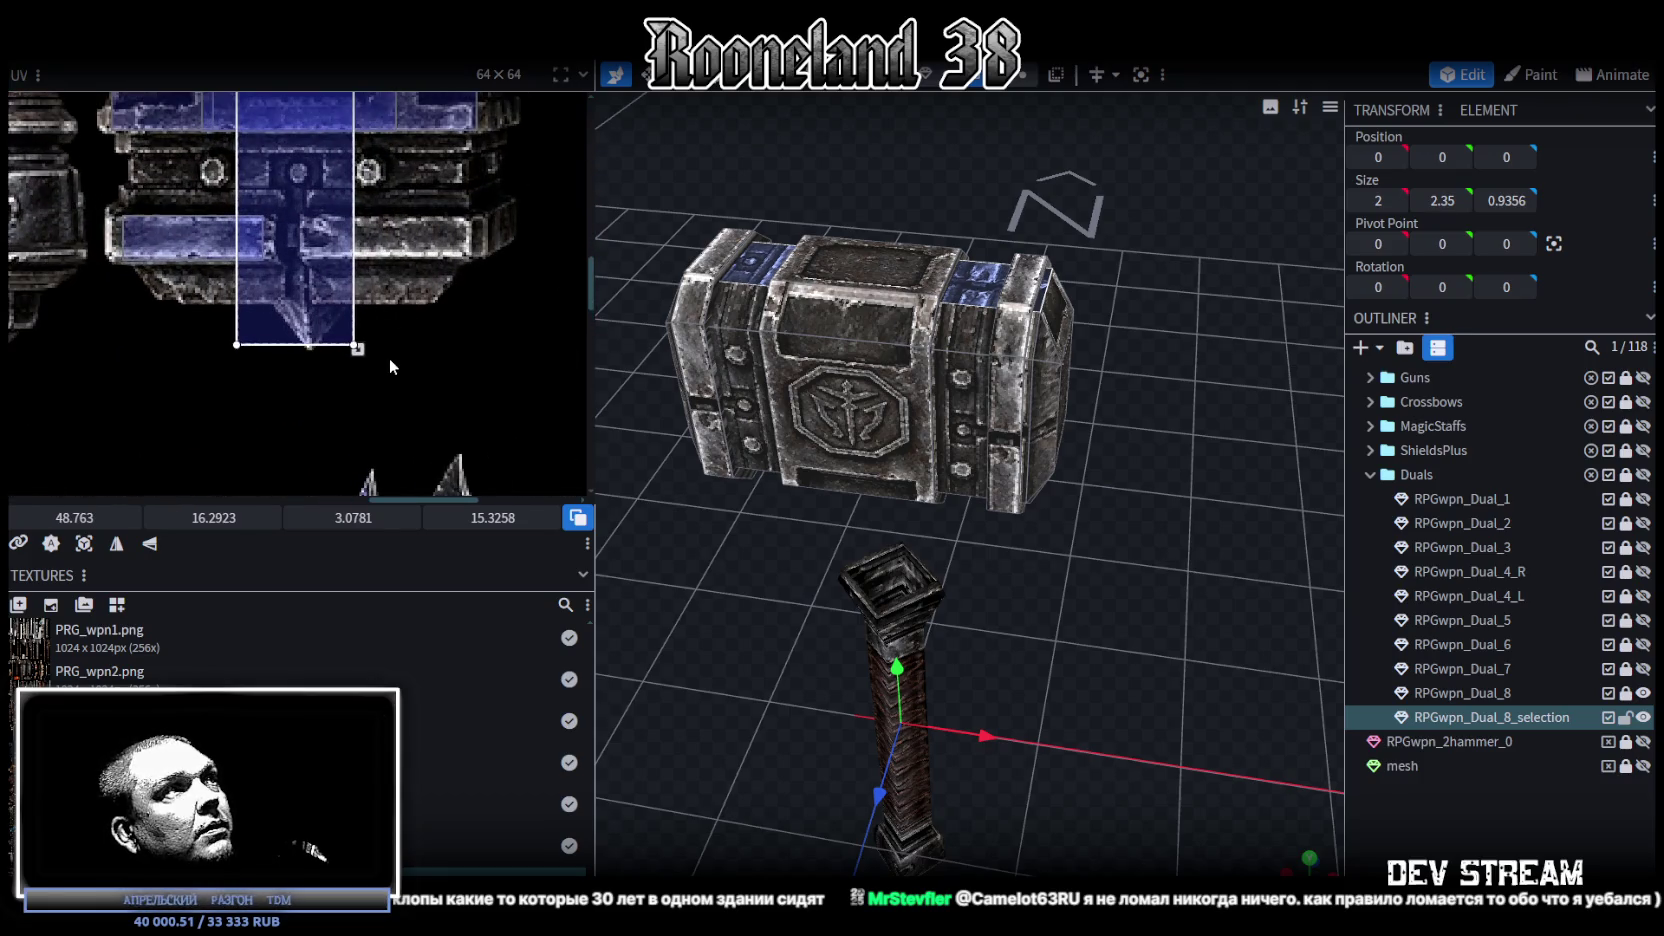
# Step: Trim the panel UV to 3.1406 × 13.3258 at 48.6693, 16.2048, then deselect
pyautogui.moveTo(360, 350); pyautogui.dragTo(365, 277)
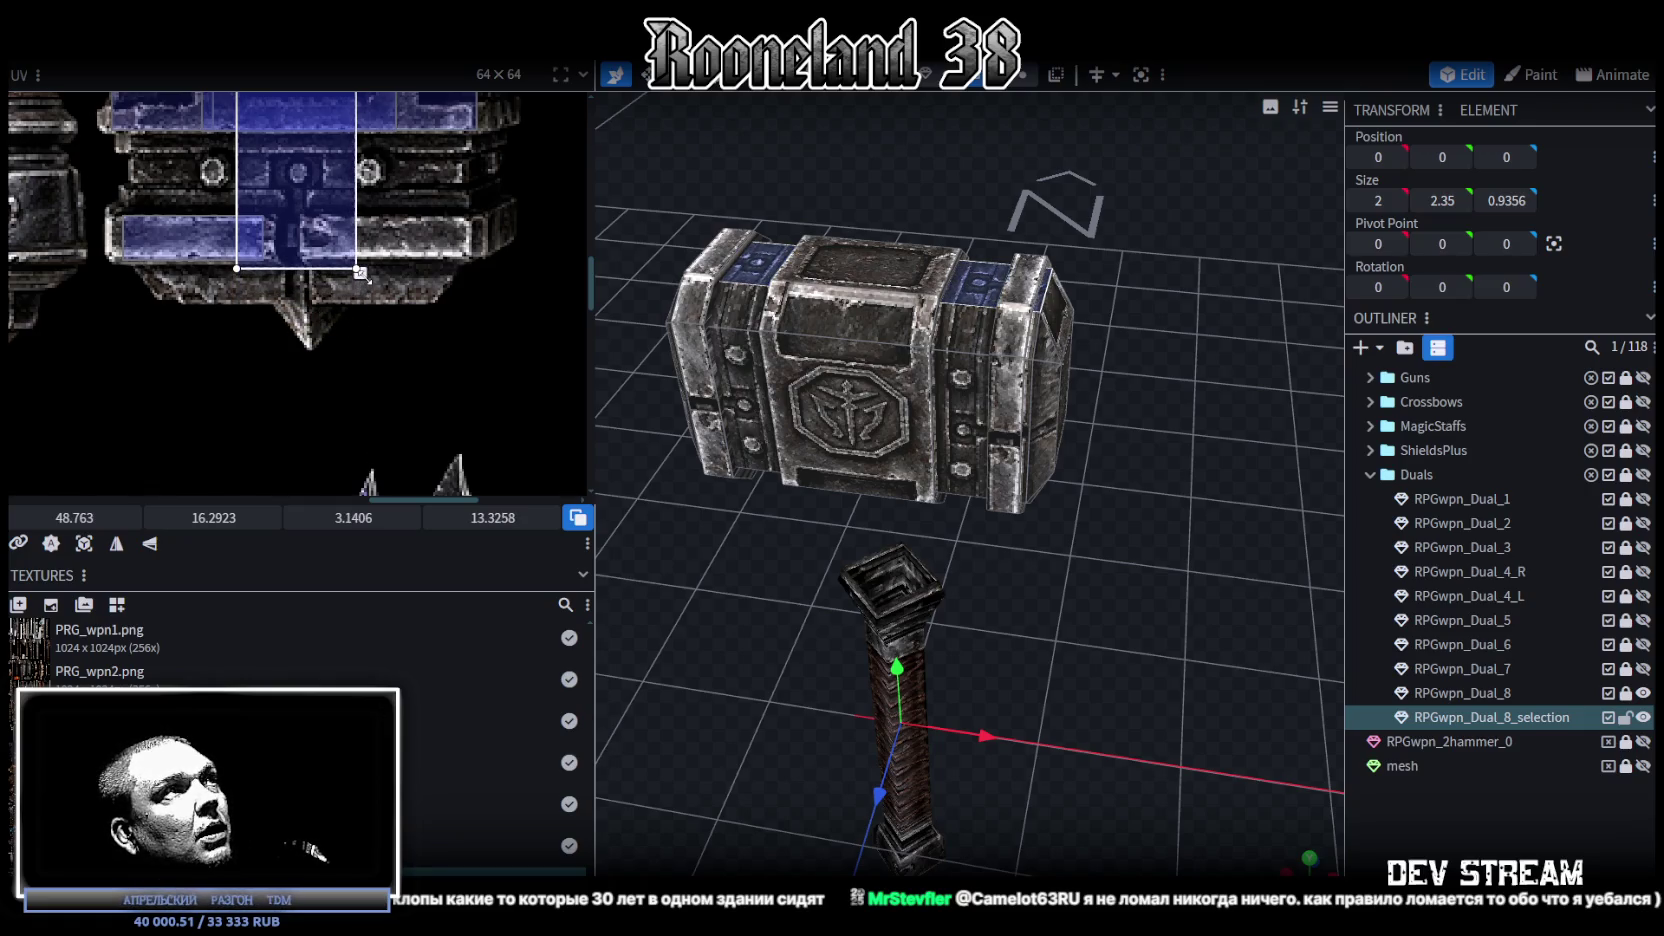
pyautogui.moveTo(362, 272); pyautogui.dragTo(405, 395, button='middle')
pyautogui.moveTo(1100, 560); pyautogui.dragTo(1128, 693)
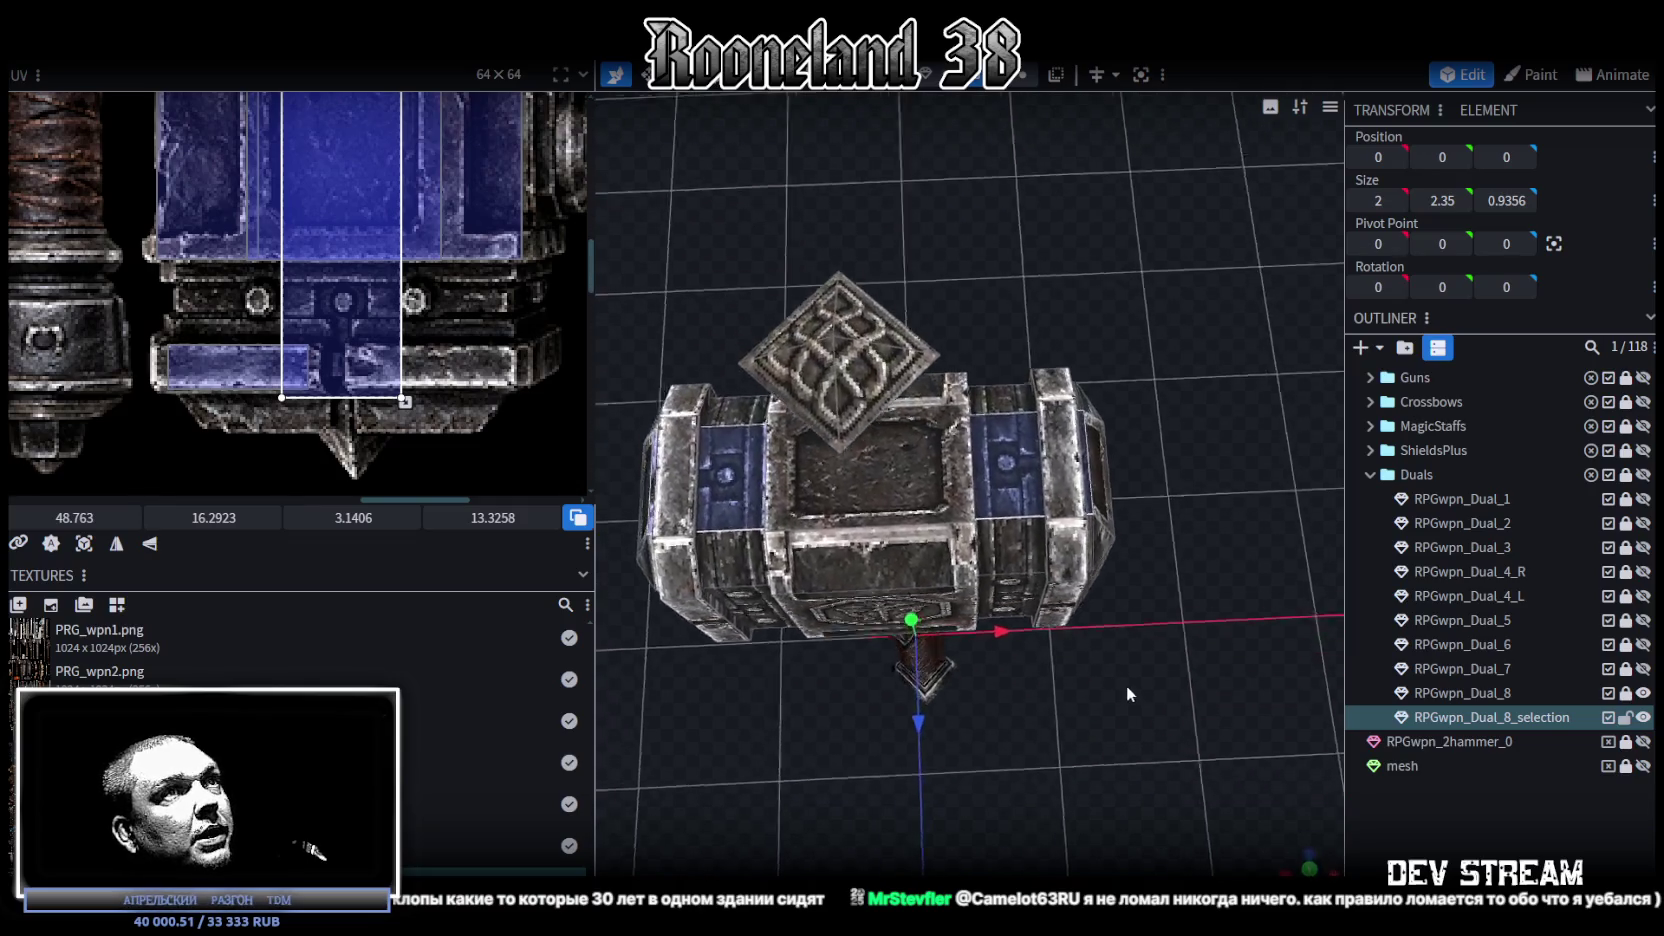
pyautogui.scroll(3, 1128, 693)
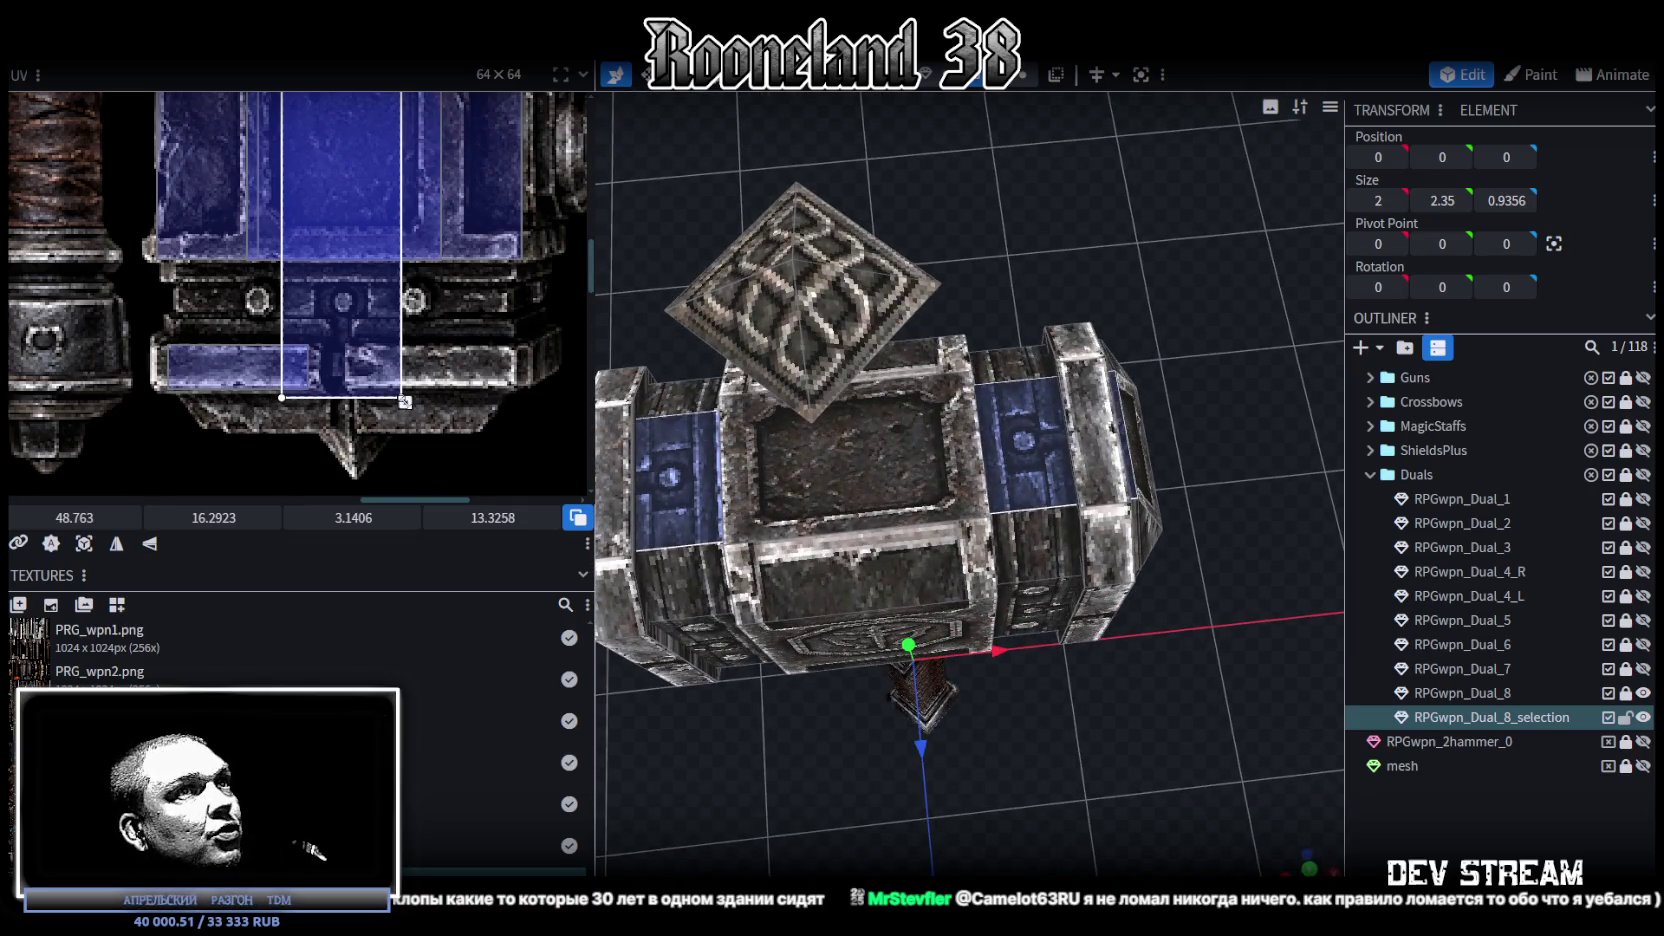
pyautogui.moveTo(405, 402); pyautogui.dragTo(405, 395)
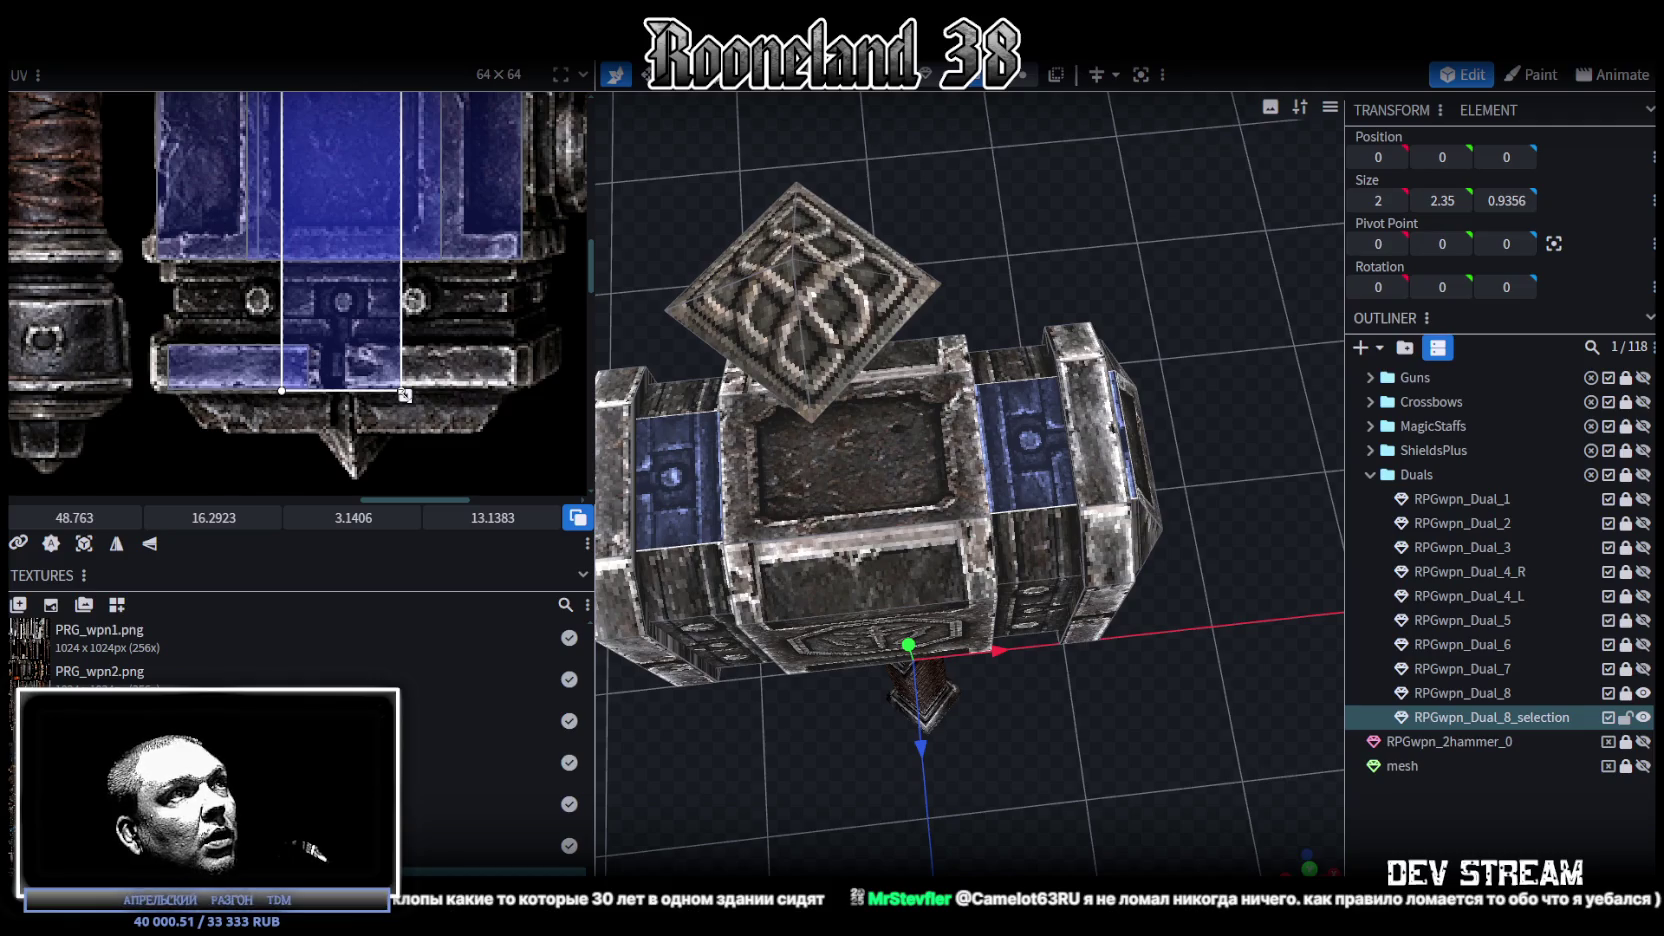
pyautogui.moveTo(365, 352); pyautogui.dragTo(401, 404)
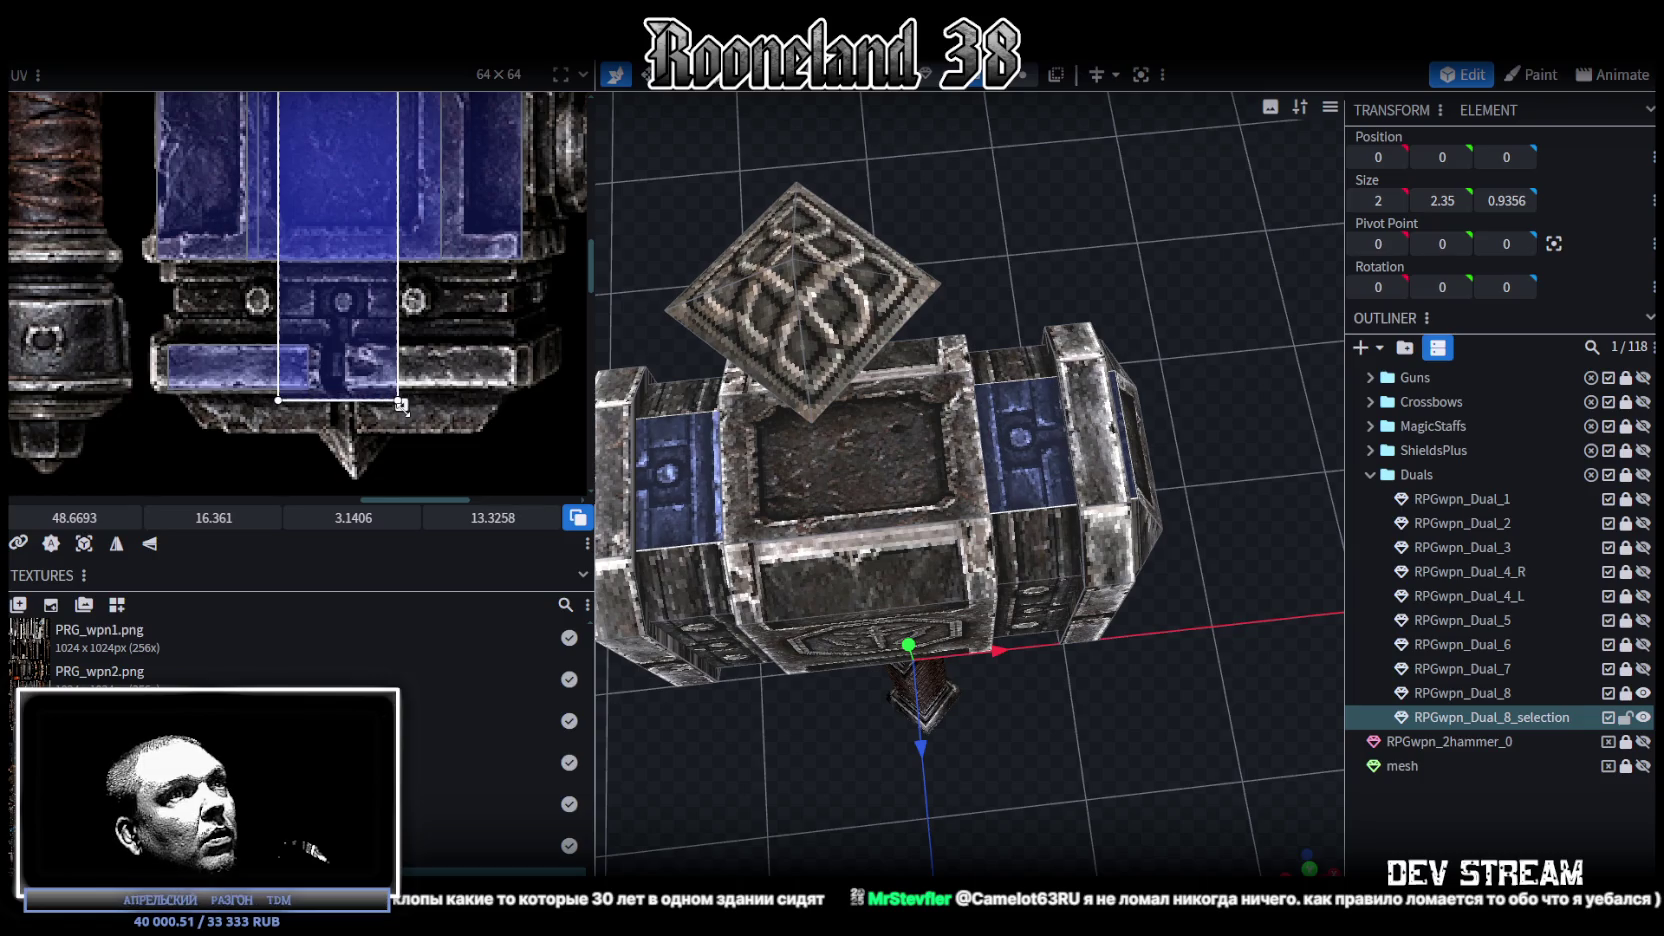
pyautogui.moveTo(377, 337); pyautogui.dragTo(378, 330)
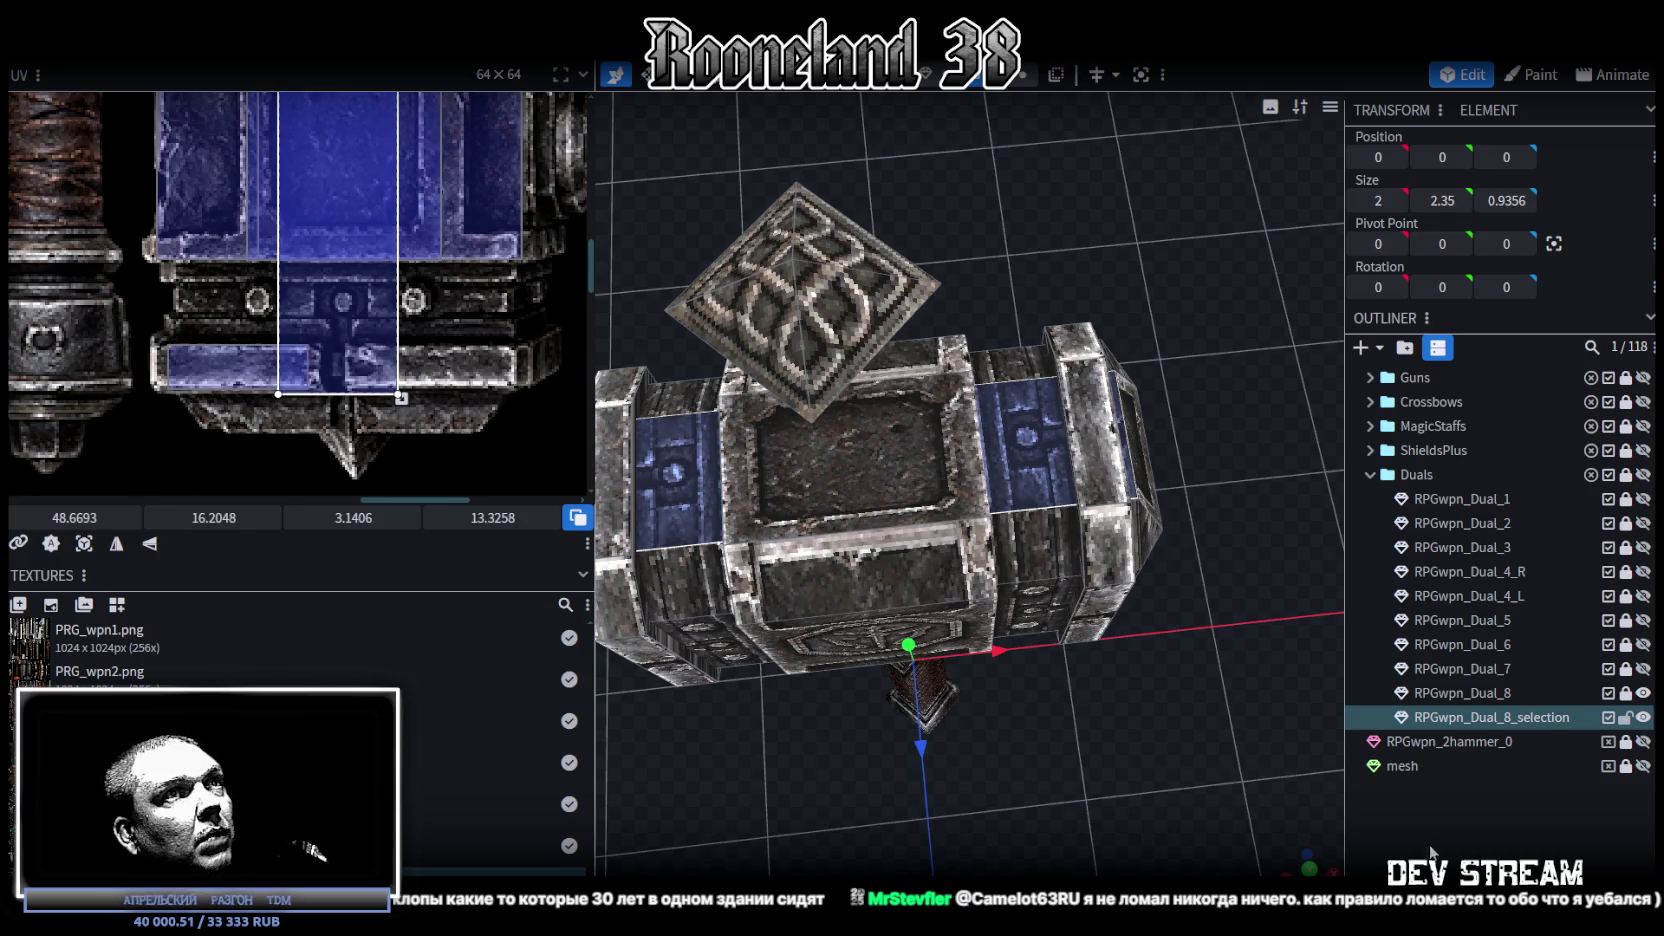
pyautogui.click(1057, 767)
pyautogui.moveTo(1057, 767)
pyautogui.mouseDown()
pyautogui.moveTo(982, 617)
pyautogui.moveTo(1104, 668)
pyautogui.moveTo(961, 788)
pyautogui.moveTo(940, 506)
pyautogui.moveTo(1119, 546)
pyautogui.moveTo(1157, 512)
pyautogui.moveTo(780, 523)
pyautogui.moveTo(866, 611)
pyautogui.moveTo(899, 587)
pyautogui.moveTo(977, 587)
pyautogui.moveTo(1017, 443)
pyautogui.mouseUp()
pyautogui.scroll(3, 994, 592)
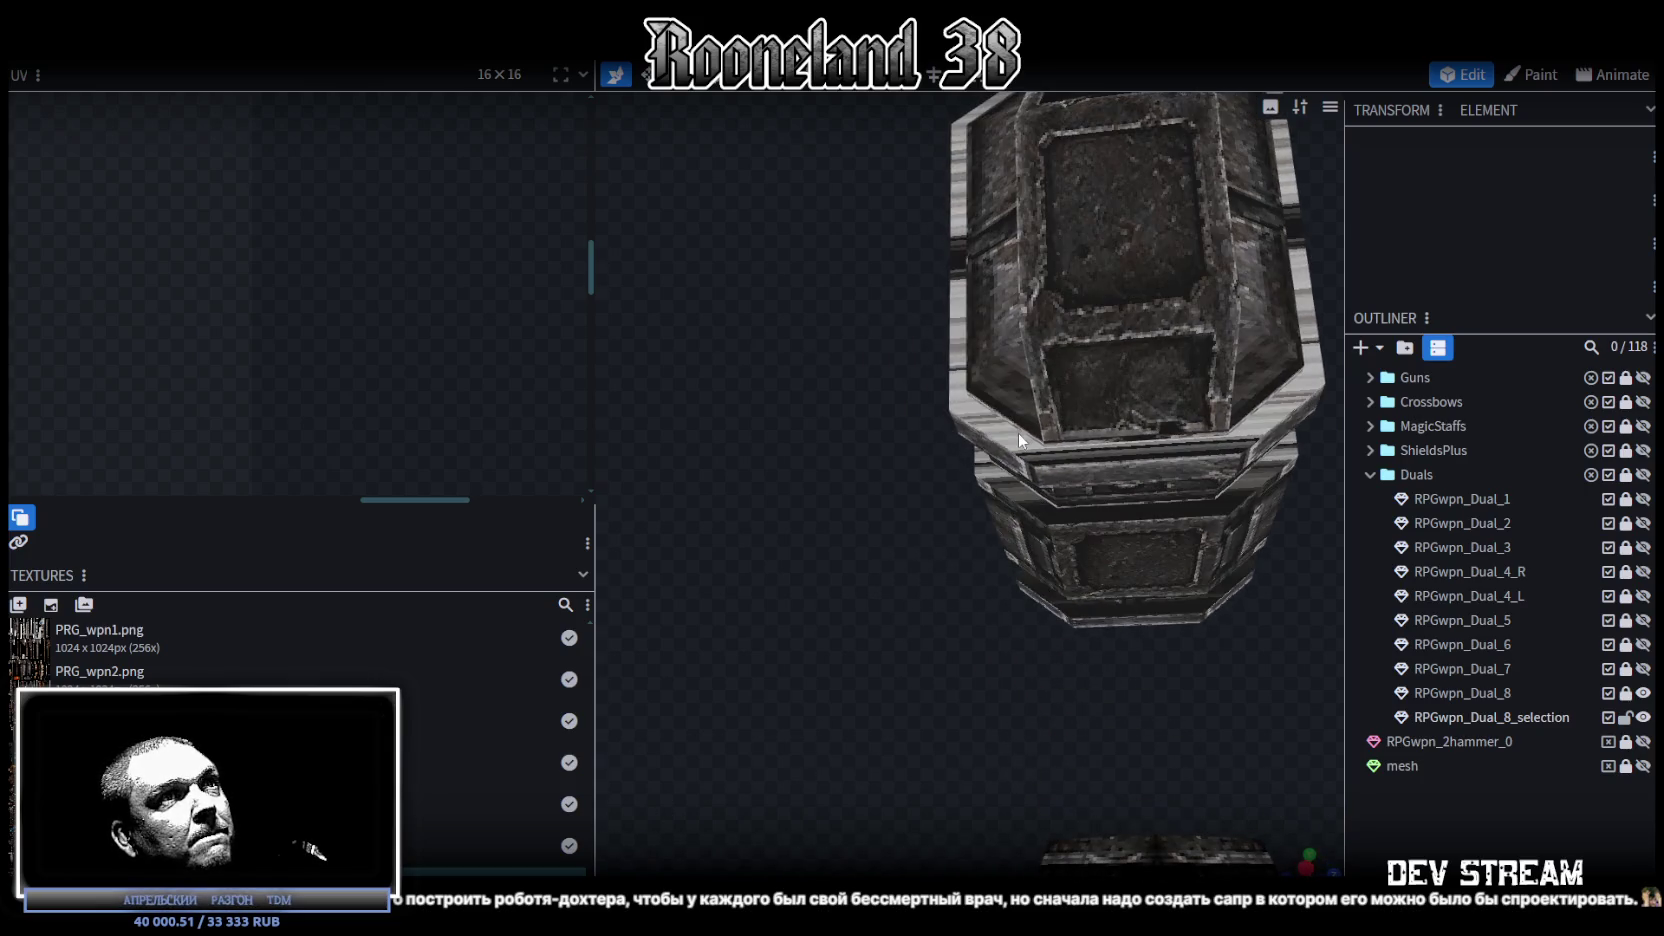
# Step: Resize the hammer-head panel element to 1.7 × 1.25 × 0.9356 and centre it at X 0, Y 2.9806
pyautogui.click(1017, 443)
pyautogui.moveTo(871, 528); pyautogui.dragTo(1034, 382)
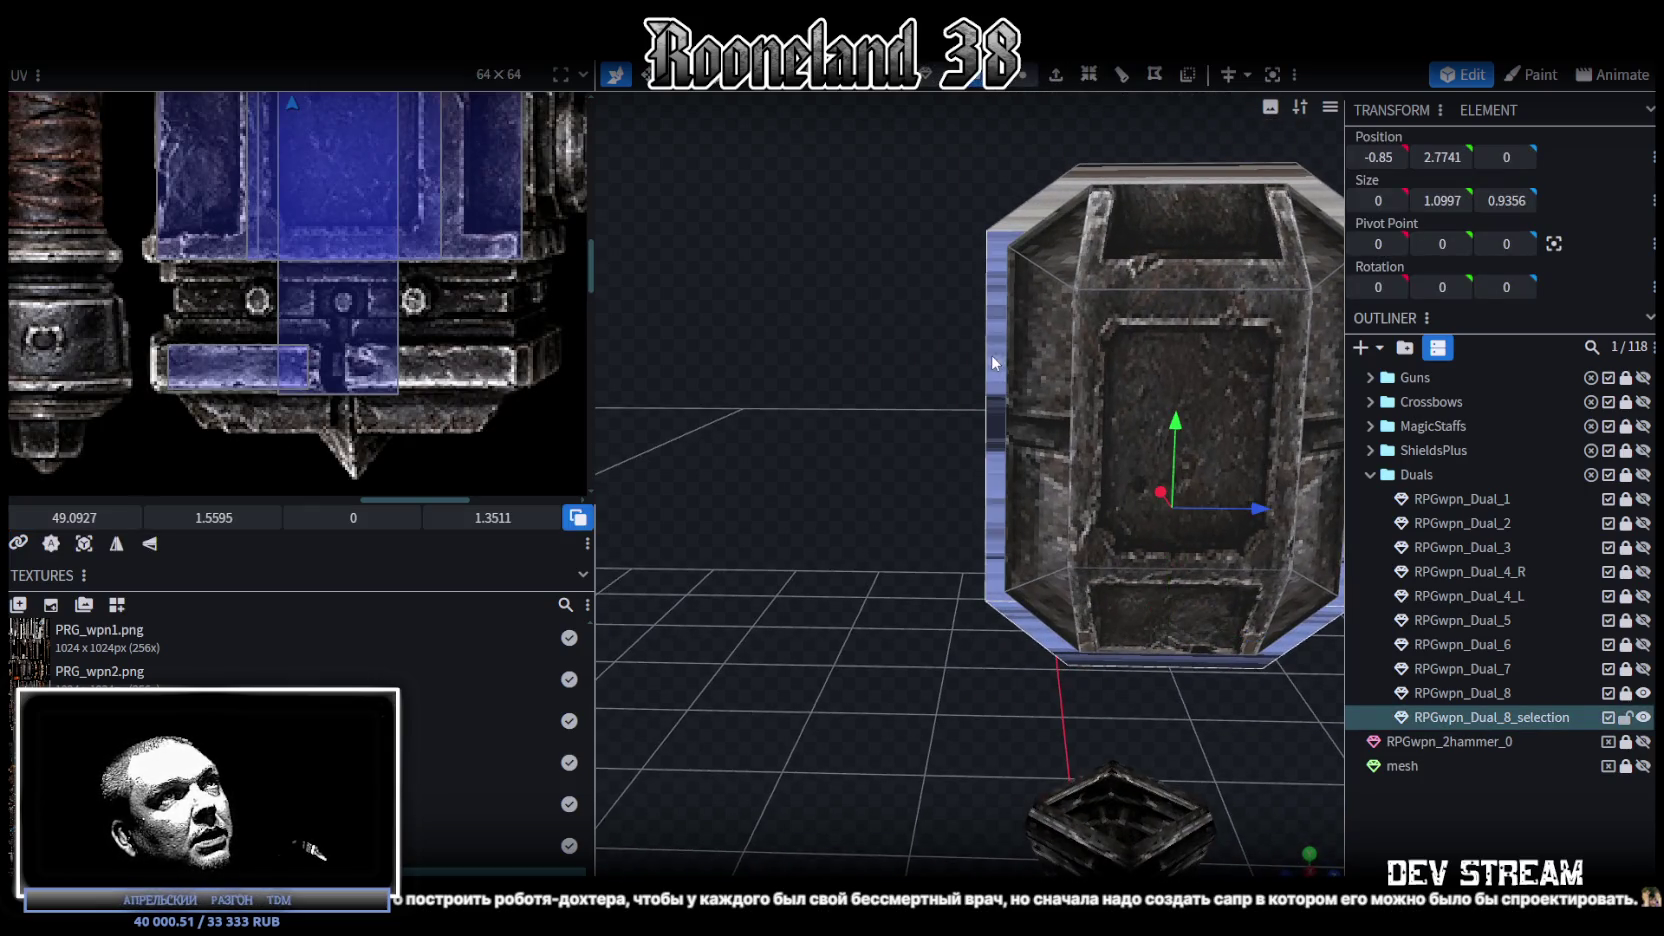
pyautogui.moveTo(1063, 172); pyautogui.dragTo(949, 672)
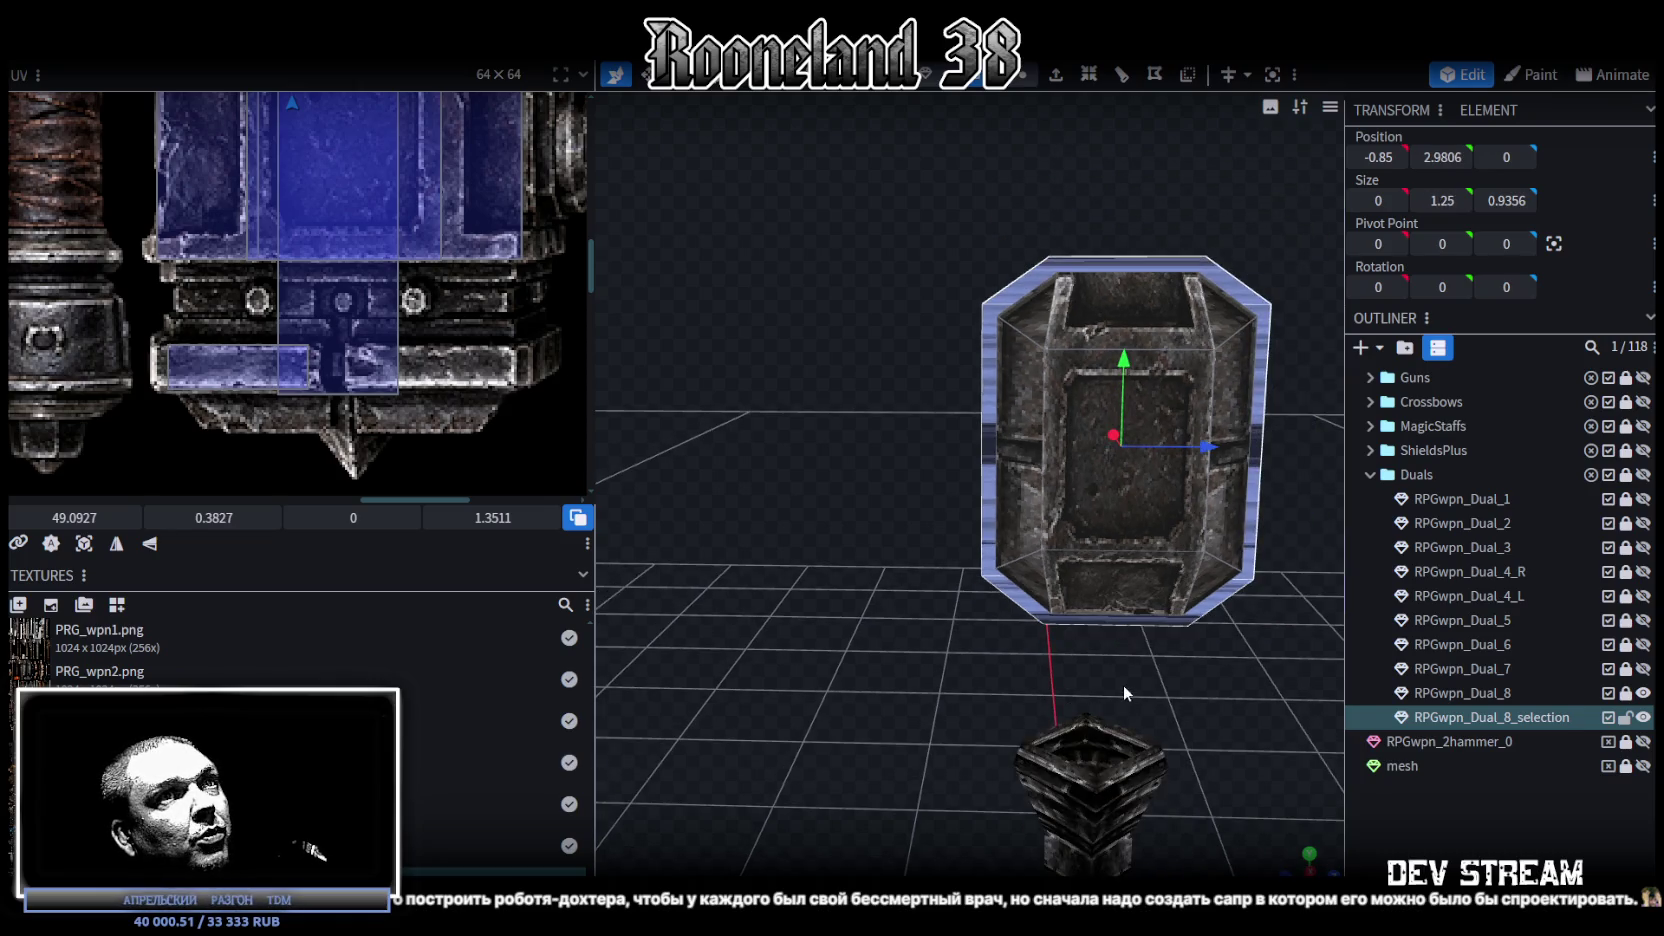
pyautogui.moveTo(1152, 688); pyautogui.dragTo(1045, 394)
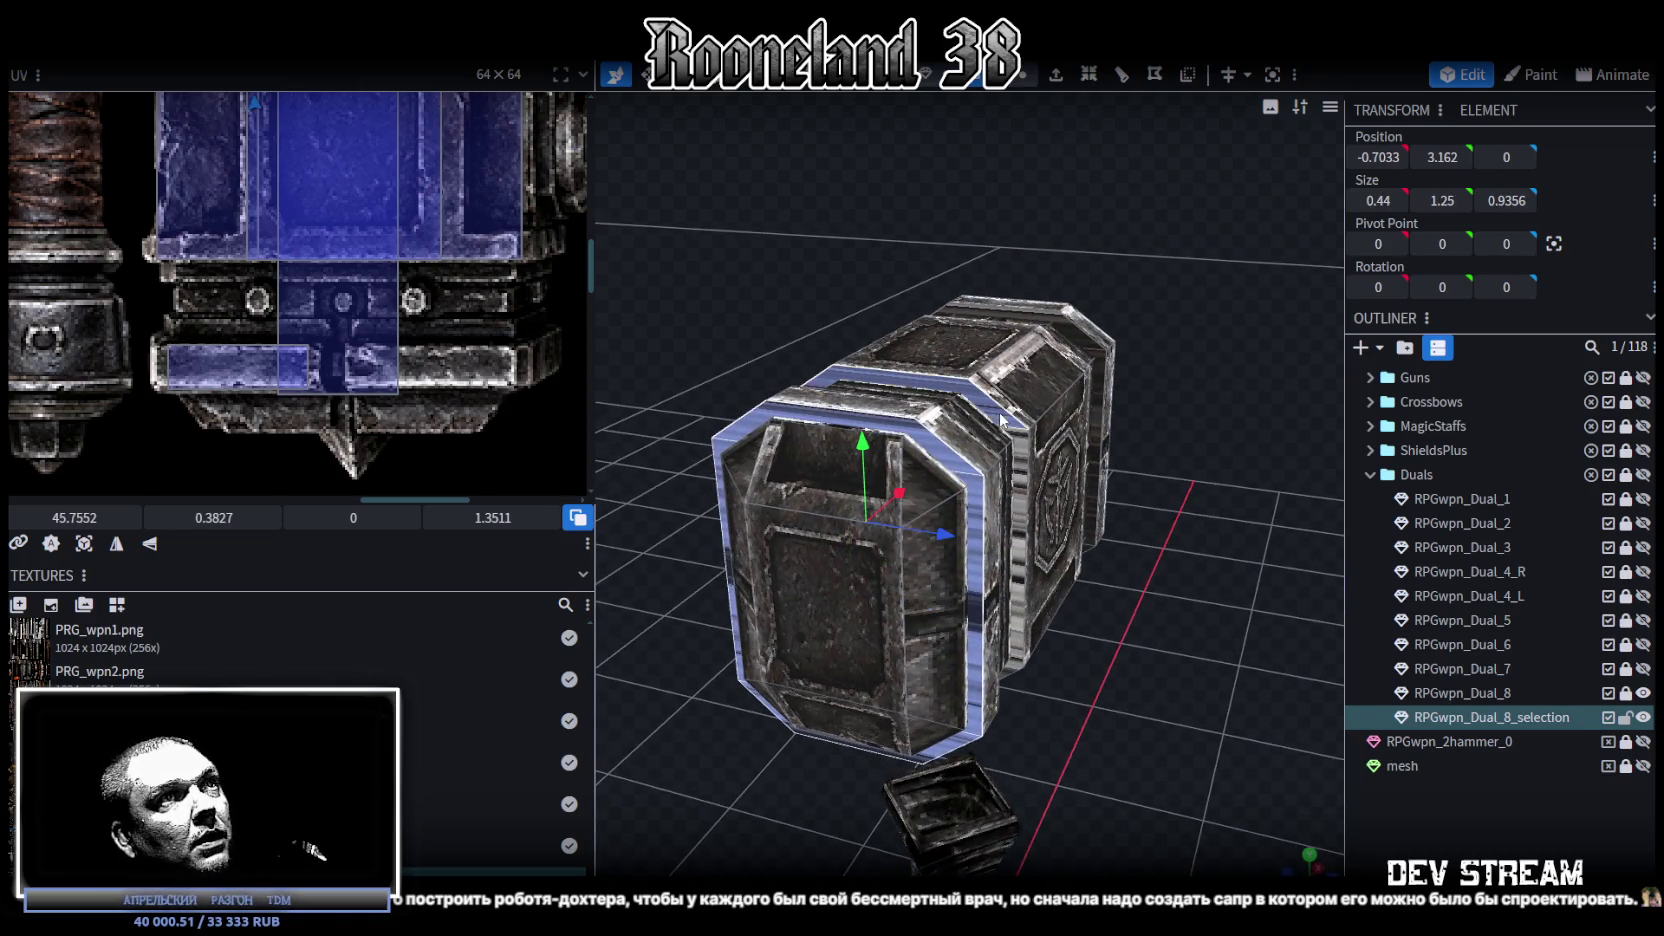
pyautogui.hotkey('ctrl', 'z')
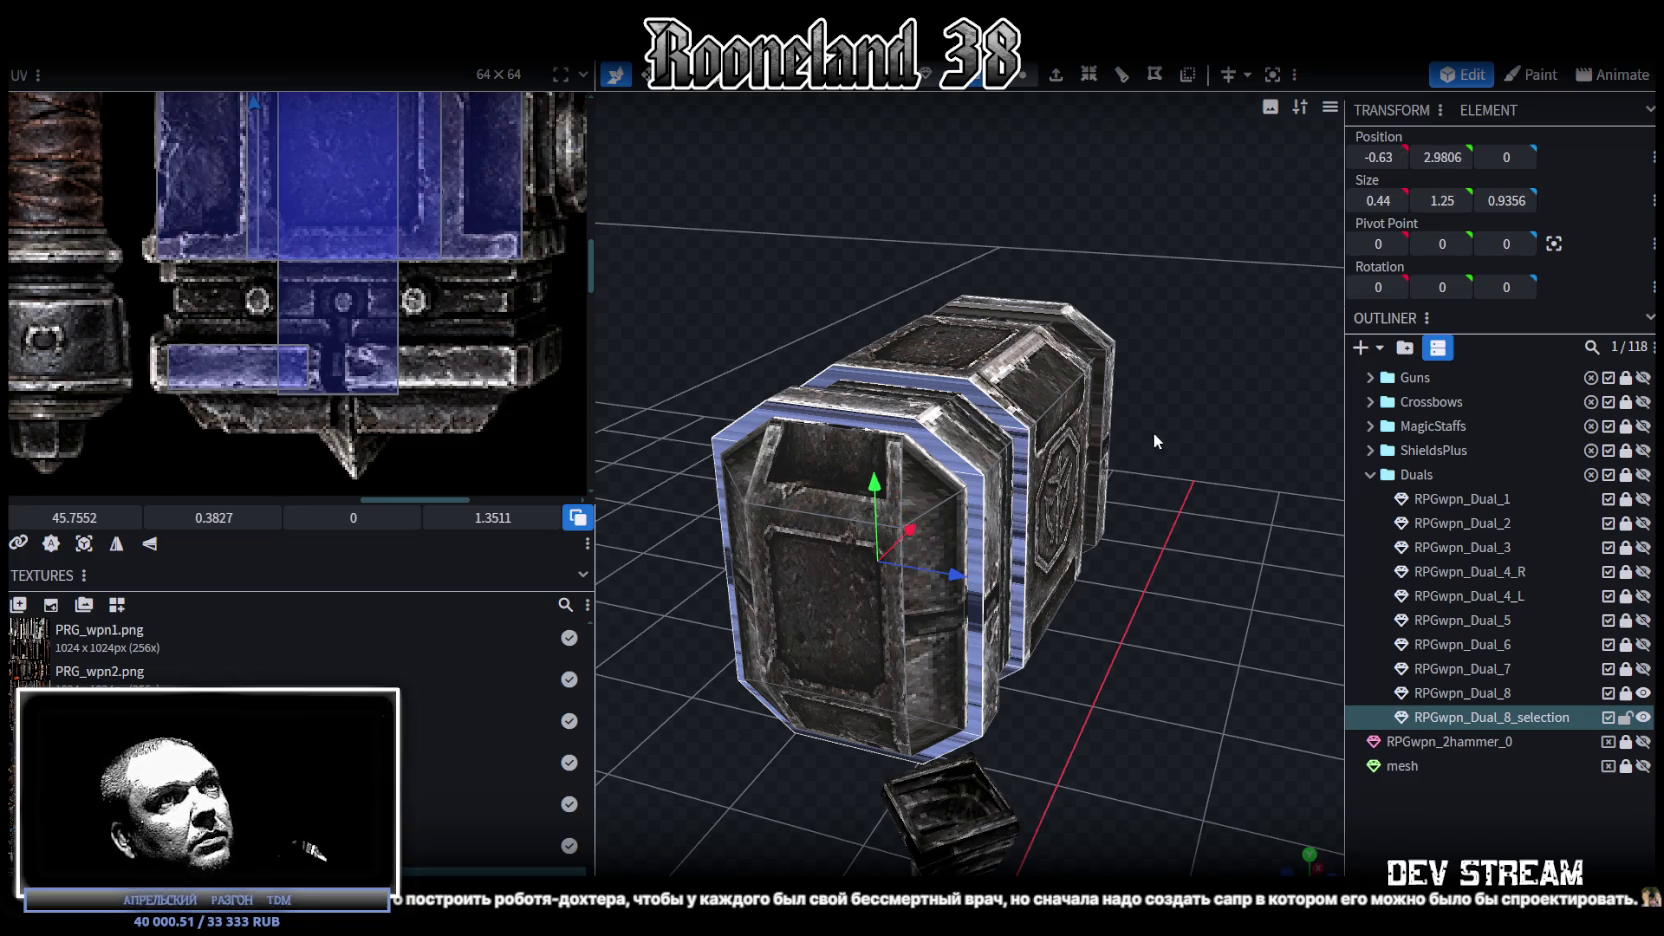
pyautogui.moveTo(1092, 490)
pyautogui.mouseDown()
pyautogui.moveTo(1096, 585)
pyautogui.moveTo(997, 630)
pyautogui.moveTo(850, 432)
pyautogui.mouseUp()
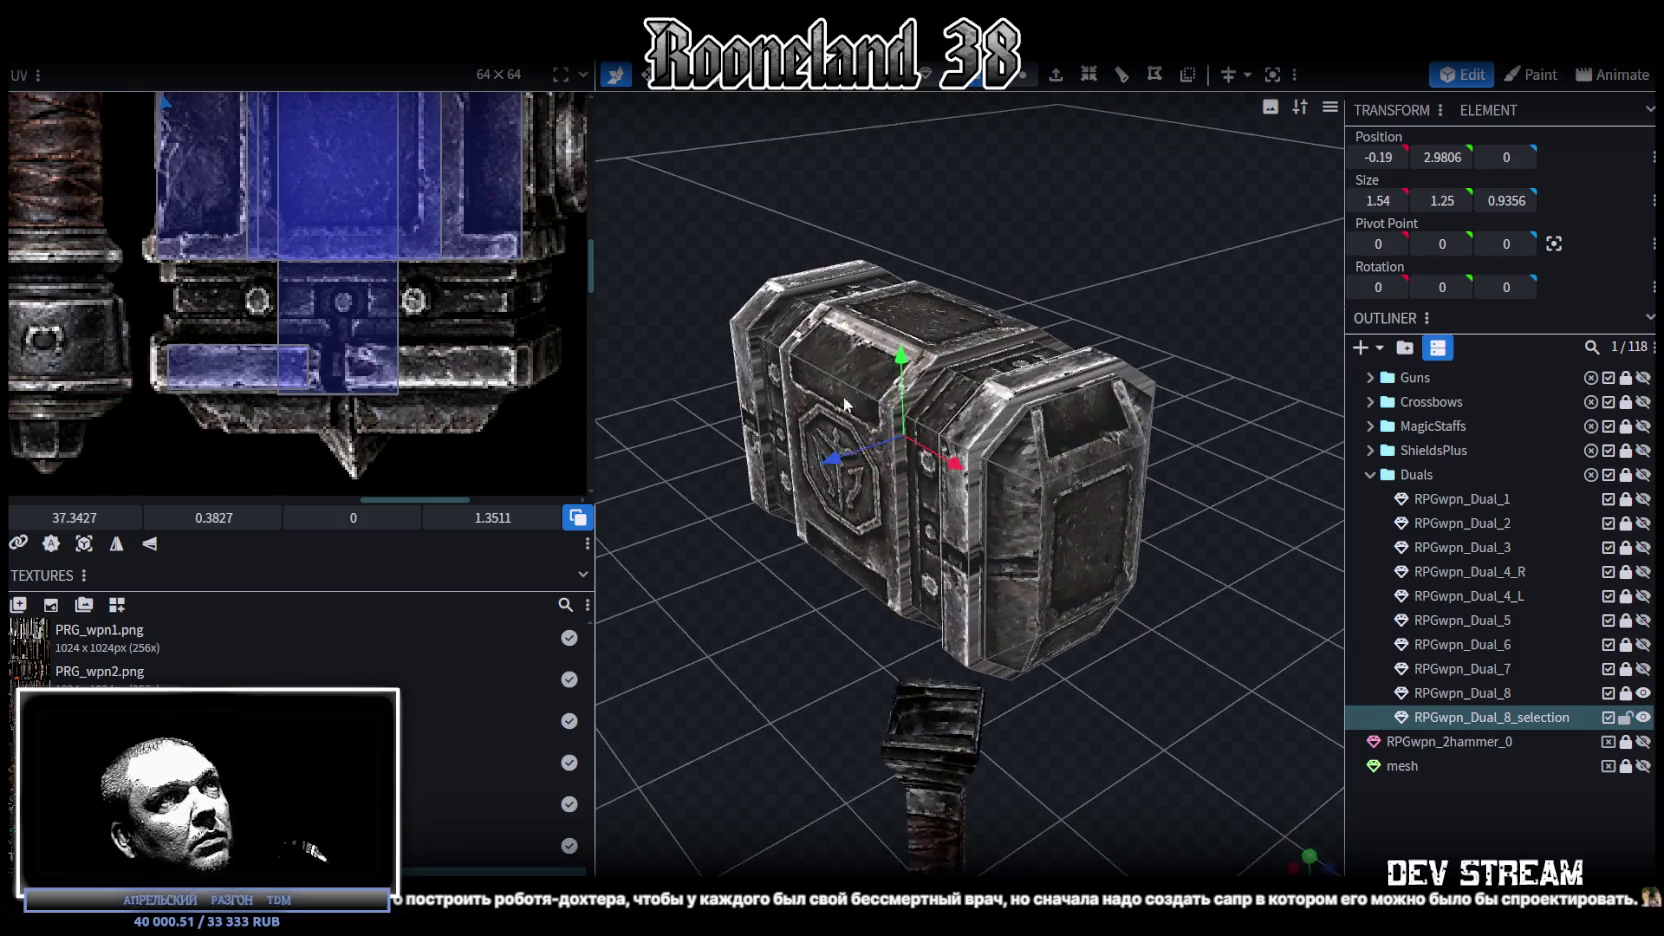
pyautogui.press('Left')
pyautogui.press('Left')
pyautogui.moveTo(910, 440); pyautogui.dragTo(922, 427)
pyautogui.press('Down')
pyautogui.press('Right')
pyautogui.moveTo(986, 450); pyautogui.dragTo(982, 484)
pyautogui.press('KP_3')
pyautogui.moveTo(1118, 633); pyautogui.dragTo(1095, 592)
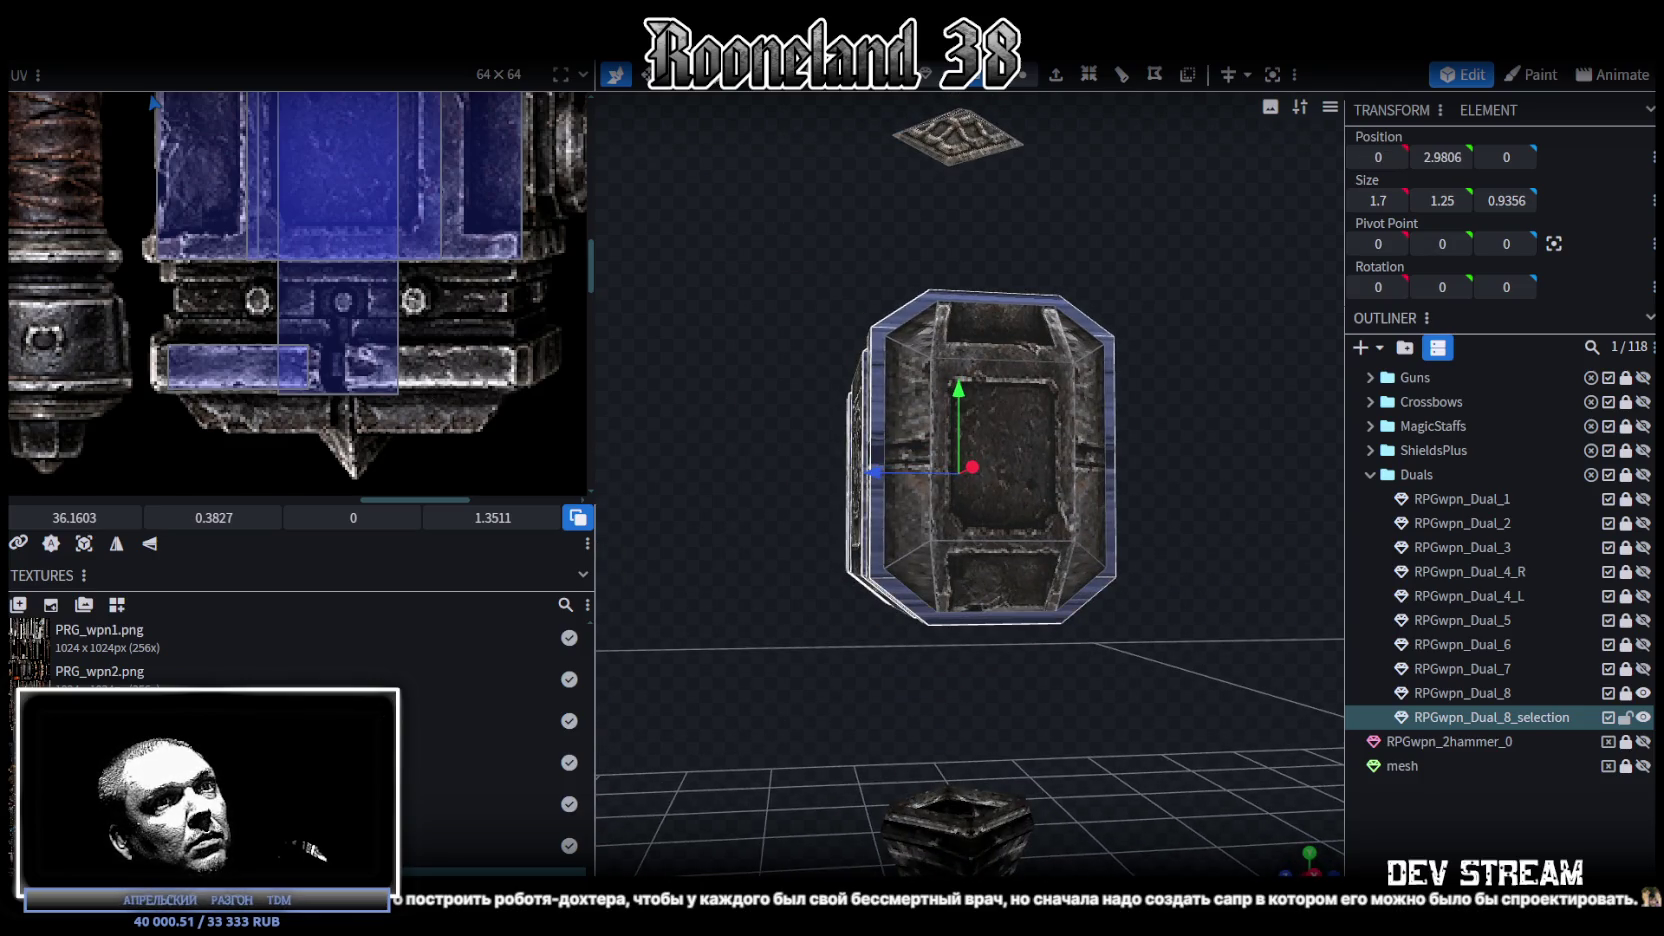
# Step: Project the end cap face's UVs from a flat view and move them onto the hammer block texture
pyautogui.click(1290, 850)
pyautogui.scroll(-5, 220, 458)
pyautogui.scroll(-3, 315, 396)
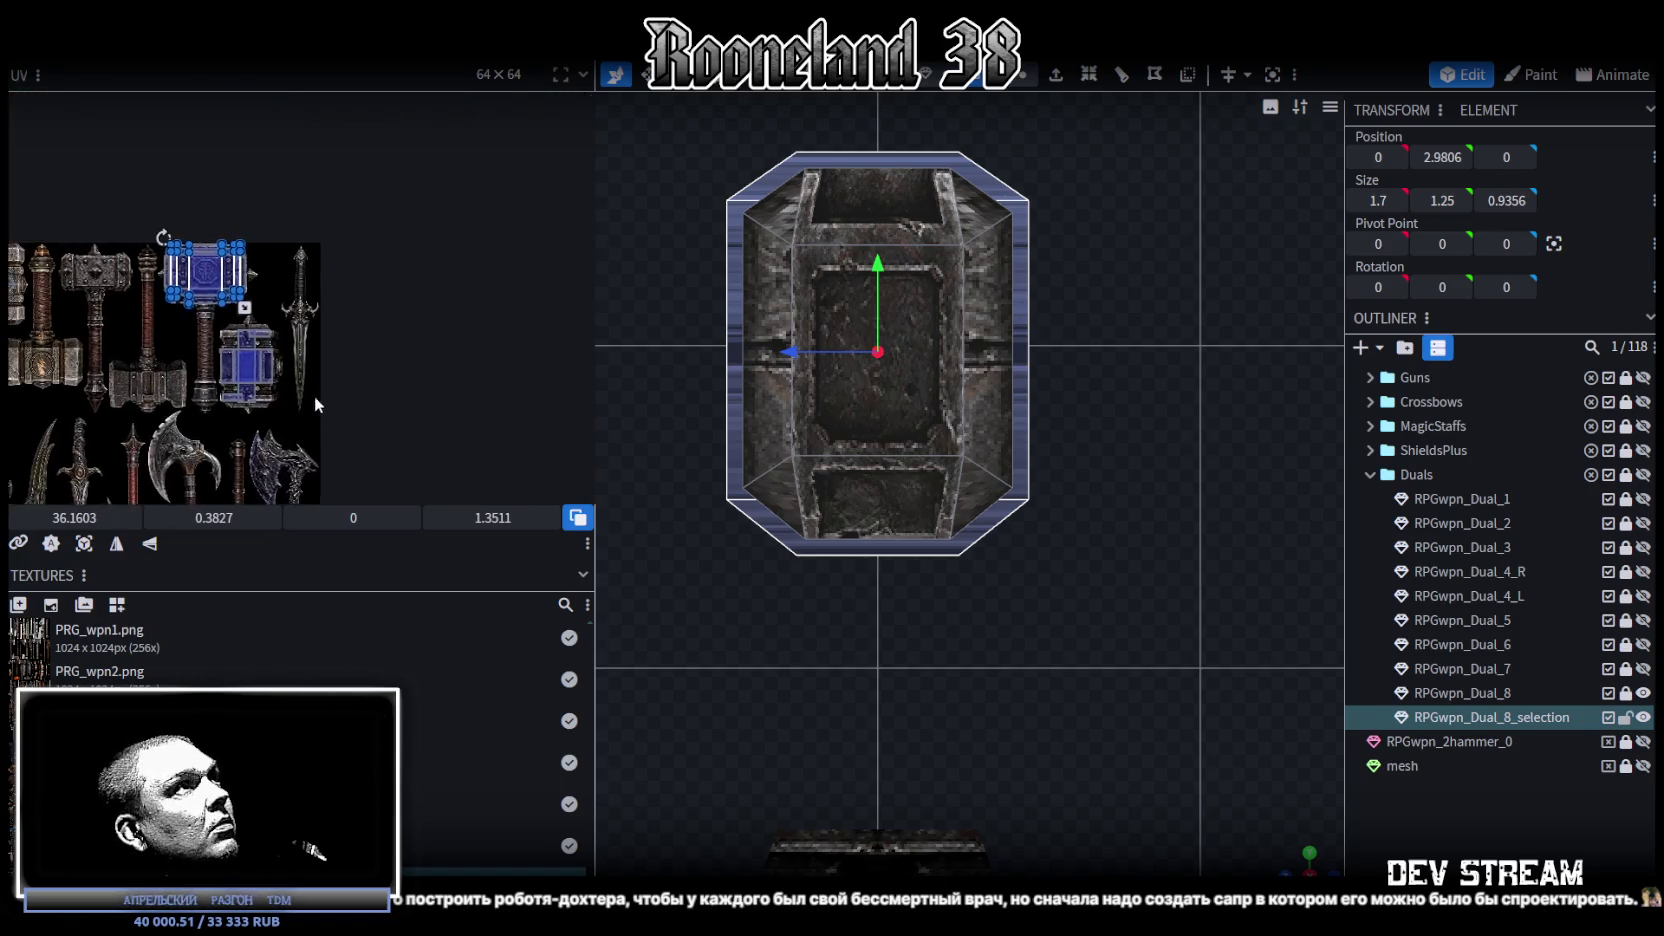
pyautogui.scroll(-2, 315, 396)
pyautogui.click(86, 545)
pyautogui.scroll(2, 39, 277)
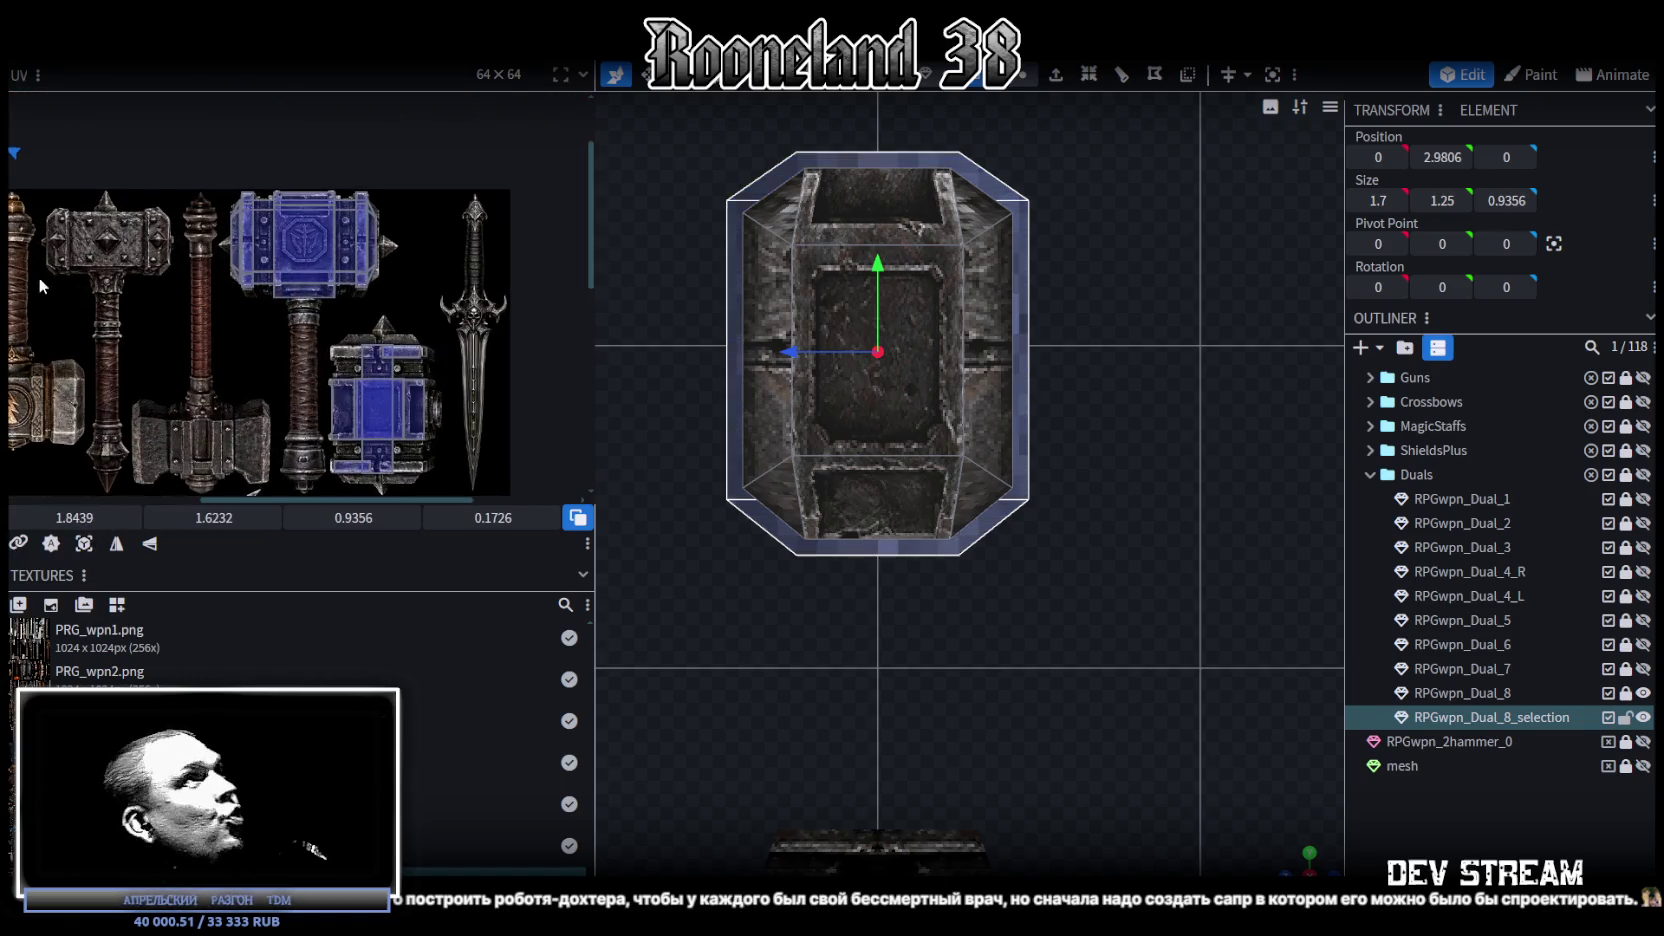
pyautogui.scroll(2, 254, 287)
pyautogui.scroll(1, 135, 232)
pyautogui.moveTo(133, 232)
pyautogui.mouseDown()
pyautogui.moveTo(172, 282)
pyautogui.moveTo(292, 345)
pyautogui.mouseUp()
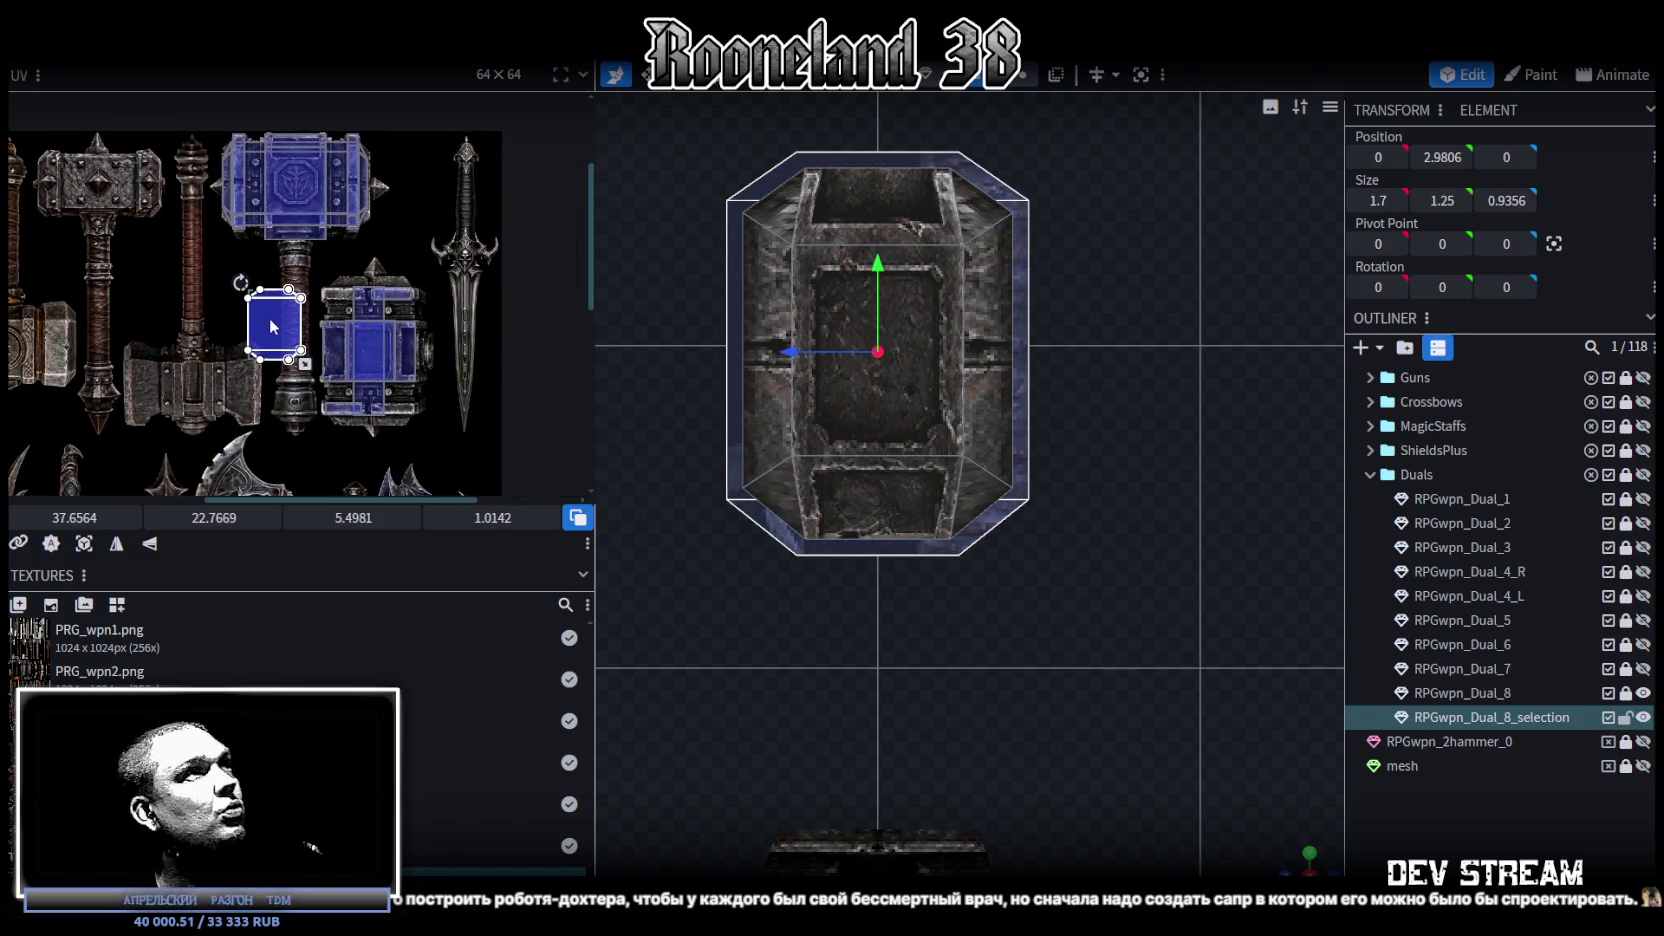
pyautogui.moveTo(293, 345)
pyautogui.mouseDown()
pyautogui.moveTo(375, 342)
pyautogui.moveTo(342, 349)
pyautogui.moveTo(364, 385)
pyautogui.moveTo(360, 370)
pyautogui.mouseUp()
# Step: Scale and widen the end cap UV face to fit the hammer block patch, then deselect
pyautogui.scroll(2, 352, 335)
pyautogui.scroll(2, 352, 335)
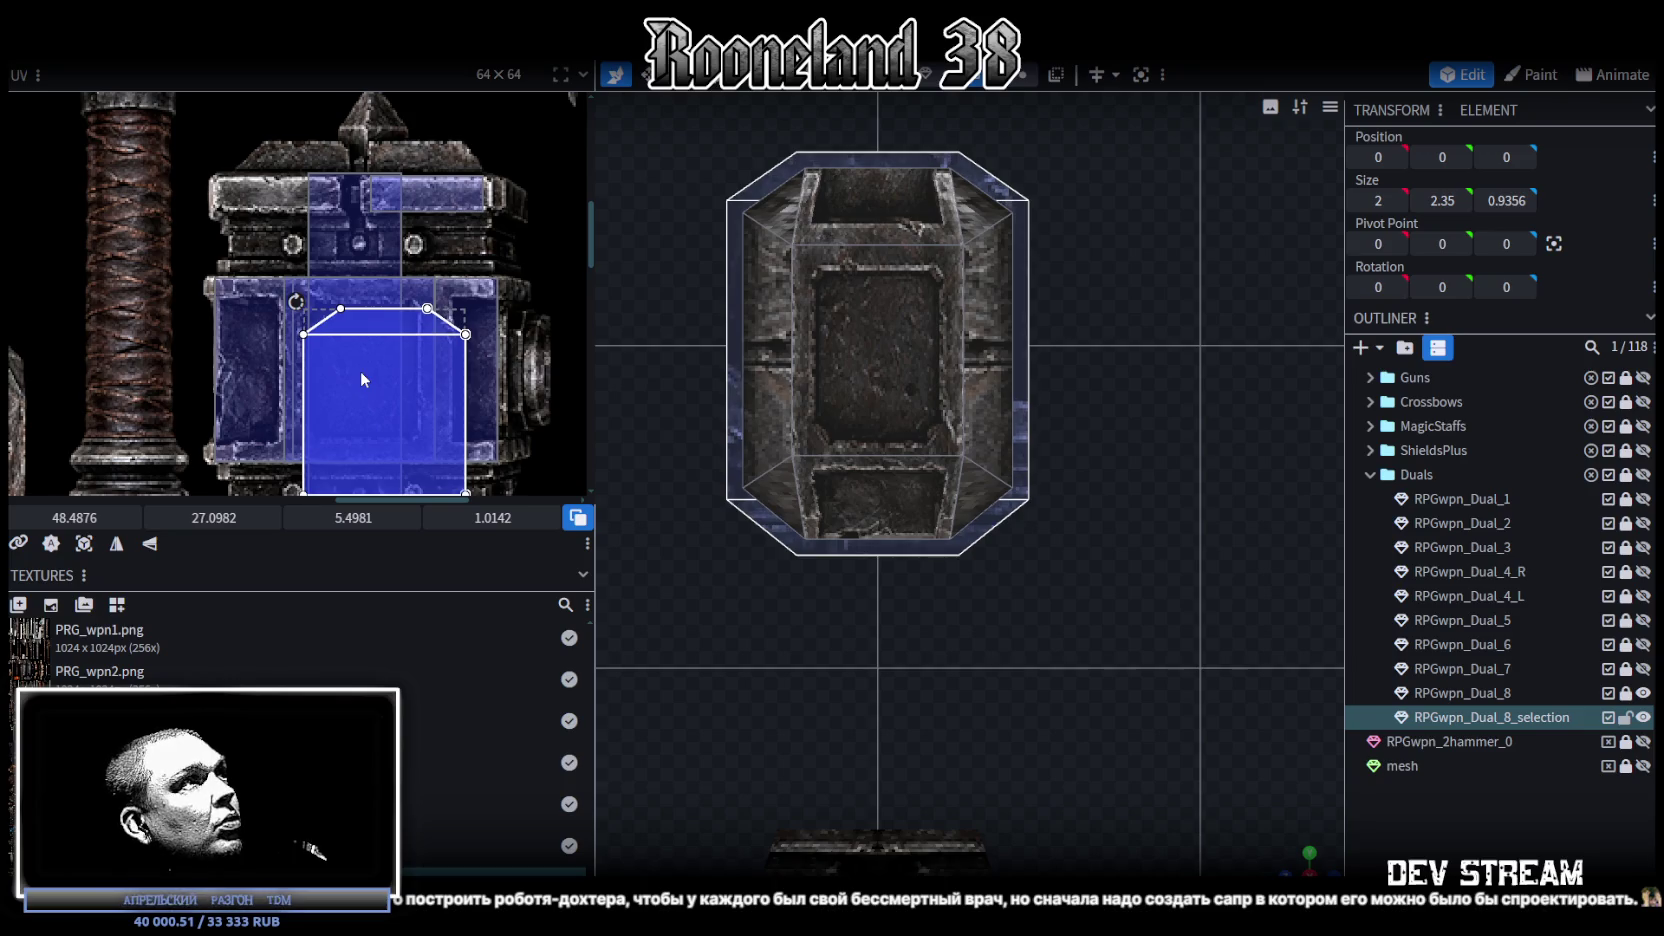
pyautogui.scroll(-2, 422, 328)
pyautogui.moveTo(470, 442); pyautogui.dragTo(407, 392)
pyautogui.scroll(3, 410, 336)
pyautogui.moveTo(332, 322); pyautogui.dragTo(341, 321)
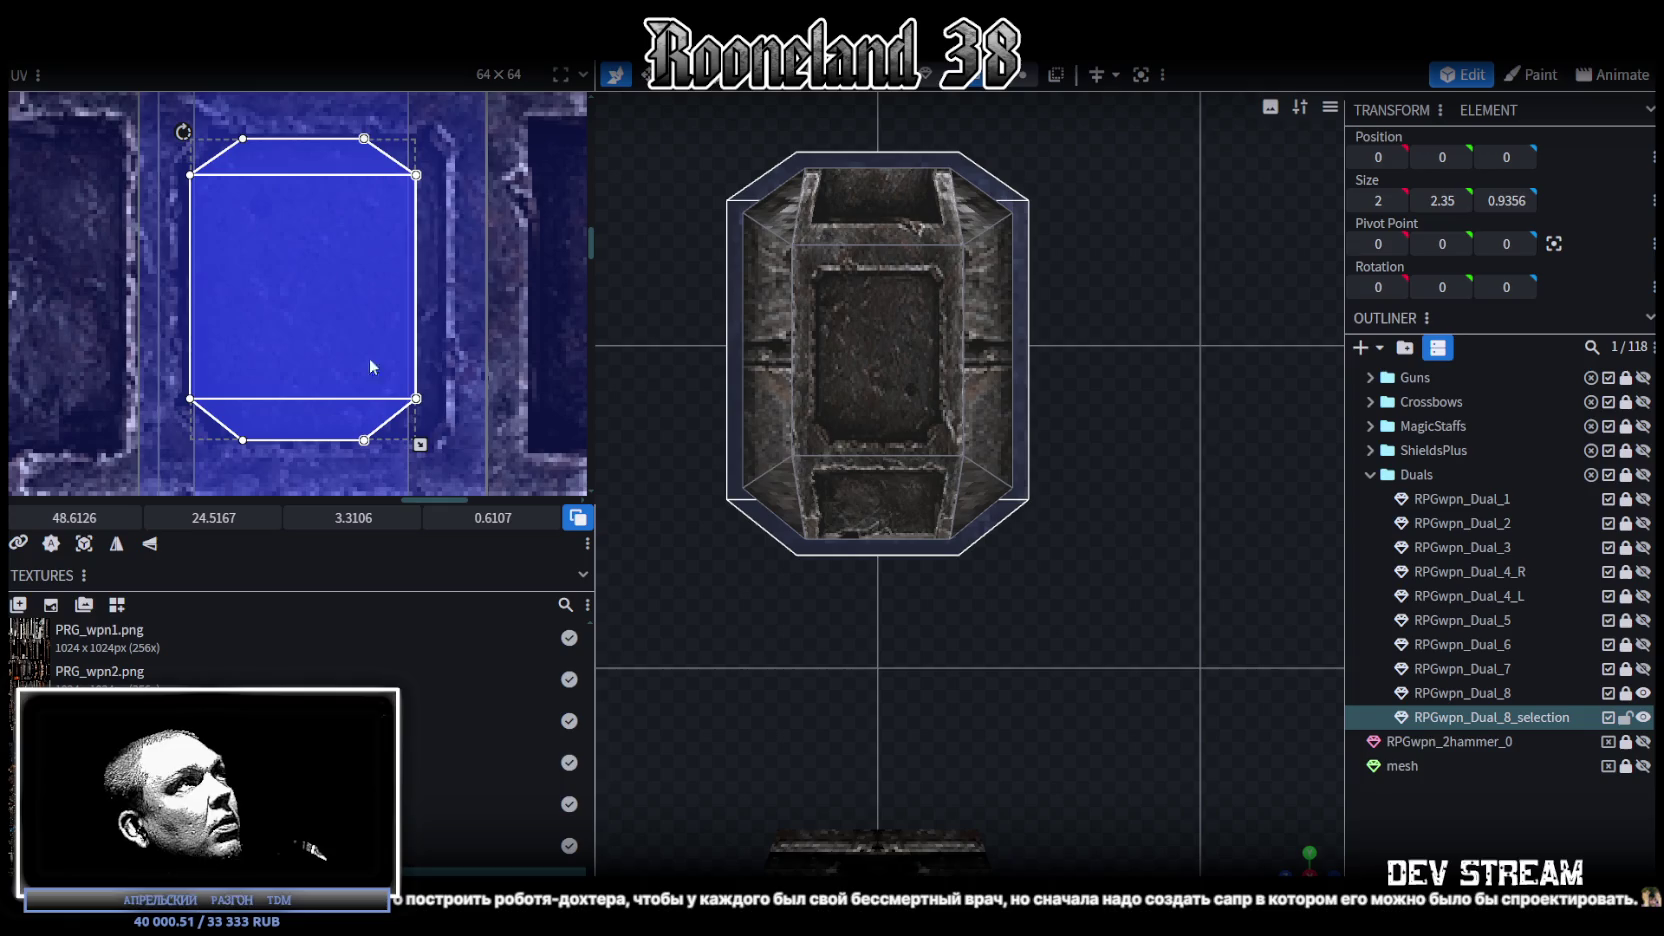
pyautogui.moveTo(420, 445); pyautogui.dragTo(446, 445)
pyautogui.moveTo(339, 321); pyautogui.dragTo(335, 321)
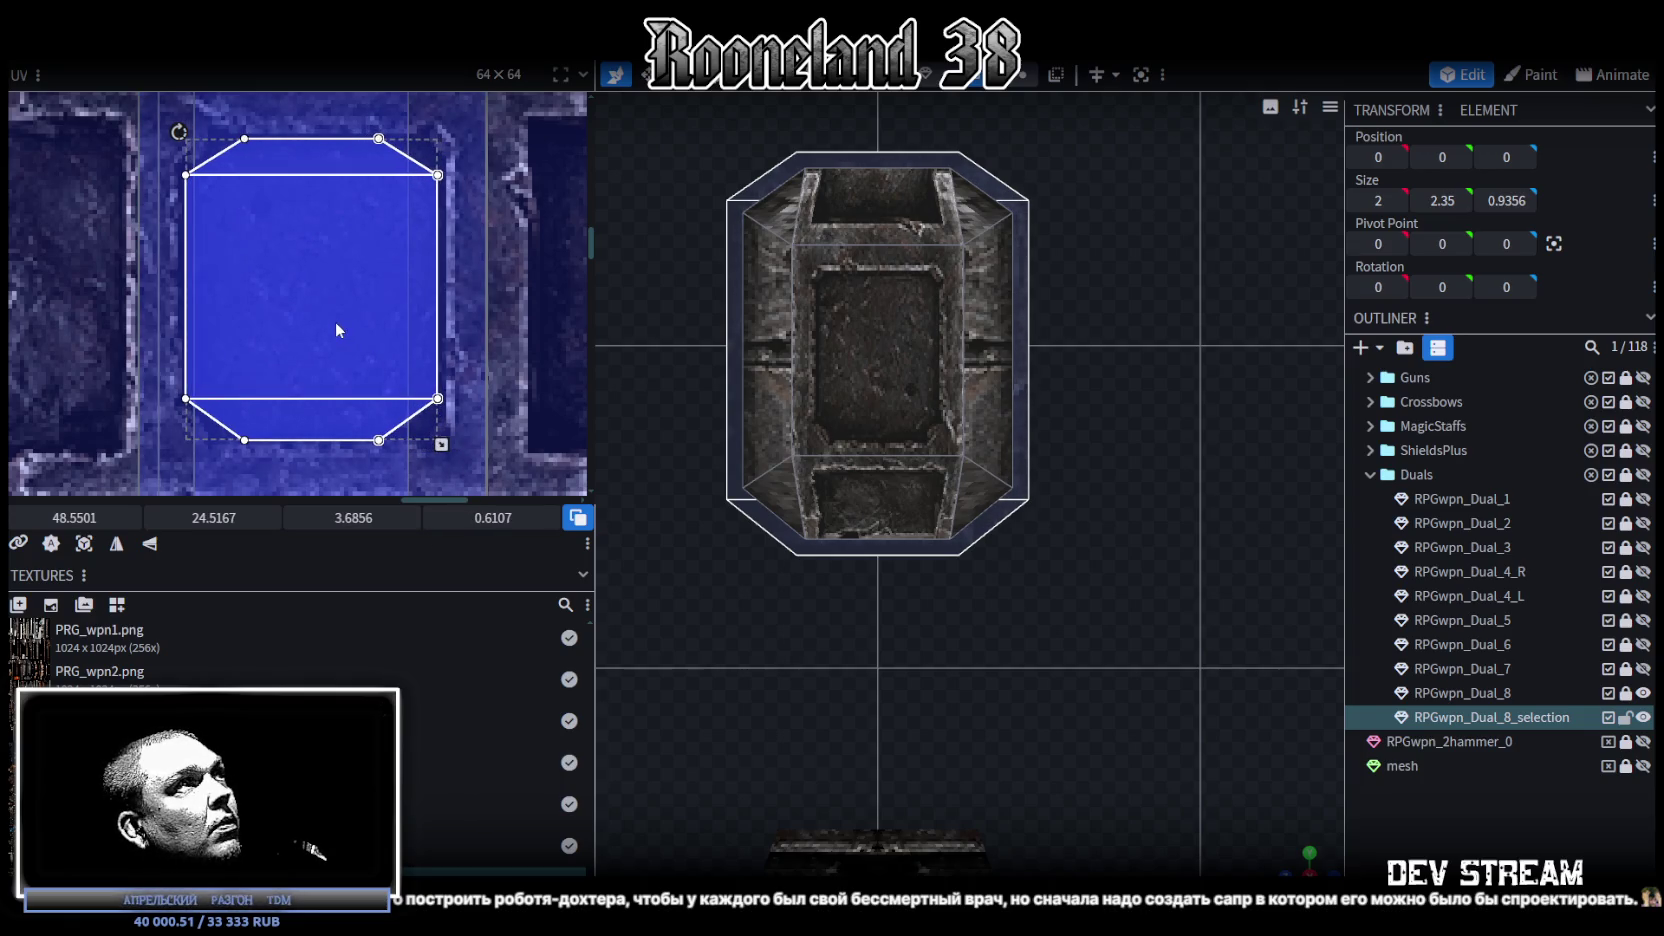
pyautogui.moveTo(445, 444); pyautogui.dragTo(448, 444)
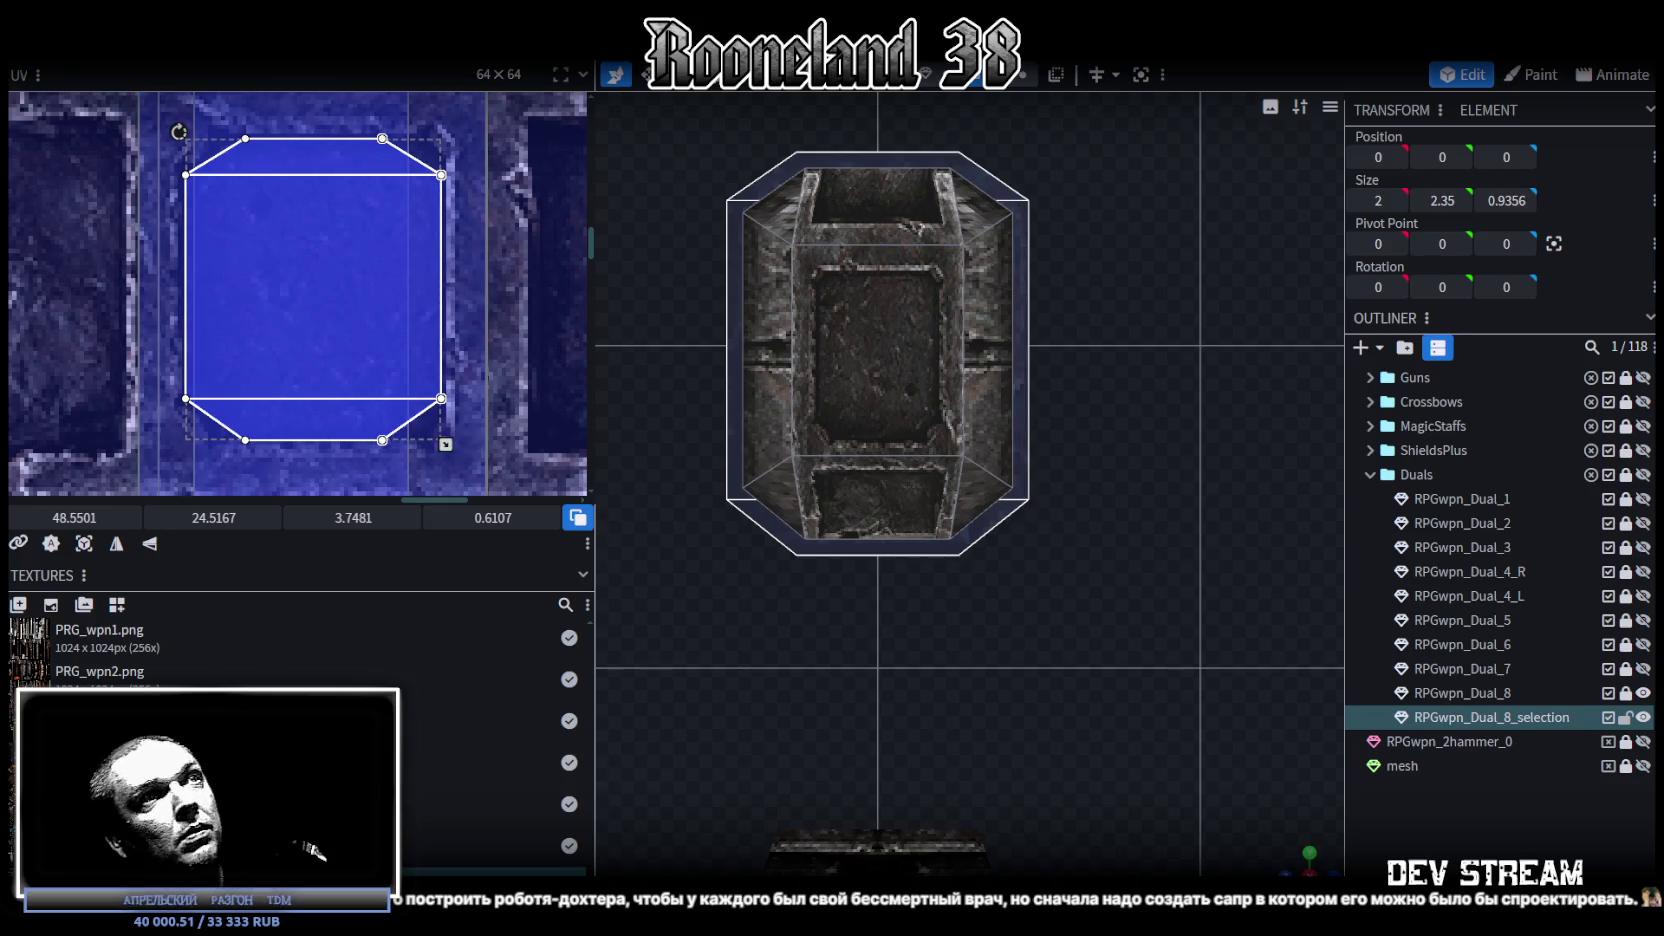
pyautogui.click(1497, 853)
# Step: Orbit around the 2 × 2.35 × 0.9356 textured hammer head and select it
pyautogui.moveTo(1295, 857); pyautogui.dragTo(1190, 679)
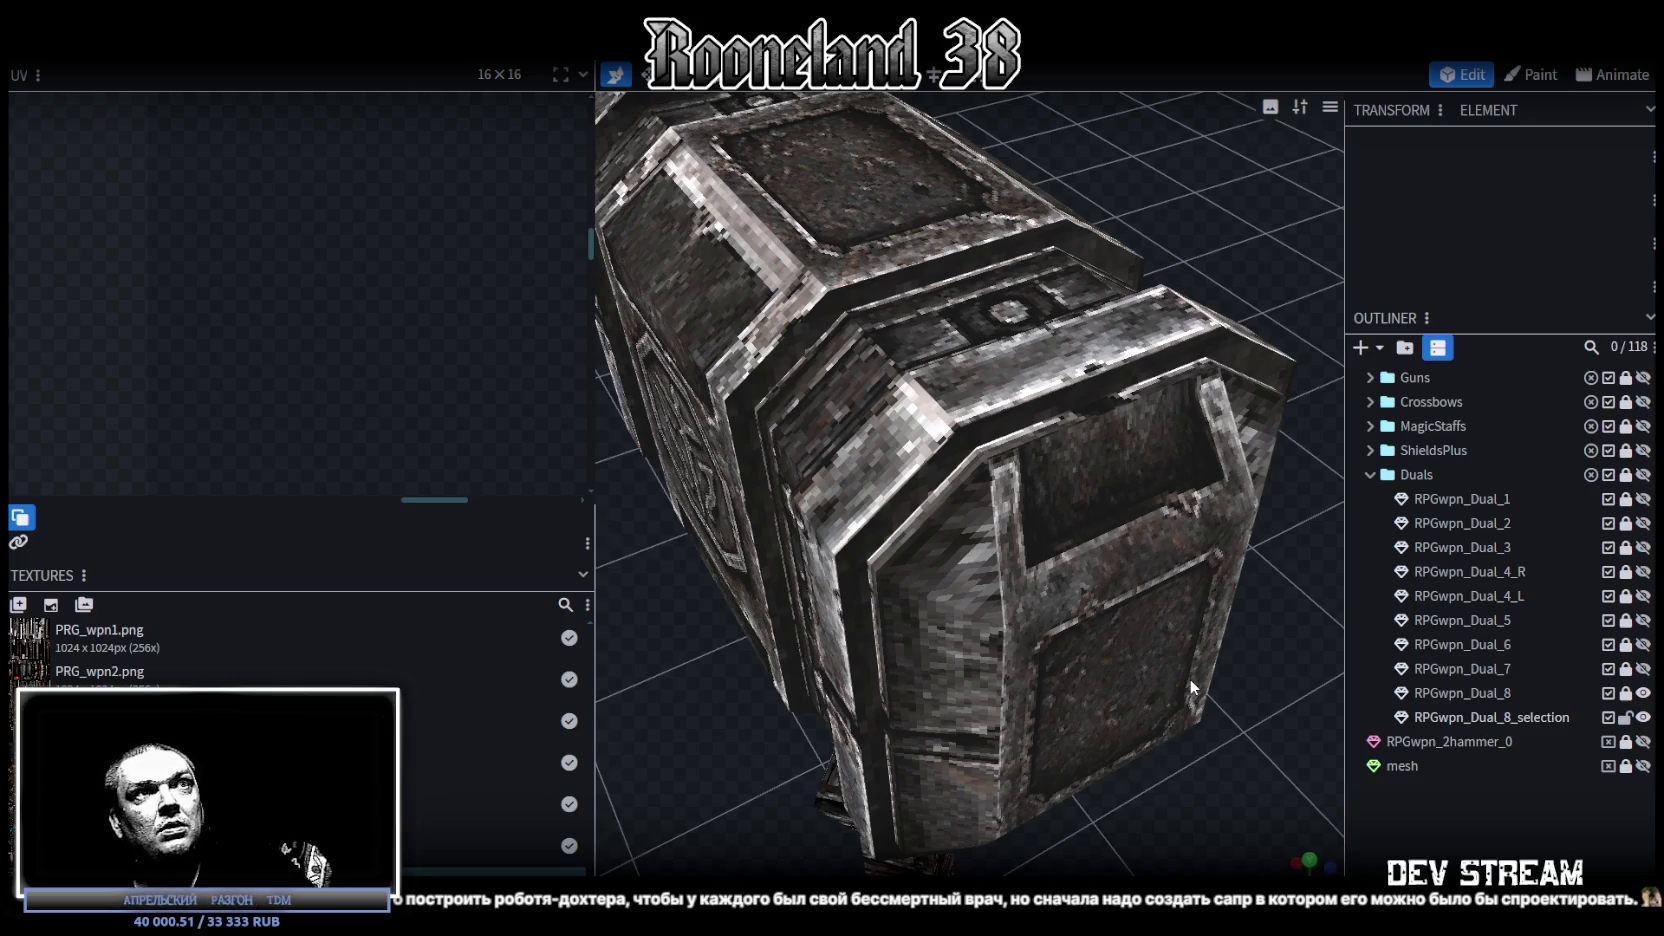
pyautogui.scroll(-3, 1190, 679)
pyautogui.scroll(-3, 1190, 679)
pyautogui.scroll(-2, 1190, 679)
pyautogui.moveTo(822, 689)
pyautogui.mouseDown()
pyautogui.moveTo(1037, 578)
pyautogui.moveTo(989, 443)
pyautogui.moveTo(944, 598)
pyautogui.moveTo(987, 338)
pyautogui.mouseUp()
pyautogui.click(989, 443)
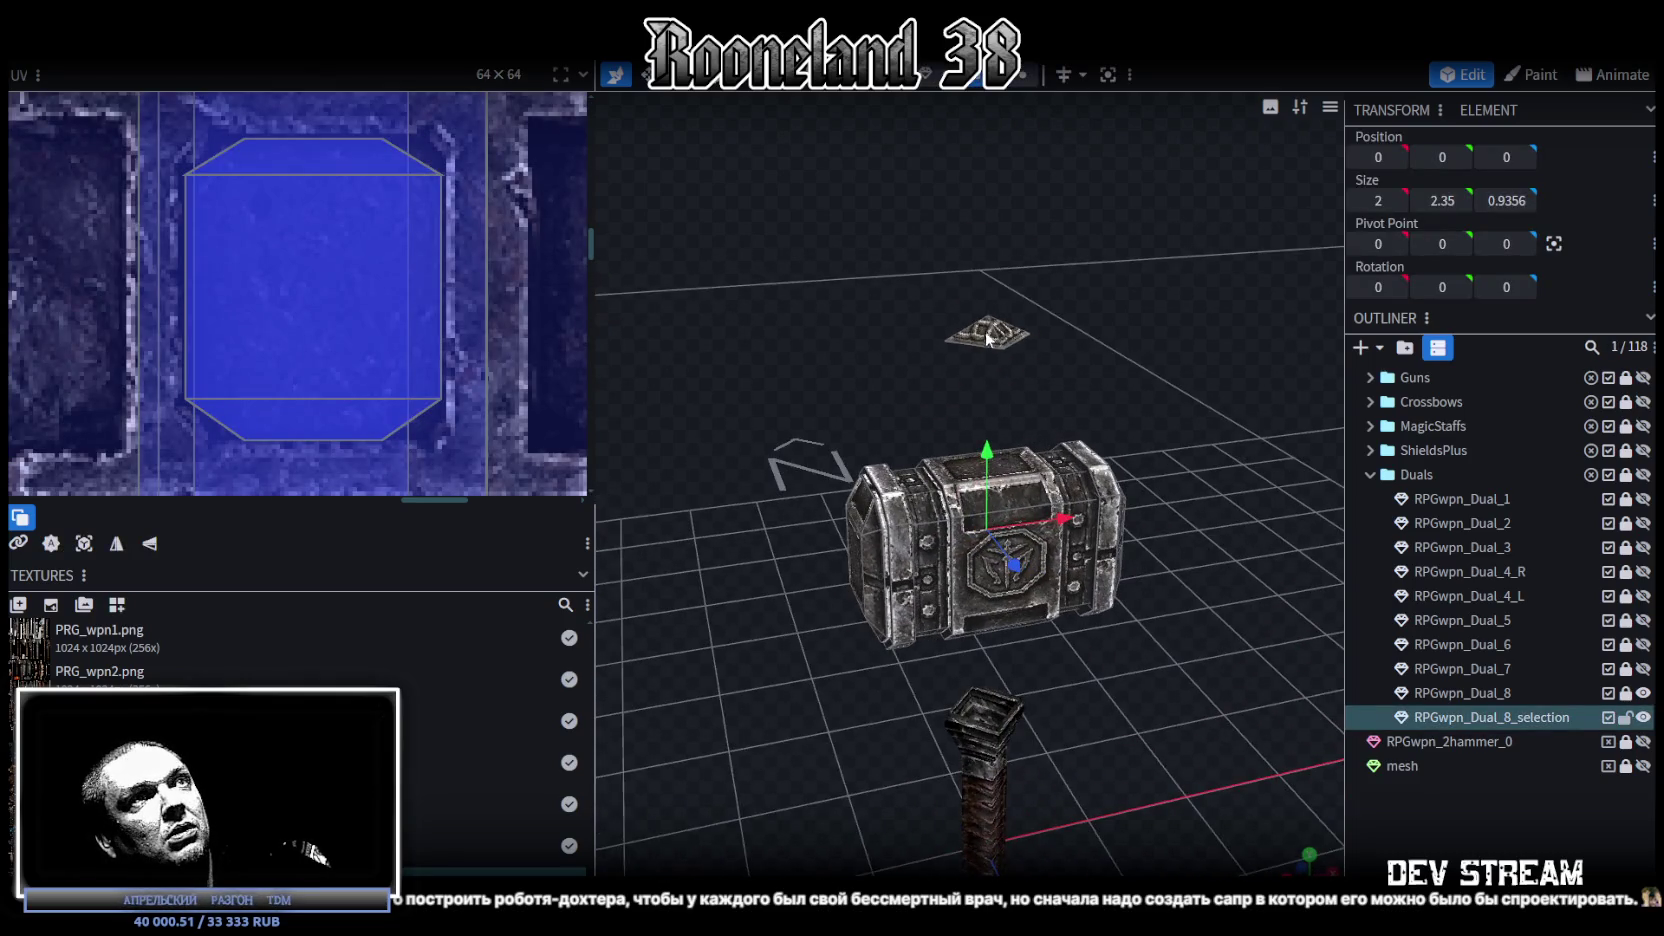
# Step: Move the small diamond piece to X -1.4 and rotate it 22.5 degrees
pyautogui.click(988, 338)
pyautogui.moveTo(897, 233)
pyautogui.mouseDown()
pyautogui.moveTo(1091, 282)
pyautogui.moveTo(1105, 359)
pyautogui.moveTo(1212, 361)
pyautogui.moveTo(1091, 384)
pyautogui.mouseUp()
pyautogui.moveTo(1058, 281)
pyautogui.mouseDown()
pyautogui.moveTo(829, 278)
pyautogui.moveTo(620, 330)
pyautogui.mouseUp()
pyautogui.scroll(-3, 261, 318)
pyautogui.scroll(-3, 263, 316)
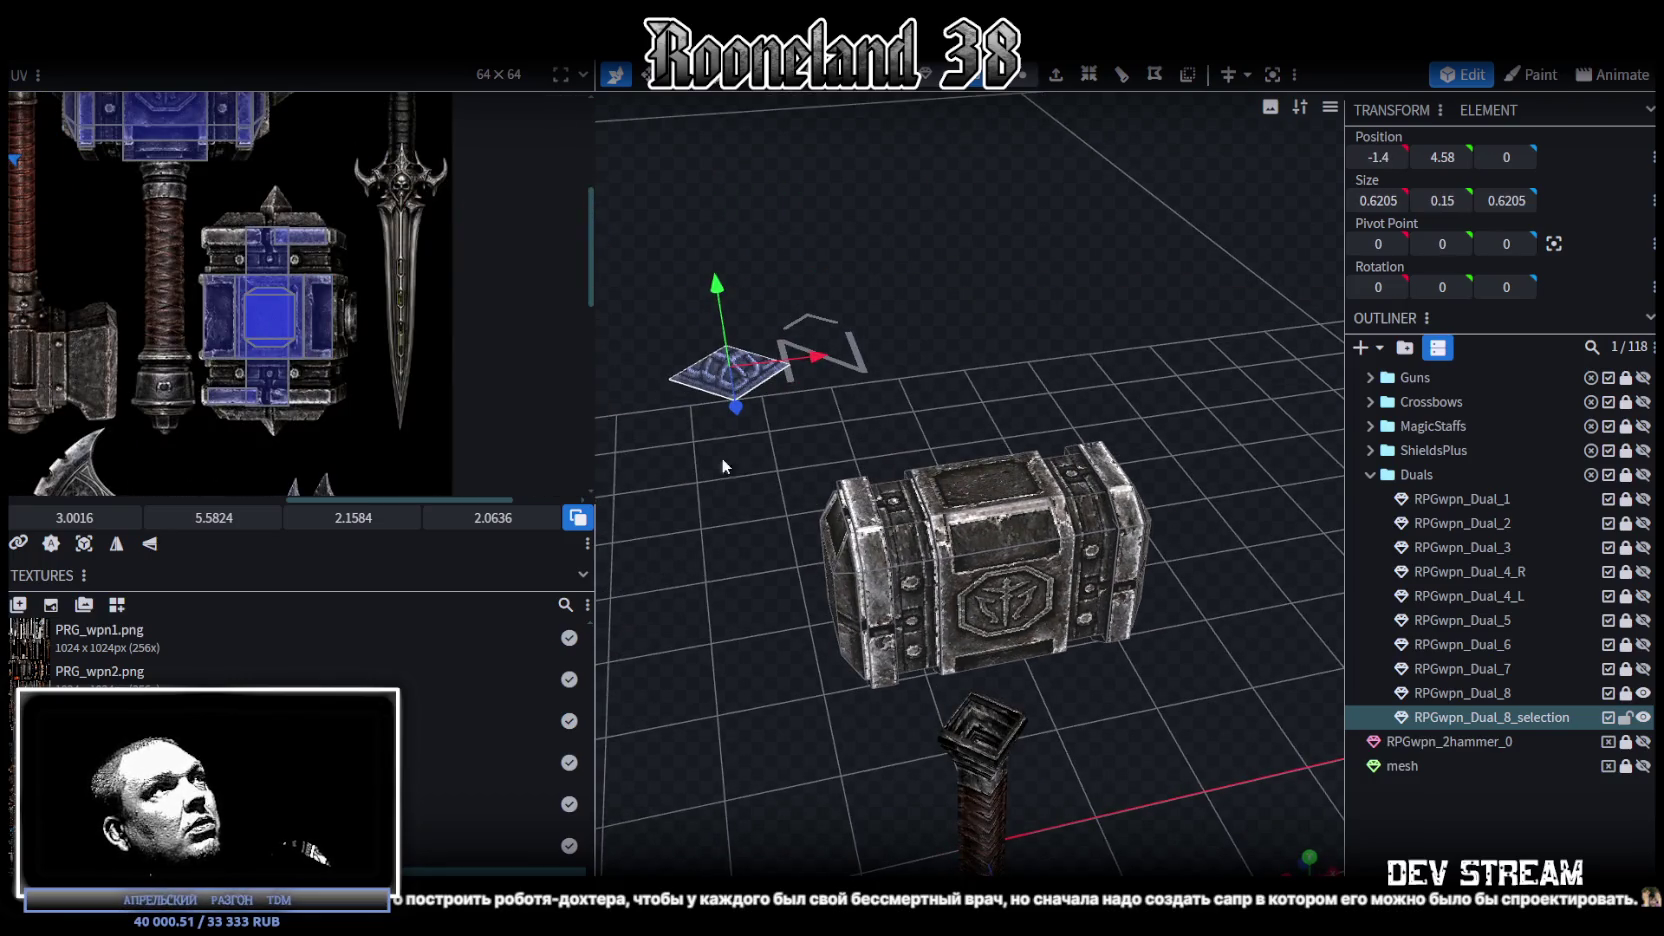
pyautogui.moveTo(722, 458)
pyautogui.mouseDown()
pyautogui.moveTo(740, 477)
pyautogui.moveTo(800, 434)
pyautogui.mouseUp()
pyautogui.press('r')
pyautogui.moveTo(1031, 304)
pyautogui.mouseDown()
pyautogui.moveTo(1108, 415)
pyautogui.moveTo(935, 439)
pyautogui.moveTo(892, 543)
pyautogui.mouseUp()
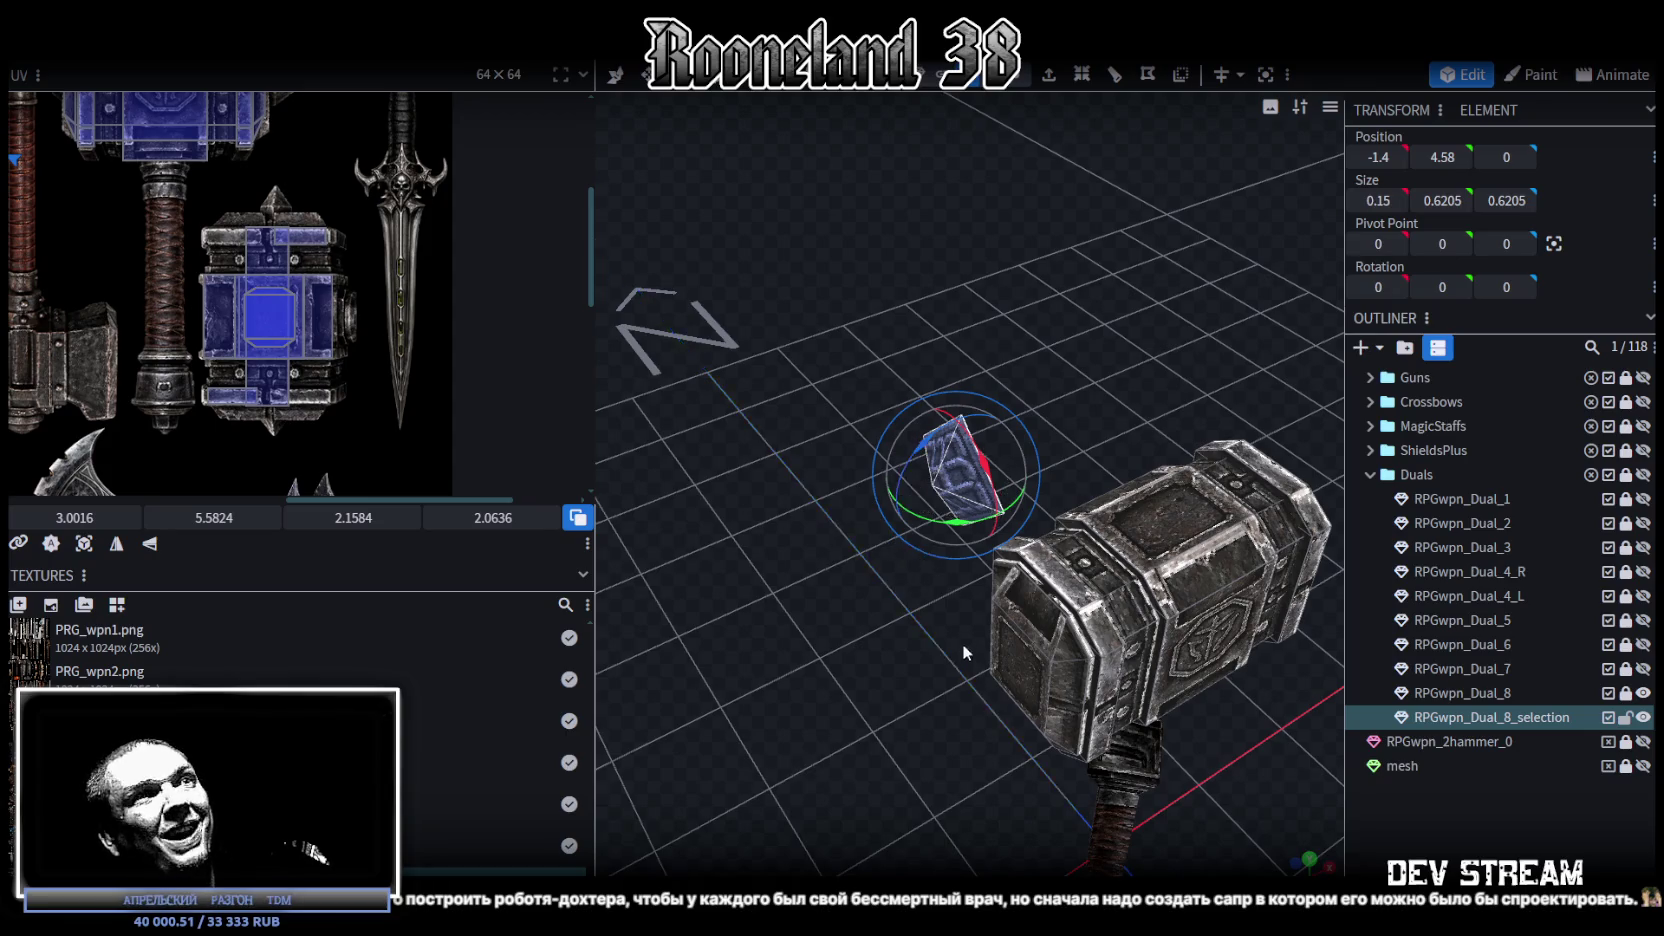
# Step: Lower and reshape the piece into a 0.35 × 0.2205 × 0.2205 spike at -1.34, 2.98, 0
pyautogui.press('KP_1')
pyautogui.press('v')
pyautogui.moveTo(856, 200)
pyautogui.mouseDown()
pyautogui.moveTo(889, 516)
pyautogui.moveTo(968, 436)
pyautogui.moveTo(936, 384)
pyautogui.moveTo(1100, 361)
pyautogui.moveTo(1160, 322)
pyautogui.moveTo(931, 358)
pyautogui.mouseUp()
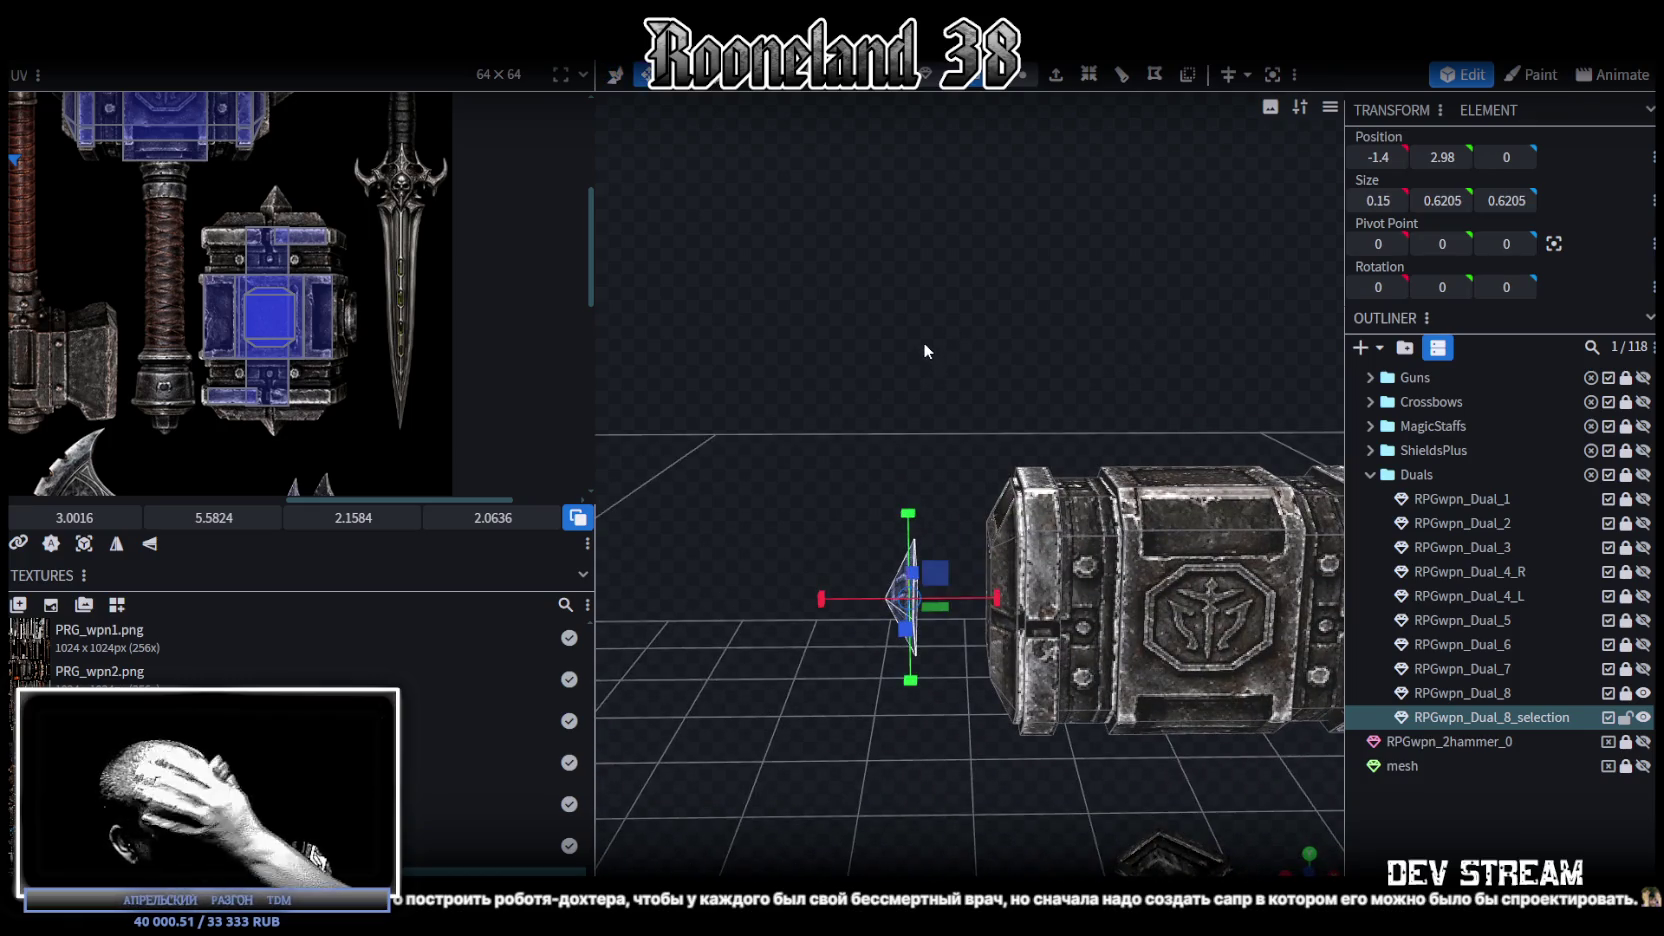
pyautogui.moveTo(998, 600)
pyautogui.mouseDown()
pyautogui.moveTo(1026, 605)
pyautogui.moveTo(1012, 602)
pyautogui.moveTo(1032, 705)
pyautogui.moveTo(1099, 706)
pyautogui.mouseUp()
pyautogui.moveTo(880, 505); pyautogui.dragTo(818, 550)
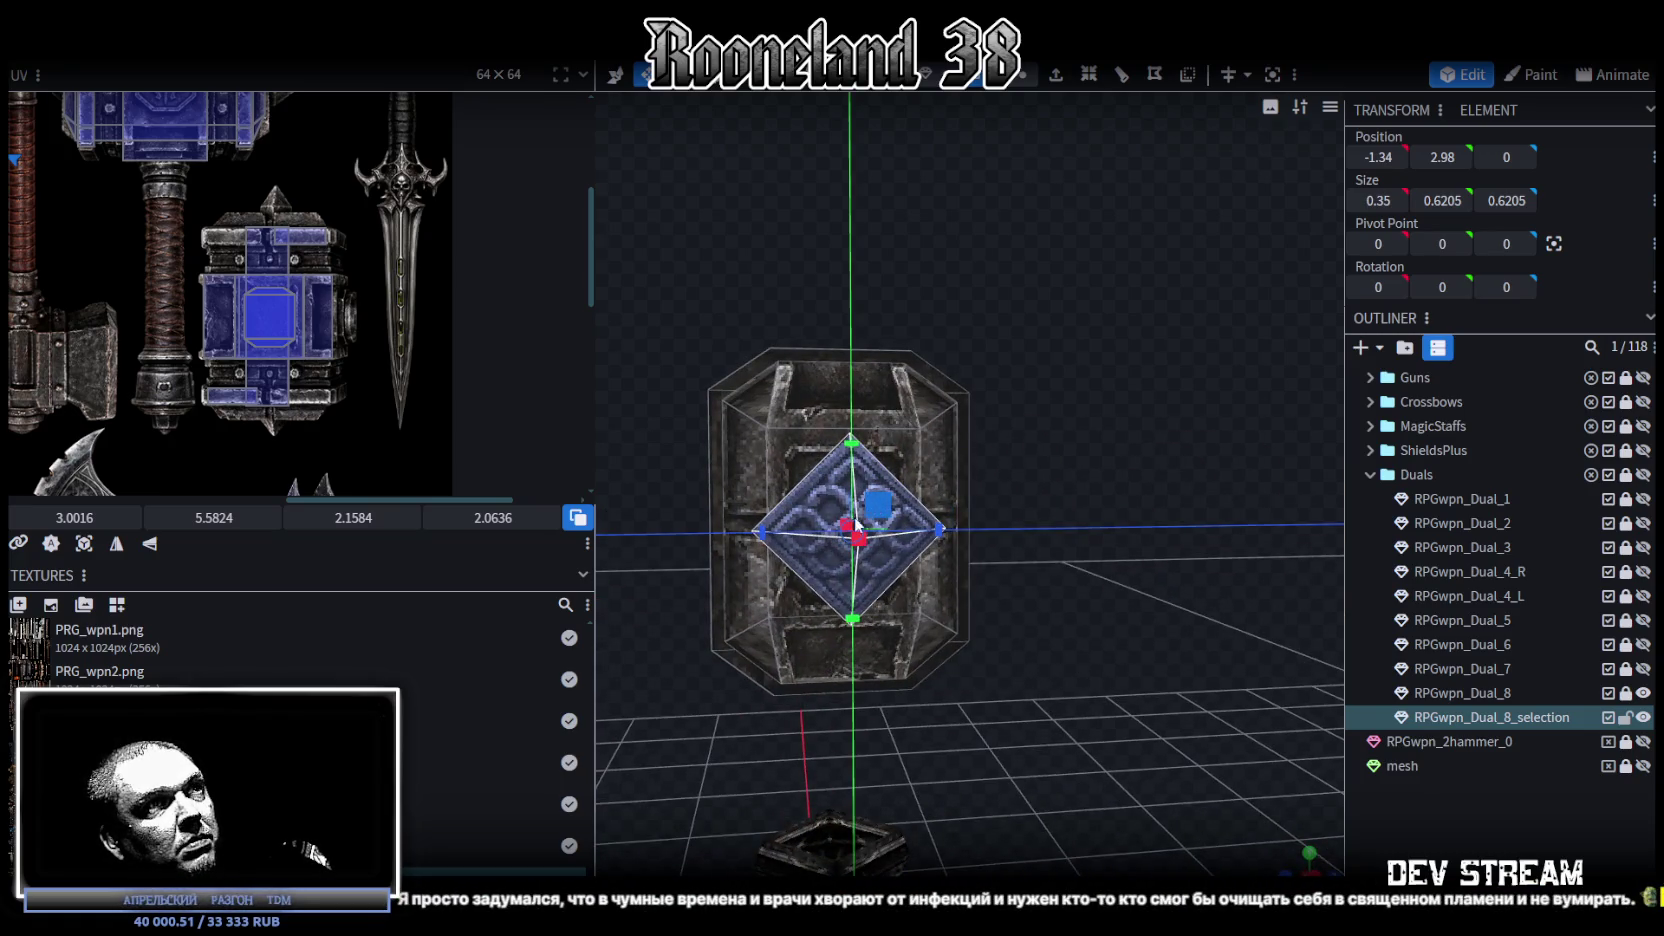
pyautogui.moveTo(1014, 607)
pyautogui.mouseDown()
pyautogui.moveTo(829, 650)
pyautogui.moveTo(868, 666)
pyautogui.moveTo(852, 599)
pyautogui.mouseUp()
pyautogui.scroll(3, 829, 650)
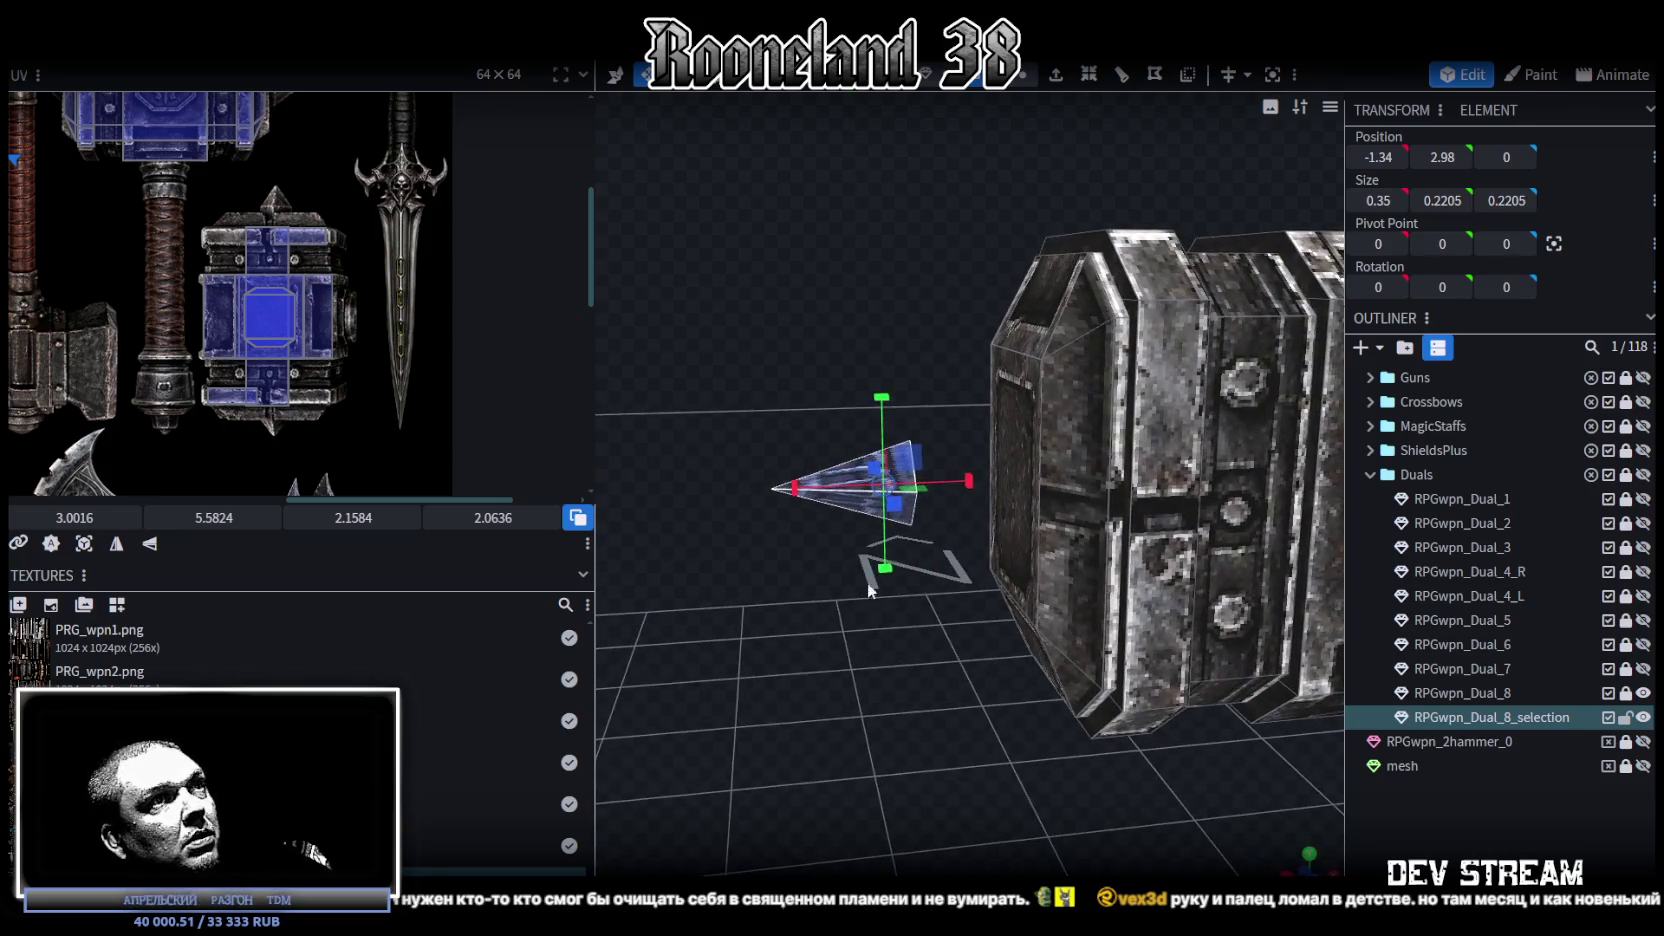